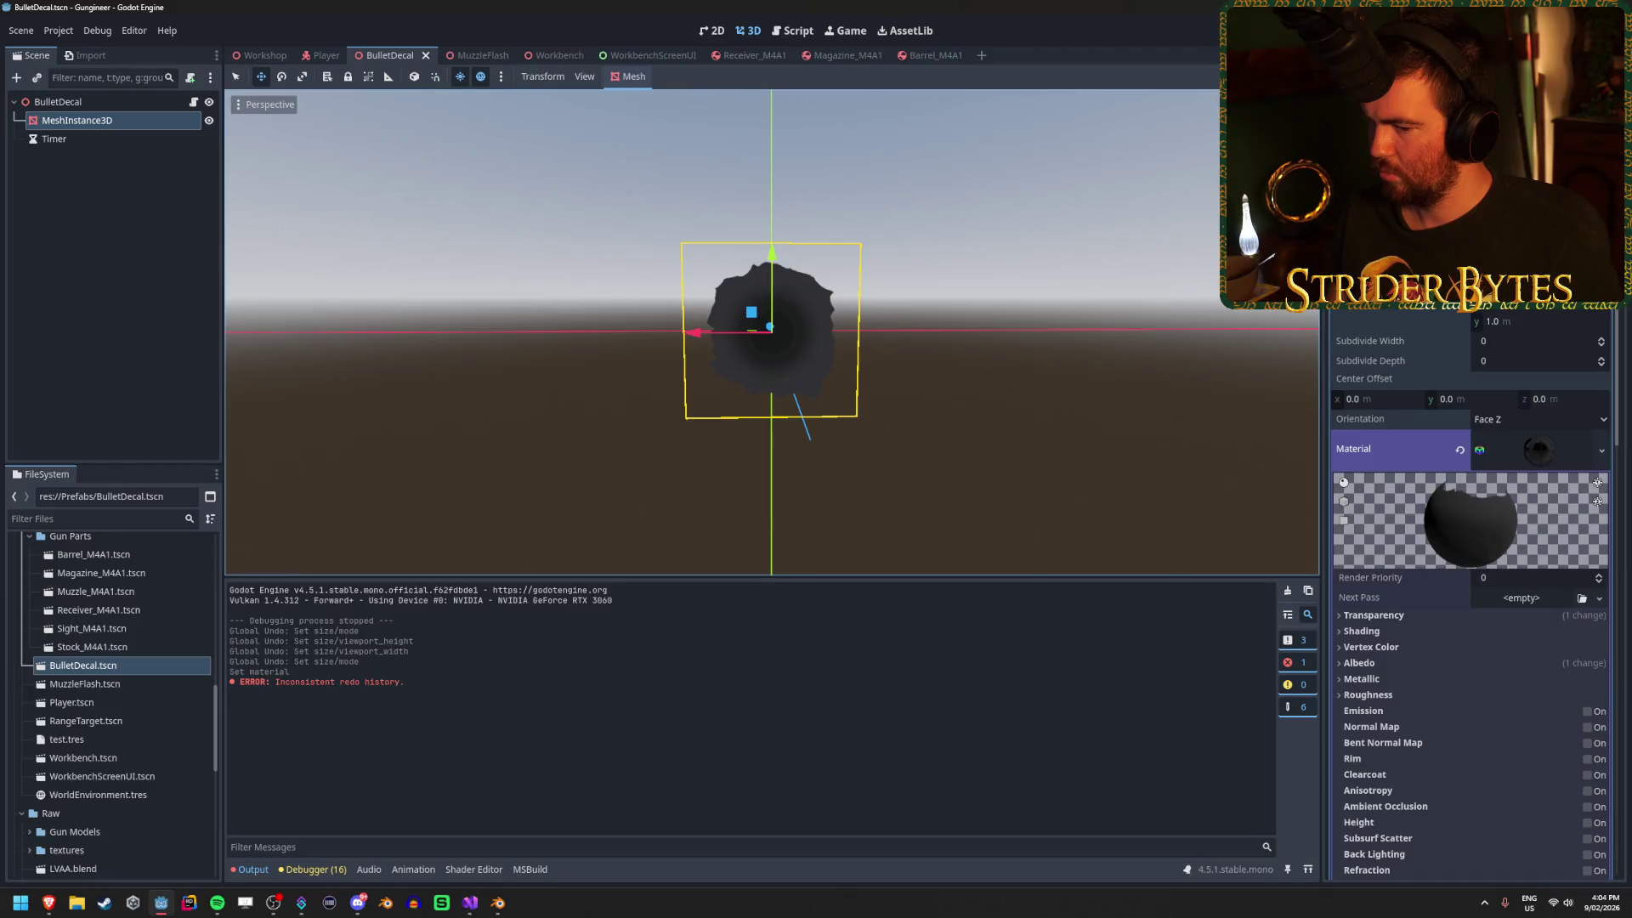
# Set the game window viewport to 1920×1080 in Windowed mode, then relaunch the game.
pyautogui.press('F5')
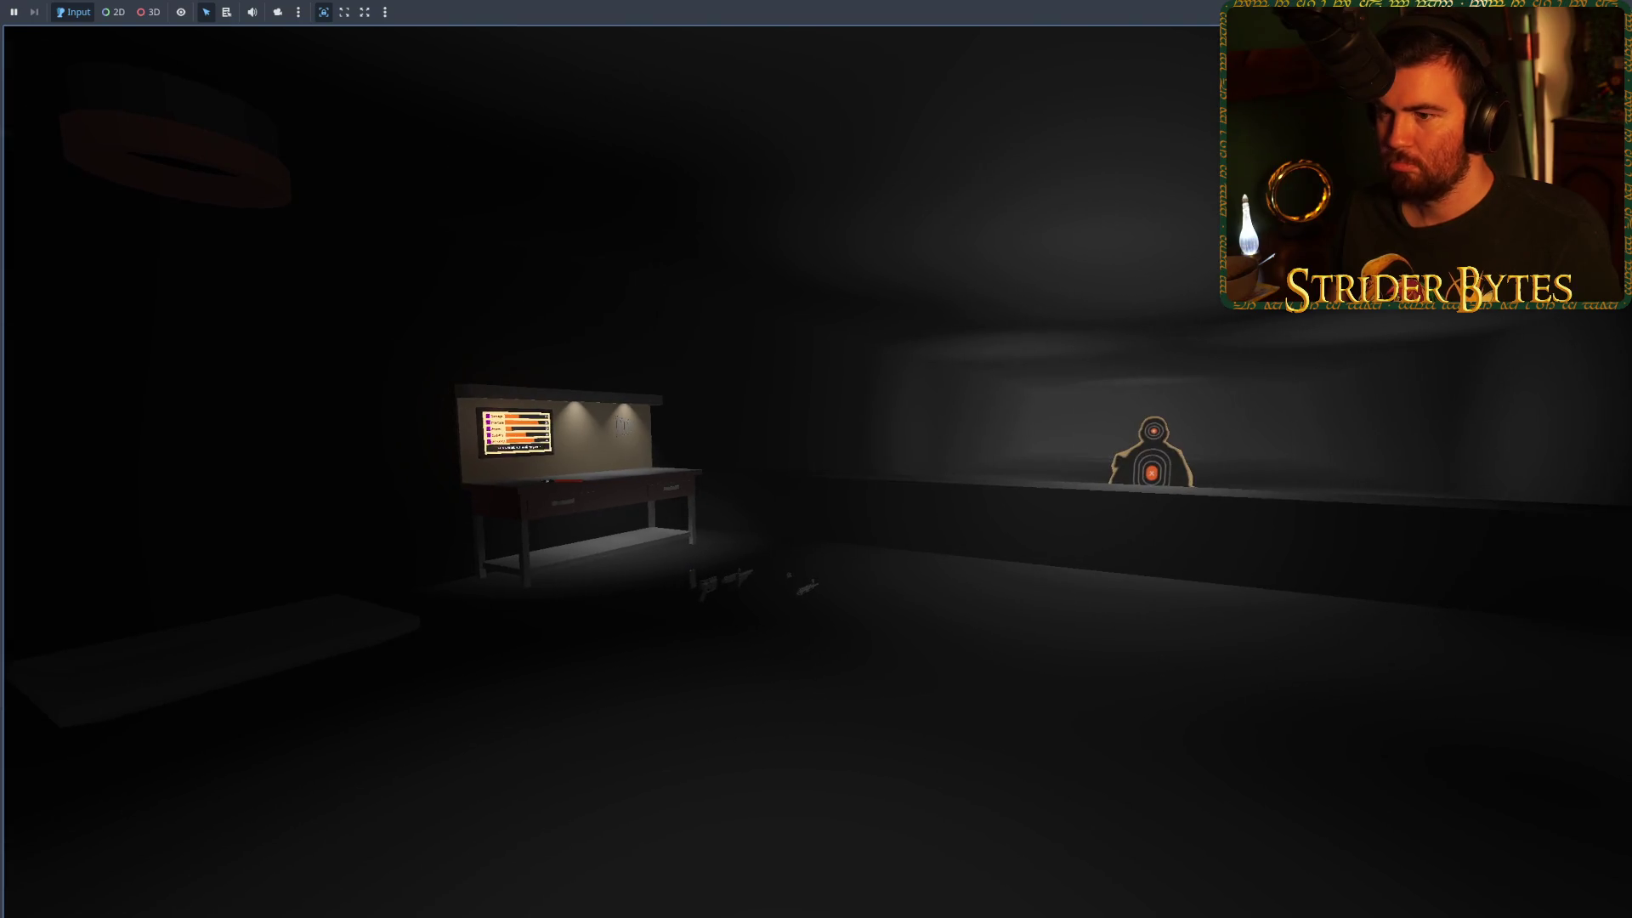
pyautogui.press('Escape')
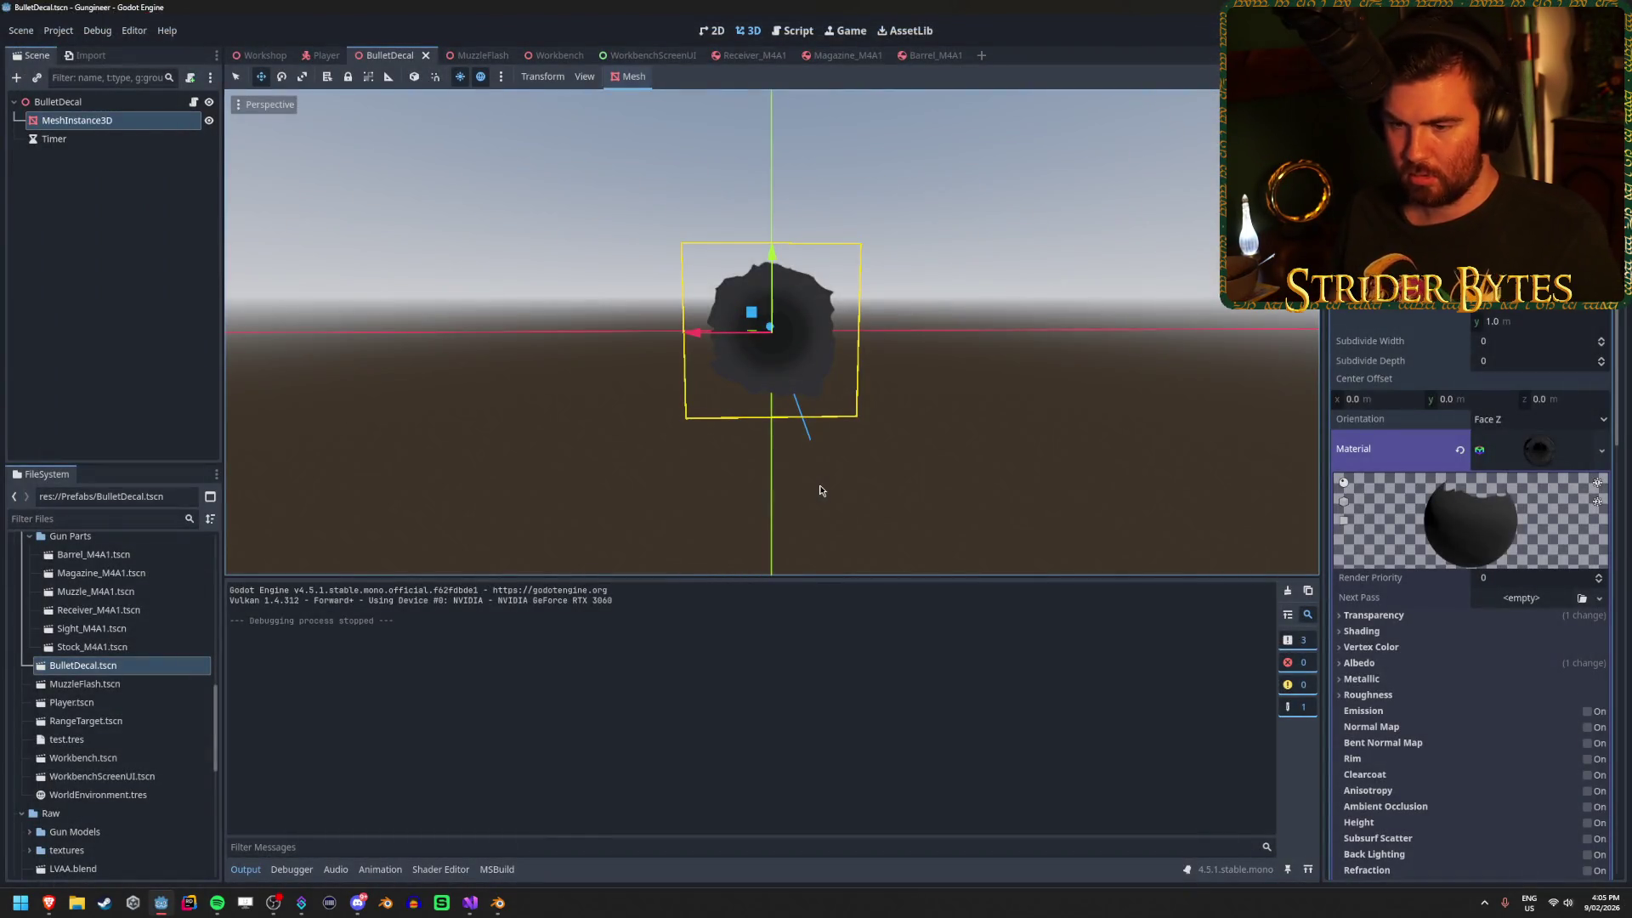
pyautogui.click(58, 30)
pyautogui.click(85, 48)
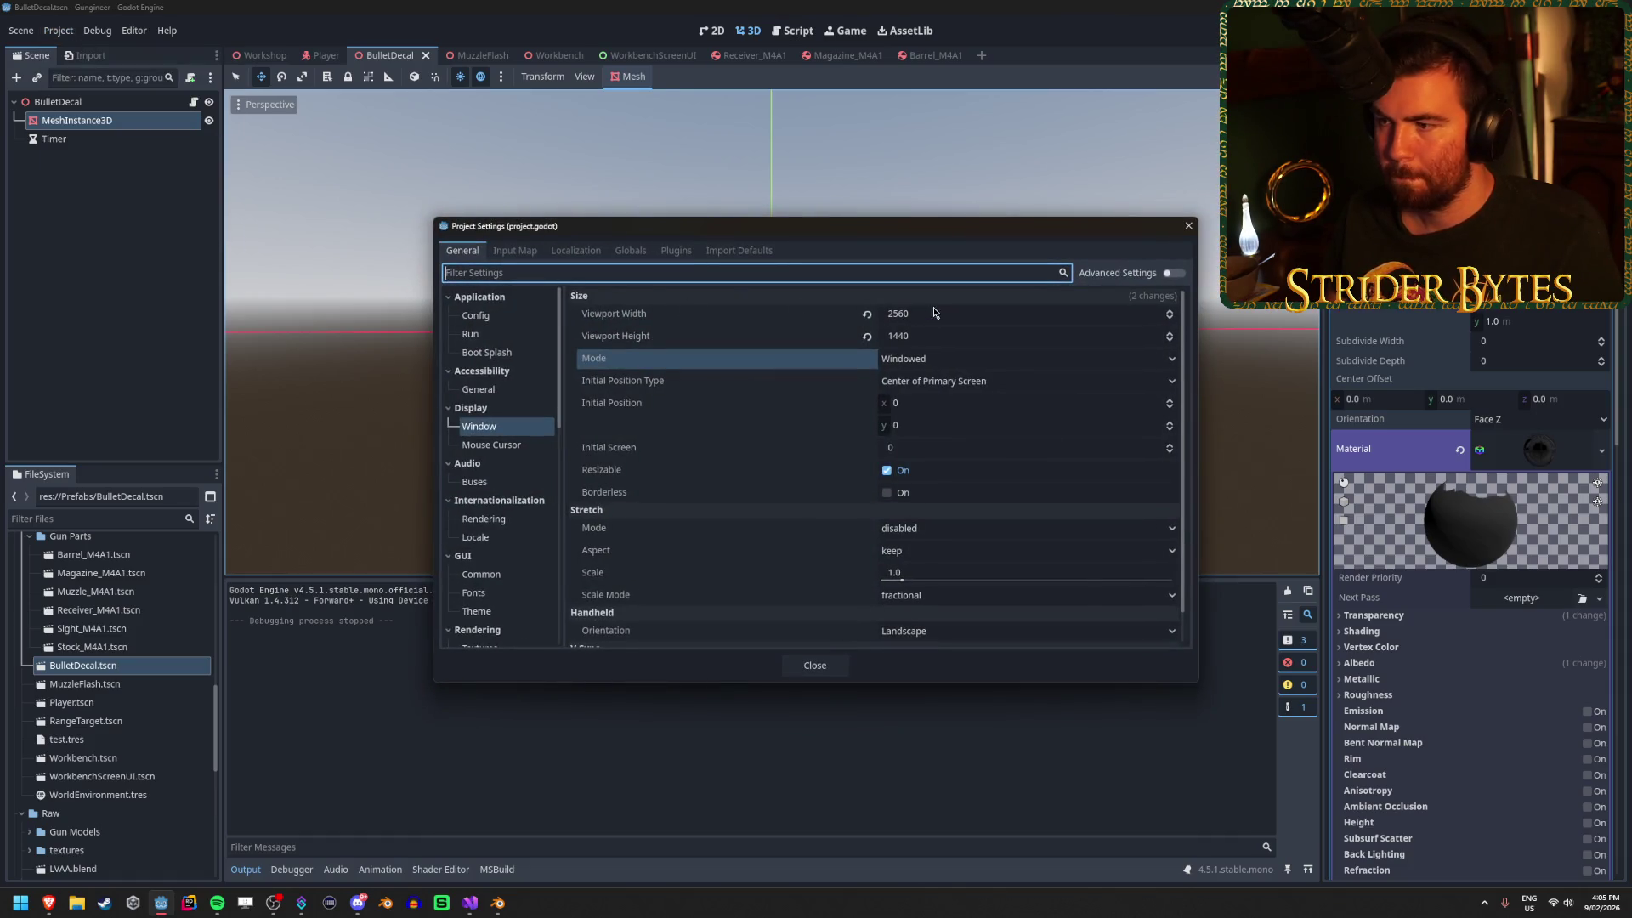
pyautogui.click(933, 309)
pyautogui.press('Tab')
pyautogui.write('1080')
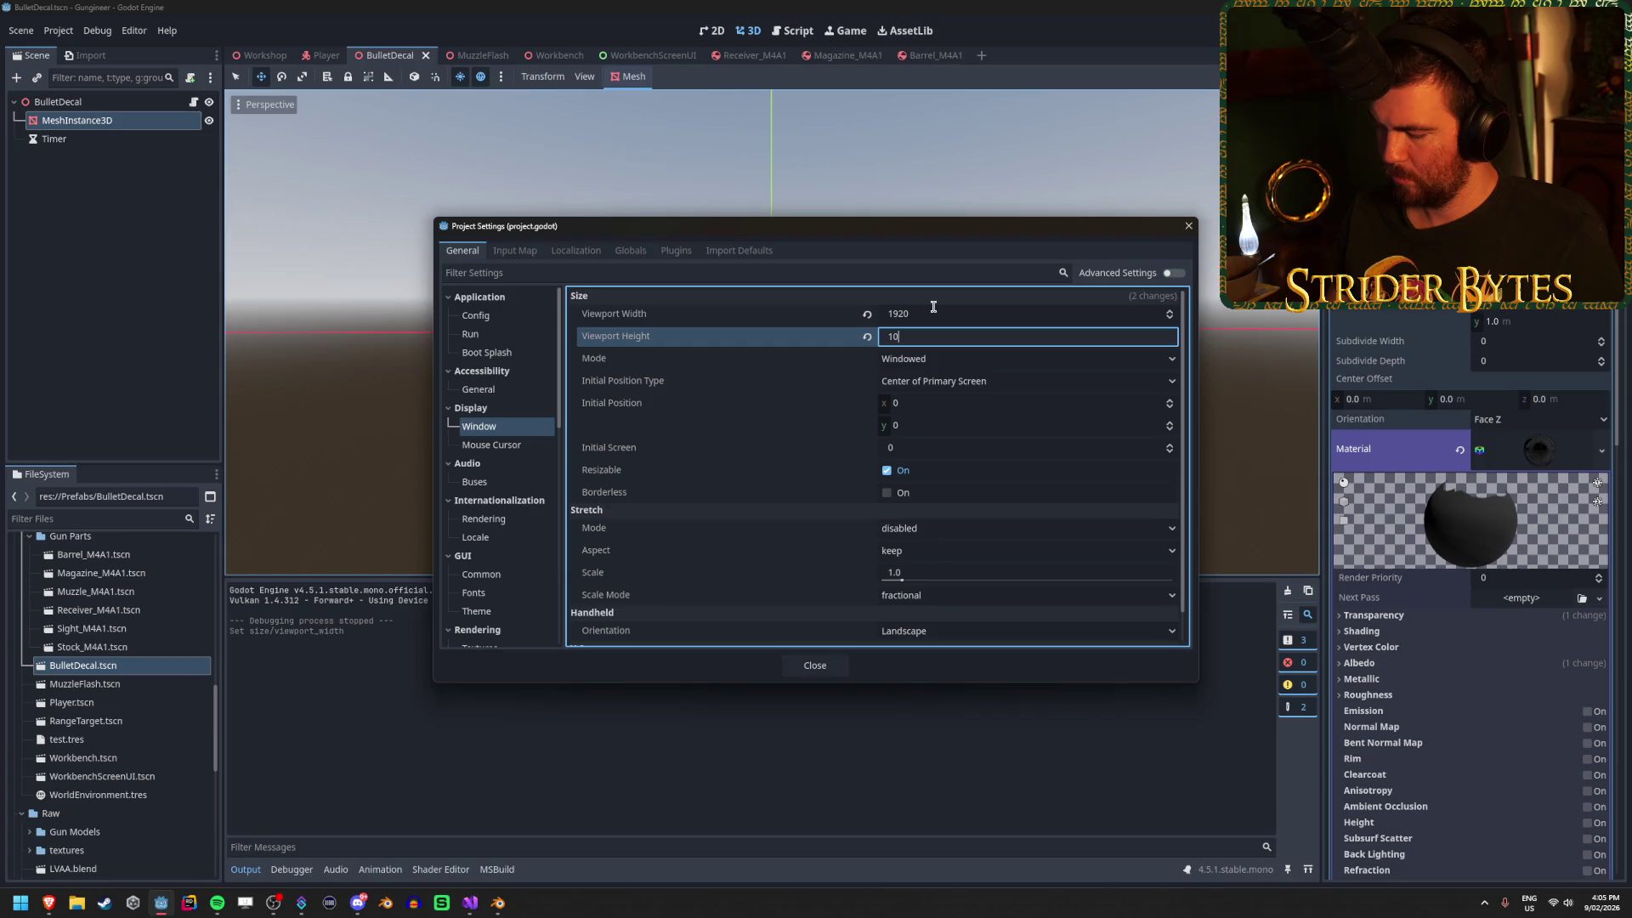
pyautogui.click(927, 358)
pyautogui.click(927, 379)
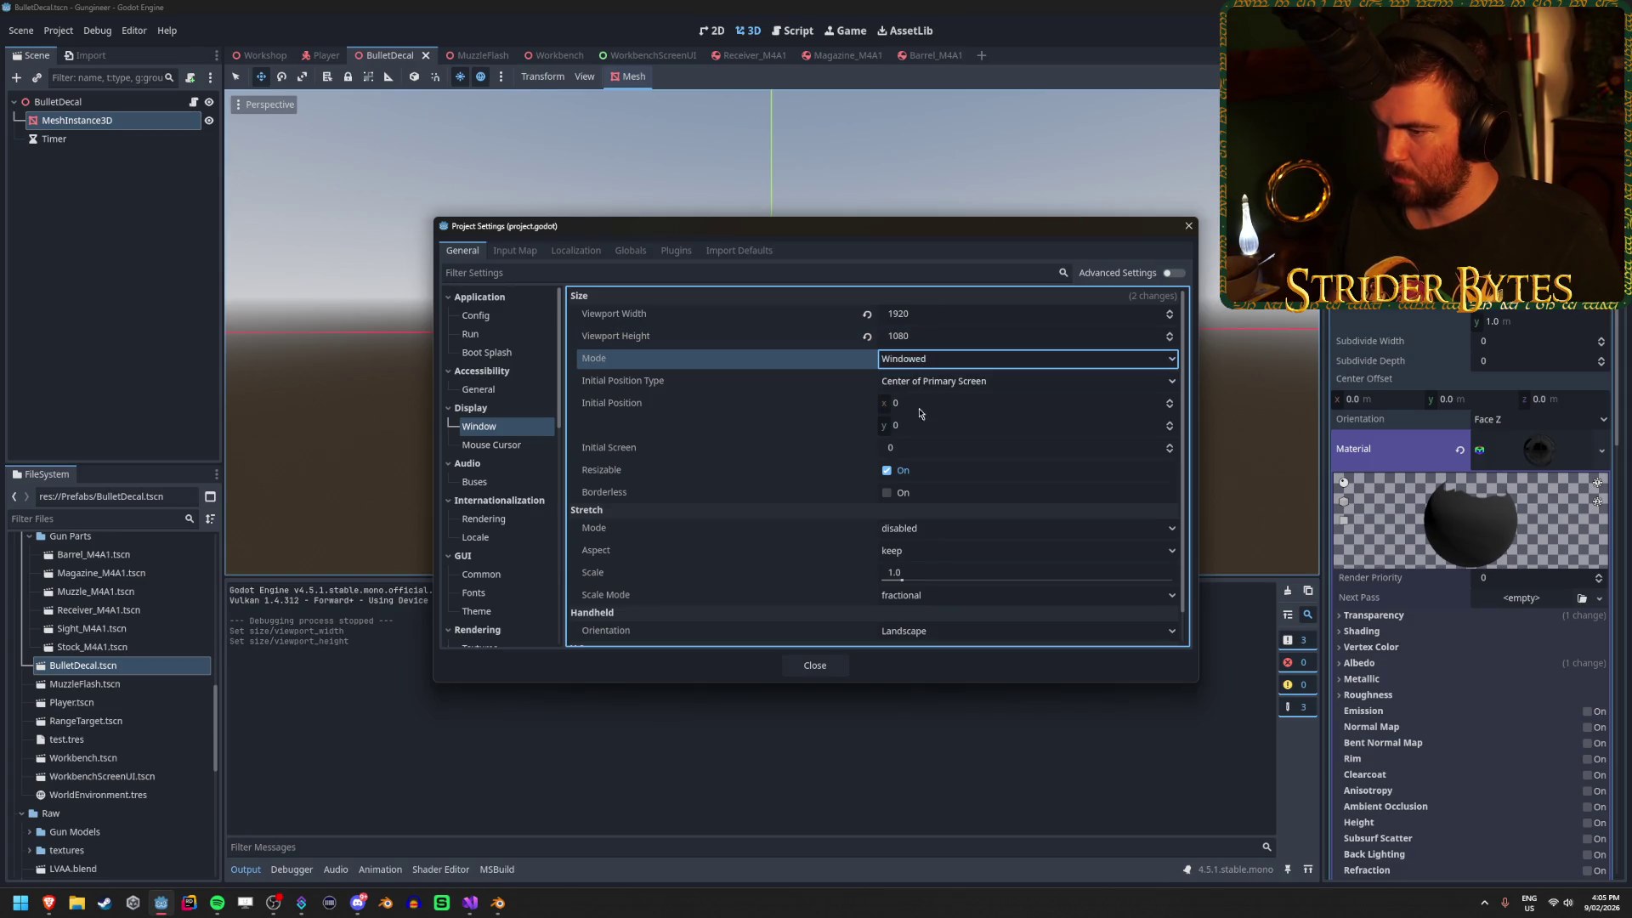
pyautogui.click(814, 665)
pyautogui.press('F5')
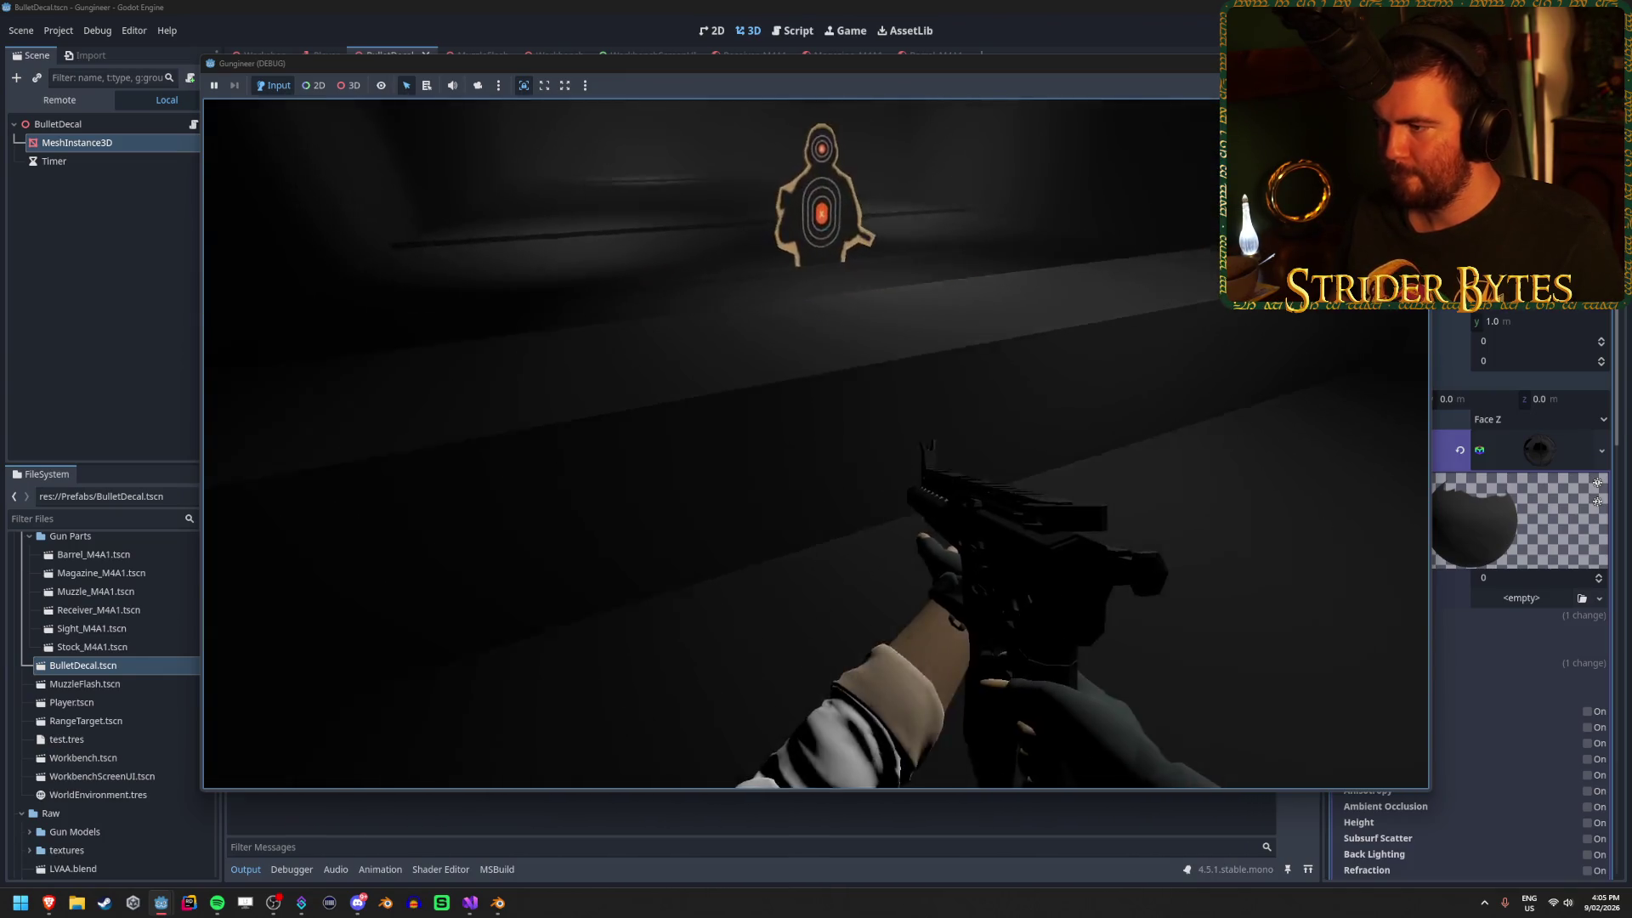
# Fire two shots at the range floor and walls, then stop the game.
pyautogui.click(816, 444)
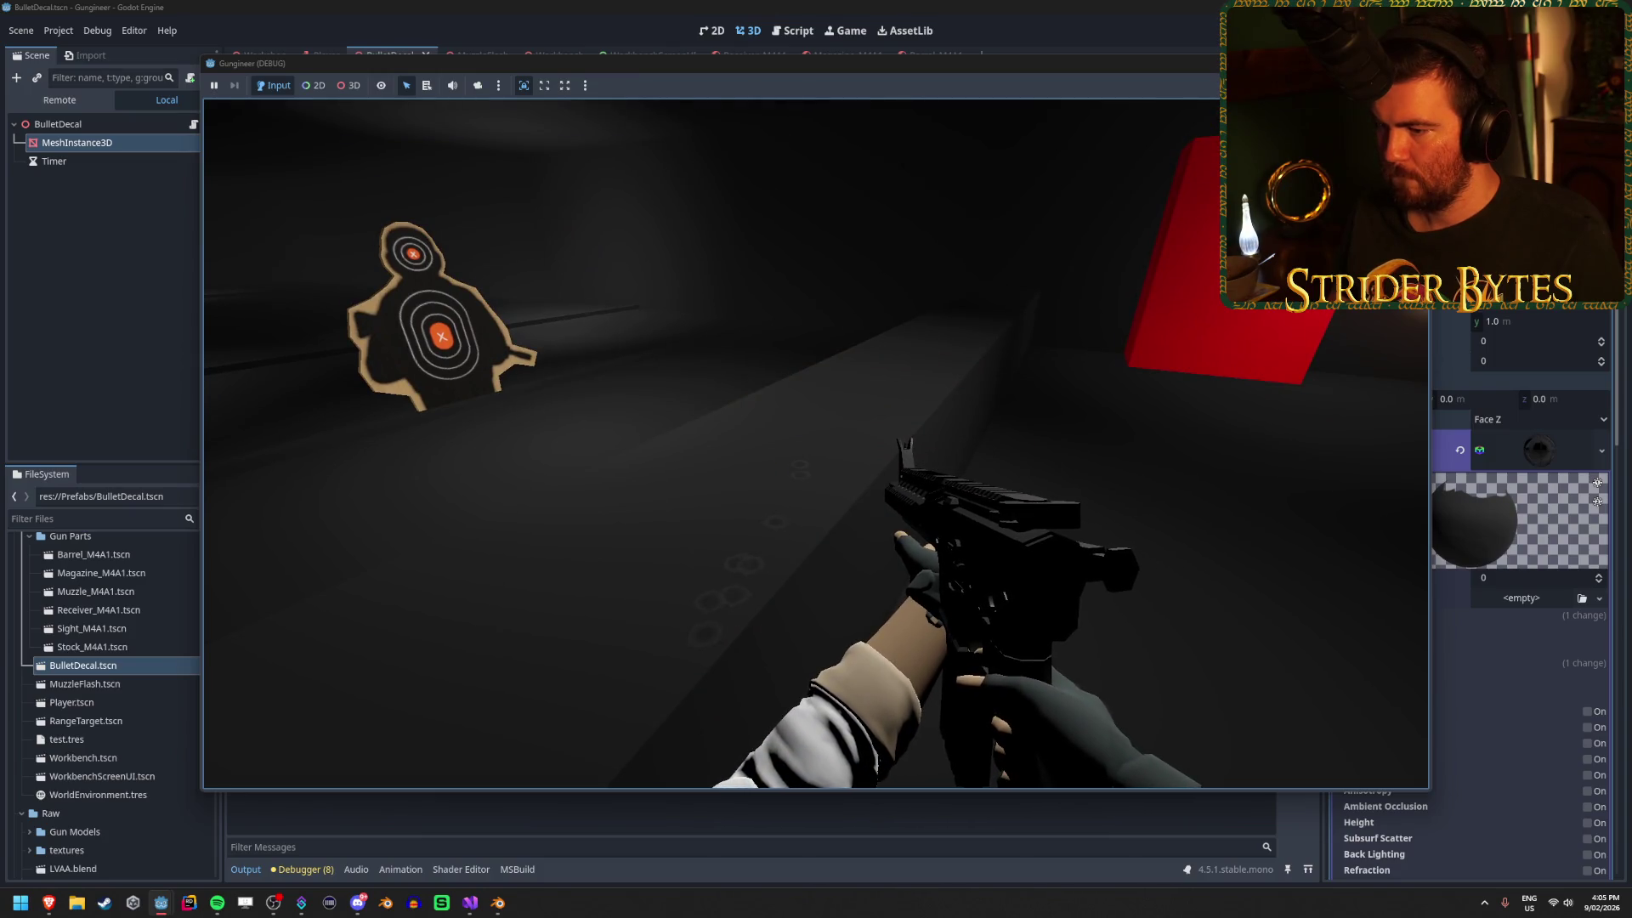
pyautogui.click(816, 443)
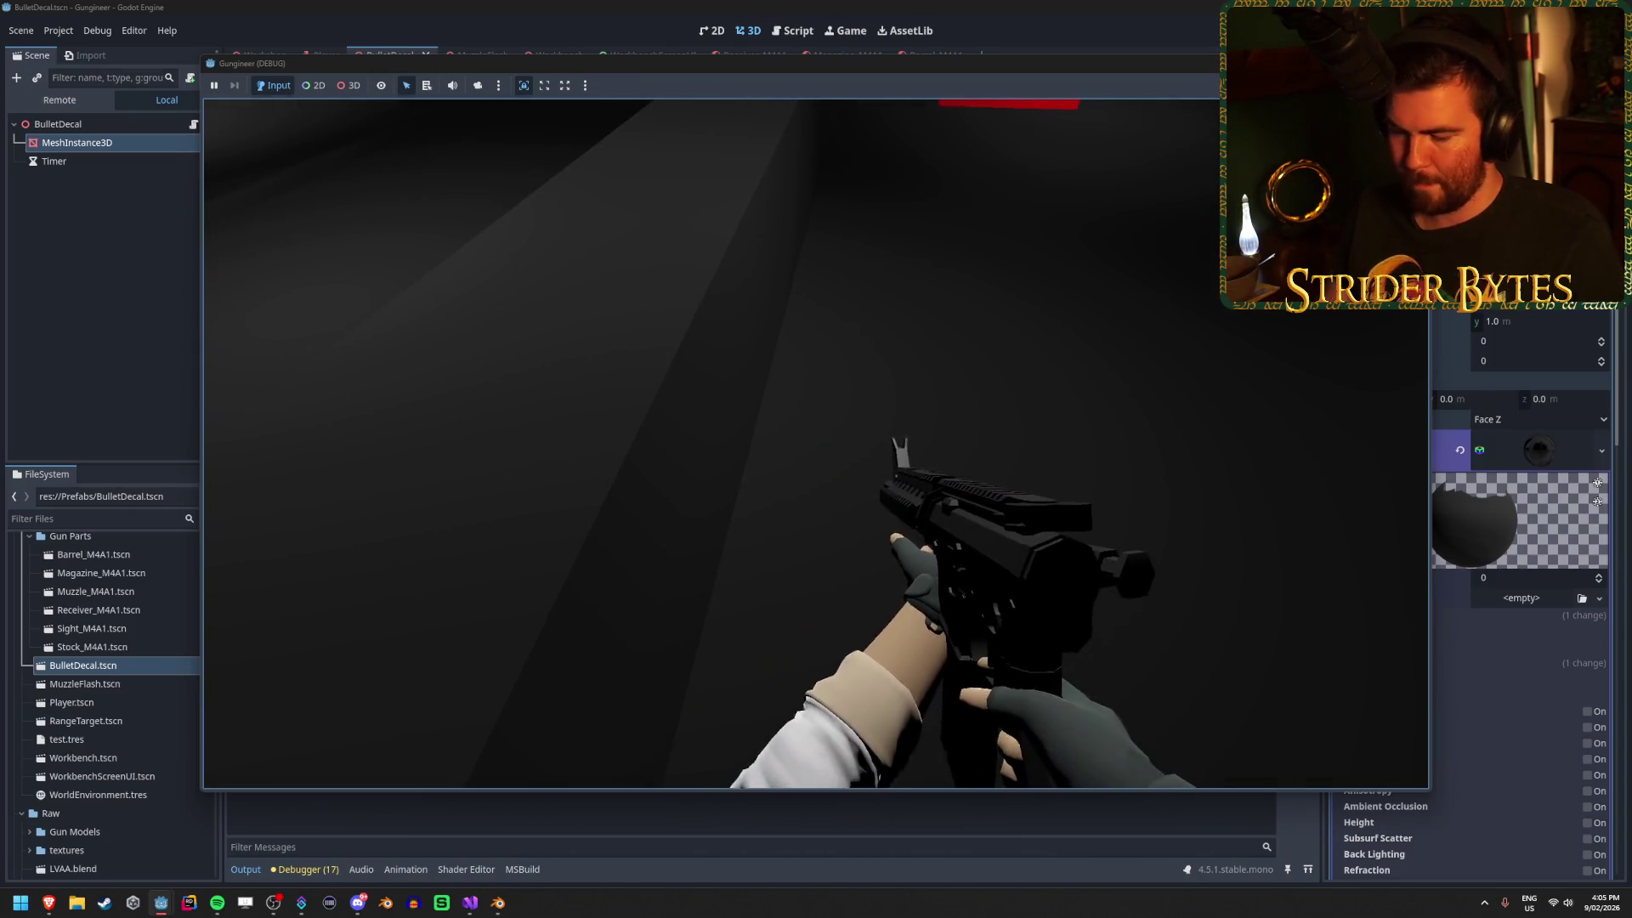
pyautogui.press('F8')
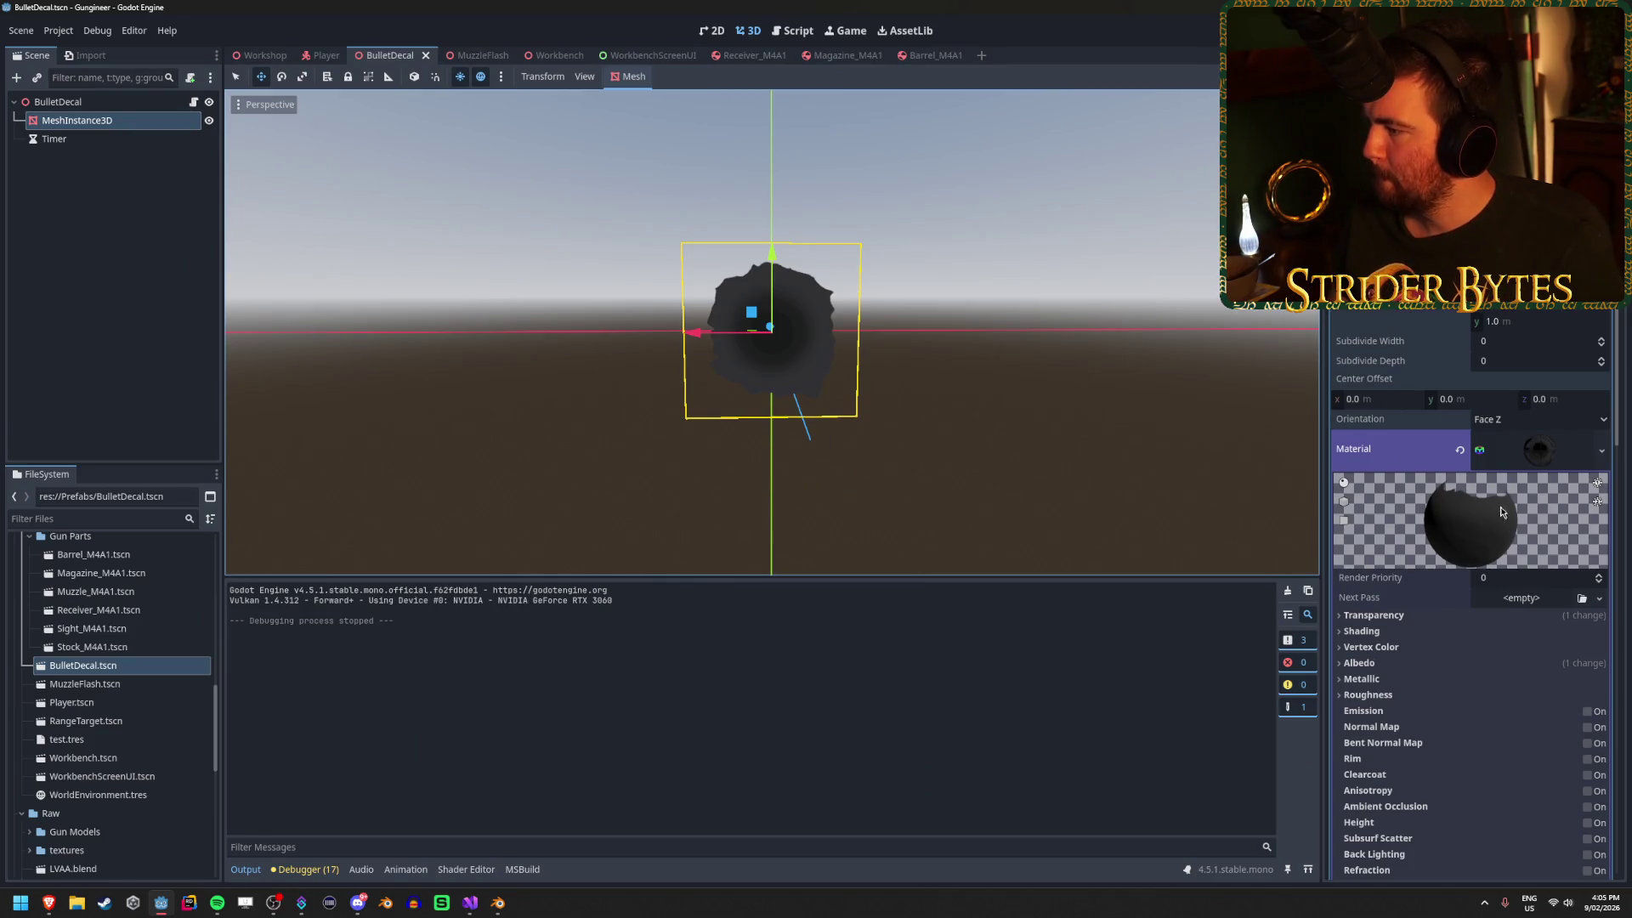
# Make the bullet-hole mesh's material and its texture unique with Make Unique (Recursive).
pyautogui.click(1602, 451)
pyautogui.click(1550, 656)
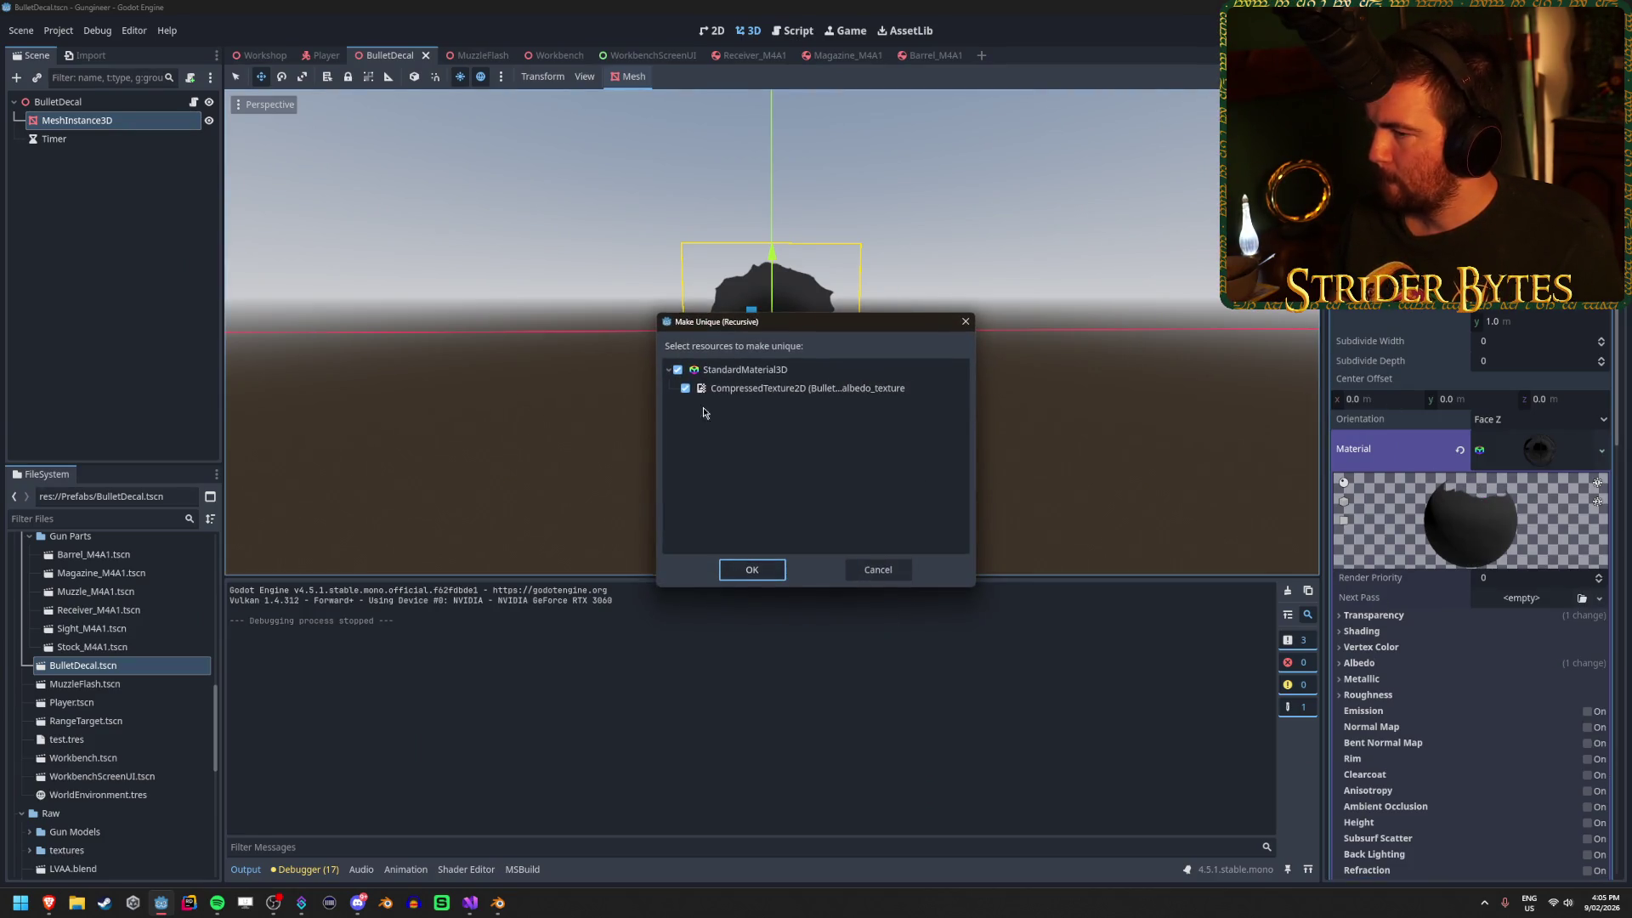
pyautogui.click(752, 569)
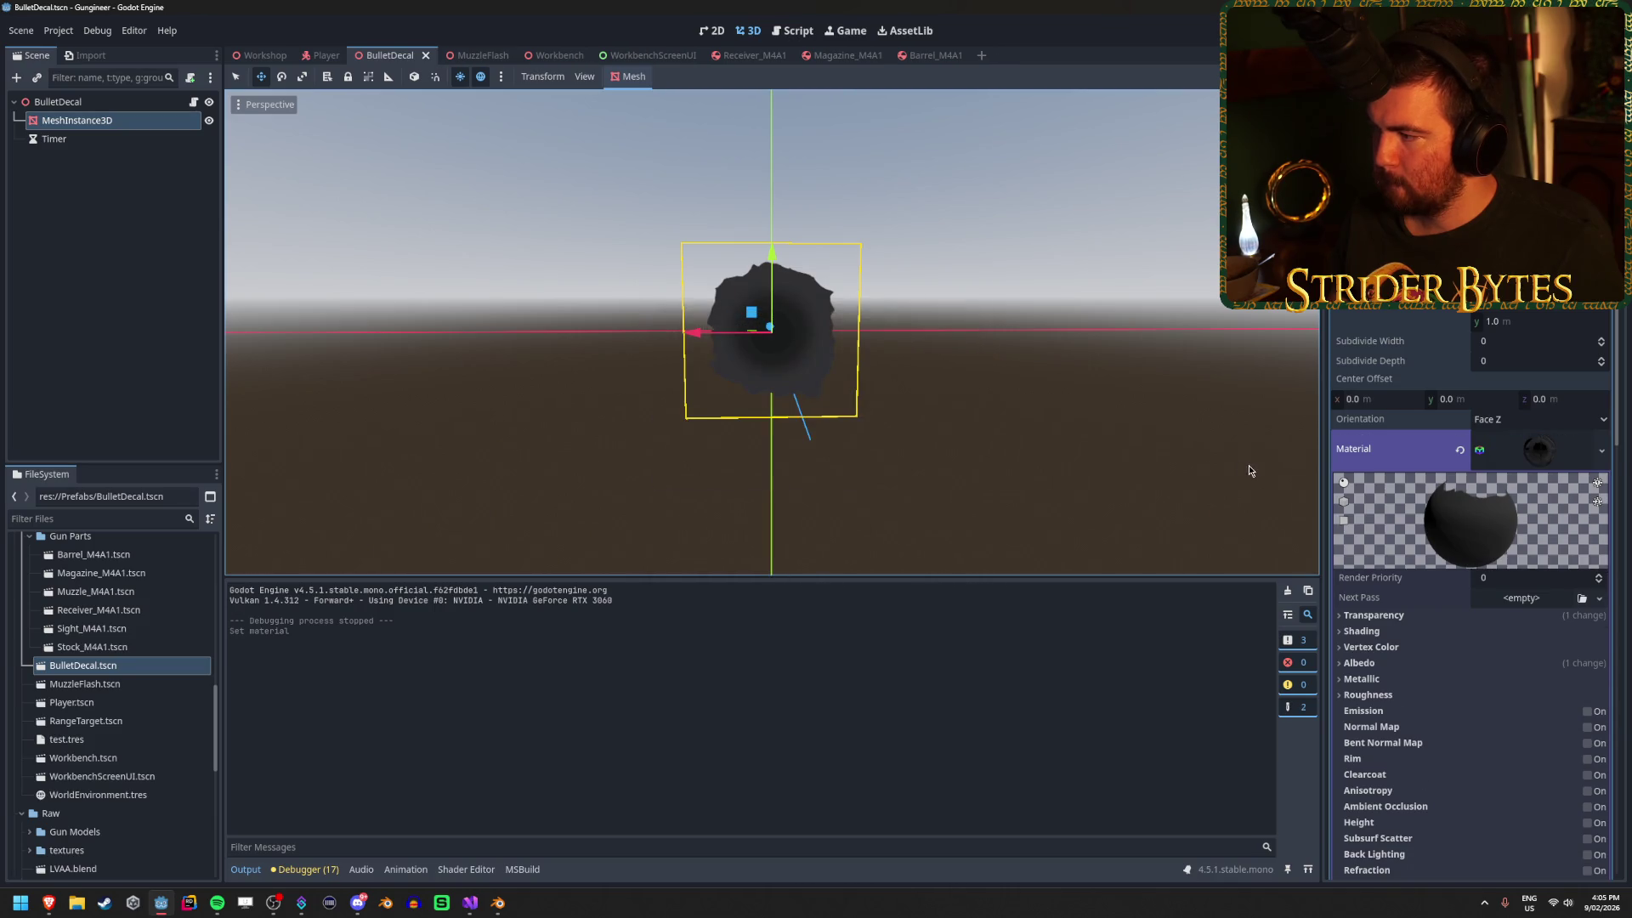
# Run the game, fire at the range and ceiling, then stop it.
pyautogui.press('F6')
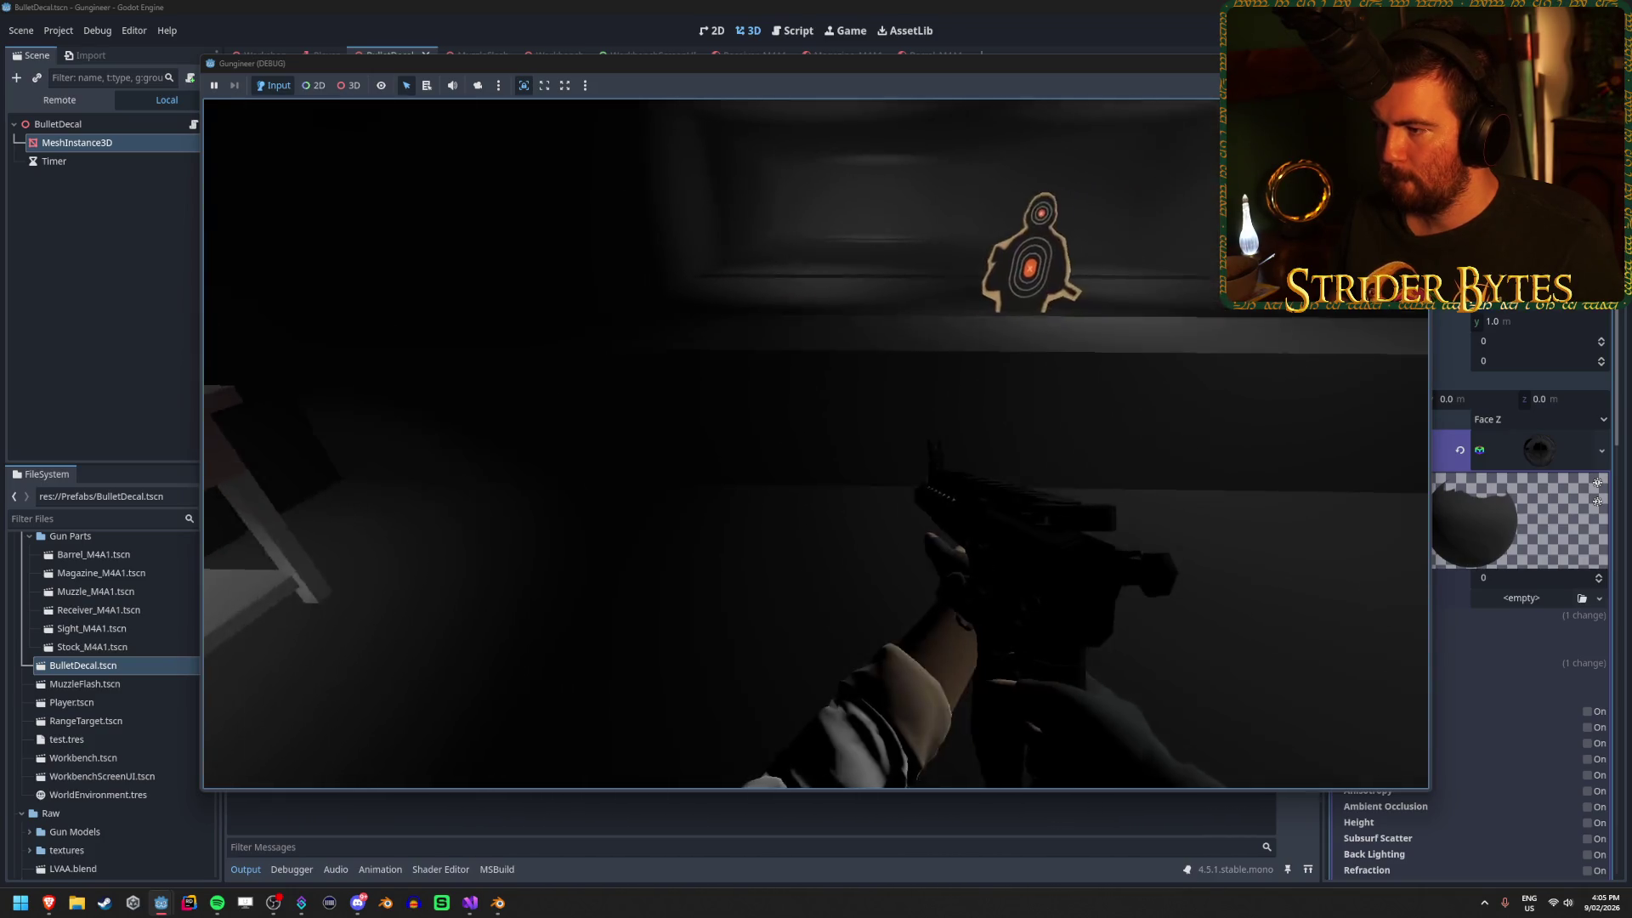
pyautogui.click(816, 444)
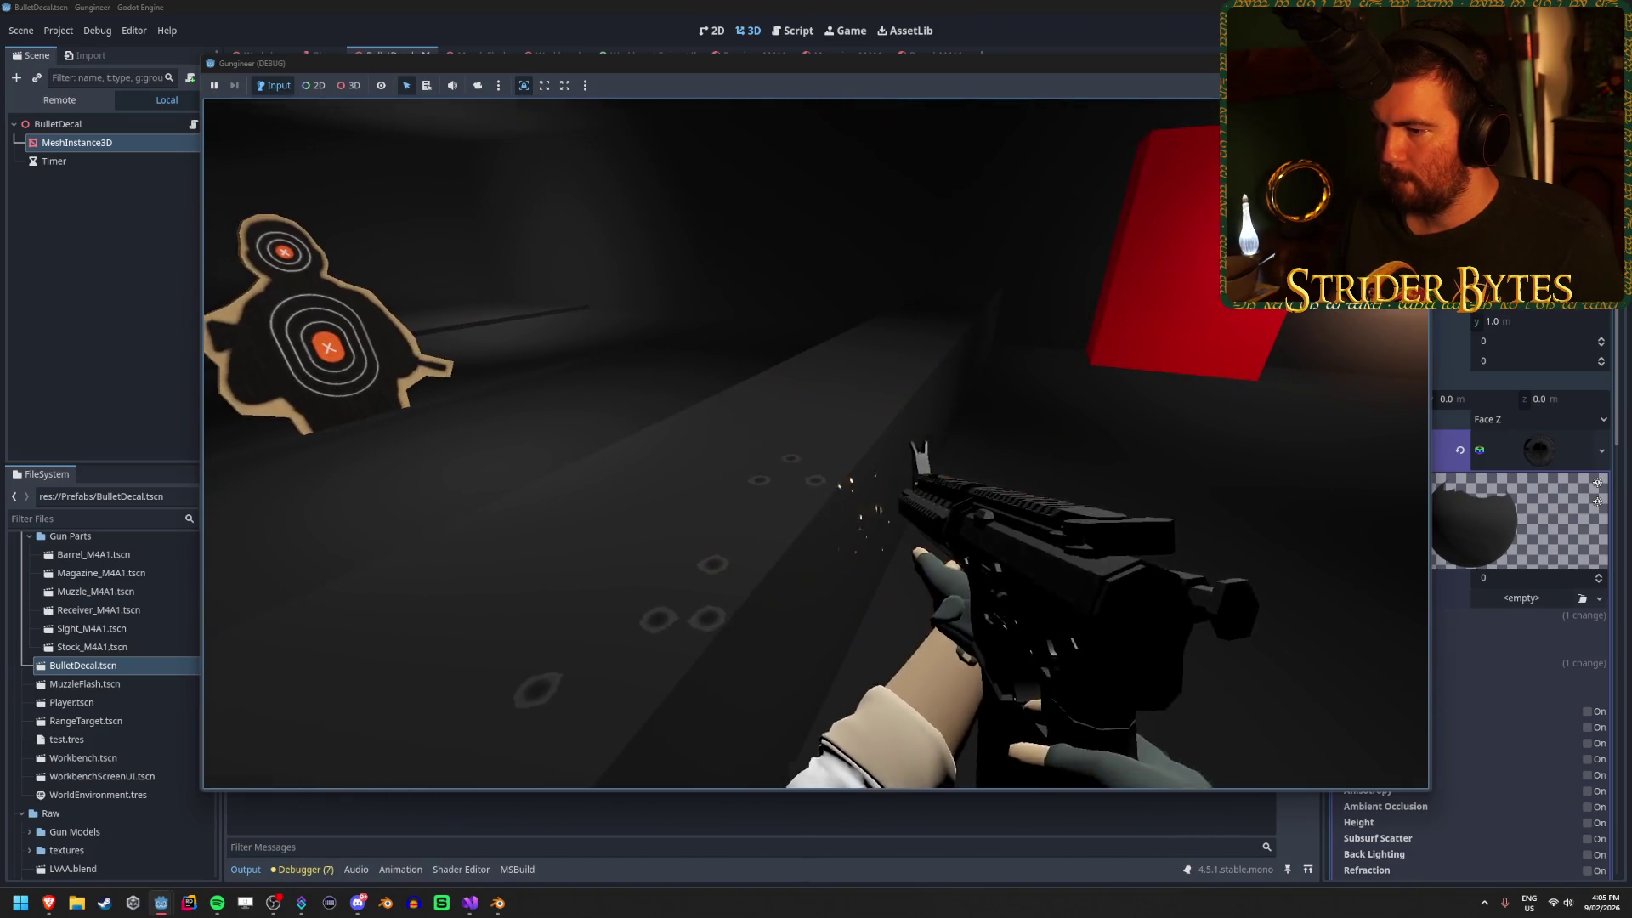
pyautogui.click(816, 444)
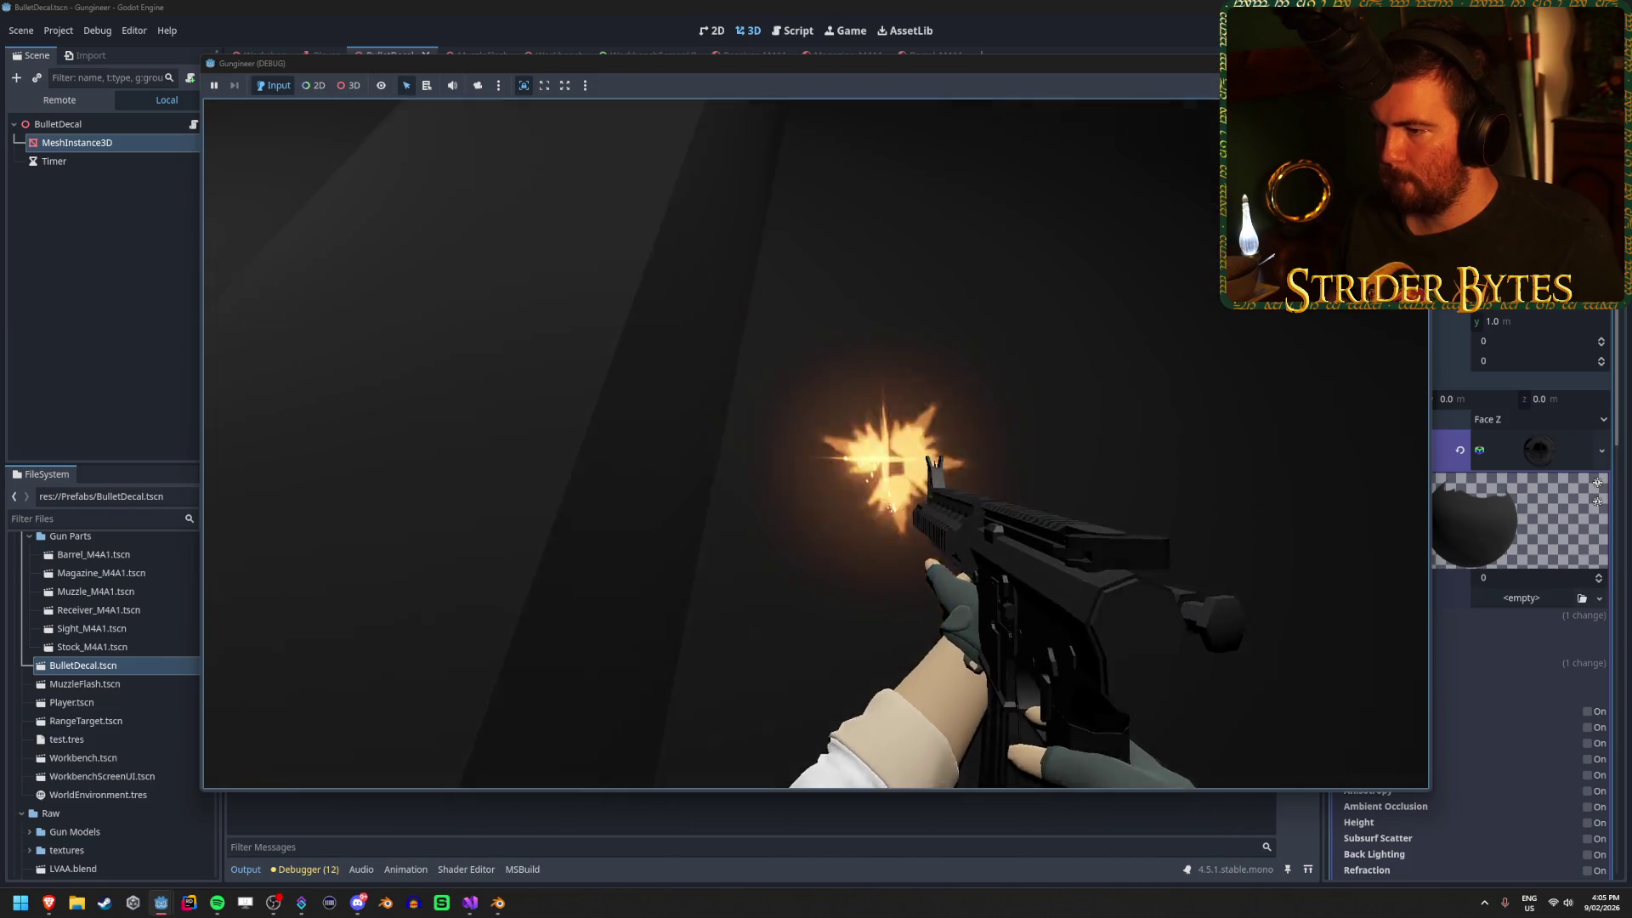
pyautogui.press('F8')
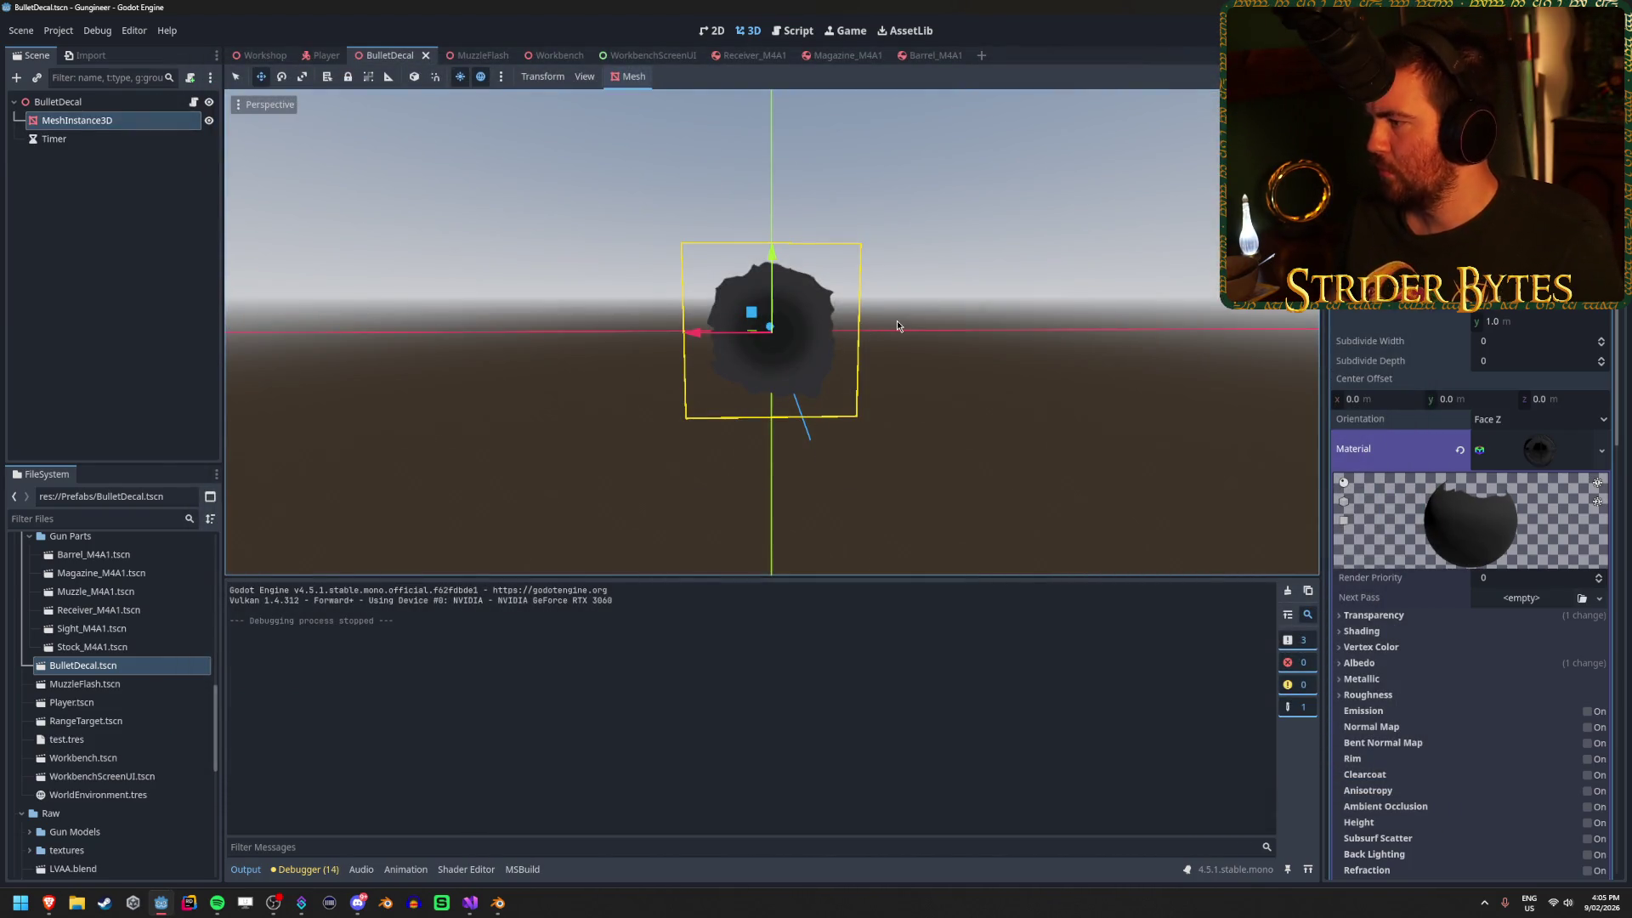
pyautogui.hotkey('ctrl', 'z')
pyautogui.hotkey('ctrl', 'shift', 'z')
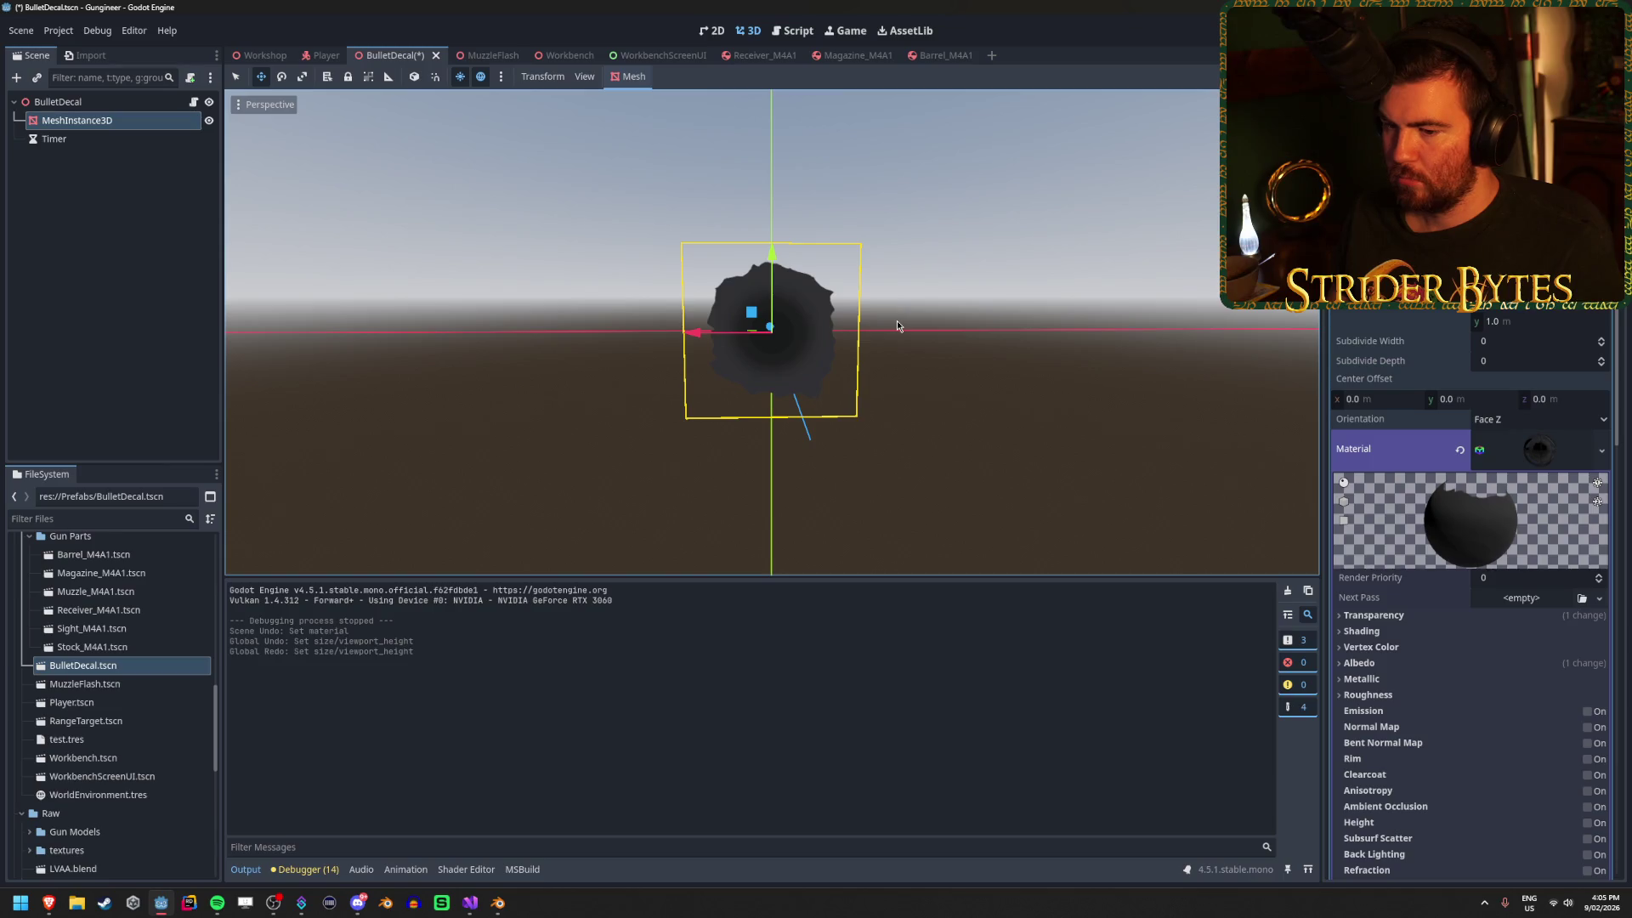
pyautogui.hotkey('ctrl', 's')
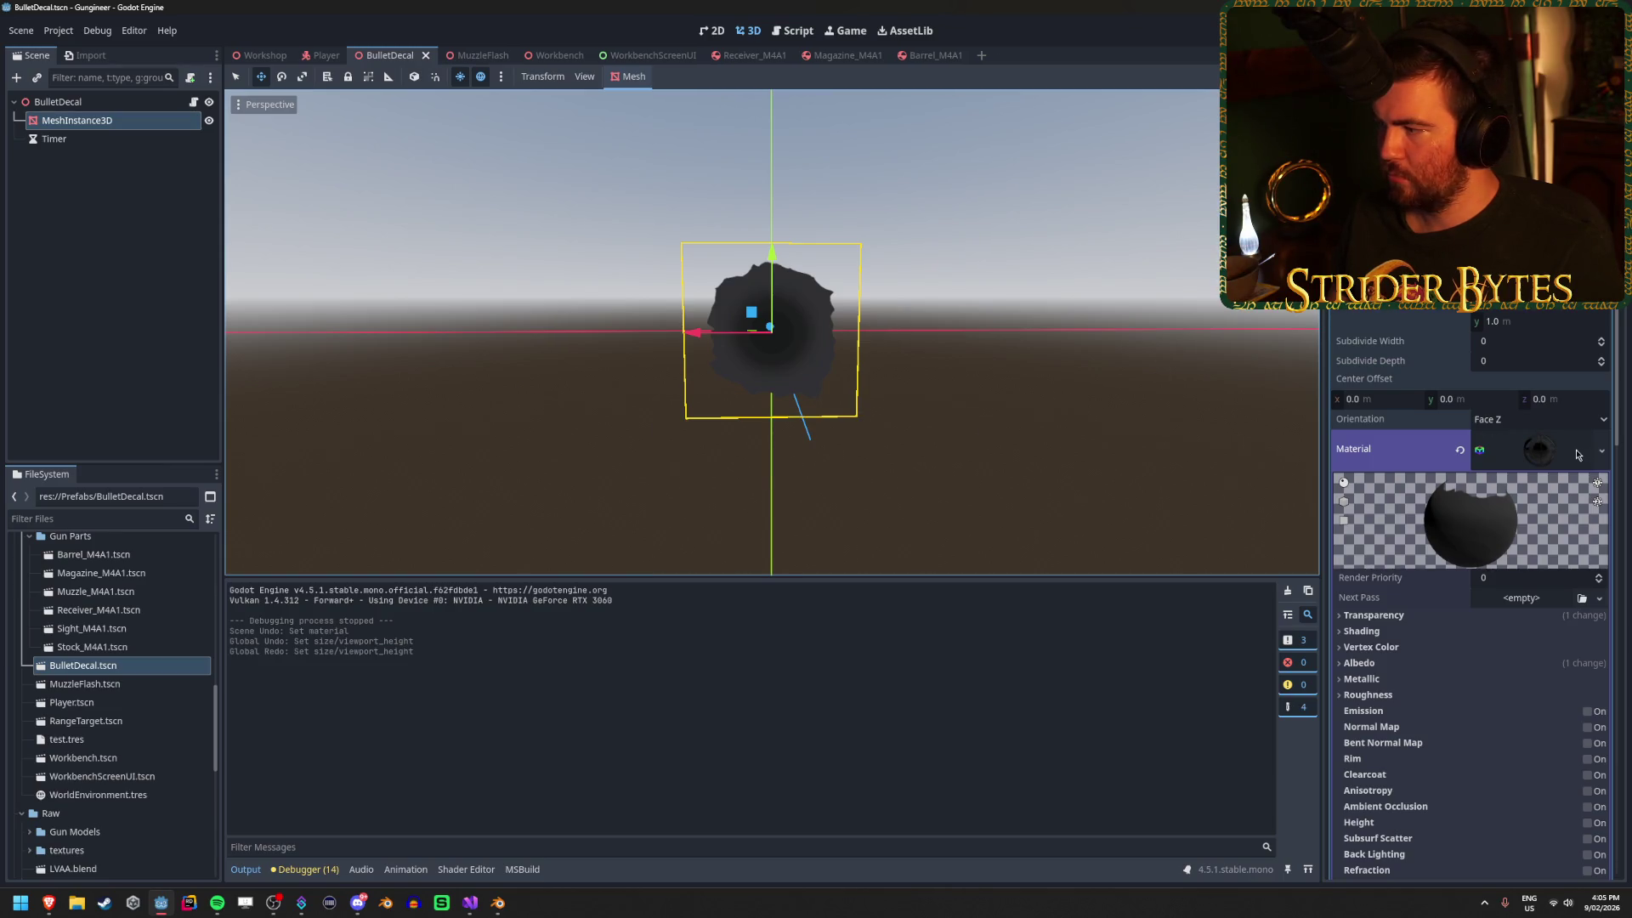
pyautogui.click(1601, 453)
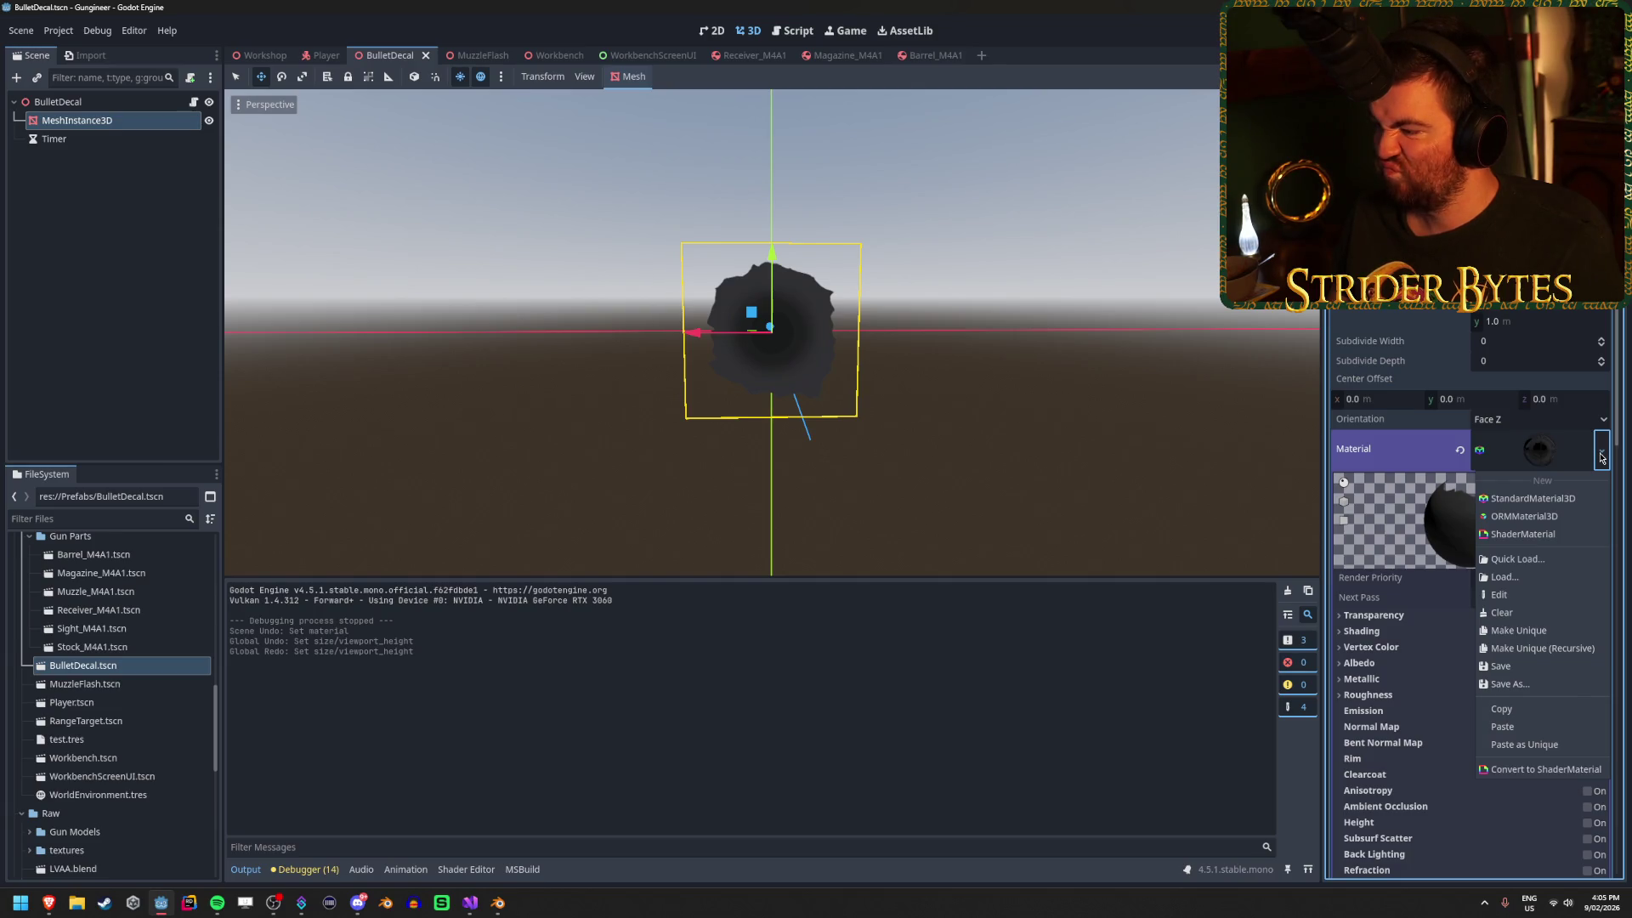
pyautogui.click(1601, 456)
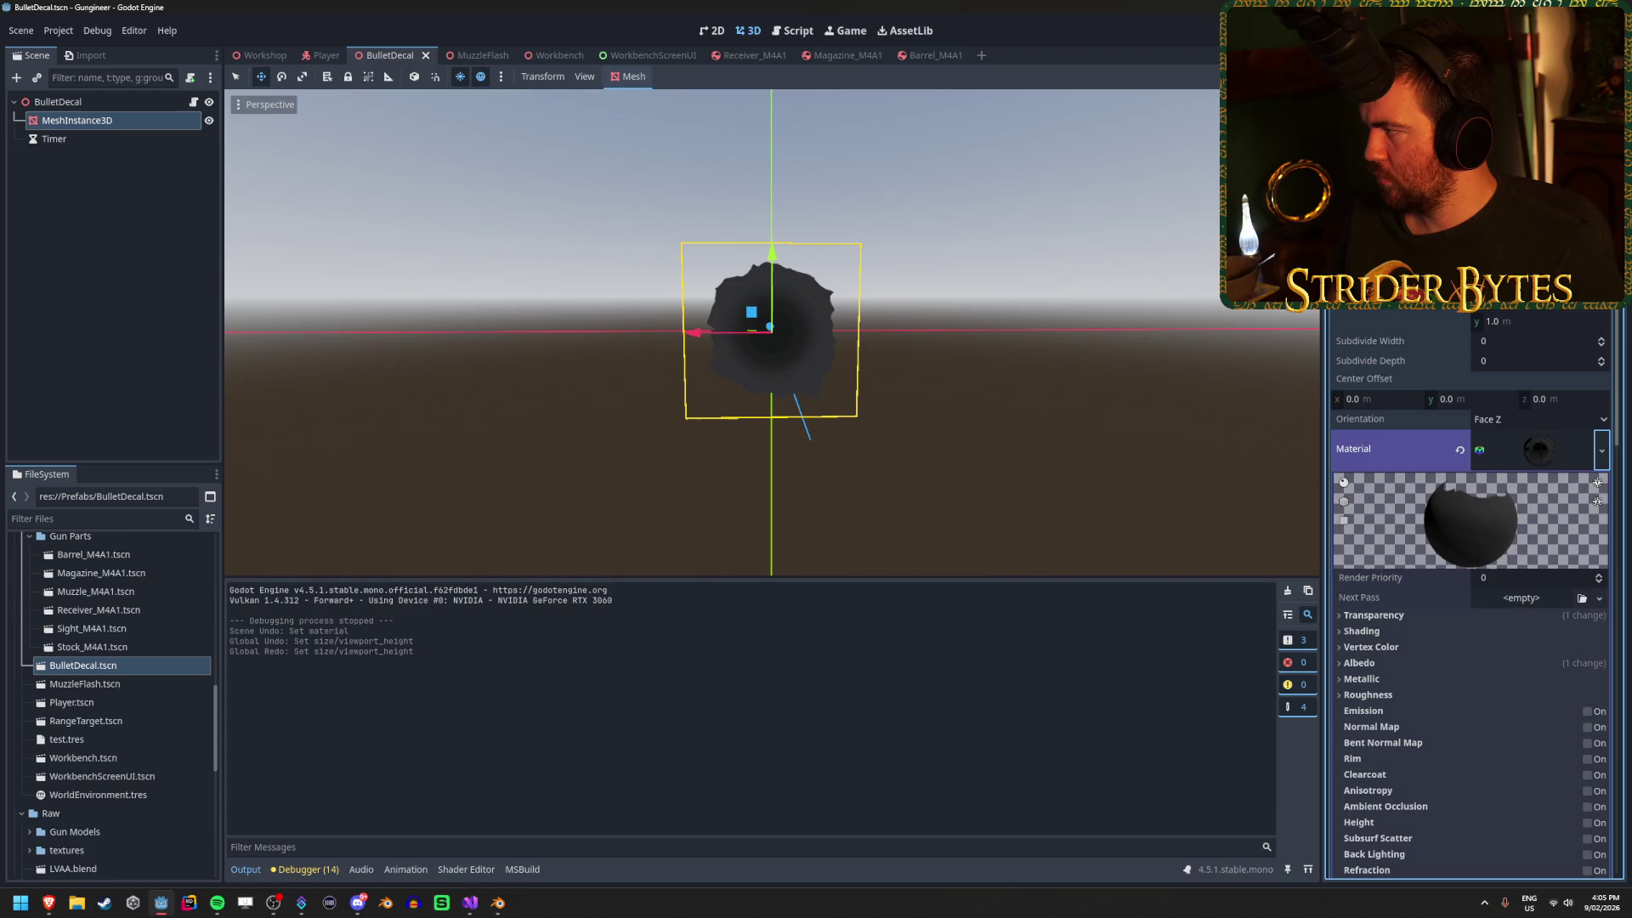
pyautogui.hotkey('alt', 'Tab')
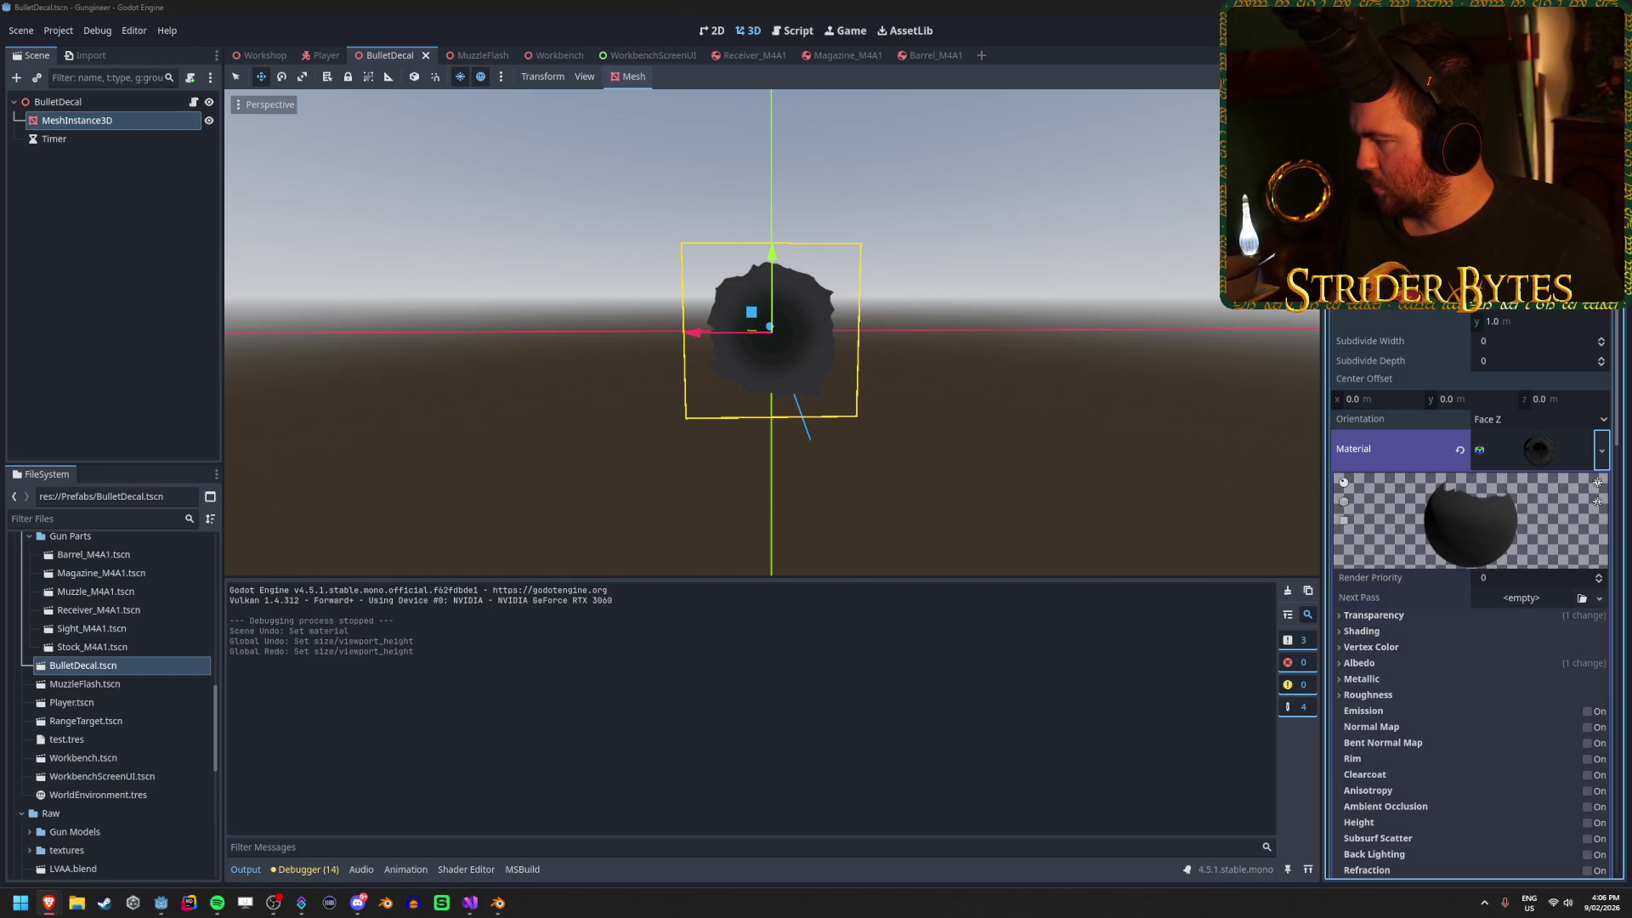
pyautogui.hotkey('alt', 'Tab')
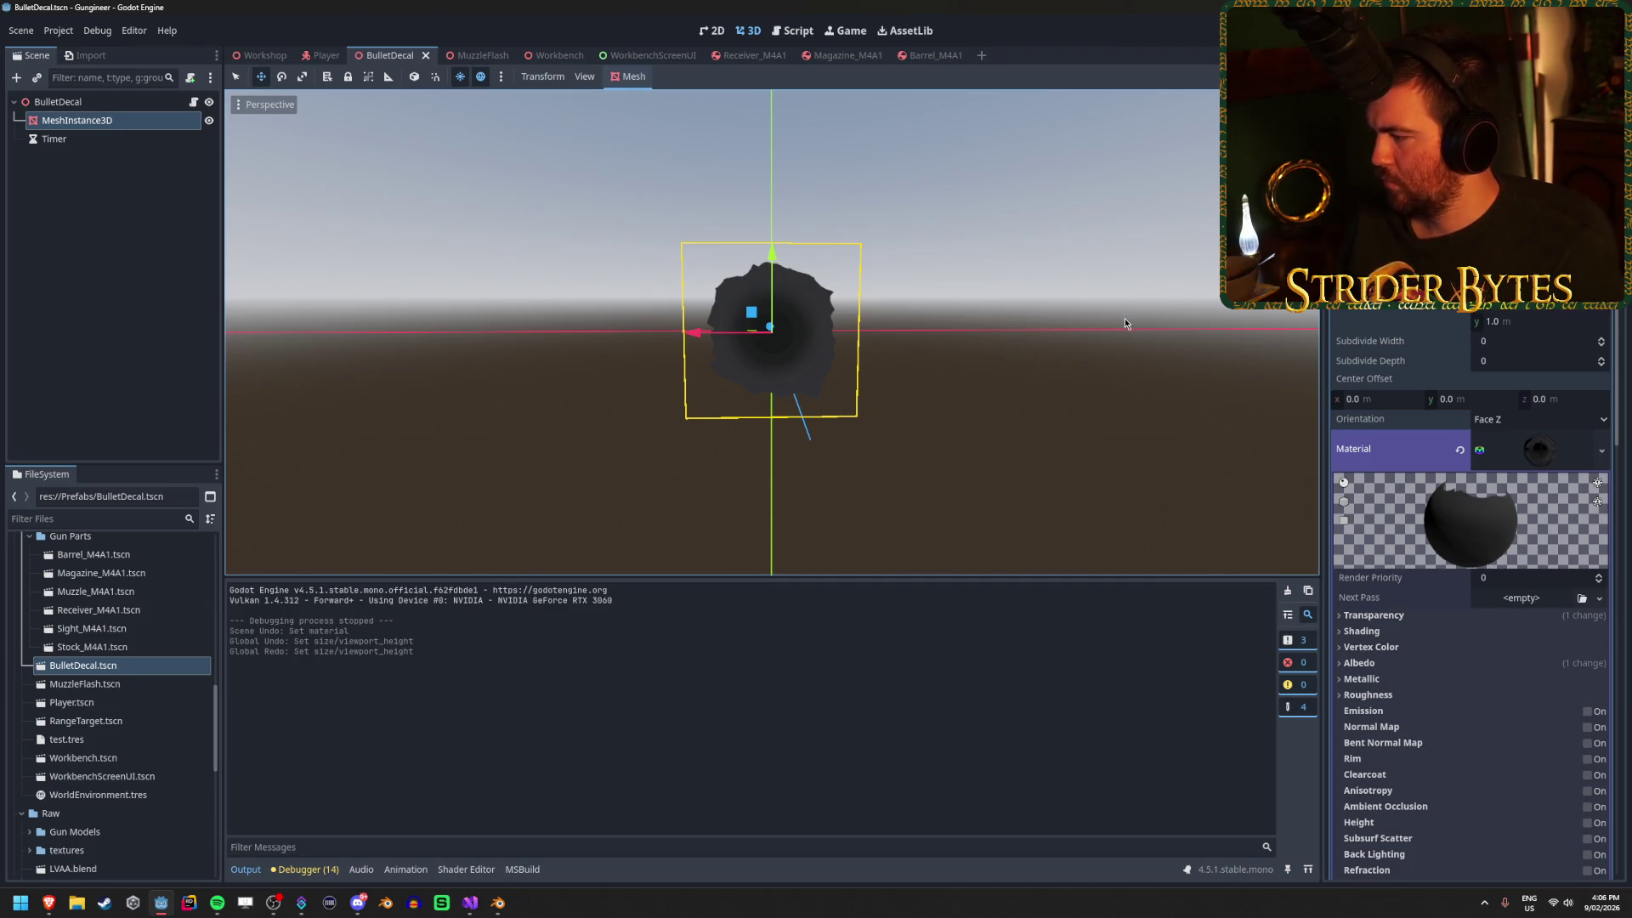
pyautogui.hotkey('alt', 'Tab')
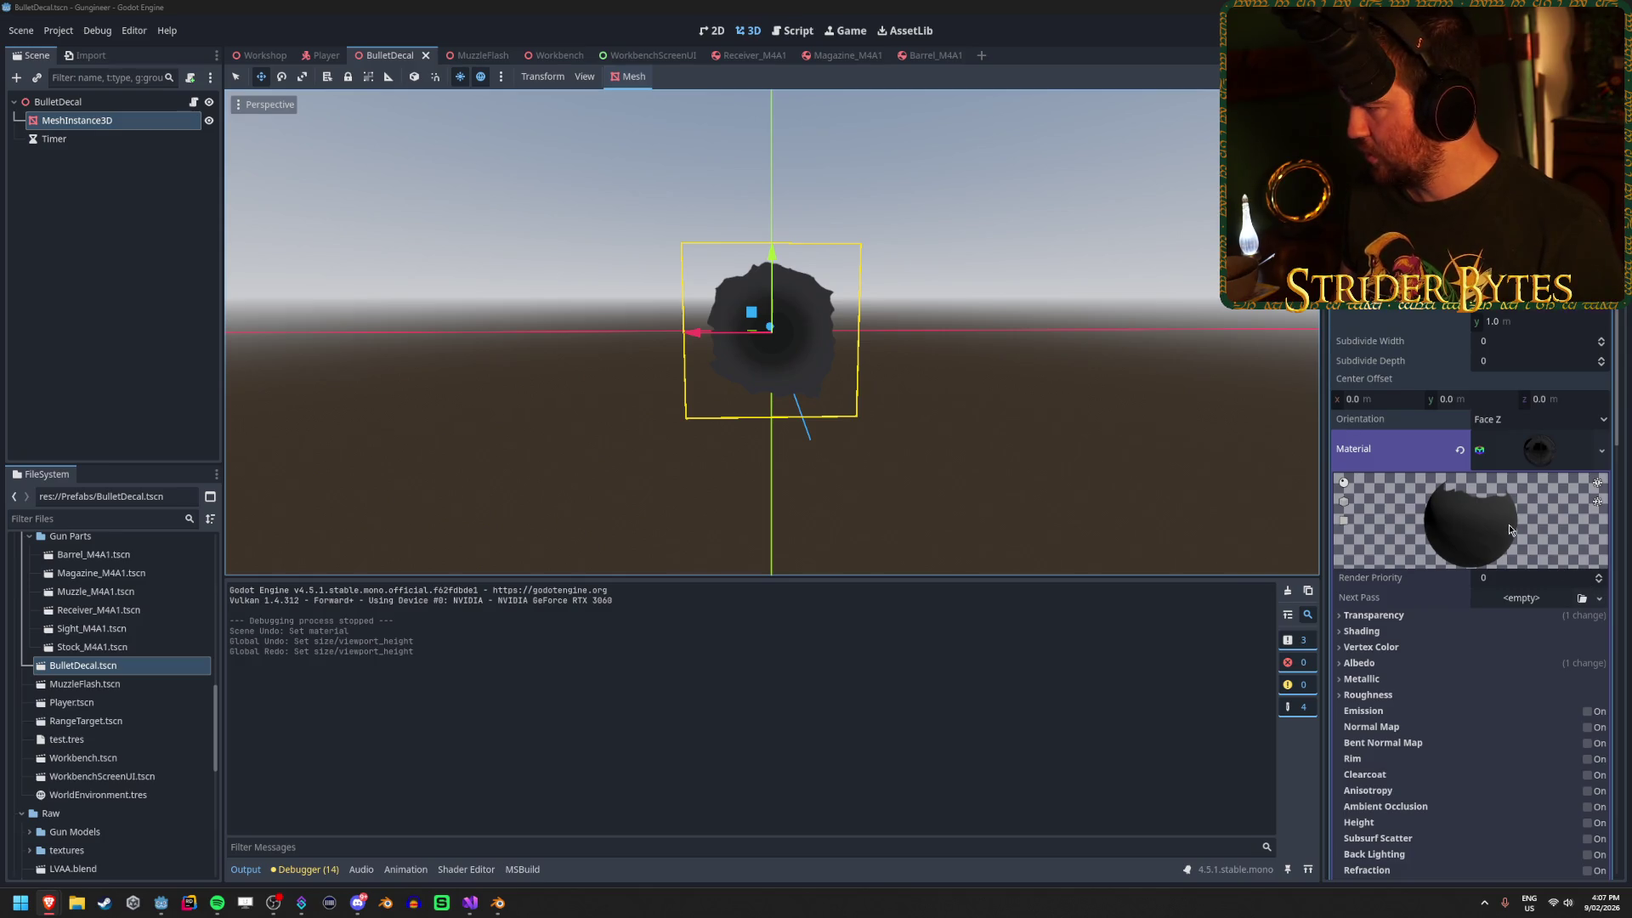
# Turn on Local to Scene in the decal material's Resource settings.
pyautogui.scroll(-5, 1508, 524)
pyautogui.click(1396, 691)
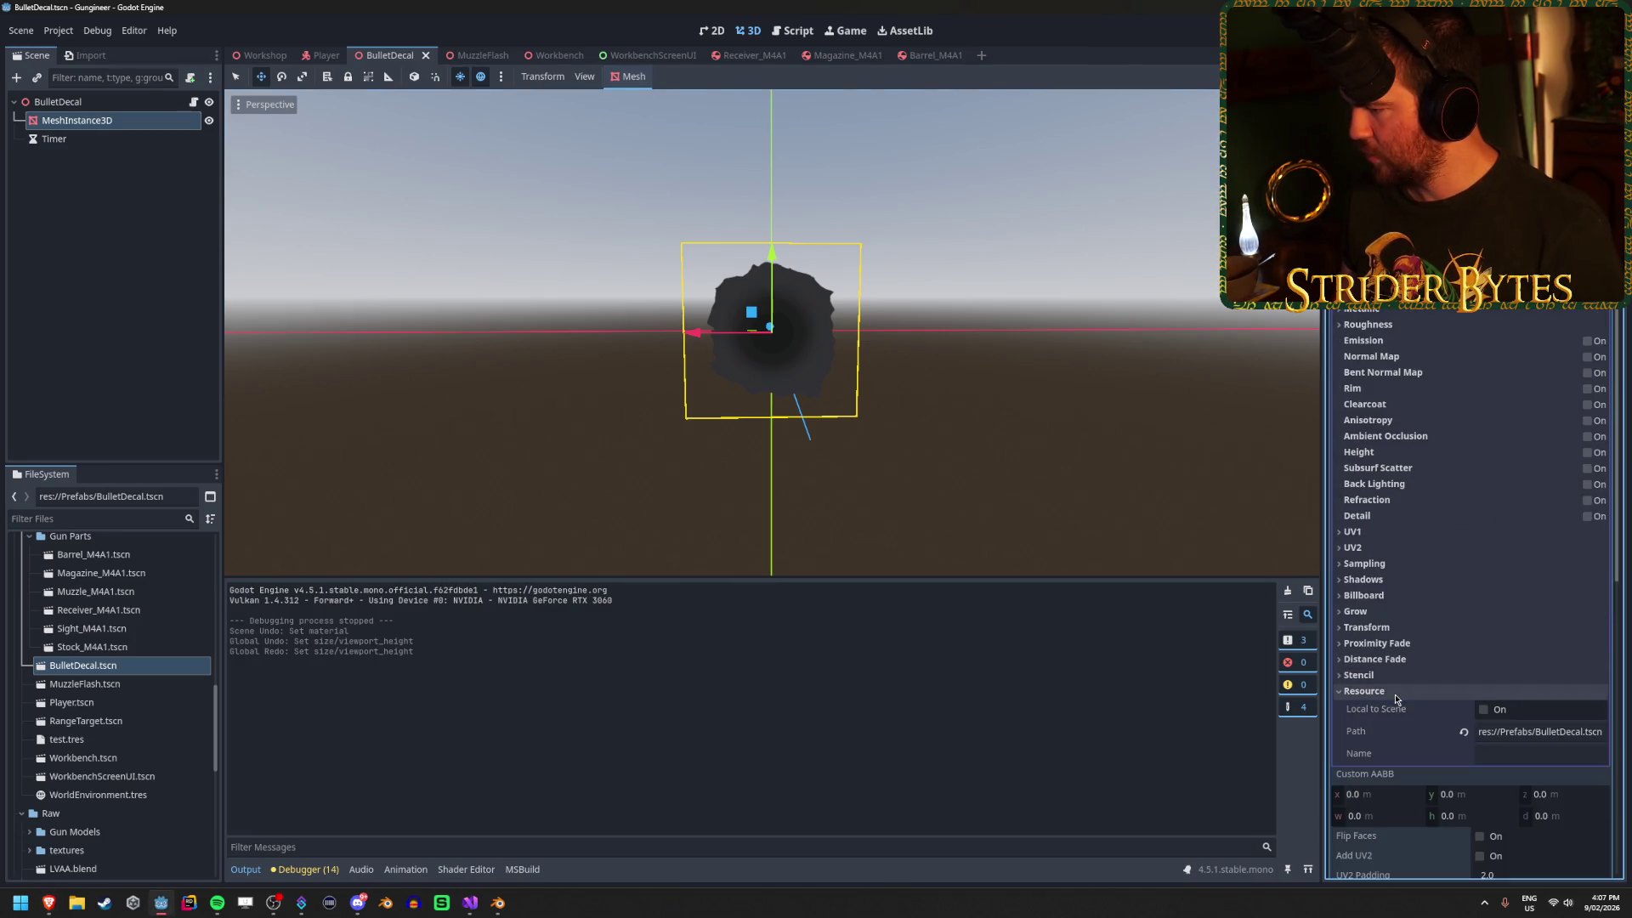
pyautogui.click(1483, 709)
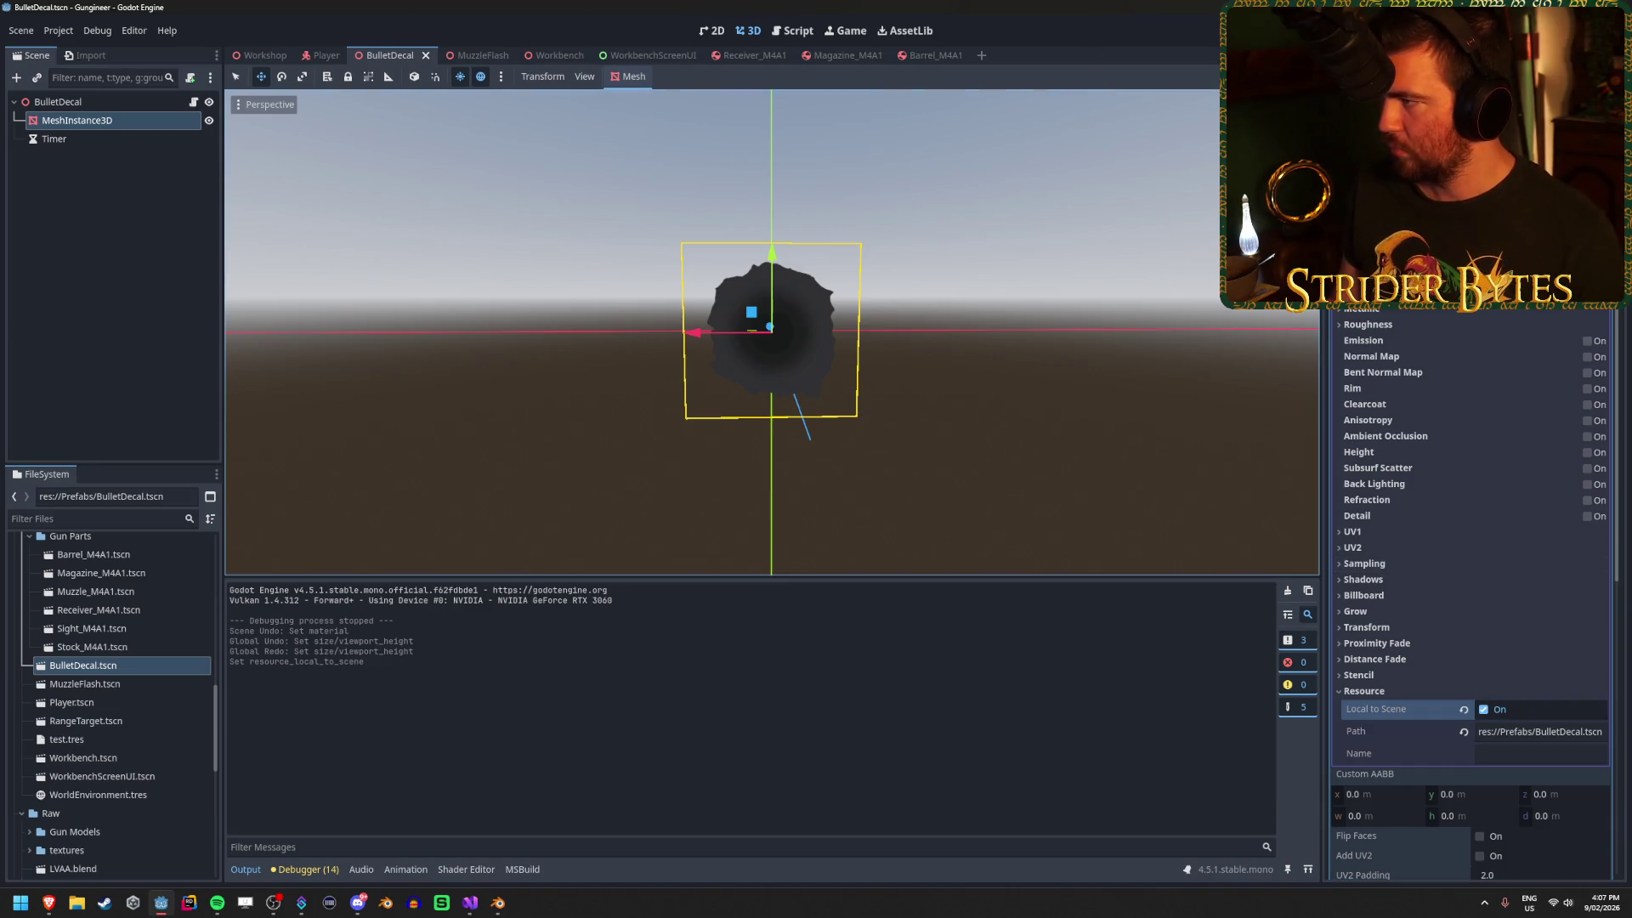
# Run the game, turn to the range, fire at the floor and target, then stop.
pyautogui.press('F5')
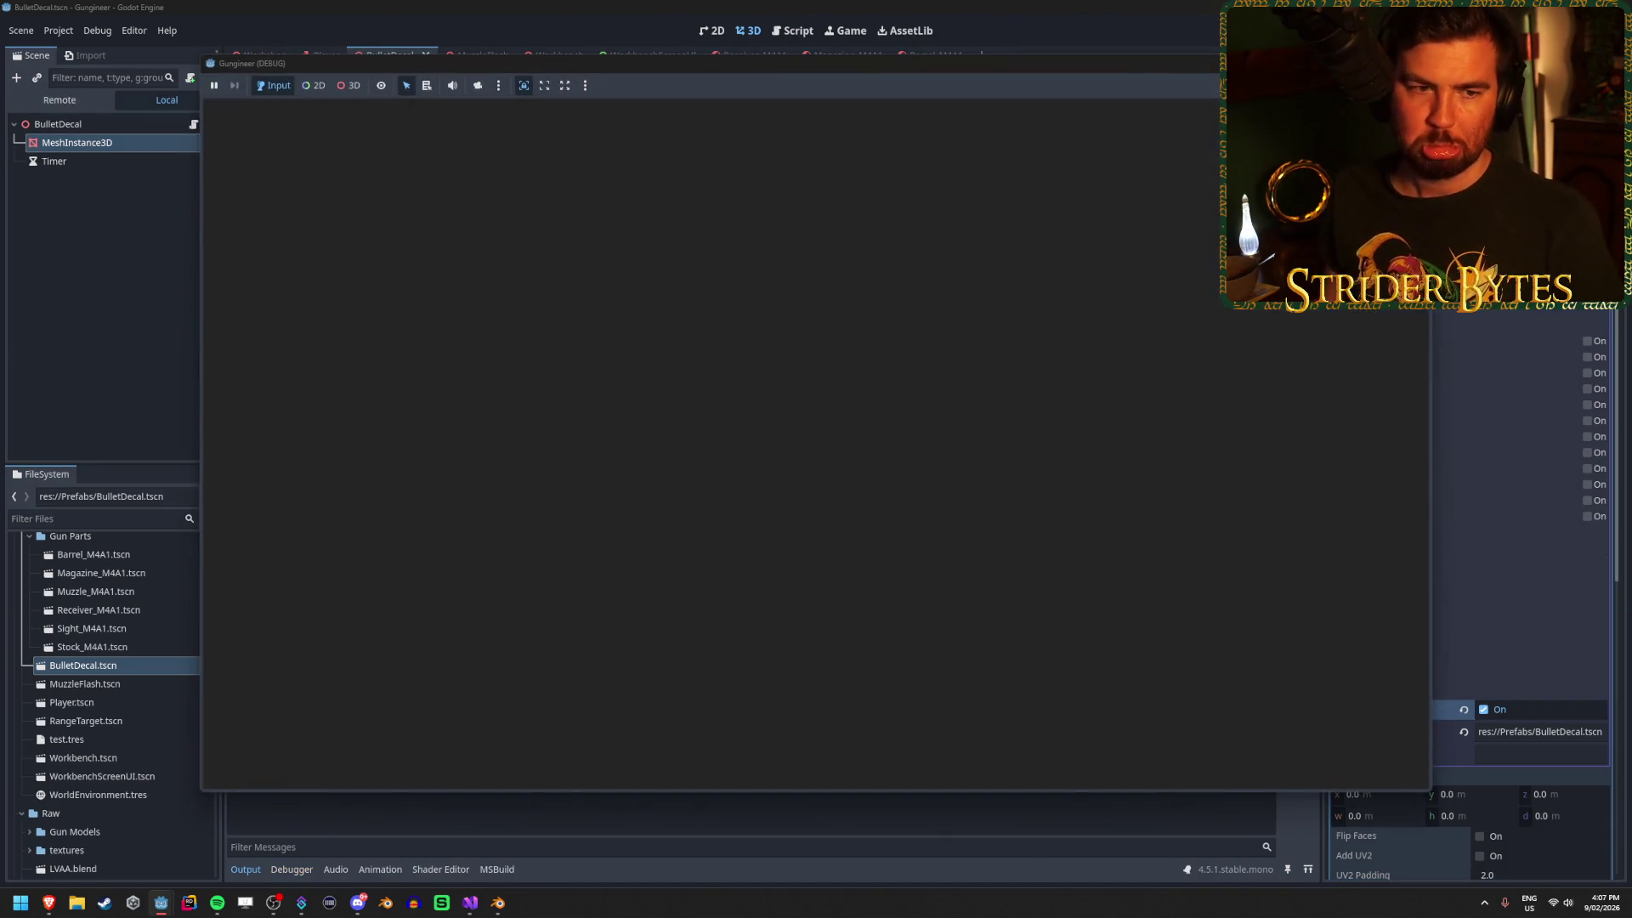
pyautogui.press('w')
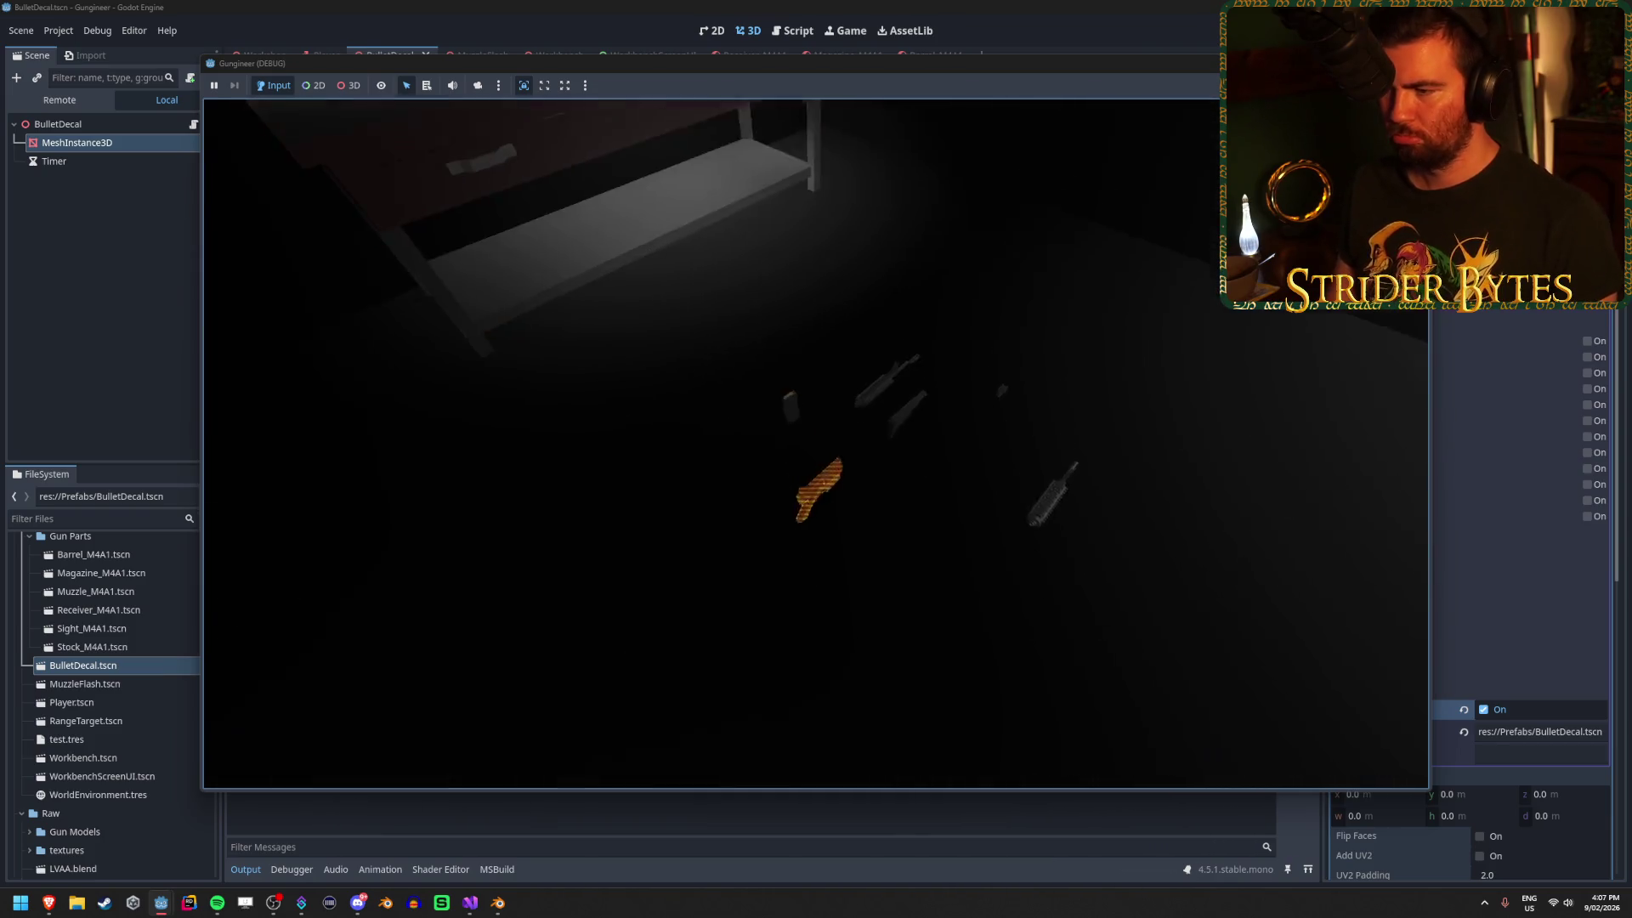
pyautogui.press('s')
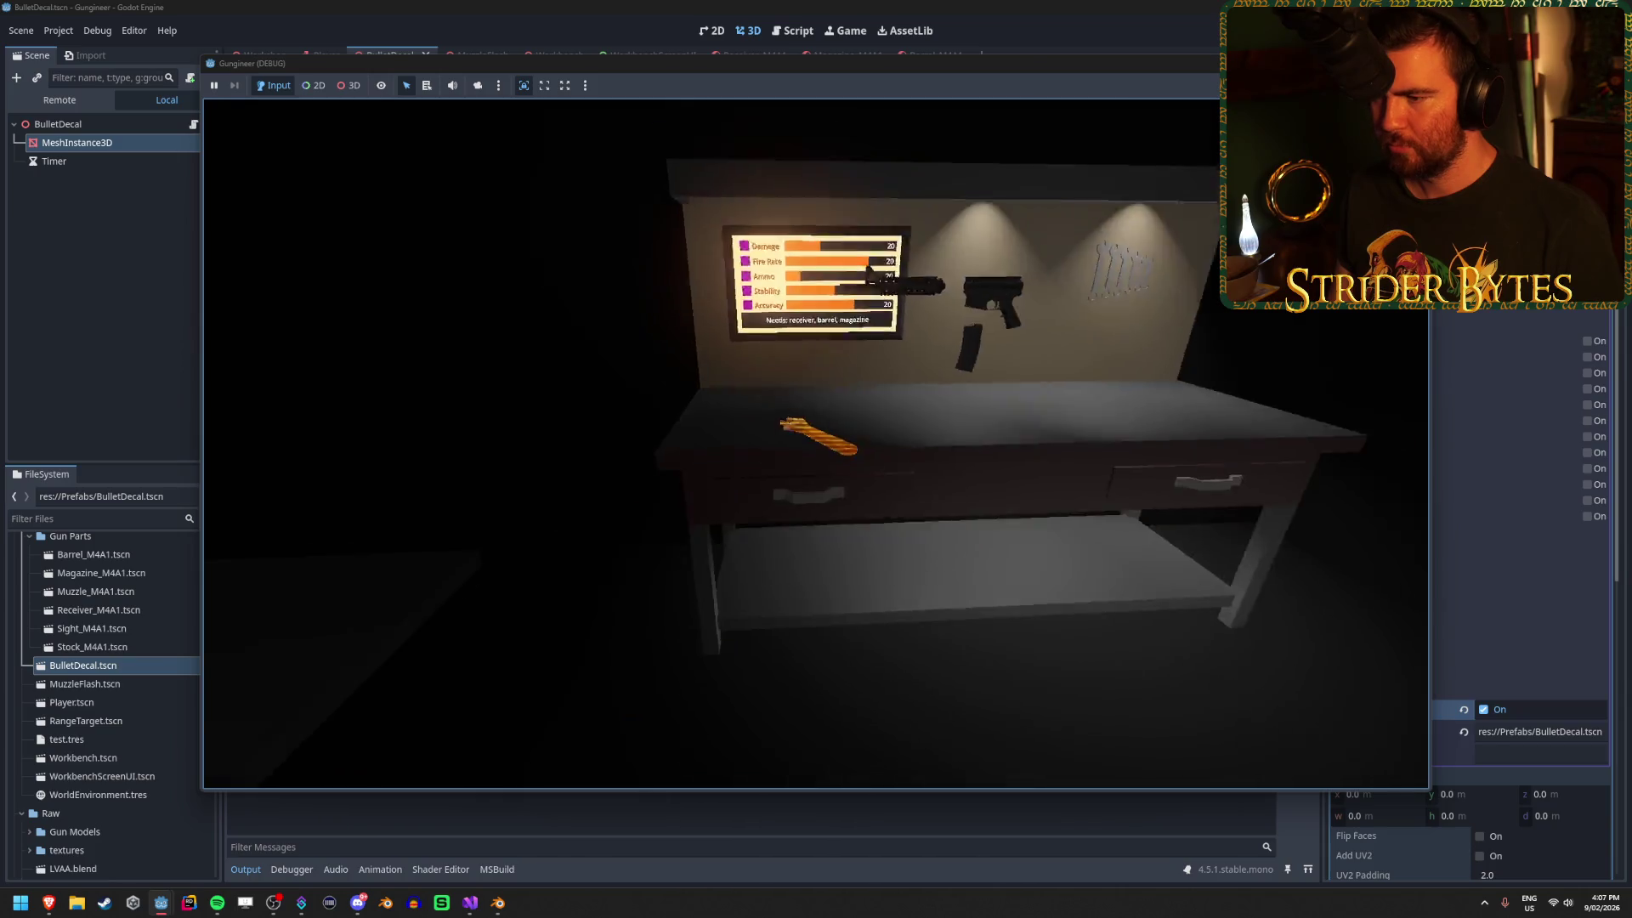
pyautogui.press('1')
pyautogui.click(816, 443)
pyautogui.moveTo(816, 444); pyautogui.dragTo(816, 443)
pyautogui.click(816, 444)
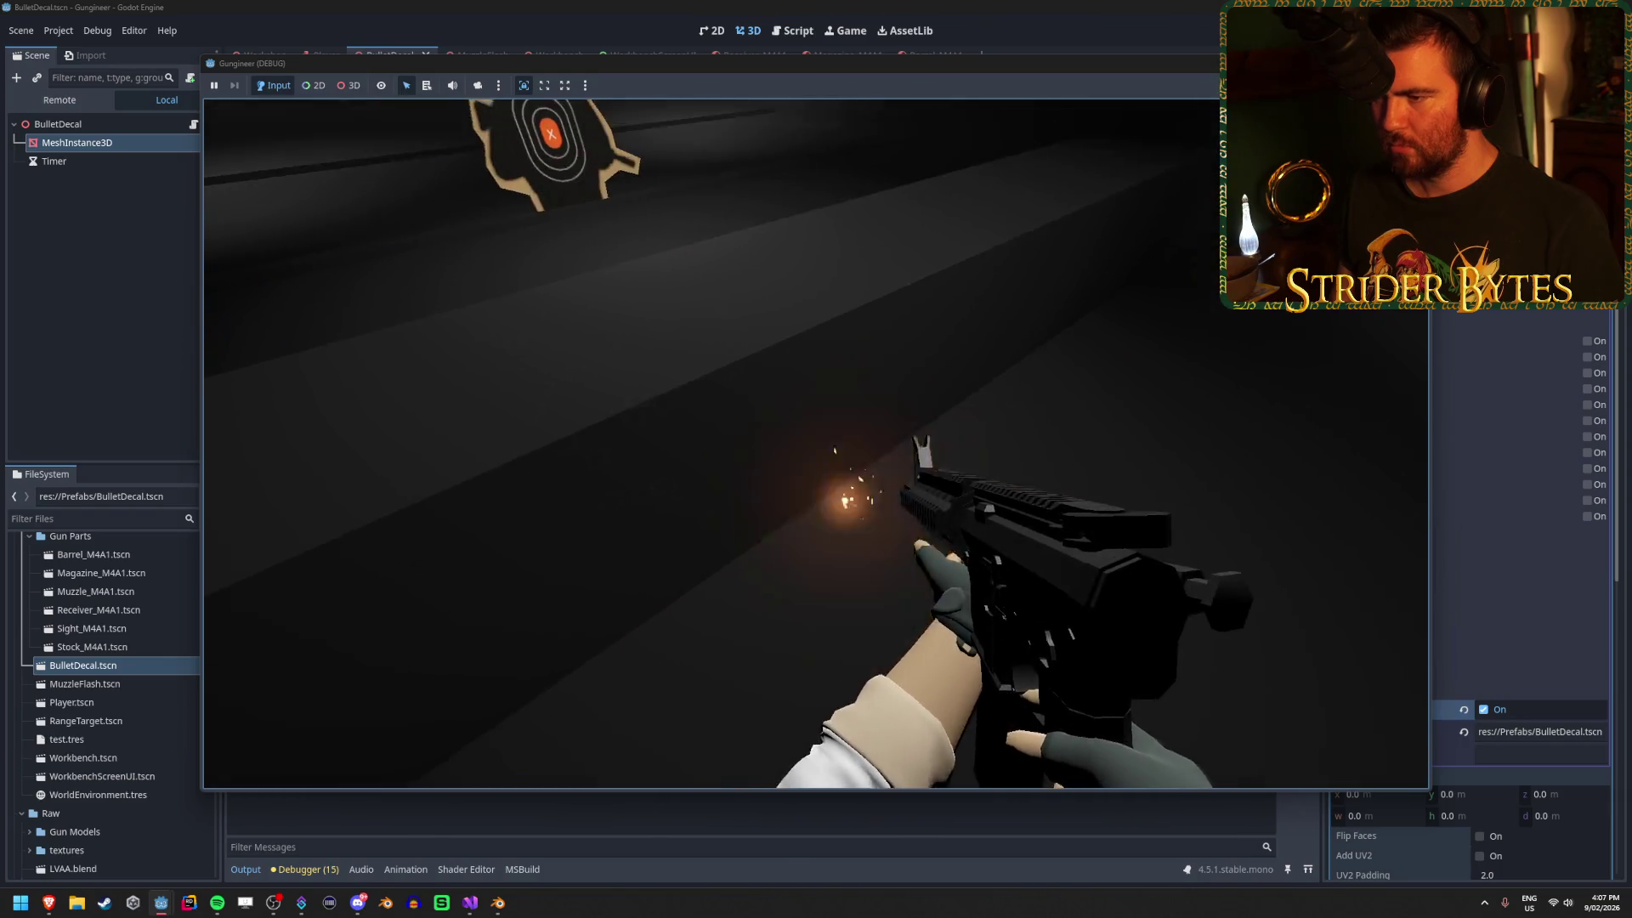
pyautogui.press('F8')
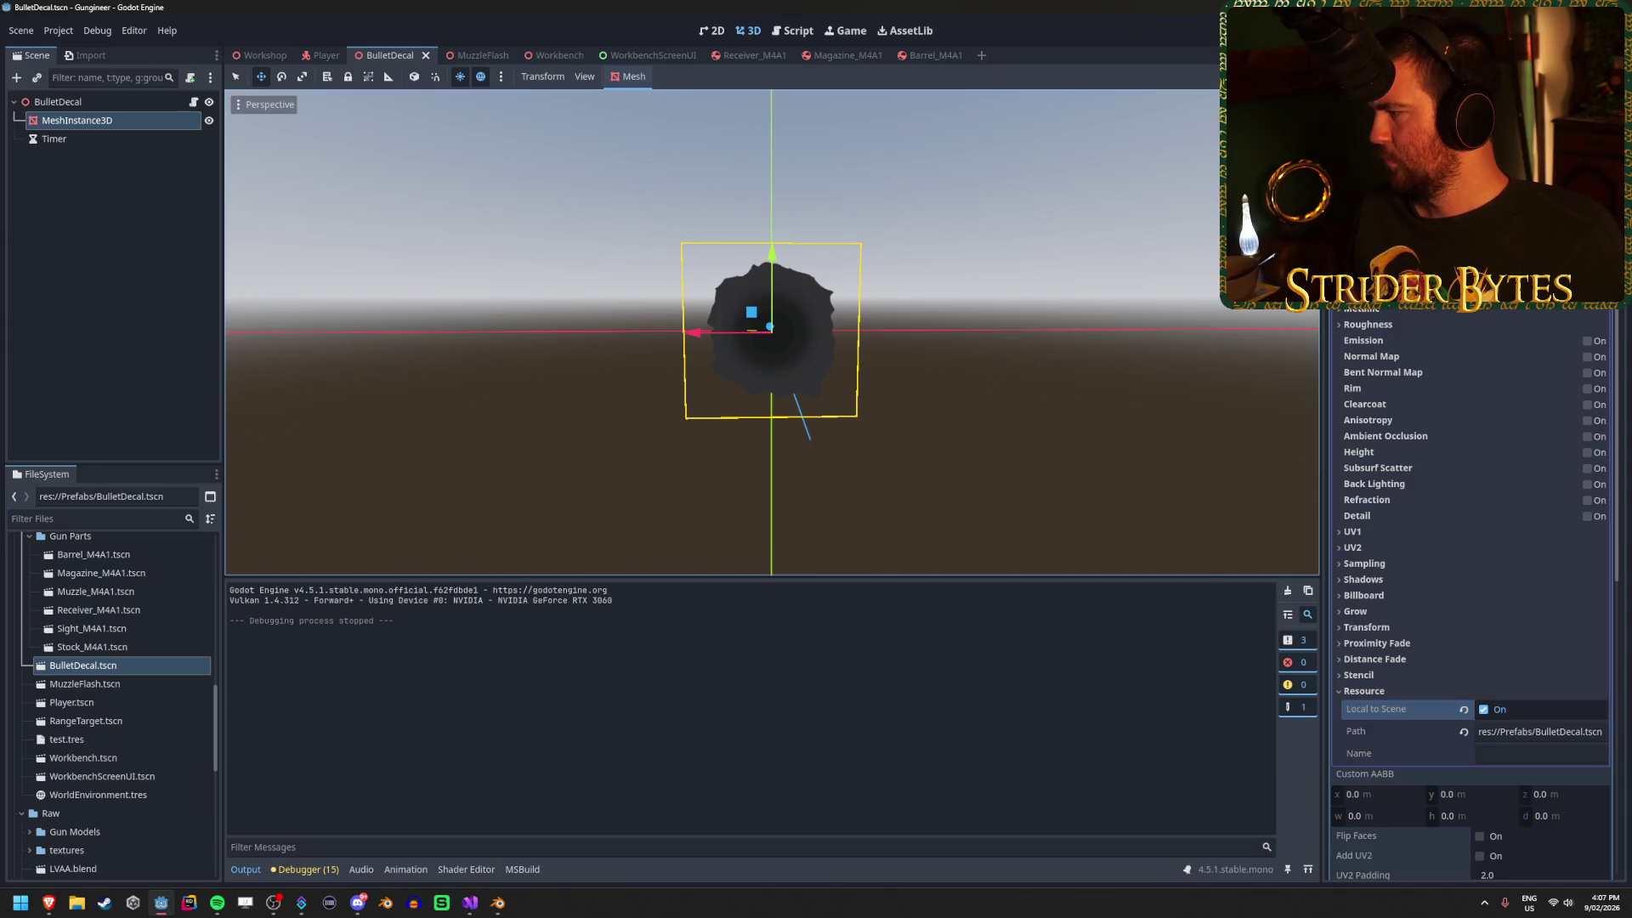
pyautogui.hotkey('alt', 'Tab')
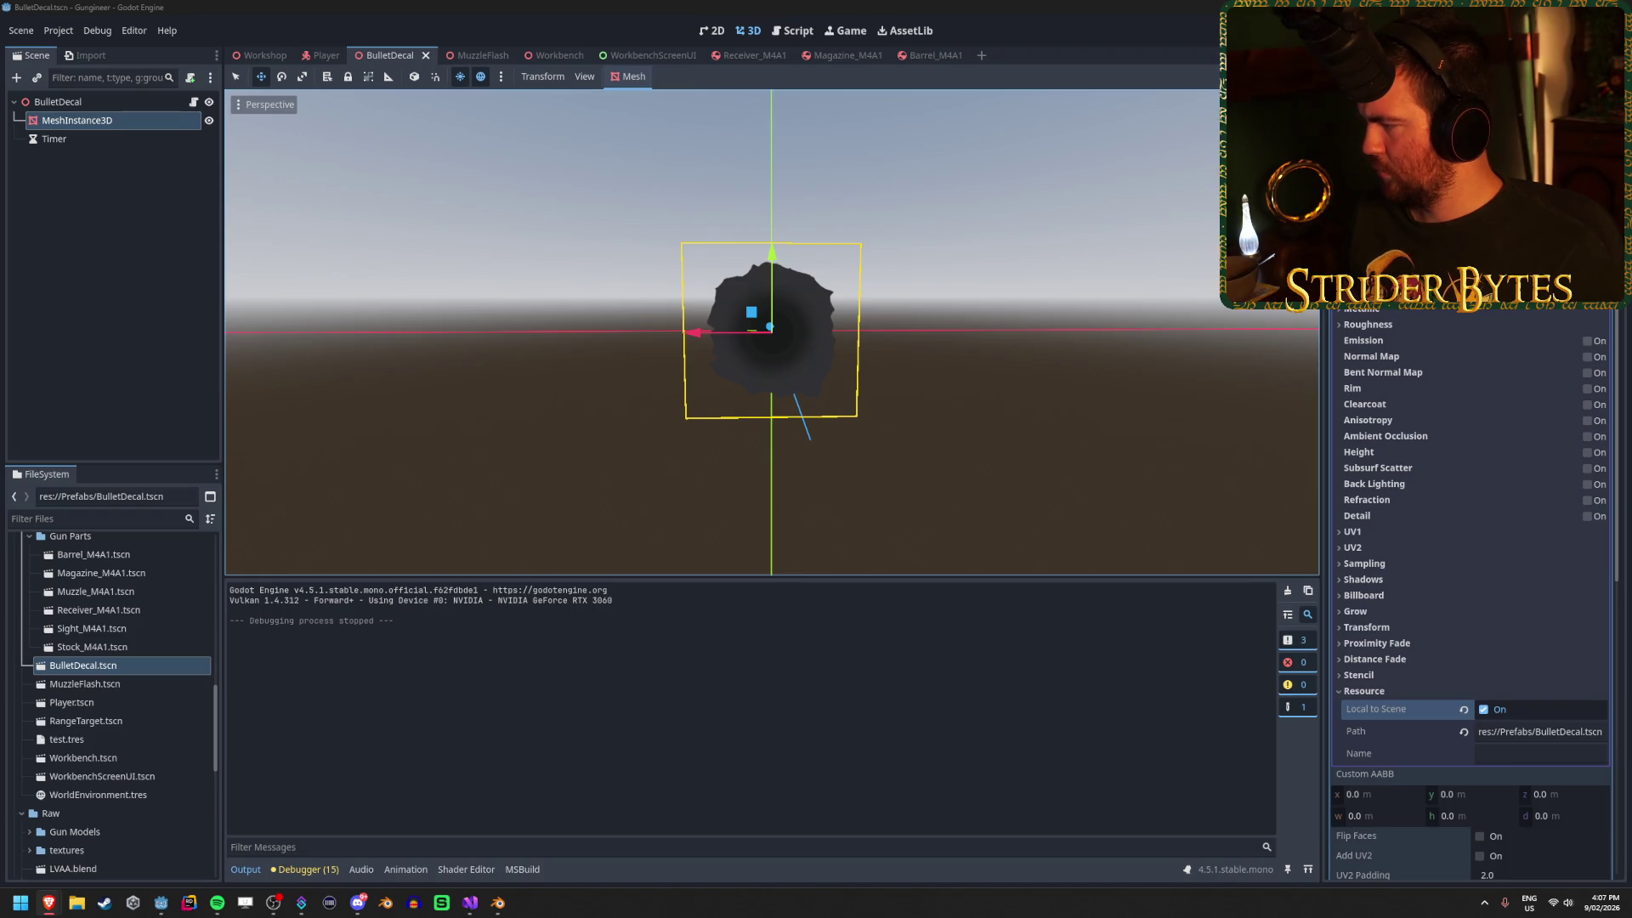
pyautogui.click(1222, 357)
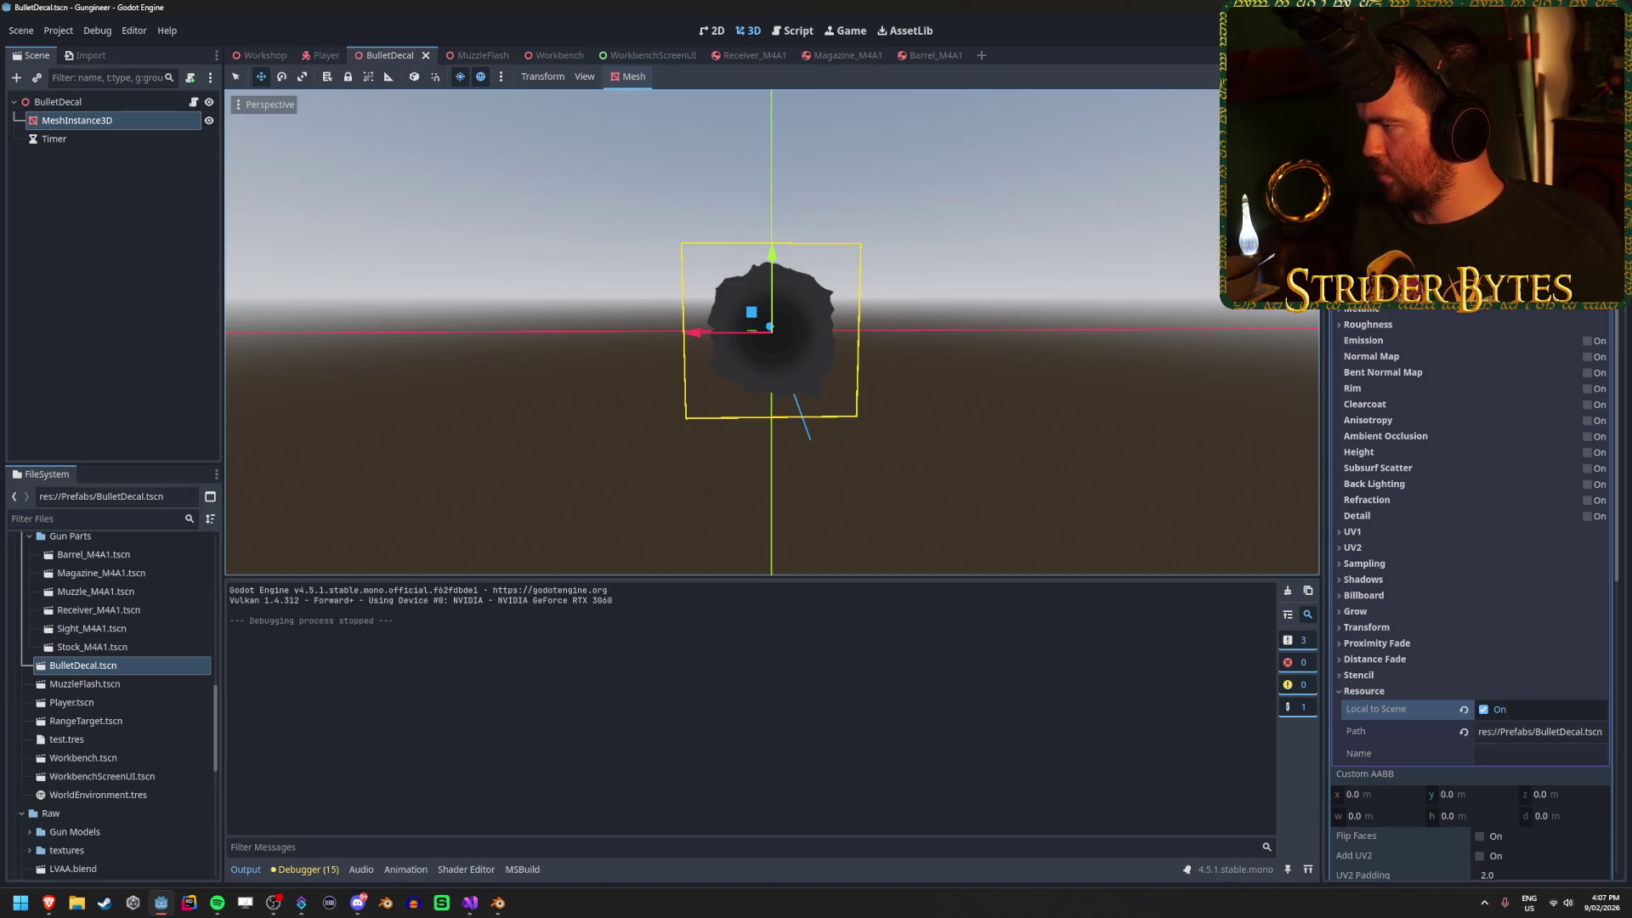
pyautogui.scroll(5, 1510, 467)
pyautogui.click(1602, 452)
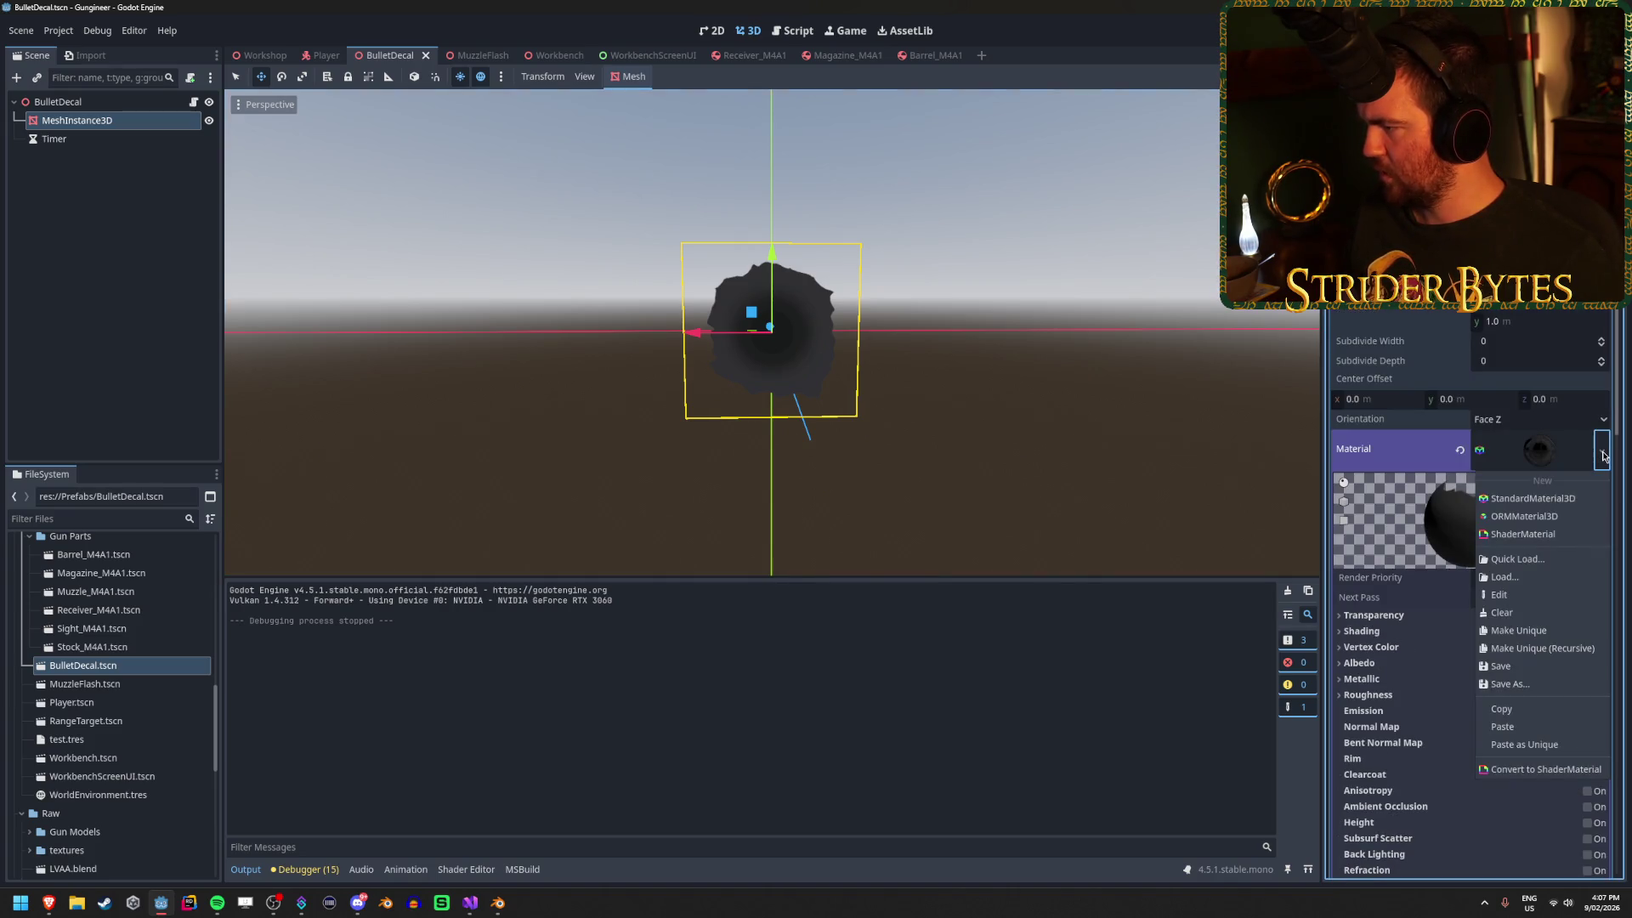
# Save the decal material as BulletDecal.tres in the res://Materials folder.
pyautogui.click(1531, 684)
pyautogui.click(527, 251)
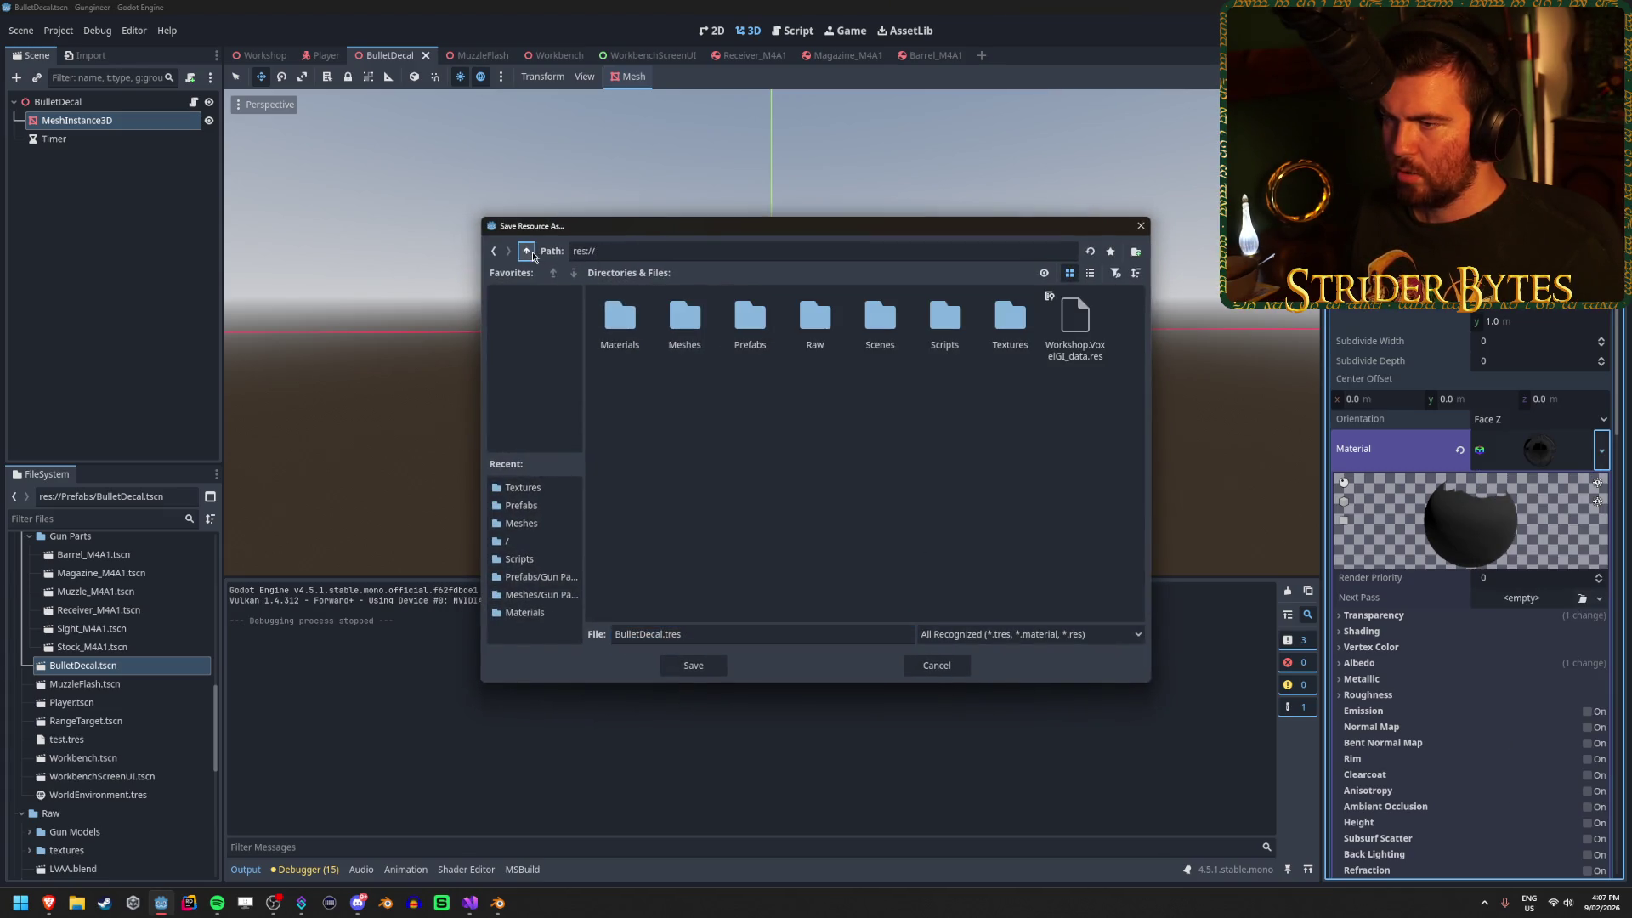
pyautogui.doubleClick(634, 326)
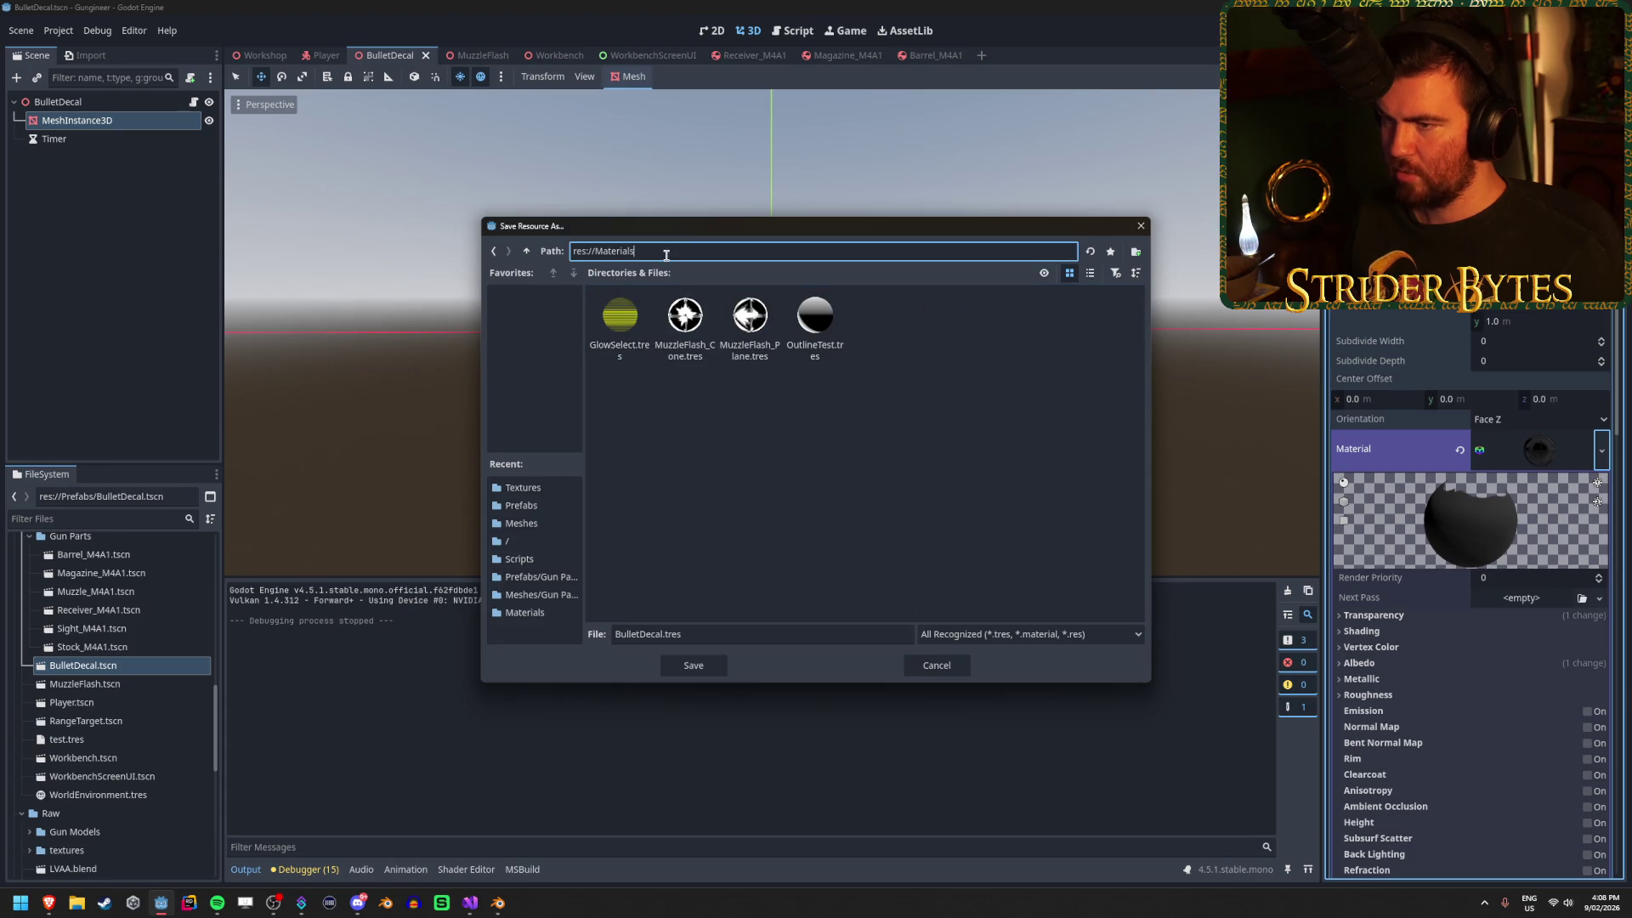
pyautogui.click(722, 638)
pyautogui.press('Left')
pyautogui.press('Left')
pyautogui.press('Left')
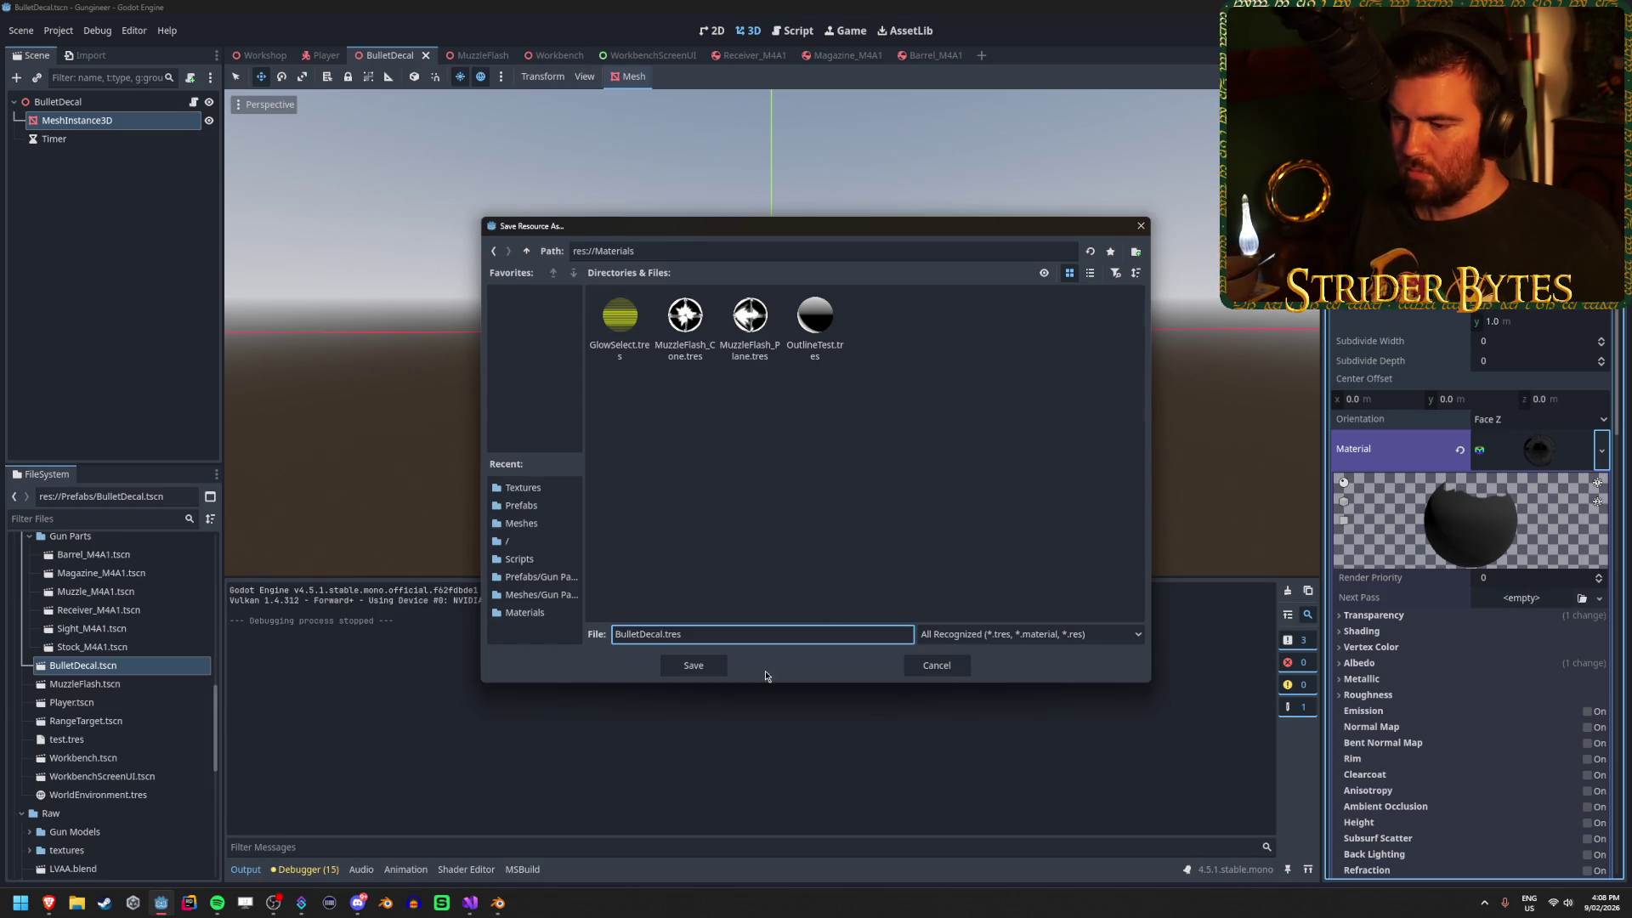
pyautogui.click(715, 670)
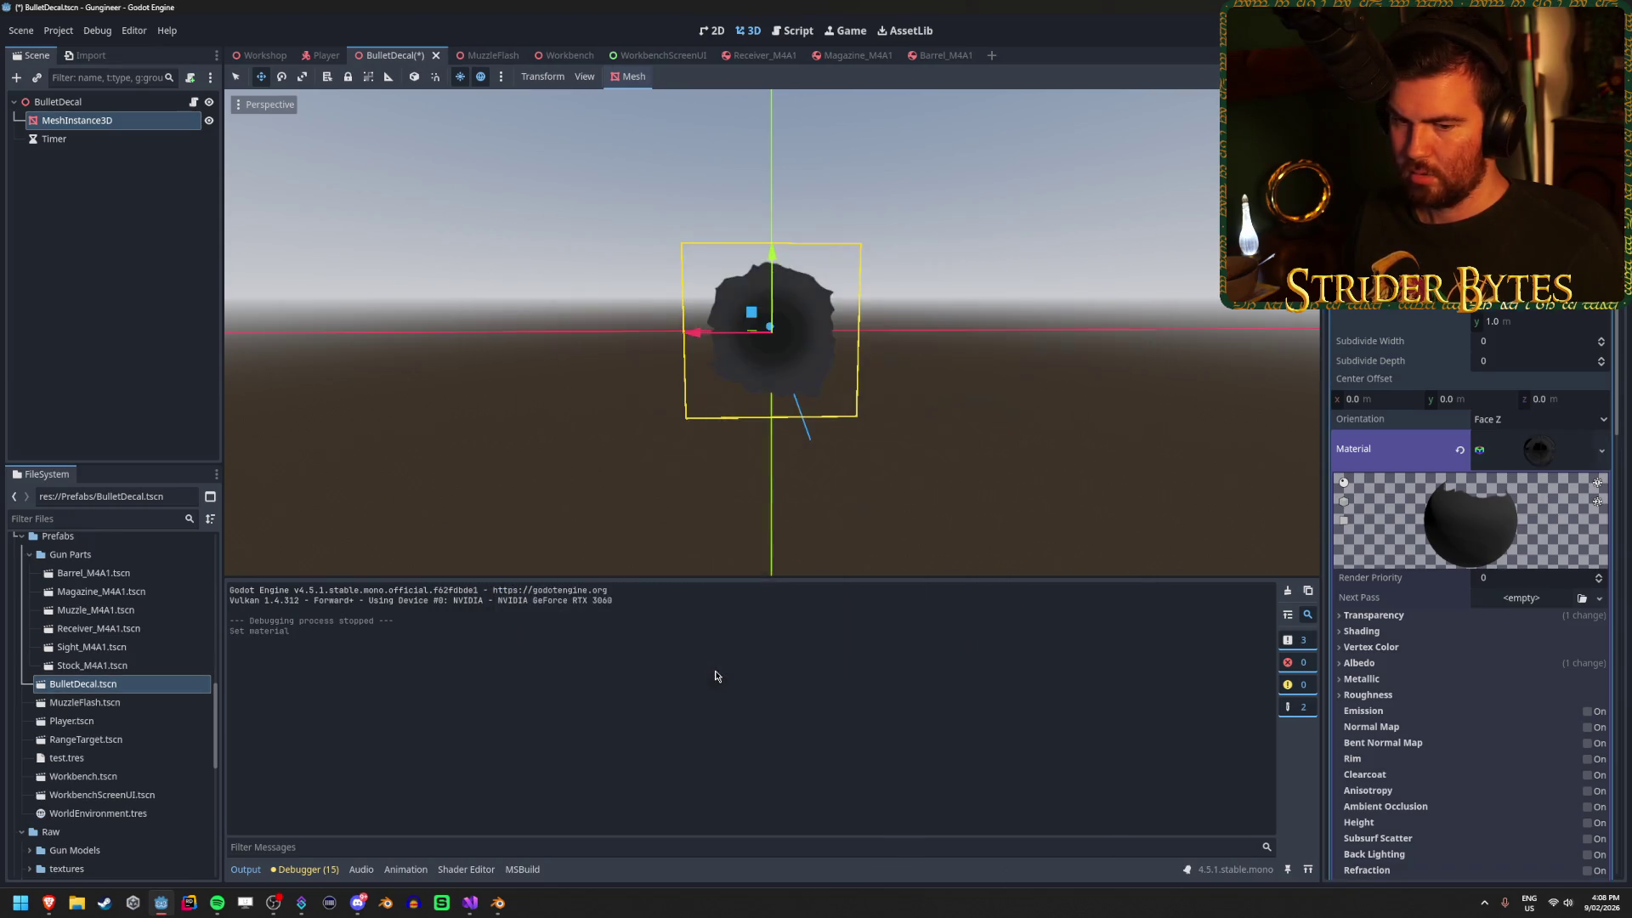
# Save the BulletDecal scene, check the material path res://Materials/BulletDecal.tres, and run the game.
pyautogui.click(1071, 473)
pyautogui.click(138, 107)
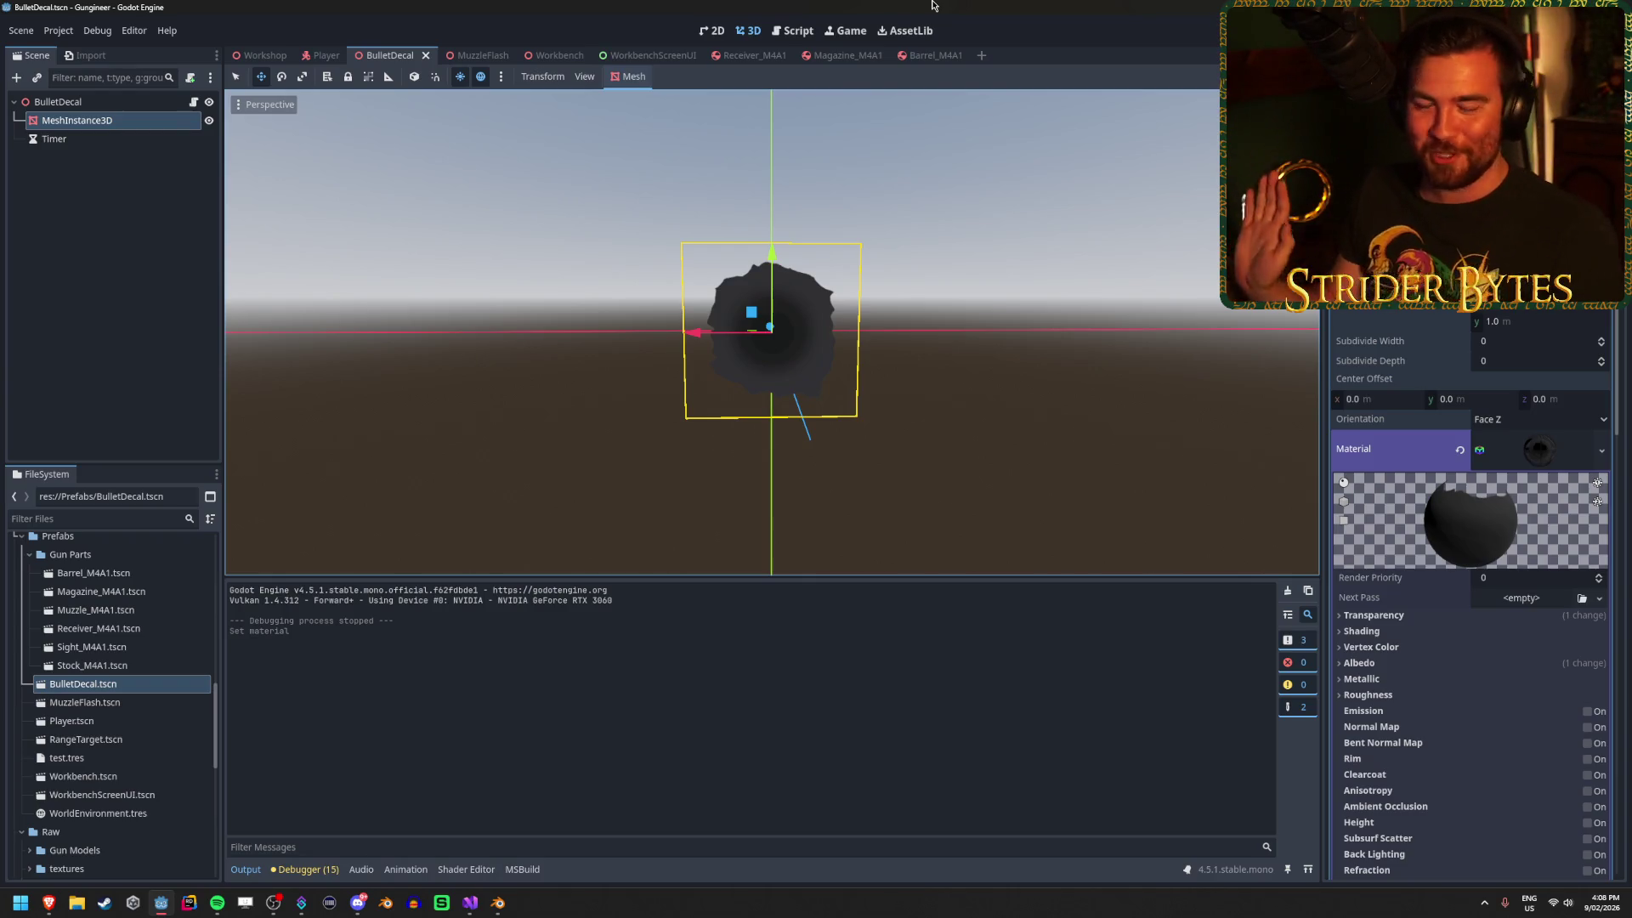
pyautogui.scroll(-10, 1445, 527)
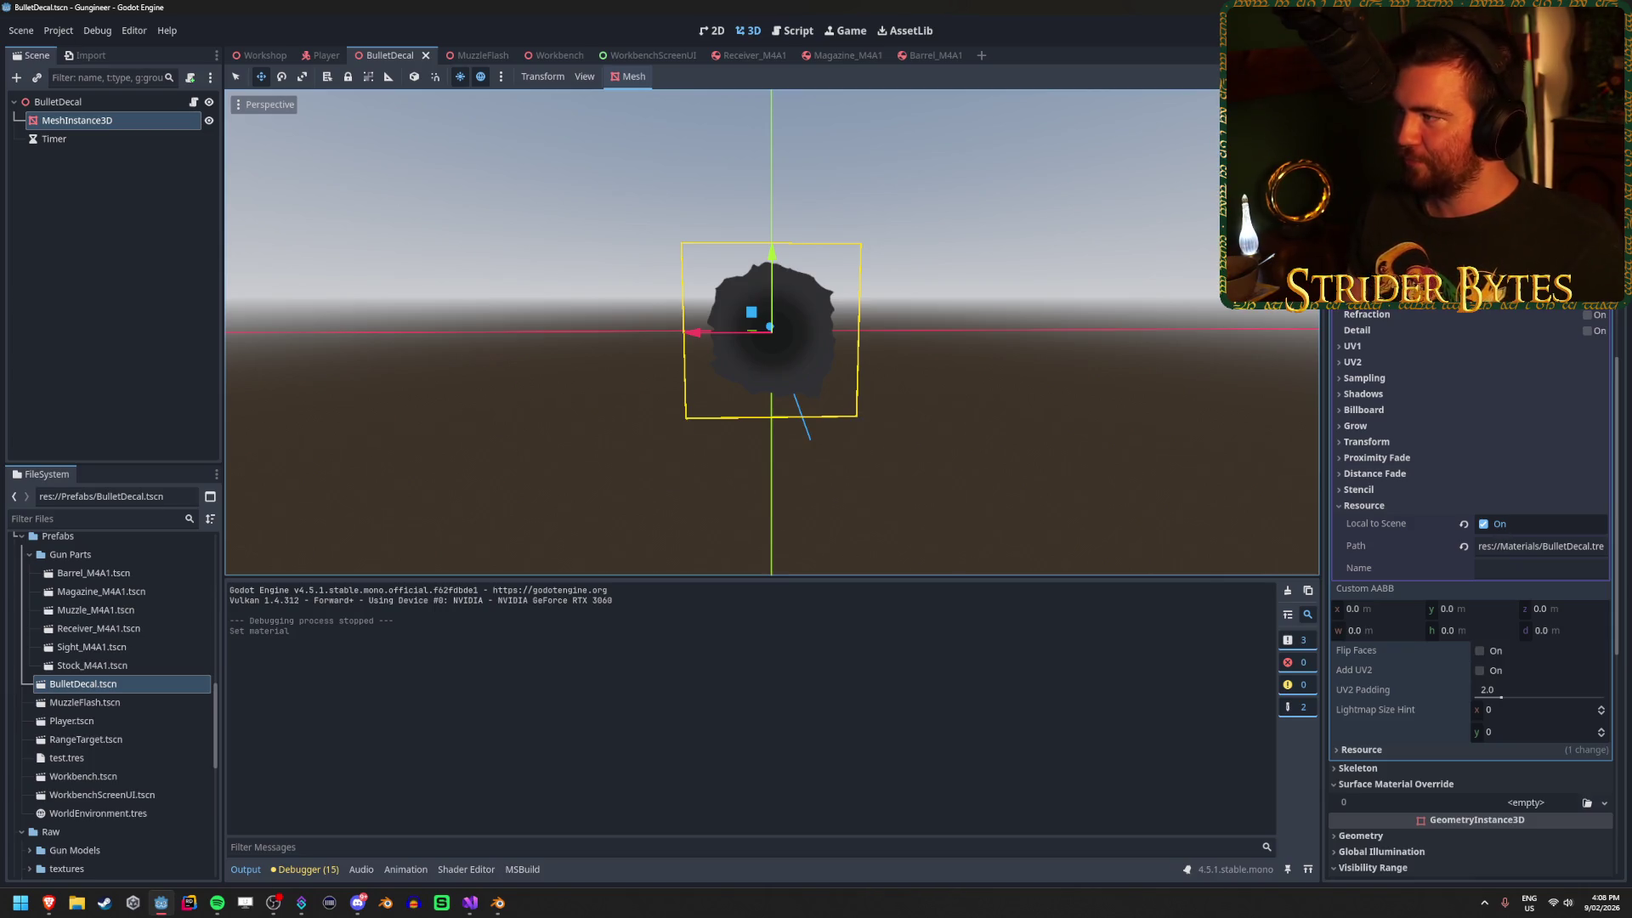
pyautogui.press('F5')
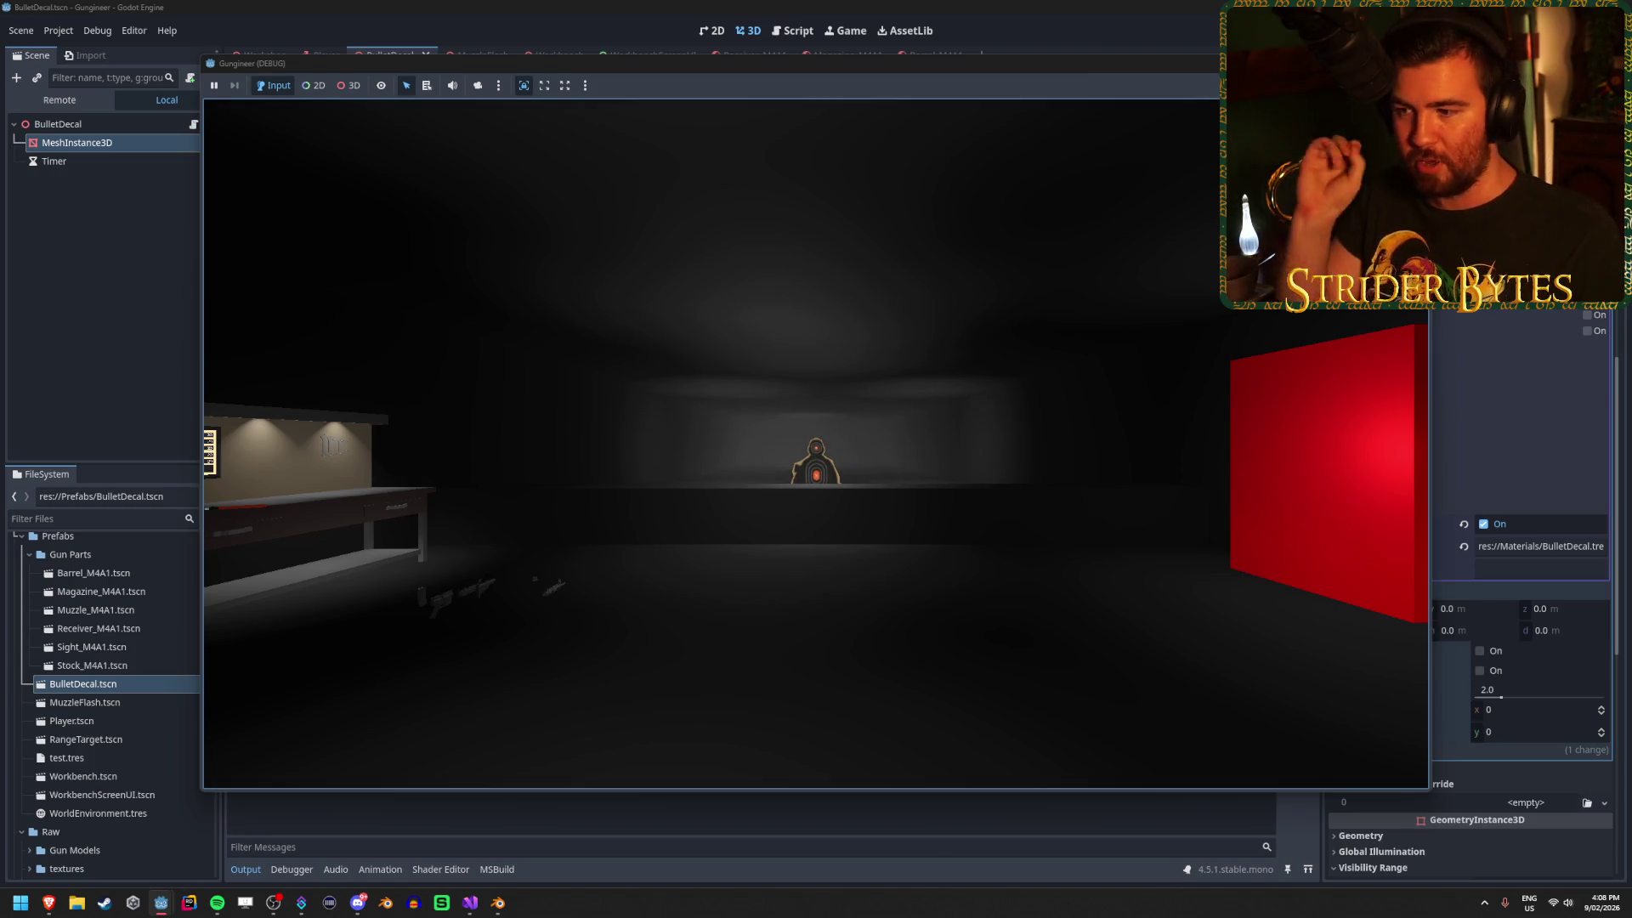
# Walk to the workbench, pick up the rifle, fire across the target and wall, then stop.
pyautogui.moveTo(816, 442)
pyautogui.press('w')
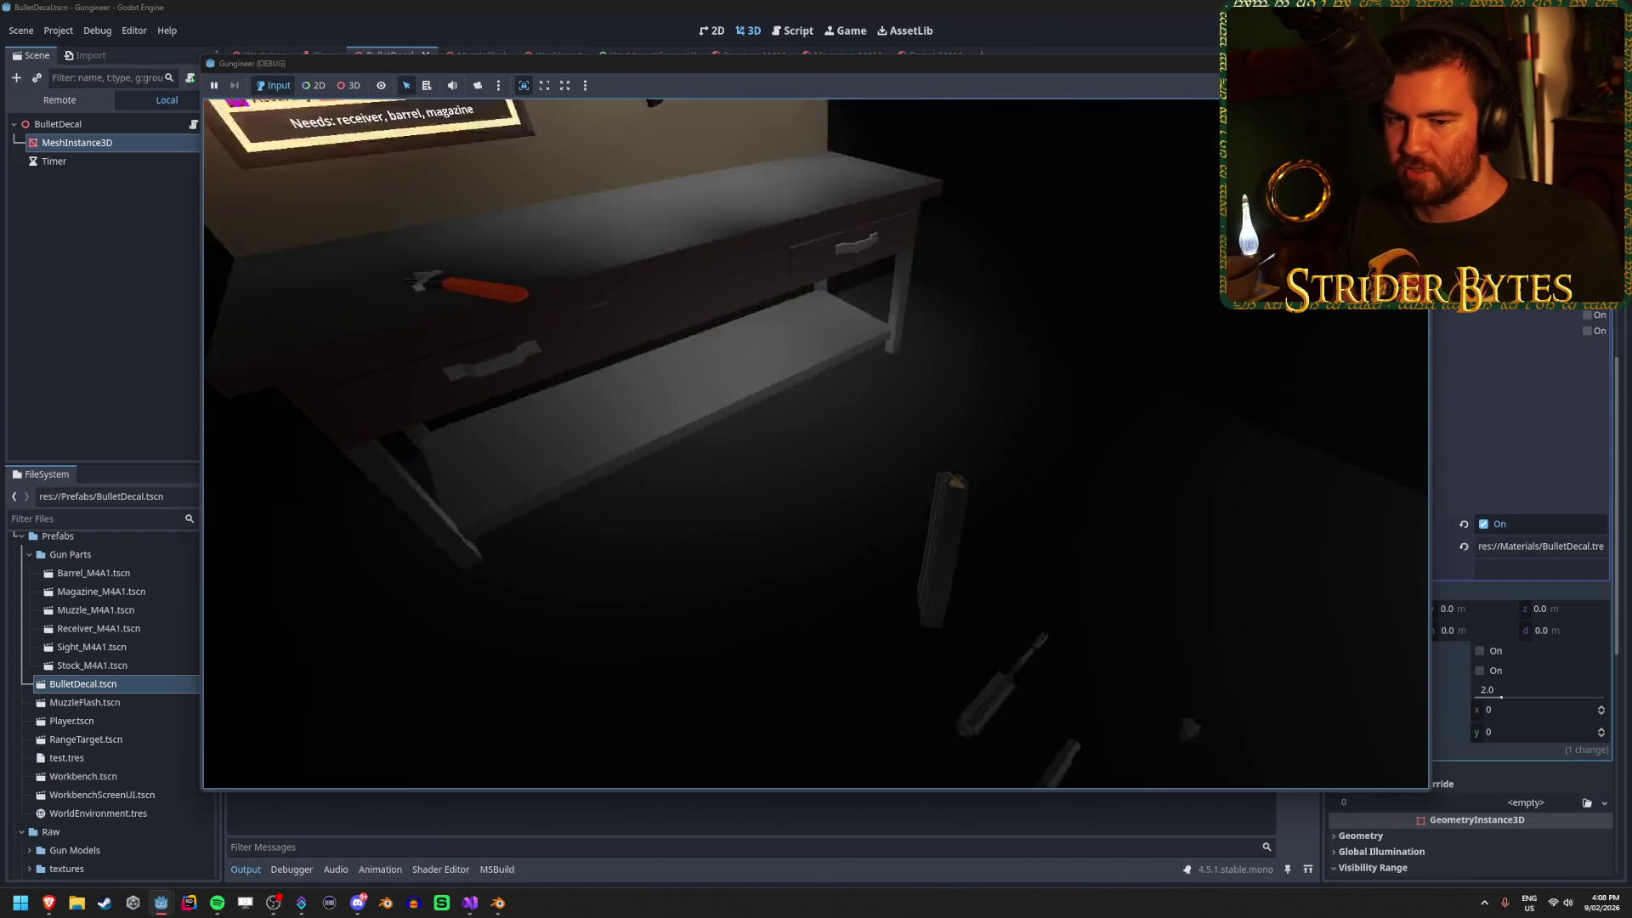
pyautogui.press('e')
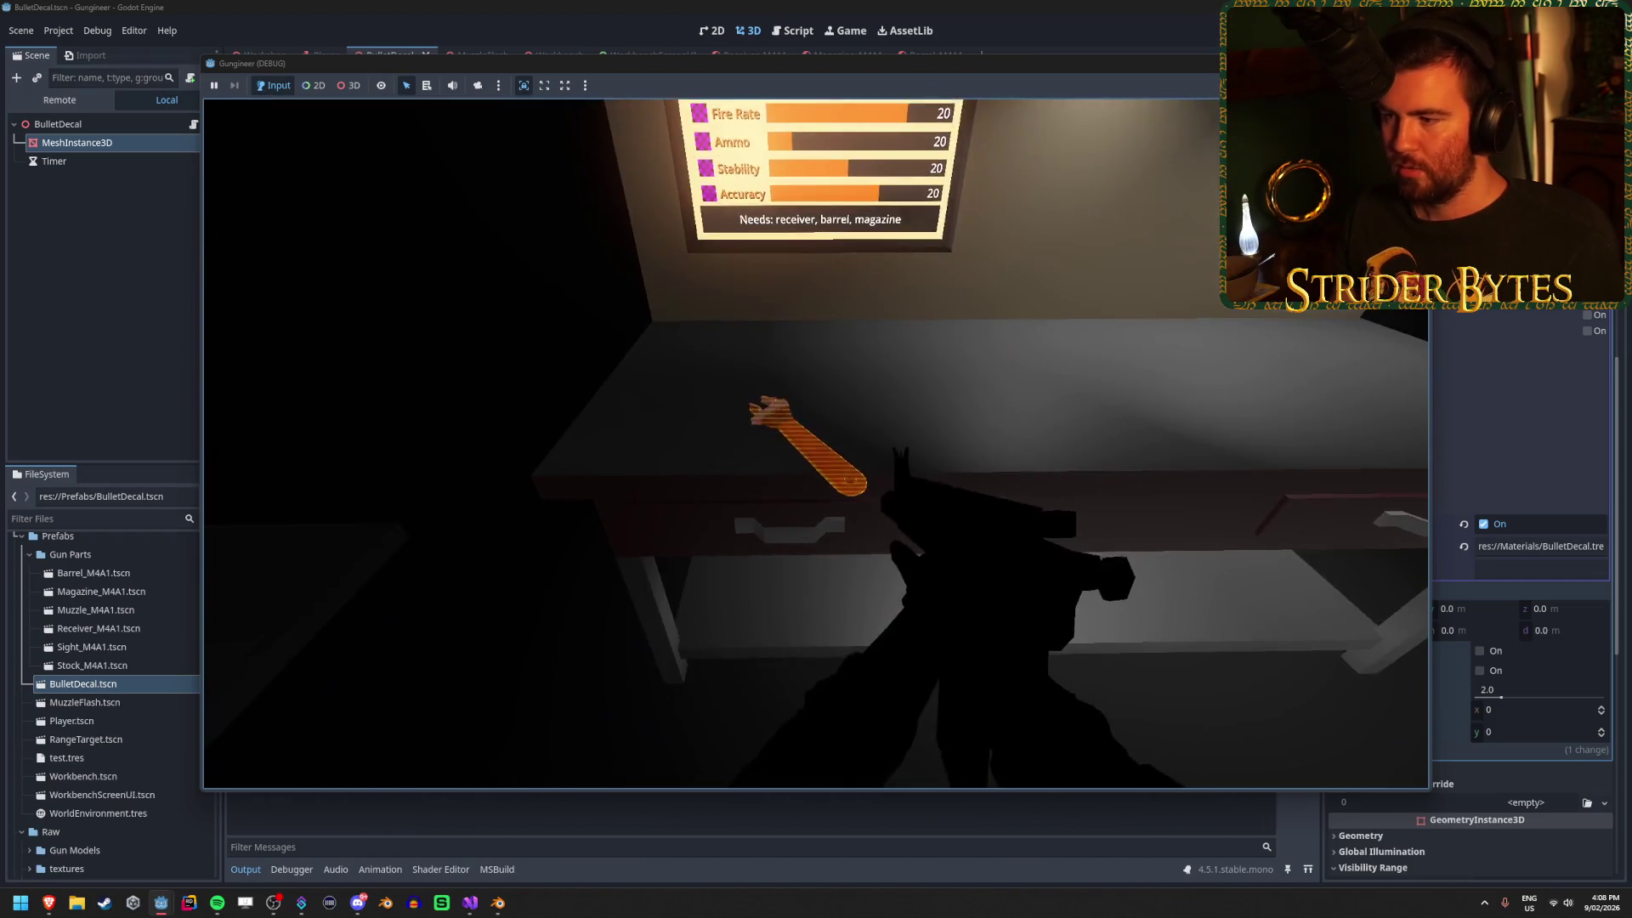
pyautogui.click(816, 442)
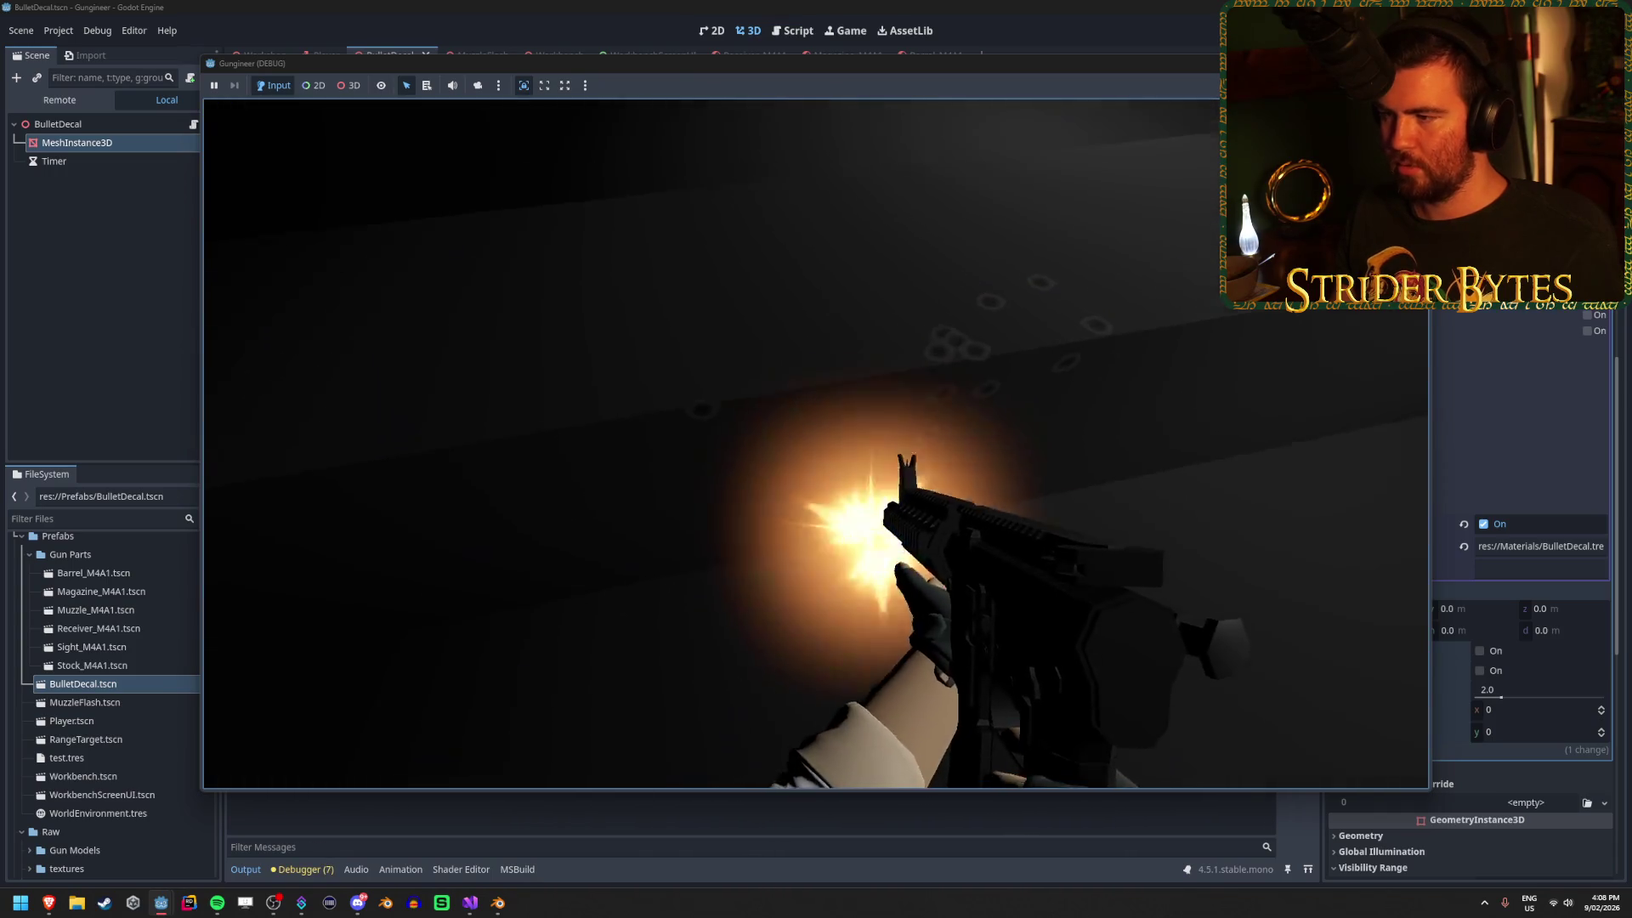
pyautogui.click(816, 442)
pyautogui.moveTo(816, 442); pyautogui.dragTo(816, 443)
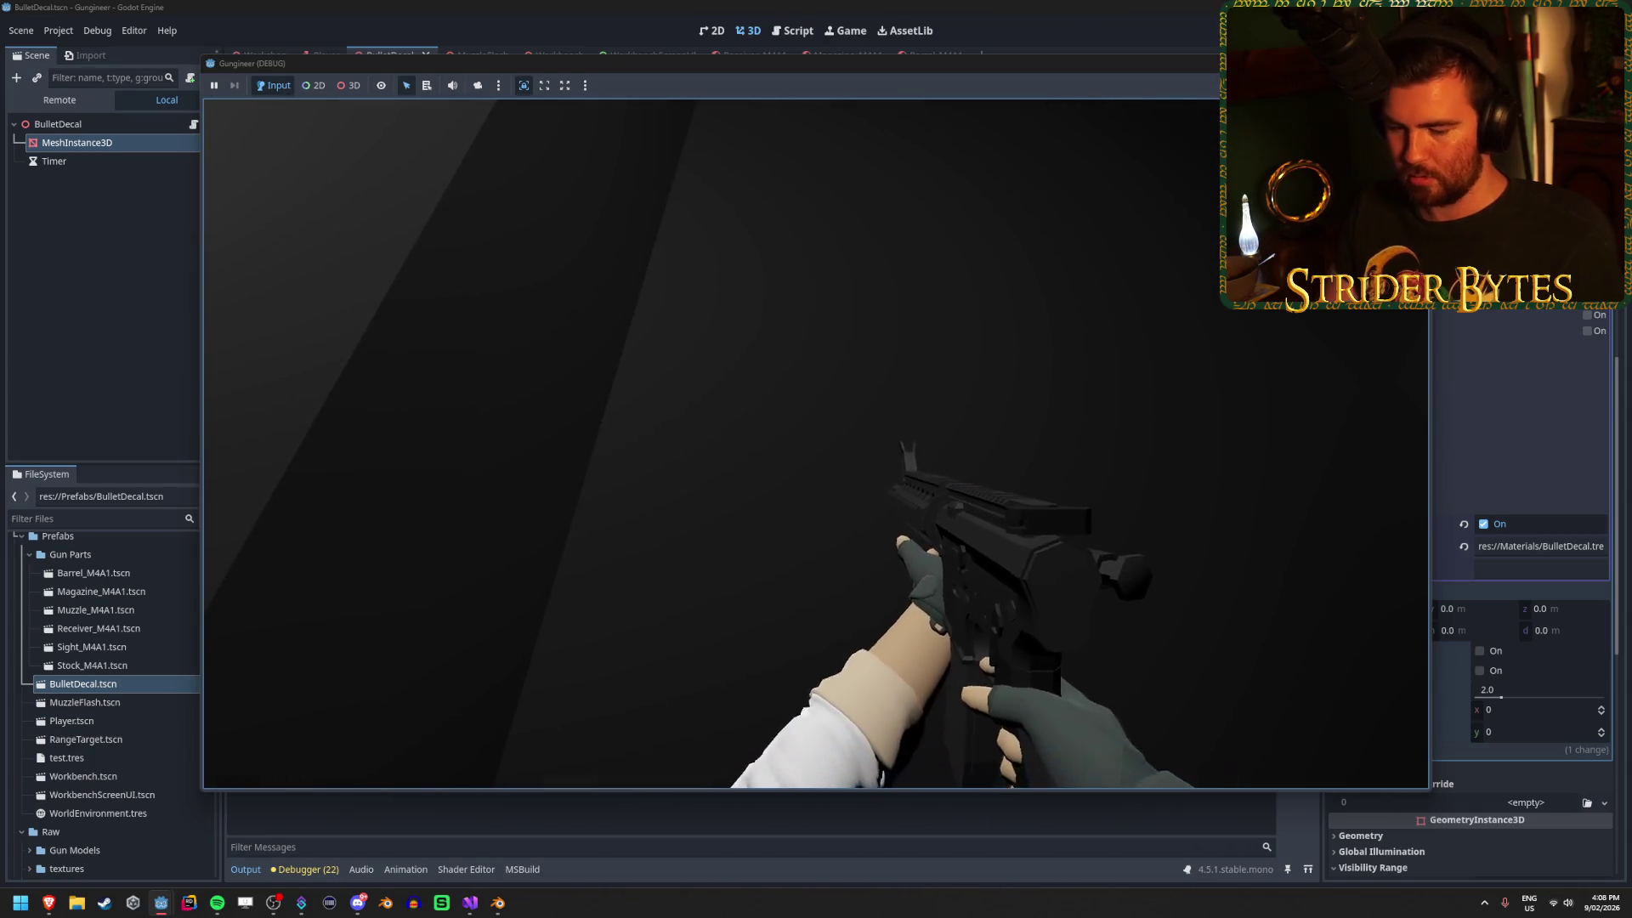
pyautogui.press('F8')
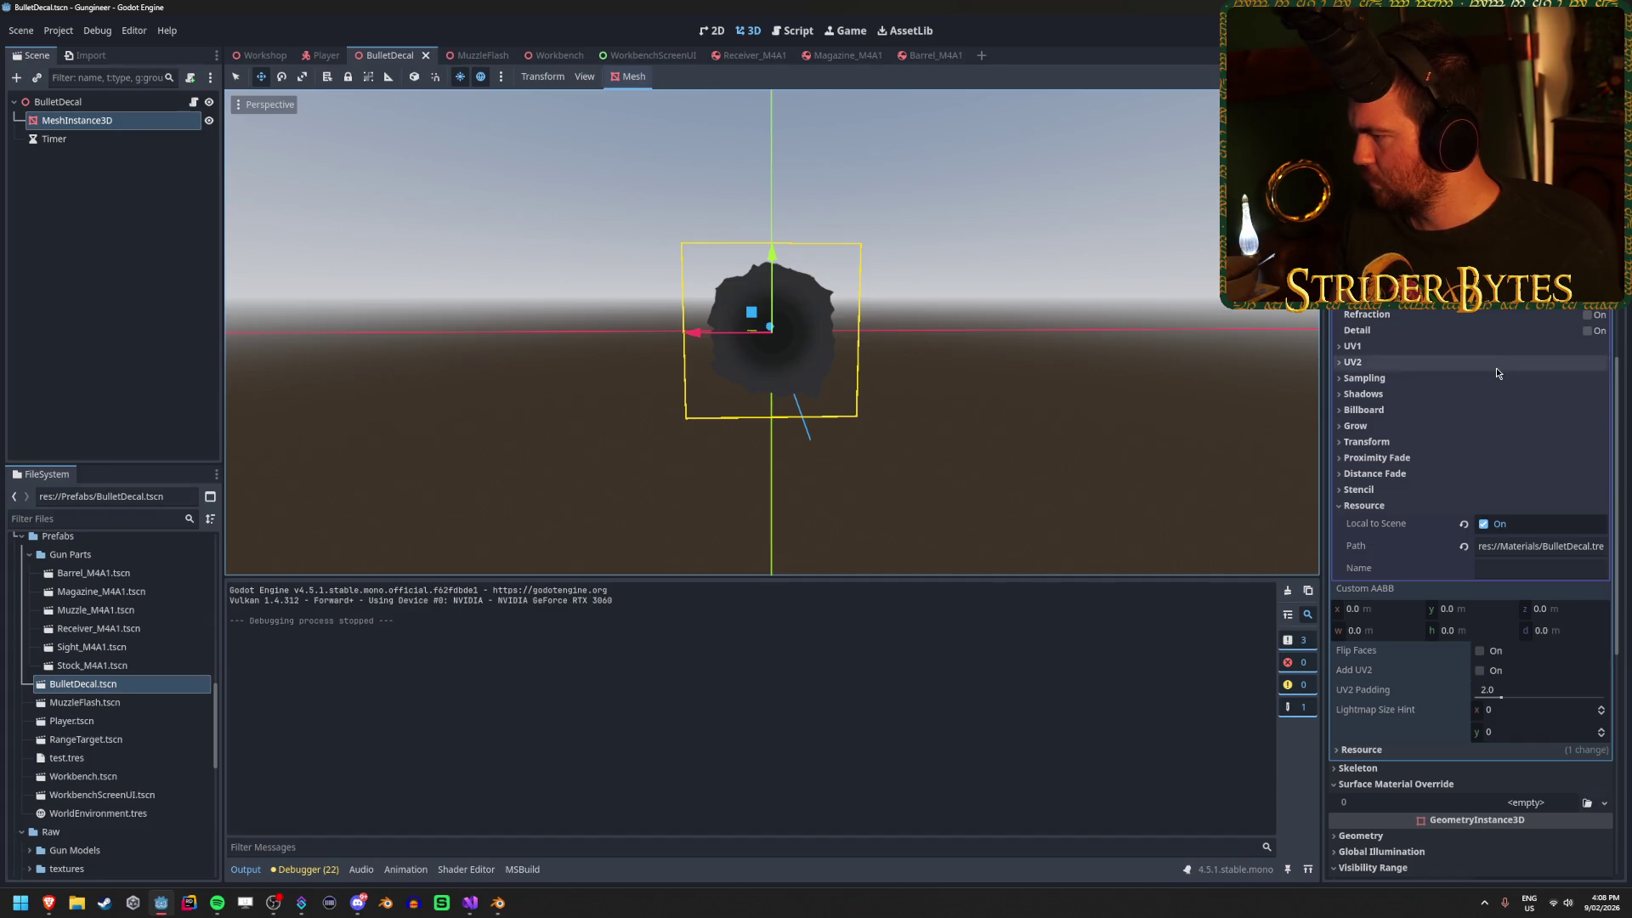
# Replace the decal mesh's material with BulletDecal.tres from FileSystem, save the scene, and run it.
pyautogui.scroll(5, 1525, 390)
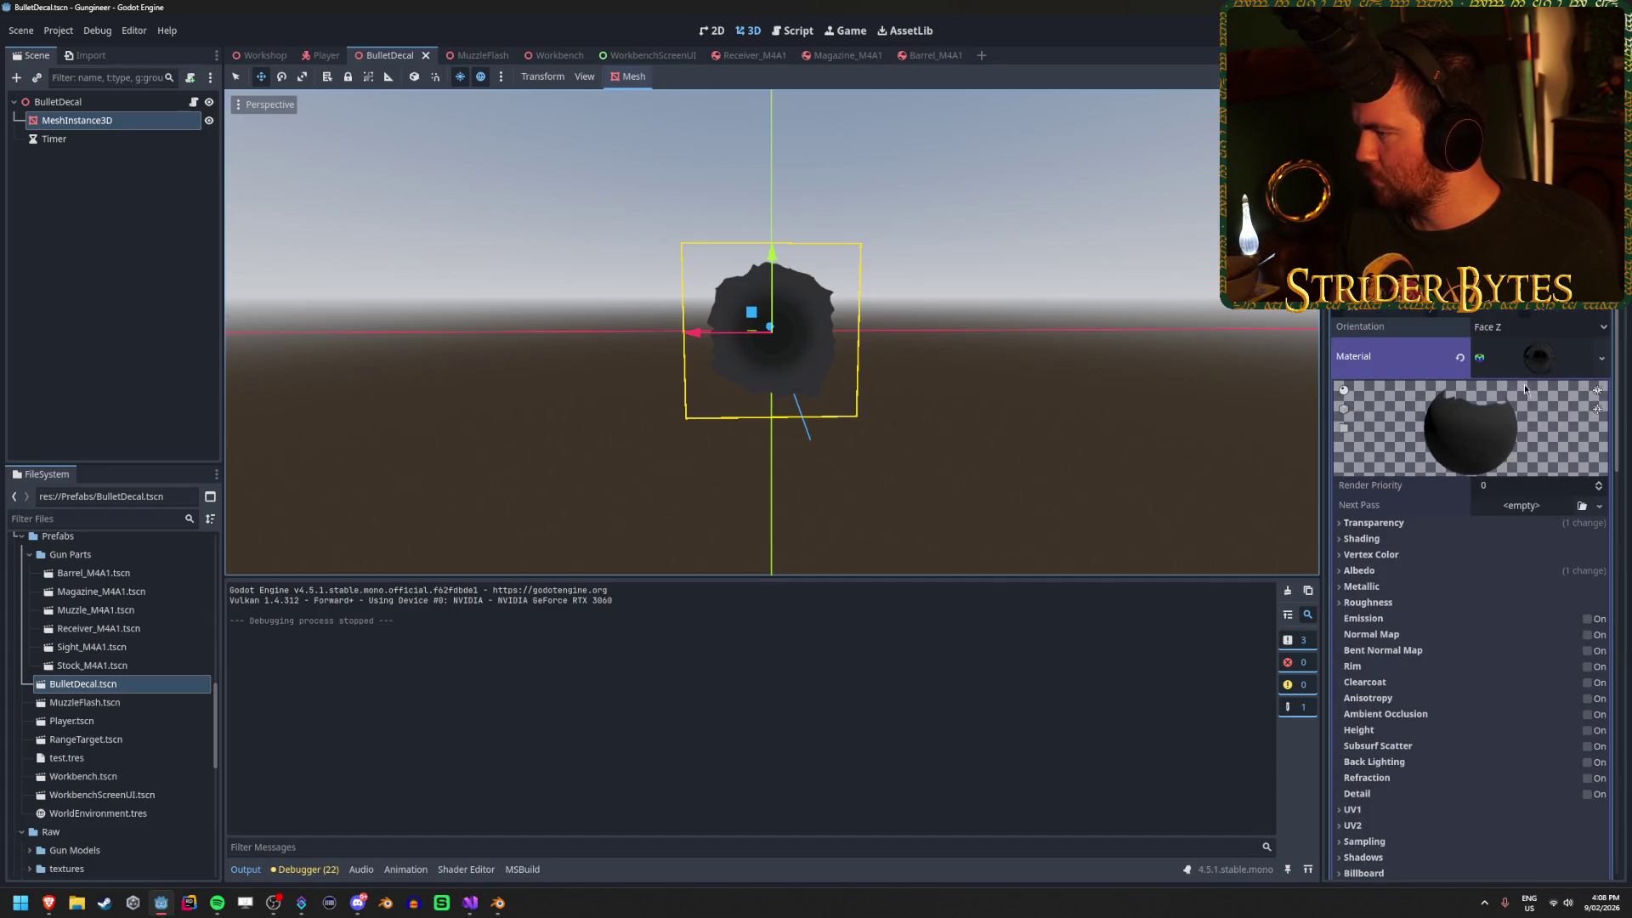
pyautogui.click(1459, 358)
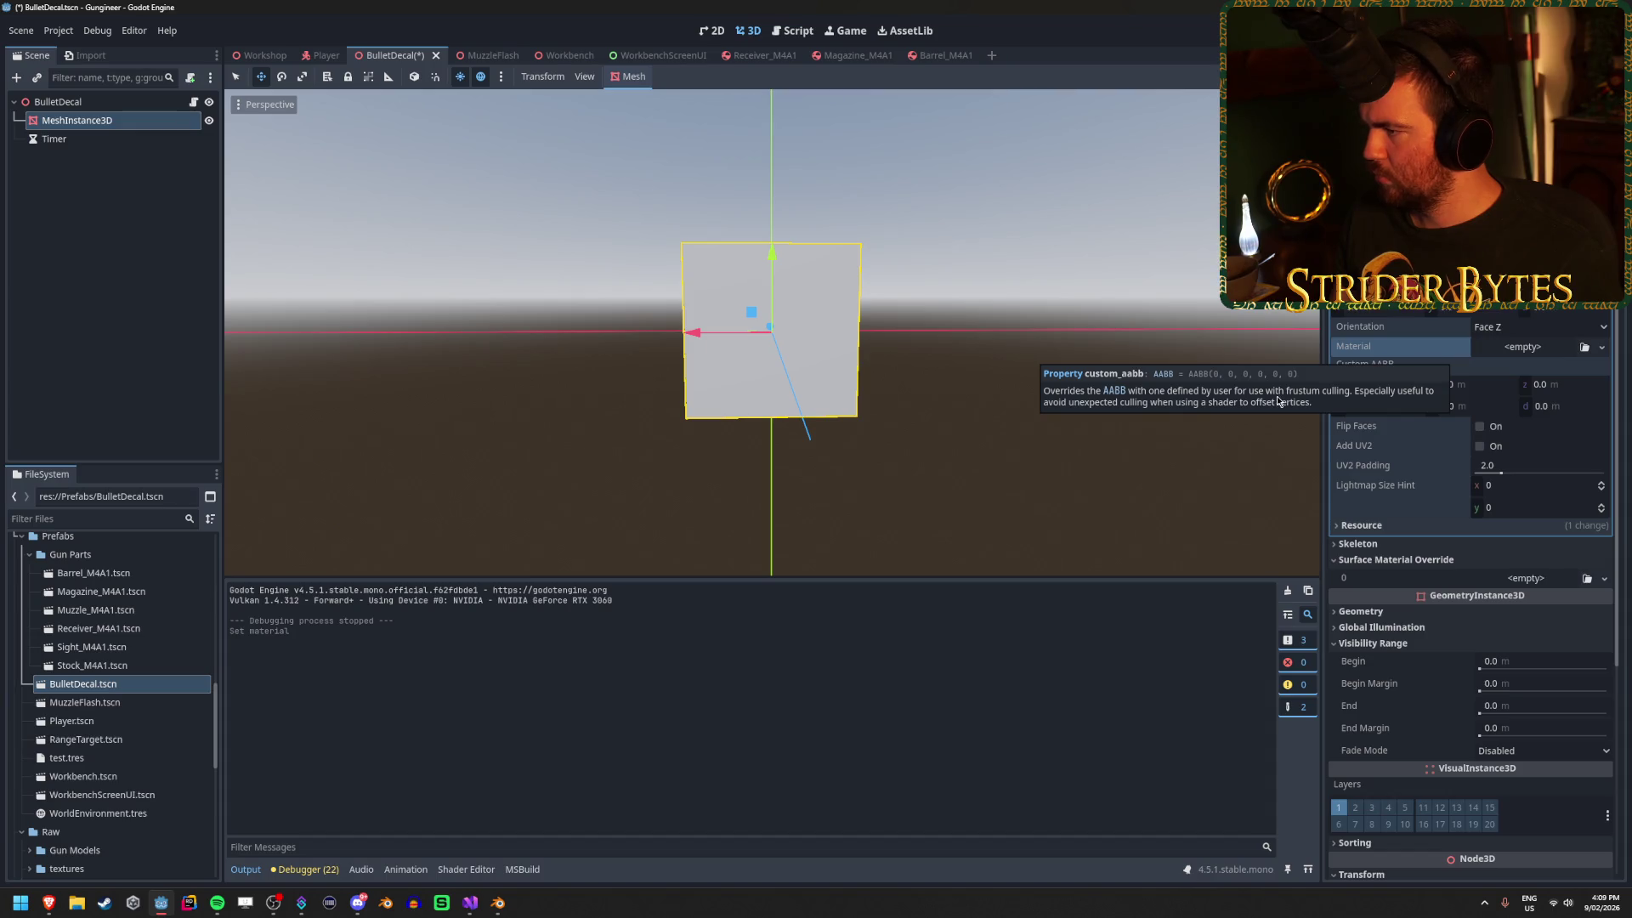
pyautogui.click(1418, 561)
pyautogui.click(1418, 563)
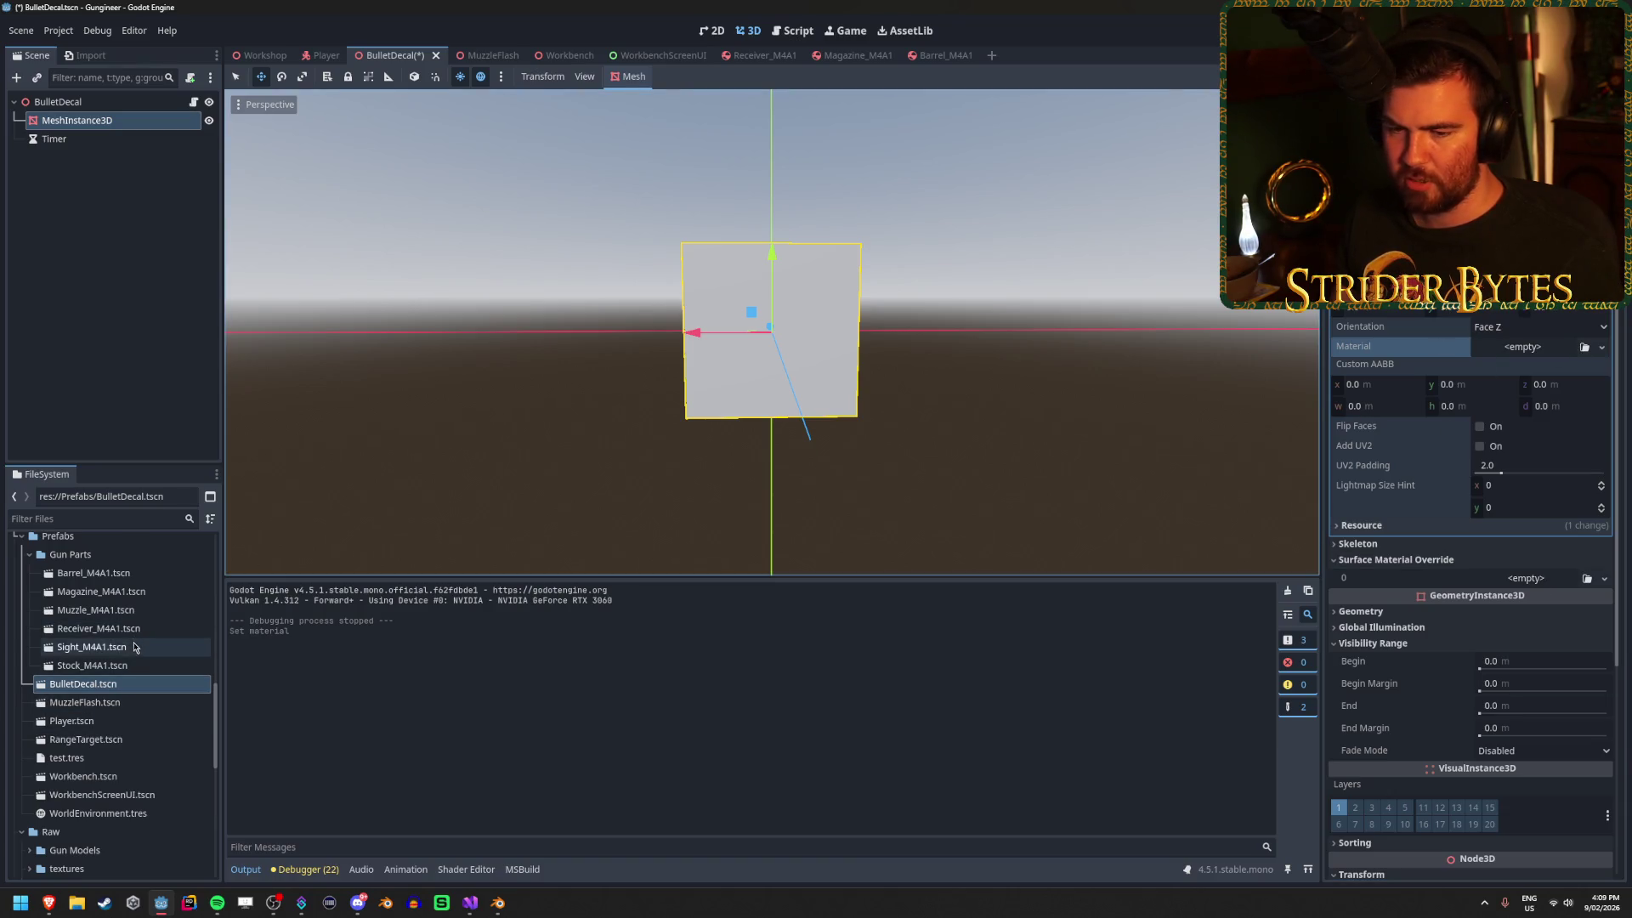
pyautogui.scroll(10, 133, 648)
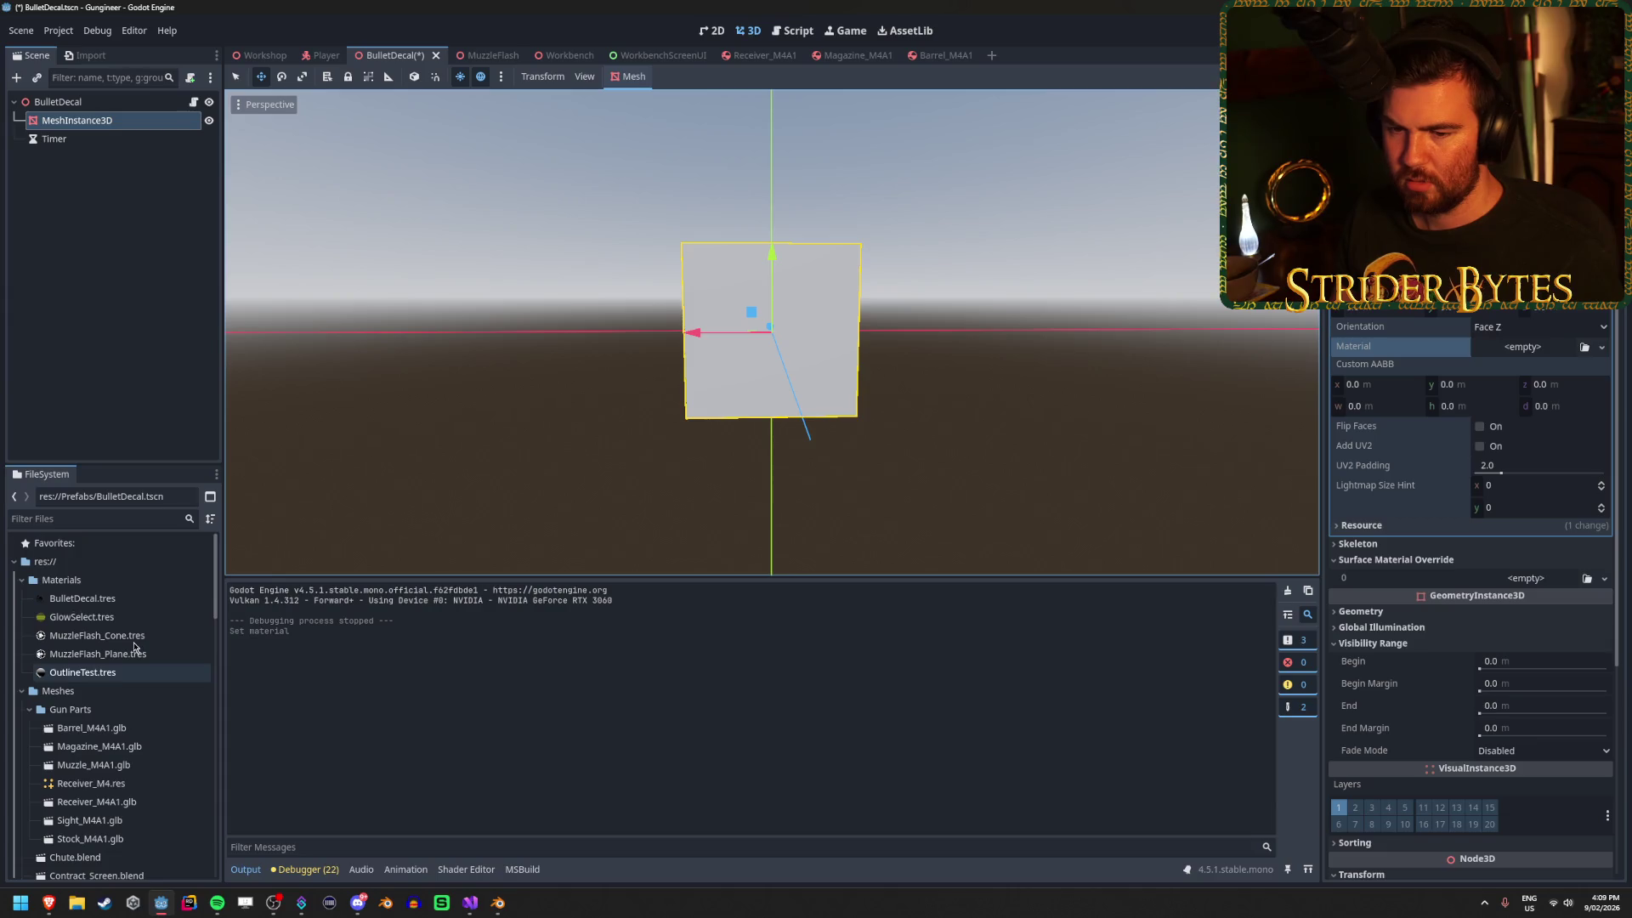
pyautogui.moveTo(82, 598); pyautogui.dragTo(1528, 354)
pyautogui.hotkey('ctrl', 's')
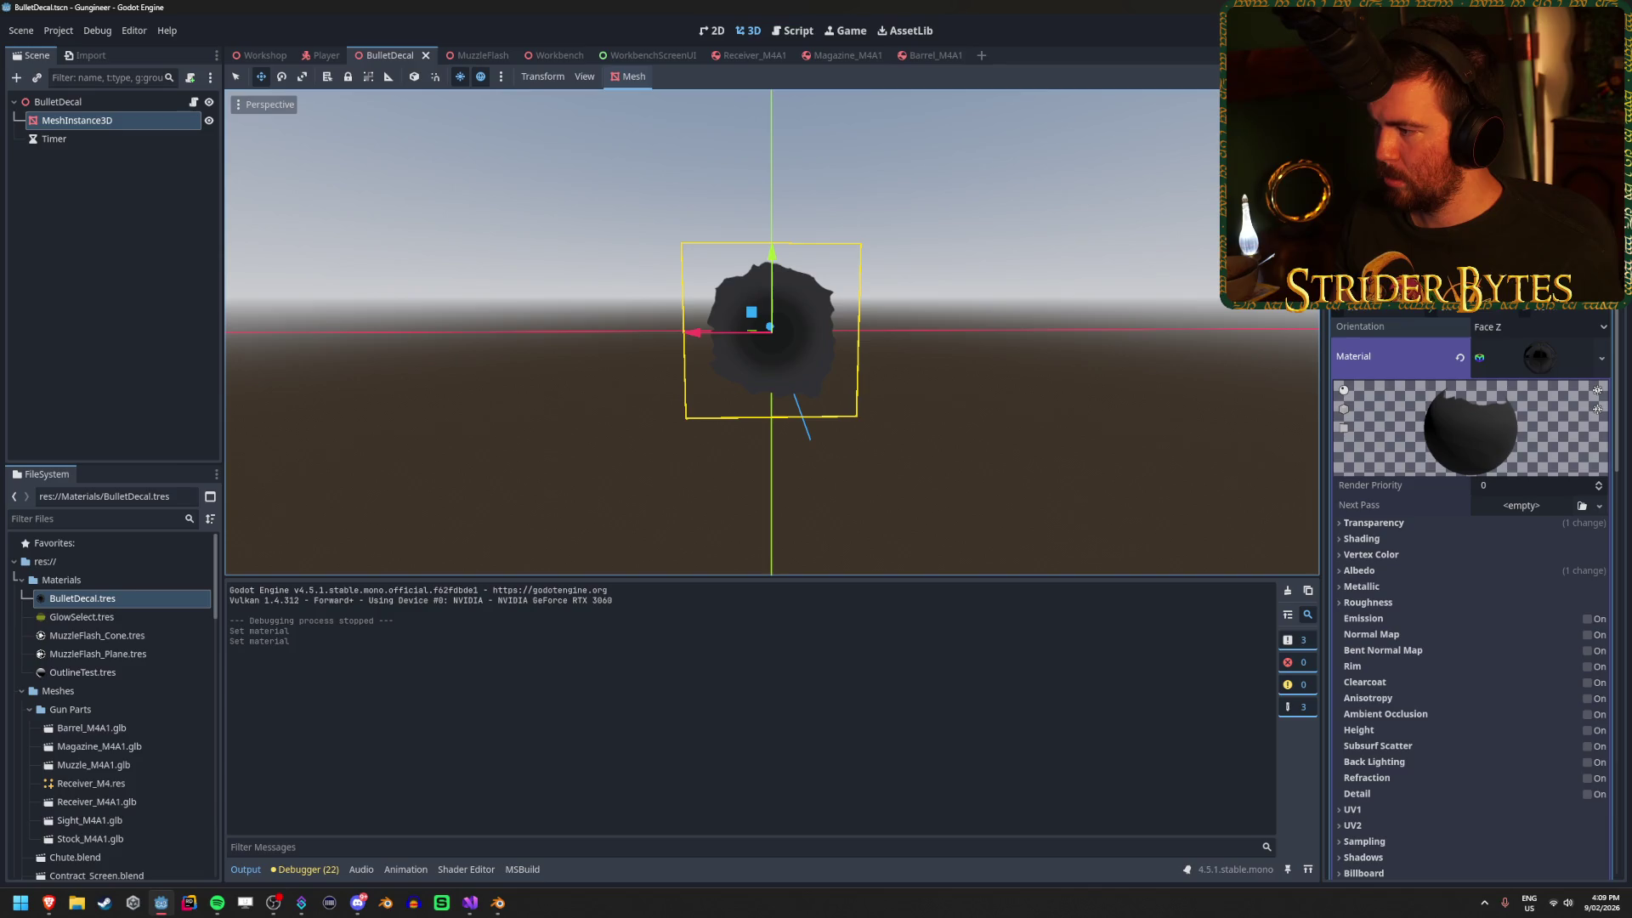
pyautogui.press('F6')
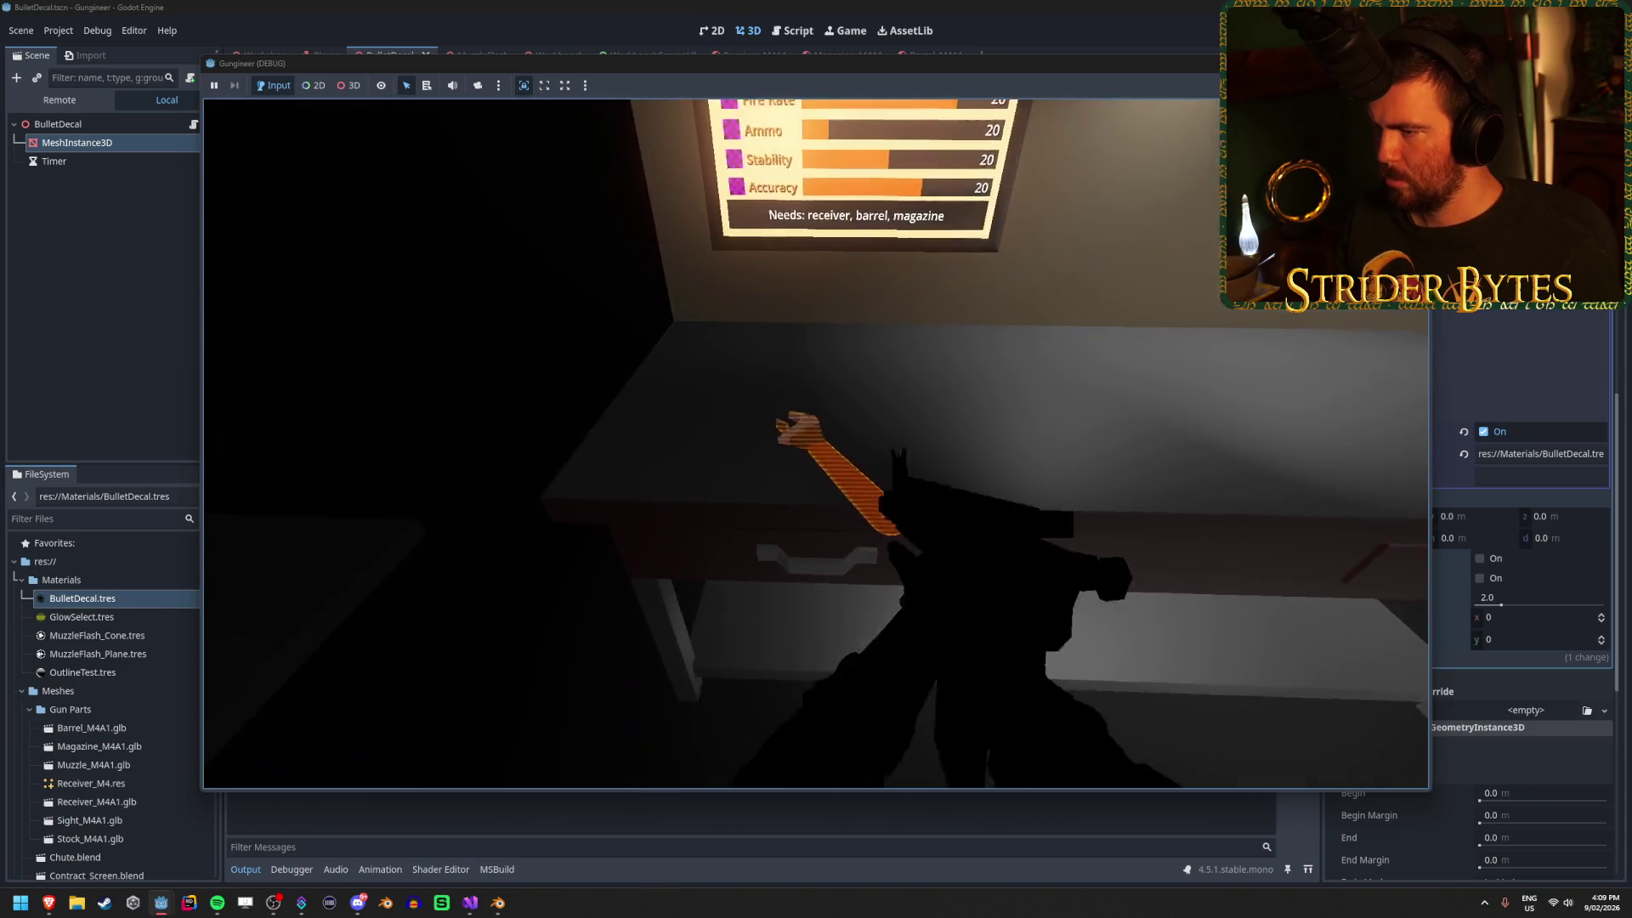
# Fire one shot at the range target to check the bullet hole, then stop the game.
pyautogui.click(816, 444)
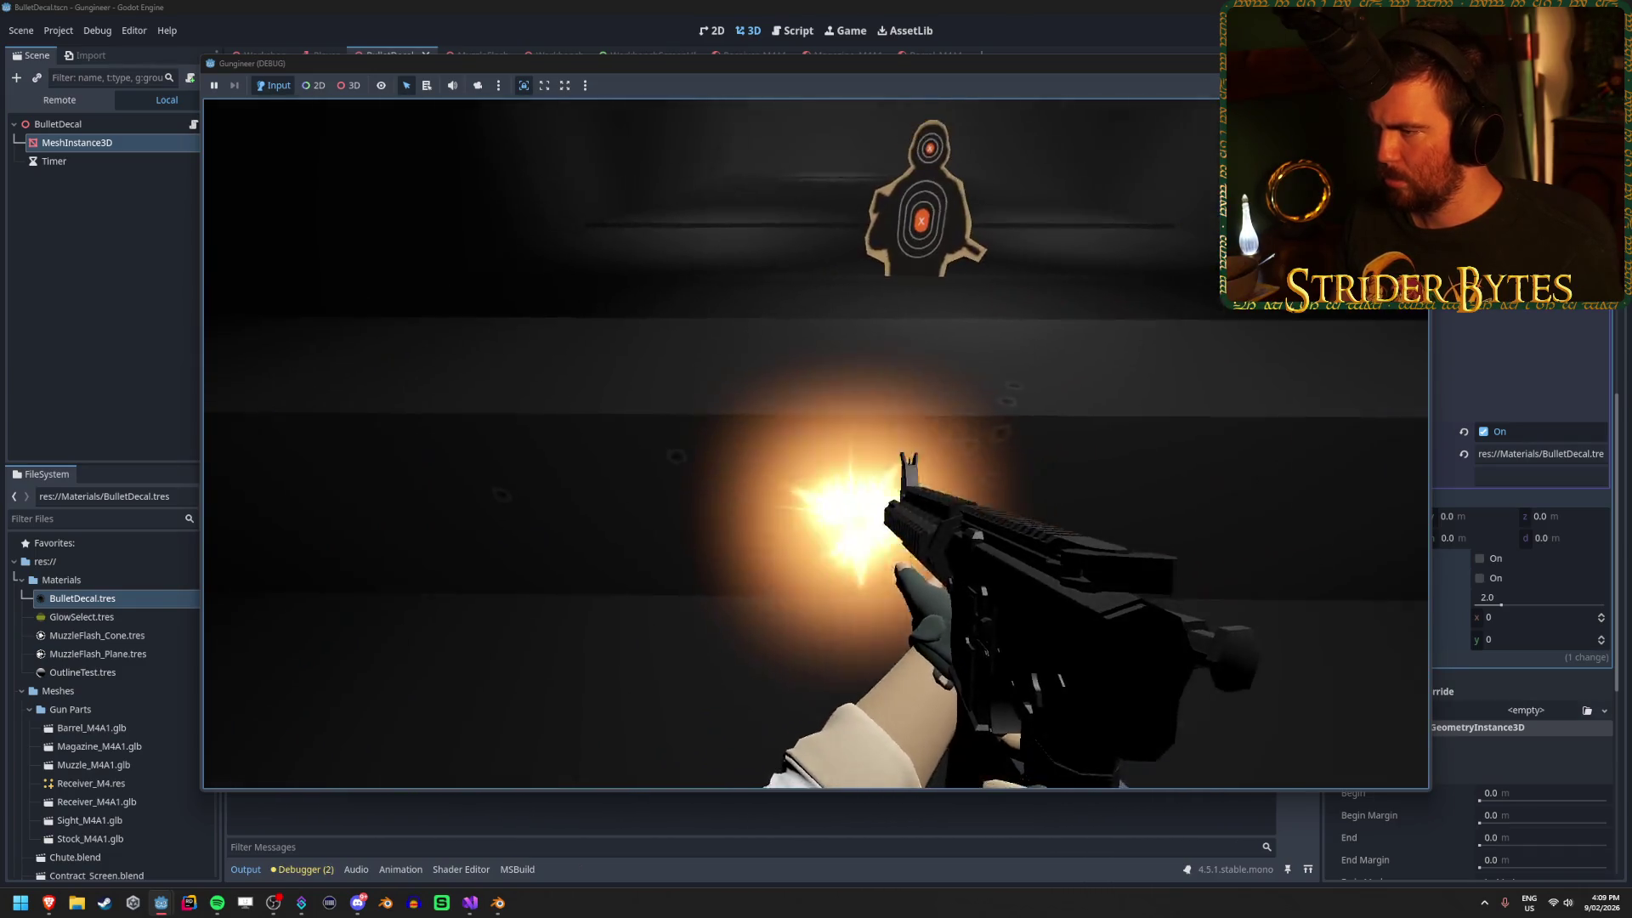
pyautogui.press('F8')
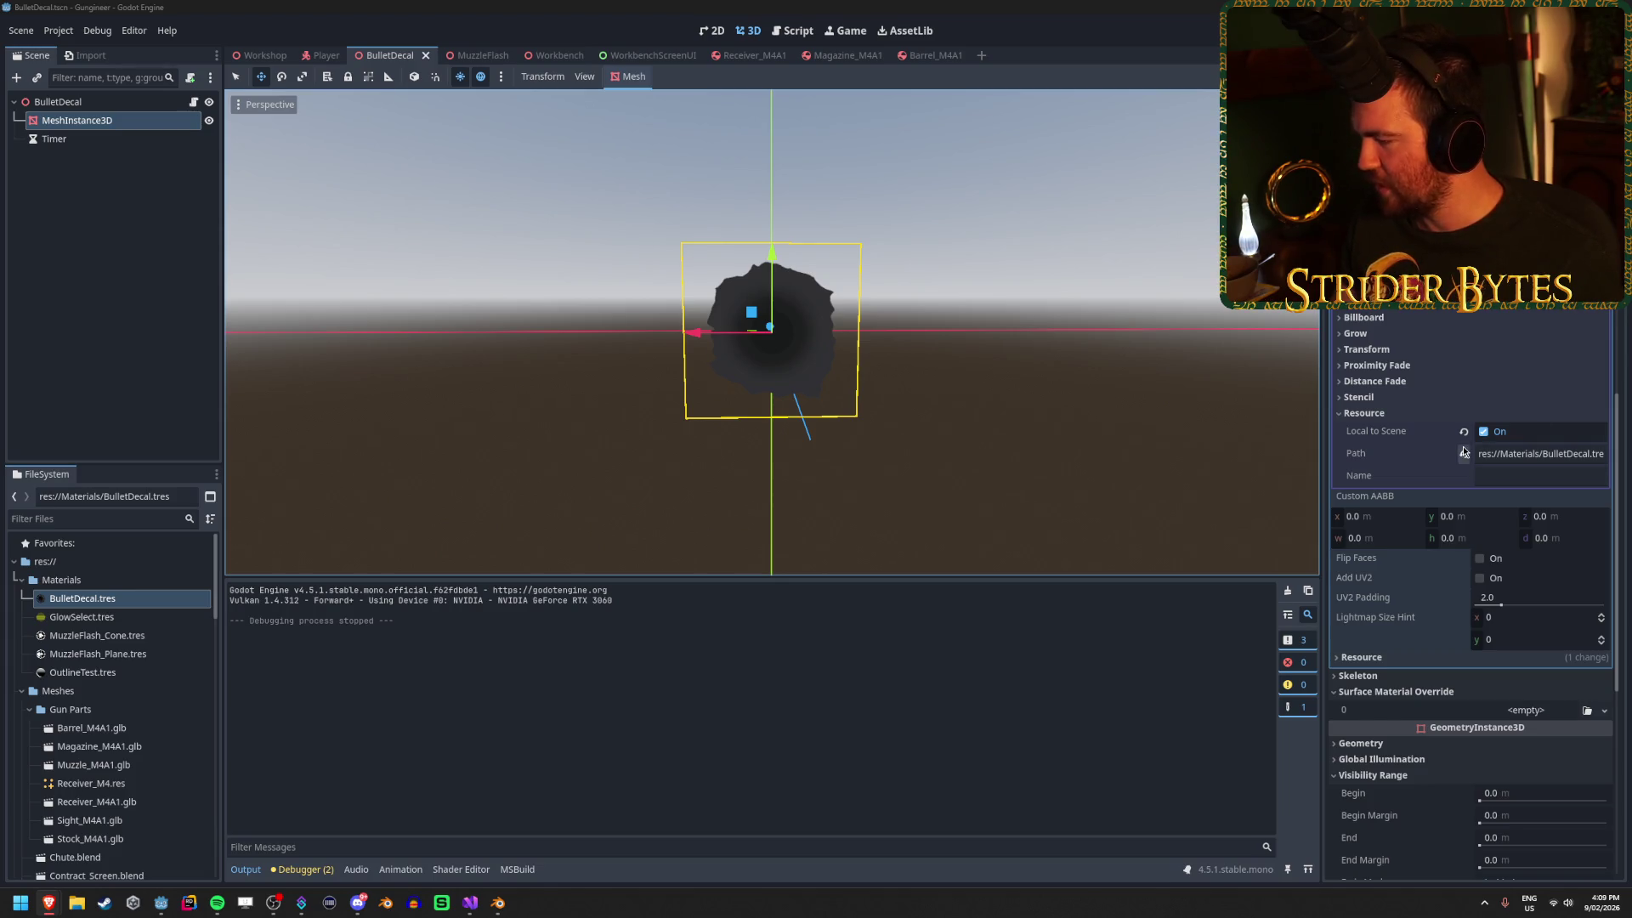
pyautogui.scroll(8, 1428, 476)
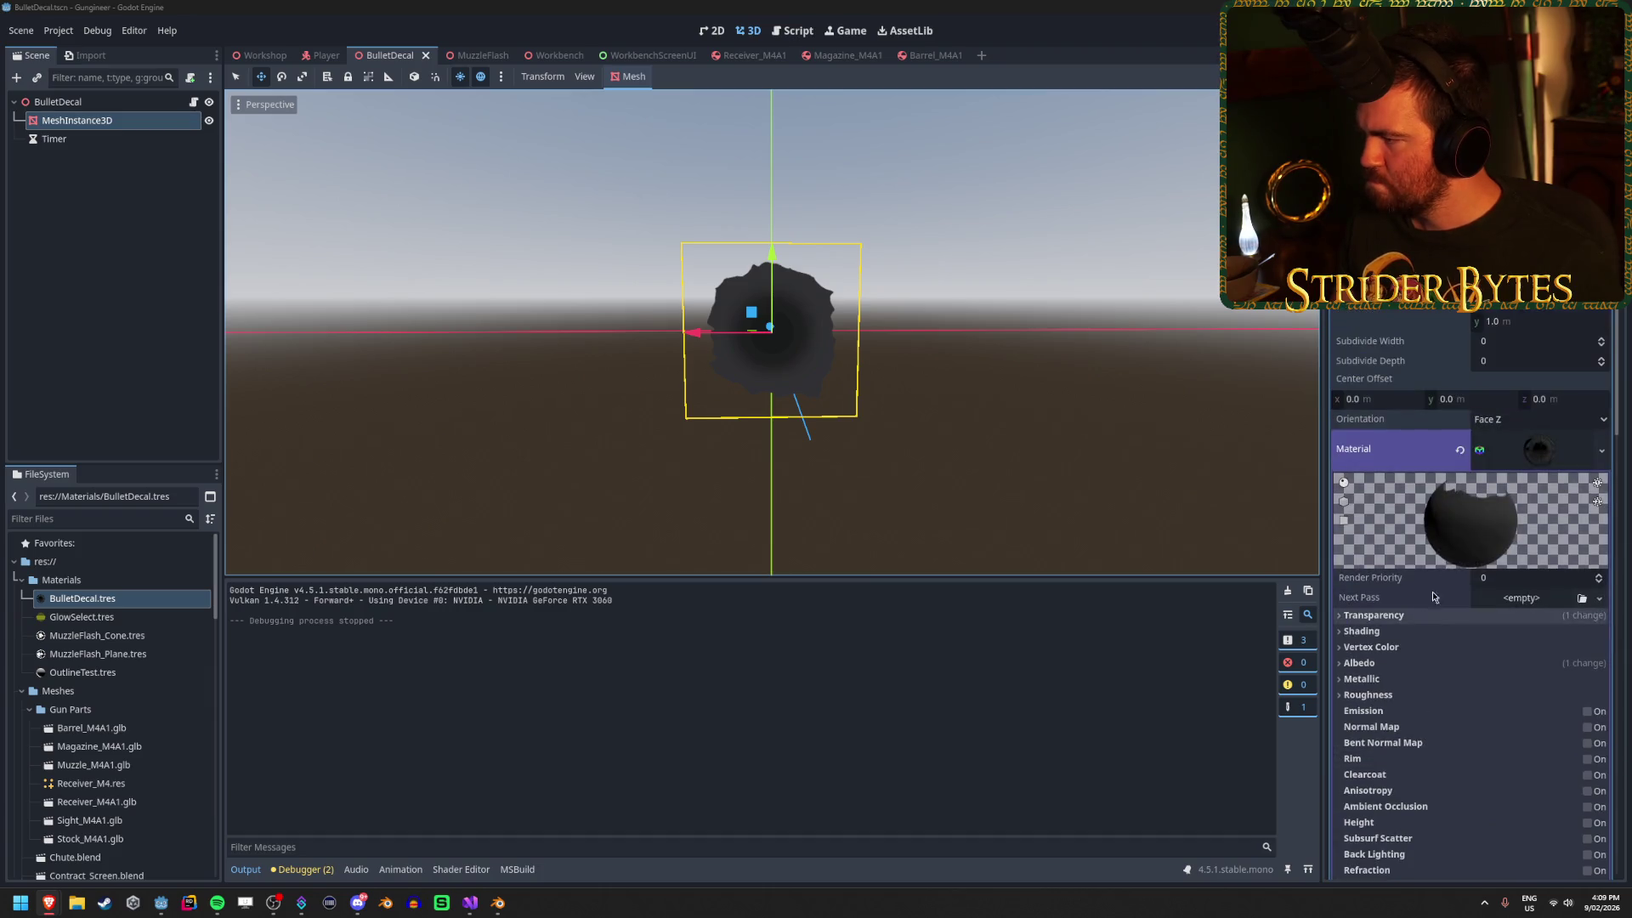
# Clear the decal mesh's own material slot.
pyautogui.click(1601, 599)
pyautogui.click(1537, 599)
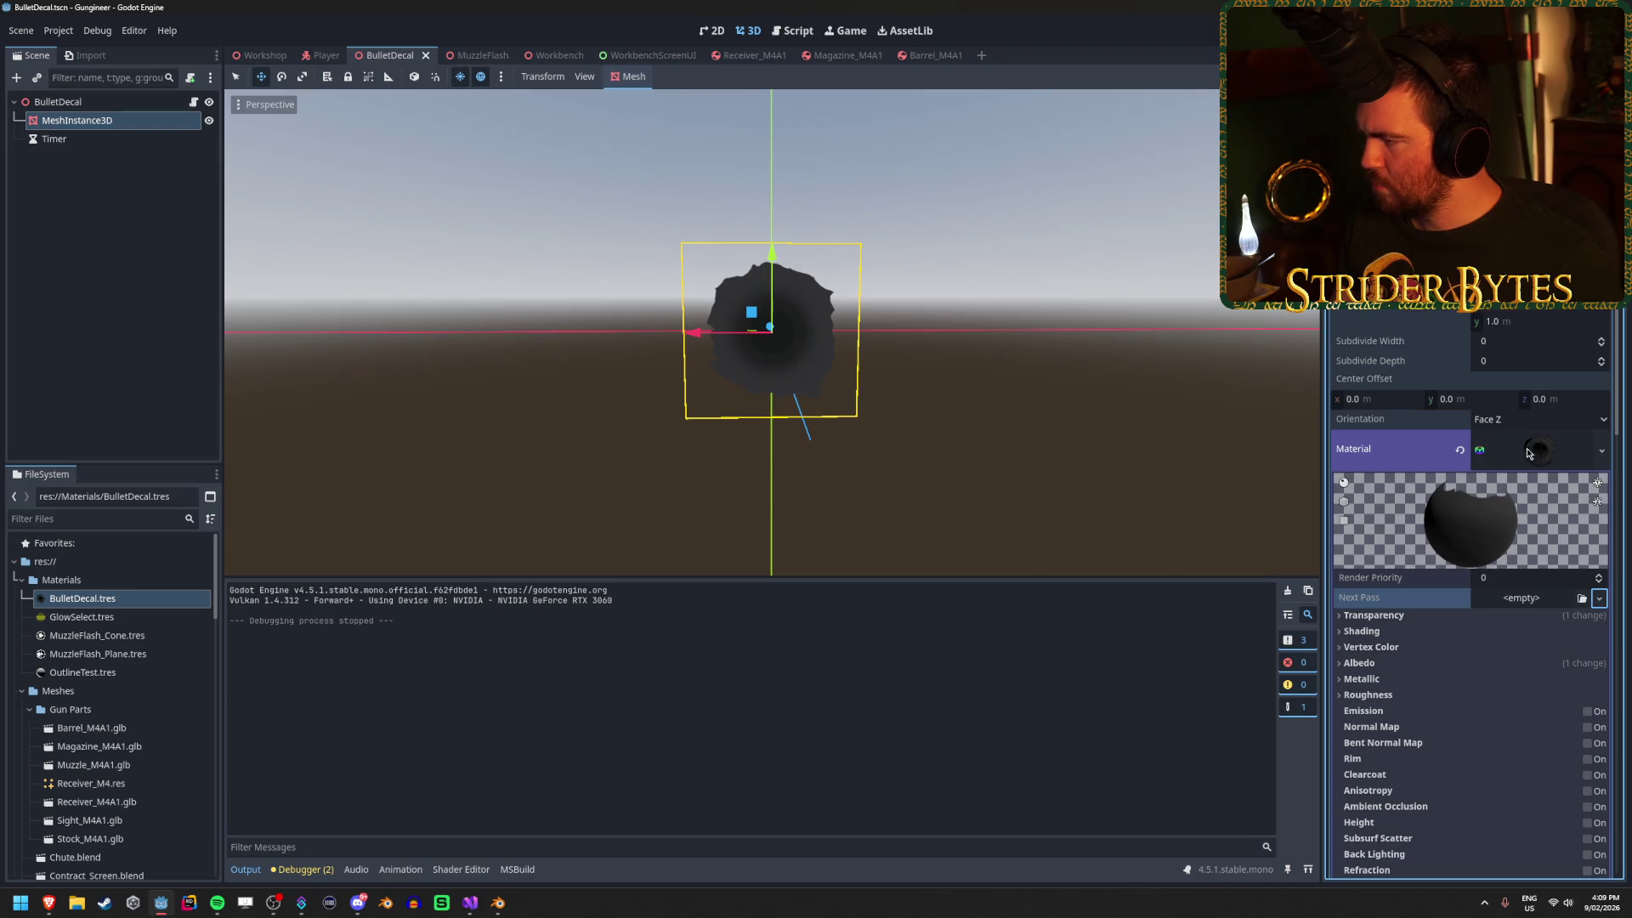
pyautogui.click(1599, 453)
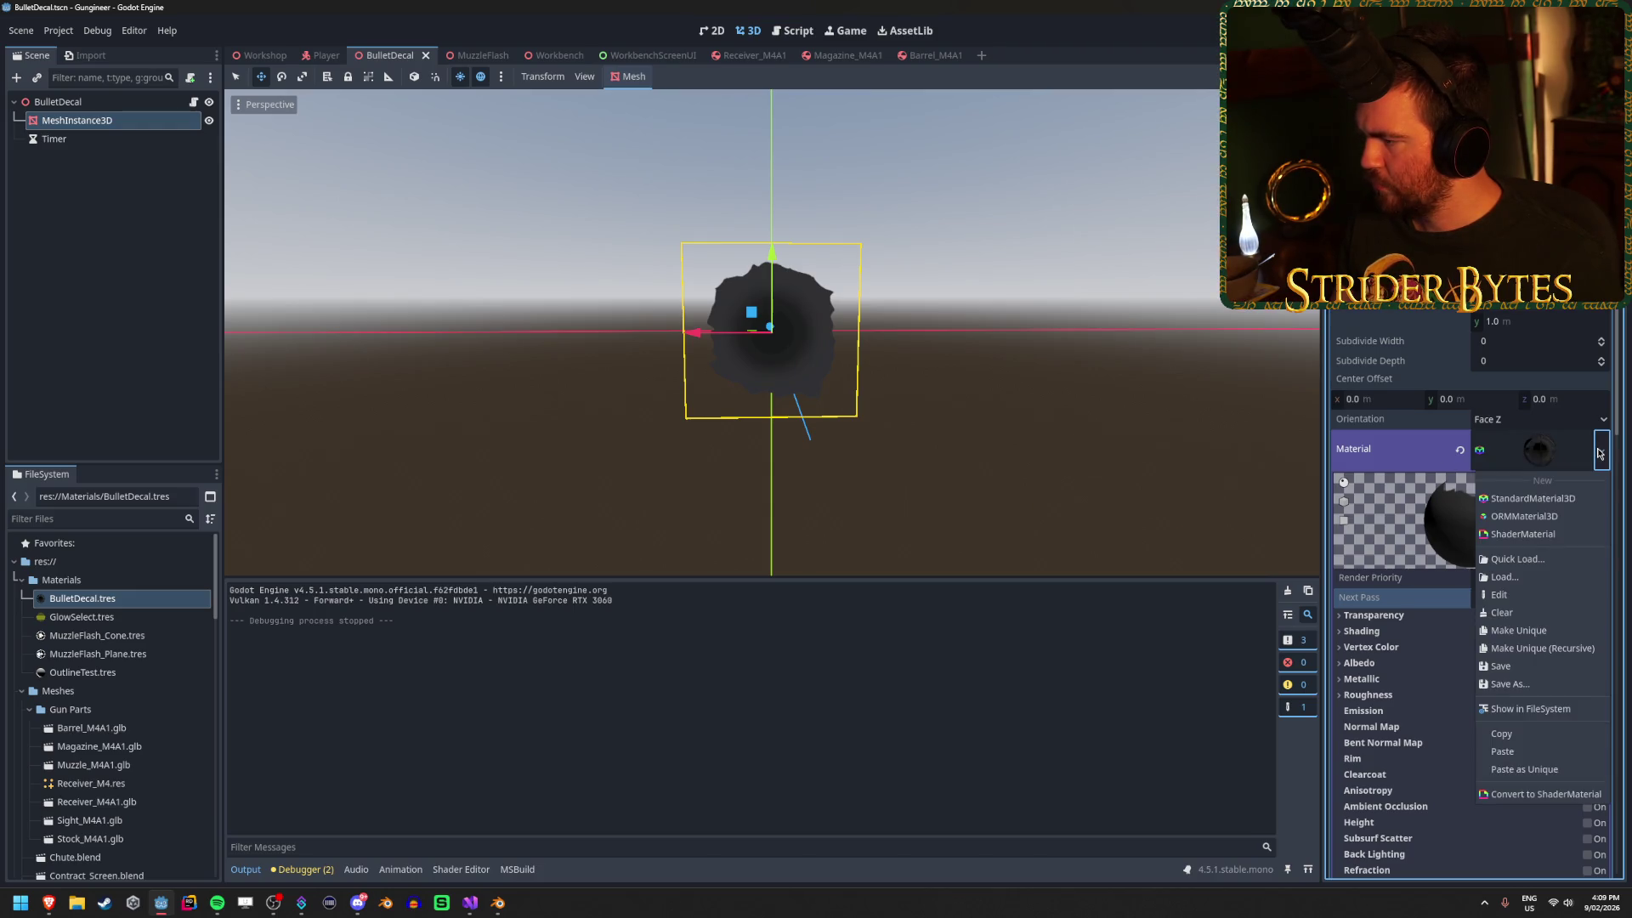
pyautogui.click(1460, 450)
pyautogui.click(1460, 449)
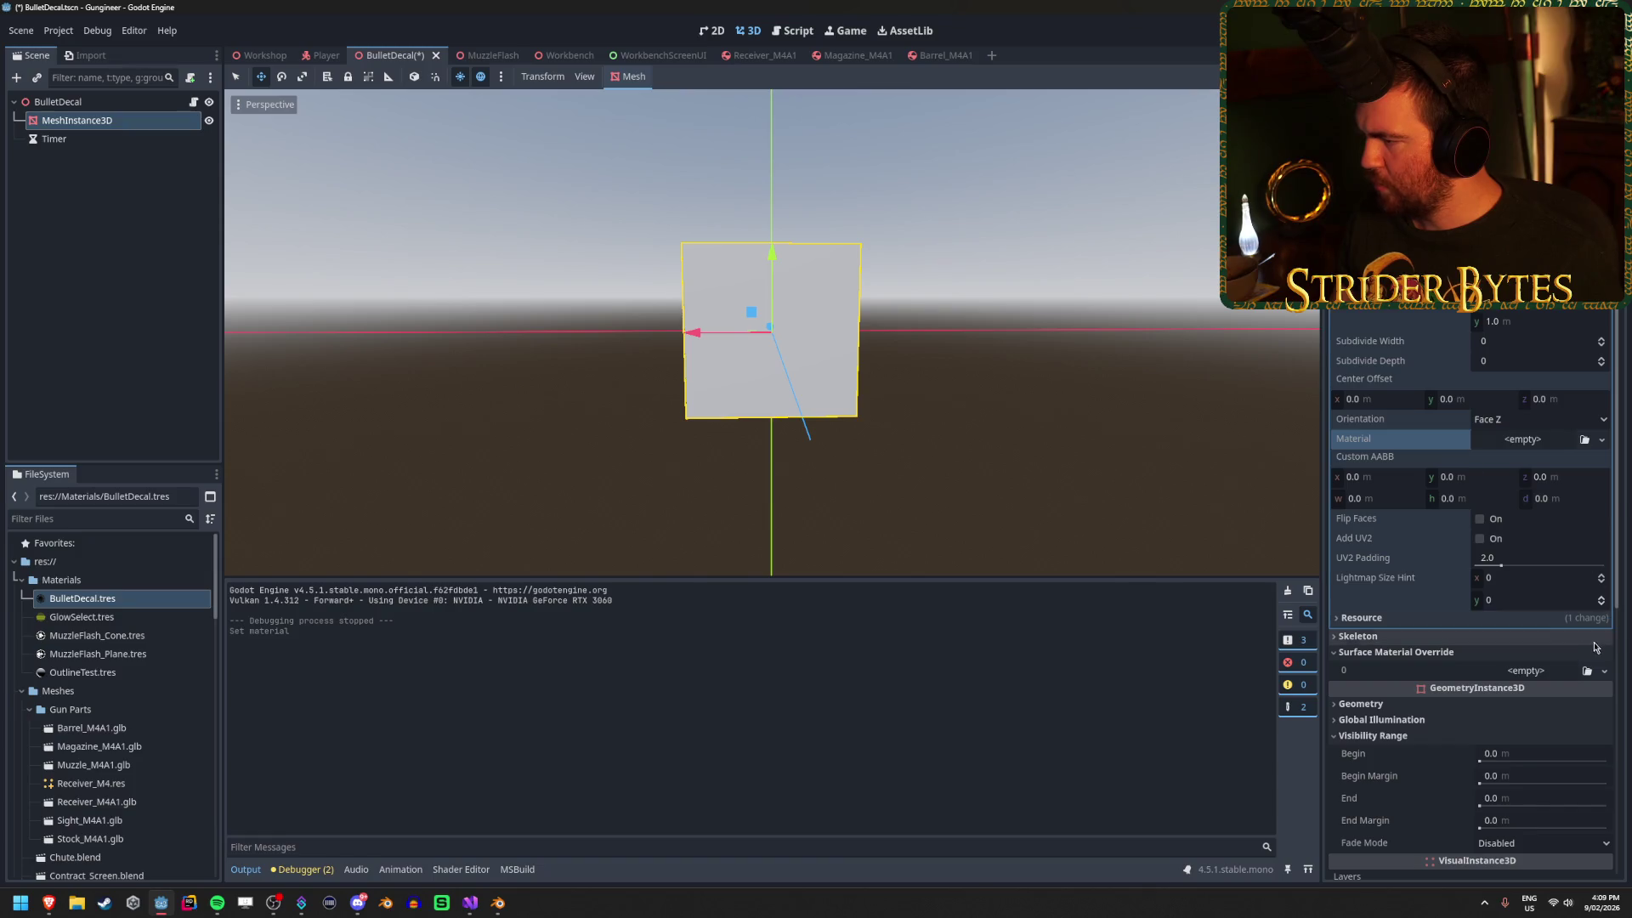
pyautogui.scroll(-3, 1444, 663)
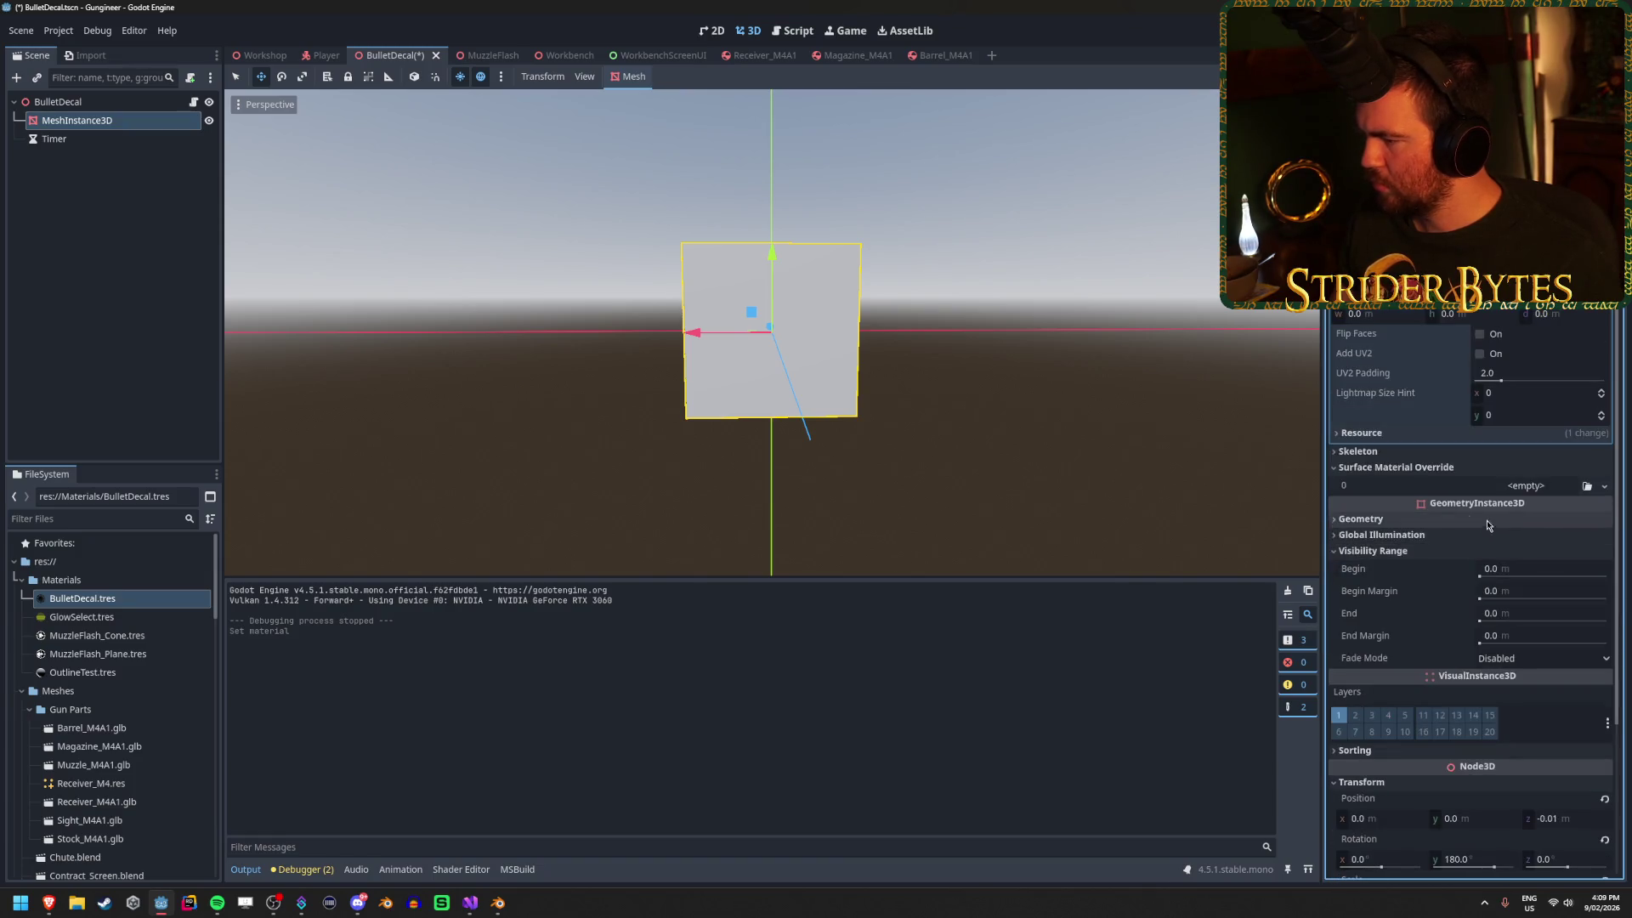
# Quick Load BulletDecal.tres as the Geometry Material Override and save the scene.
pyautogui.click(1445, 519)
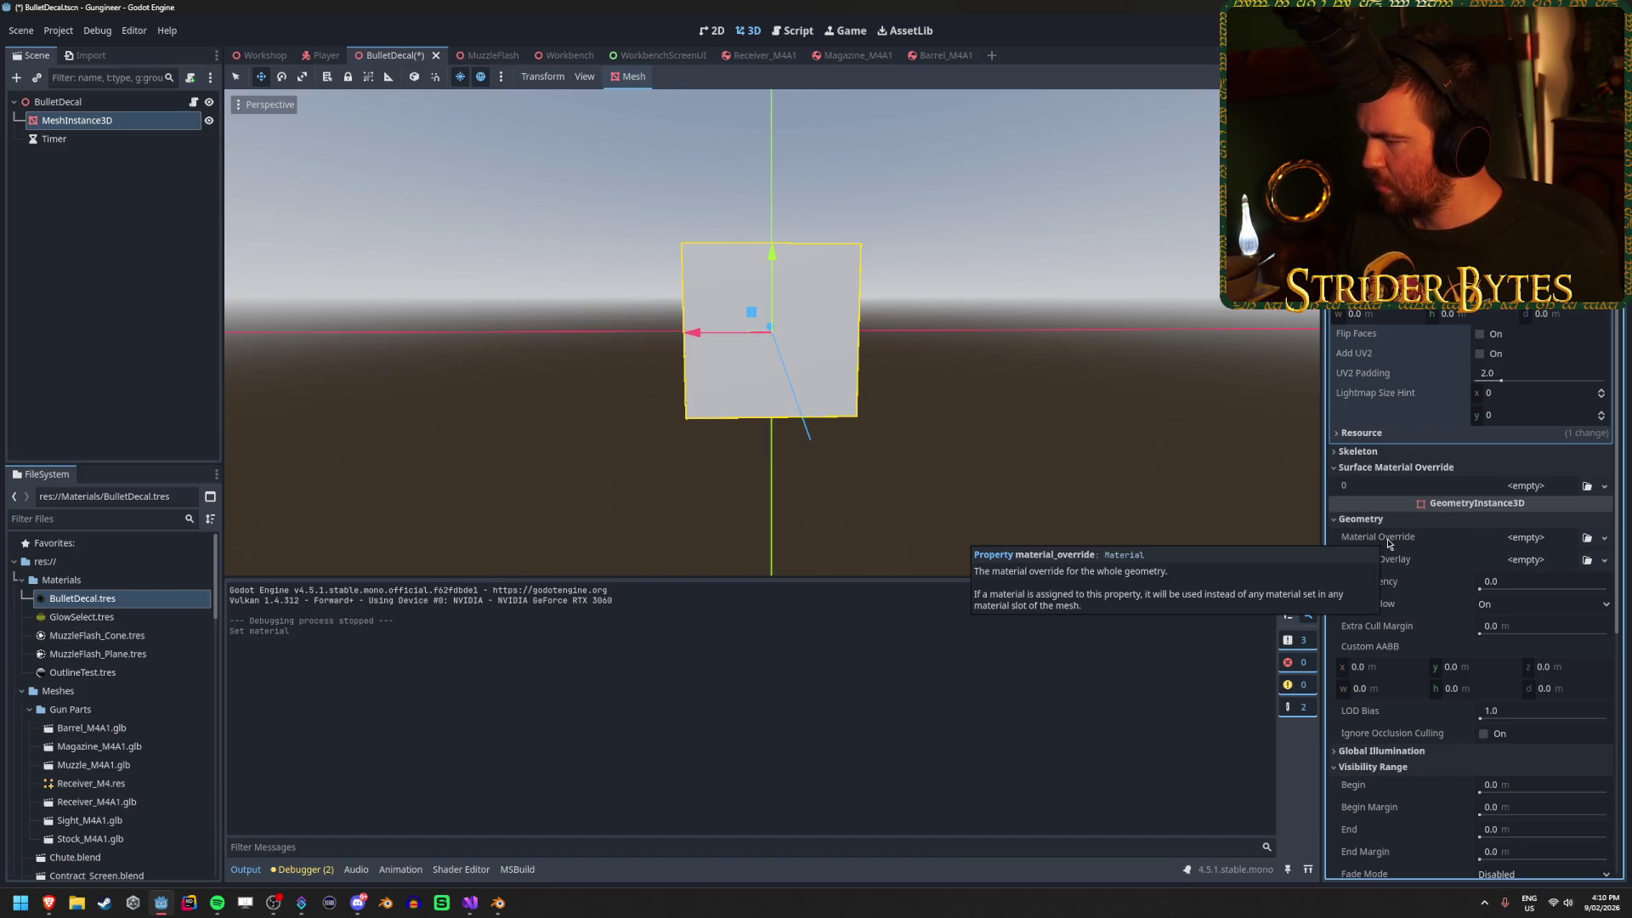
pyautogui.click(1604, 538)
pyautogui.click(1545, 636)
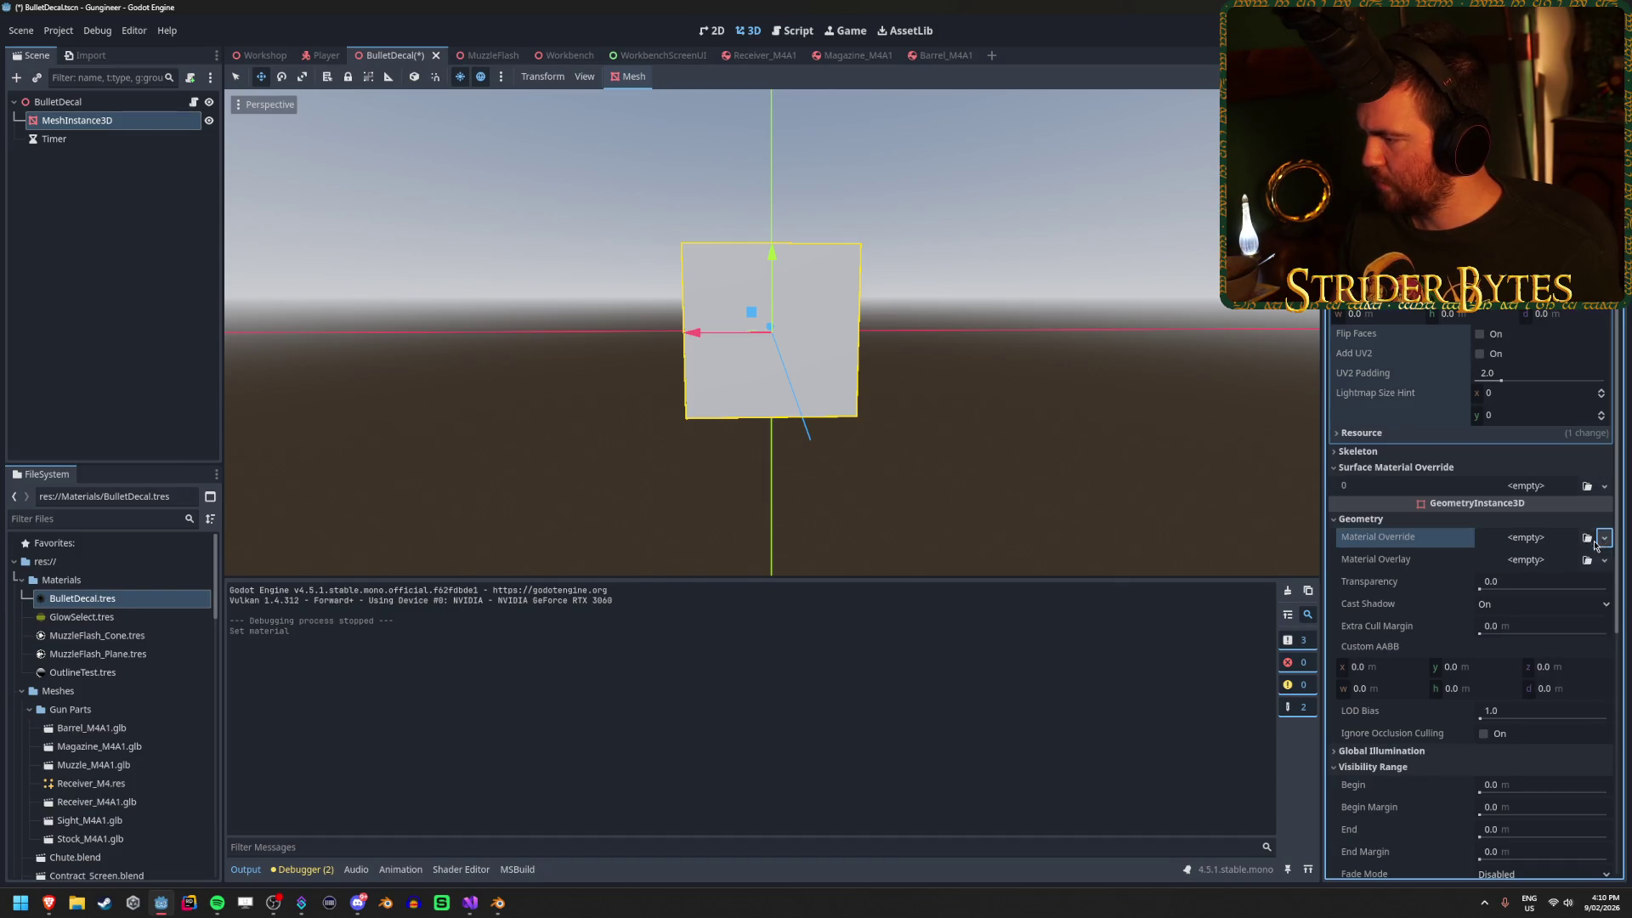
pyautogui.click(719, 324)
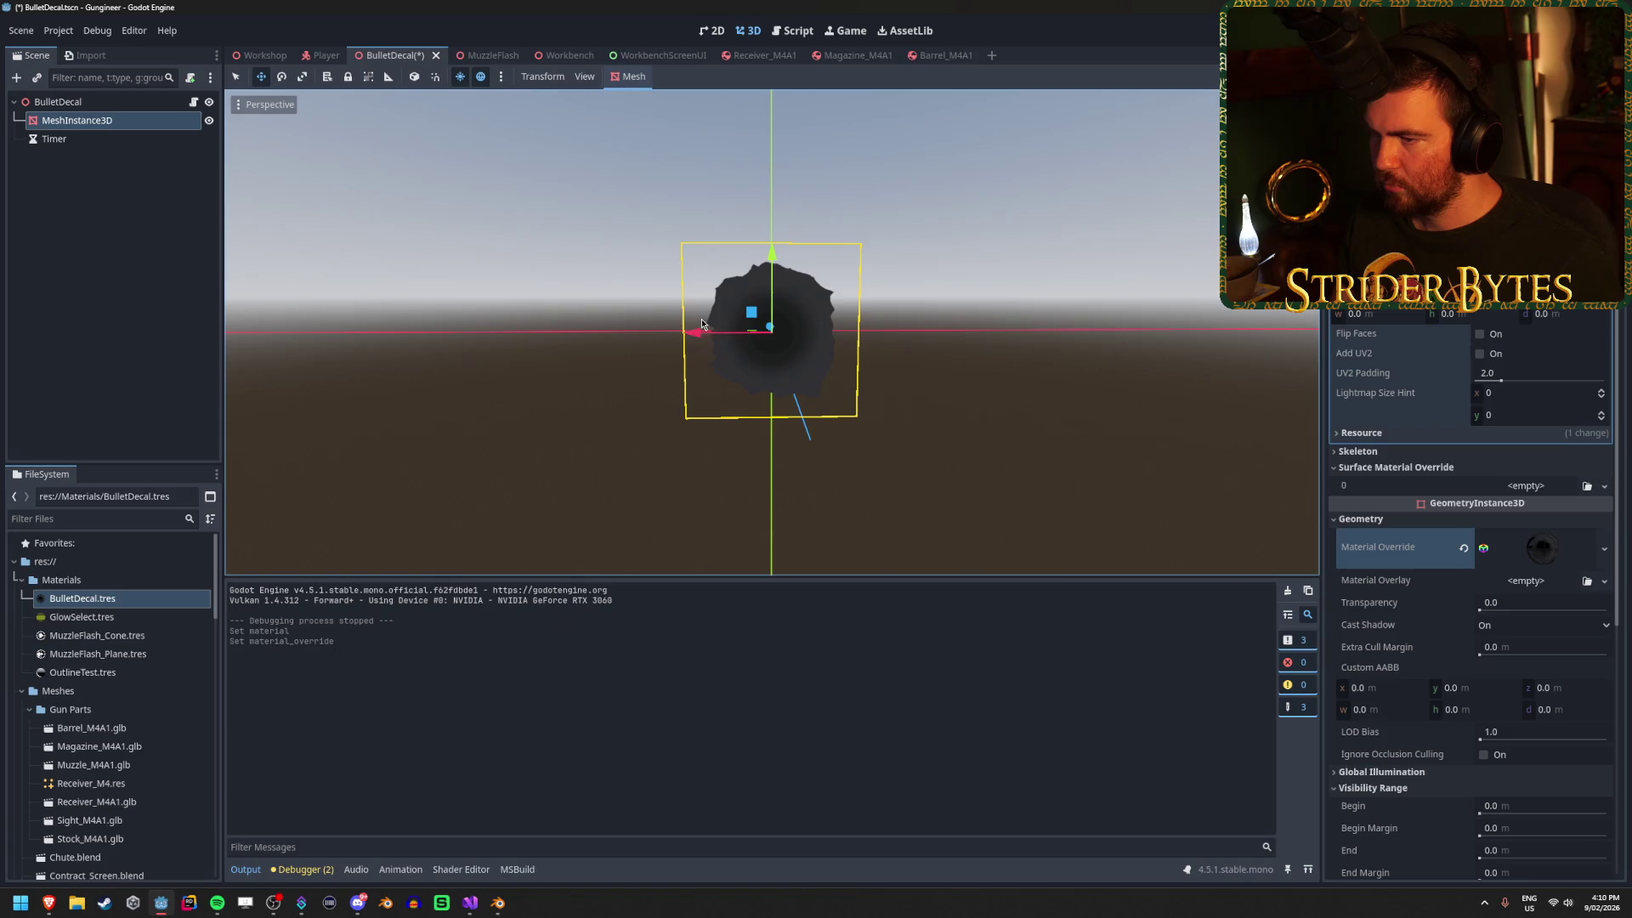
pyautogui.hotkey('ctrl', 's')
pyautogui.click(1586, 554)
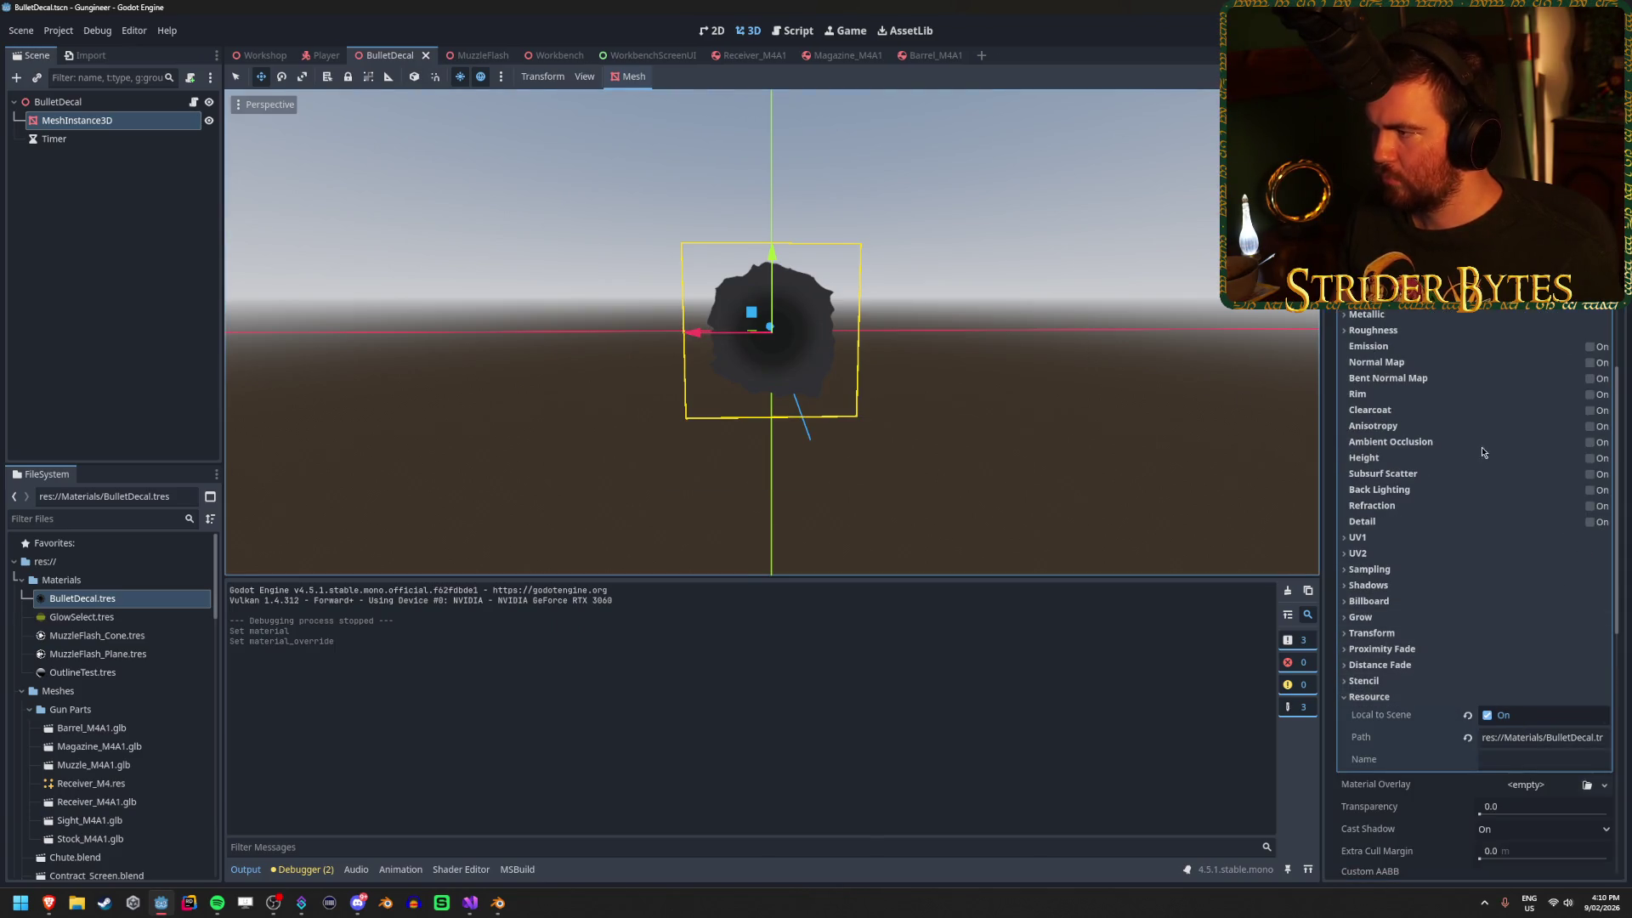
pyautogui.scroll(5, 1395, 510)
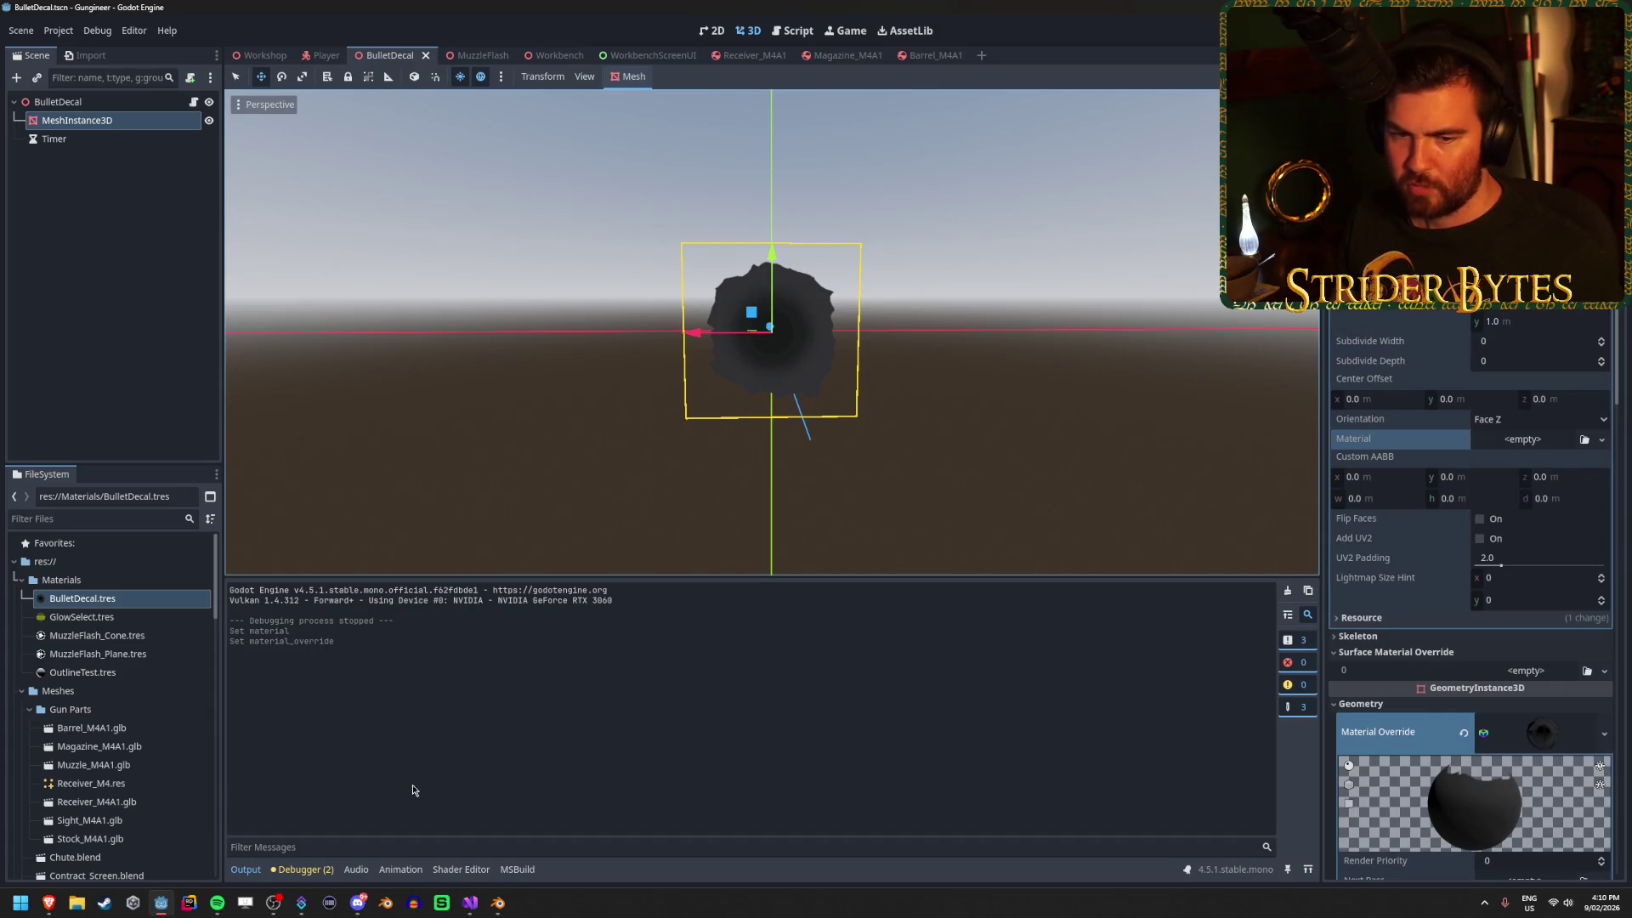
pyautogui.click(470, 903)
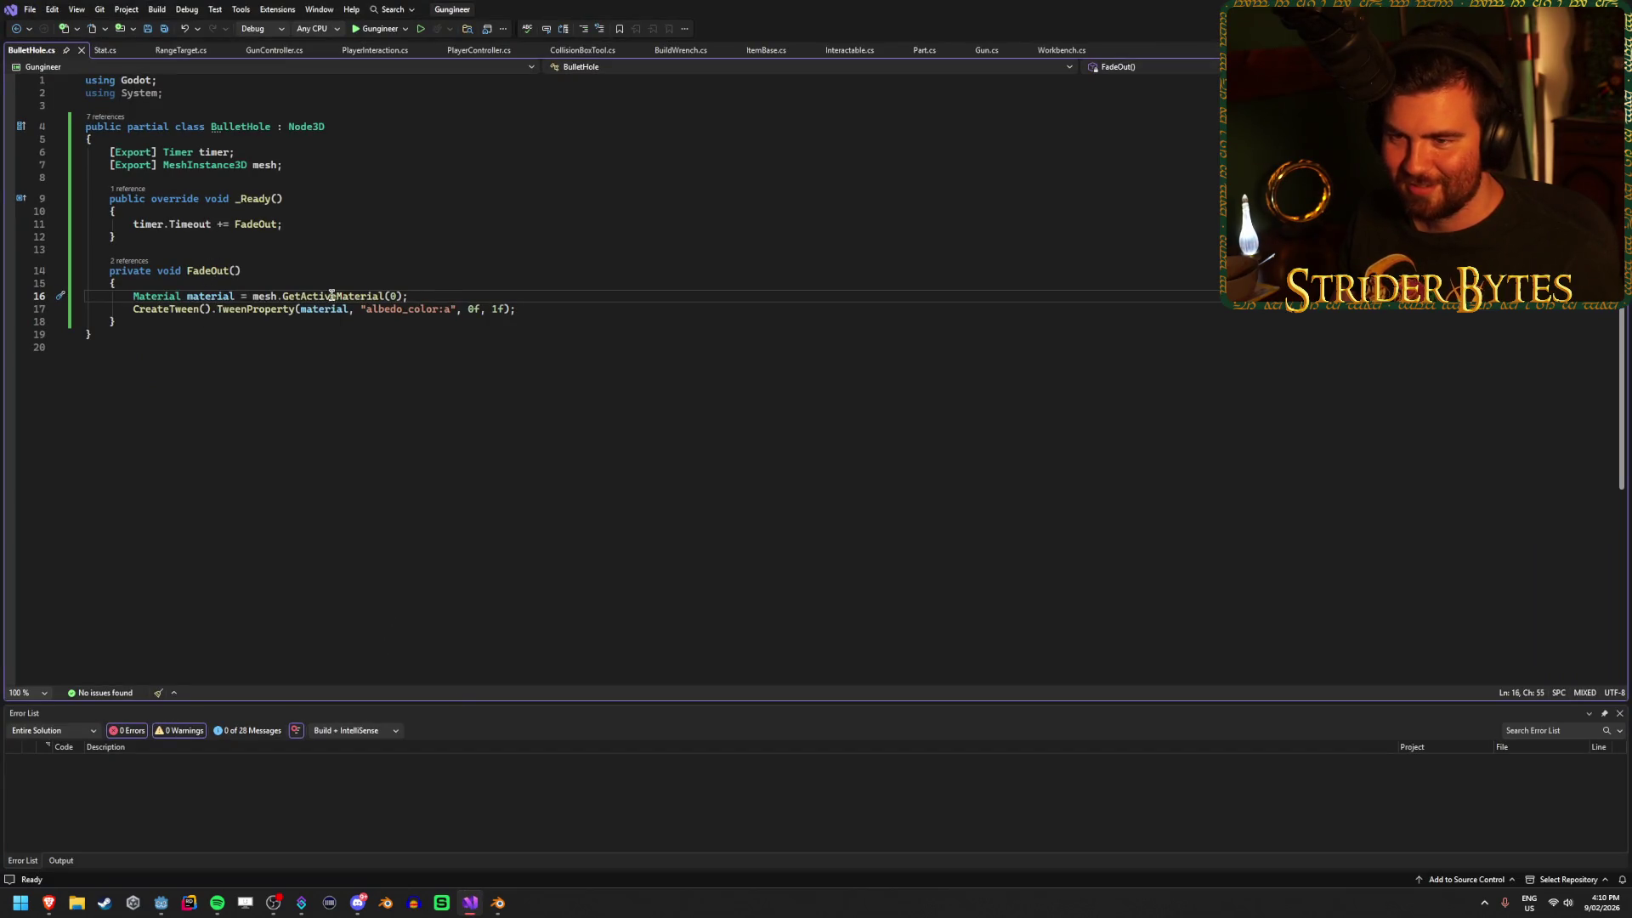
# Replace GetActiveMaterial(0) on line 16 with mesh.MaterialOverride and save BulletHole.cs.
pyautogui.moveTo(361, 296)
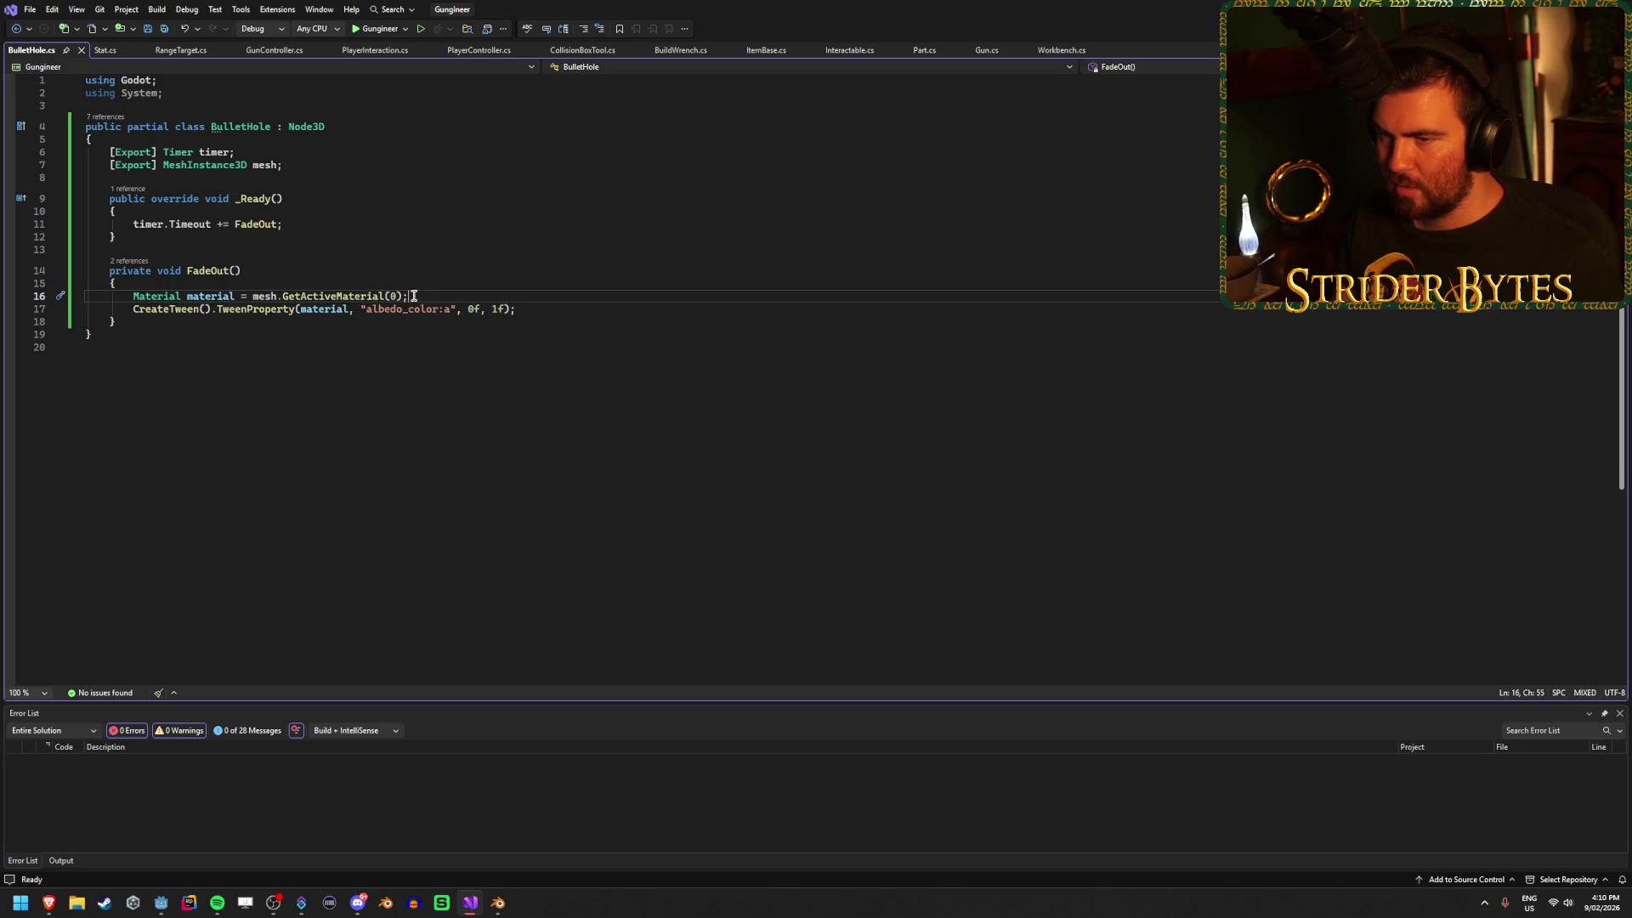
pyautogui.hotkey('ctrl', 'shift', 'Left')
pyautogui.hotkey('ctrl', 'shift', 'Left')
pyautogui.hotkey('ctrl', 'shift', 'Left')
pyautogui.press('BackSpace')
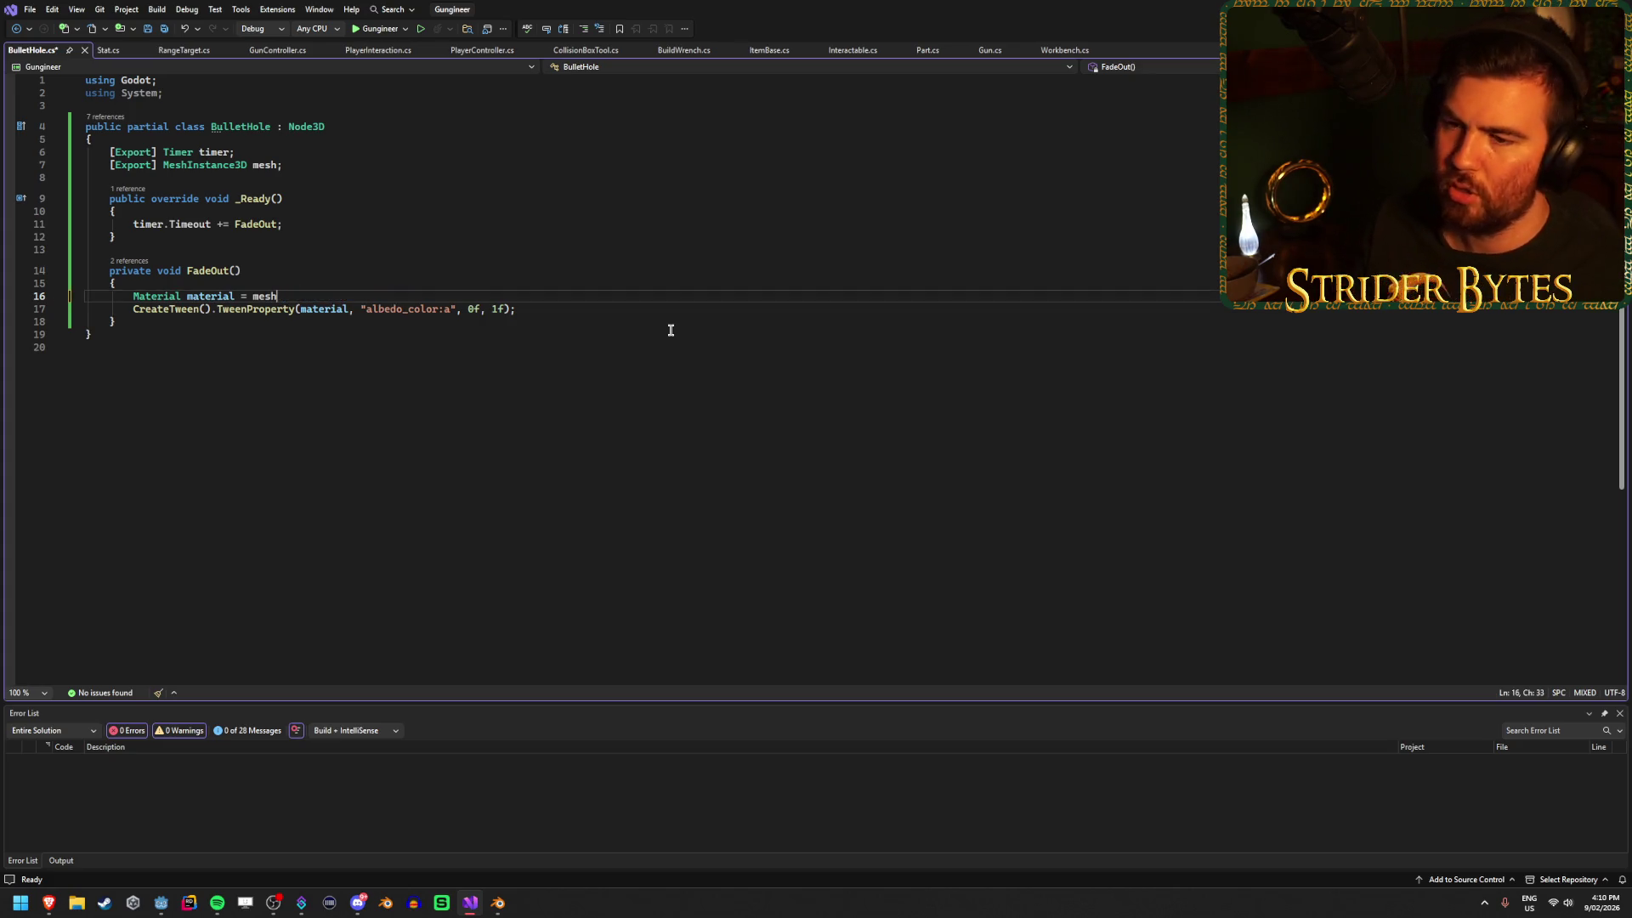
pyautogui.hotkey('ctrl', 'space')
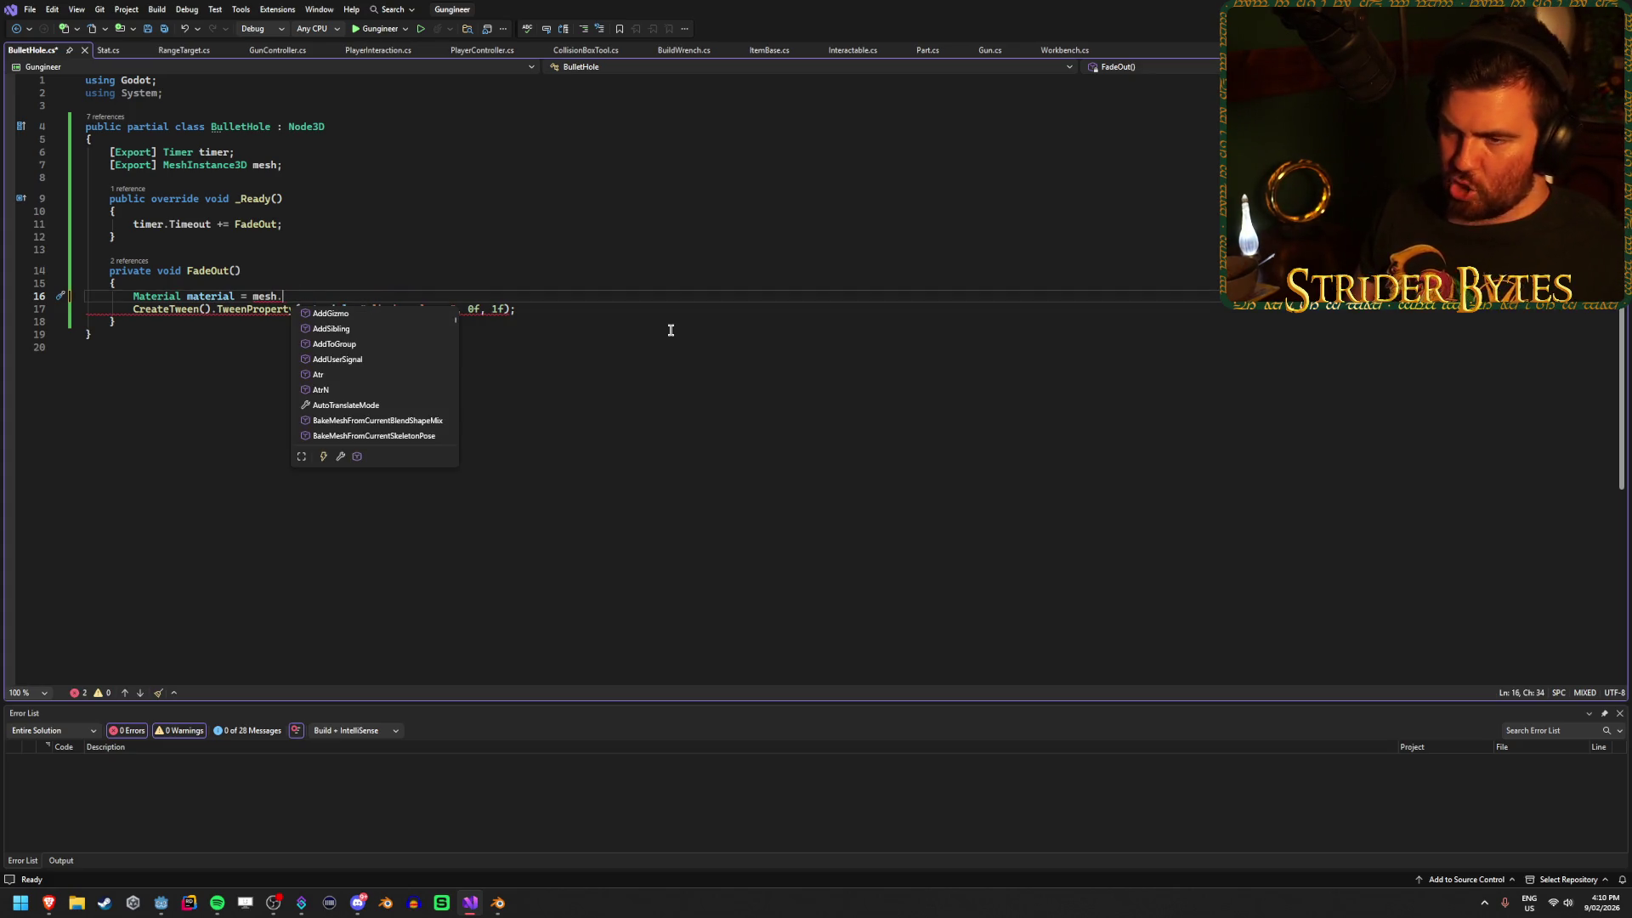
pyautogui.write('Mater')
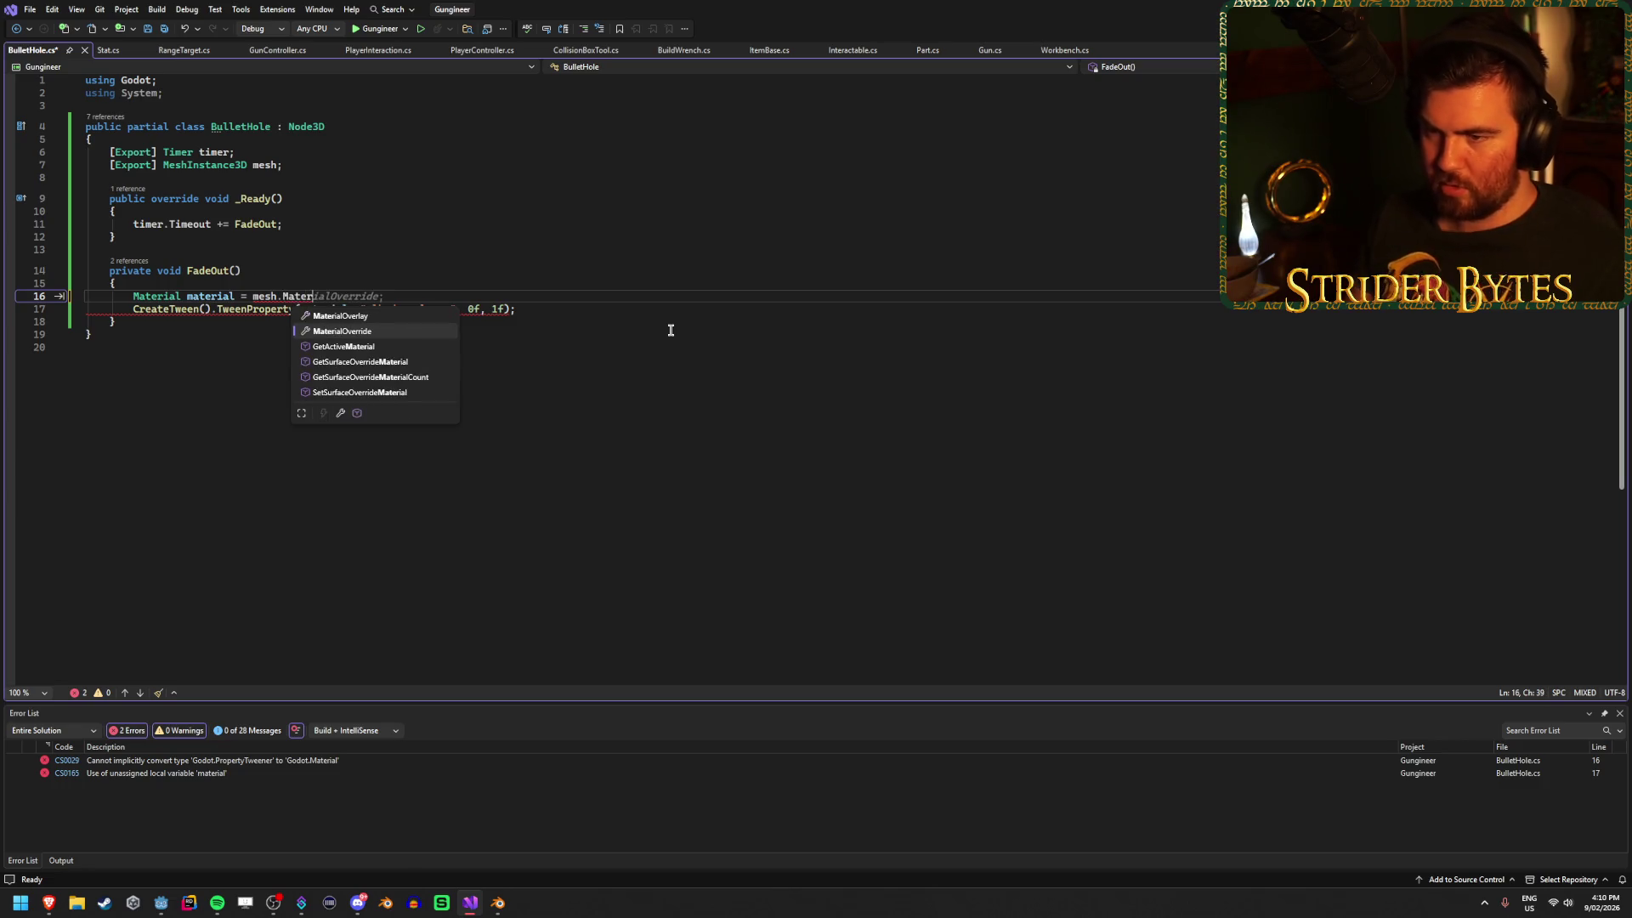
pyautogui.press('Tab')
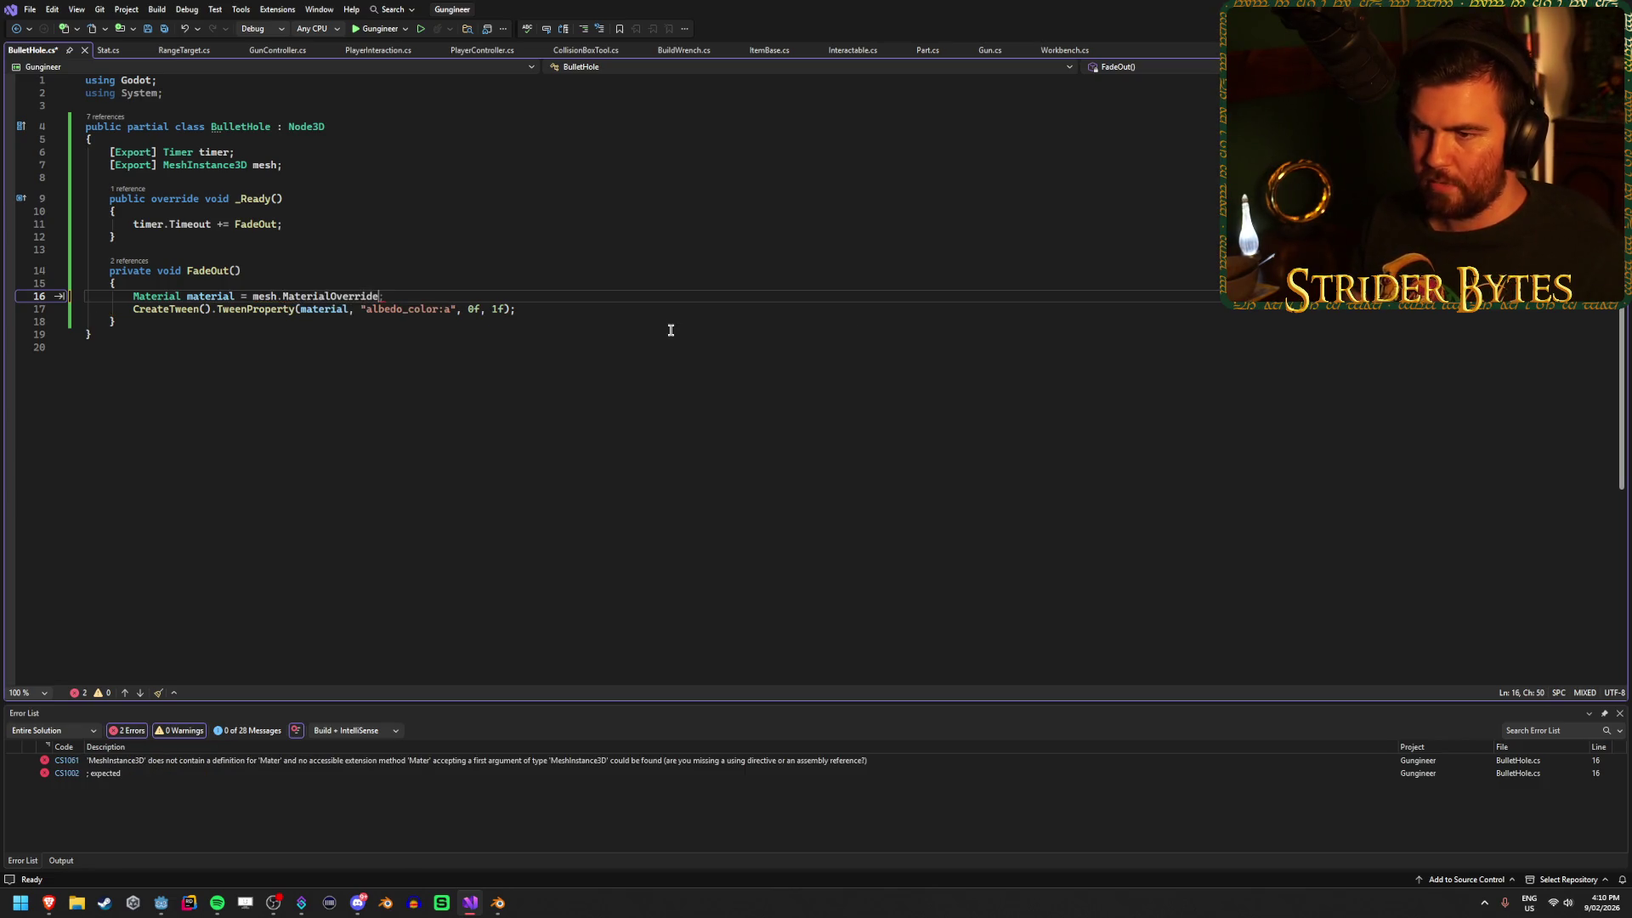
pyautogui.write(';')
pyautogui.hotkey('ctrl', 's')
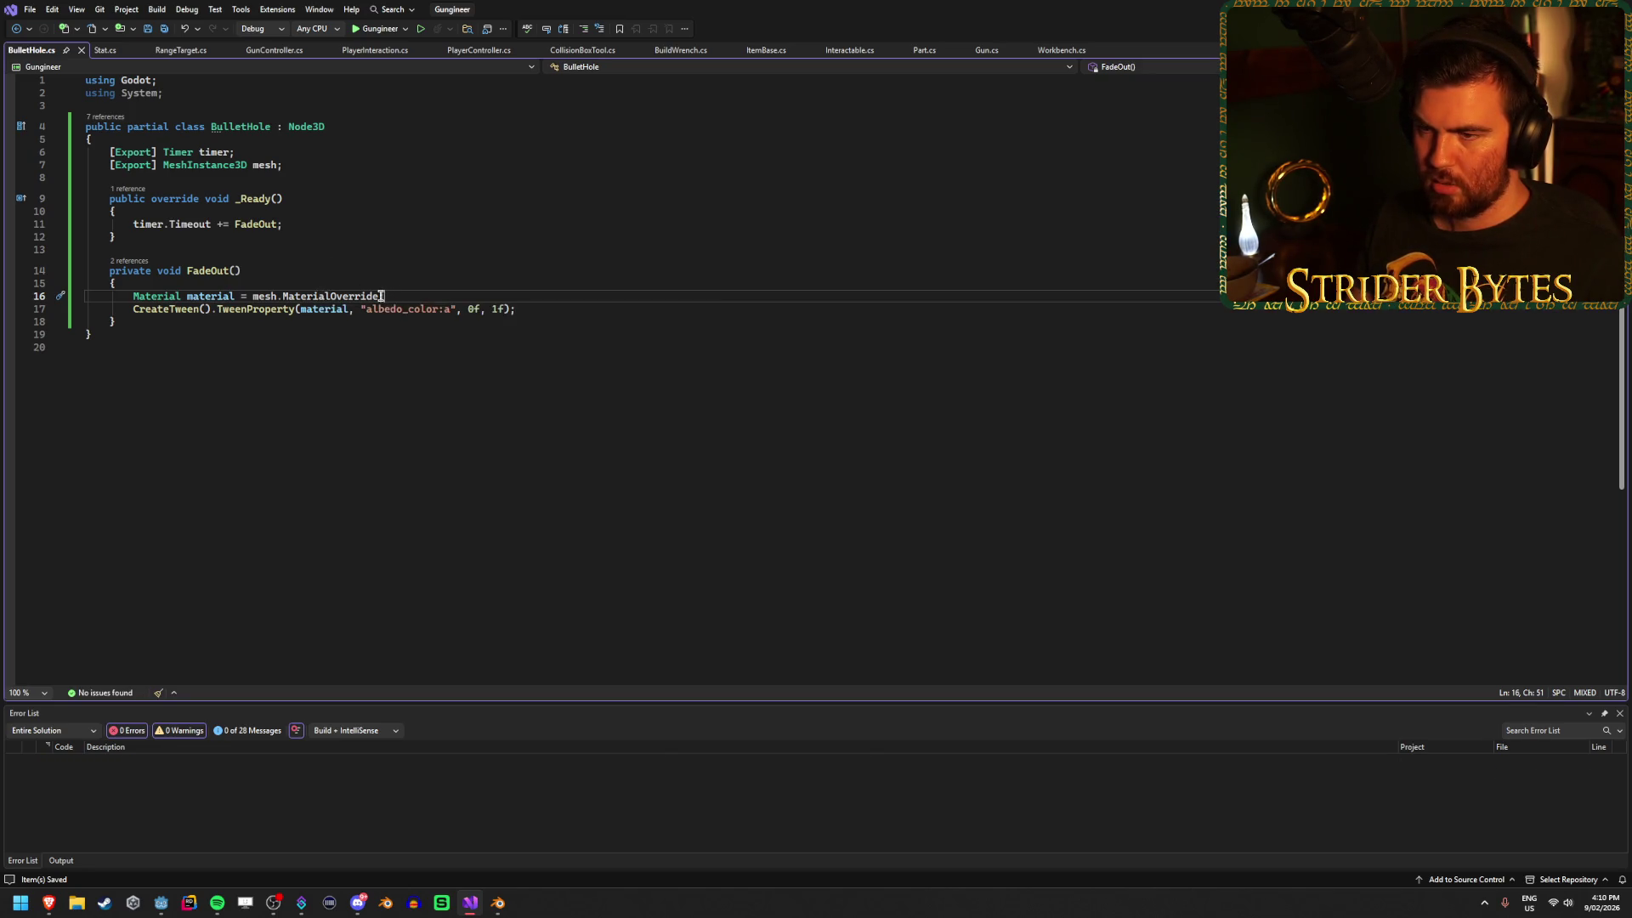
# Remove the stray dot after MaterialOverride, then run the game from Godot with F5.
pyautogui.write('.')
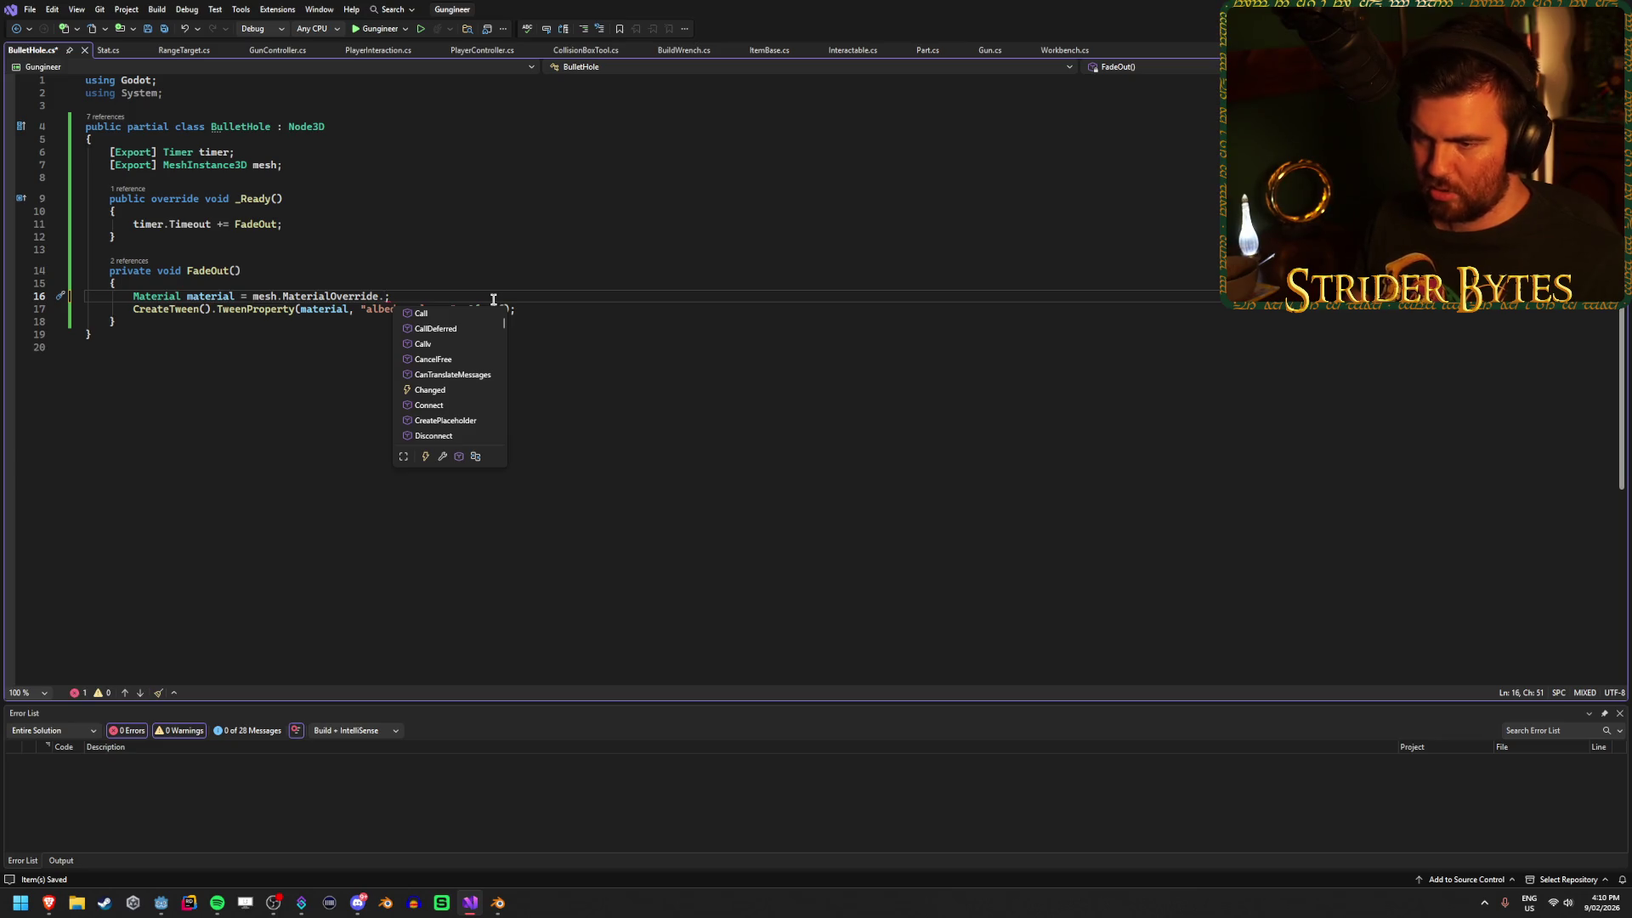
pyautogui.scroll(-1, 464, 351)
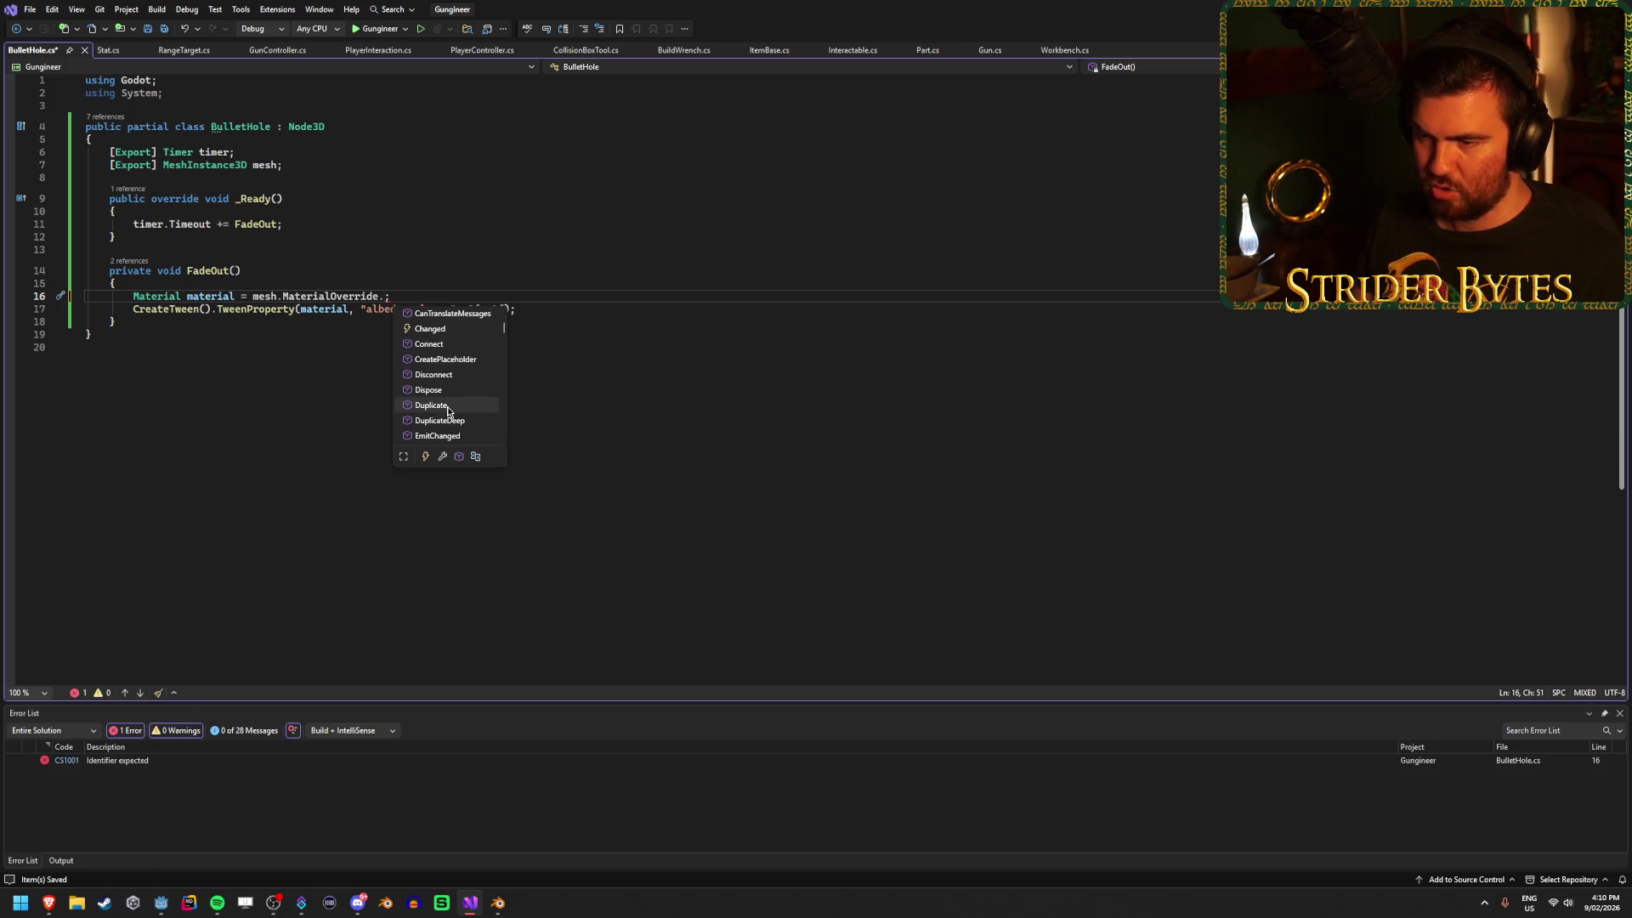
pyautogui.scroll(-20, 463, 406)
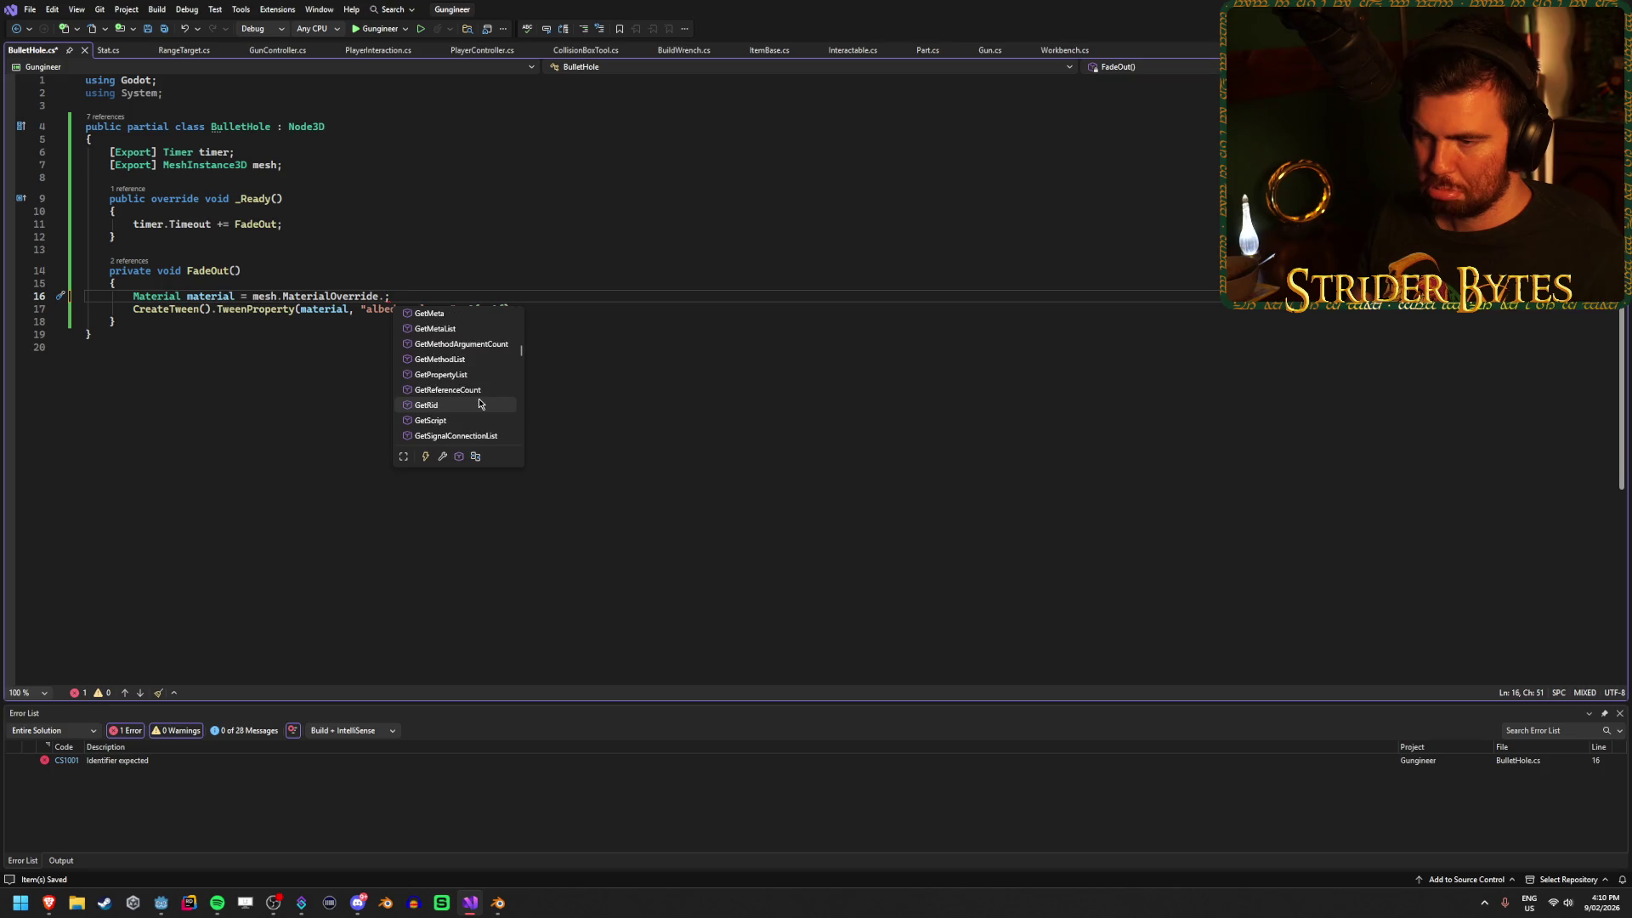
pyautogui.scroll(5, 478, 399)
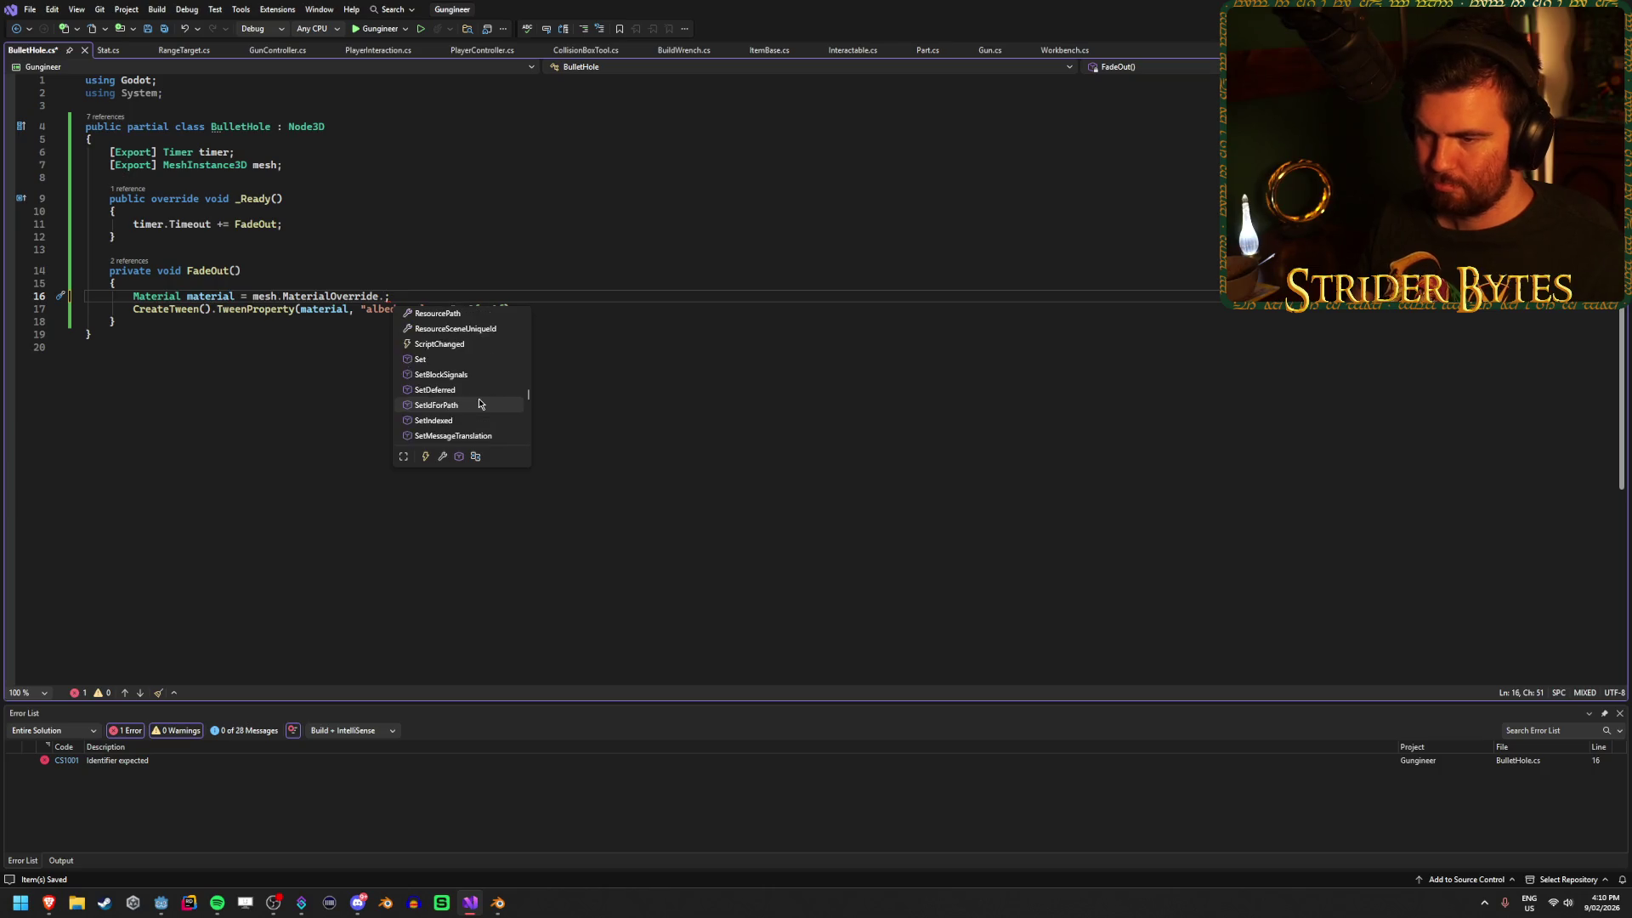
pyautogui.press('Escape')
pyautogui.hotkey('ctrl', 'shift', 'Left')
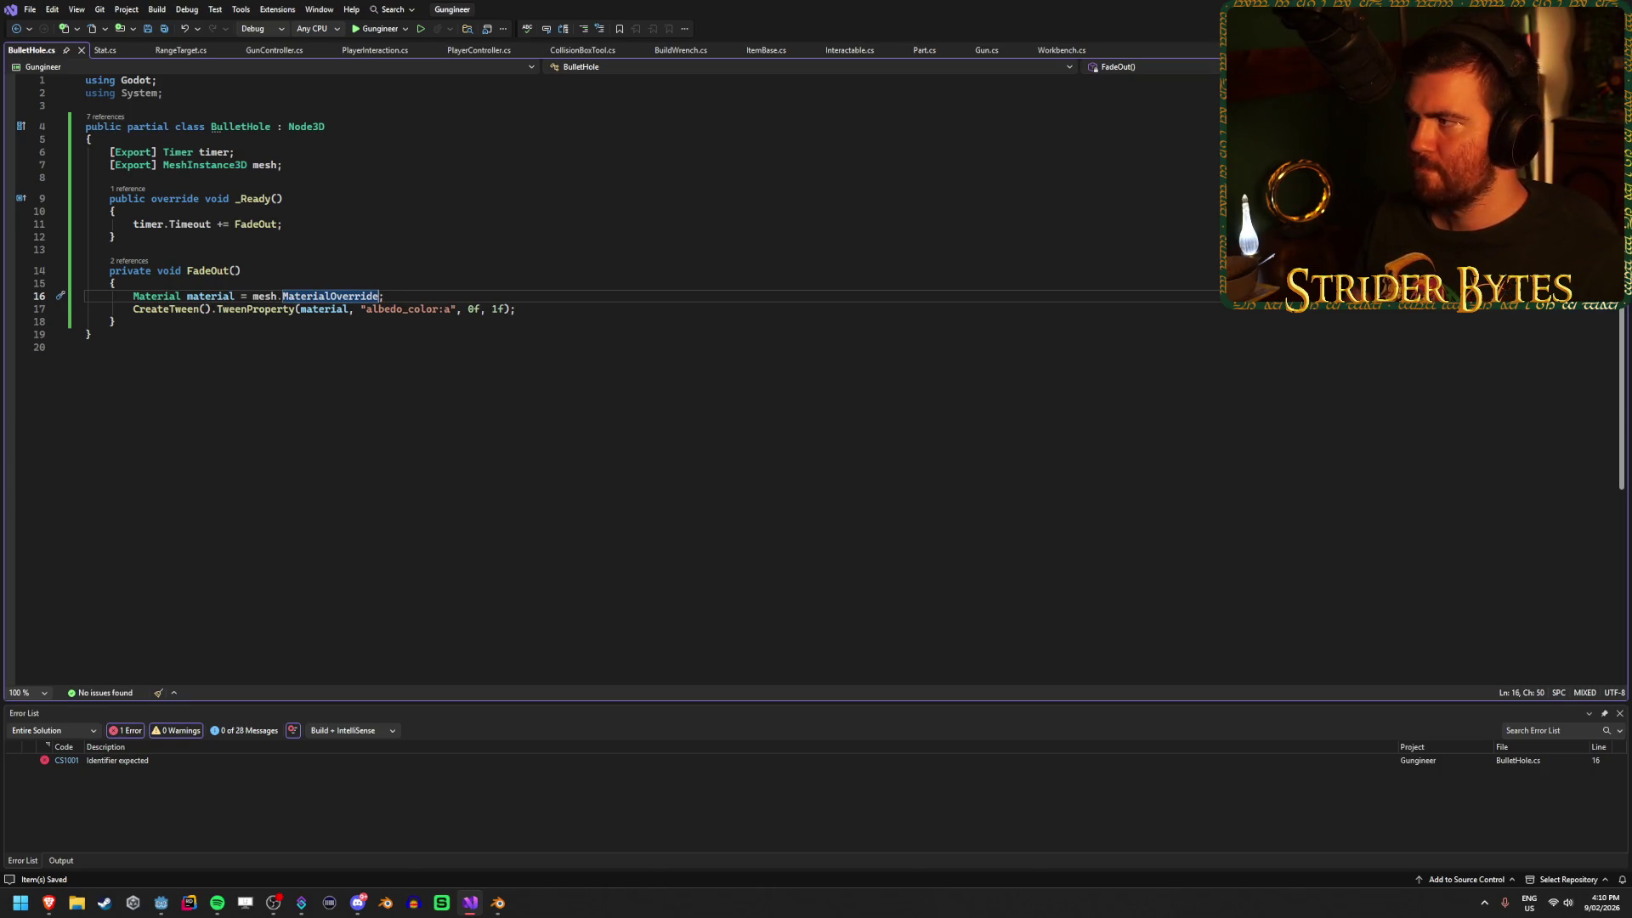
pyautogui.hotkey('alt', 'Tab')
pyautogui.press('F5')
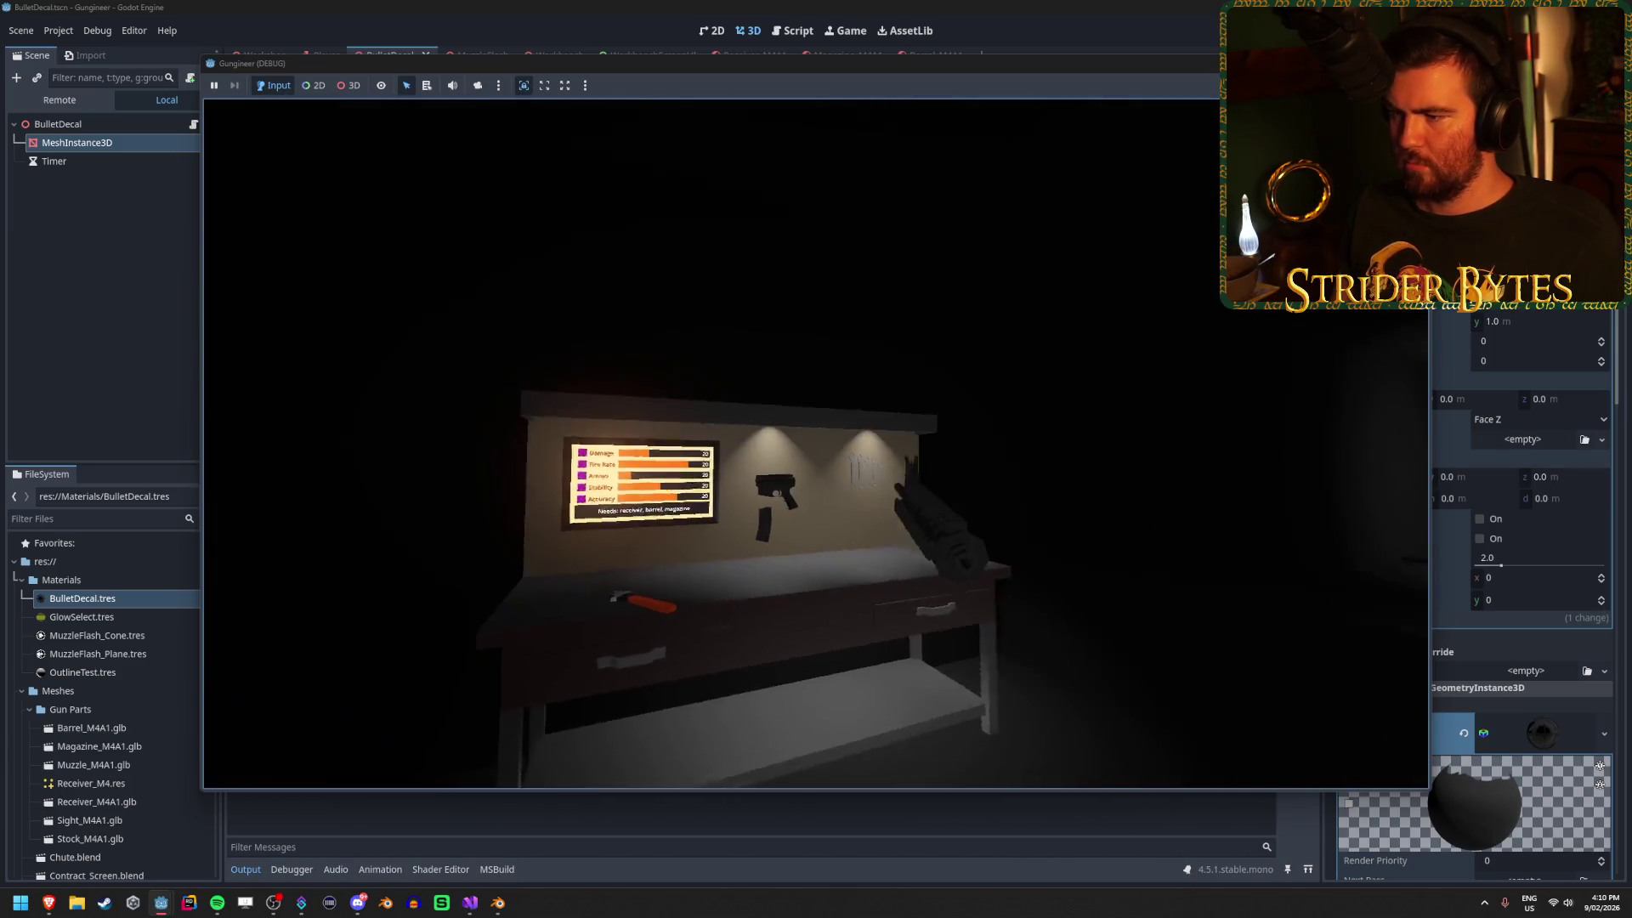
# Walk to the range, shoot the target to check the bullet-hole fade, then stop the game.
pyautogui.press('w')
pyautogui.moveTo(816, 444); pyautogui.dragTo(816, 444)
pyautogui.click(816, 444)
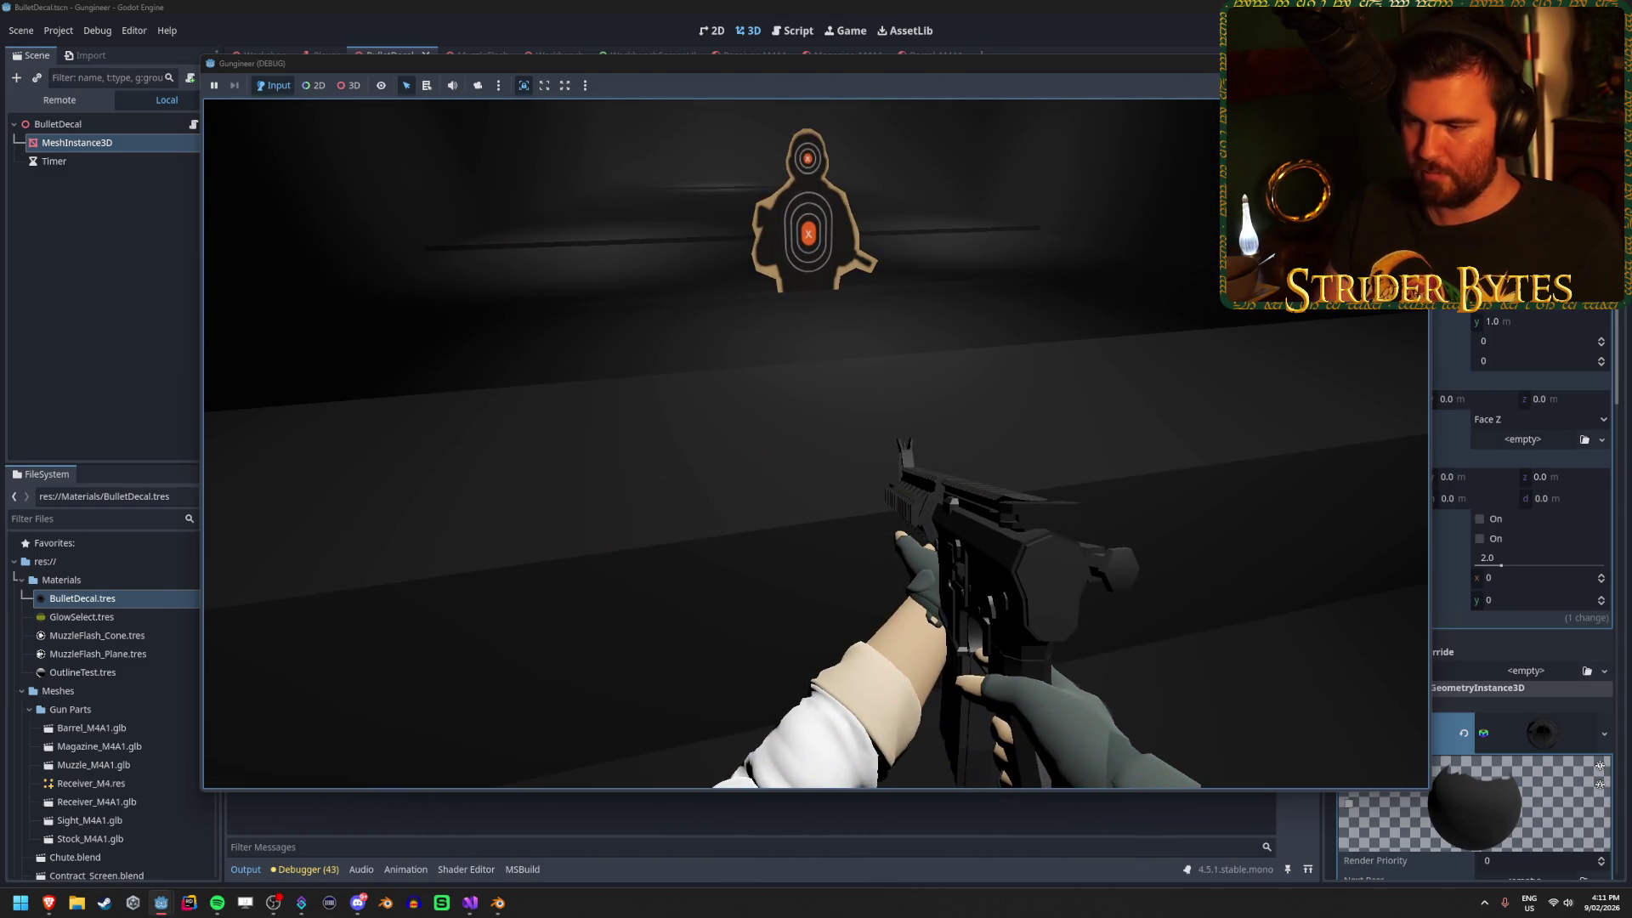
pyautogui.press('F8')
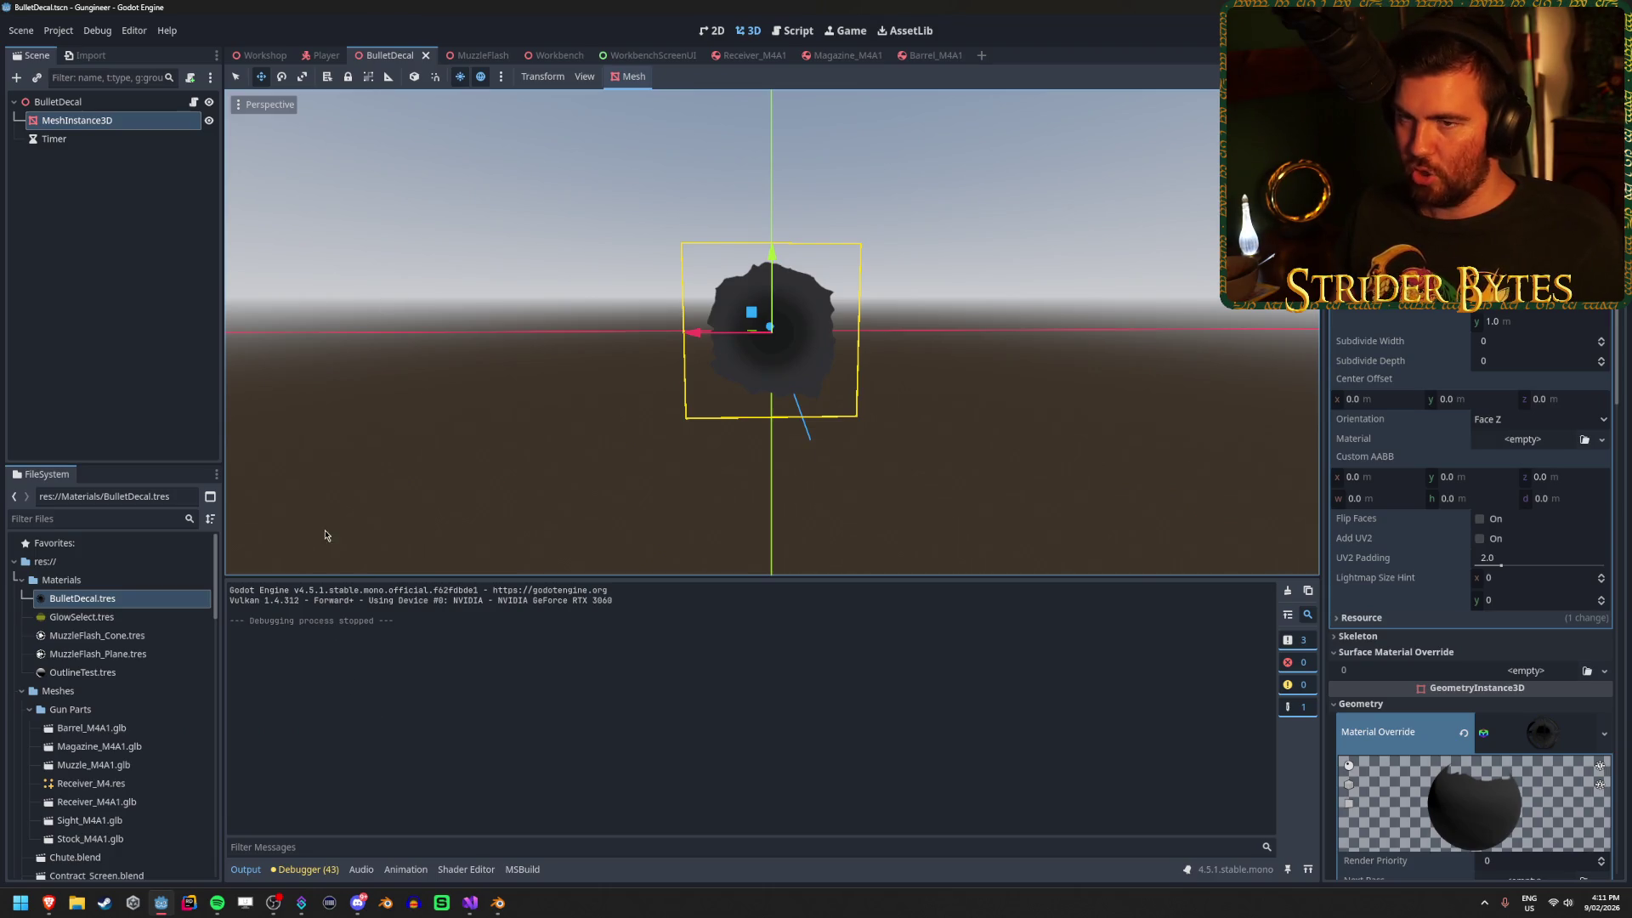
# Change the fade tween duration on line 17 from 1f to 0.5f and save BulletHole.cs.
pyautogui.click(481, 910)
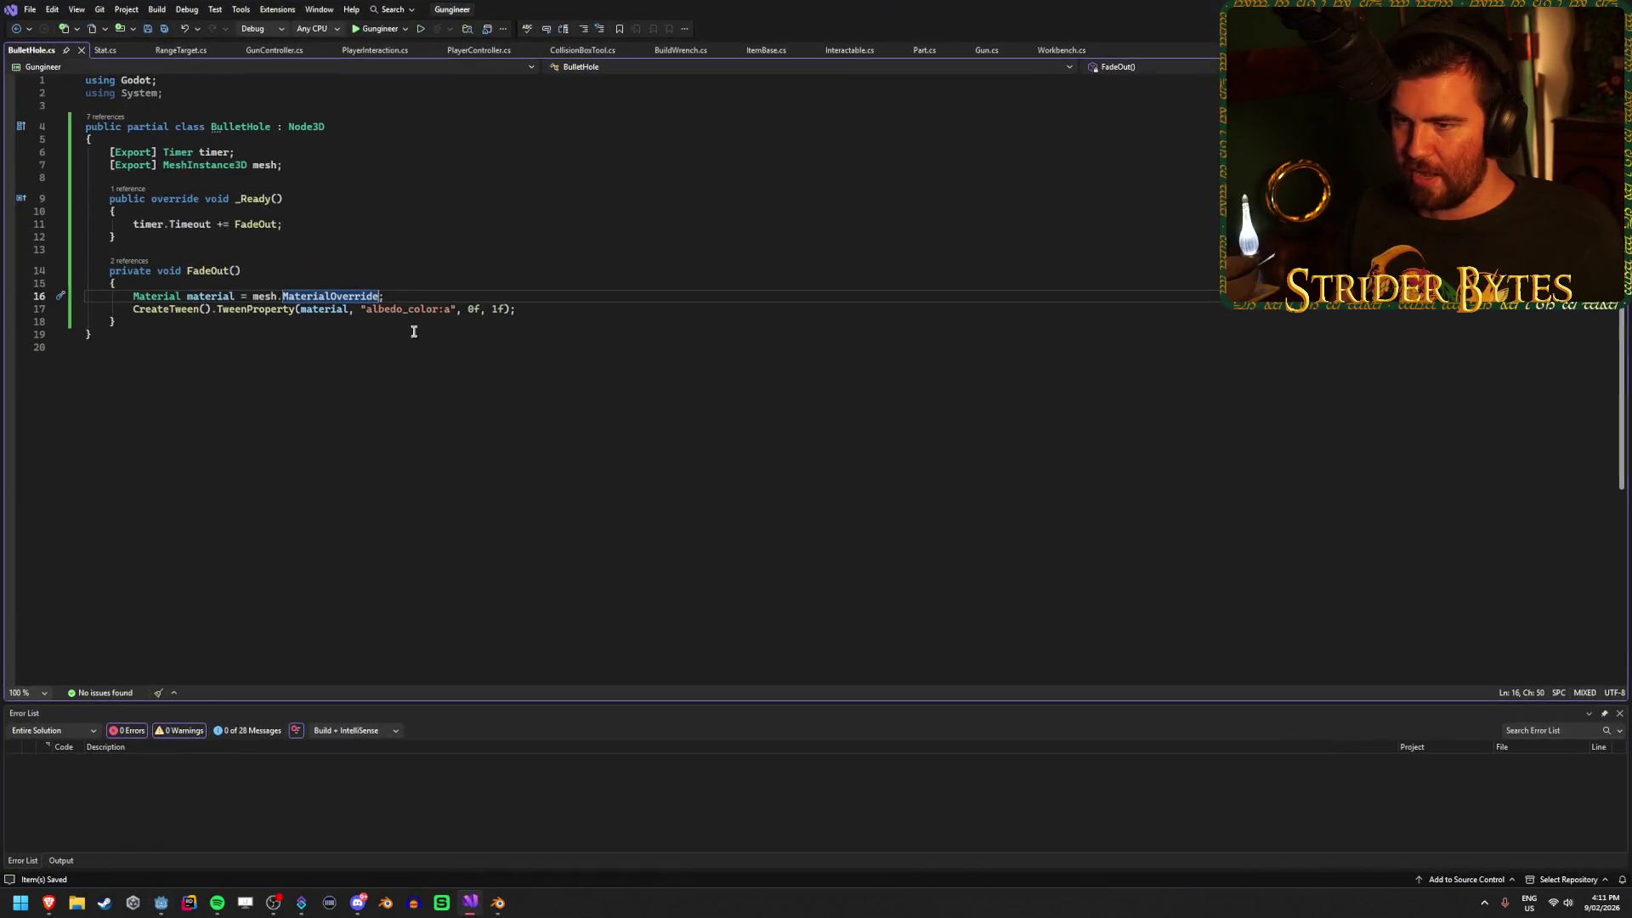
pyautogui.click(496, 309)
pyautogui.press('BackSpace')
pyautogui.write('0.5')
pyautogui.hotkey('ctrl', 's')
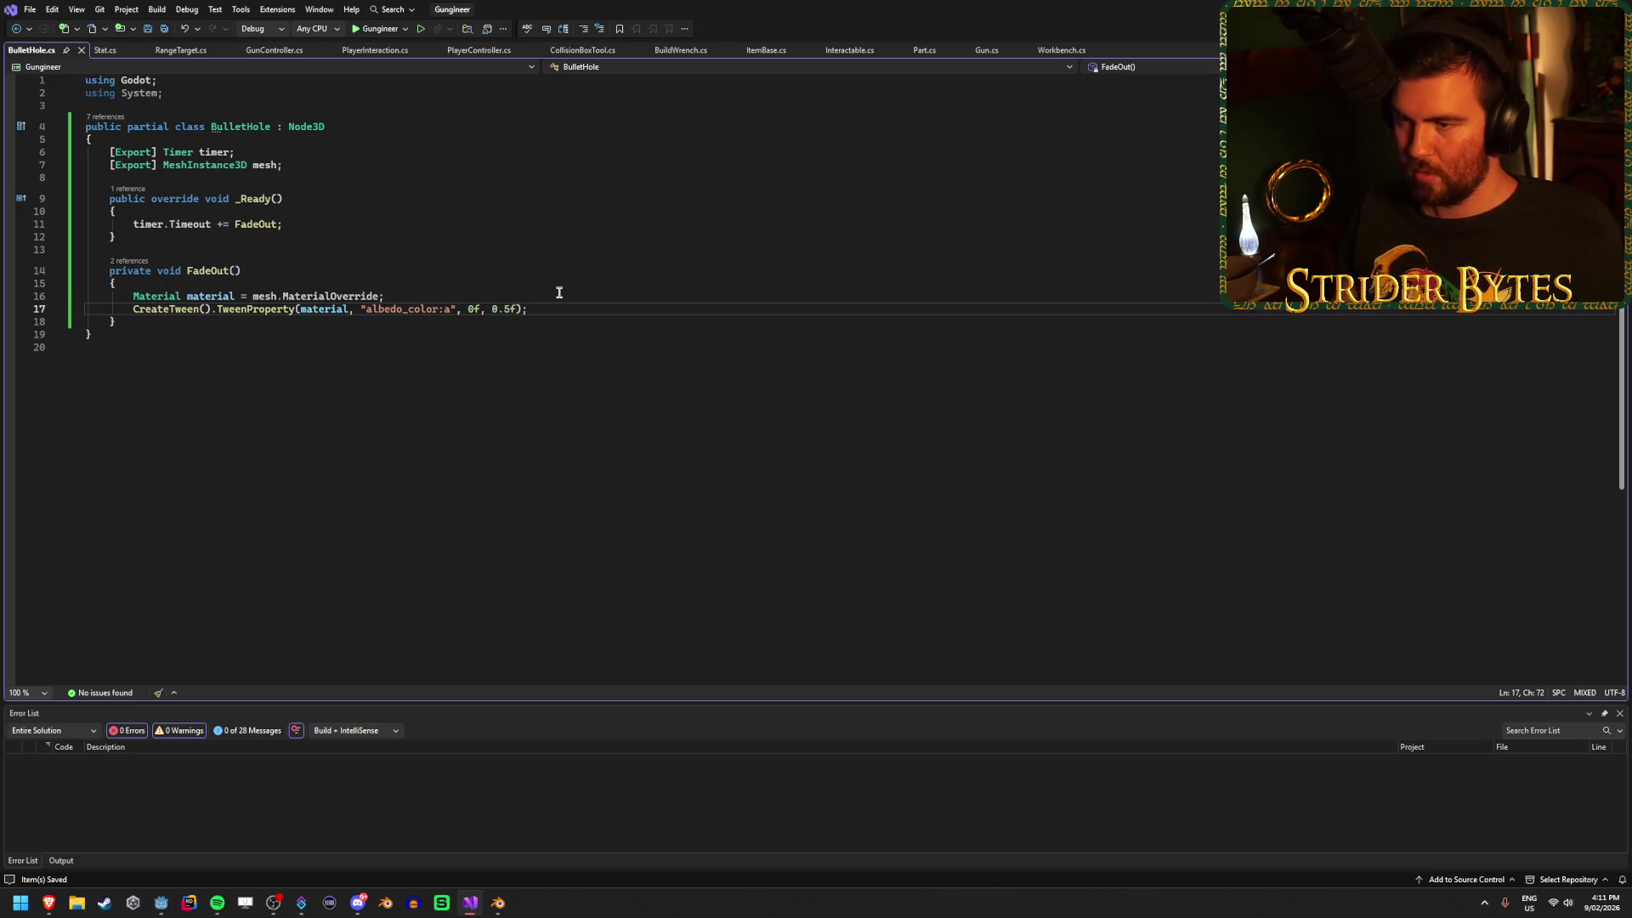
pyautogui.hotkey('alt', 'Tab')
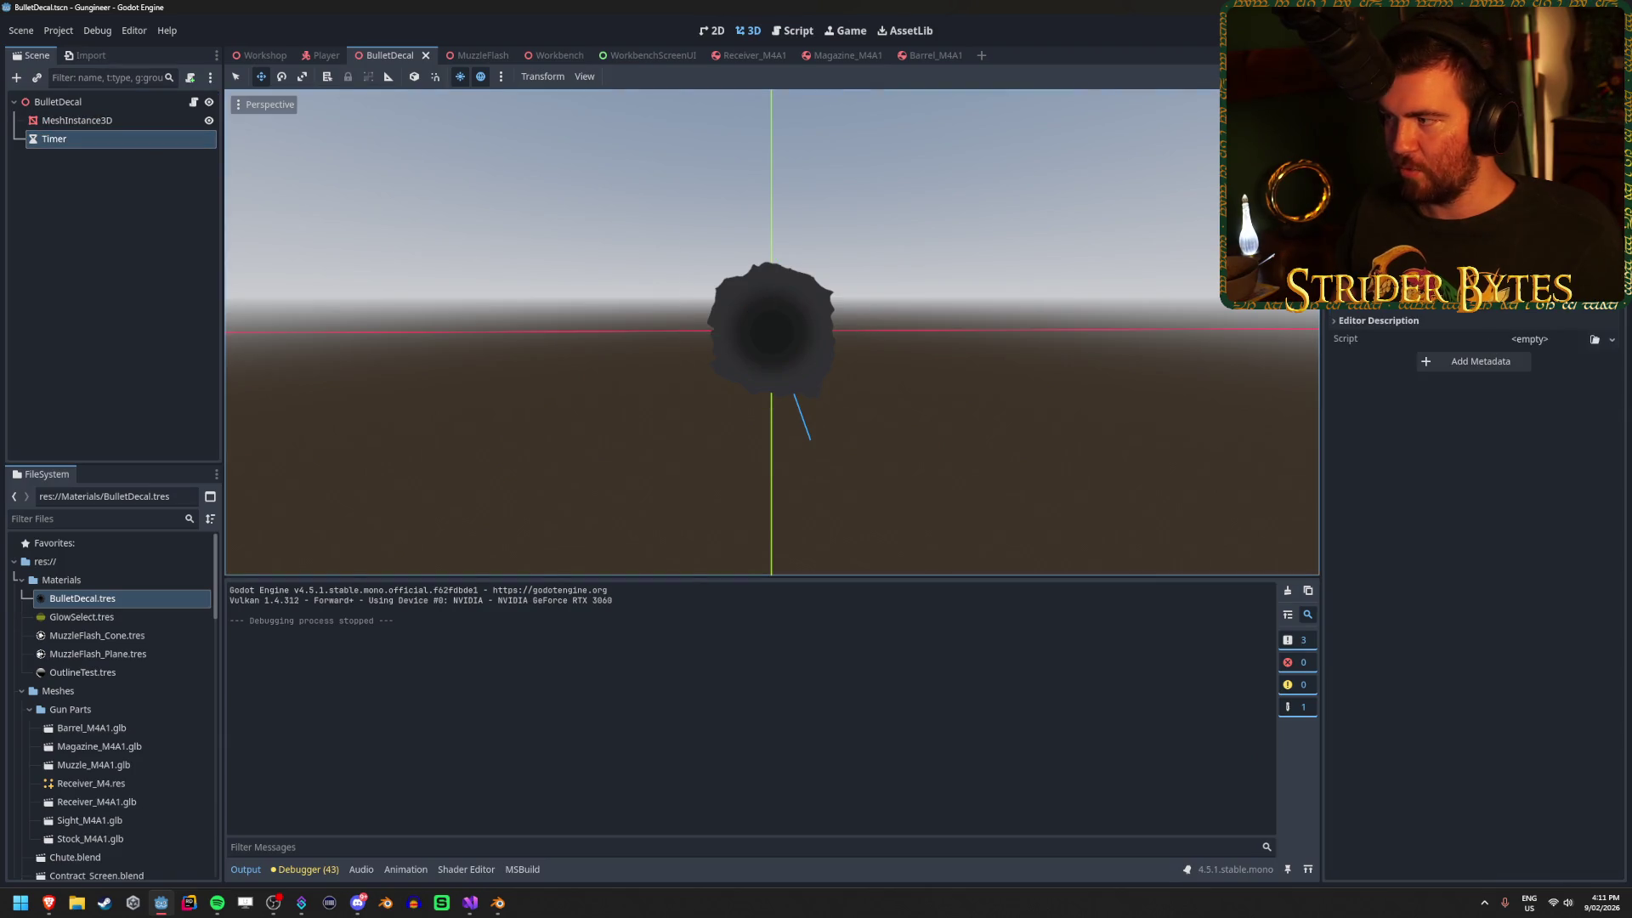
# Commit the Timer's new wait time, save the BulletDecal scene and run the game.
pyautogui.press('Return')
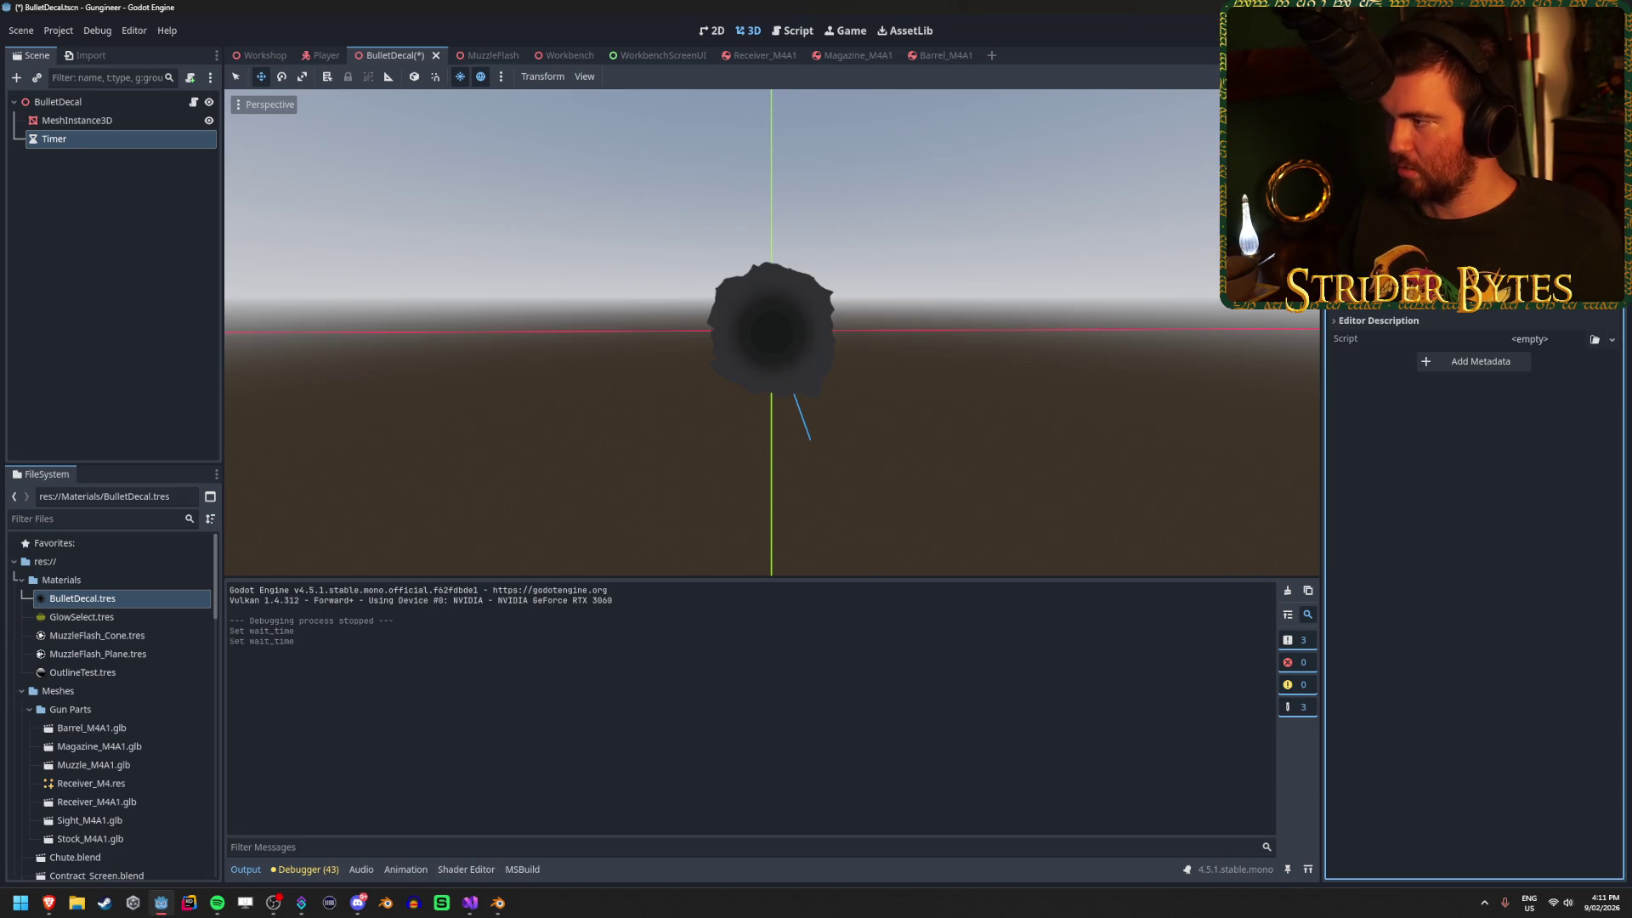
pyautogui.hotkey('ctrl', 's')
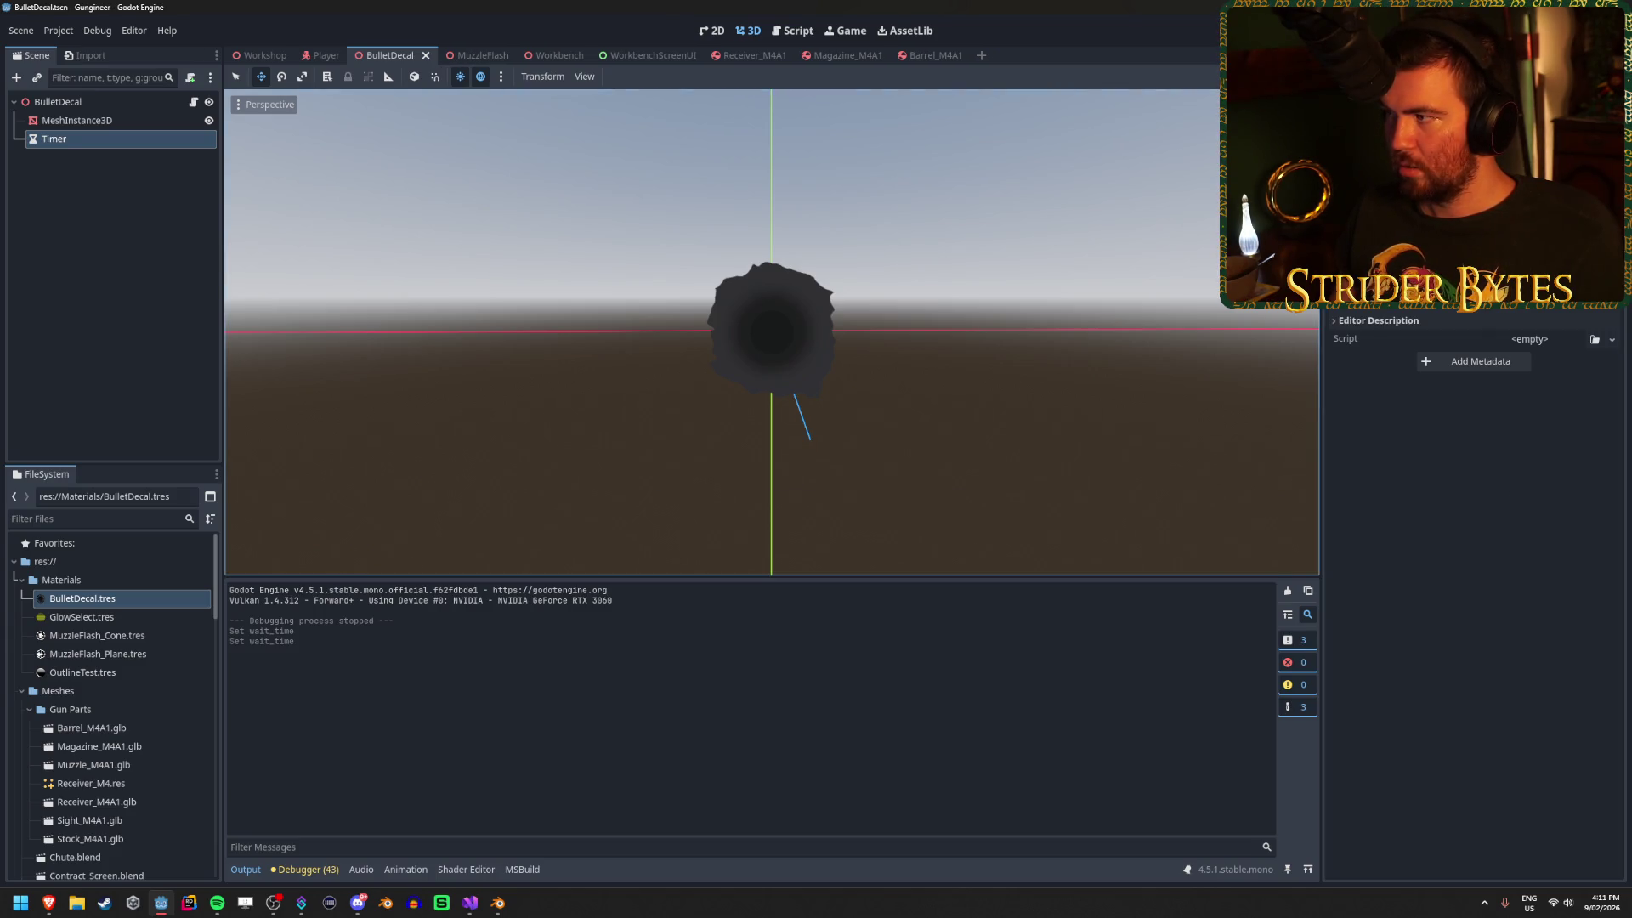
pyautogui.press('F5')
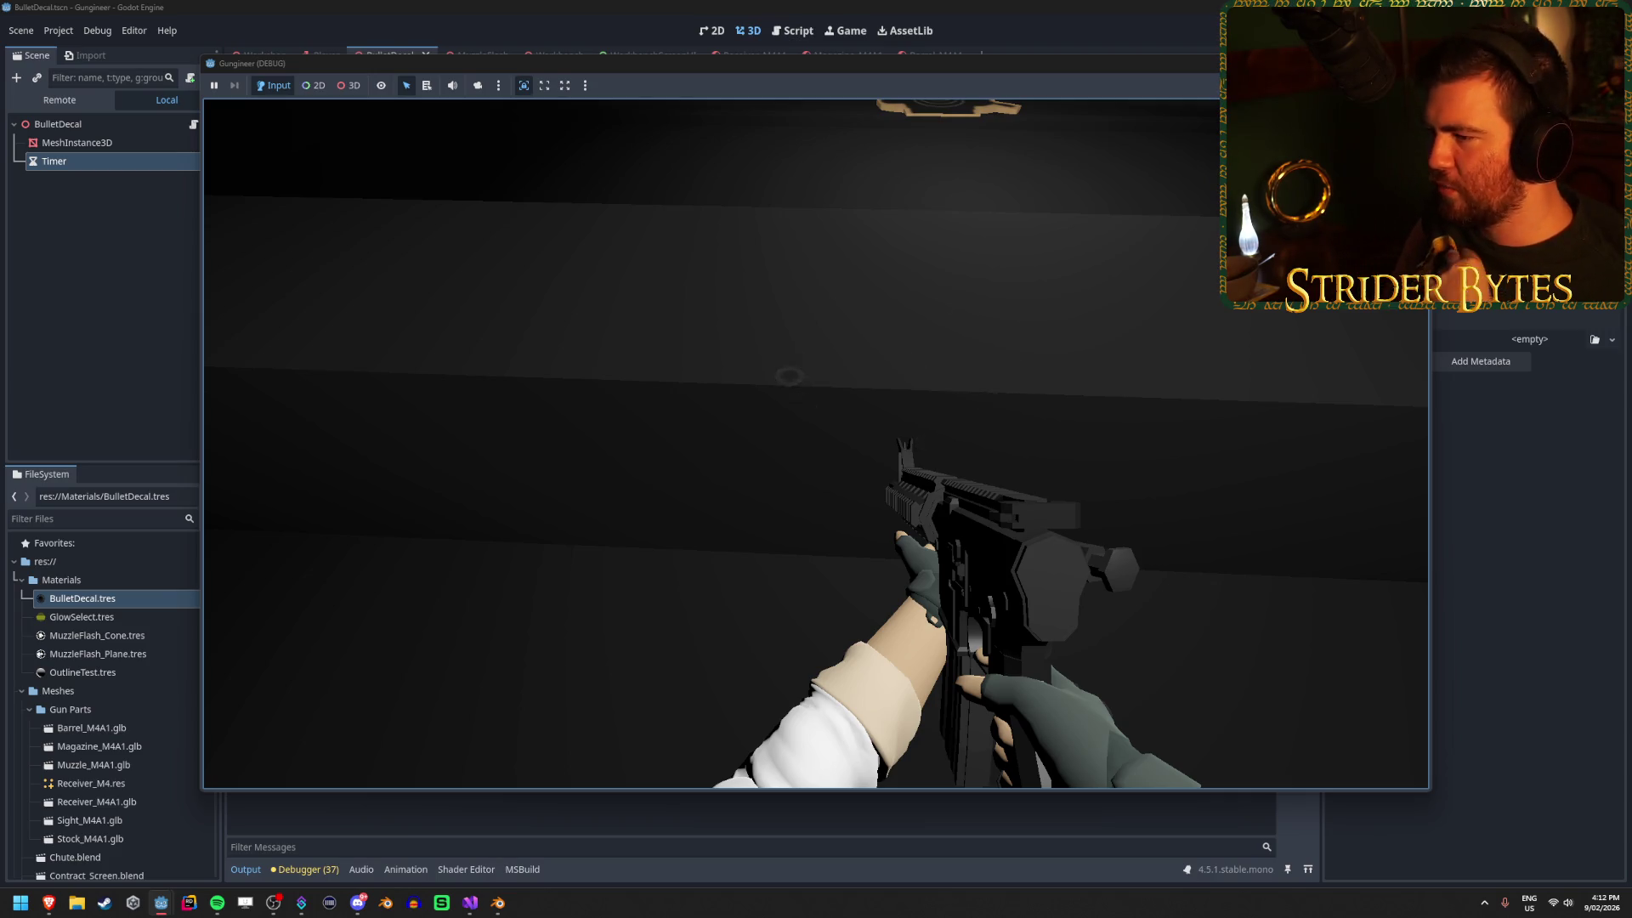
# Stop the running game after checking the quicker bullet-hole fade.
pyautogui.press('Escape')
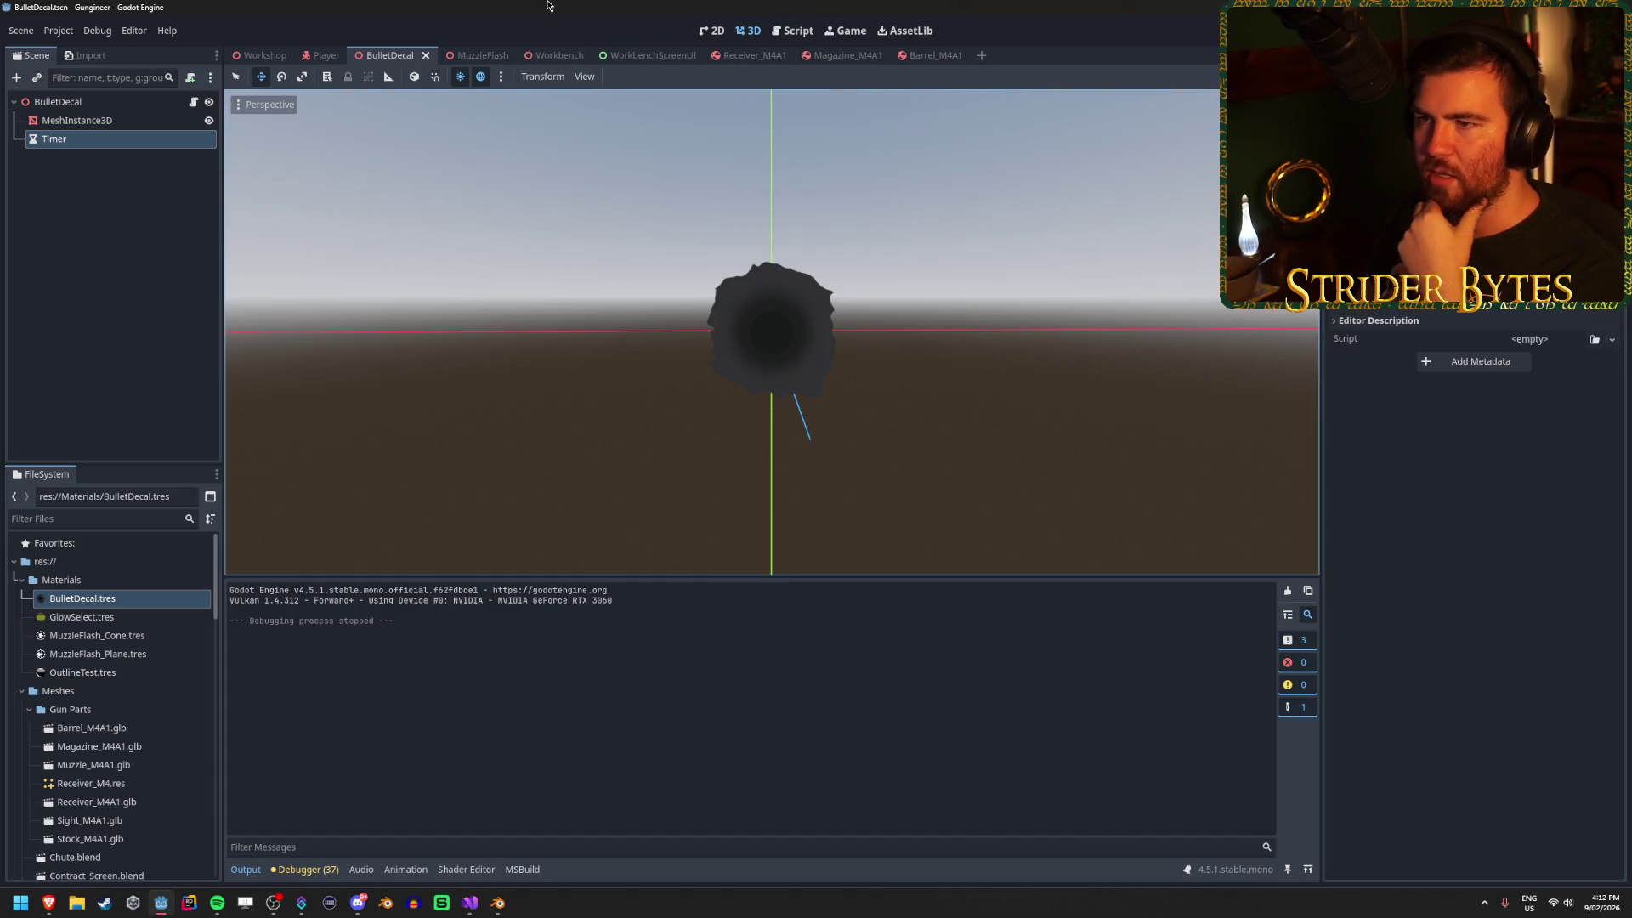
# Select the BulletDecal root node in the Scene dock and bring BulletHole.cs forward in Visual Studio.
pyautogui.click(116, 286)
pyautogui.click(128, 316)
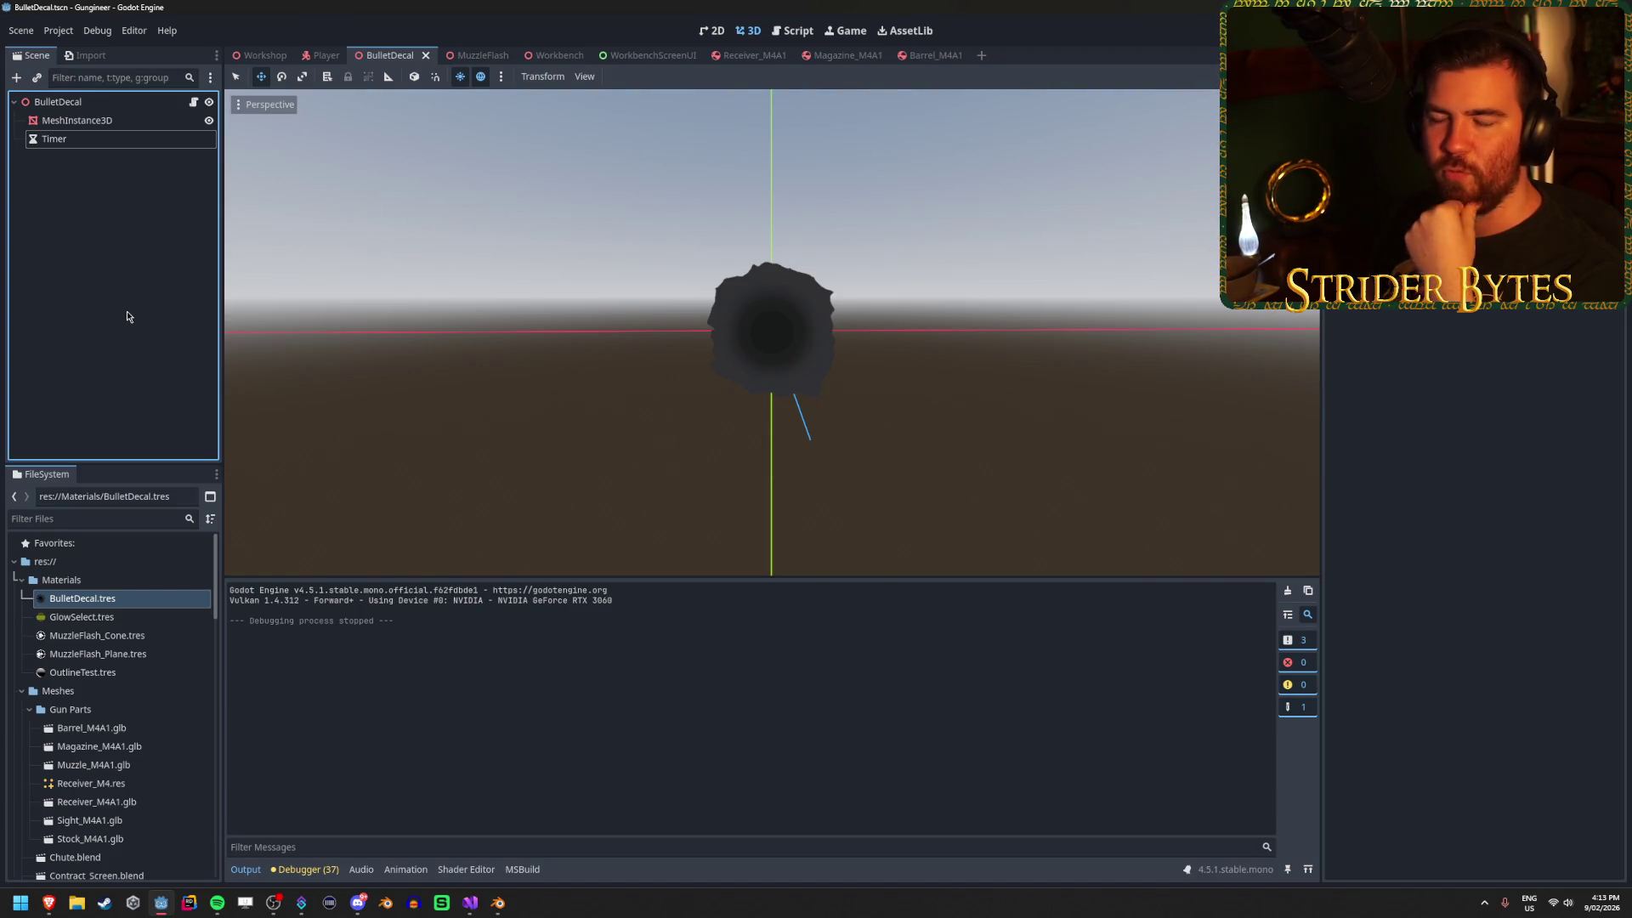
pyautogui.click(400, 5)
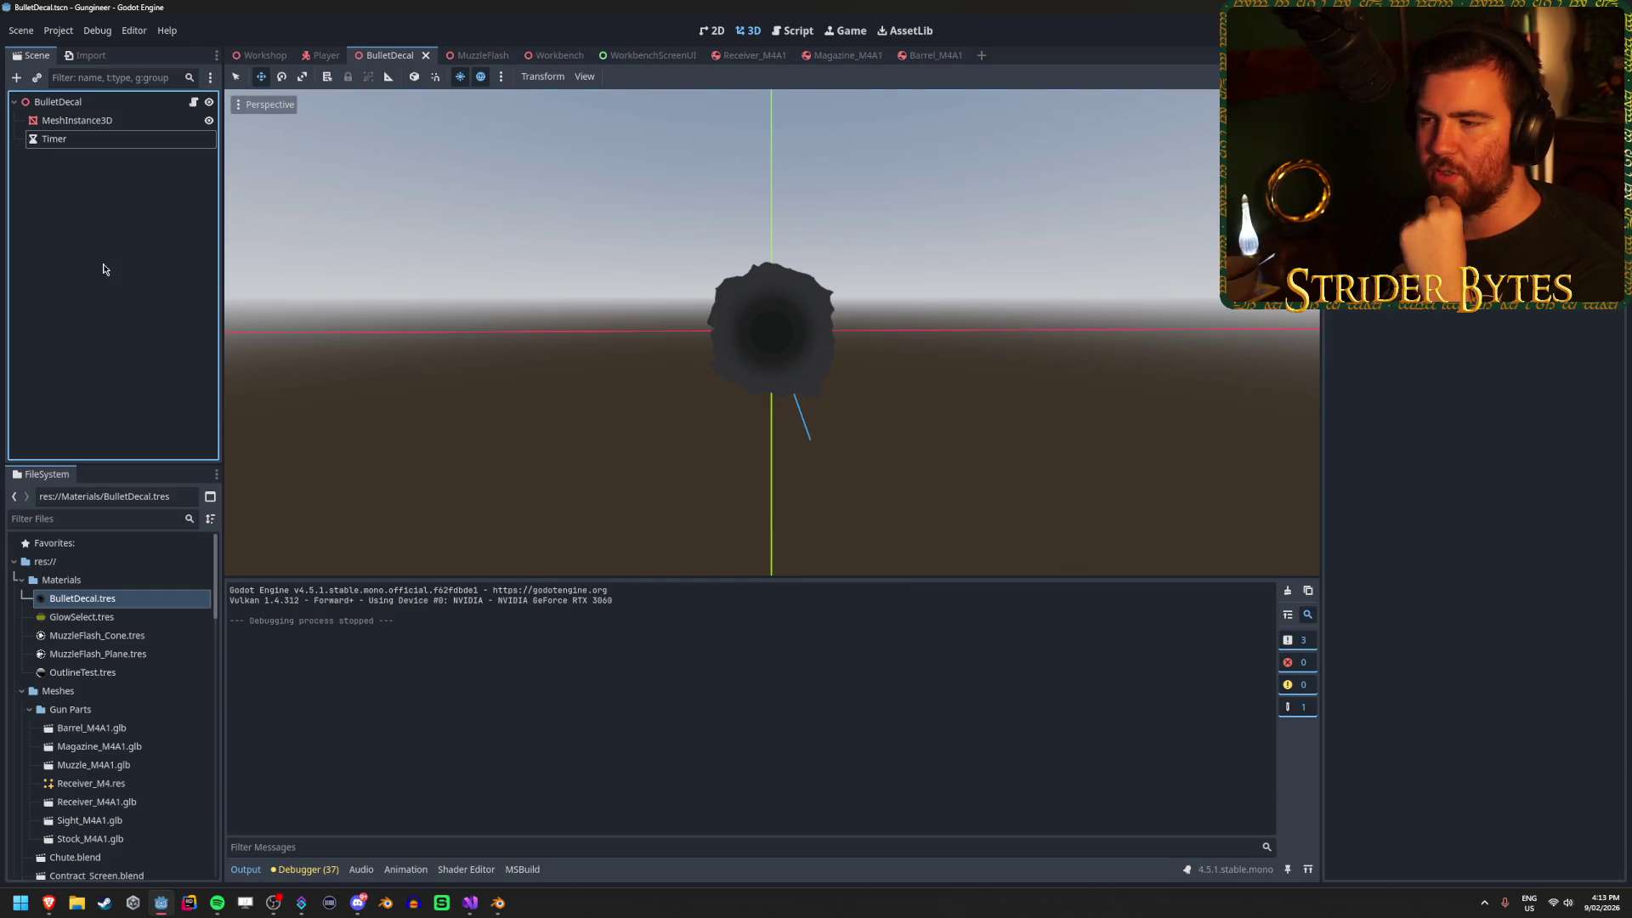
pyautogui.click(141, 187)
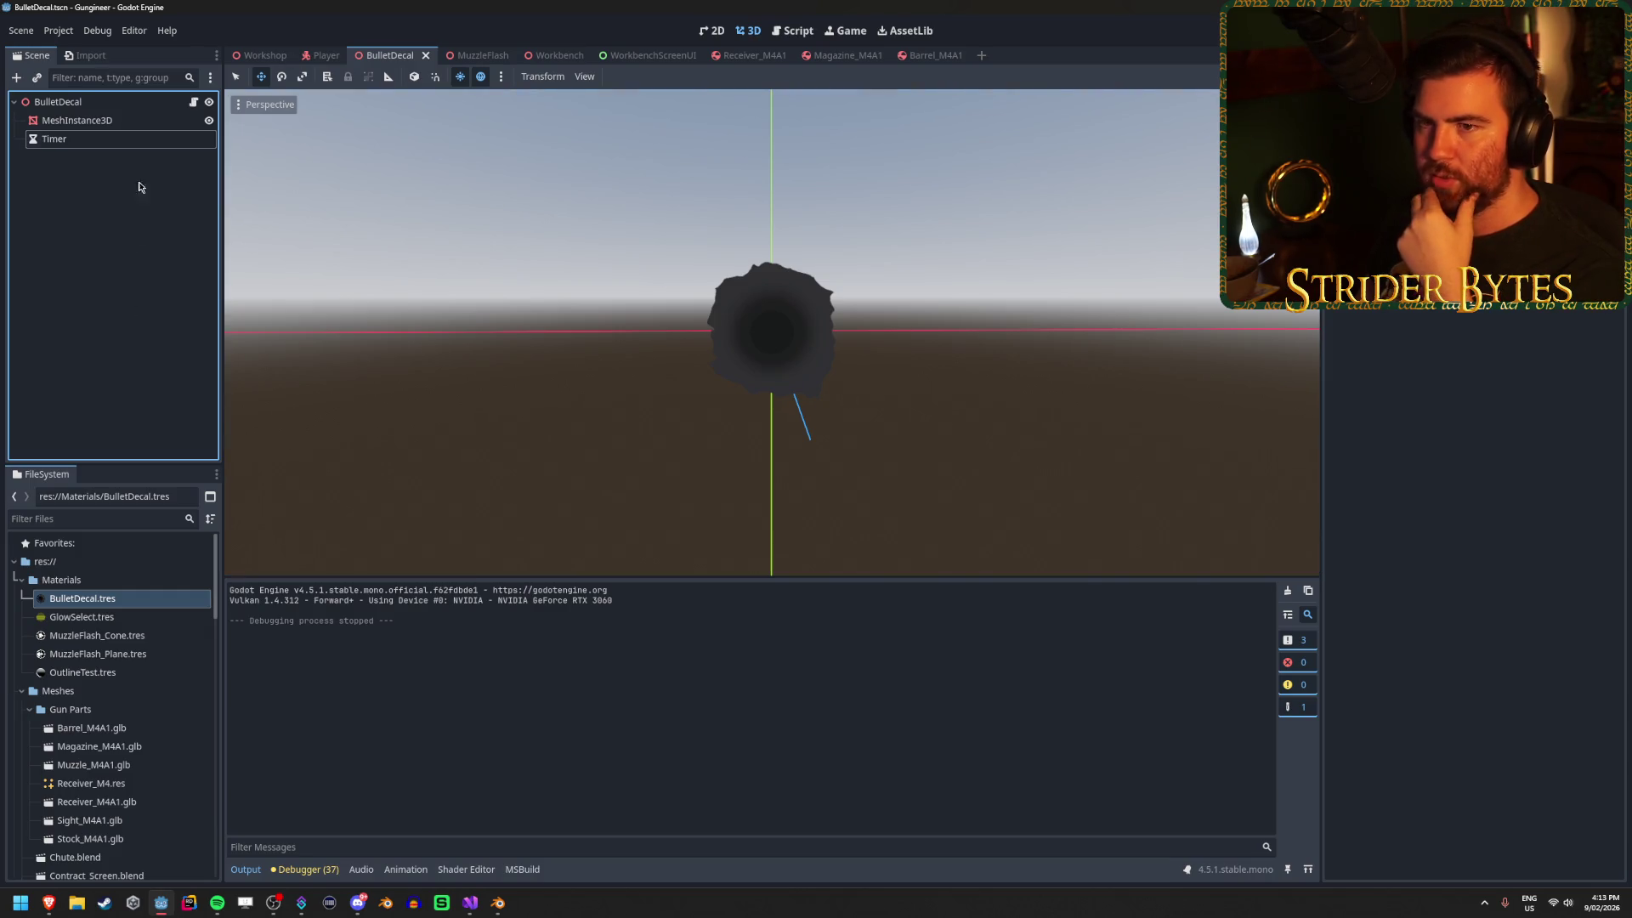
pyautogui.click(143, 102)
pyautogui.click(479, 913)
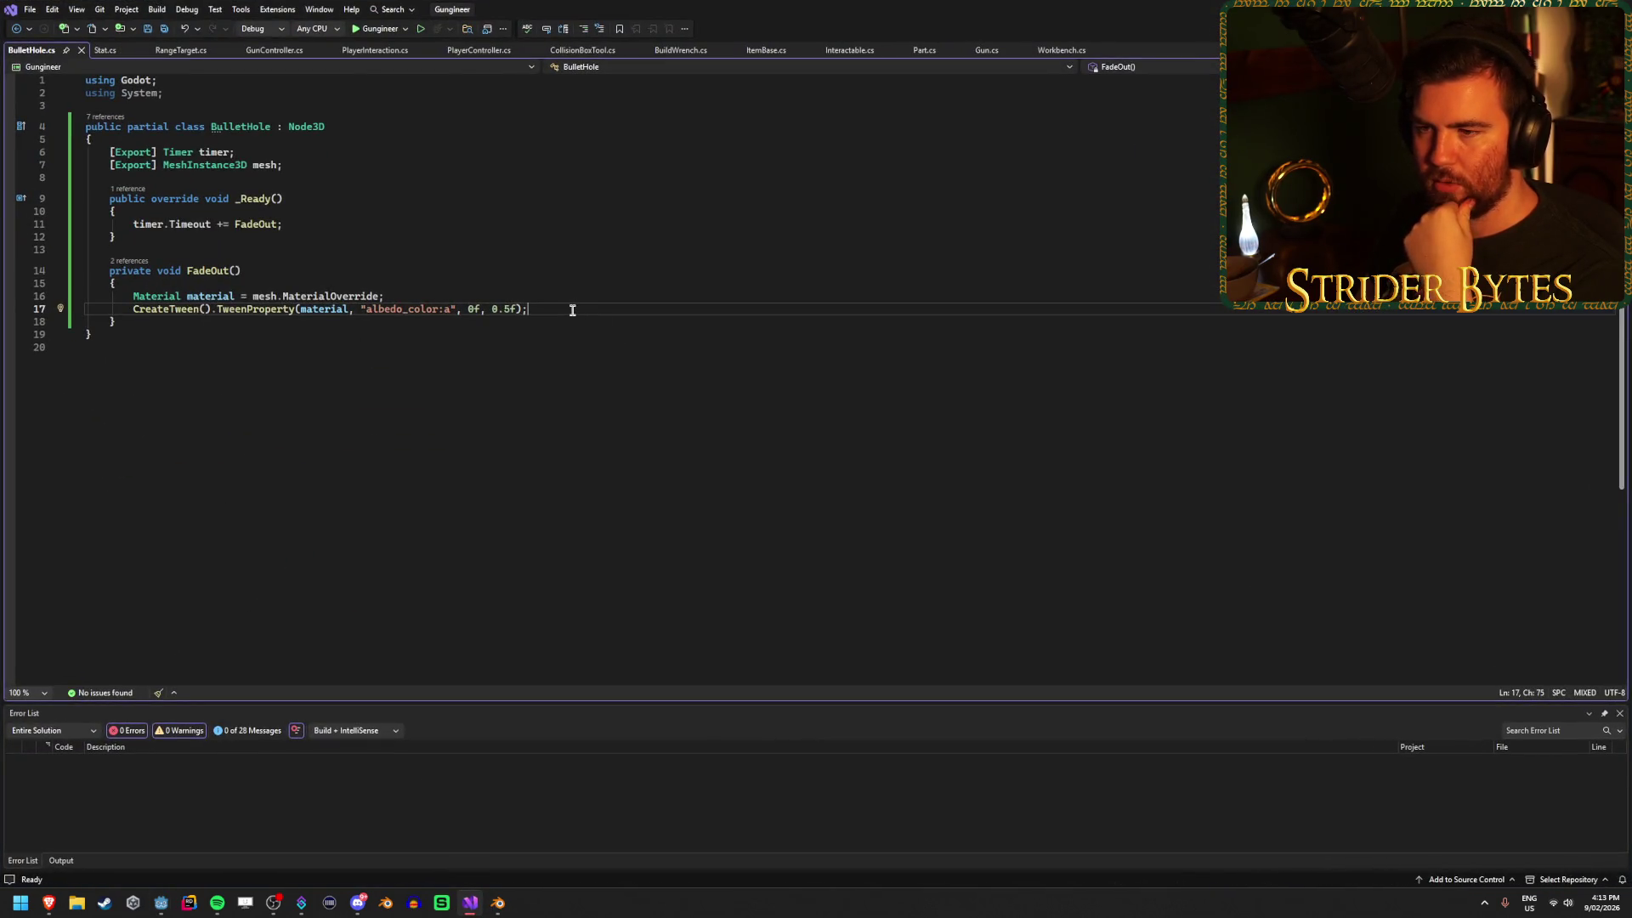
# Add a member access before the semicolon on line 17 and browse the tween's available members.
pyautogui.press('Left')
pyautogui.write('.')
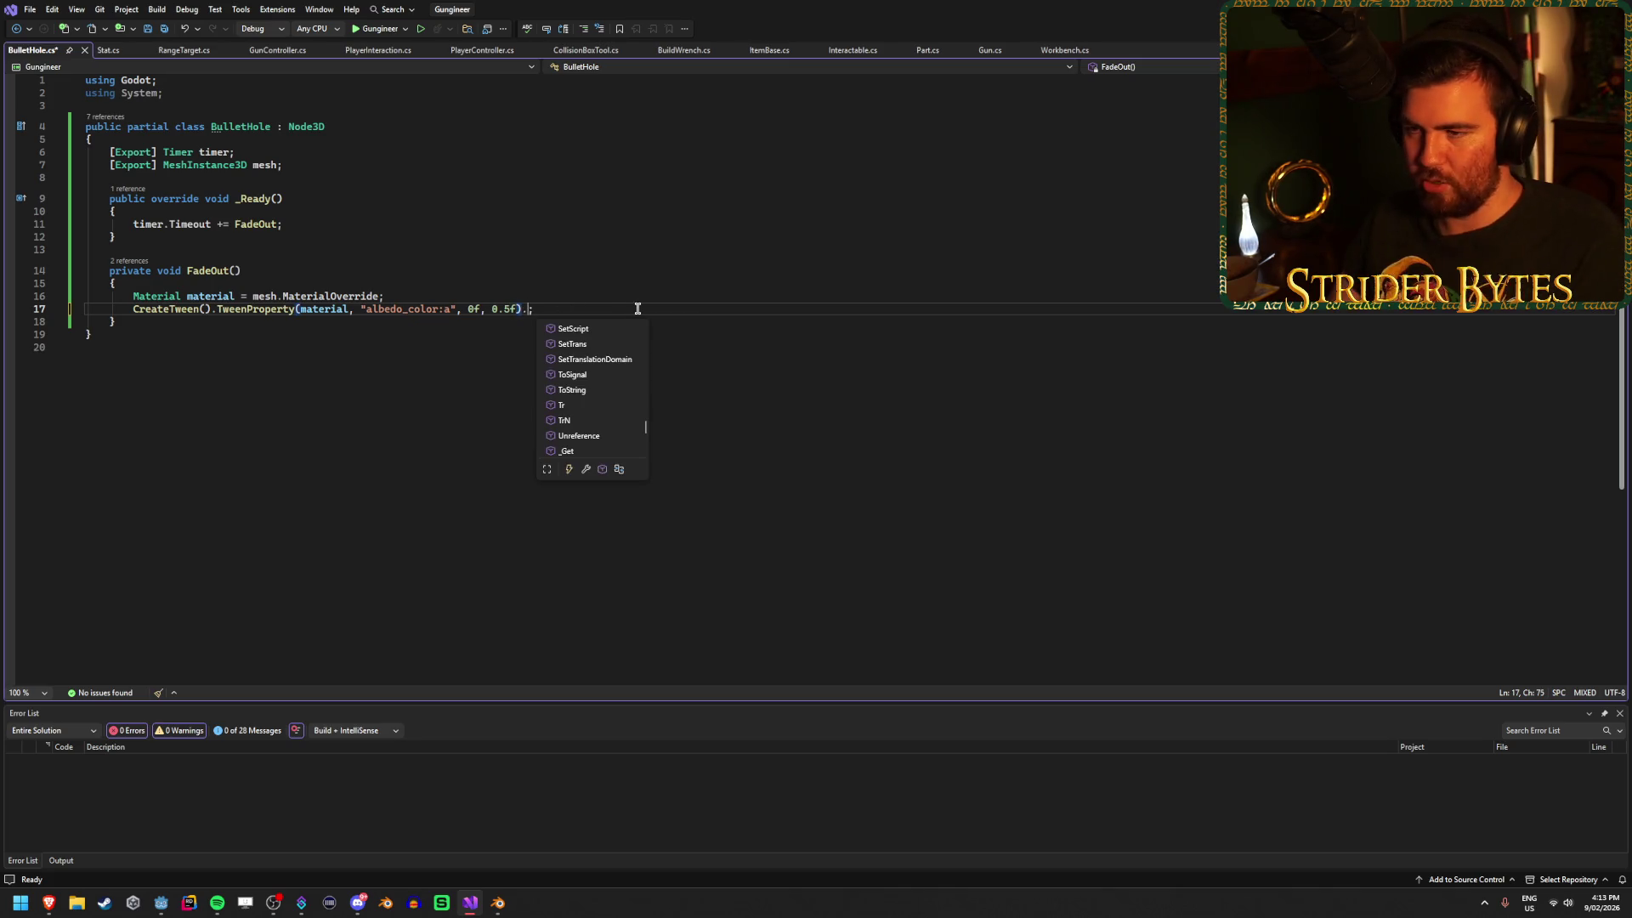
pyautogui.write('Call')
pyautogui.press('BackSpace')
pyautogui.press('BackSpace')
pyautogui.press('BackSpace')
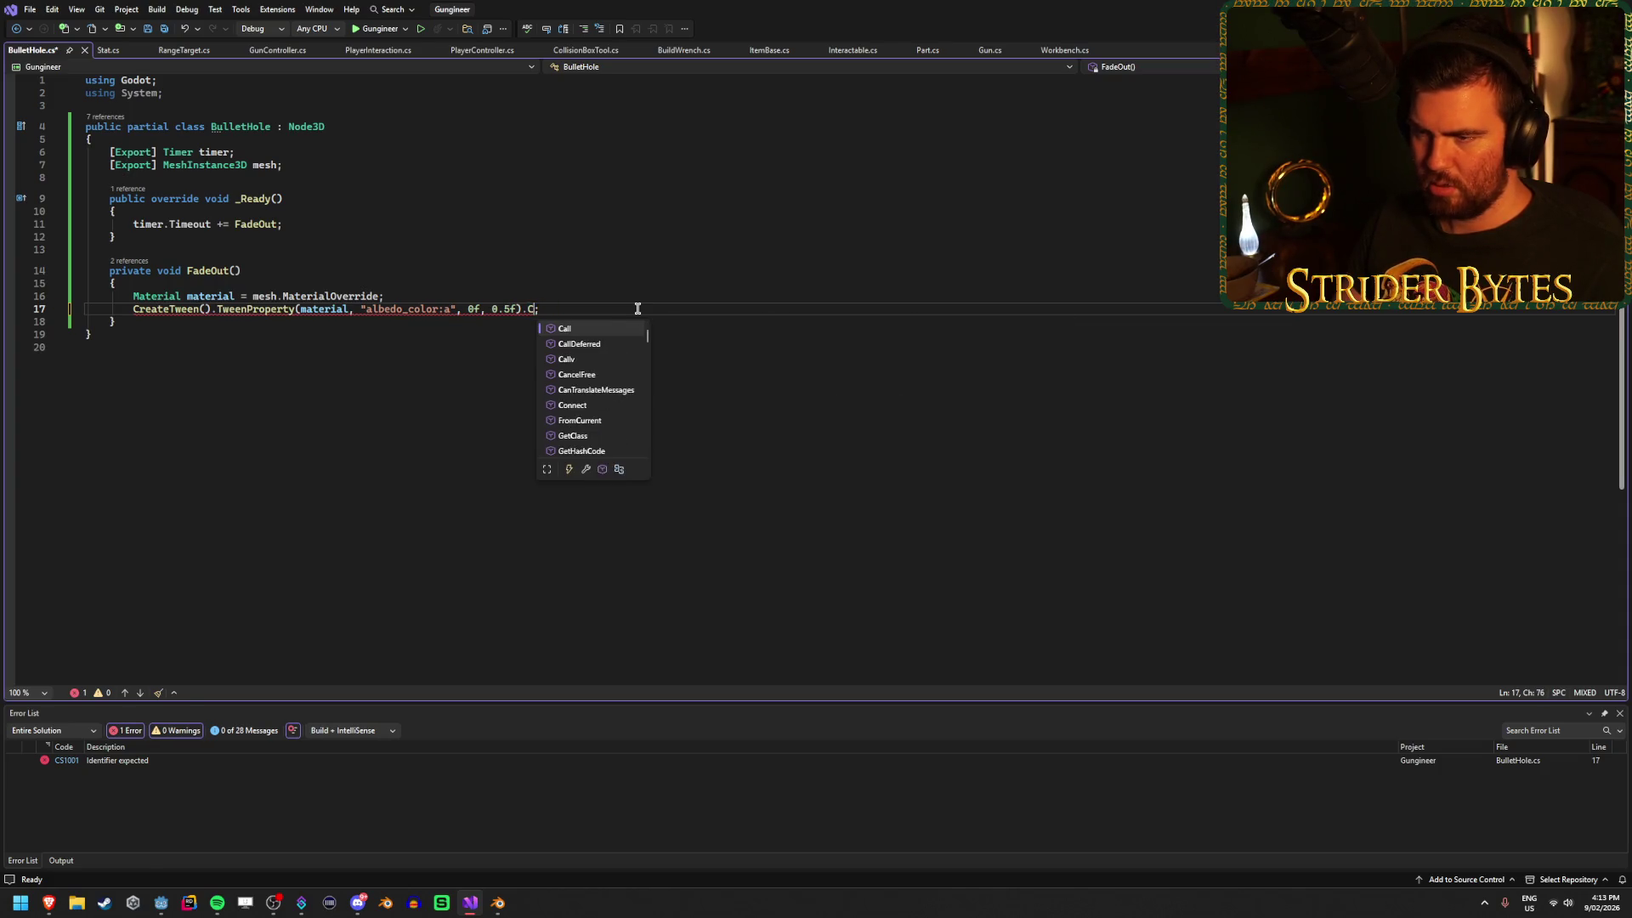
pyautogui.scroll(-2, 601, 417)
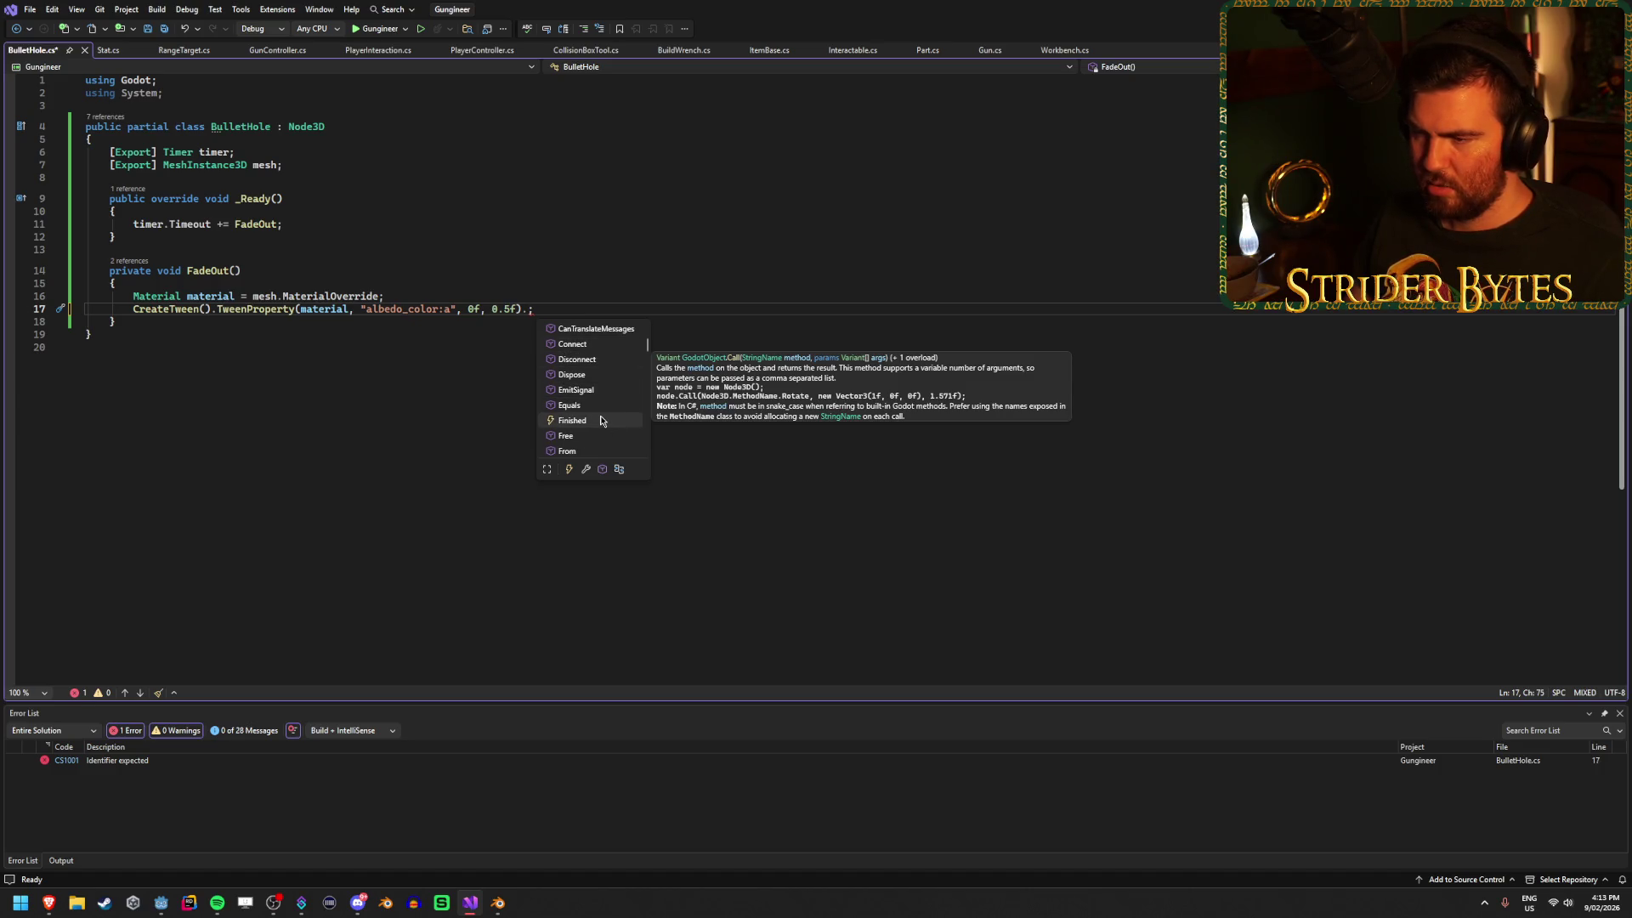
pyautogui.scroll(-3, 603, 419)
pyautogui.scroll(-5, 606, 414)
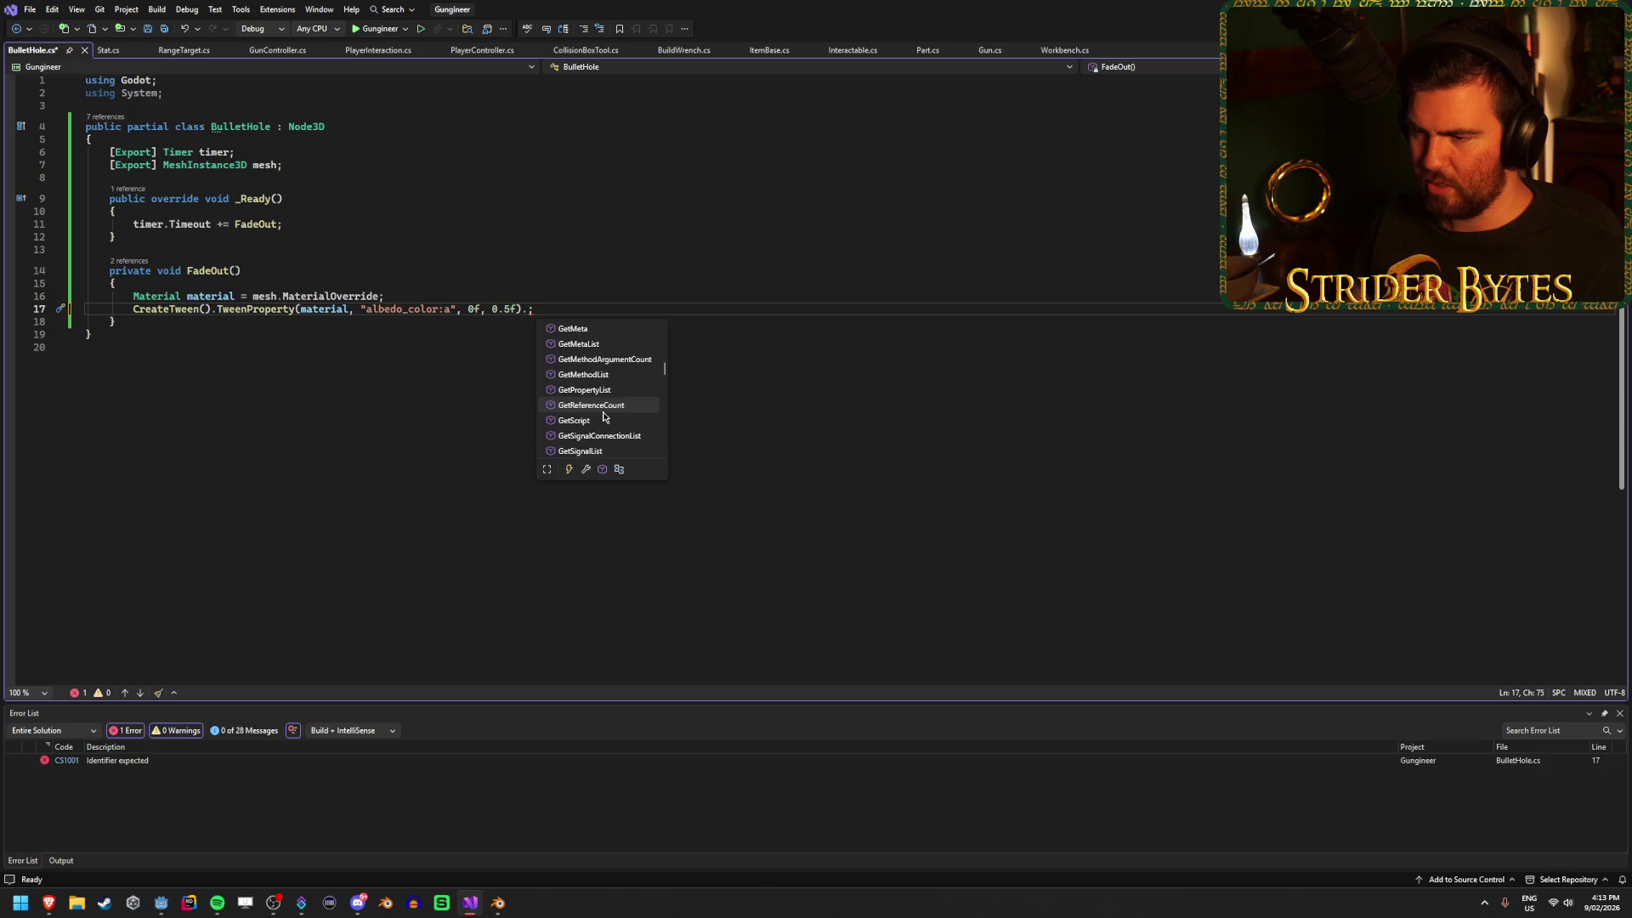
pyautogui.scroll(-4, 609, 408)
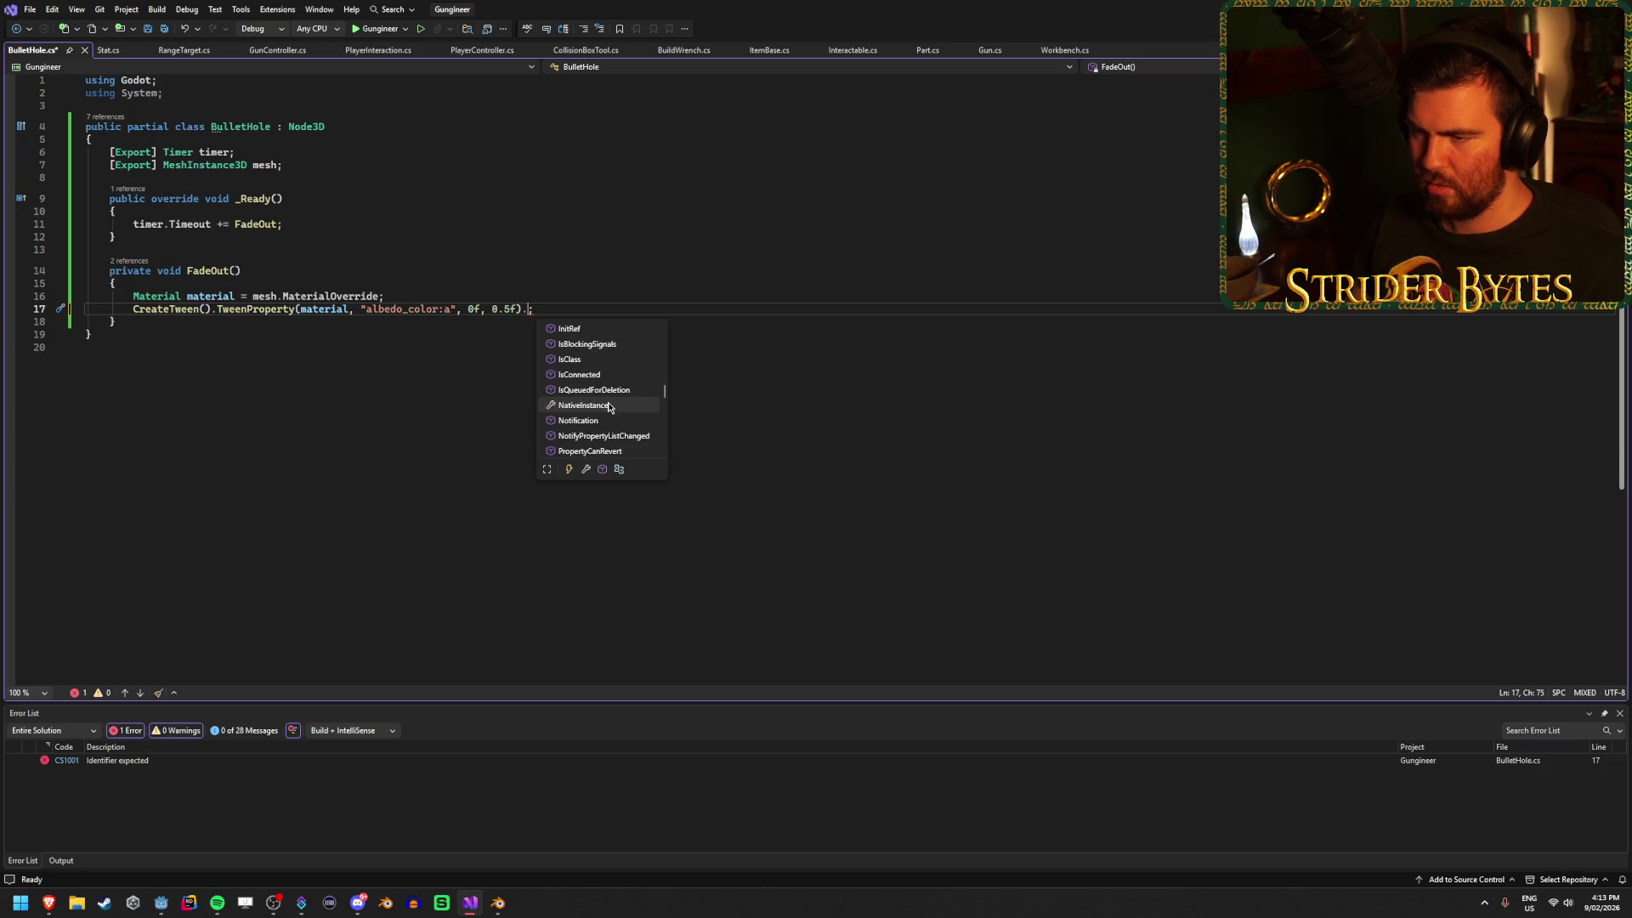
pyautogui.scroll(-3, 608, 406)
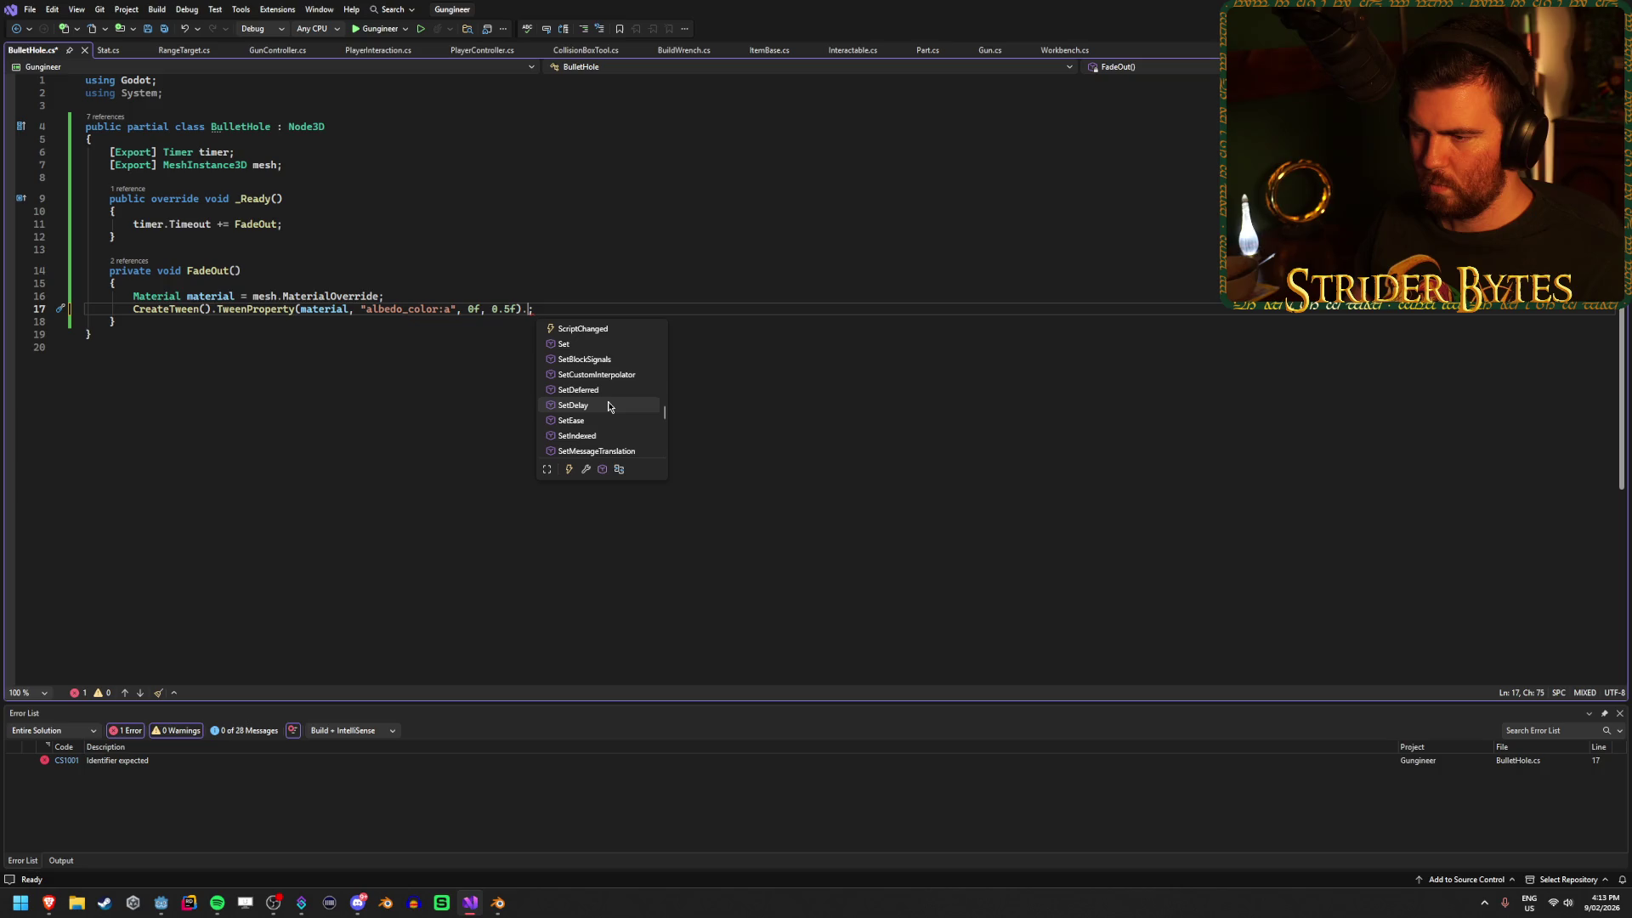
pyautogui.scroll(-4, 609, 406)
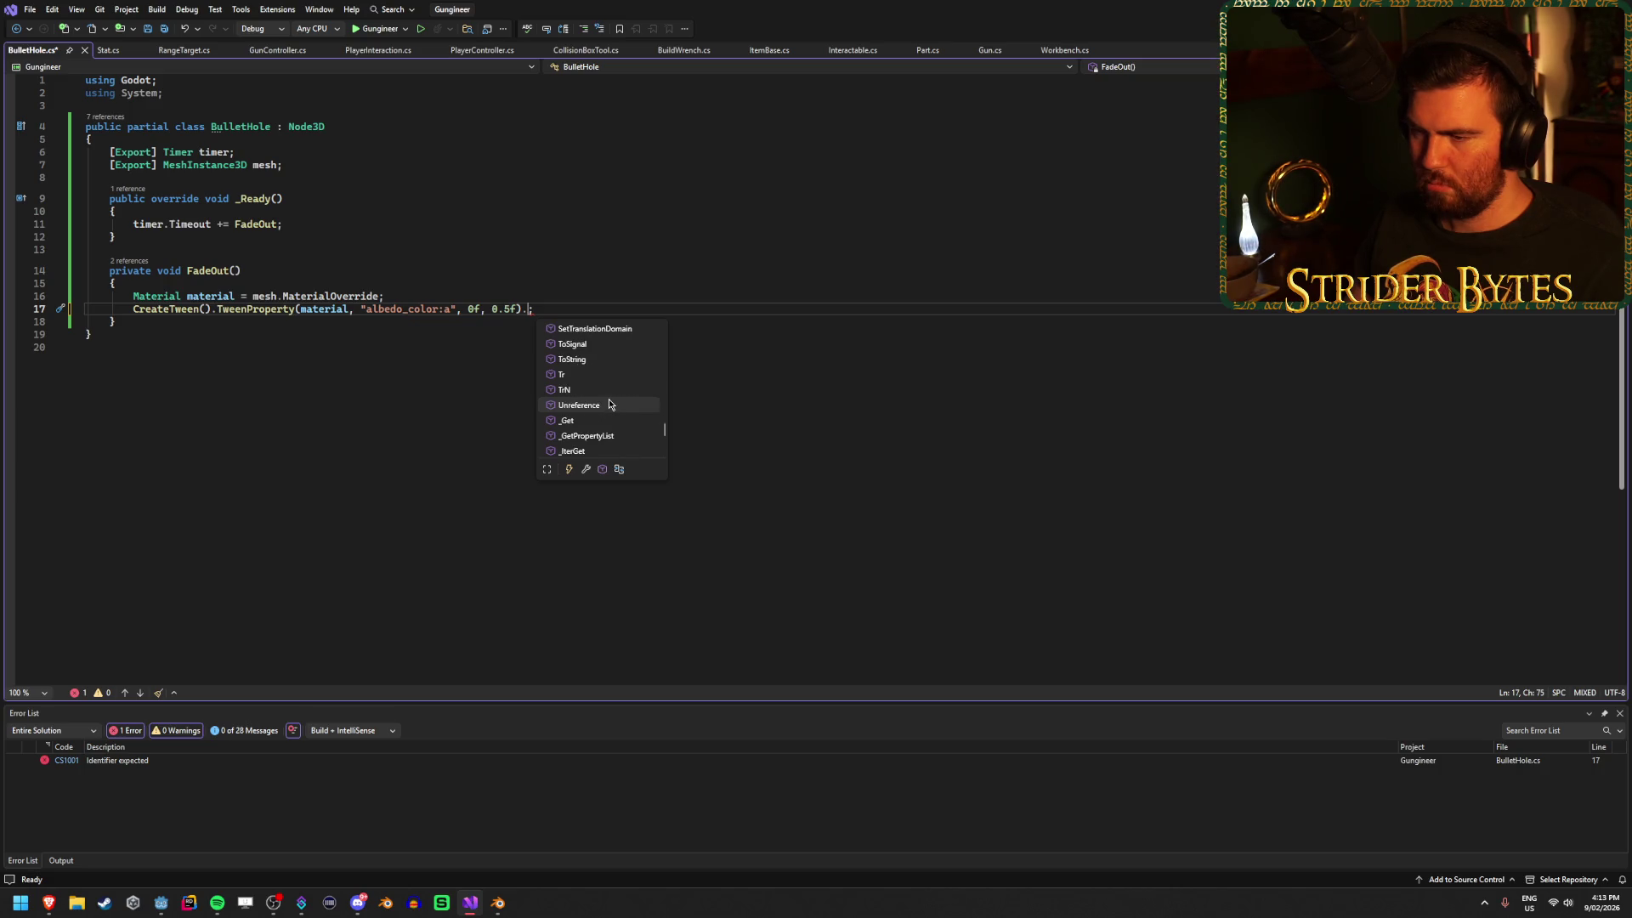
pyautogui.scroll(10, 609, 404)
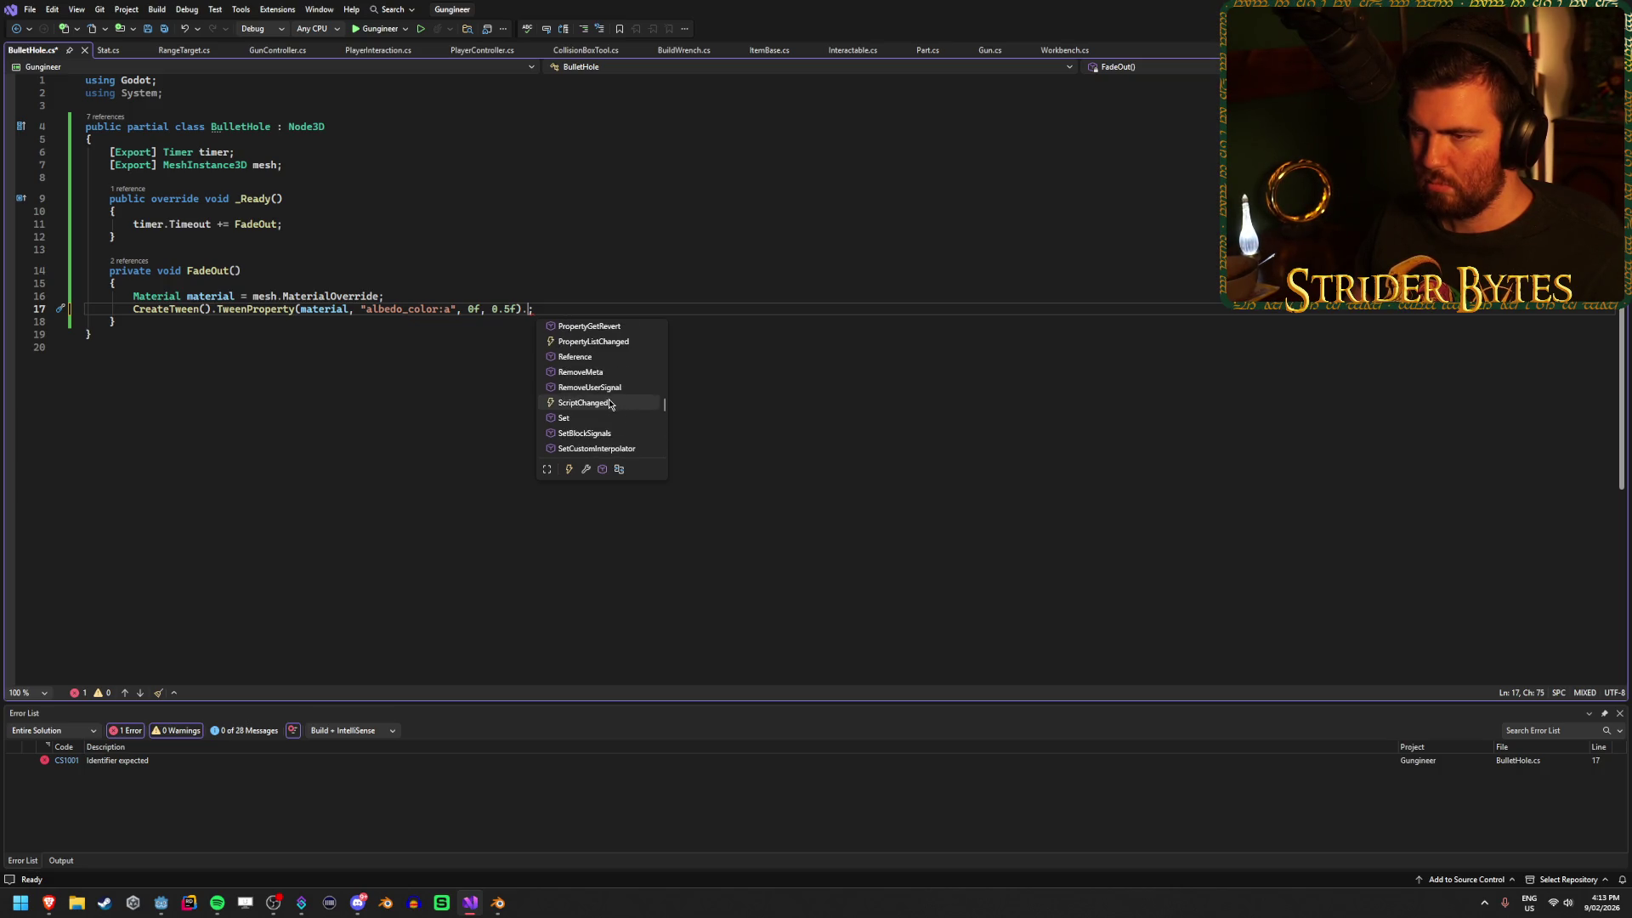
pyautogui.scroll(-10, 609, 404)
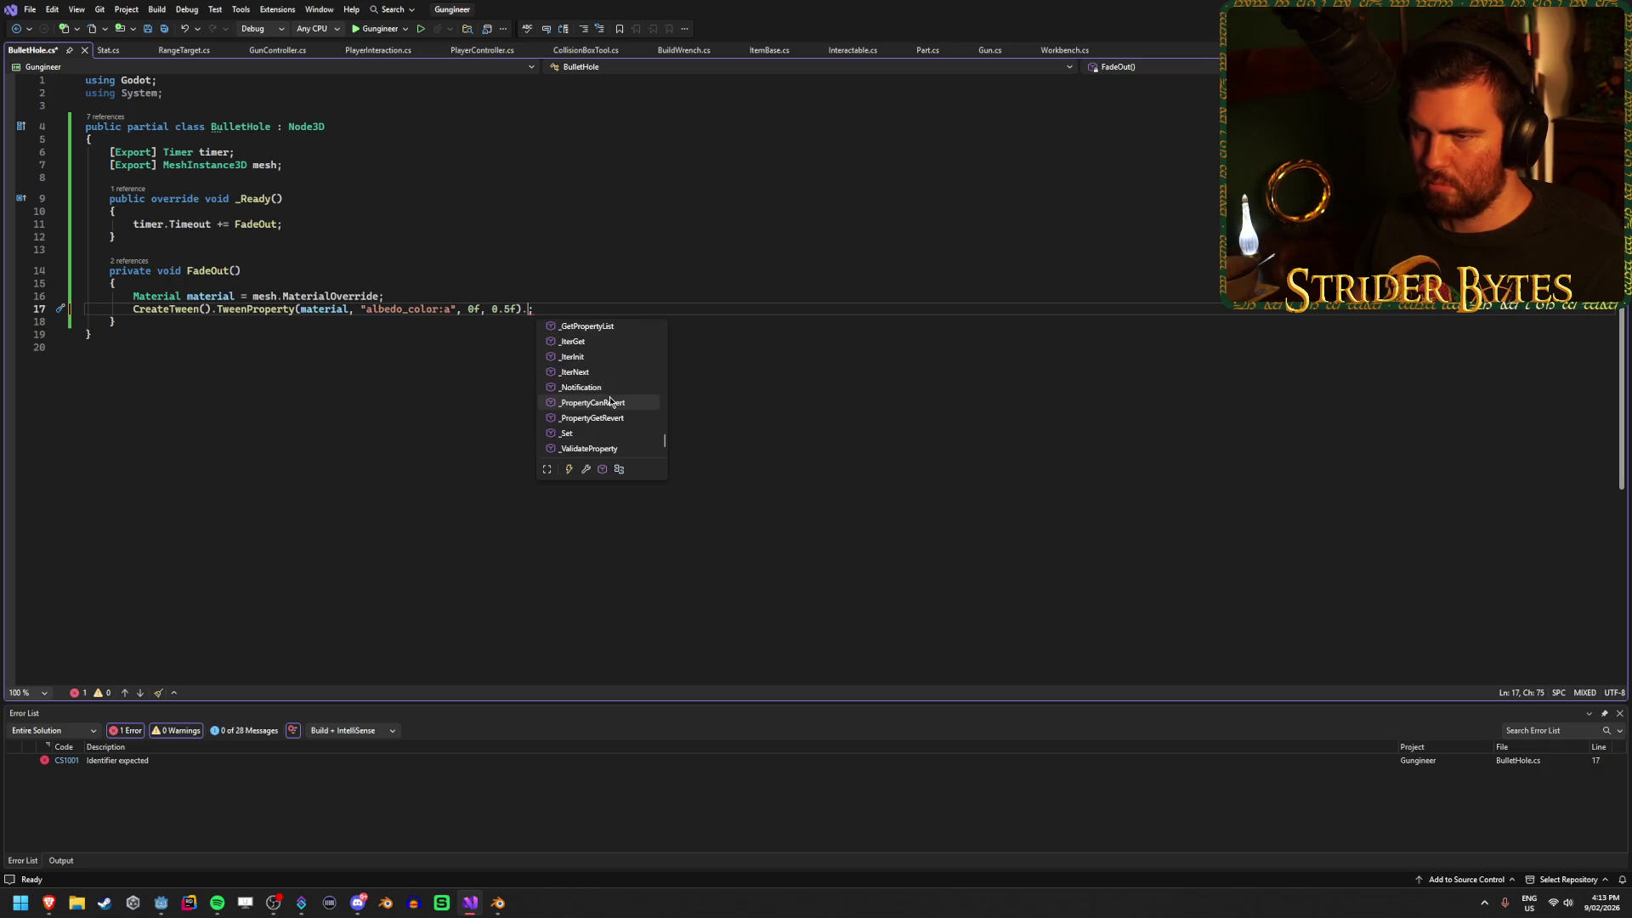
pyautogui.scroll(3, 610, 401)
pyautogui.scroll(-3, 610, 401)
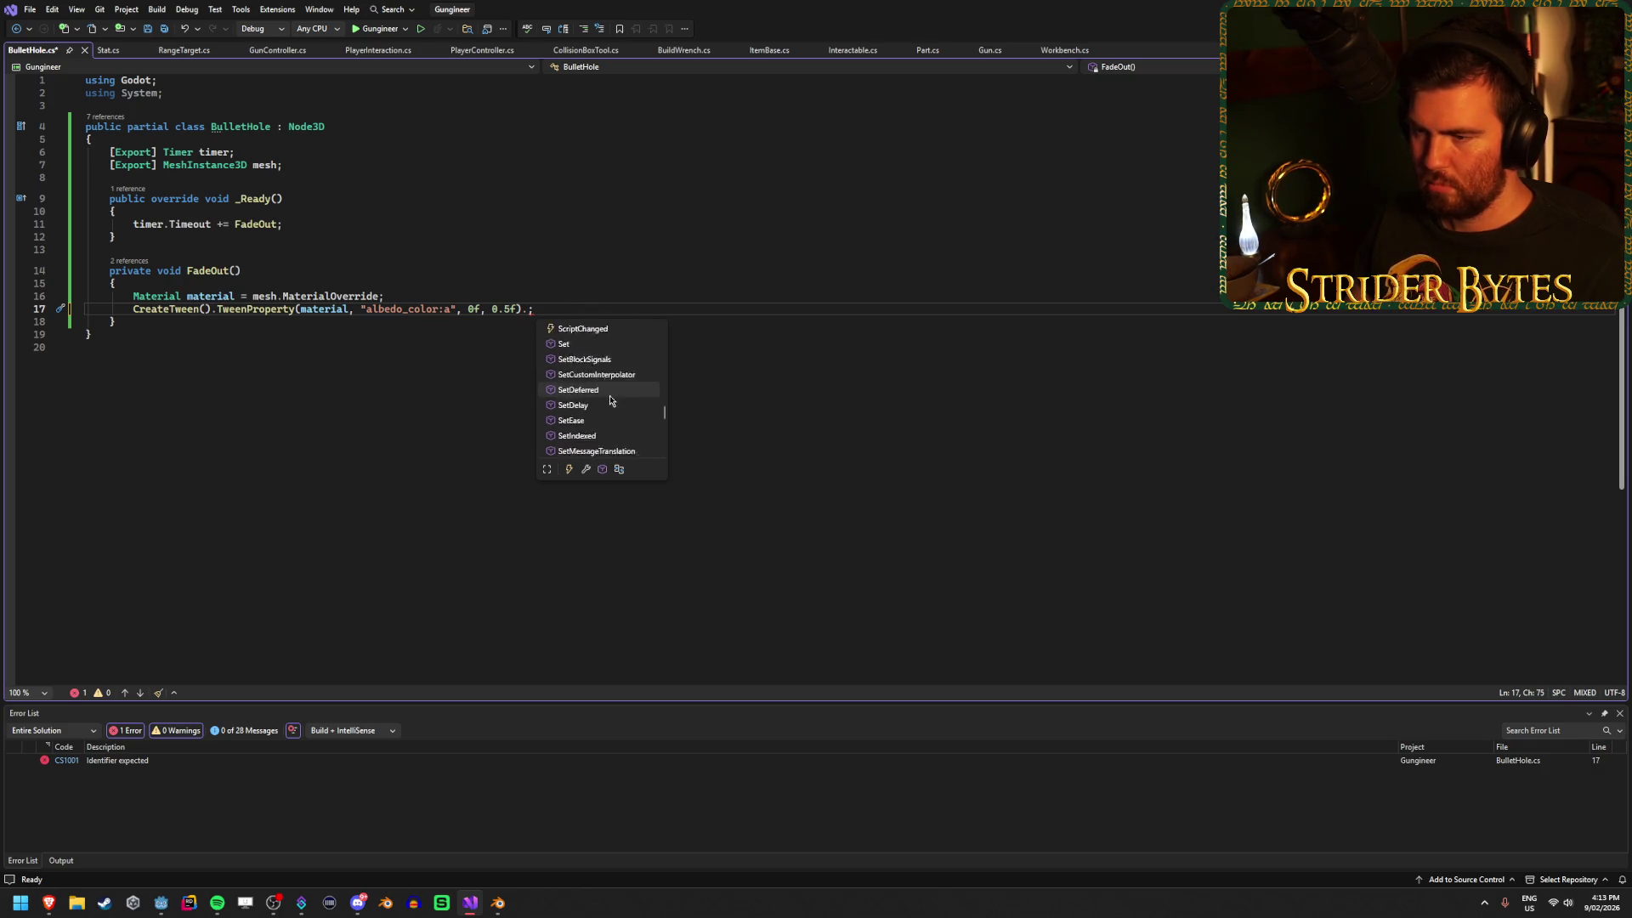
pyautogui.scroll(10, 610, 399)
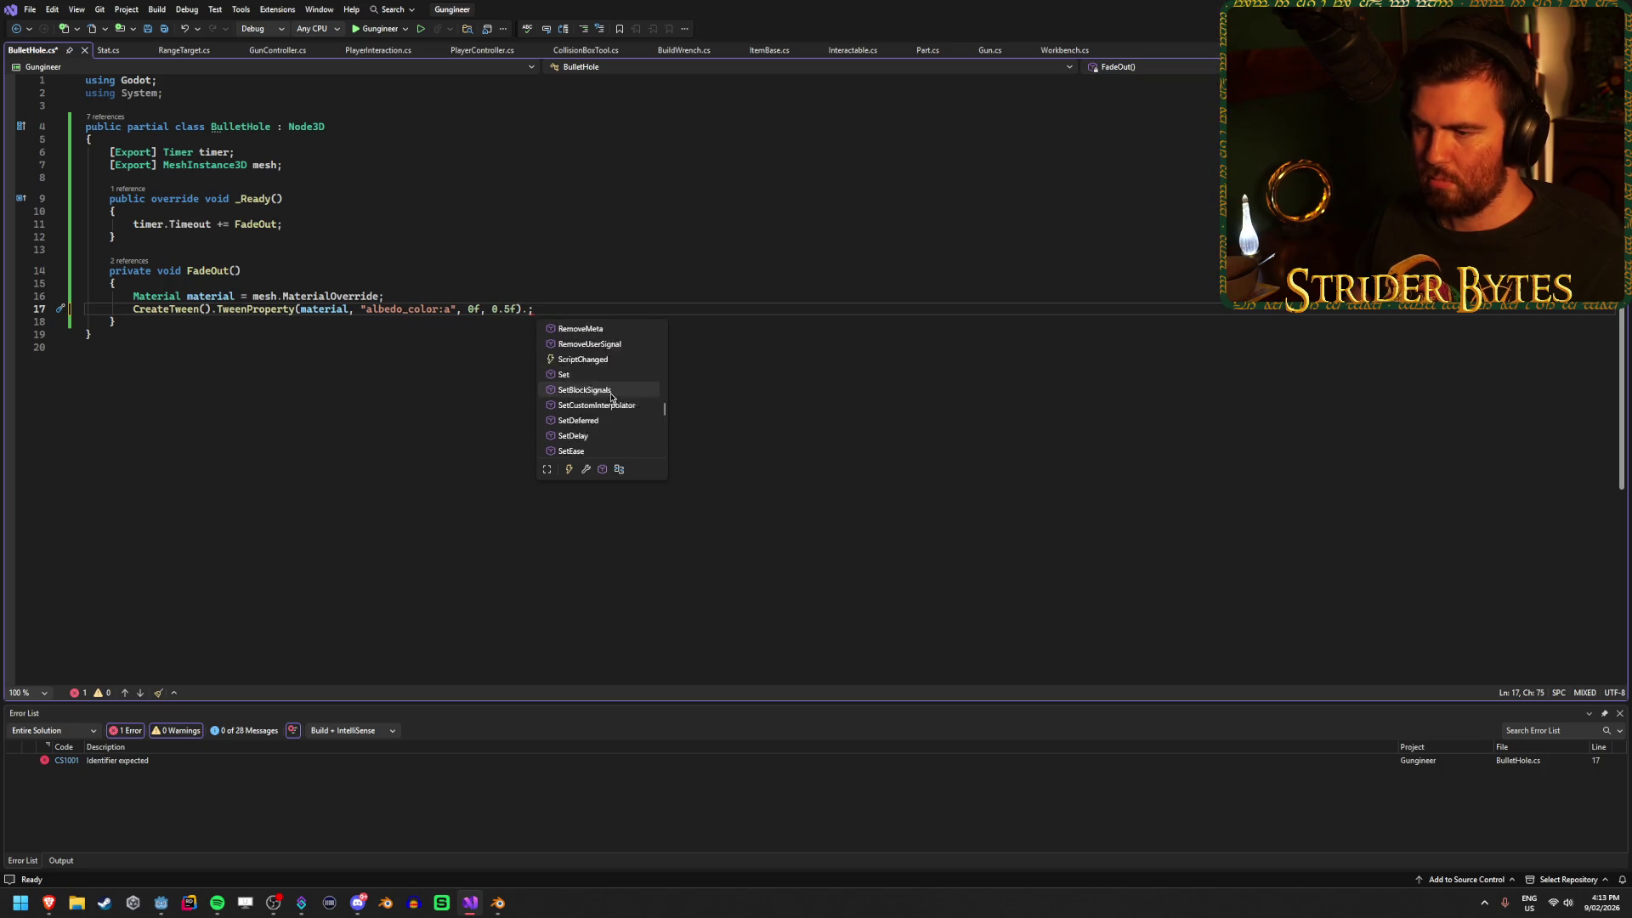
pyautogui.scroll(-4, 593, 340)
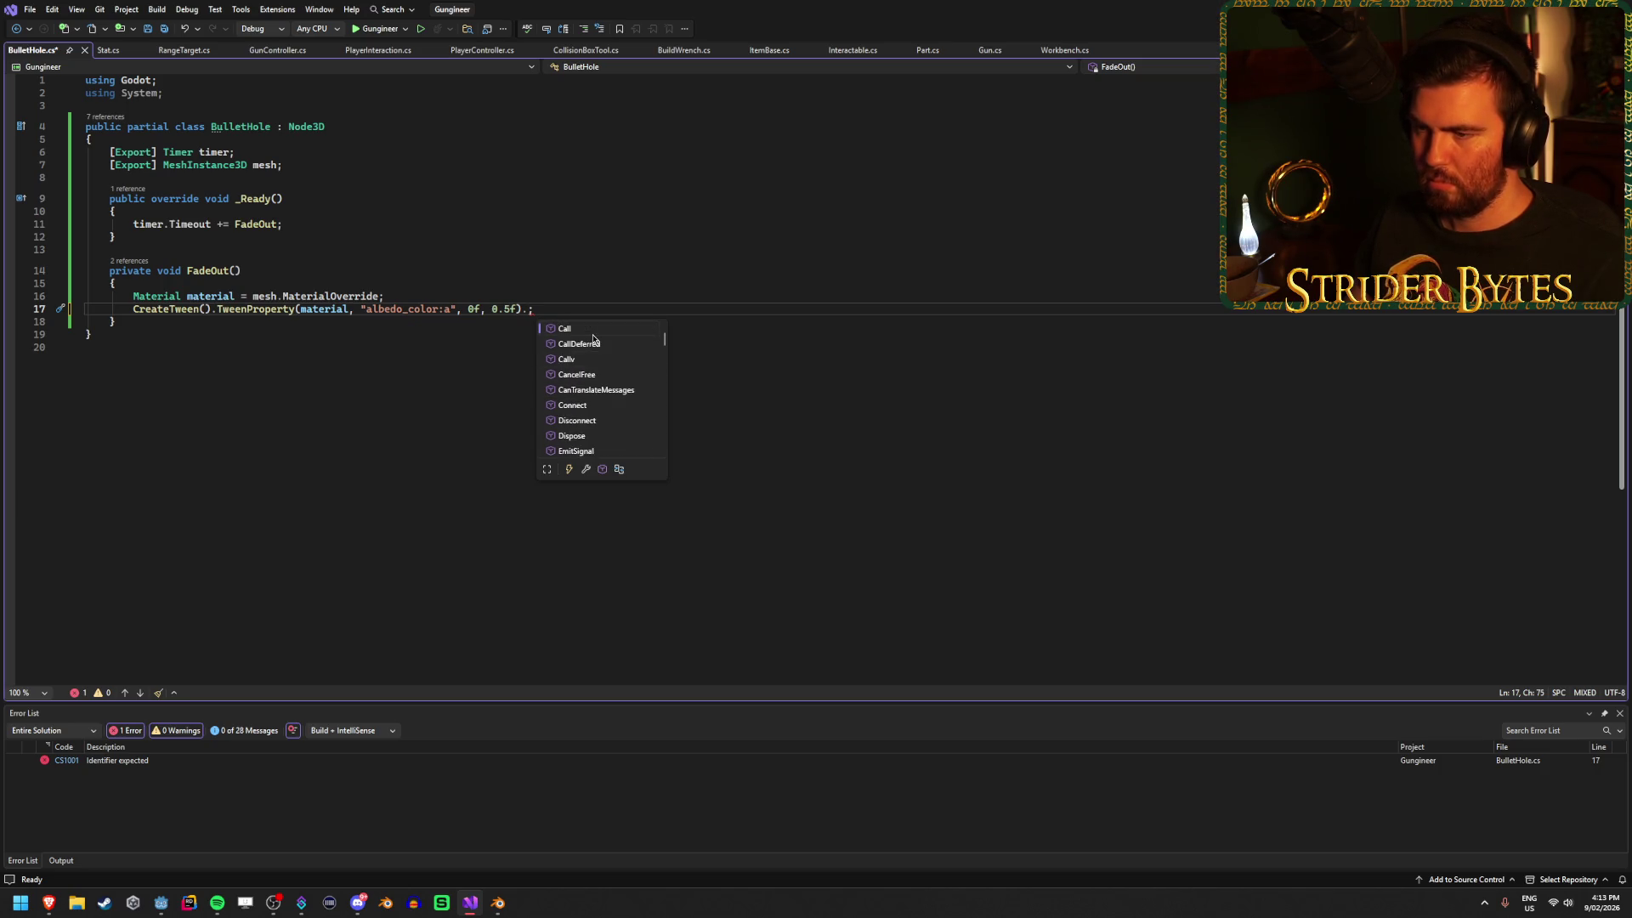
# Hook the tween's Finished event to QueueFree and save BulletHole.cs.
pyautogui.doubleClick(585, 359)
pyautogui.write('Finished')
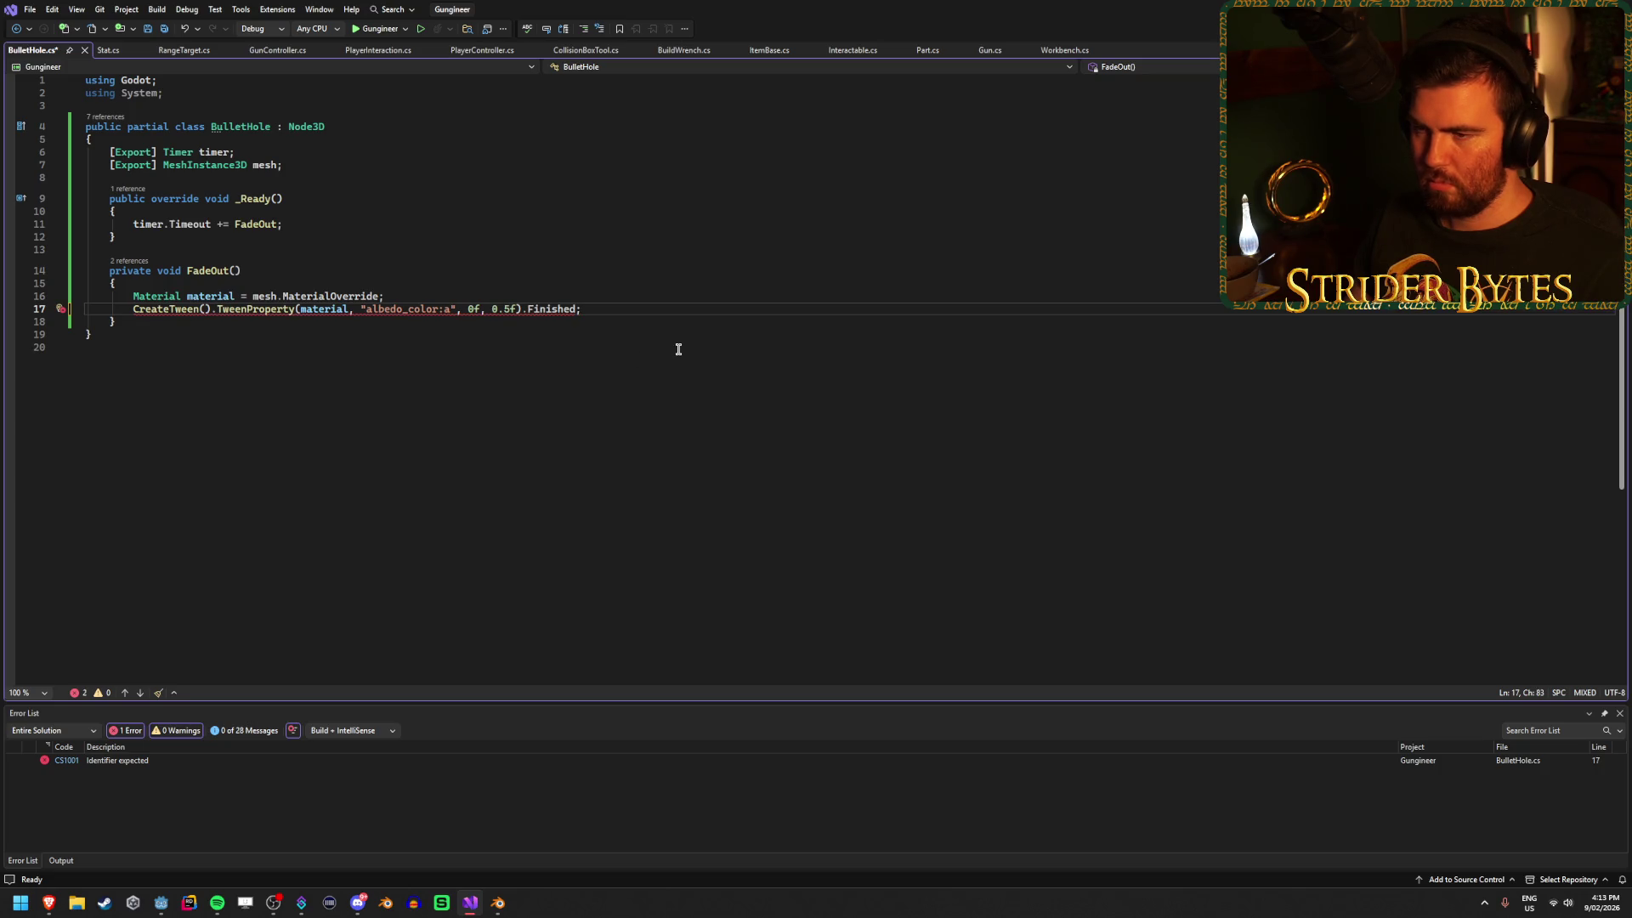
pyautogui.write('(')
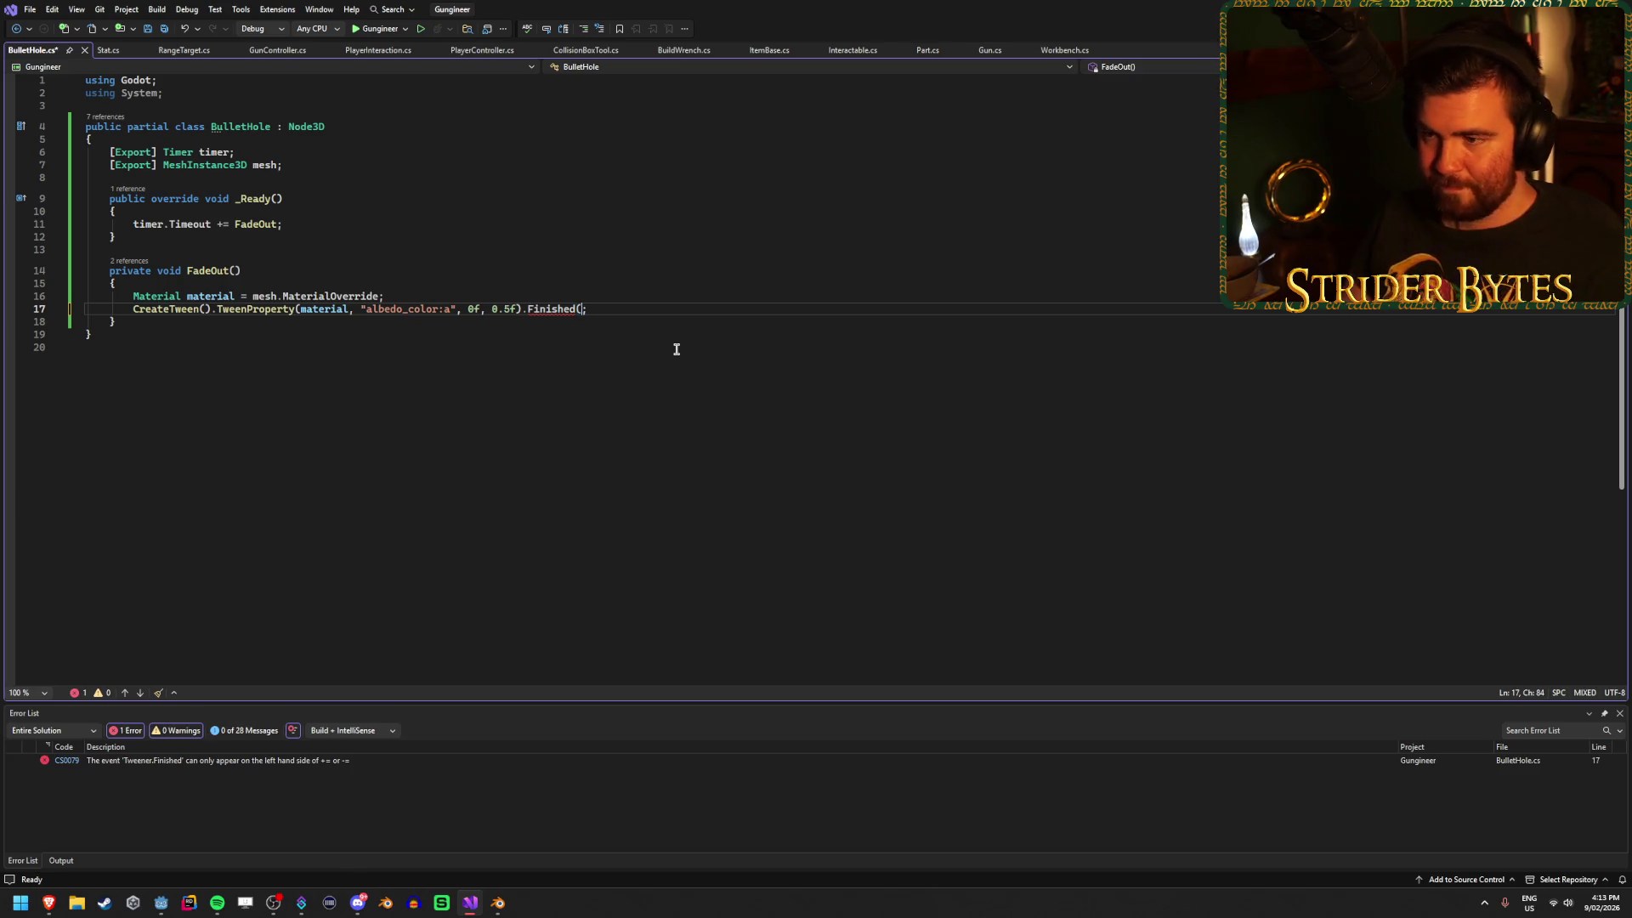
pyautogui.press('BackSpace')
pyautogui.press('BackSpace')
pyautogui.press('BackSpace')
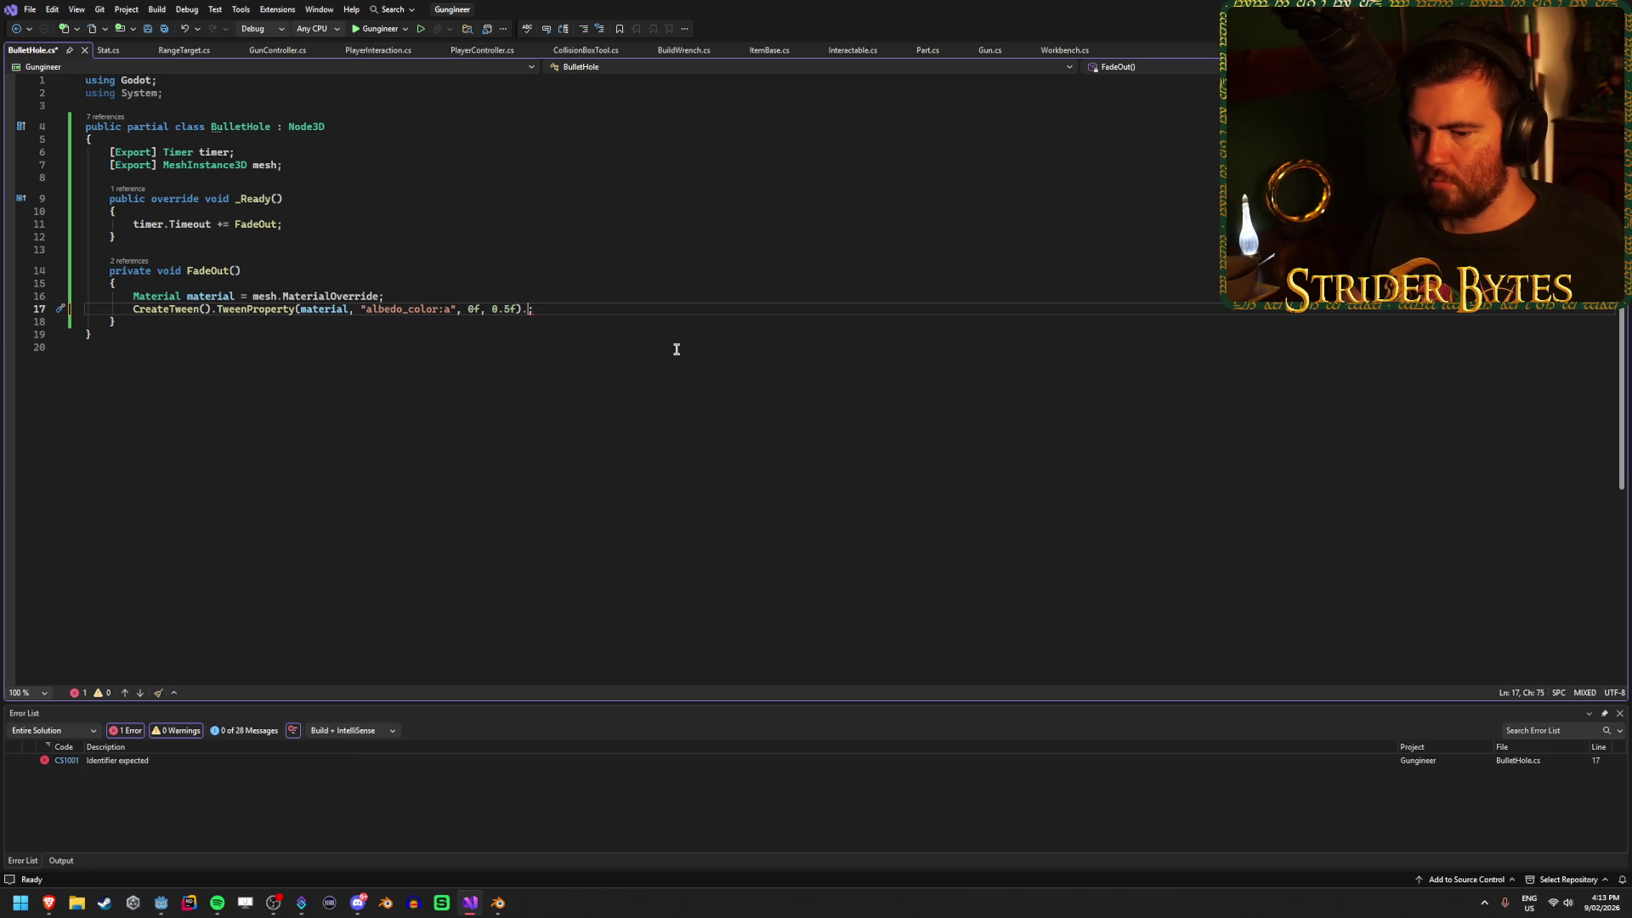
pyautogui.write('Finished ')
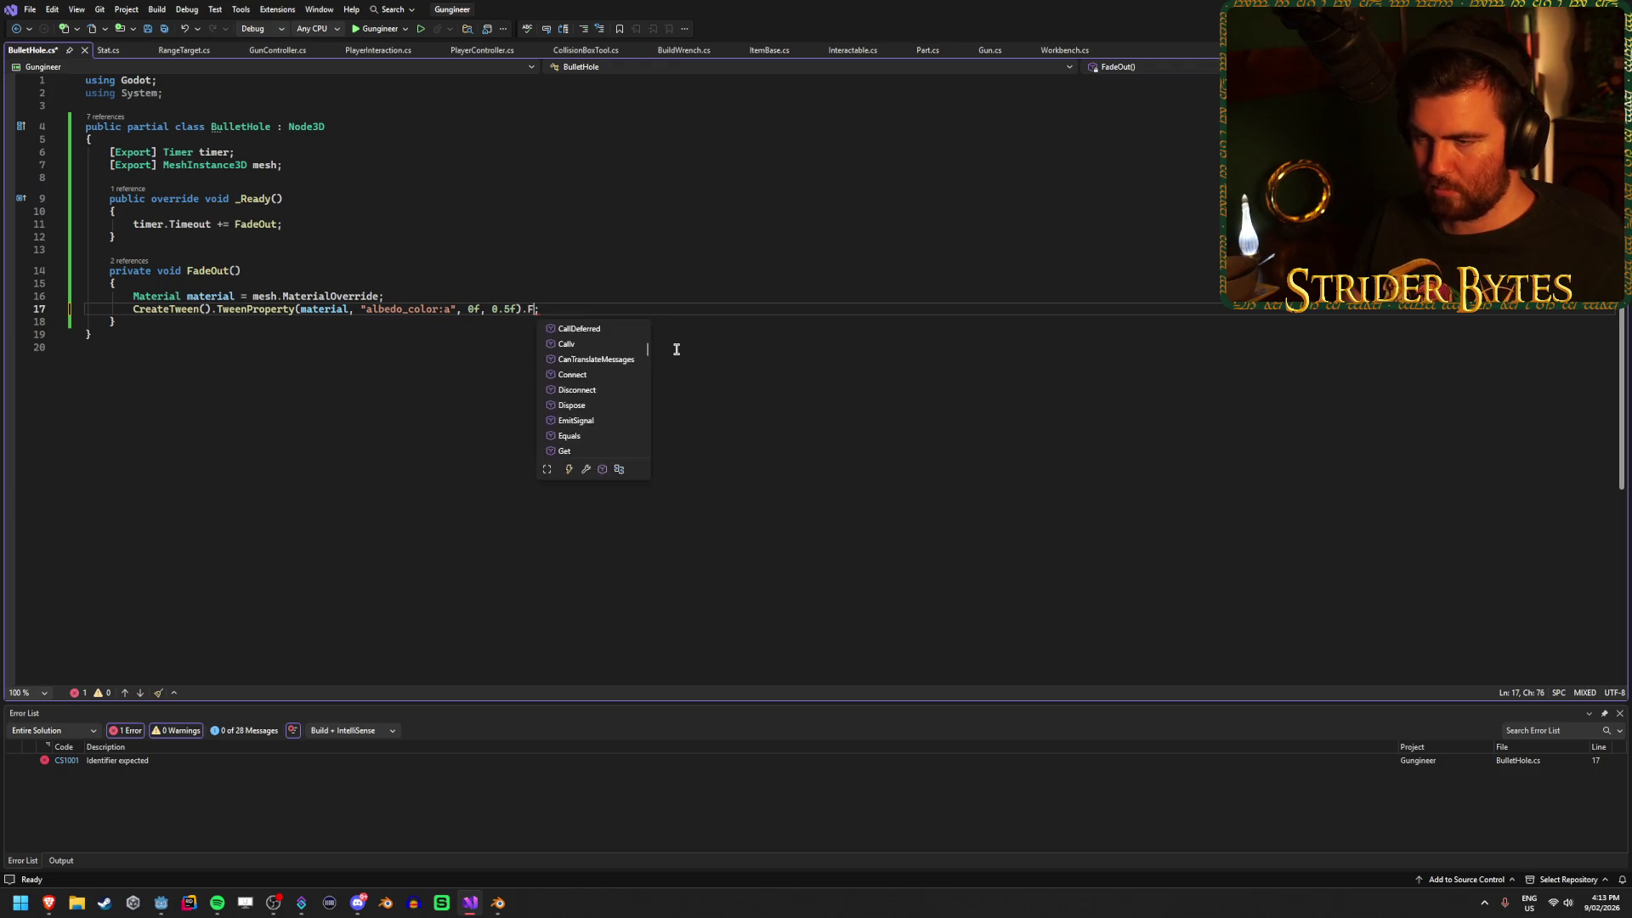
pyautogui.write('+= ')
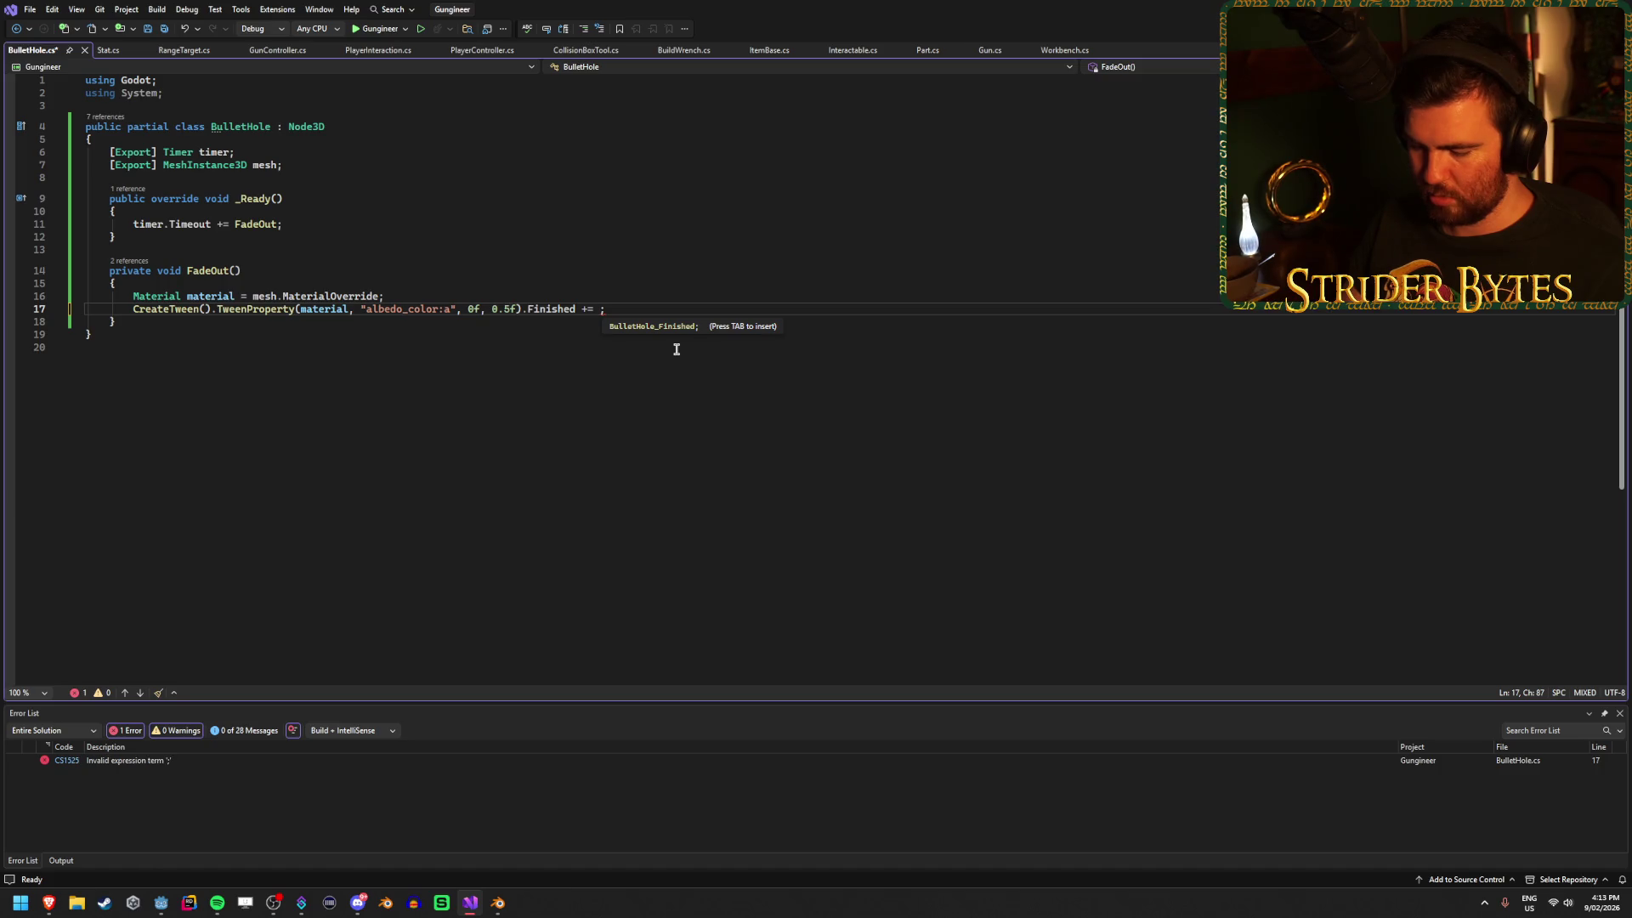
pyautogui.write('Que')
pyautogui.press('Down')
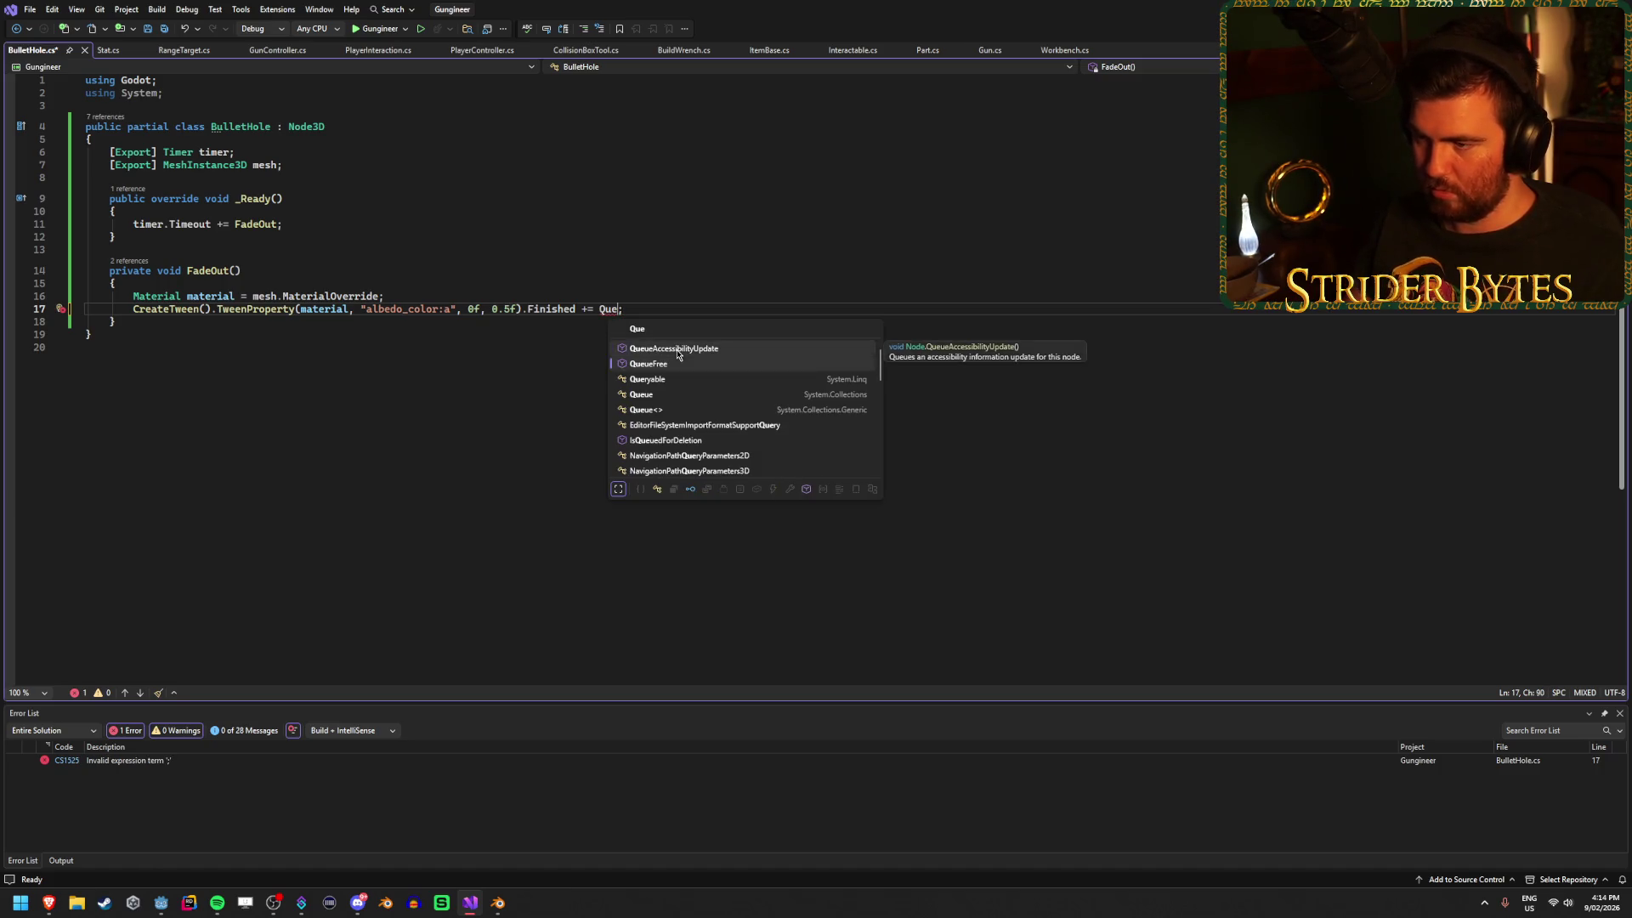
pyautogui.press('Tab')
pyautogui.write('()')
pyautogui.press('BackSpace')
pyautogui.press('BackSpace')
pyautogui.hotkey('ctrl', 's')
pyautogui.click(683, 305)
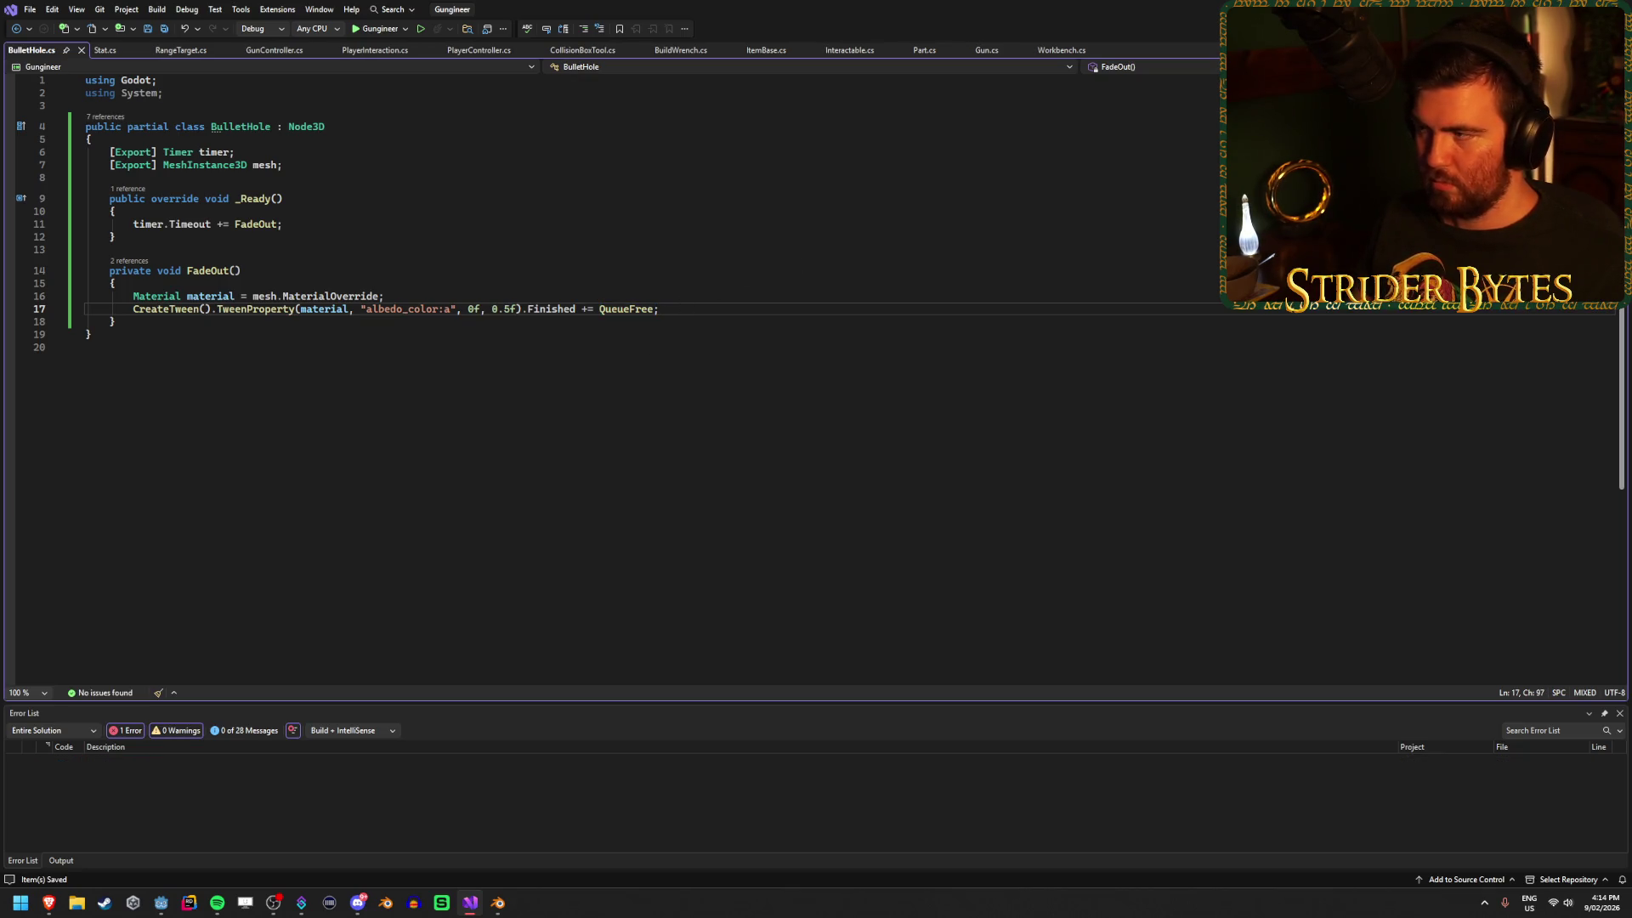
pyautogui.hotkey('alt', 'Tab')
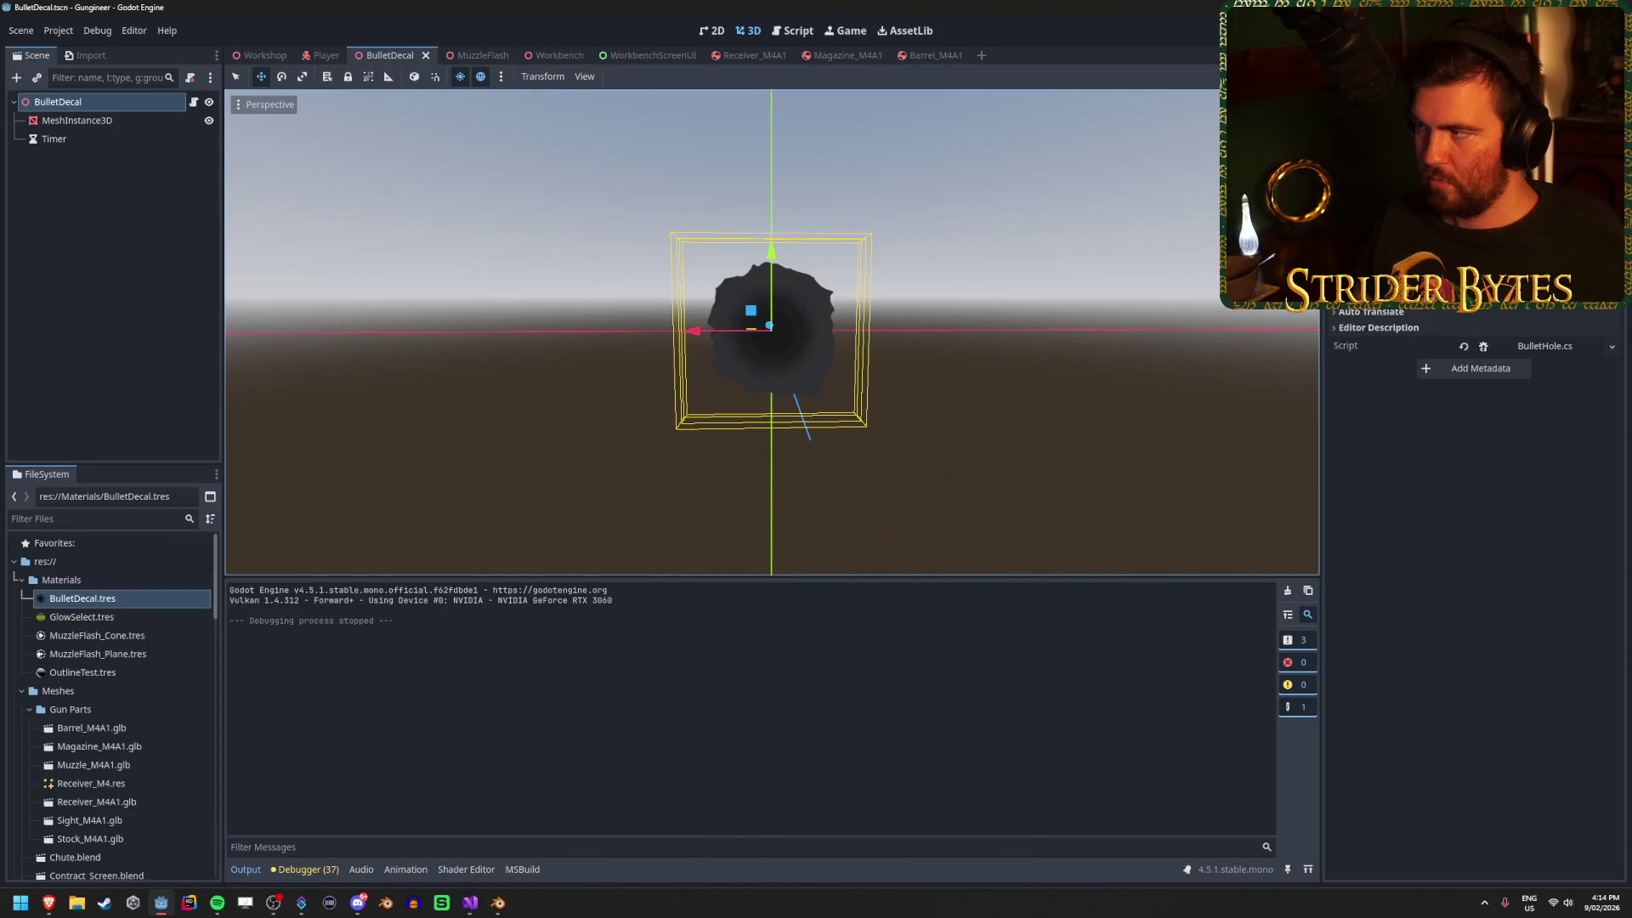
# Run and stop the game, then inspect the MeshInstance3D and commit a new Timer wait time.
pyautogui.press('F5')
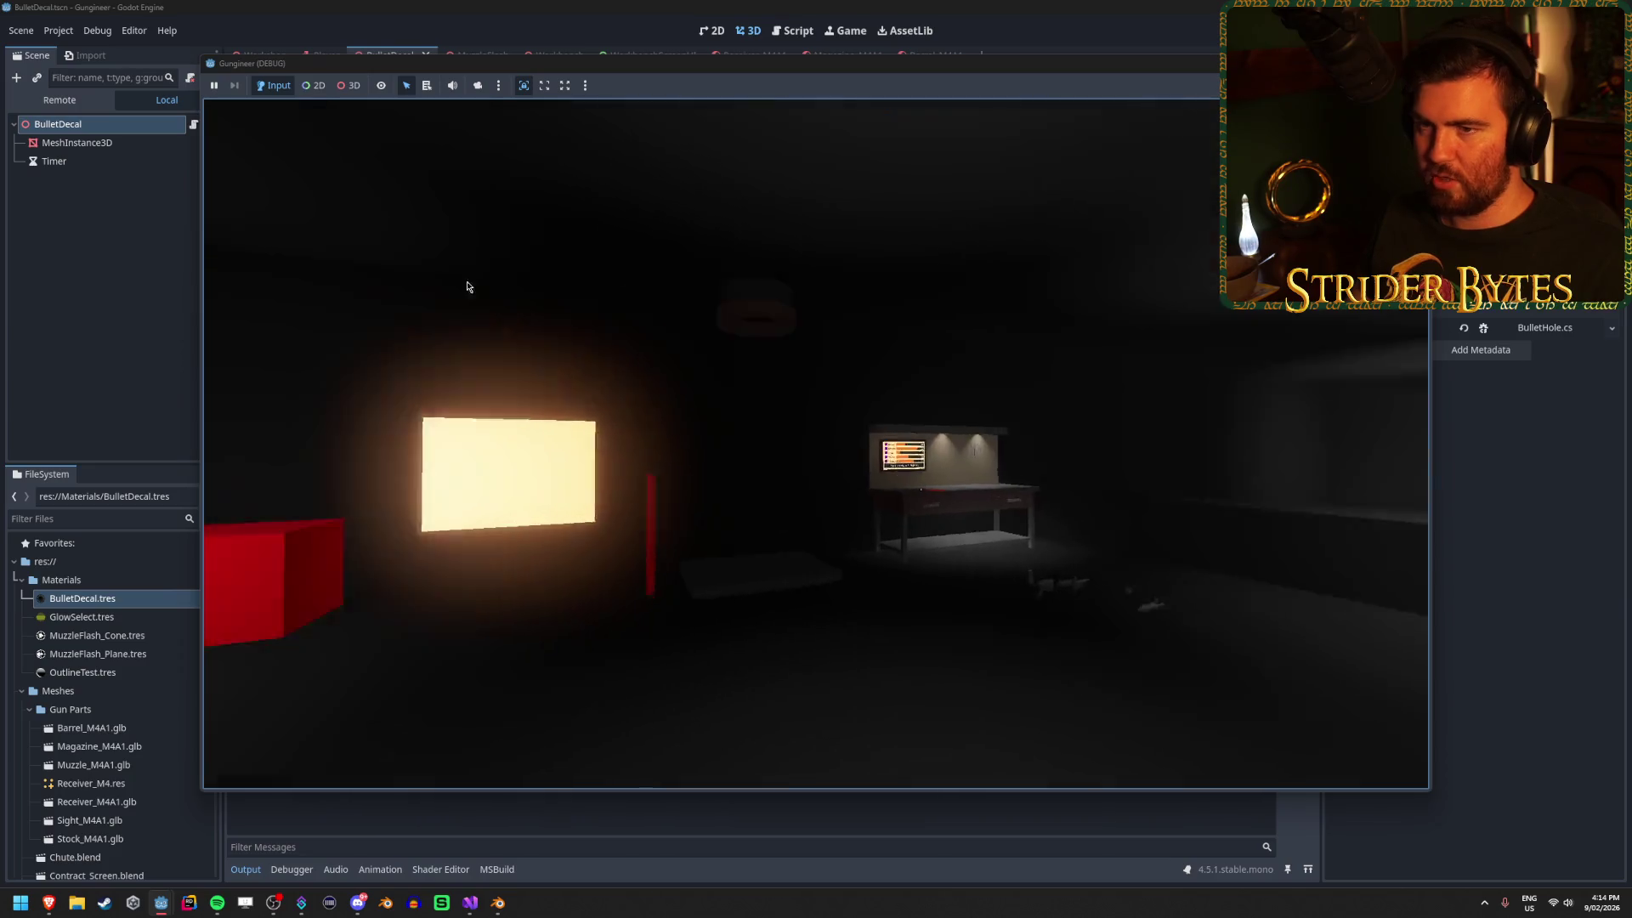
pyautogui.press('F8')
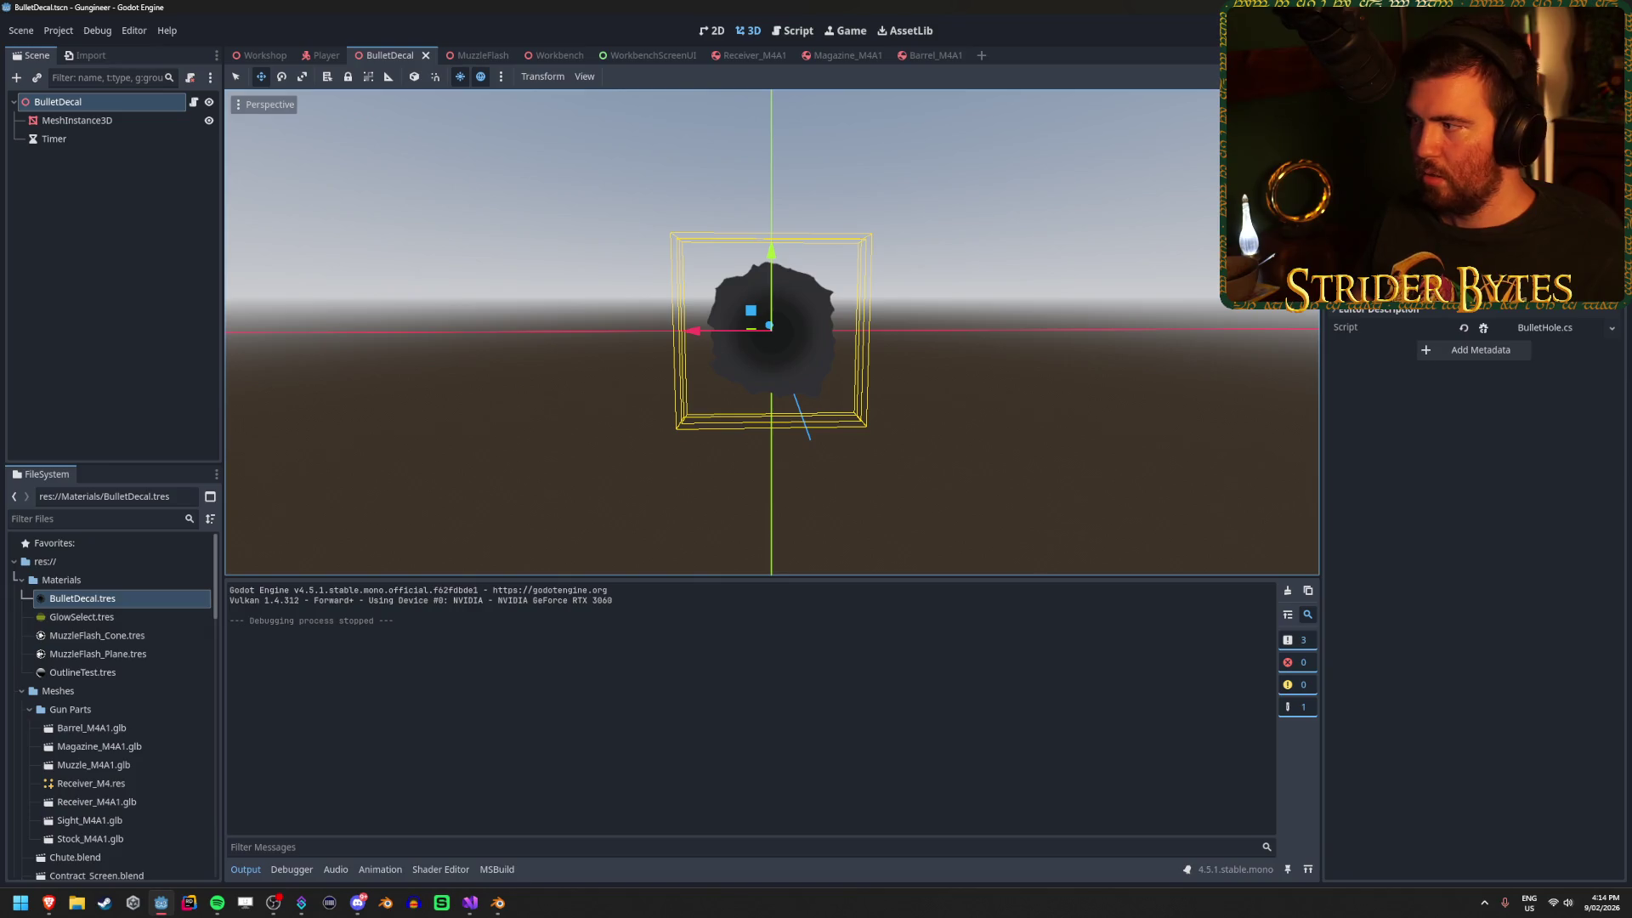
pyautogui.click(134, 122)
pyautogui.click(134, 138)
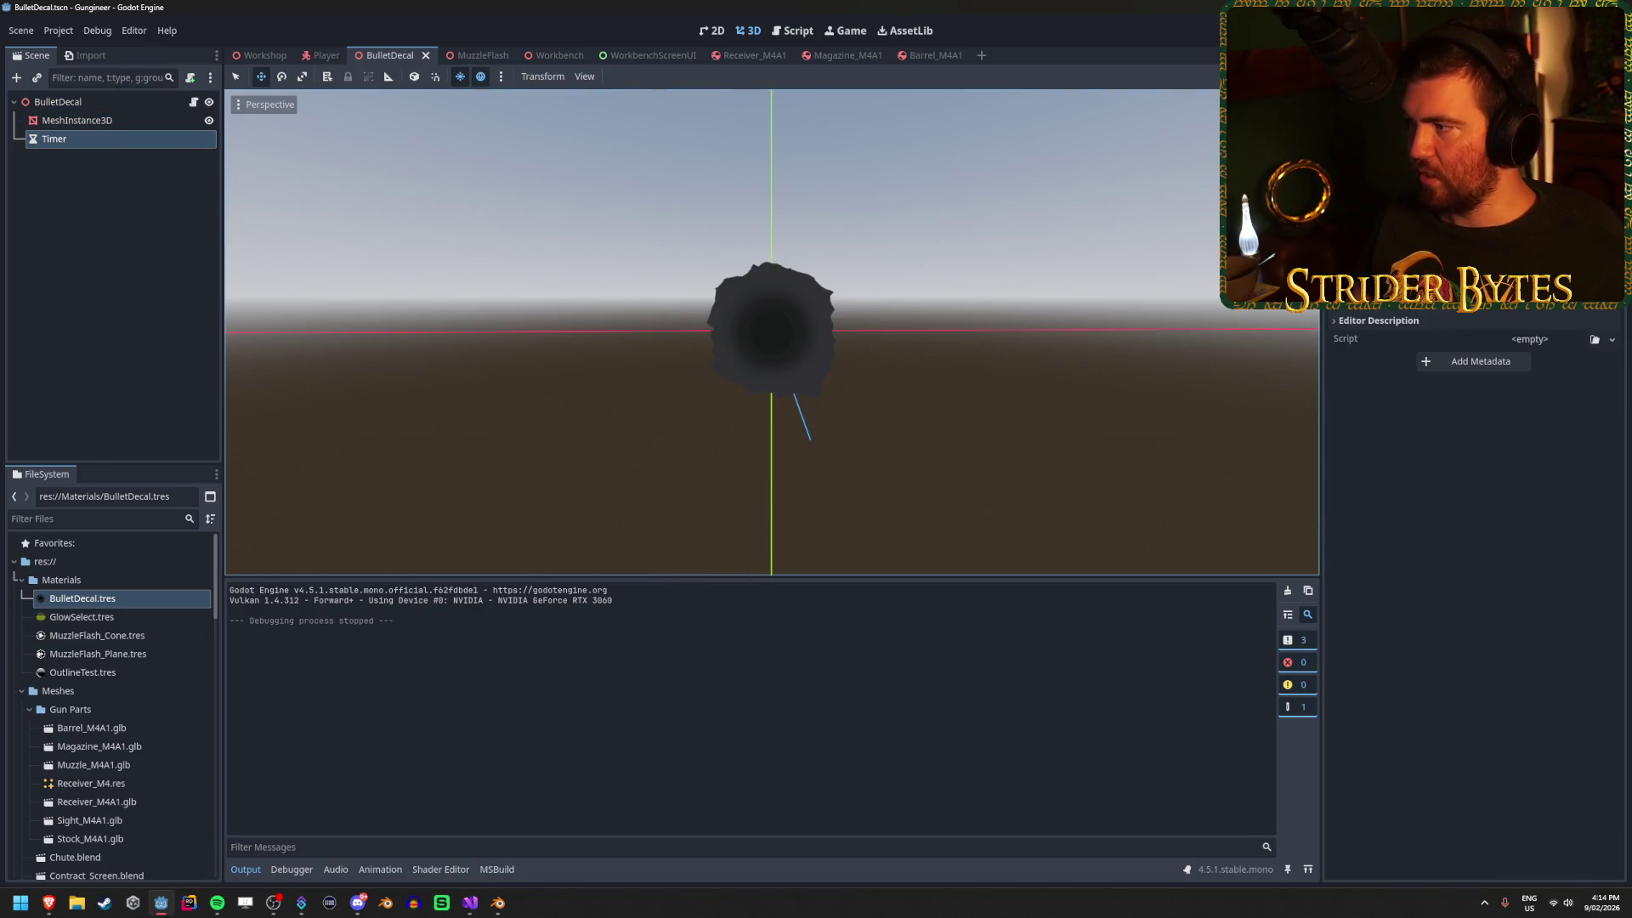
pyautogui.press('Return')
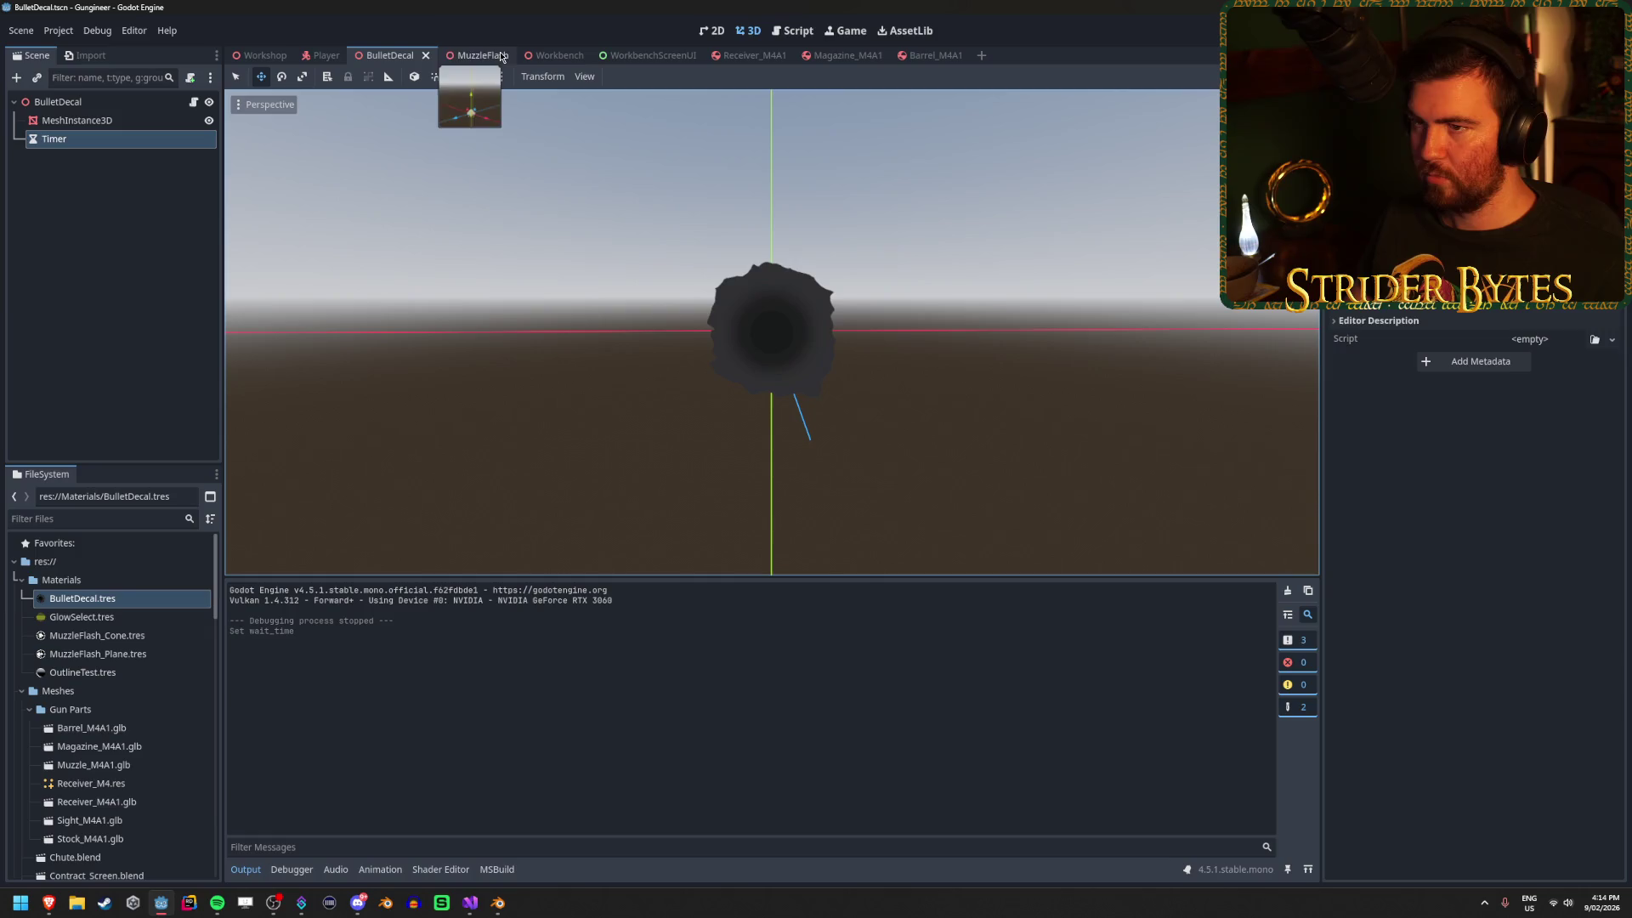
# Run the game from the Workshop scene and bring the Gungineer (DEBUG) window to the front.
pyautogui.click(262, 55)
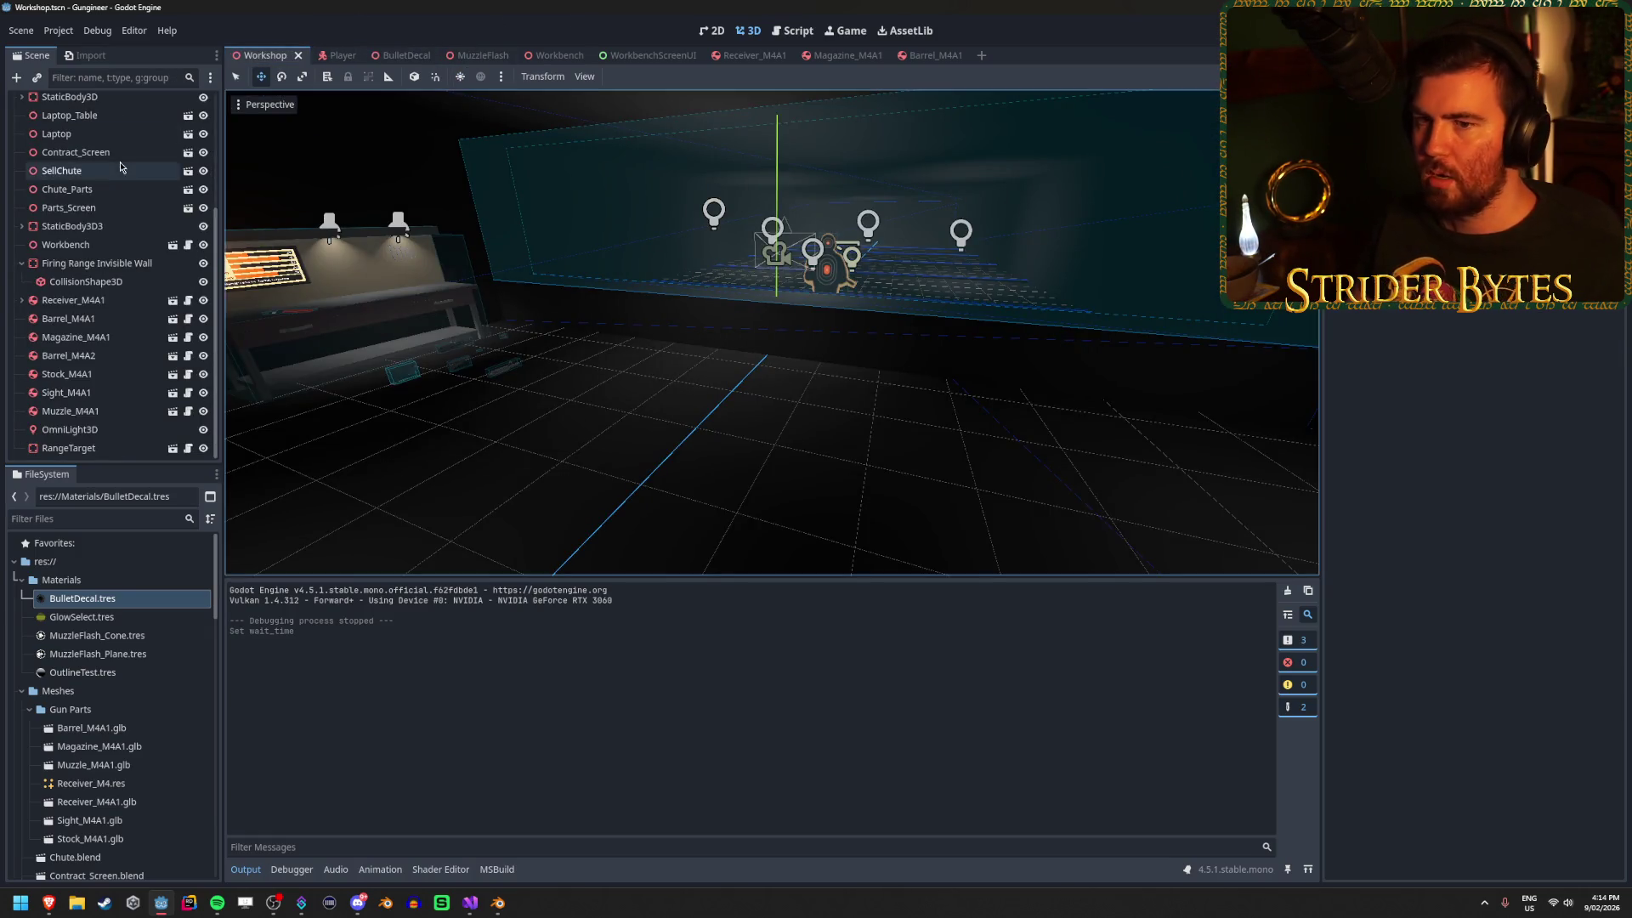
pyautogui.press('F5')
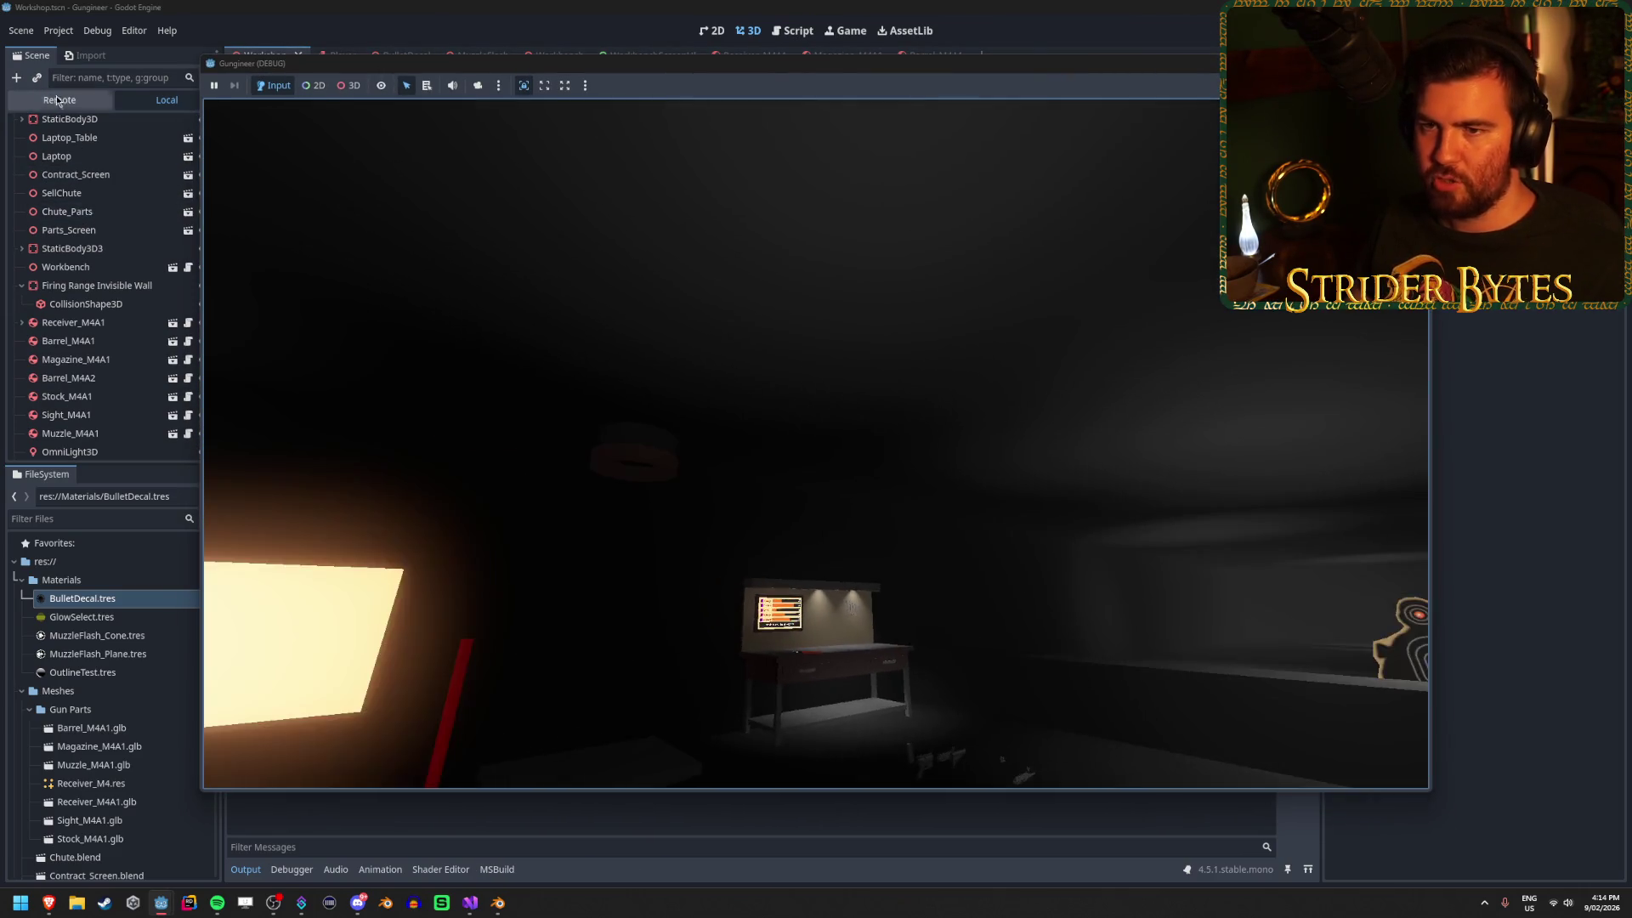
pyautogui.press('F8')
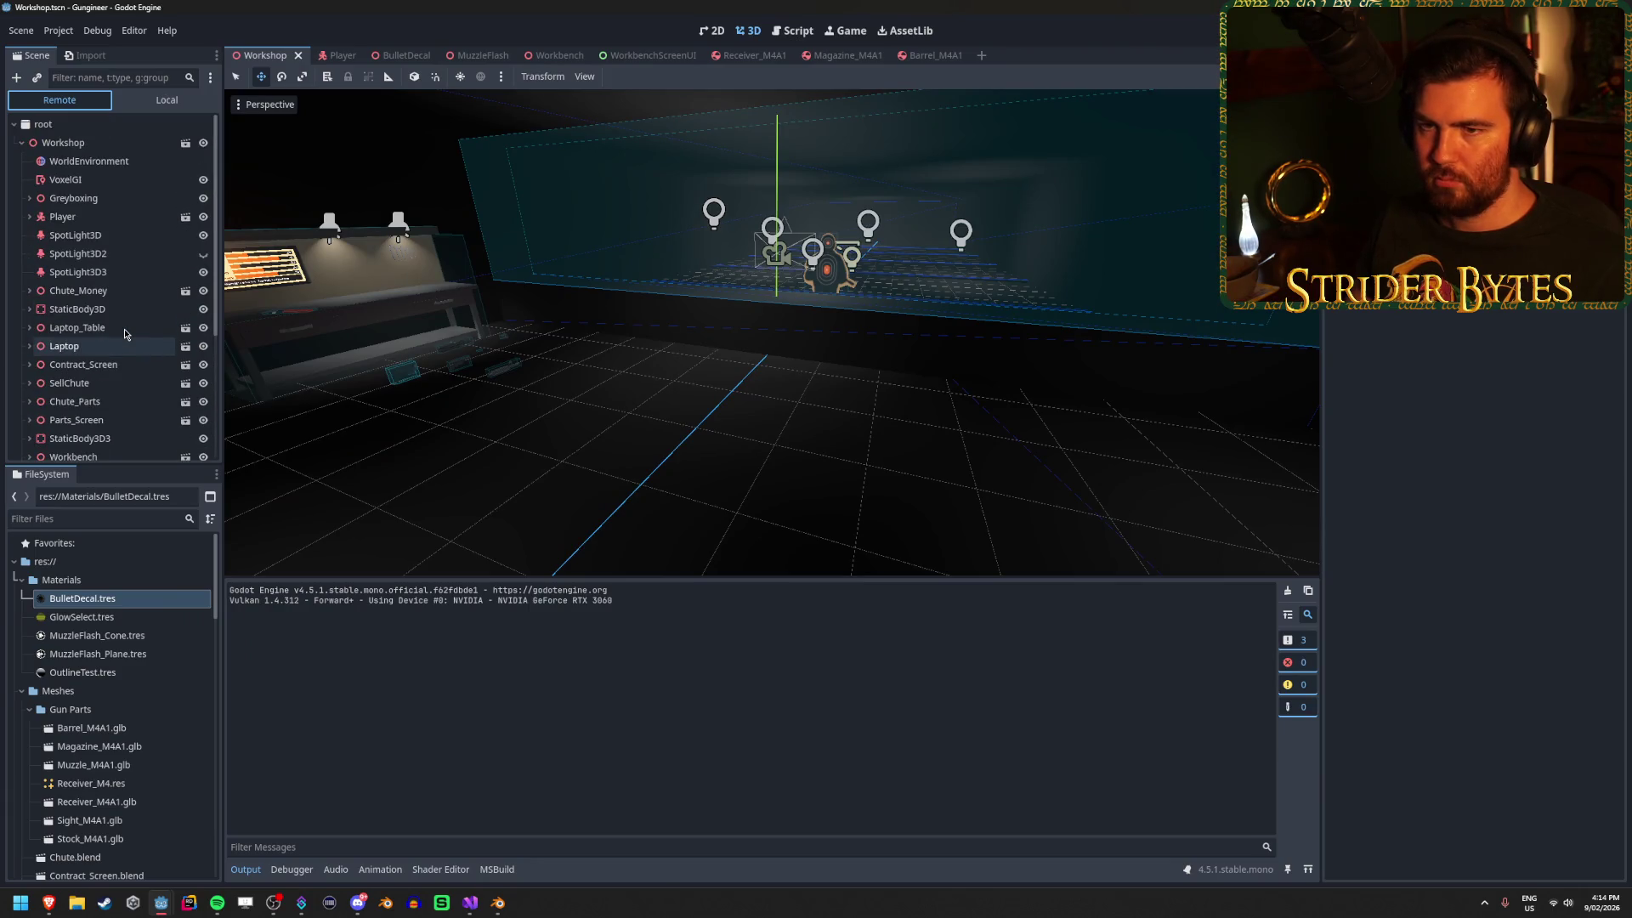
pyautogui.scroll(-5, 102, 327)
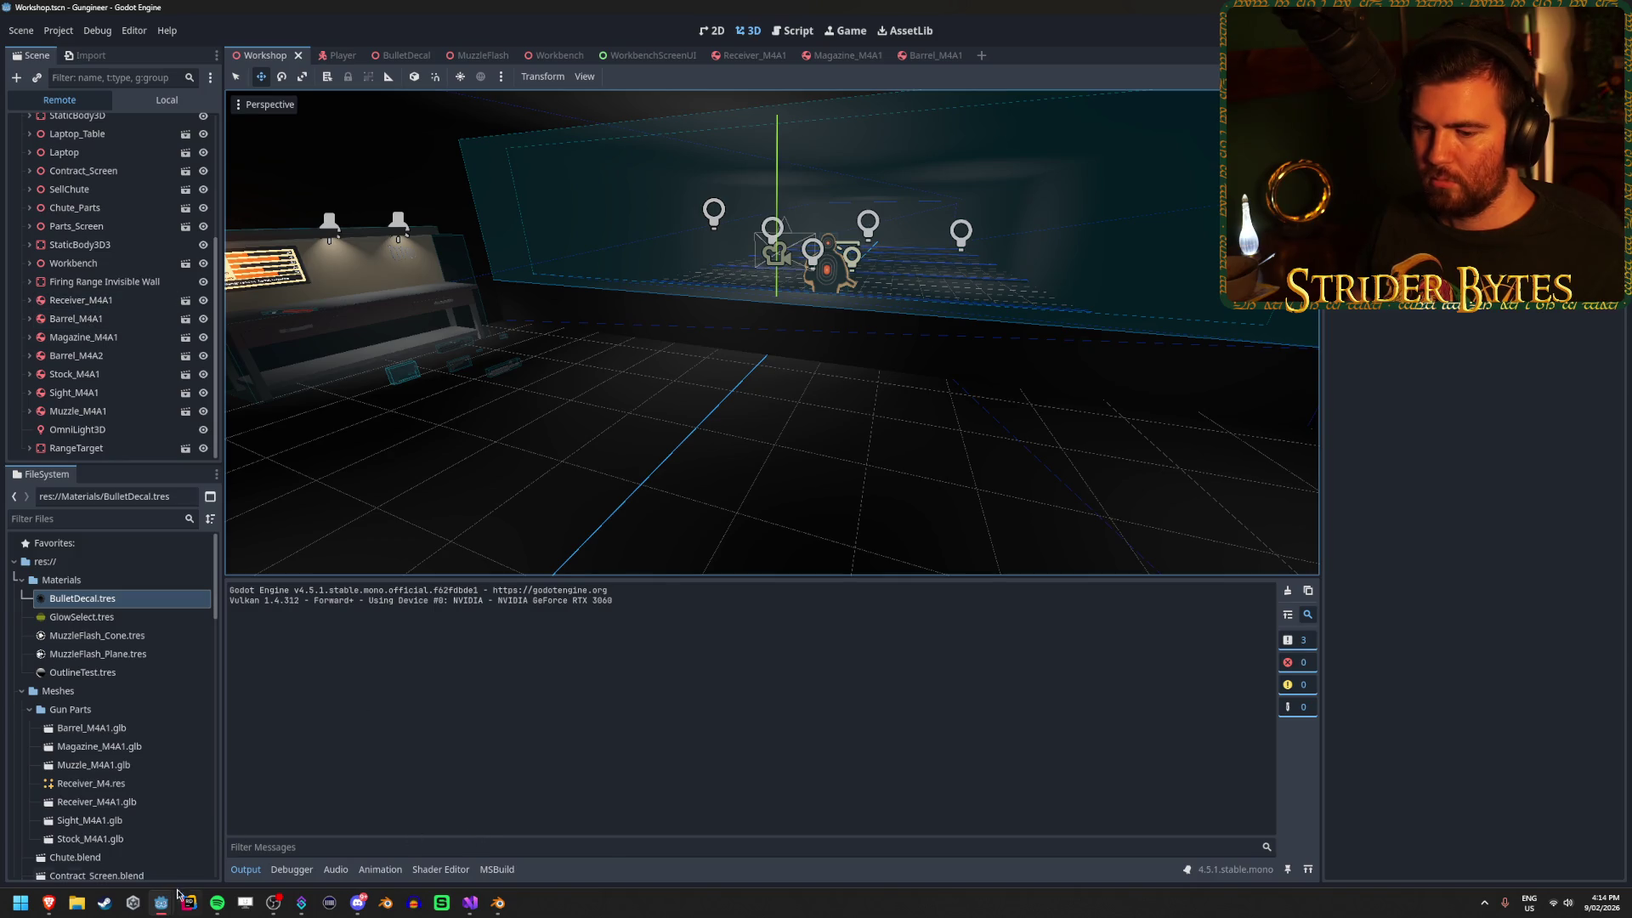
pyautogui.moveTo(170, 910)
pyautogui.click(229, 829)
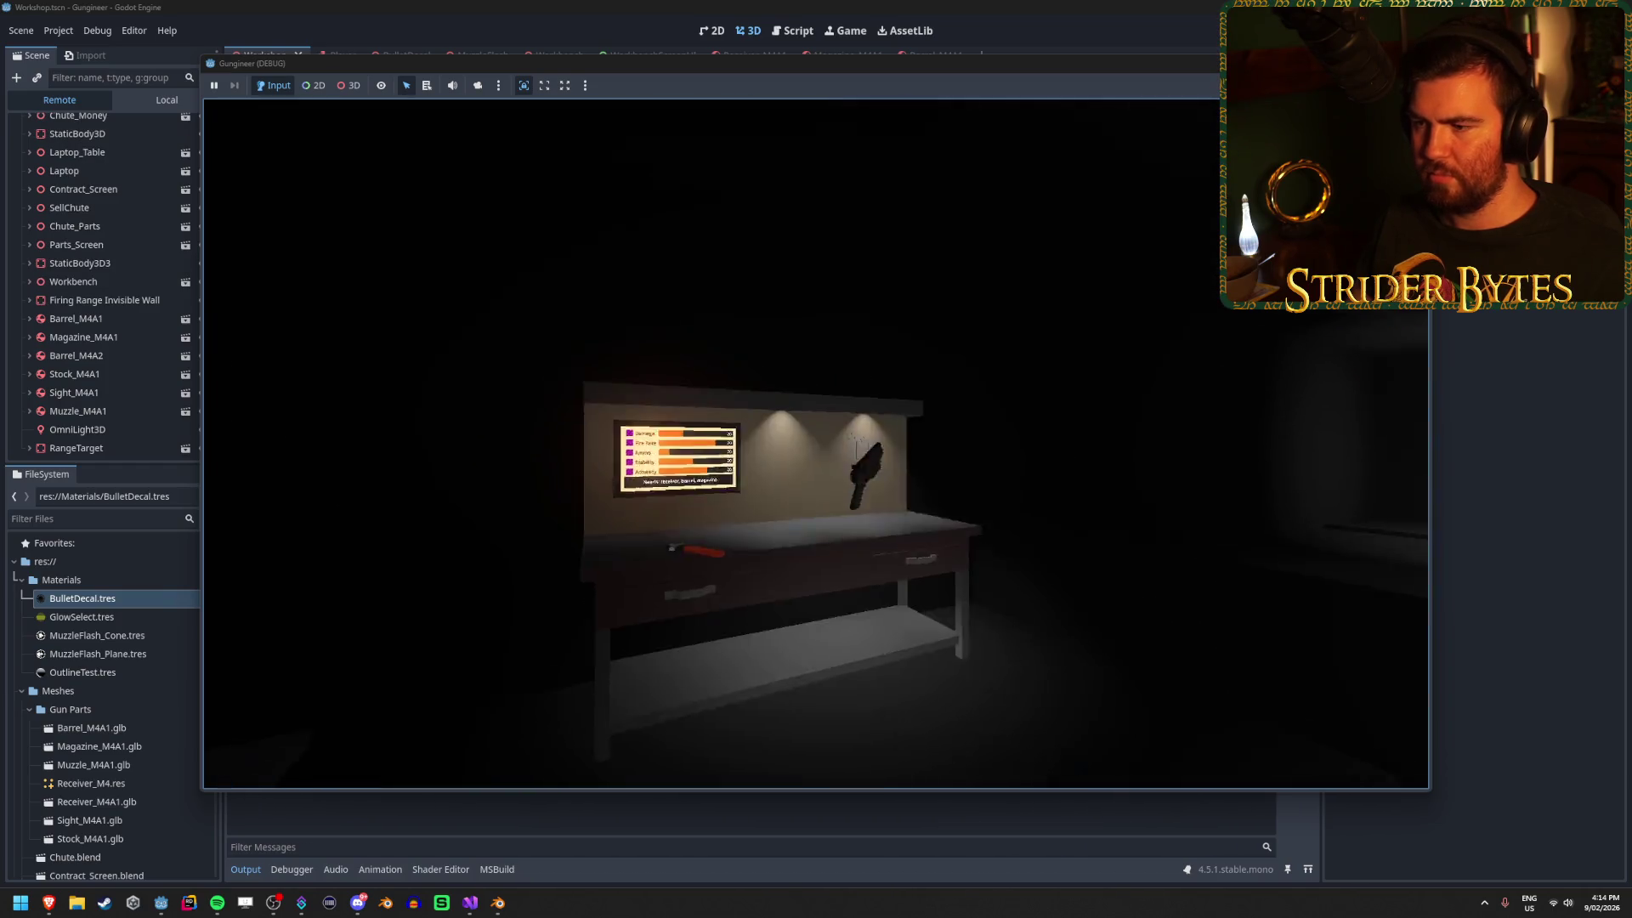
# Walk to the workbench, fire at the range wall to leave bullet holes, then stop the game.
pyautogui.press('w')
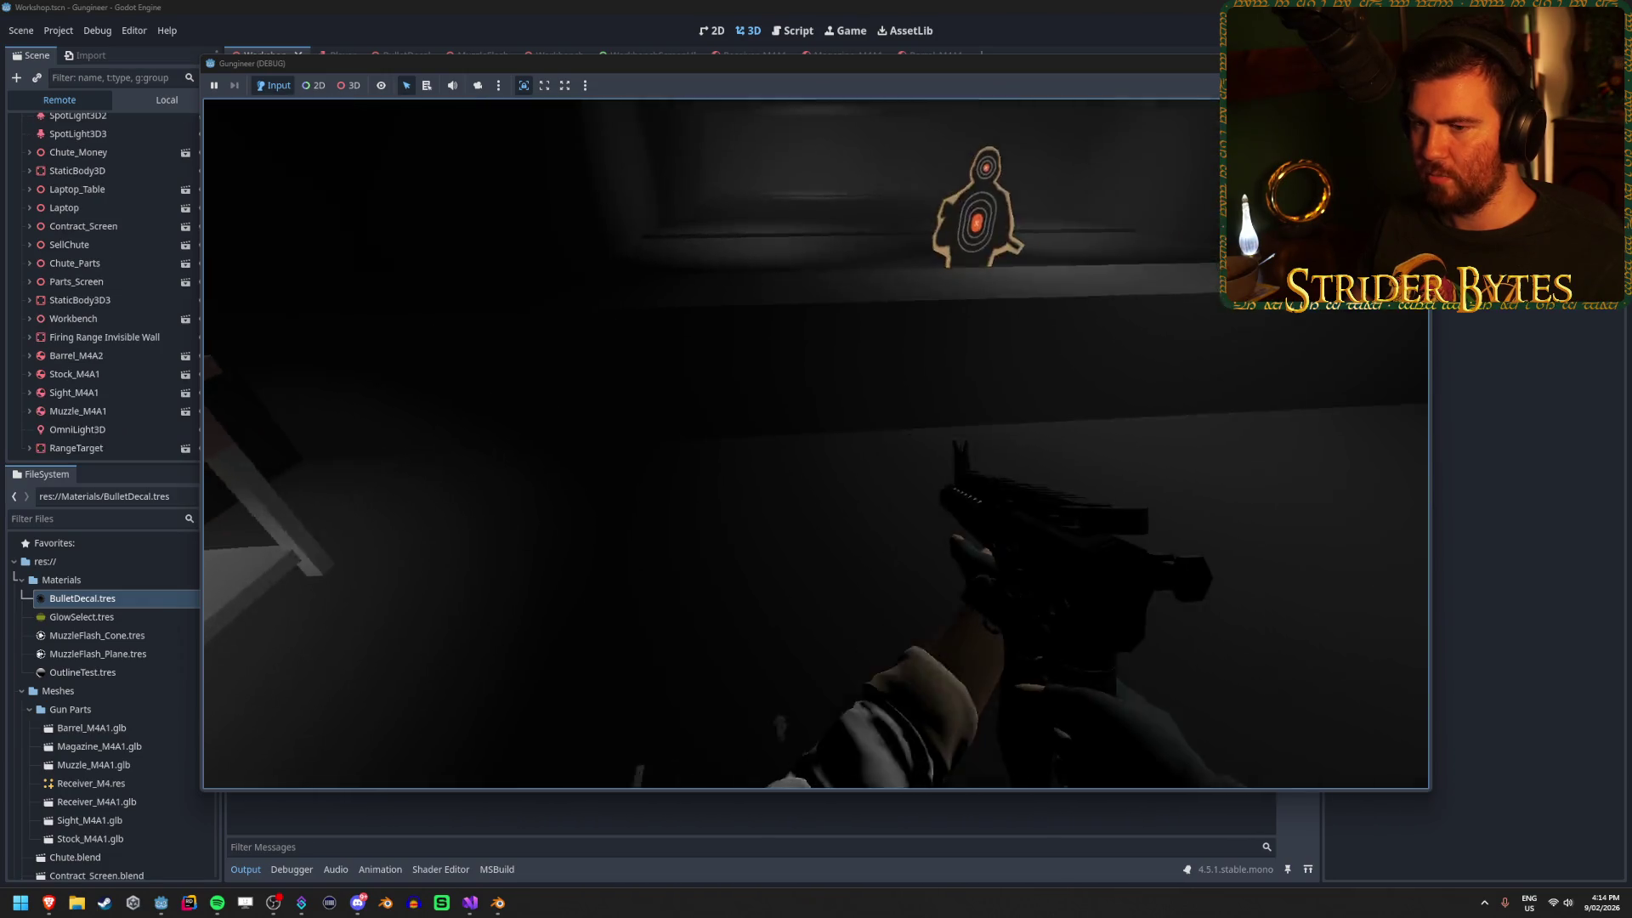
pyautogui.click(816, 444)
pyautogui.click(816, 444)
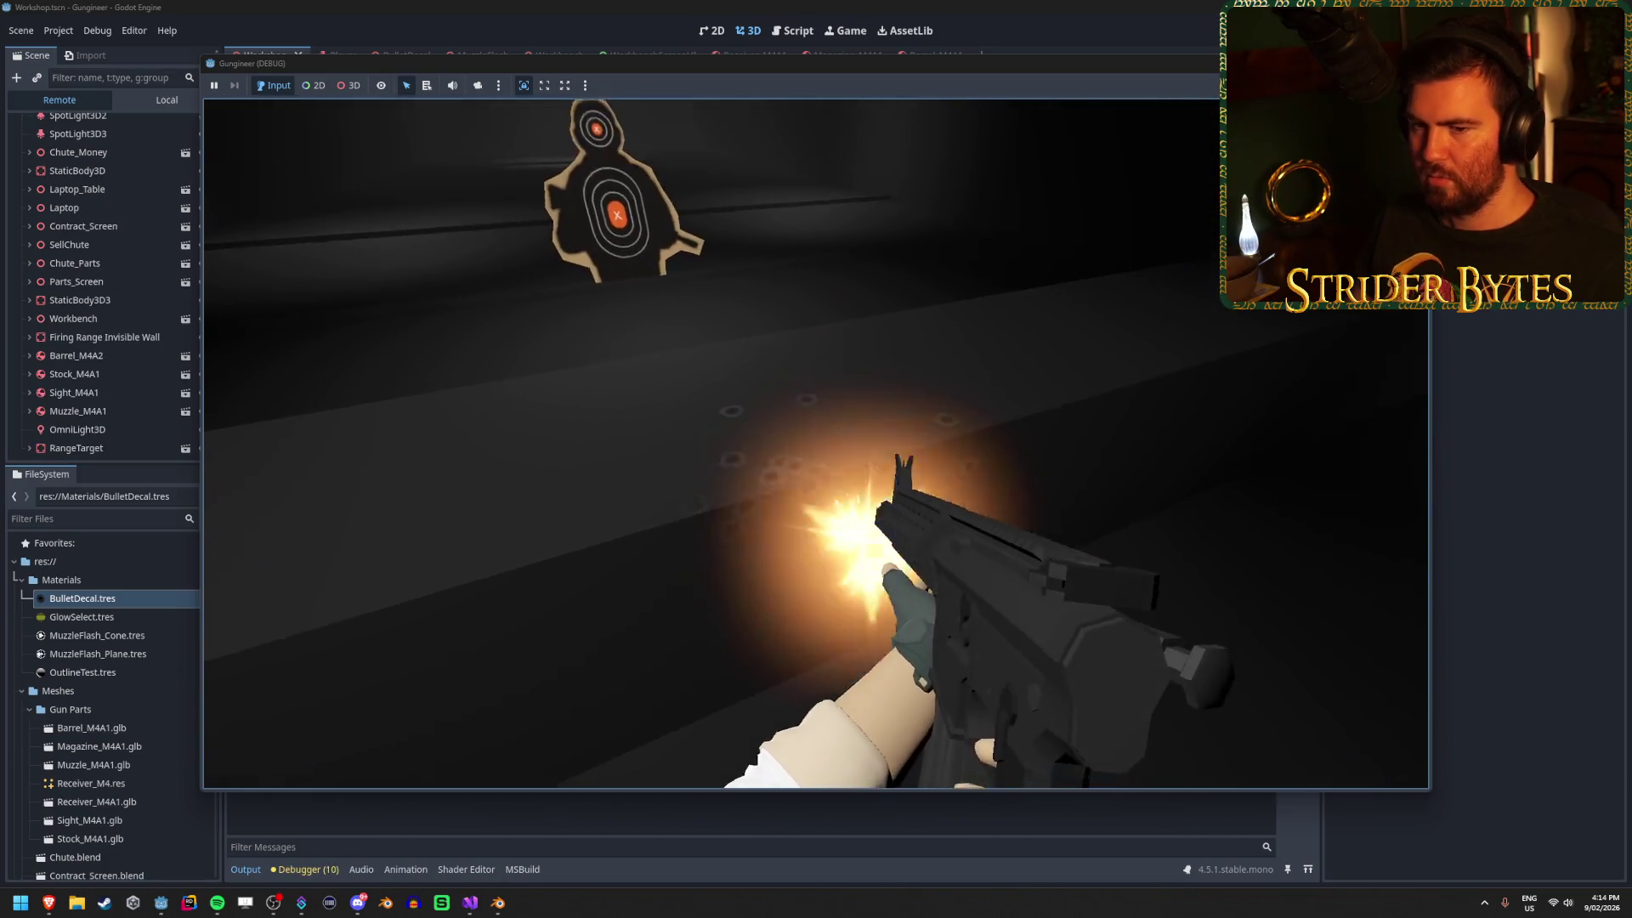
pyautogui.press('Escape')
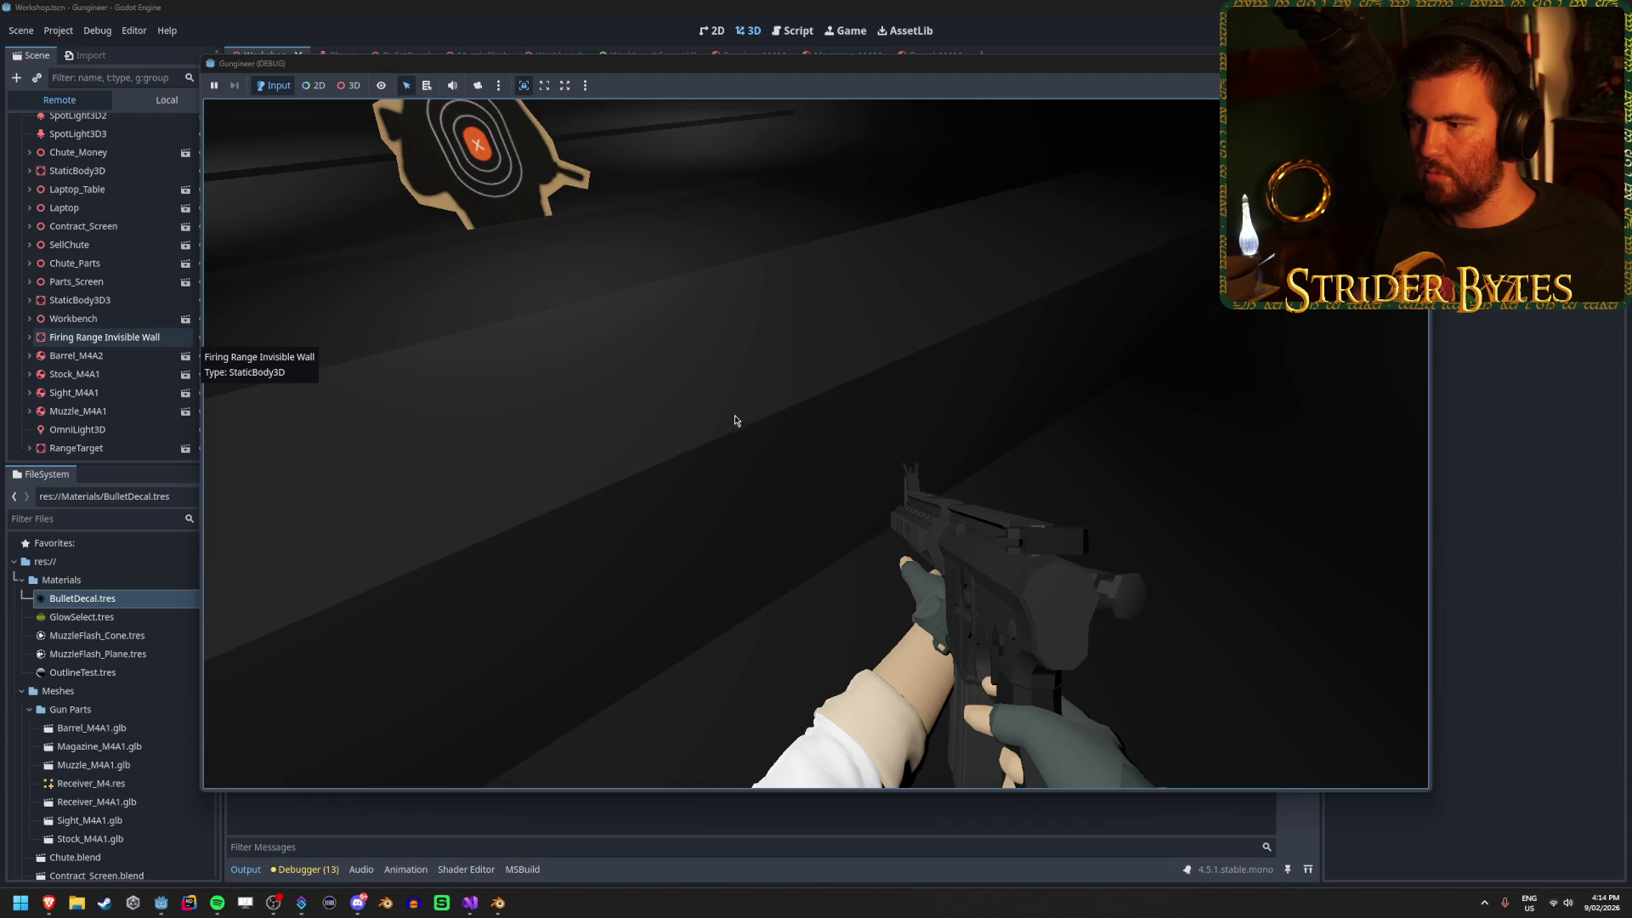
pyautogui.click(935, 6)
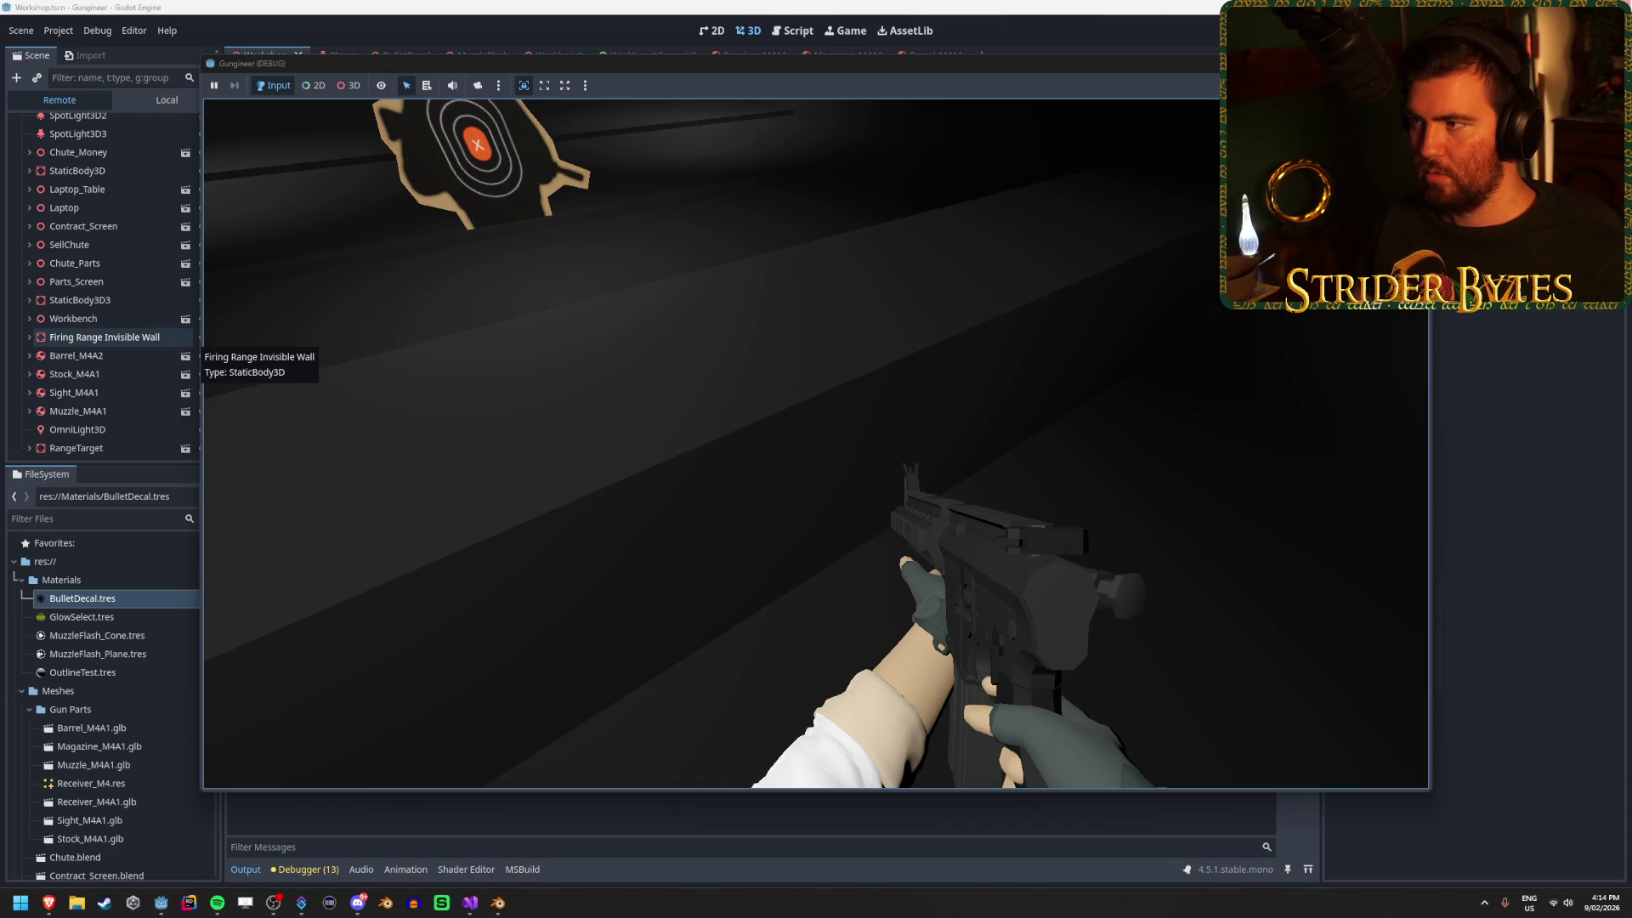
pyautogui.press('F8')
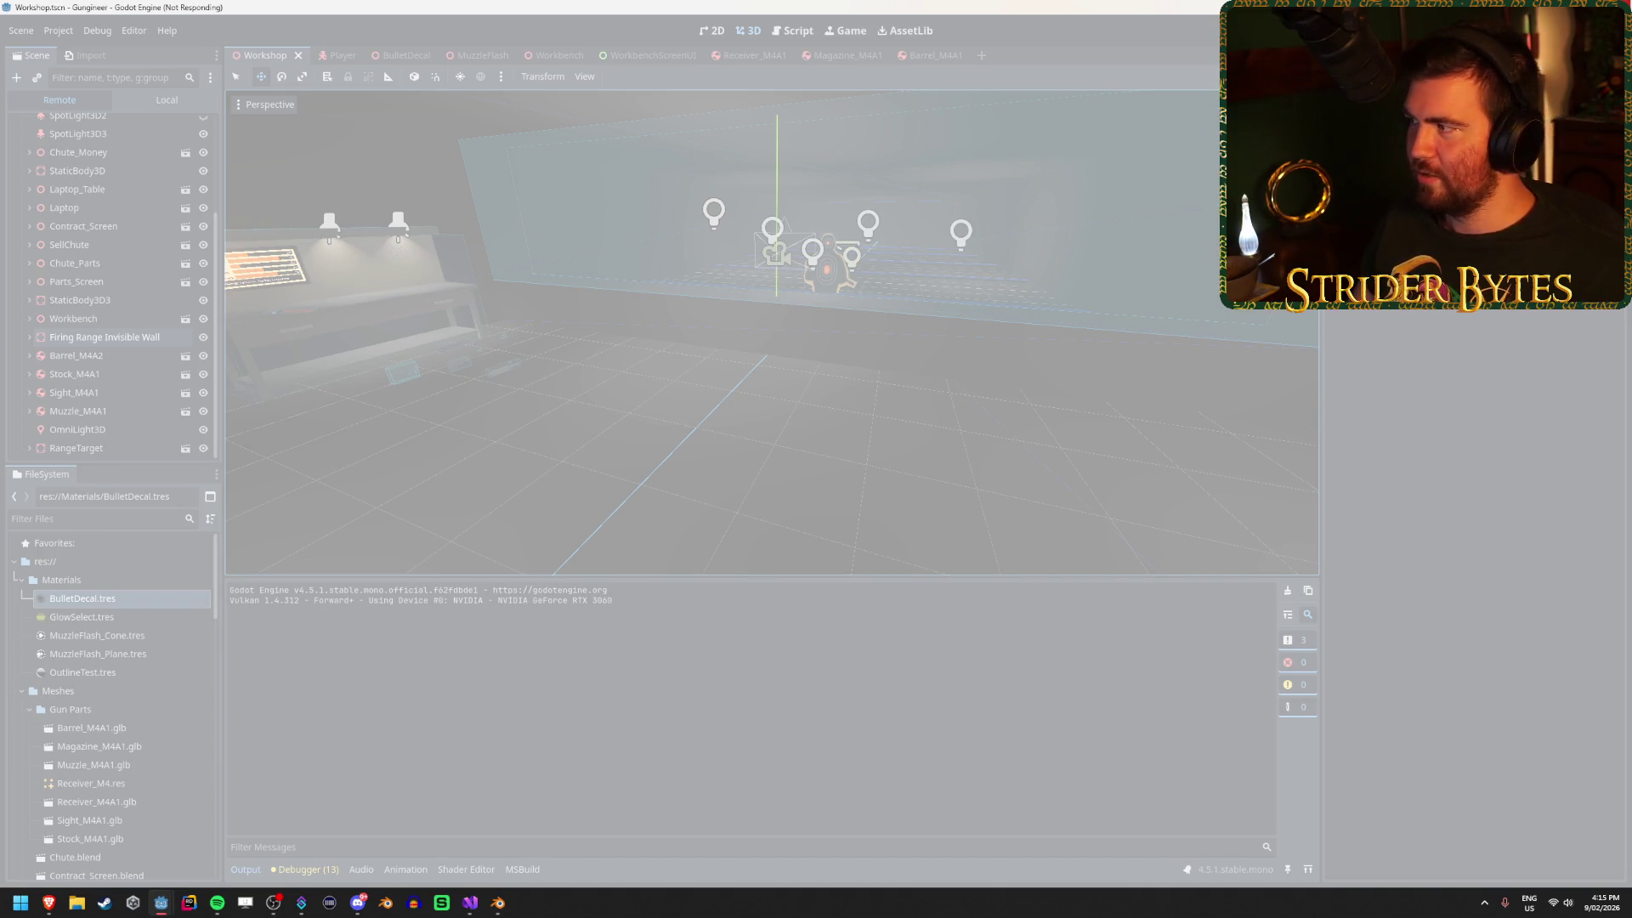
# Force-close the frozen editor, relaunch Godot via Start search 'godo', and reopen the Gungineer project.
pyautogui.click(870, 457)
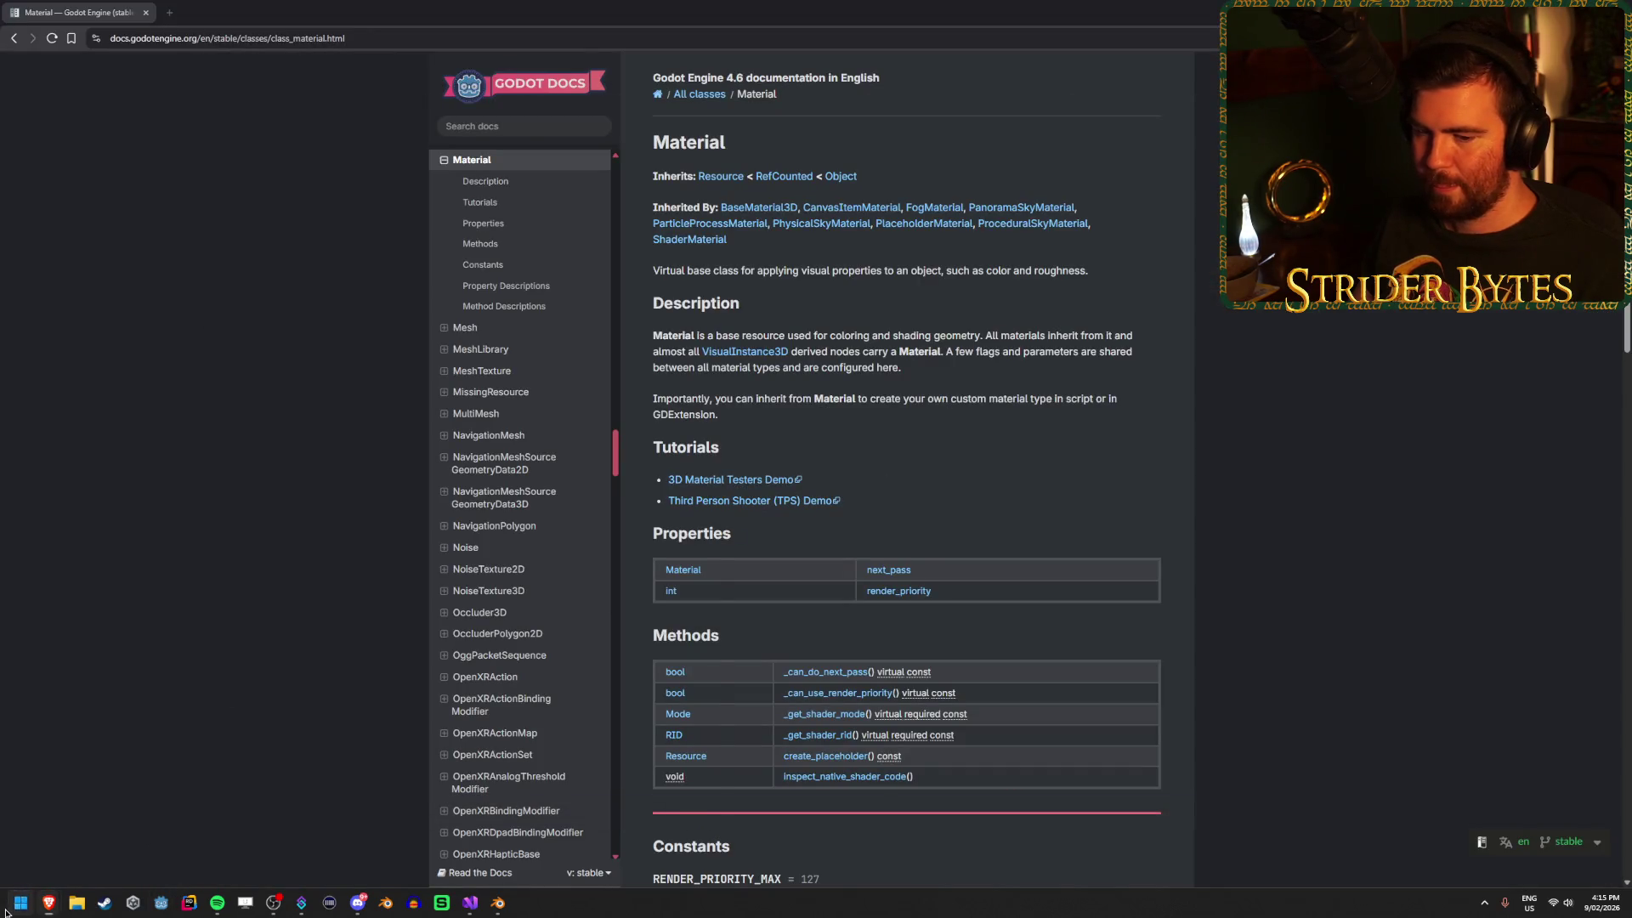
pyautogui.click(5, 913)
pyautogui.write('godo')
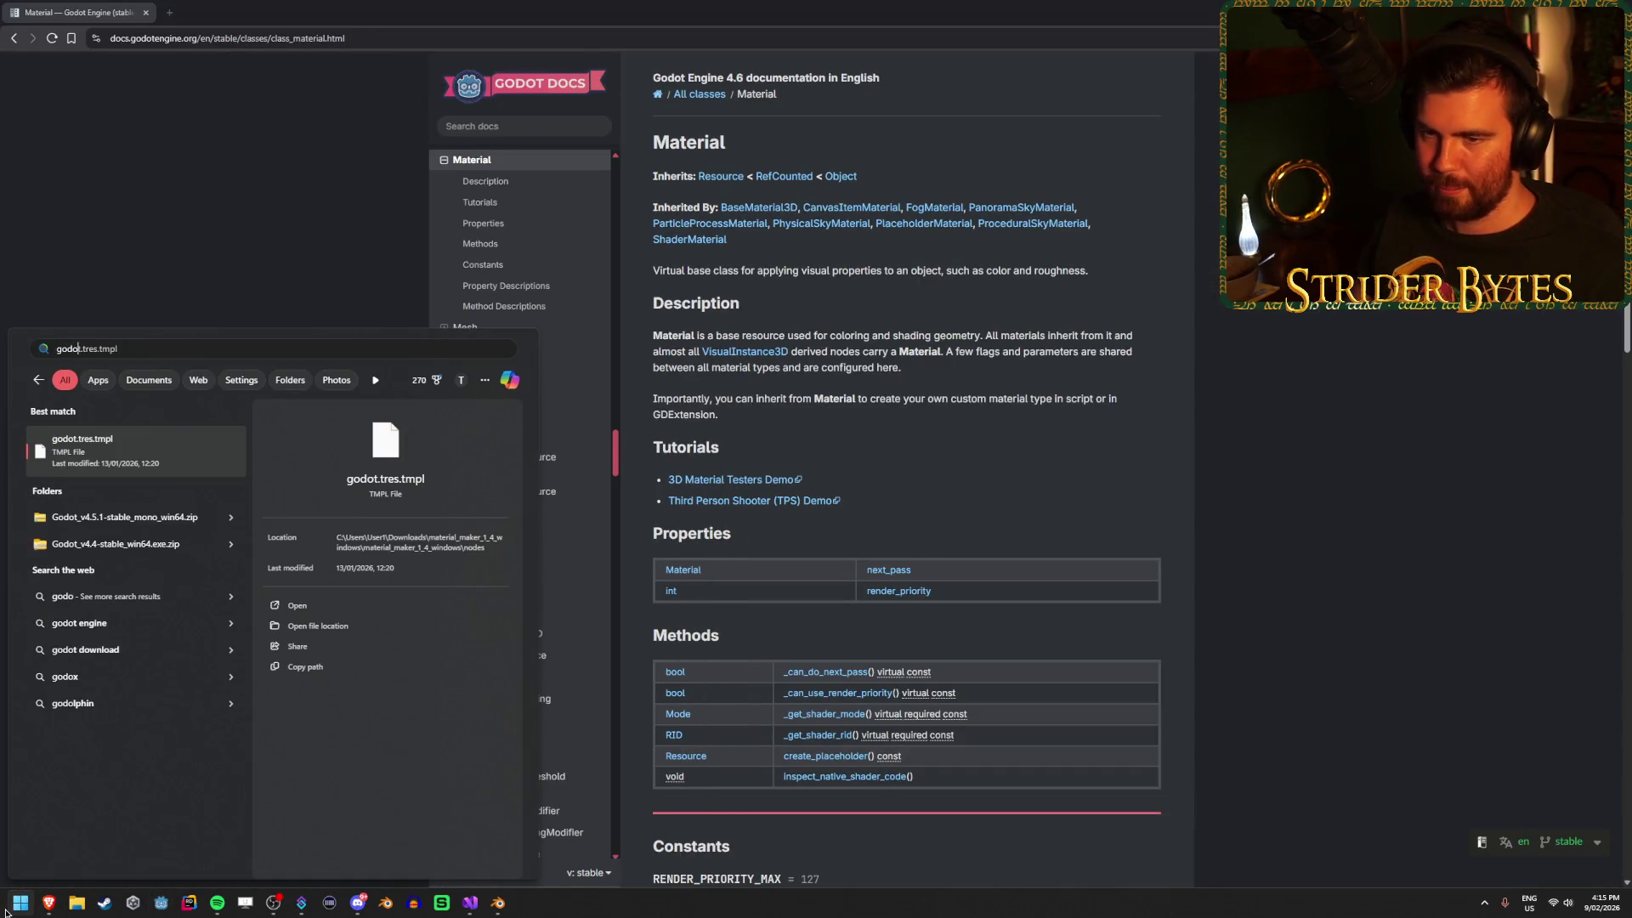
pyautogui.click(6, 913)
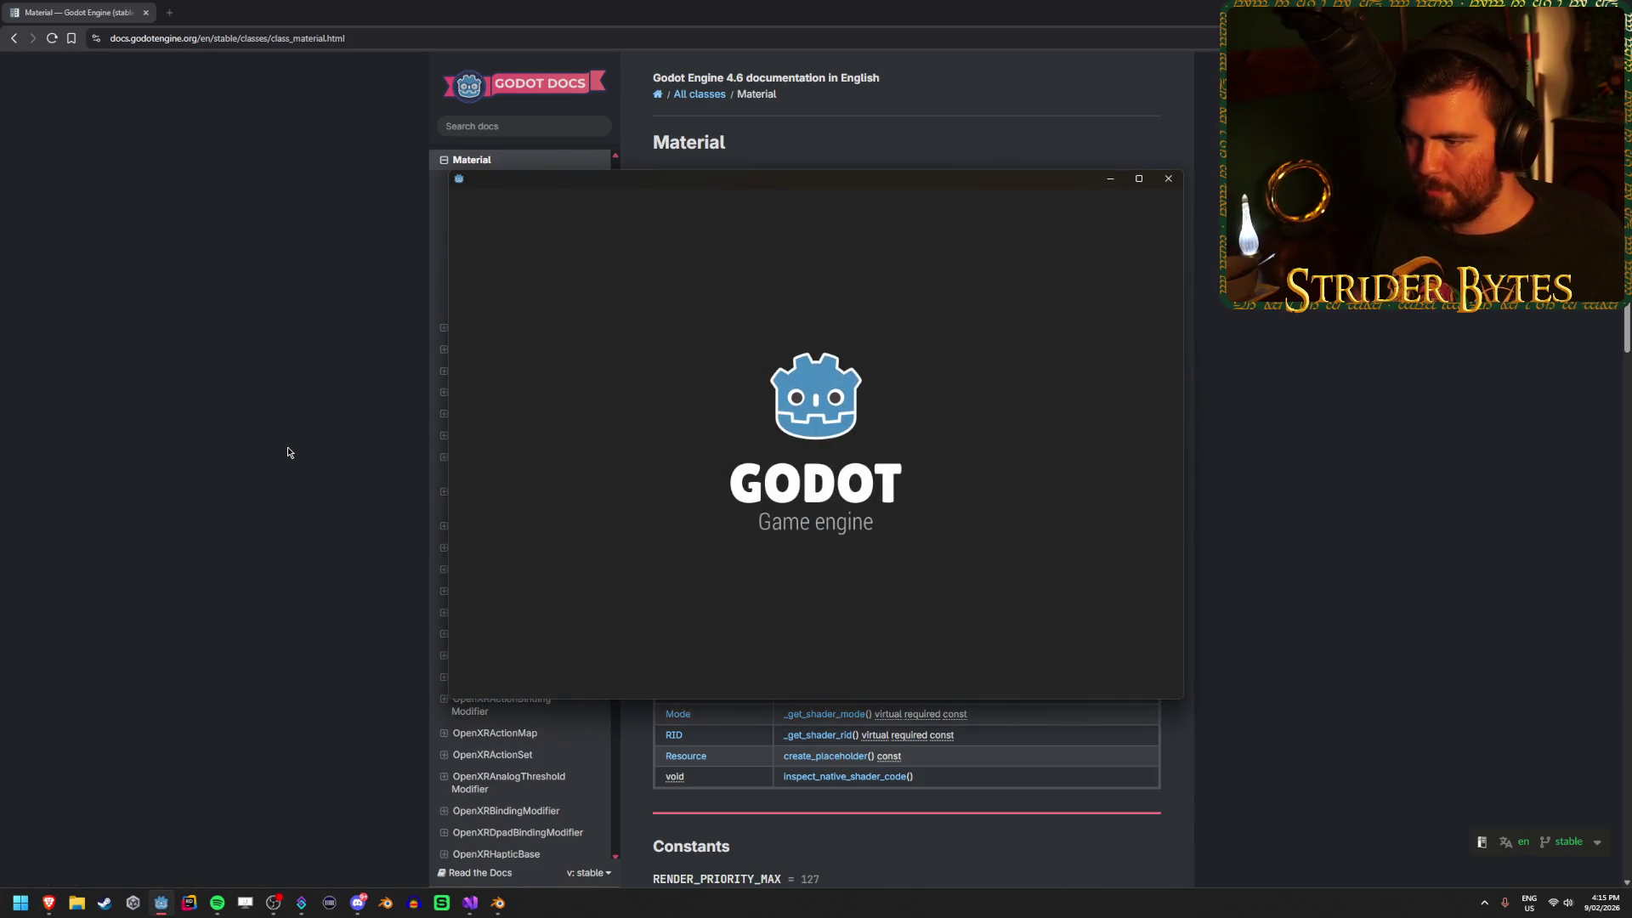
pyautogui.doubleClick(723, 272)
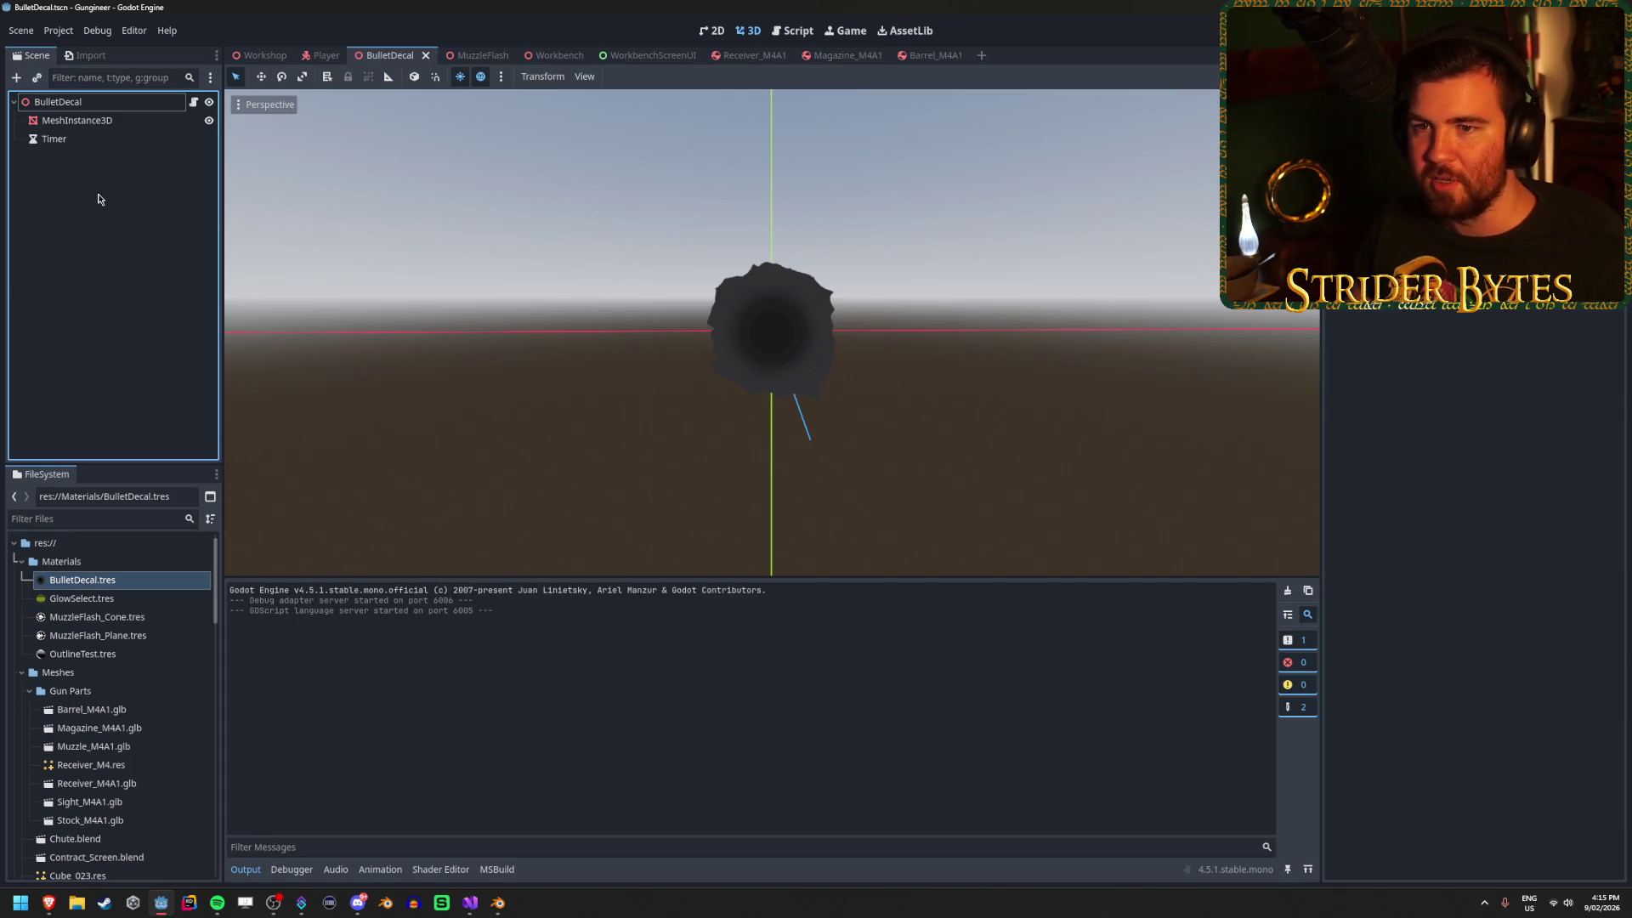
# In the Workshop scene, expand Greyboxing and select the Wall4 range wall.
pyautogui.click(259, 55)
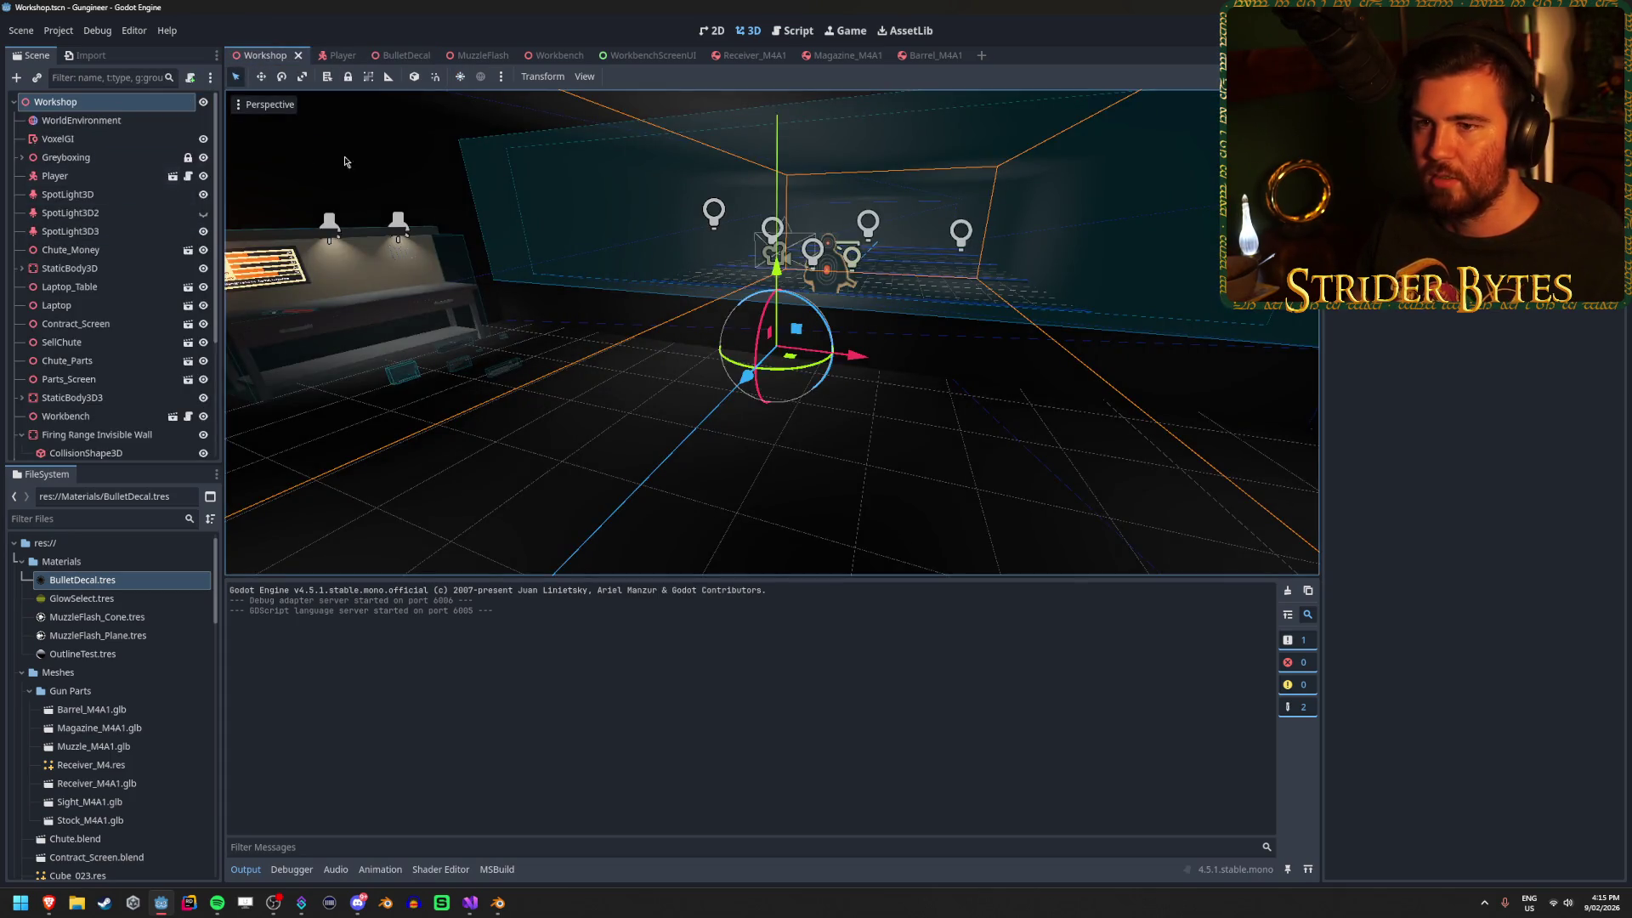
pyautogui.scroll(5, 581, 237)
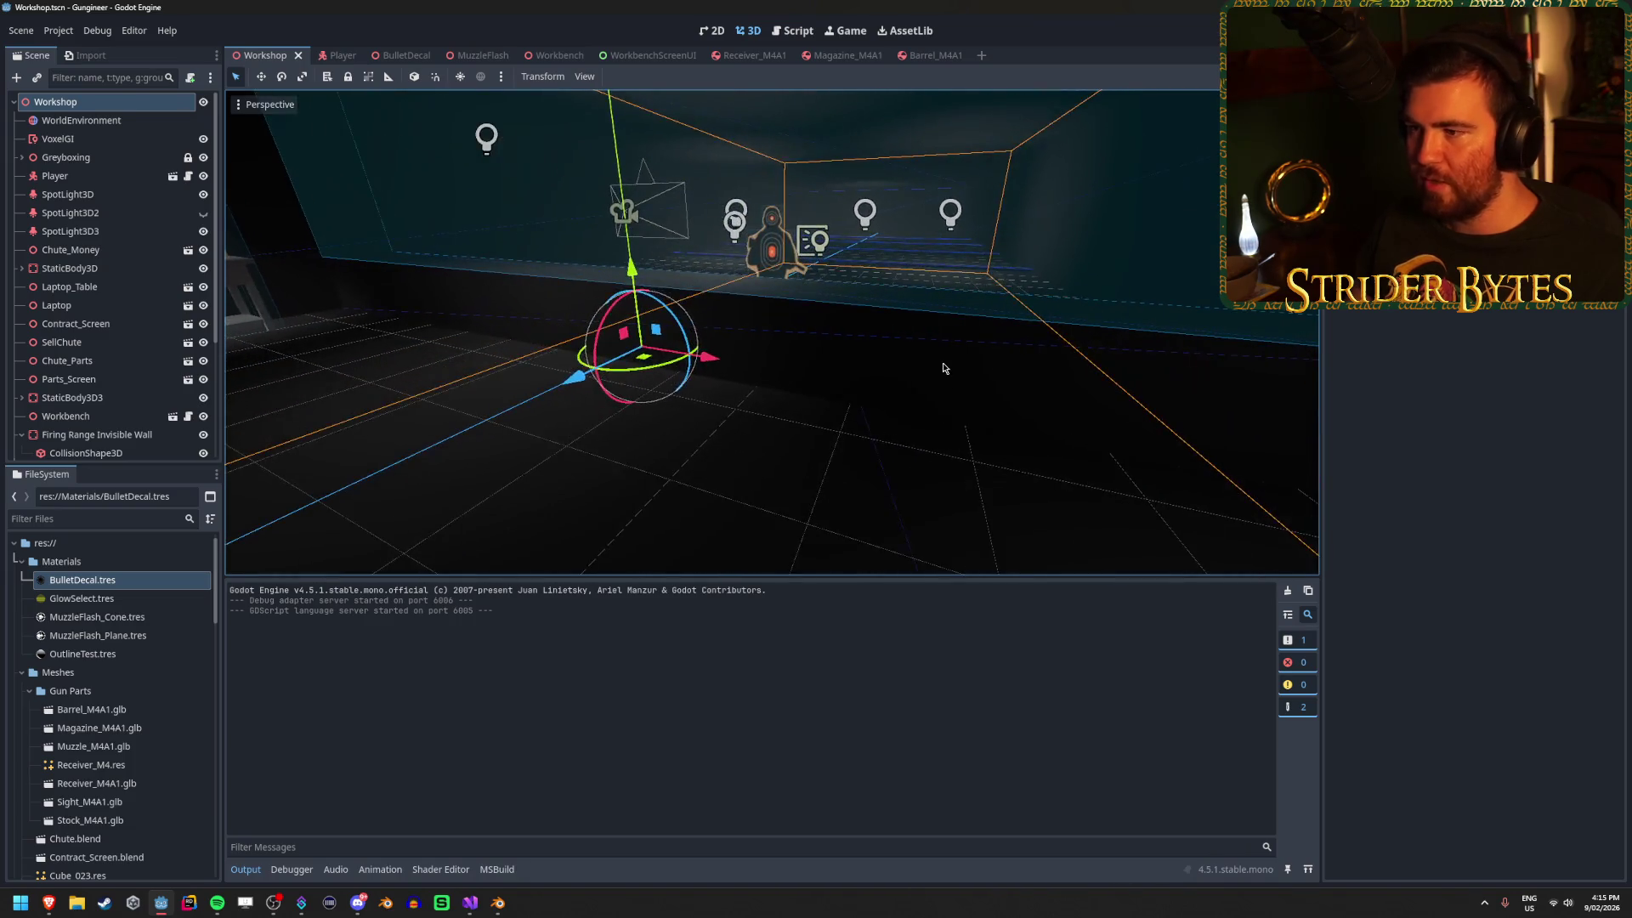
pyautogui.click(22, 157)
pyautogui.click(94, 214)
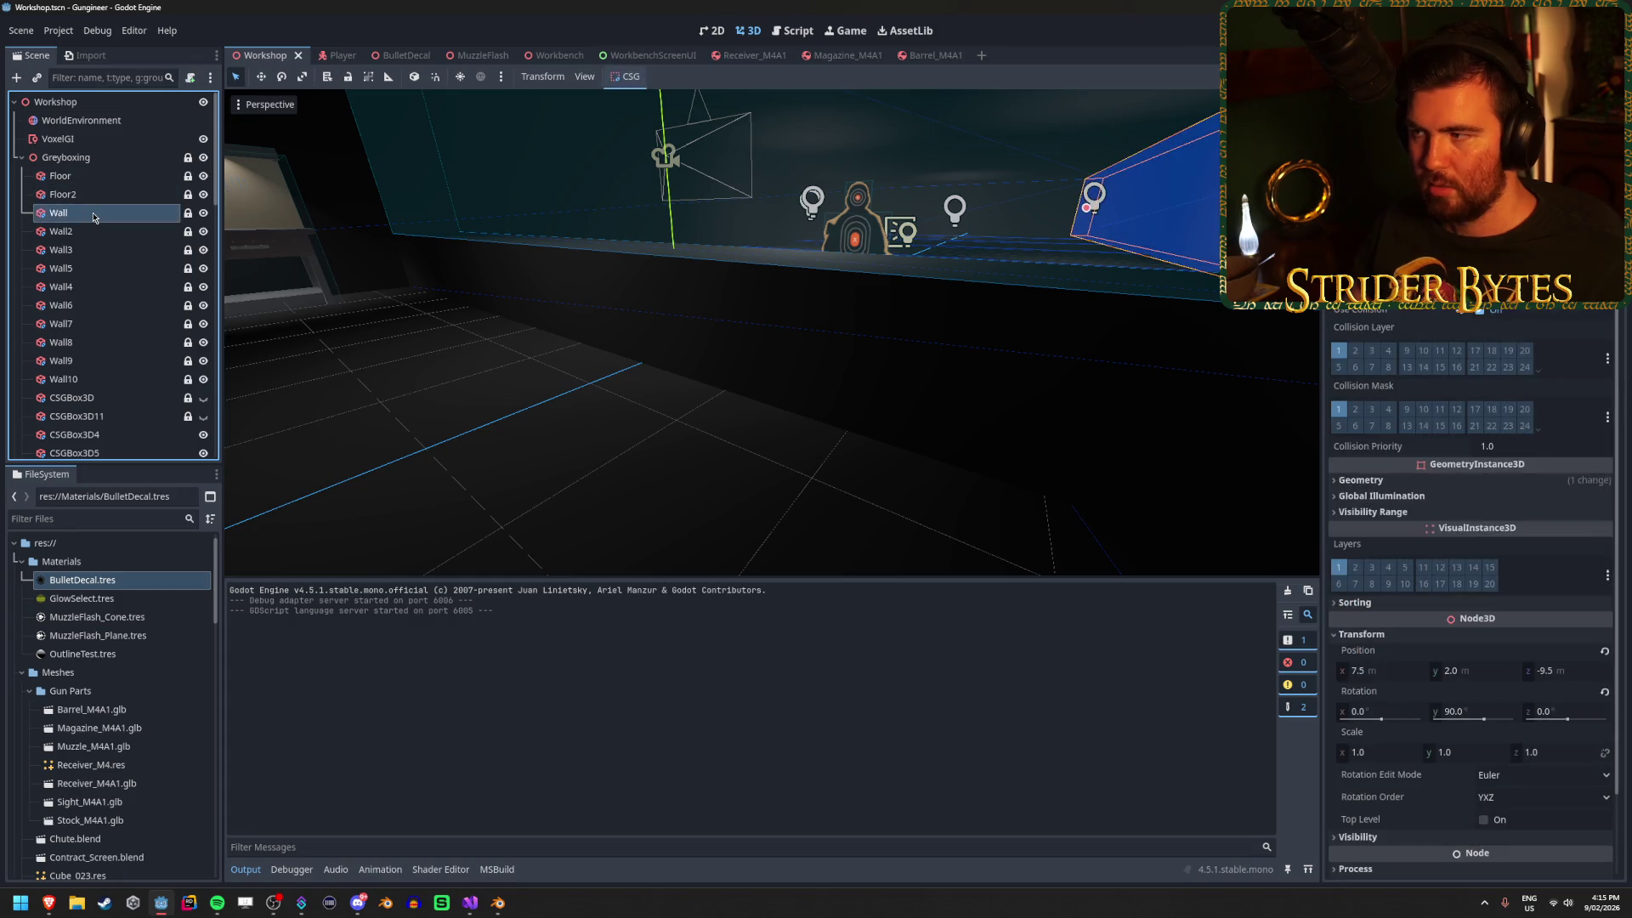
pyautogui.press('Down')
pyautogui.press('Down')
pyautogui.press('Down')
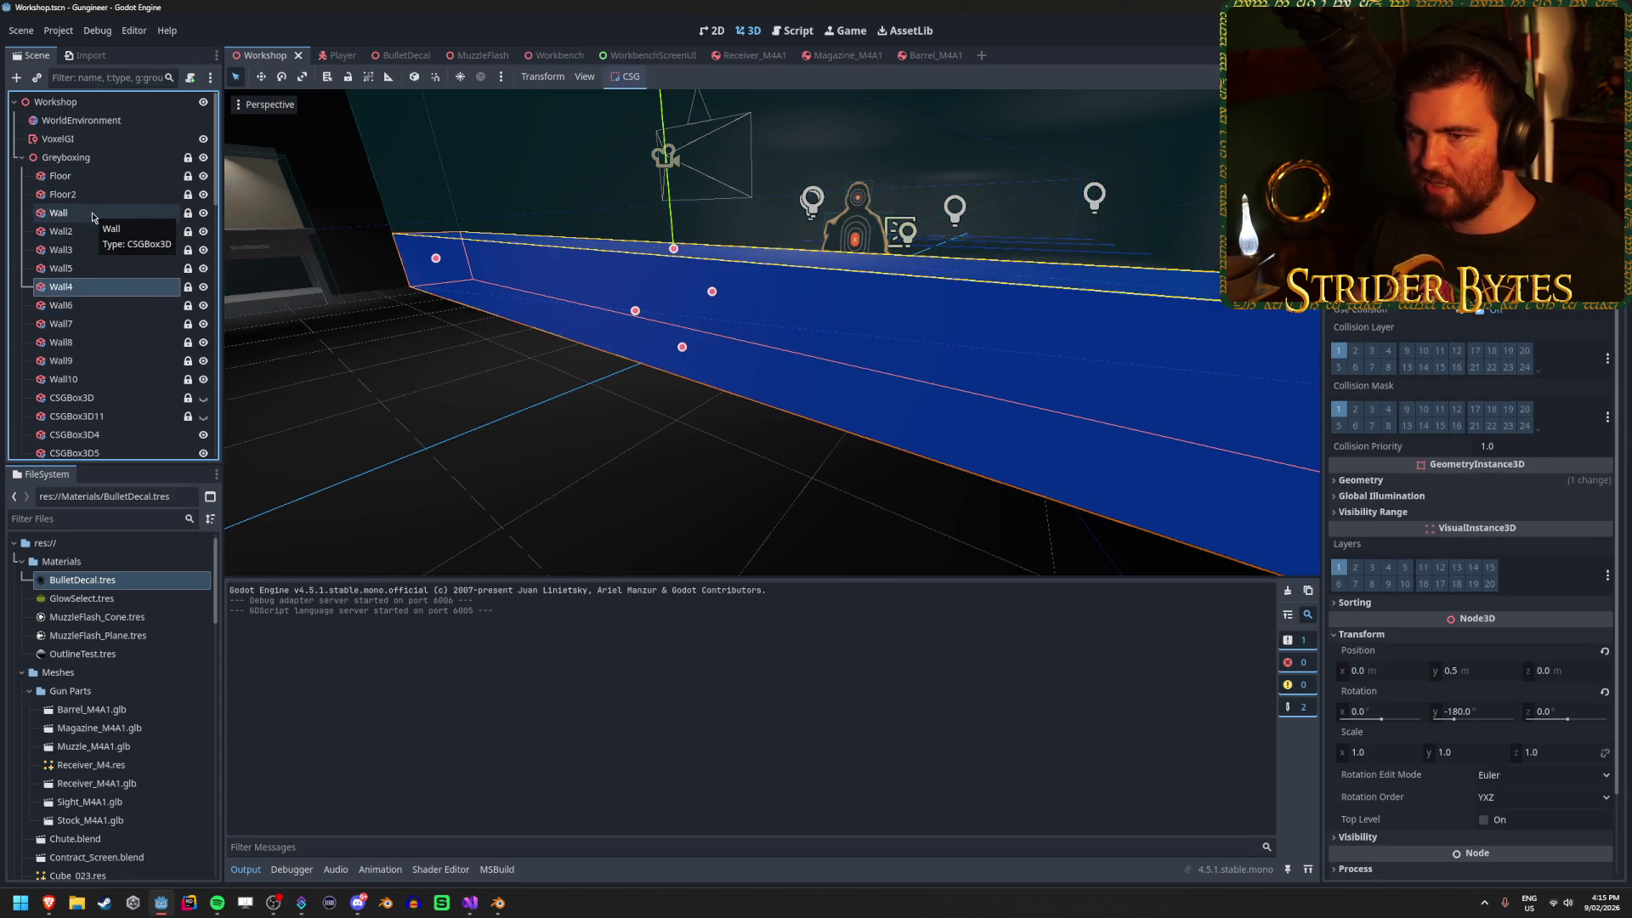
# Run the game and find Wall4 under Workshop > Greyboxing in the Remote scene tree.
pyautogui.press('F5')
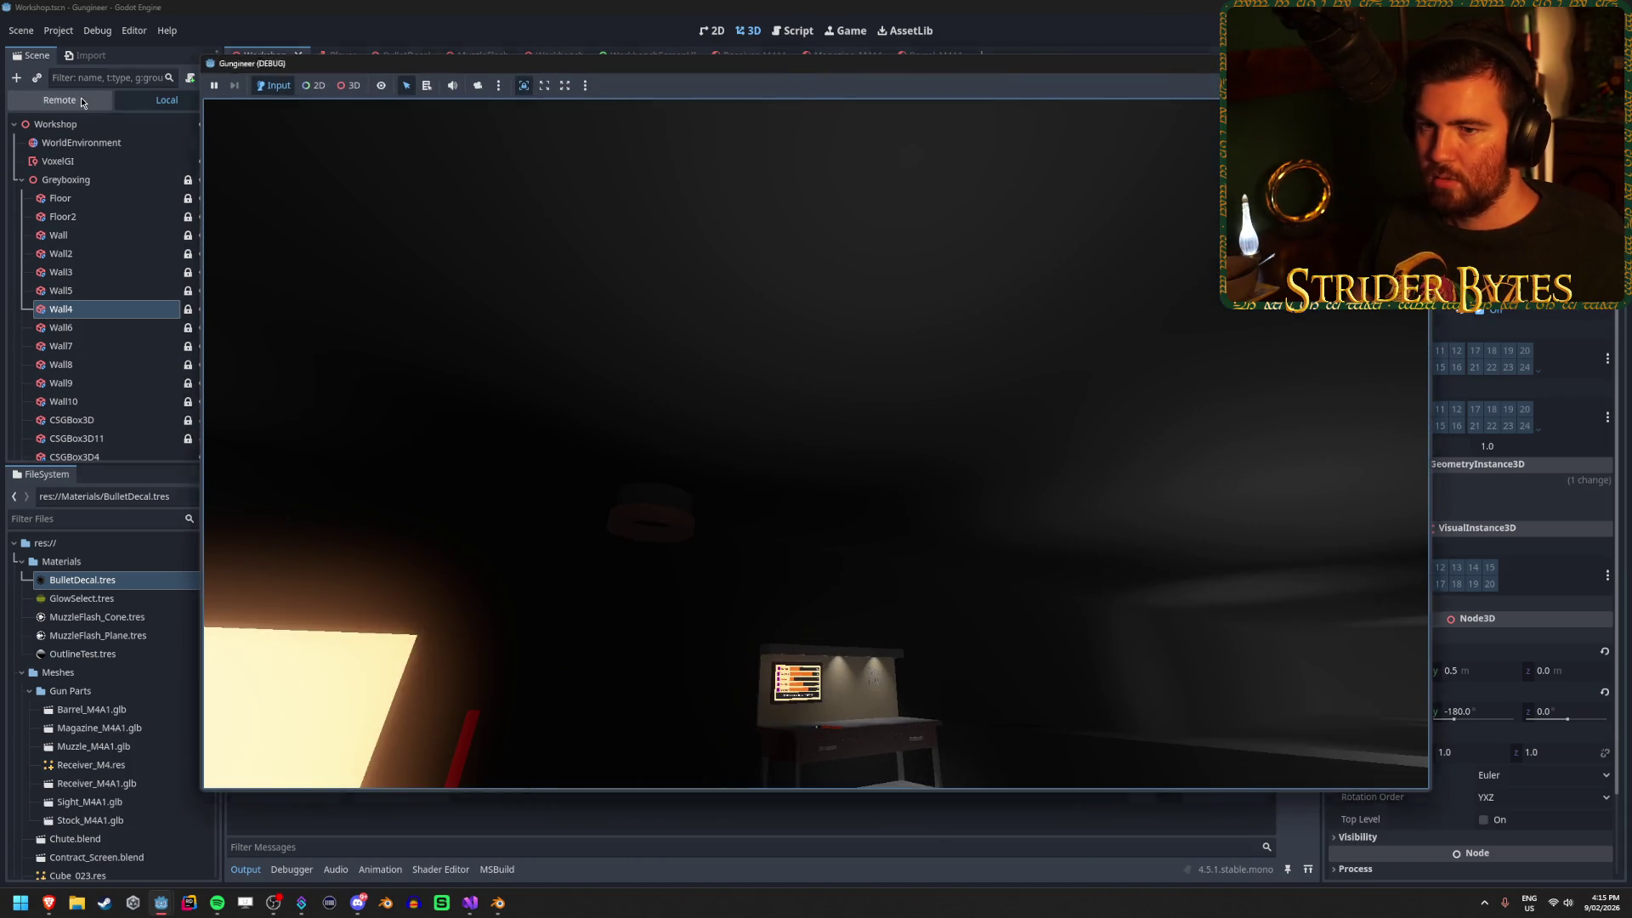
pyautogui.click(60, 99)
pyautogui.click(25, 146)
pyautogui.click(30, 198)
pyautogui.click(81, 331)
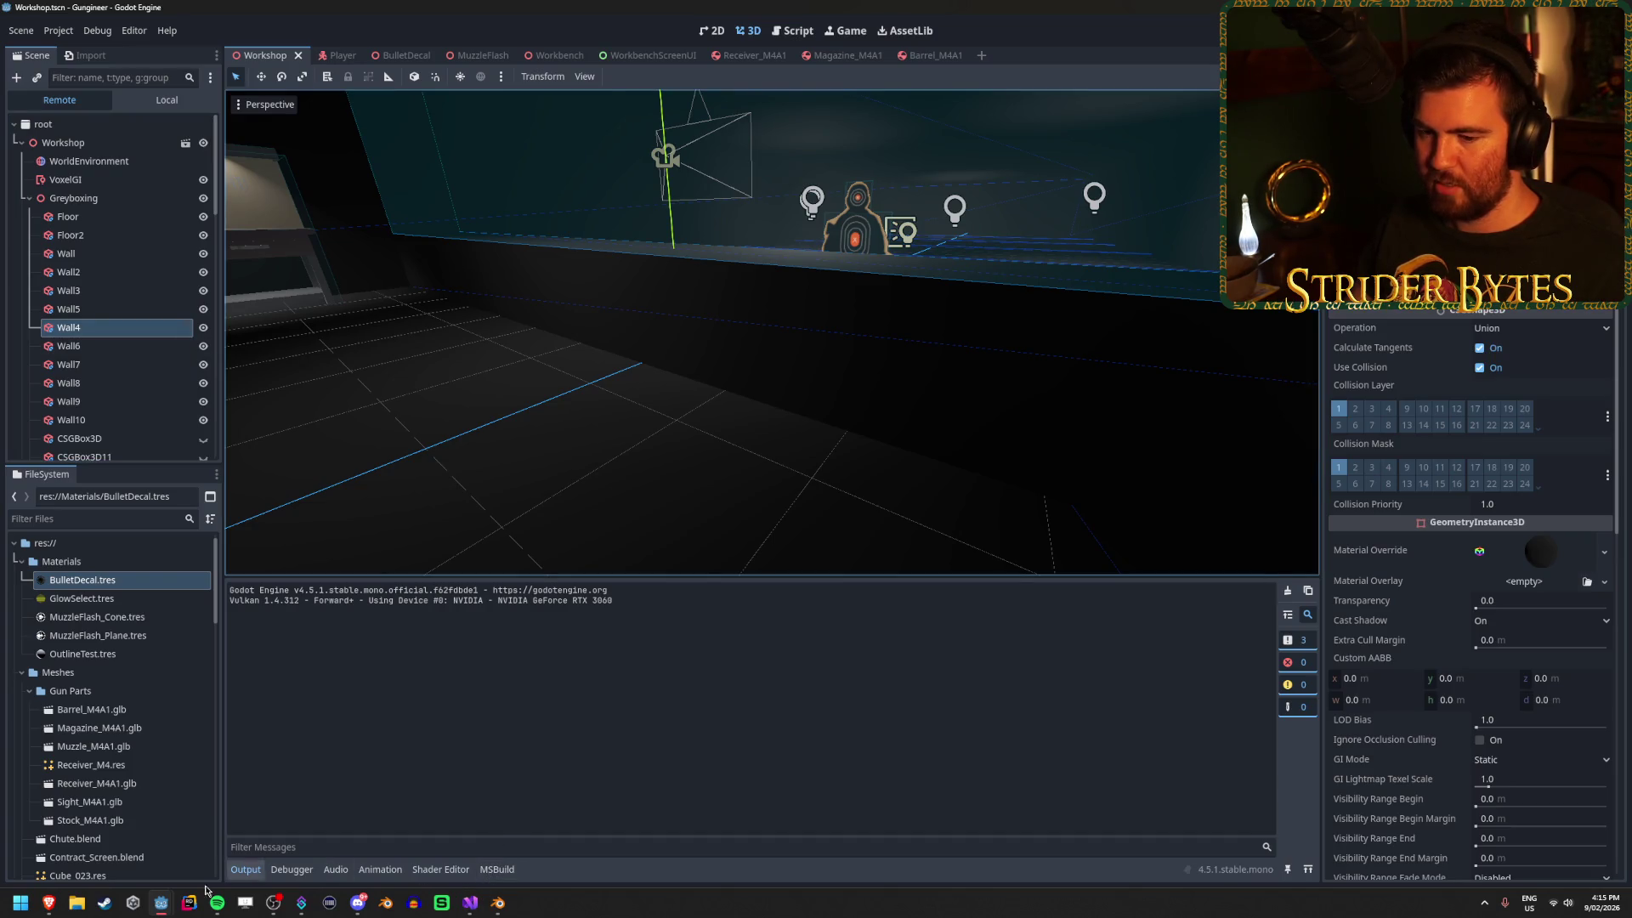
# Bring the running game to the front and ready the rifle facing the range.
pyautogui.moveTo(160, 903)
pyautogui.click(229, 833)
pyautogui.click(599, 533)
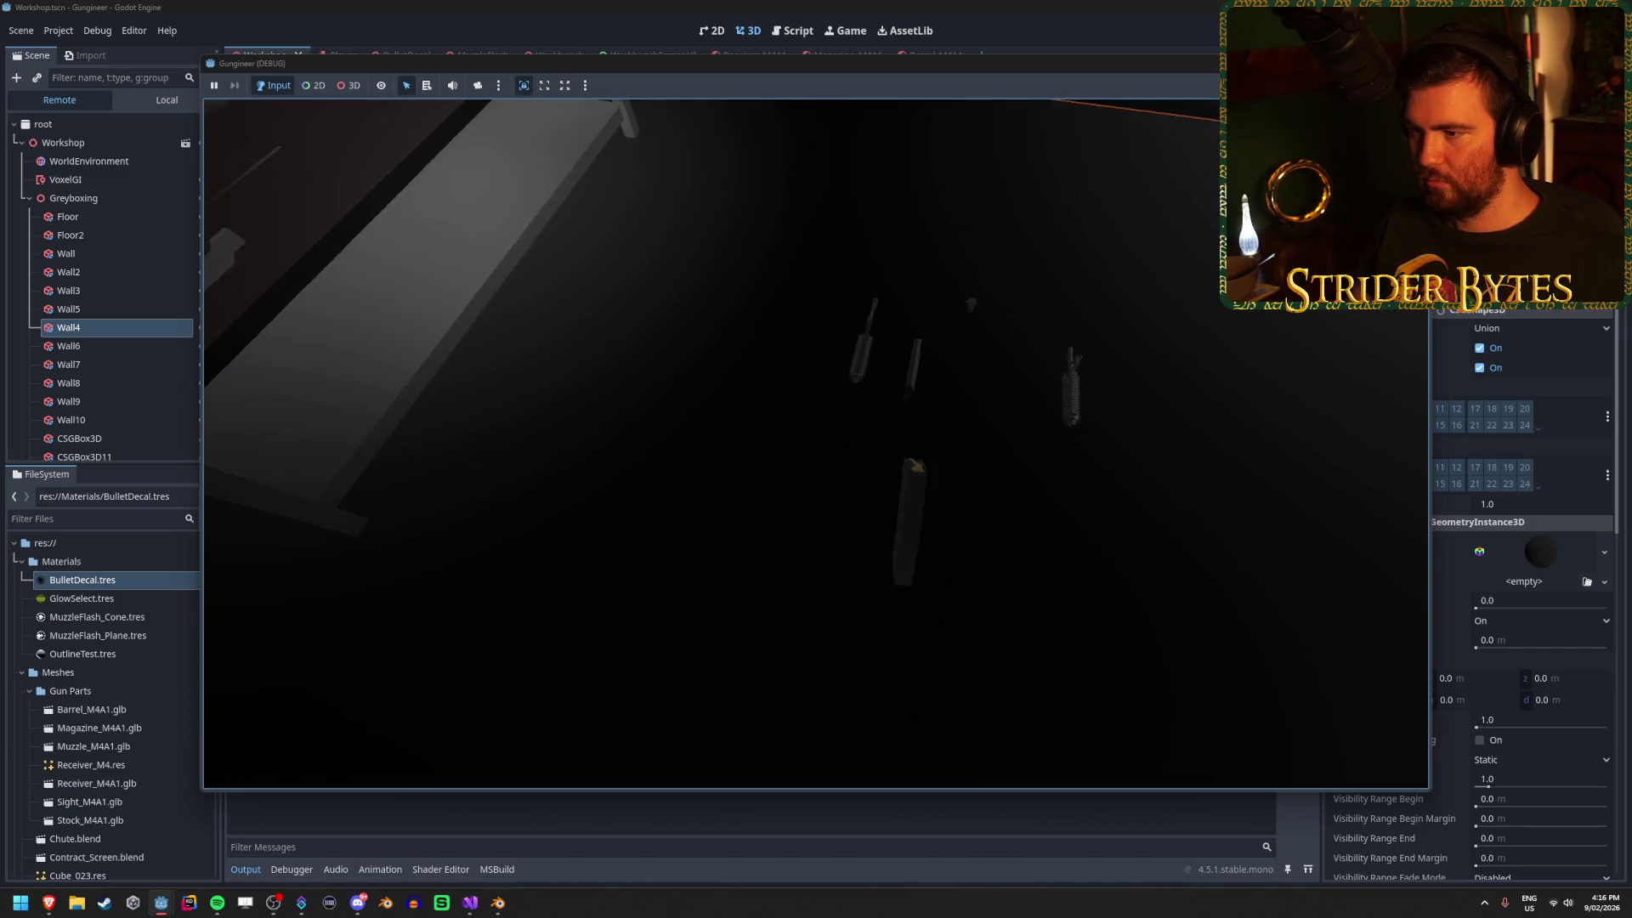
pyautogui.press('e')
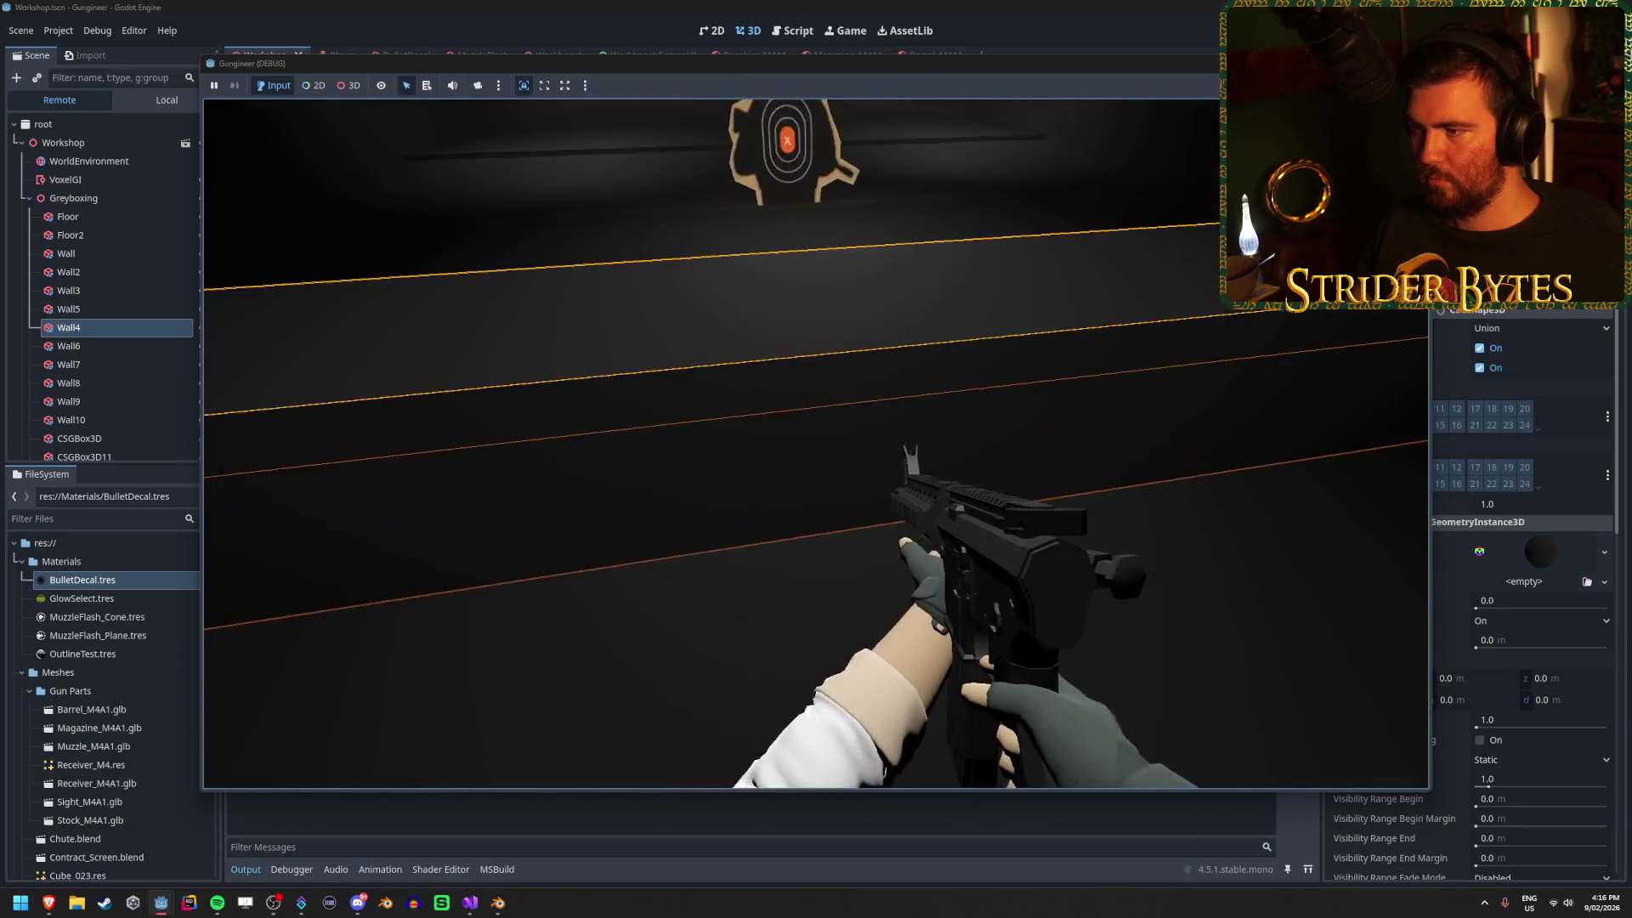
# Fire four shots at the range wall to spawn bullet holes, stop the game, then switch to Visual Studio.
pyautogui.click(816, 443)
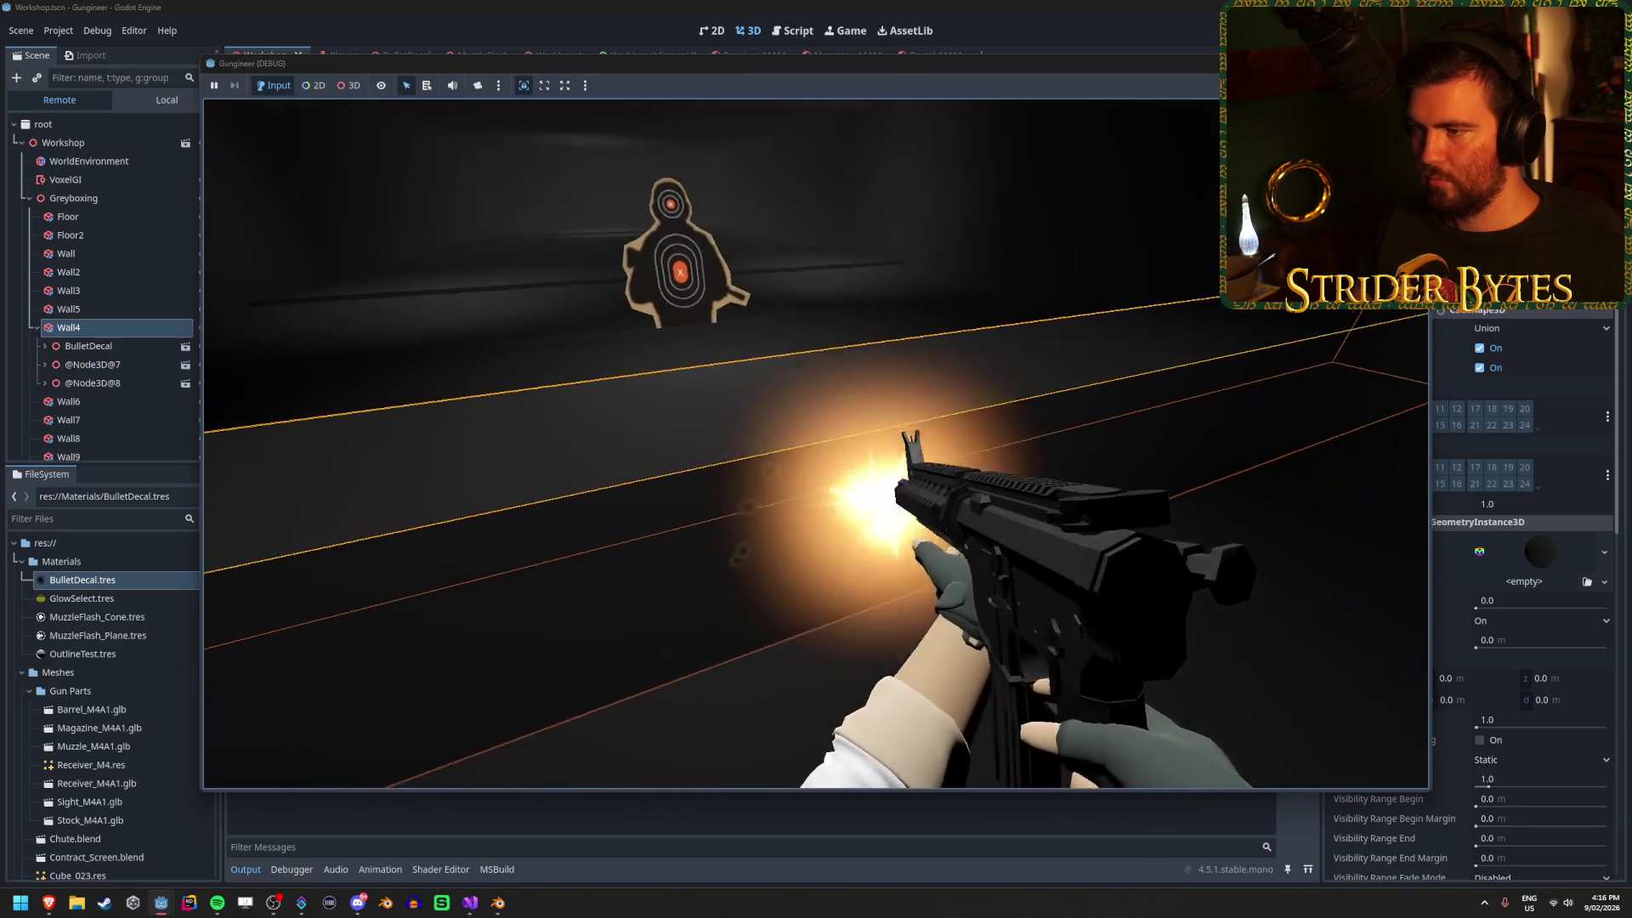
pyautogui.click(816, 444)
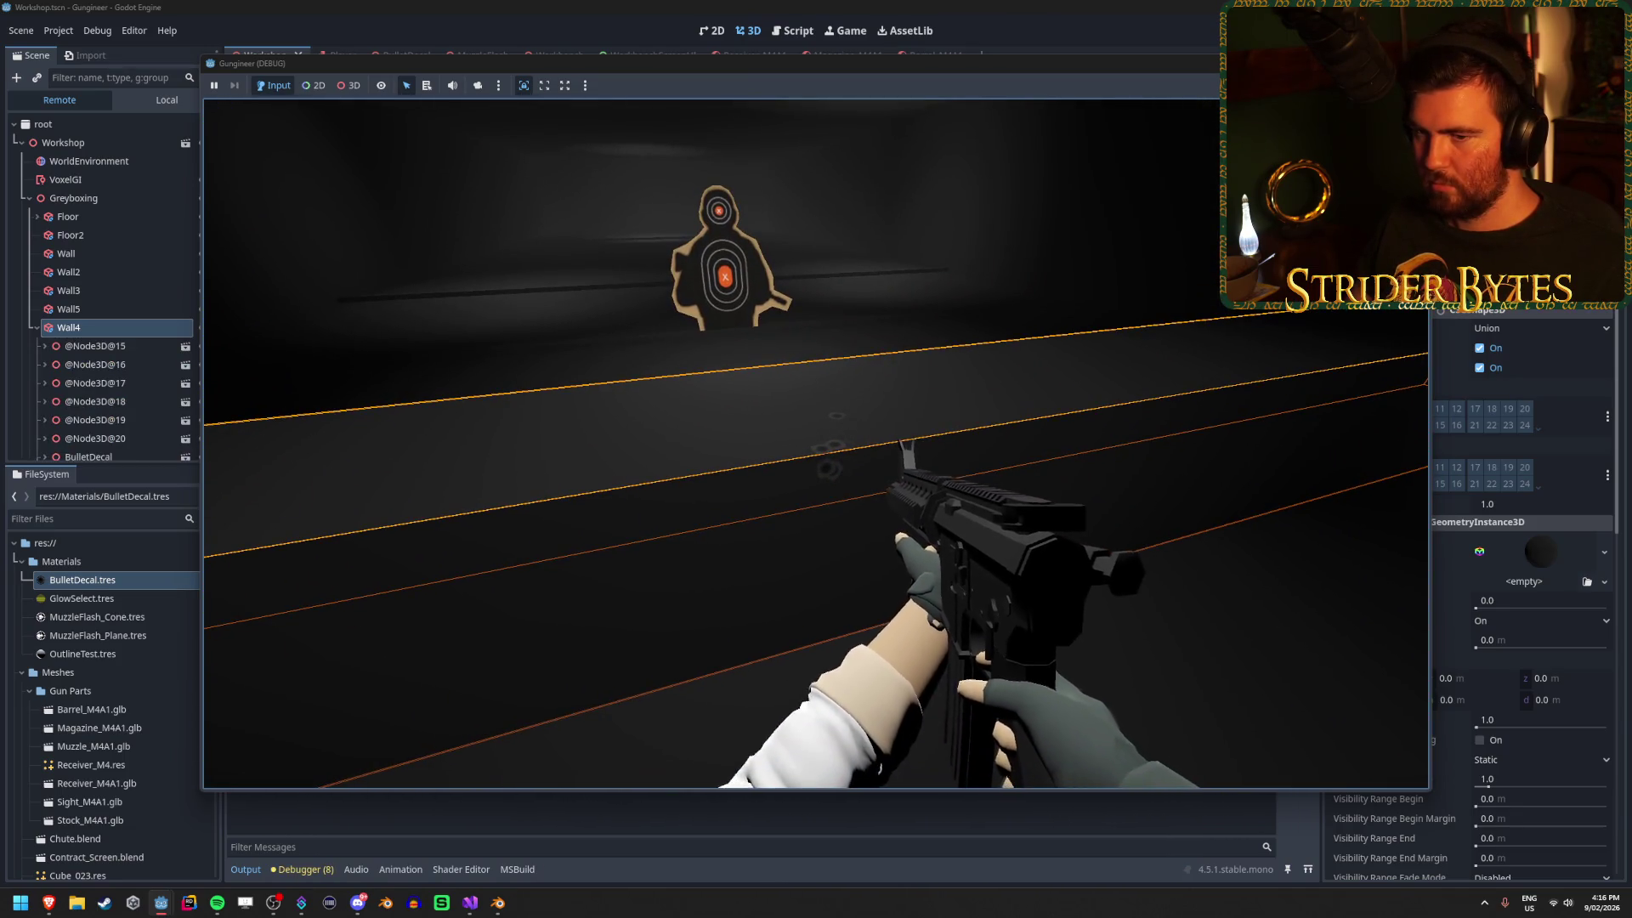
pyautogui.click(816, 443)
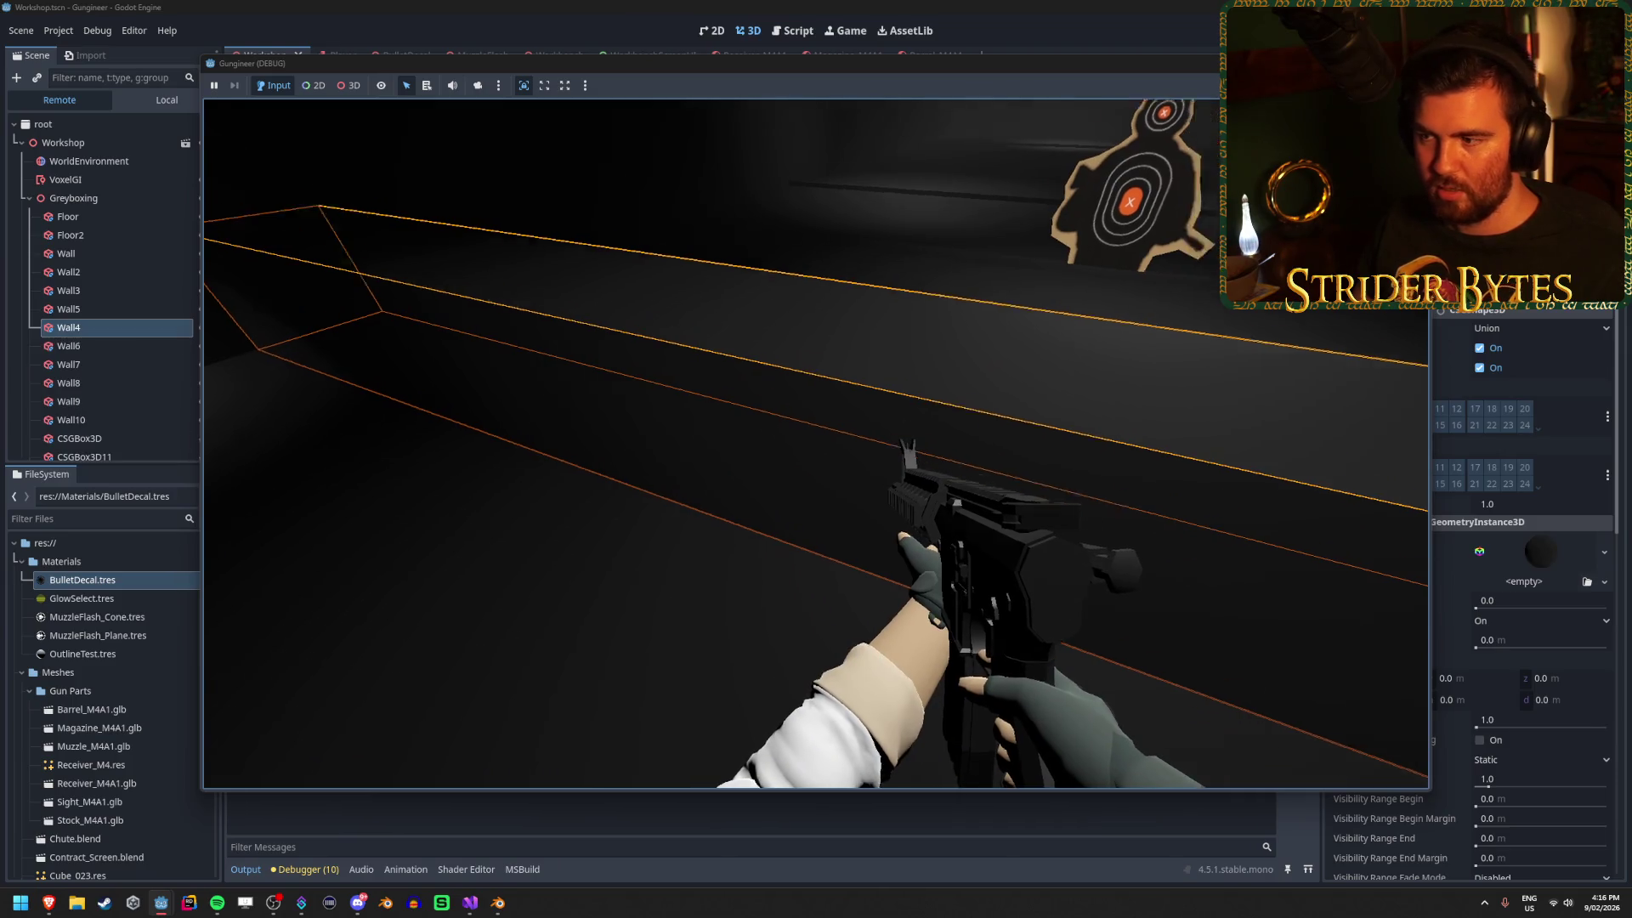
pyautogui.click(816, 444)
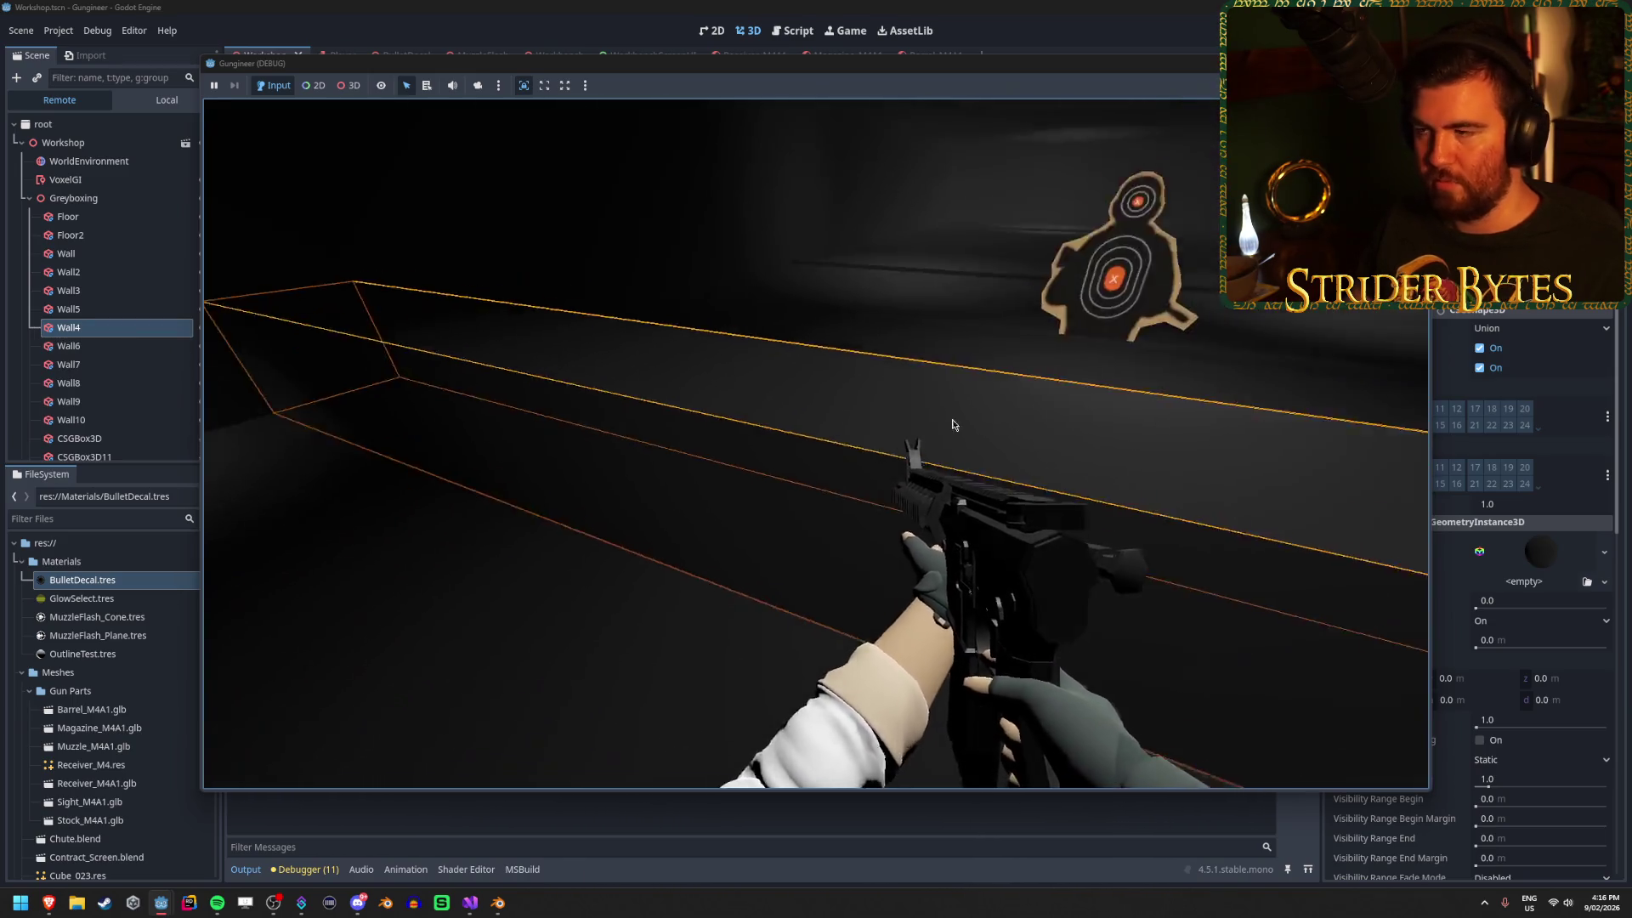
pyautogui.press('F8')
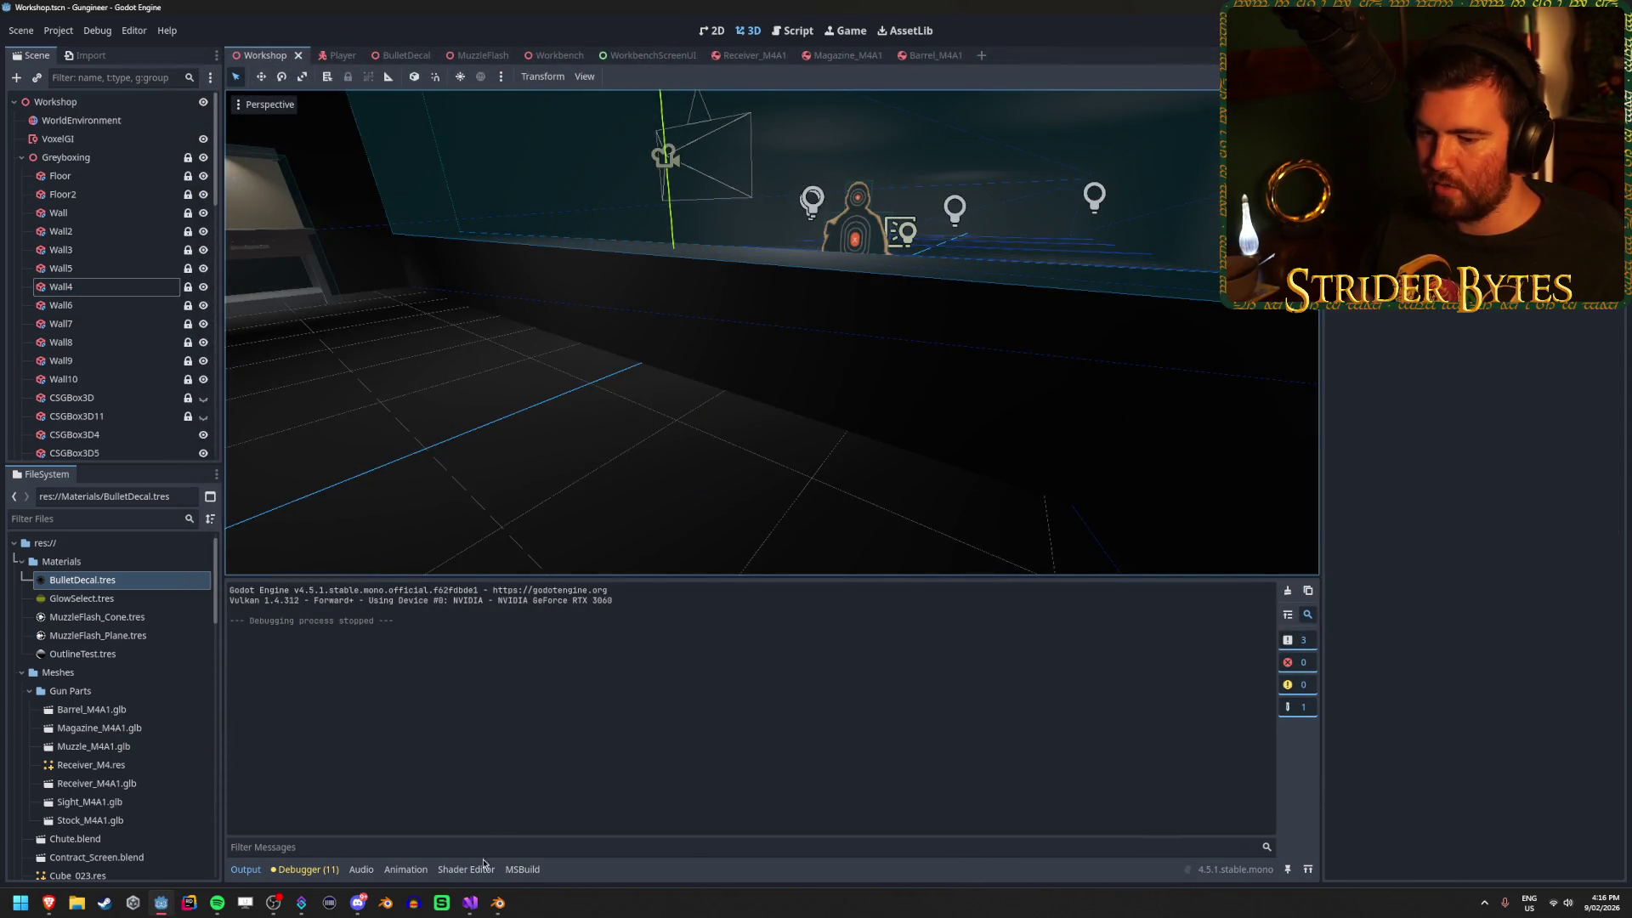
pyautogui.click(470, 903)
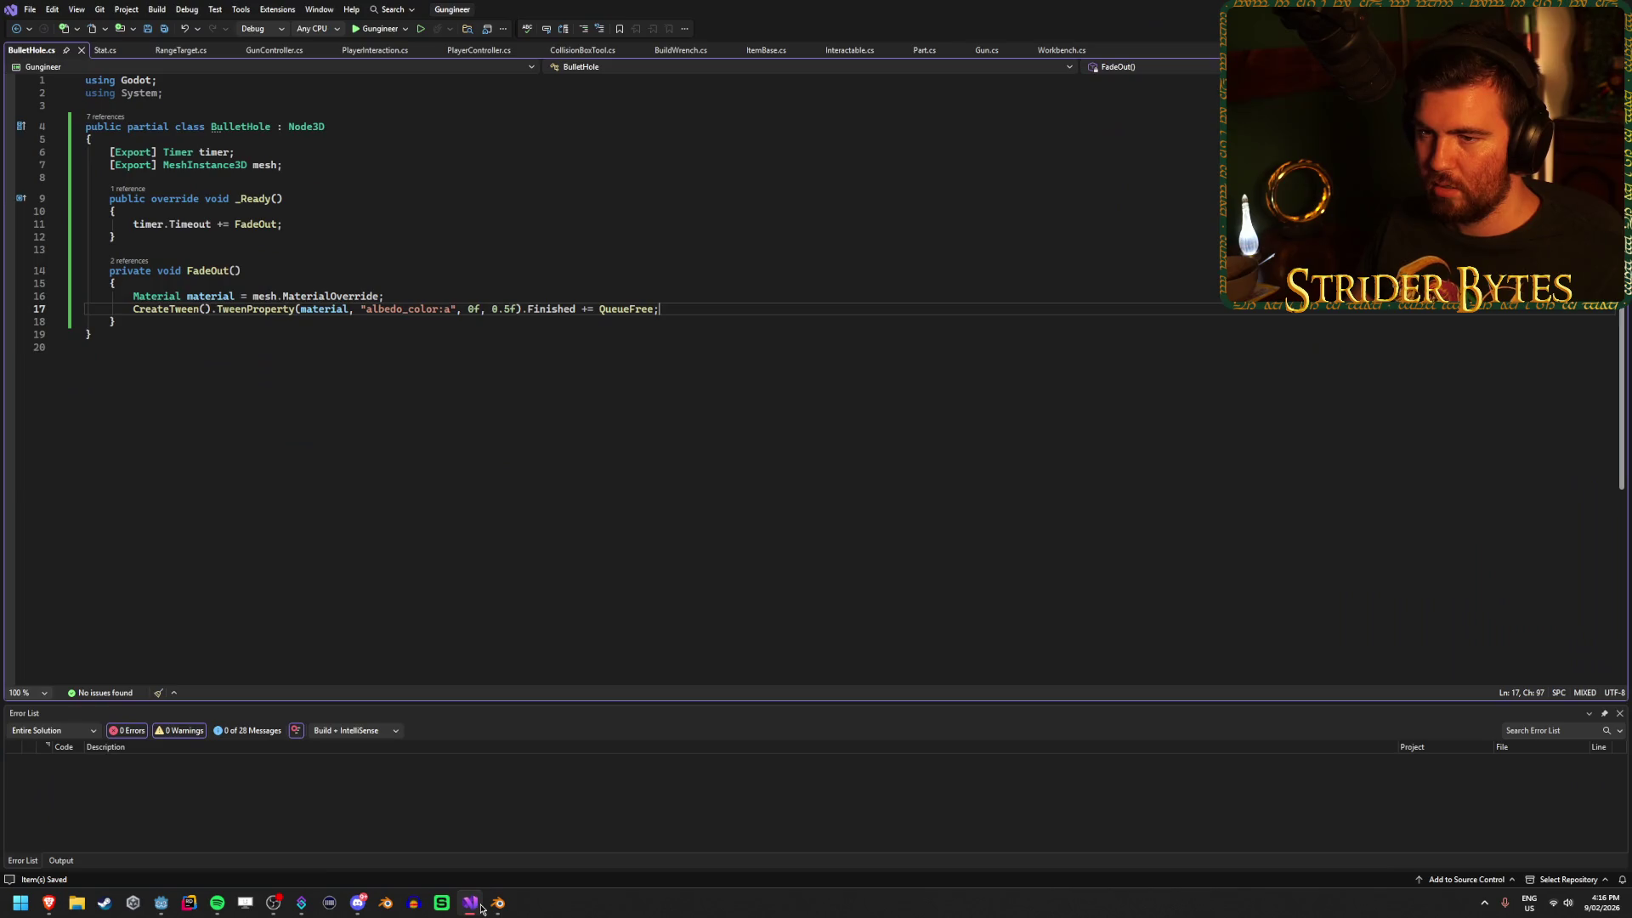
# Review the BulletDecal scene's Timer node, then return to the Workshop scene and run the game.
pyautogui.click(154, 908)
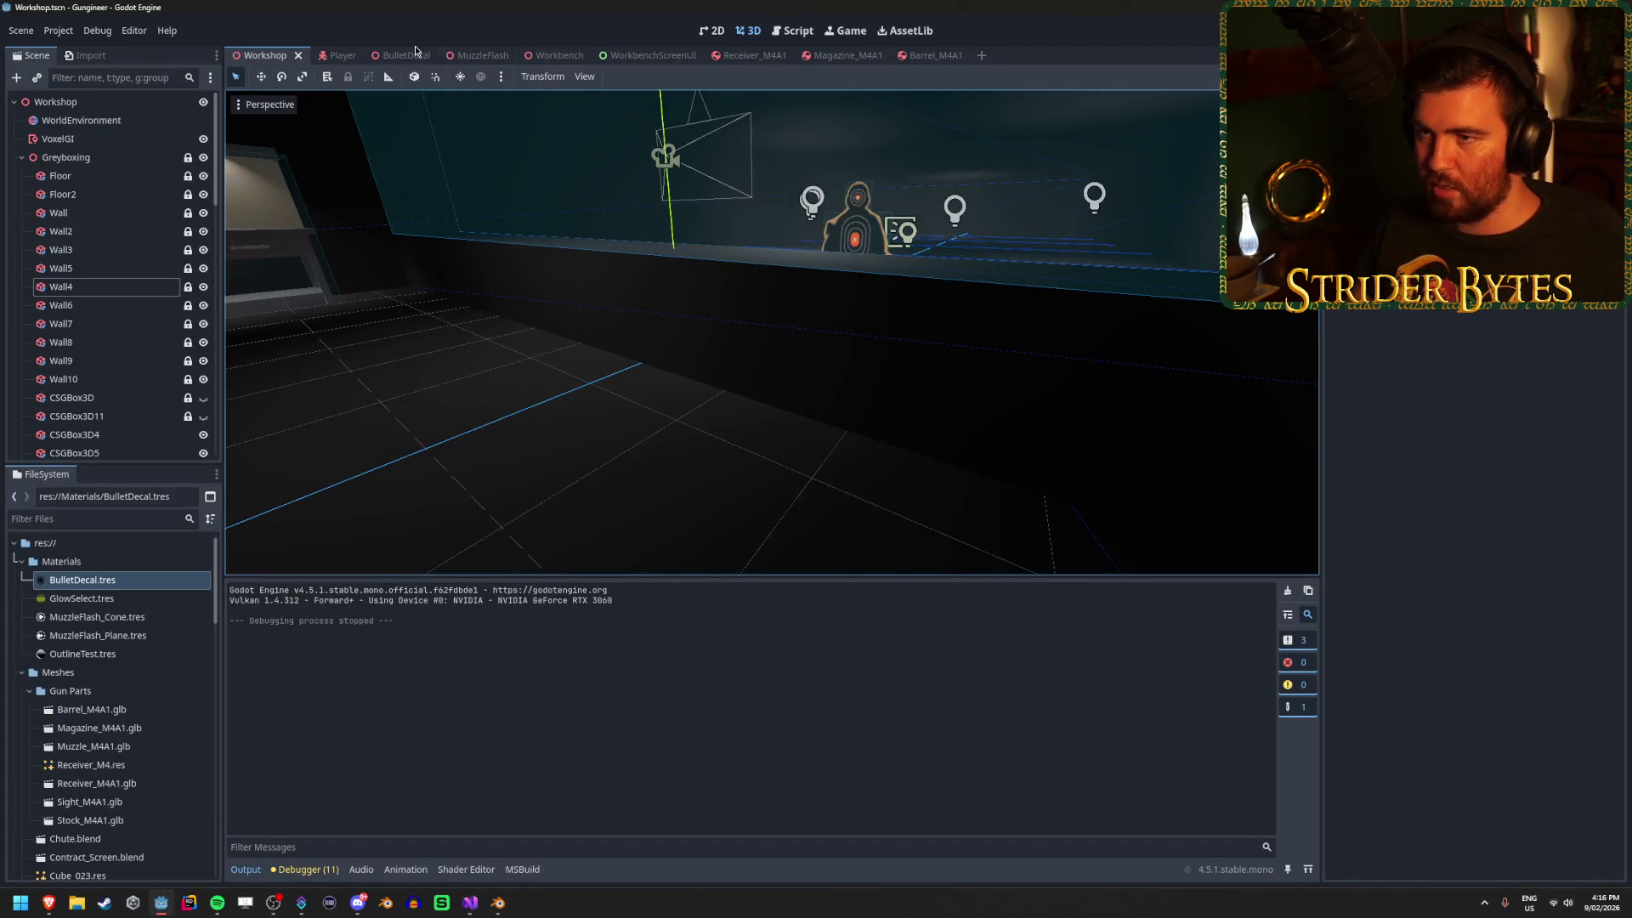
pyautogui.click(386, 56)
pyautogui.click(54, 139)
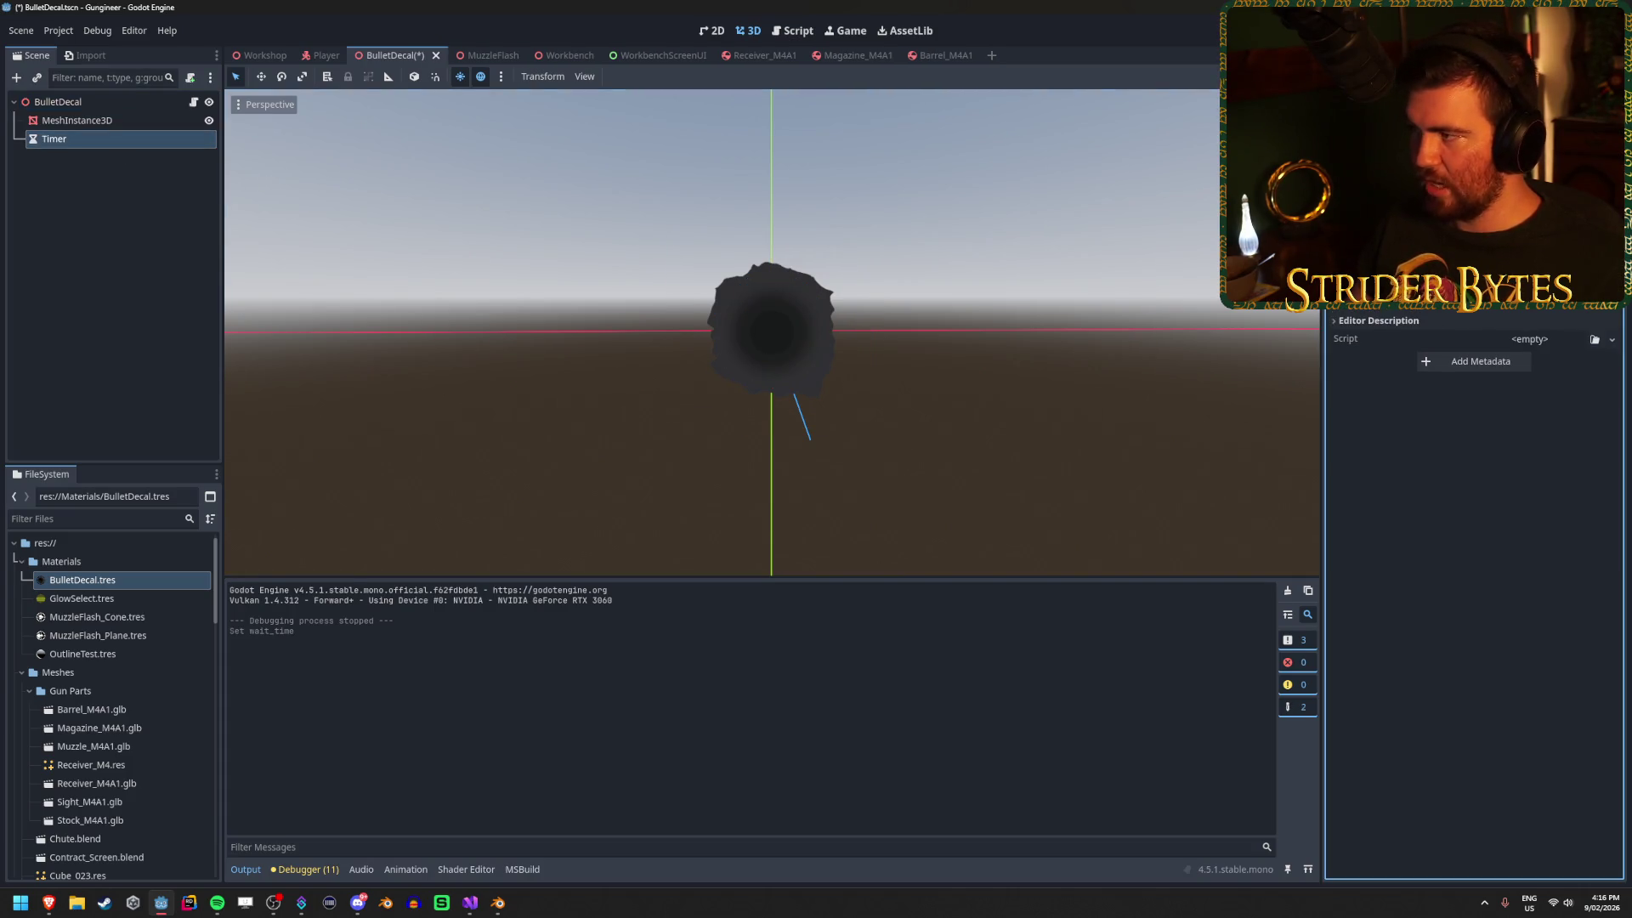
pyautogui.click(159, 271)
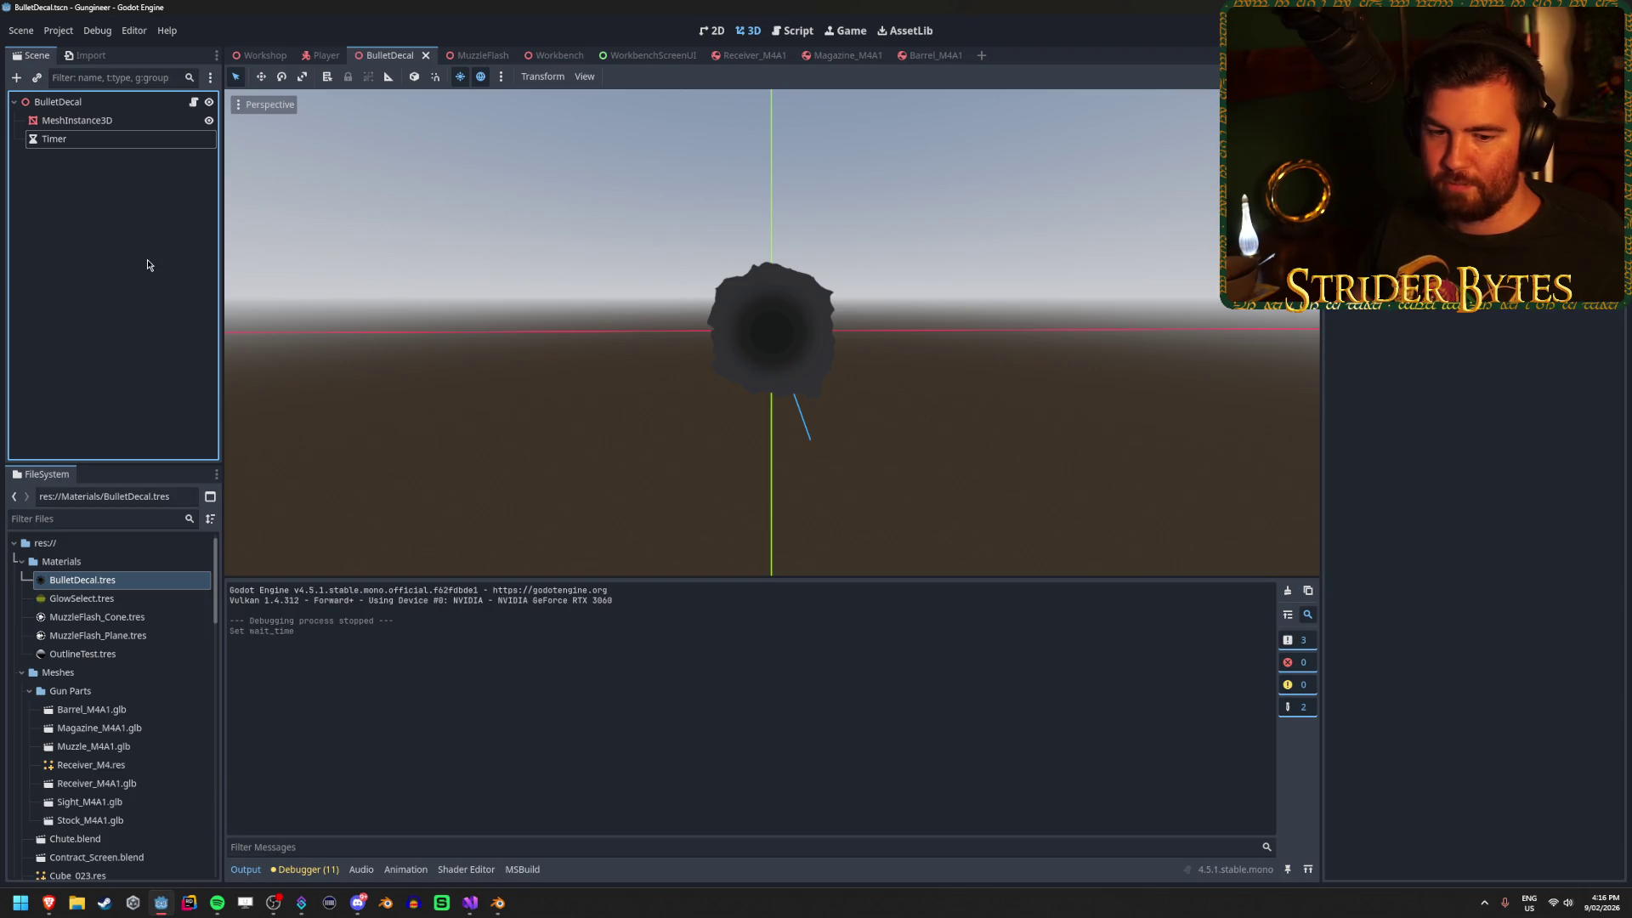
pyautogui.click(58, 101)
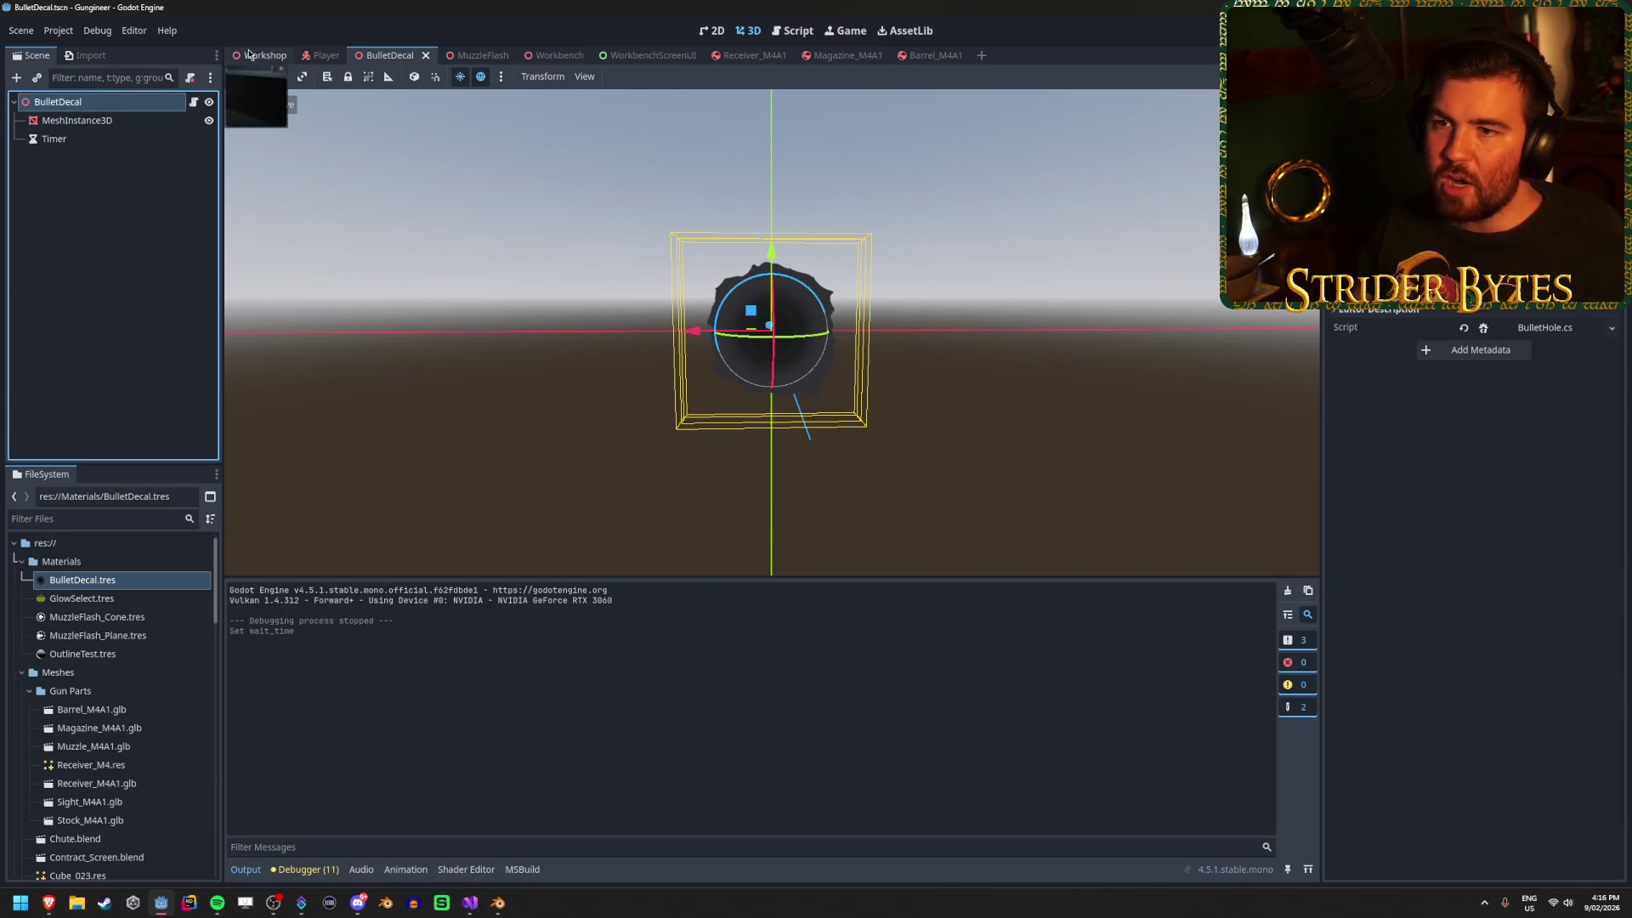
pyautogui.click(260, 55)
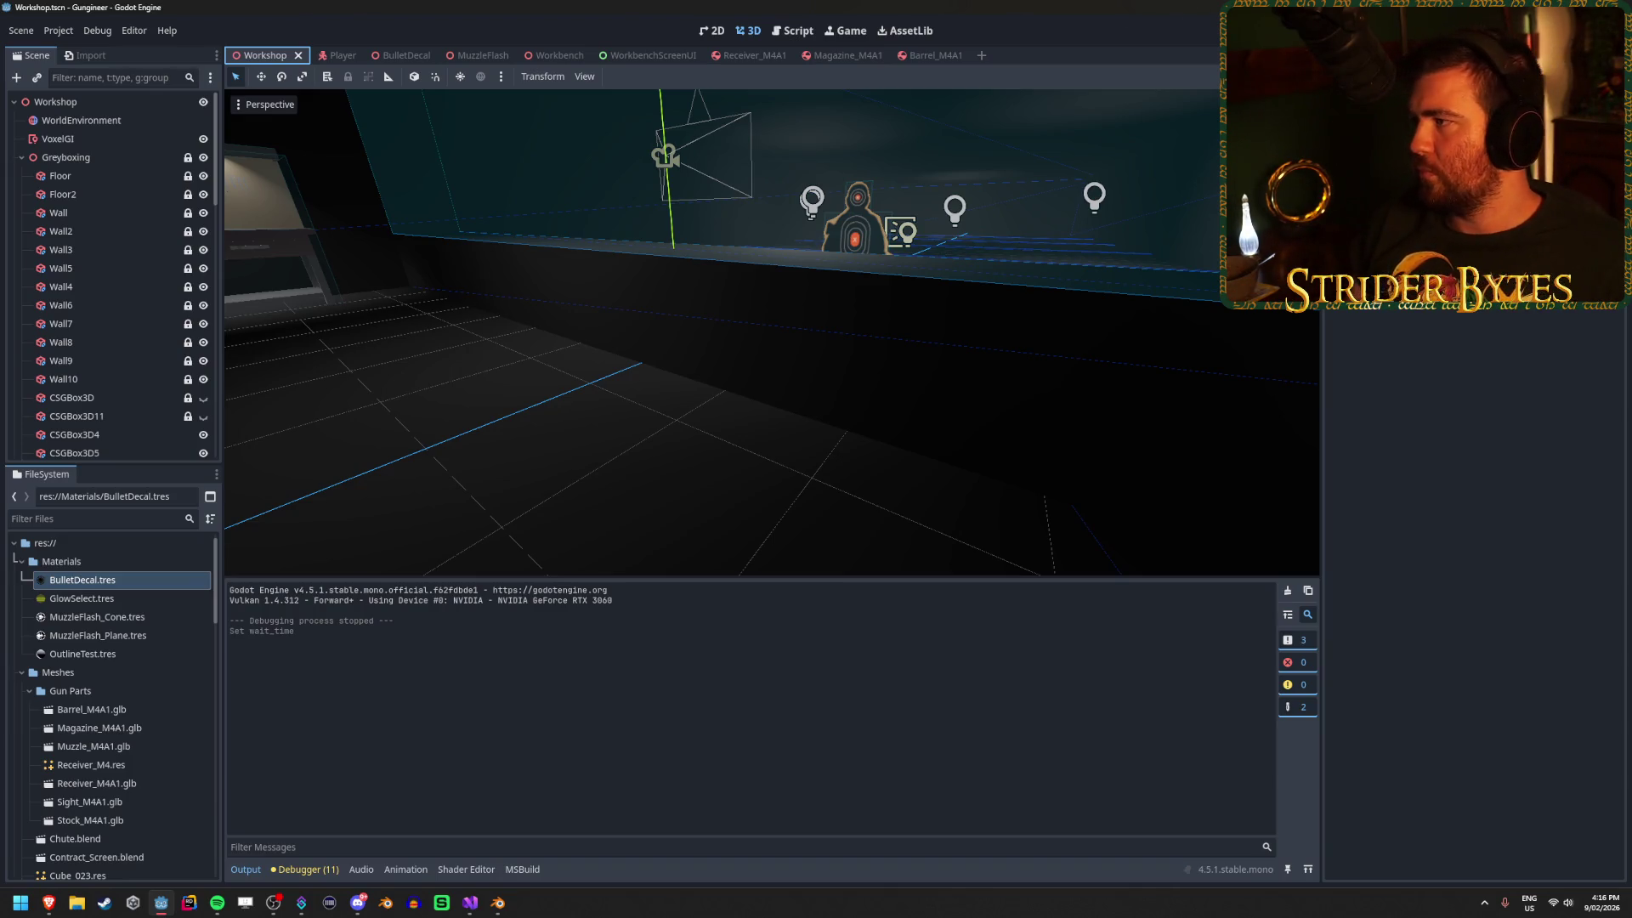
pyautogui.press('F5')
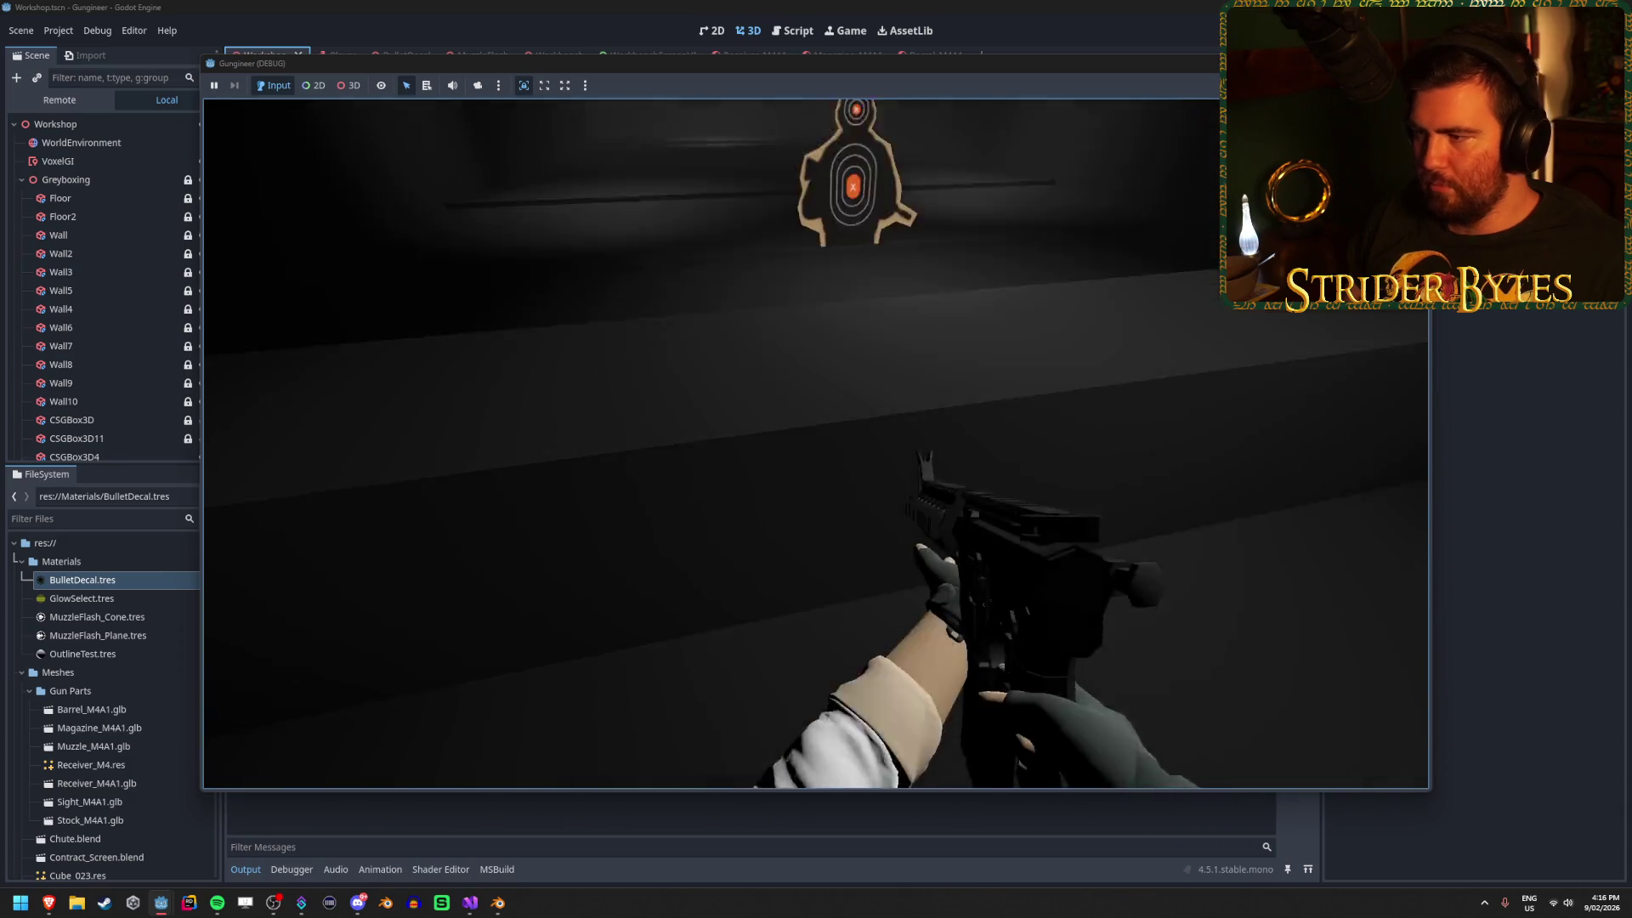
# Fire three shots and a sweeping burst at the range wall, then stop the test run.
pyautogui.click(816, 444)
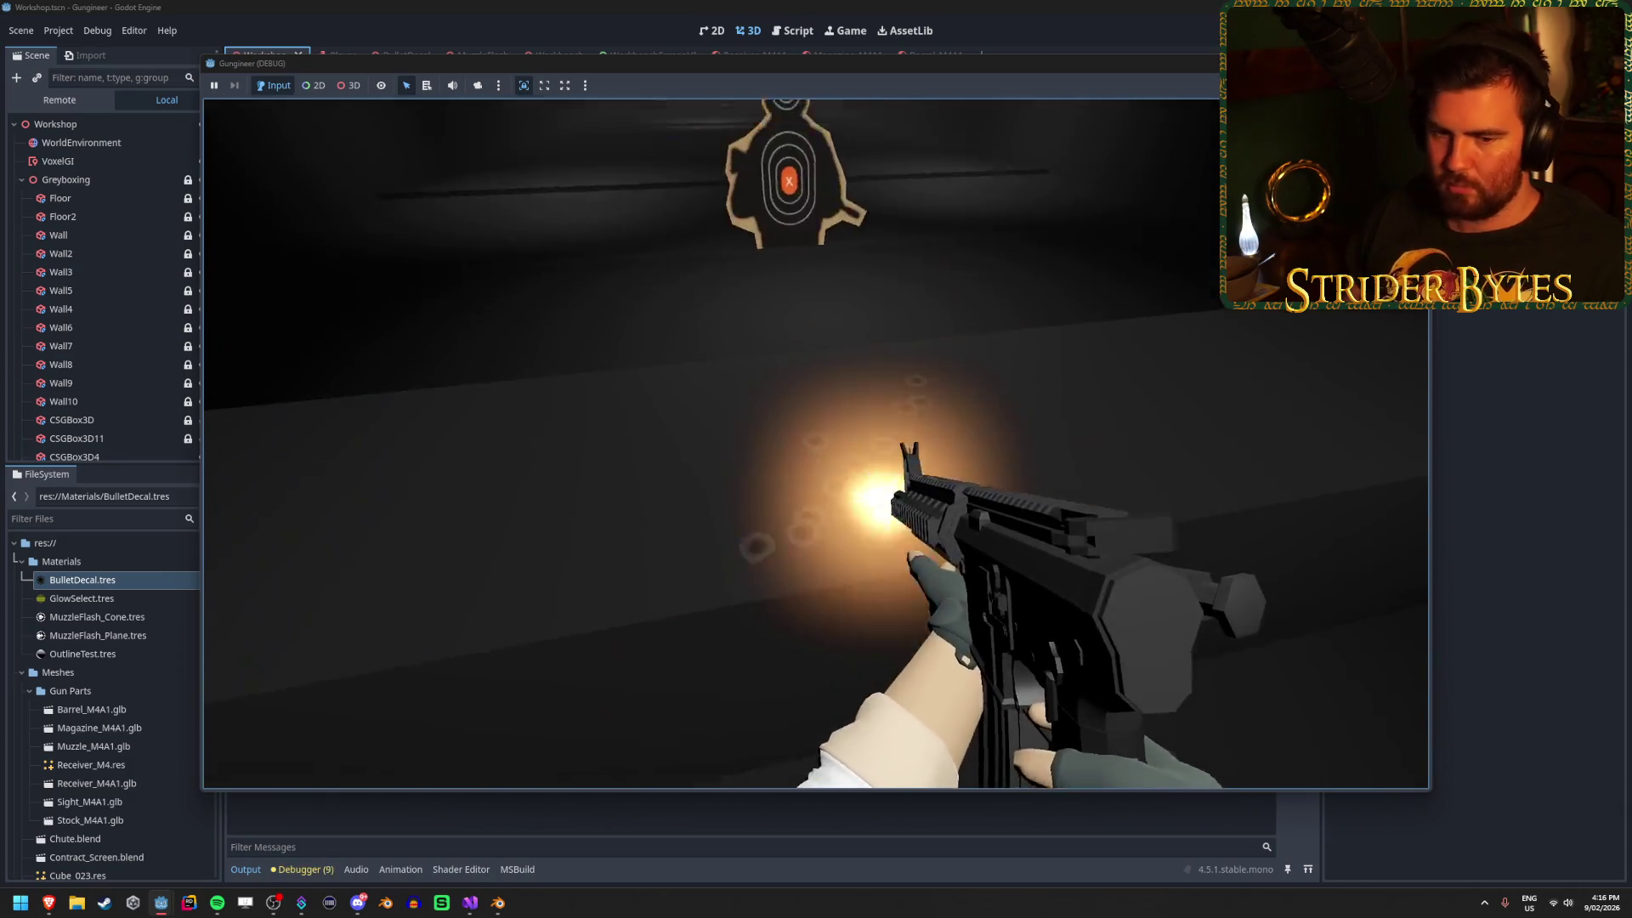
pyautogui.click(816, 444)
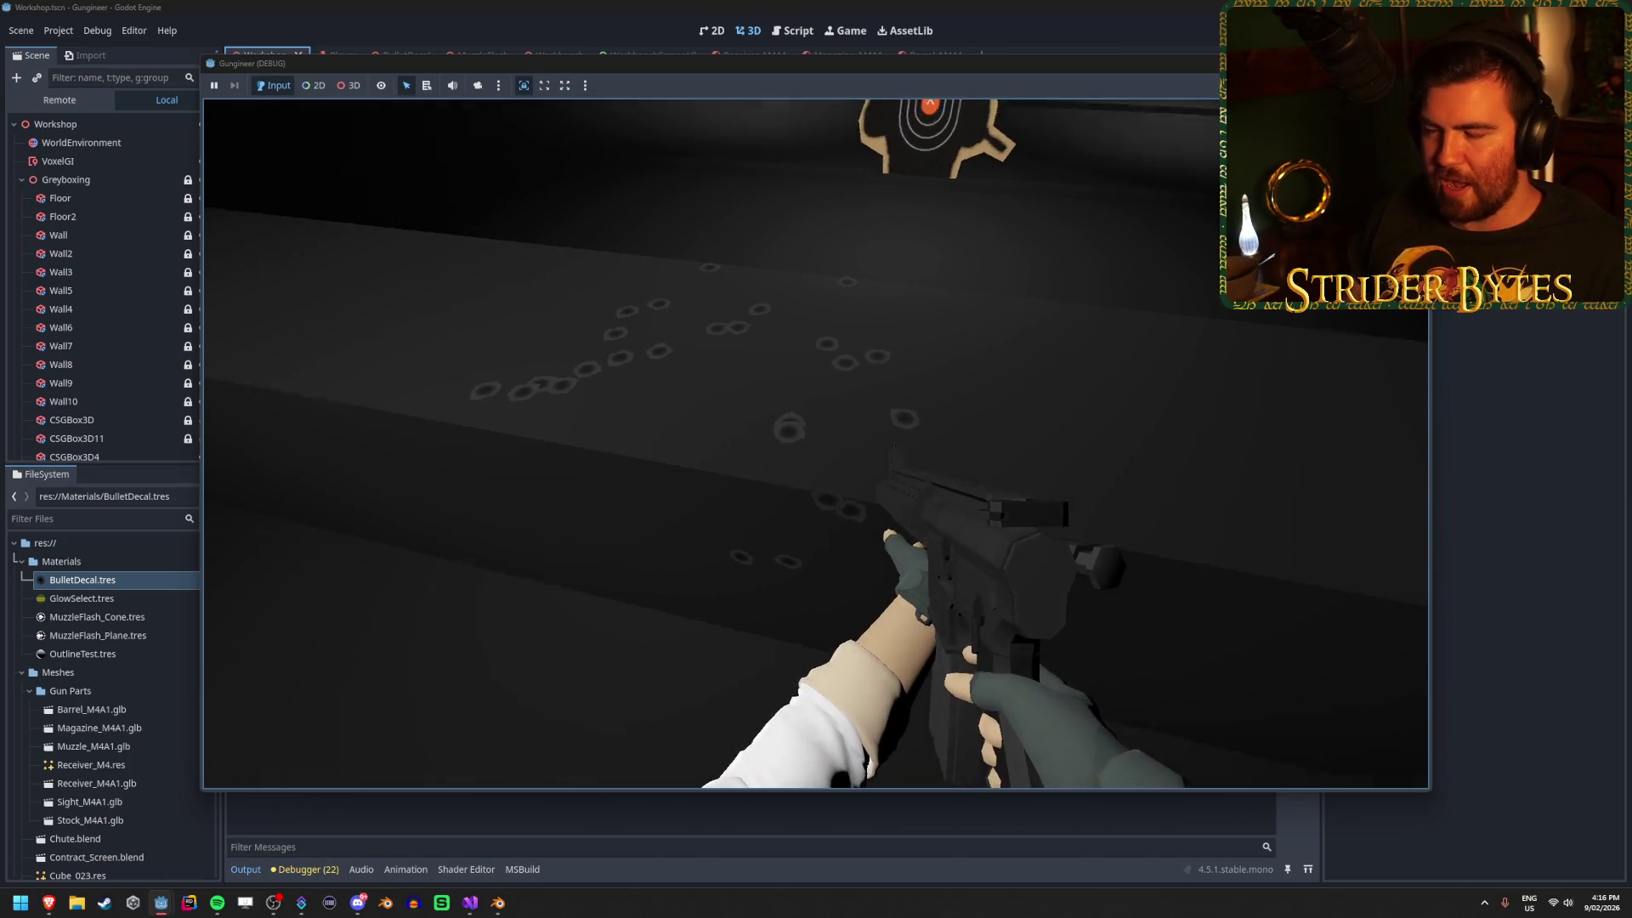
pyautogui.click(816, 444)
pyautogui.moveTo(816, 444); pyautogui.dragTo(816, 443)
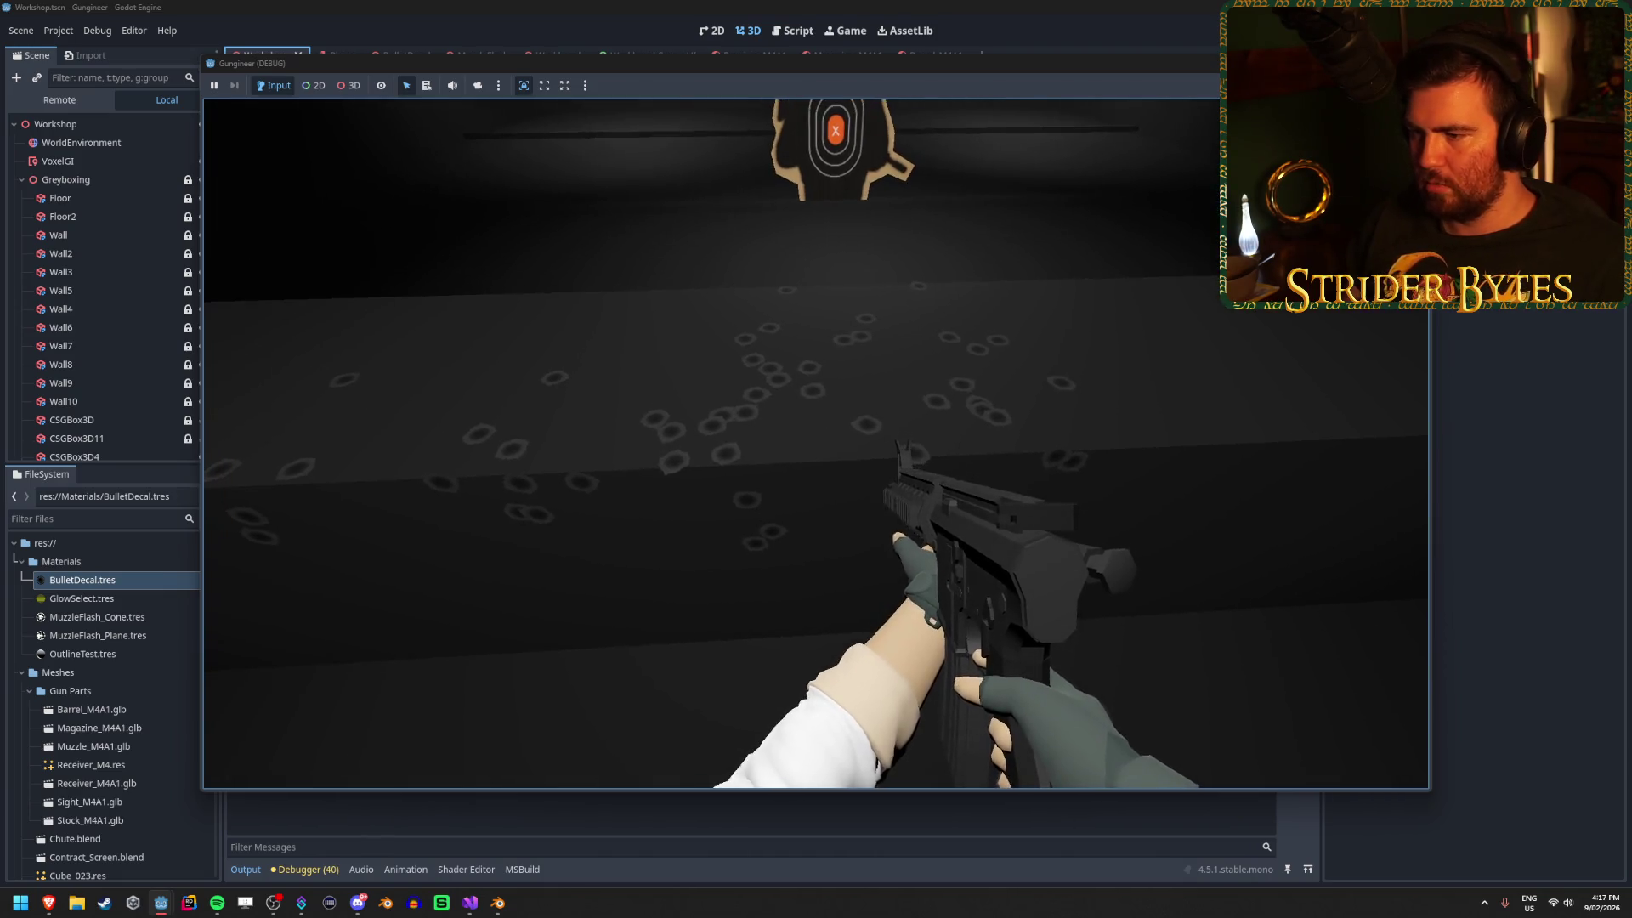
pyautogui.press('F8')
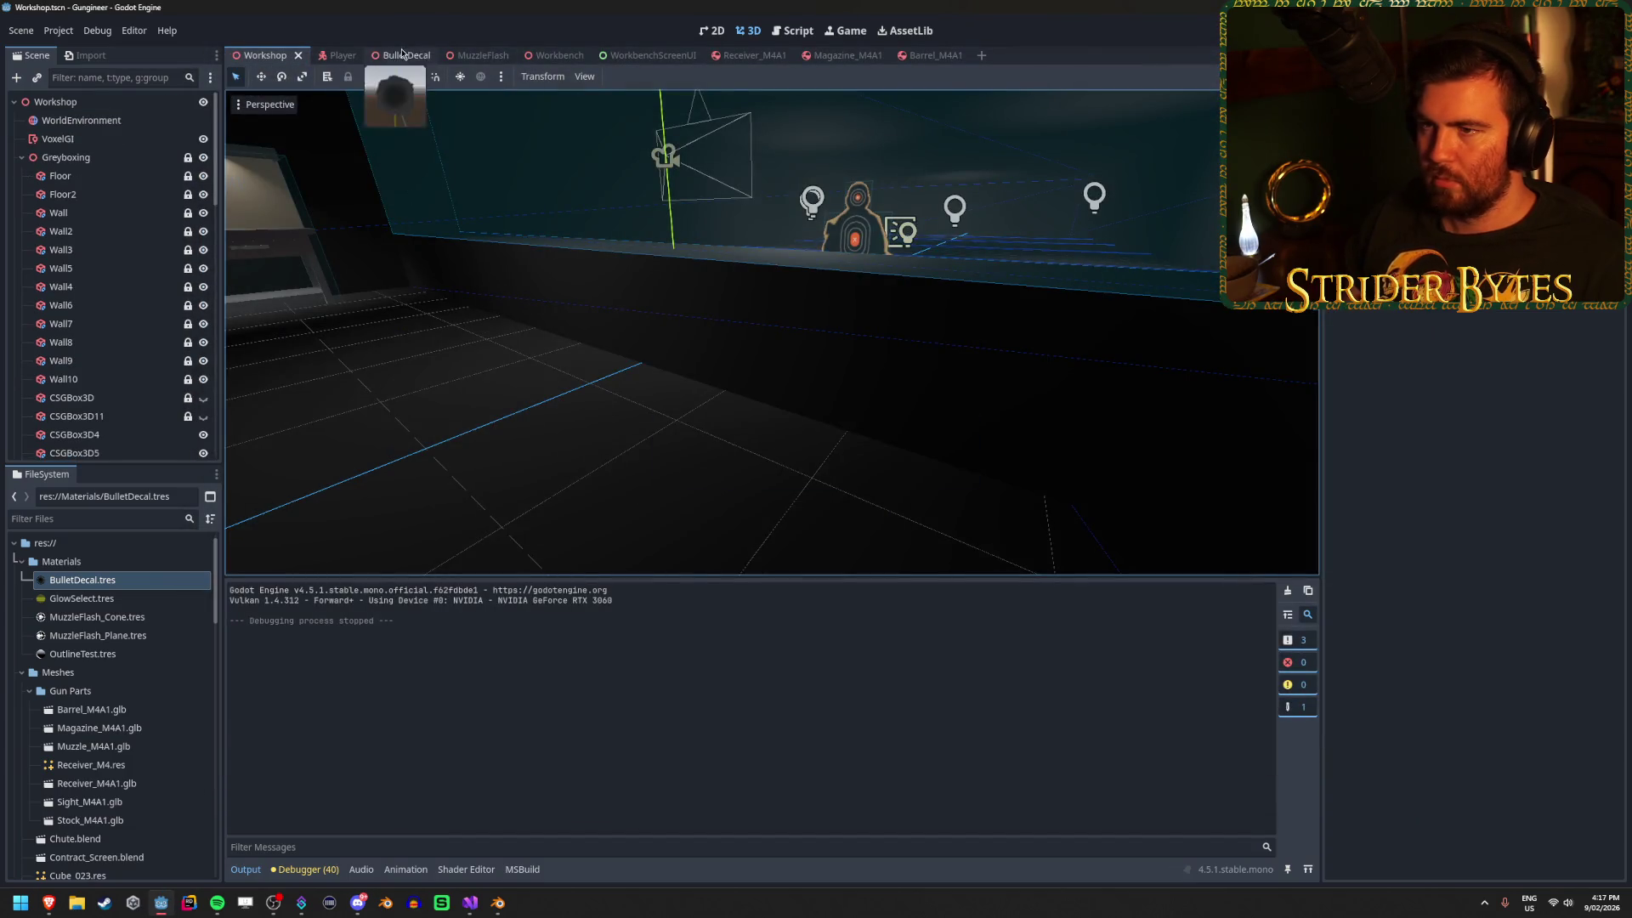
pyautogui.click(387, 55)
pyautogui.click(91, 117)
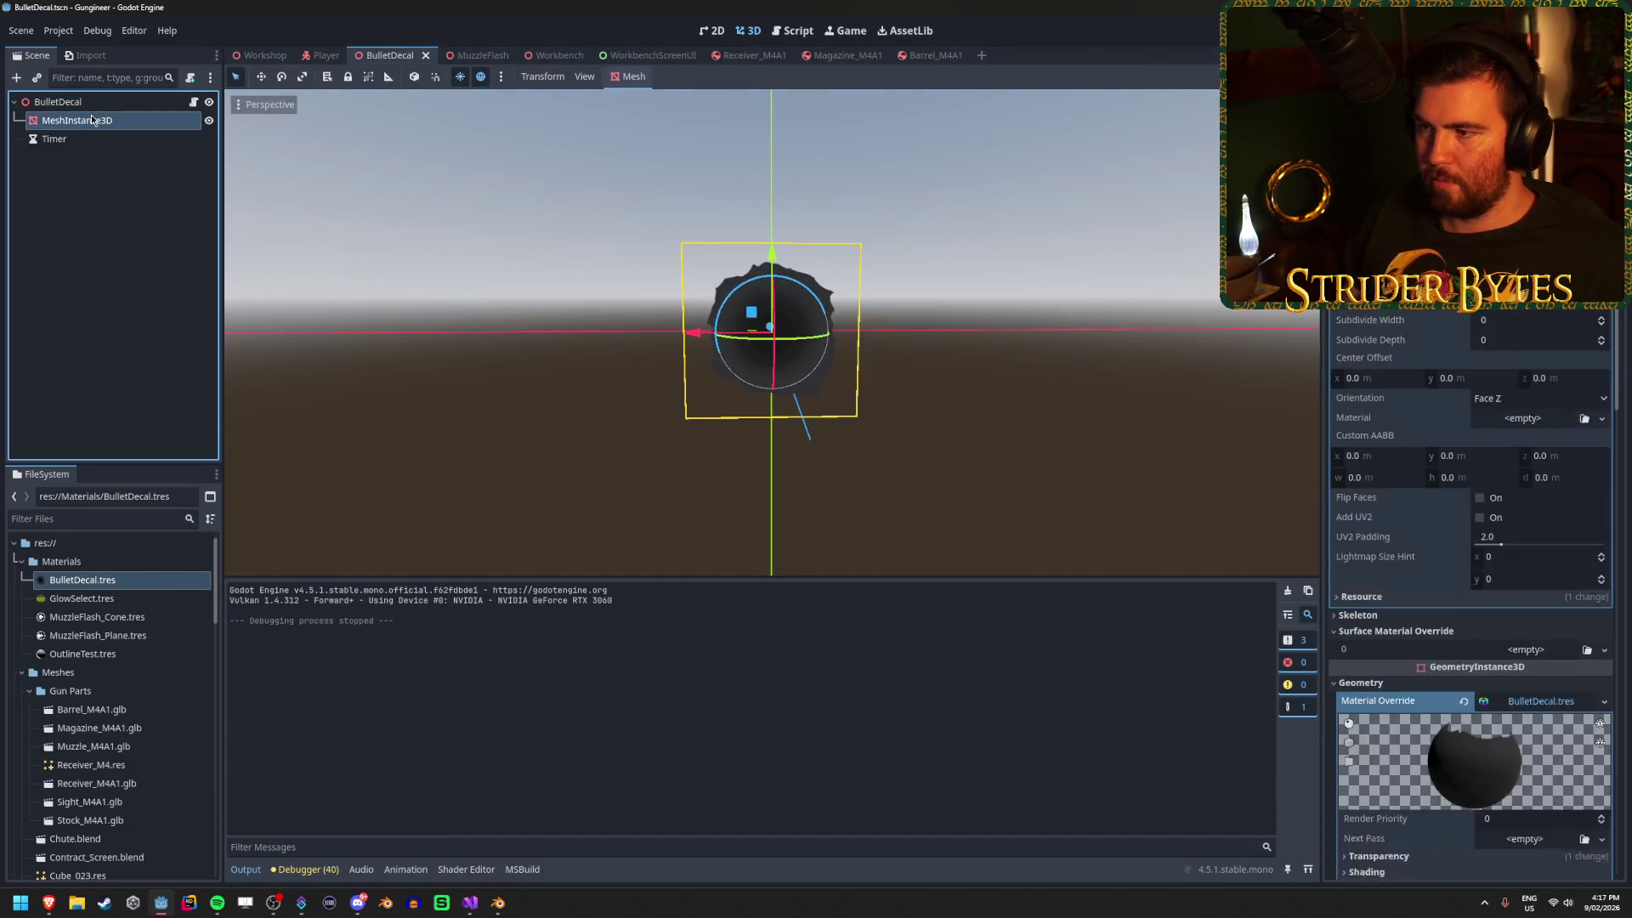
pyautogui.moveTo(1540, 308); pyautogui.dragTo(1545, 308)
pyautogui.hotkey('ctrl', 'z')
pyautogui.press('Tab')
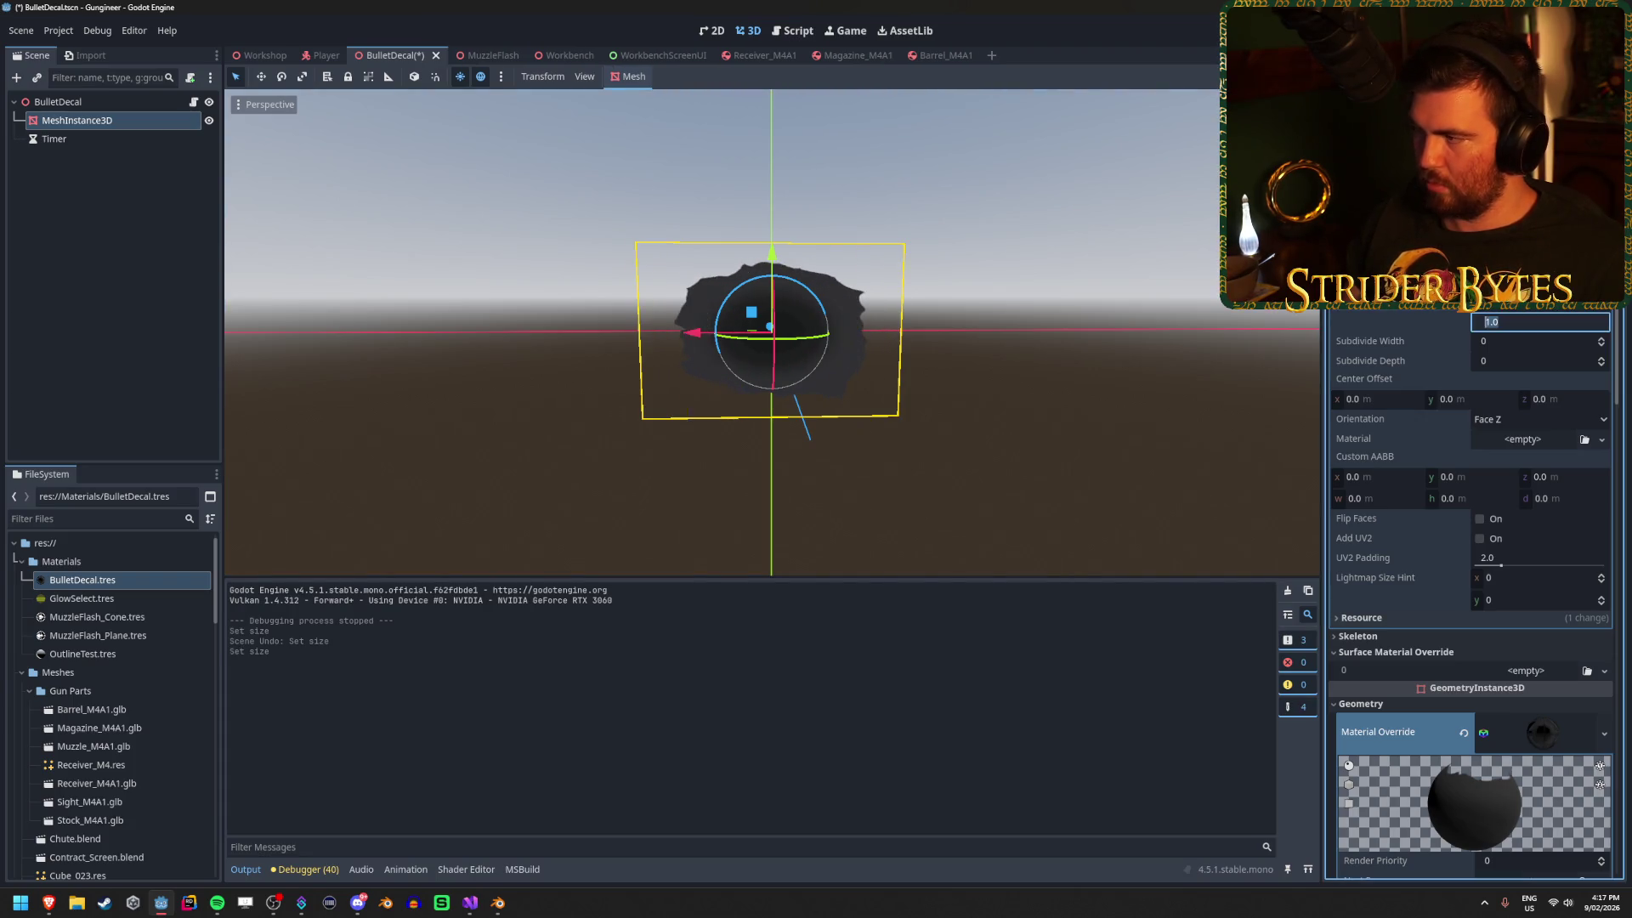
pyautogui.press('Return')
pyautogui.hotkey('ctrl', 's')
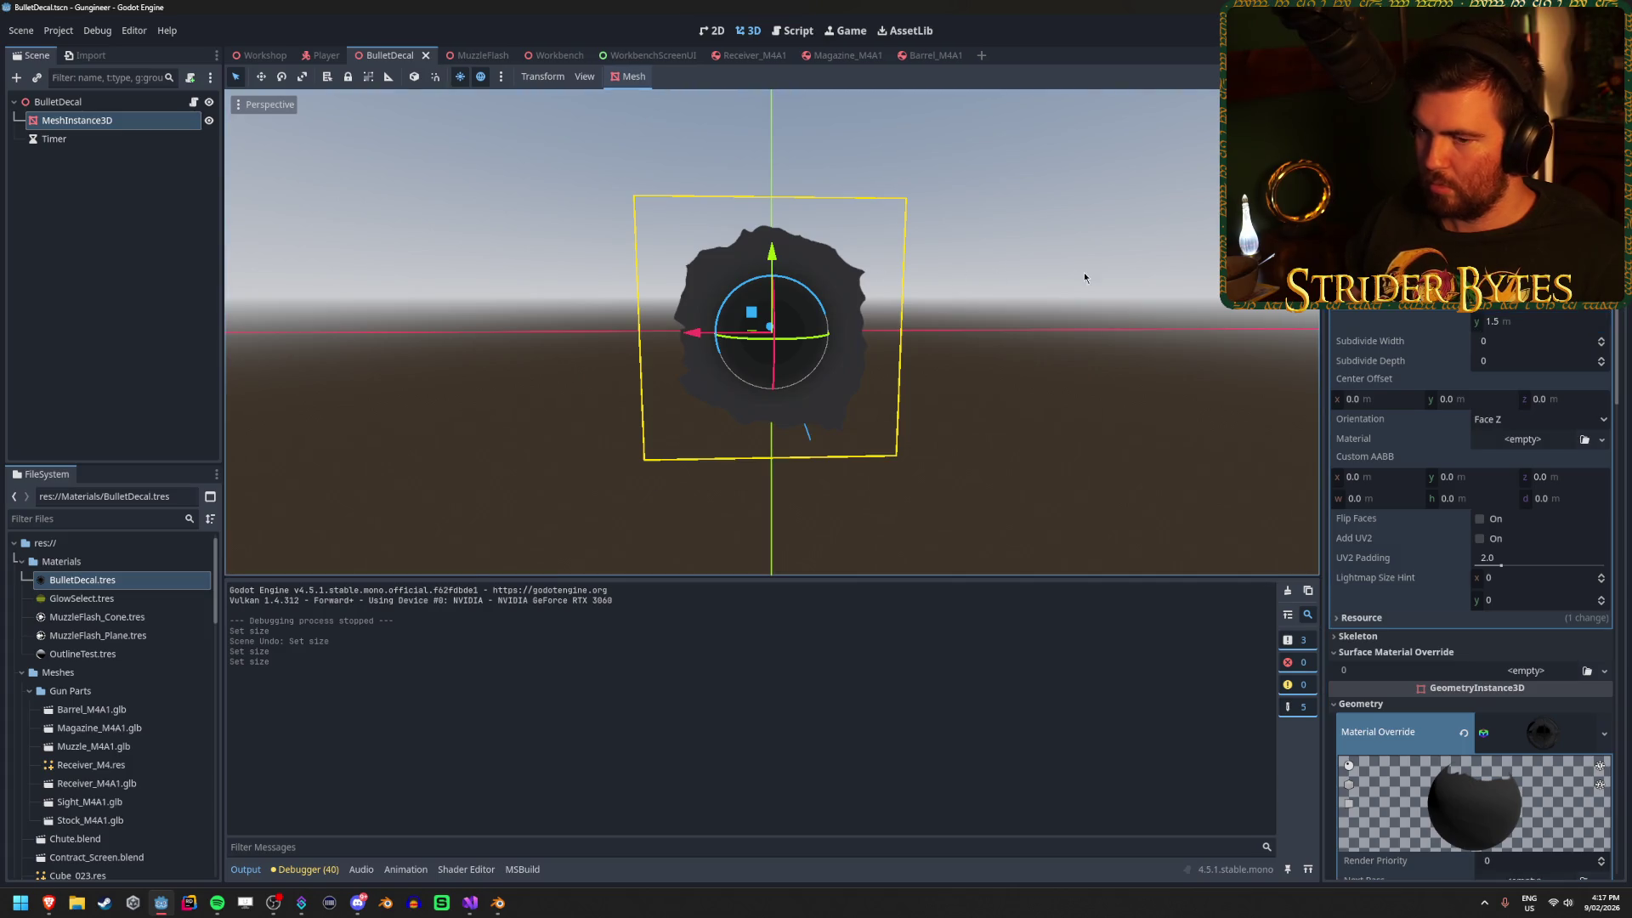
pyautogui.click(1085, 272)
pyautogui.moveTo(1084, 273); pyautogui.dragTo(952, 293)
pyautogui.scroll(5, 772, 340)
pyautogui.scroll(-5, 1084, 272)
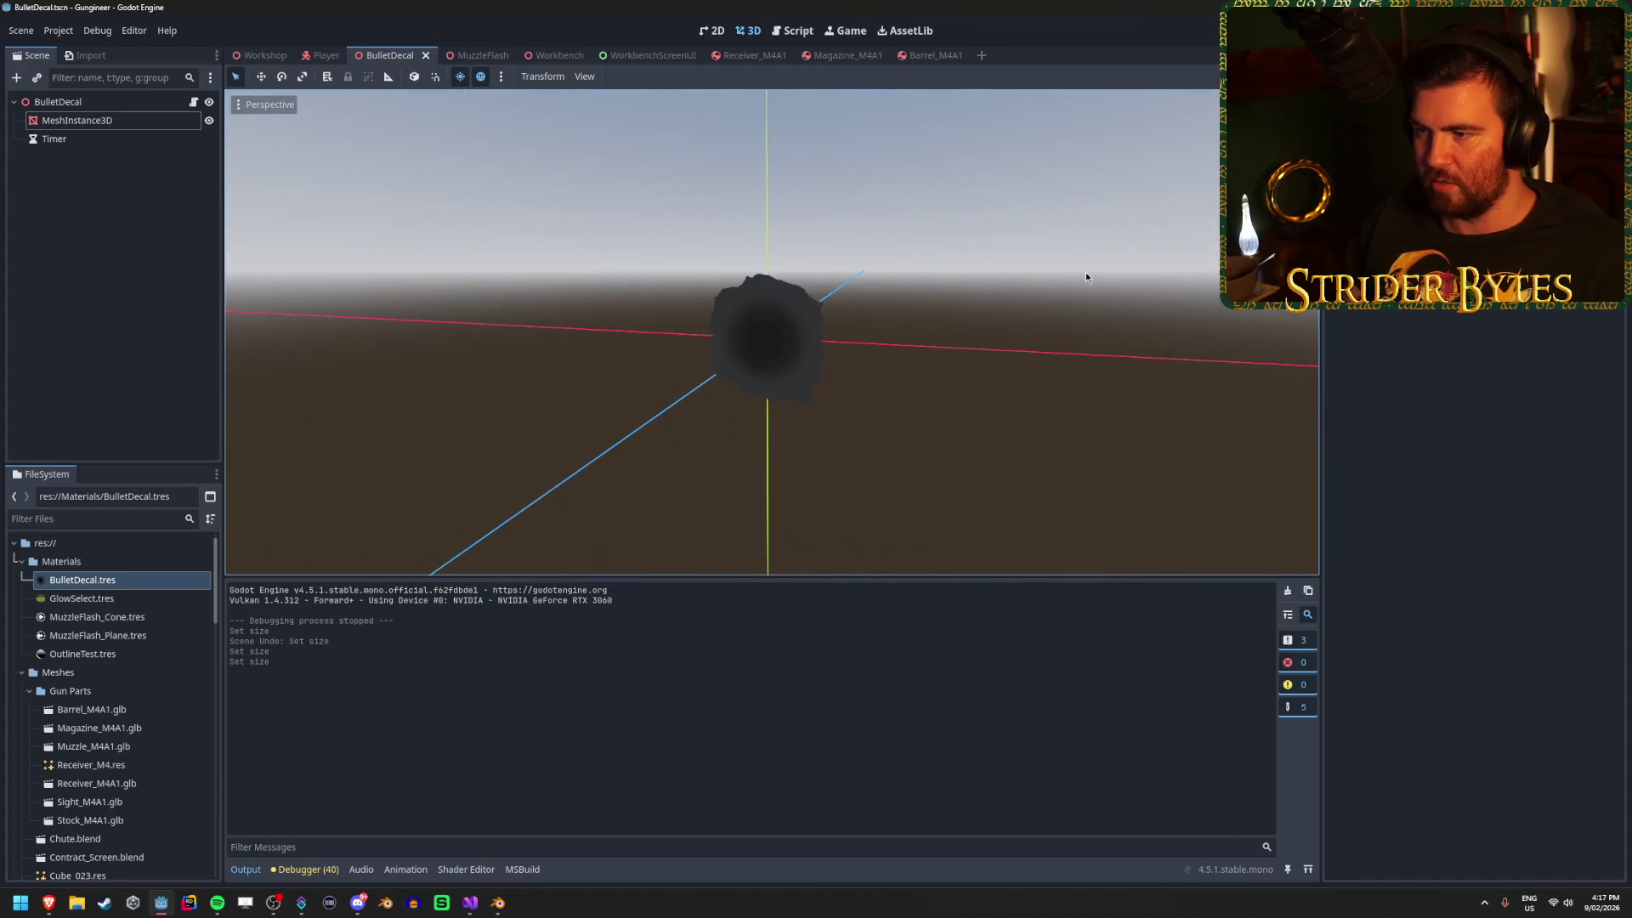
pyautogui.click(103, 125)
pyautogui.click(102, 125)
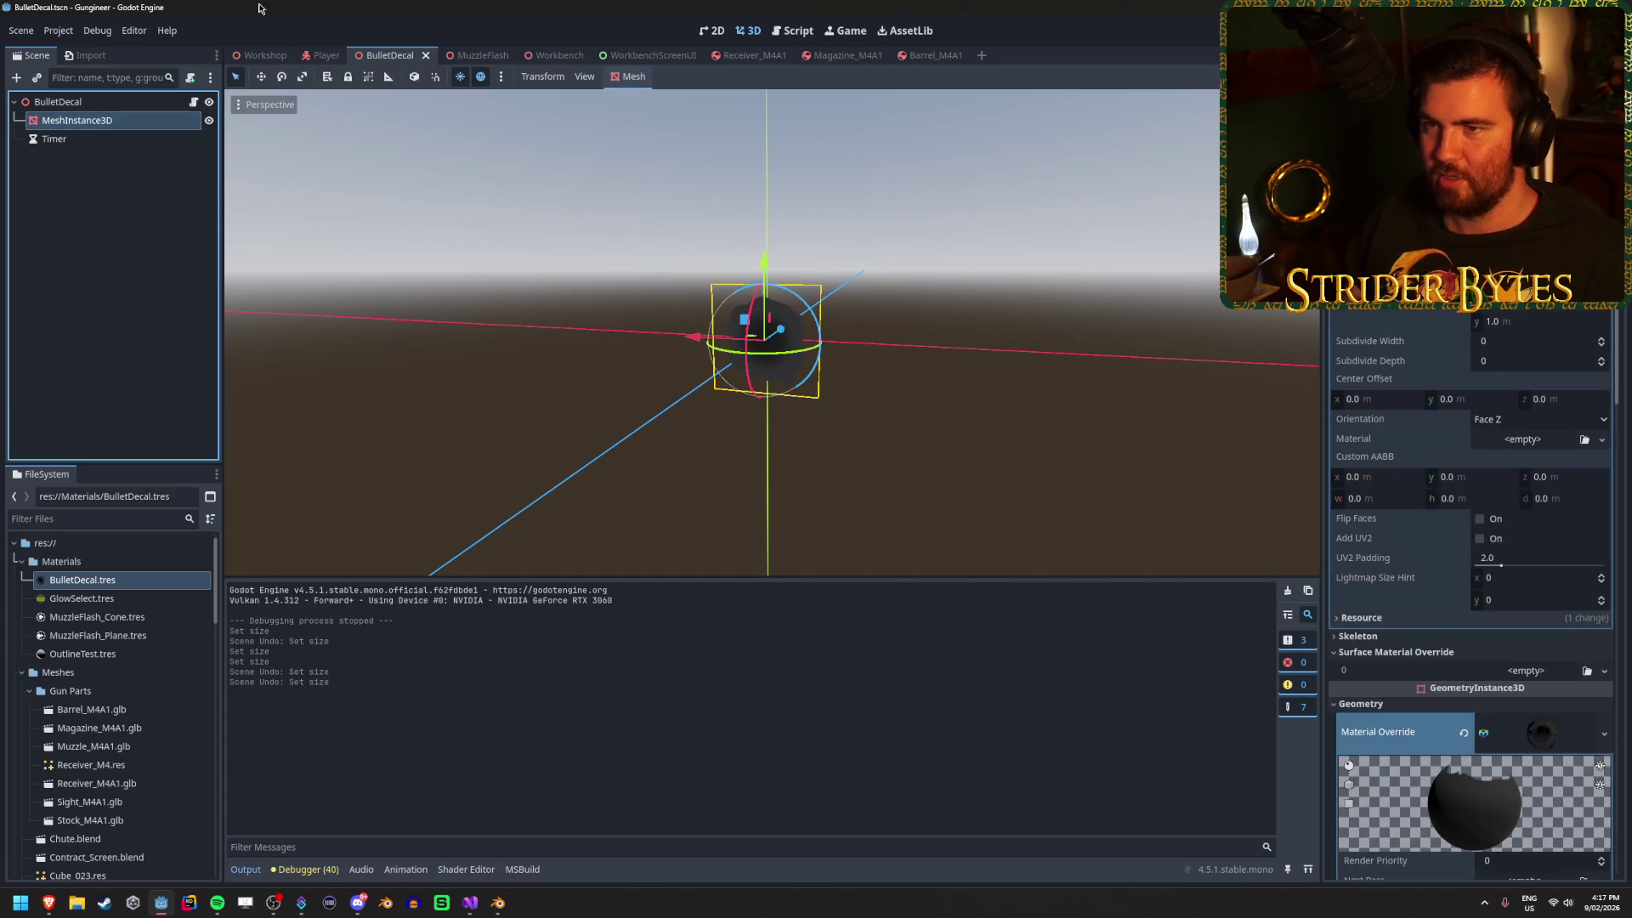
pyautogui.click(265, 55)
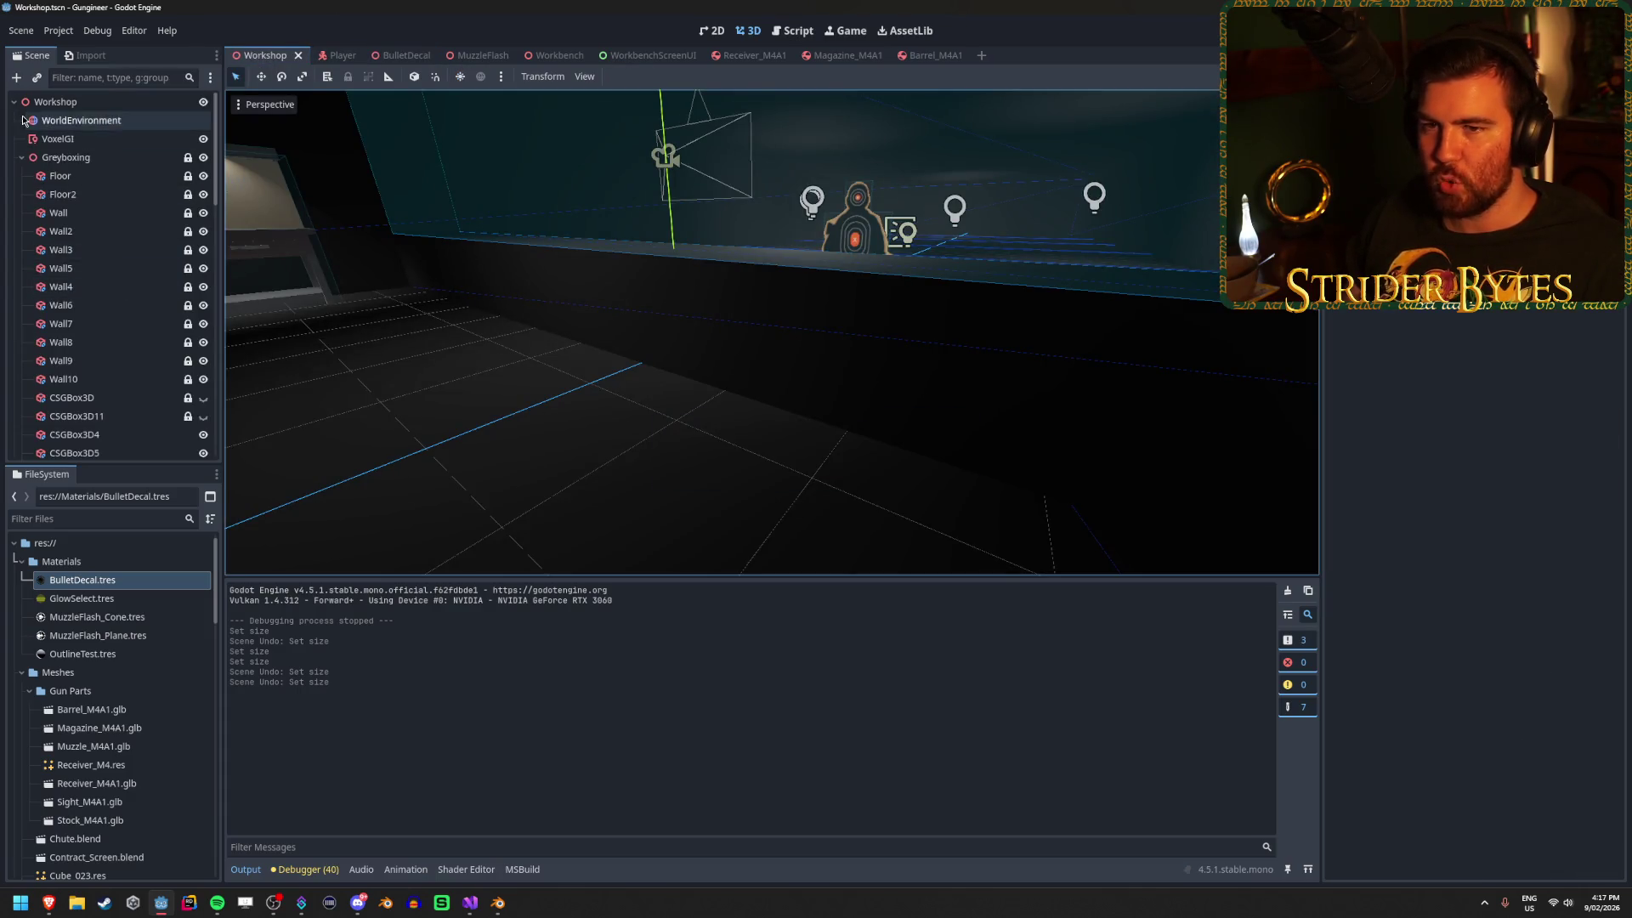
pyautogui.click(21, 158)
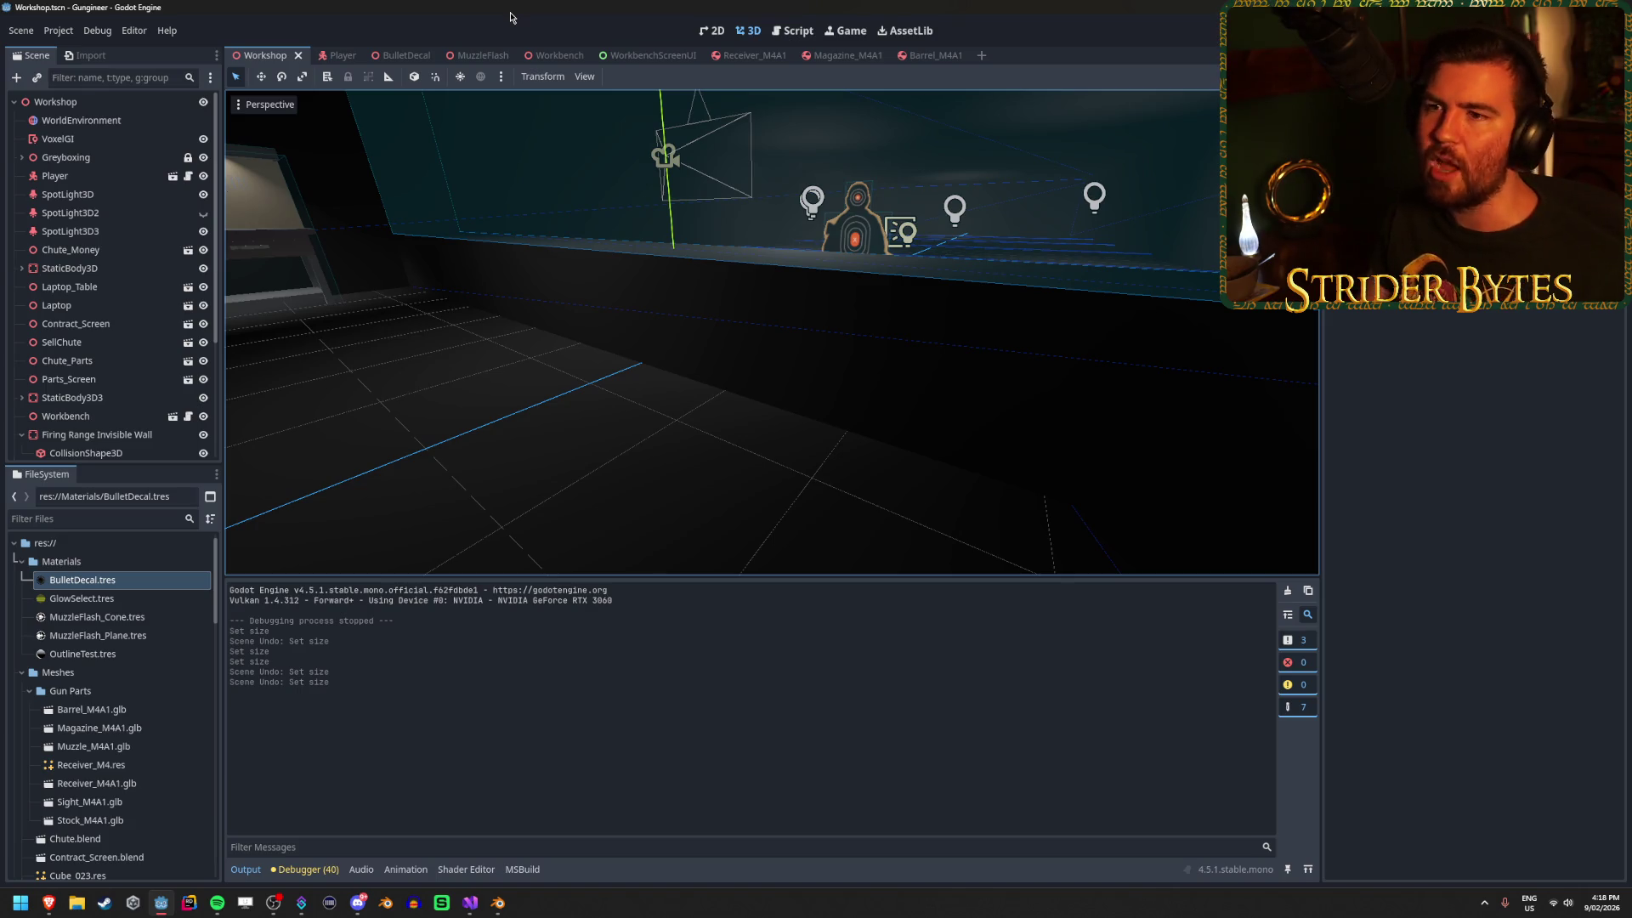
pyautogui.click(413, 58)
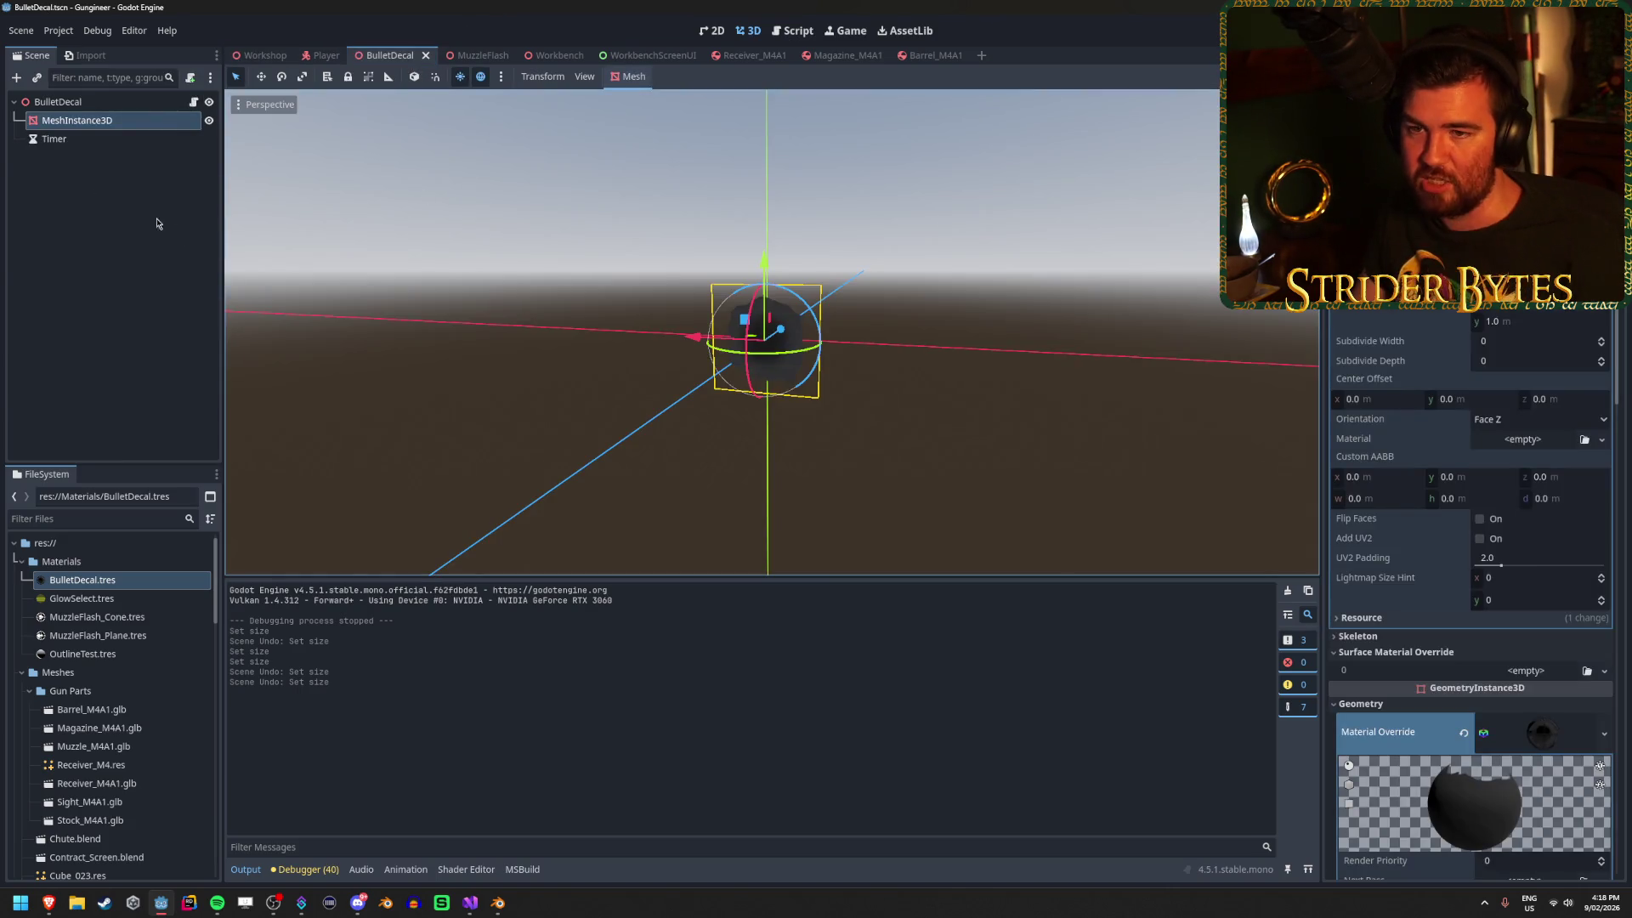
pyautogui.click(158, 224)
pyautogui.click(129, 120)
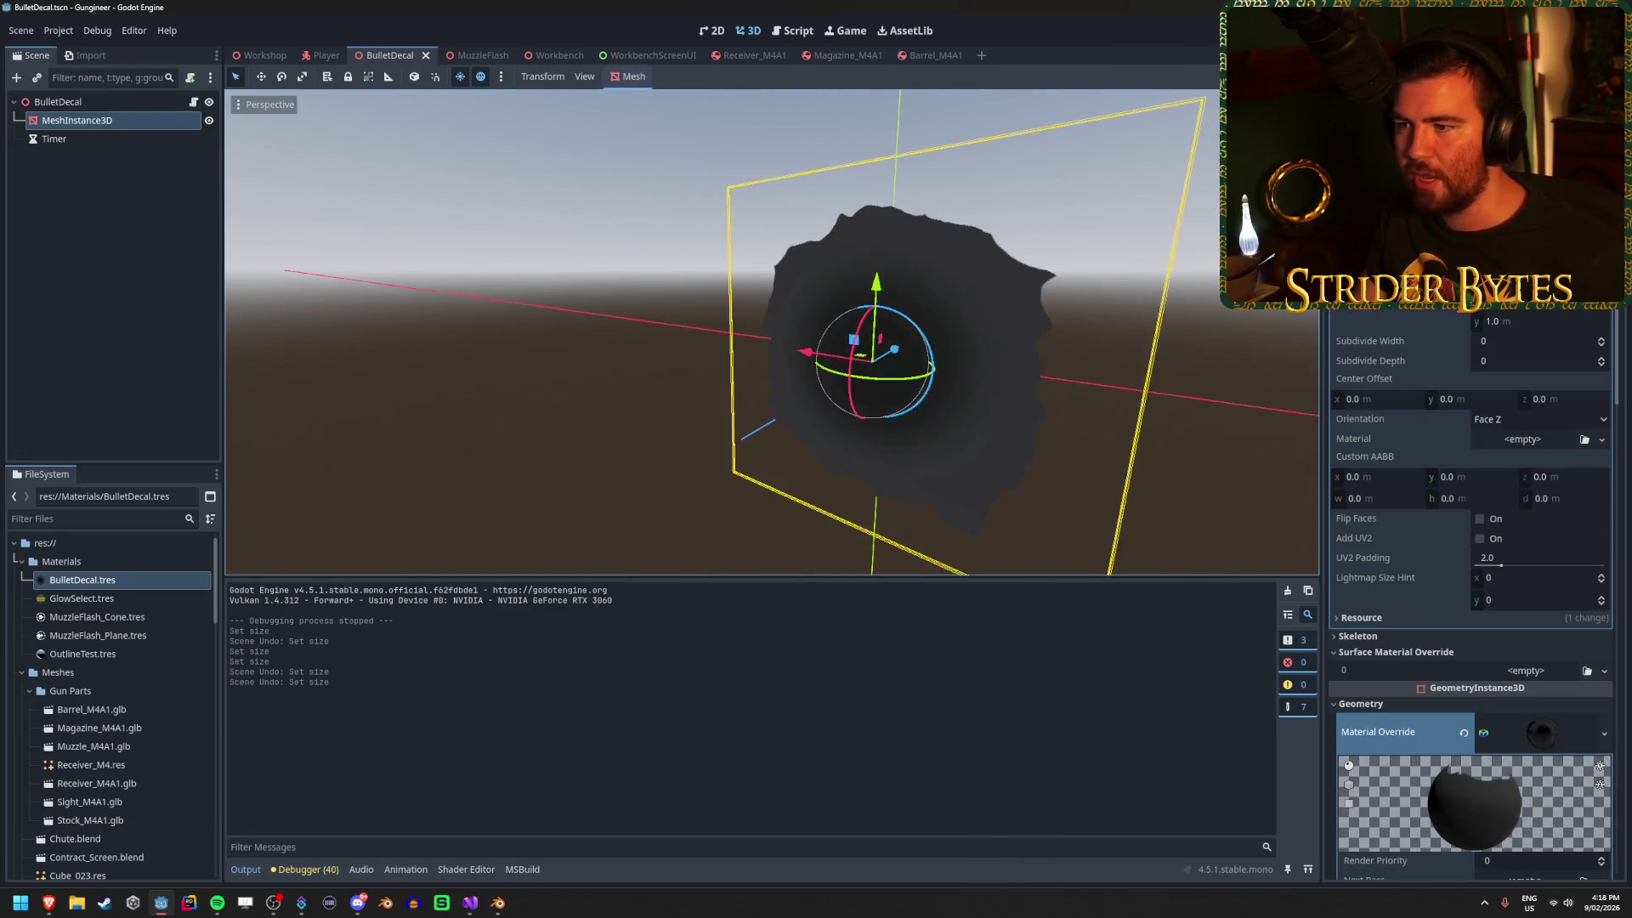
pyautogui.click(111, 230)
pyautogui.click(100, 102)
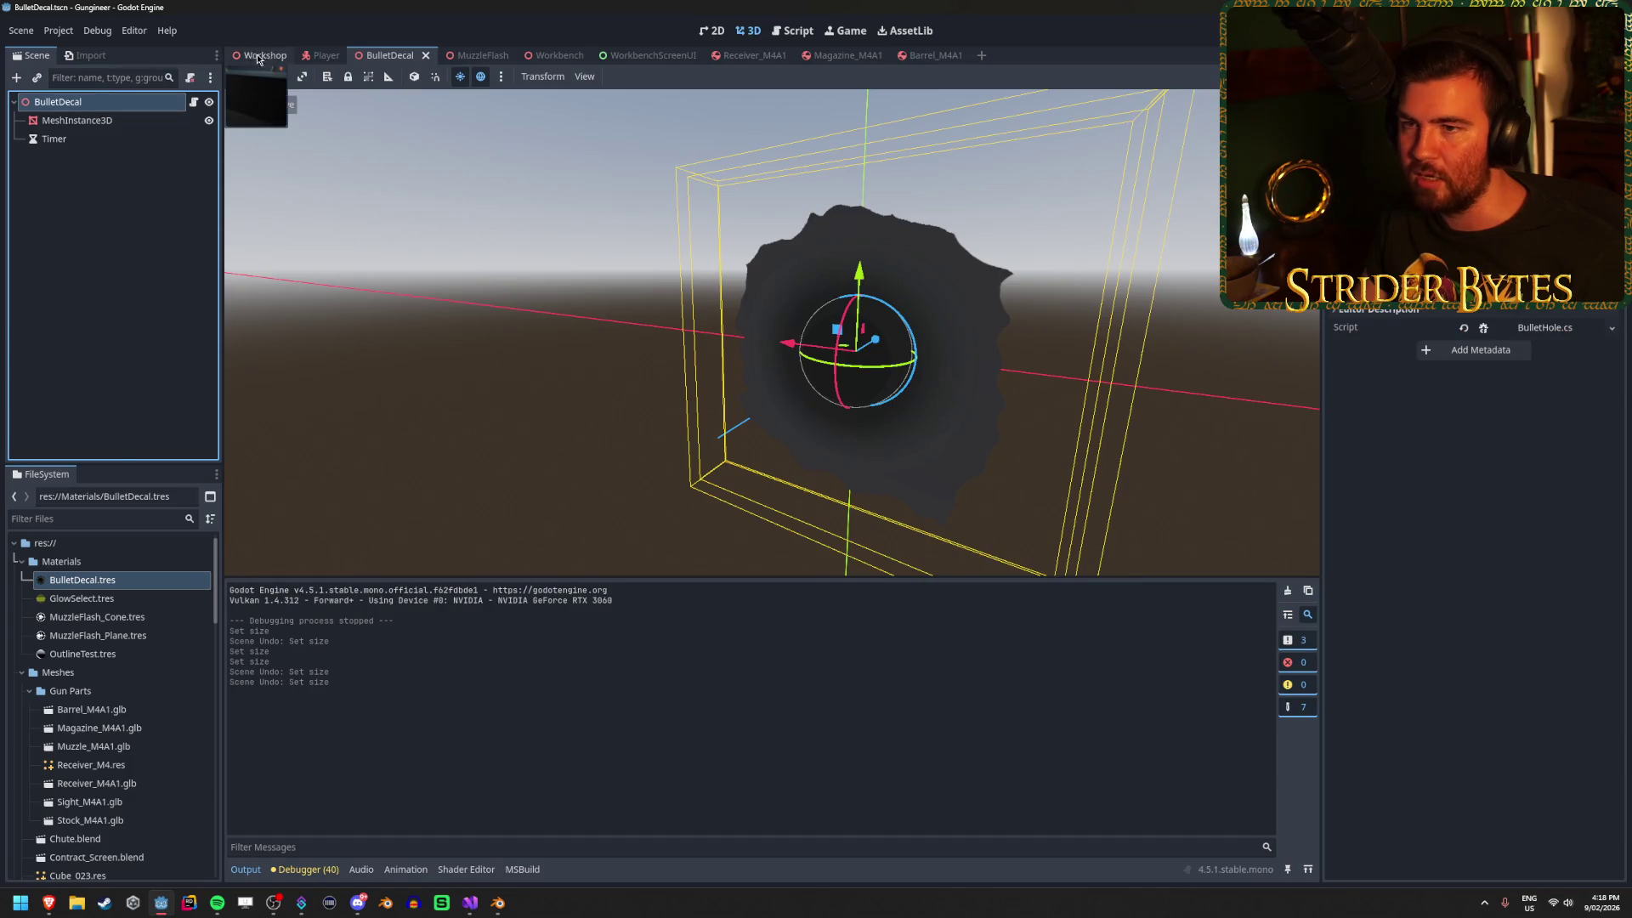
pyautogui.click(262, 56)
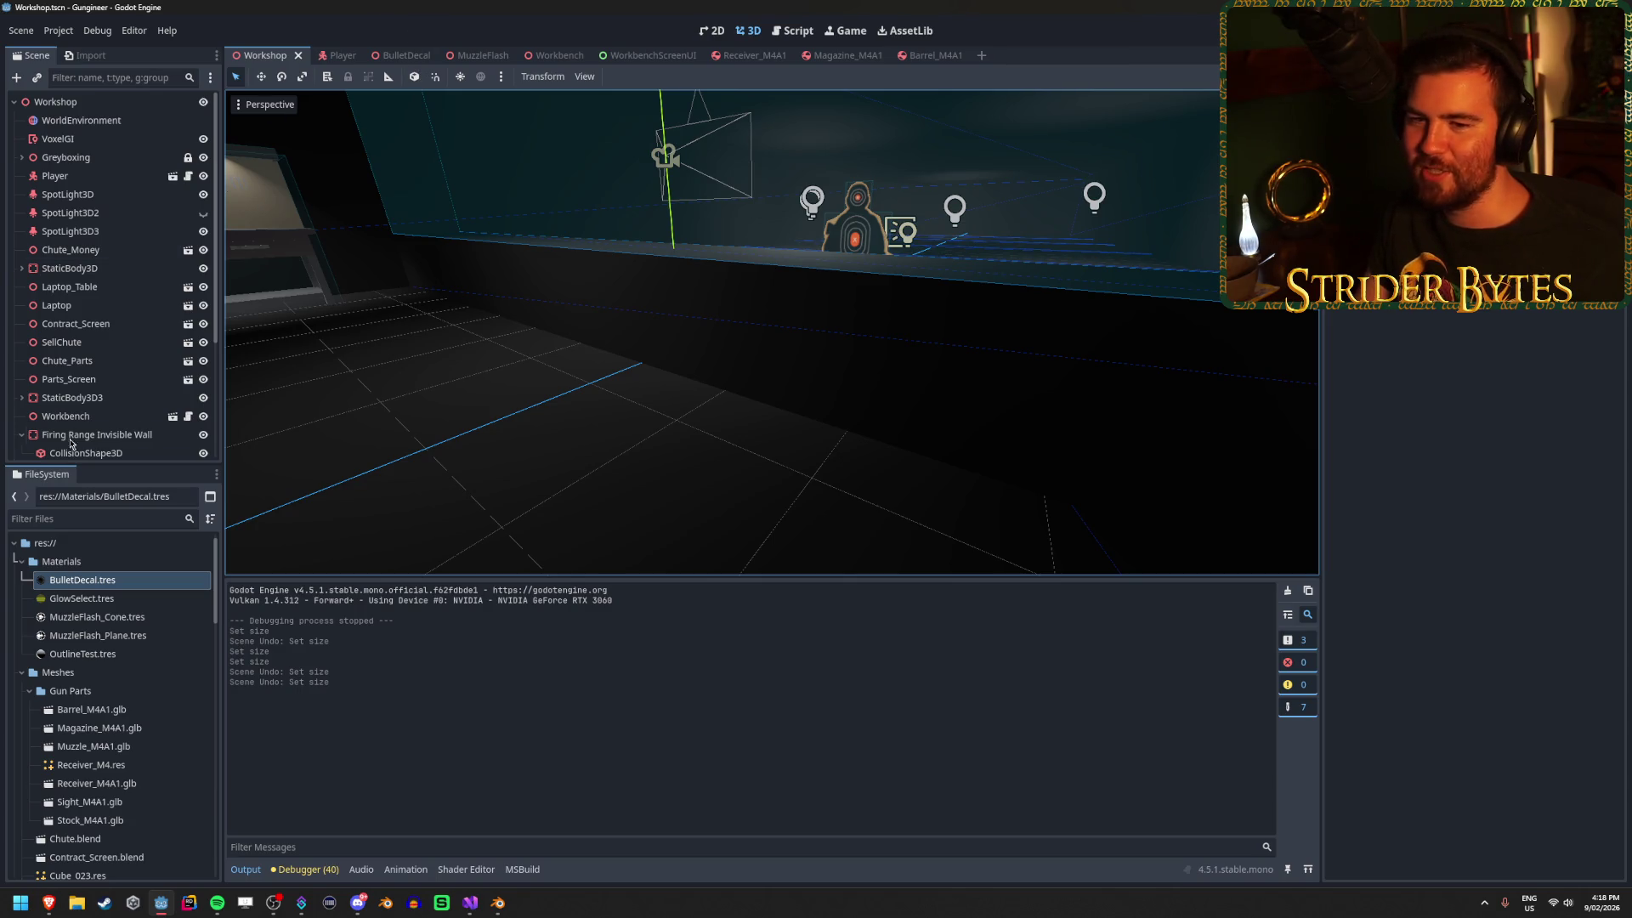
pyautogui.click(21, 434)
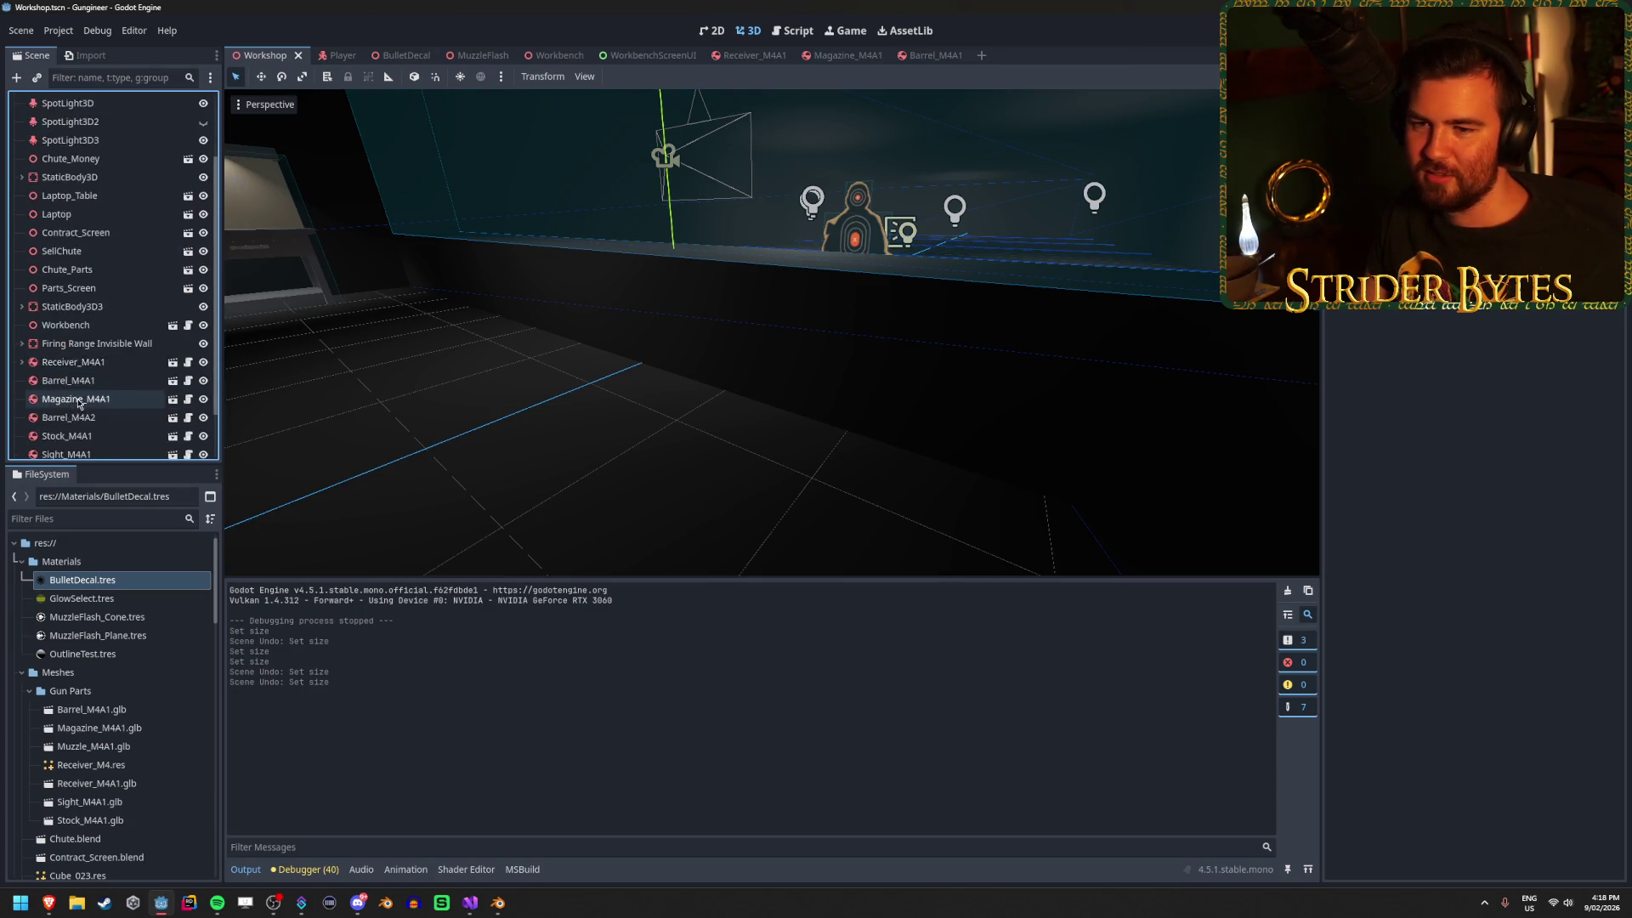
# Fly the 3D view down to floor level close to the range target, then run the game.
pyautogui.scroll(-3, 73, 408)
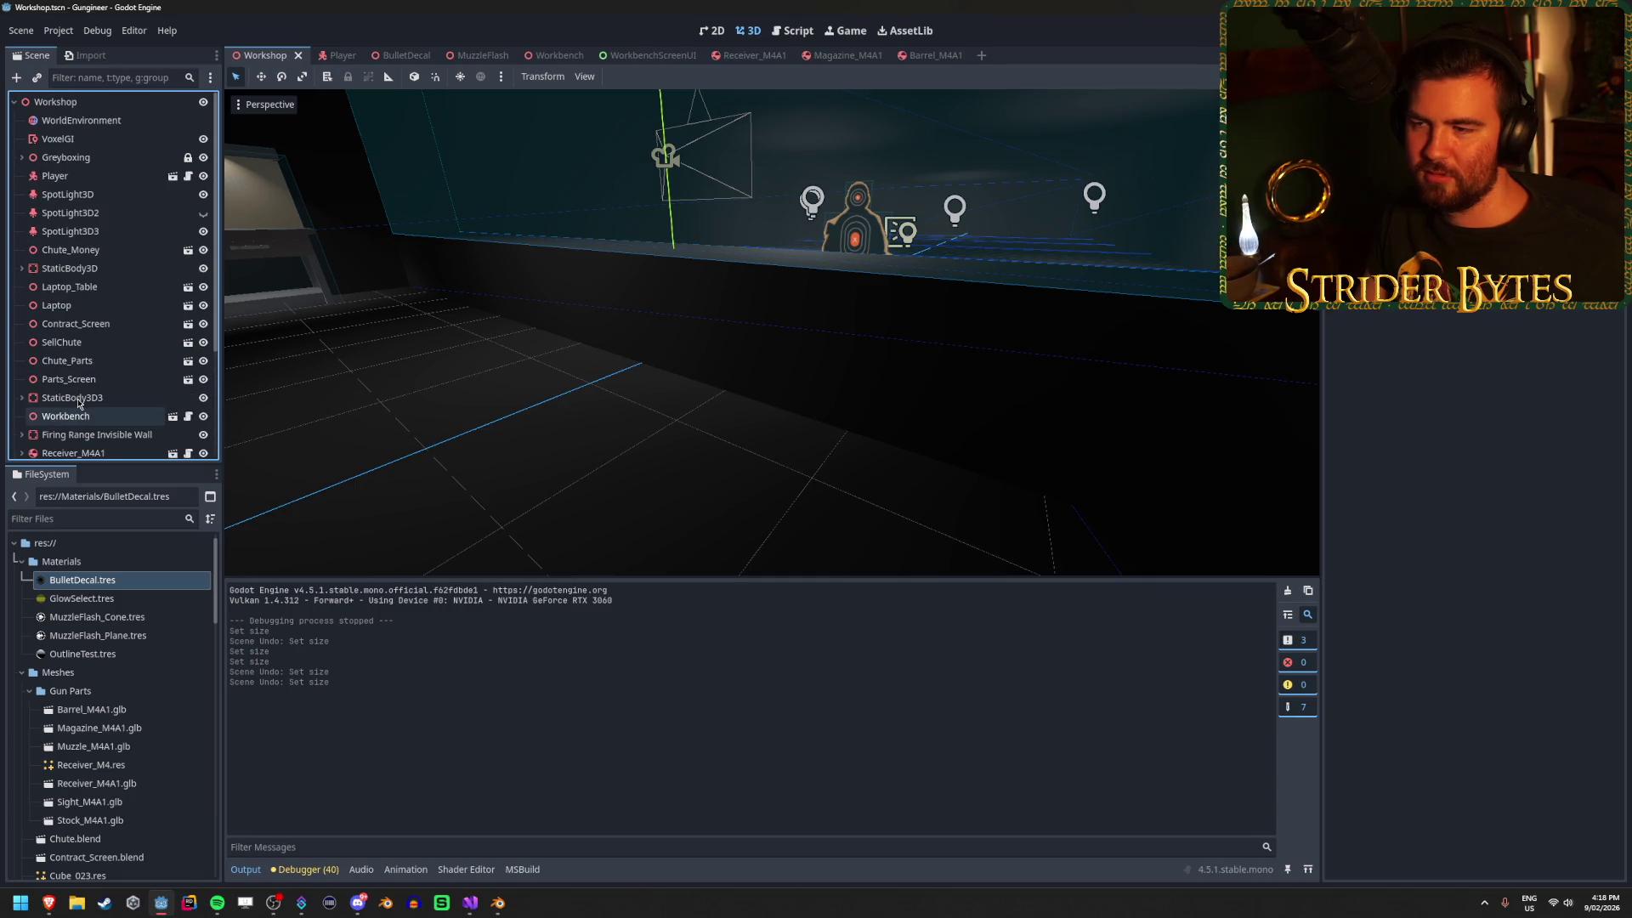
pyautogui.scroll(4, 79, 404)
pyautogui.moveTo(627, 247); pyautogui.dragTo(647, 255)
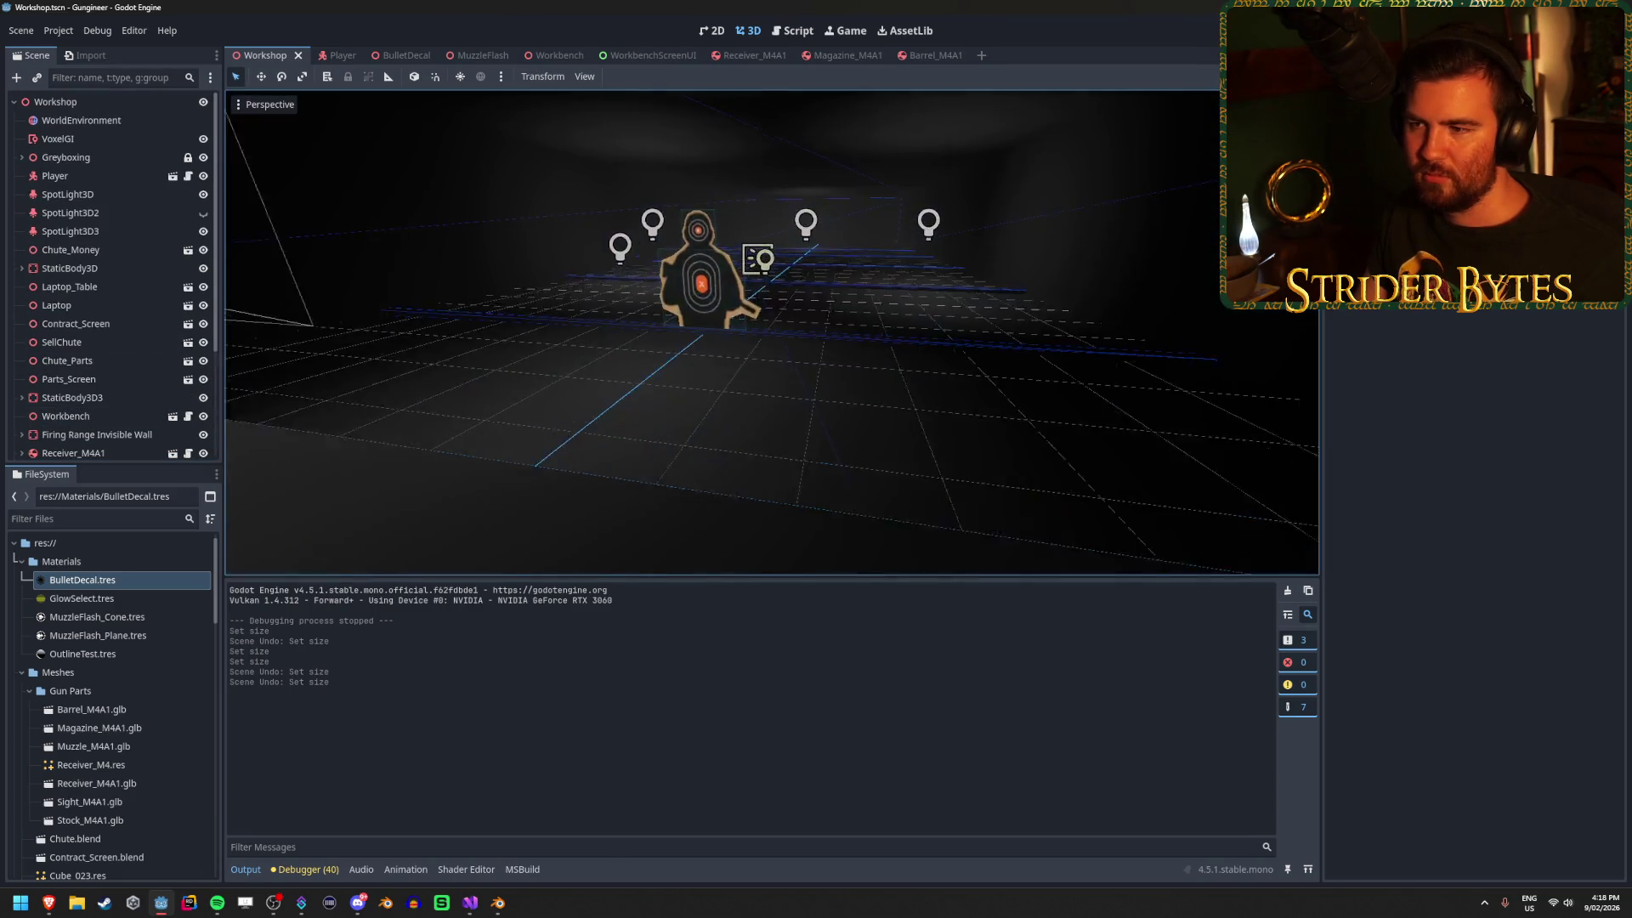
pyautogui.scroll(5, 765, 340)
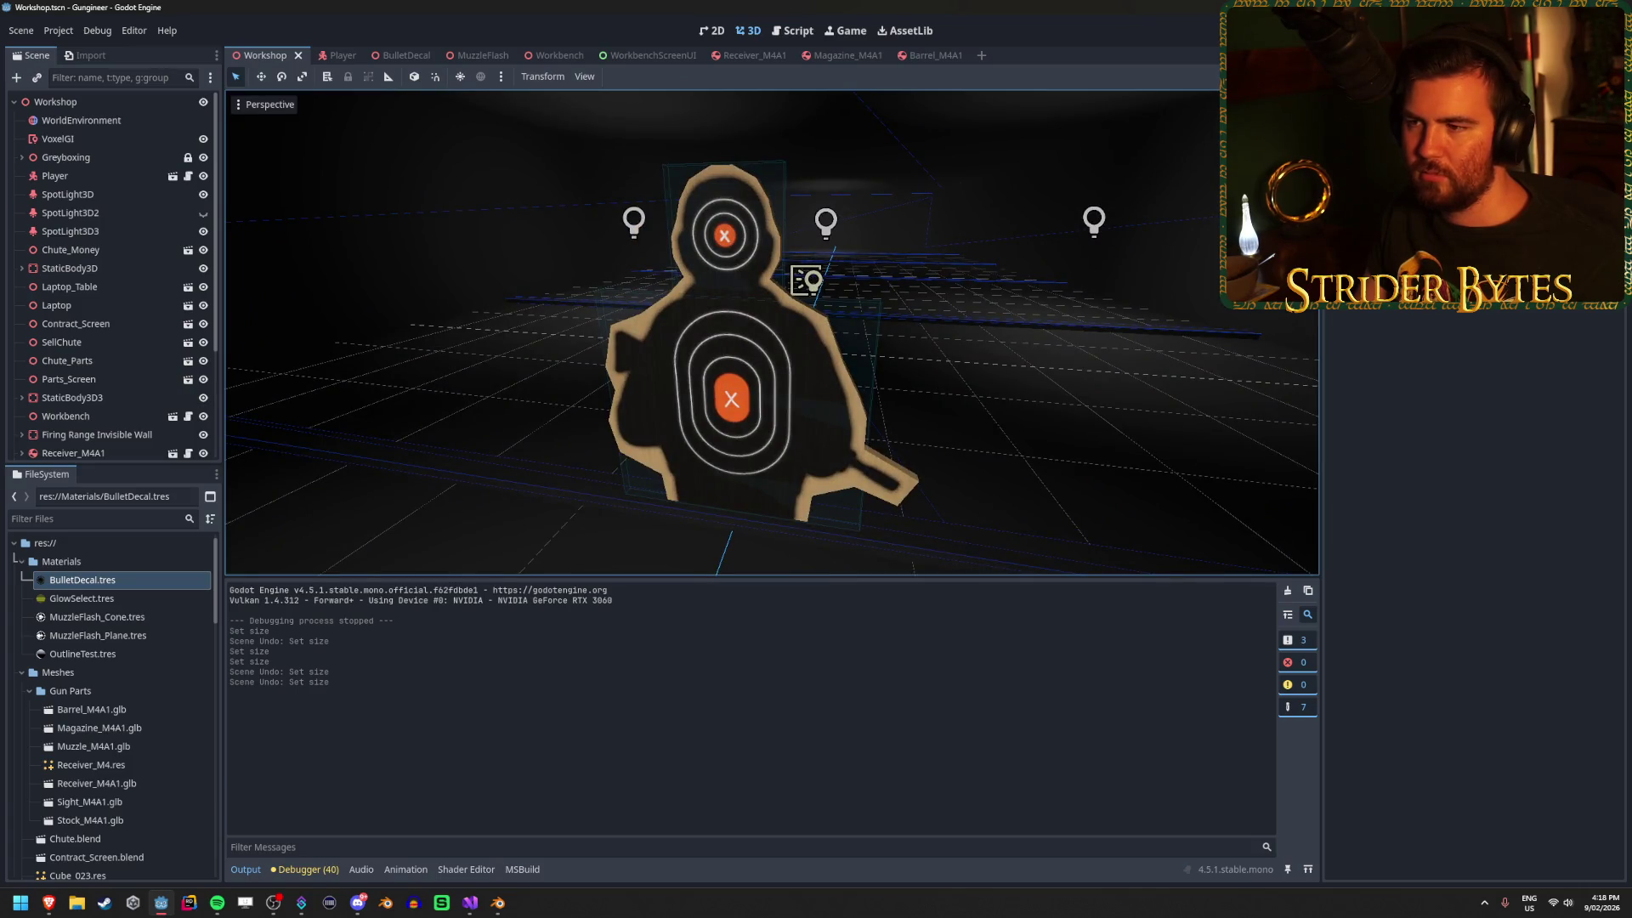
pyautogui.scroll(-3, 765, 340)
pyautogui.moveTo(850, 272); pyautogui.dragTo(906, 255)
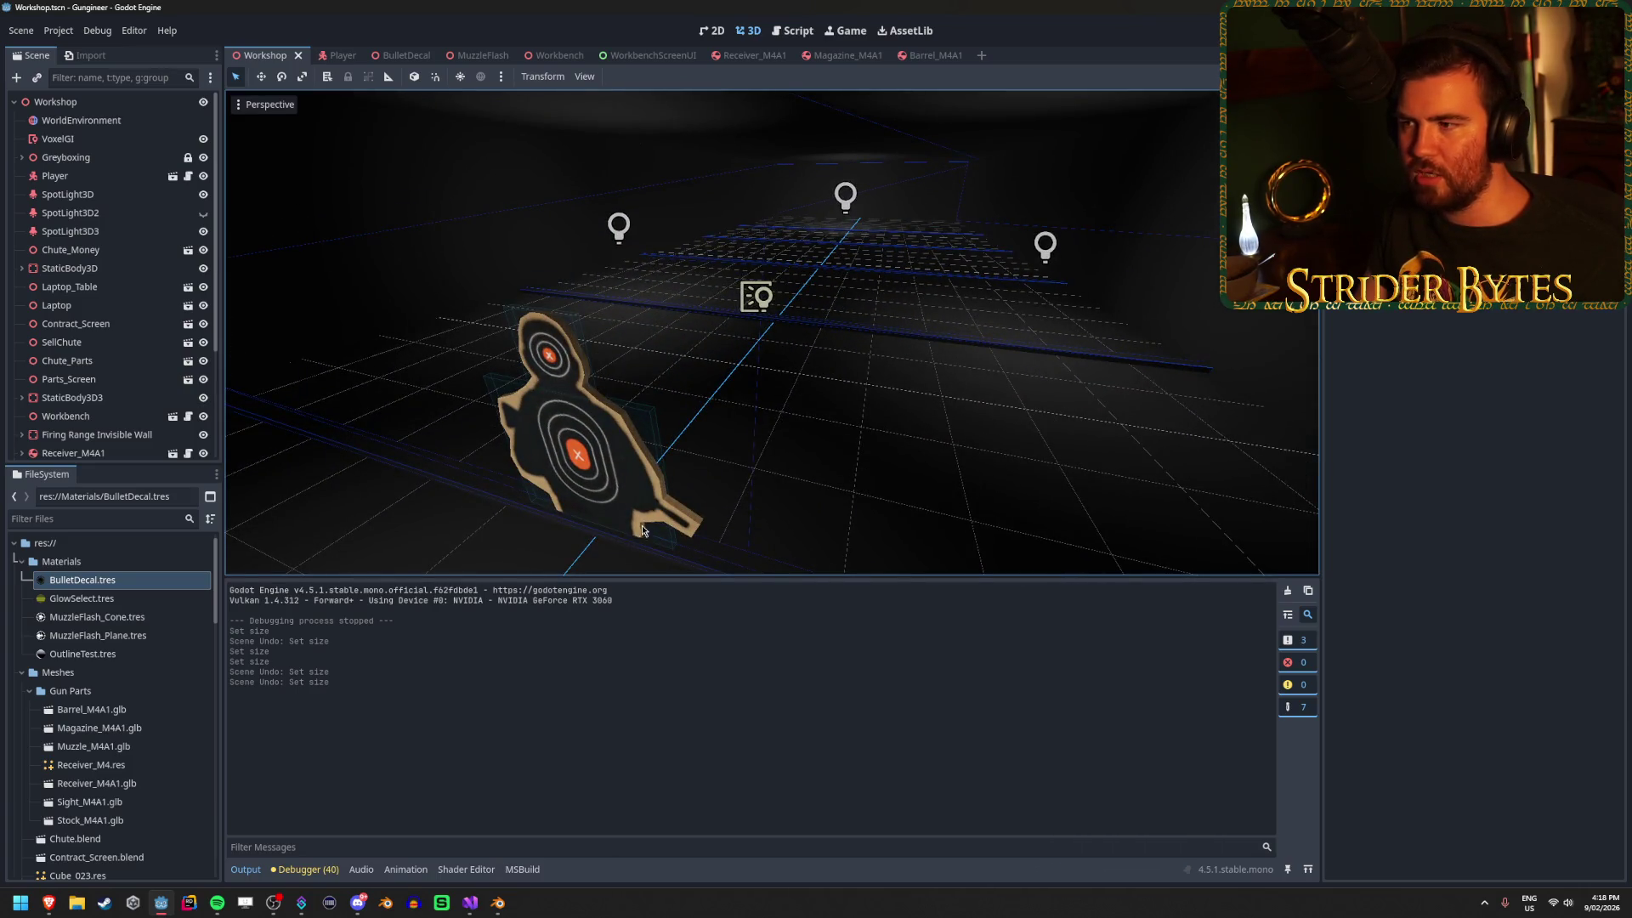
pyautogui.moveTo(958, 408)
pyautogui.mouseDown()
pyautogui.moveTo(958, 340)
pyautogui.moveTo(944, 391)
pyautogui.mouseUp()
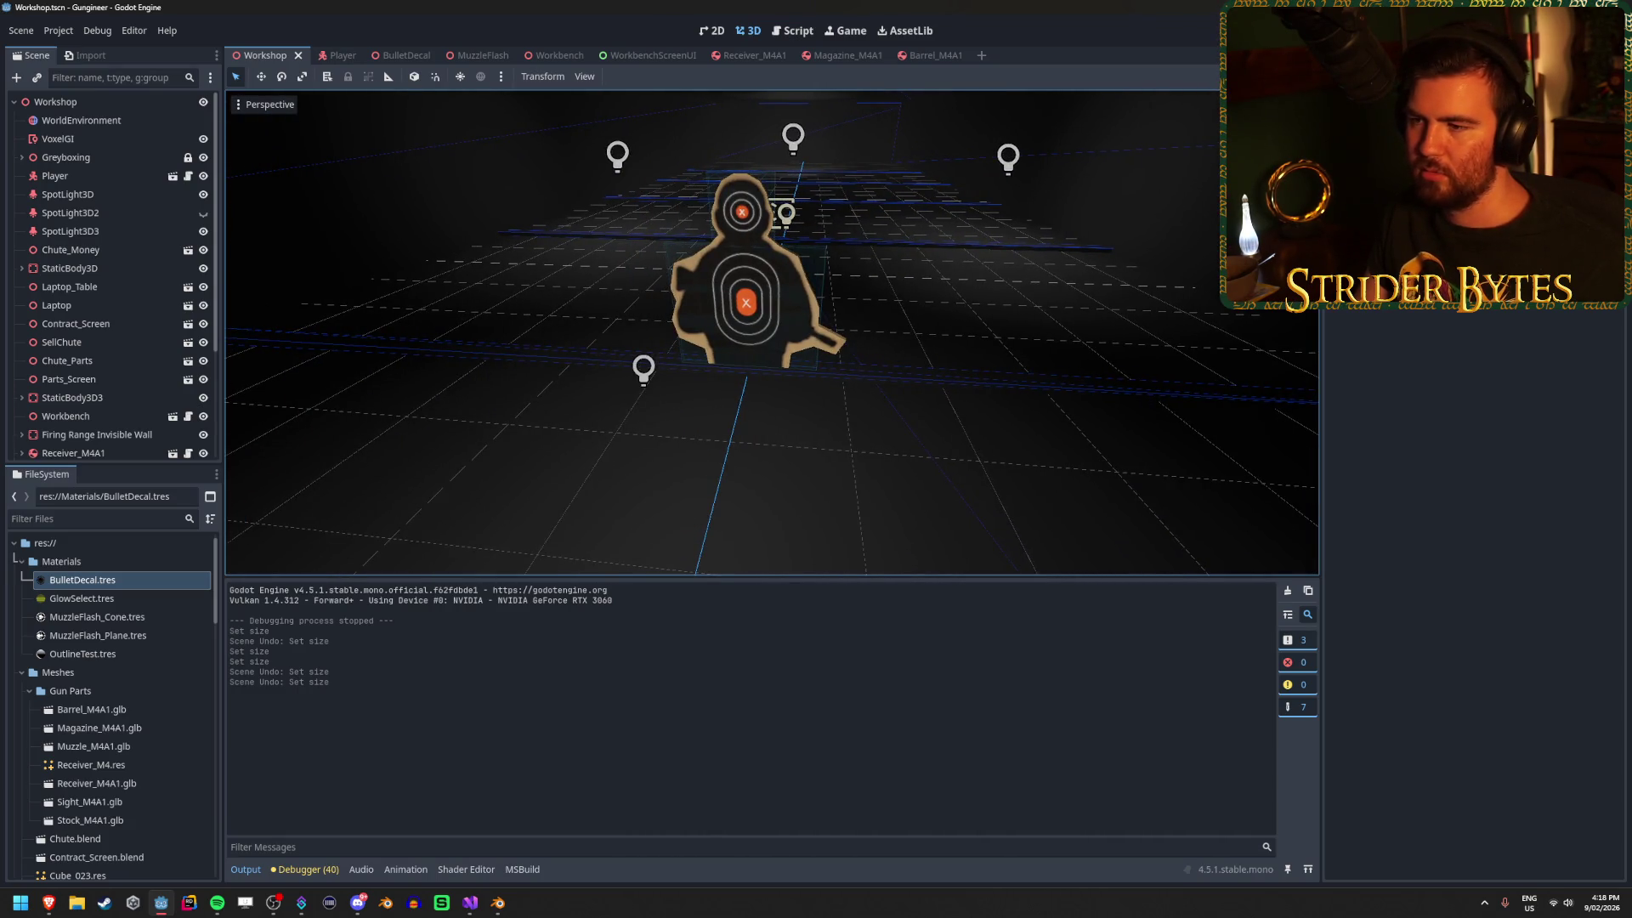
pyautogui.moveTo(944, 391); pyautogui.dragTo(1088, 395)
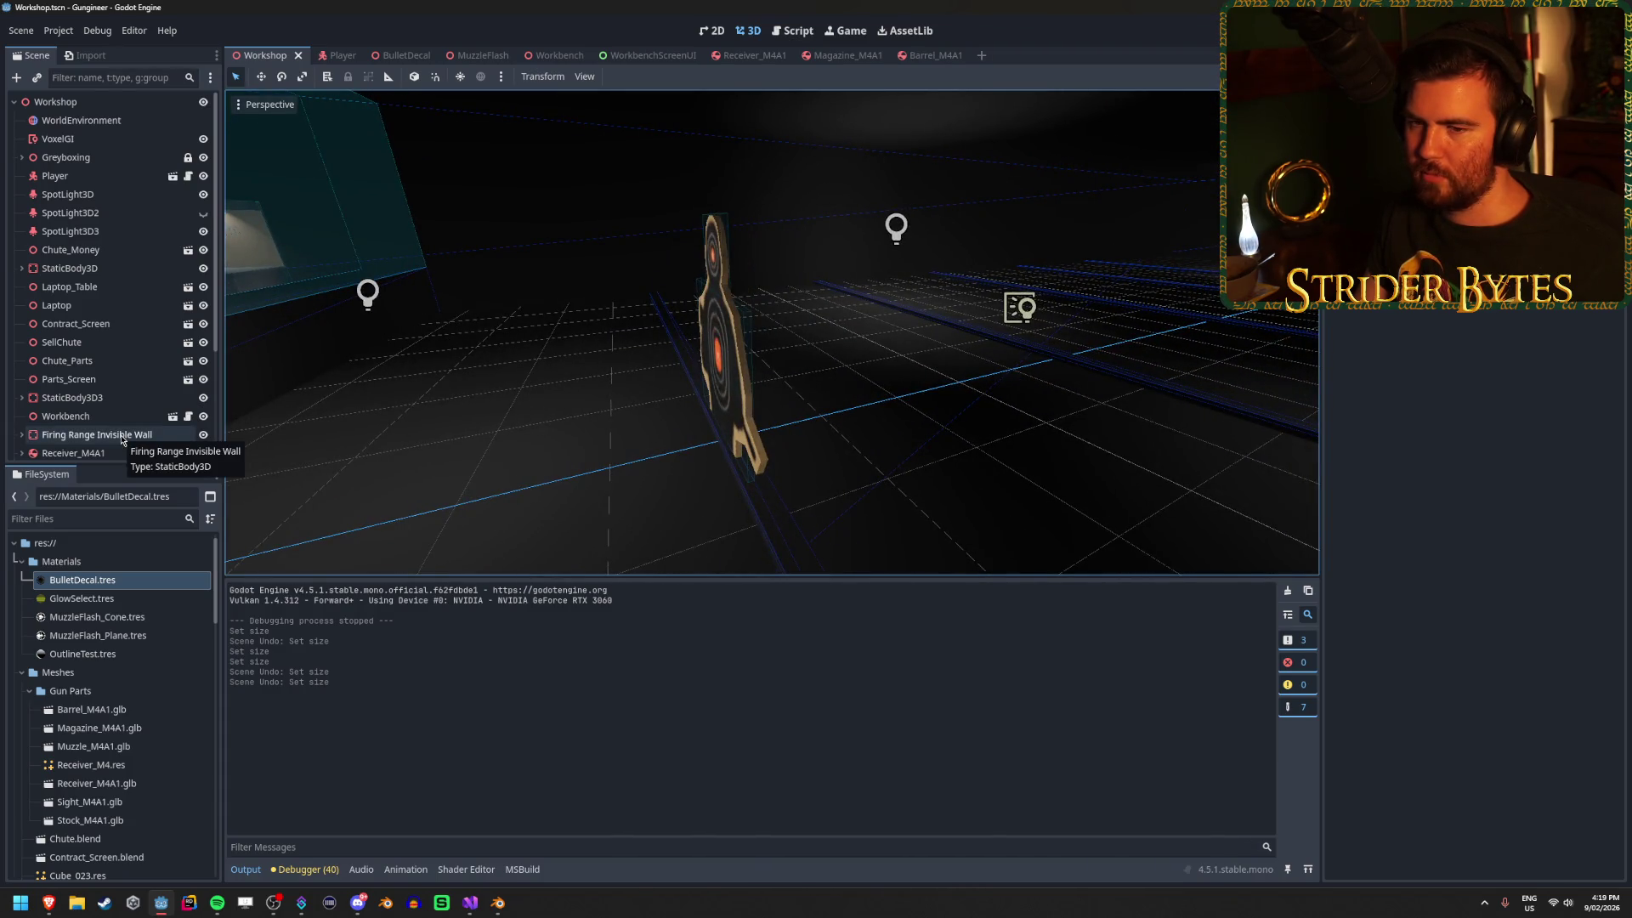
pyautogui.moveTo(595, 383); pyautogui.dragTo(731, 383)
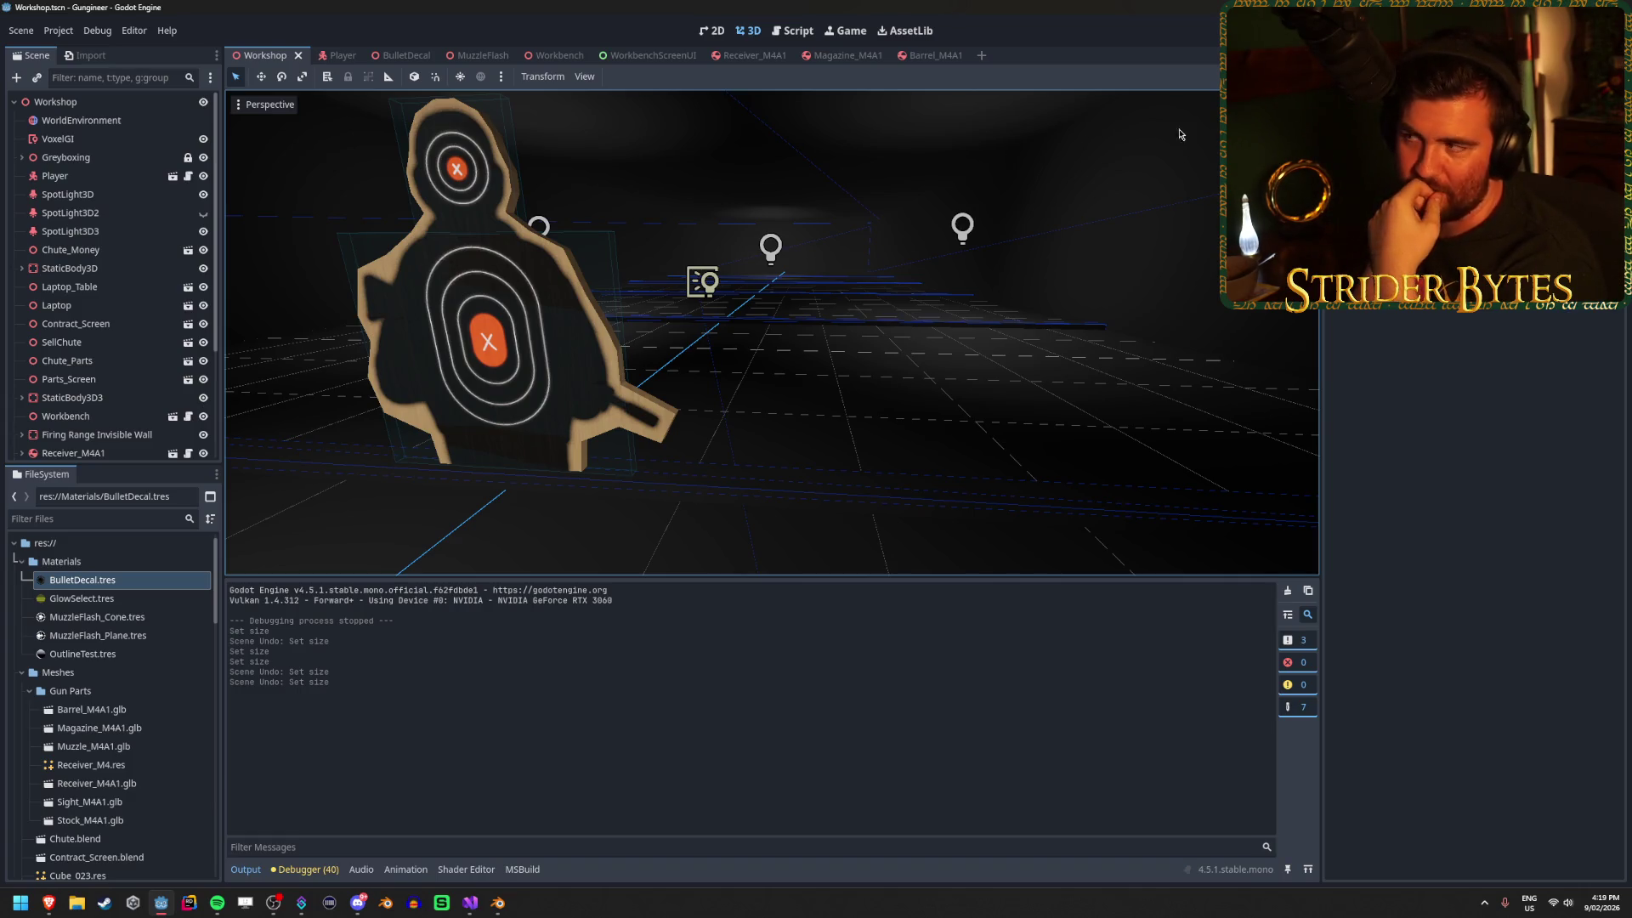
pyautogui.press('F5')
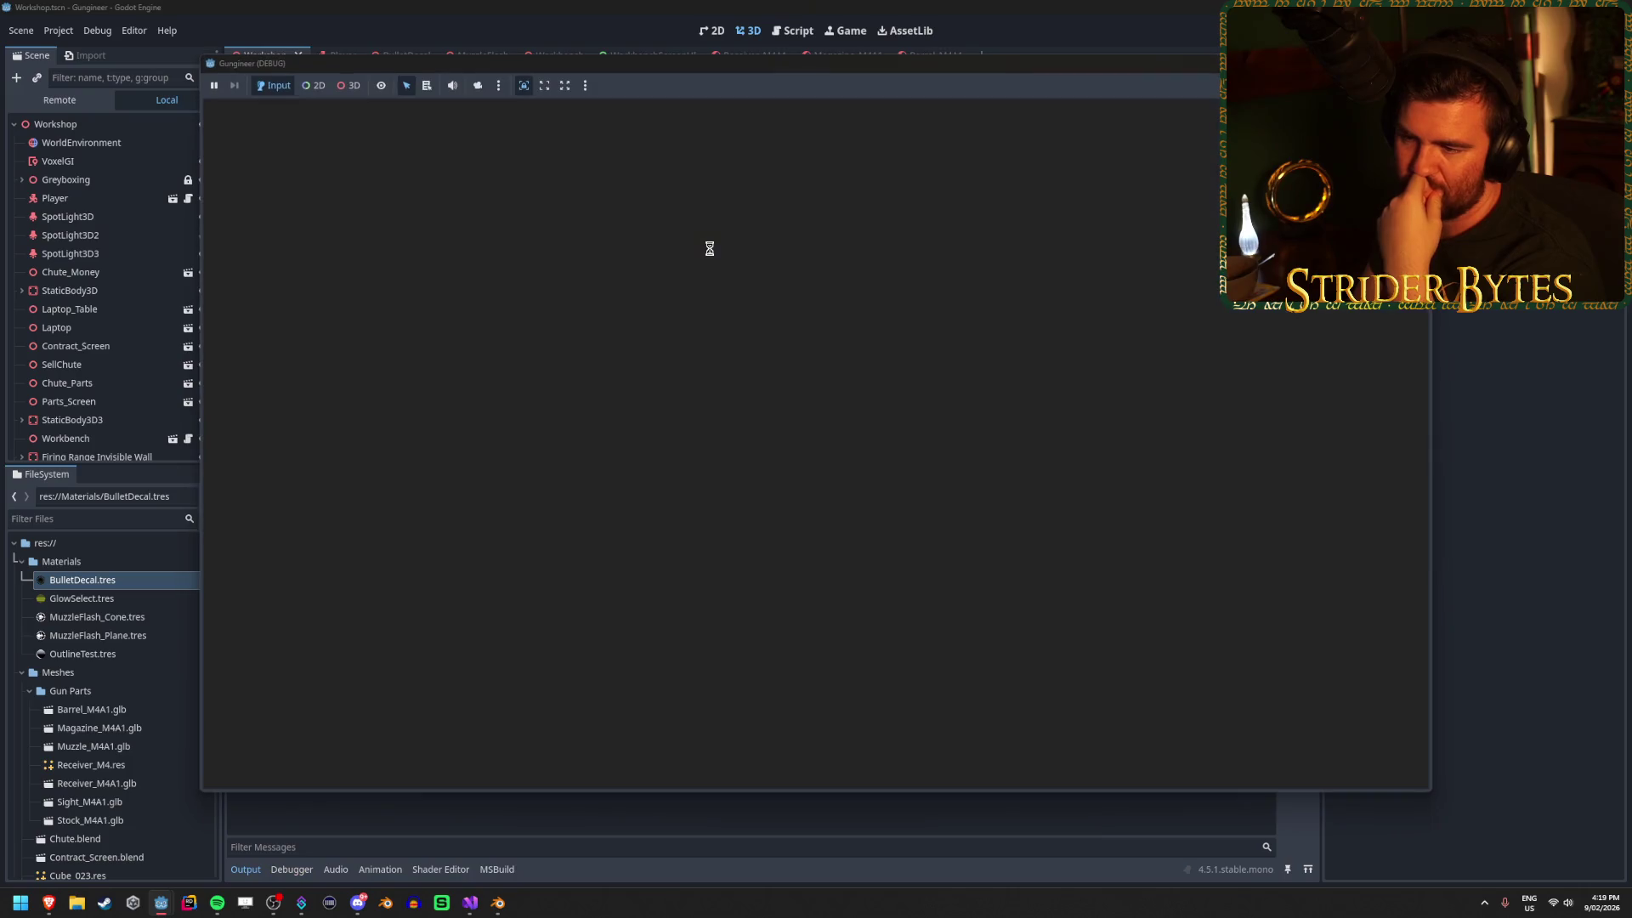
# Walk toward the range target in-game, stop the run, and select the RangeTarget figure.
pyautogui.press('w')
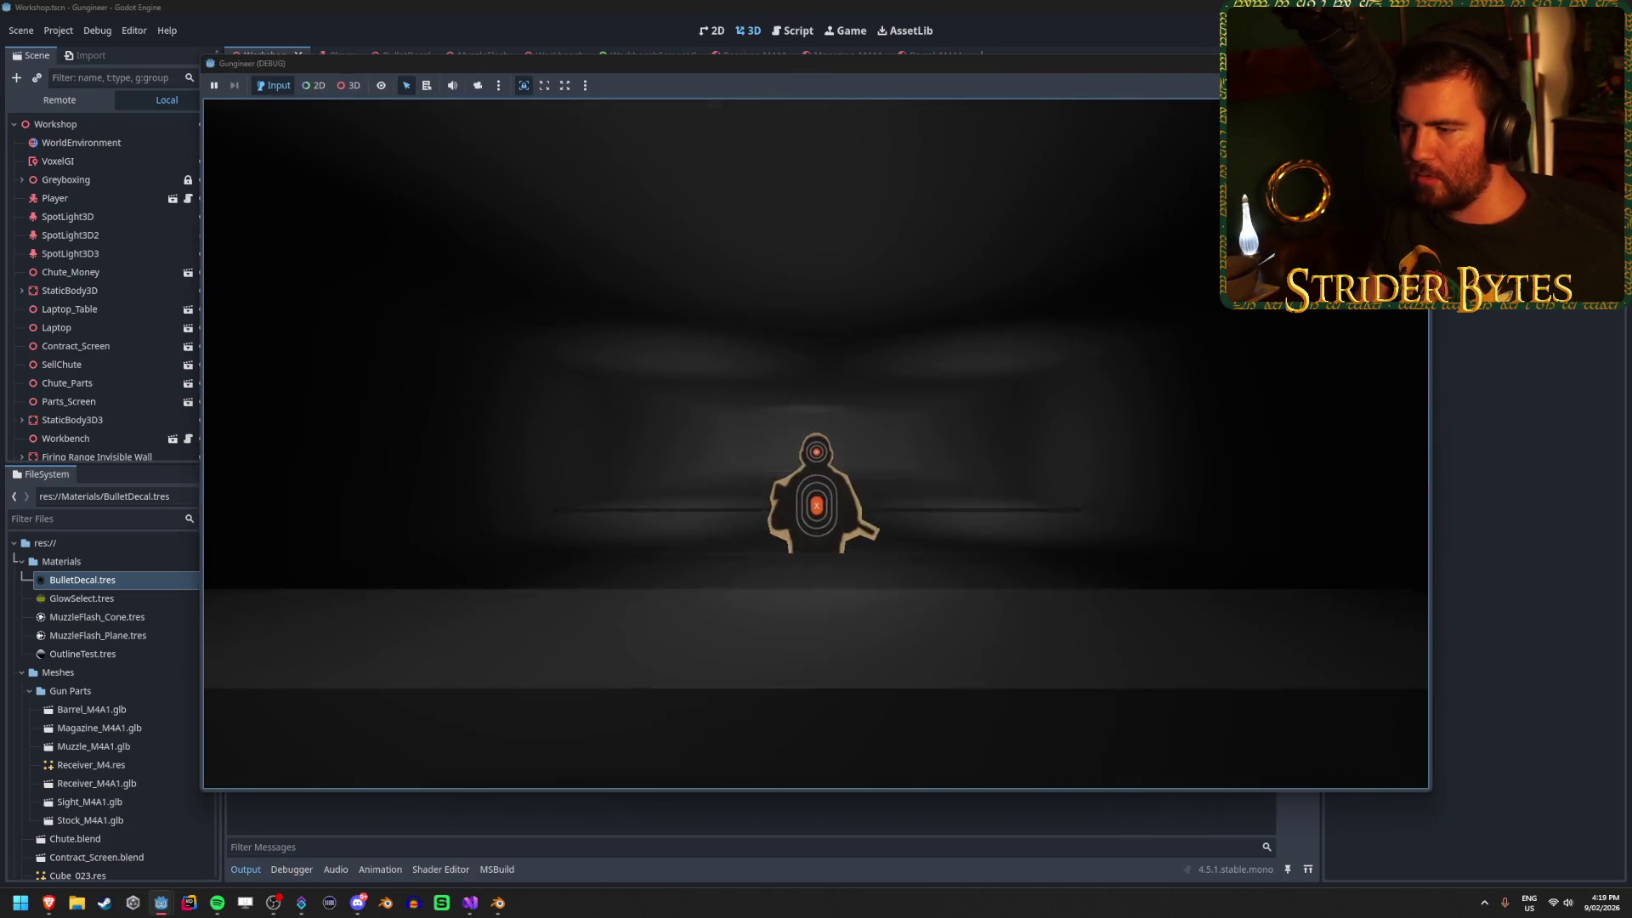
pyautogui.press('Escape')
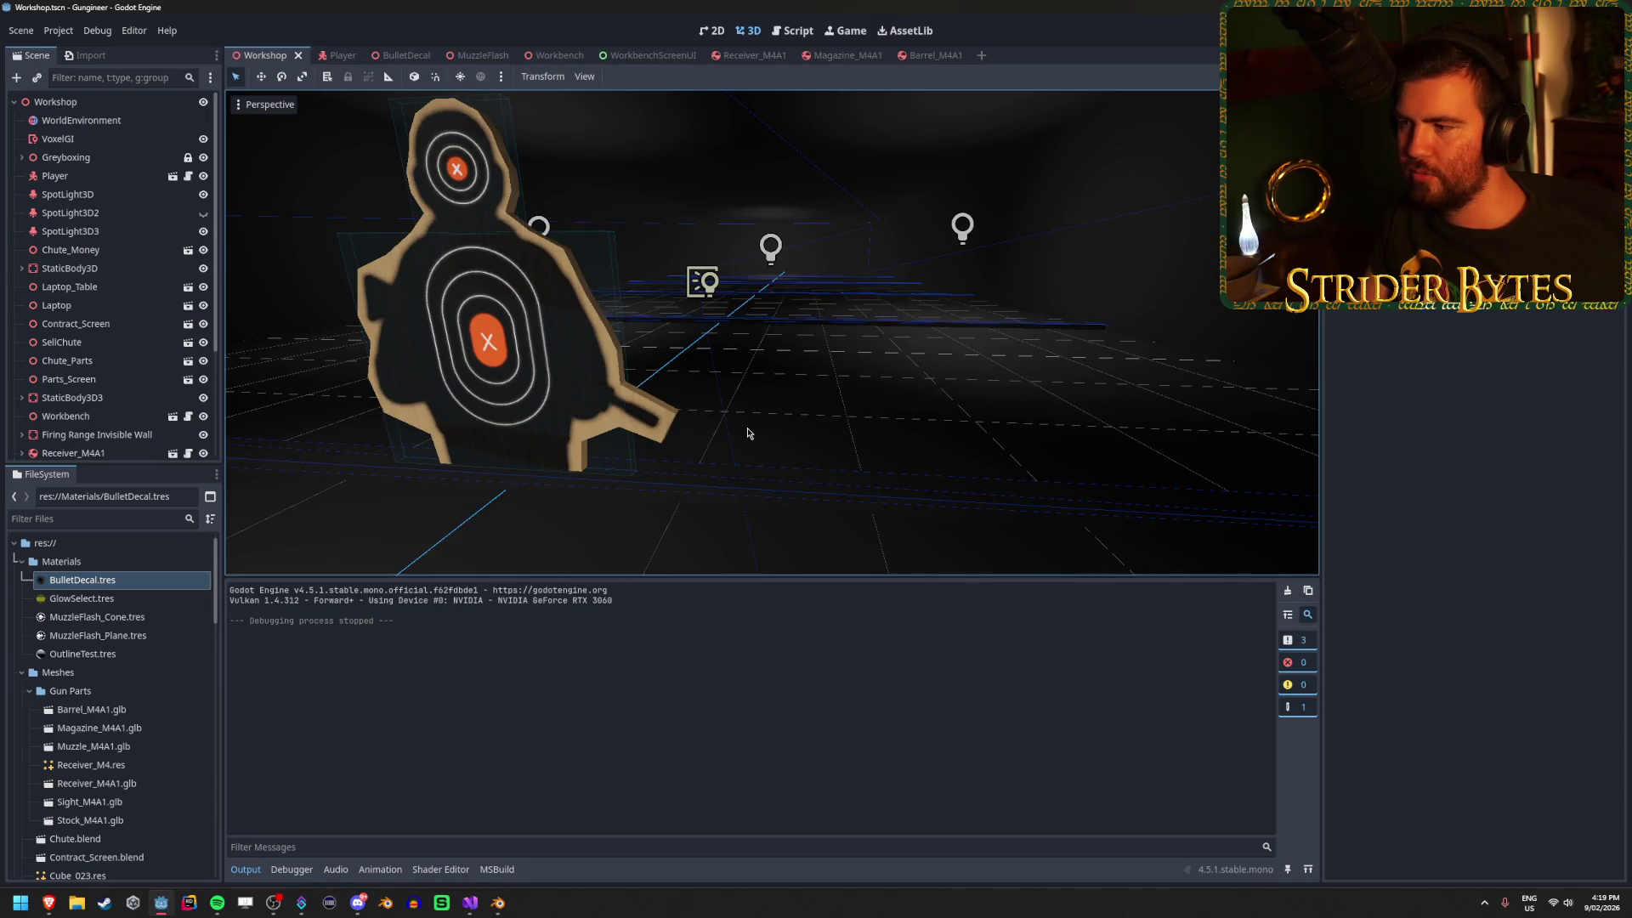
pyautogui.moveTo(748, 433)
pyautogui.mouseDown()
pyautogui.moveTo(711, 370)
pyautogui.moveTo(646, 361)
pyautogui.moveTo(723, 344)
pyautogui.moveTo(756, 405)
pyautogui.mouseUp()
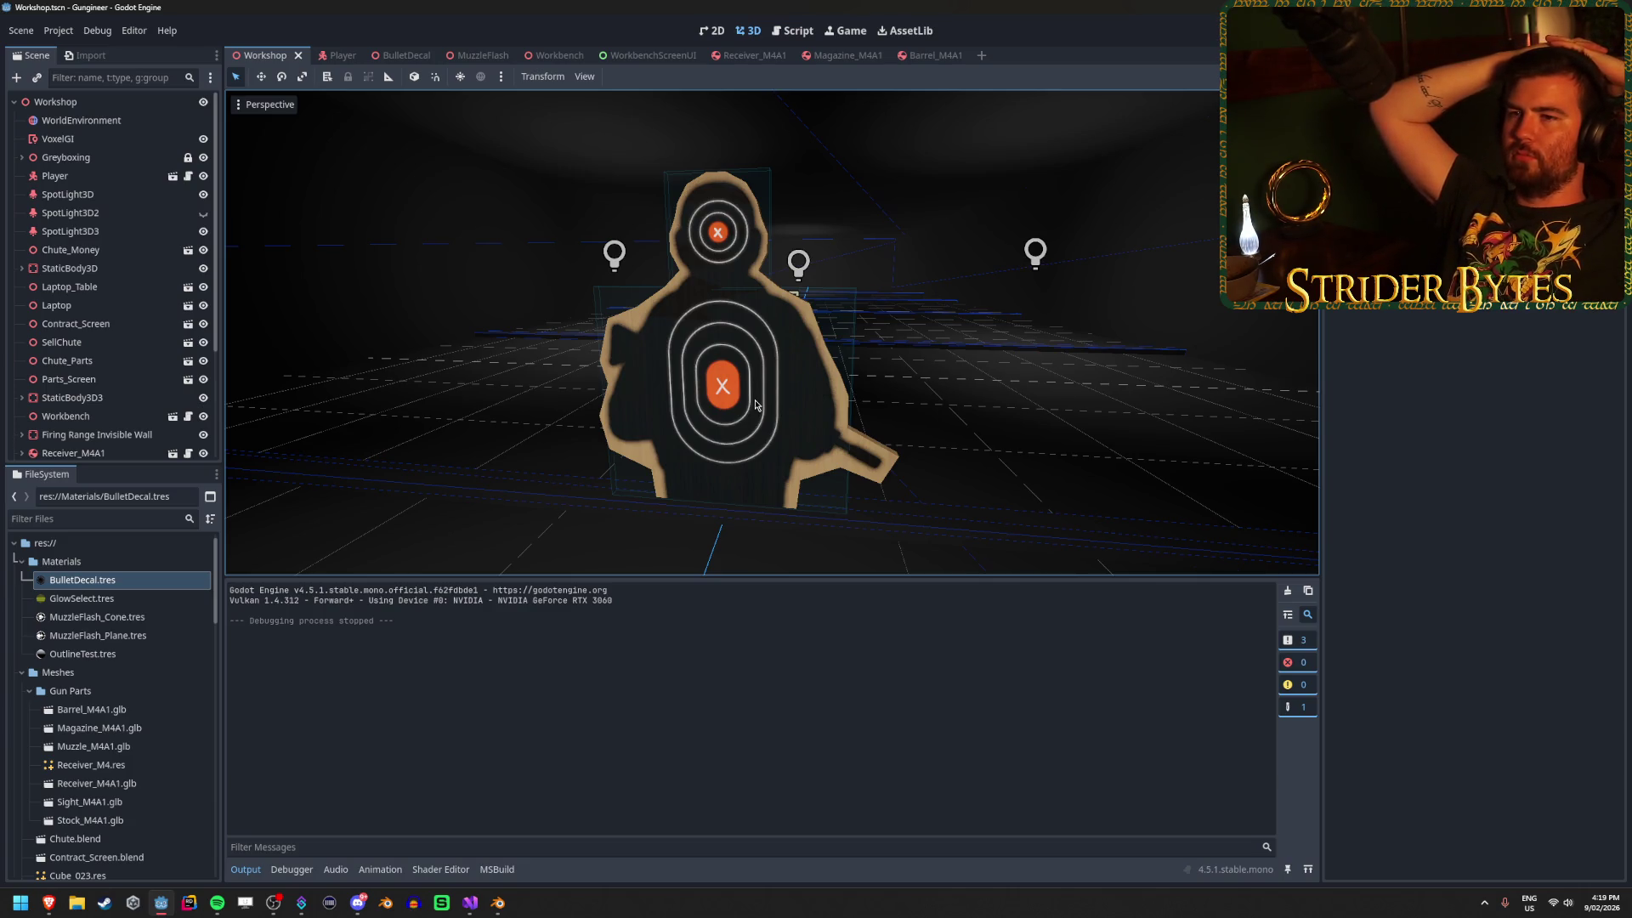
pyautogui.click(693, 358)
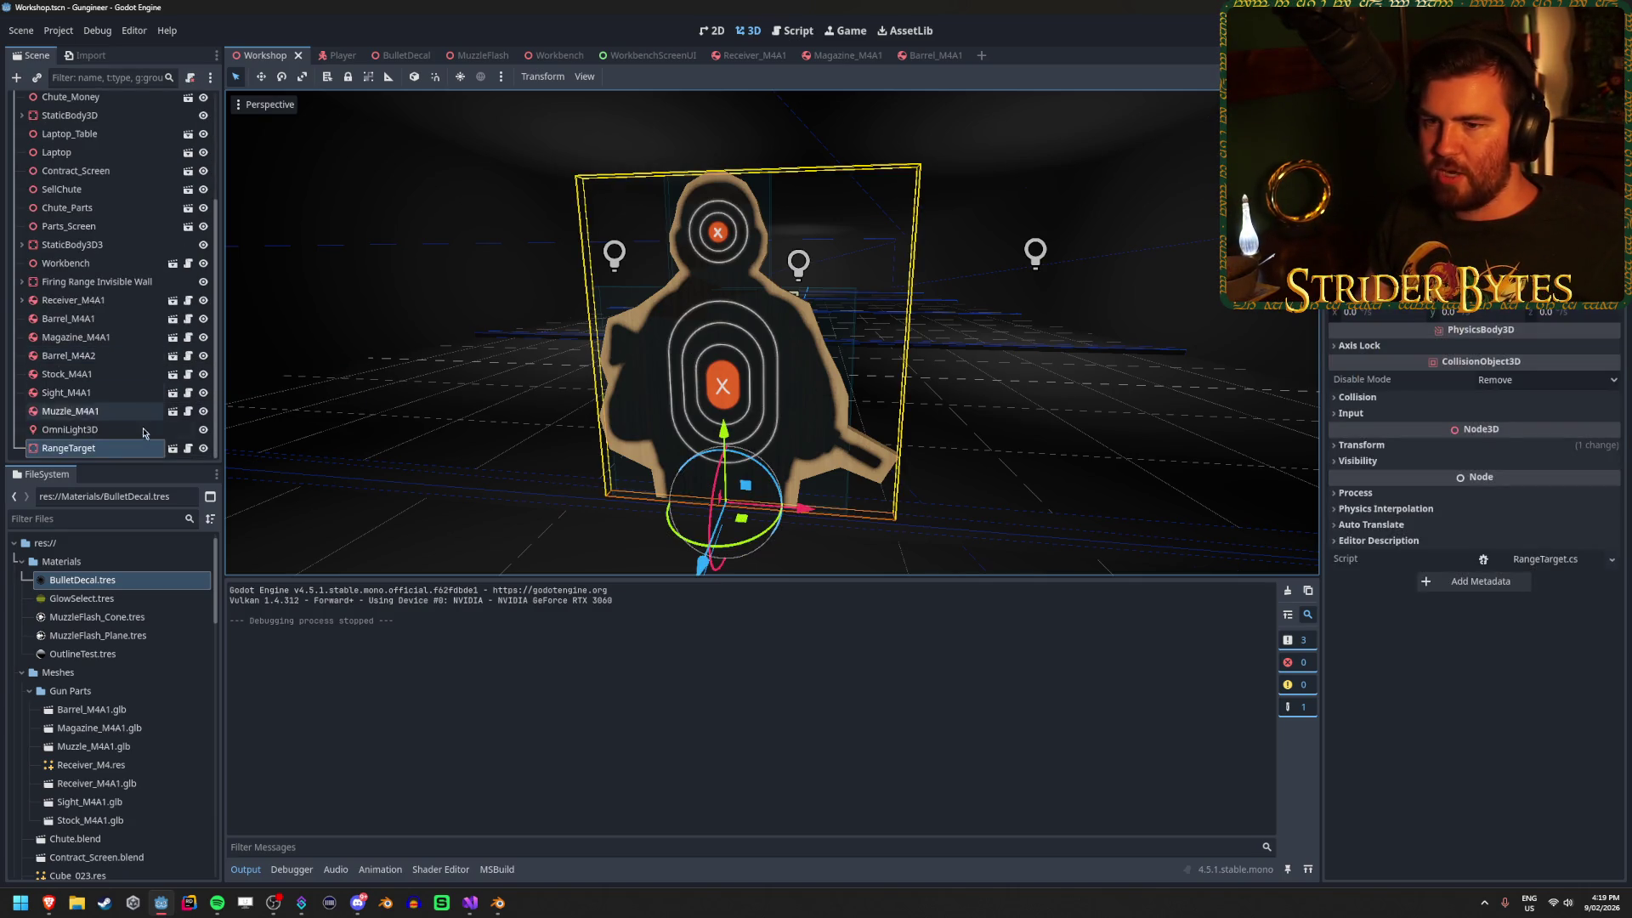
# Open RangeTarget in its own tab and close the Receiver, Magazine, Barrel, Workbench, MuzzleFlash and BulletDecal tabs.
pyautogui.click(171, 449)
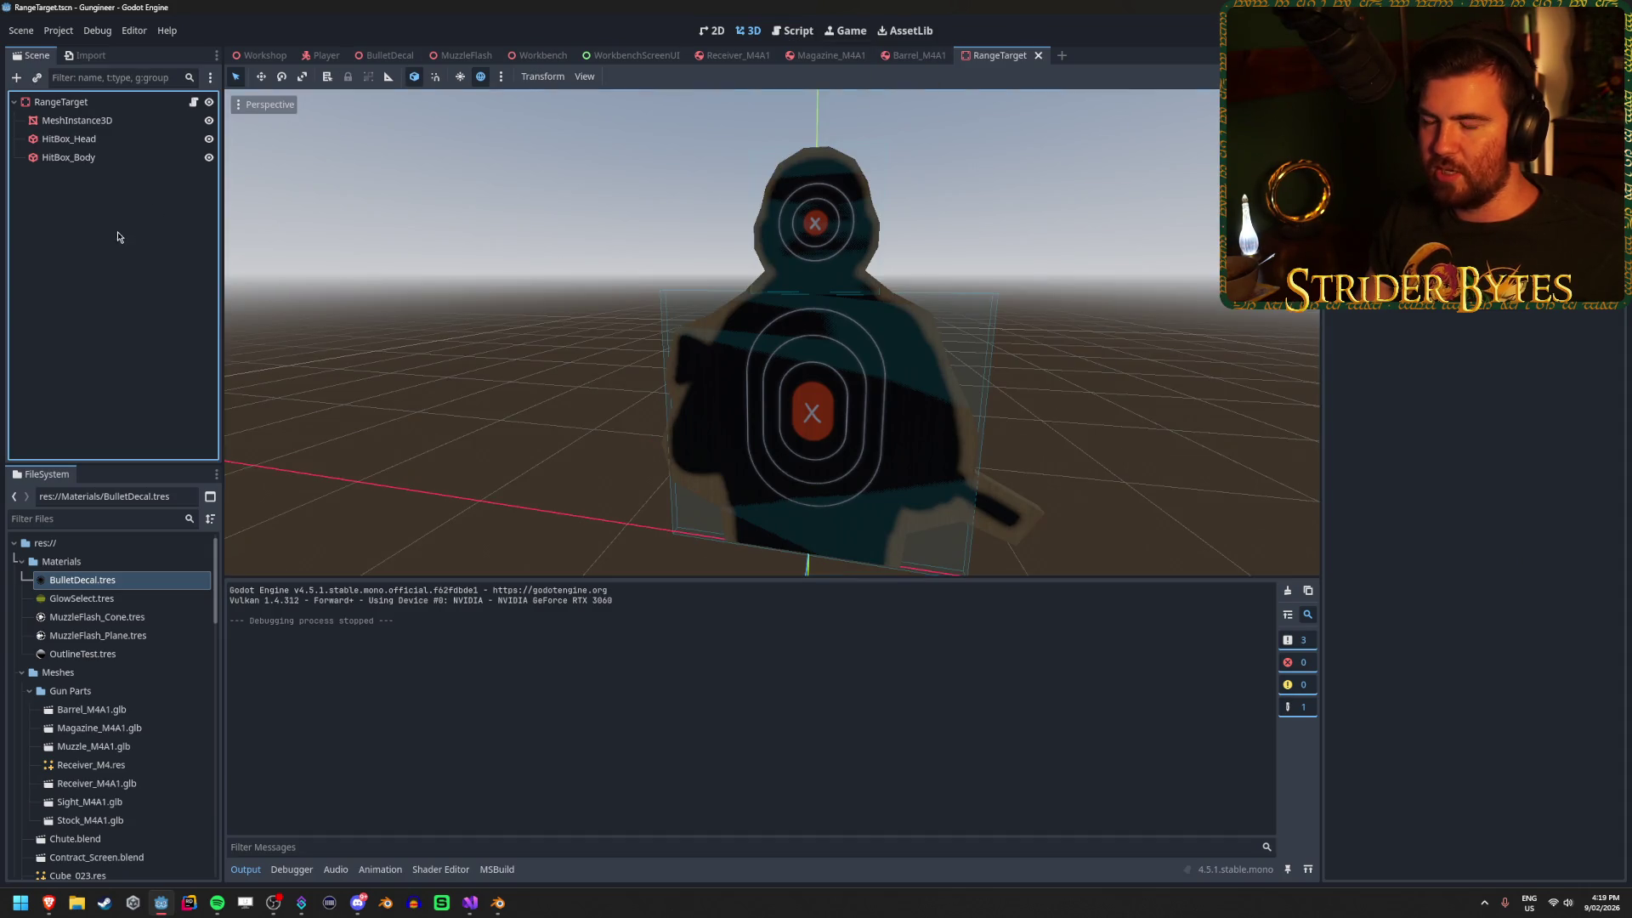
pyautogui.middleClick(729, 55)
pyautogui.middleClick(730, 55)
pyautogui.middleClick(729, 56)
pyautogui.middleClick(634, 56)
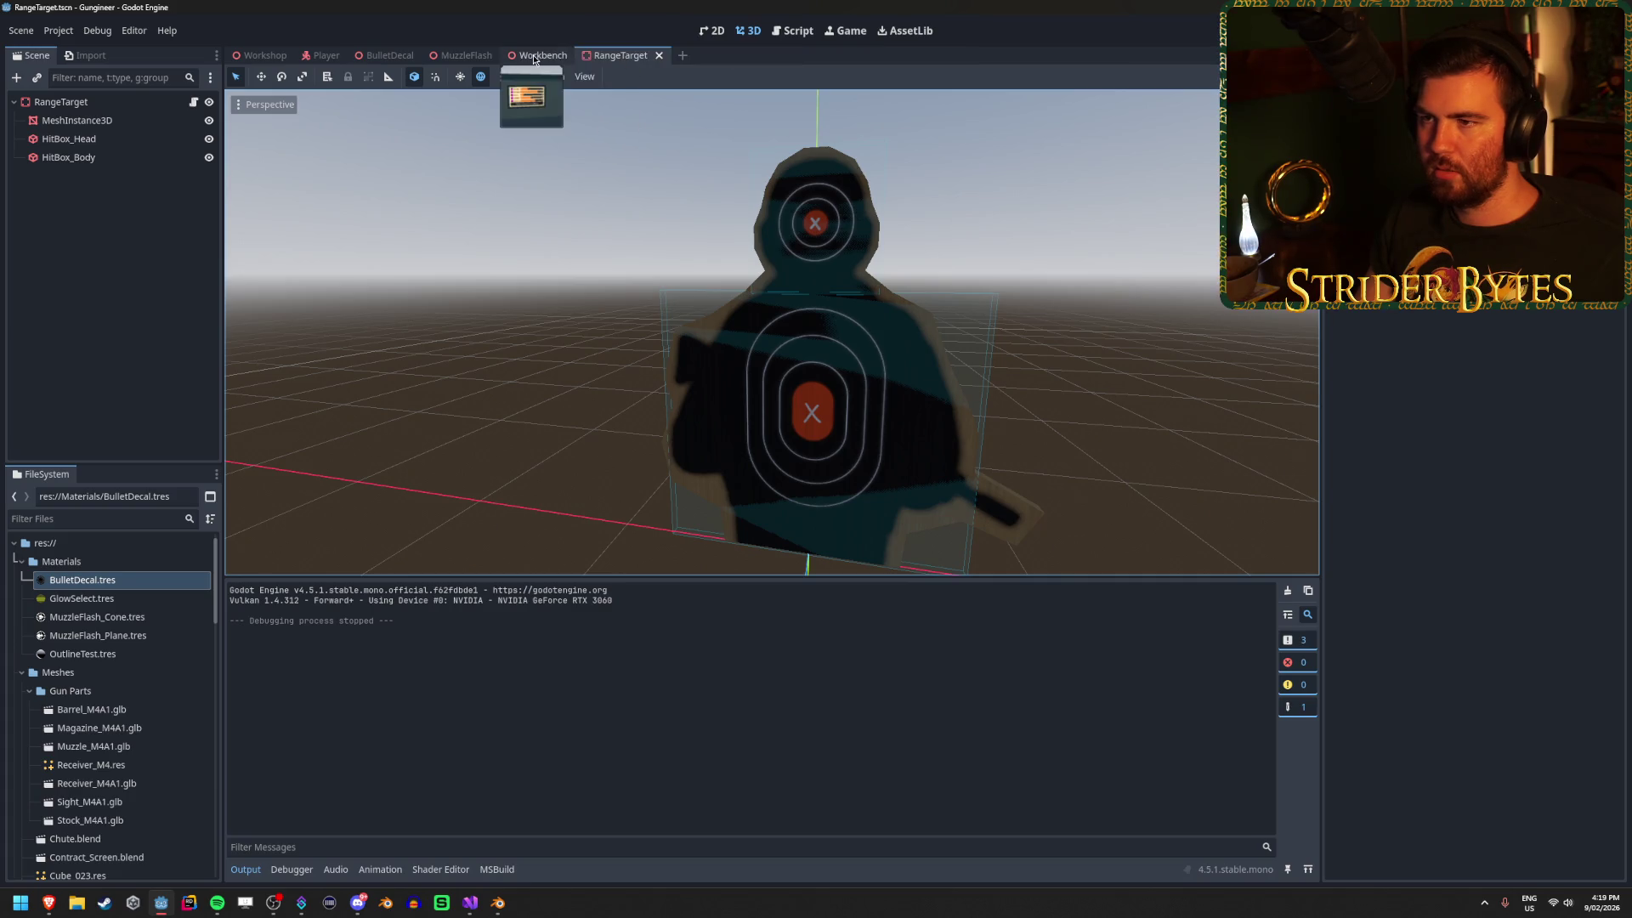
pyautogui.middleClick(537, 55)
pyautogui.middleClick(457, 55)
pyautogui.middleClick(387, 55)
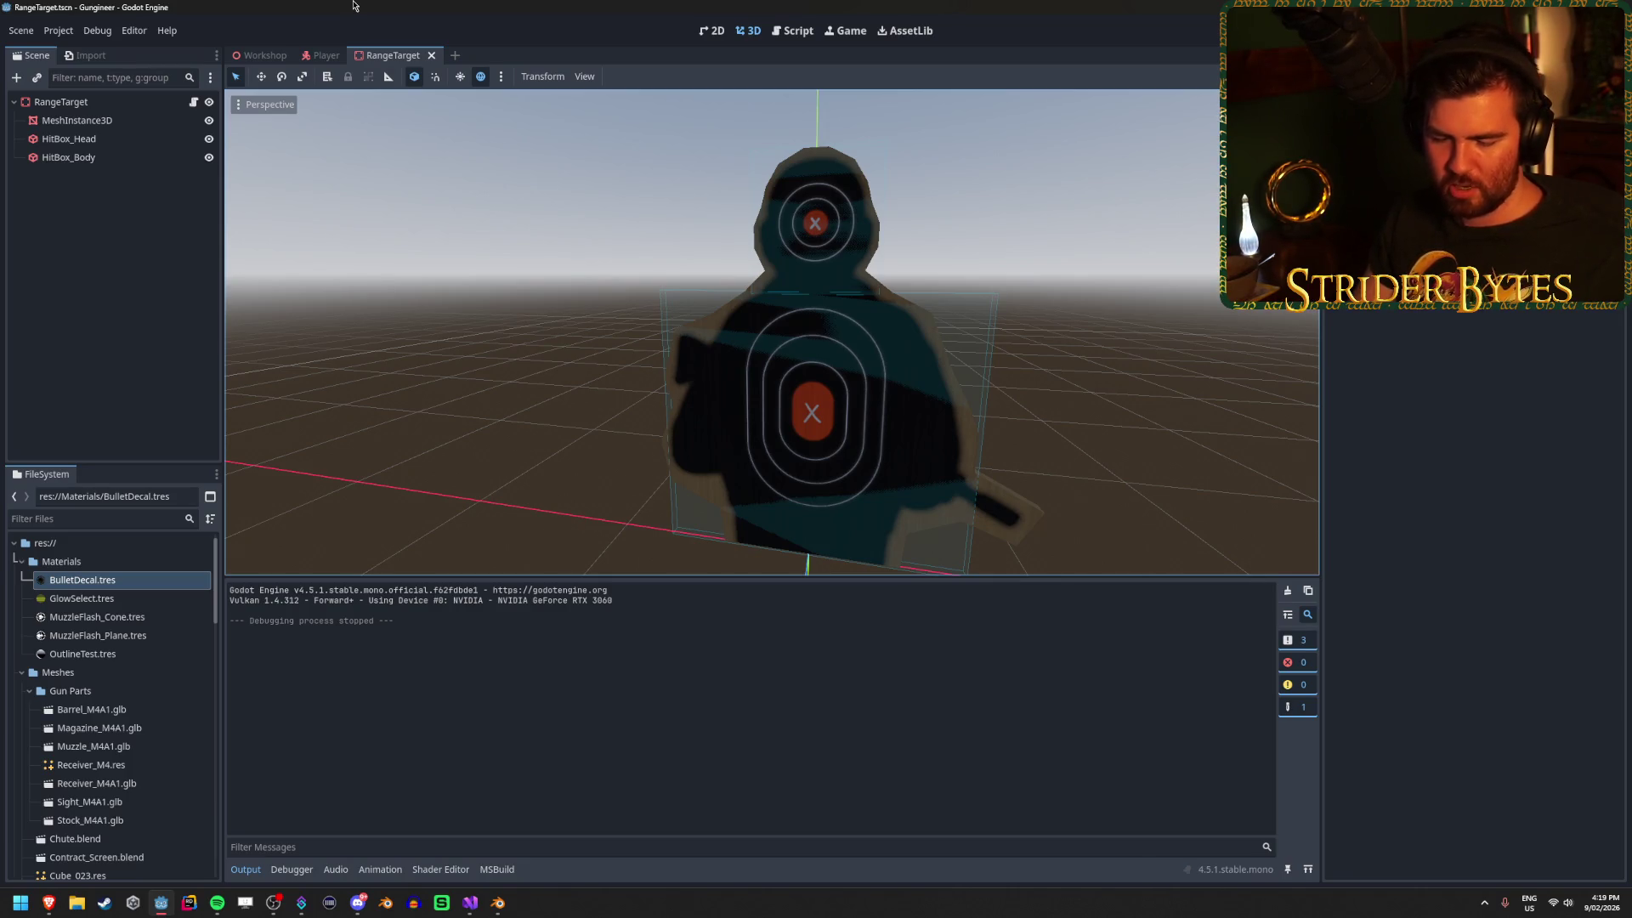
pyautogui.click(140, 188)
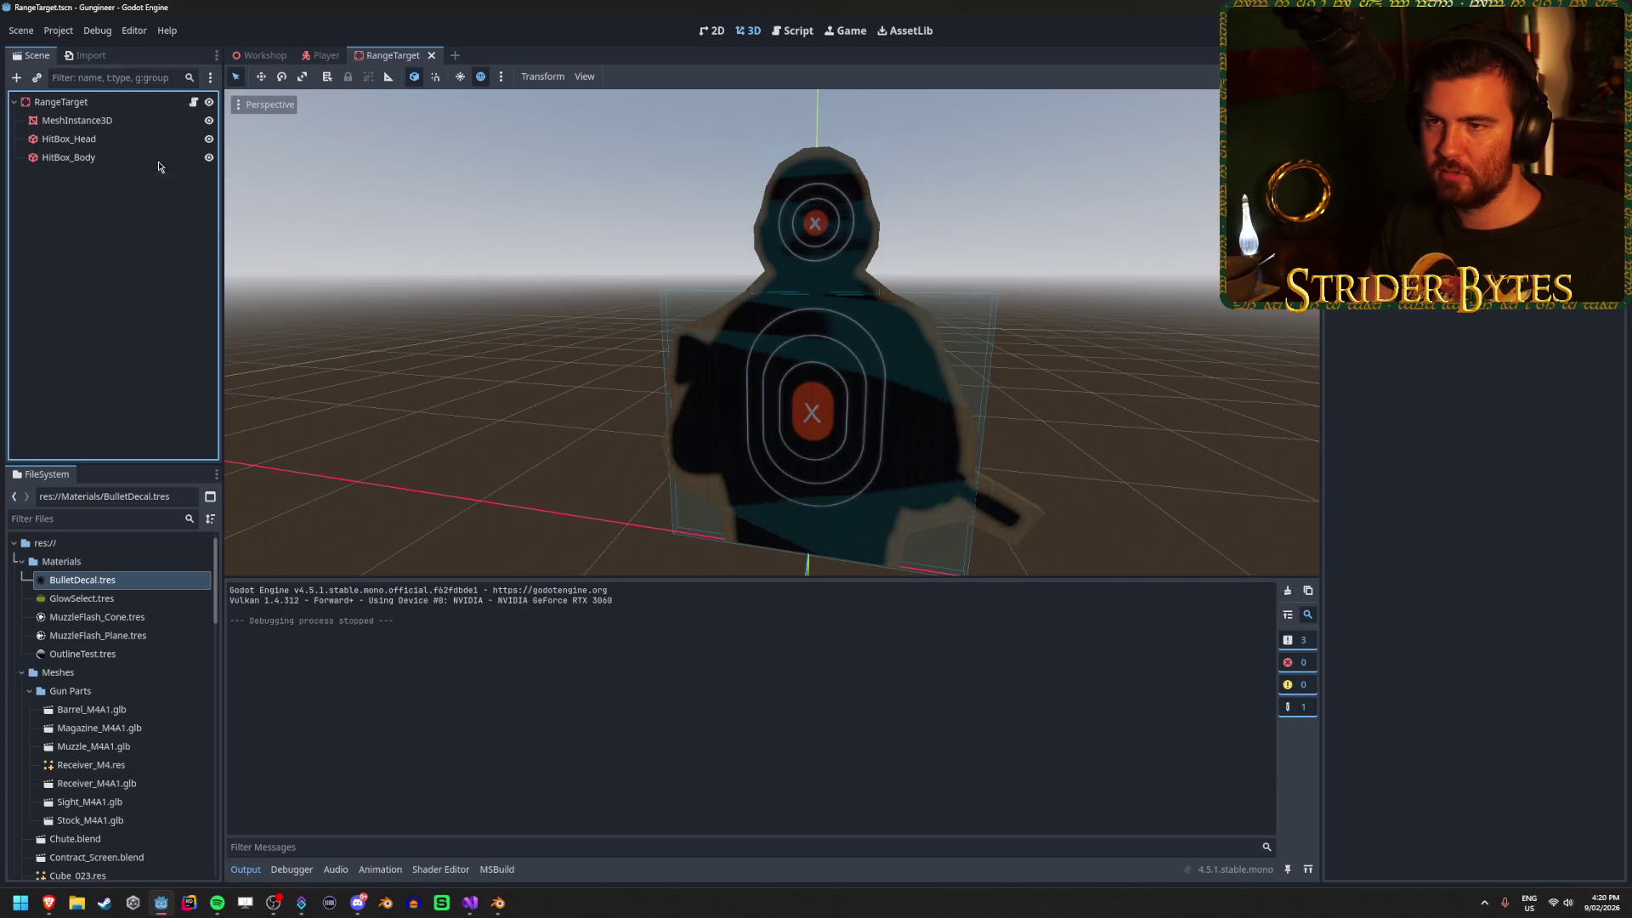
# Save RangeTarget, orbit around the target, and go back to the Workshop scene.
pyautogui.hotkey('ctrl', 's')
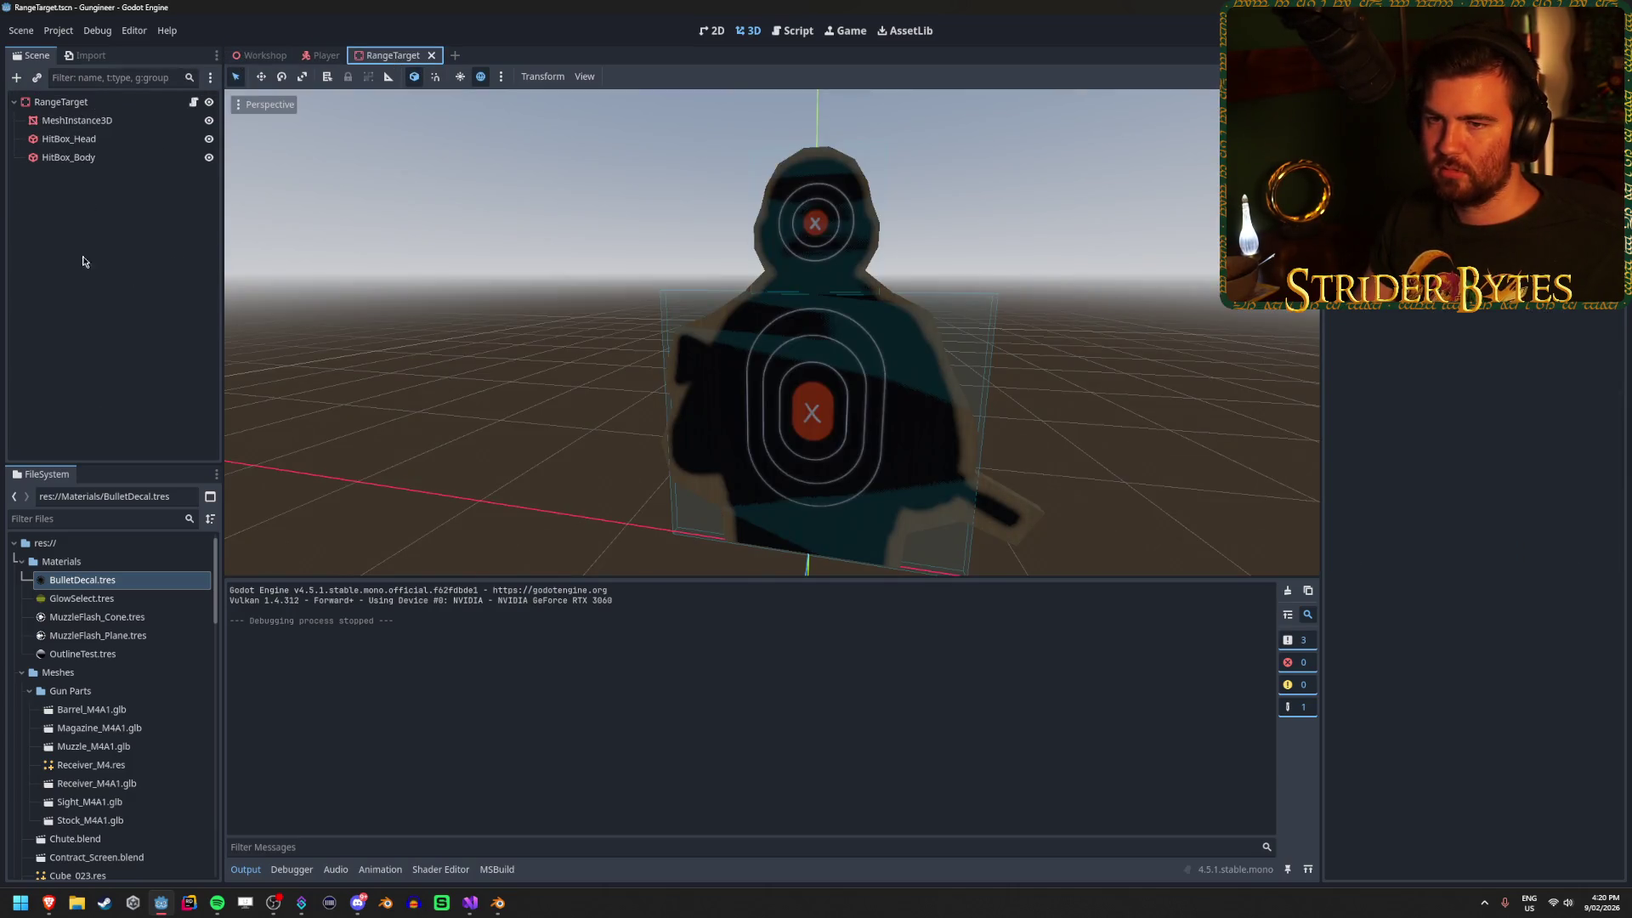
pyautogui.click(118, 247)
pyautogui.moveTo(765, 340)
pyautogui.mouseDown()
pyautogui.moveTo(638, 340)
pyautogui.moveTo(705, 340)
pyautogui.moveTo(540, 378)
pyautogui.mouseUp()
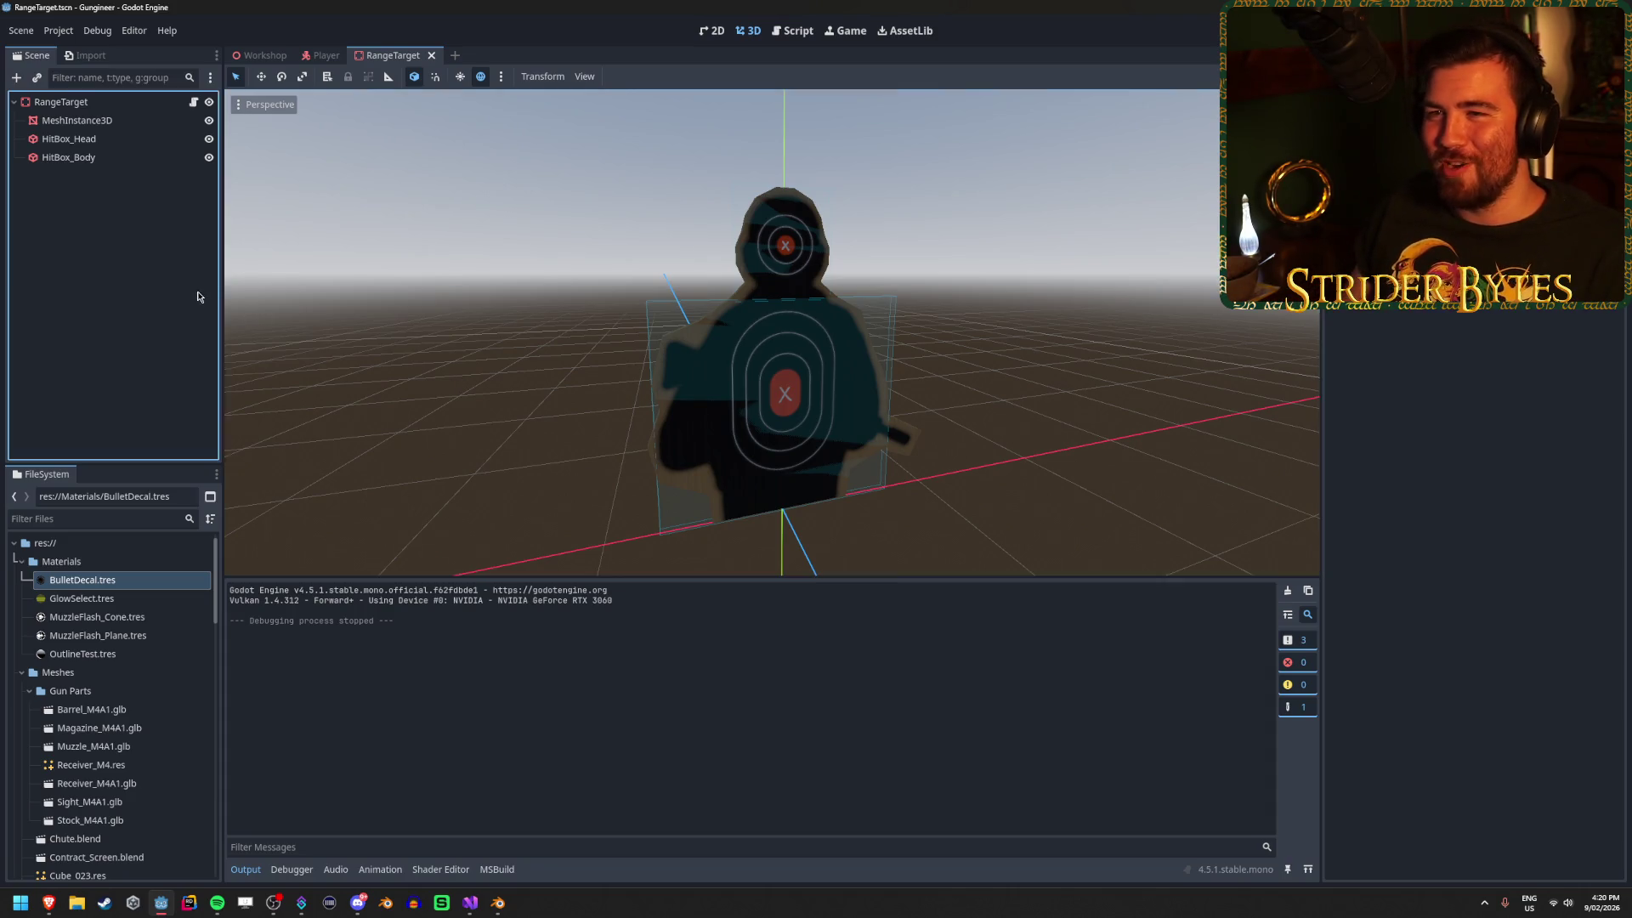
pyautogui.click(260, 55)
pyautogui.scroll(5, 85, 255)
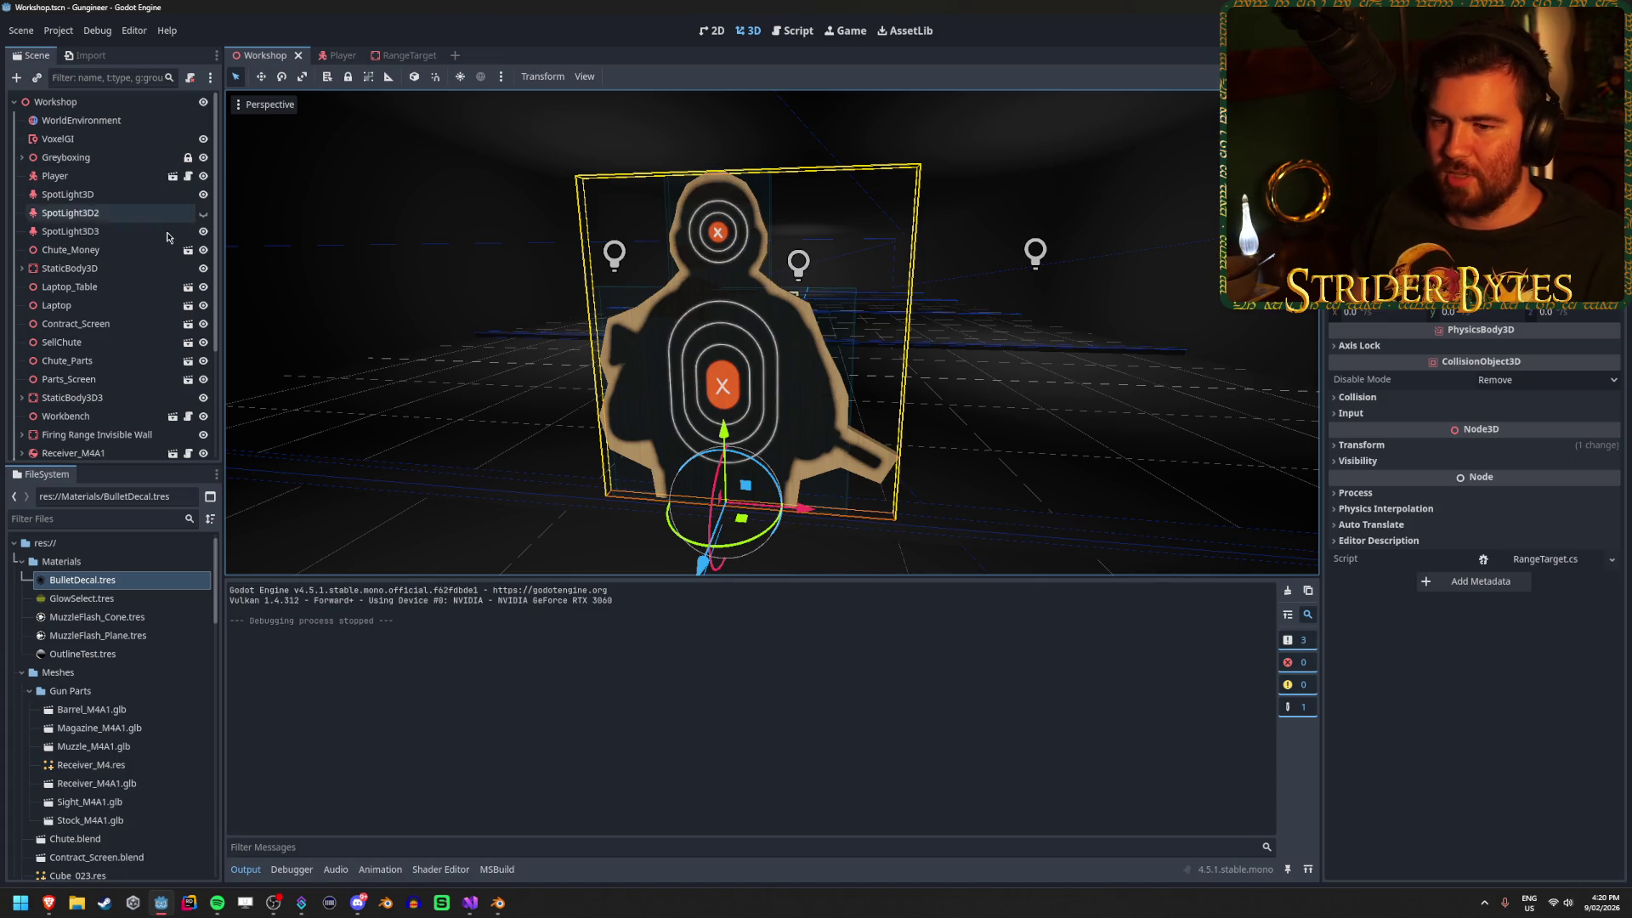
pyautogui.scroll(-3, 129, 270)
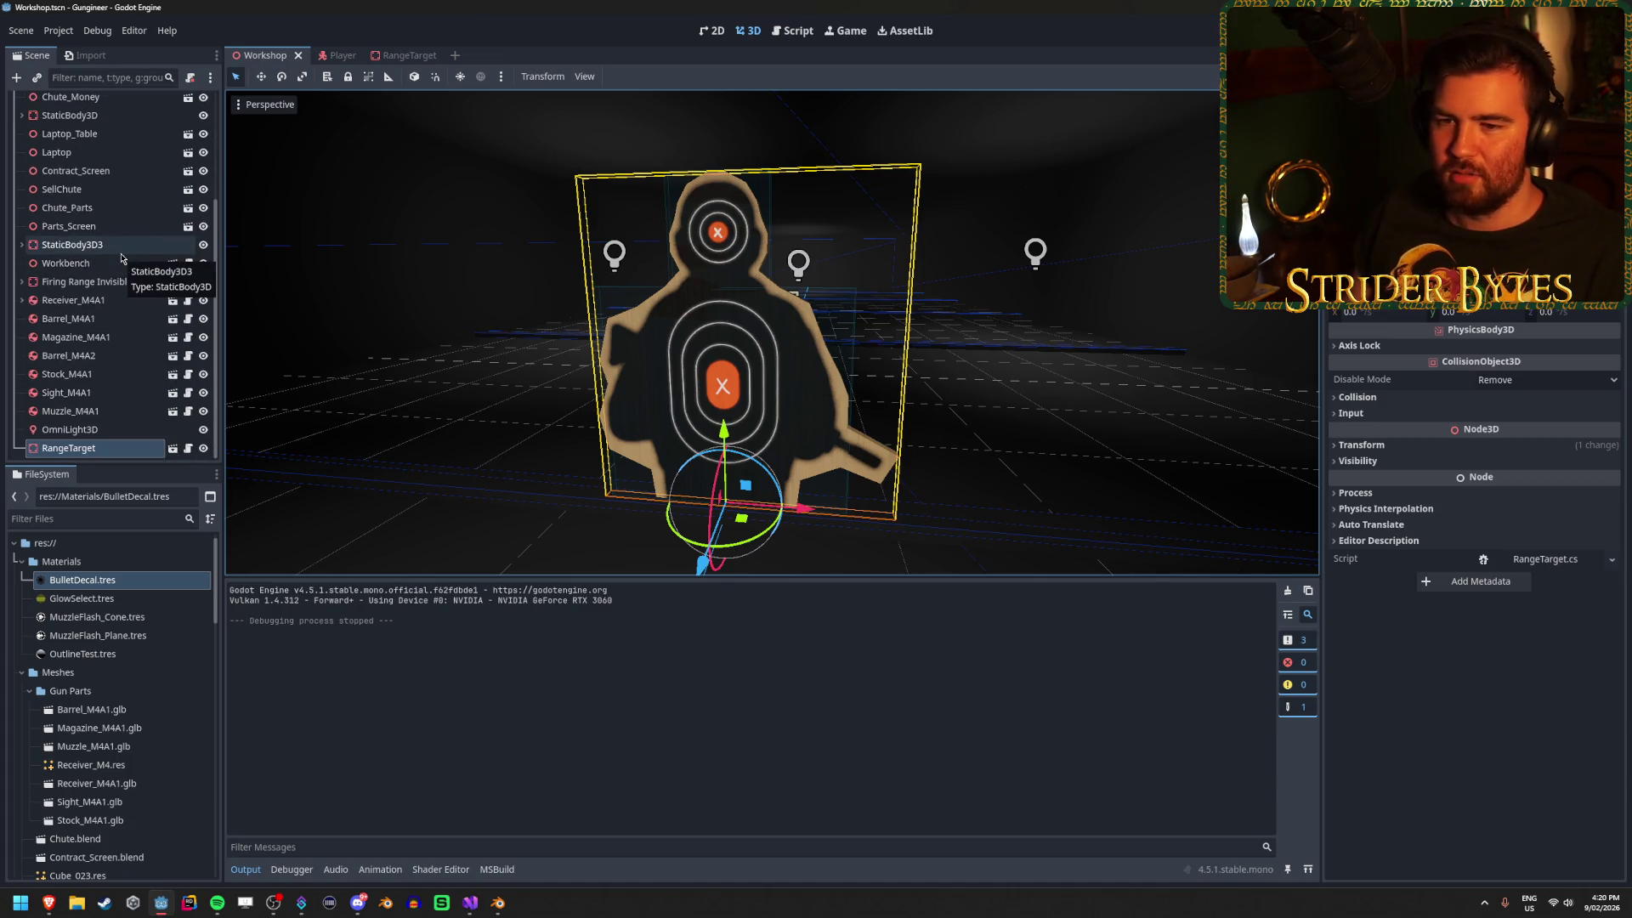
pyautogui.scroll(4, 122, 258)
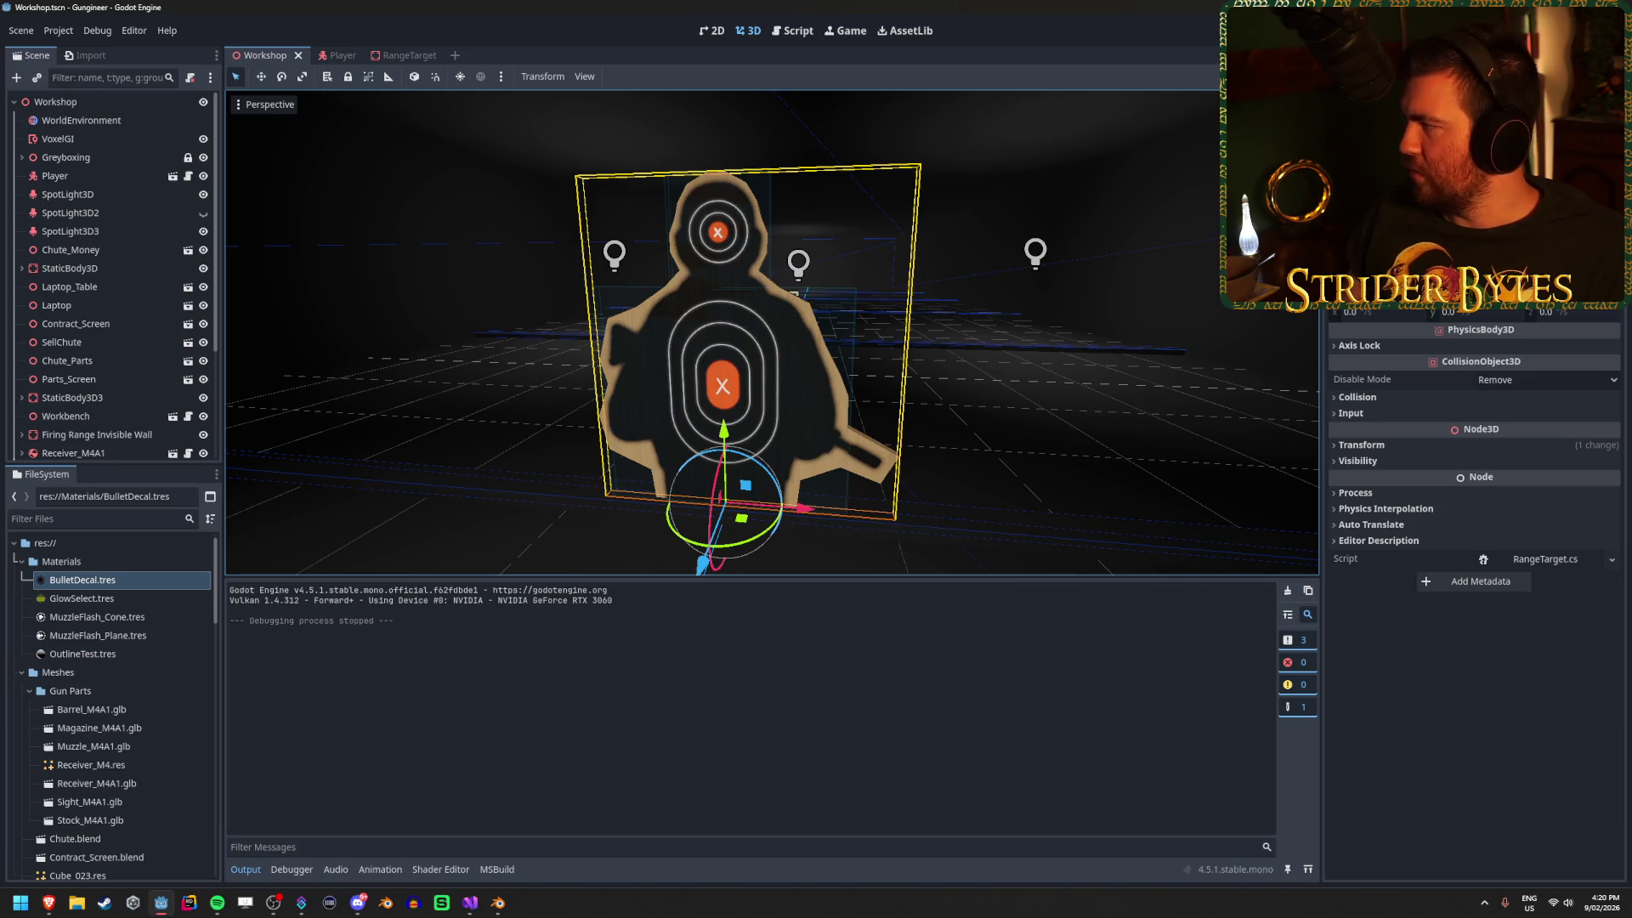
pyautogui.hotkey('alt', 'Tab')
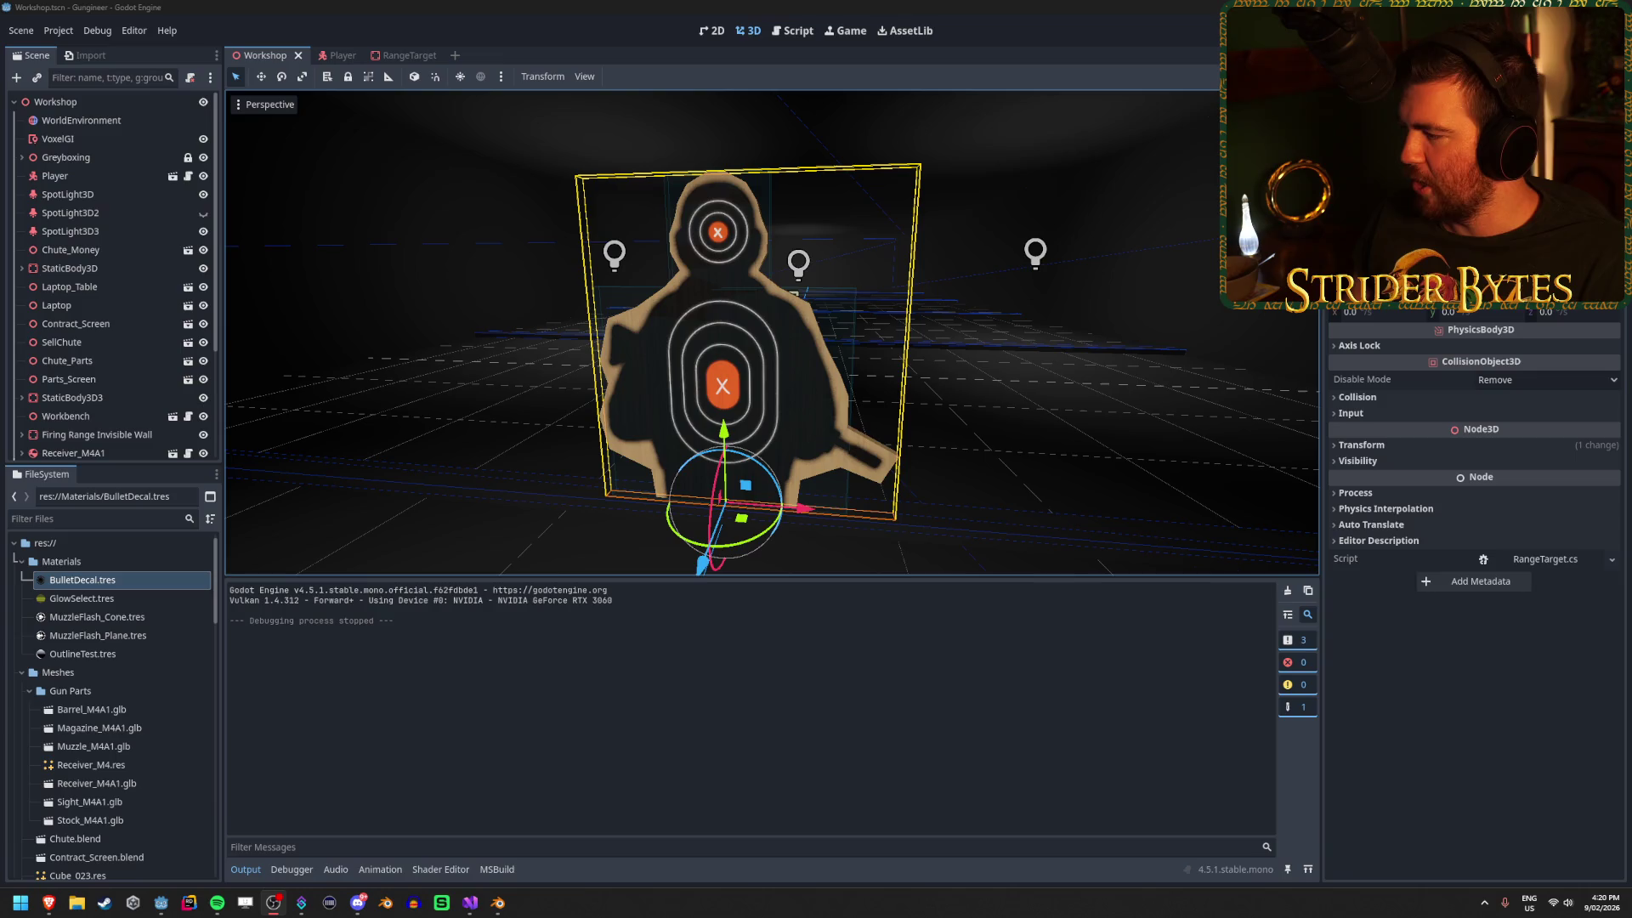
pyautogui.hotkey('alt', 'Tab')
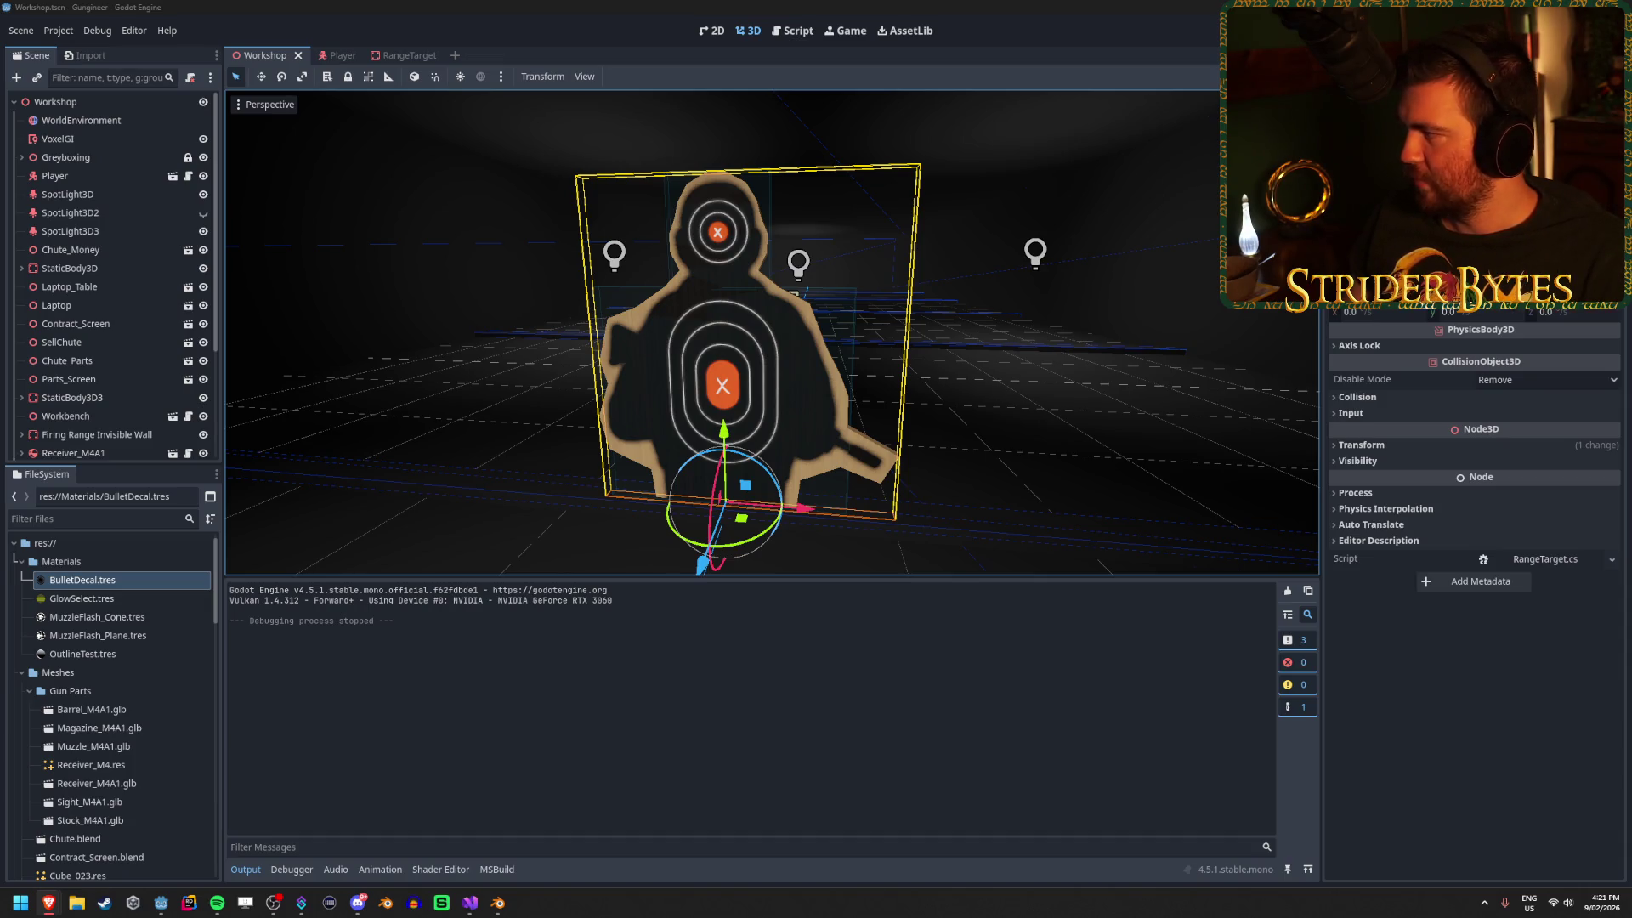
pyautogui.click(414, 6)
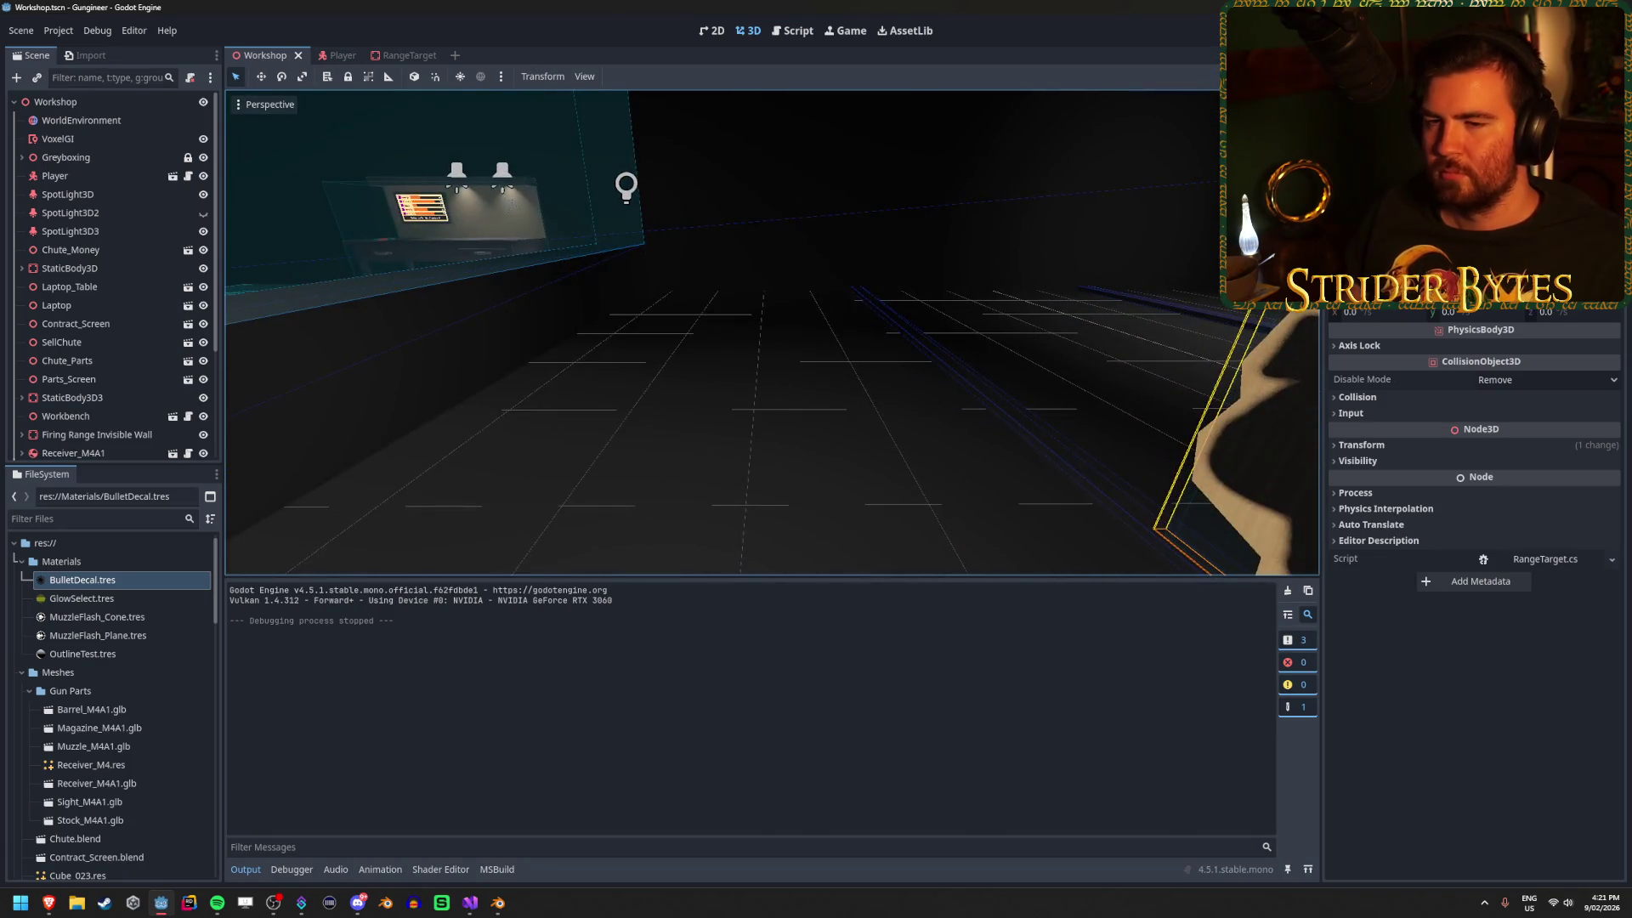
pyautogui.press('f')
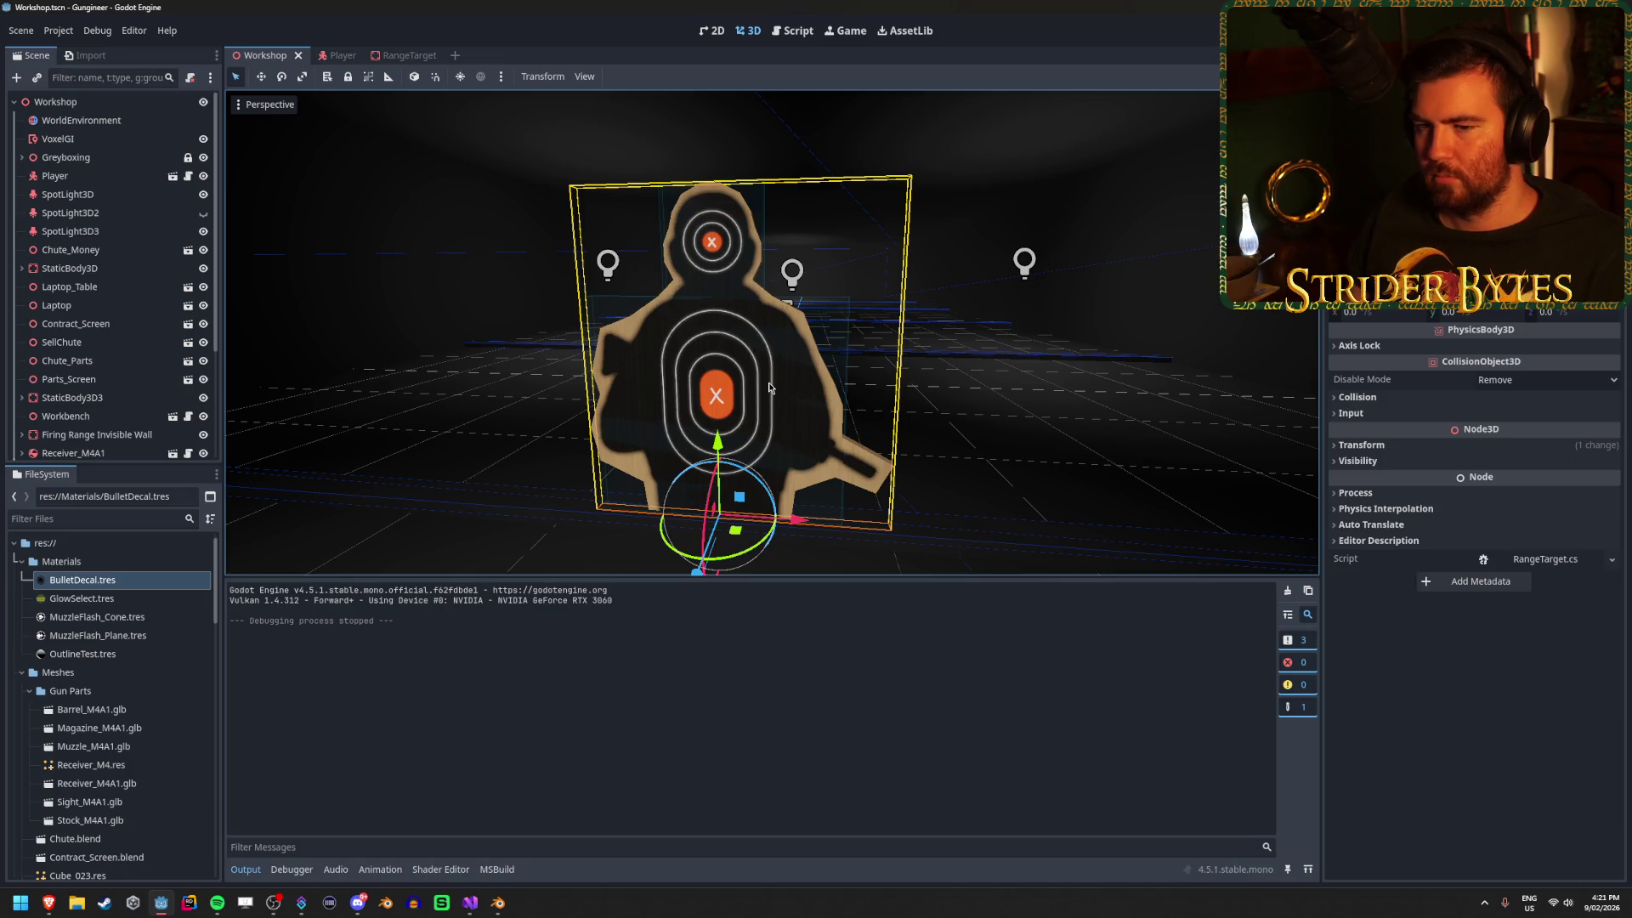
pyautogui.moveTo(769, 388)
pyautogui.mouseDown()
pyautogui.moveTo(817, 365)
pyautogui.moveTo(765, 372)
pyautogui.mouseUp()
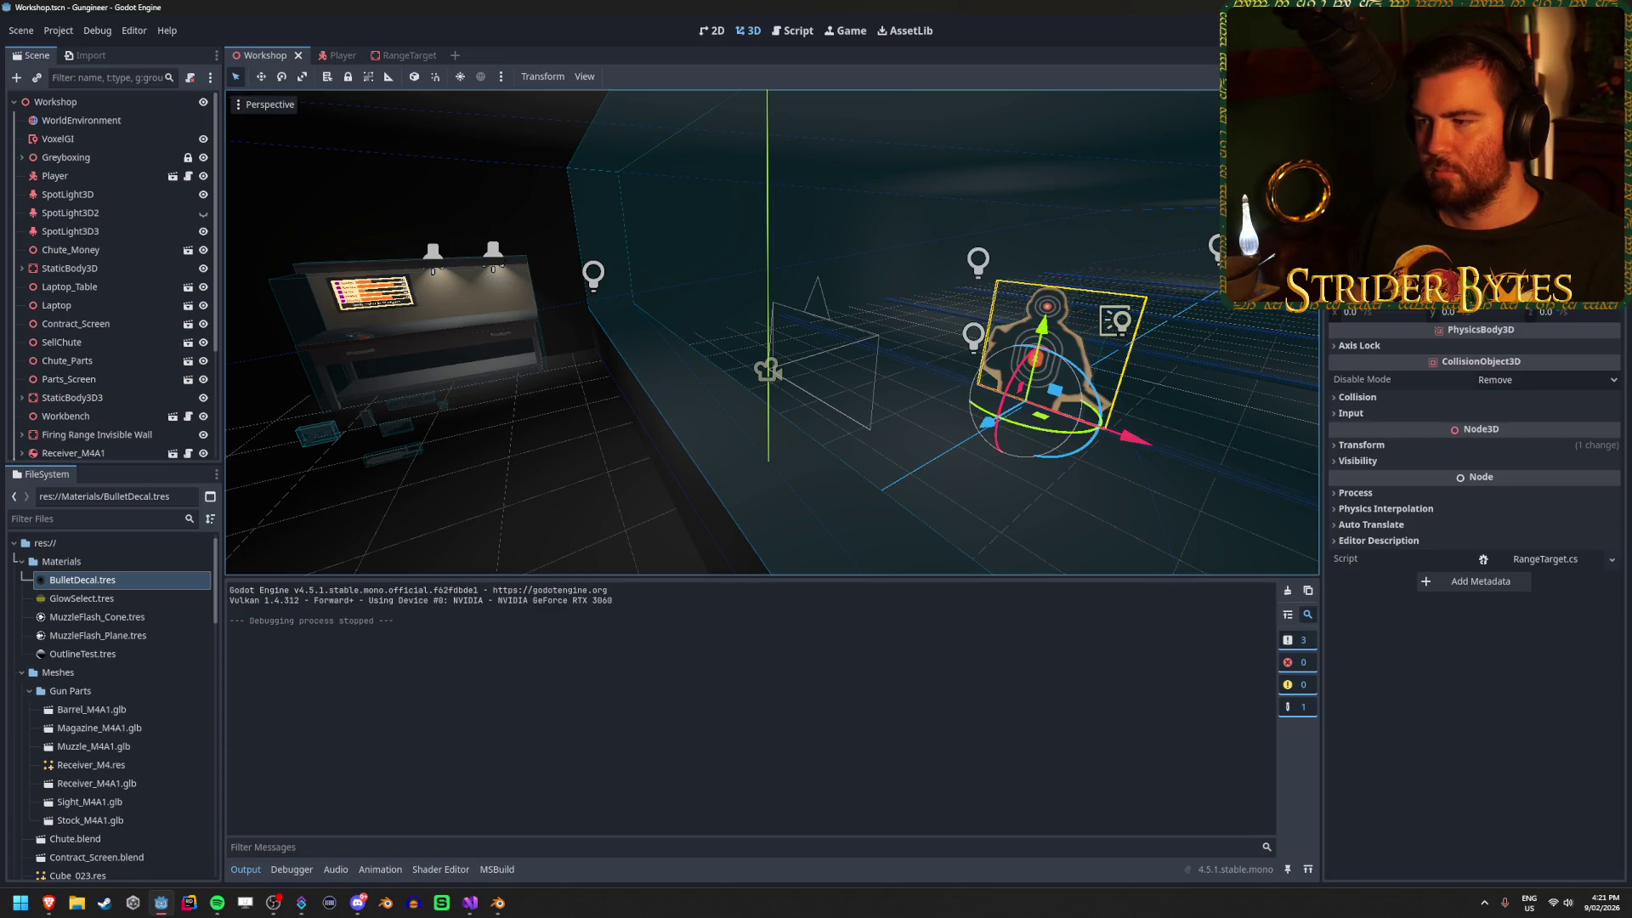
pyautogui.scroll(-3, 89, 365)
pyautogui.scroll(3, 88, 365)
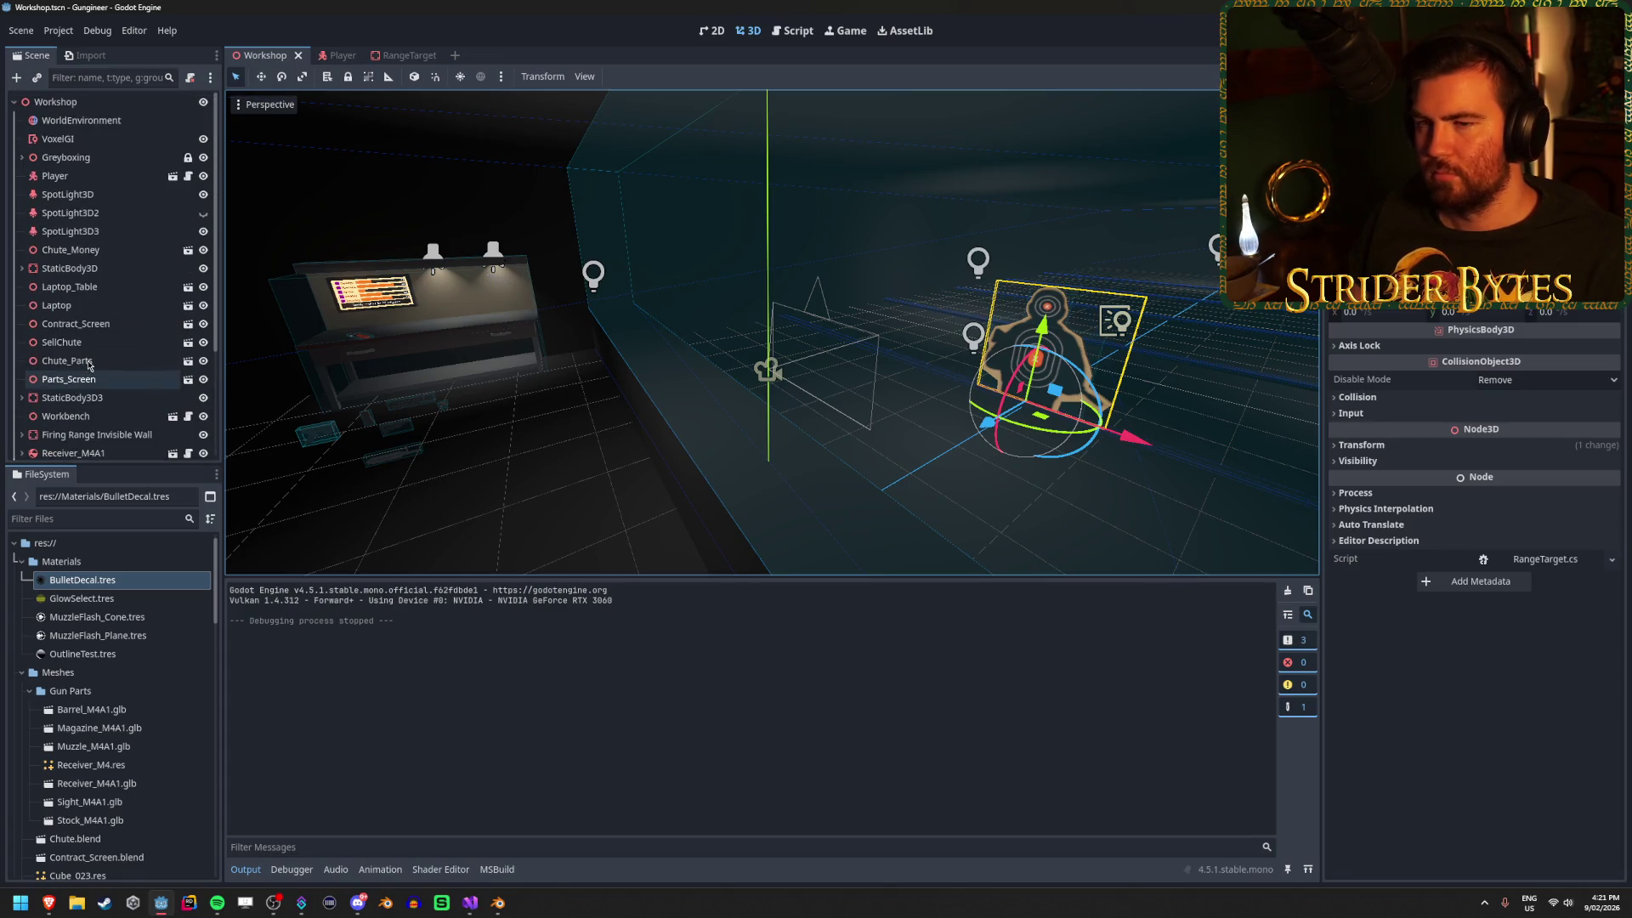
pyautogui.scroll(-3, 89, 366)
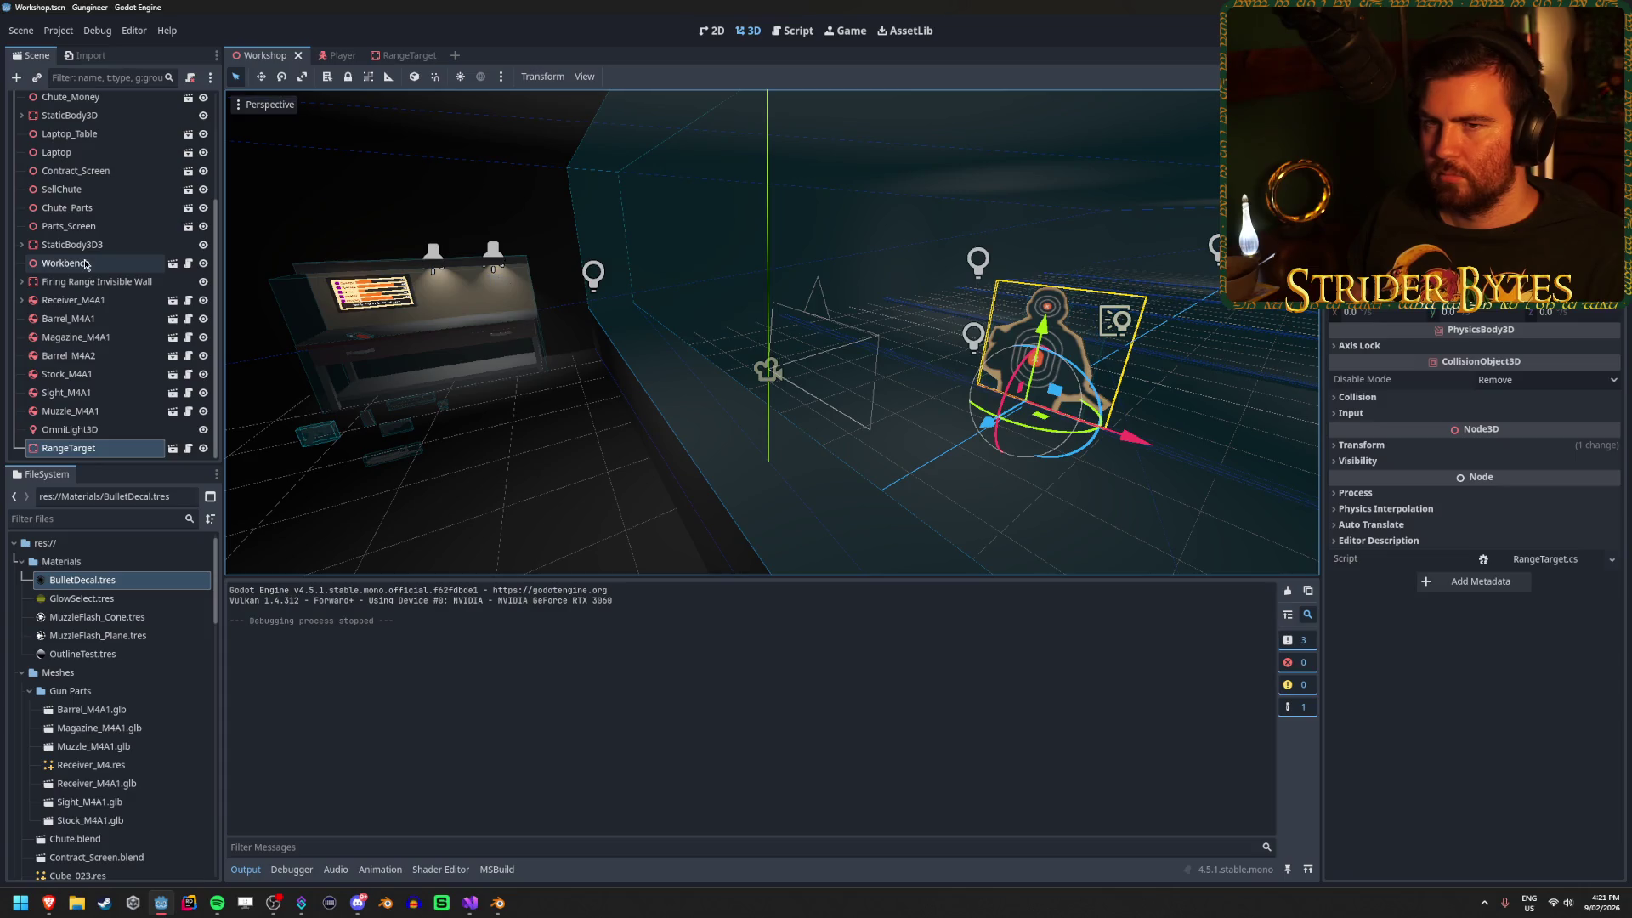
pyautogui.click(16, 77)
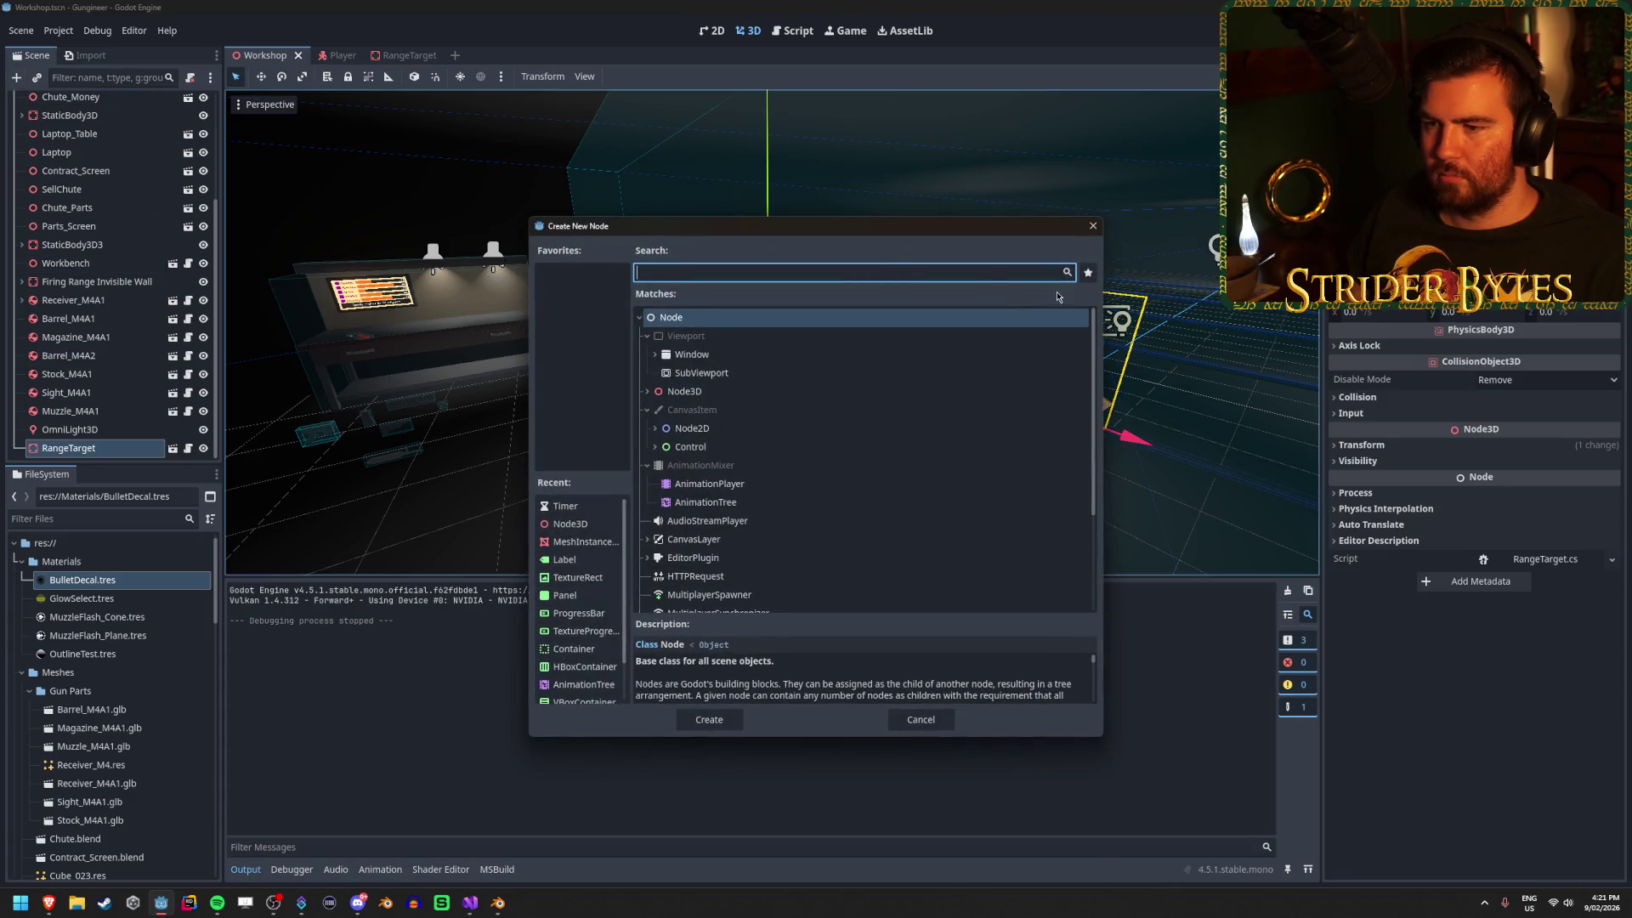
# Create a Node3D and move it to top level right after Workbench.
pyautogui.press('Escape')
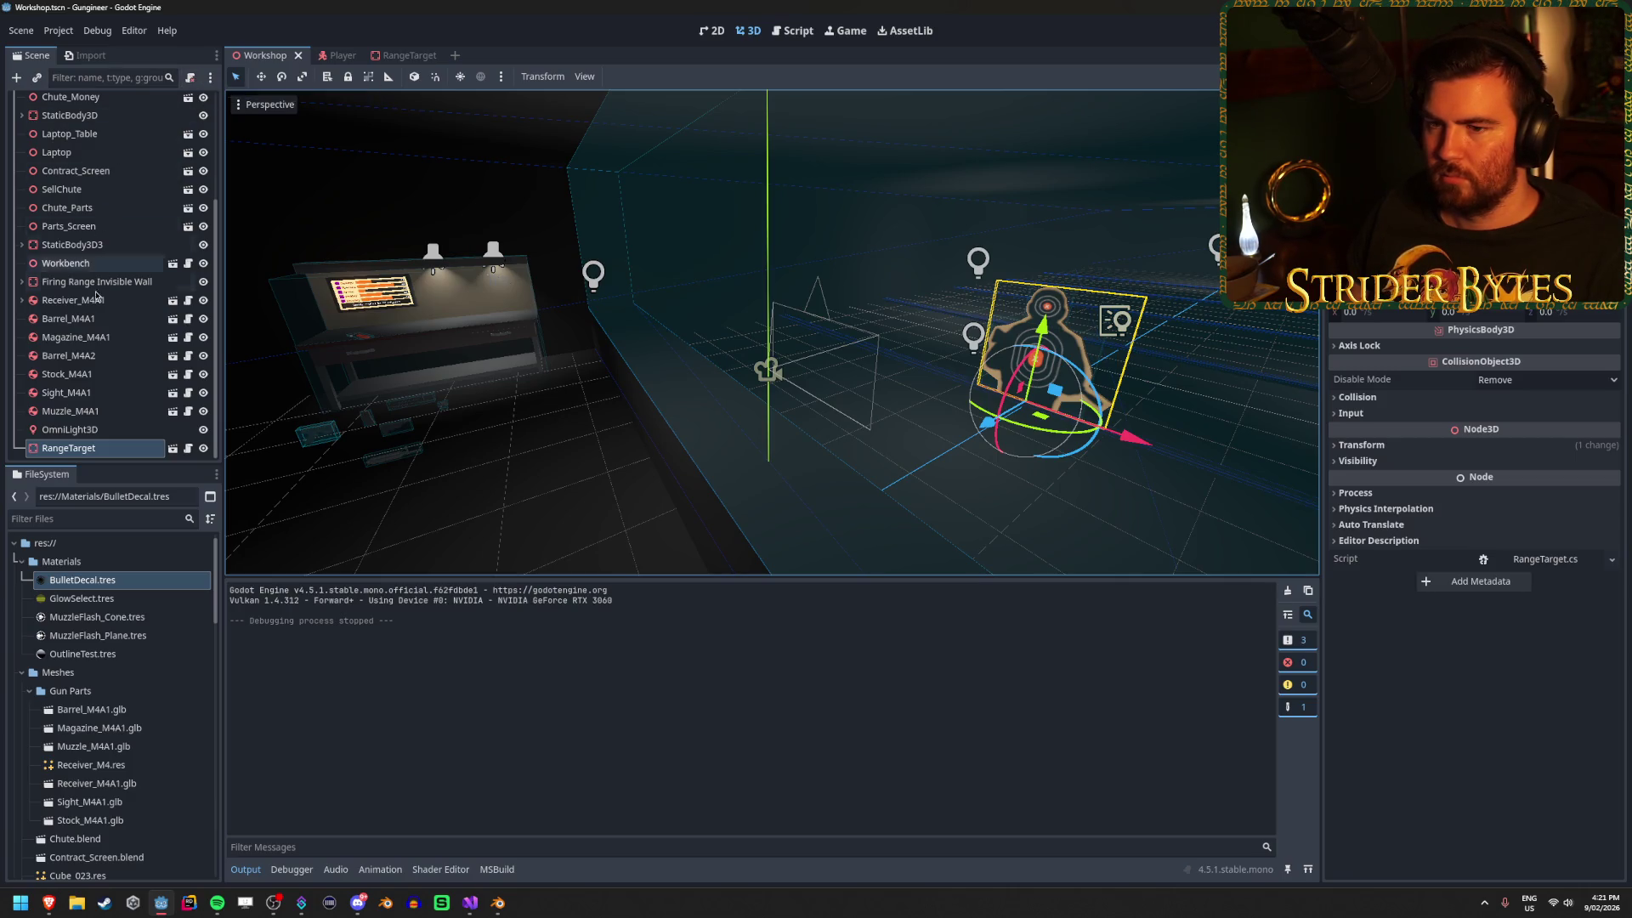
pyautogui.click(136, 281)
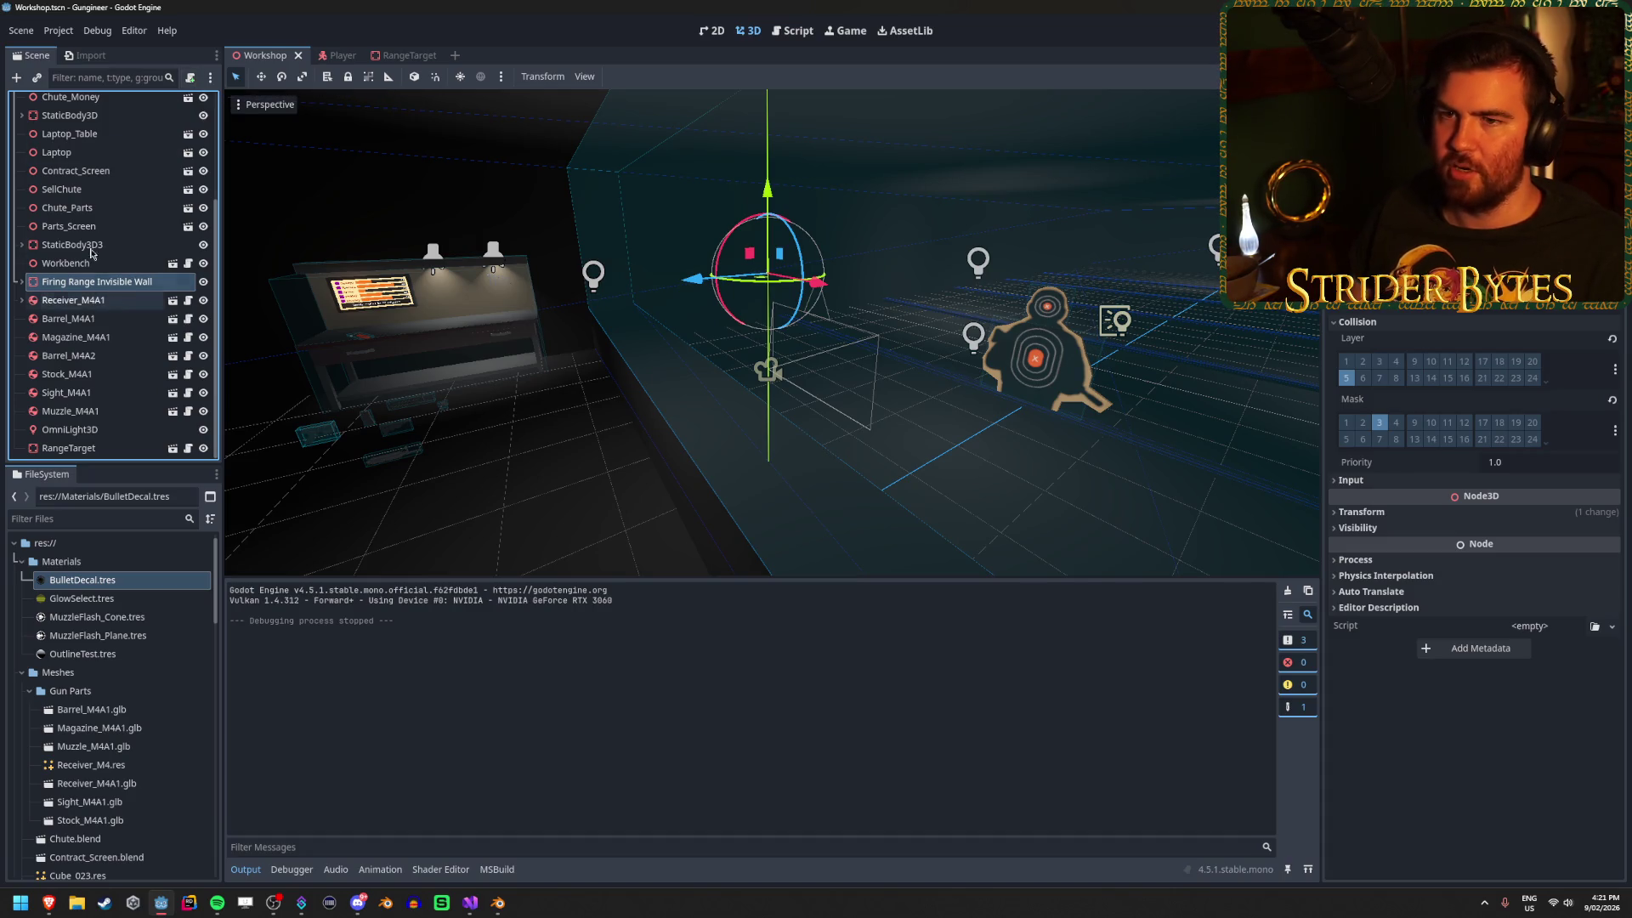
pyautogui.click(16, 77)
pyautogui.click(685, 391)
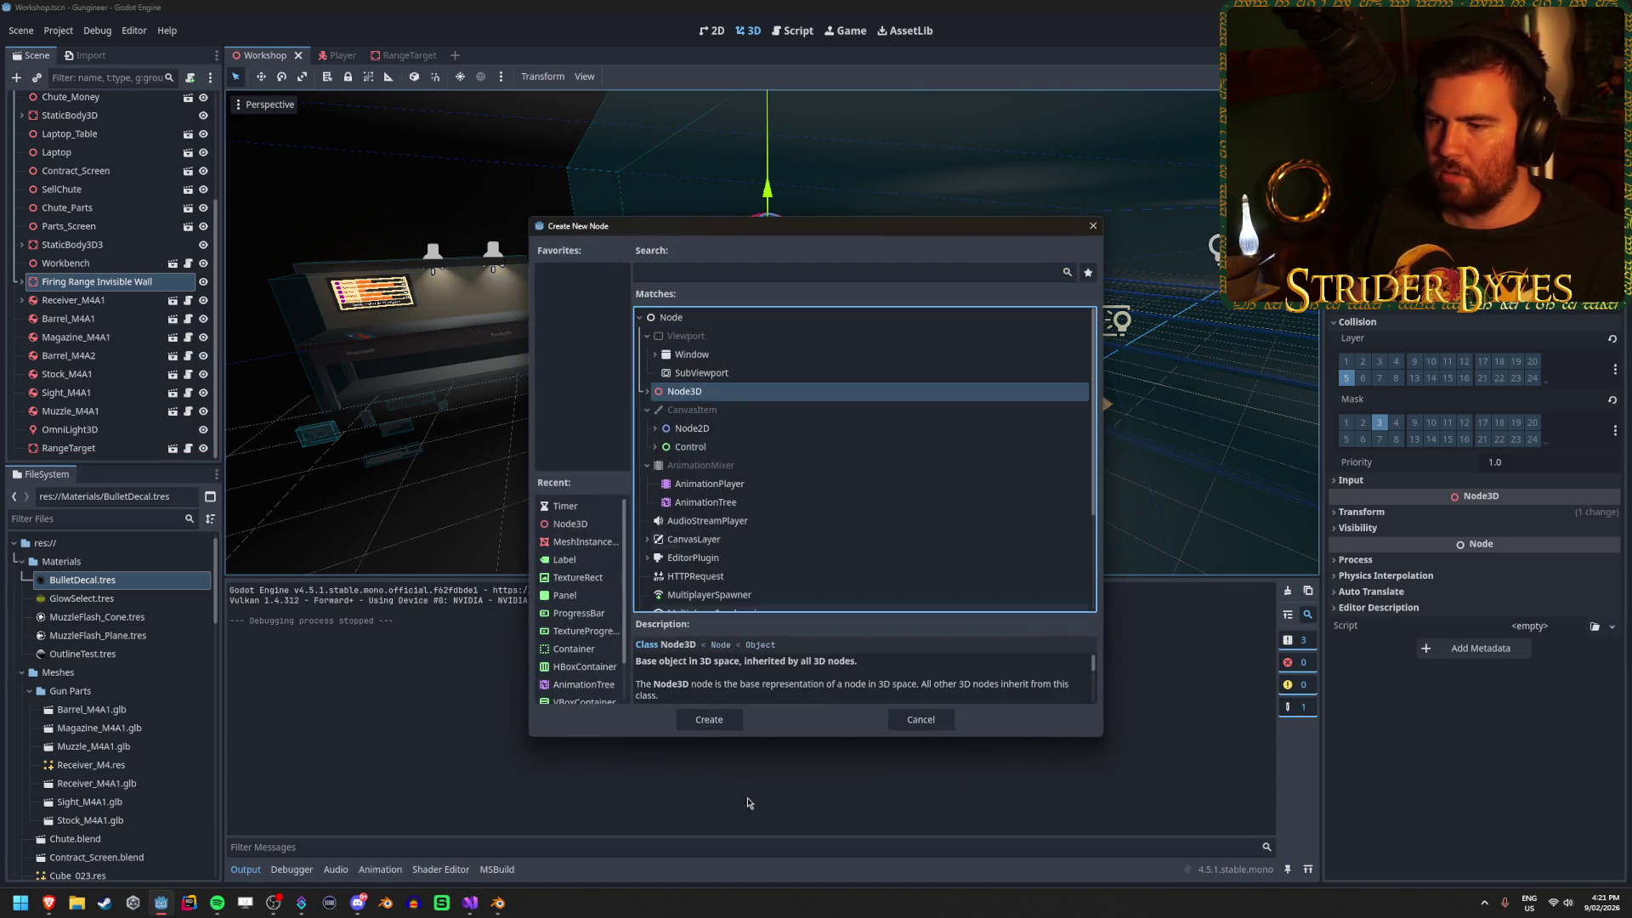
pyautogui.click(711, 719)
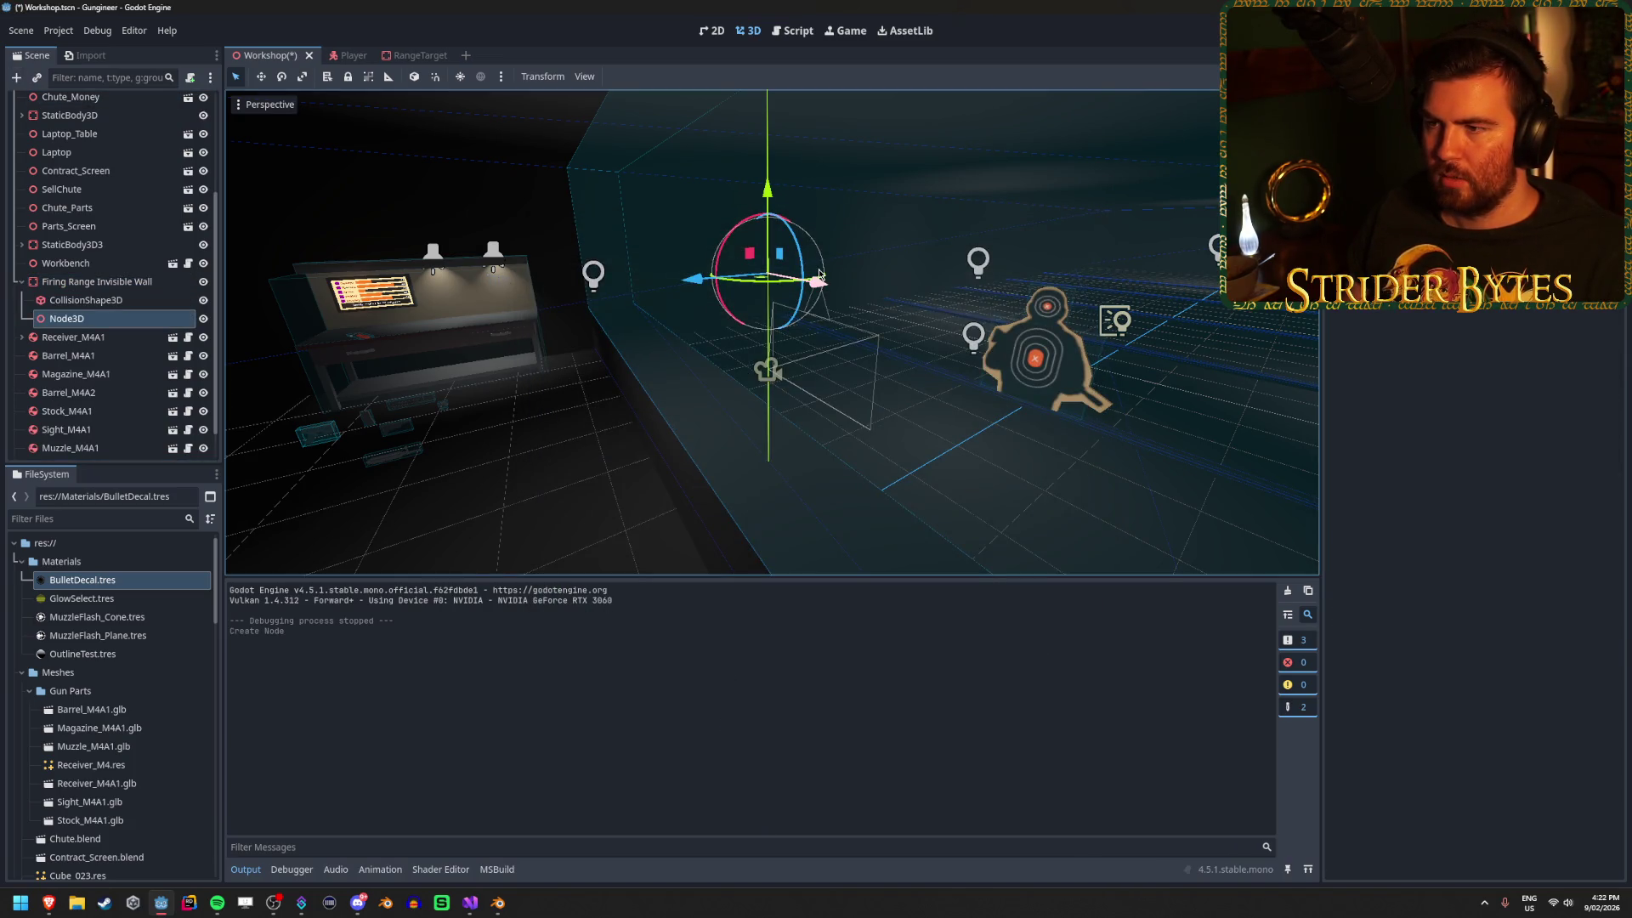
pyautogui.moveTo(67, 317); pyautogui.dragTo(87, 276)
# Rename the new Node3D to 'Firing Range'.
pyautogui.doubleClick(99, 283)
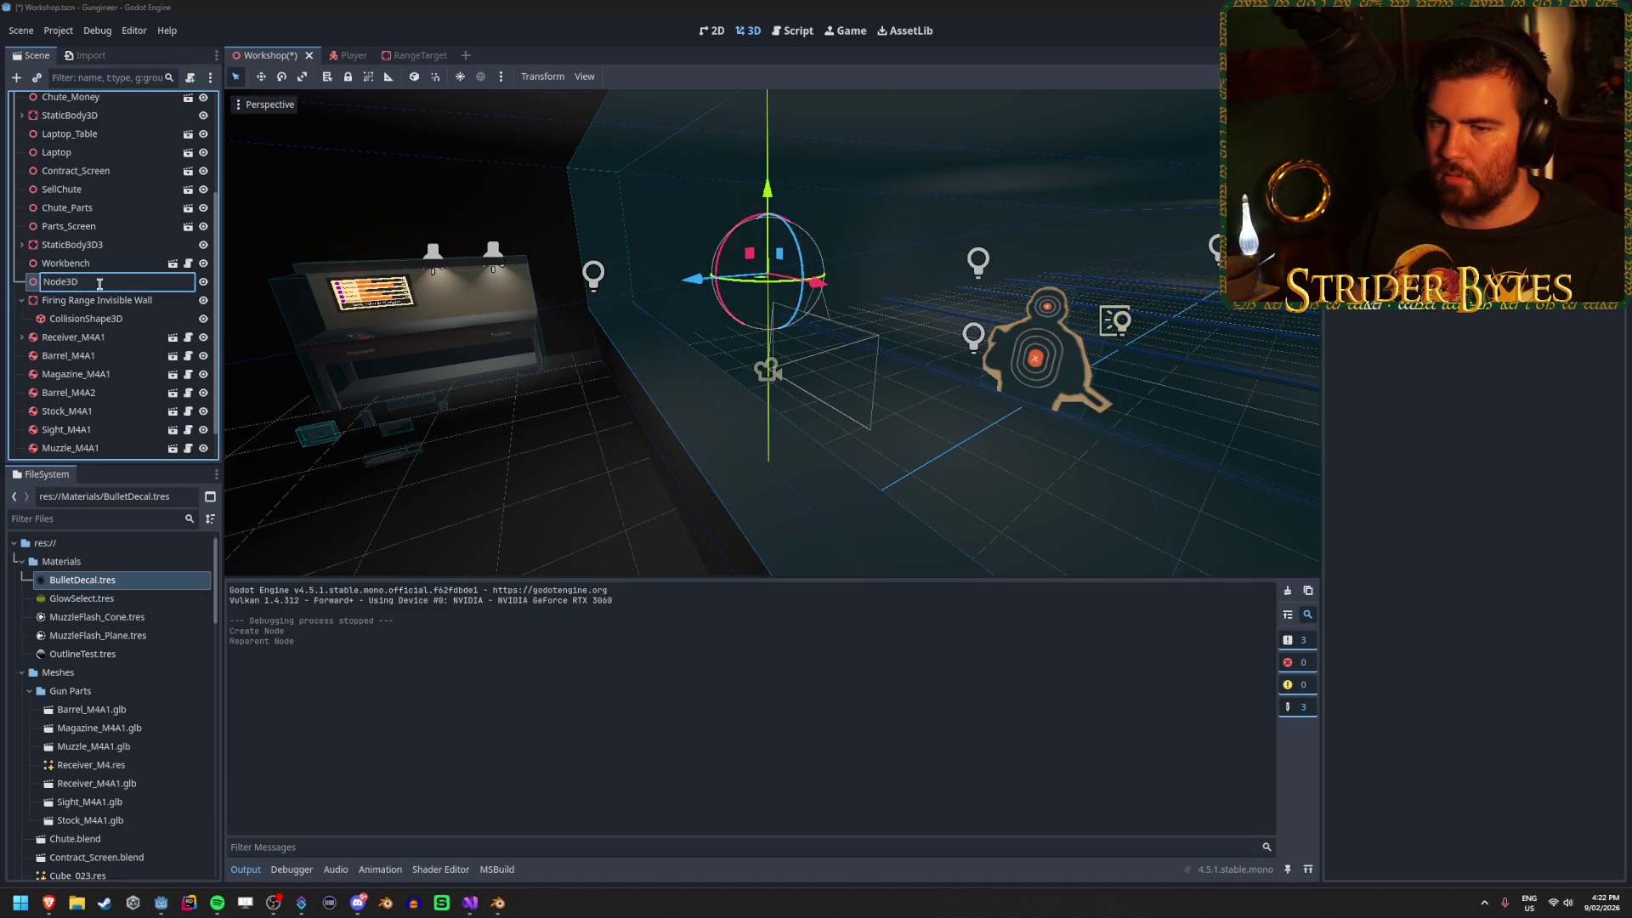
pyautogui.doubleClick(99, 284)
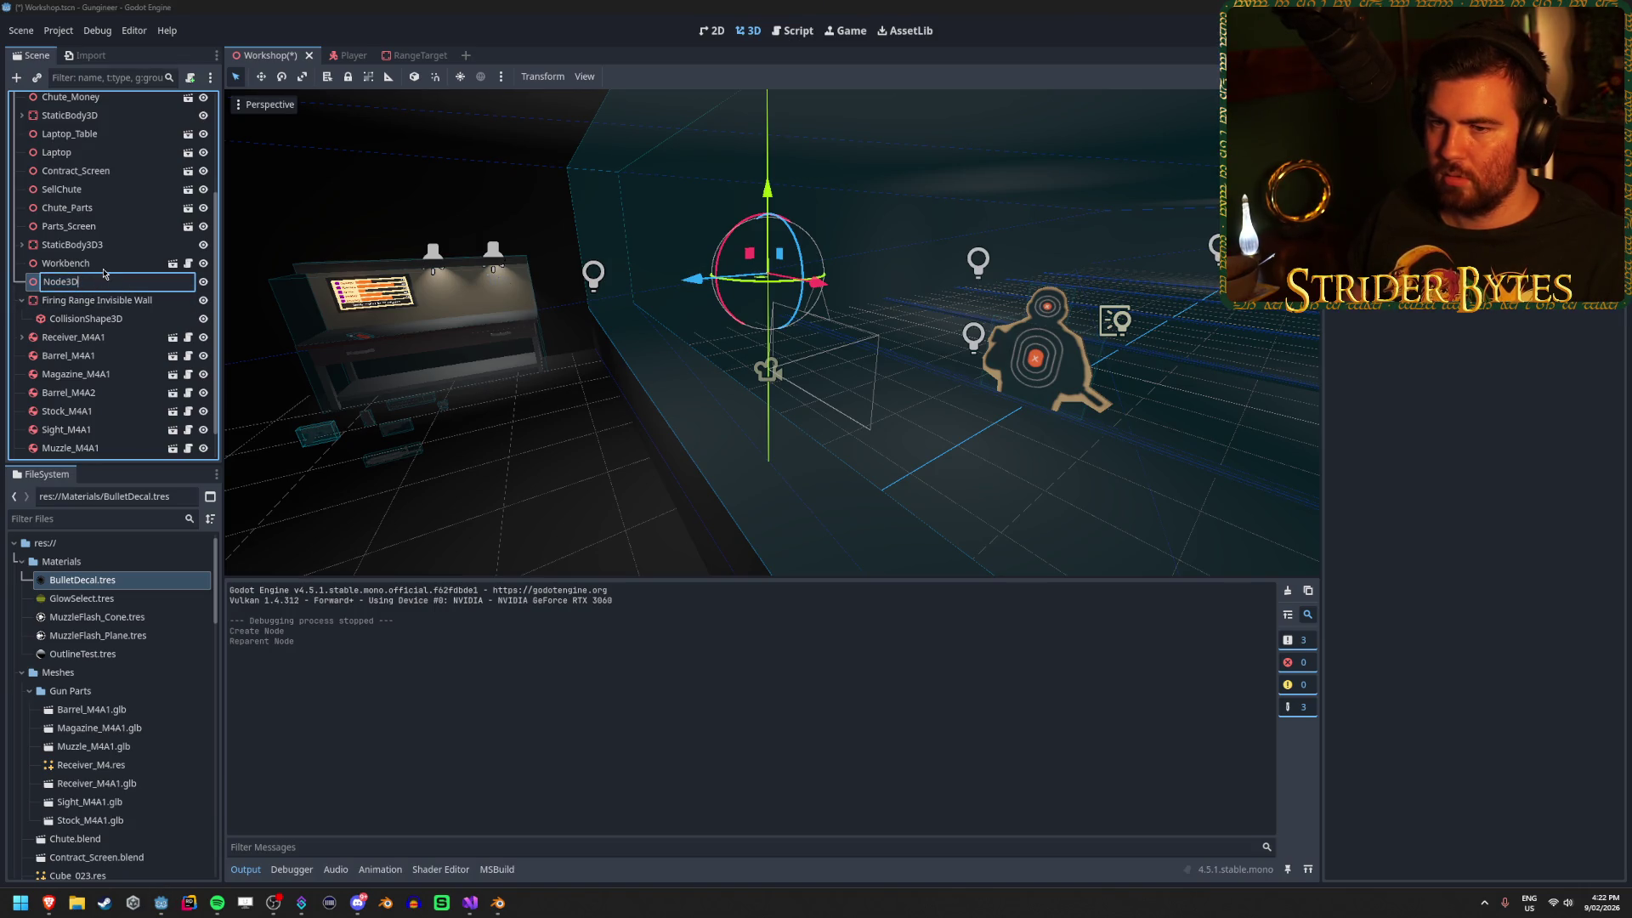
pyautogui.press('Escape')
pyautogui.press('Up')
pyautogui.press('Up')
pyautogui.click(99, 281)
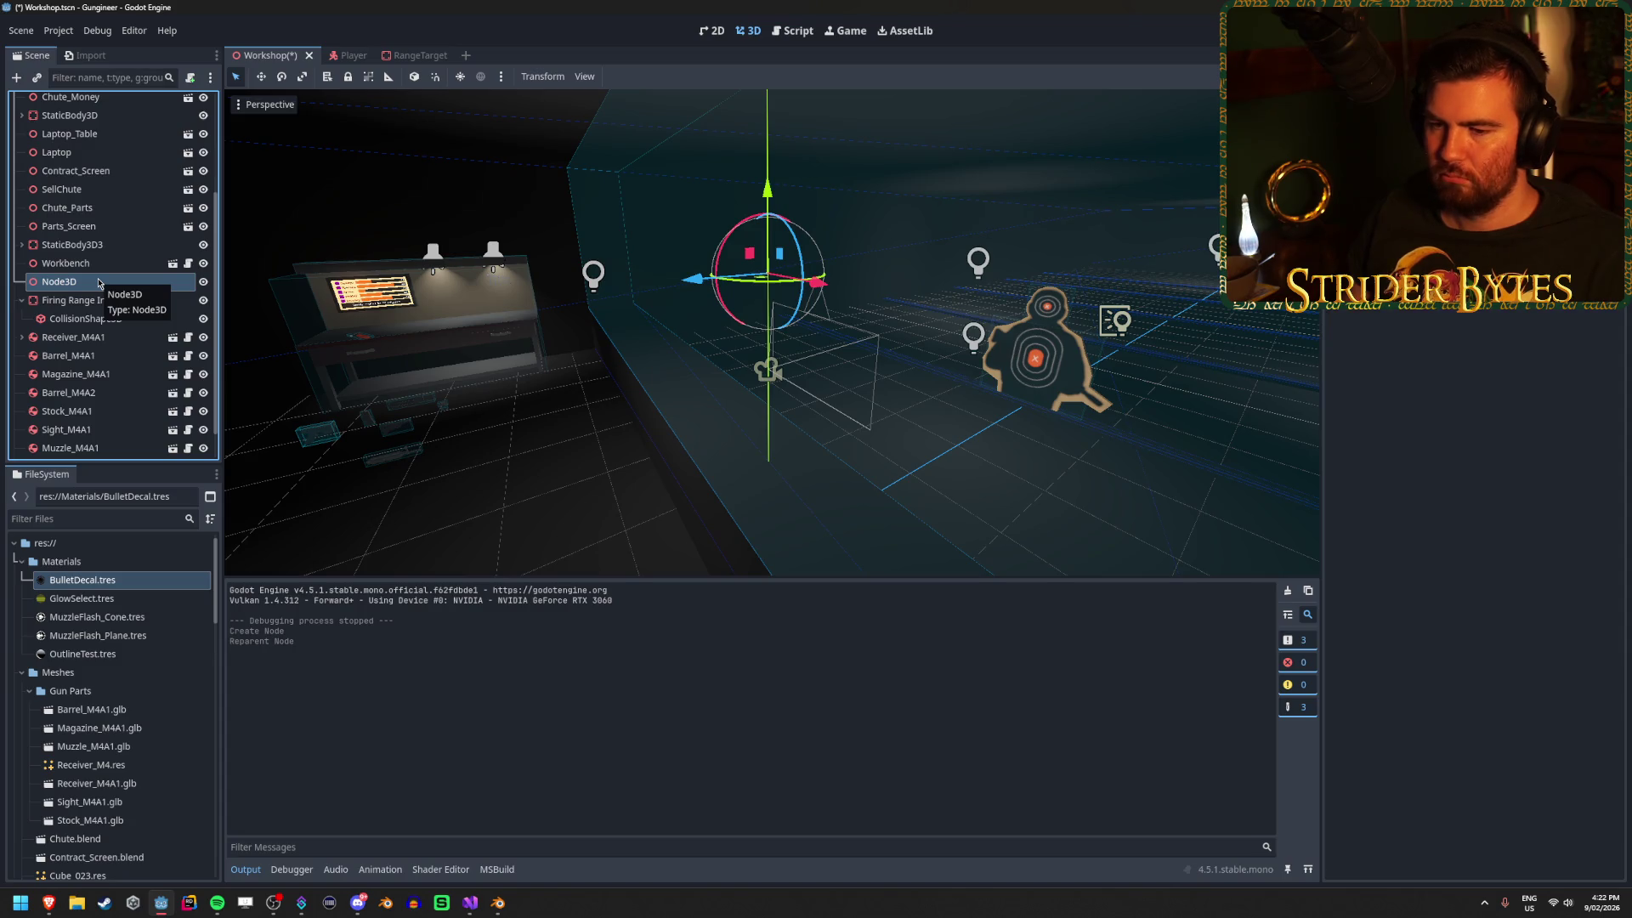
pyautogui.click(94, 263)
pyautogui.click(95, 281)
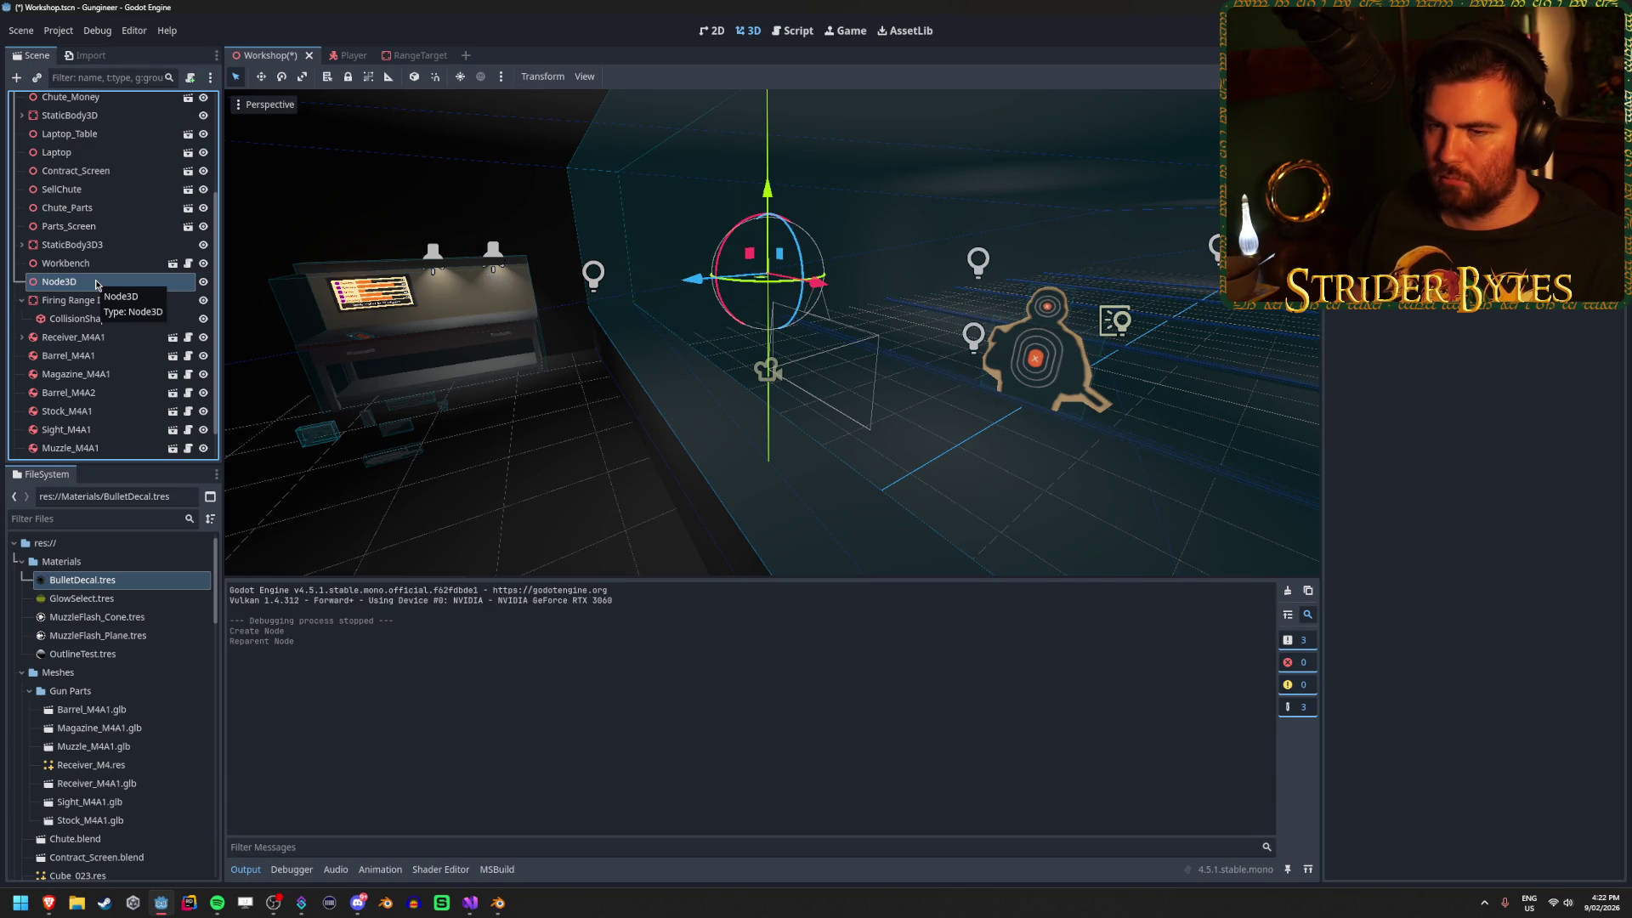
pyautogui.click(93, 263)
pyautogui.click(96, 281)
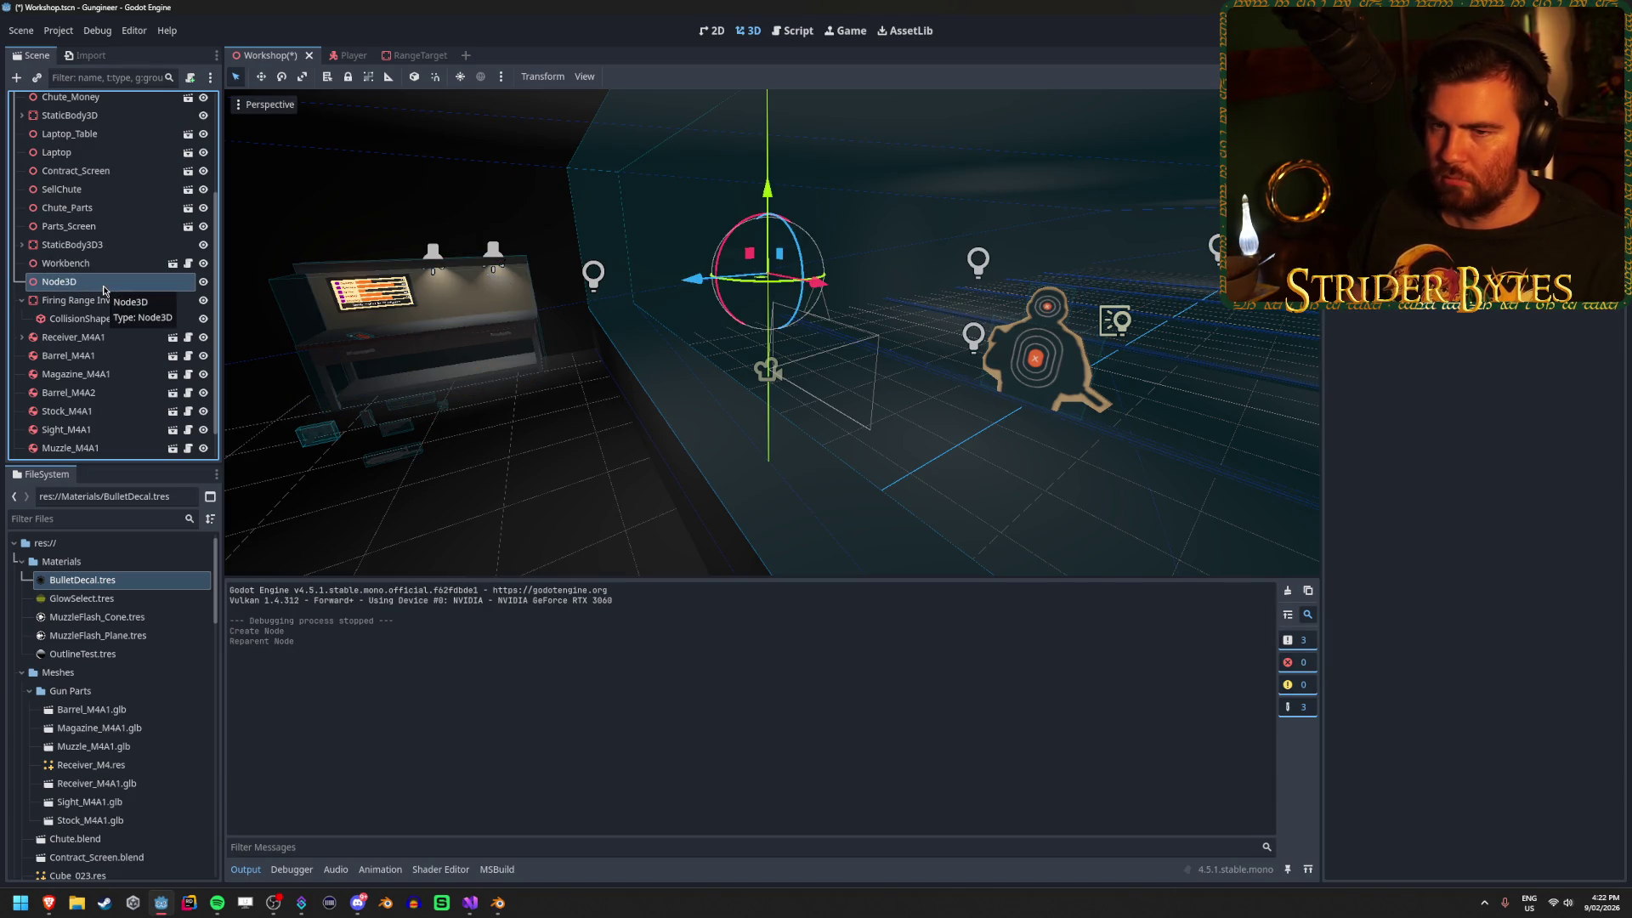
pyautogui.doubleClick(103, 283)
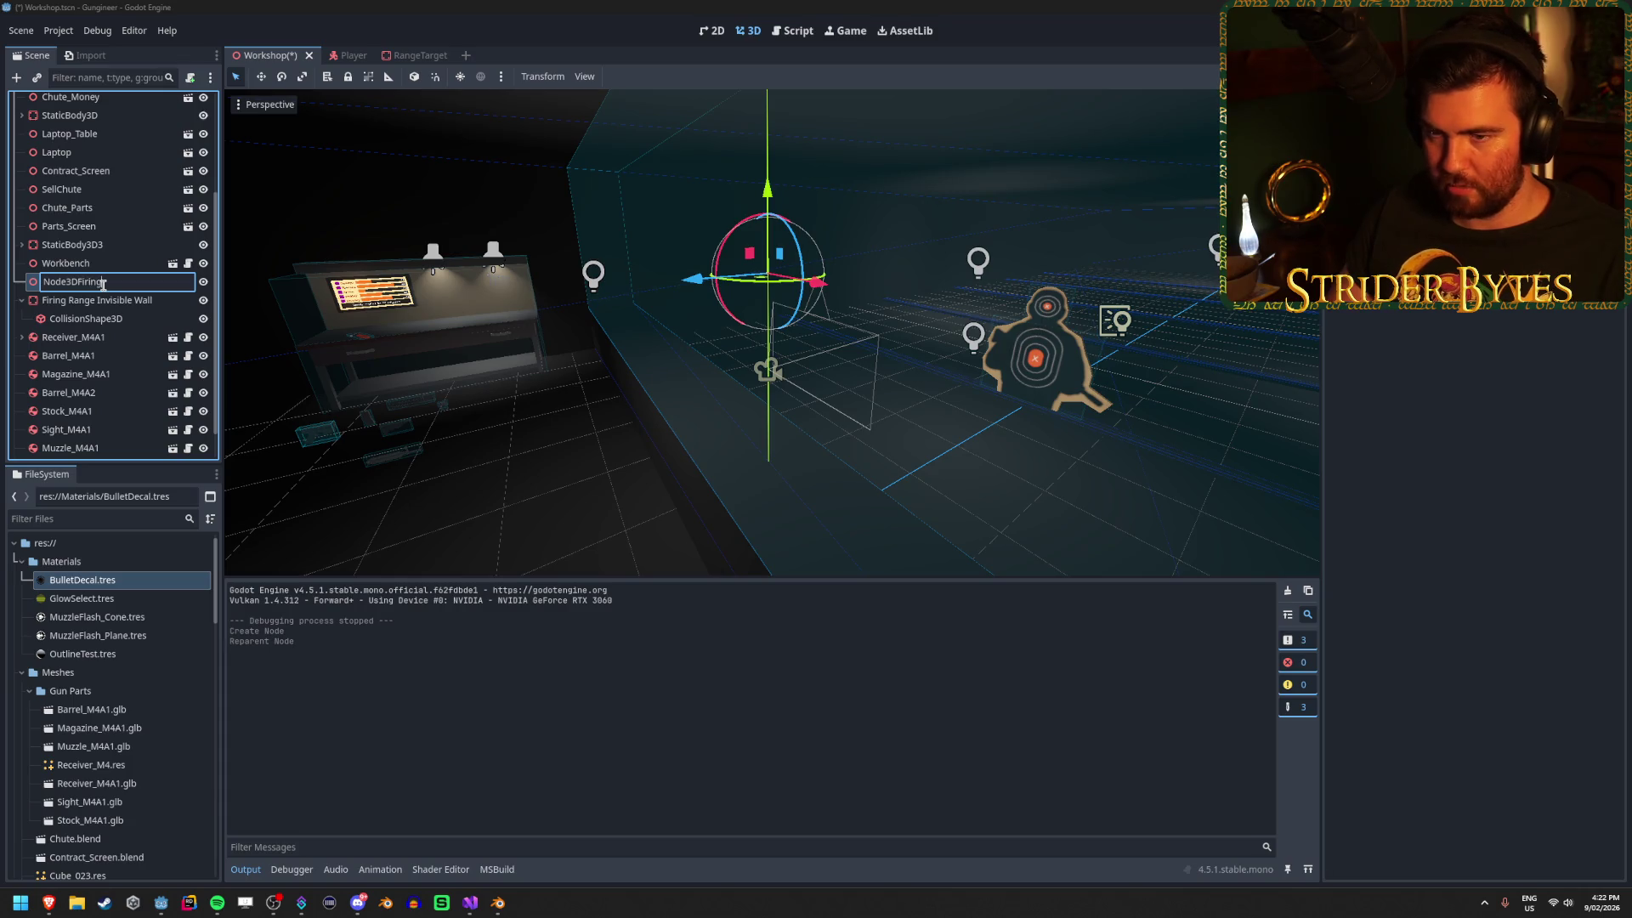
pyautogui.write('R')
pyautogui.write('Firi')
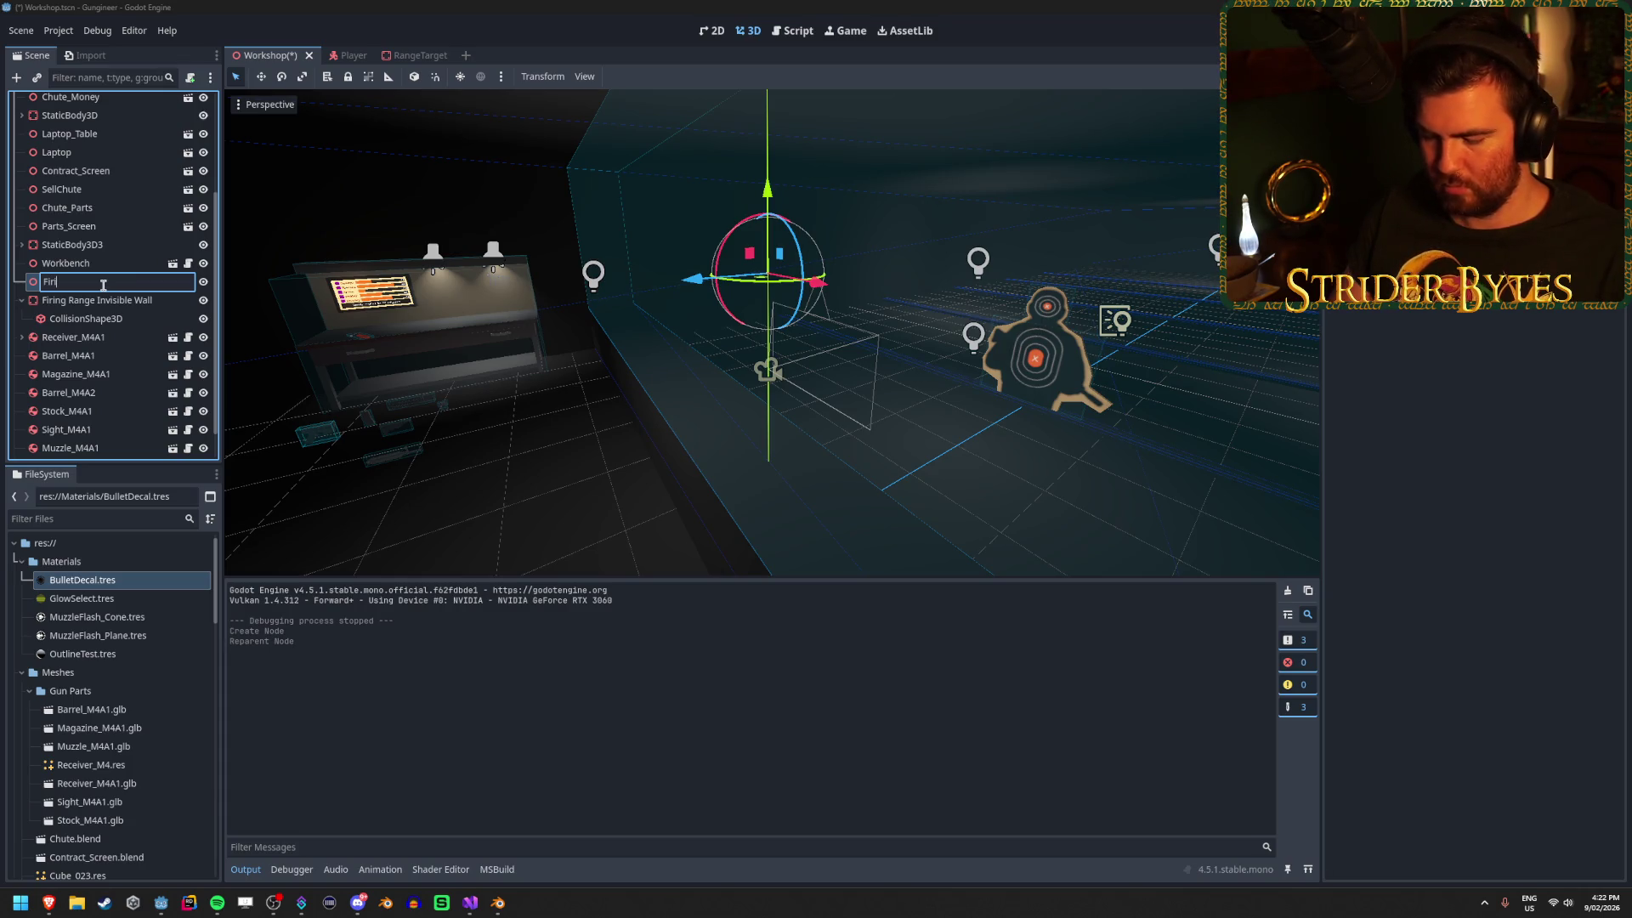
pyautogui.write('ge')
pyautogui.press('Return')
# Fly the view toward the range wall and drop the Firing Range node to the floor.
pyautogui.rightClick(987, 173)
pyautogui.press('a')
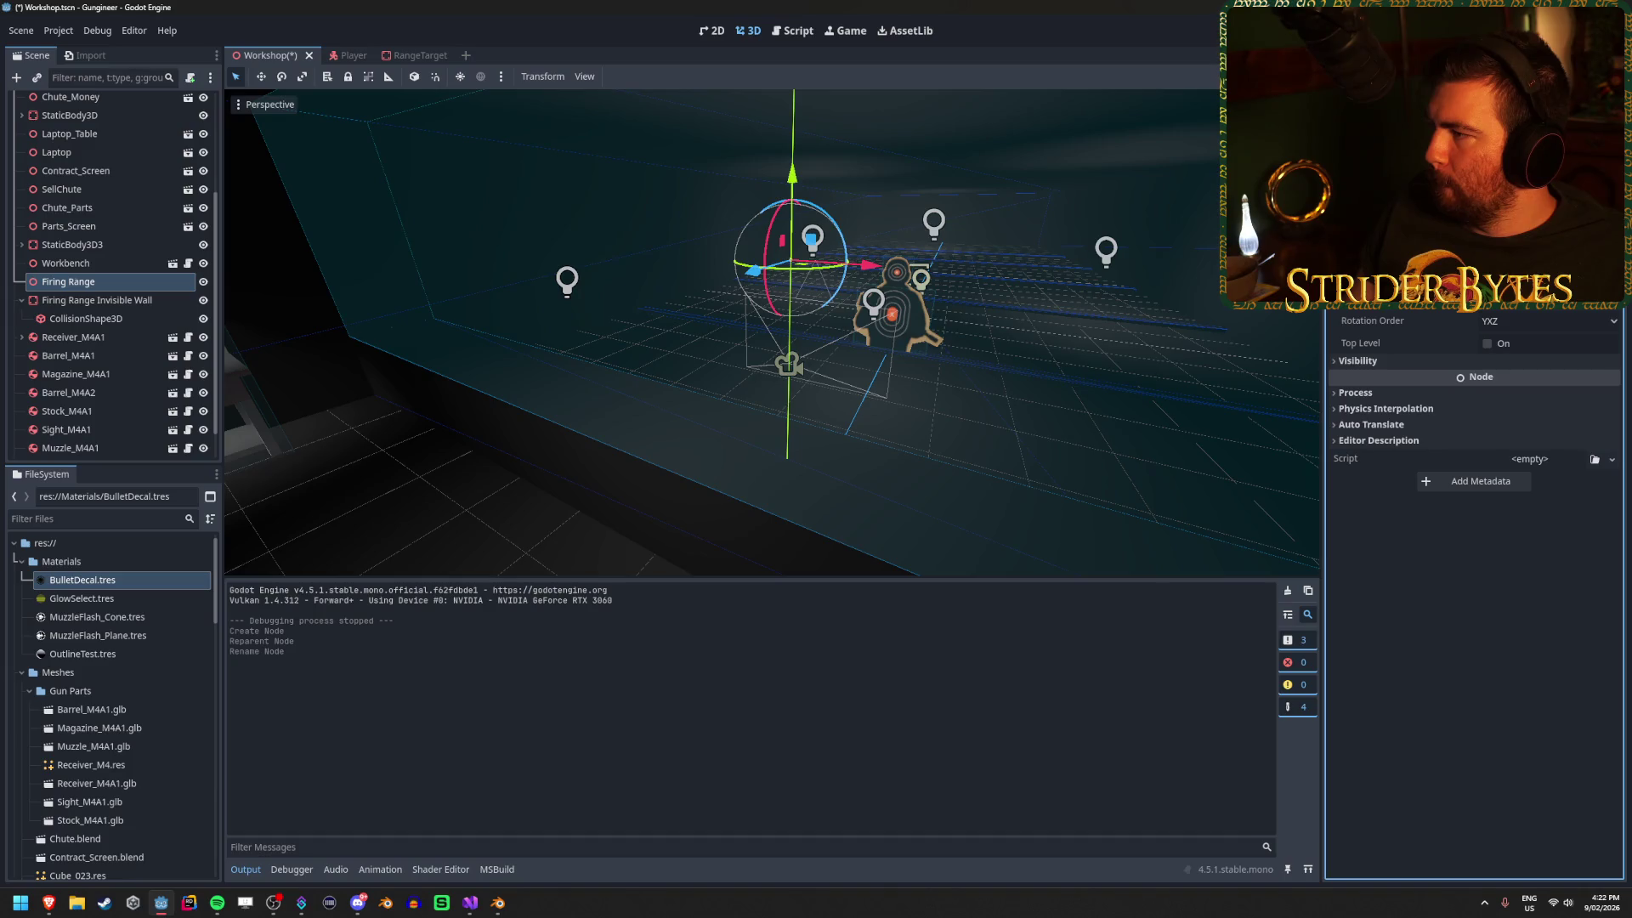
pyautogui.press('Return')
pyautogui.press('Return')
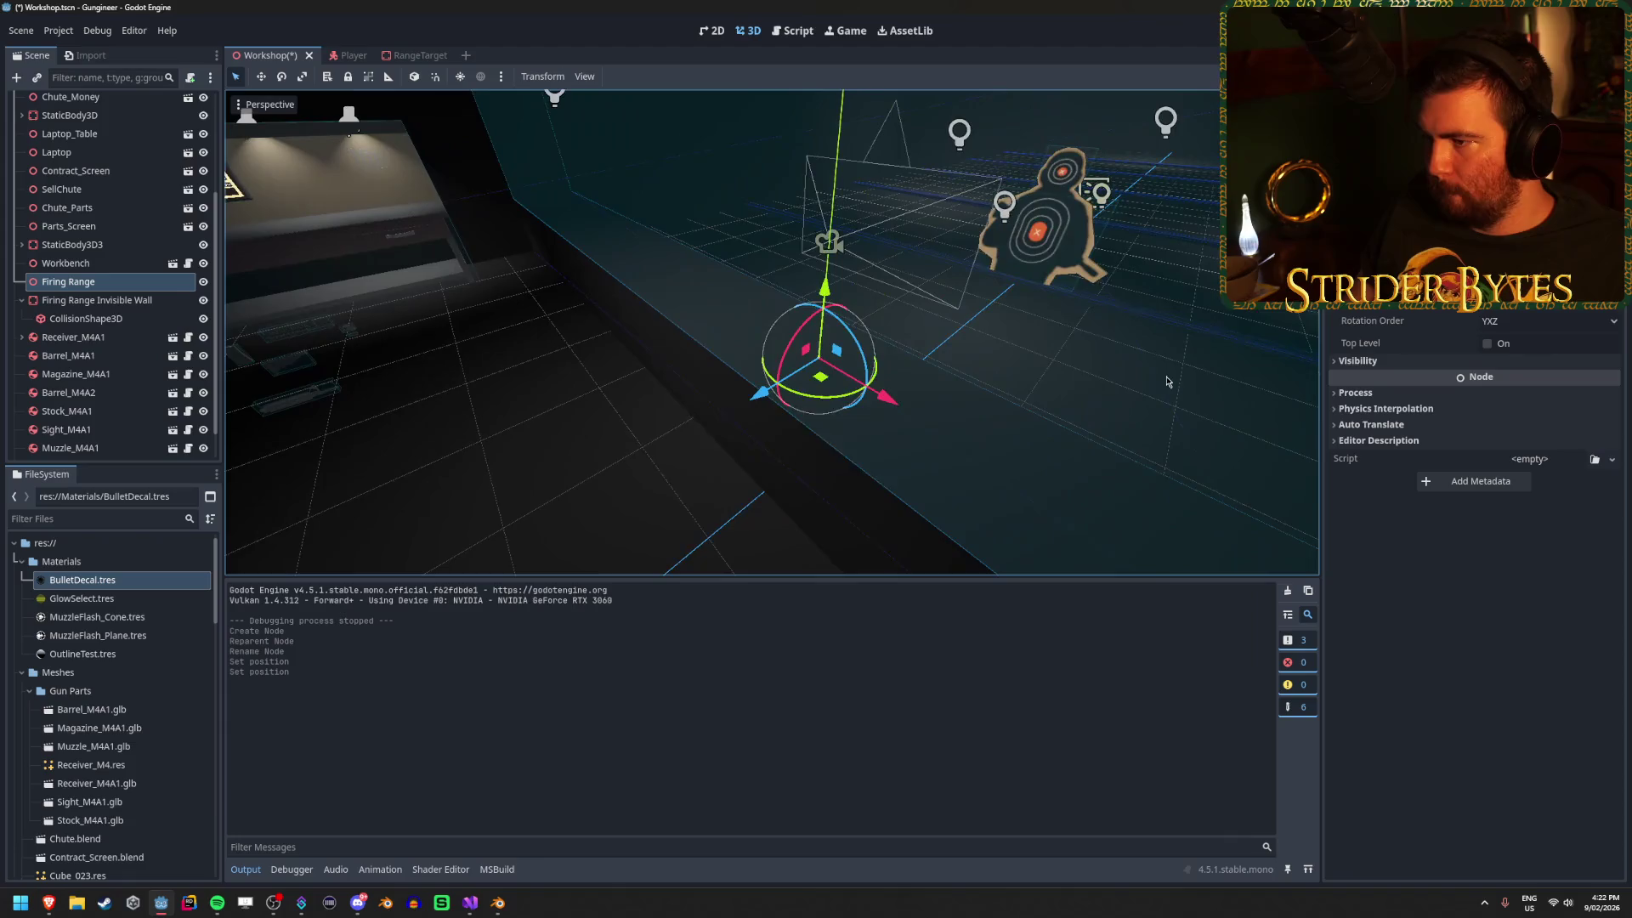
# Attach a new FiringRange.cs C# script to the Firing Range node and save the scene.
pyautogui.hotkey('ctrl', 's')
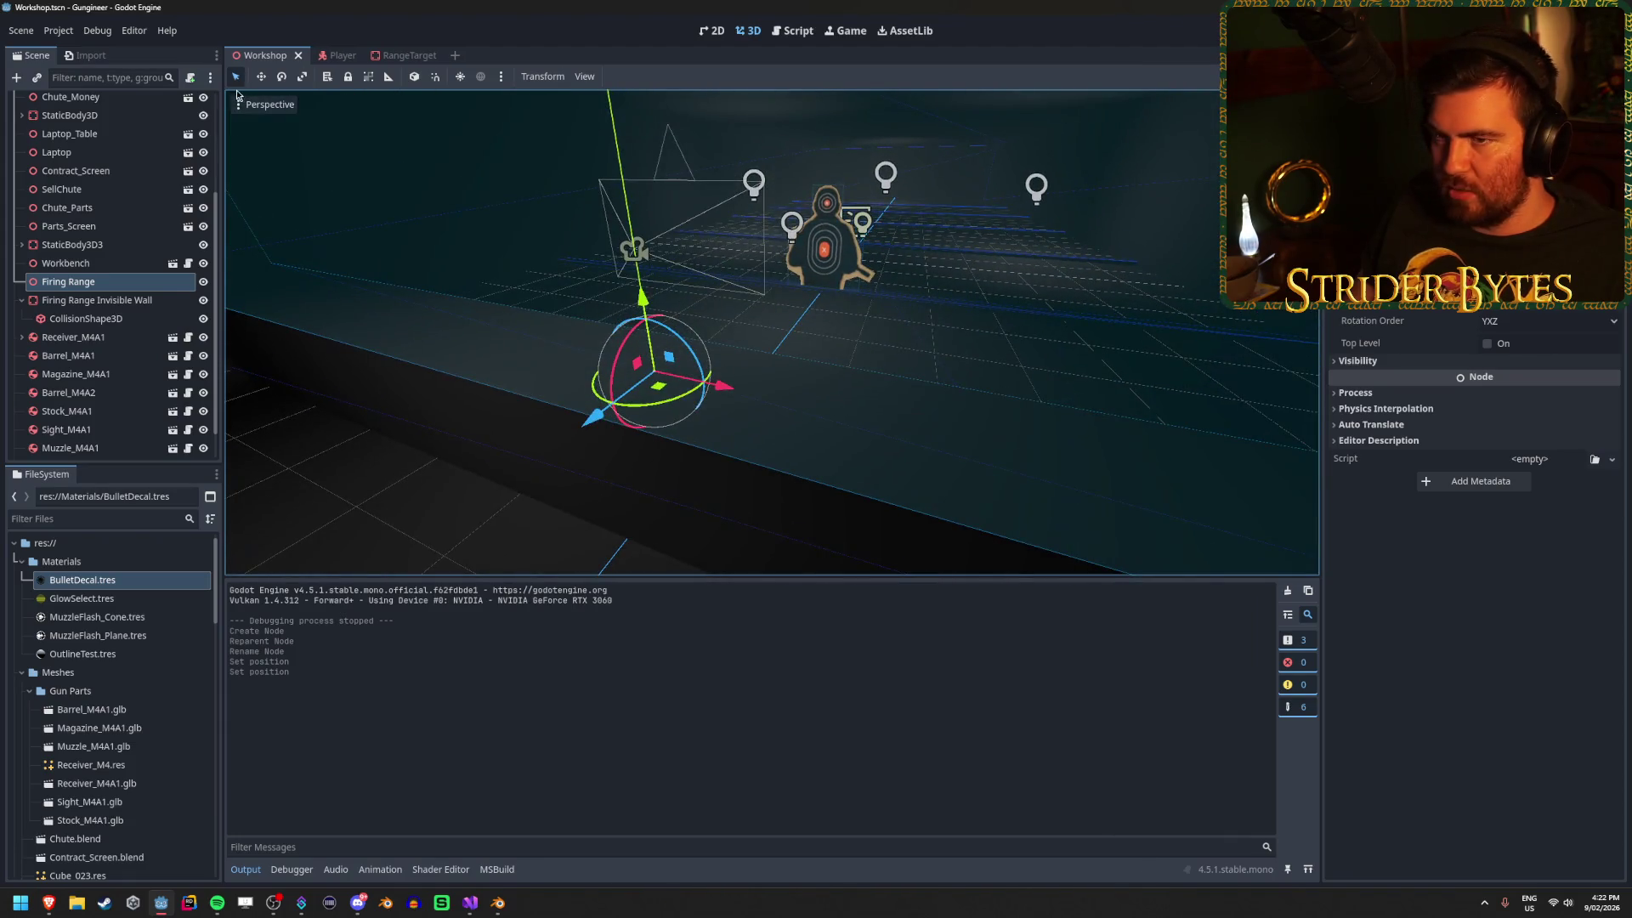
pyautogui.click(191, 78)
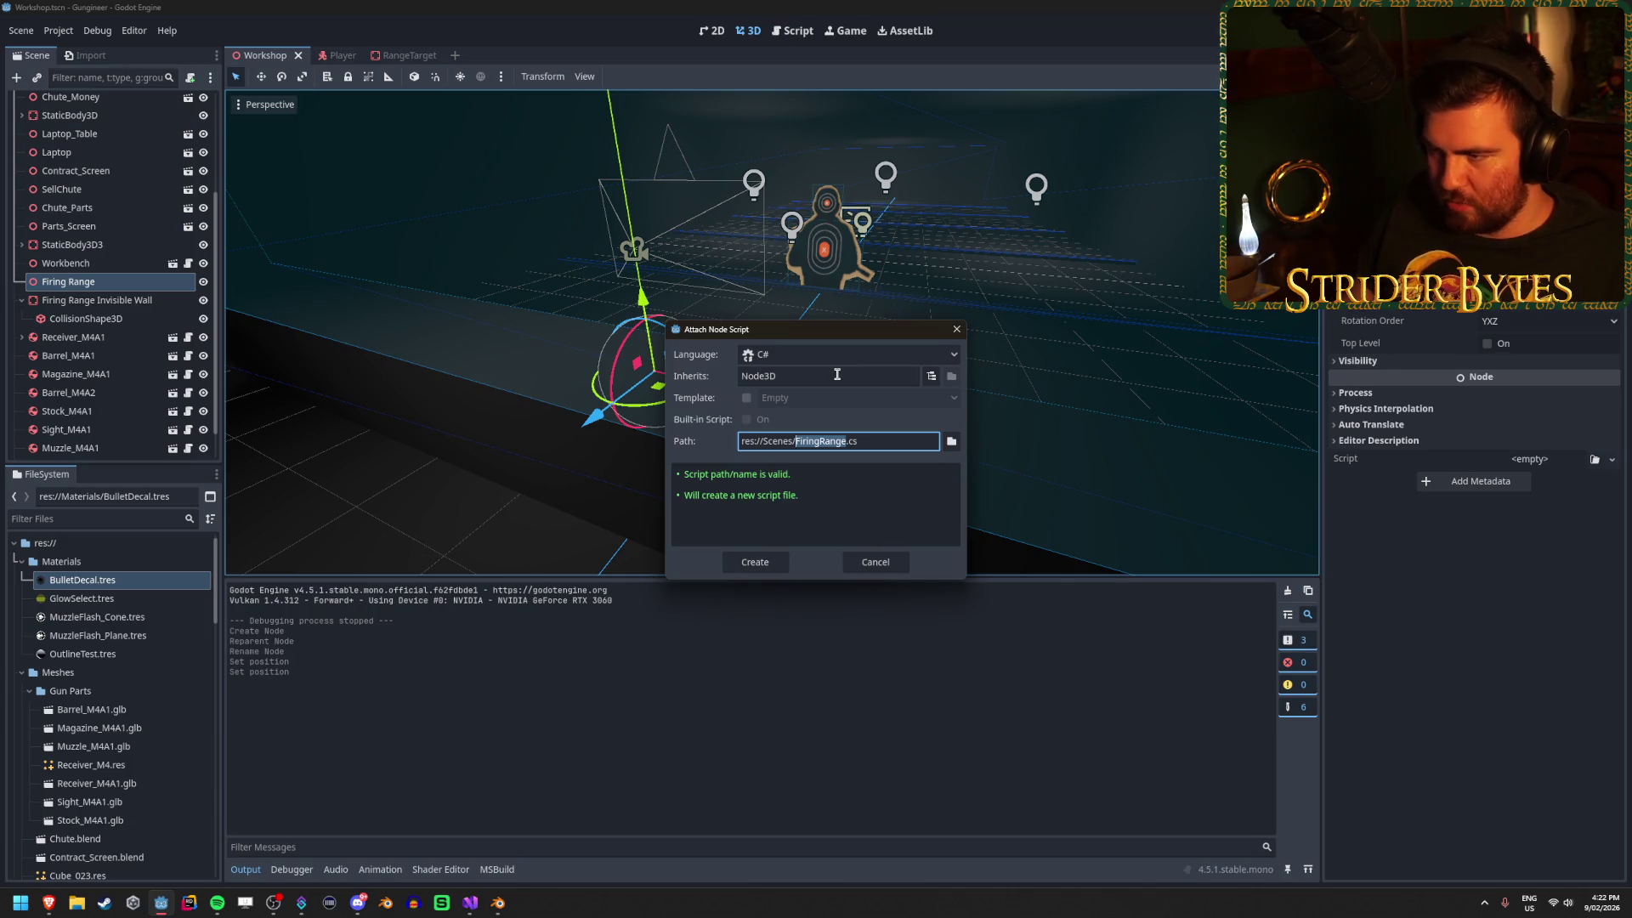
pyautogui.click(754, 562)
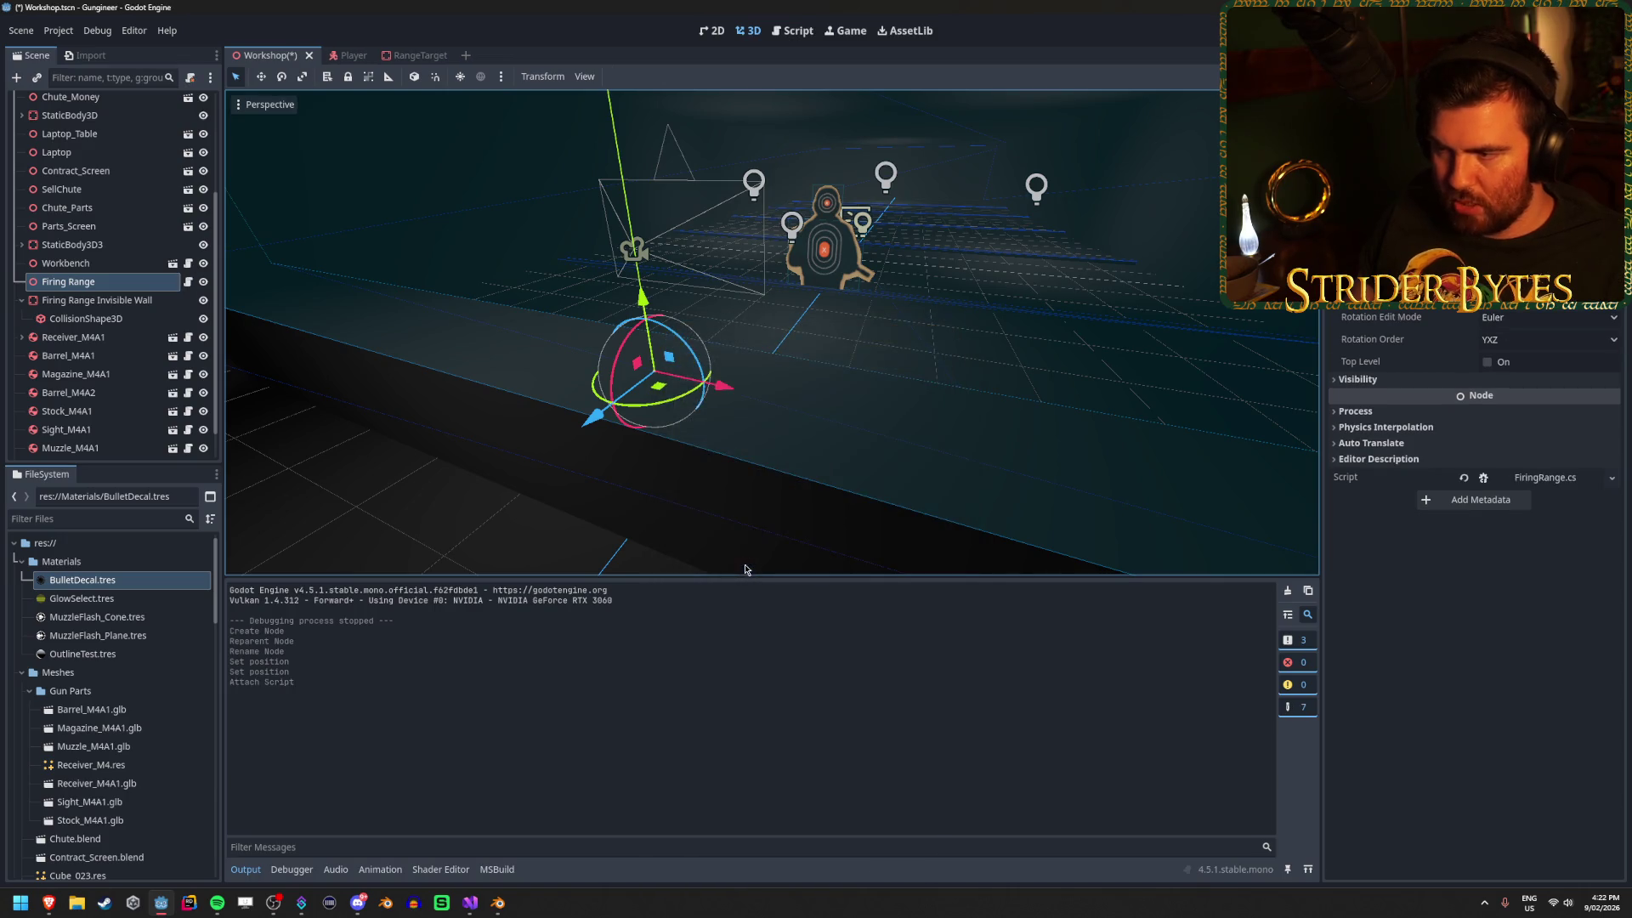
pyautogui.scroll(-10, 130, 650)
pyautogui.scroll(-8, 130, 651)
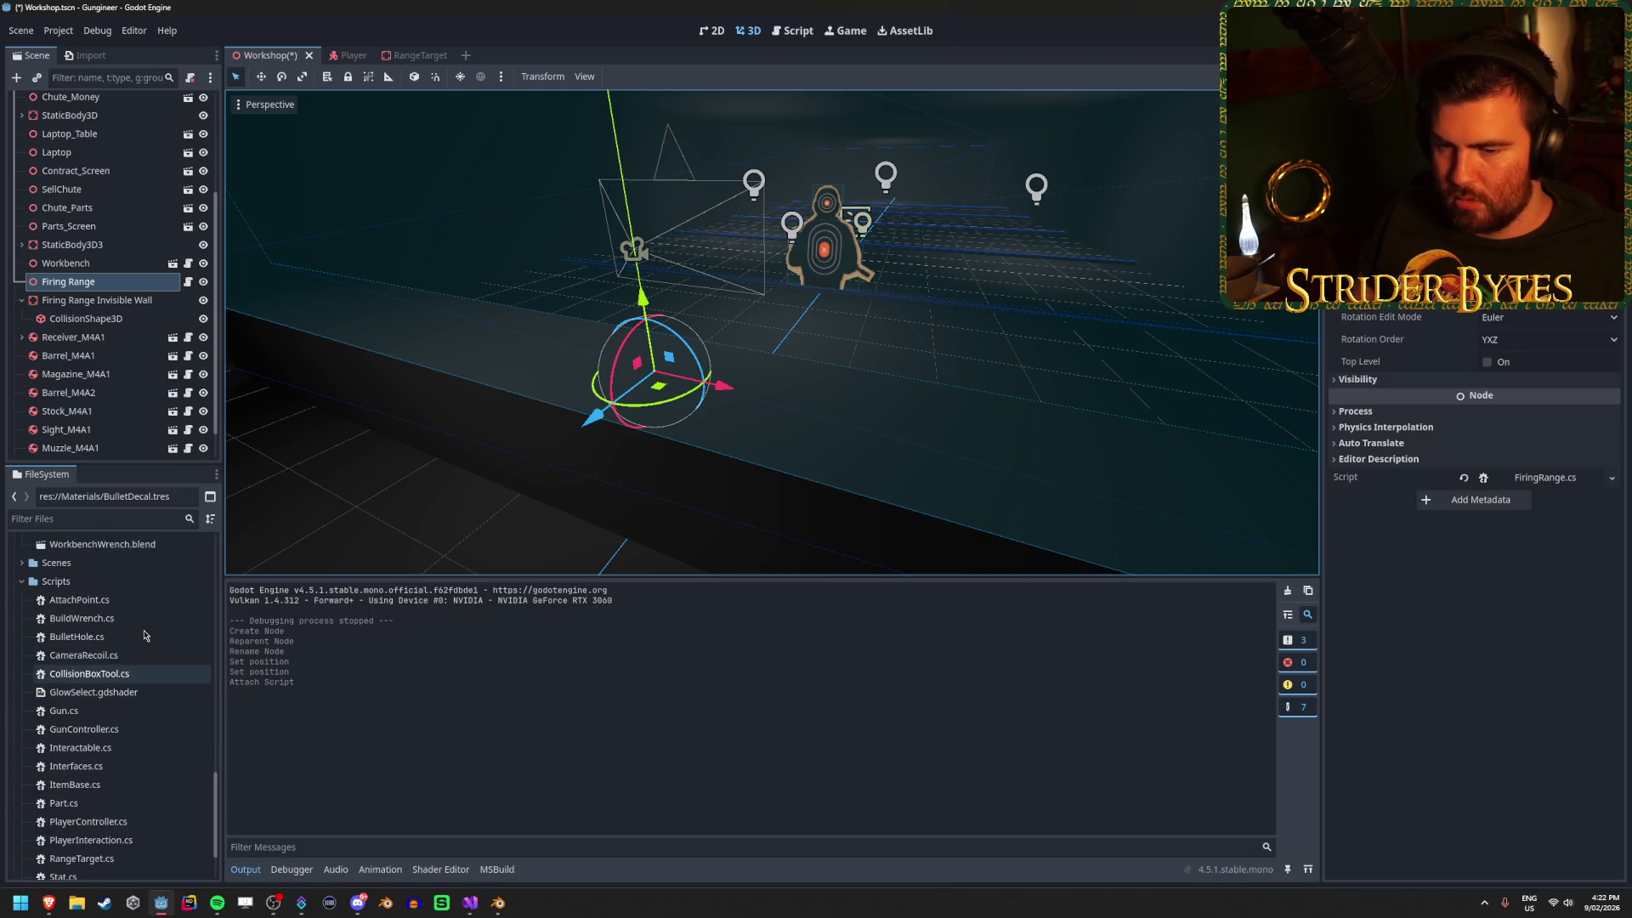
pyautogui.hotkey('ctrl', 's')
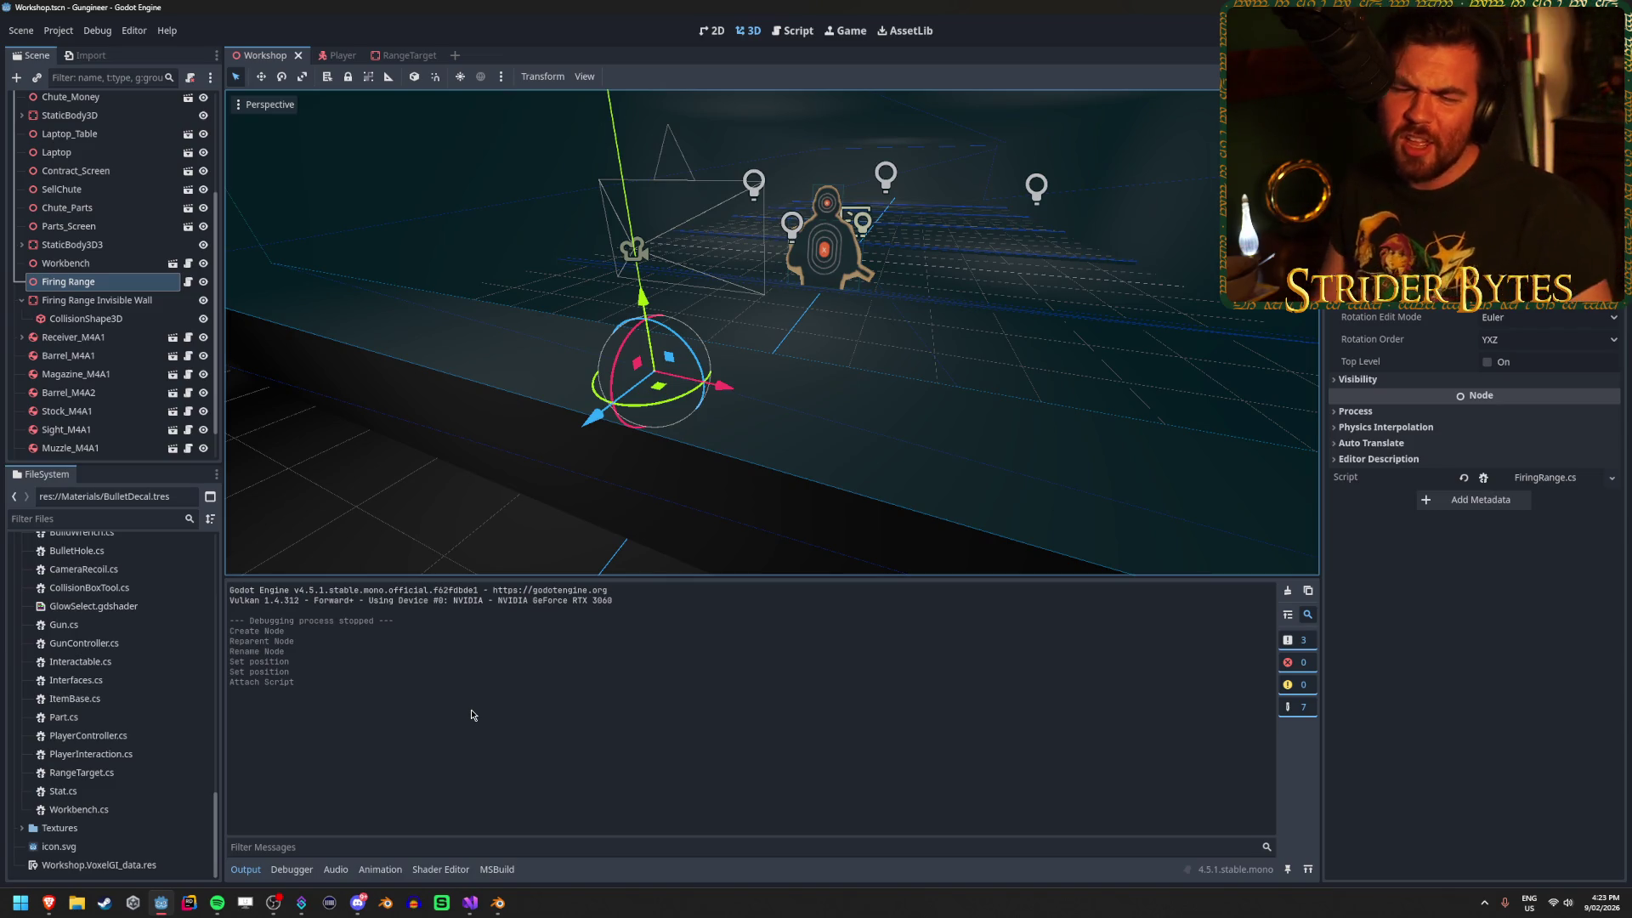
# Move FiringRange.cs from Scenes into the Scripts folder and open it in the code editor.
pyautogui.click(470, 902)
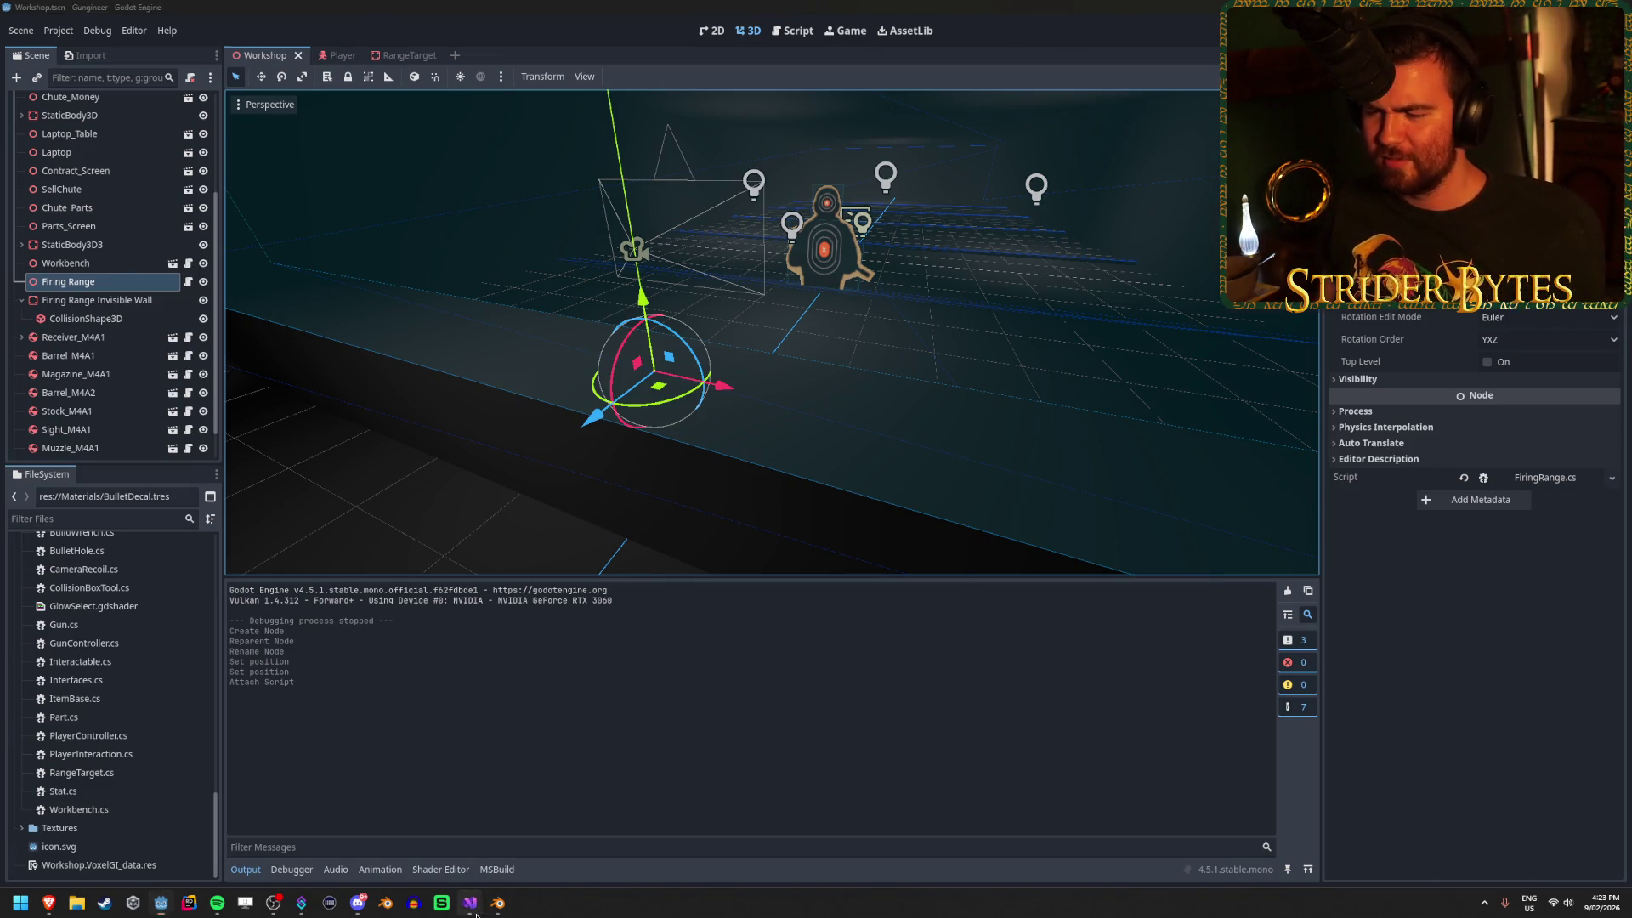
pyautogui.hotkey('alt', 'Tab')
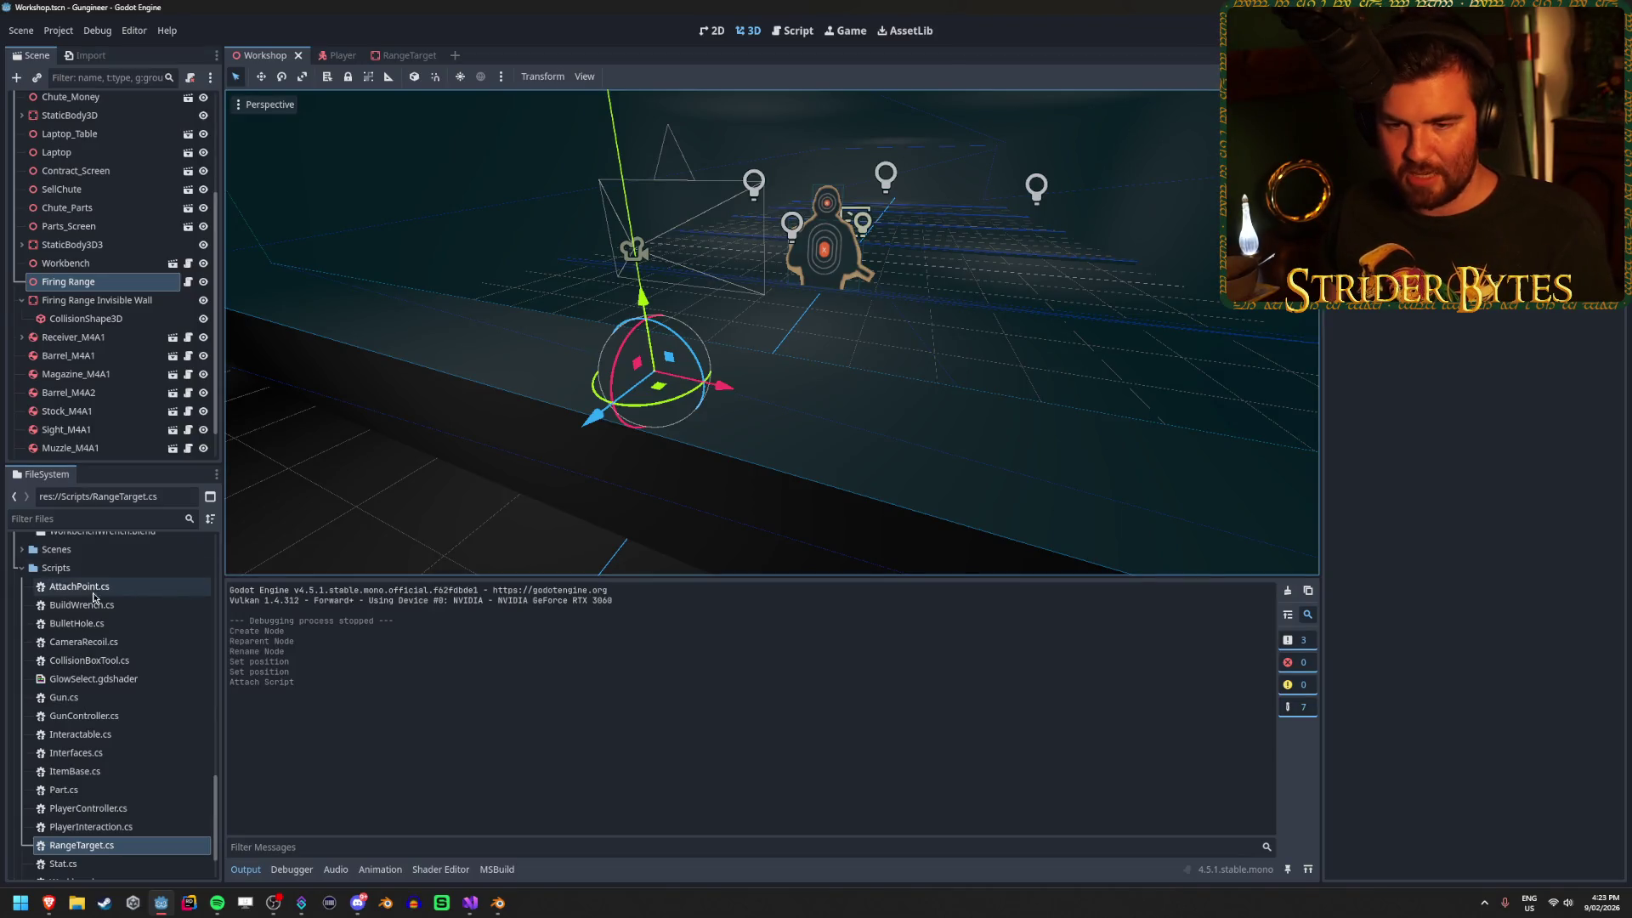
pyautogui.click(23, 550)
pyautogui.moveTo(119, 570); pyautogui.dragTo(89, 610)
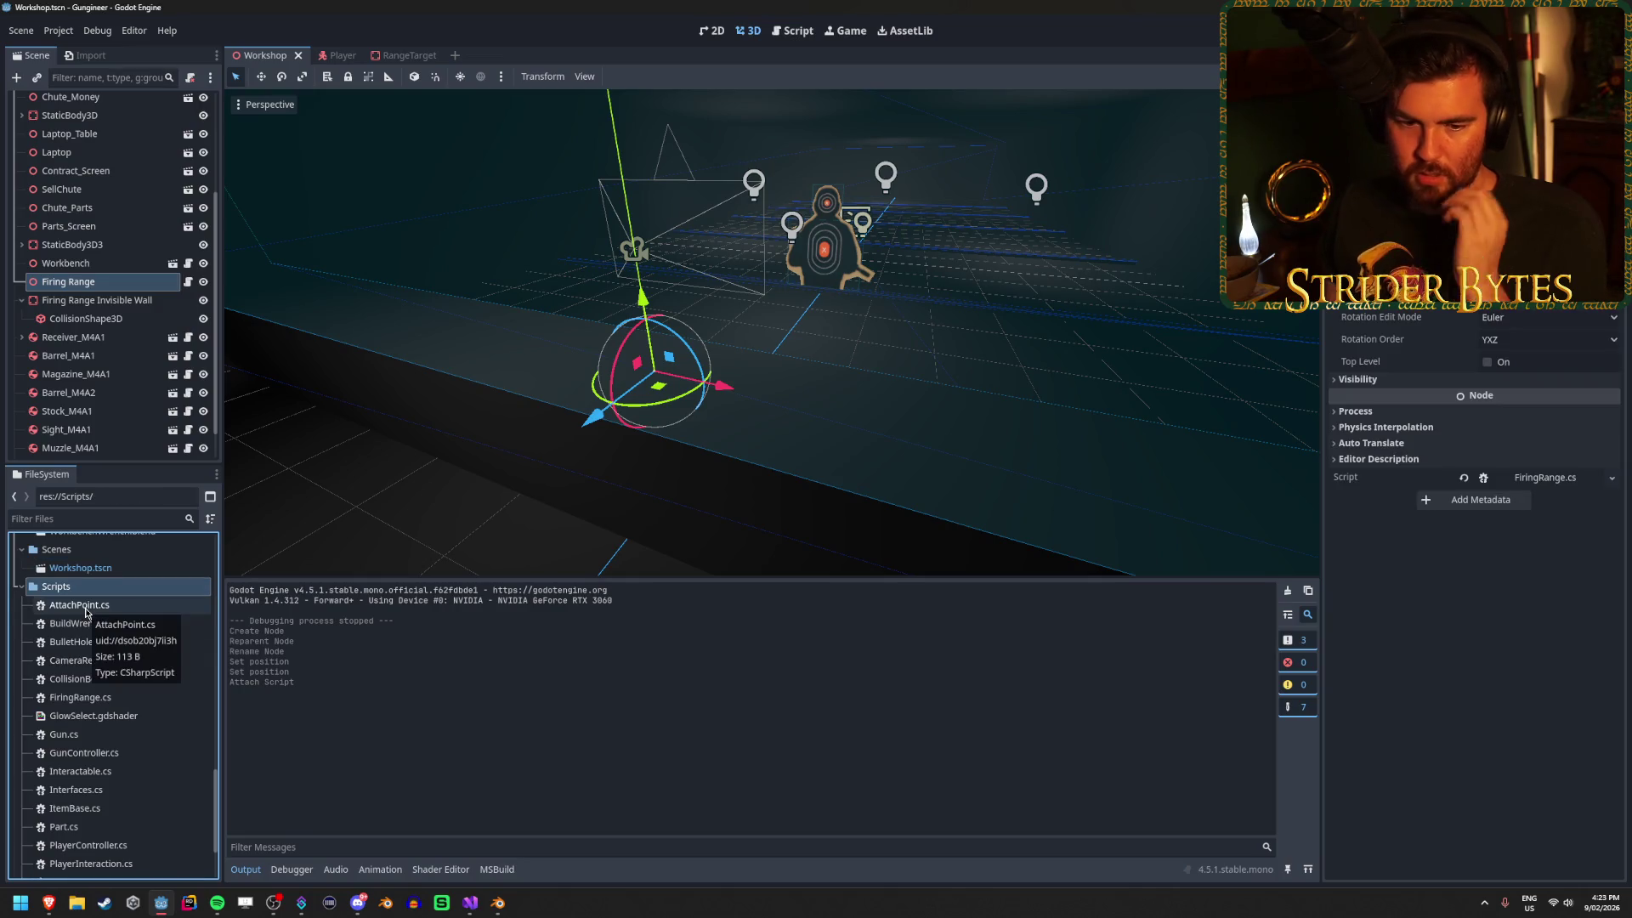
pyautogui.scroll(-2, 104, 819)
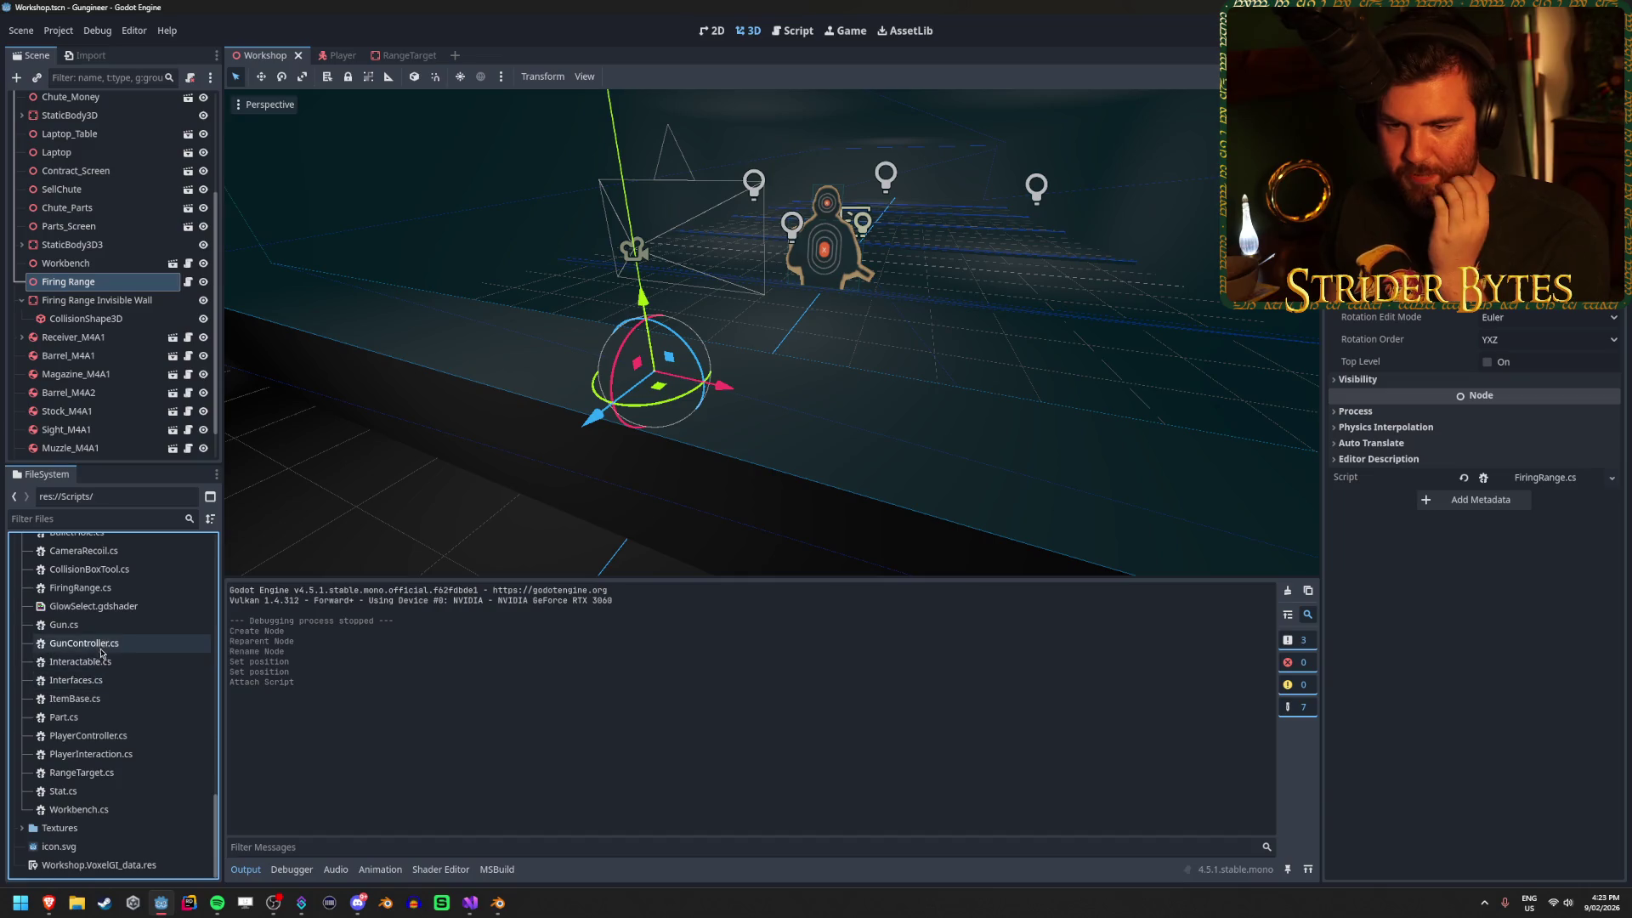
pyautogui.click(91, 593)
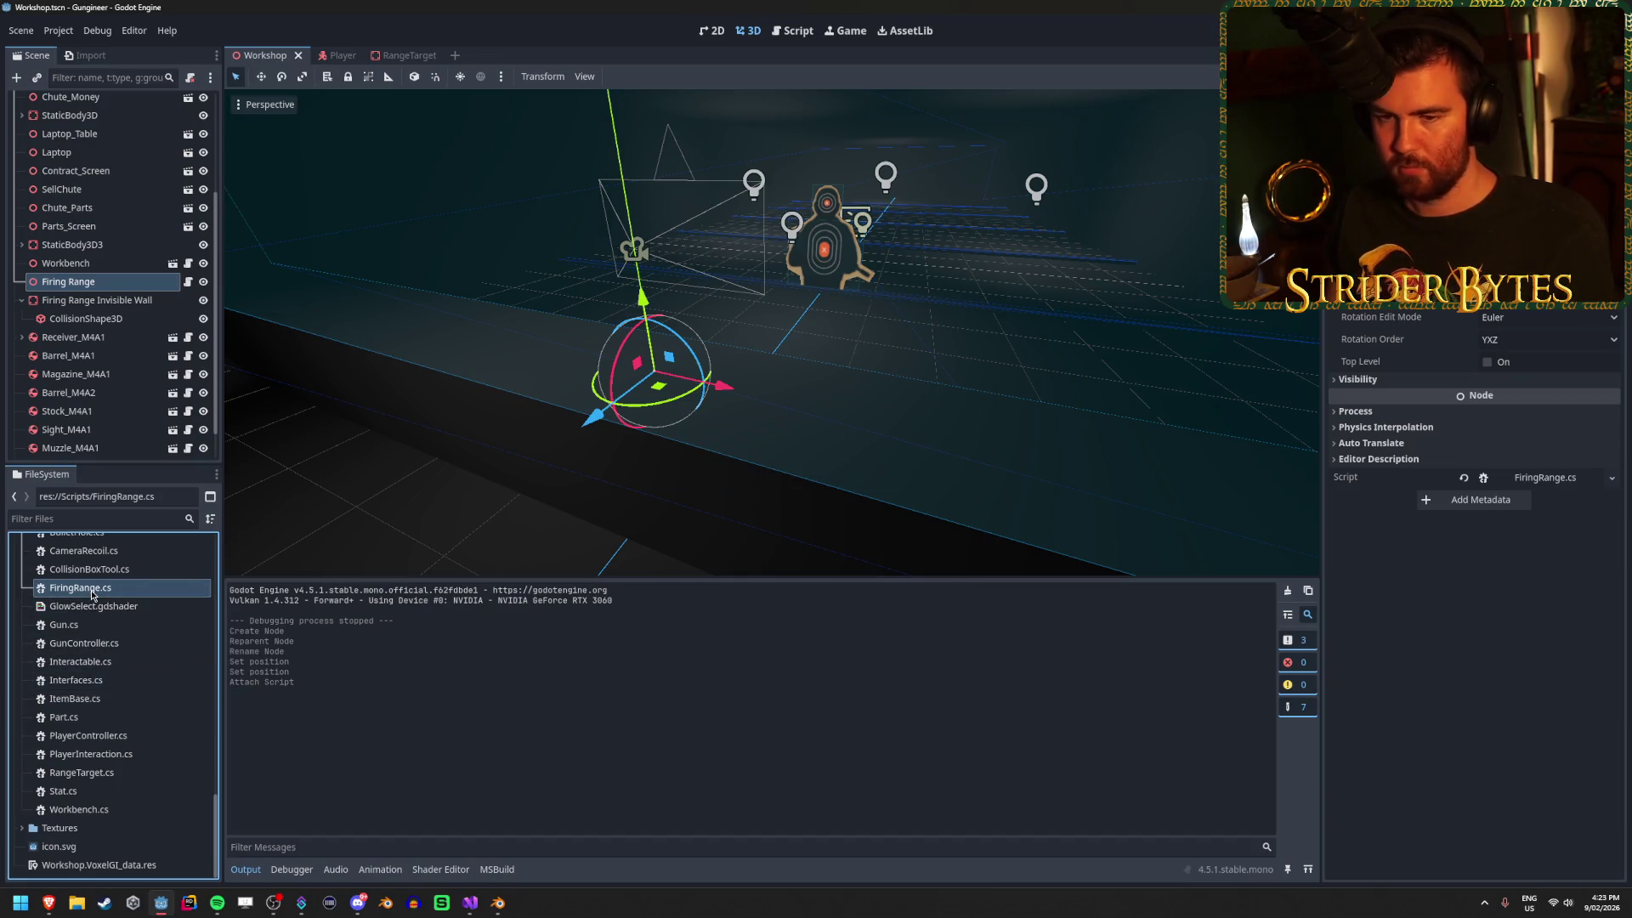
pyautogui.doubleClick(93, 593)
pyautogui.click(126, 142)
# Add an empty 'public void StartFiringRange() { }' method inside the FiringRange class, then return to Godot.
pyautogui.press('Return')
pyautogui.hotkey('ctrl', 's')
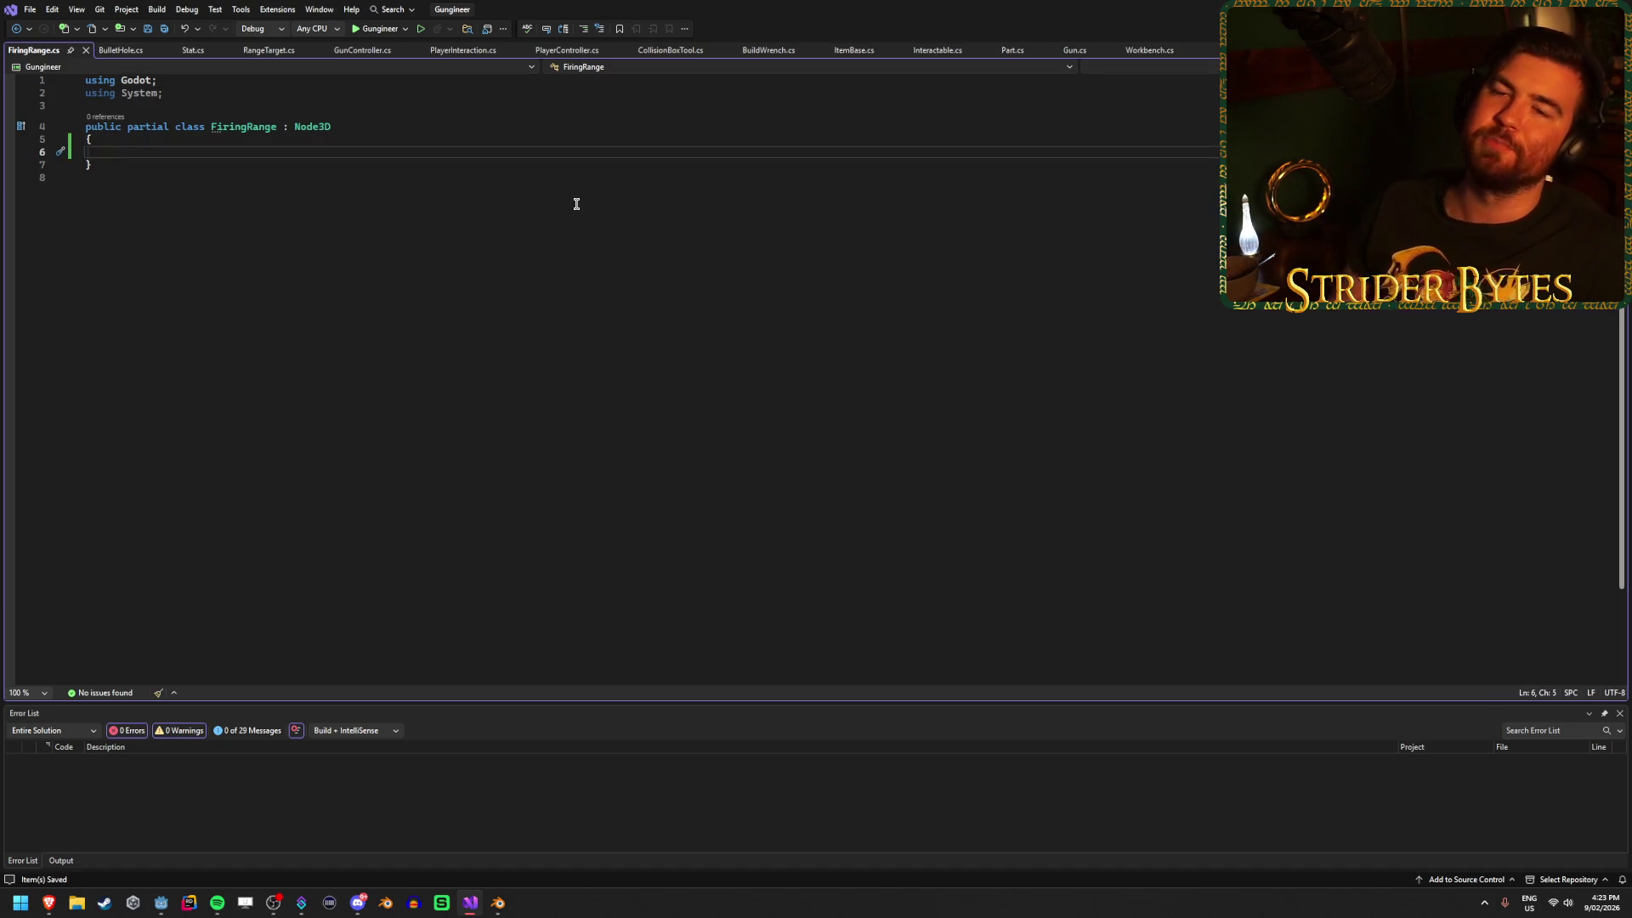
pyautogui.press('Return')
pyautogui.press('Return')
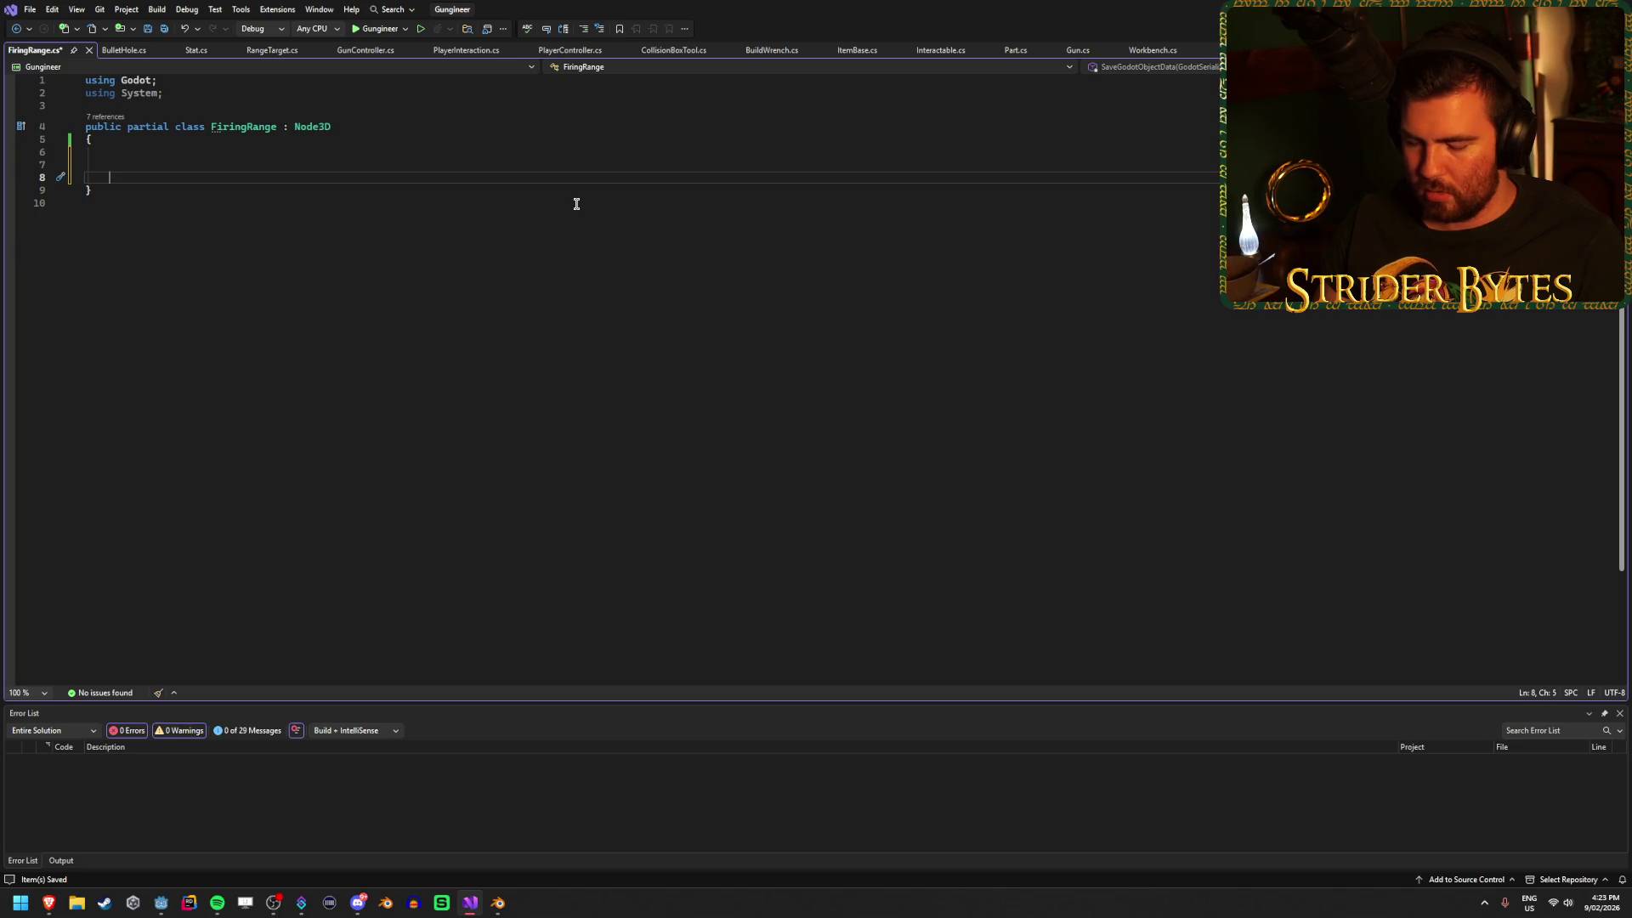
pyautogui.write('void Start')
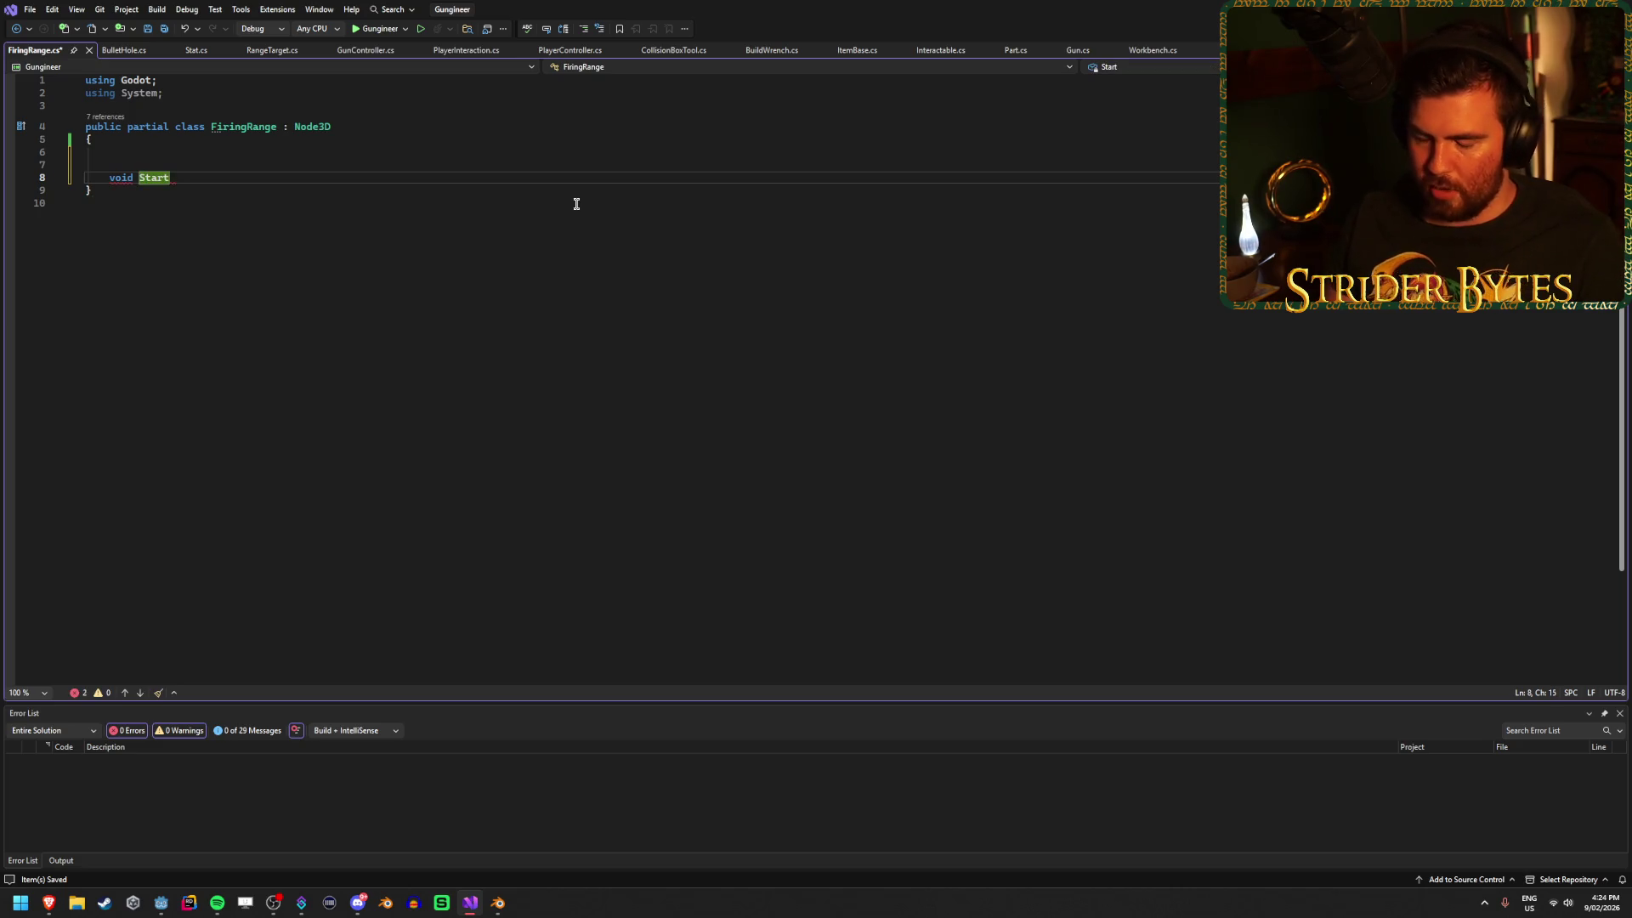
pyautogui.press('Home')
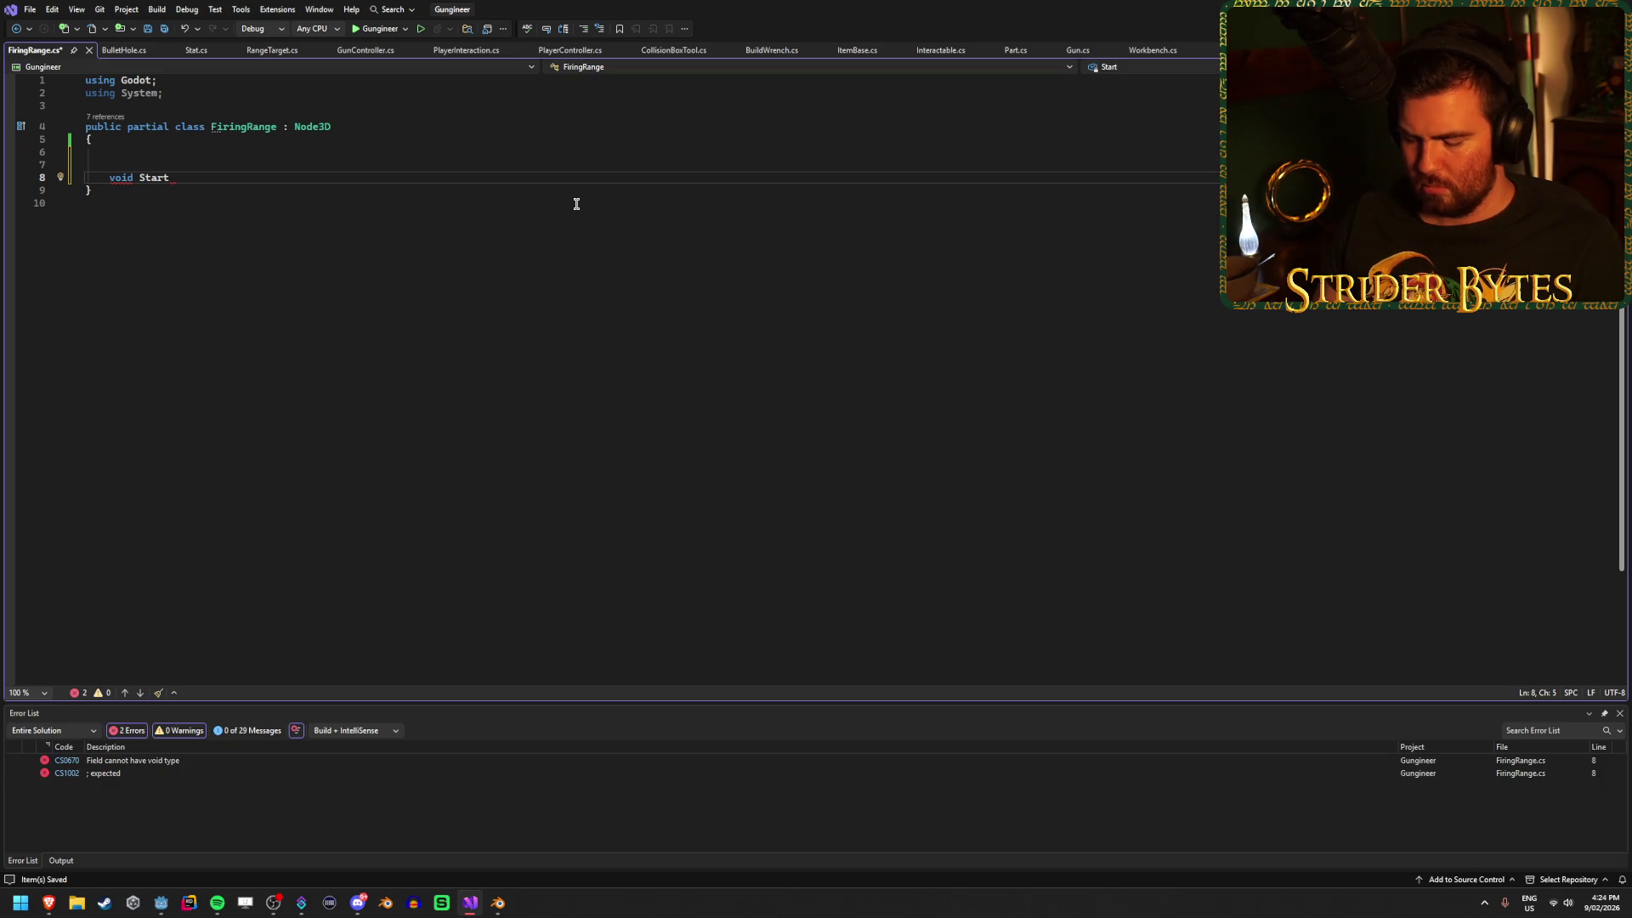
pyautogui.write('public')
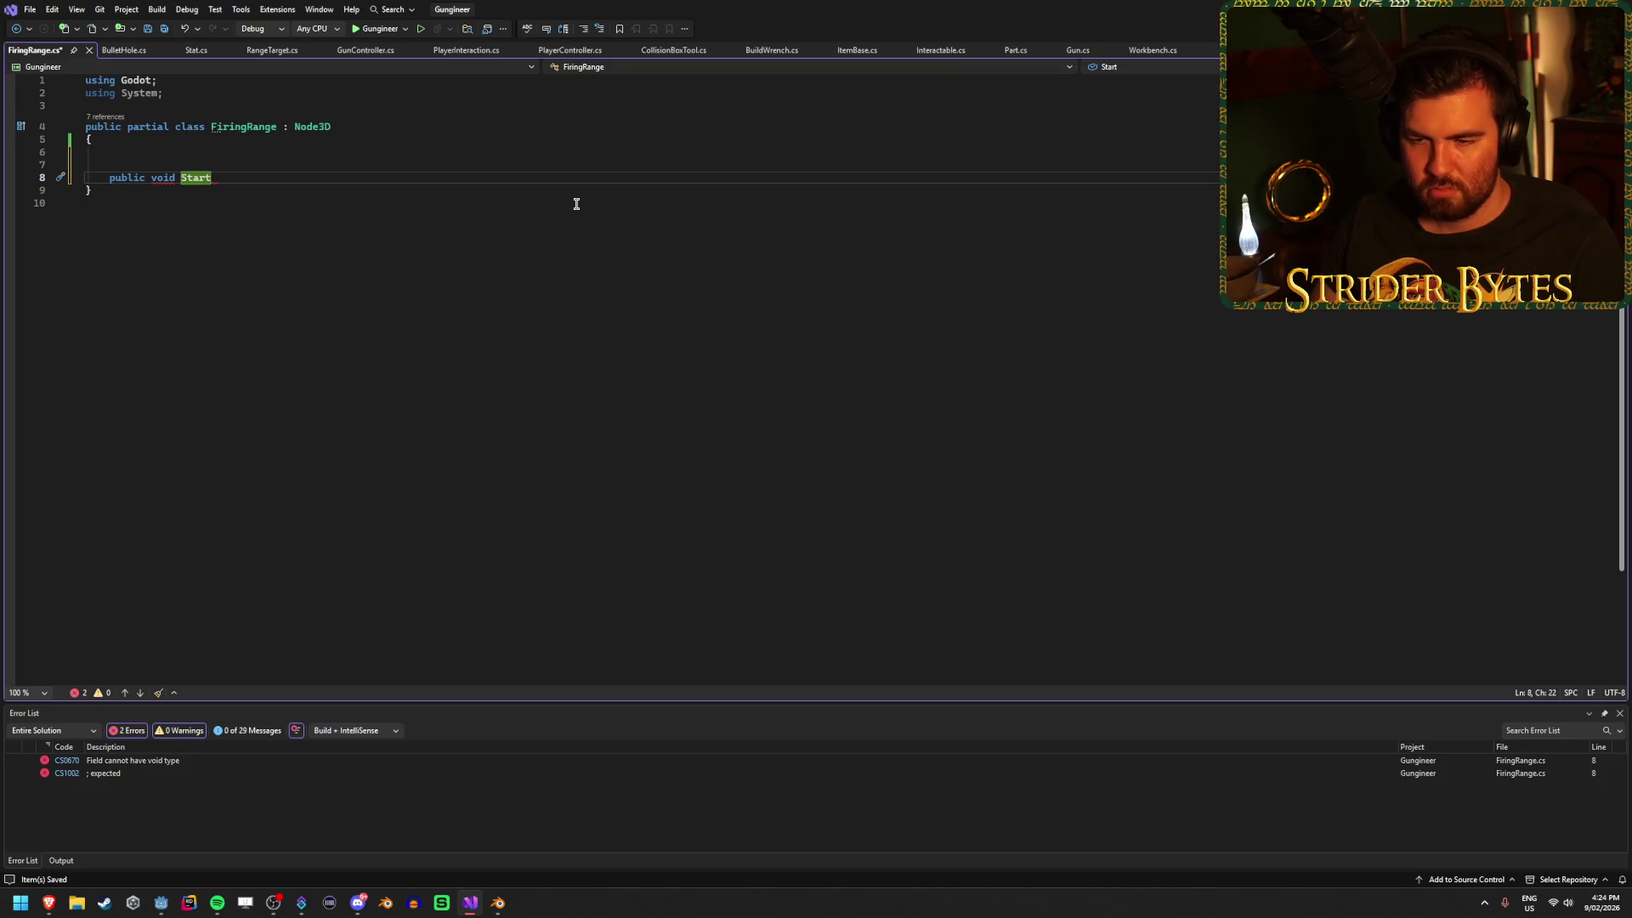
pyautogui.write('Fir')
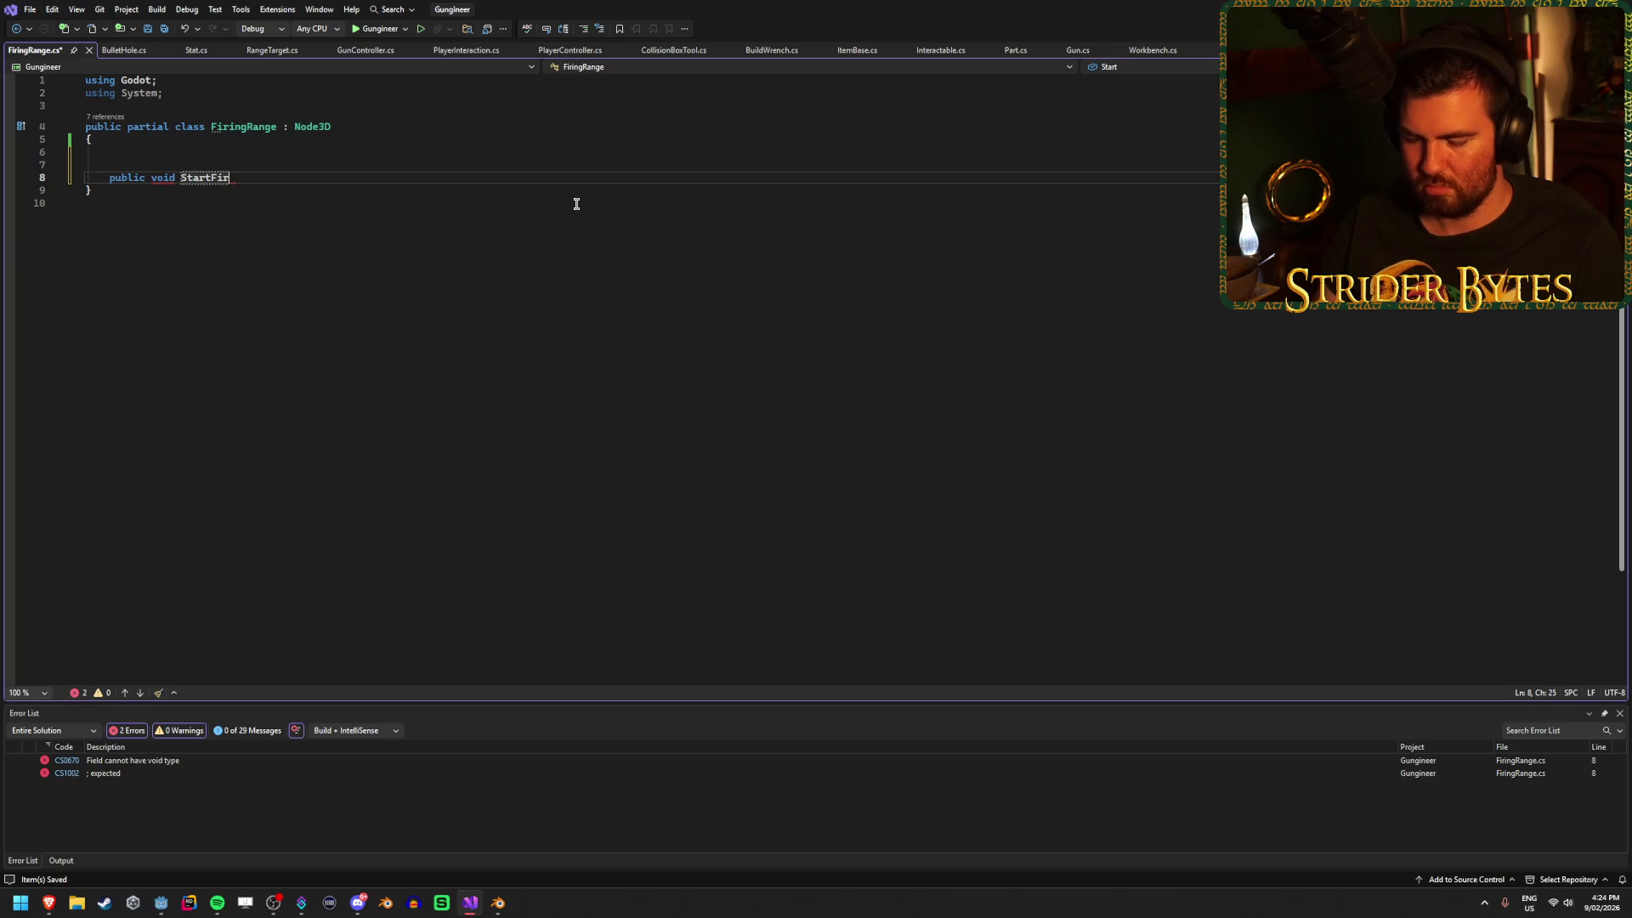
pyautogui.write('ingRa(){')
pyautogui.press('Return')
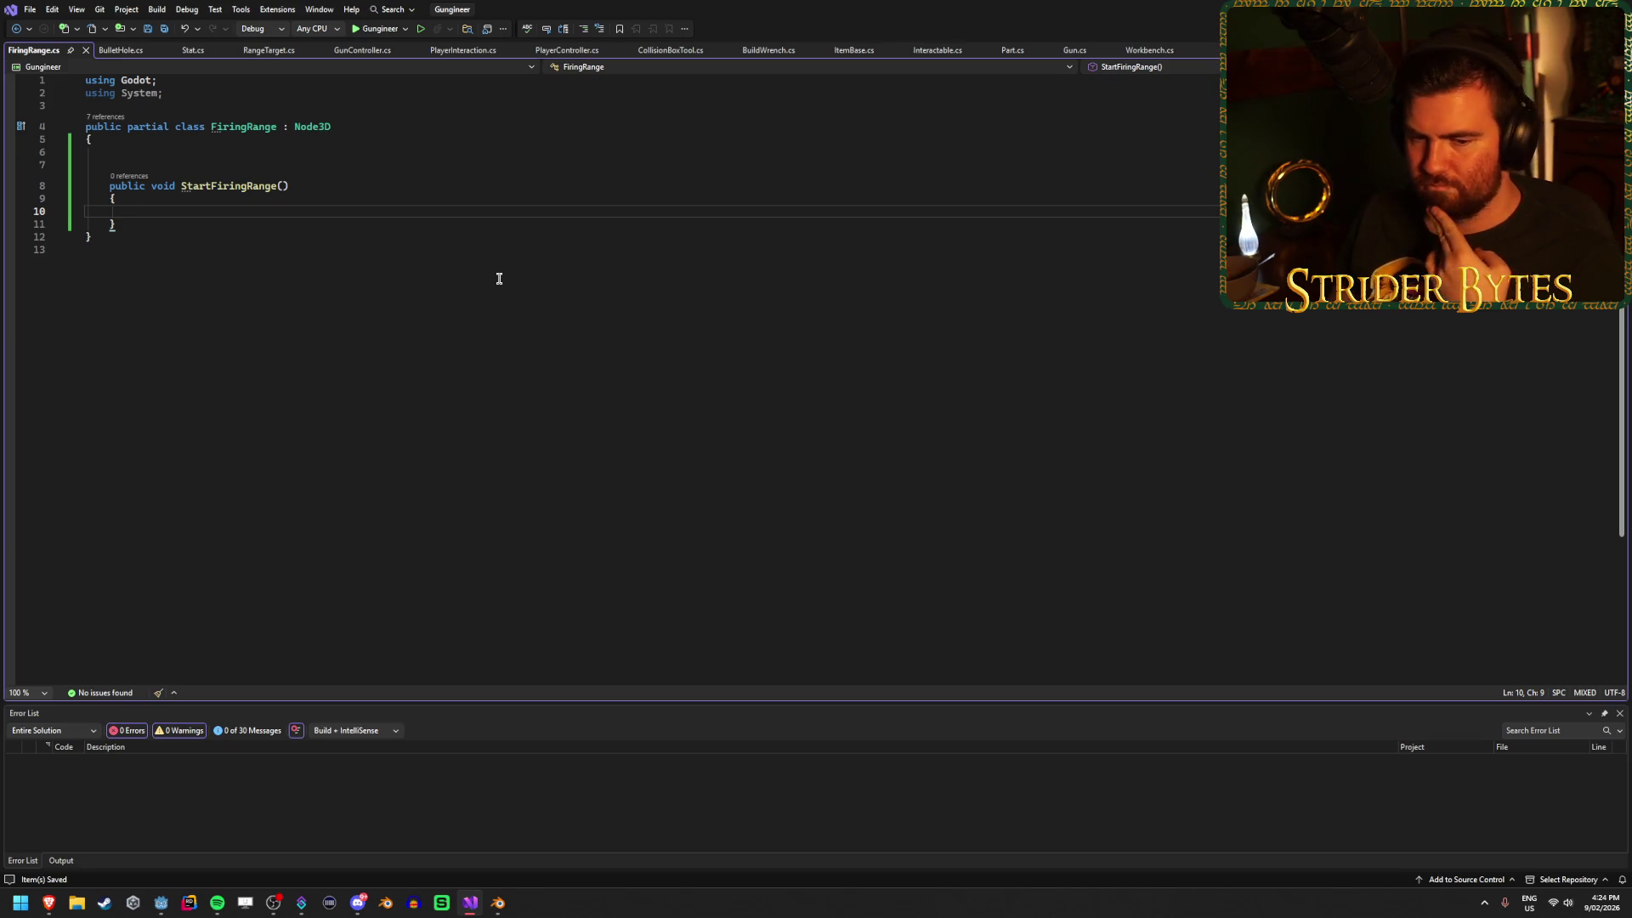
pyautogui.hotkey('alt', 'Tab')
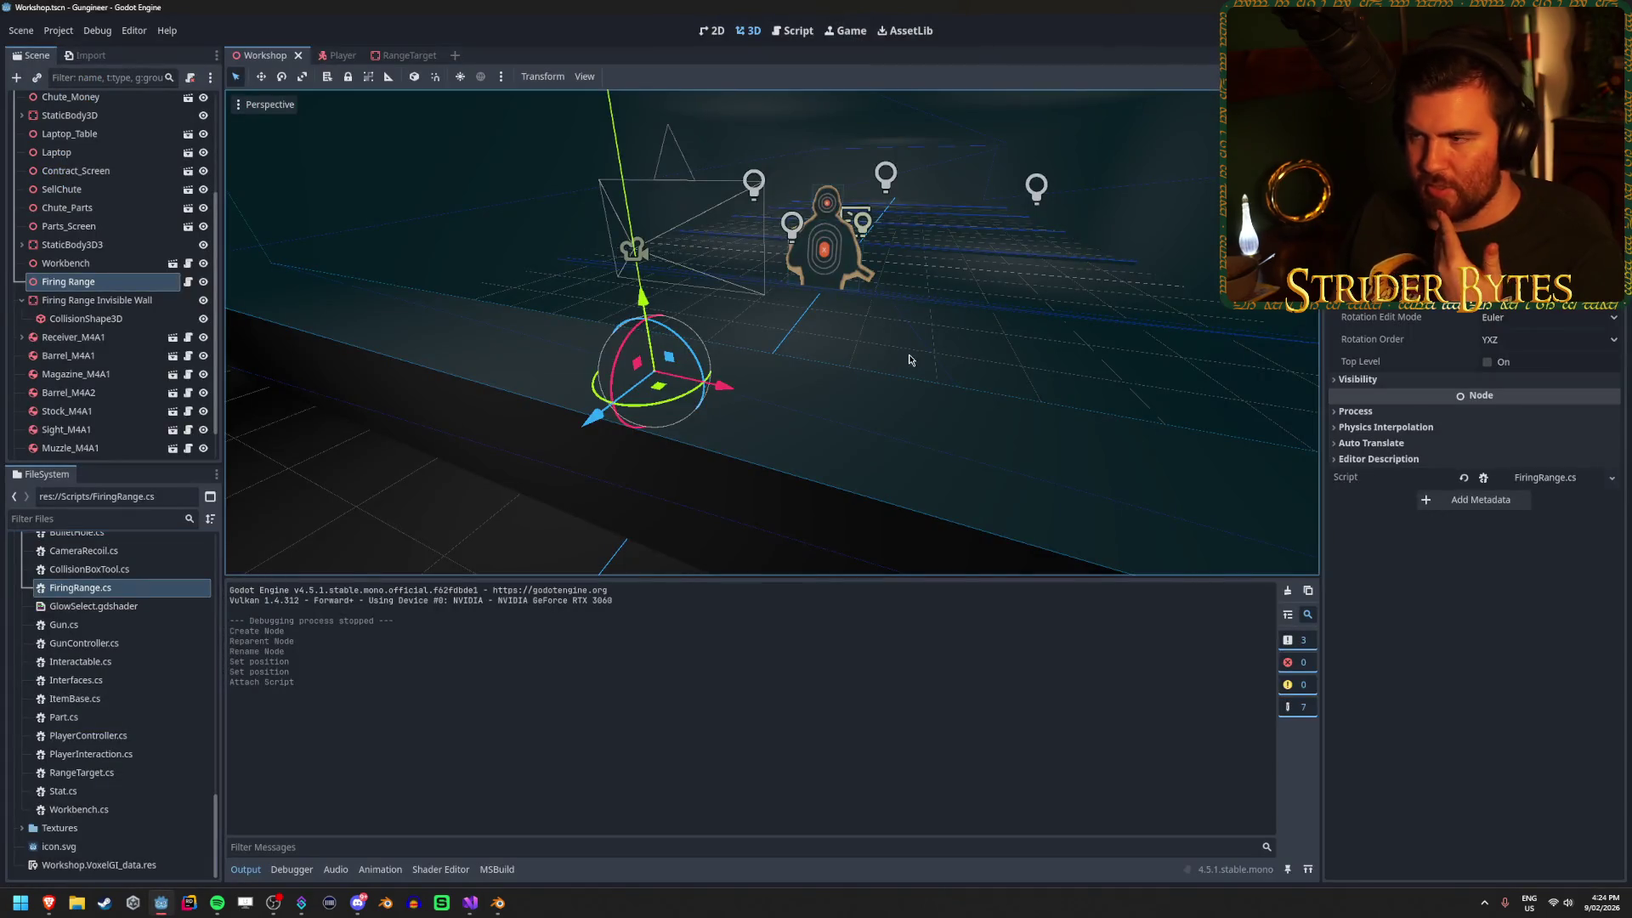
# Frame the range target in the viewport and orbit the view around it.
pyautogui.press('f')
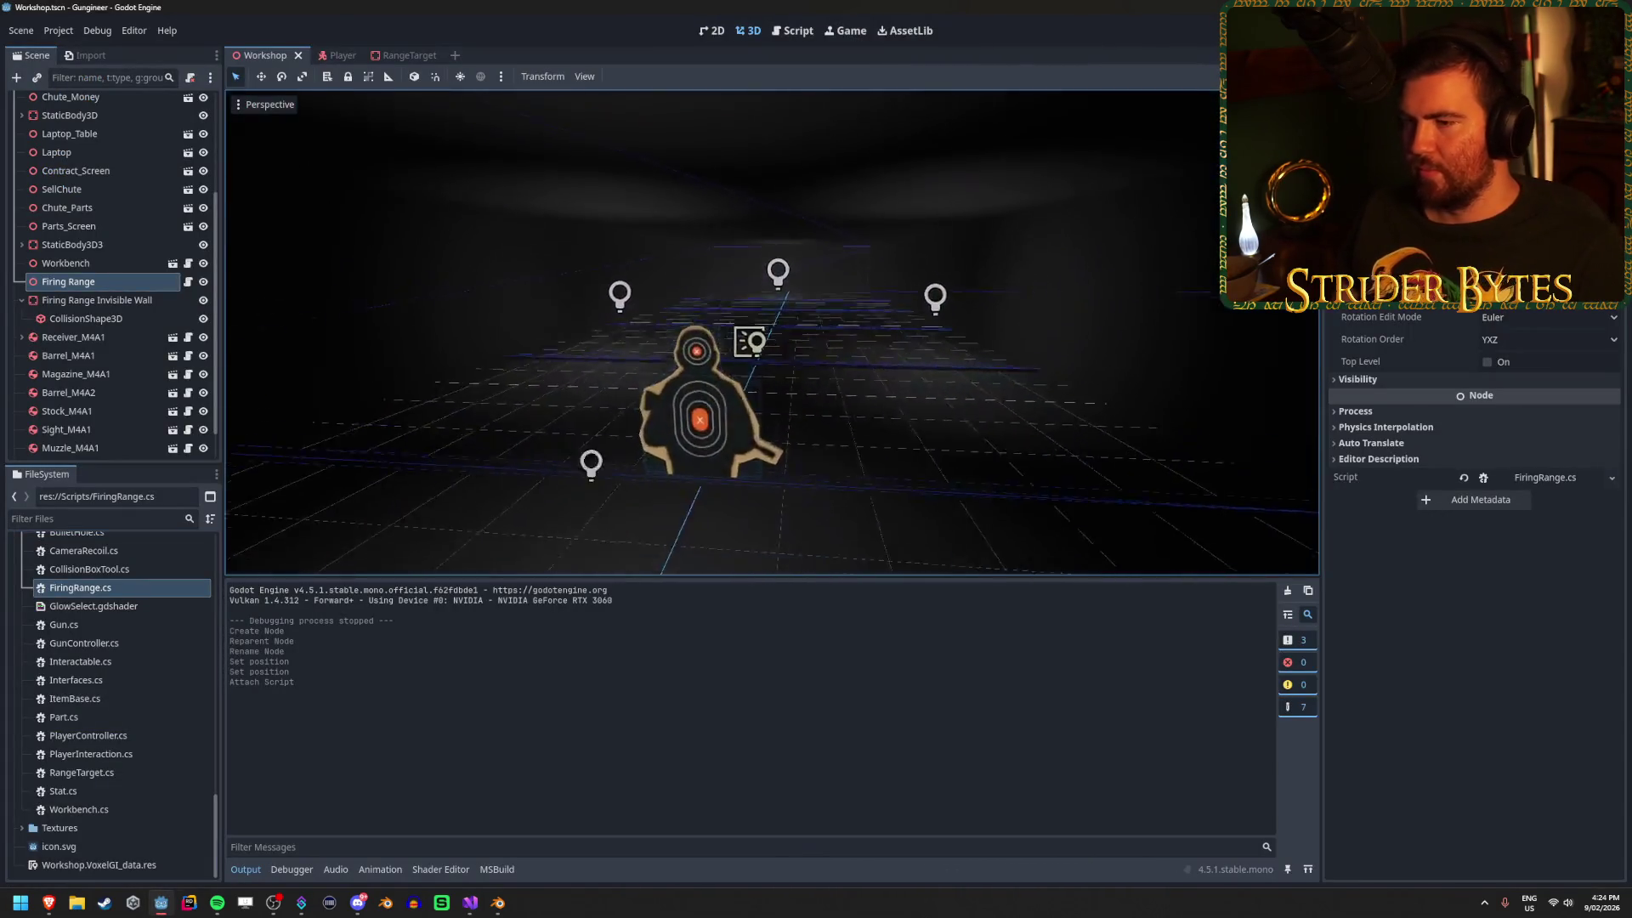
pyautogui.click(989, 467)
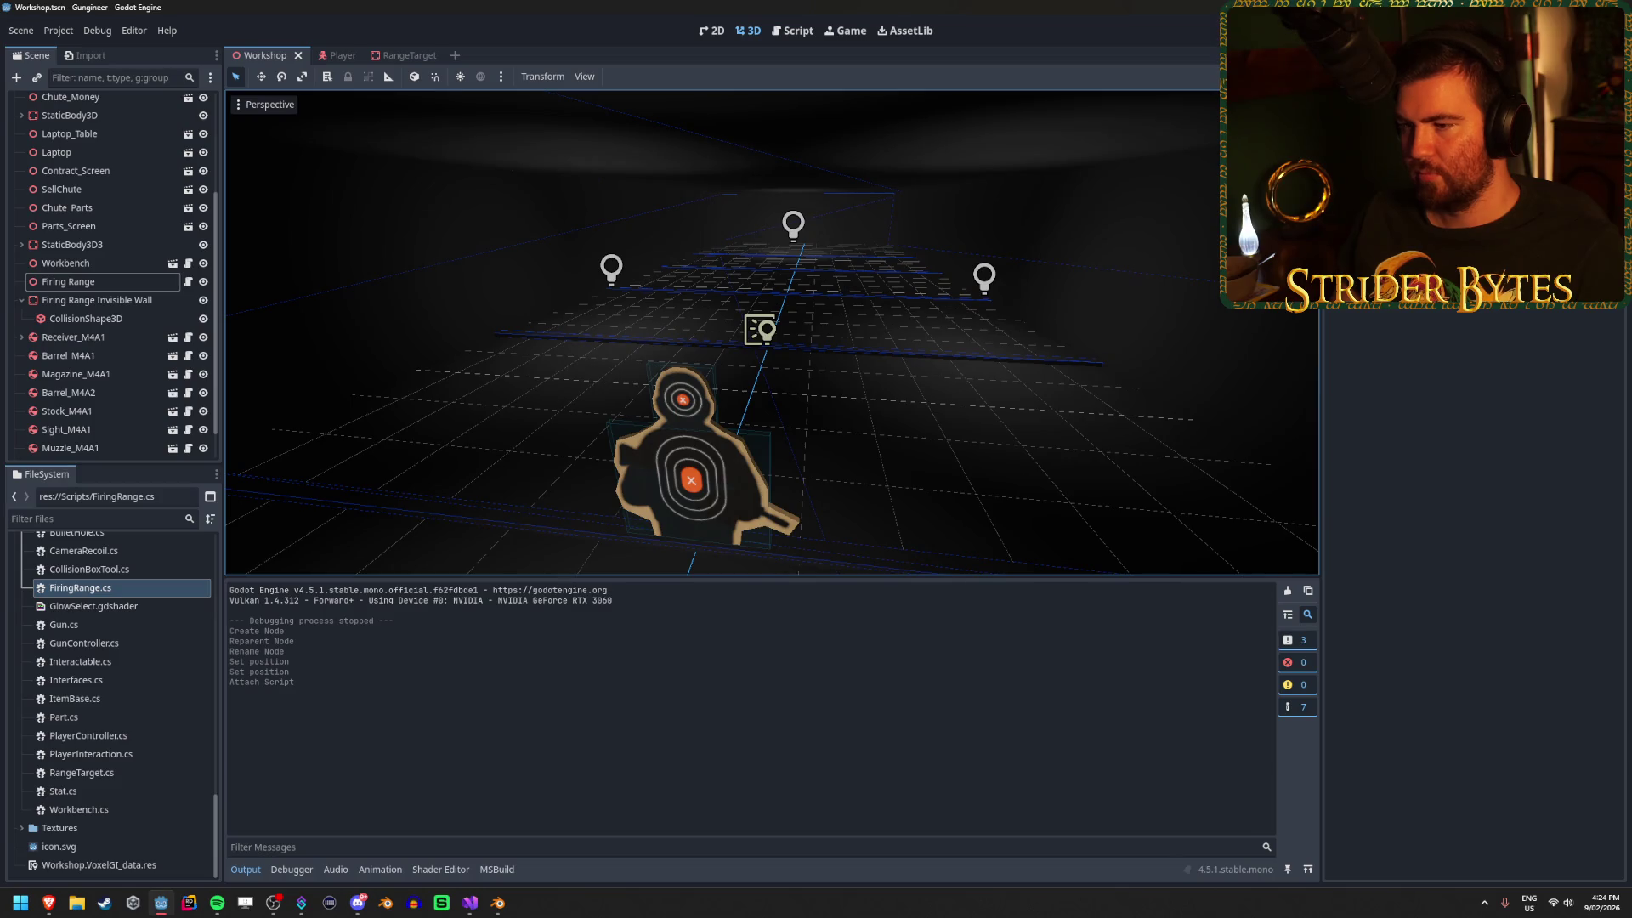
pyautogui.scroll(-1, 988, 467)
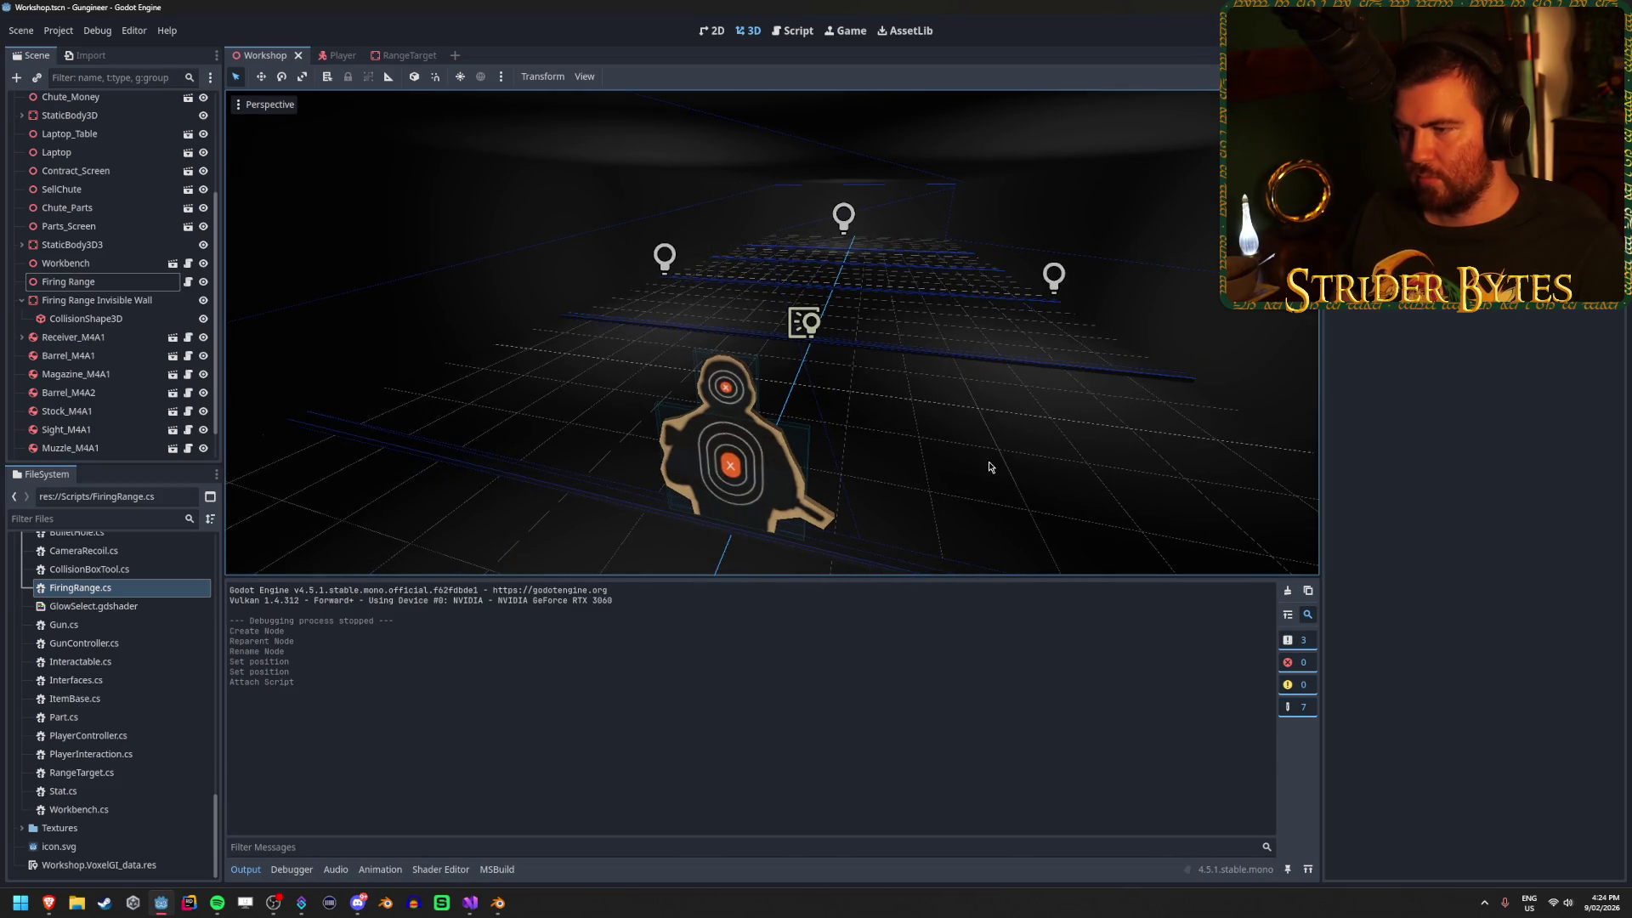
pyautogui.scroll(-1, 988, 466)
pyautogui.scroll(2, 988, 467)
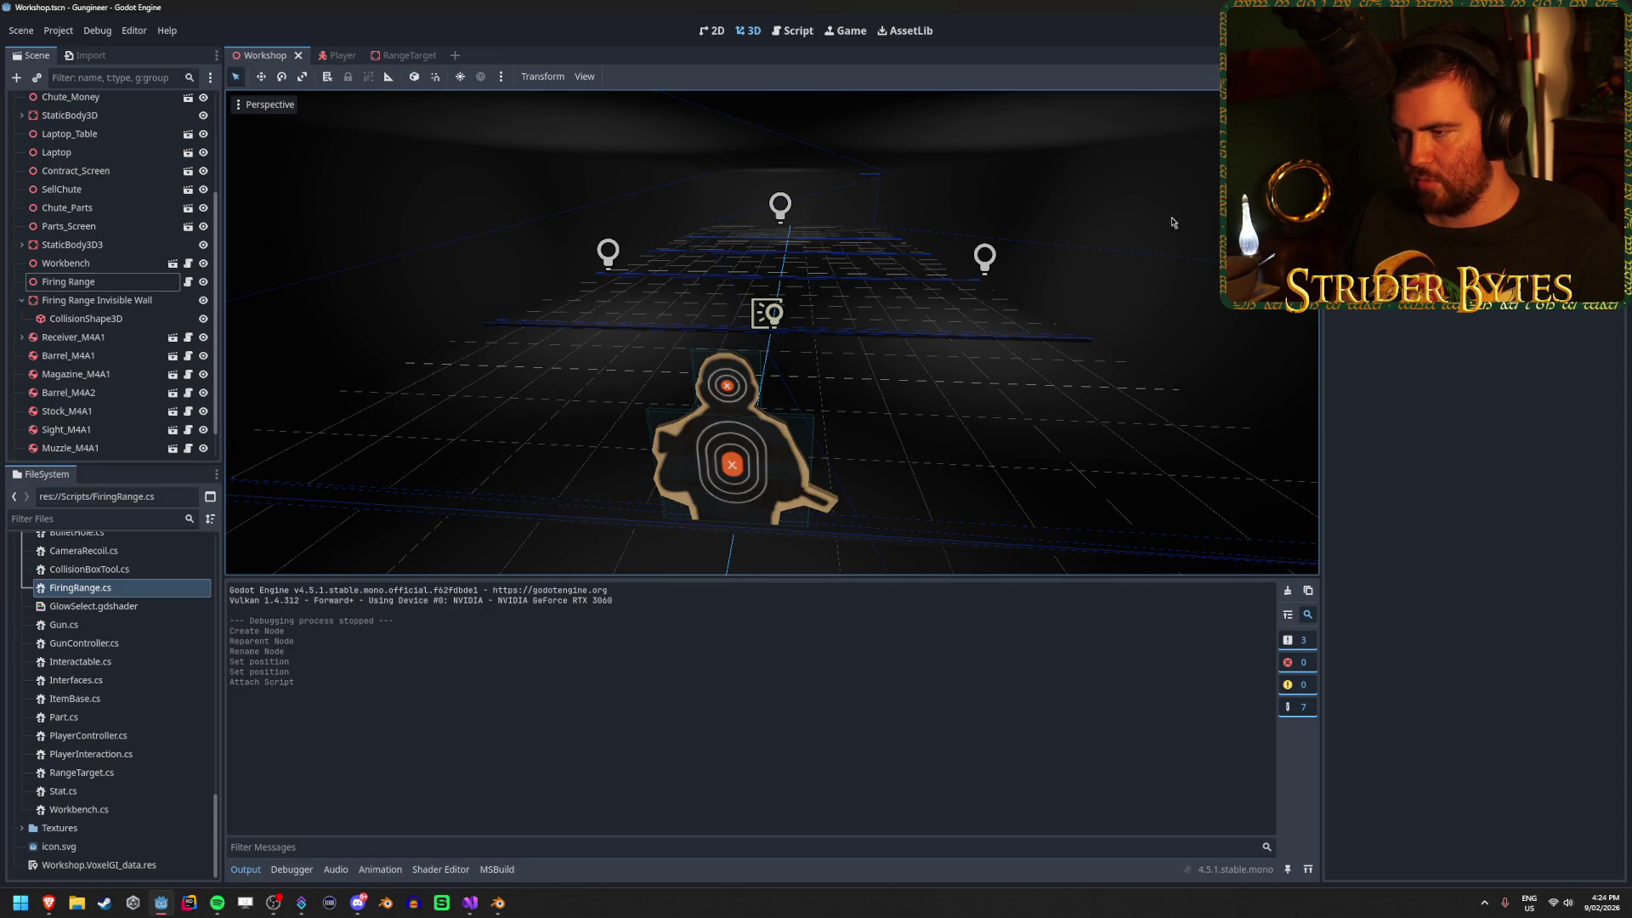
pyautogui.moveTo(854, 463); pyautogui.dragTo(534, 402)
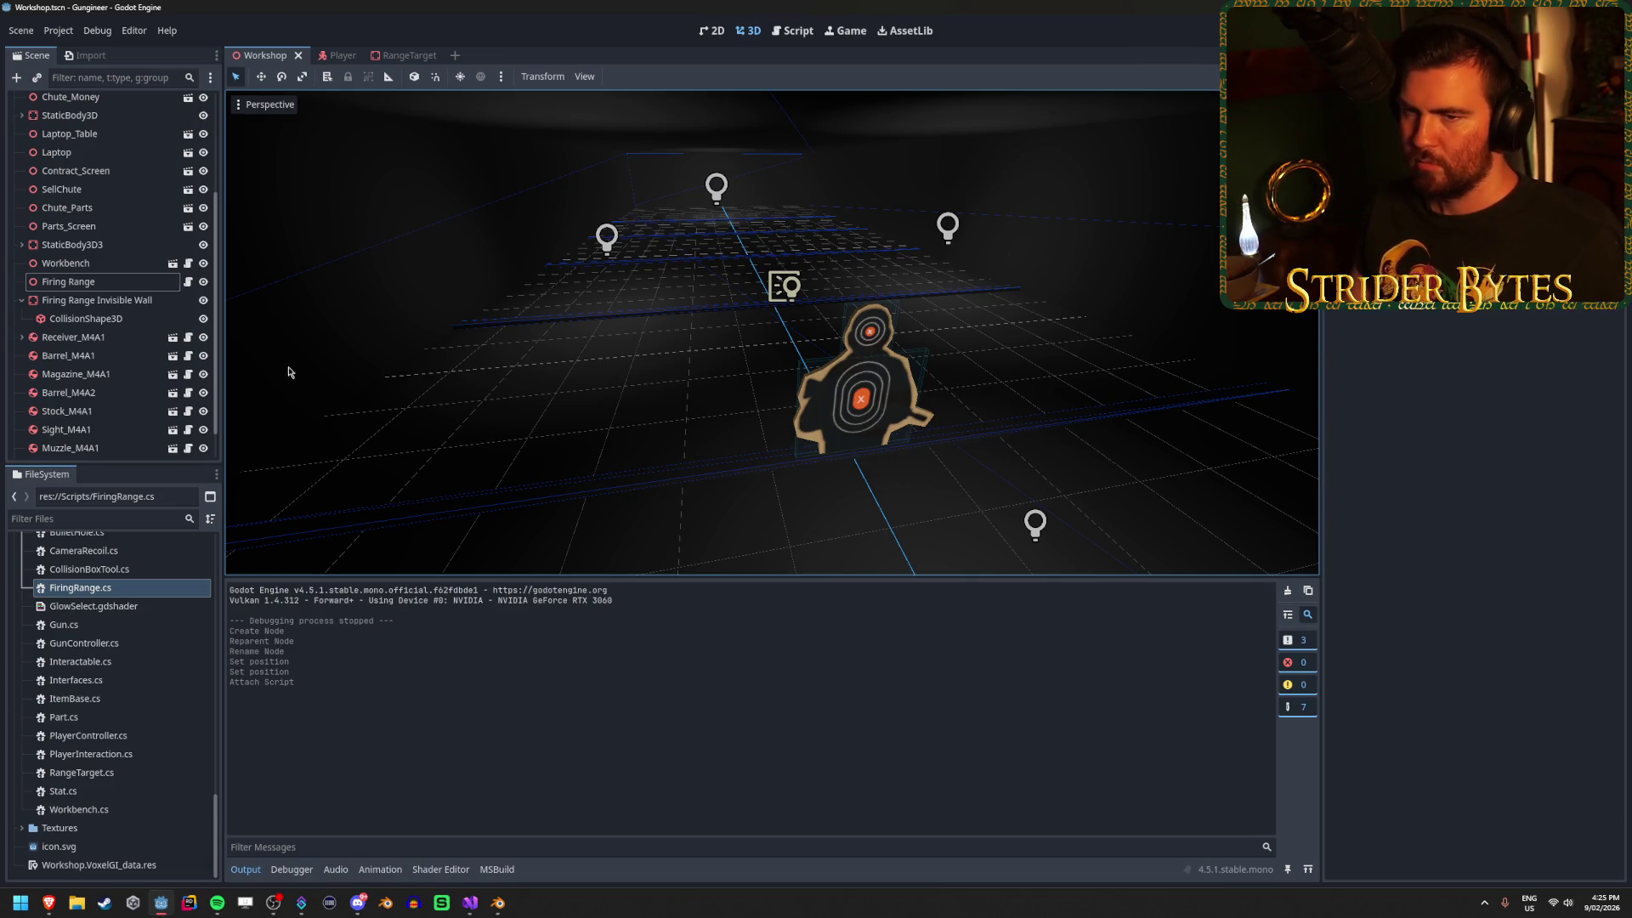
# Duplicate RangeTarget into RangeTarget2, undo the extra copy, and save the Workshop scene.
pyautogui.click(68, 281)
pyautogui.scroll(-1, 85, 318)
pyautogui.click(68, 448)
pyautogui.hotkey('ctrl', 'd')
pyautogui.moveTo(907, 404); pyautogui.dragTo(562, 408)
pyautogui.hotkey('ctrl', 'd')
pyautogui.hotkey('ctrl', 'z')
pyautogui.hotkey('ctrl', 'z')
pyautogui.hotkey('ctrl', 'z')
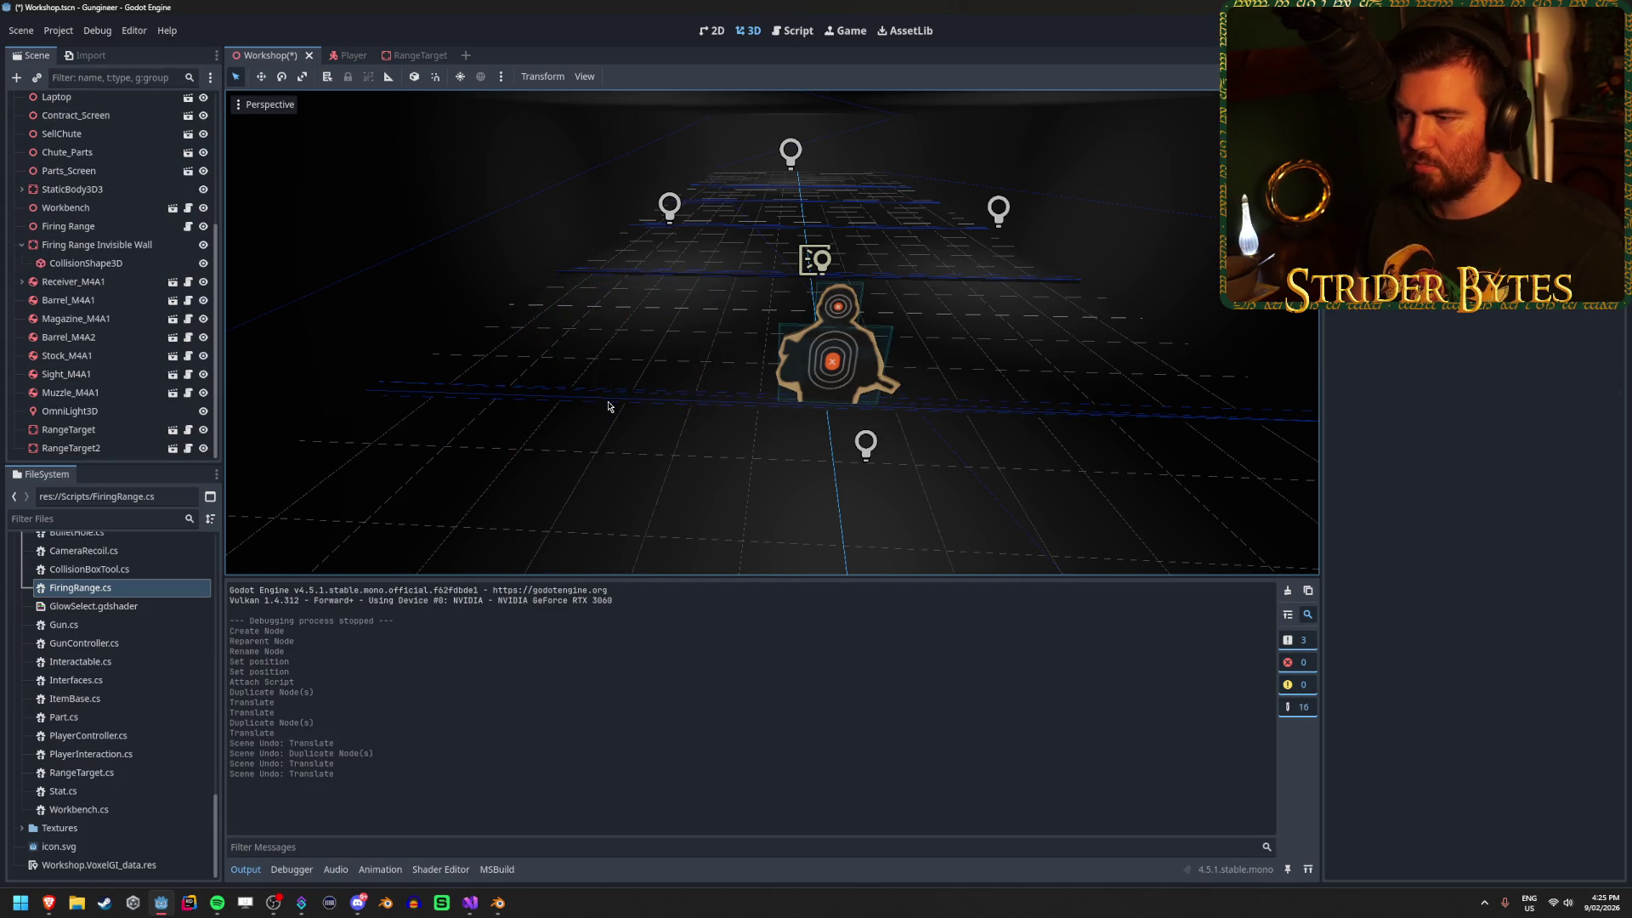
pyautogui.hotkey('ctrl', 's')
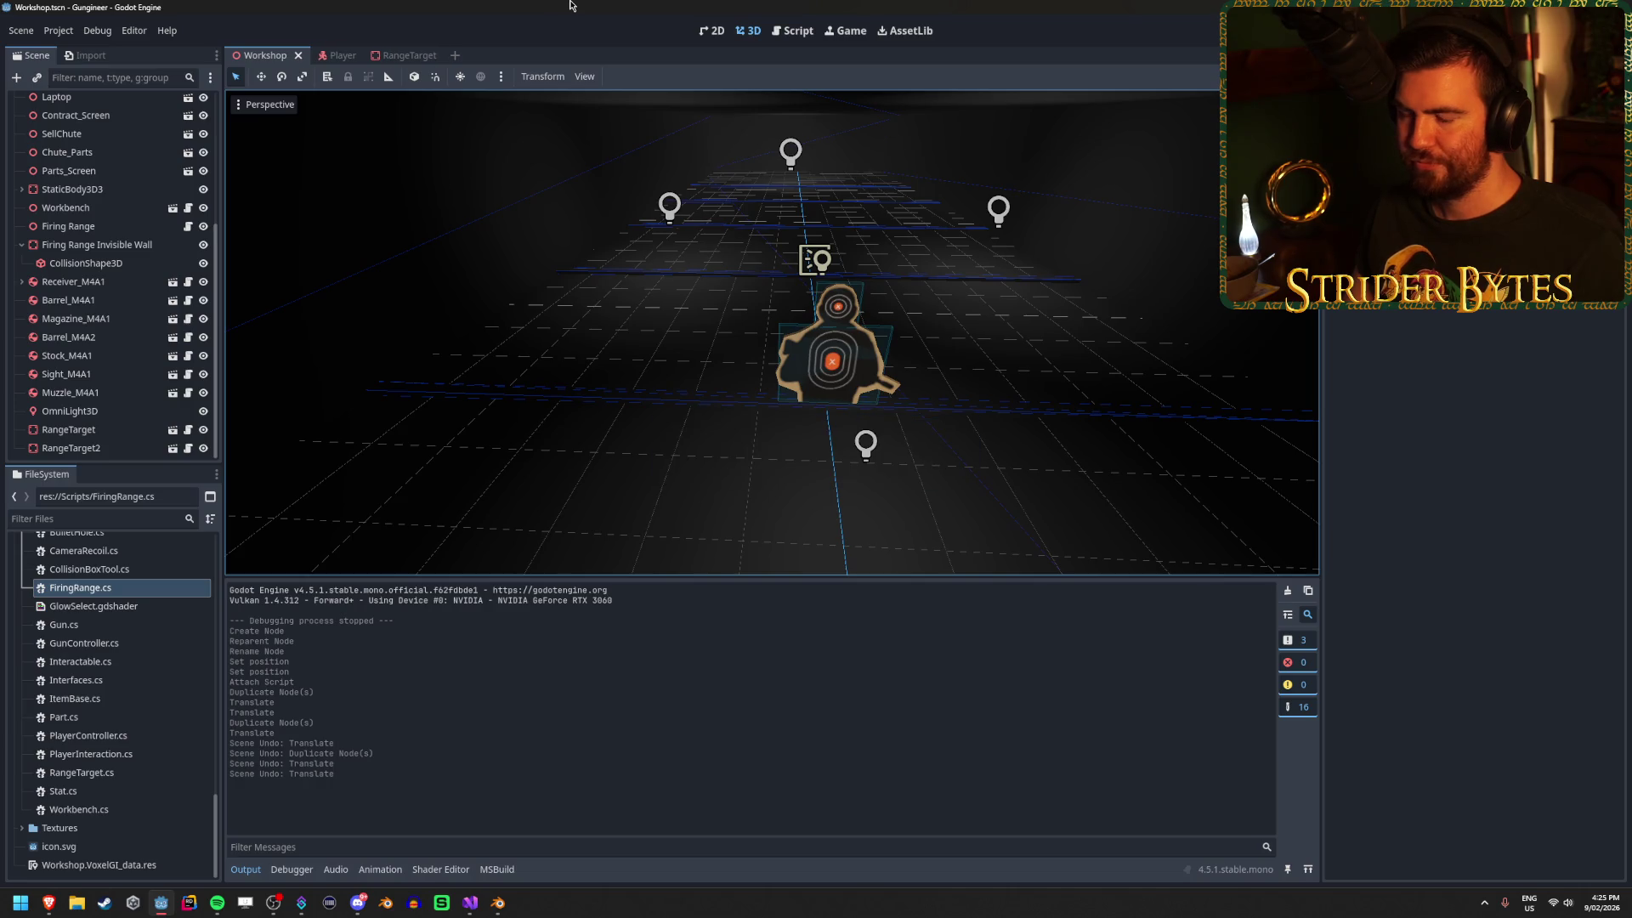
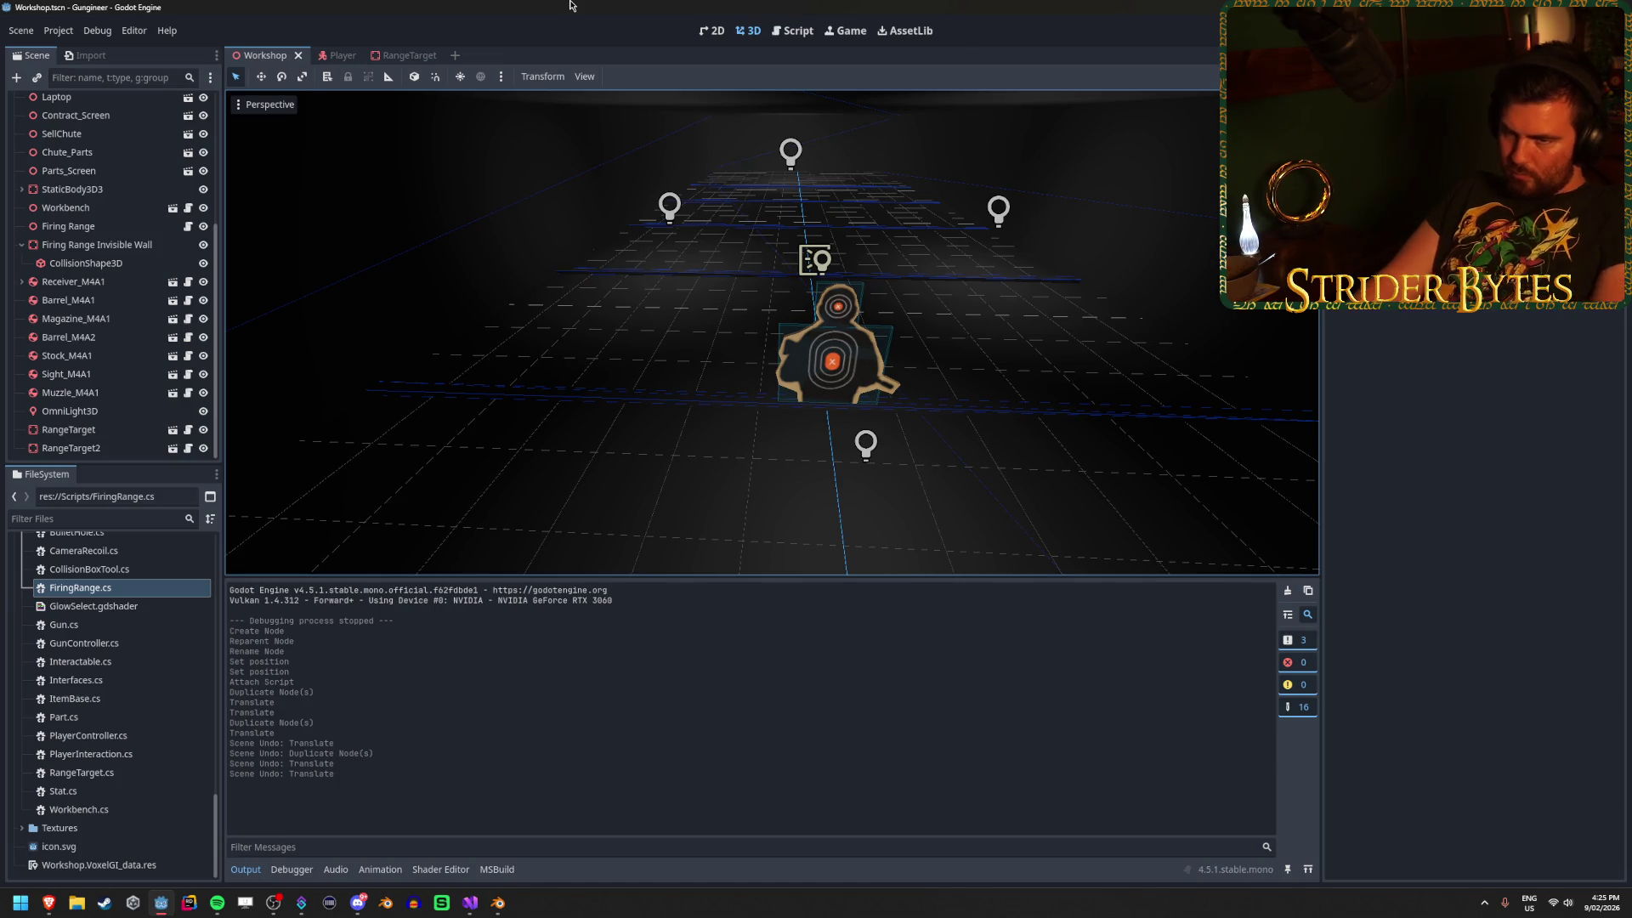
# Place RangeTarget2 at X position 0.0 and slide it left along X.
pyautogui.click(97, 447)
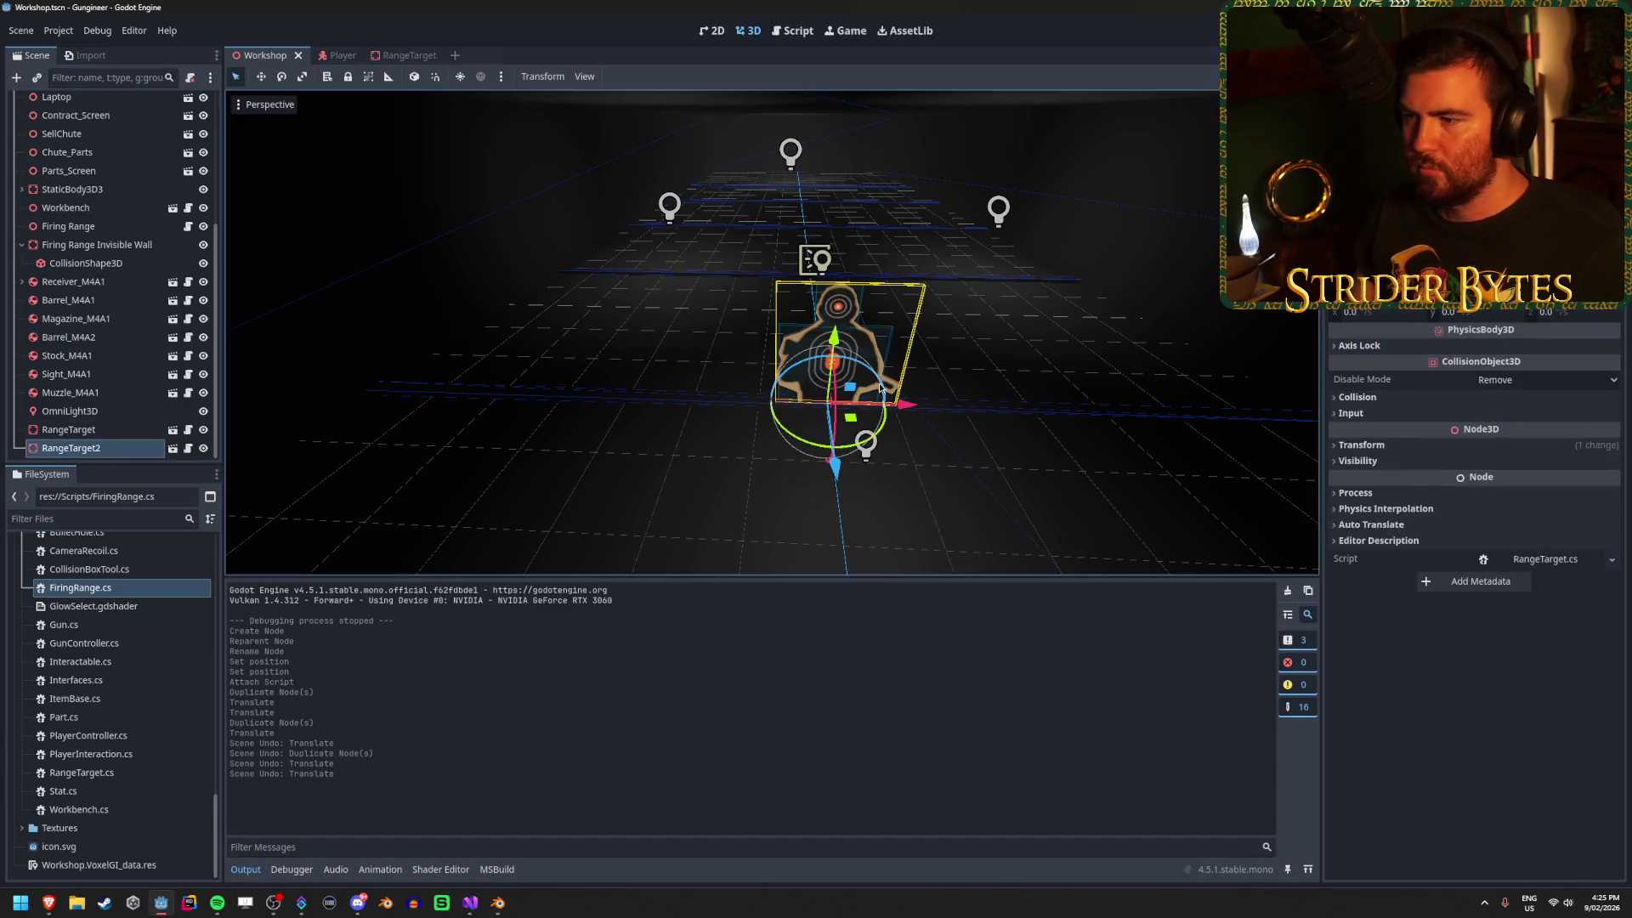
pyautogui.moveTo(909, 404); pyautogui.dragTo(766, 419)
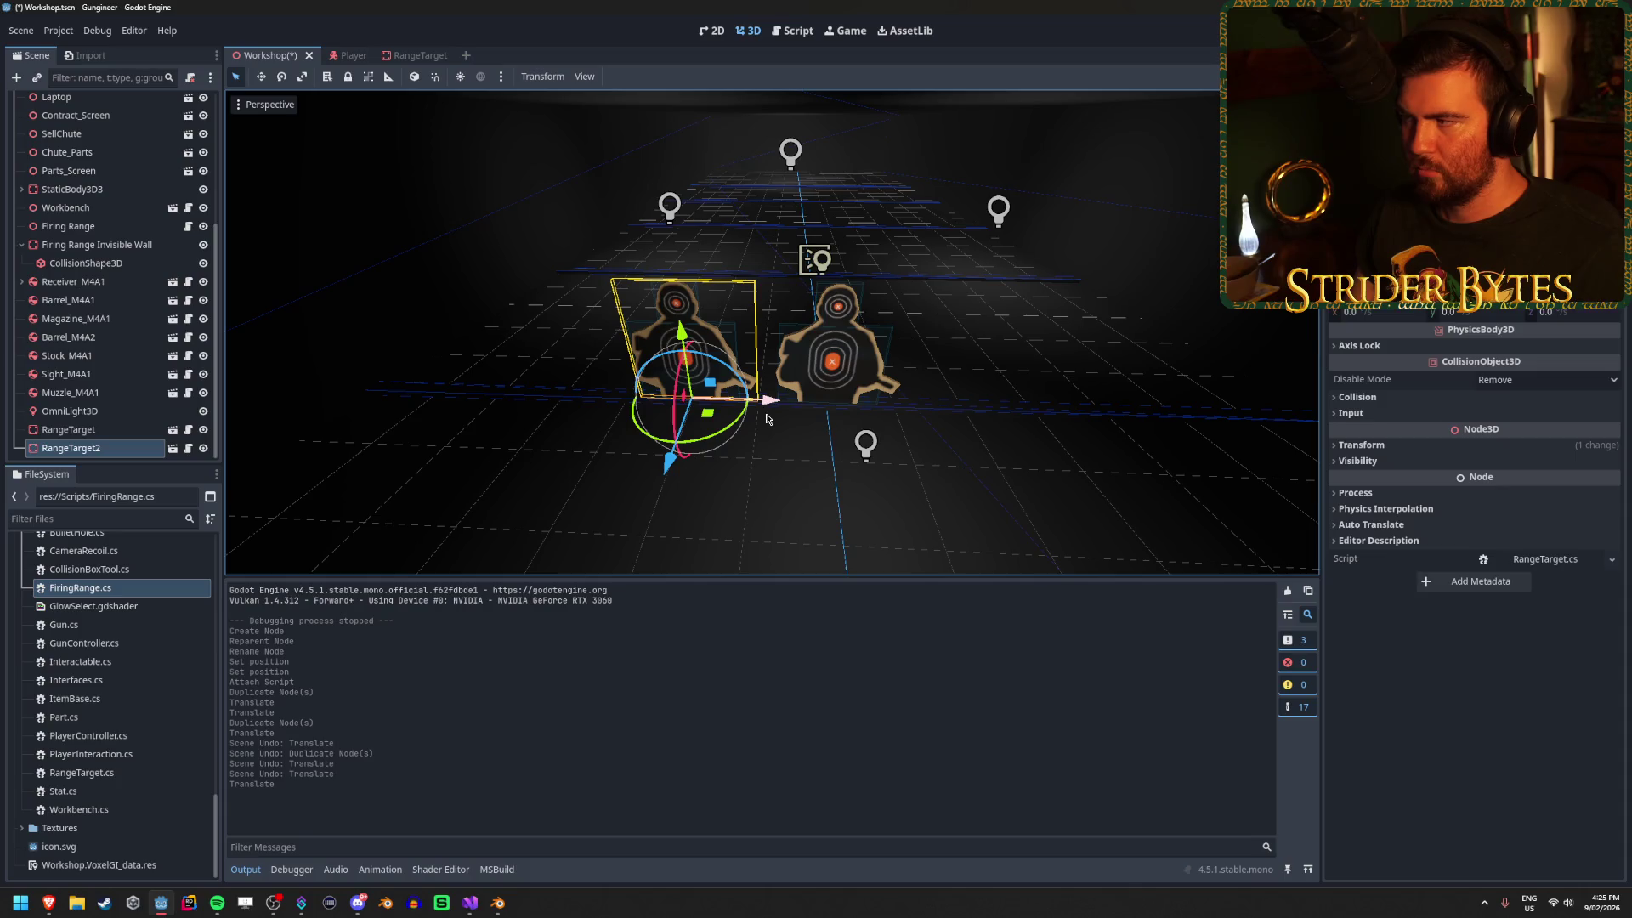
pyautogui.click(1363, 446)
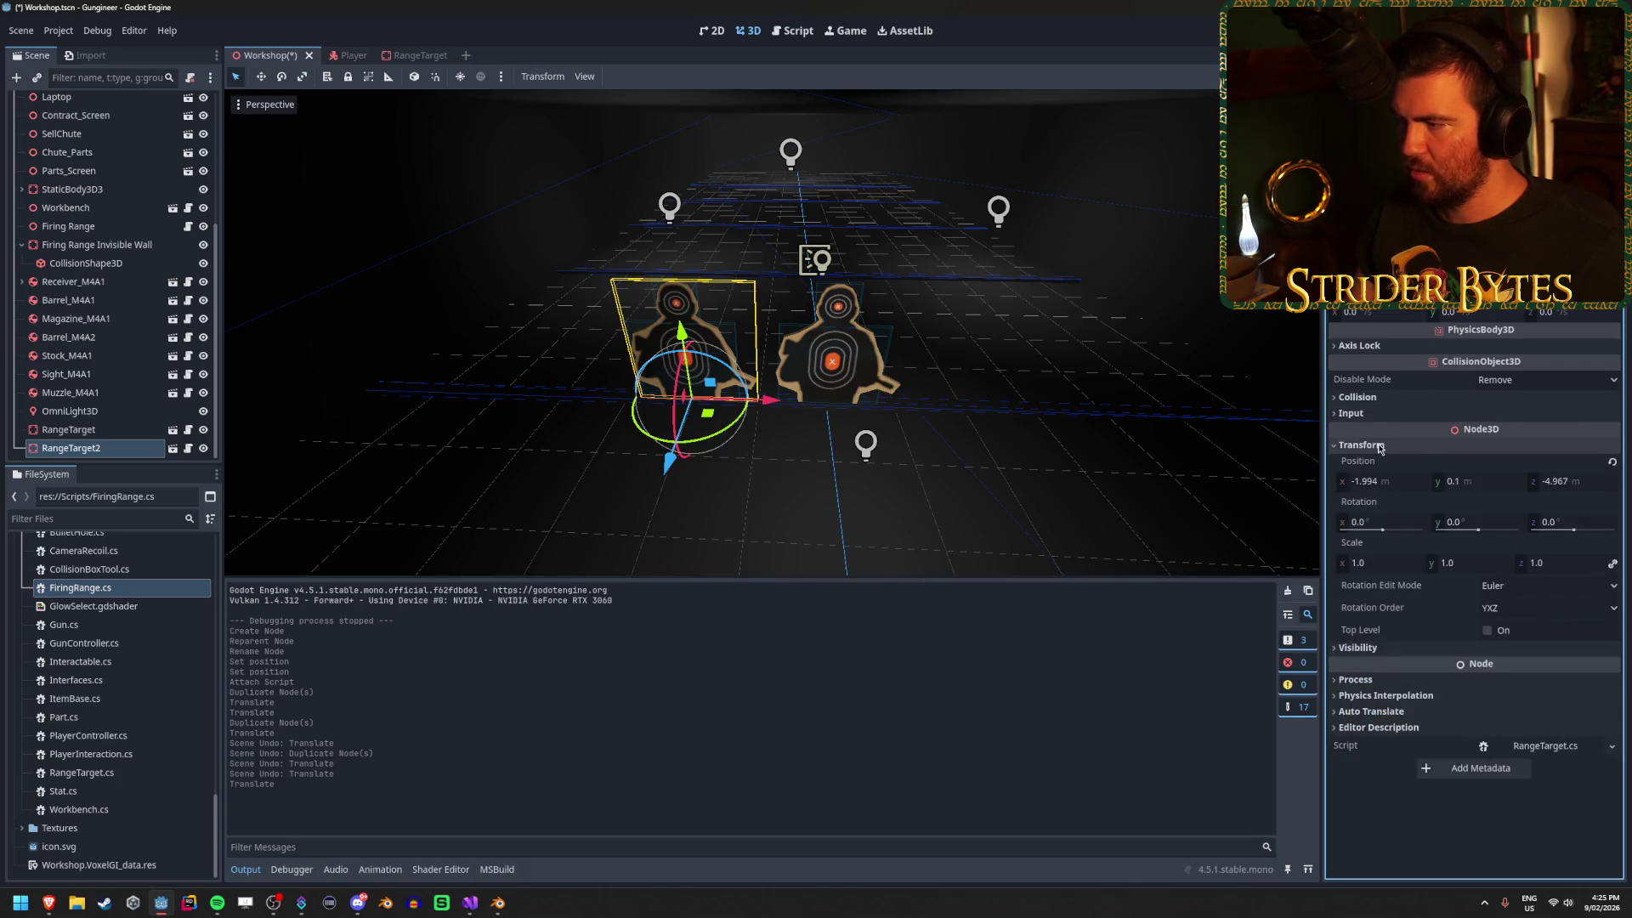
pyautogui.click(1380, 482)
pyautogui.write('0')
pyautogui.press('Return')
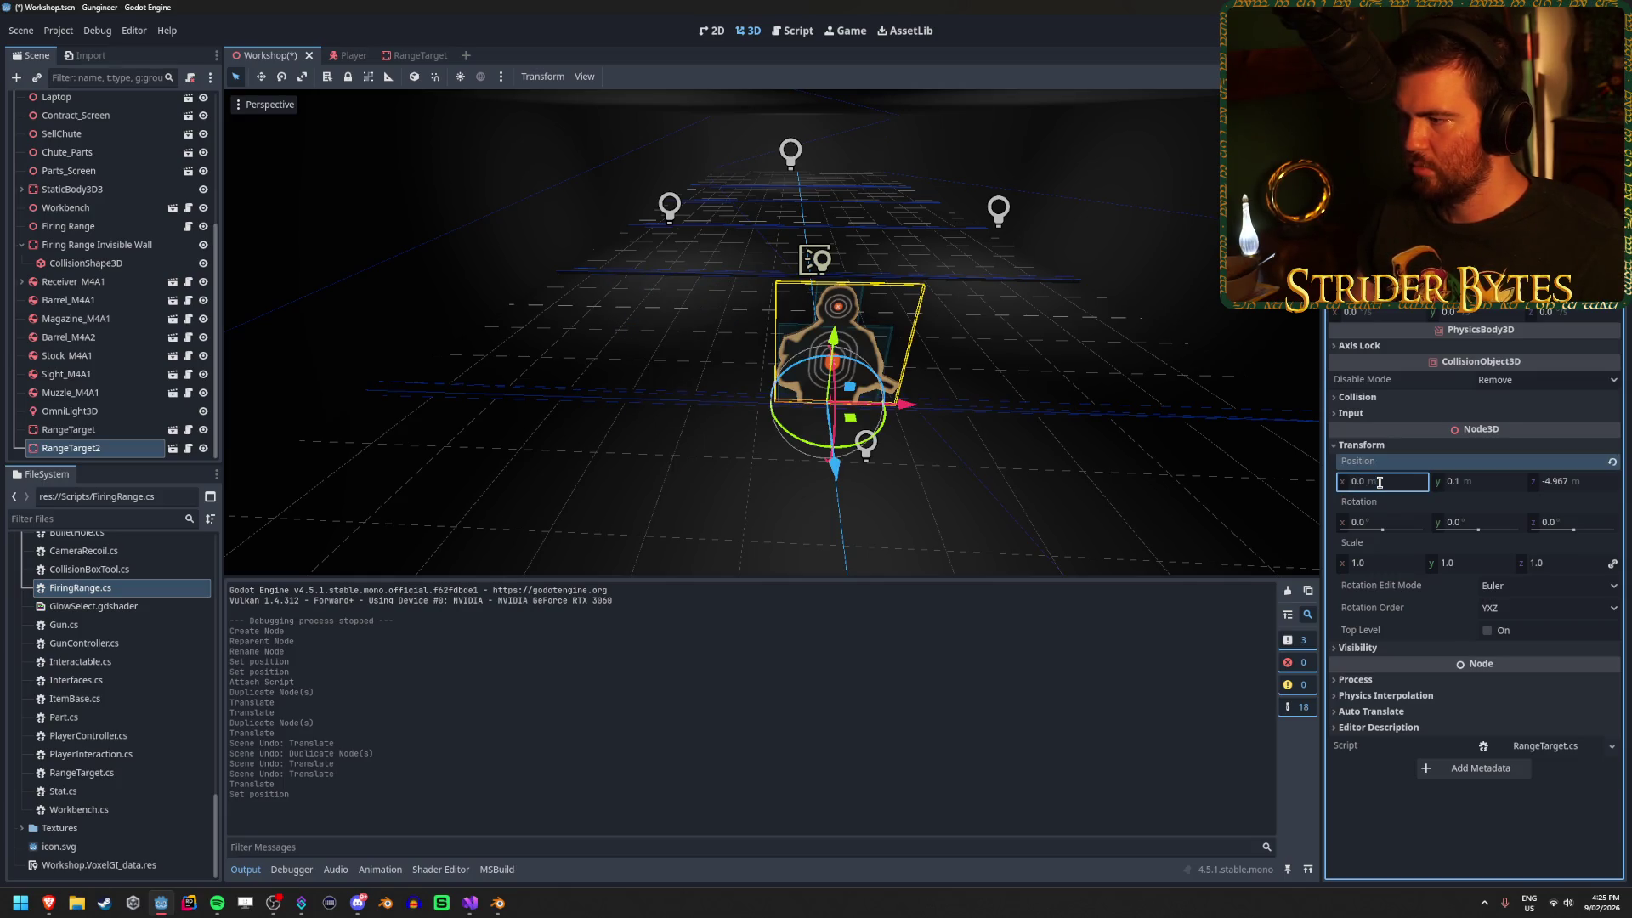
pyautogui.moveTo(895, 406); pyautogui.dragTo(554, 418)
# Duplicate the target into RangeTarget3–5 along the row, save the Workshop scene and run the game.
pyautogui.hotkey('ctrl', 'd')
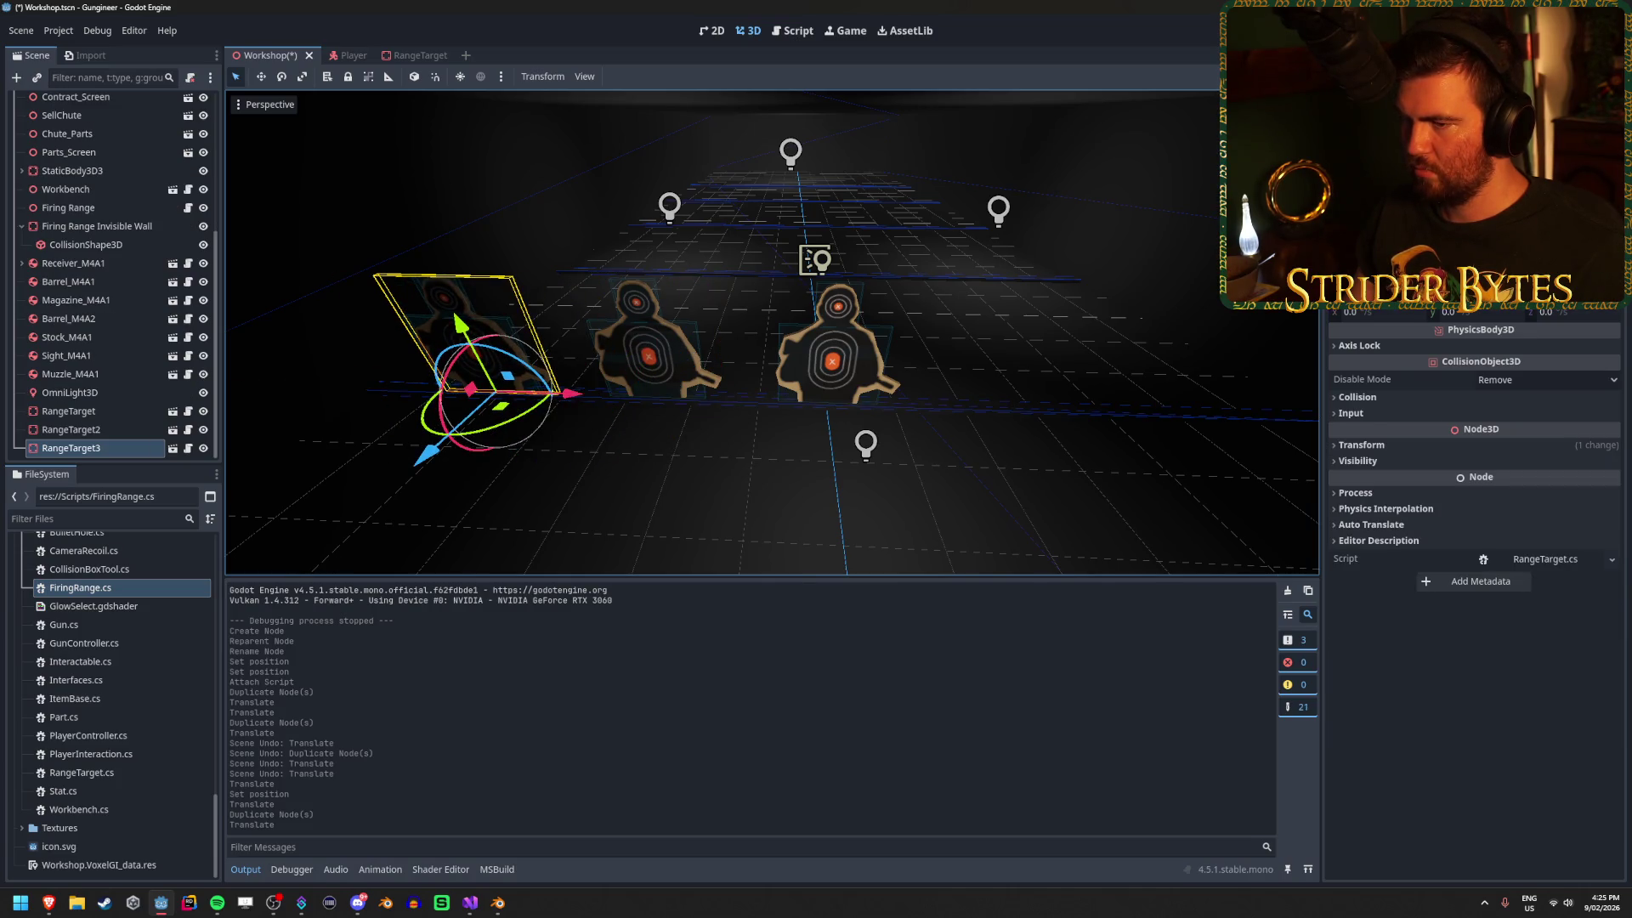
pyautogui.press('f')
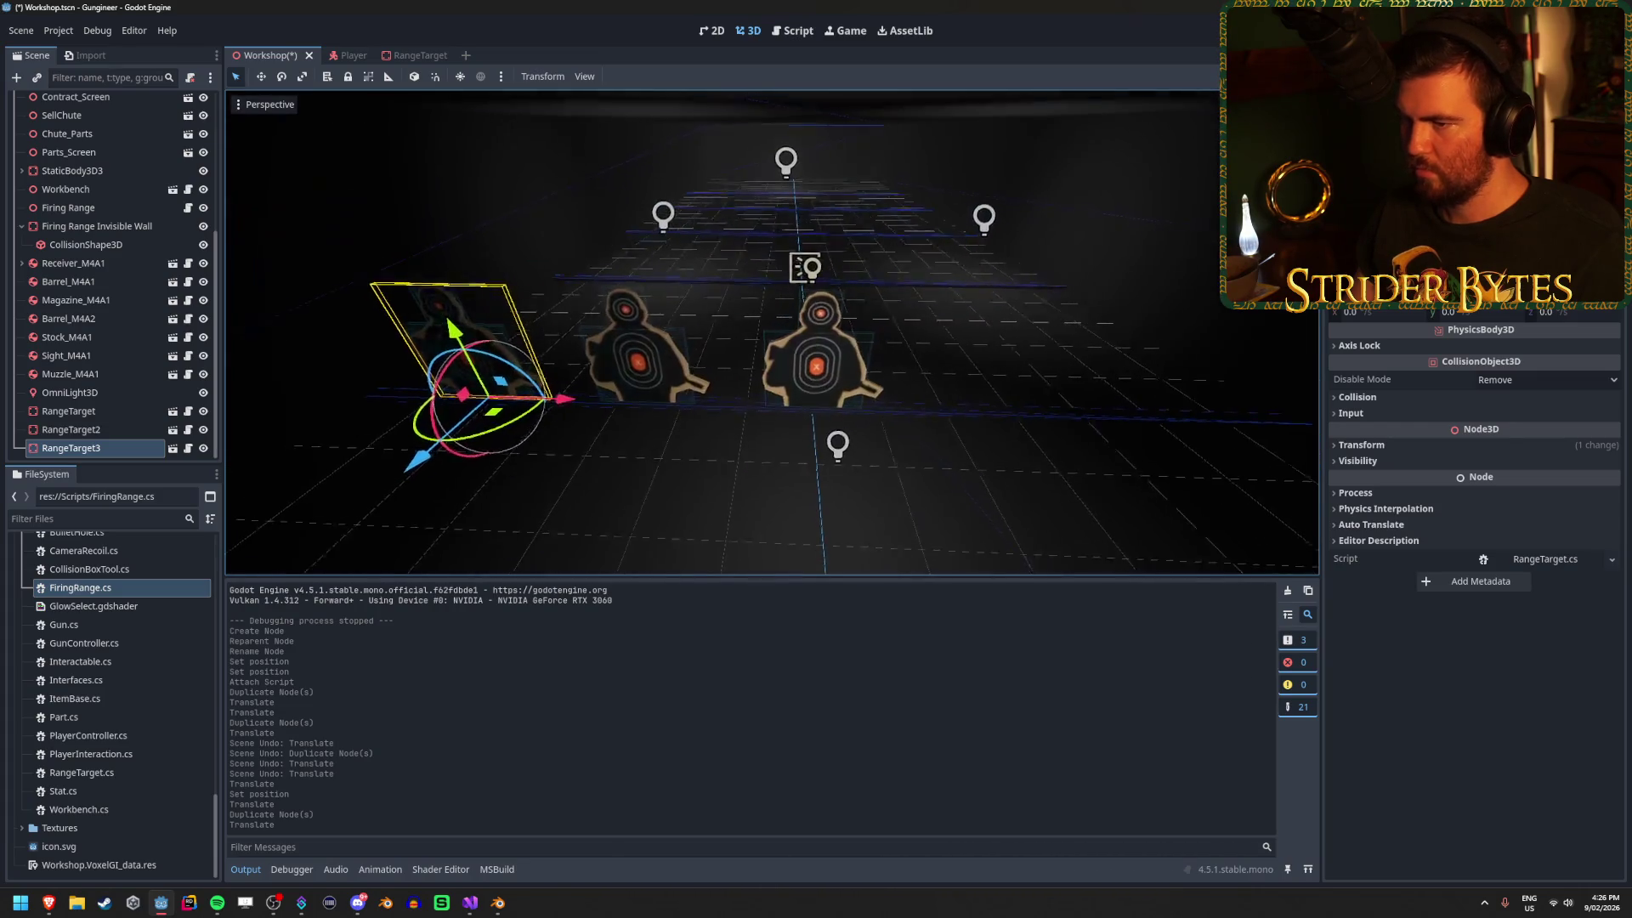
pyautogui.hotkey('ctrl', 'd')
pyautogui.moveTo(544, 404)
pyautogui.mouseDown()
pyautogui.moveTo(1144, 451)
pyautogui.moveTo(1058, 438)
pyautogui.moveTo(1223, 423)
pyautogui.mouseUp()
pyautogui.hotkey('ctrl', 'd')
pyautogui.hotkey('ctrl', 's')
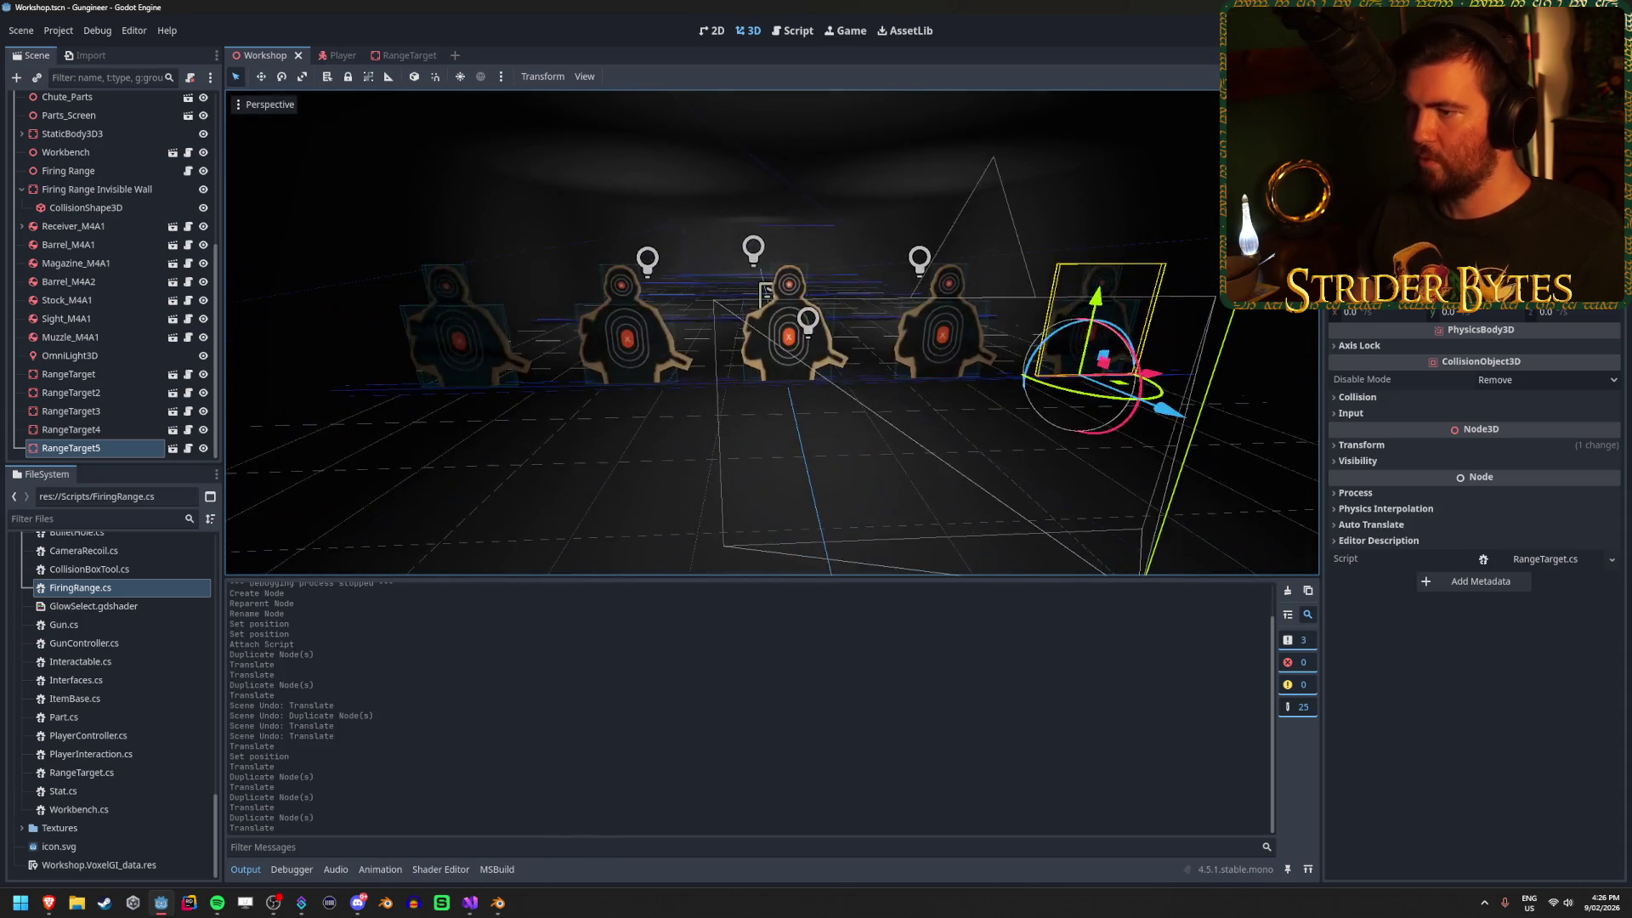
pyautogui.press('F5')
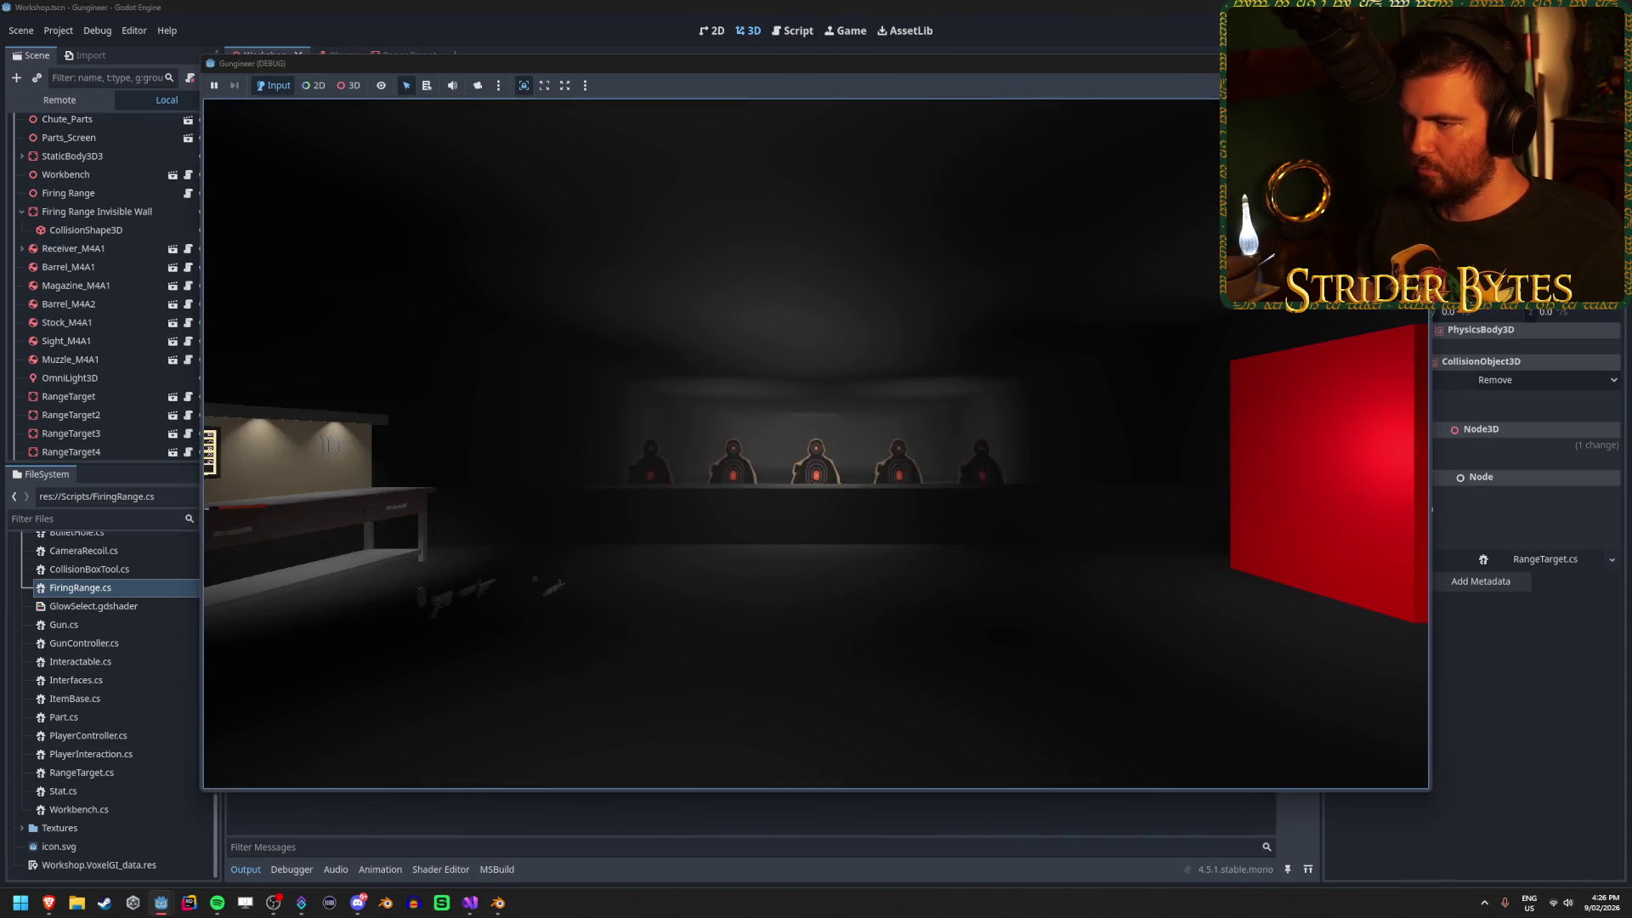
# Walk up to the row of targets with W and A, then stop the game with F8.
pyautogui.press('w')
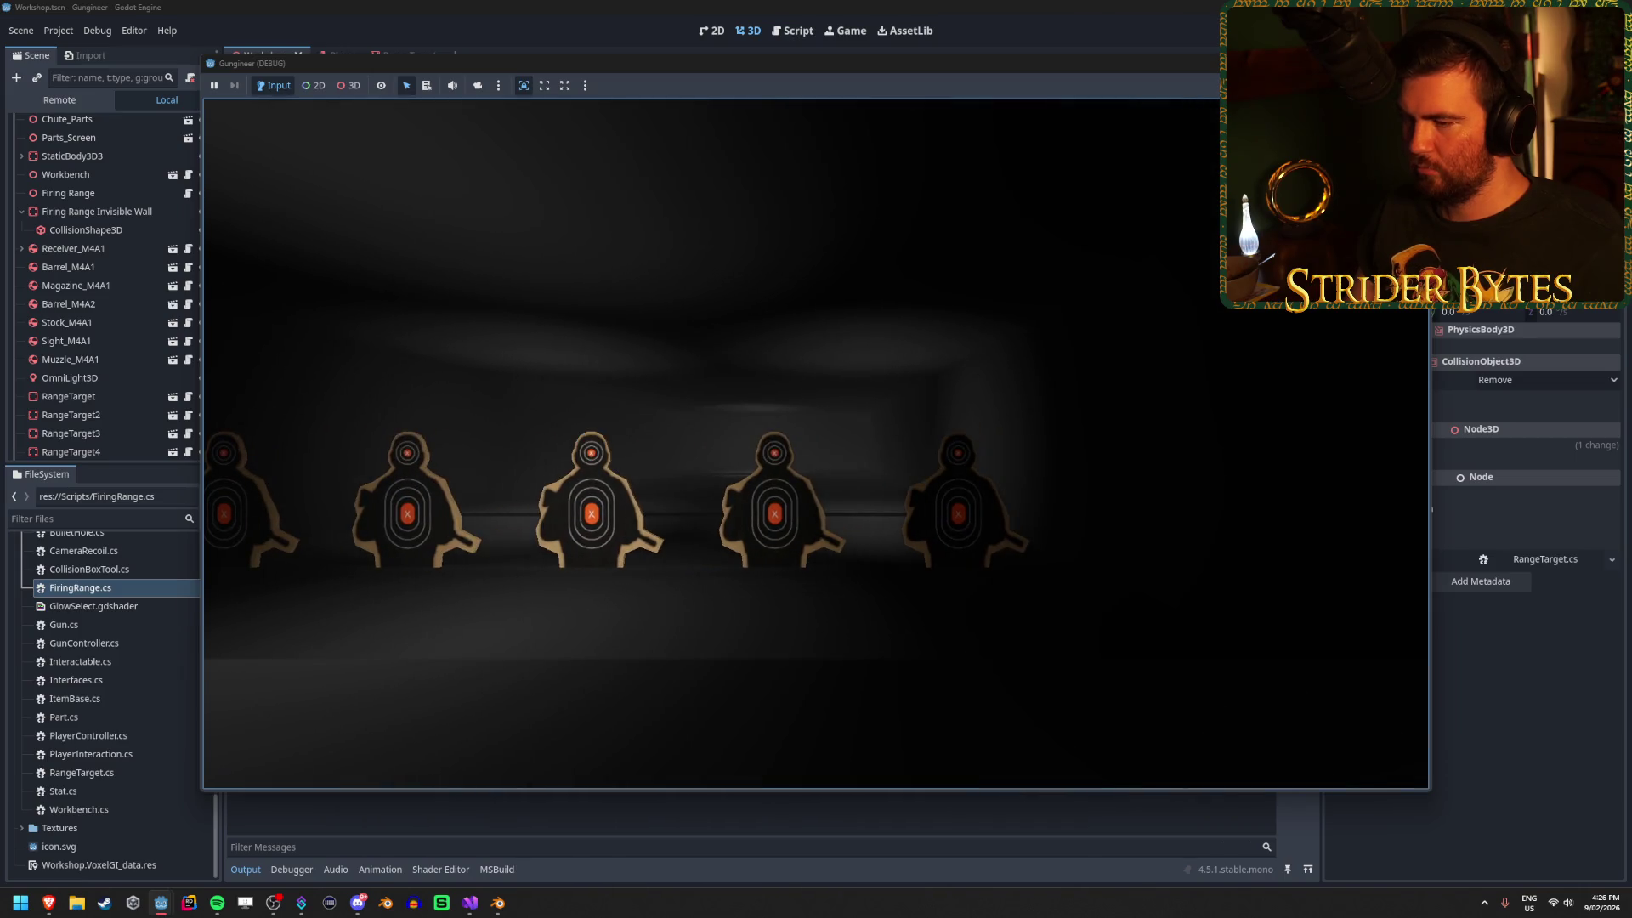
pyautogui.press('a')
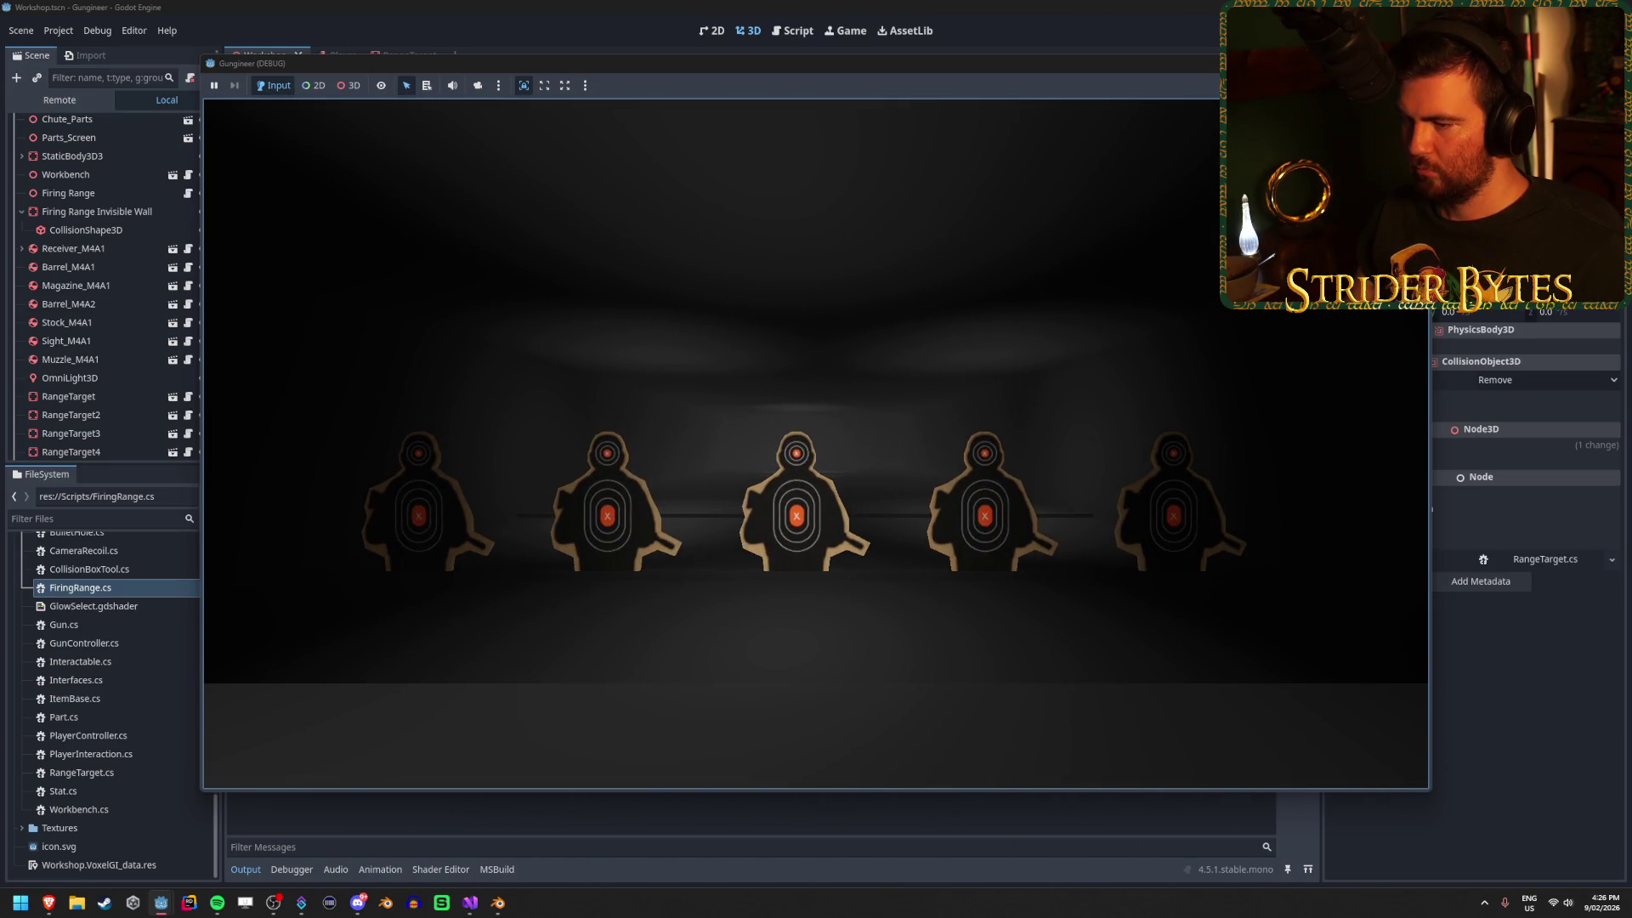
pyautogui.press('w')
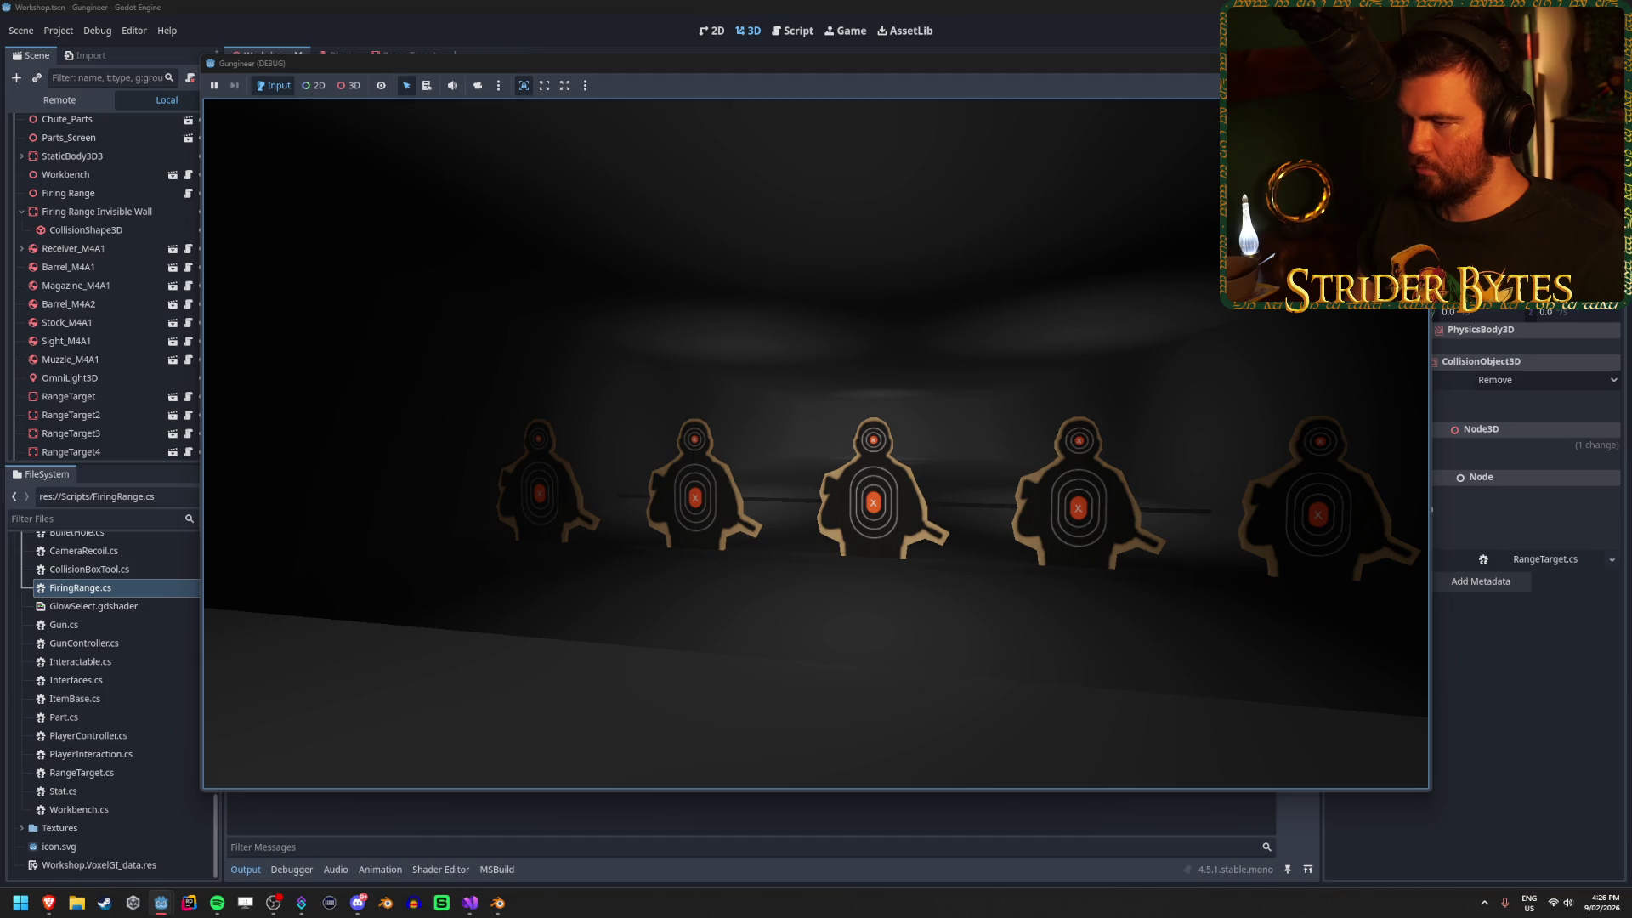
pyautogui.press('F8')
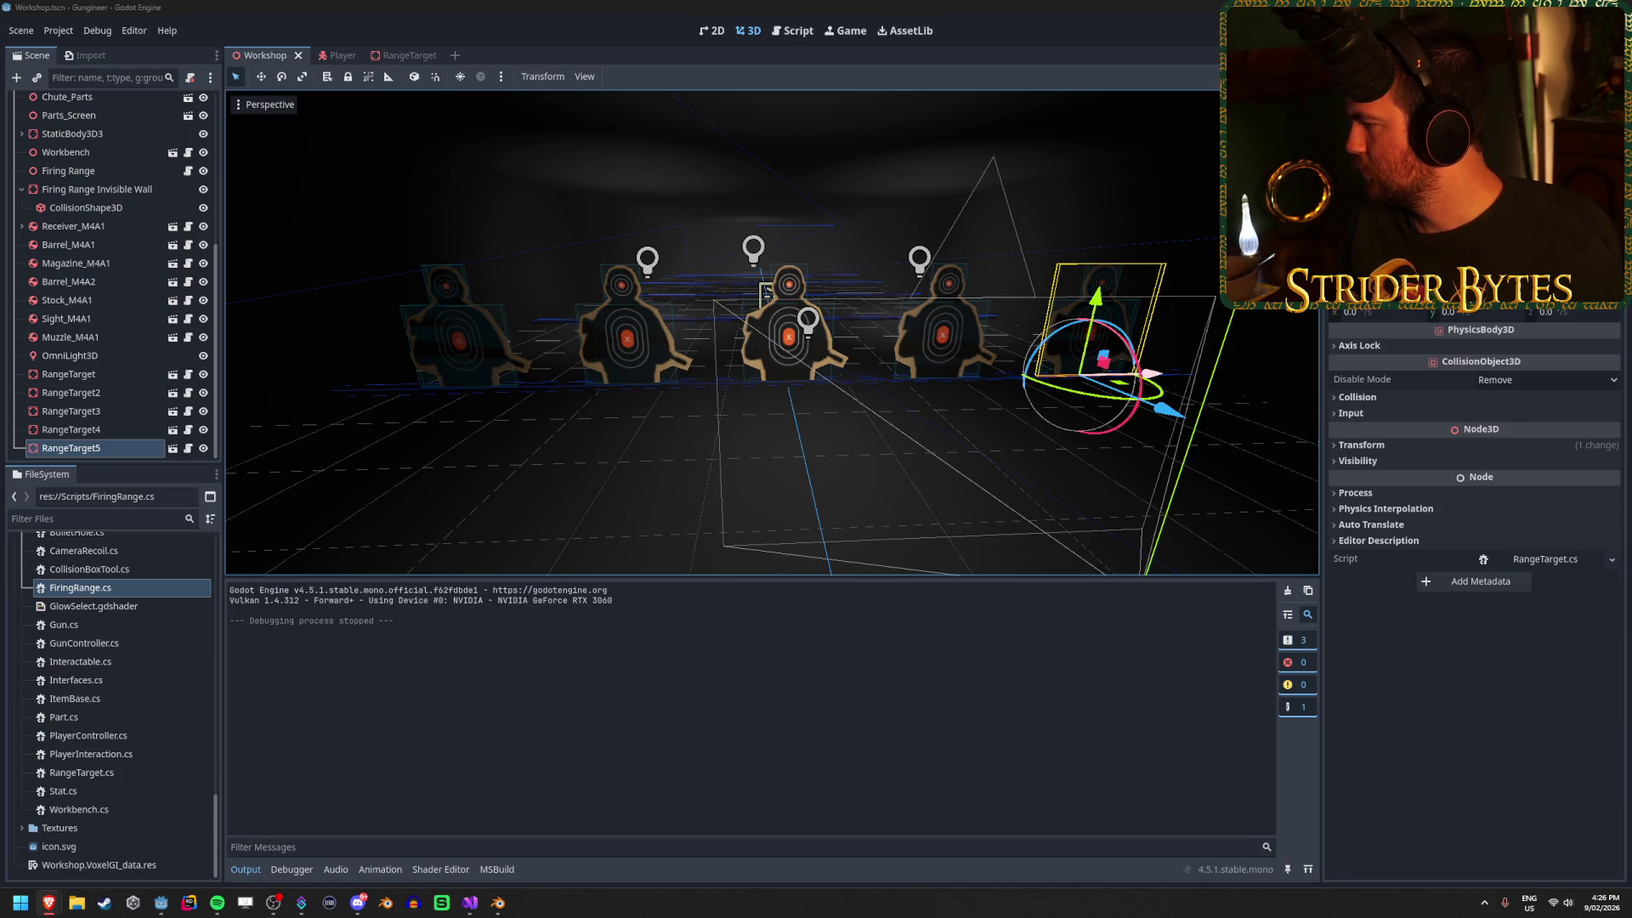
pyautogui.hotkey('alt', 'Tab')
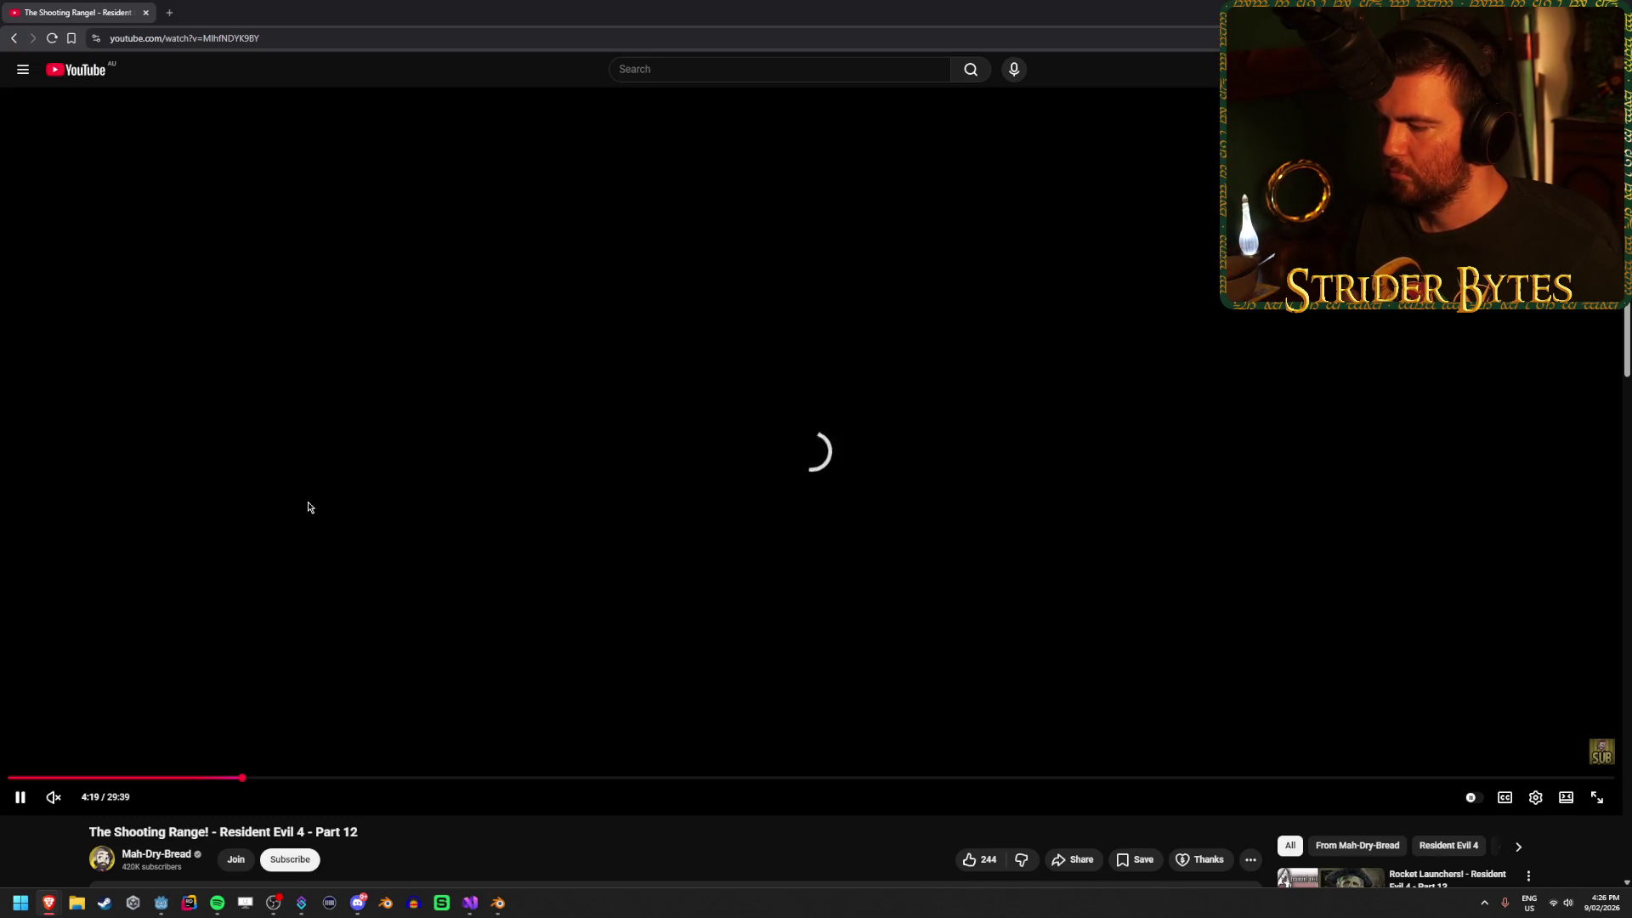
# Seek the Resident Evil 4 shooting range video to 3:07 and 4:38, then return to Godot.
pyautogui.click(177, 778)
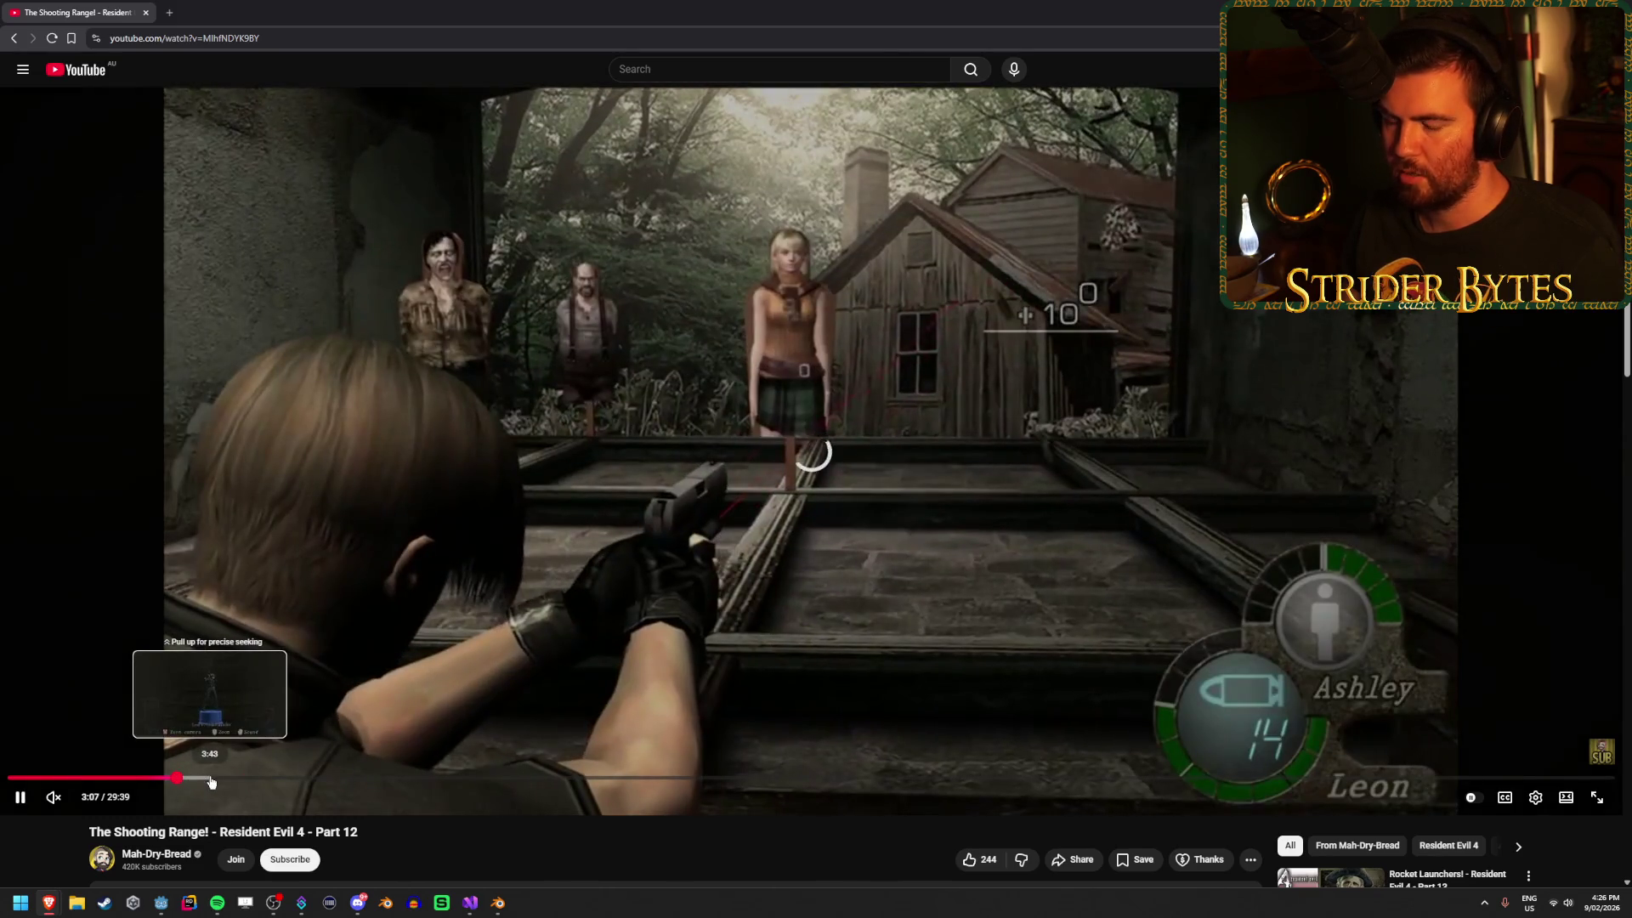
pyautogui.click(260, 778)
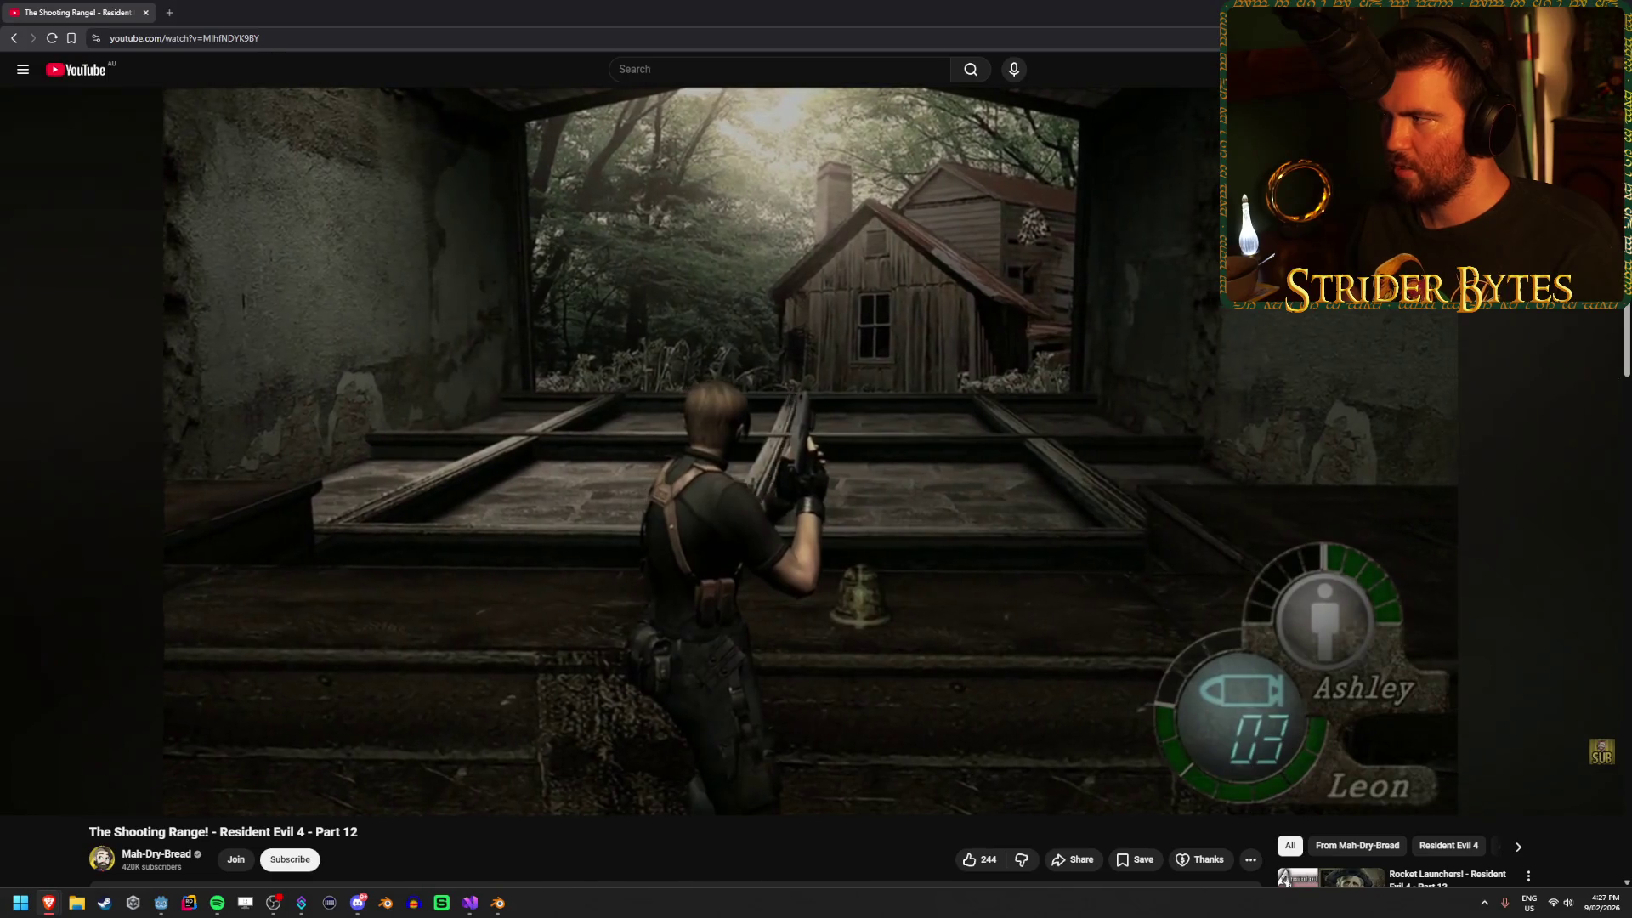
pyautogui.hotkey('alt', 'Tab')
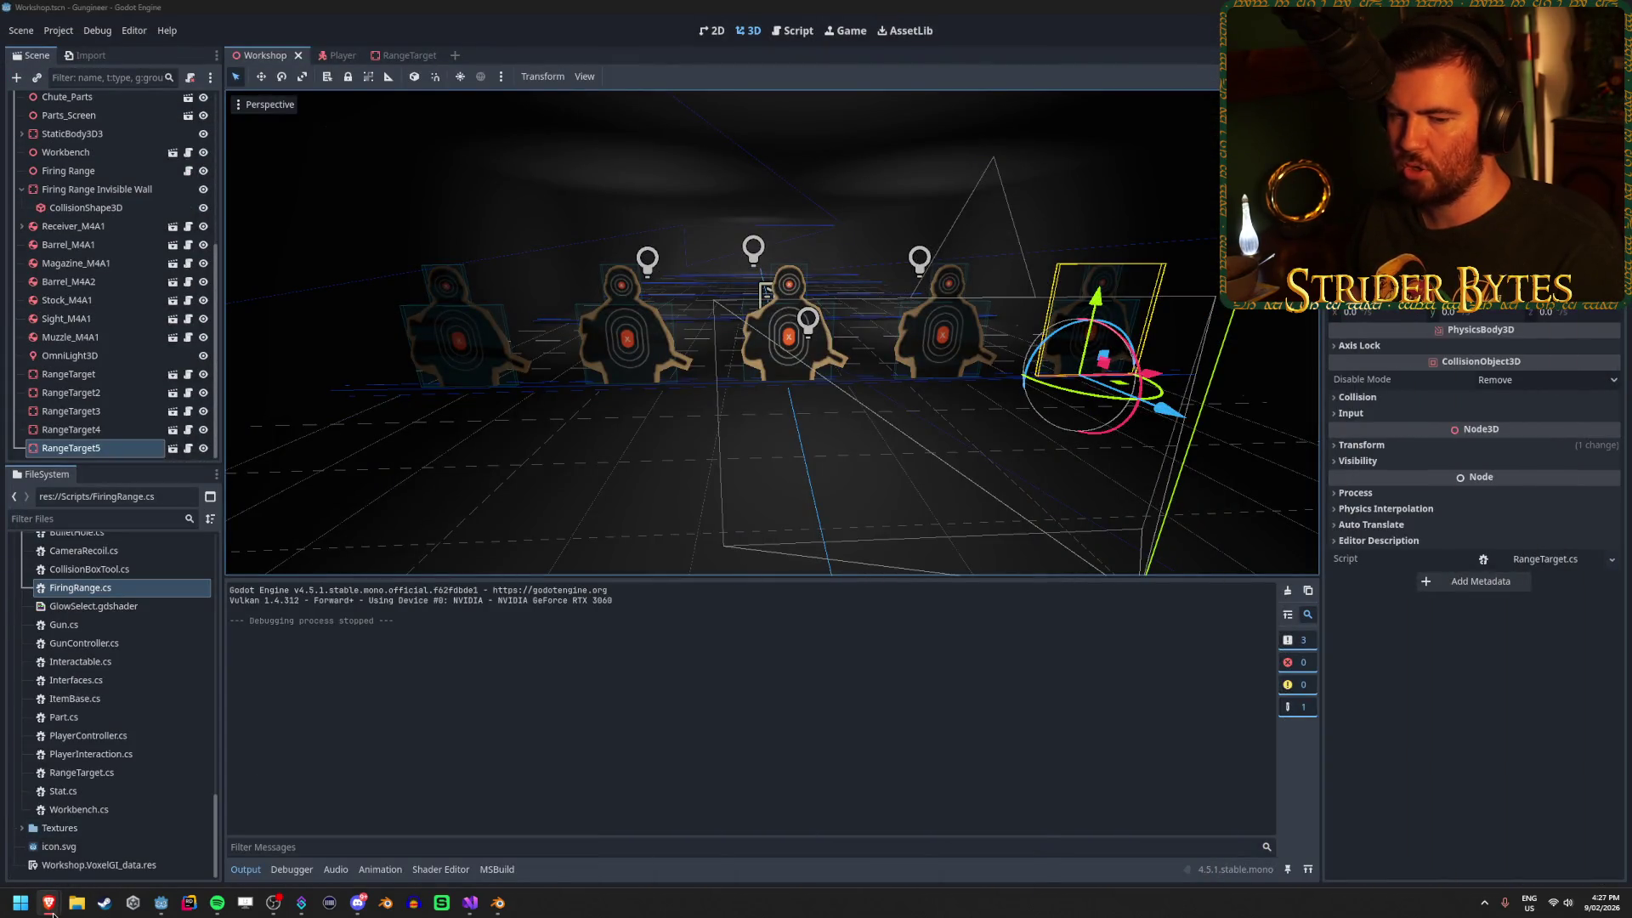
# Close the leftover Brave windows, including Godot 4 Basics, AnimationTree and Photopea, confirming Leave.
pyautogui.moveTo(48, 902)
pyautogui.click(897, 792)
pyautogui.click(897, 791)
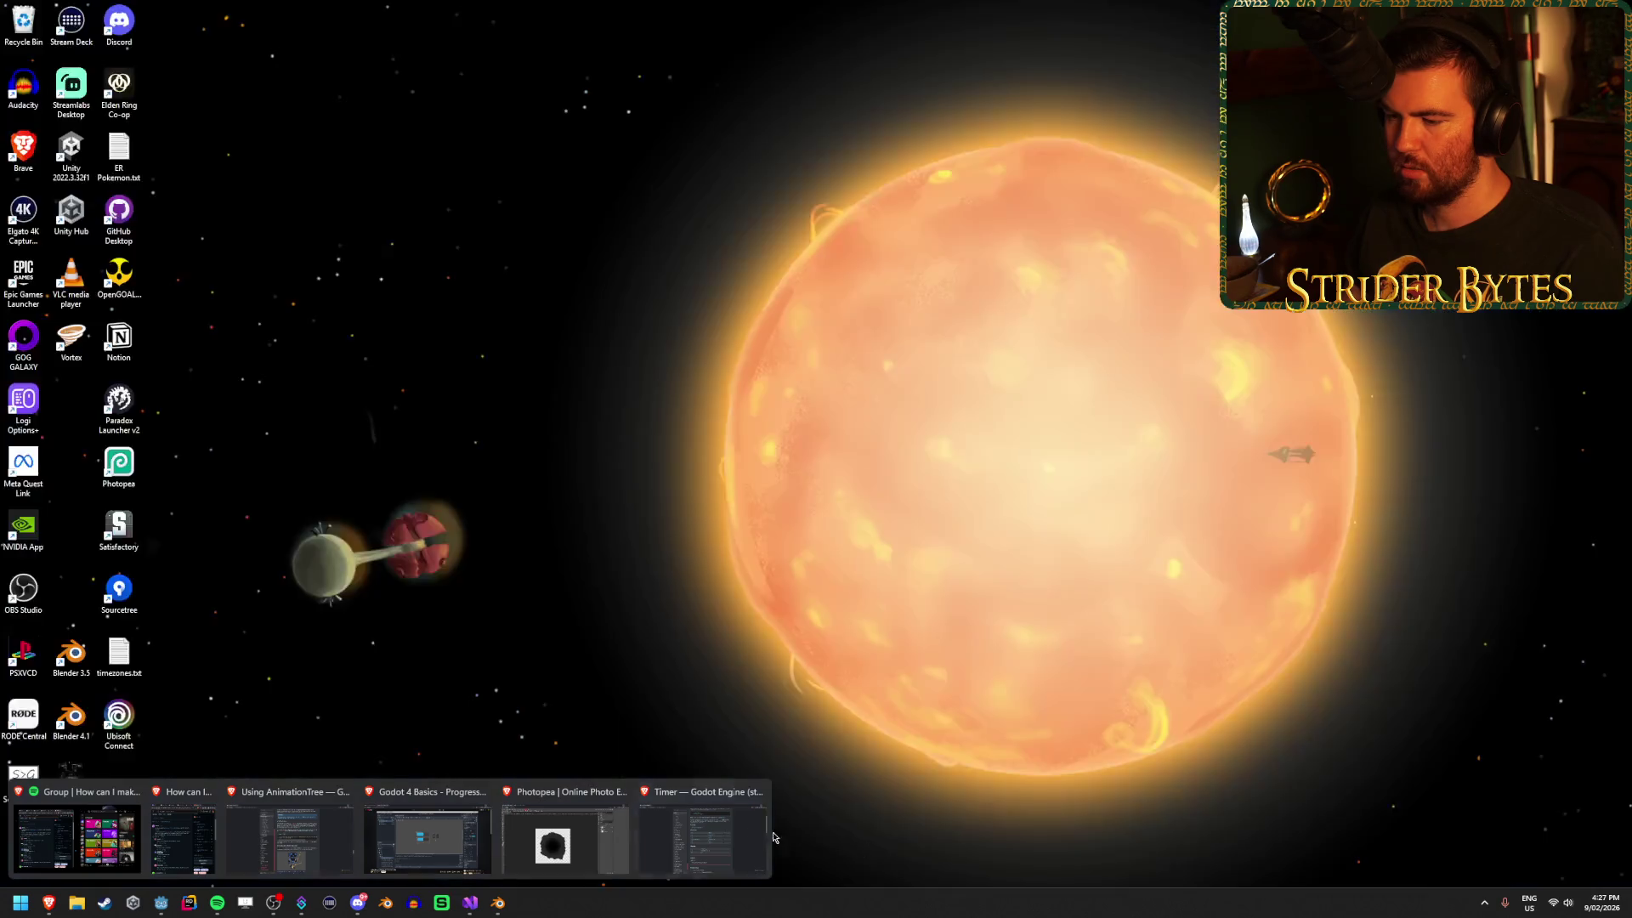
pyautogui.click(759, 791)
pyautogui.moveTo(555, 813)
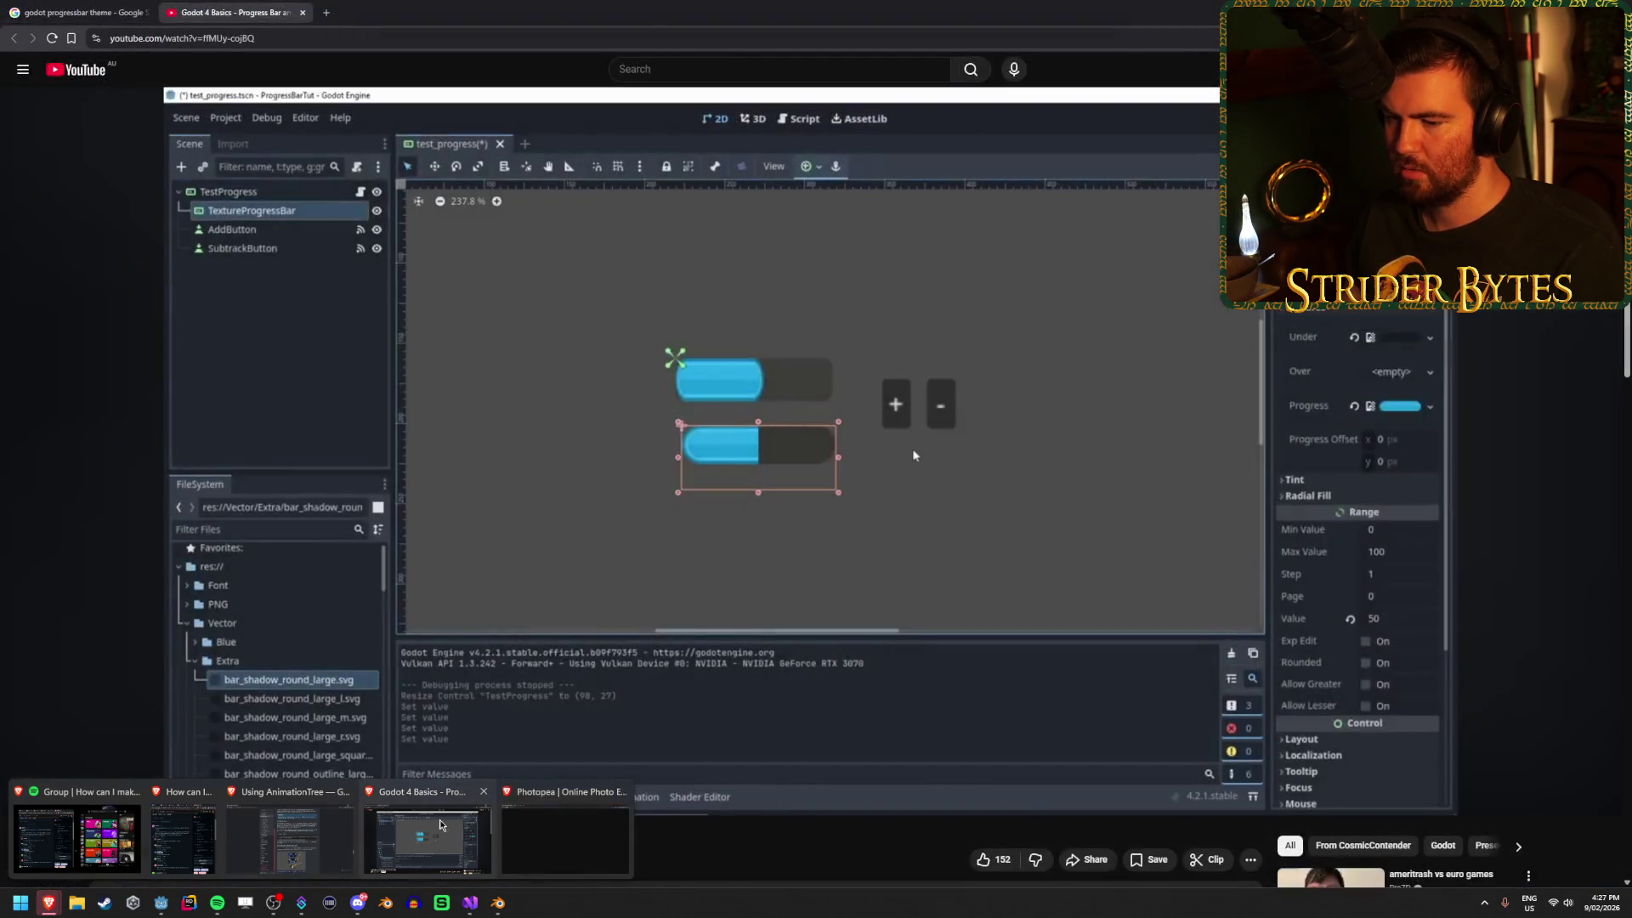
pyautogui.click(484, 792)
pyautogui.click(346, 792)
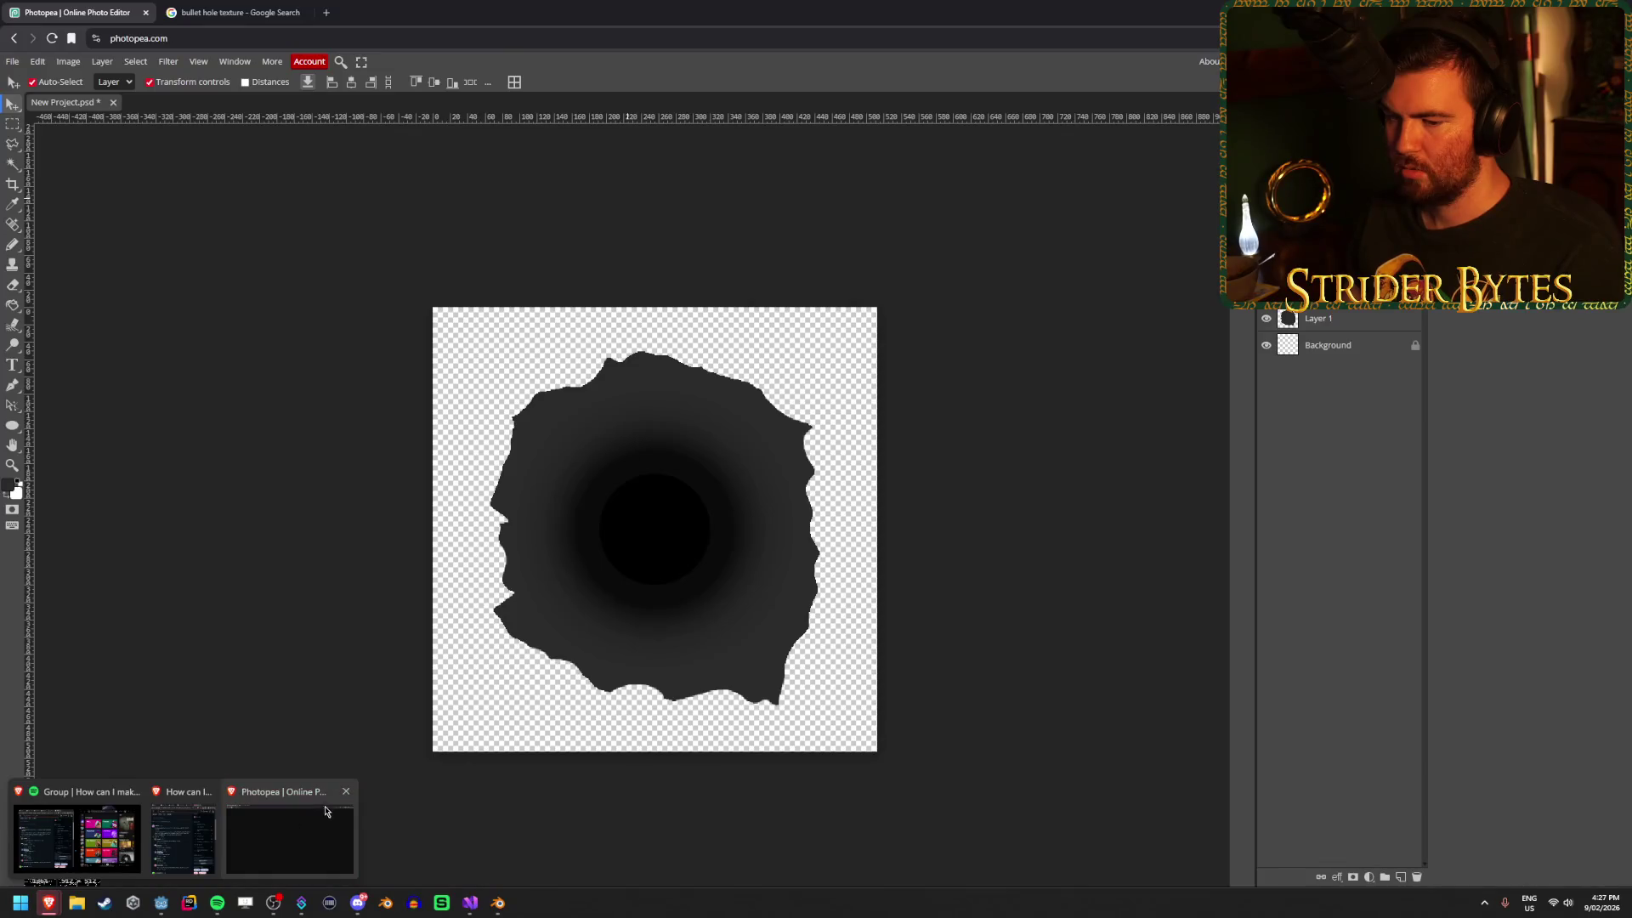
pyautogui.click(346, 792)
pyautogui.click(875, 116)
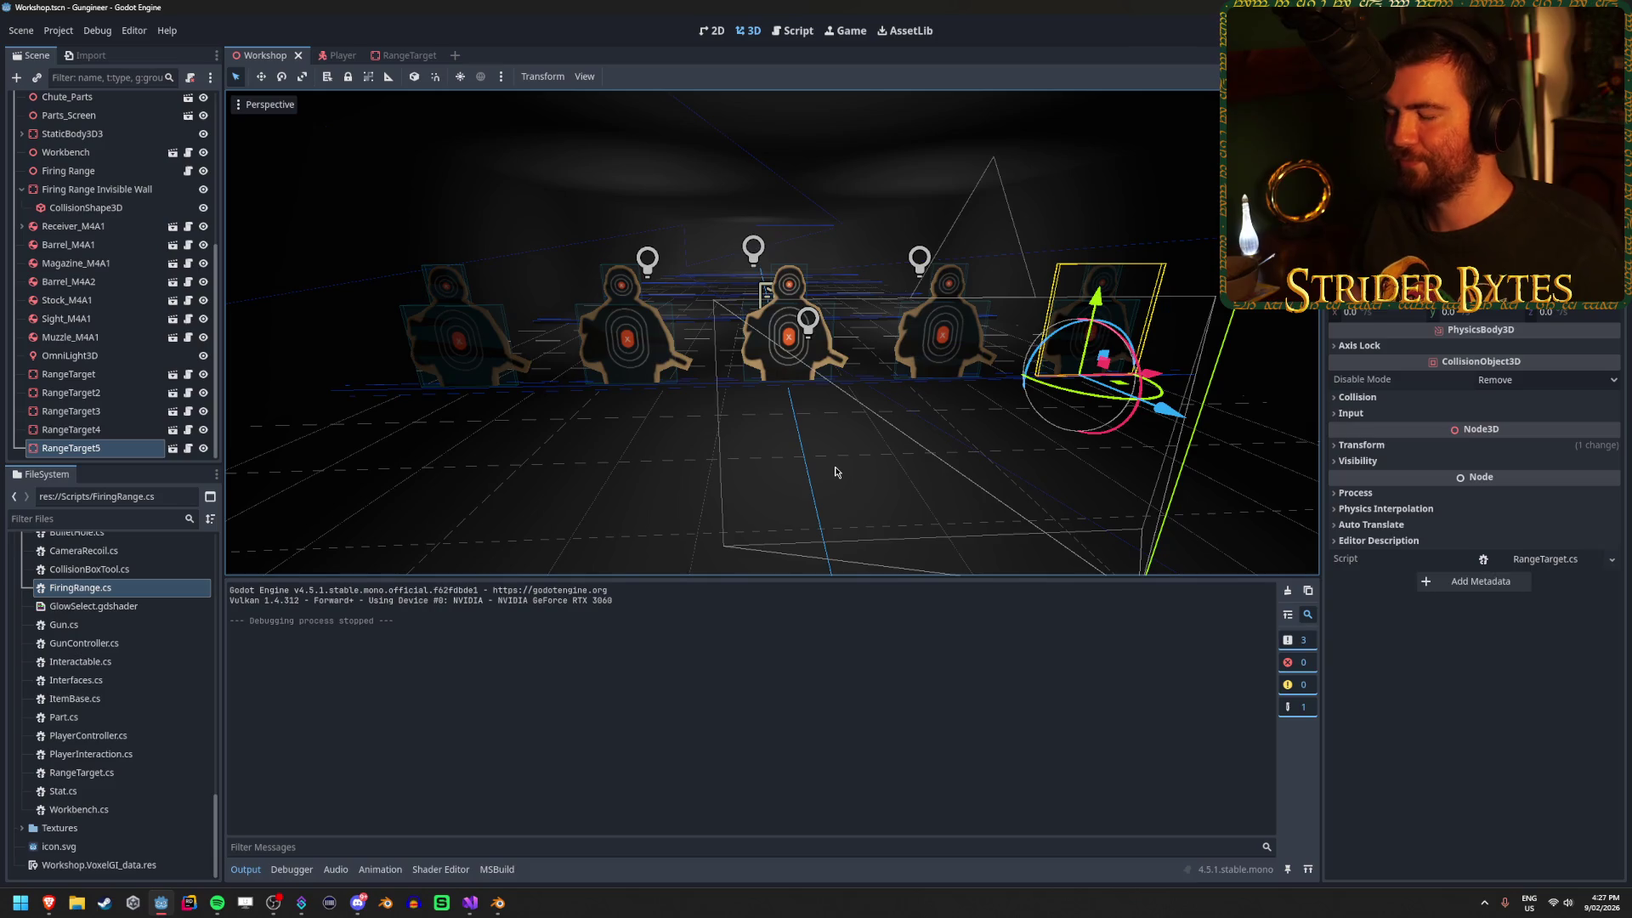
pyautogui.scroll(4, 835, 472)
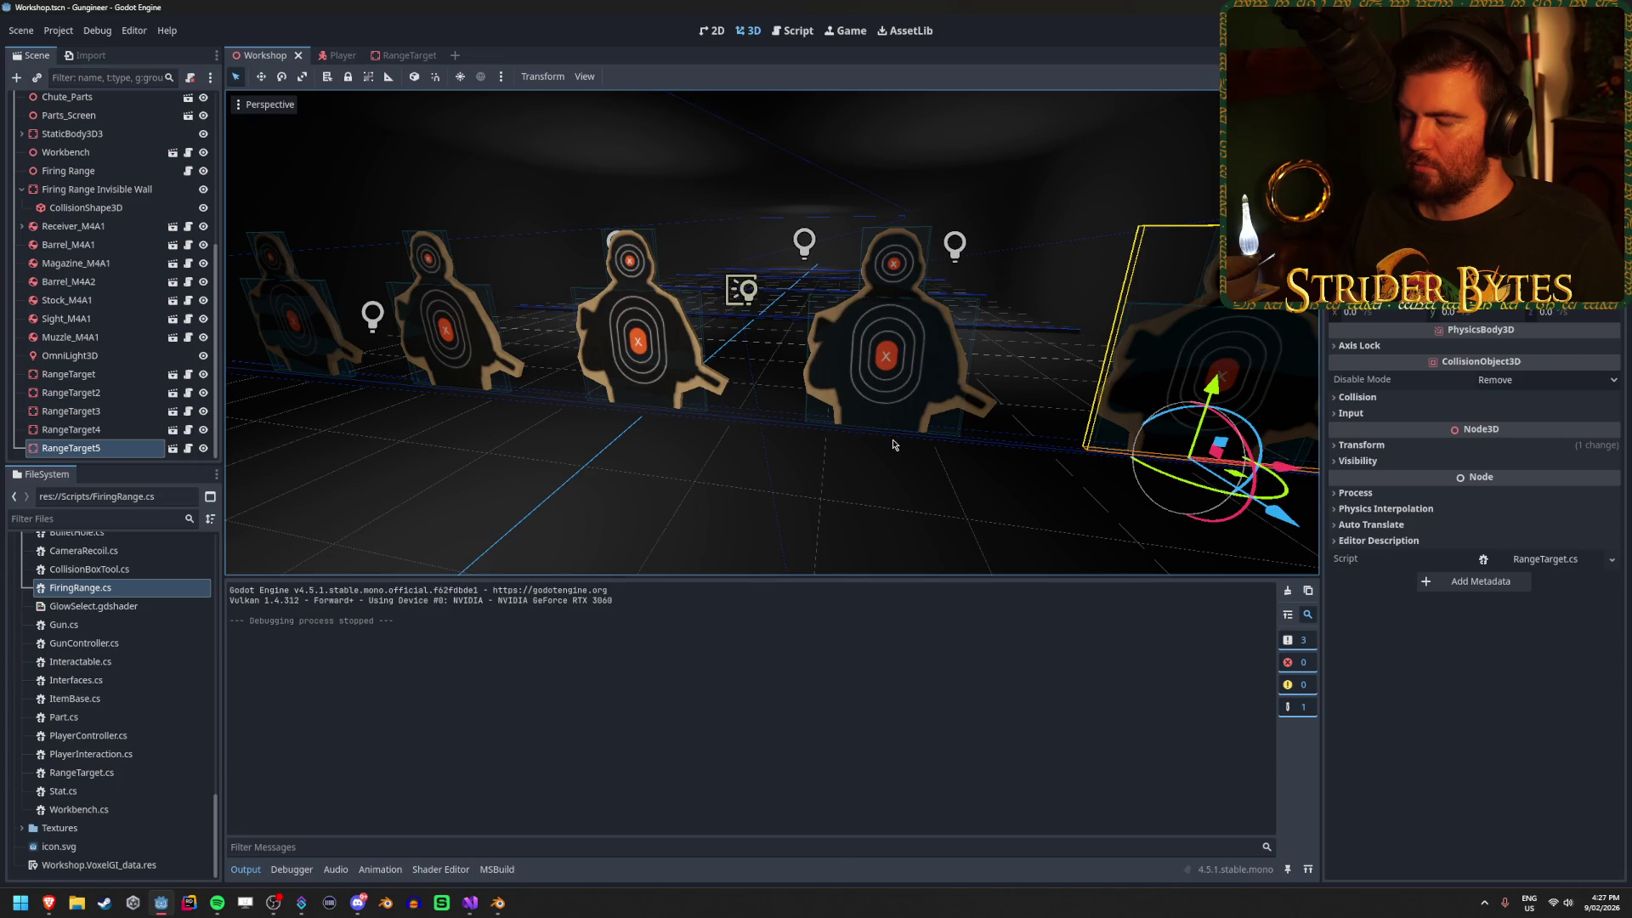
pyautogui.scroll(-5, 784, 312)
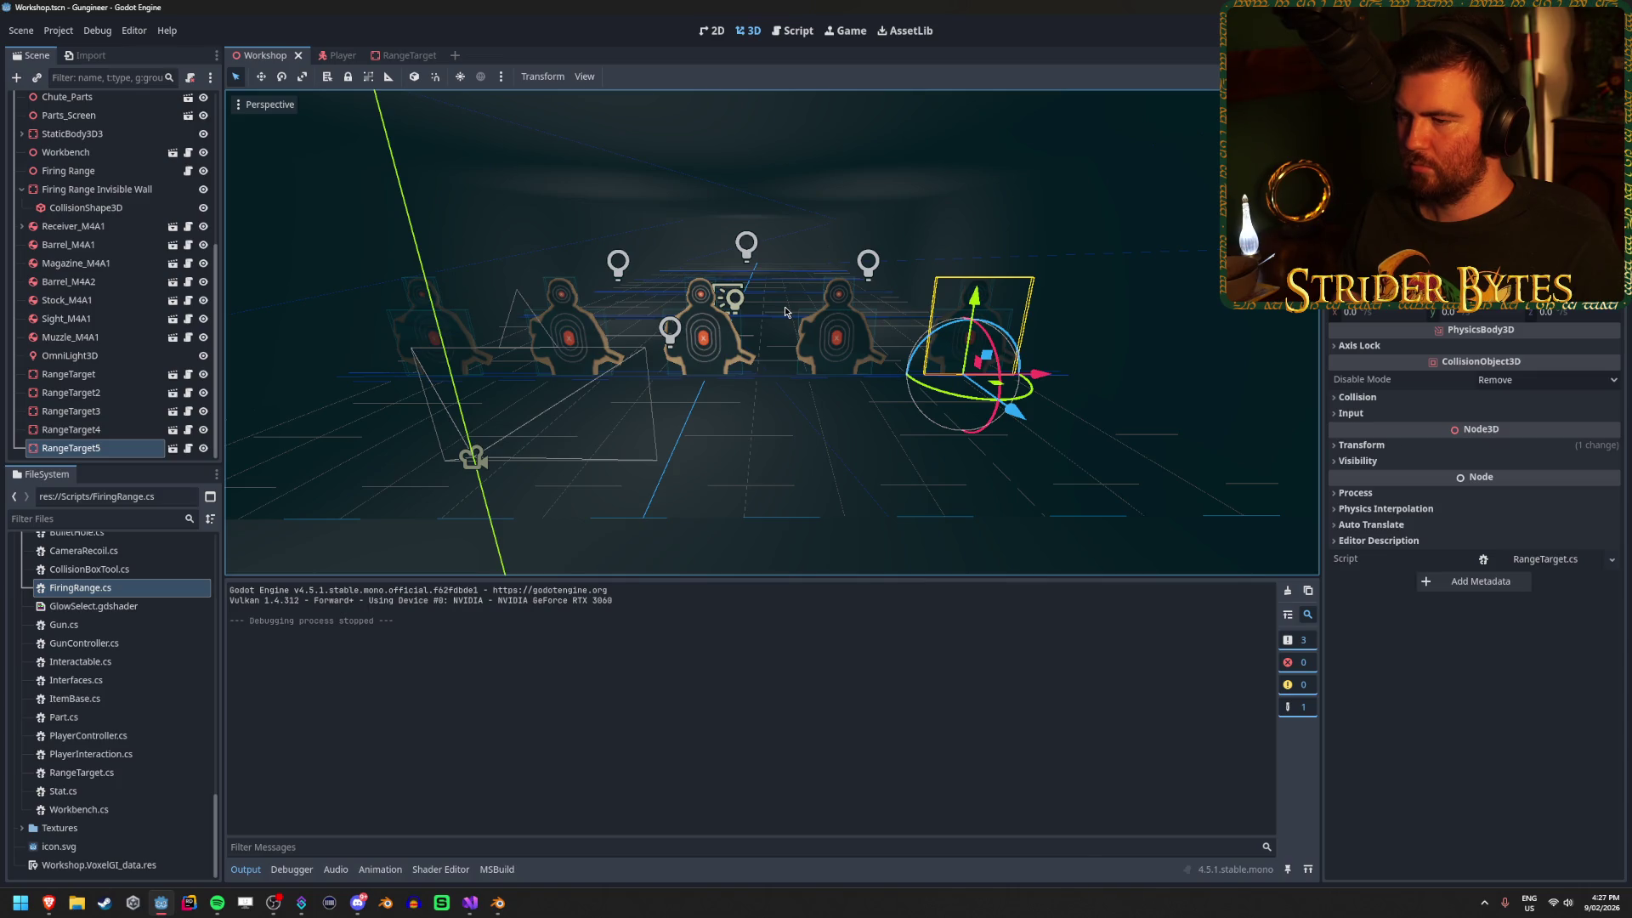
pyautogui.scroll(8, 785, 313)
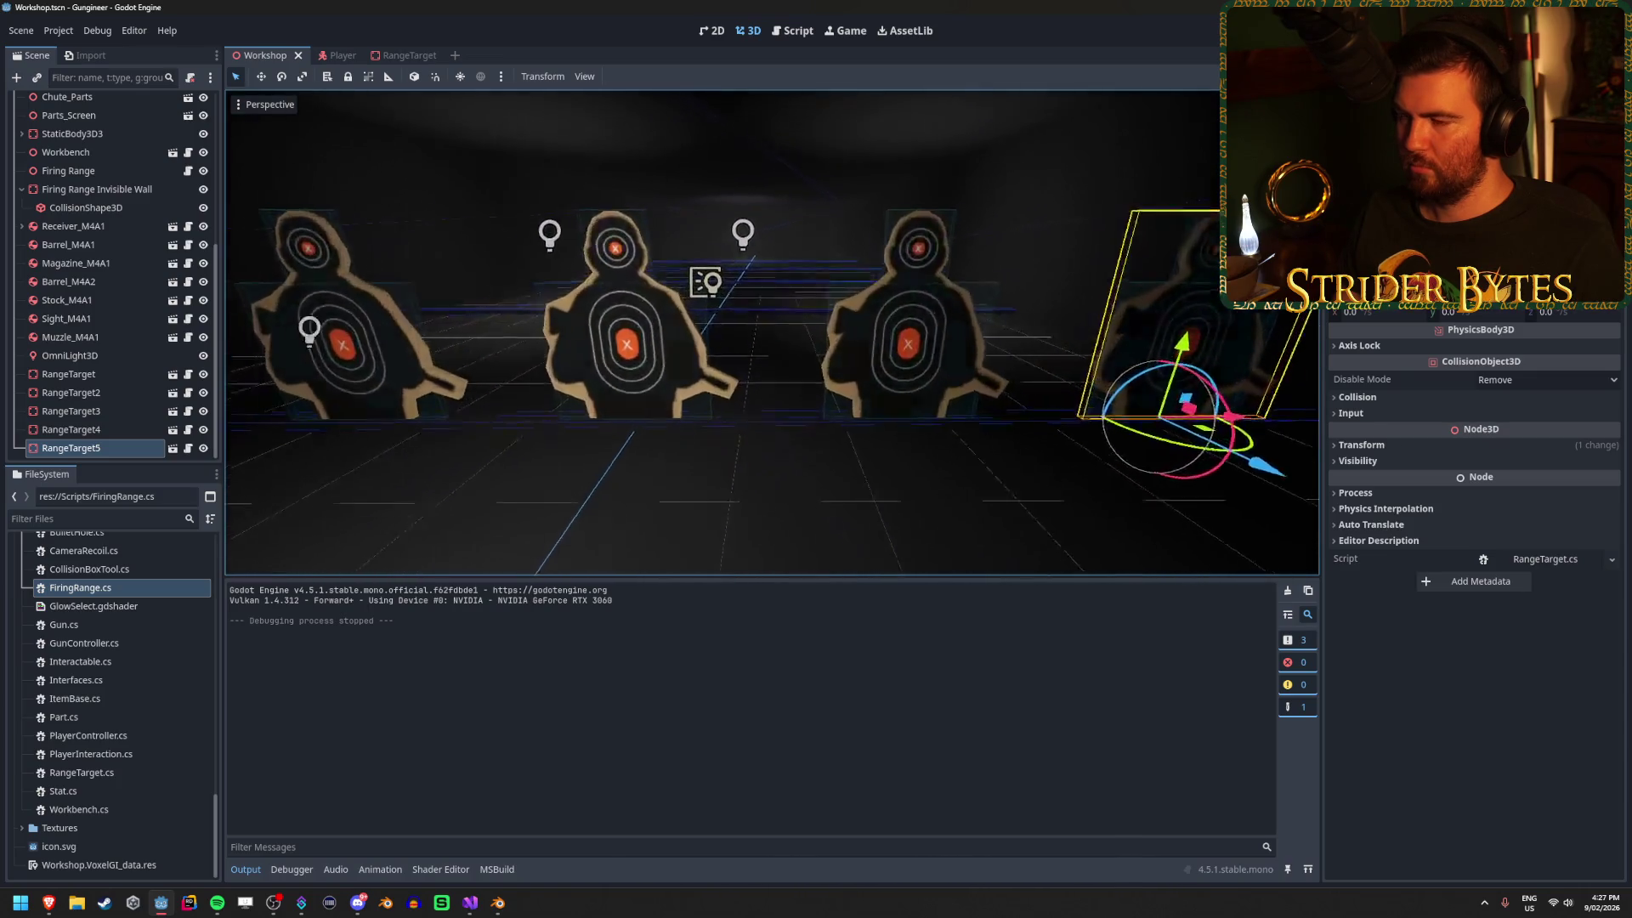
pyautogui.scroll(3, 786, 312)
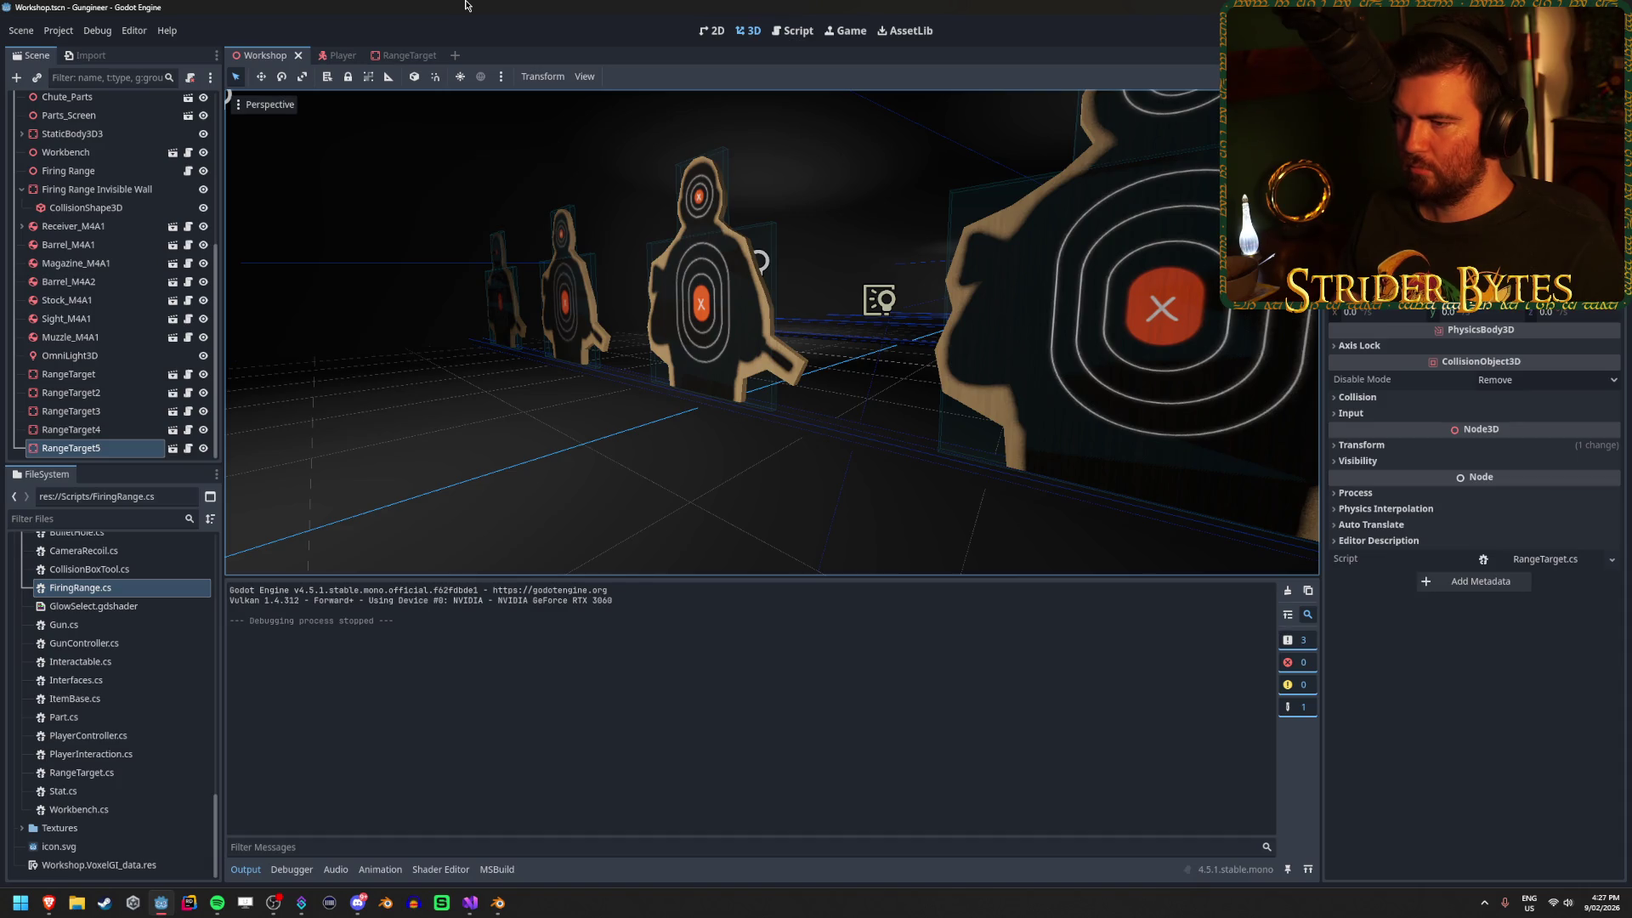
# In the RangeTarget scene, move the mesh and hitboxes up along Y, then try and undo a rotation.
pyautogui.click(407, 53)
pyautogui.scroll(4, 772, 331)
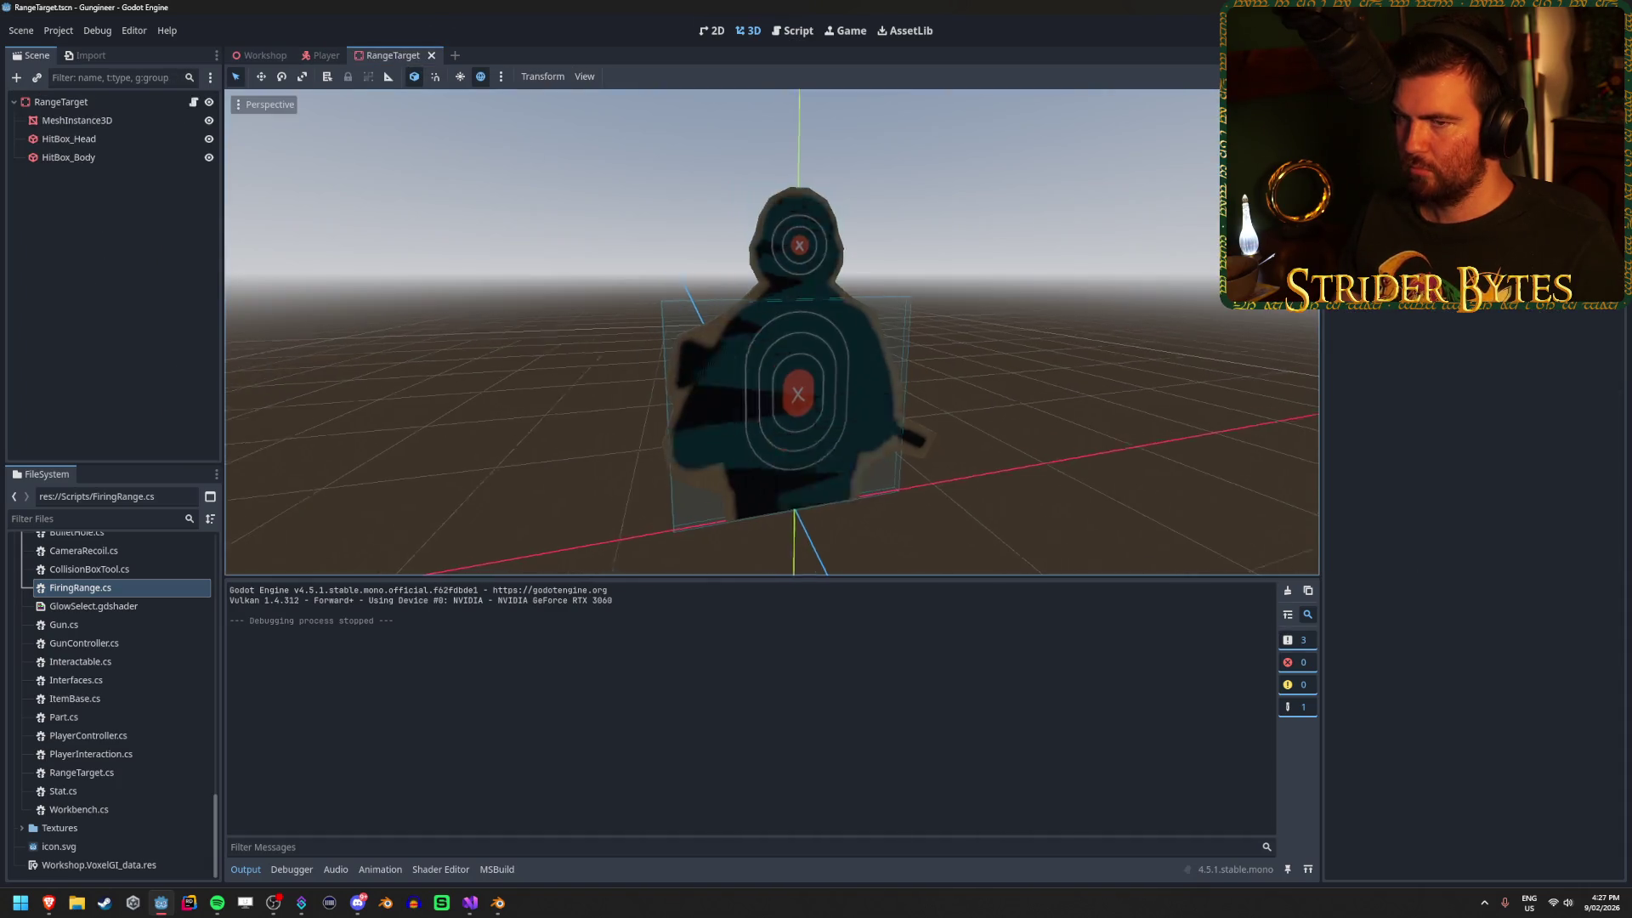
pyautogui.scroll(-3, 772, 332)
pyautogui.click(77, 120)
pyautogui.keyDown('shift'); pyautogui.click(68, 157); pyautogui.keyUp('shift')
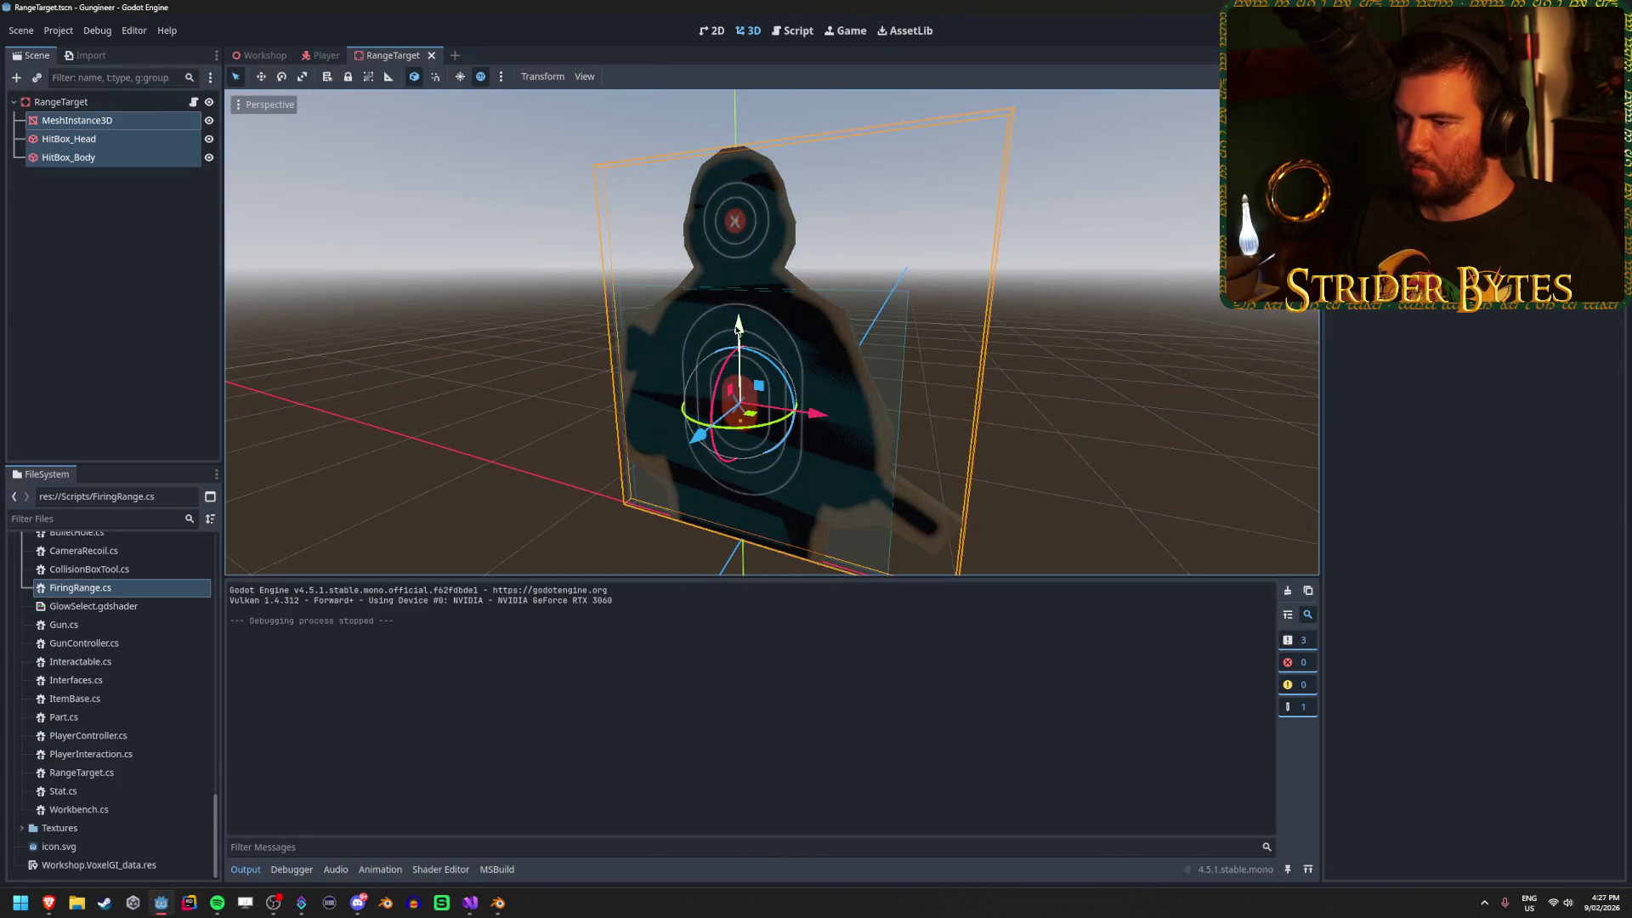
pyautogui.moveTo(738, 325); pyautogui.dragTo(738, 310)
pyautogui.scroll(-3, 748, 340)
pyautogui.click(61, 102)
pyautogui.press('e')
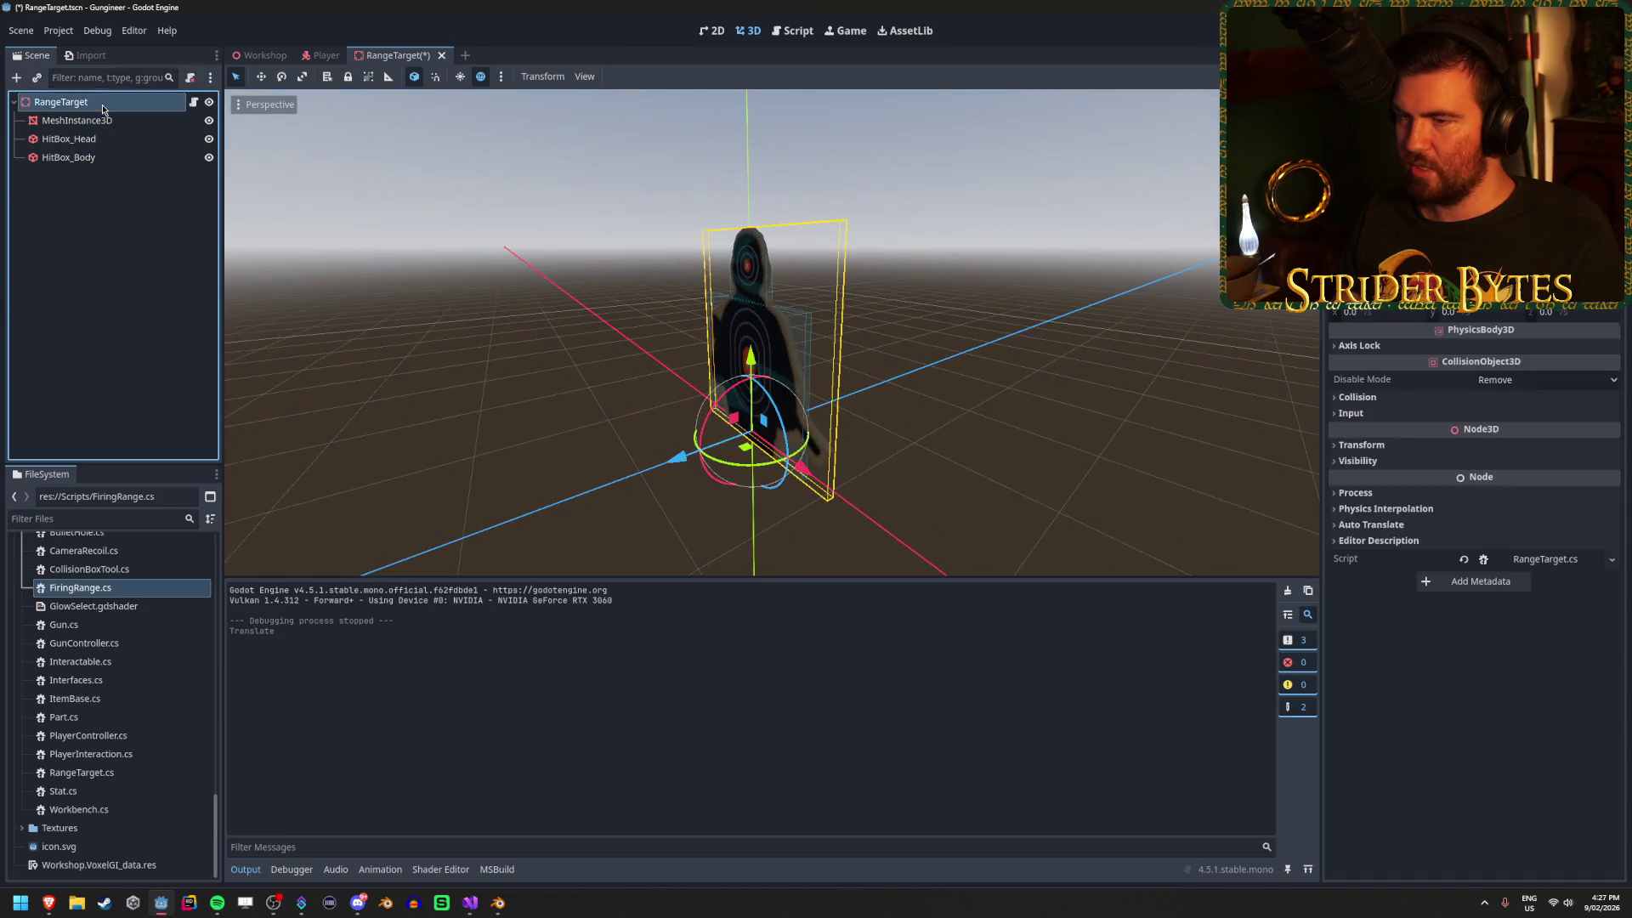
pyautogui.moveTo(728, 400)
pyautogui.mouseDown()
pyautogui.moveTo(896, 339)
pyautogui.moveTo(880, 342)
pyautogui.mouseUp()
pyautogui.scroll(5, 880, 343)
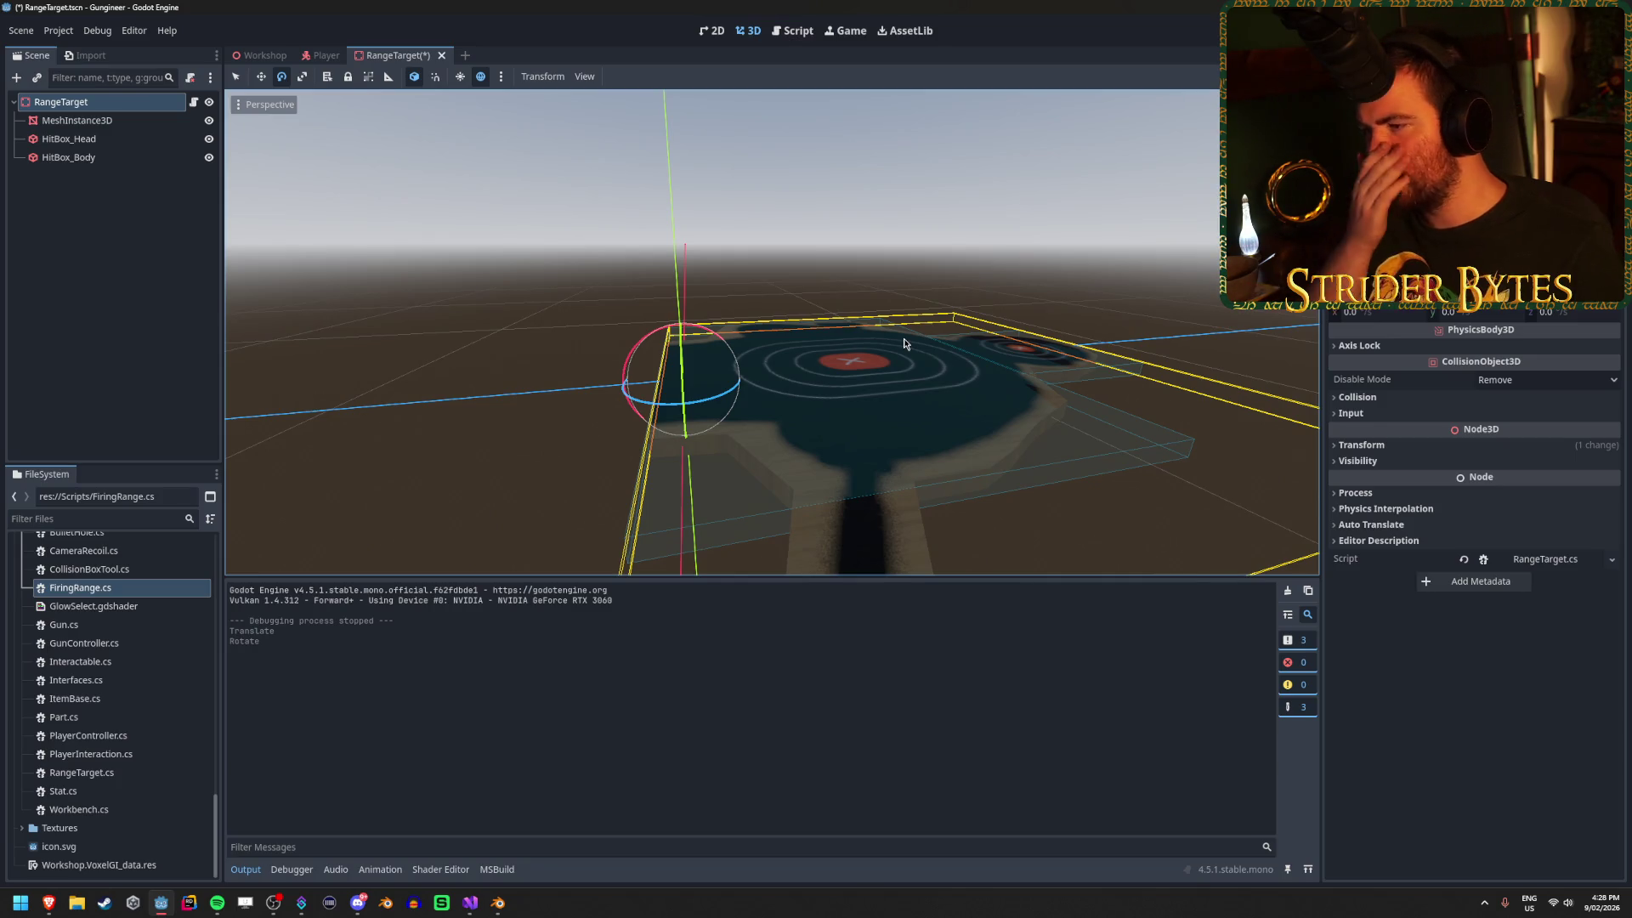
pyautogui.hotkey('ctrl', 'z')
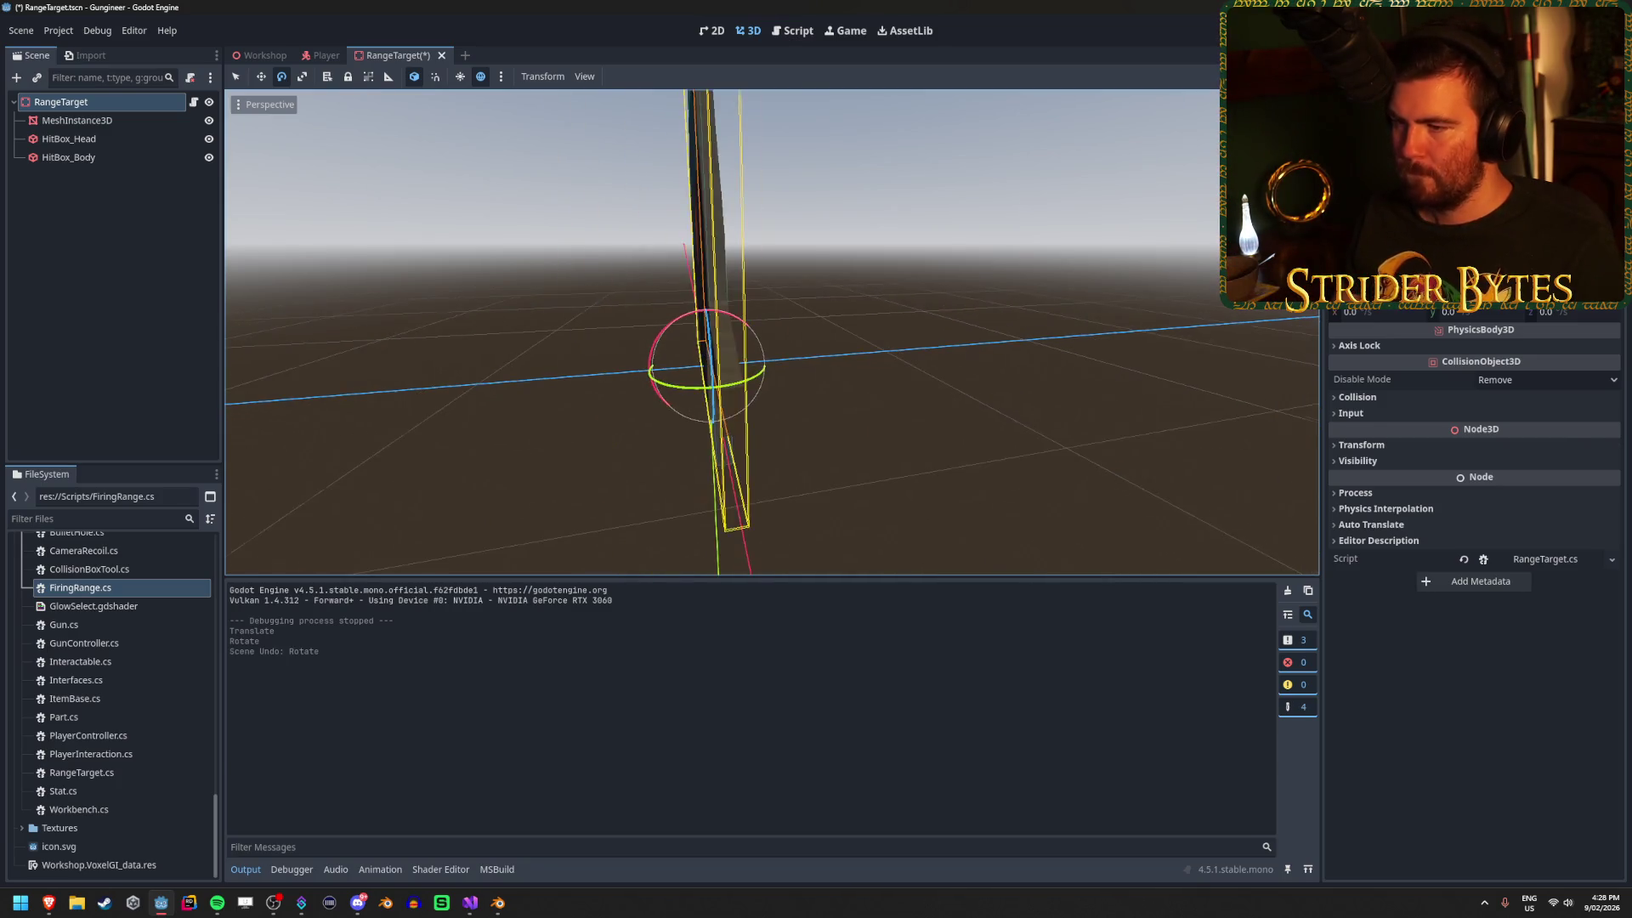
# Reselect the mesh and both hitboxes and nudge them into place with the Move tool.
pyautogui.click(748, 389)
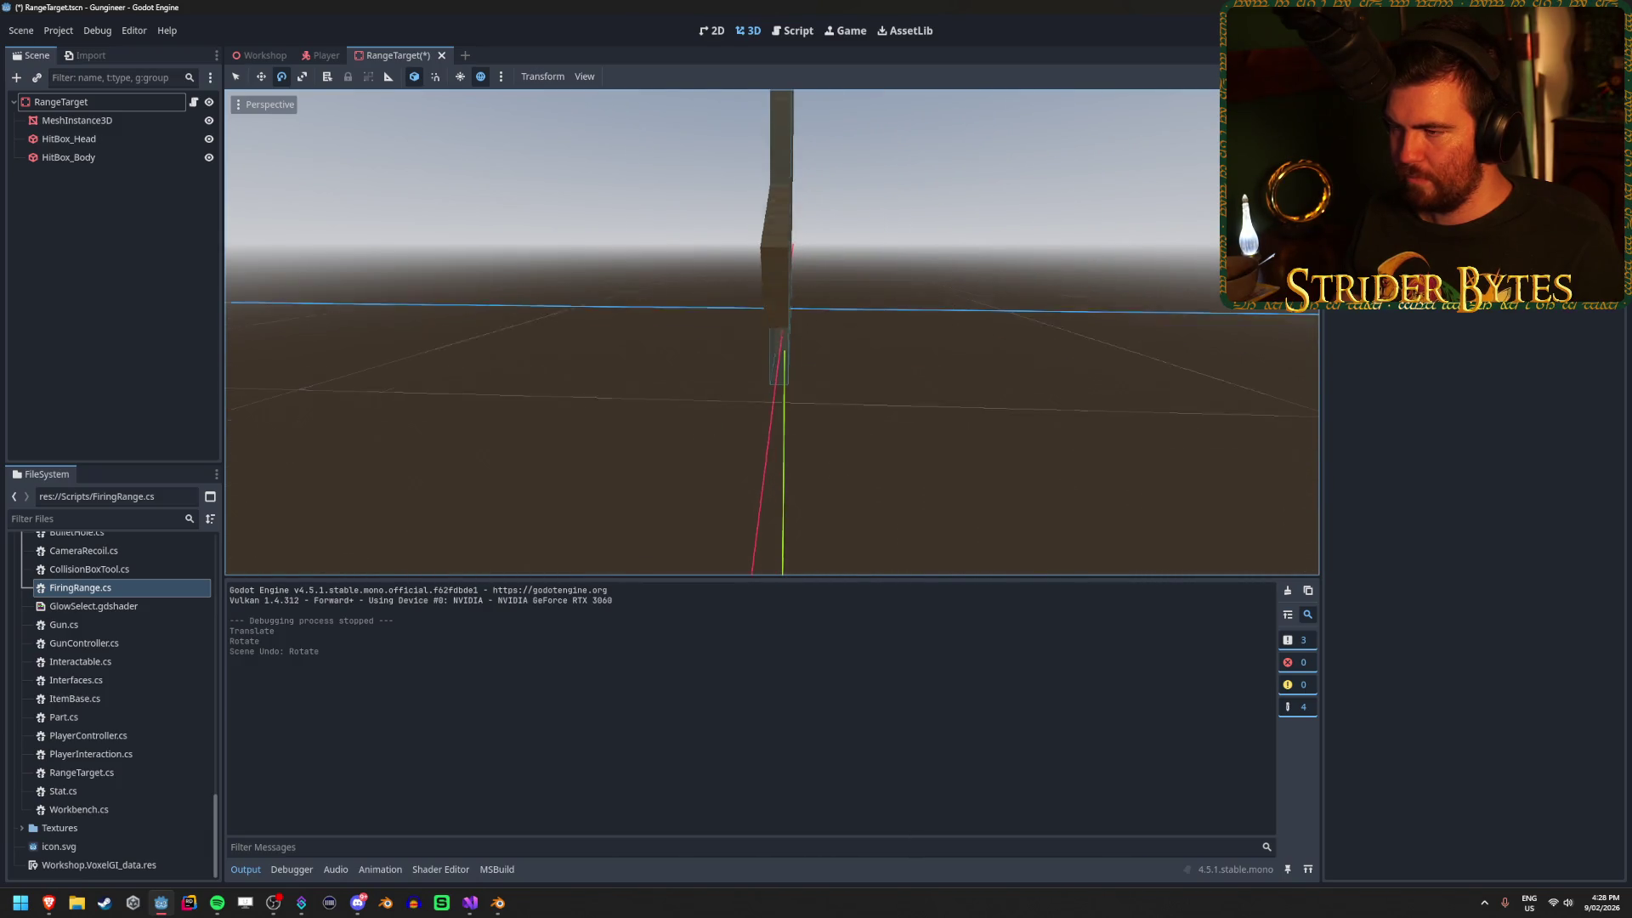
pyautogui.click(85, 121)
pyautogui.keyDown('shift'); pyautogui.click(119, 157); pyautogui.keyUp('shift')
pyautogui.press('w')
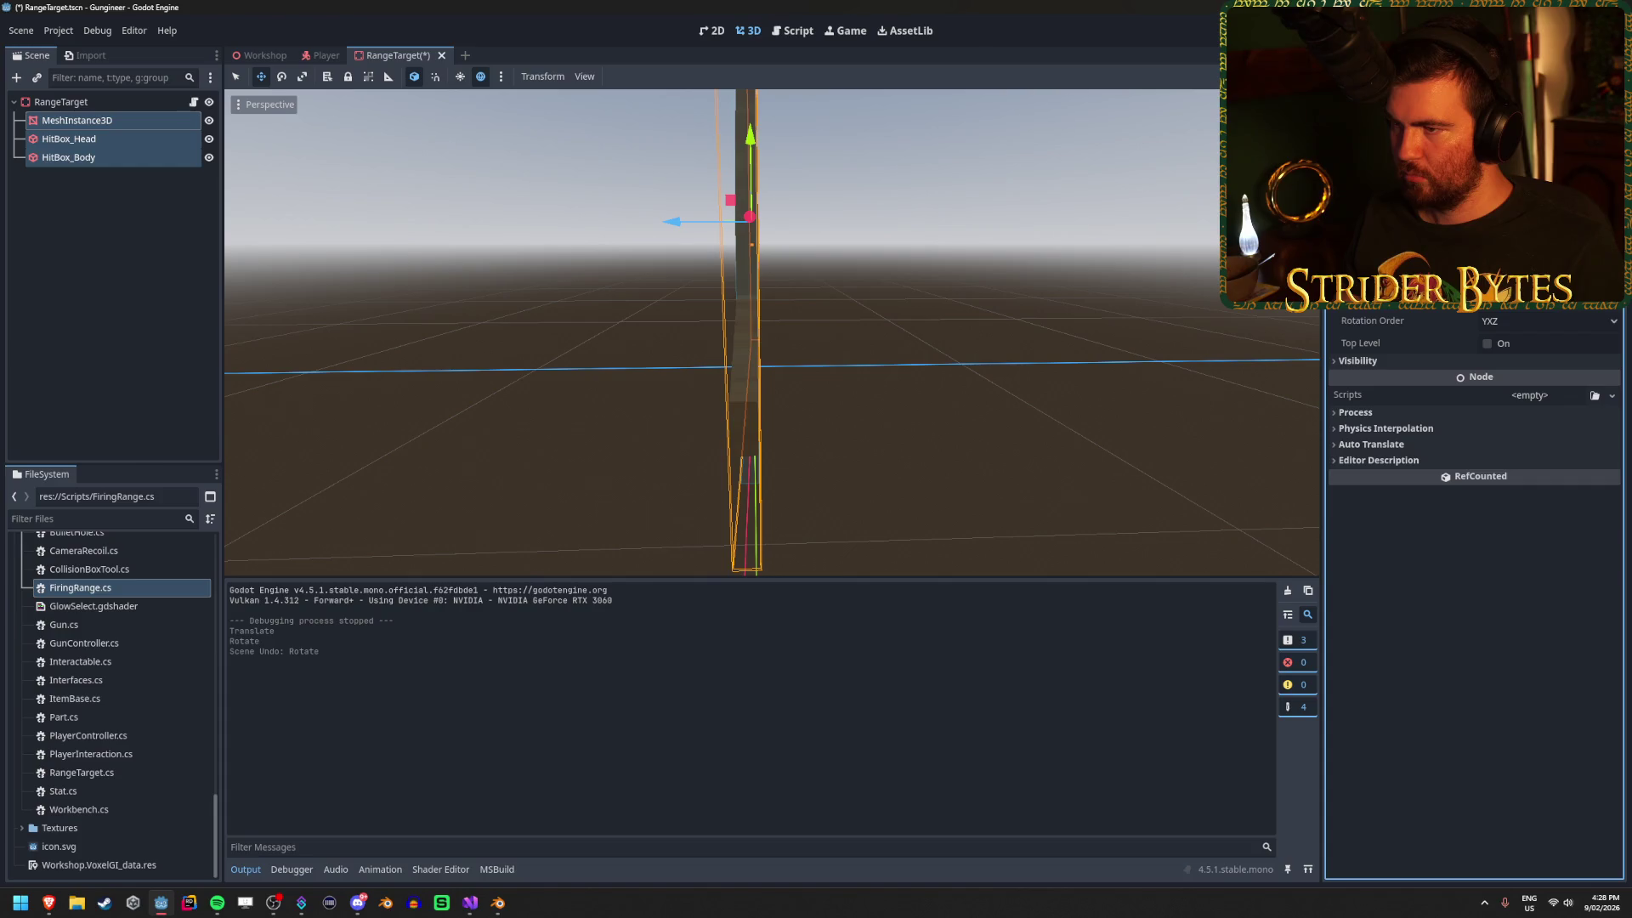
pyautogui.press('Return')
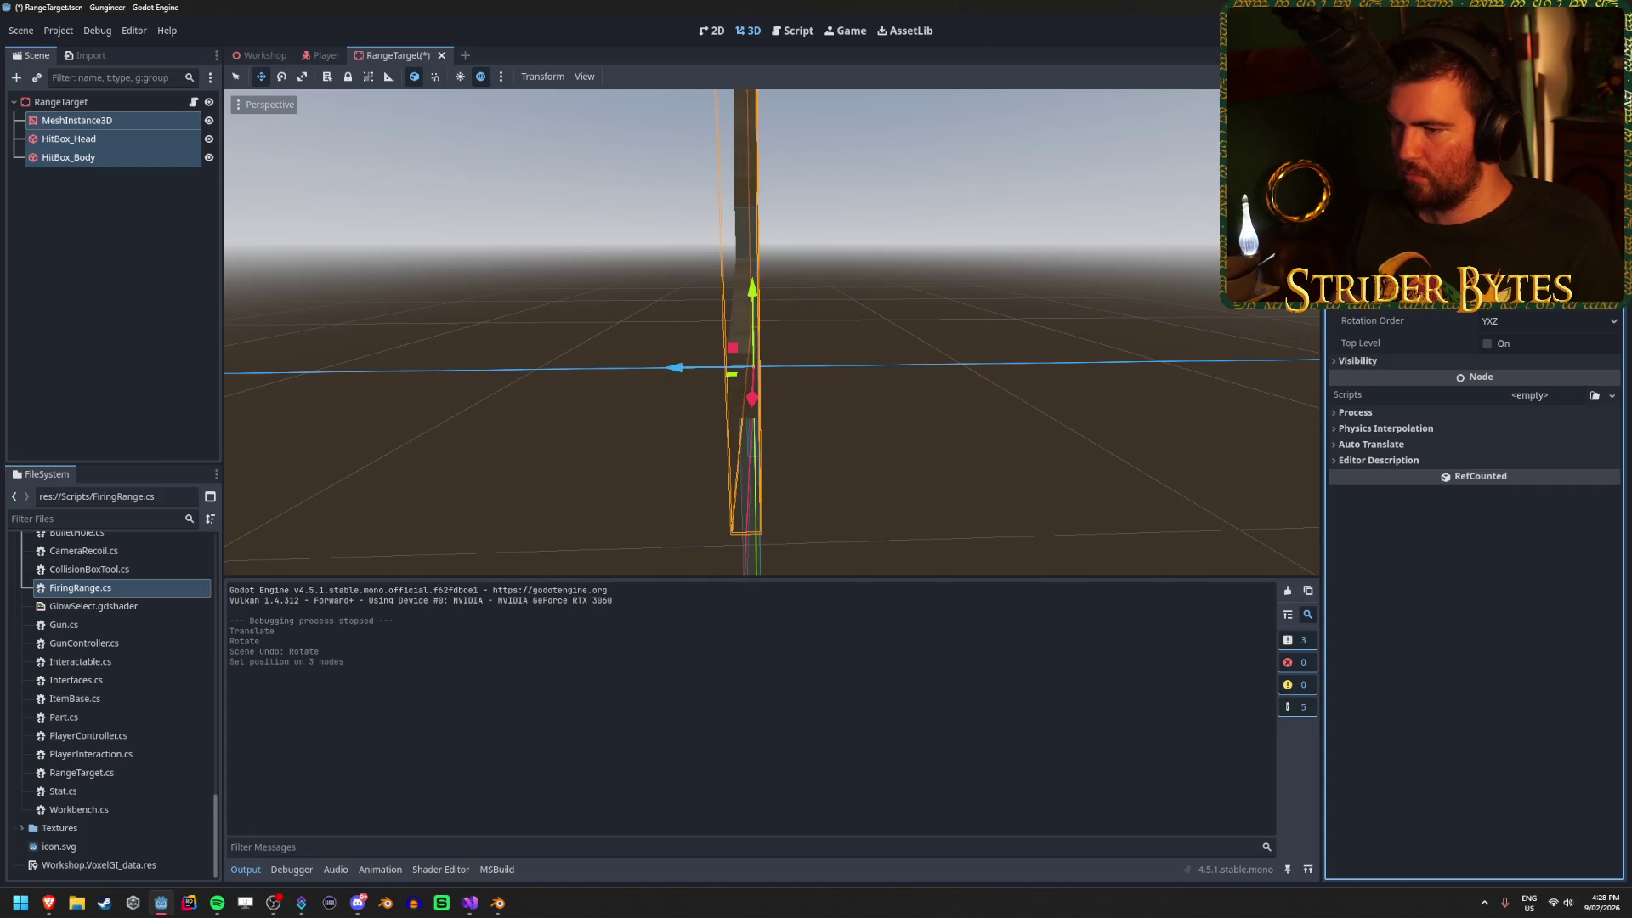
pyautogui.scroll(3, 807, 289)
pyautogui.hotkey('ctrl', 'z')
pyautogui.moveTo(808, 289); pyautogui.dragTo(1071, 276)
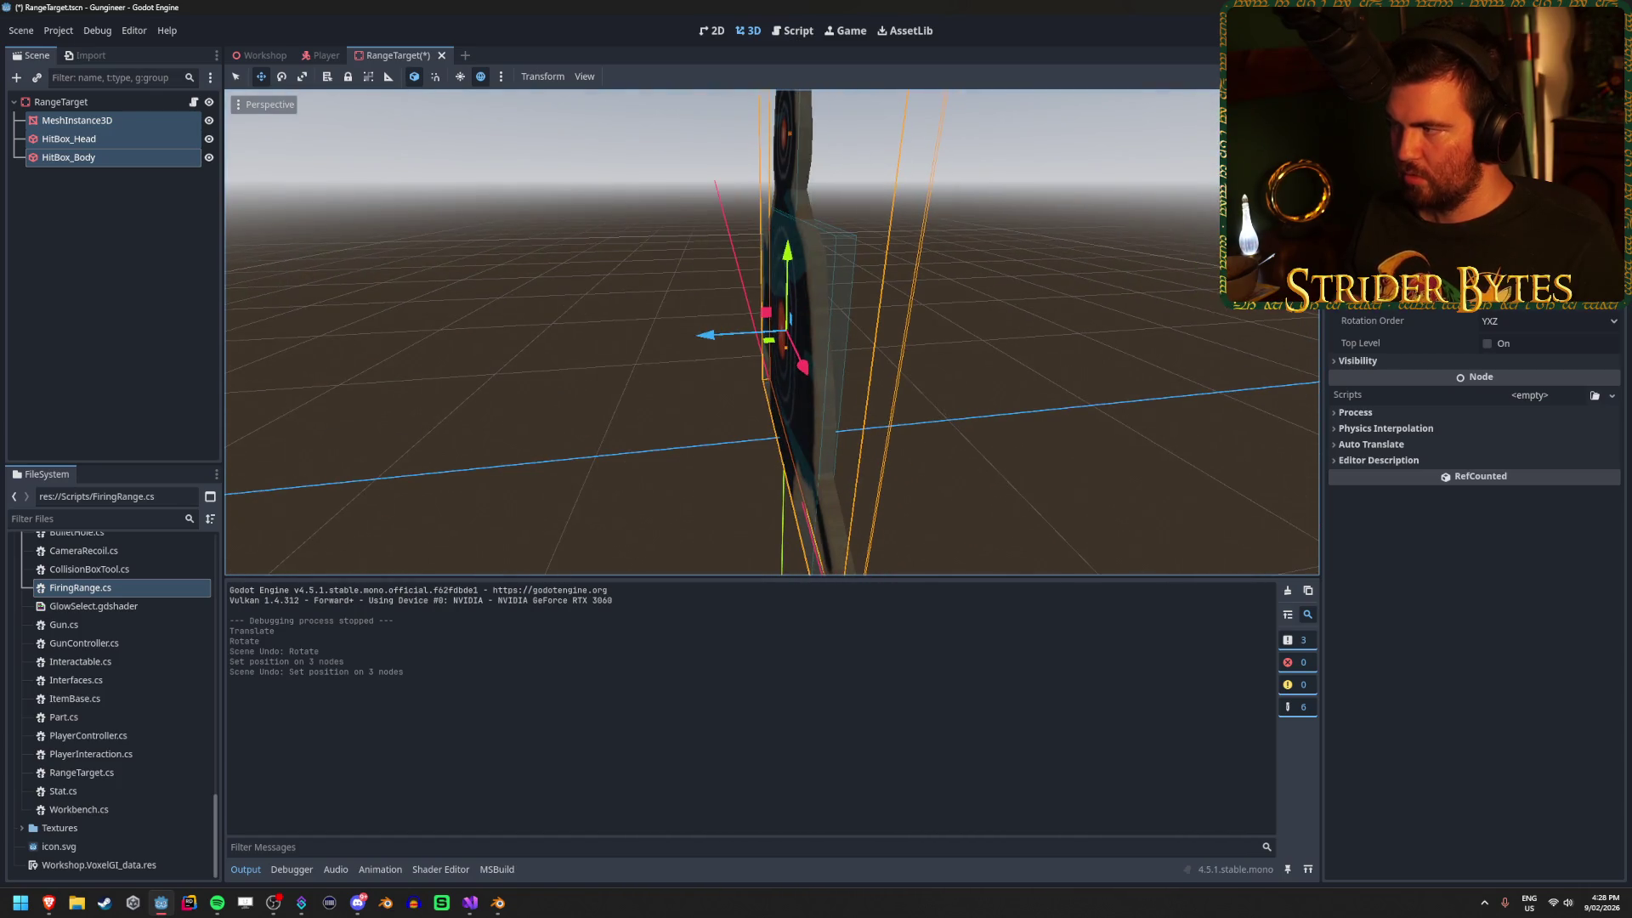
pyautogui.press('Return')
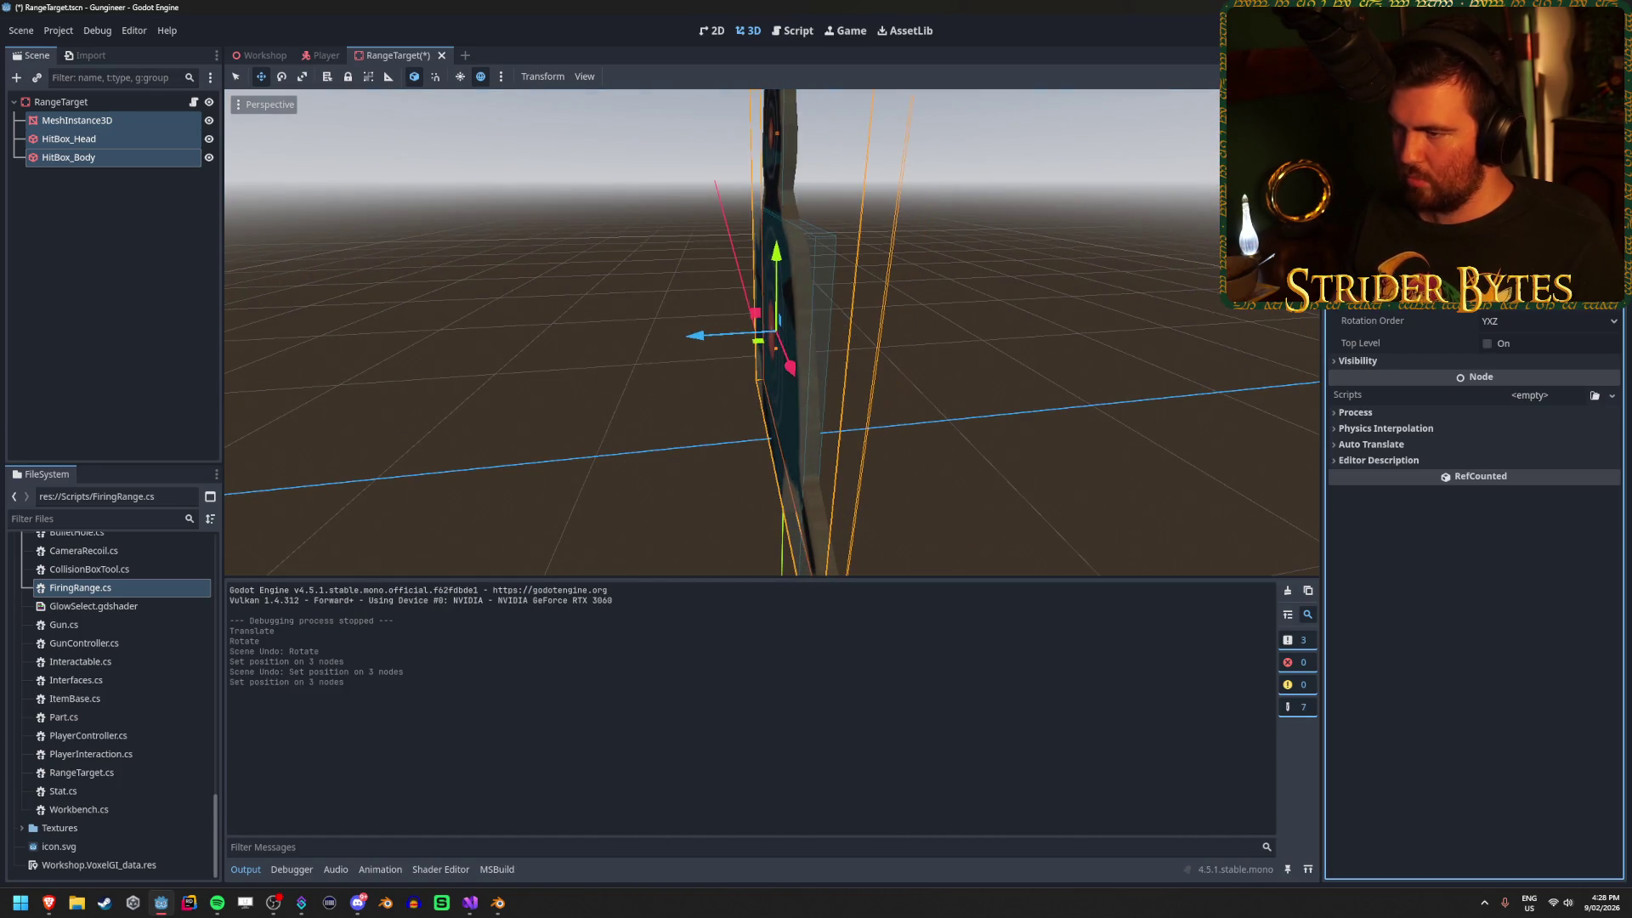
pyautogui.click(1360, 272)
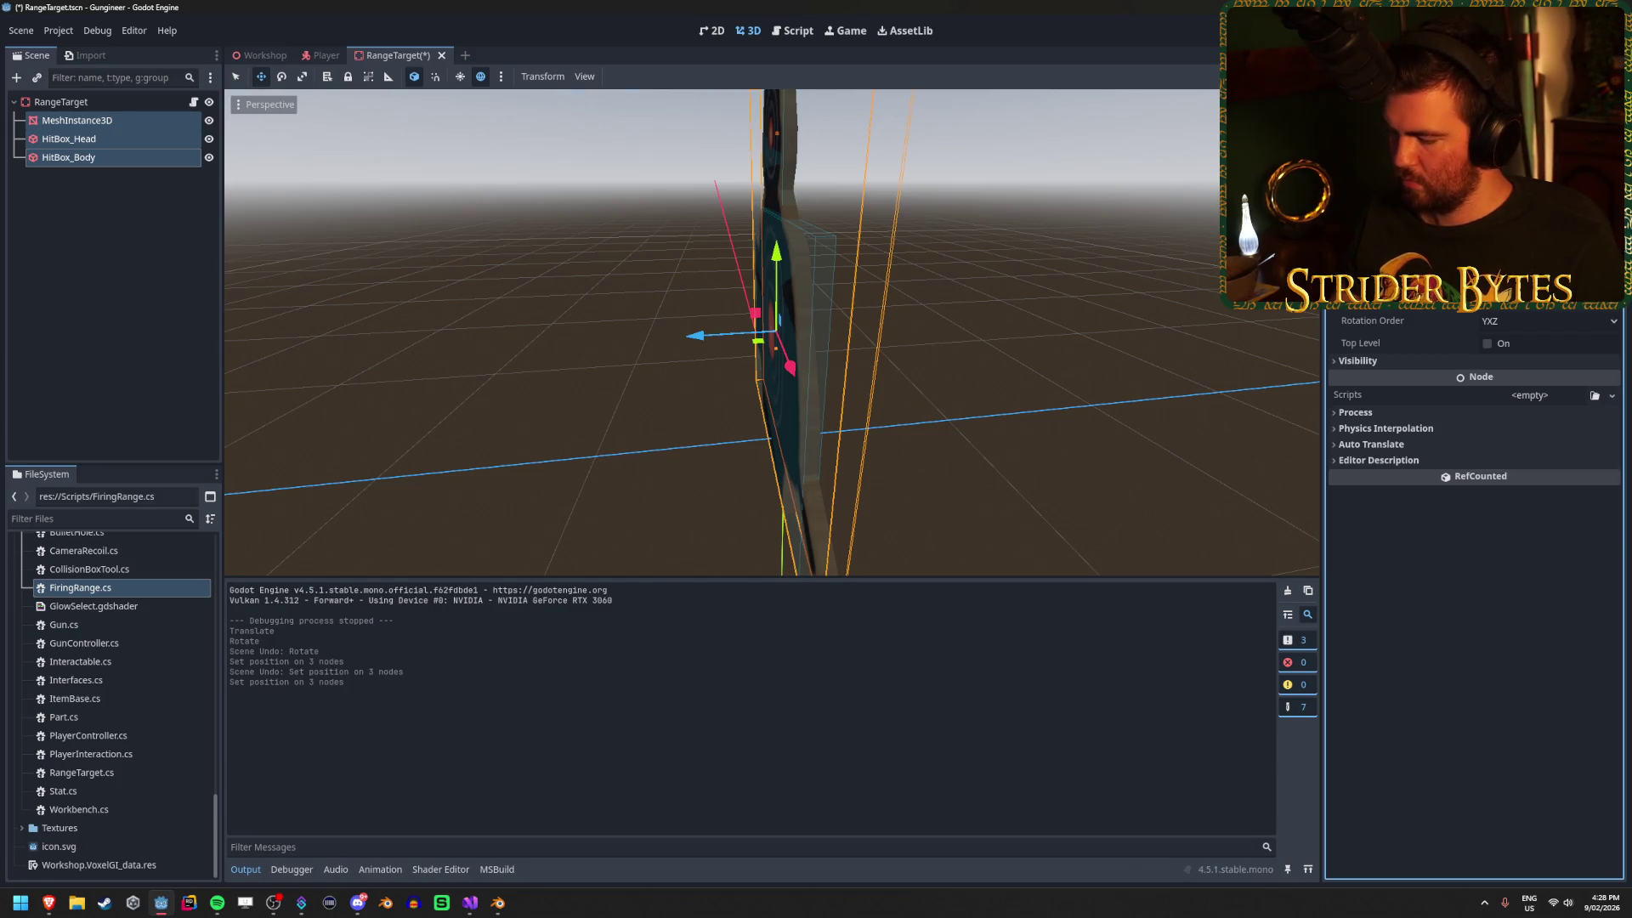
pyautogui.press('Return')
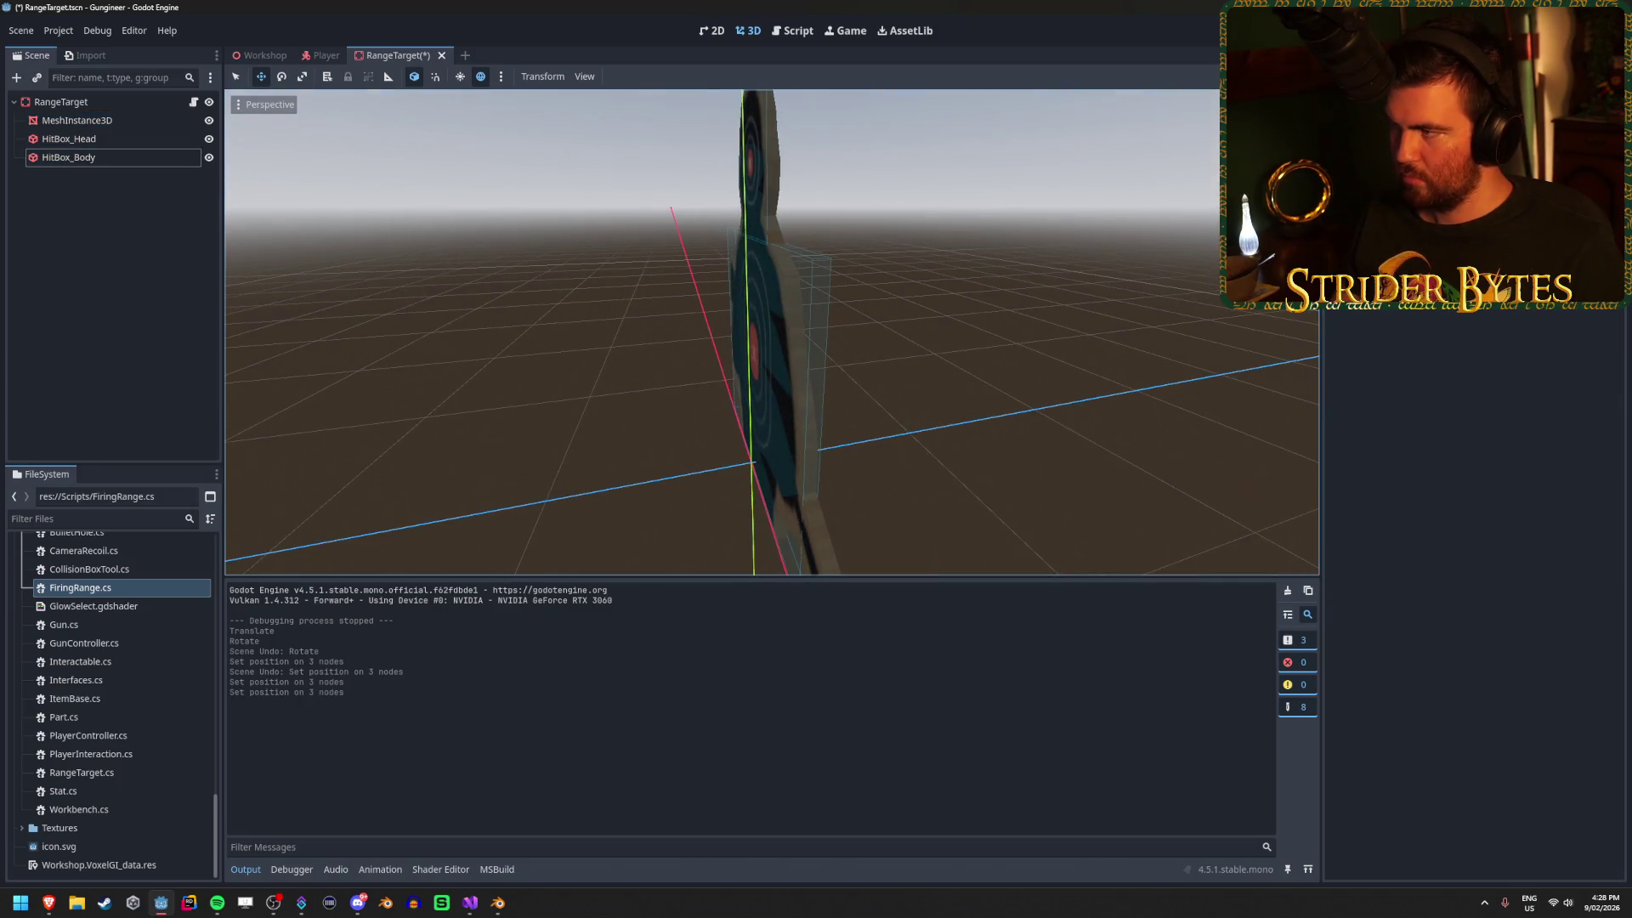
pyautogui.press('KP_3')
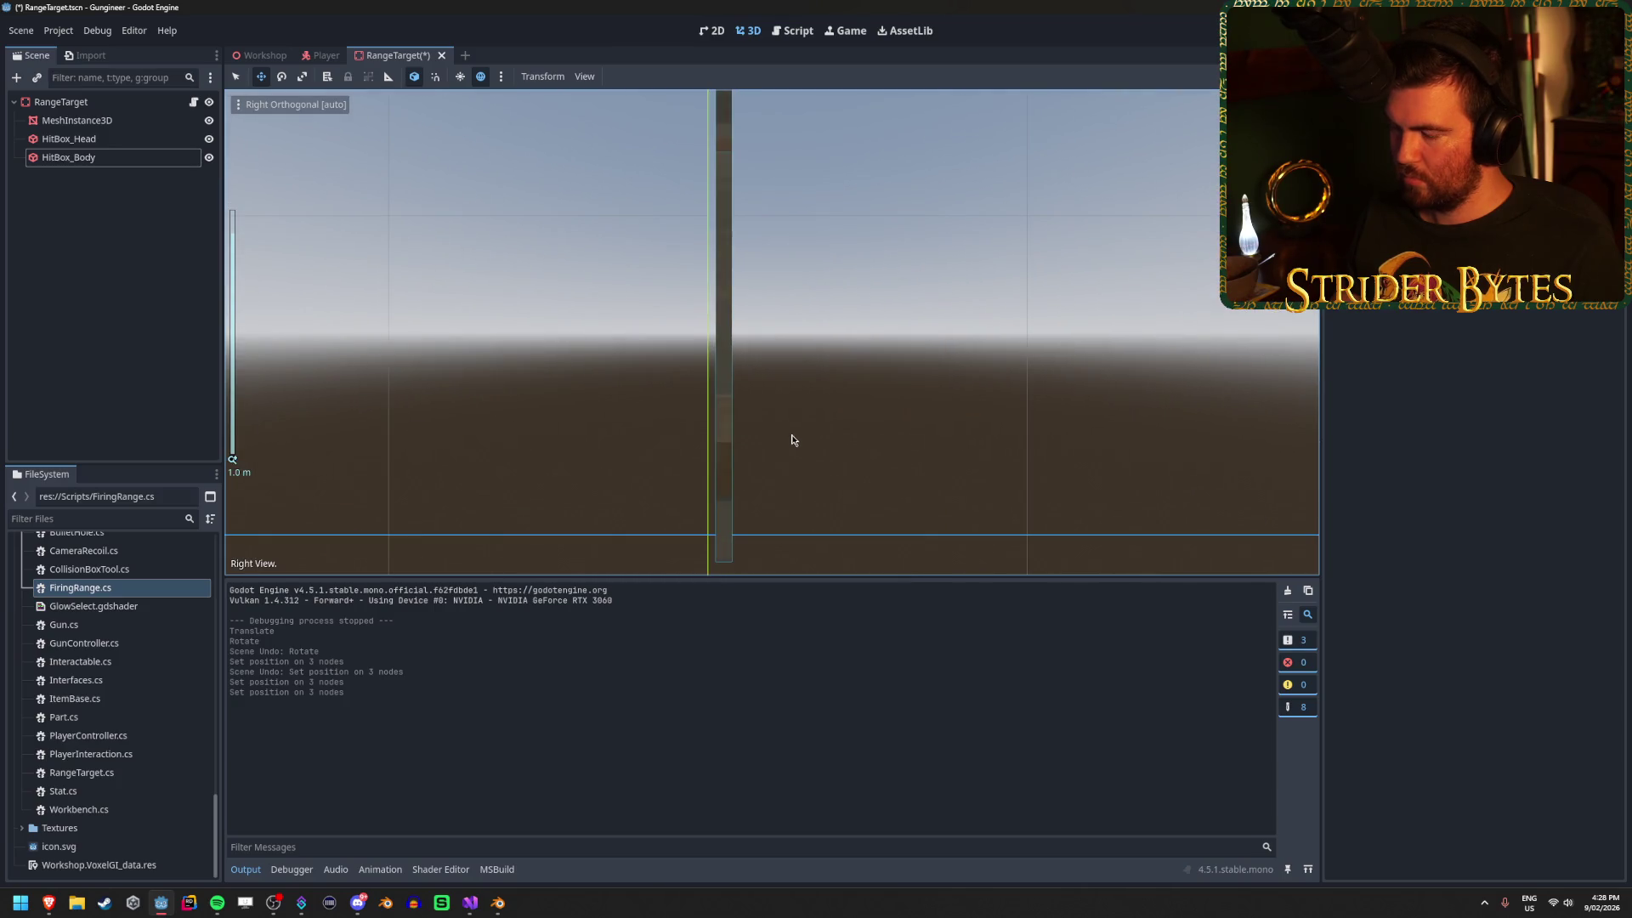
# Nudge the mesh and both hitboxes sideways from the right-side view.
pyautogui.click(77, 120)
pyautogui.keyDown('shift'); pyautogui.click(68, 157); pyautogui.keyUp('shift')
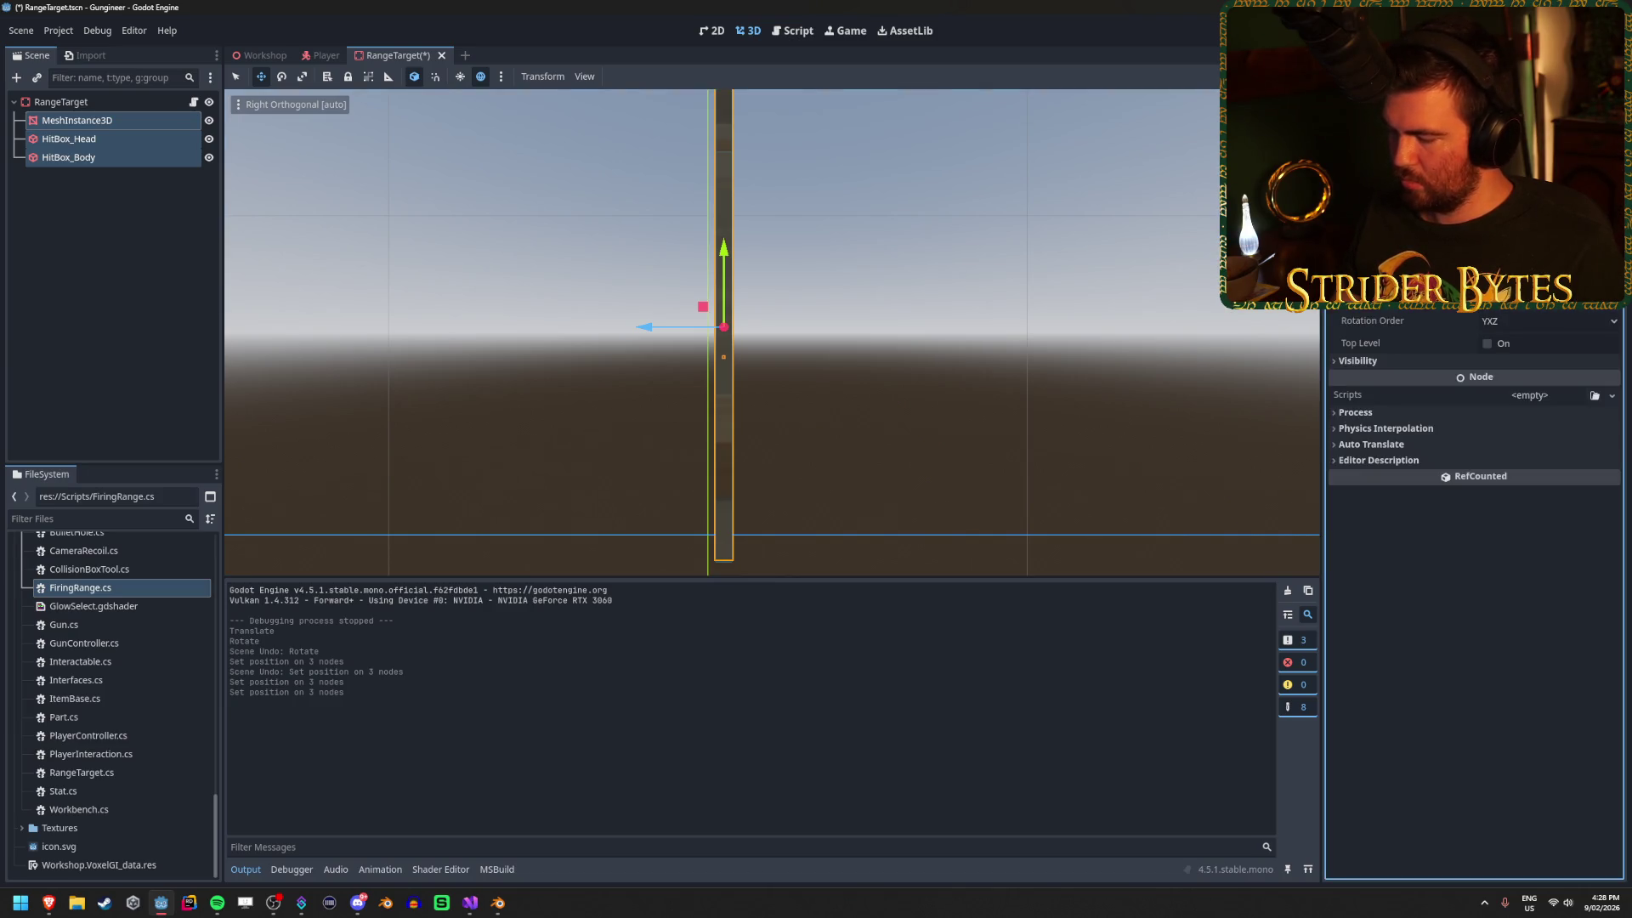
pyautogui.press('Return')
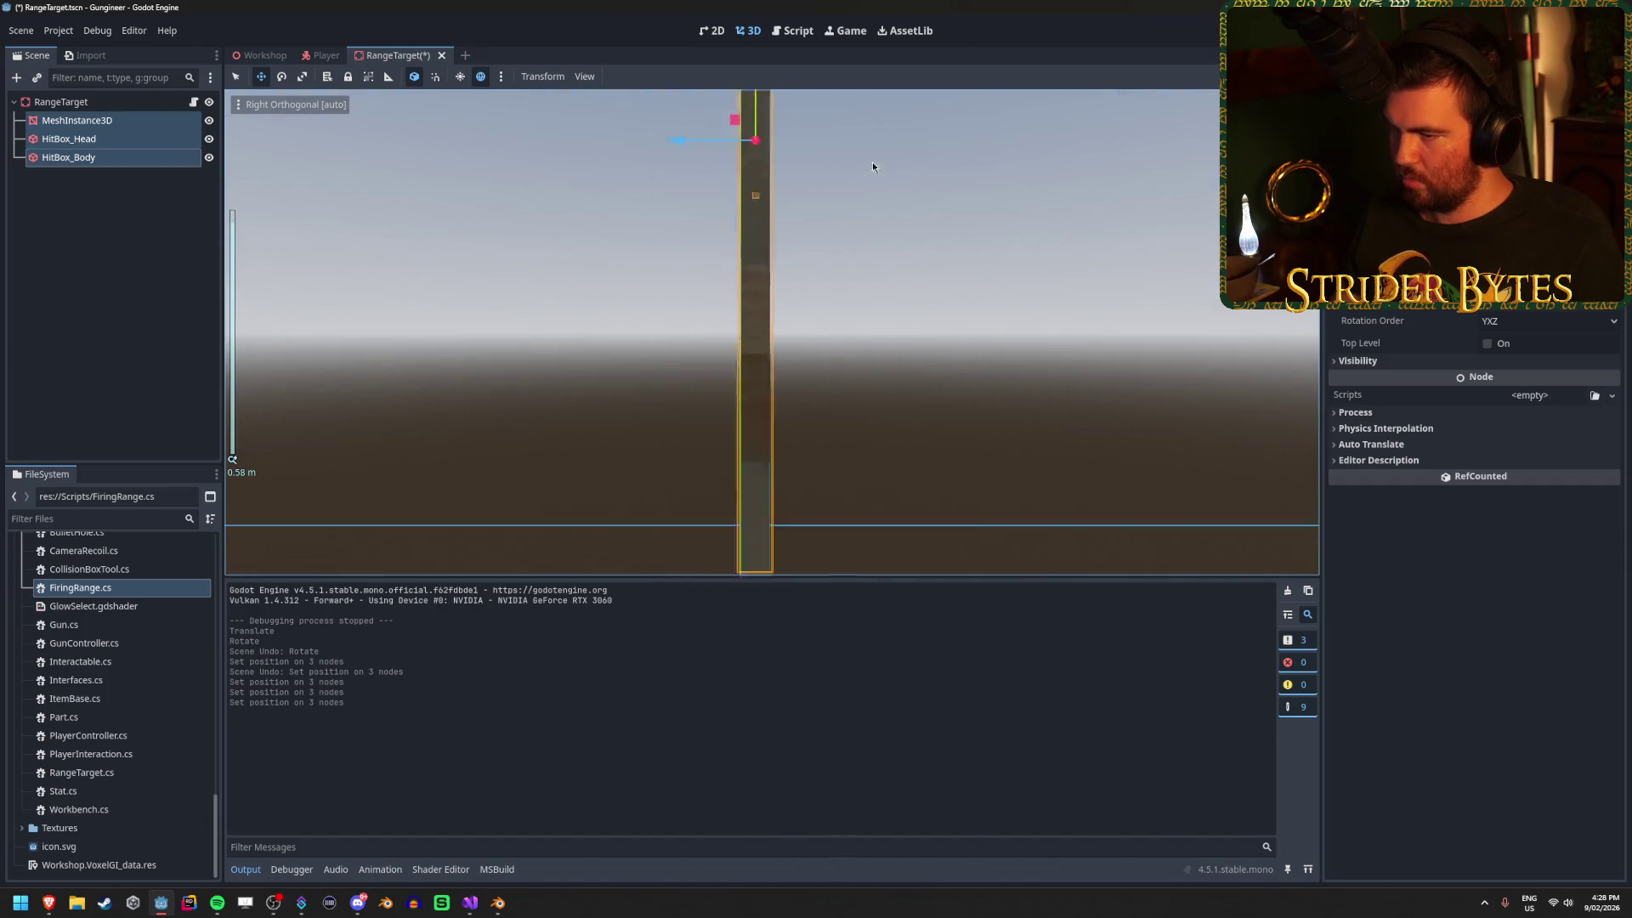
pyautogui.scroll(10, 1024, 364)
pyautogui.scroll(-15, 1029, 376)
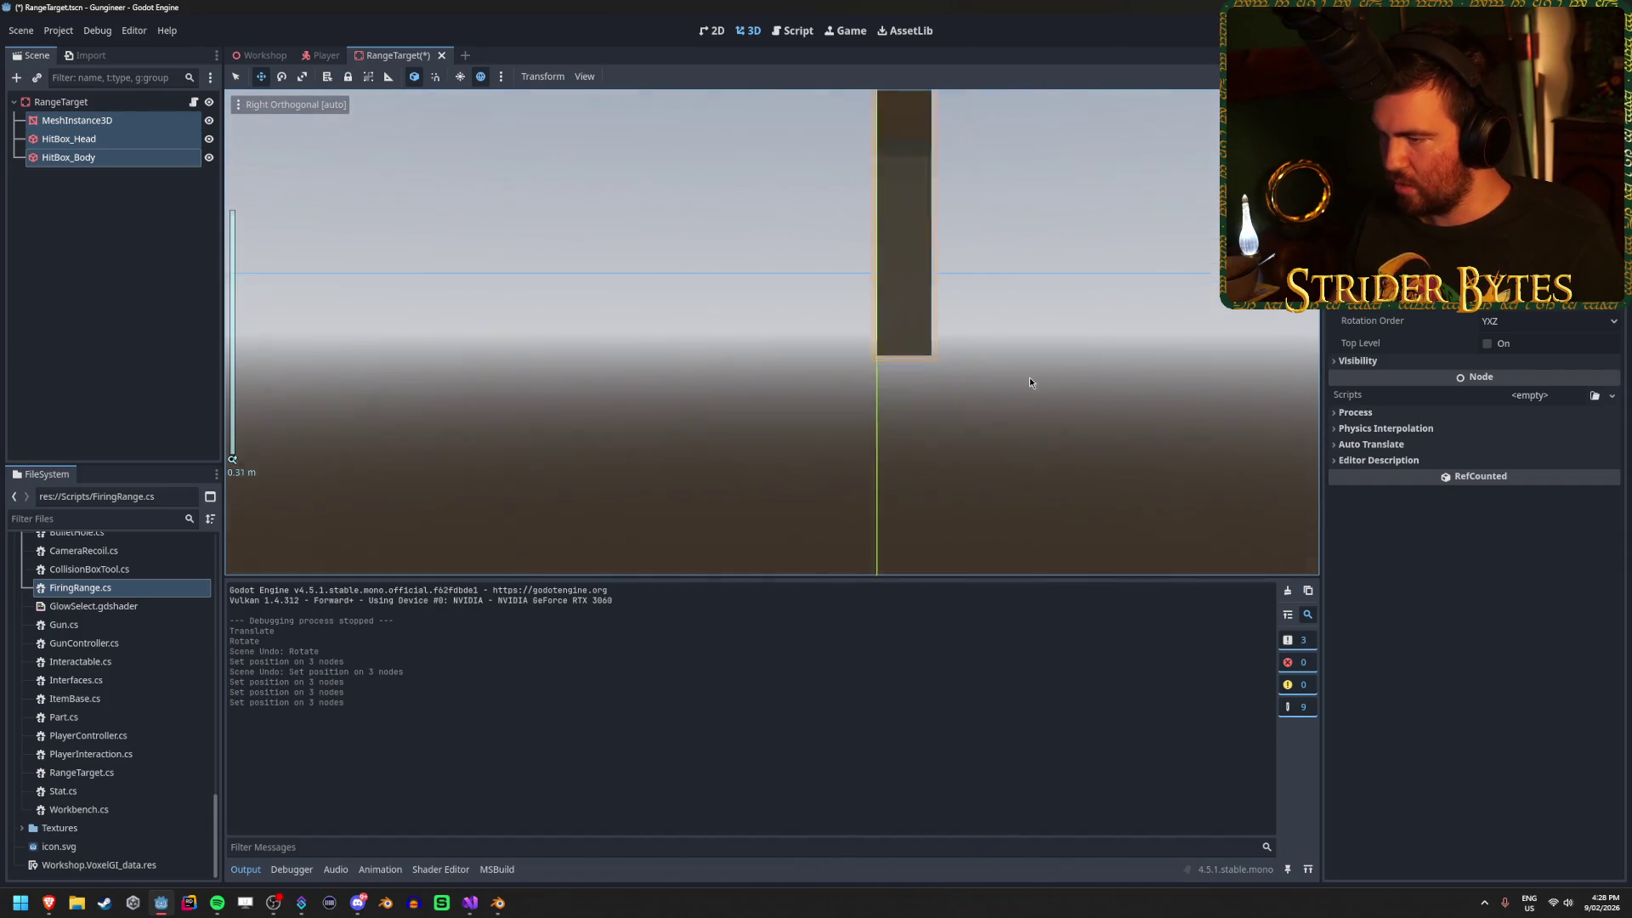
pyautogui.moveTo(908, 307); pyautogui.dragTo(892, 413)
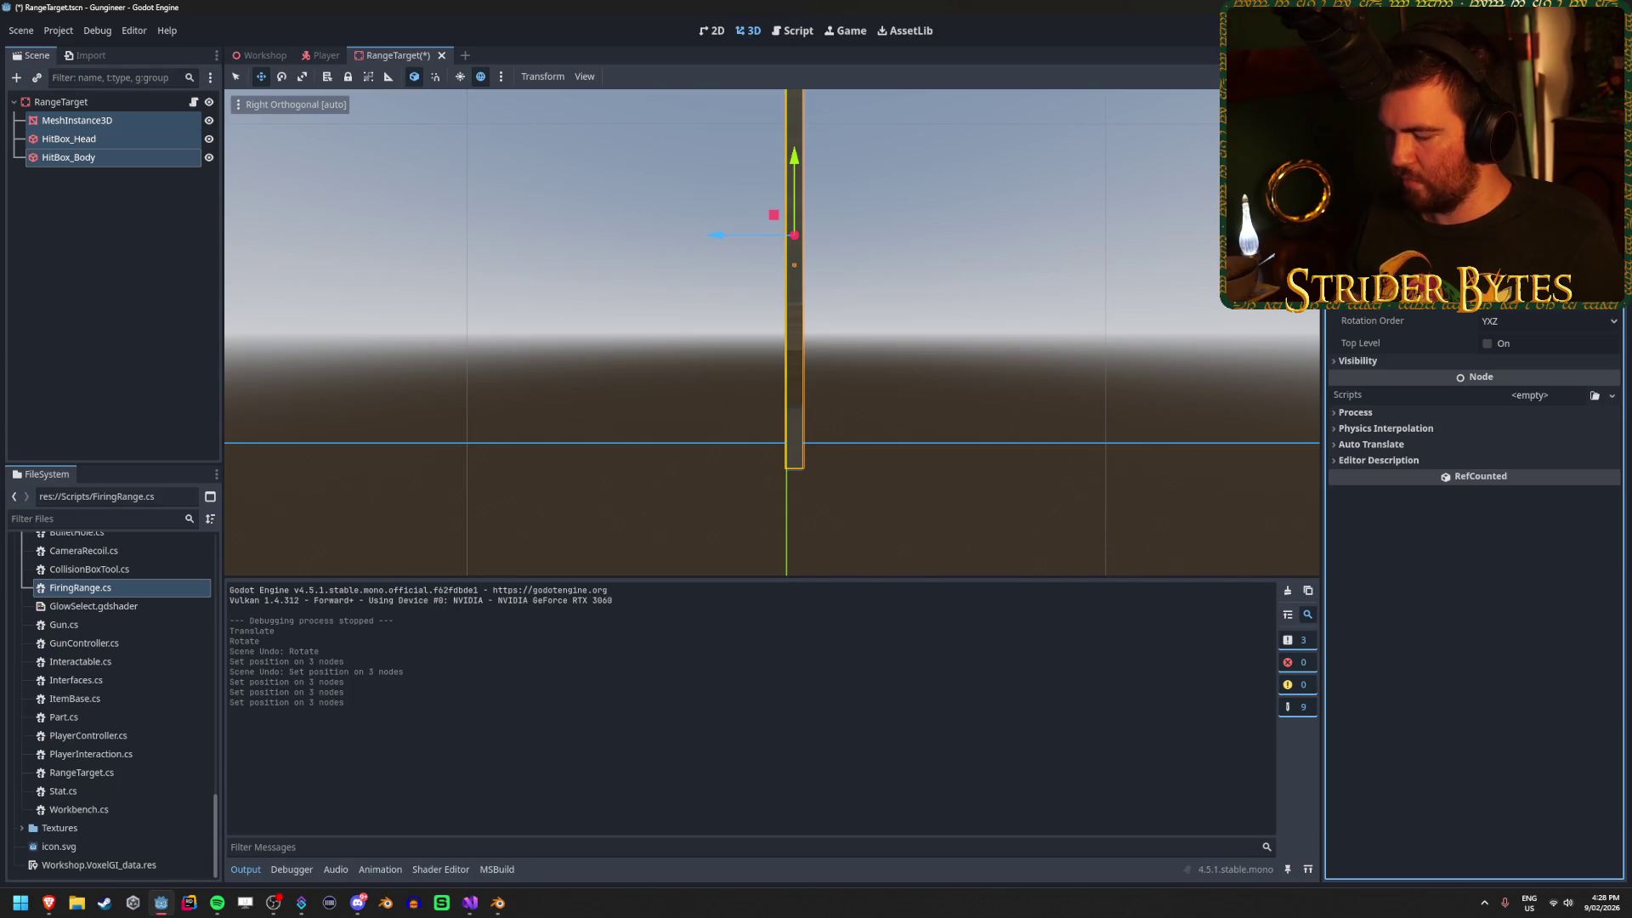
pyautogui.click(598, 380)
pyautogui.moveTo(598, 380)
pyautogui.mouseDown()
pyautogui.moveTo(690, 396)
pyautogui.moveTo(783, 328)
pyautogui.moveTo(805, 400)
pyautogui.moveTo(626, 375)
pyautogui.mouseUp()
pyautogui.scroll(-3, 802, 339)
# Revert the mesh and hitbox position changes, checking each node on its own.
pyautogui.click(90, 119)
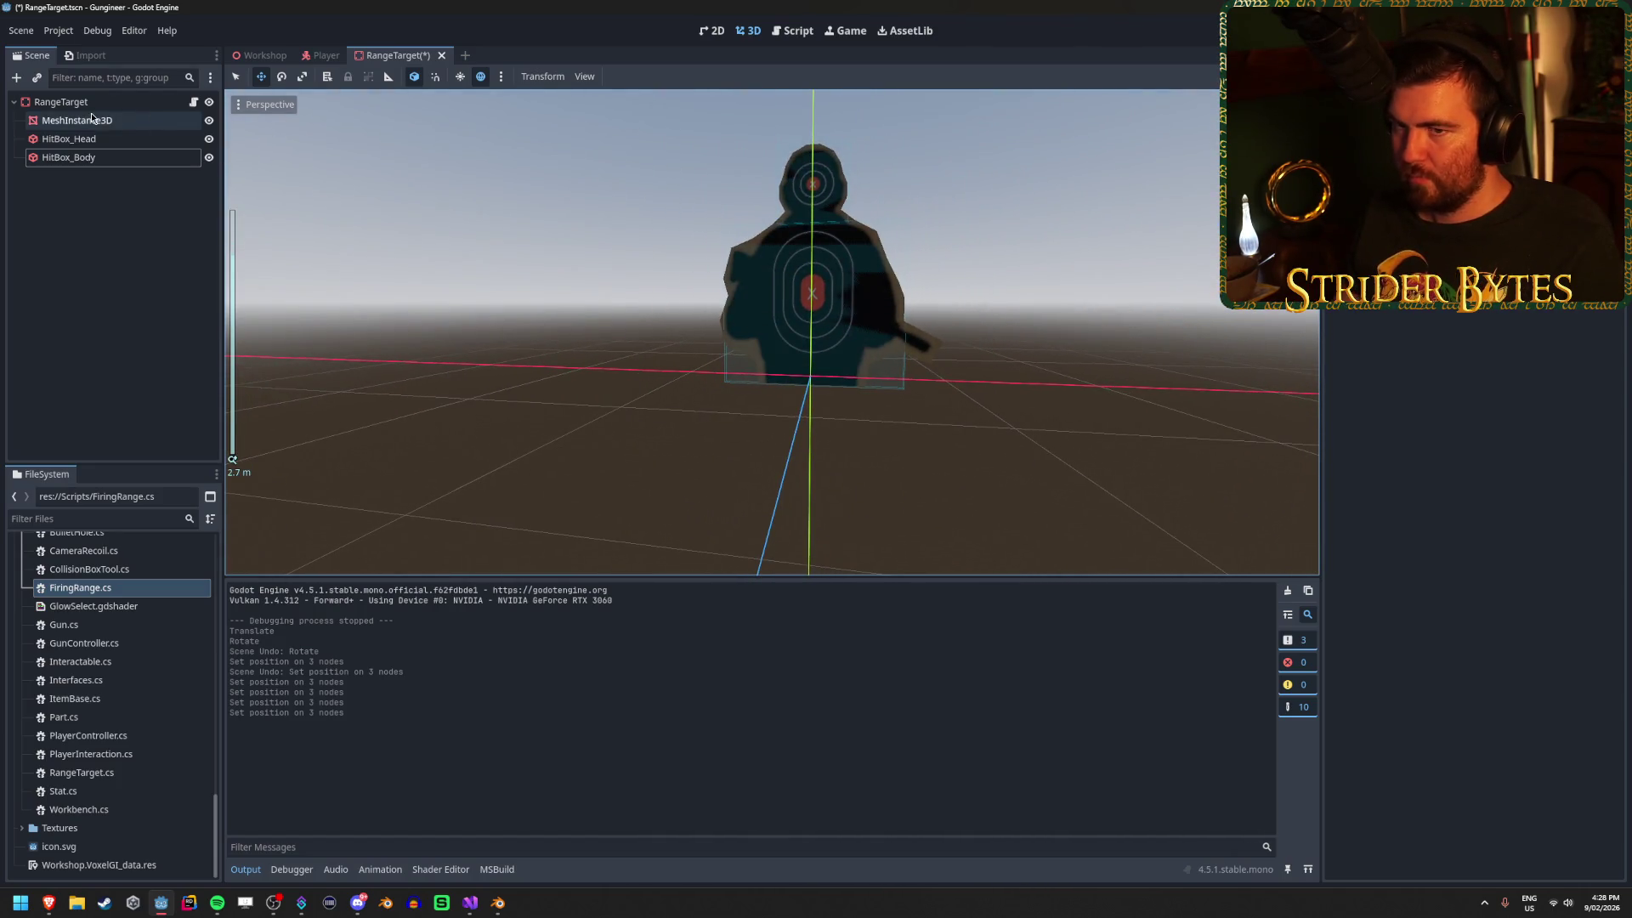
pyautogui.keyDown('shift'); pyautogui.click(101, 160); pyautogui.keyUp('shift')
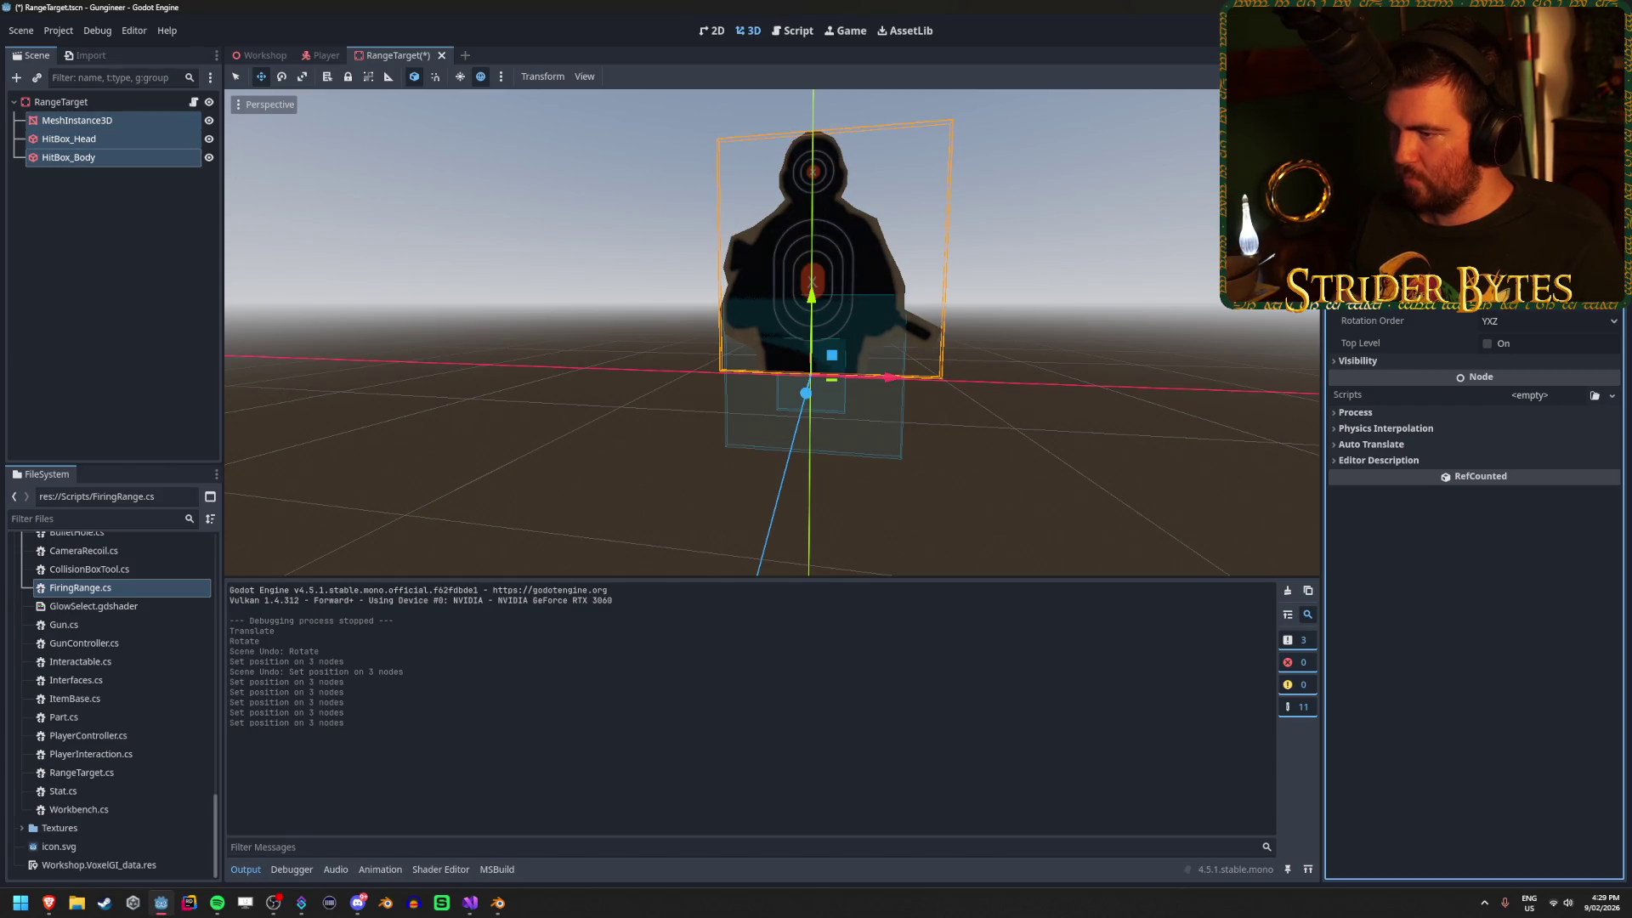
pyautogui.hotkey('ctrl', 'z')
pyautogui.click(93, 157)
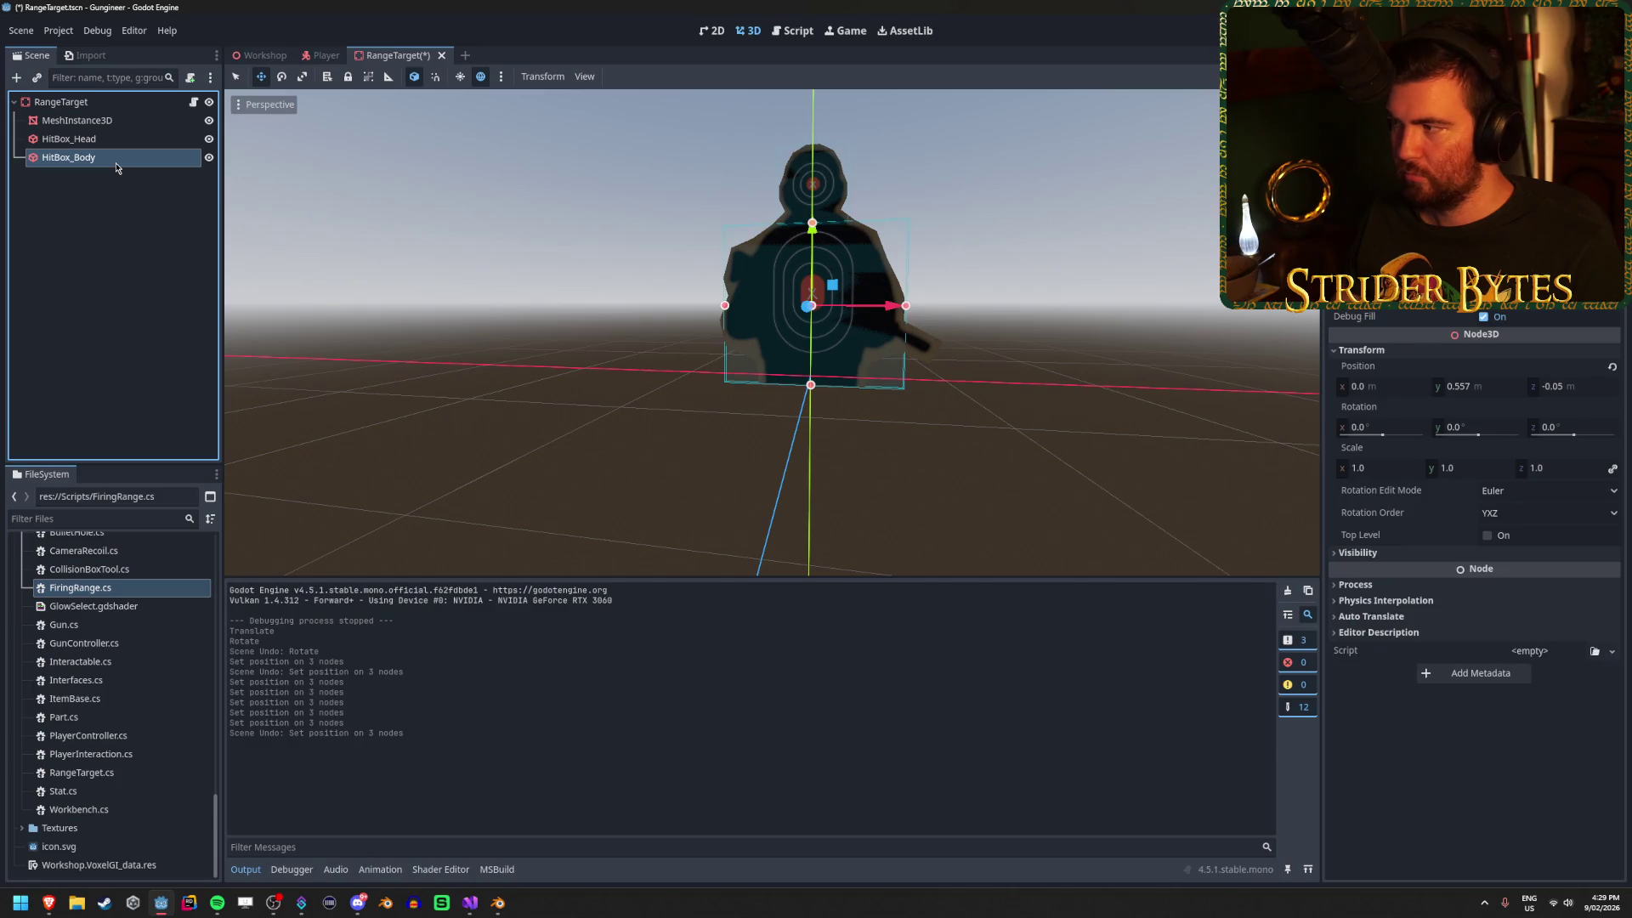
pyautogui.click(124, 140)
pyautogui.click(124, 121)
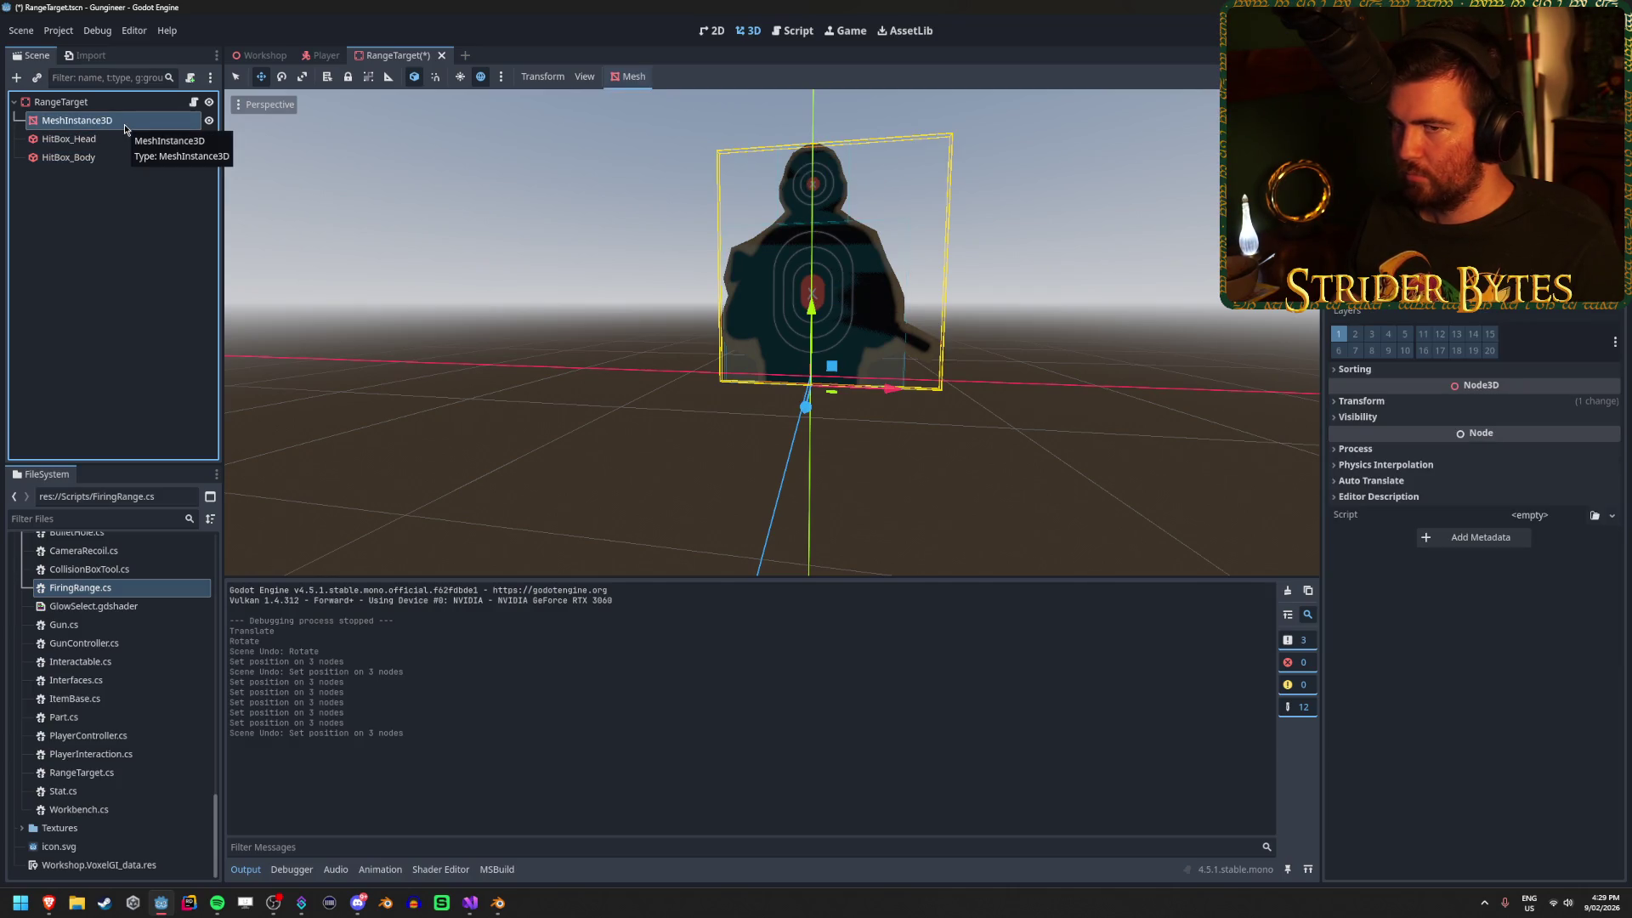
pyautogui.press('f')
pyautogui.hotkey('ctrl', 'z')
pyautogui.hotkey('ctrl', 'z')
pyautogui.hotkey('ctrl', 'z')
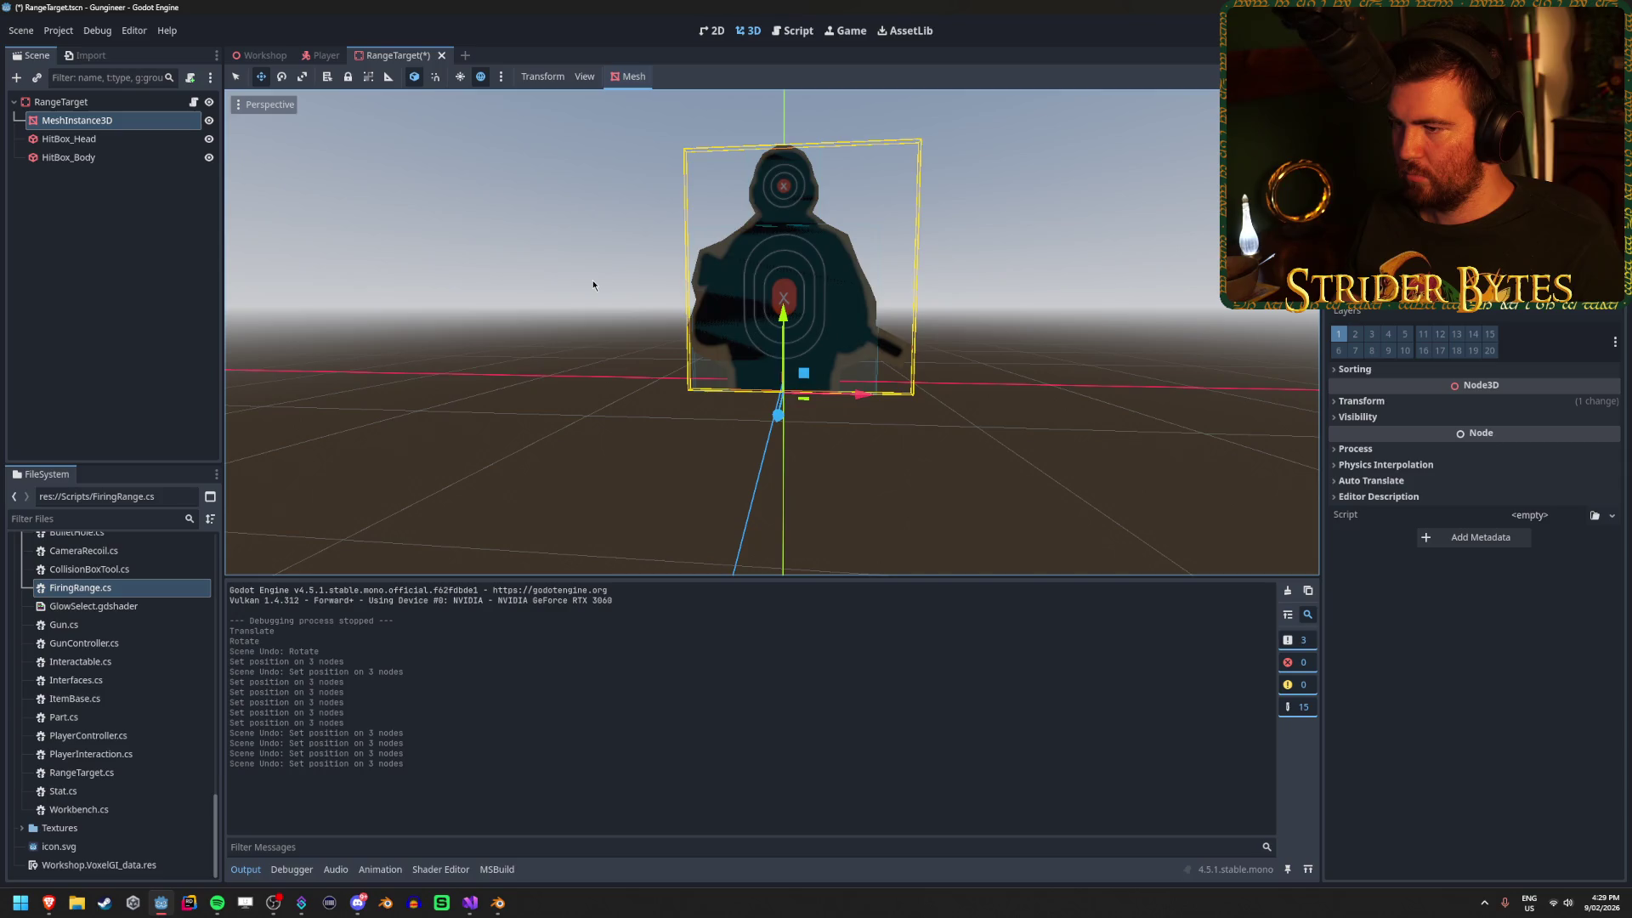
pyautogui.keyDown('shift'); pyautogui.click(119, 158); pyautogui.keyUp('shift')
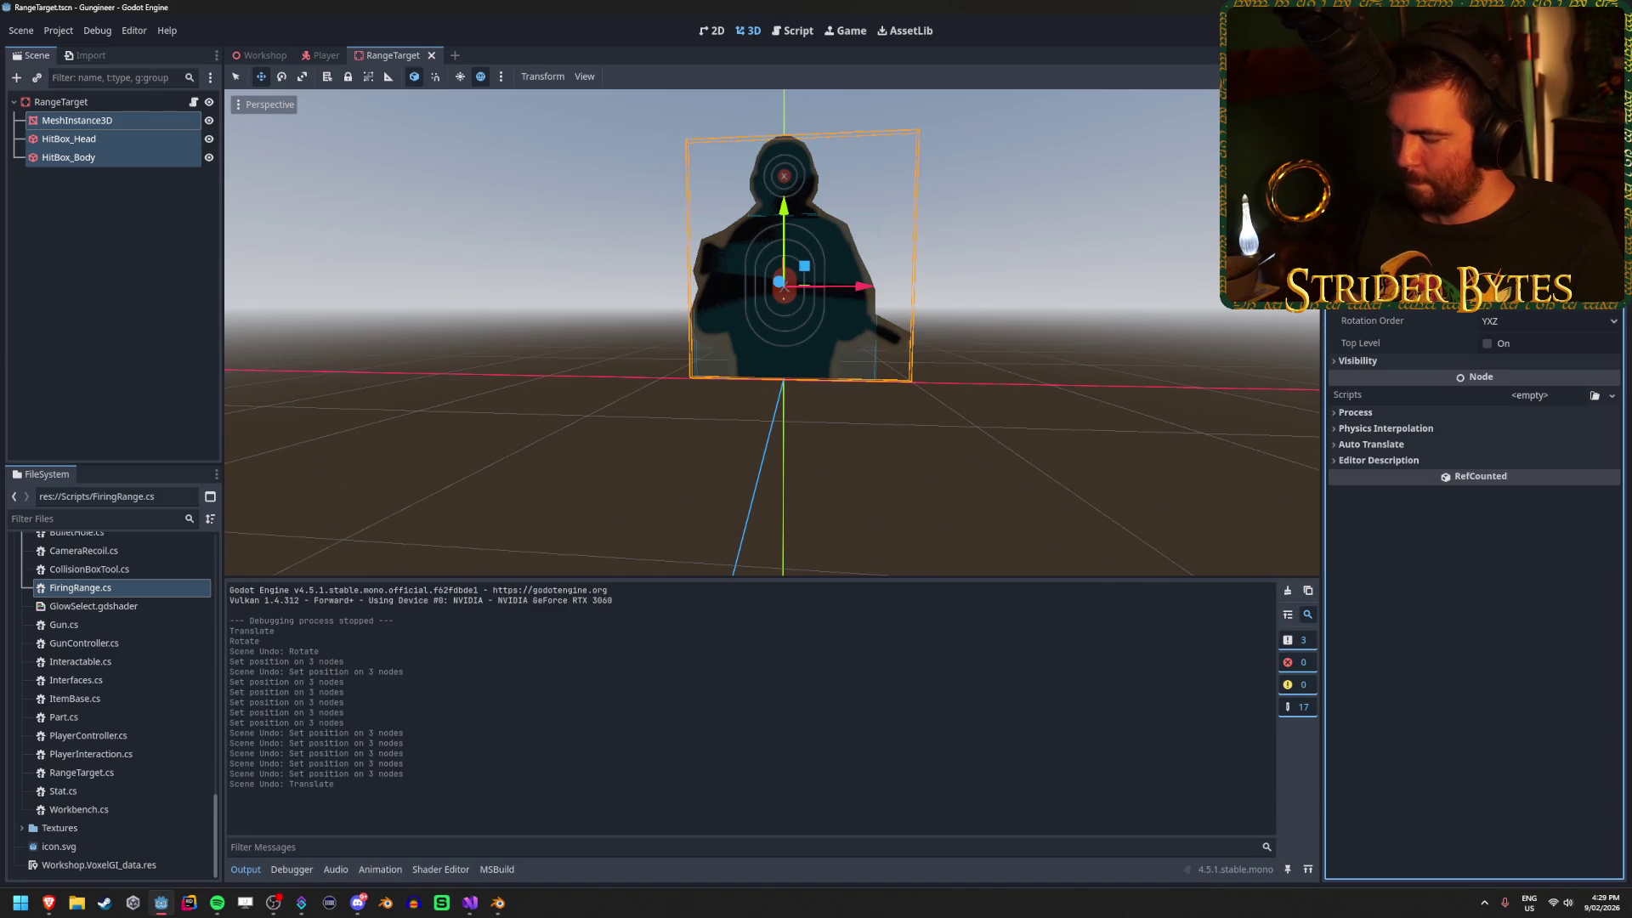
pyautogui.click(983, 412)
pyautogui.moveTo(984, 411); pyautogui.dragTo(731, 393)
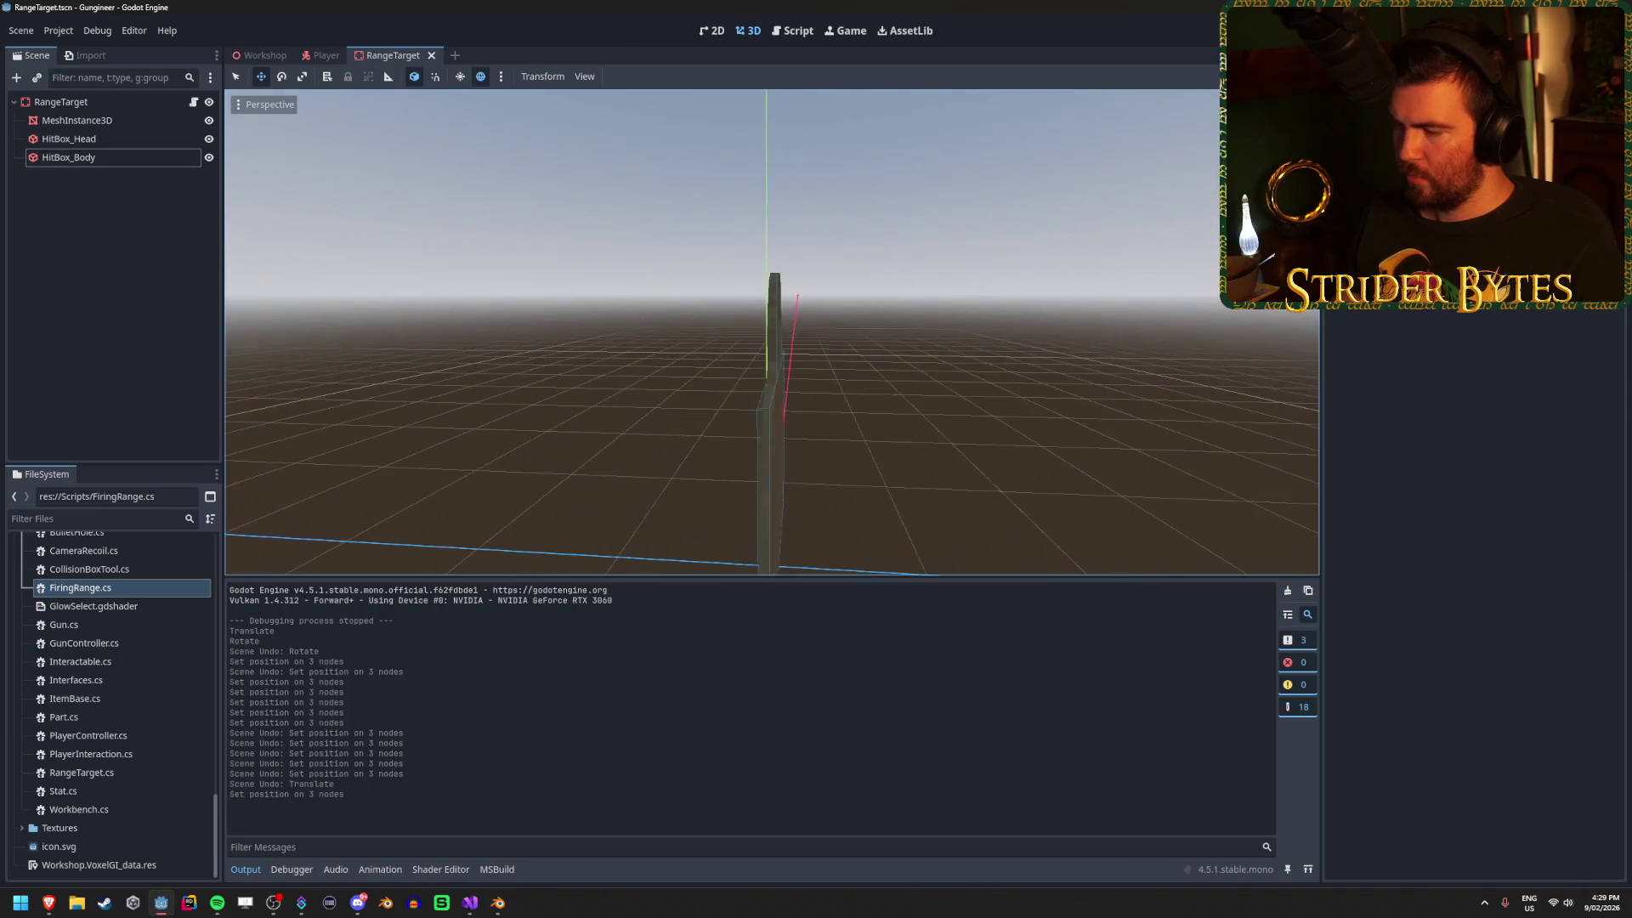
# Rotate the RangeTarget root about -105 degrees and bring up FiringRange.cs in Visual Studio.
pyautogui.click(61, 102)
pyautogui.press('e')
pyautogui.moveTo(765, 523)
pyautogui.mouseDown()
pyautogui.moveTo(748, 534)
pyautogui.moveTo(656, 399)
pyautogui.moveTo(1118, 421)
pyautogui.mouseUp()
pyautogui.click(1118, 421)
pyautogui.scroll(6, 772, 332)
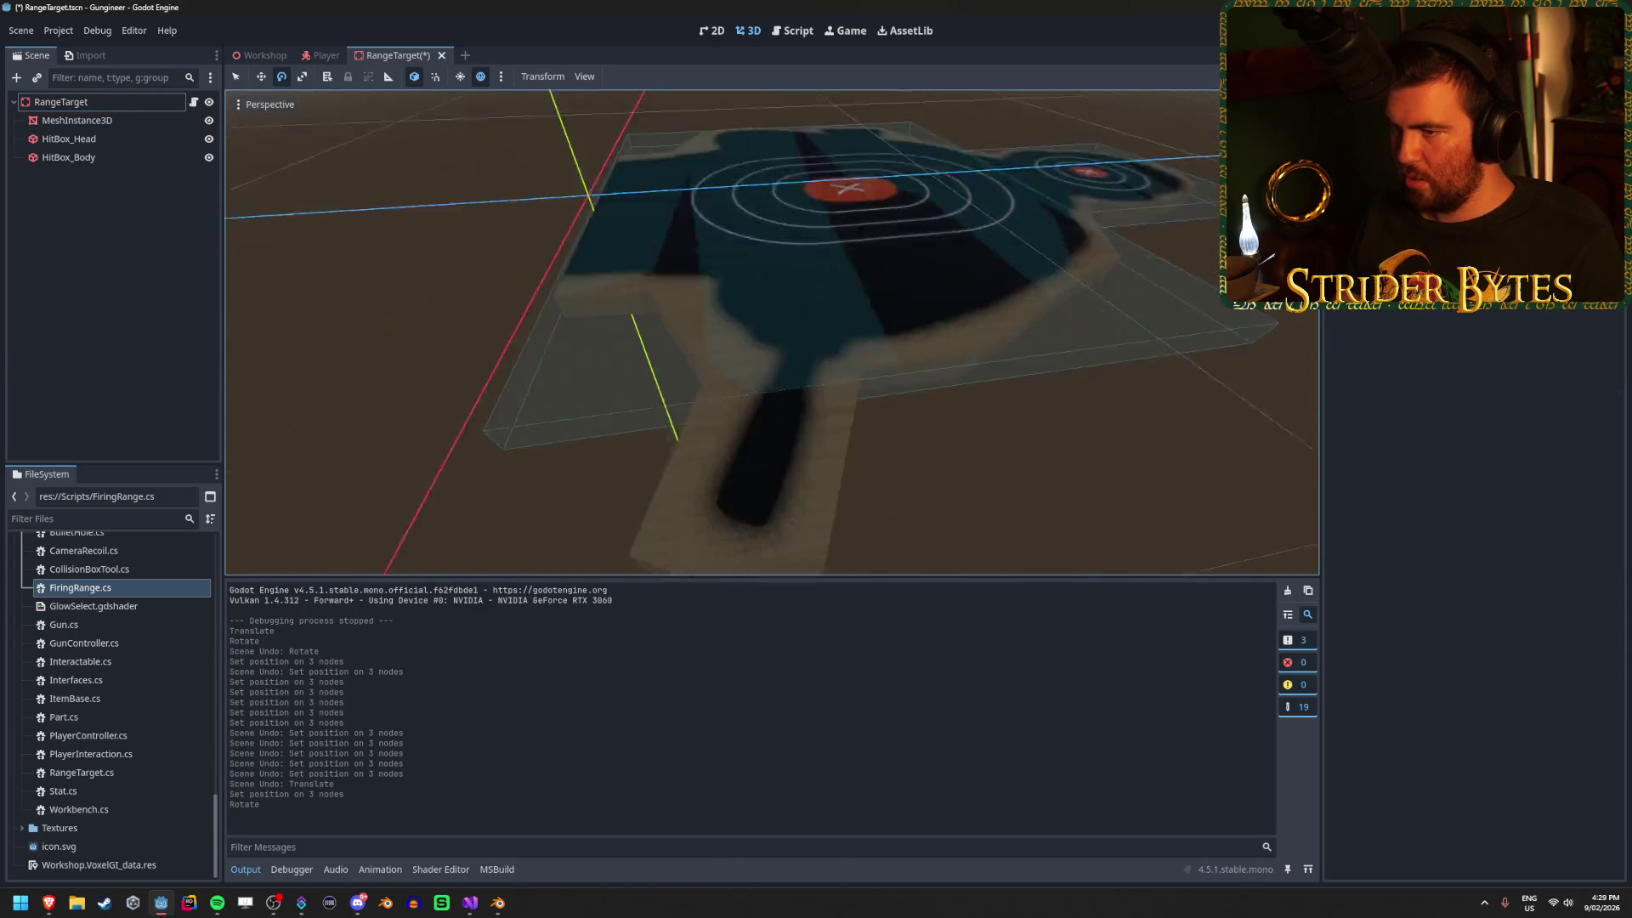
pyautogui.moveTo(772, 333); pyautogui.dragTo(693, 281)
pyautogui.click(470, 902)
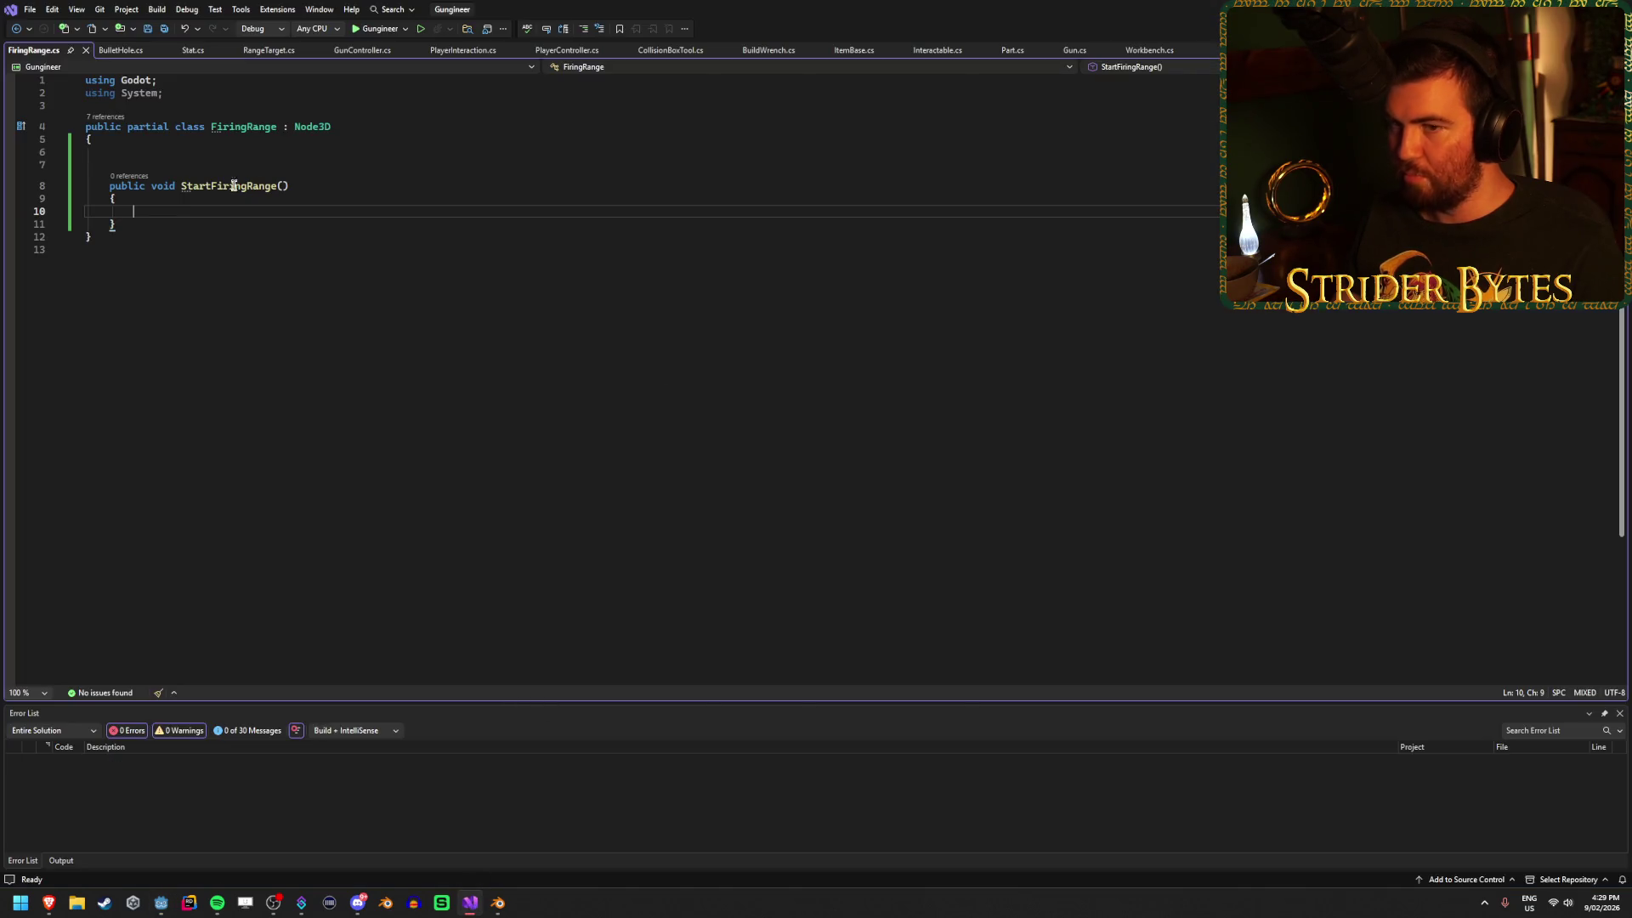
# Switch from Visual Studio back to the Godot Workshop scene.
pyautogui.hotkey('alt', 'Tab')
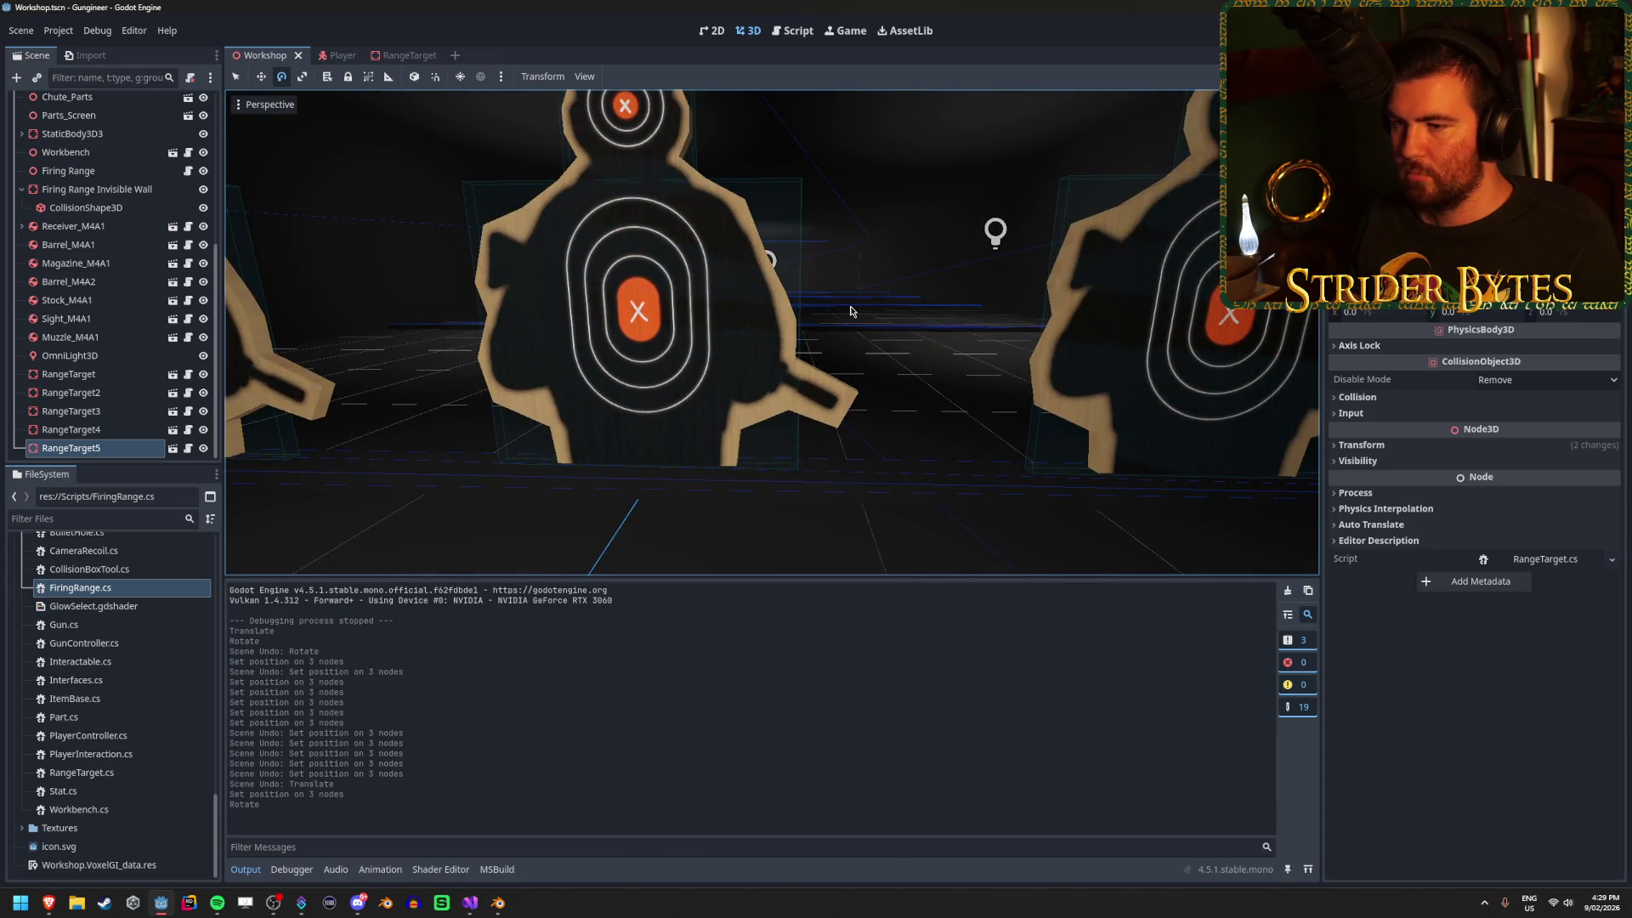
pyautogui.click(914, 370)
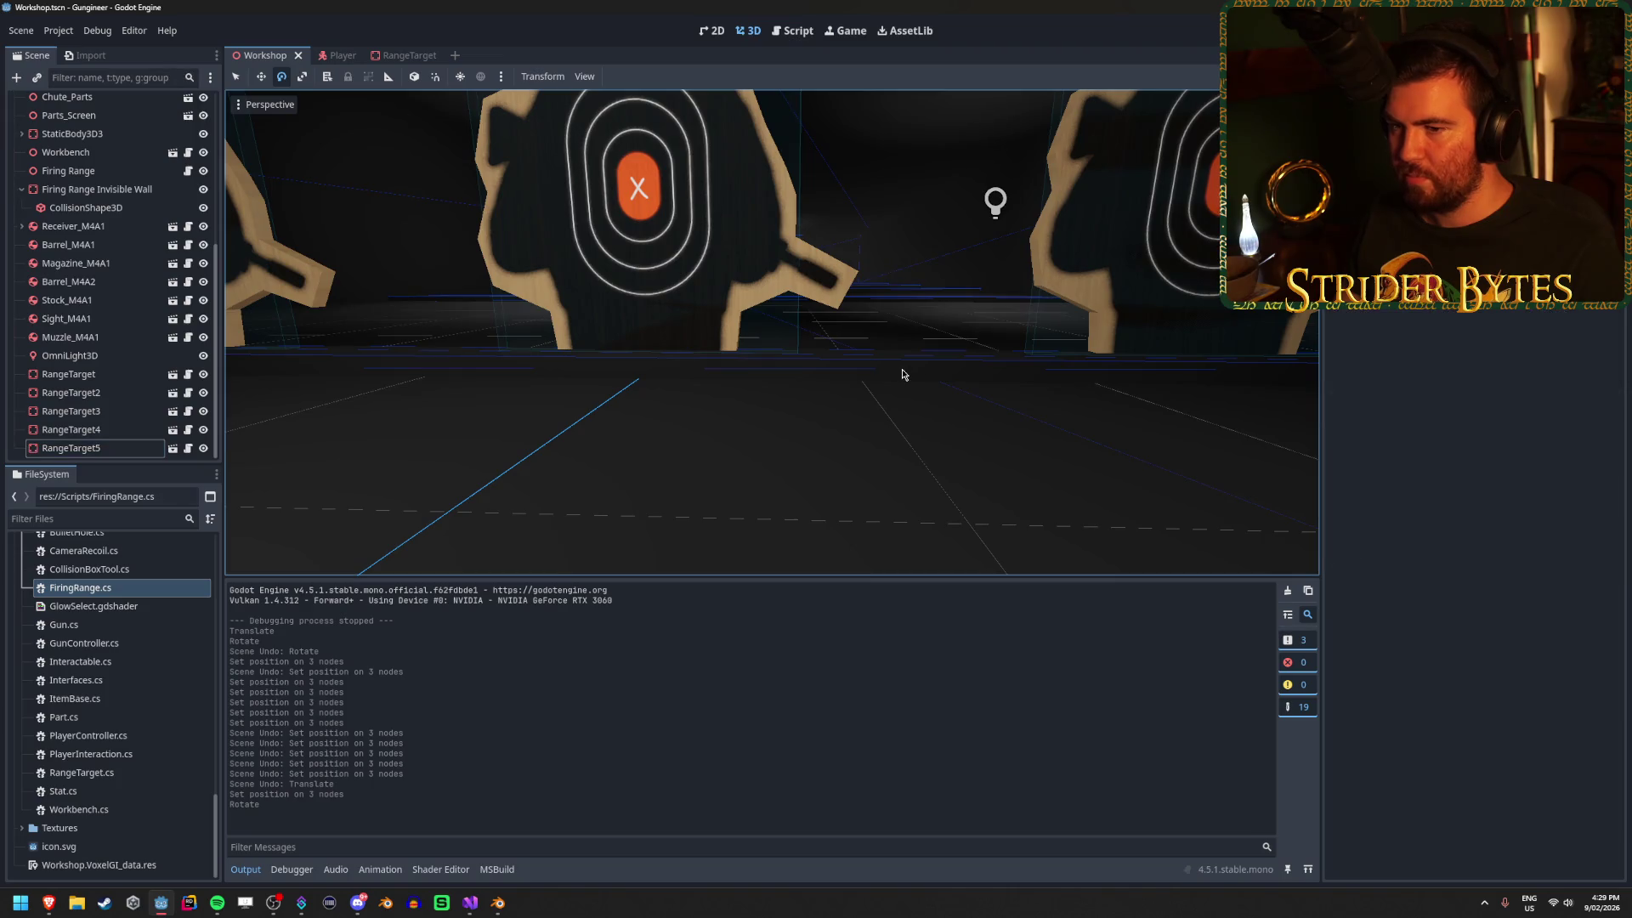
pyautogui.scroll(4, 85, 213)
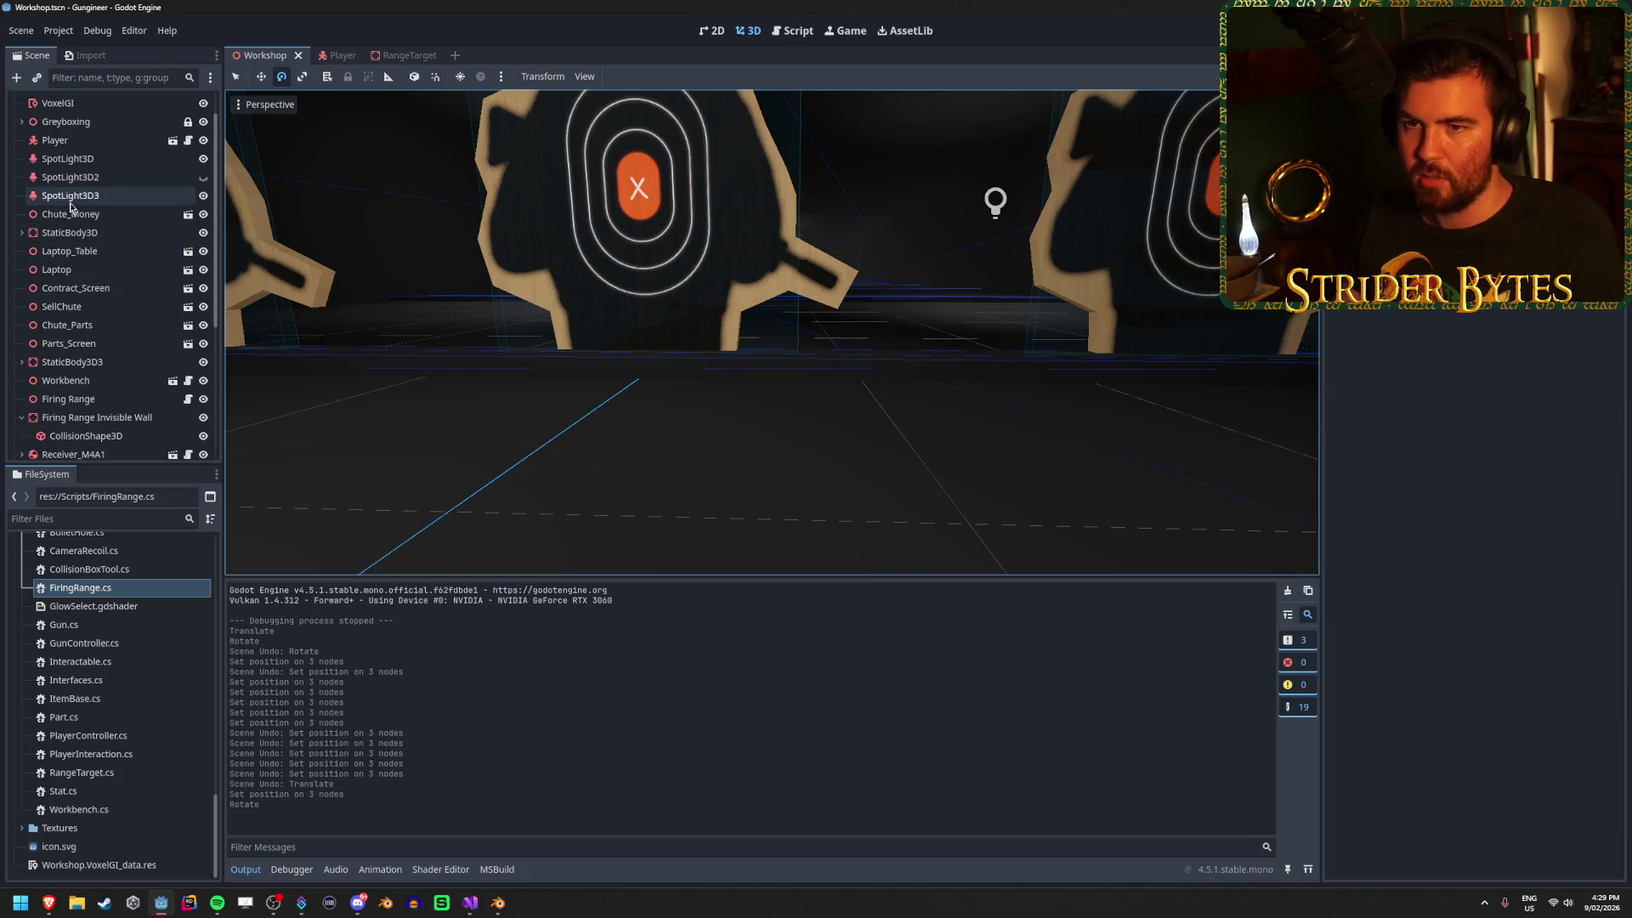
pyautogui.click(23, 121)
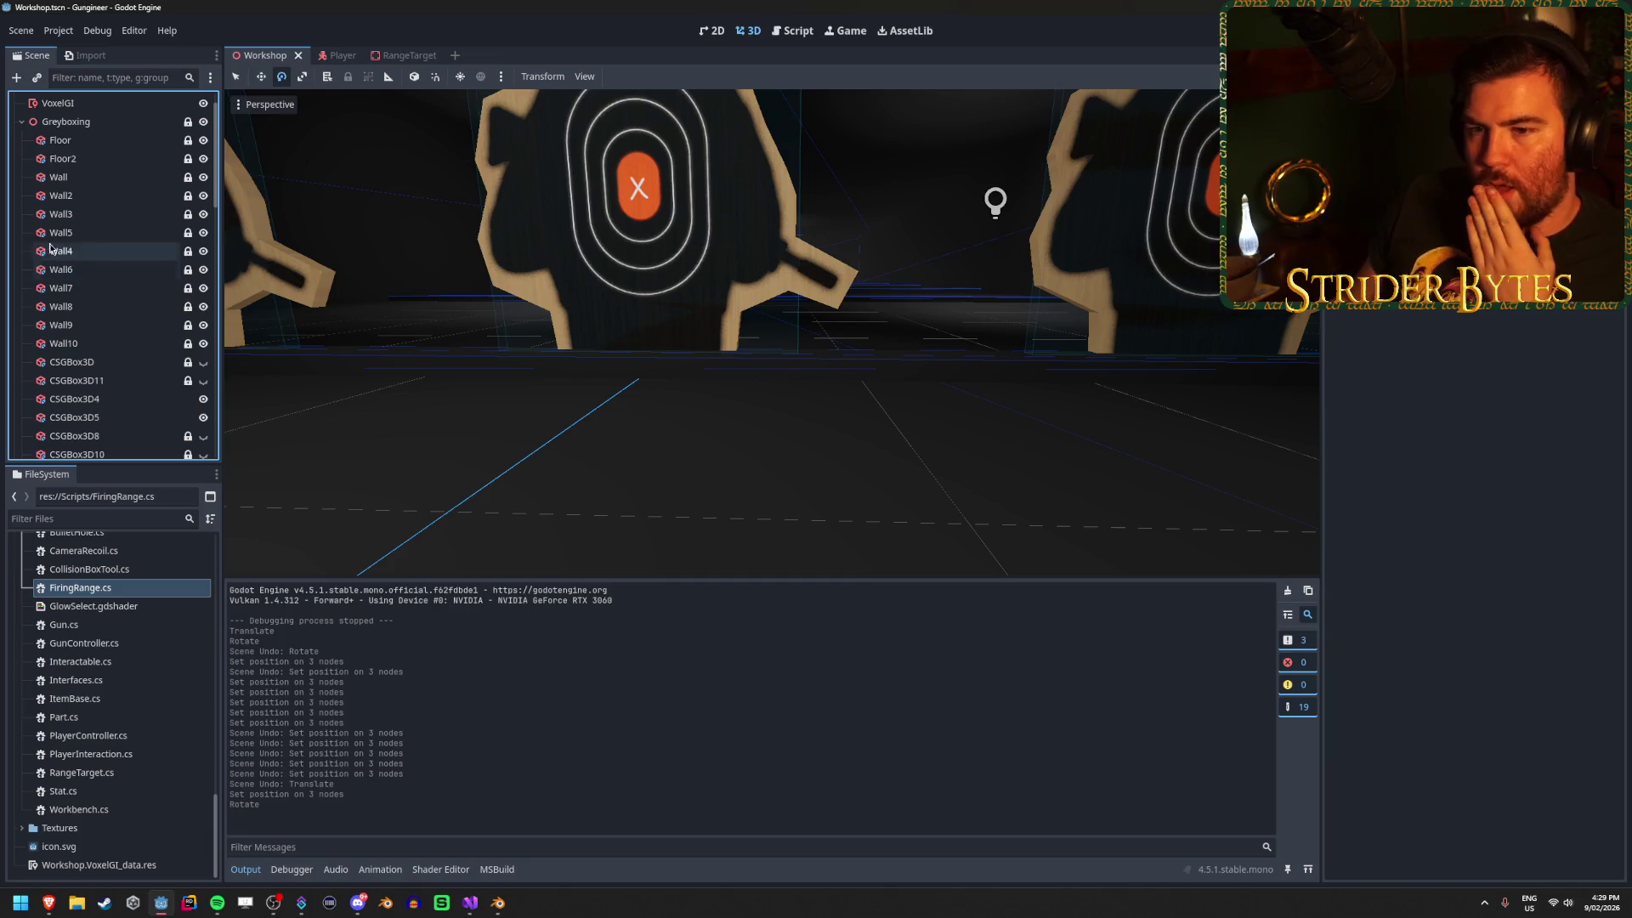
pyautogui.click(104, 375)
pyautogui.press('Down')
pyautogui.press('Down')
pyautogui.press('Down')
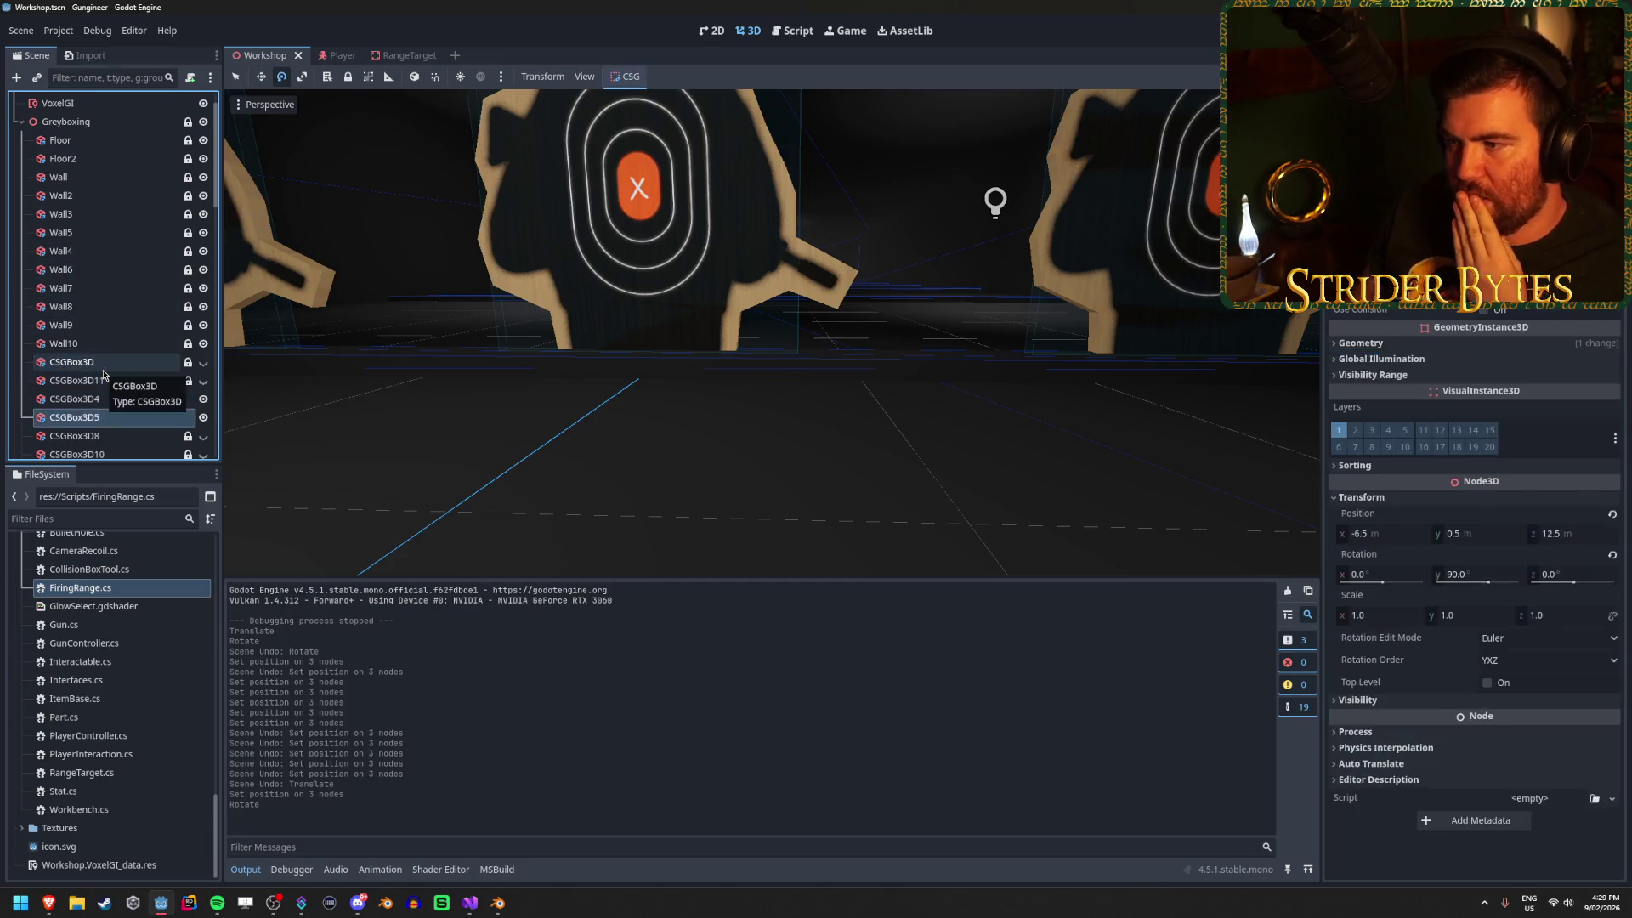
pyautogui.scroll(-3, 51, 435)
pyautogui.press('Down')
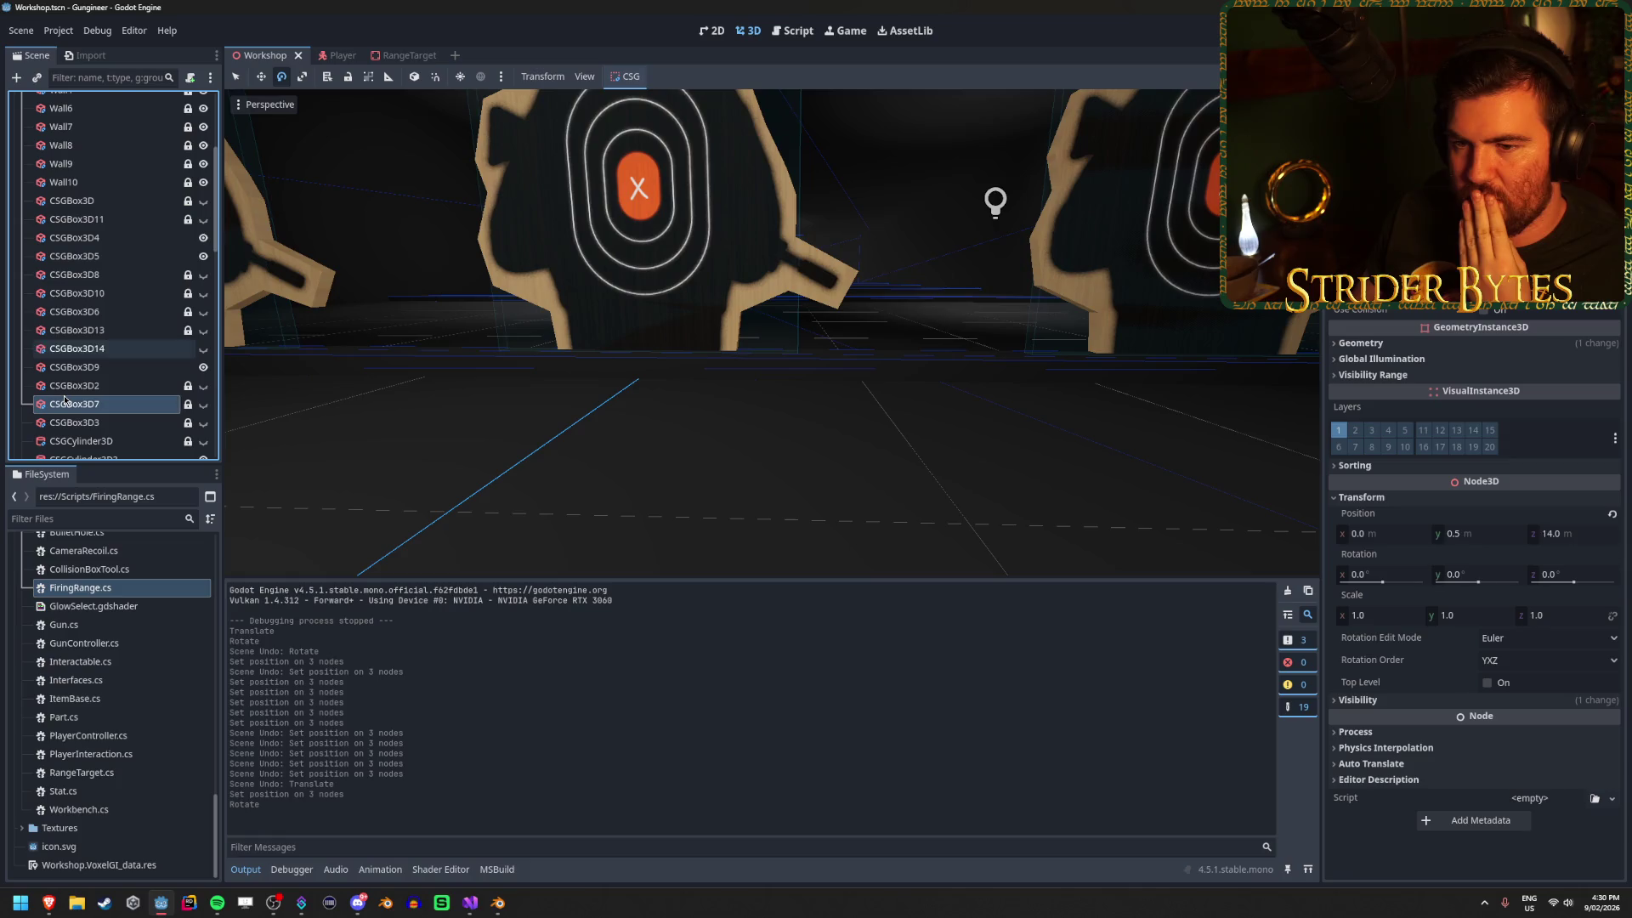
pyautogui.press('Down')
pyautogui.press('Down')
pyautogui.press('Down')
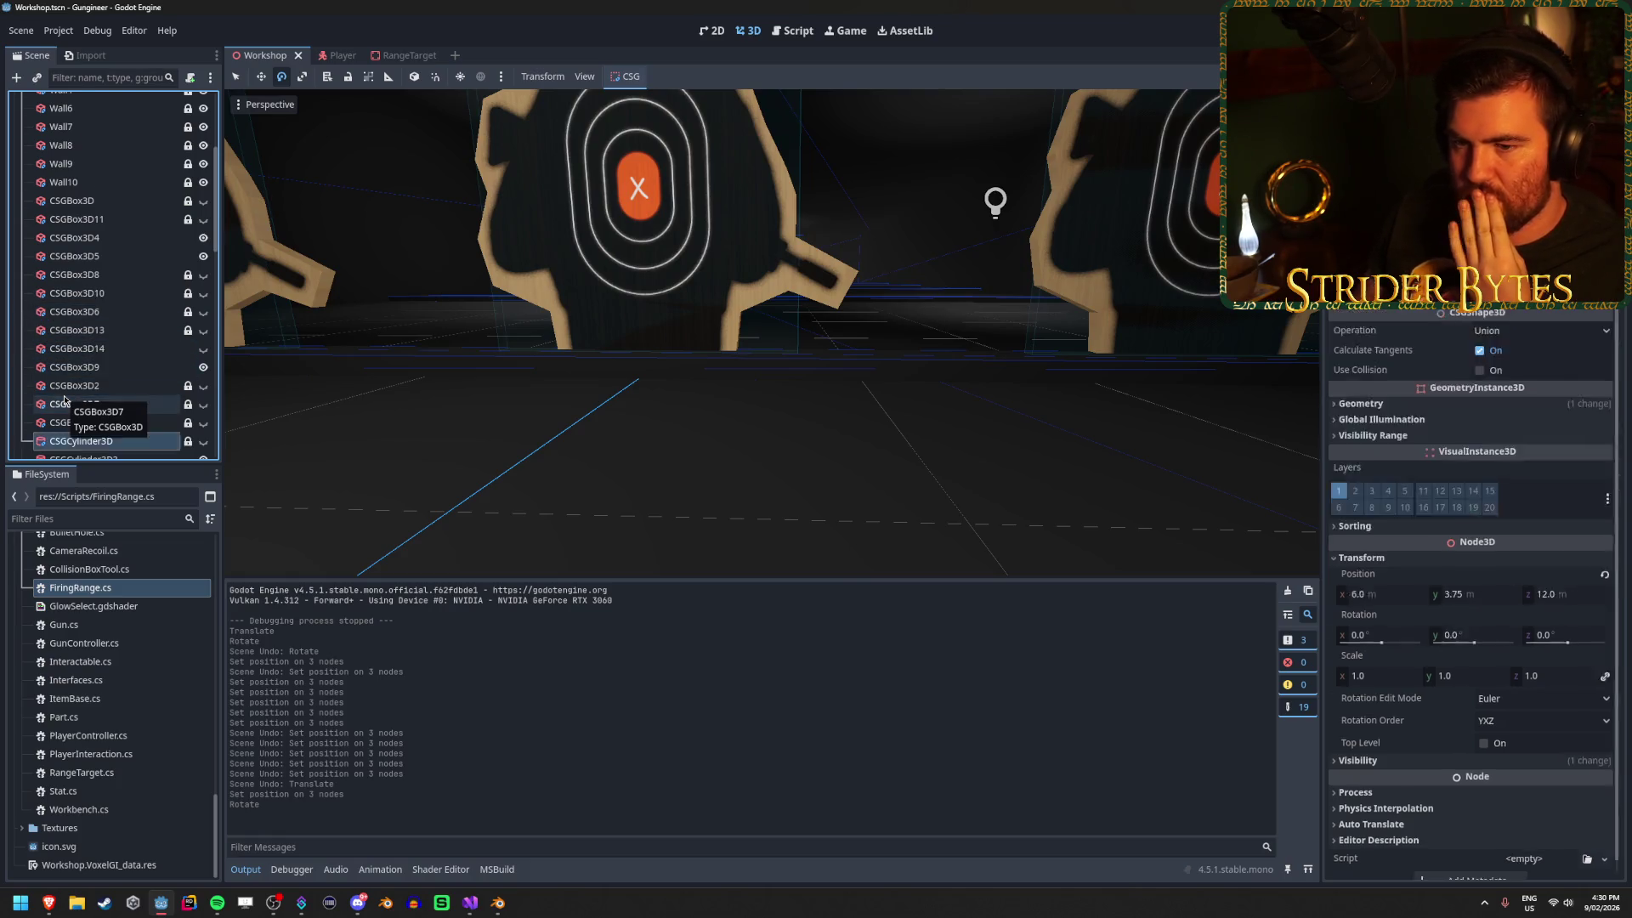
pyautogui.press('Down')
pyautogui.press('Down')
pyautogui.press('Down')
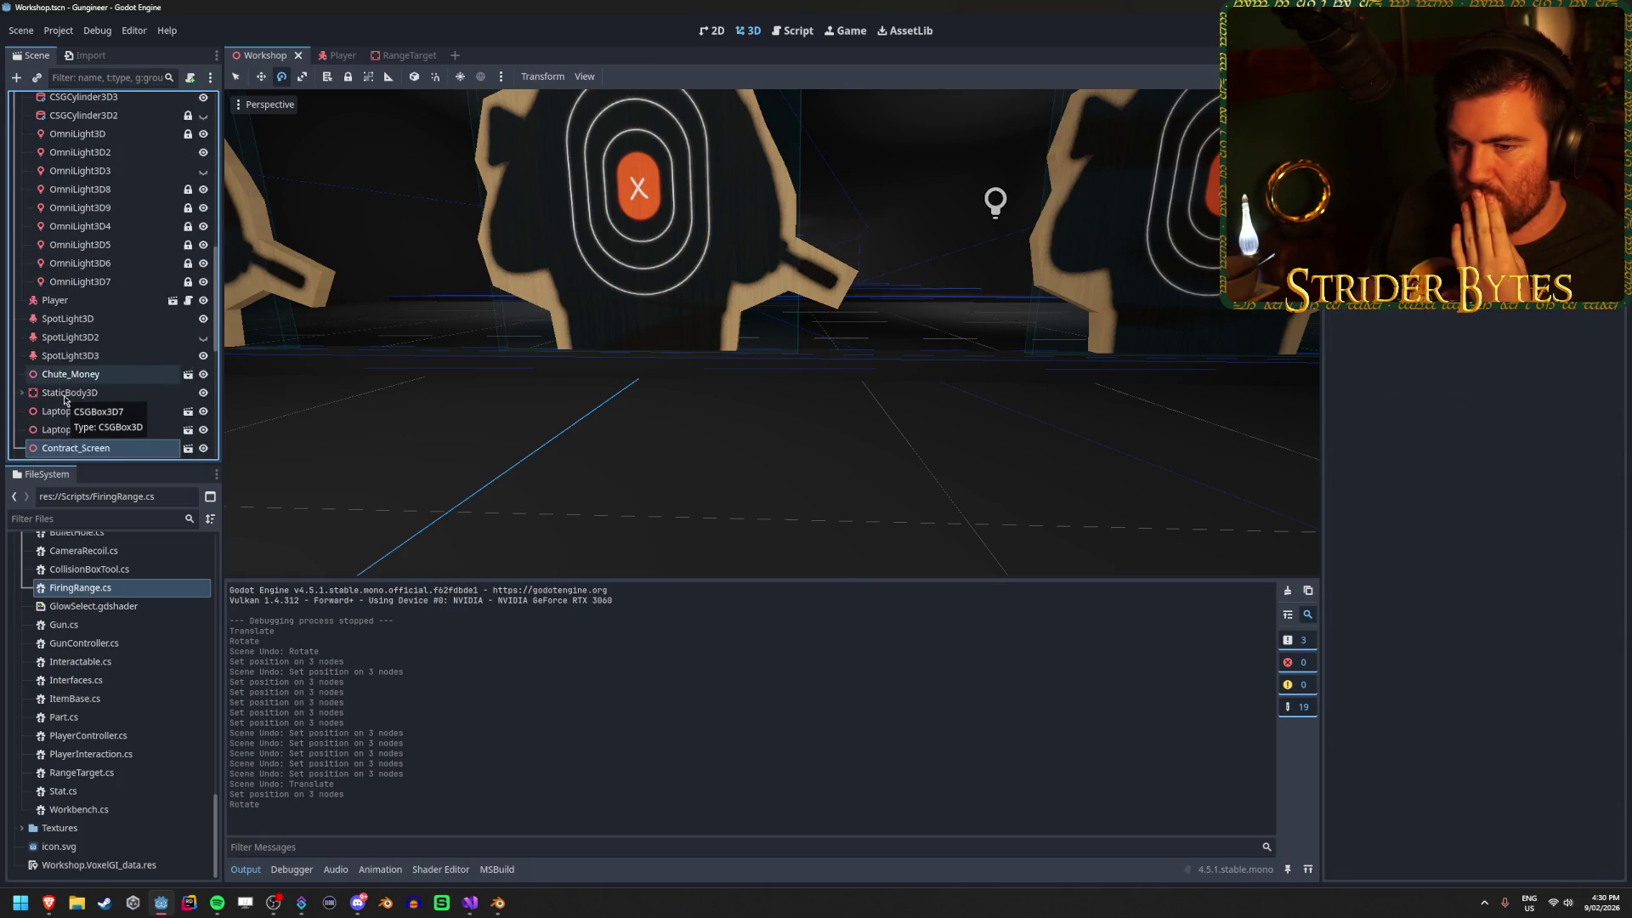
pyautogui.press('Up')
pyautogui.press('Up')
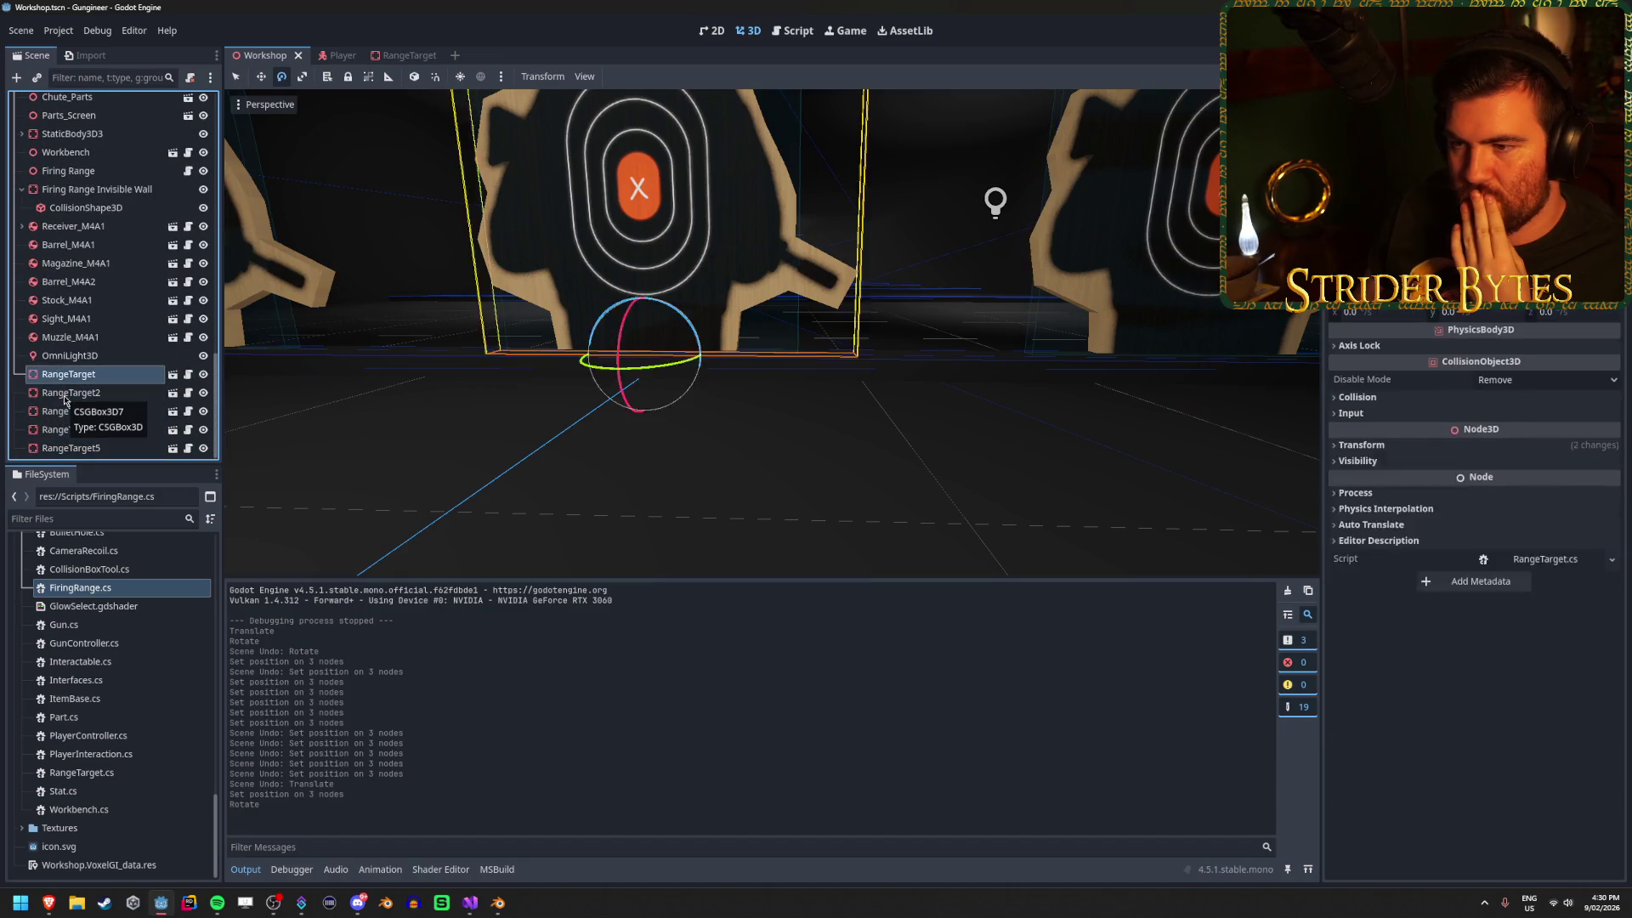
pyautogui.scroll(-3, 65, 399)
pyautogui.press('Up')
pyautogui.press('Up')
pyautogui.press('Up')
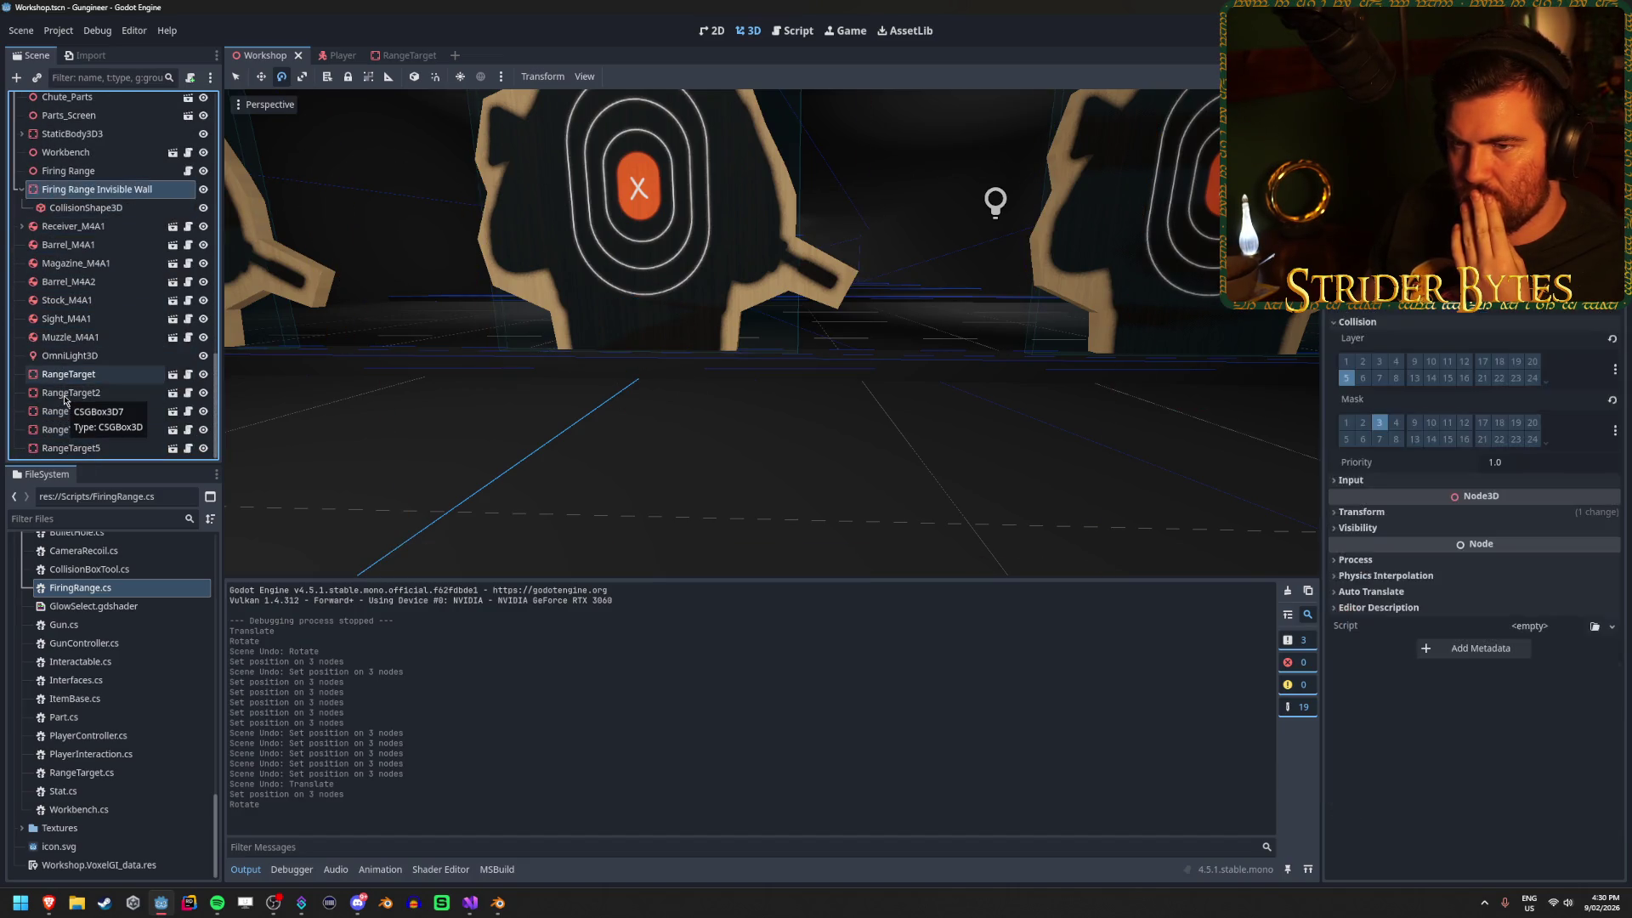
pyautogui.press('Up')
pyautogui.press('Up')
pyautogui.press('Up')
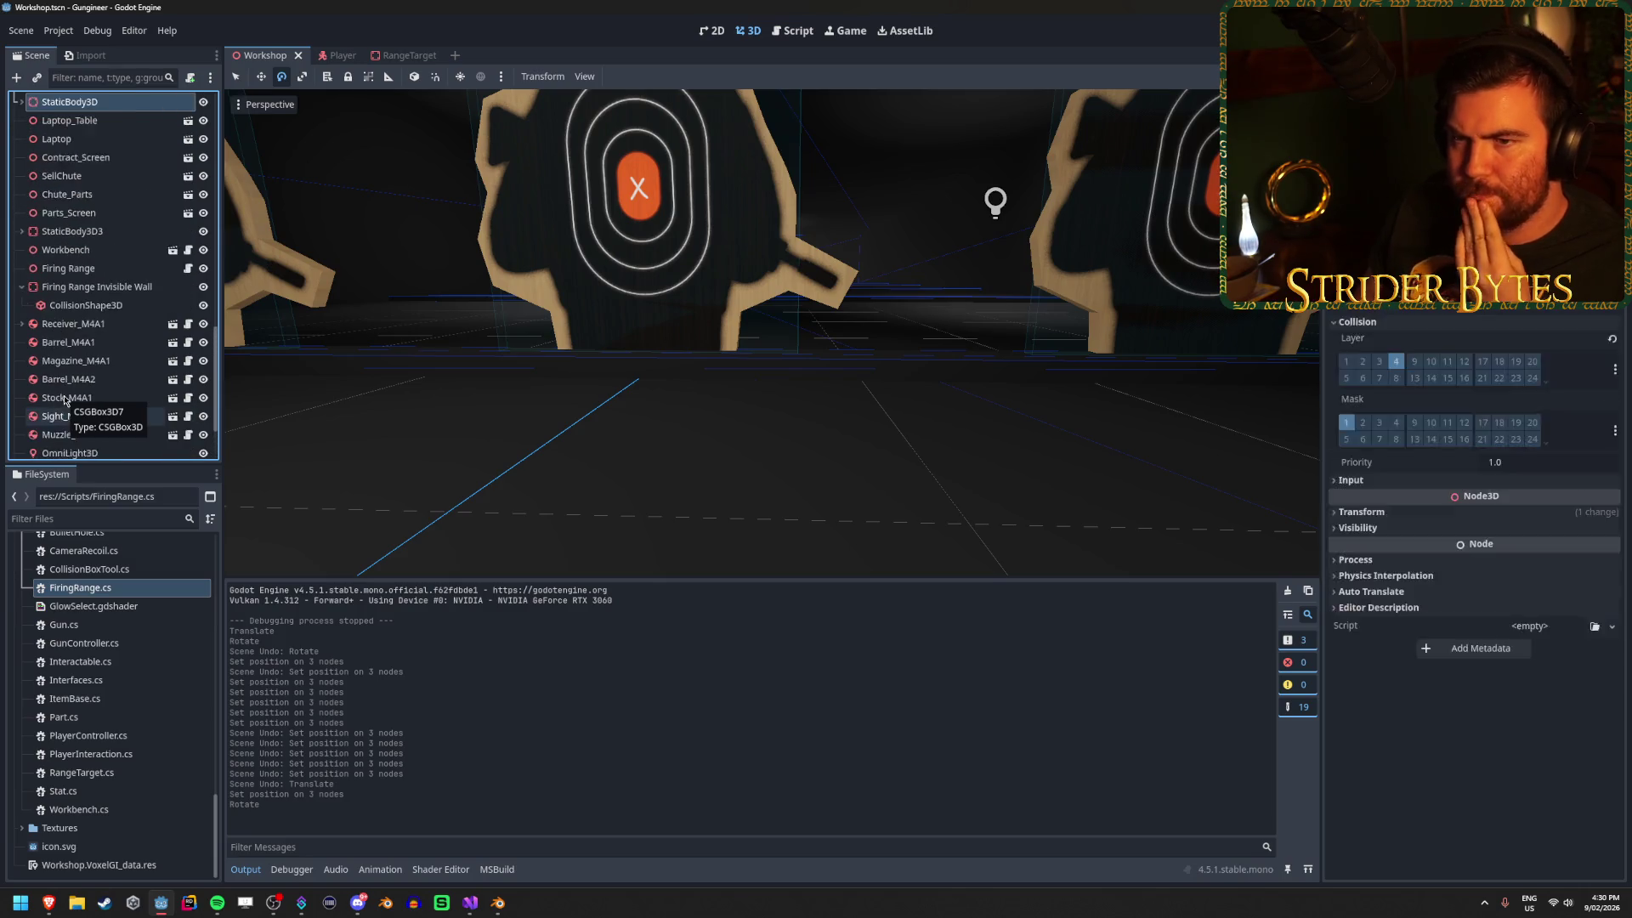
pyautogui.press('Up')
pyautogui.press('Up')
pyautogui.press('Up')
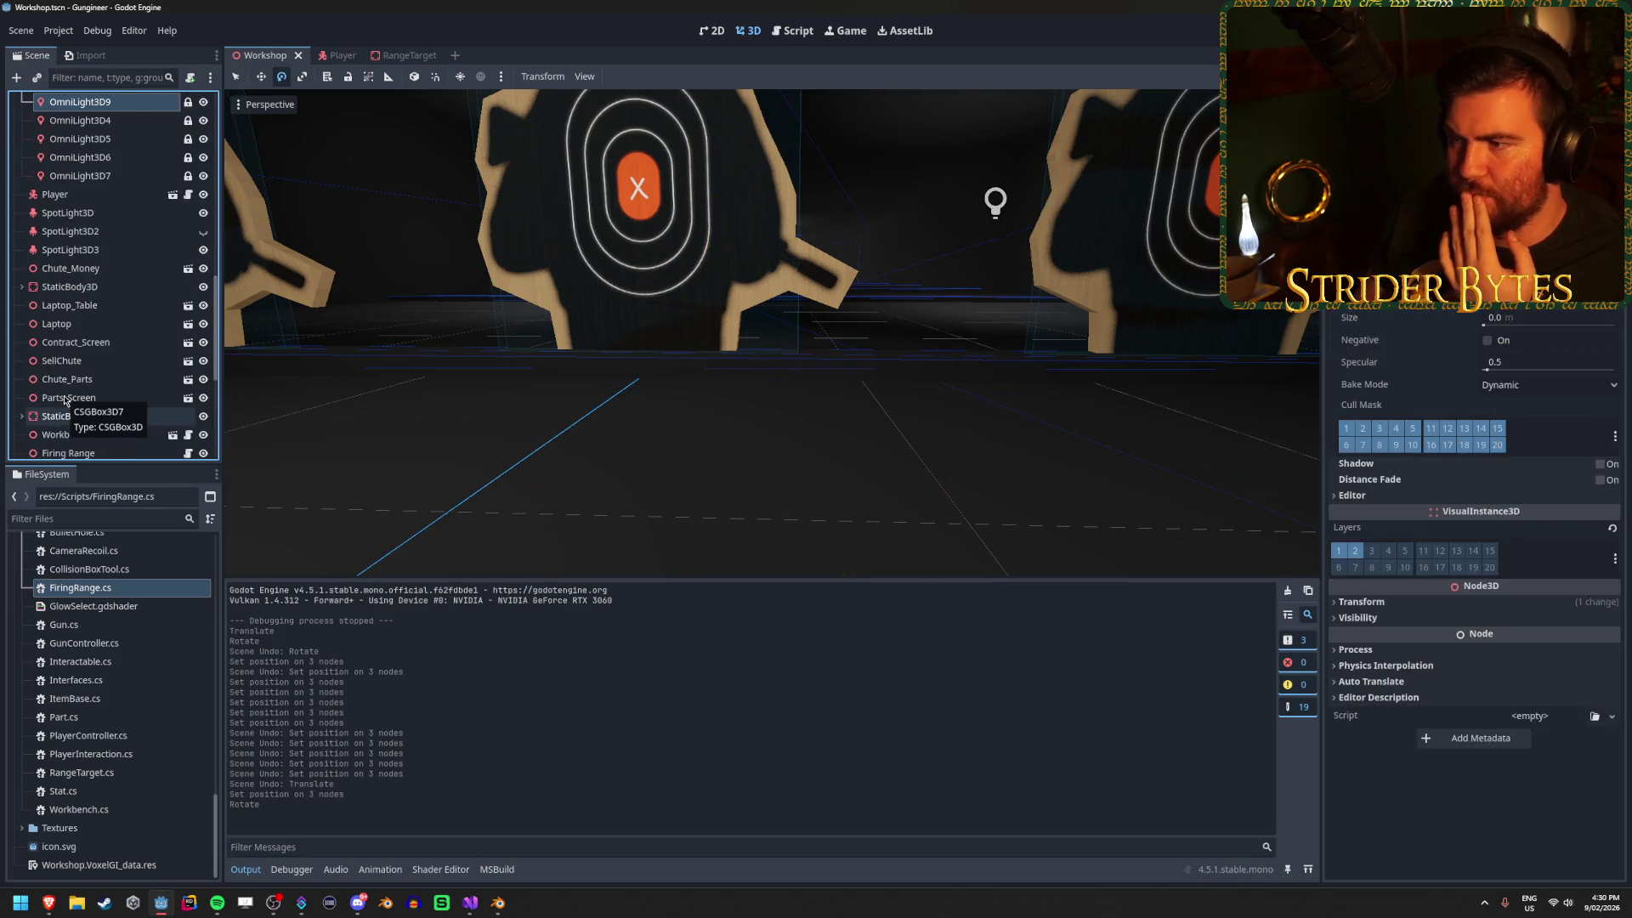
pyautogui.press('Up')
pyautogui.press('Up')
pyautogui.press('Up')
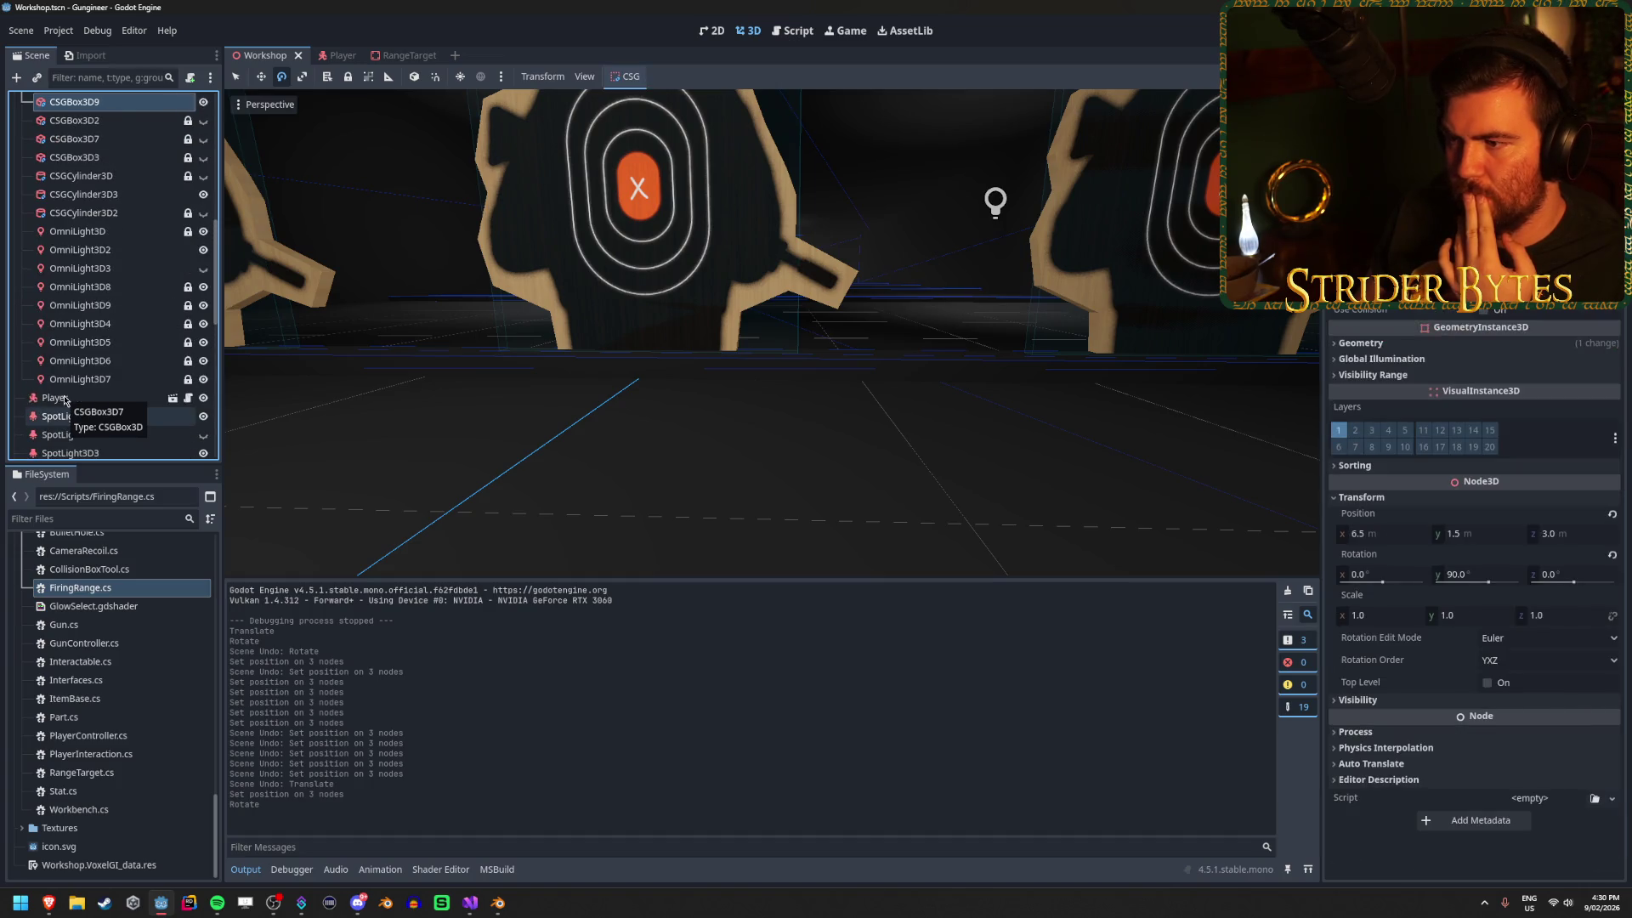
pyautogui.press('Up')
pyautogui.press('Up')
pyautogui.press('Up')
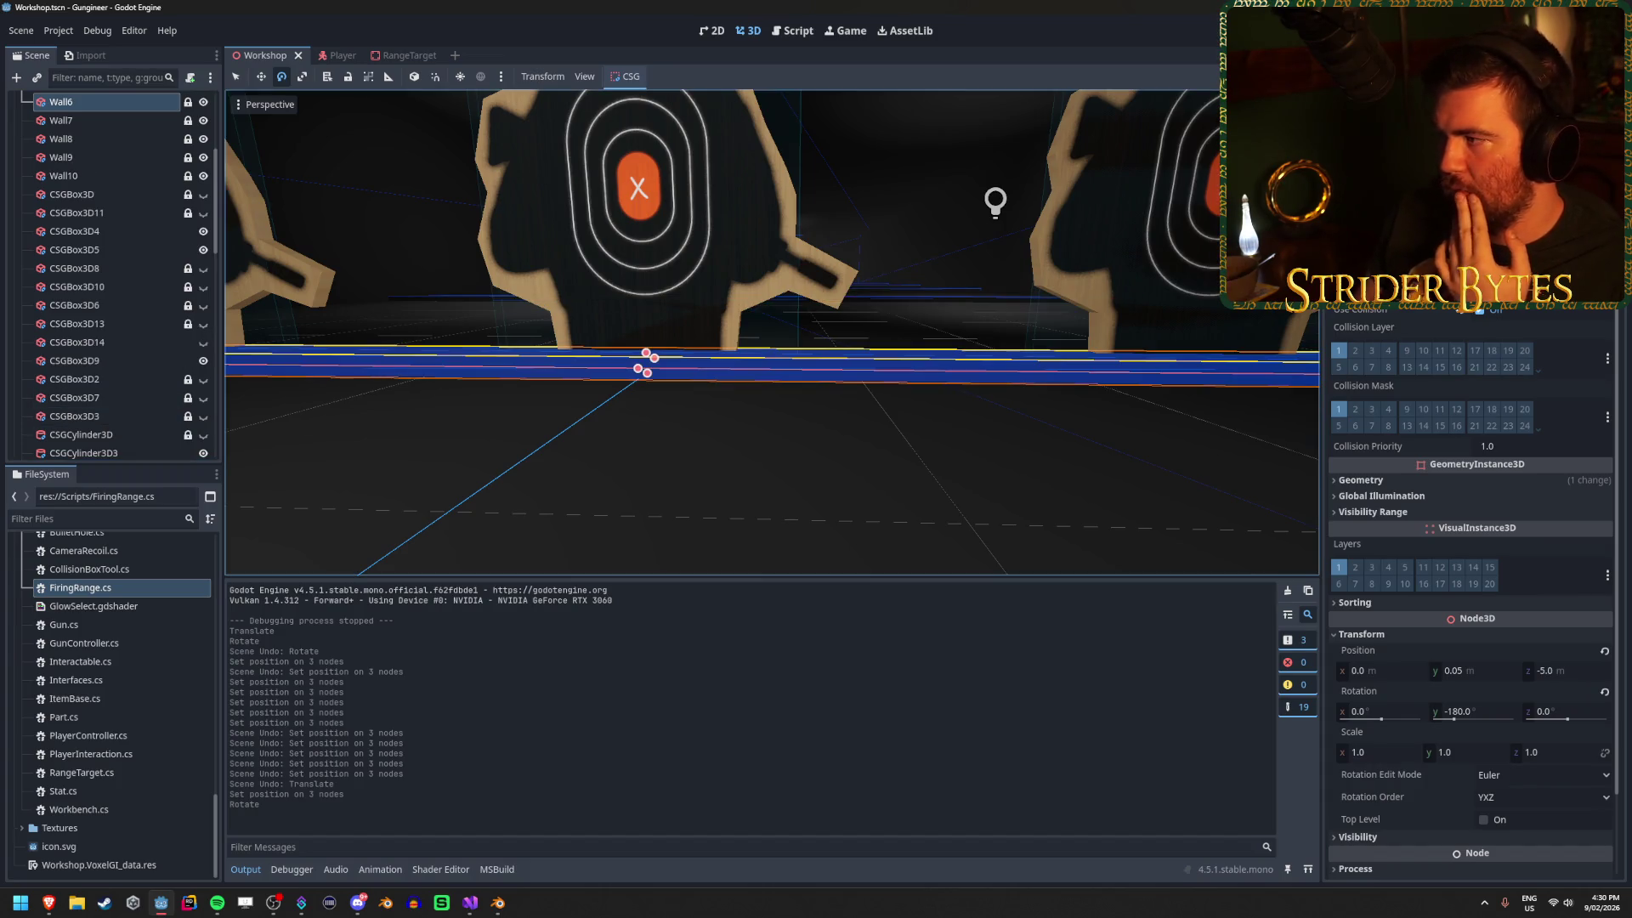
pyautogui.moveTo(850, 340)
pyautogui.mouseDown()
pyautogui.moveTo(944, 333)
pyautogui.moveTo(805, 439)
pyautogui.mouseUp()
pyautogui.click(805, 439)
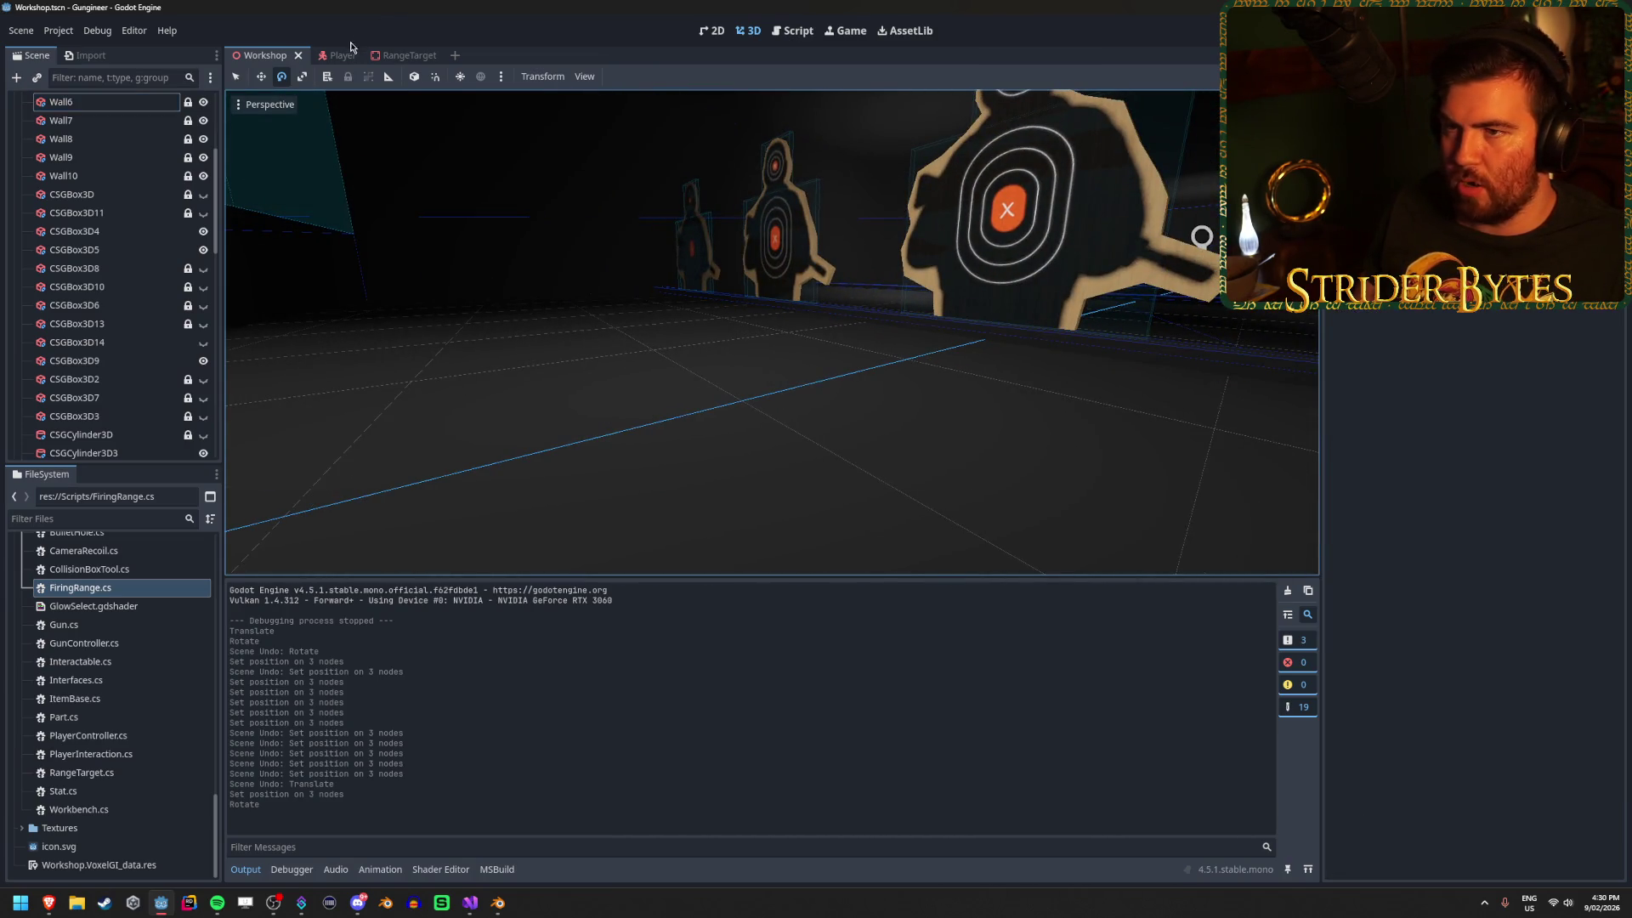
# In the RangeTarget scene, undo the rotation and raise MeshInstance3D's Y position by 0.1.
pyautogui.click(344, 56)
pyautogui.click(399, 55)
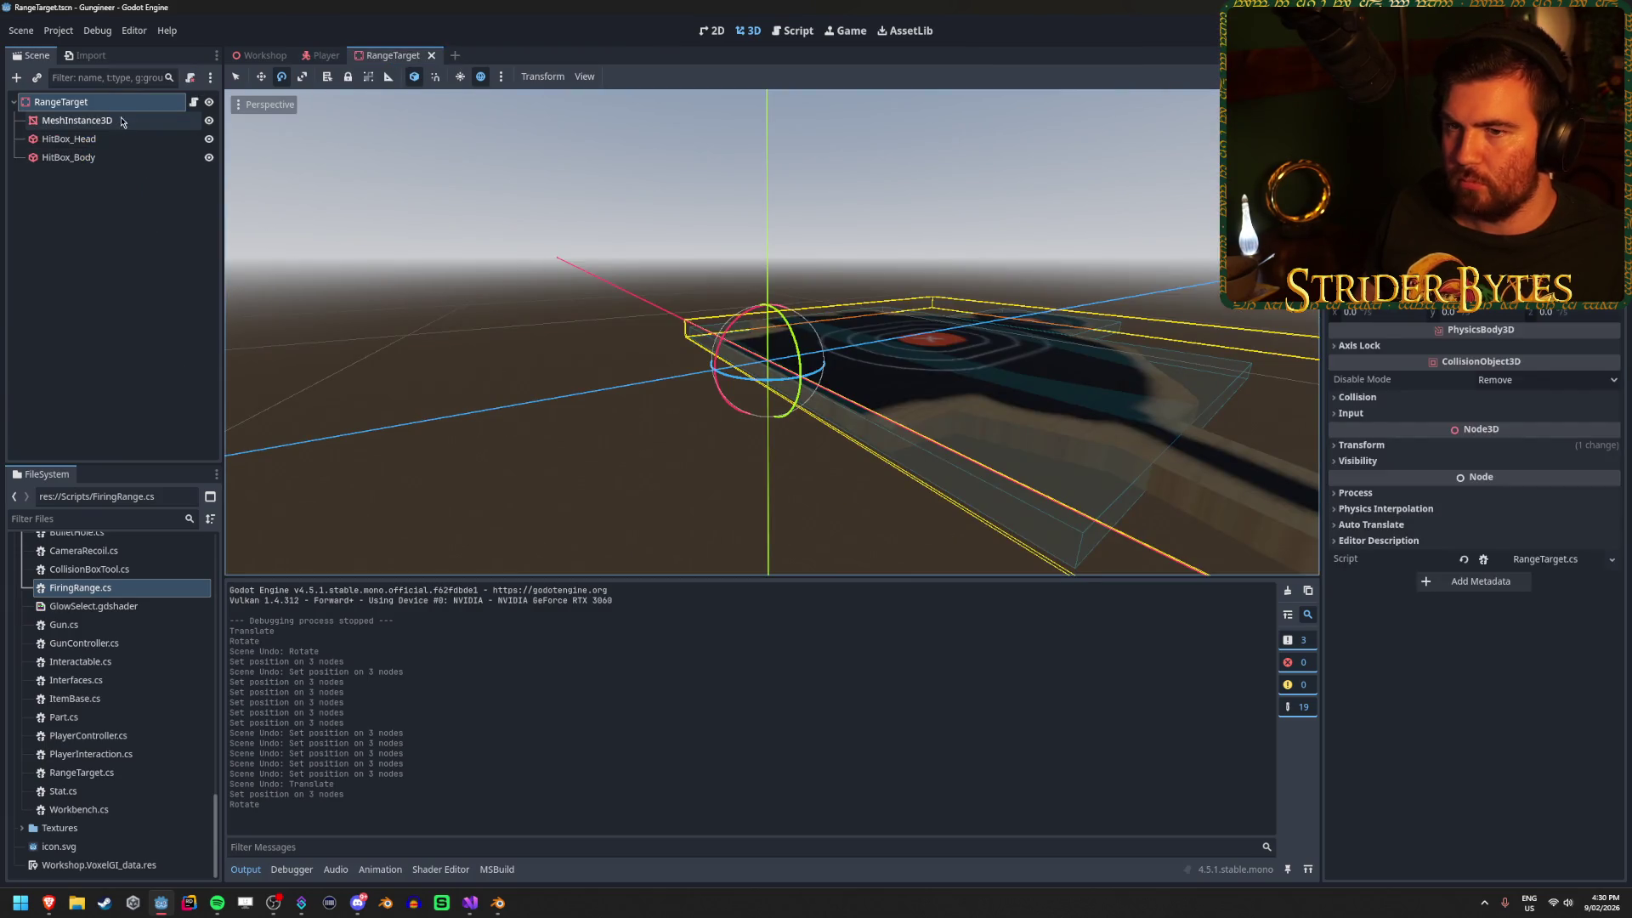
pyautogui.hotkey('ctrl', 'z')
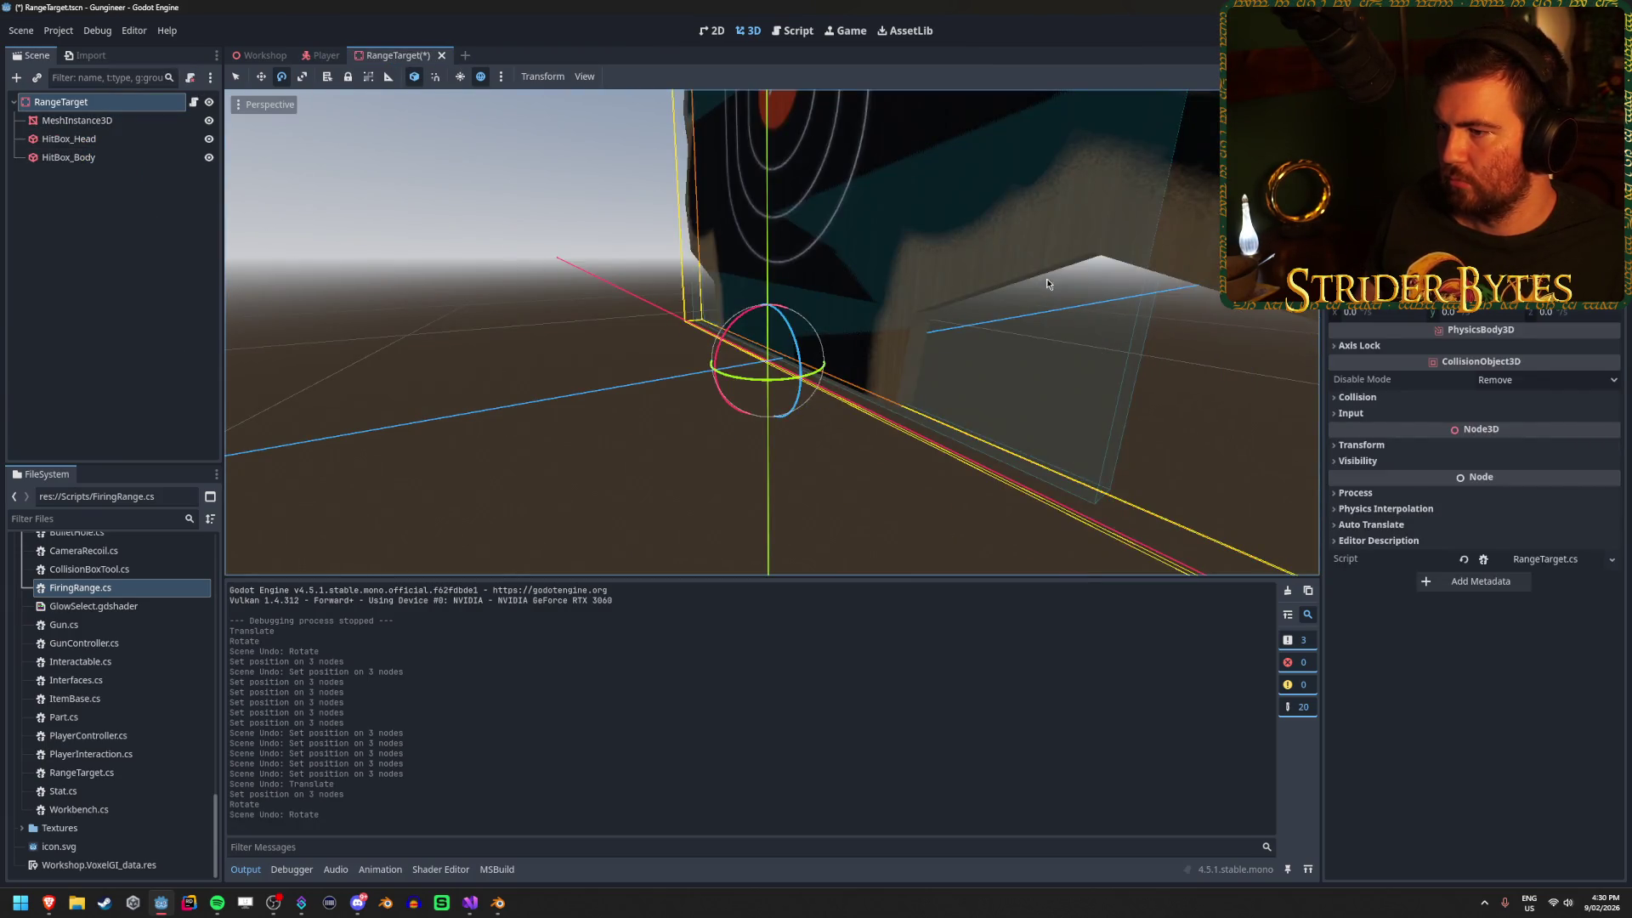
pyautogui.moveTo(1051, 278); pyautogui.dragTo(901, 285)
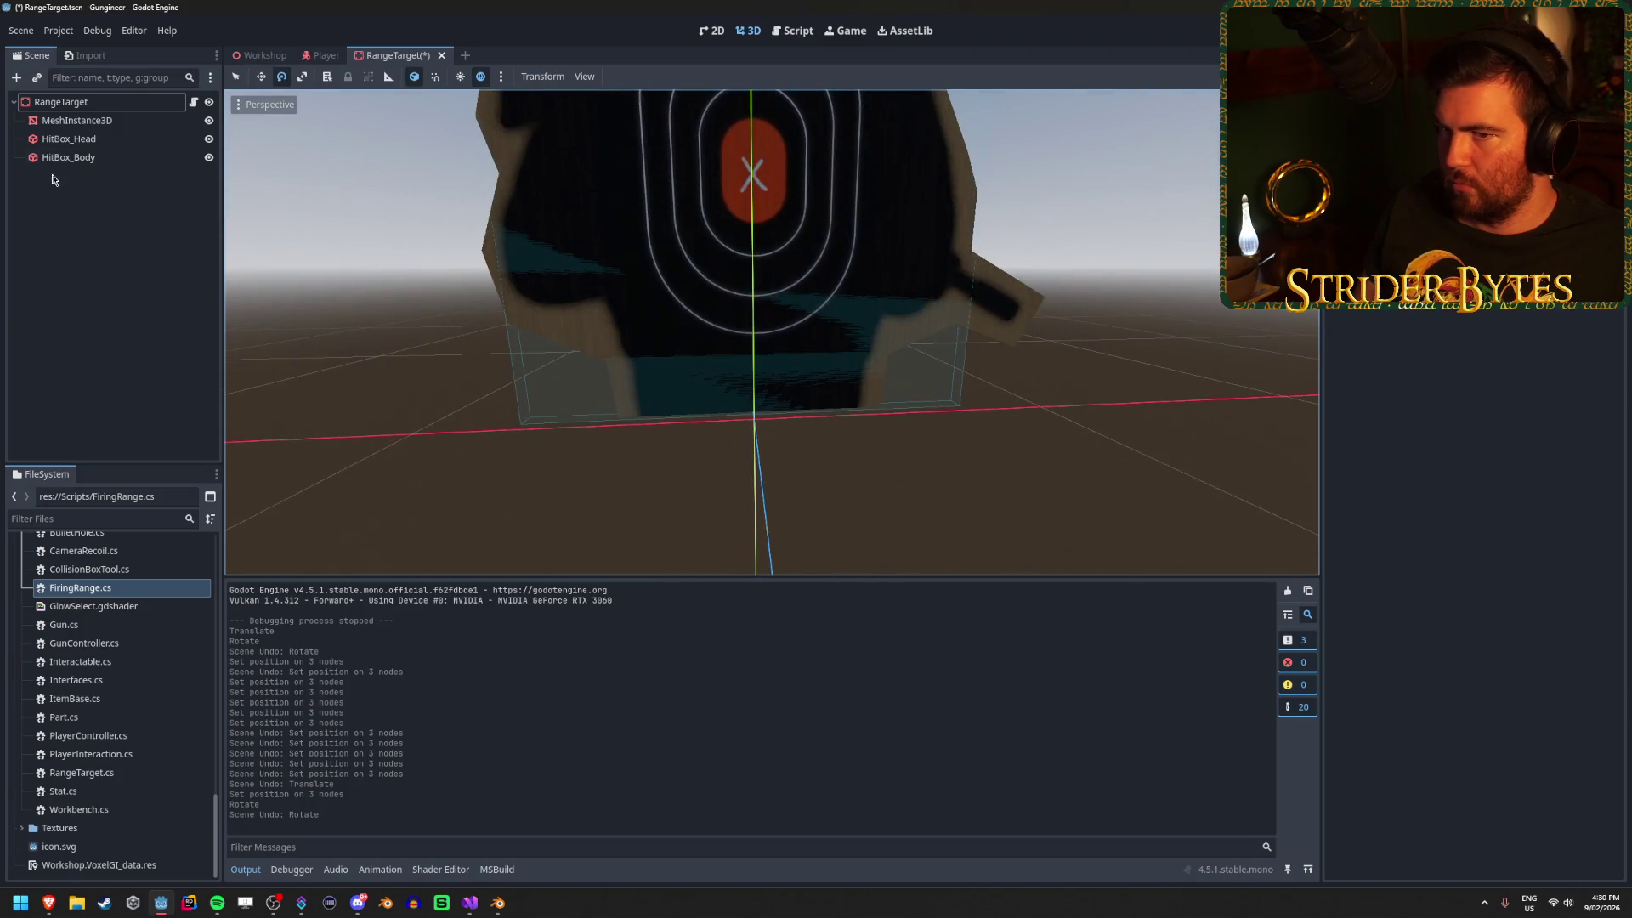
pyautogui.click(76, 120)
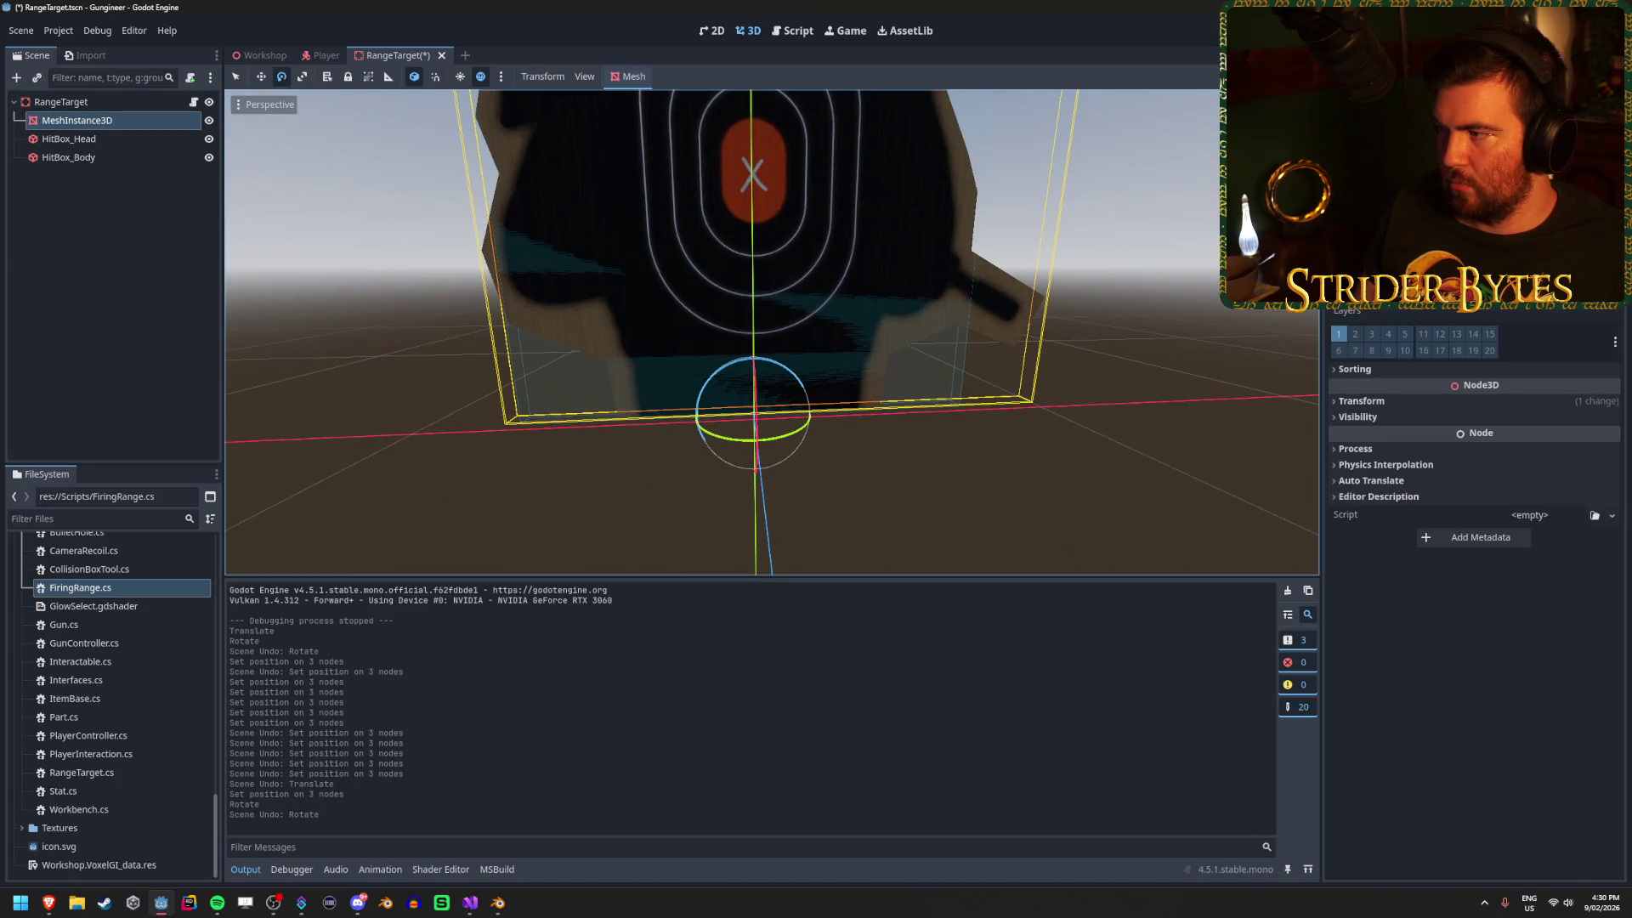
pyautogui.click(1388, 402)
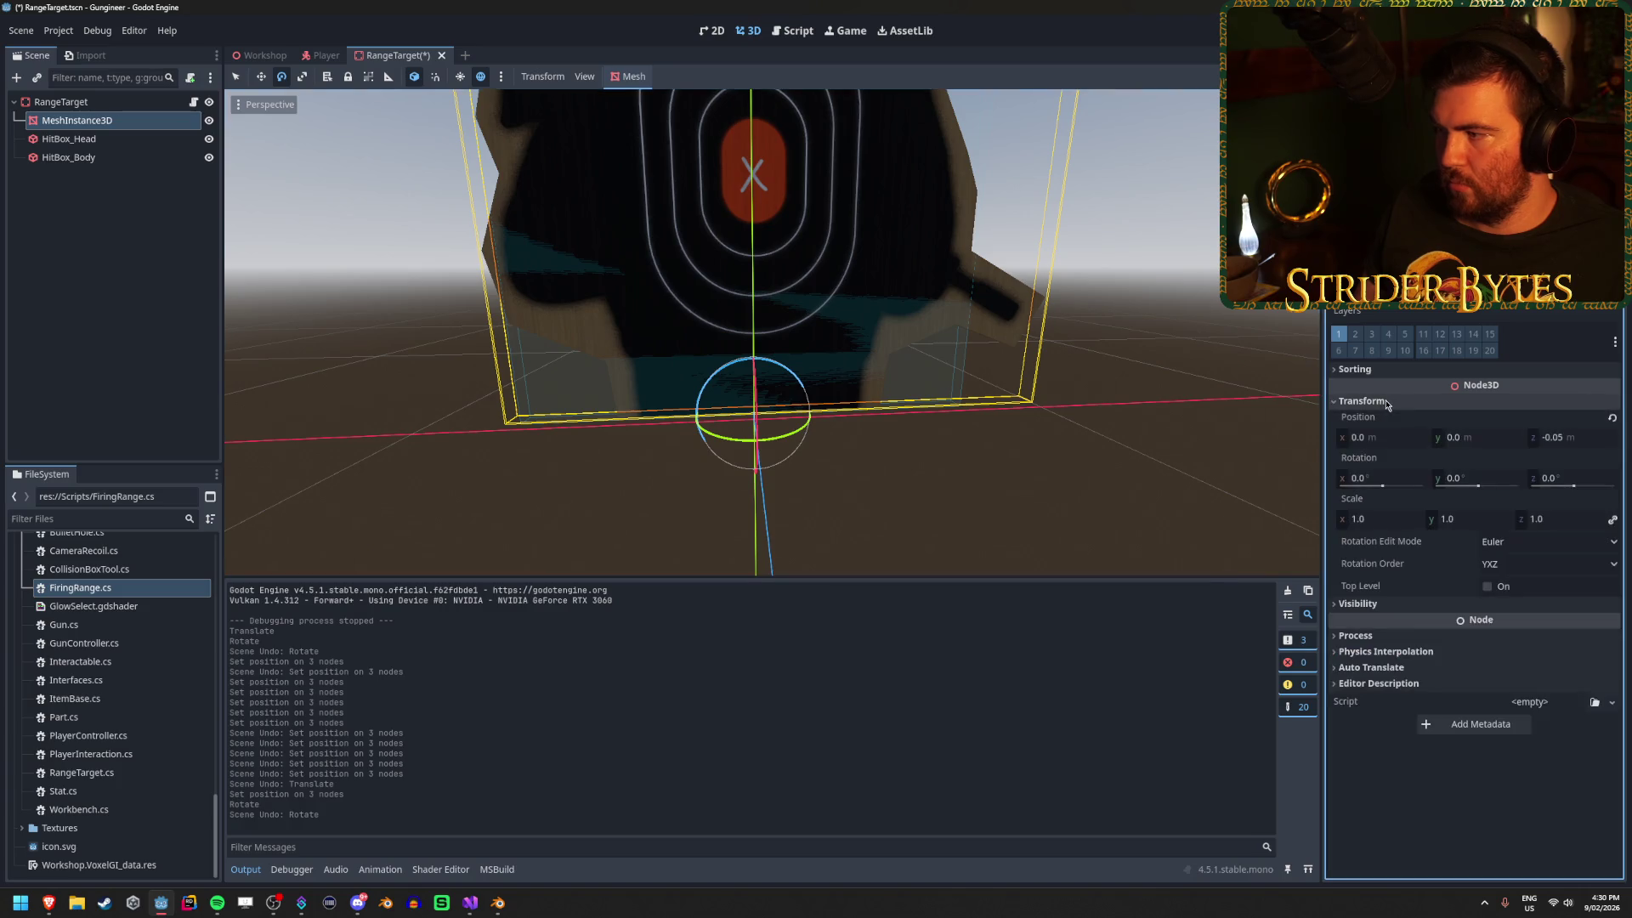
pyautogui.click(1490, 441)
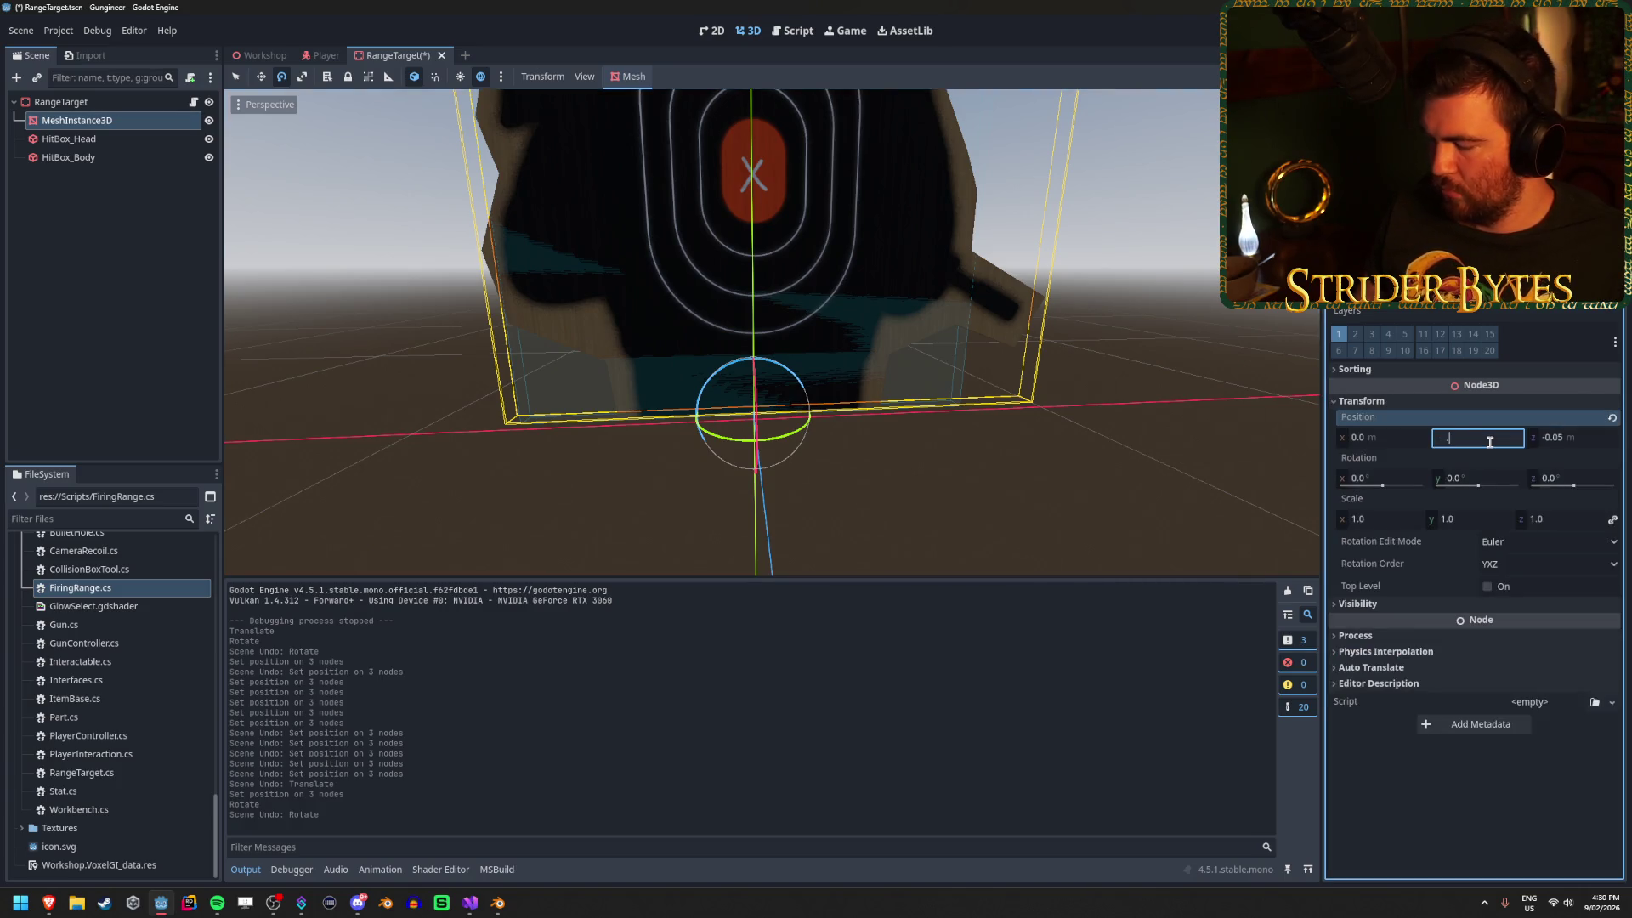
pyautogui.write('0.1')
pyautogui.press('Return')
pyautogui.hotkey('ctrl', 's')
# Raise HitBox_Head by 0.1 to Y 1.676 and raise HitBox_Body's height too.
pyautogui.click(136, 140)
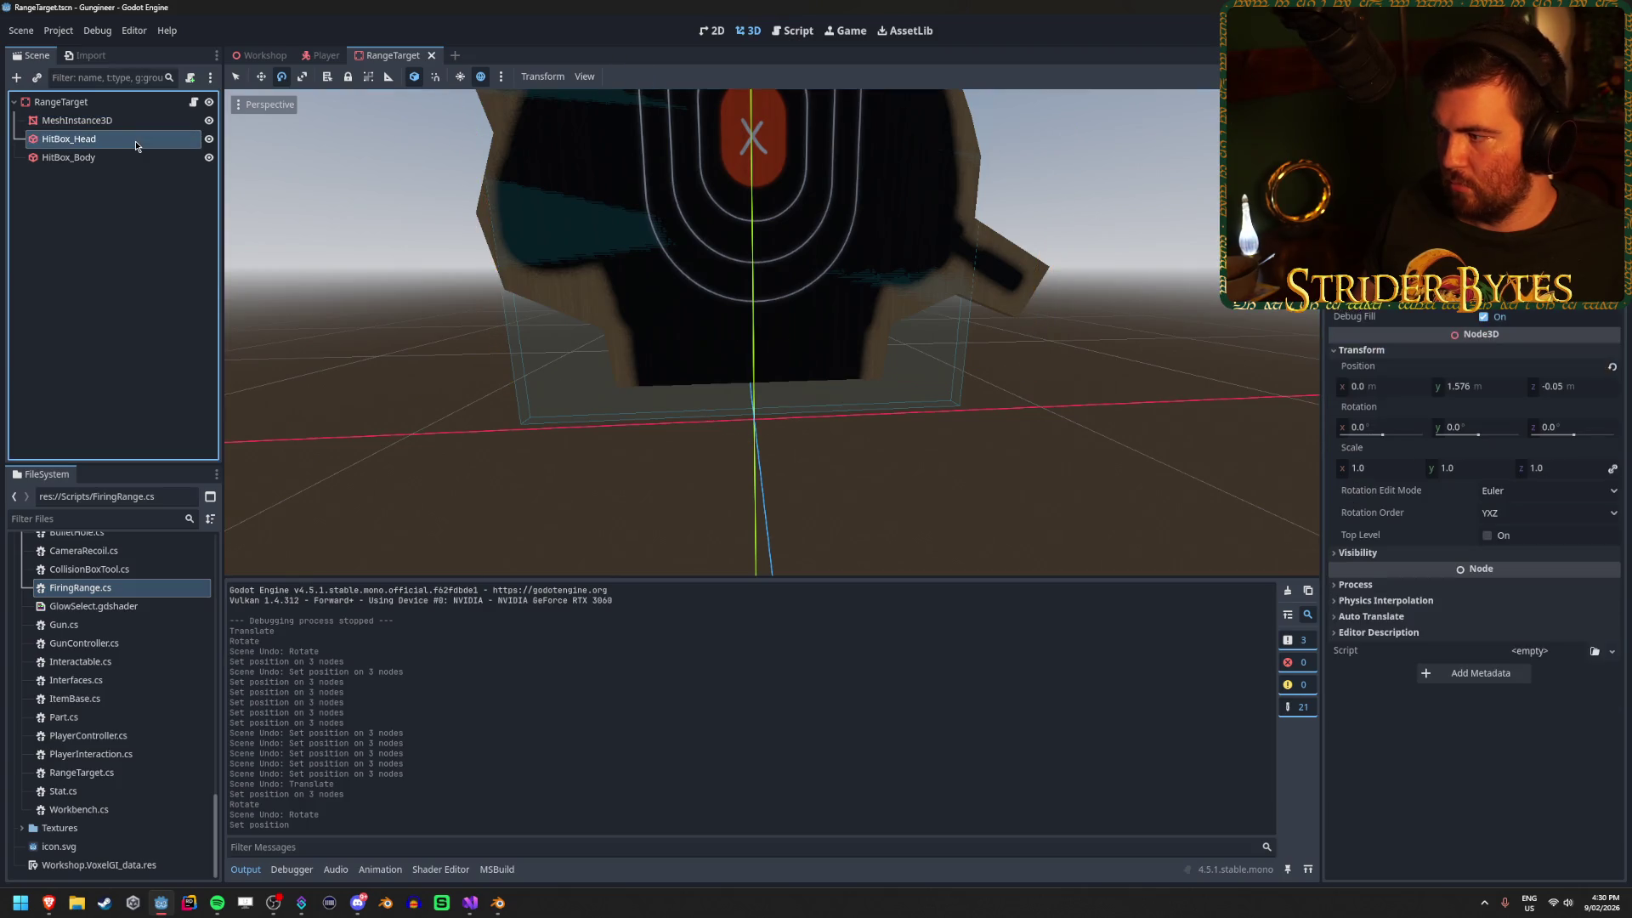
pyautogui.click(1480, 386)
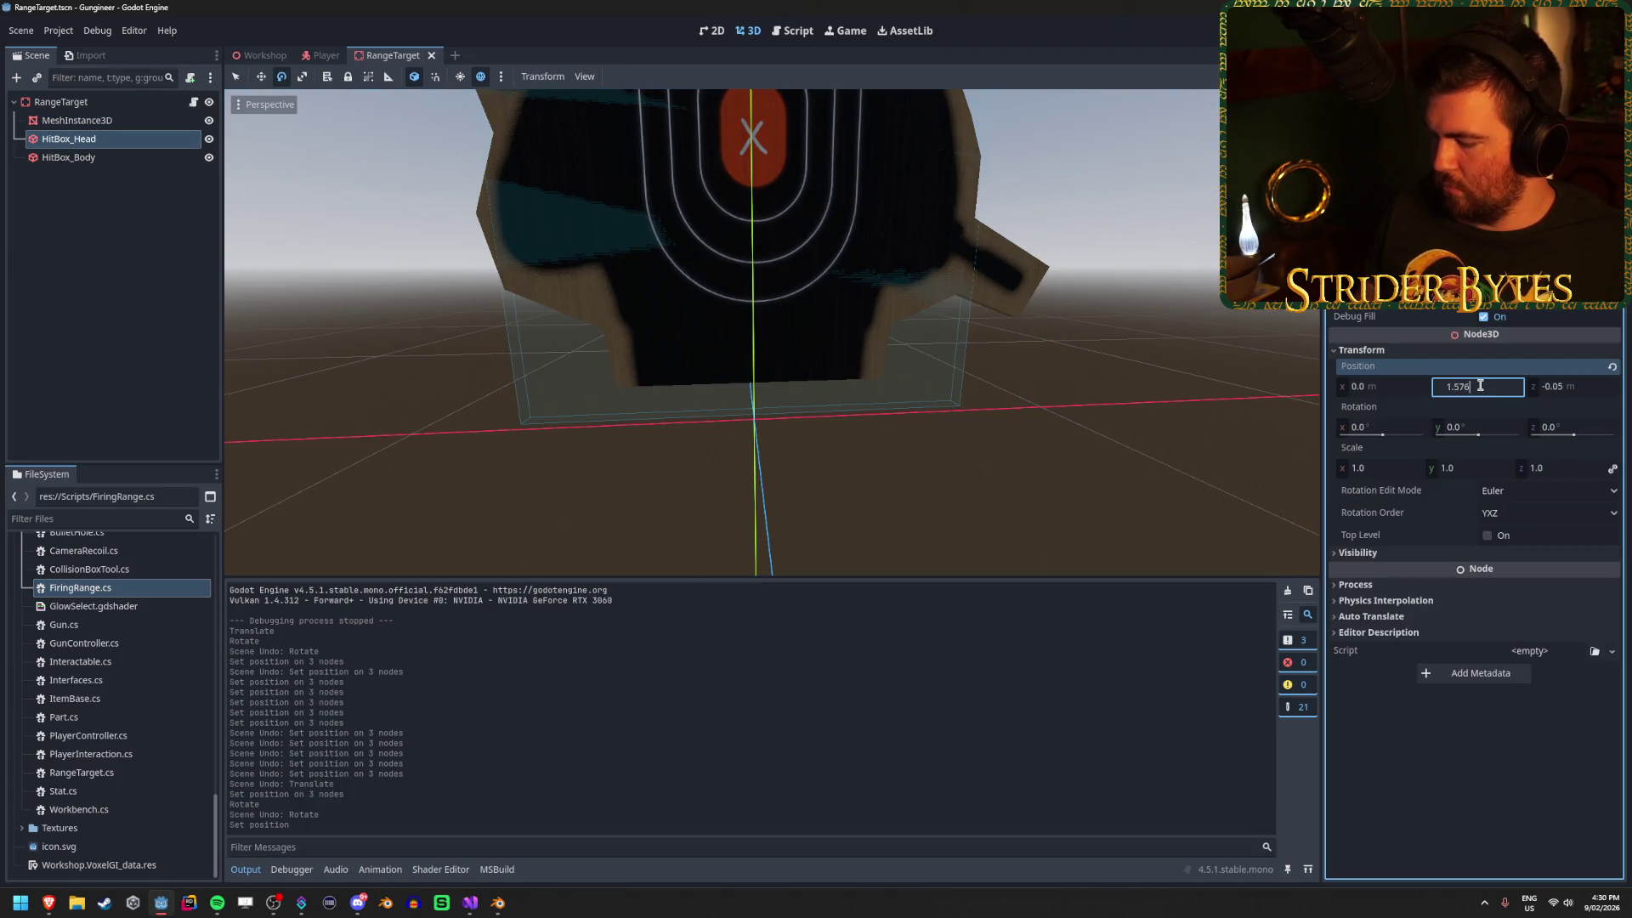
pyautogui.write('+0.1')
pyautogui.press('Return')
pyautogui.moveTo(765, 340); pyautogui.dragTo(612, 336)
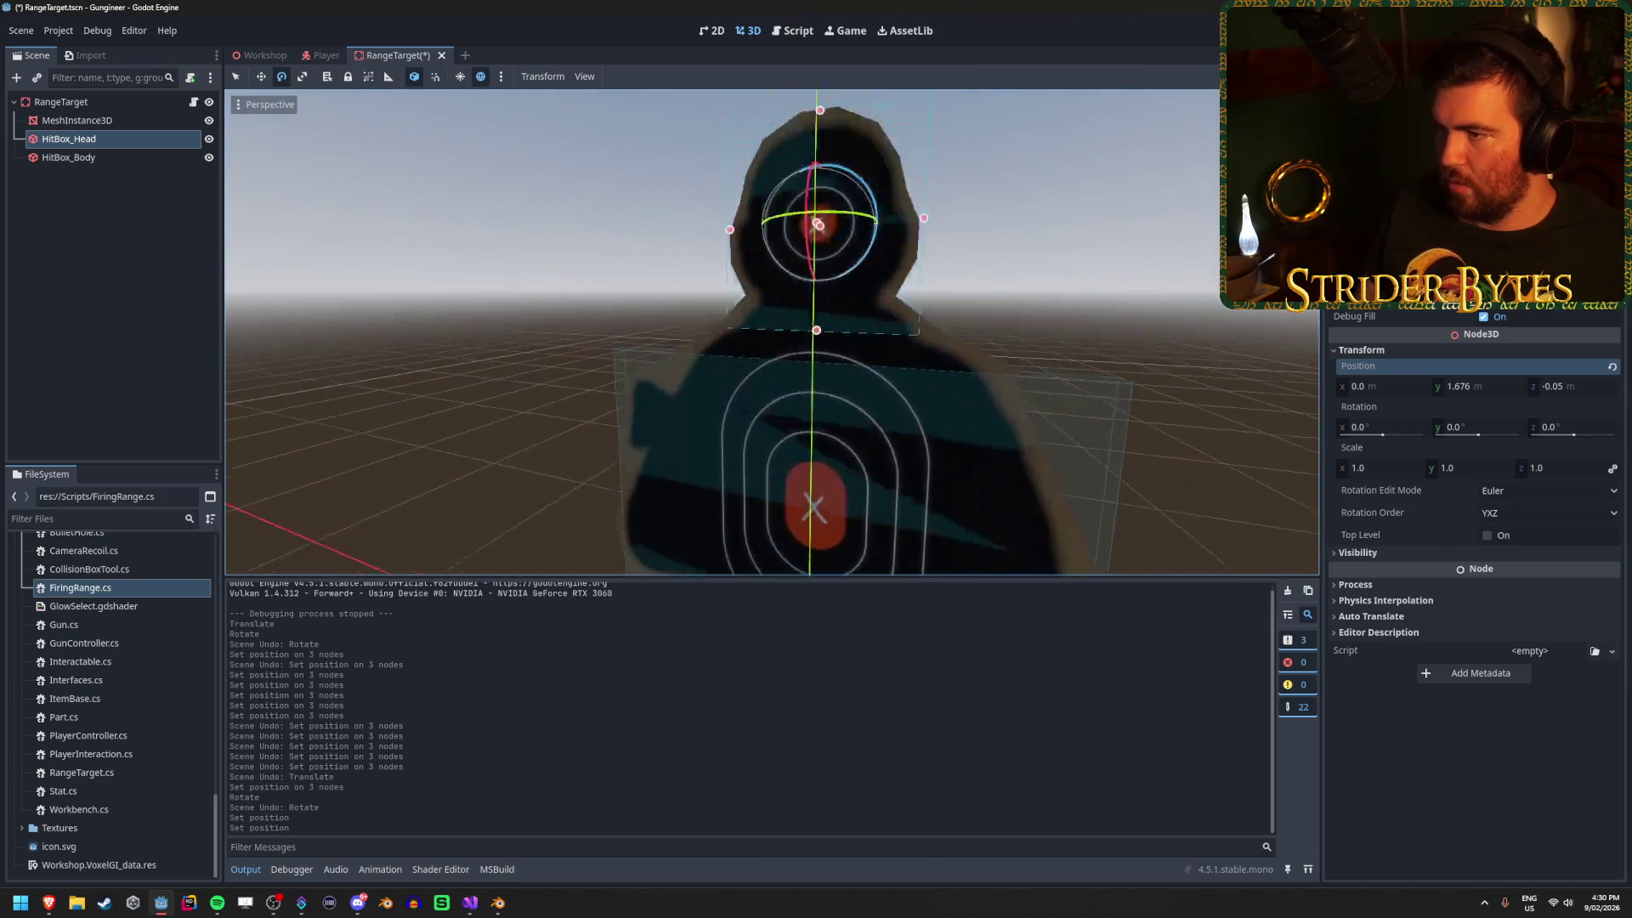
pyautogui.click(68, 157)
pyautogui.click(1483, 387)
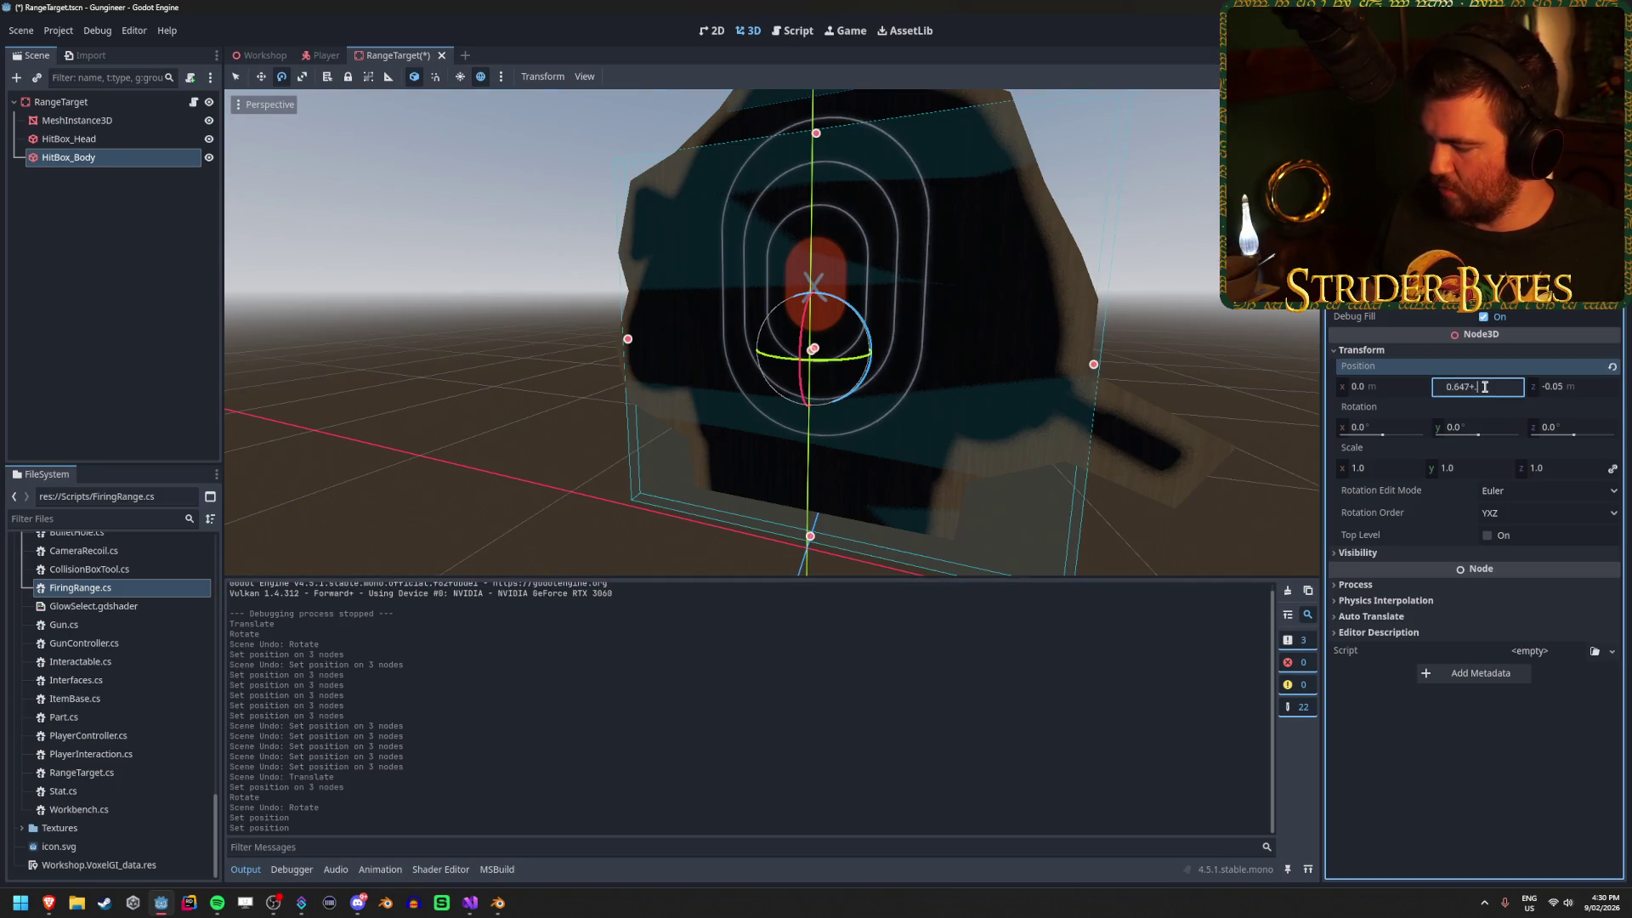
pyautogui.press('Return')
pyautogui.click(490, 319)
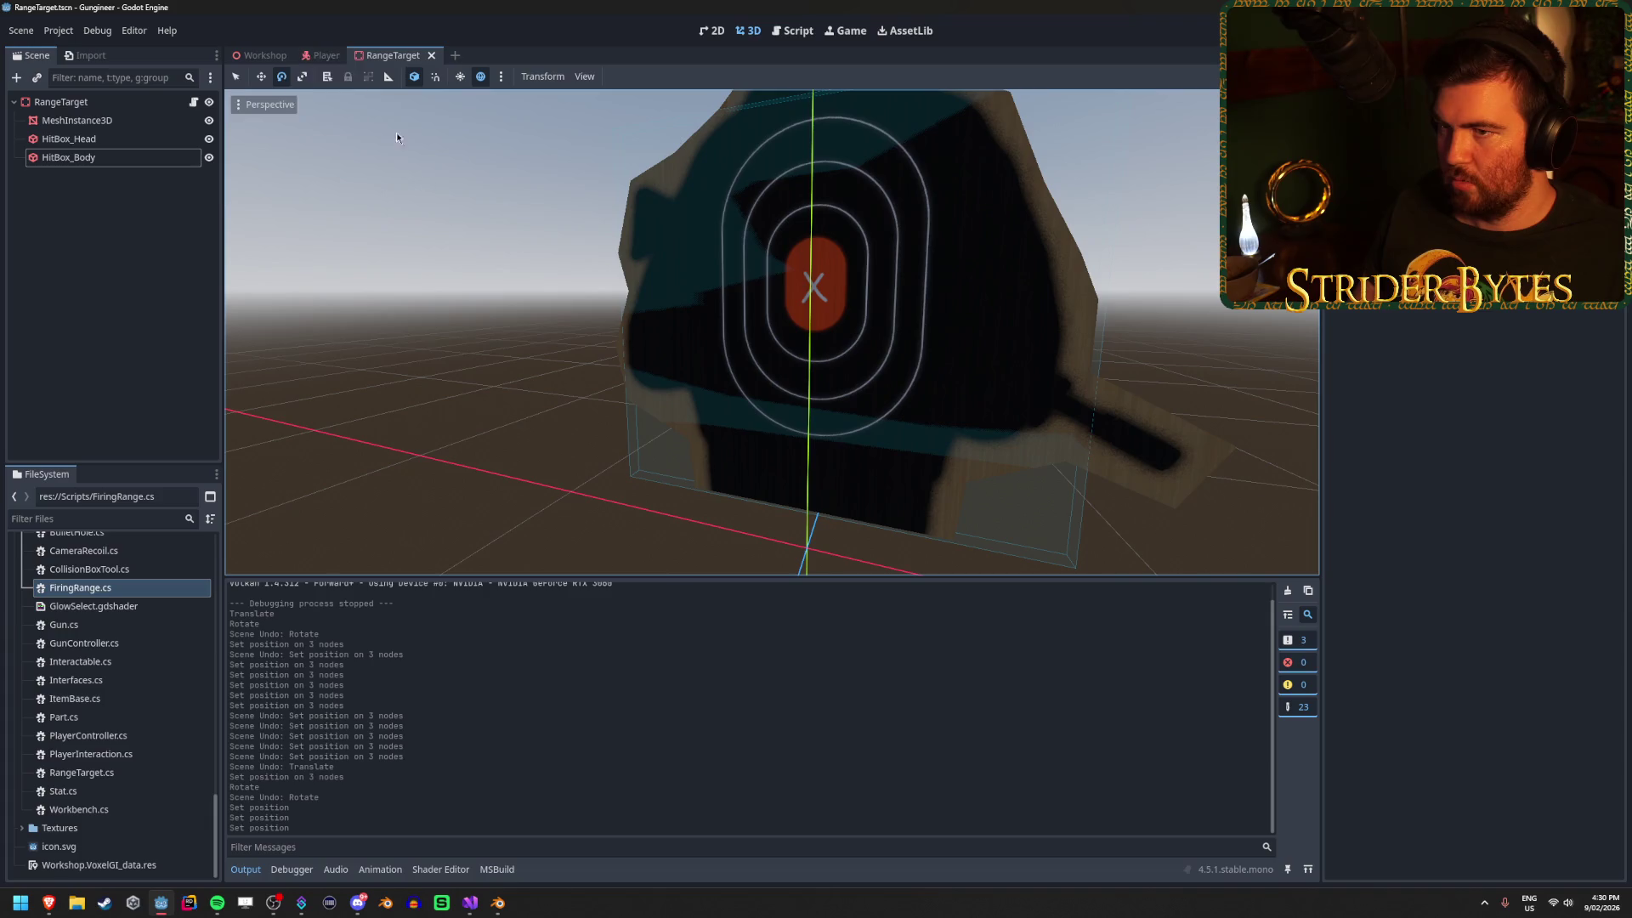
# Back in the Workshop scene, select all five RangeTarget nodes and show their transform.
pyautogui.click(259, 56)
pyautogui.moveTo(230, 277); pyautogui.dragTo(230, 299)
pyautogui.scroll(10, 102, 281)
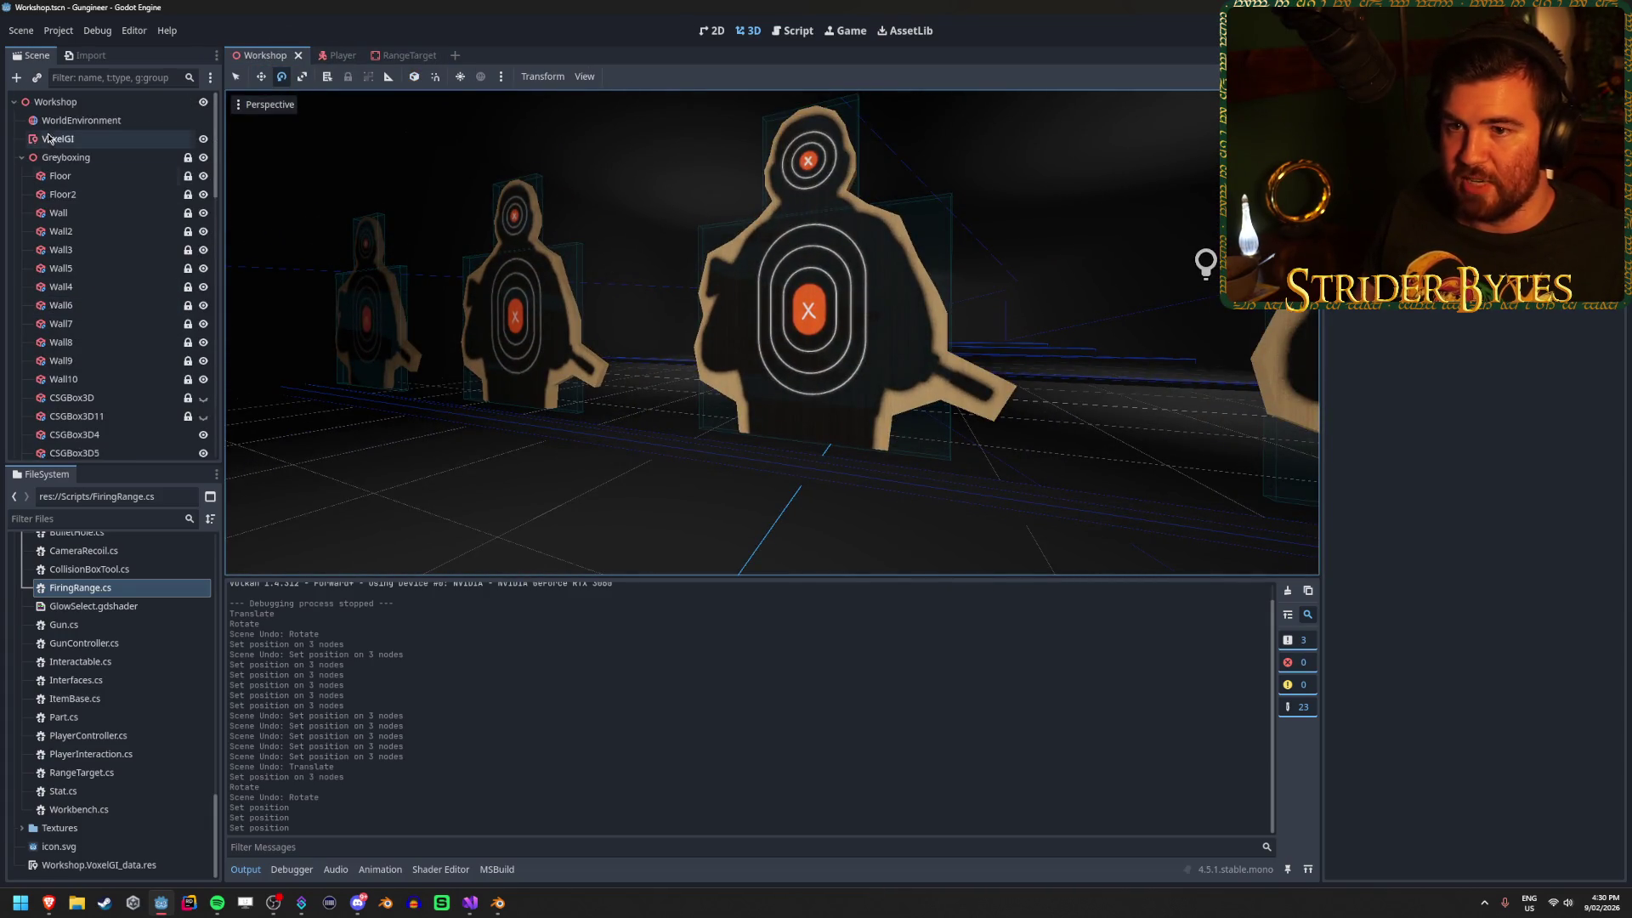
pyautogui.click(21, 157)
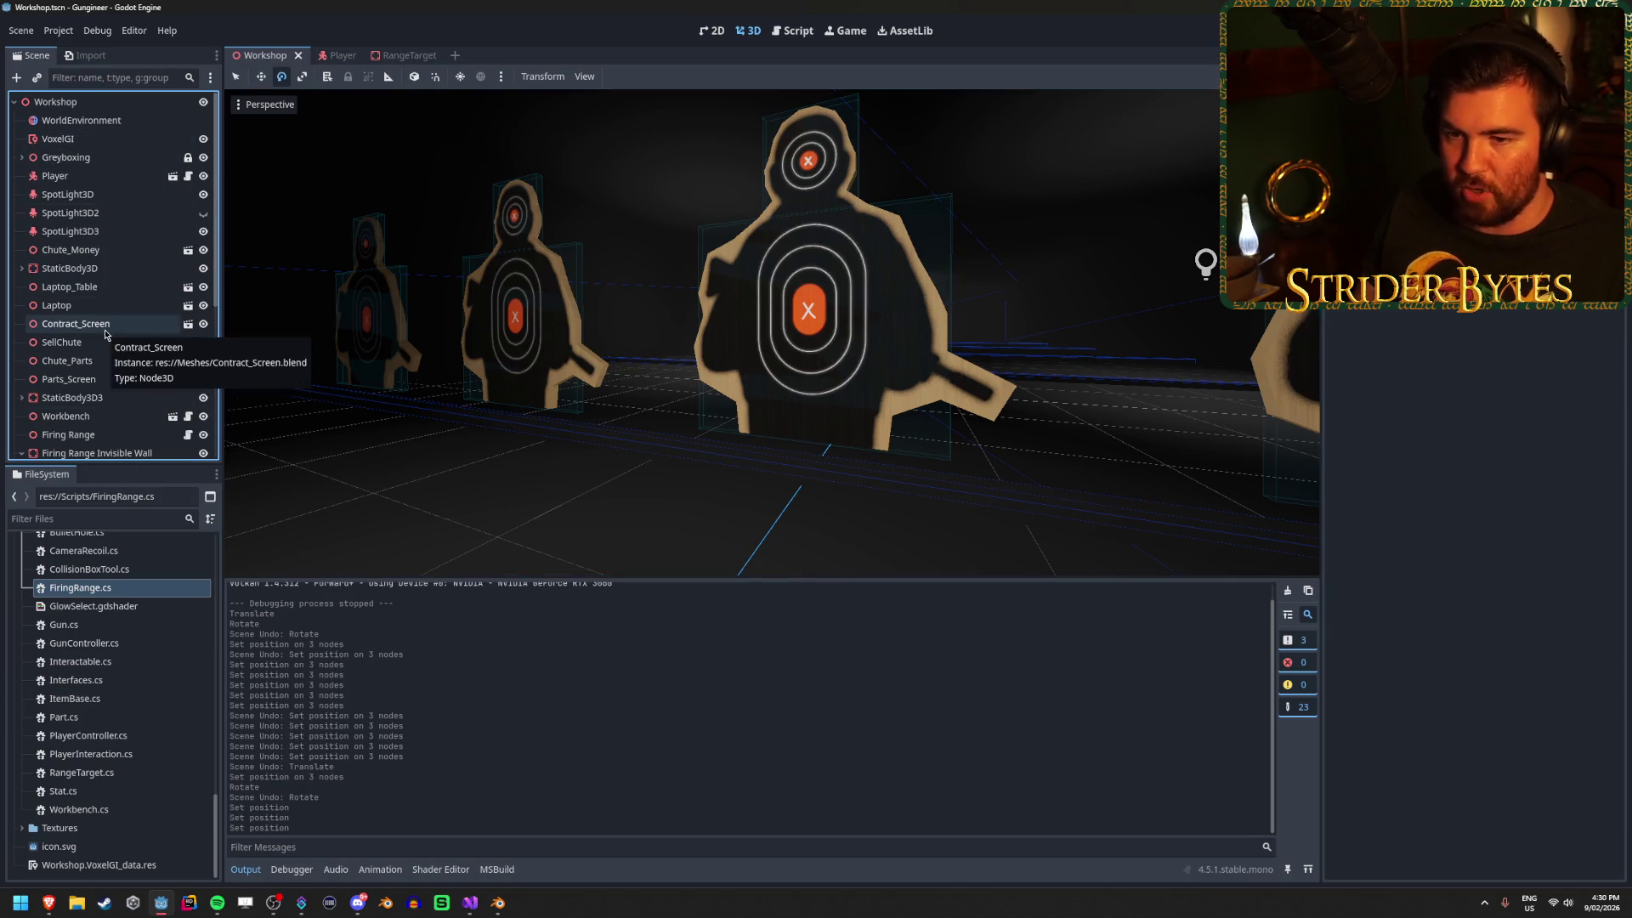
pyautogui.scroll(-5, 103, 428)
pyautogui.click(85, 448)
pyautogui.keyDown('shift'); pyautogui.click(85, 374); pyautogui.keyUp('shift')
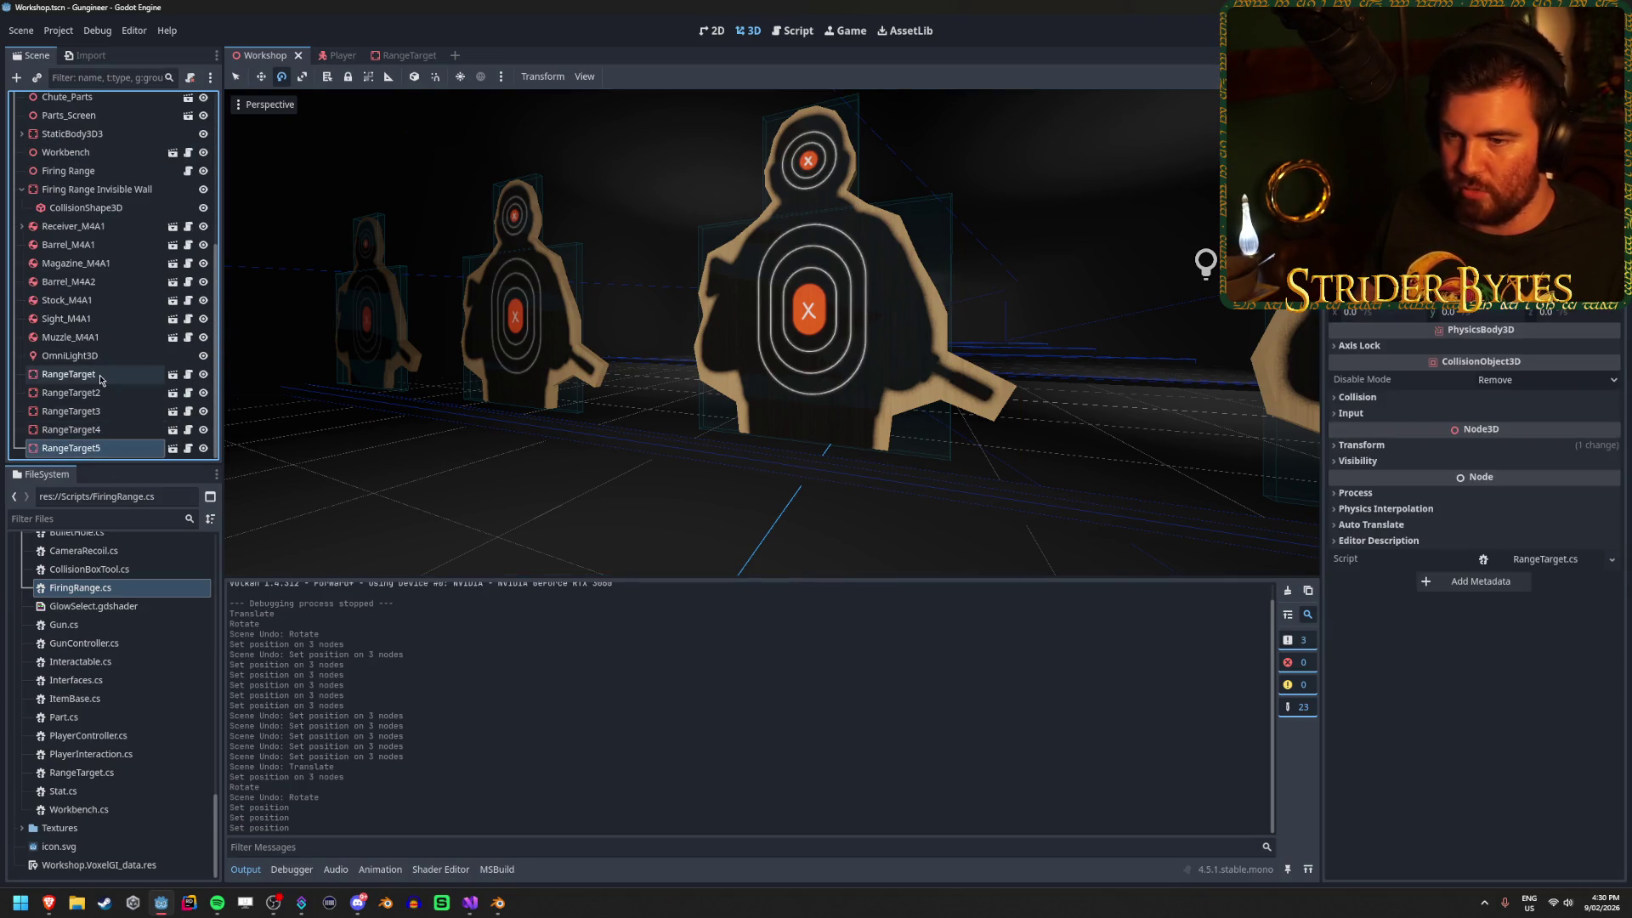
pyautogui.click(1361, 445)
# Set Position Y of all five targets to 0, undo the accidental rotation, and save.
pyautogui.click(1492, 482)
pyautogui.write('0')
pyautogui.press('Return')
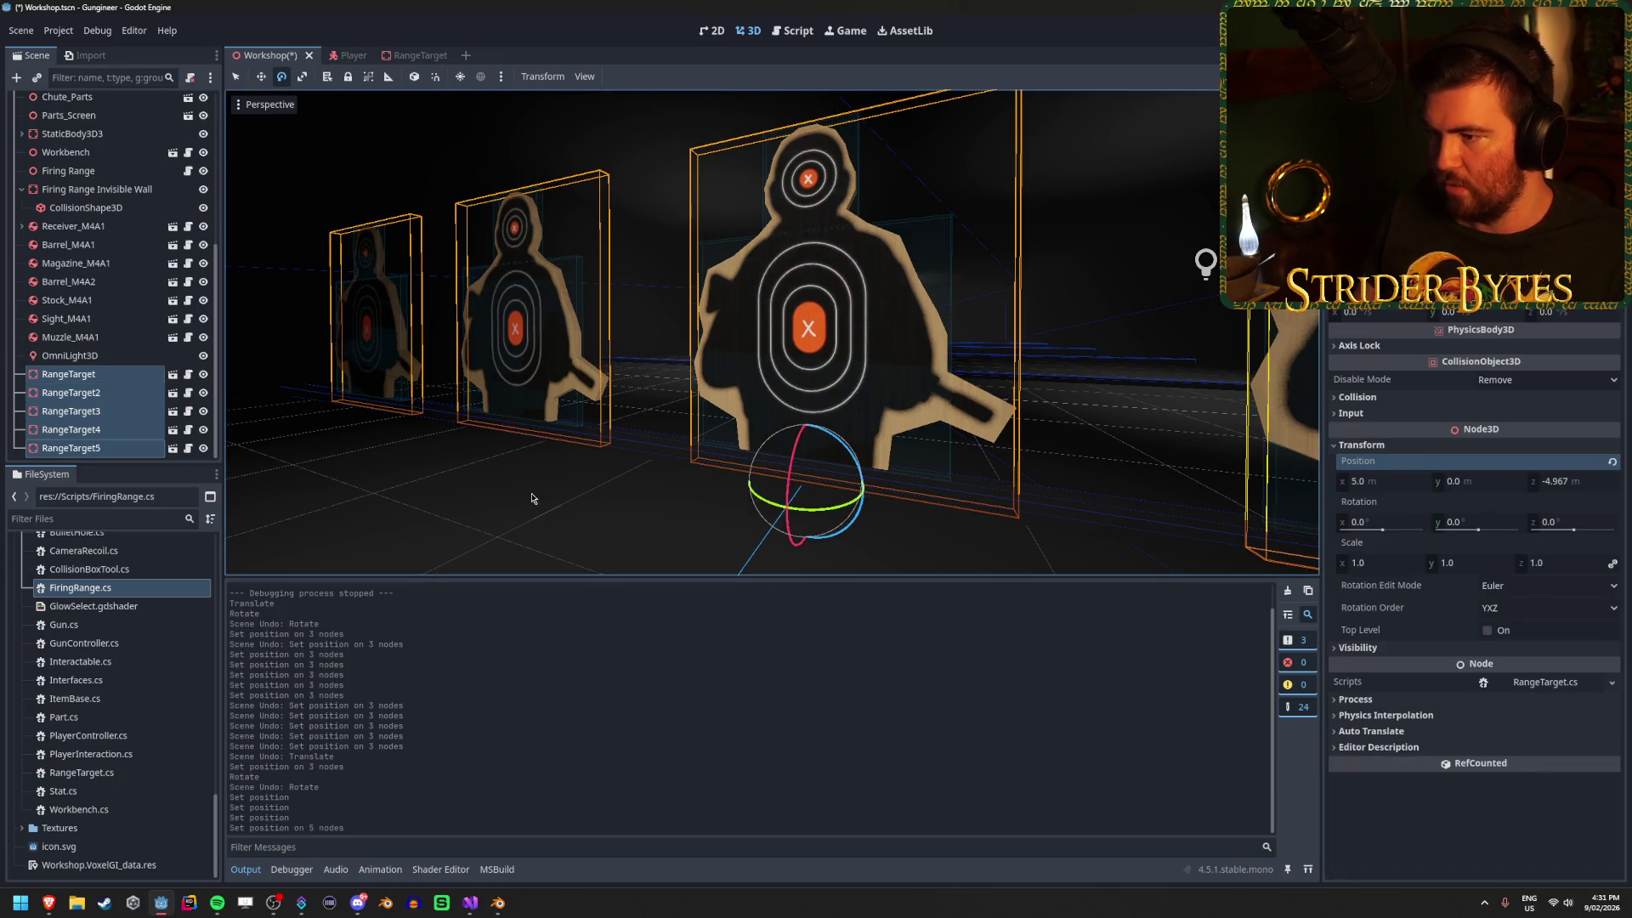
pyautogui.moveTo(765, 357)
pyautogui.mouseDown()
pyautogui.moveTo(698, 367)
pyautogui.moveTo(756, 345)
pyautogui.moveTo(742, 360)
pyautogui.mouseUp()
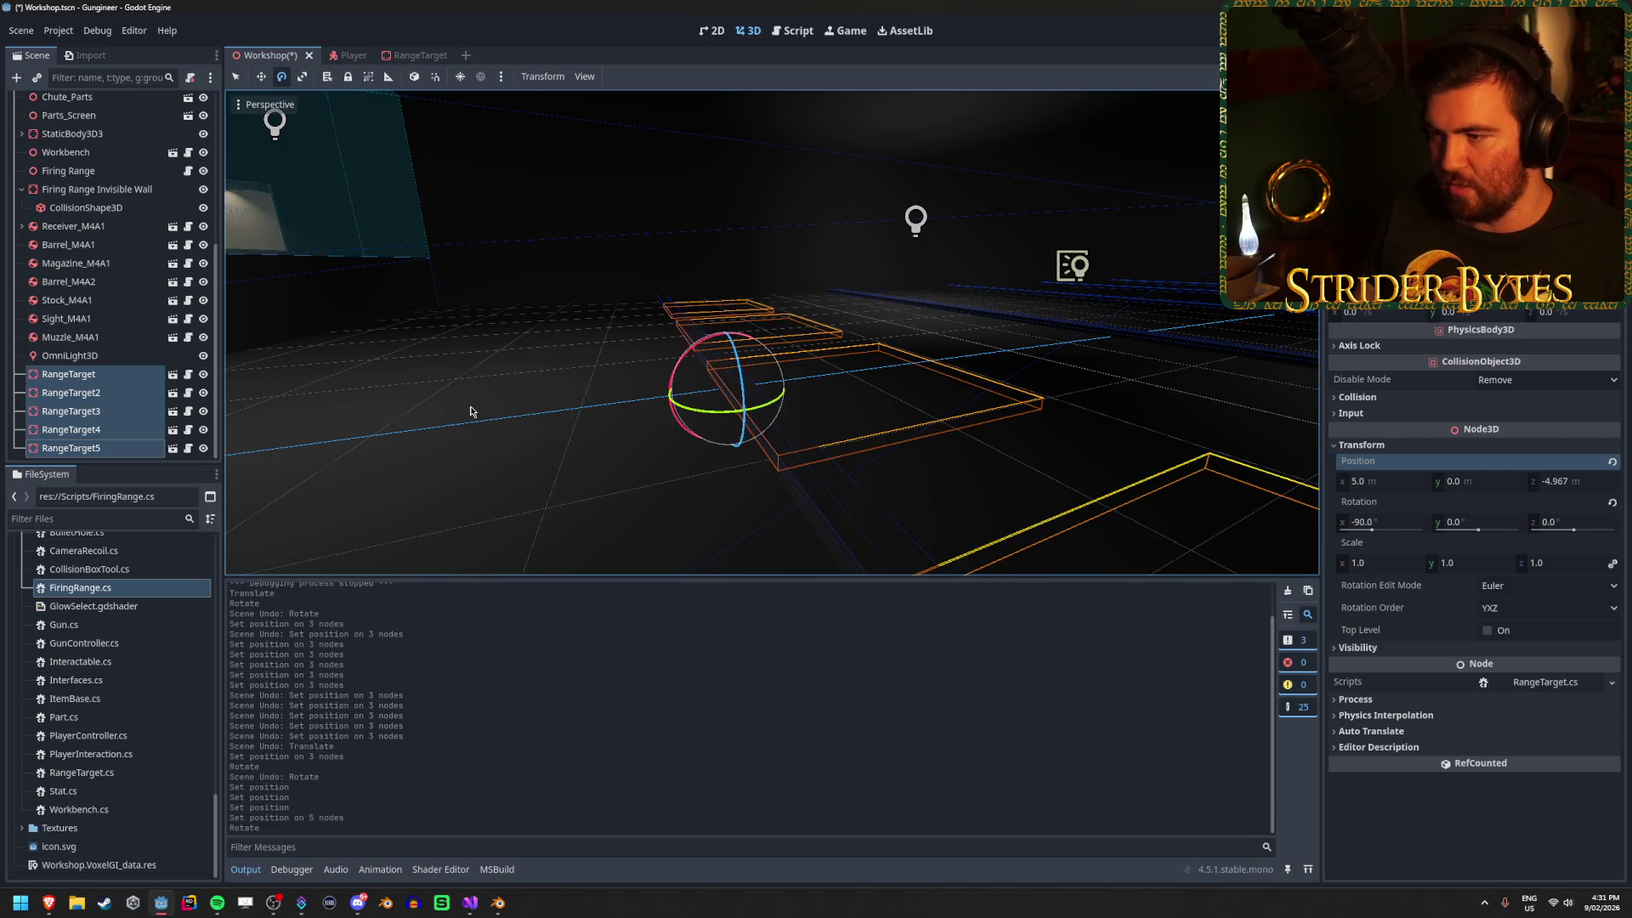
pyautogui.hotkey('ctrl', 'z')
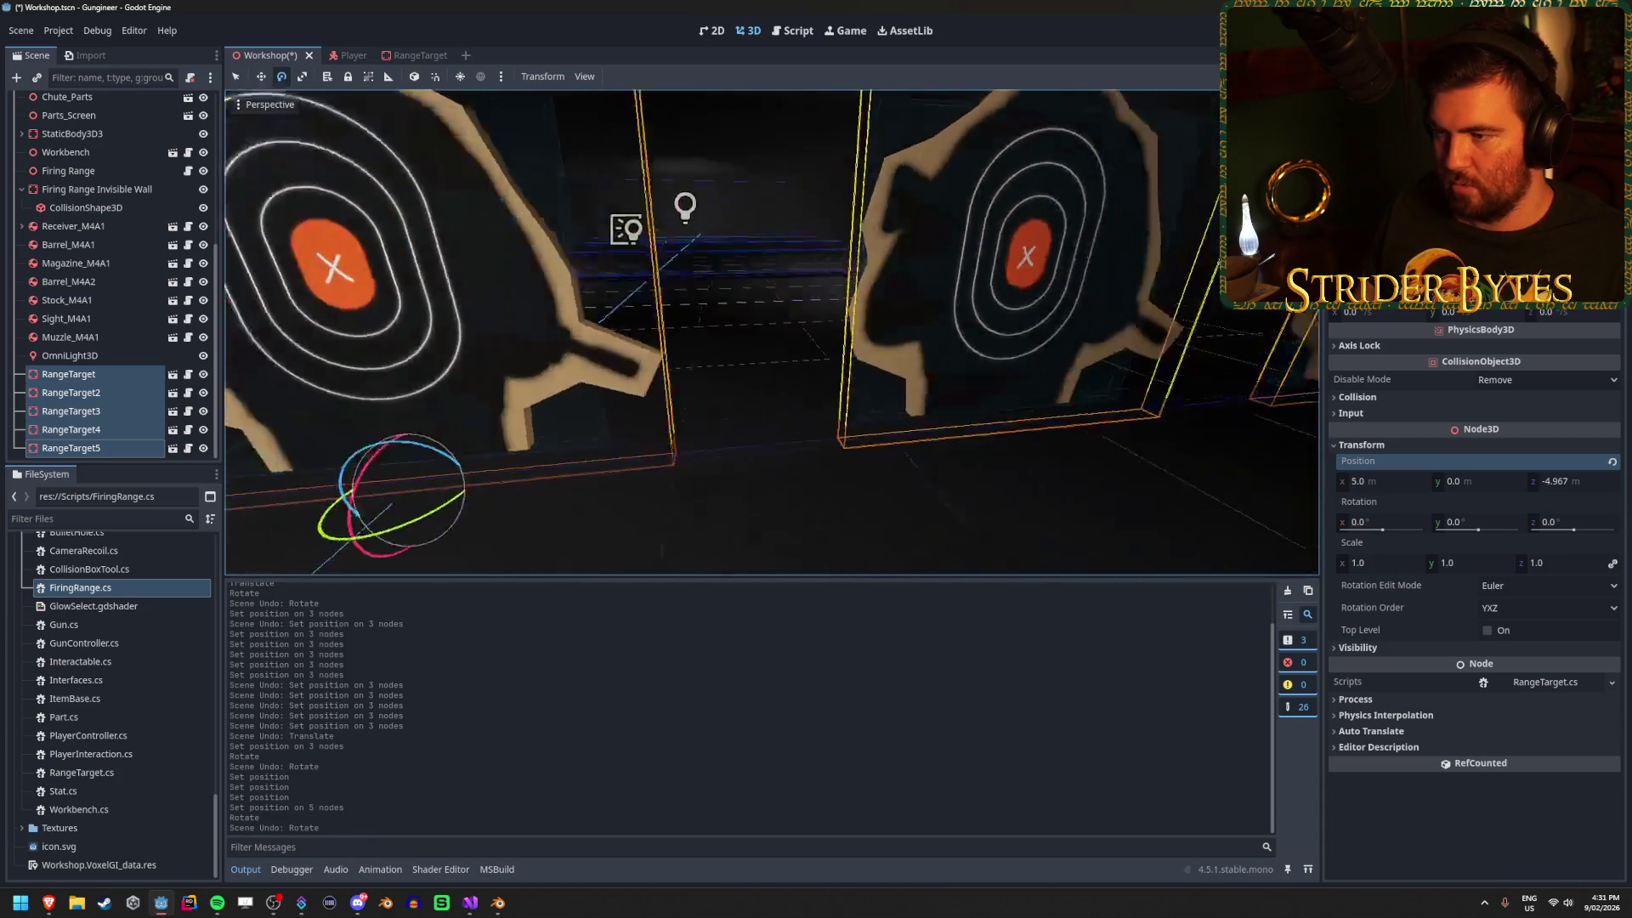
pyautogui.click(970, 490)
pyautogui.hotkey('ctrl', 's')
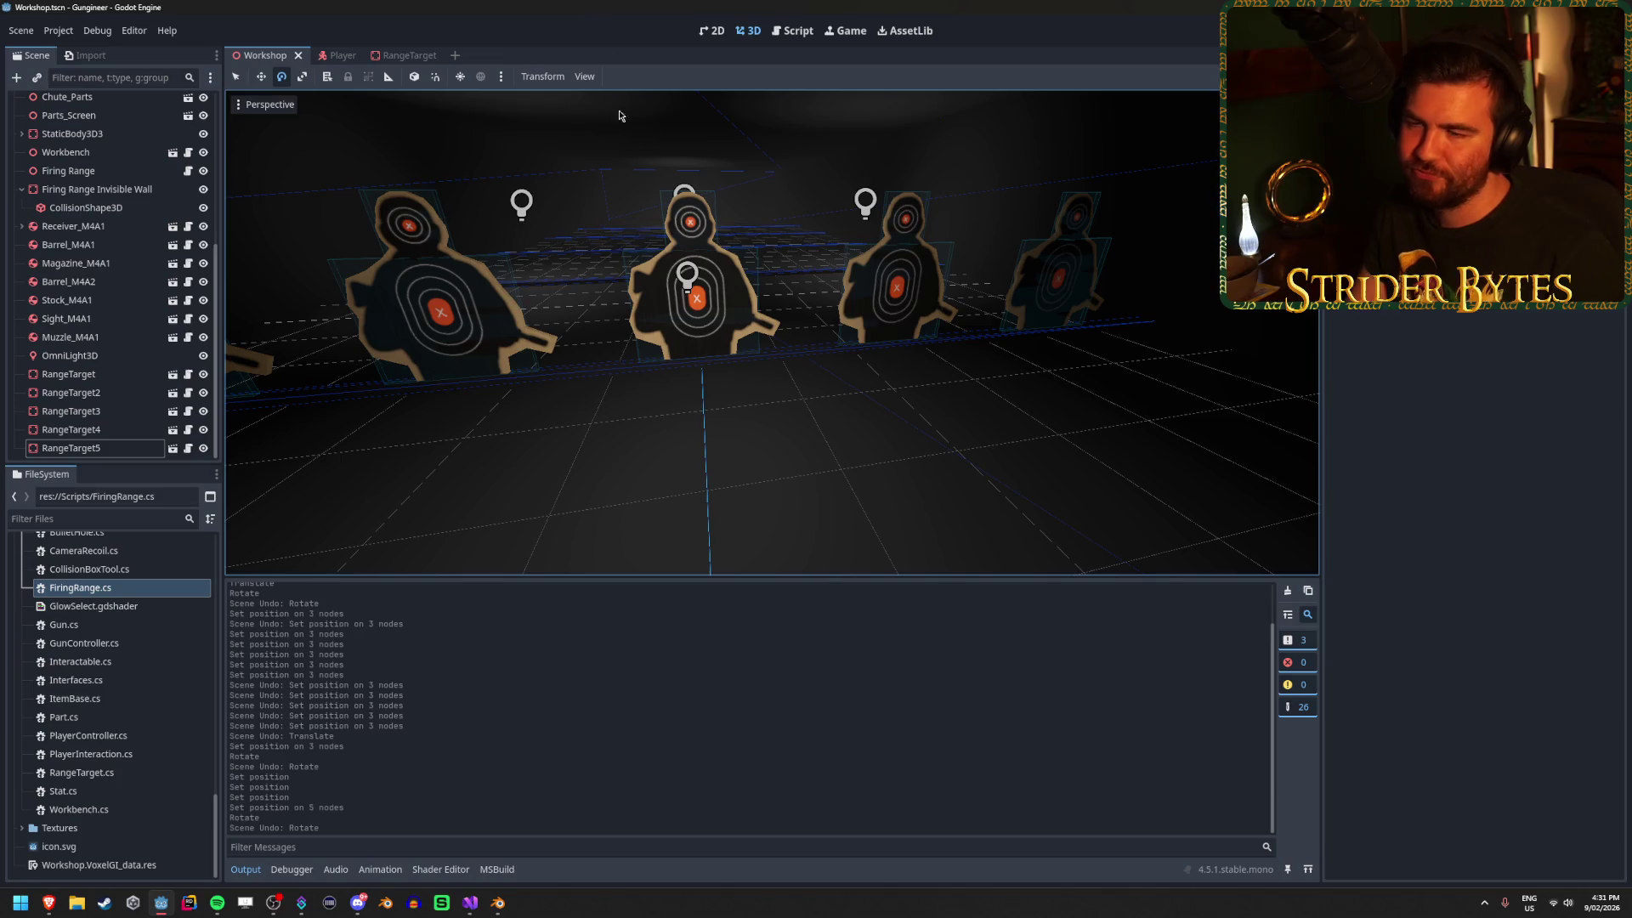
pyautogui.press('s')
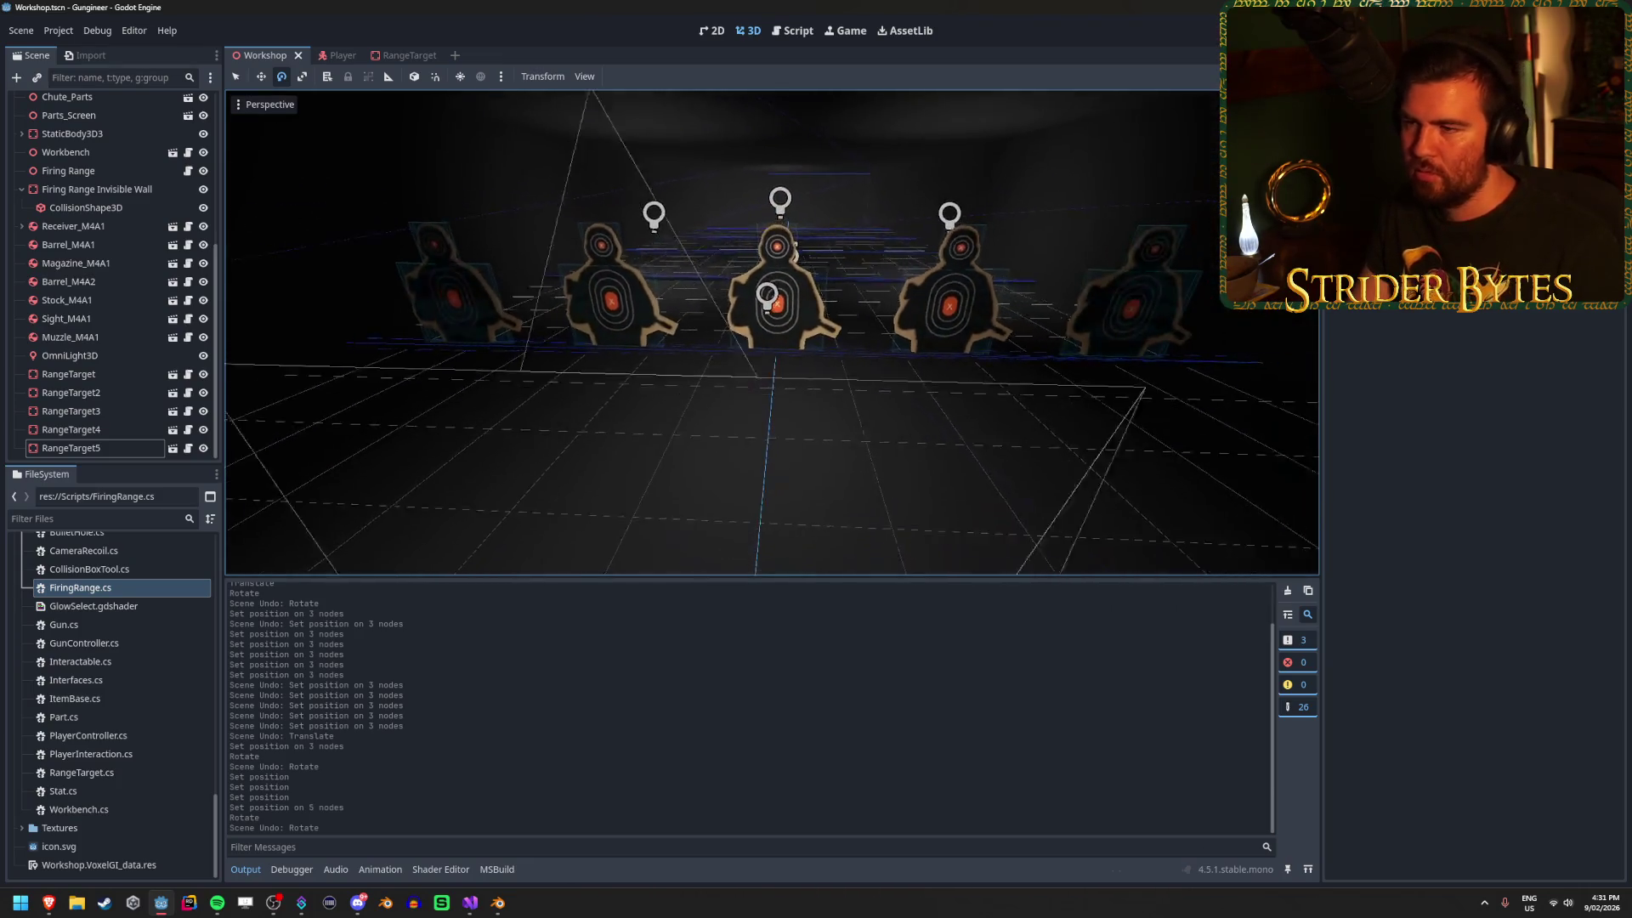
pyautogui.press('w')
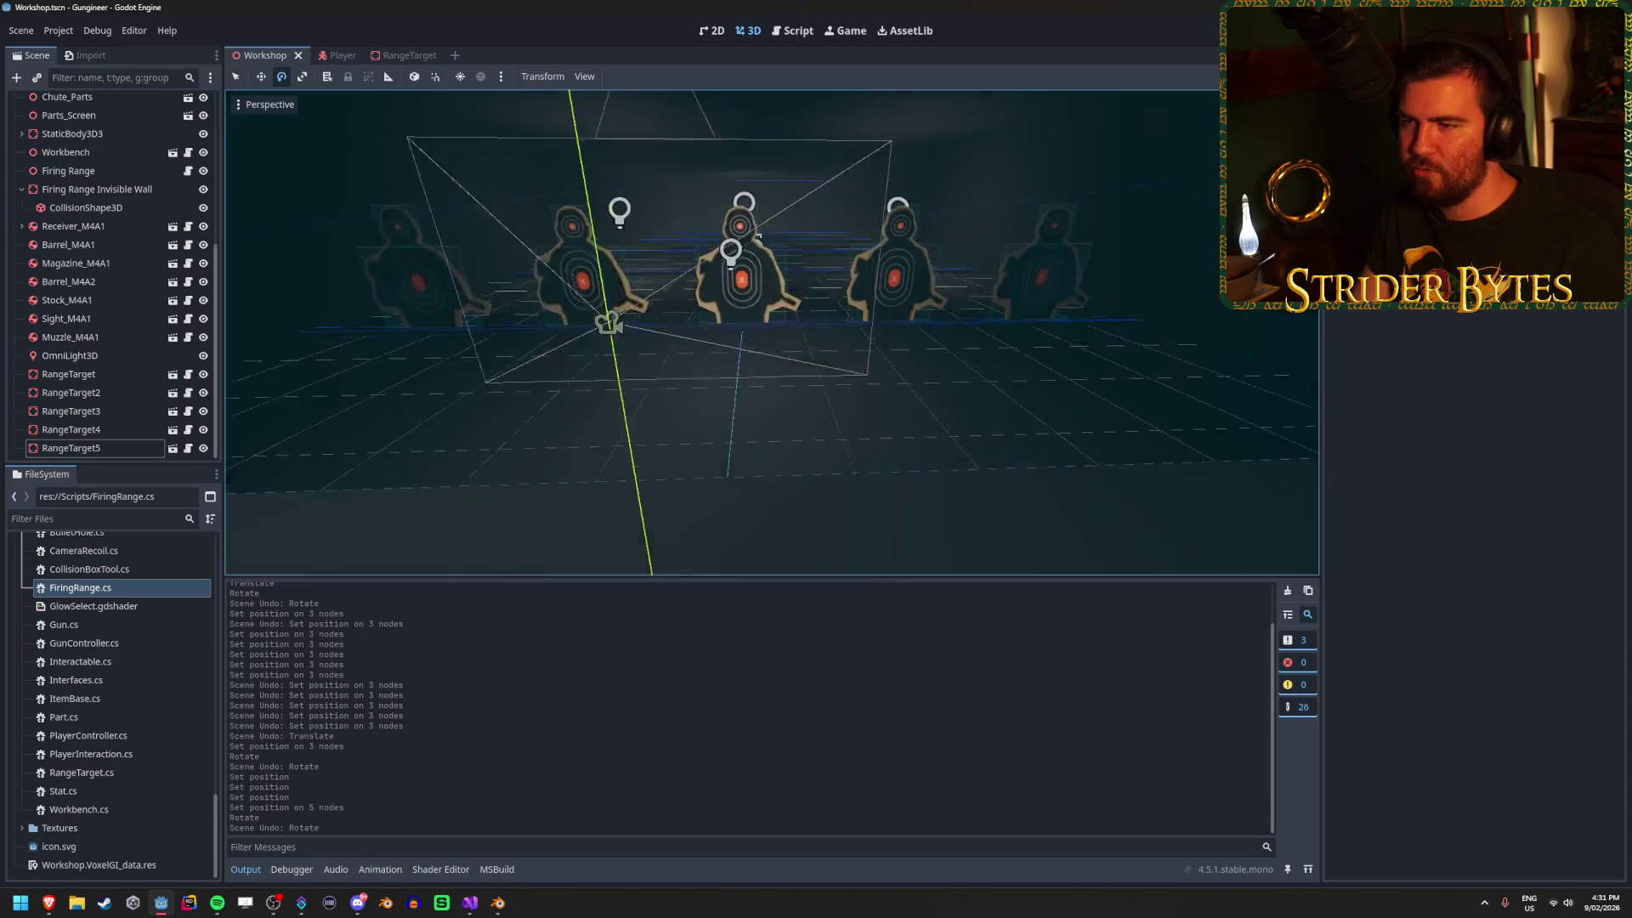
pyautogui.press('w')
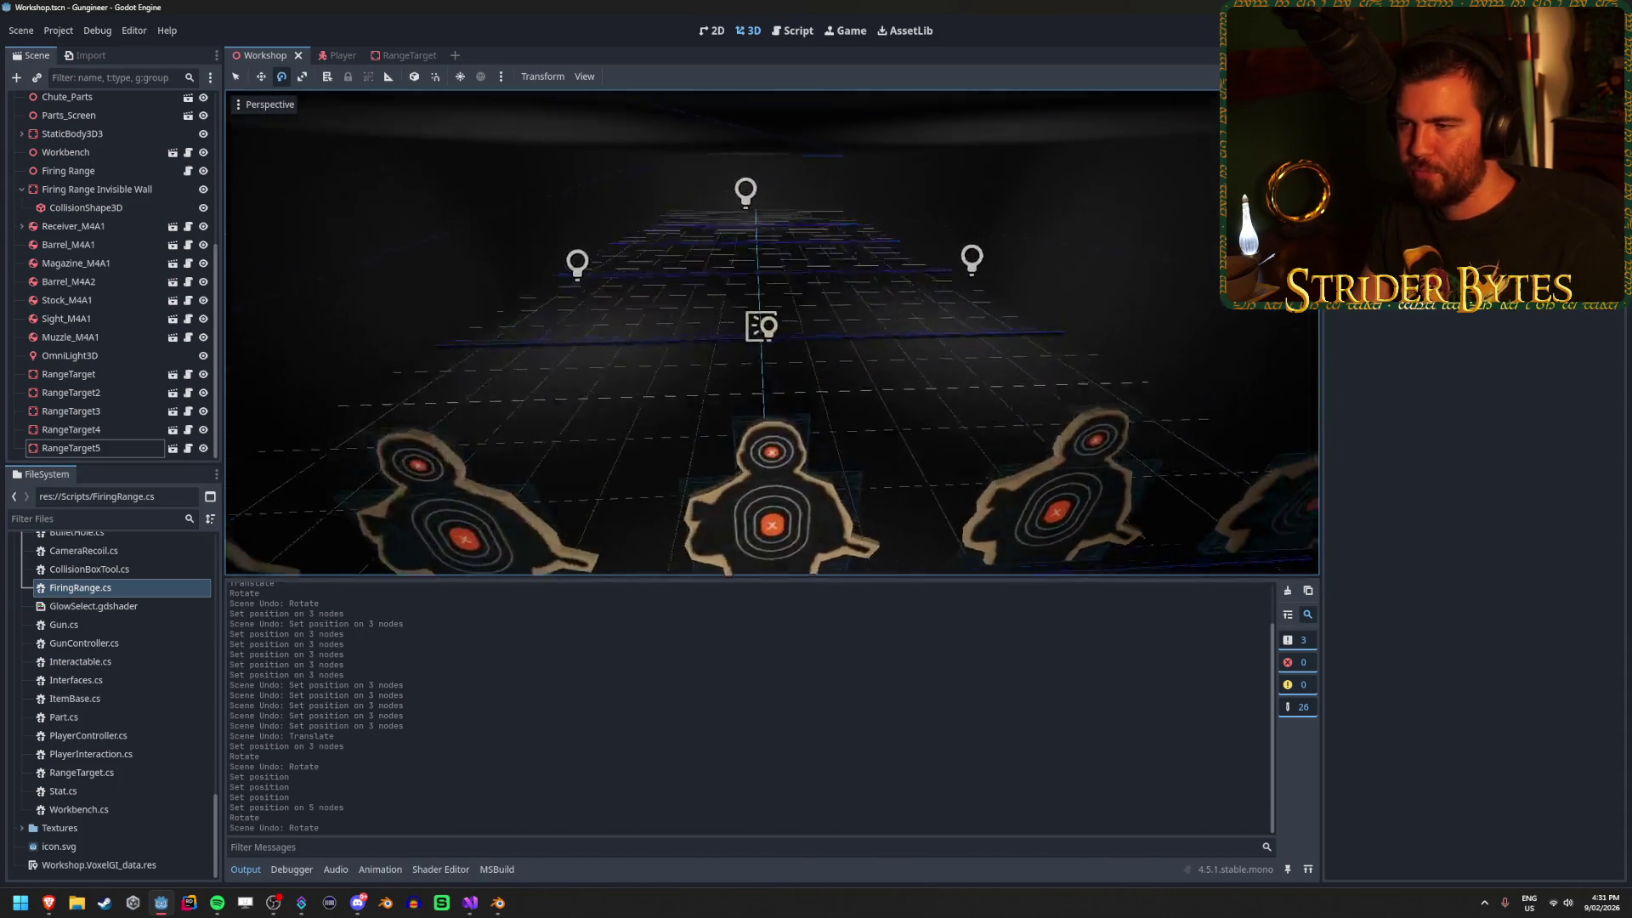
pyautogui.press('w')
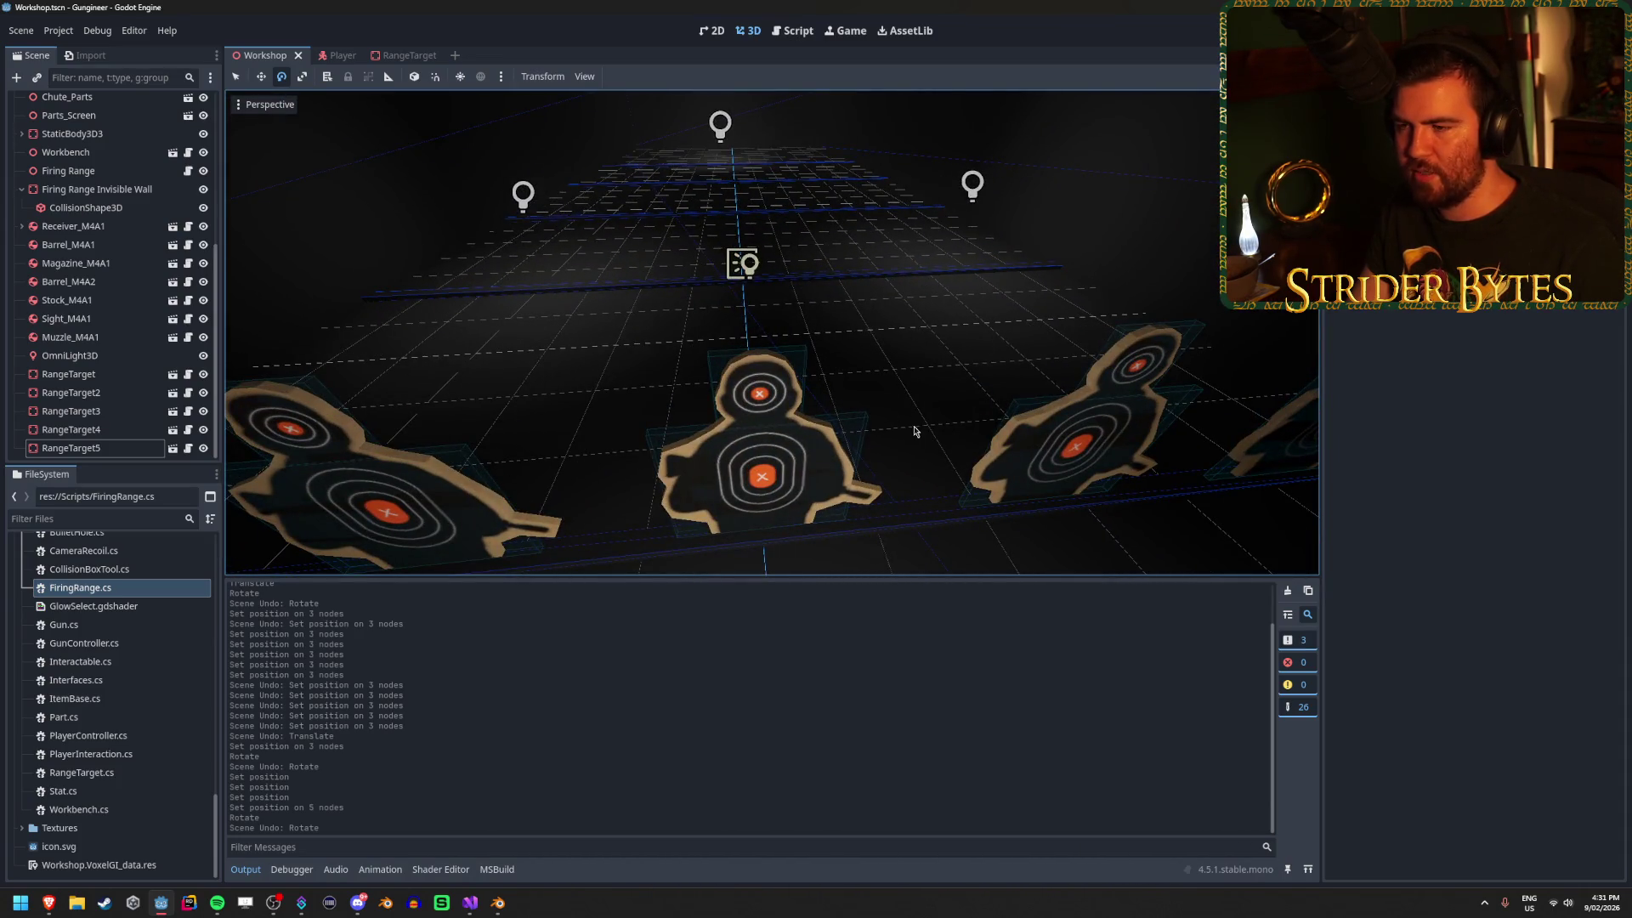
pyautogui.scroll(-3, 884, 421)
pyautogui.moveTo(671, 385); pyautogui.dragTo(632, 384)
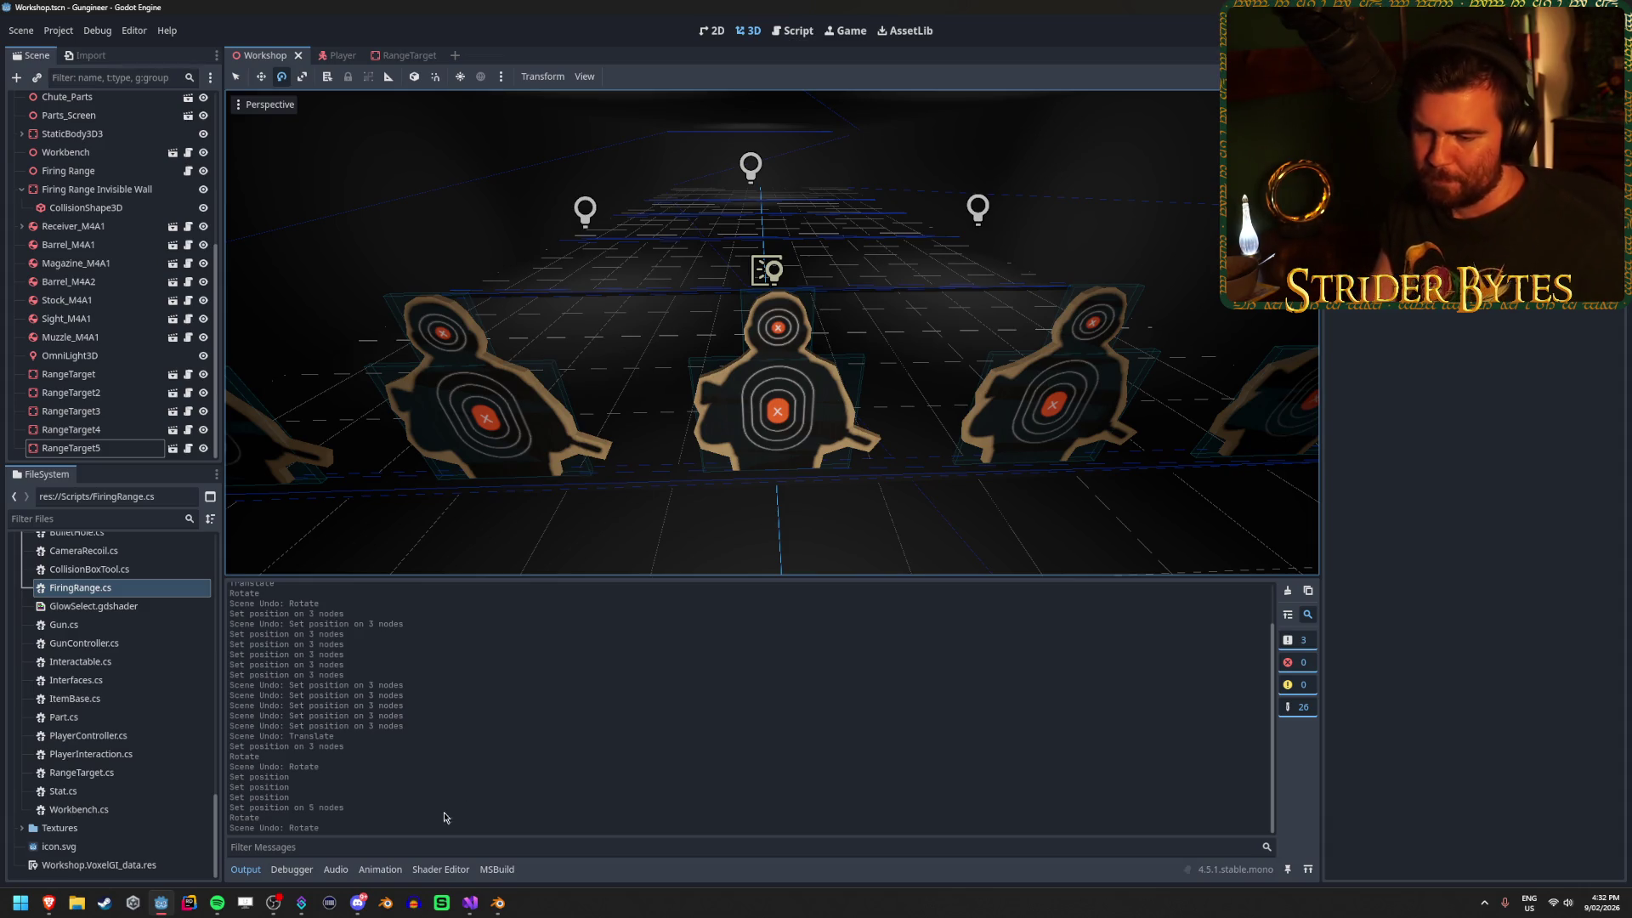
pyautogui.moveTo(861, 478); pyautogui.dragTo(861, 478)
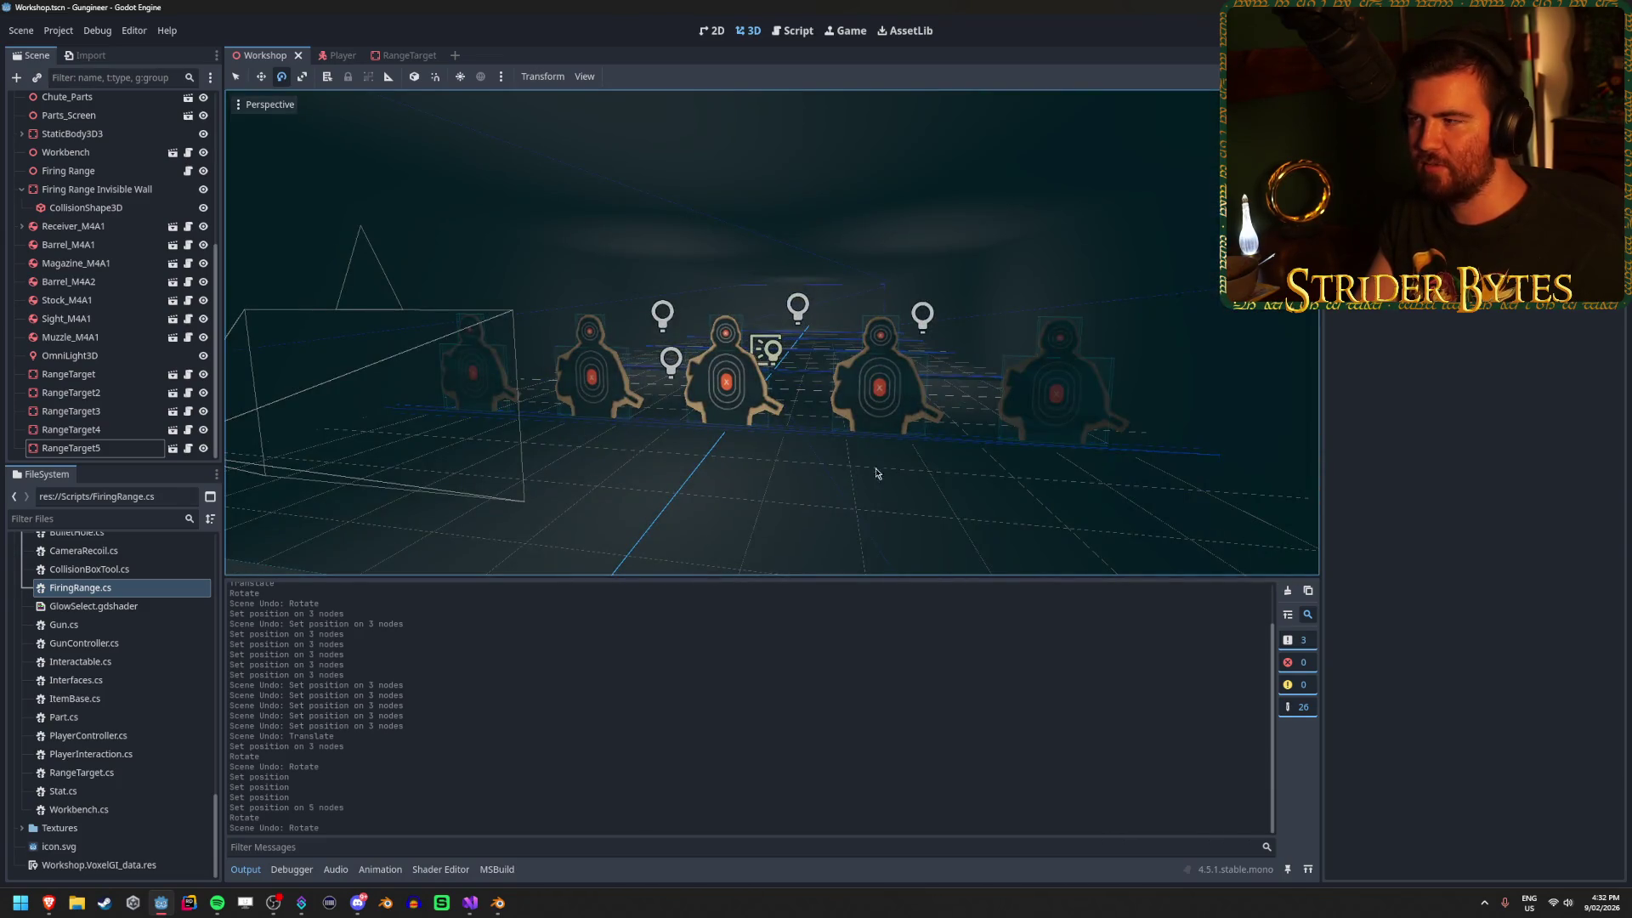
pyautogui.hotkey('ctrl', 's')
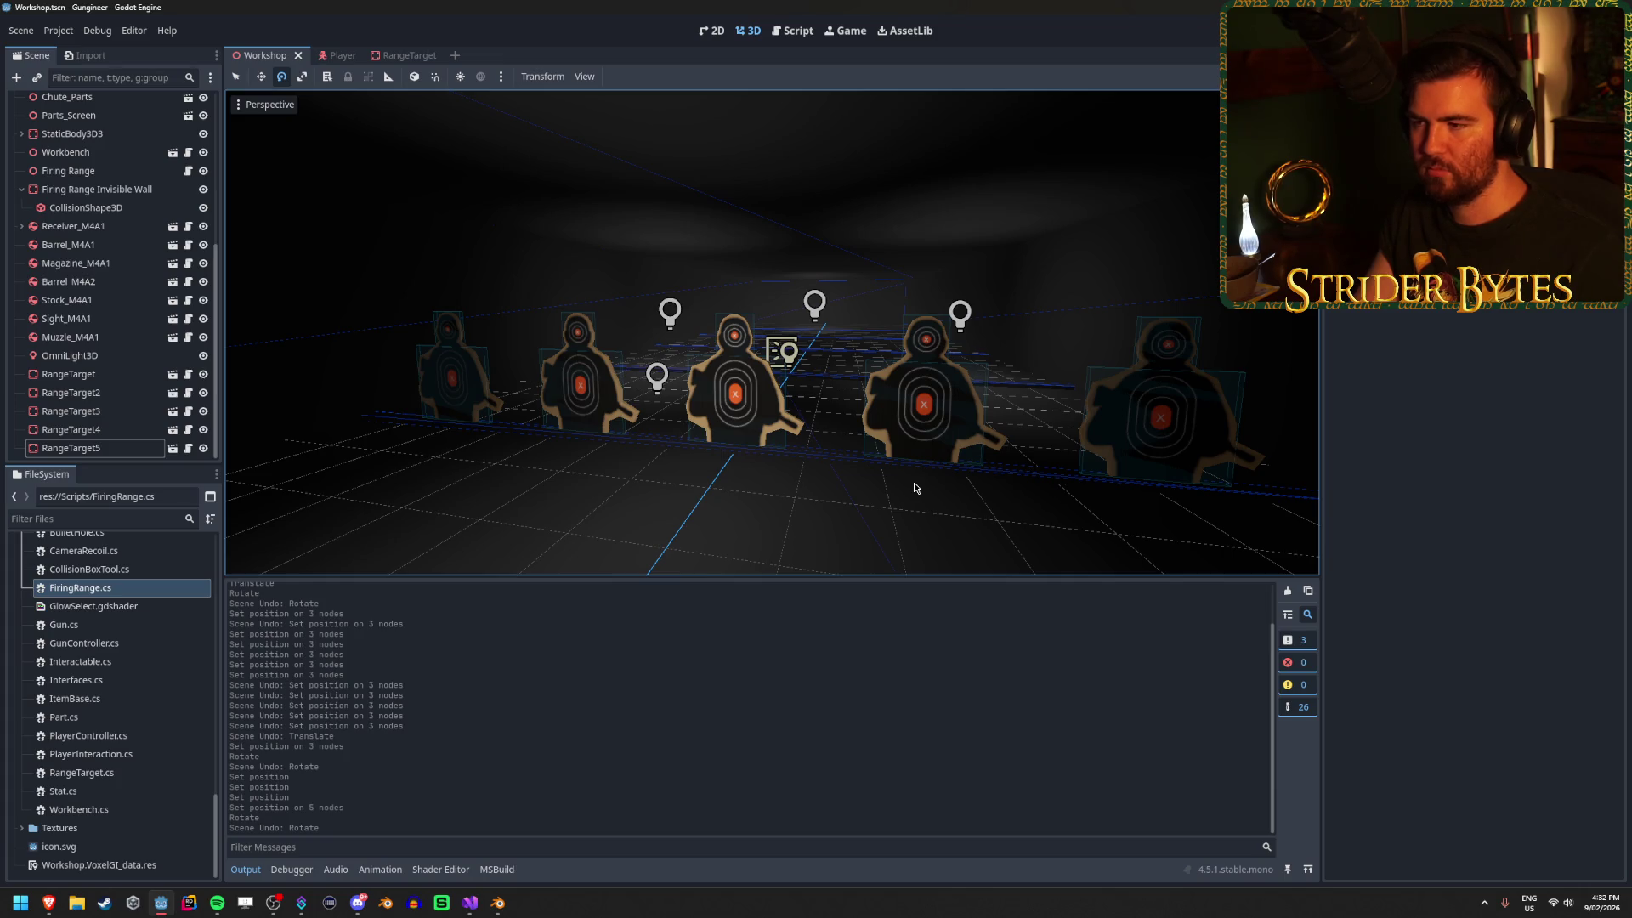
pyautogui.click(408, 56)
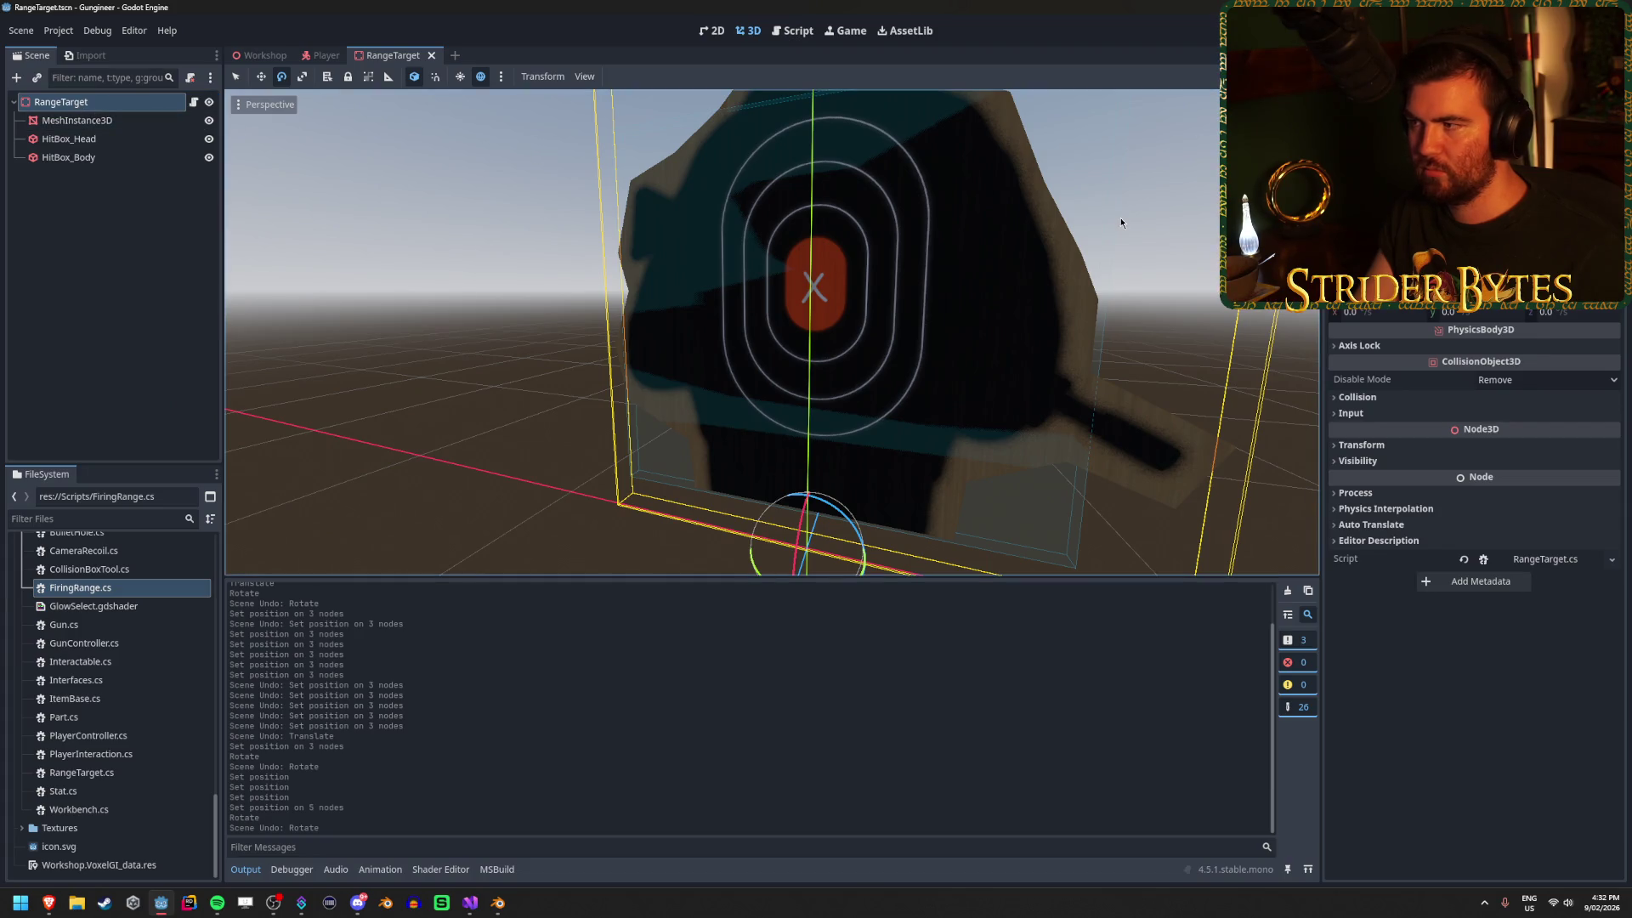
# Select the RangeTarget root node and open RangeTarget.cs from the FileSystem dock in Visual Studio.
pyautogui.click(127, 139)
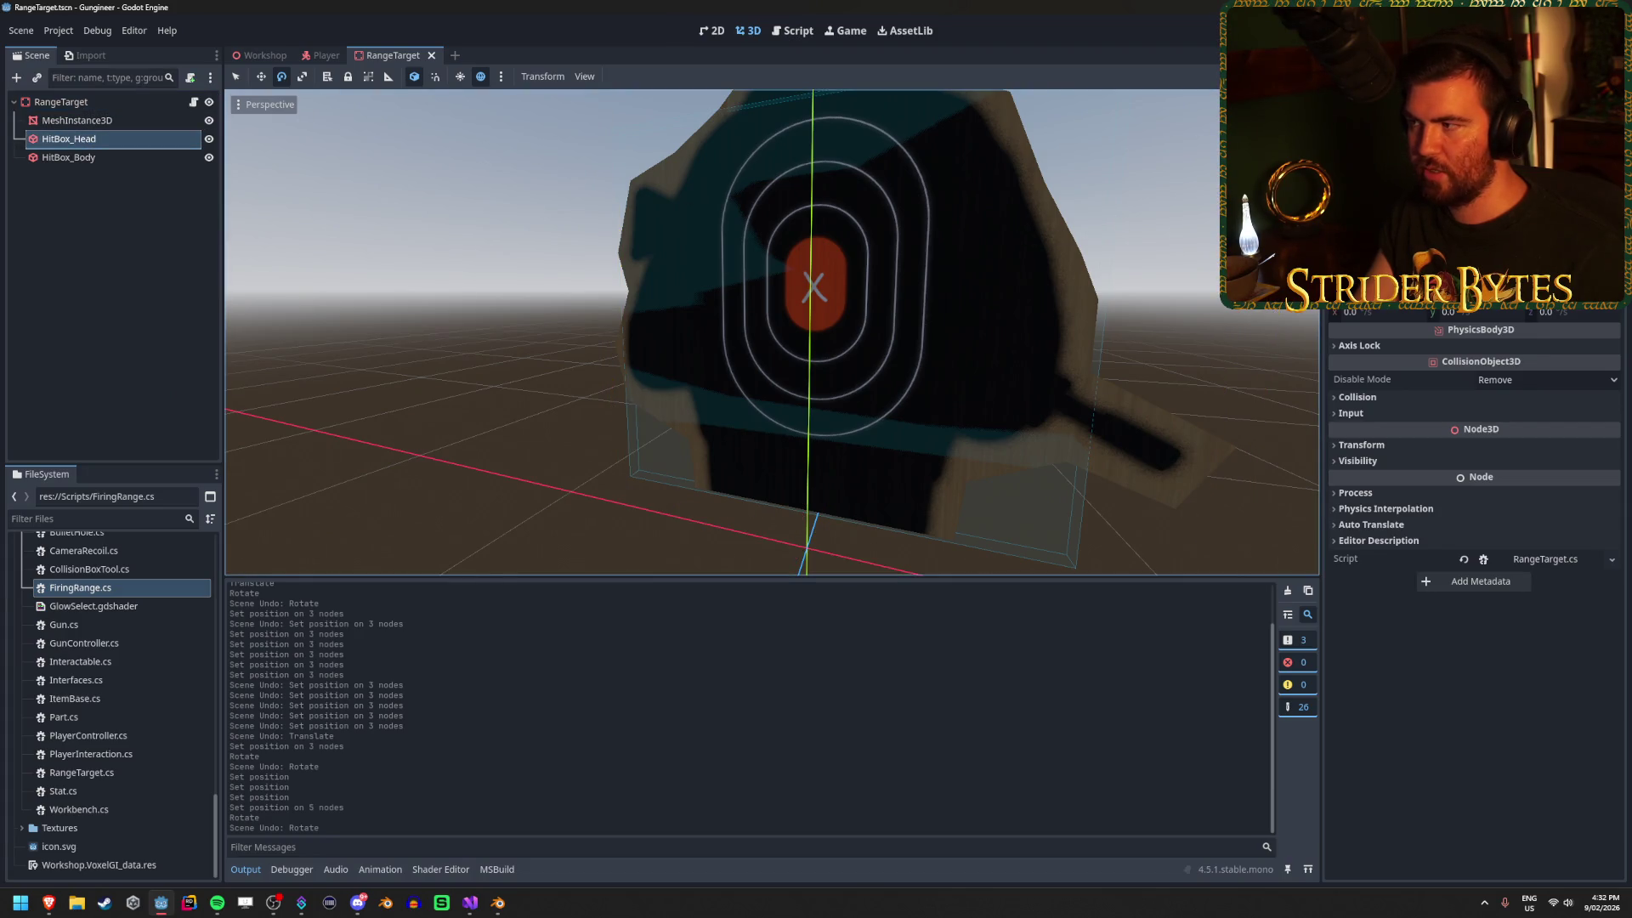
pyautogui.click(68, 157)
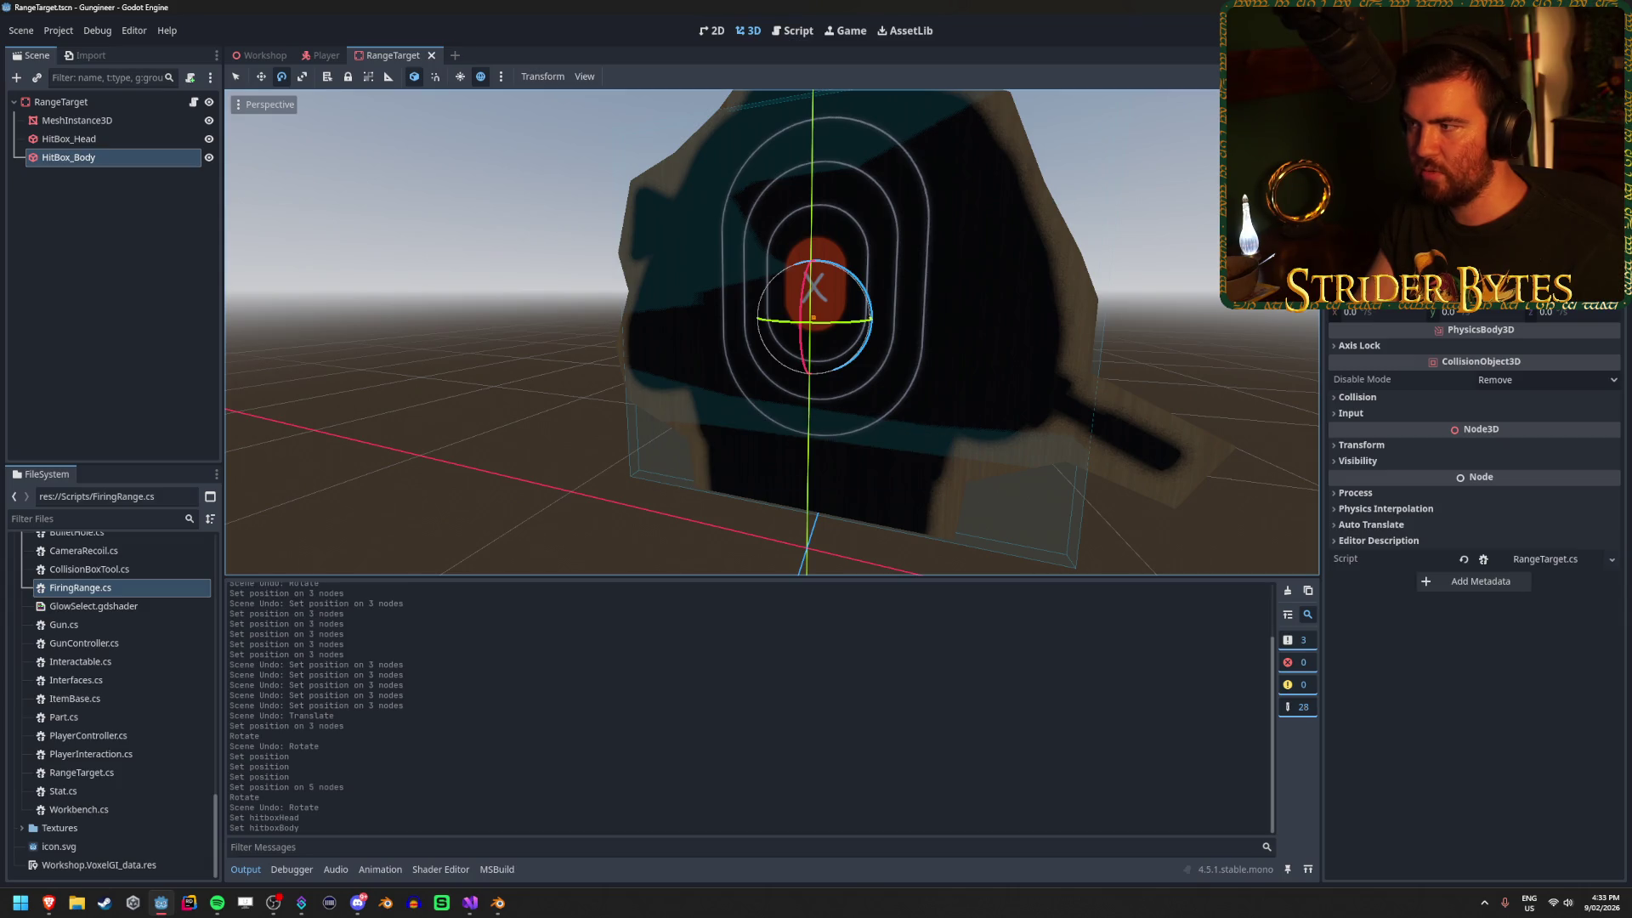
pyautogui.click(64, 103)
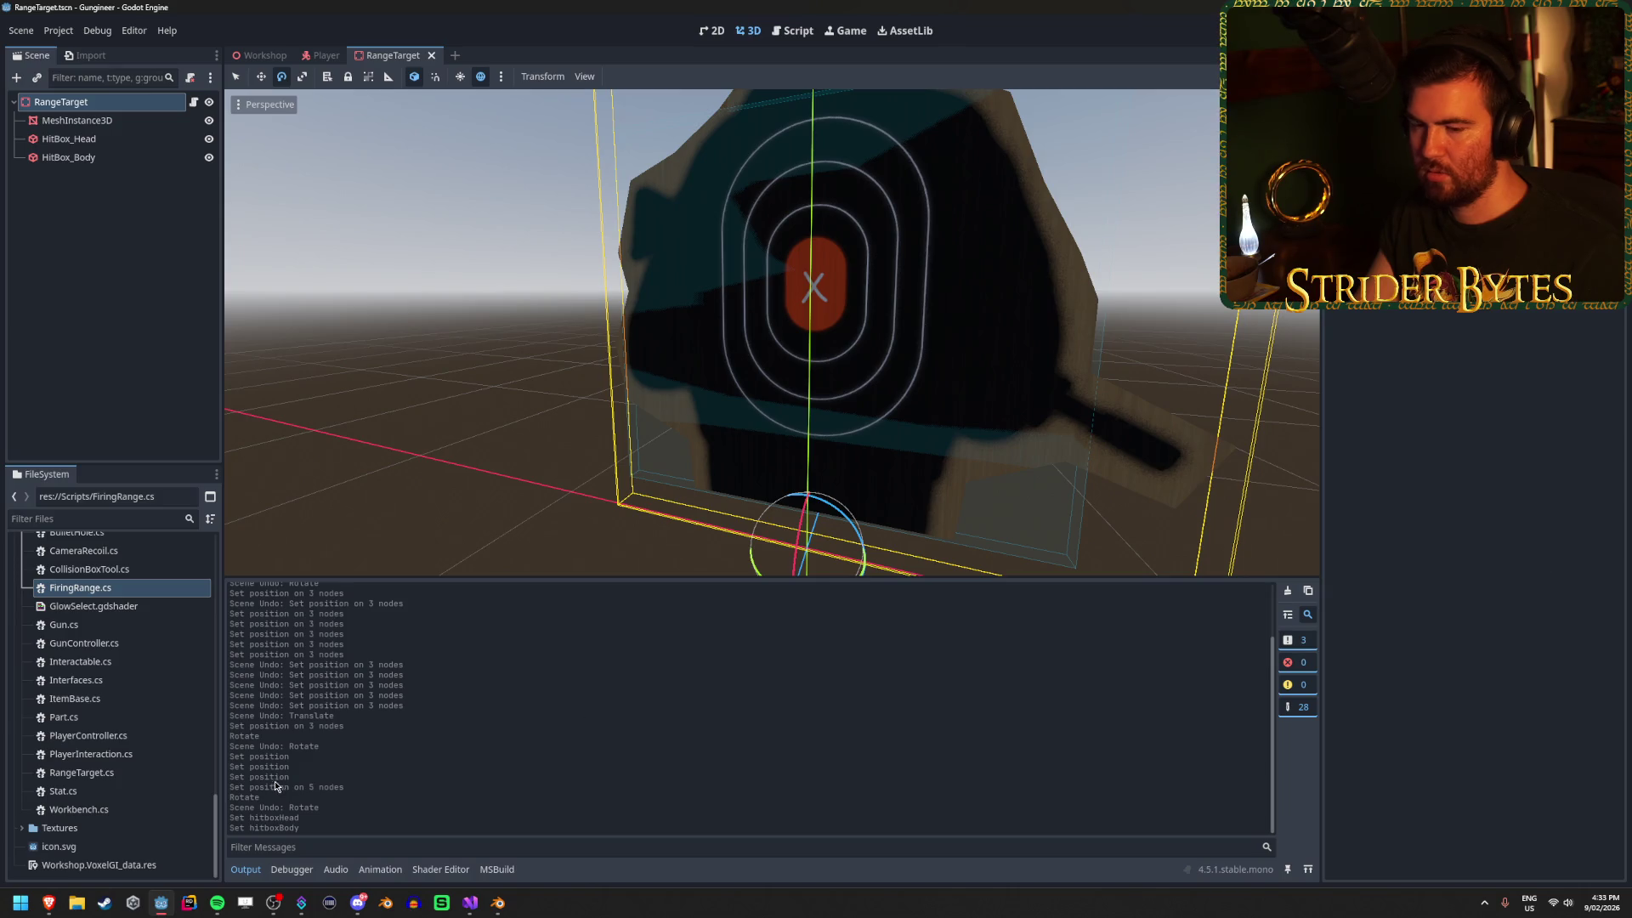
pyautogui.click(82, 773)
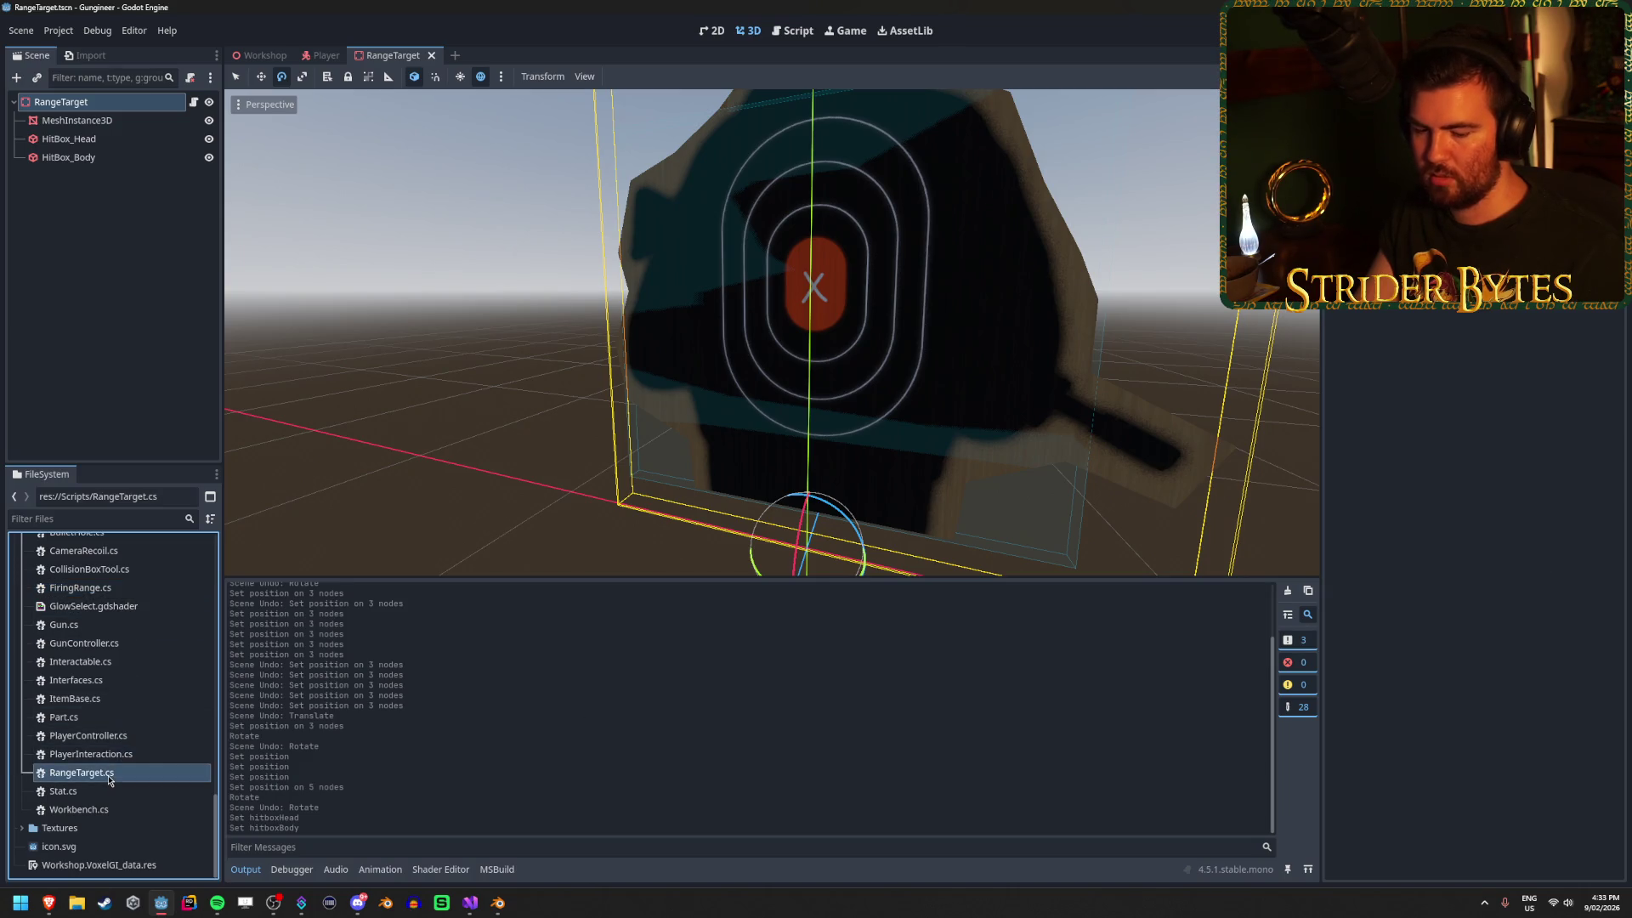
pyautogui.doubleClick(82, 773)
pyautogui.click(681, 261)
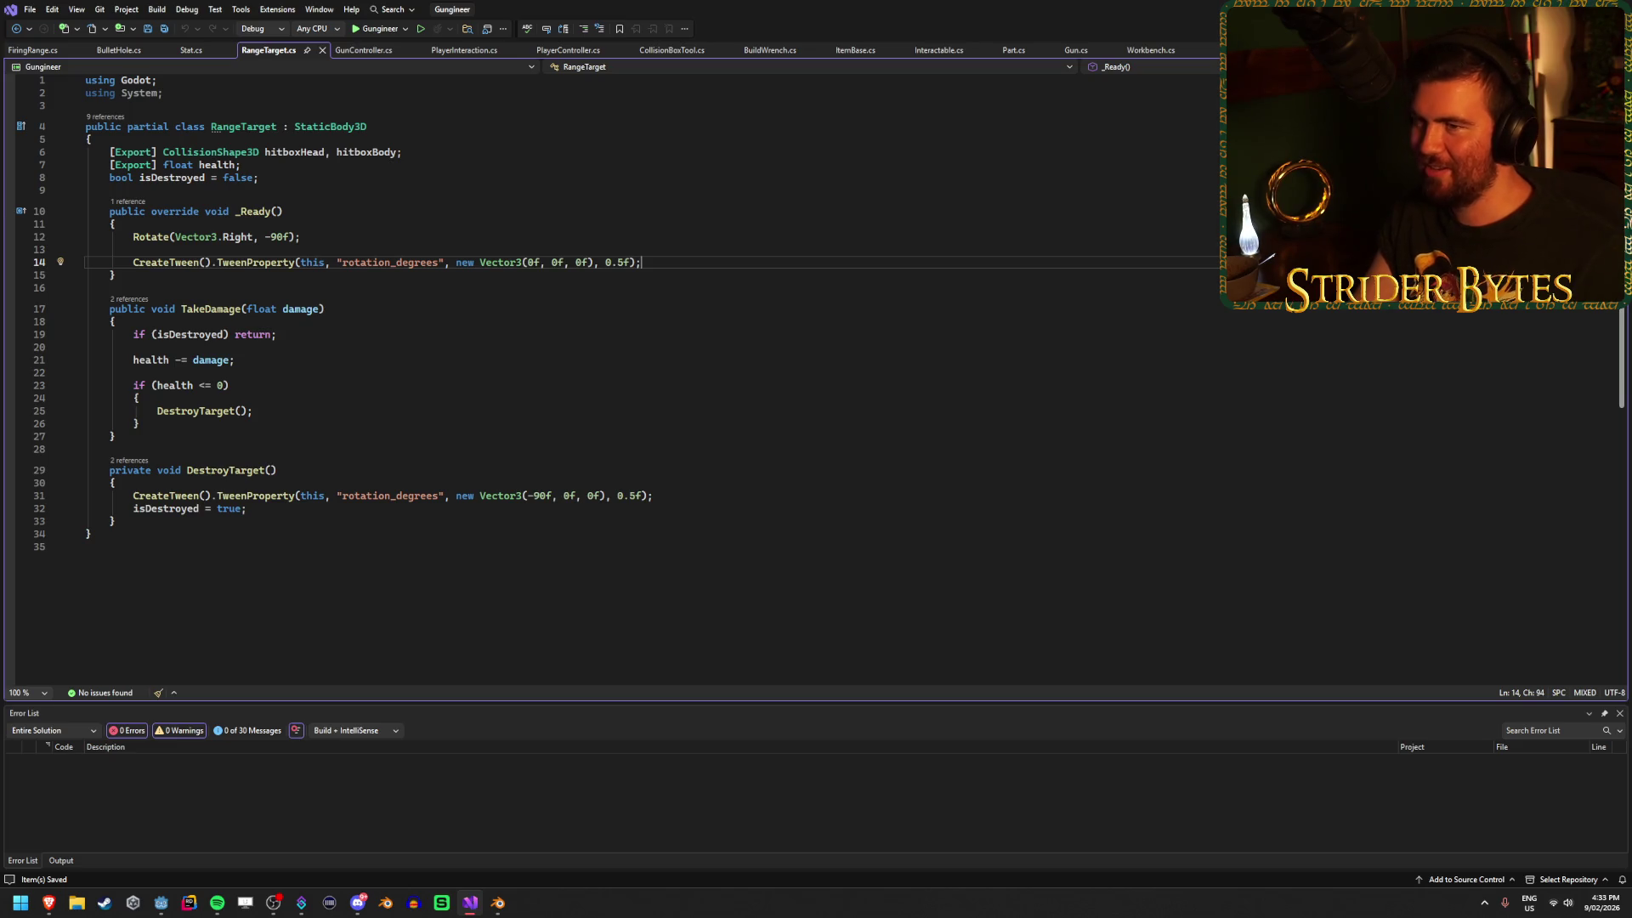
# Leave the saved RangeTarget.cs and switch back to the Godot editor.
pyautogui.hotkey('alt', 'Tab')
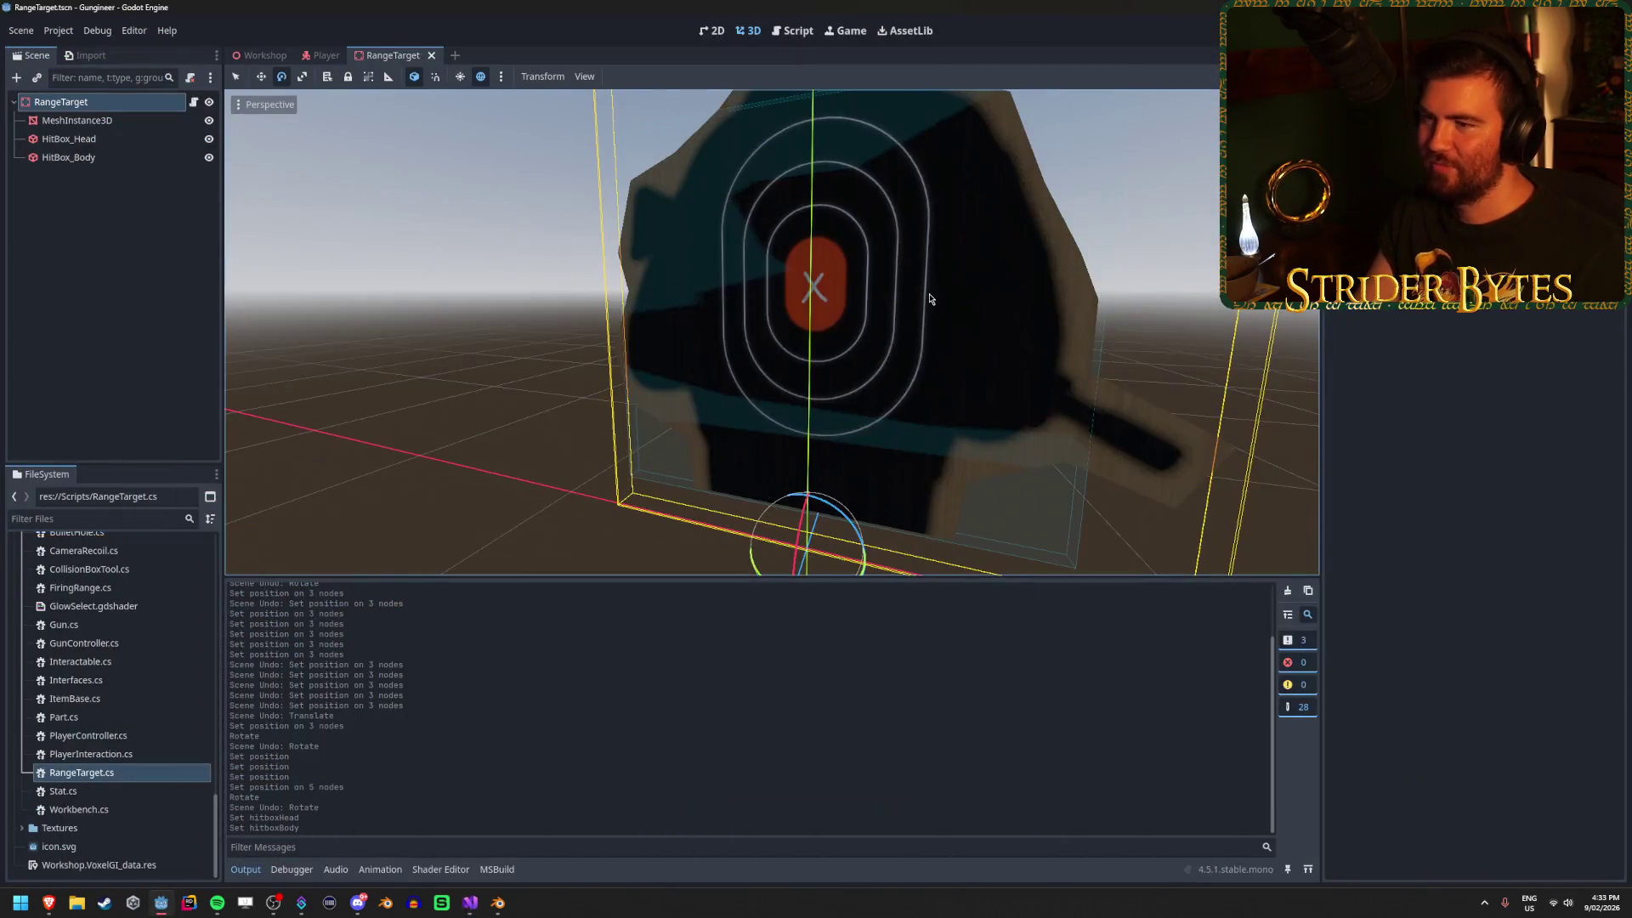
# Deselect RangeTarget, open the Workshop scene, and orbit over the five range targets and the workbench.
pyautogui.click(494, 415)
pyautogui.press('w')
pyautogui.scroll(-5, 494, 415)
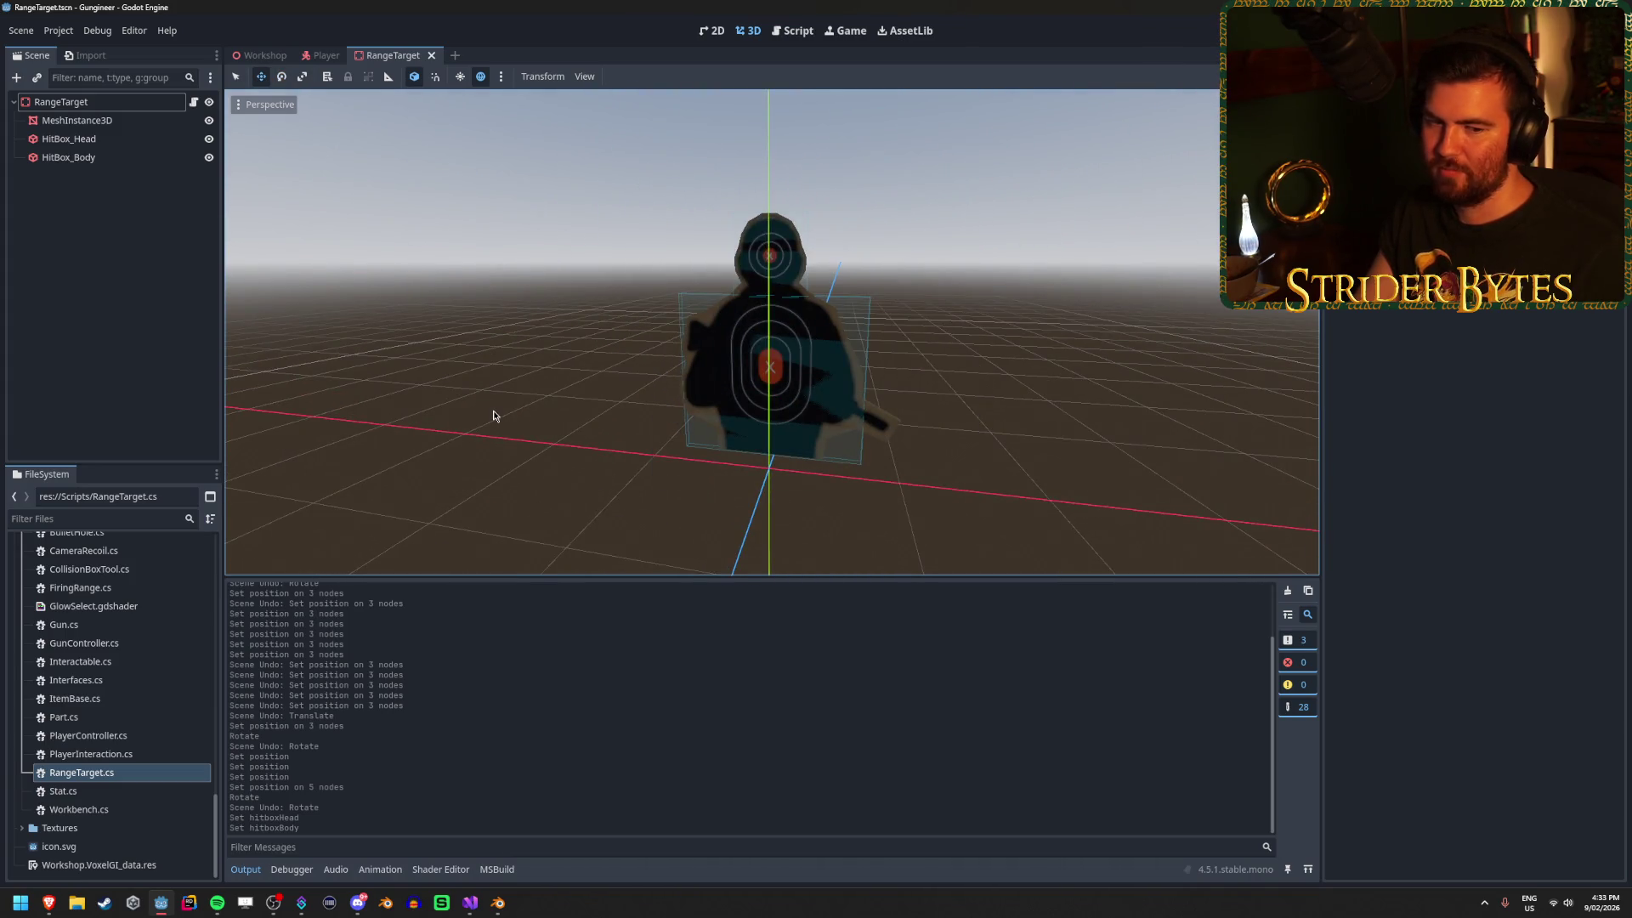
pyautogui.click(259, 55)
pyautogui.moveTo(775, 418)
pyautogui.mouseDown()
pyautogui.moveTo(723, 374)
pyautogui.moveTo(815, 420)
pyautogui.mouseUp()
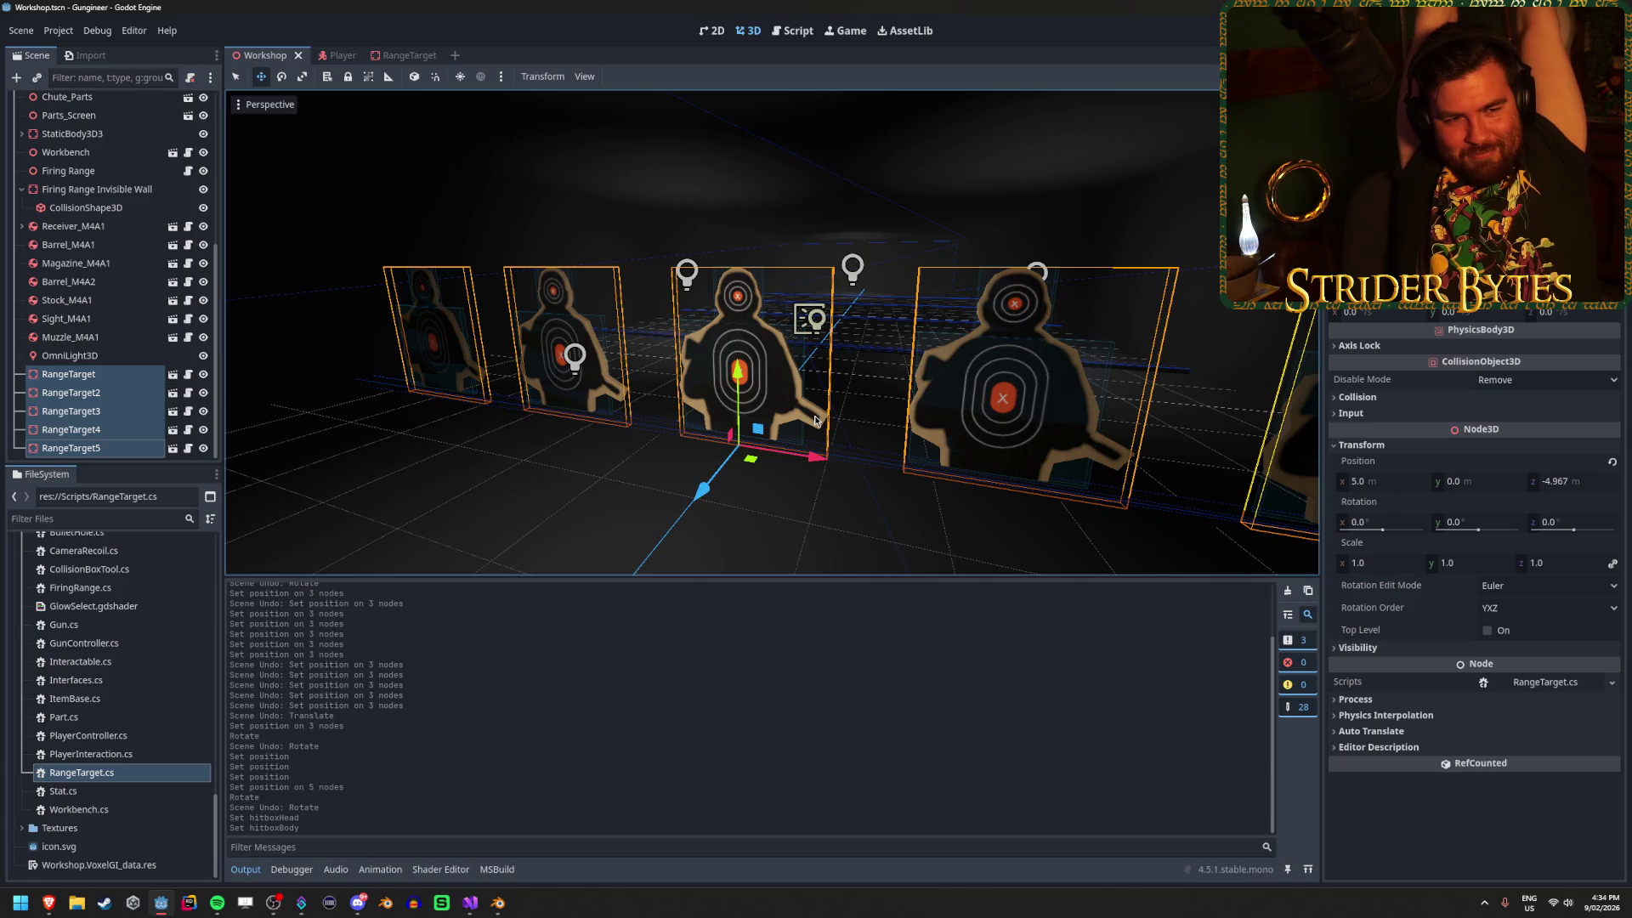
pyautogui.moveTo(815, 420); pyautogui.dragTo(814, 420)
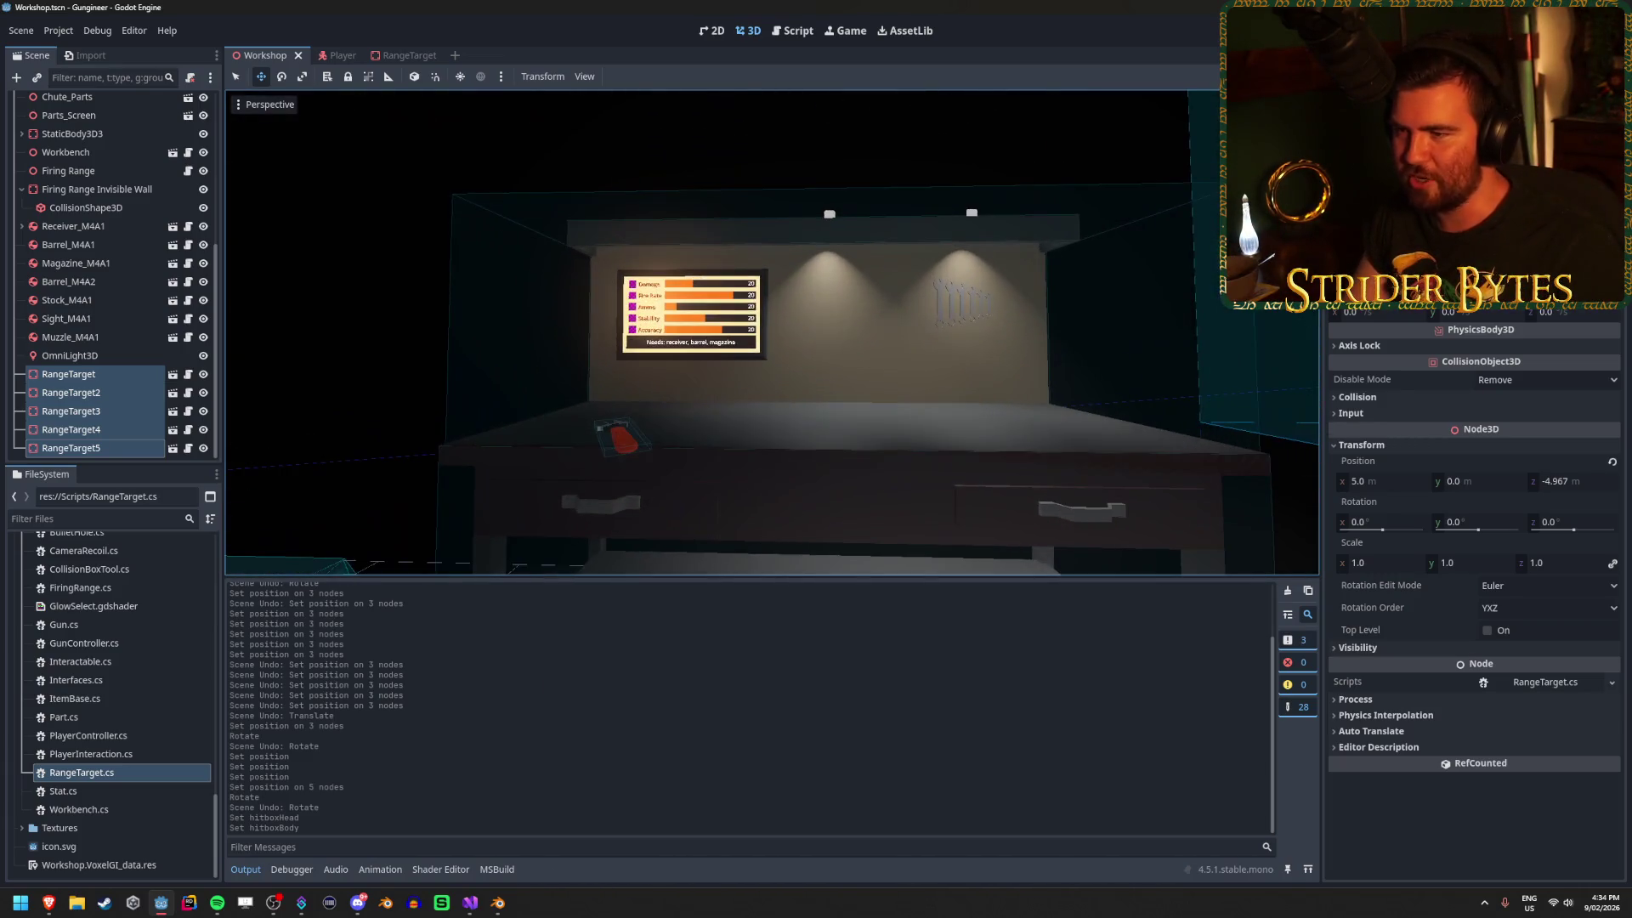
# Run the game with F5 and walk up to the five upright targets.
pyautogui.press('F5')
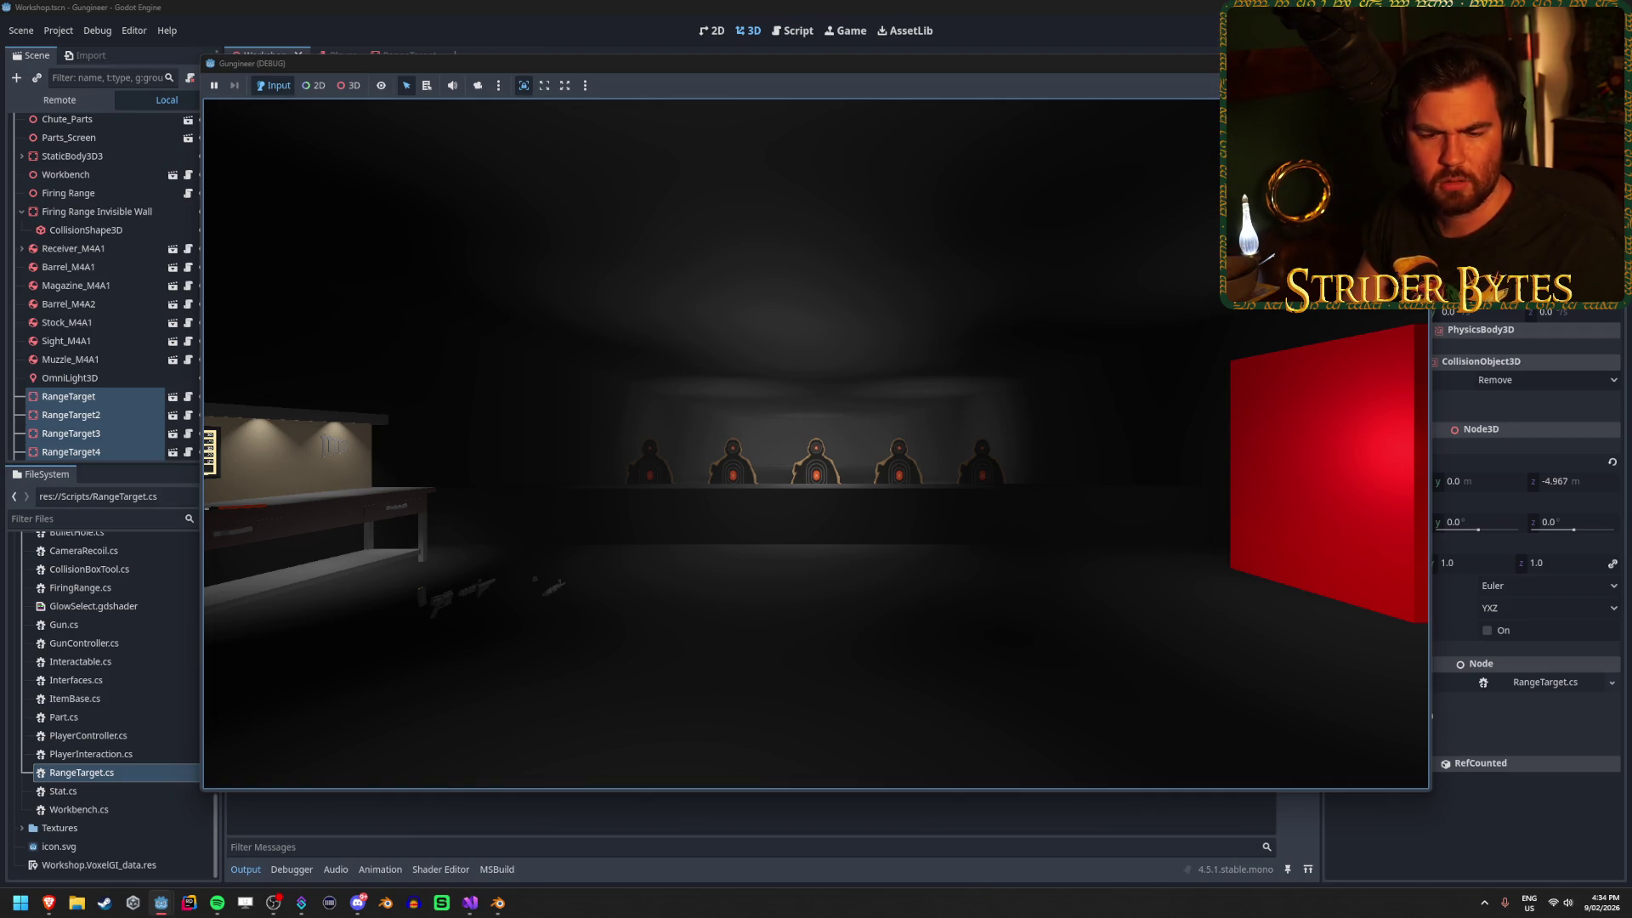
pyautogui.press('w')
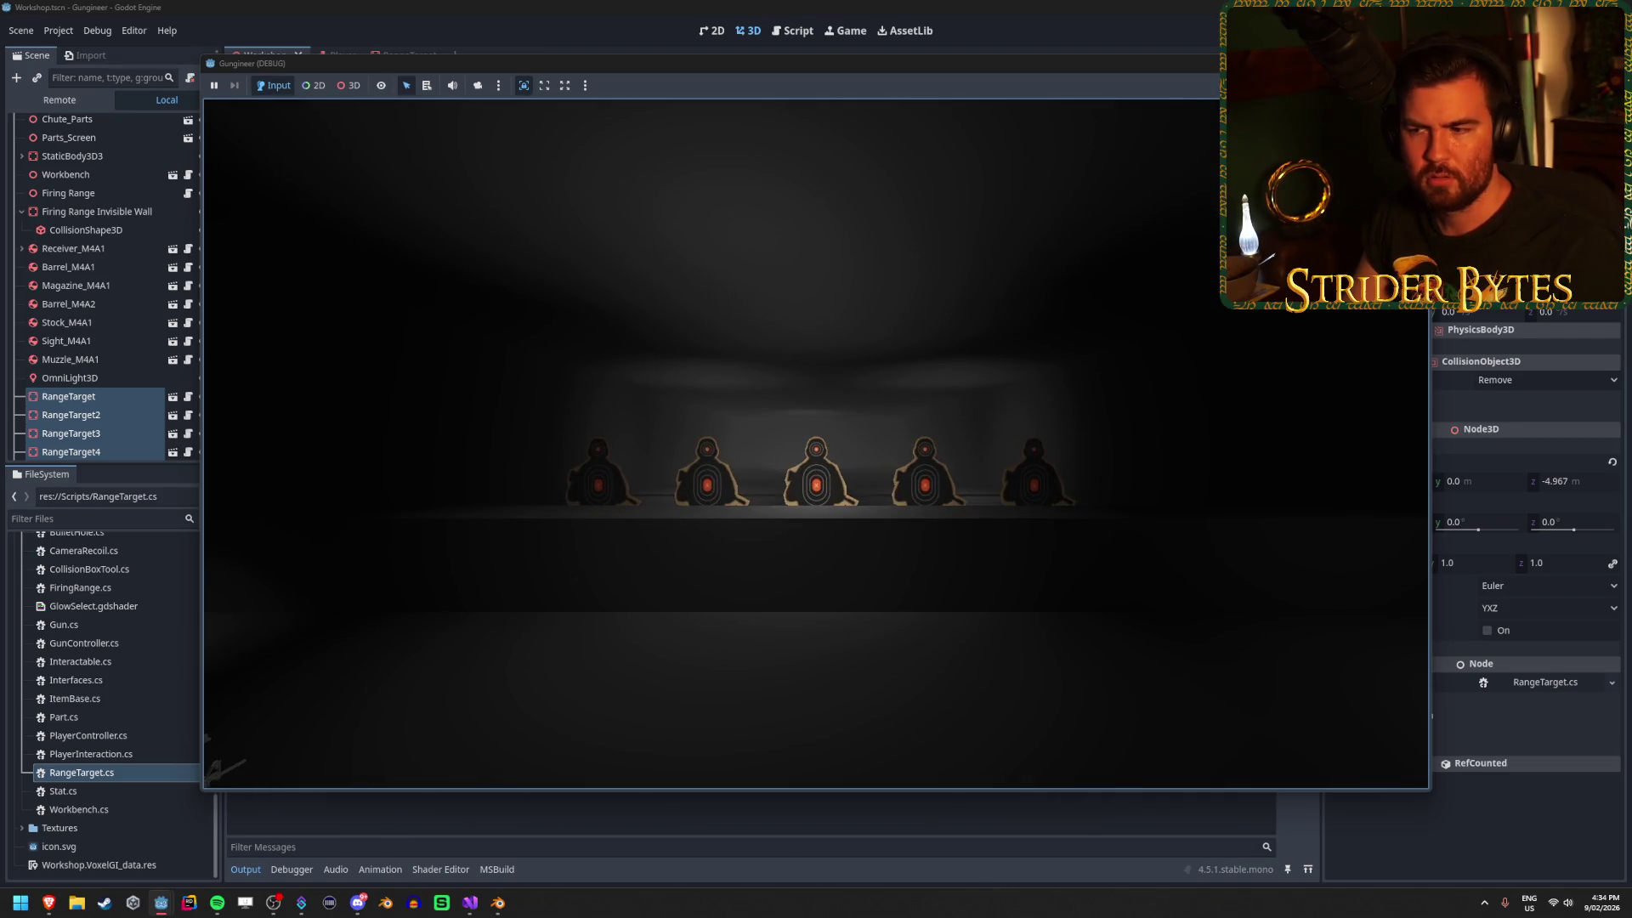
pyautogui.press('w')
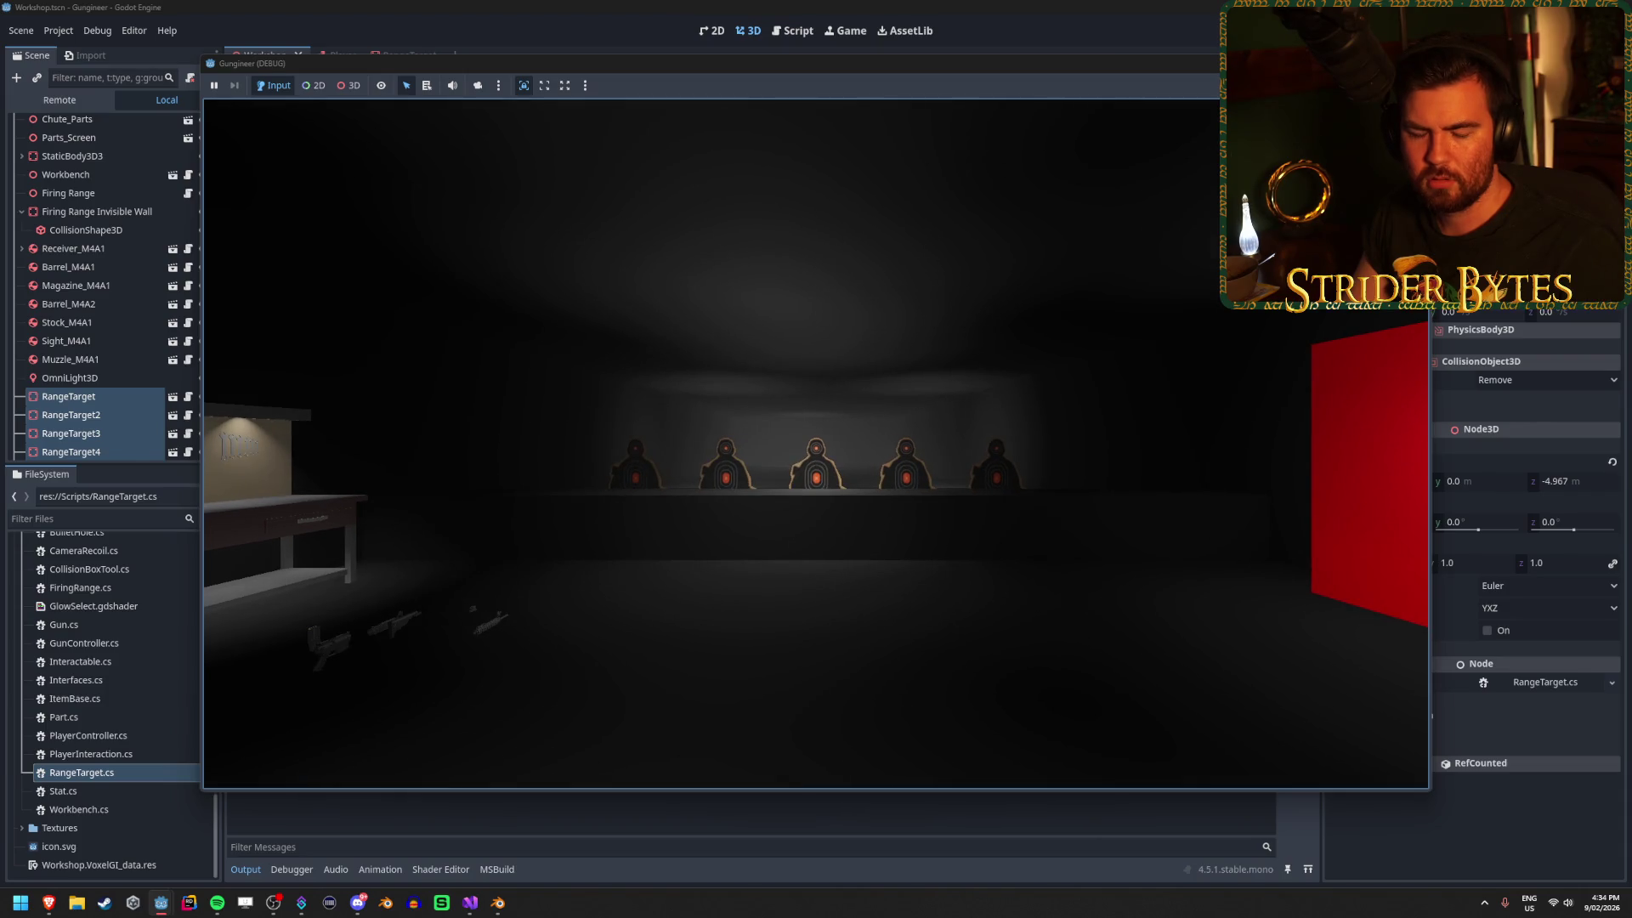
pyautogui.press('s')
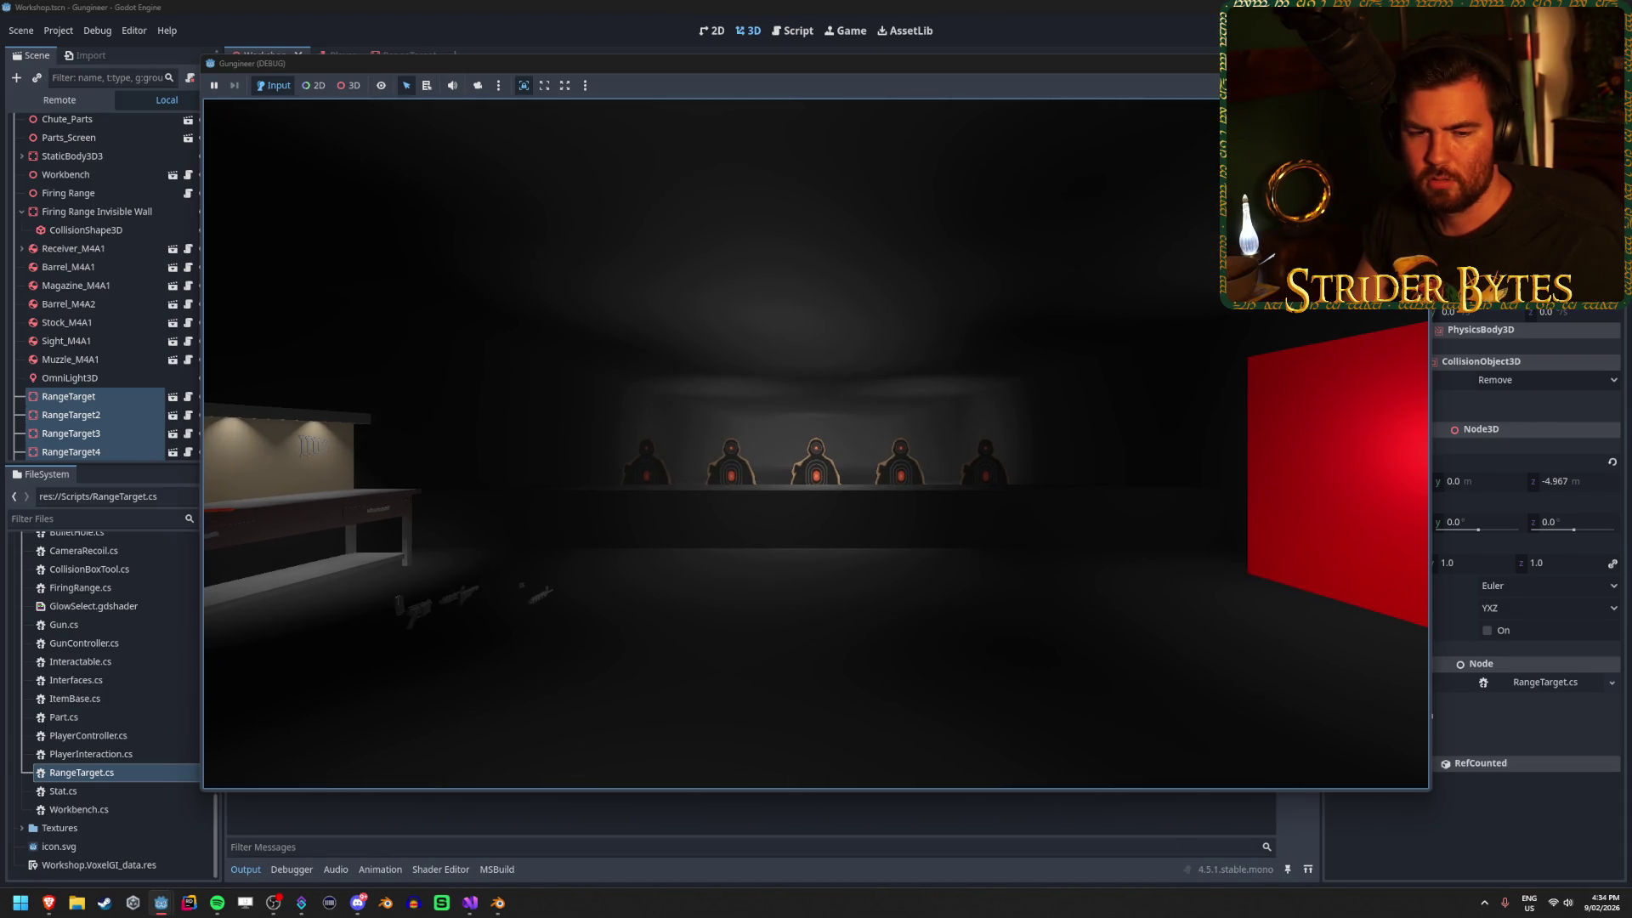
pyautogui.moveTo(816, 442)
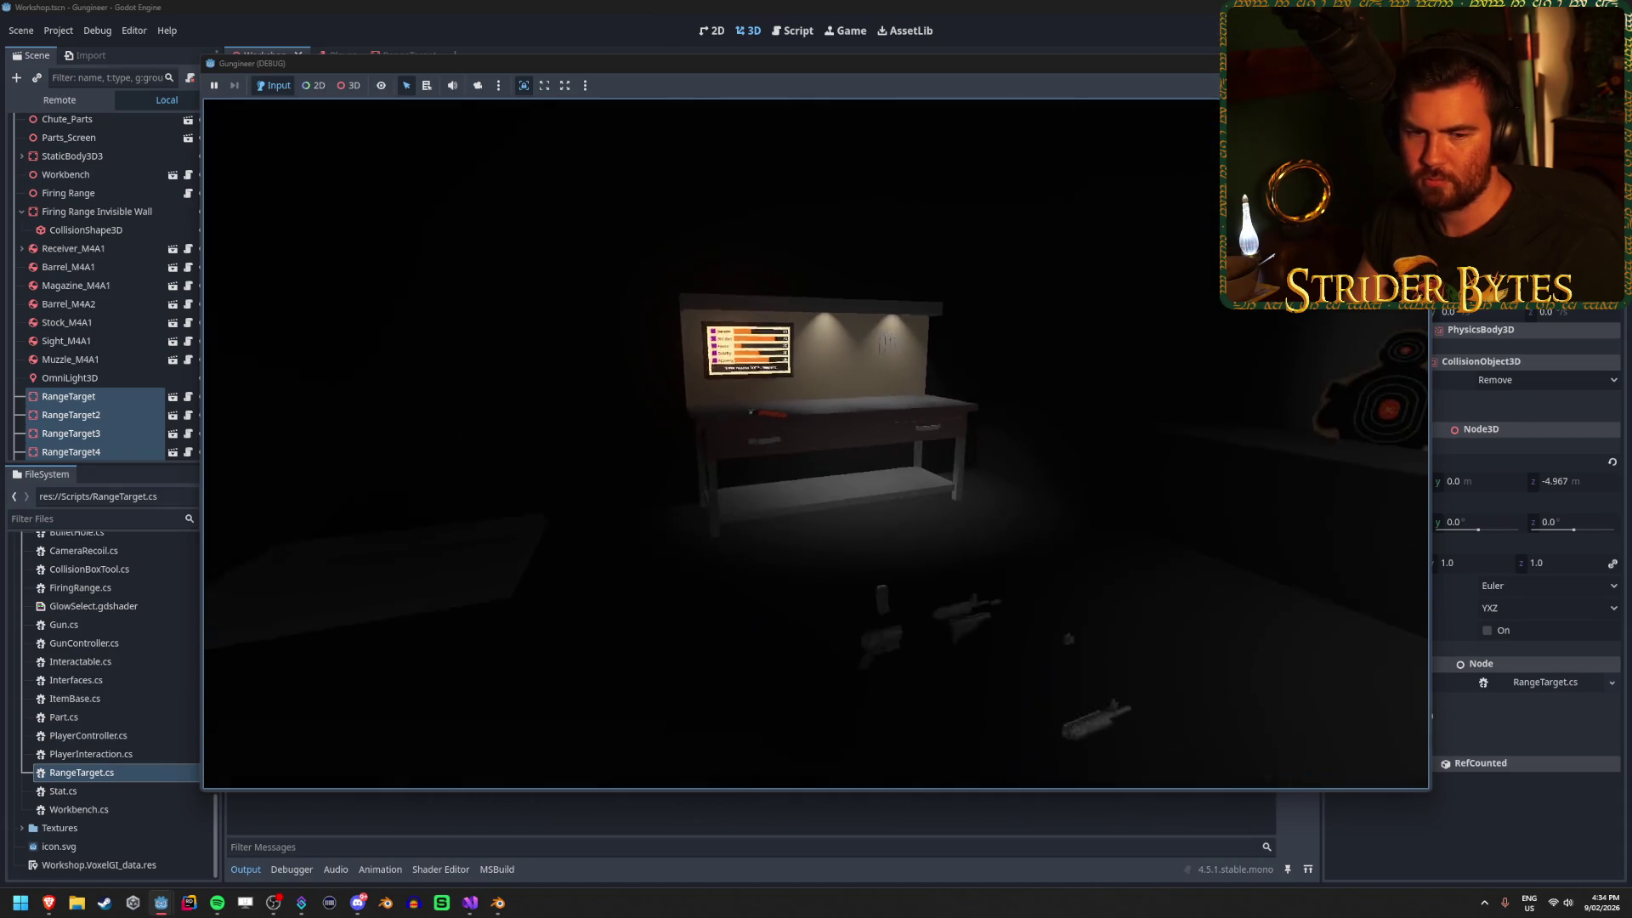
# Walk to the workbench stats panel and wrench, head back toward the targets, then stop with F8.
pyautogui.press('s')
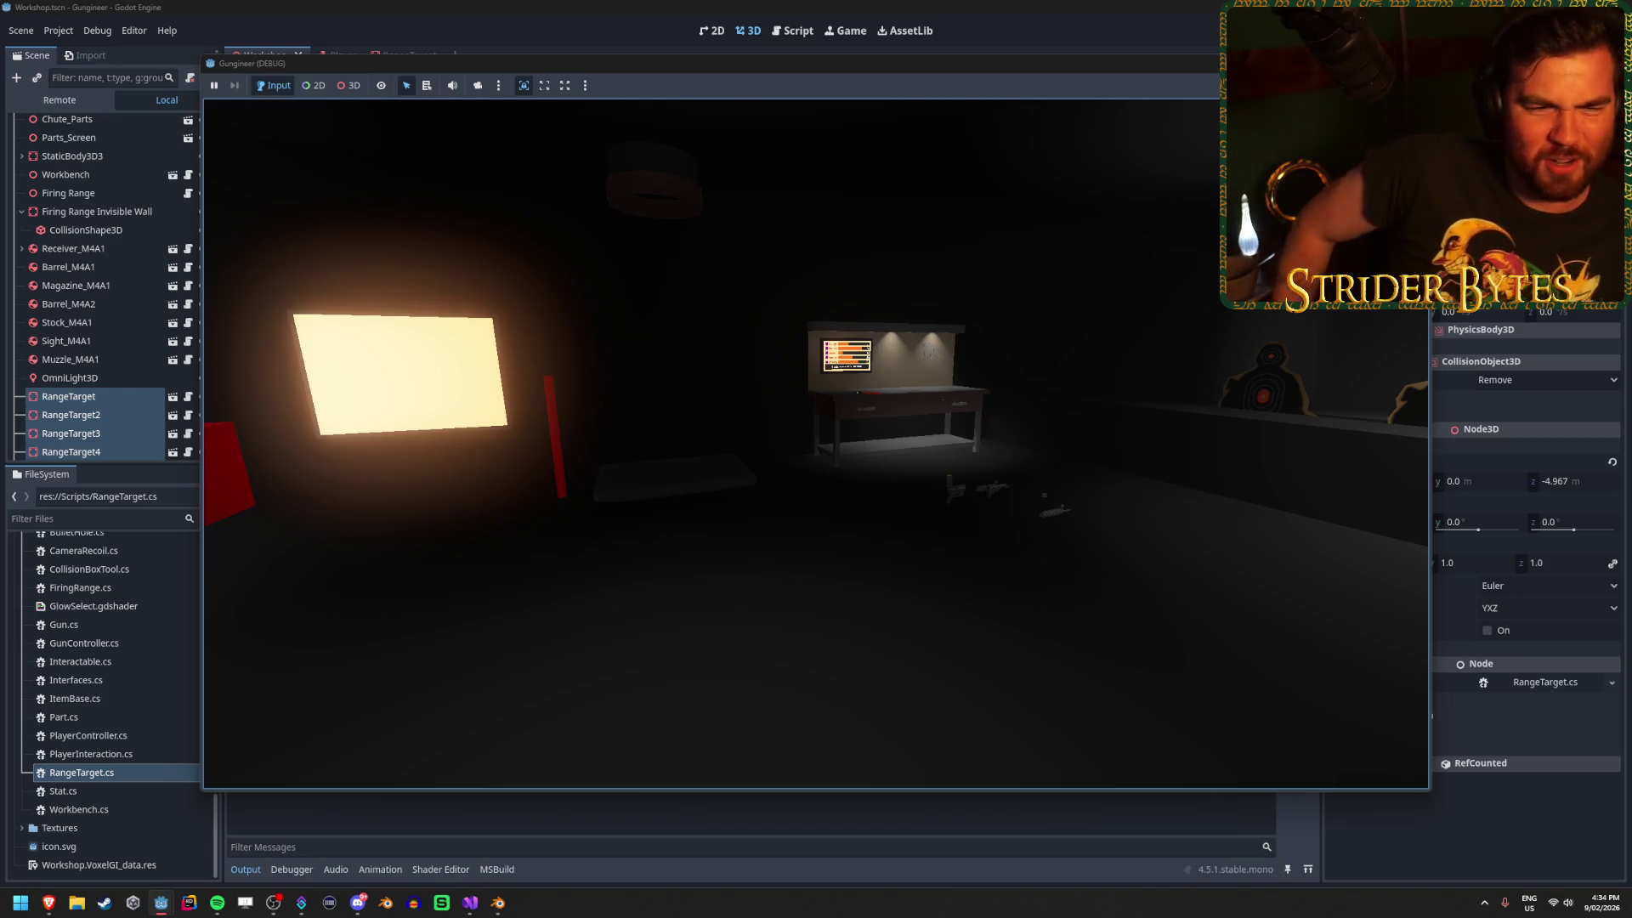
pyautogui.press('w')
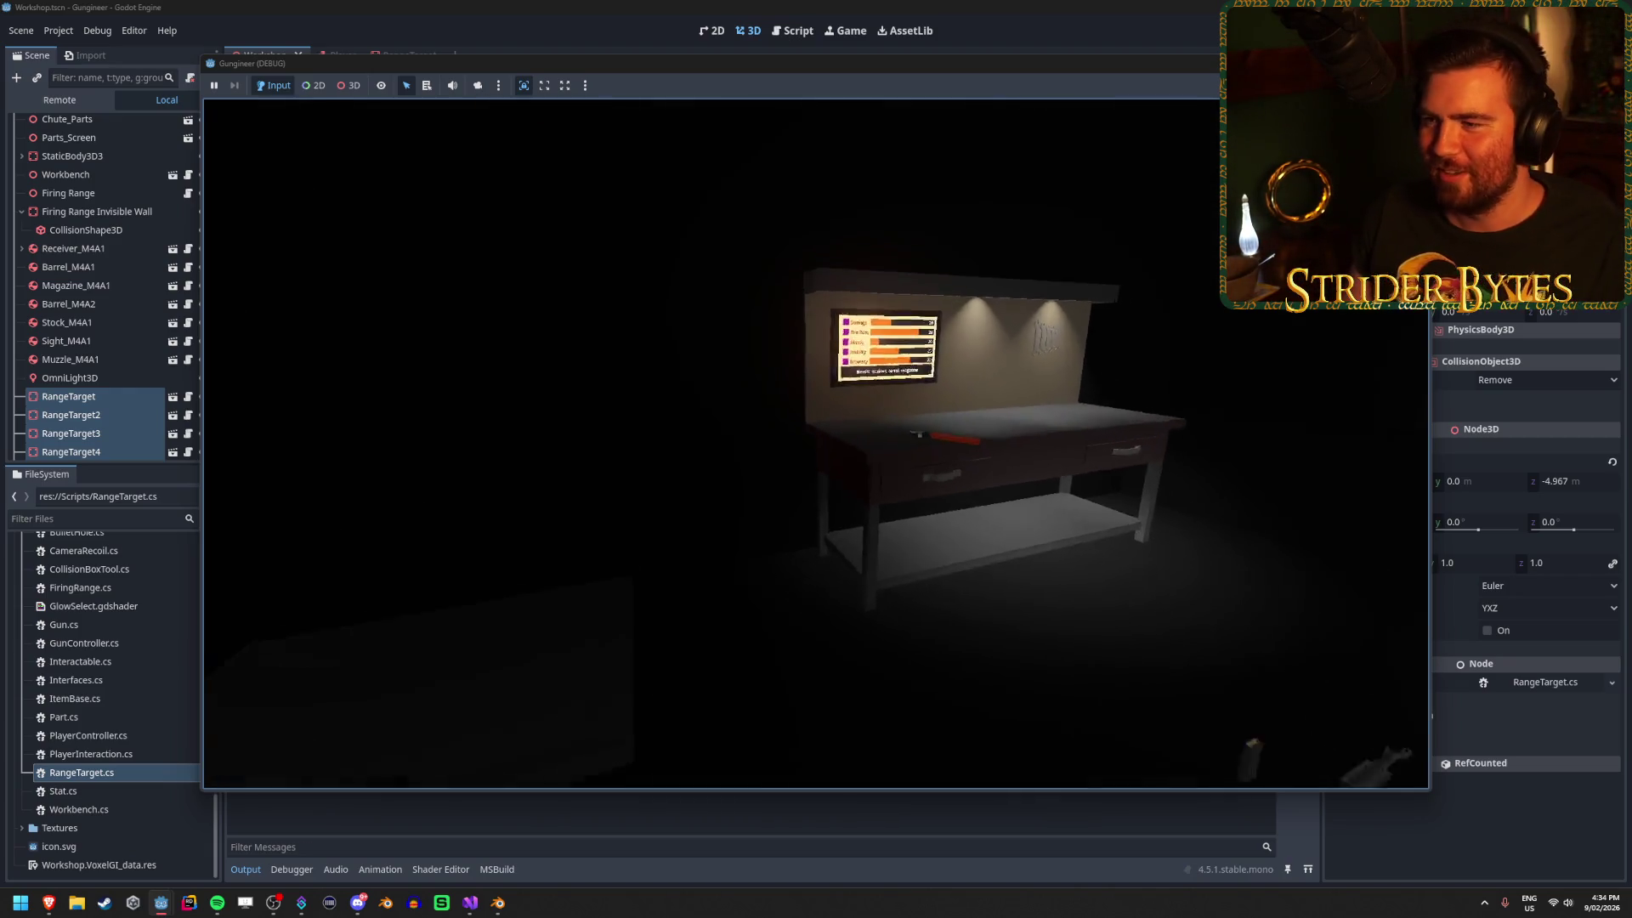
pyautogui.press('w')
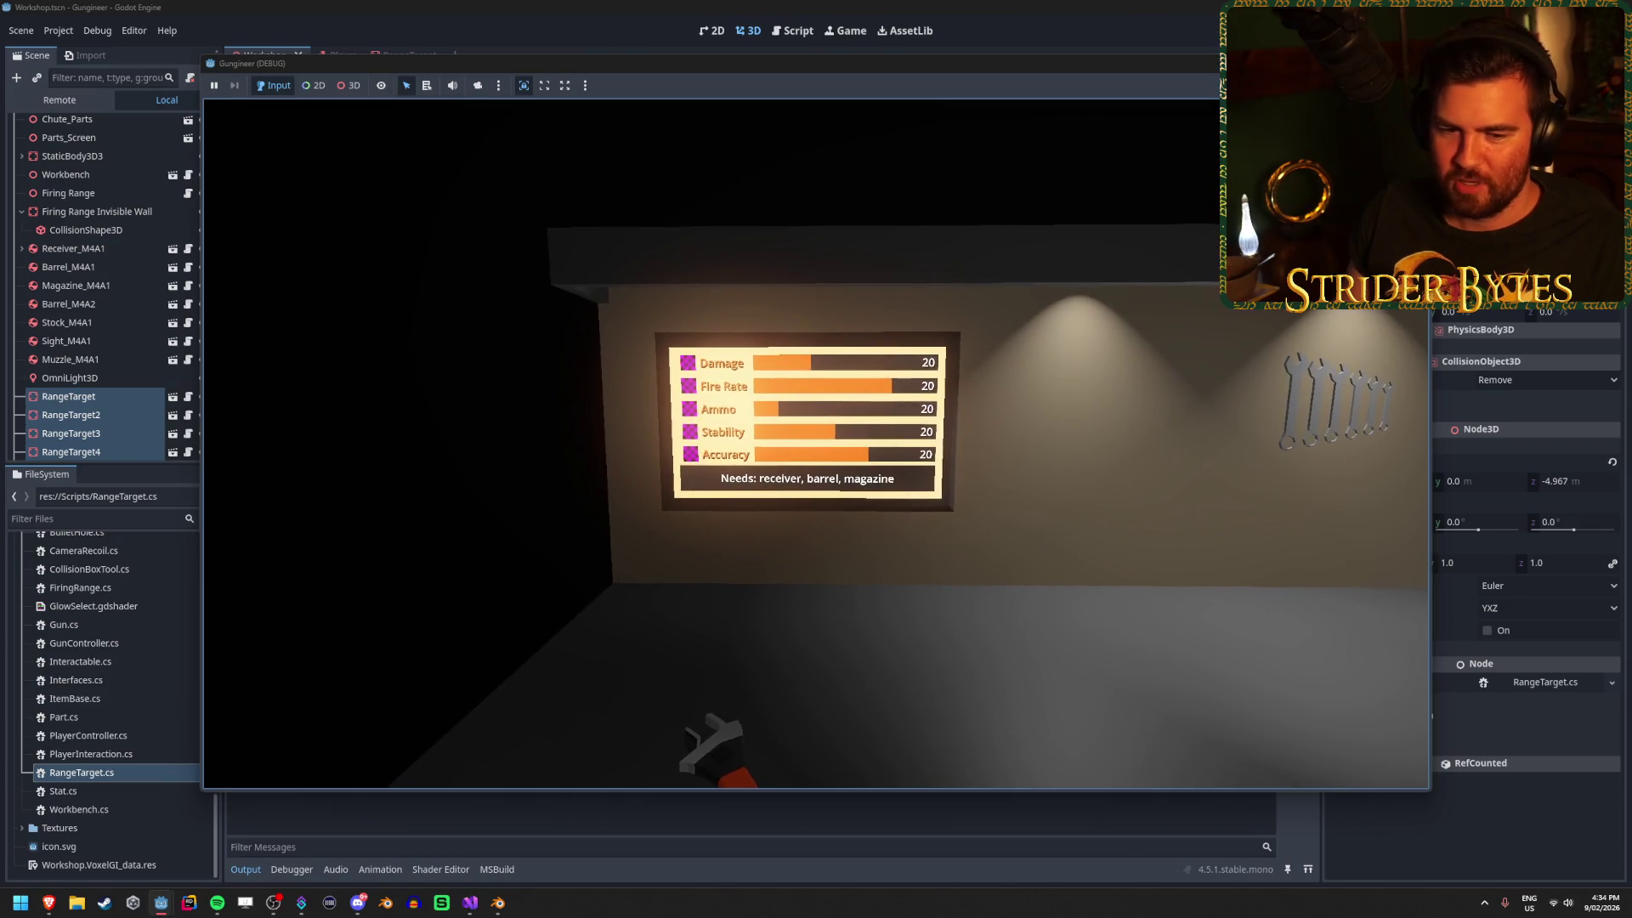
pyautogui.press('w')
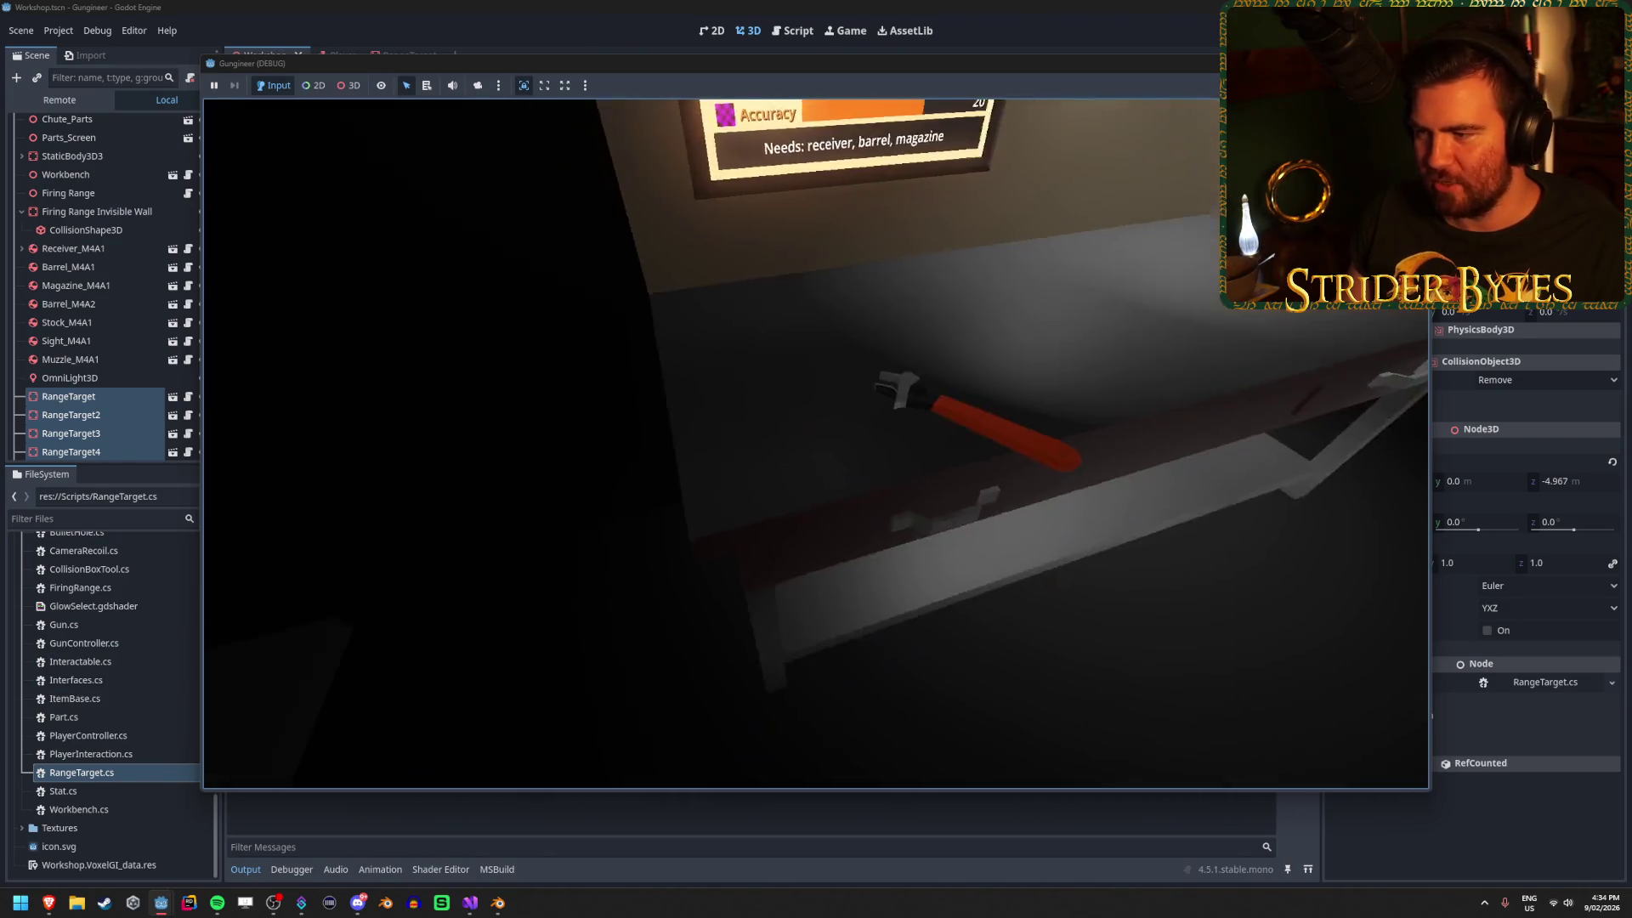
pyautogui.press('s')
pyautogui.press('s')
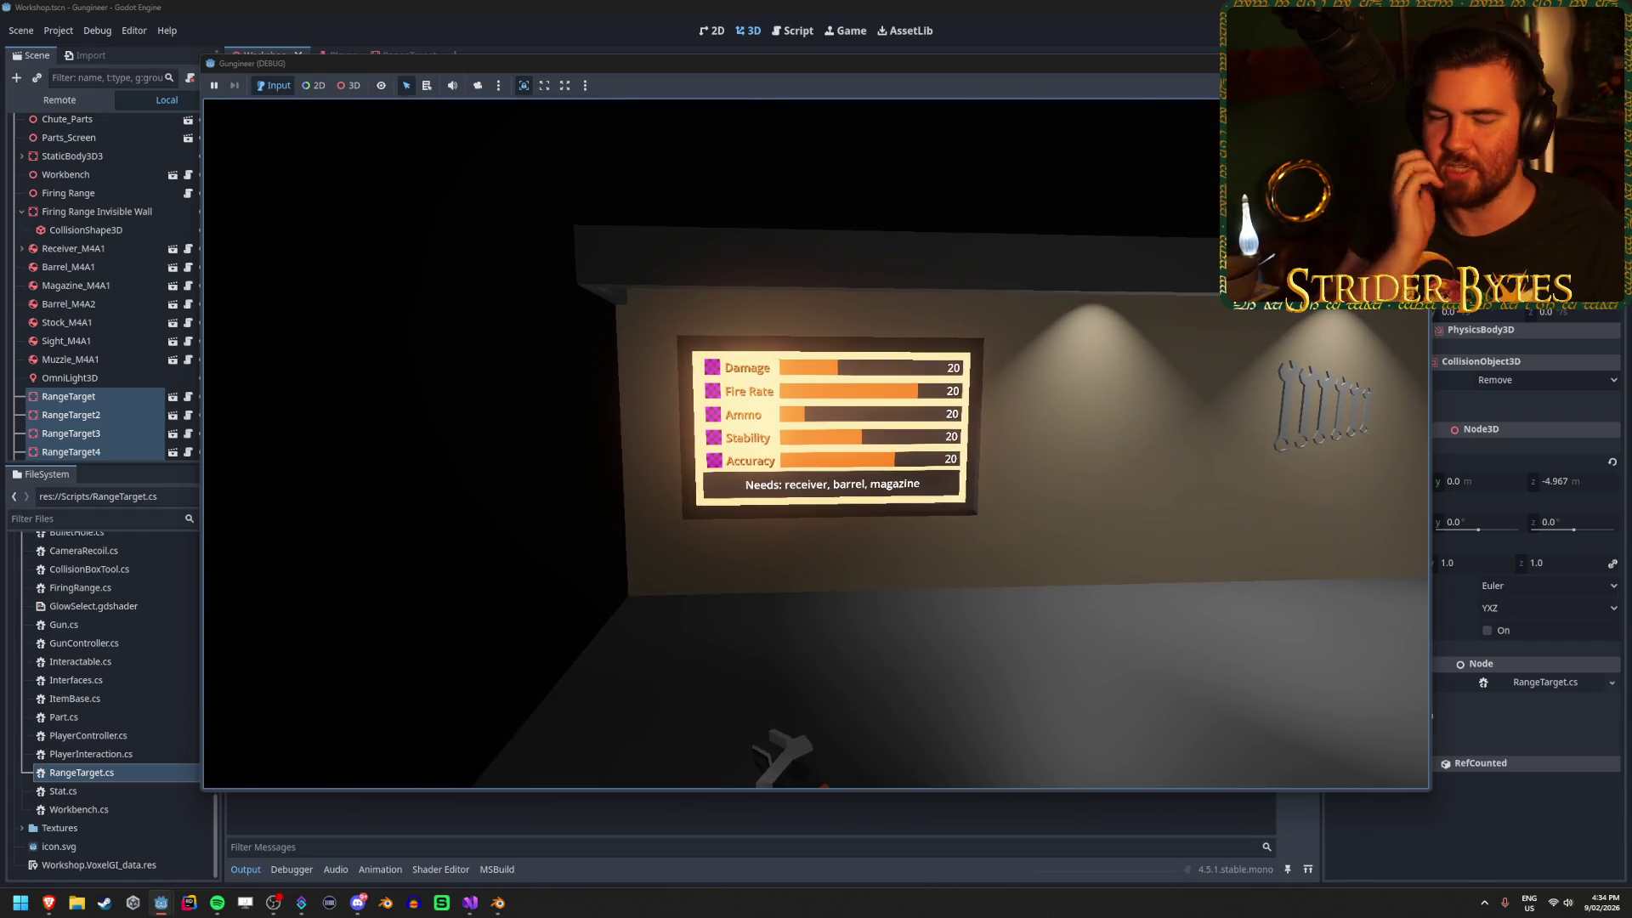
pyautogui.press('a')
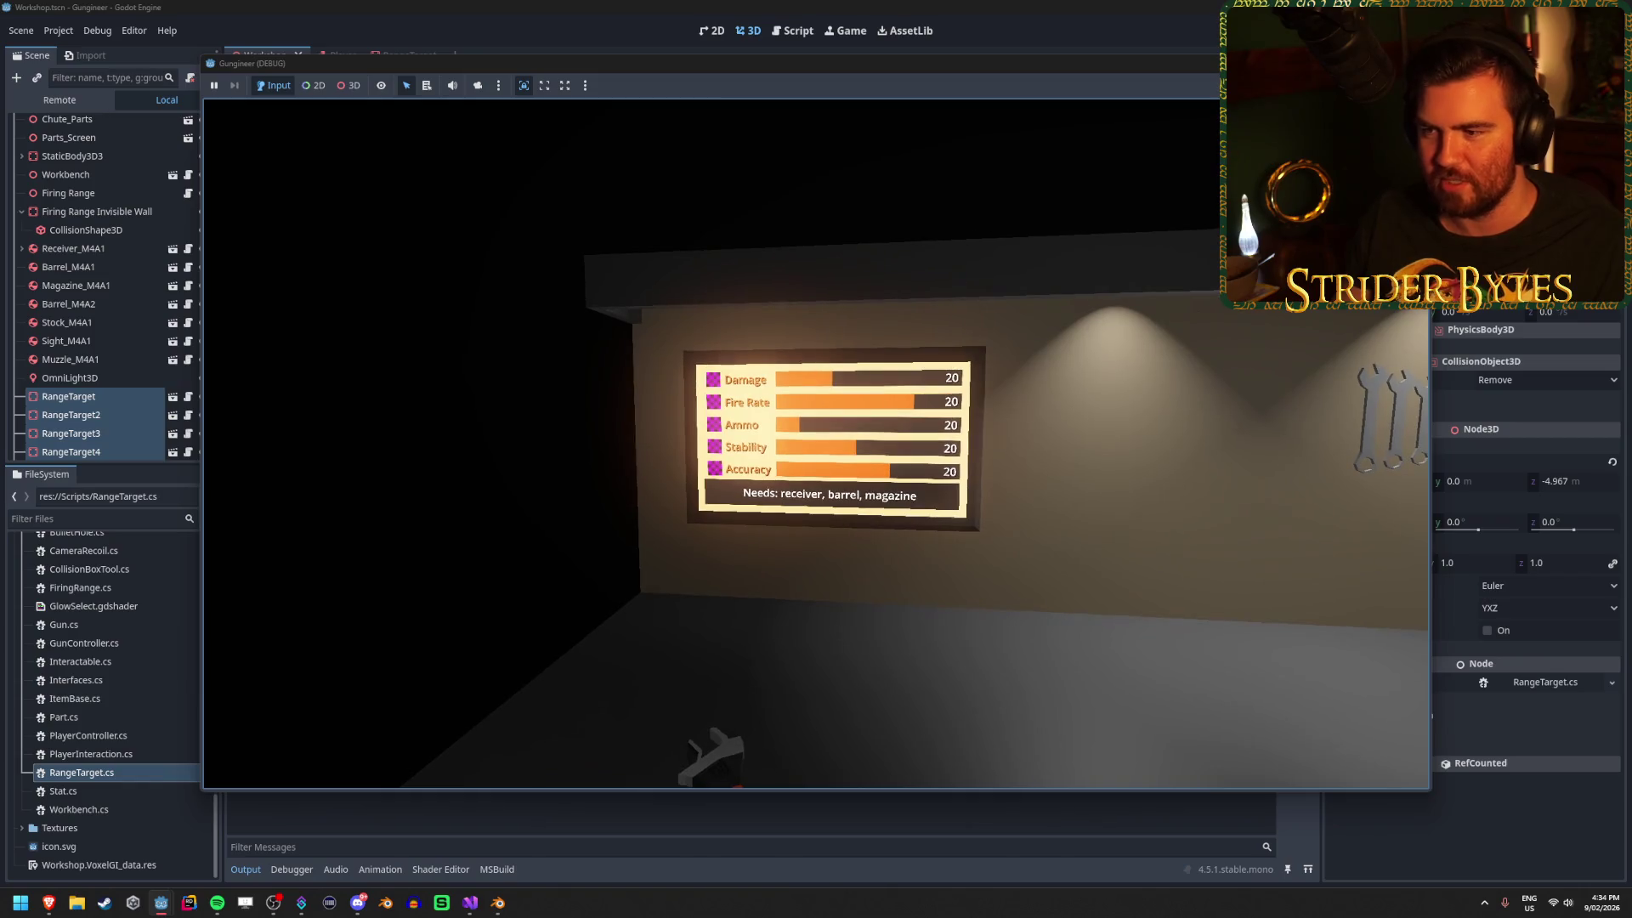
pyautogui.press('d')
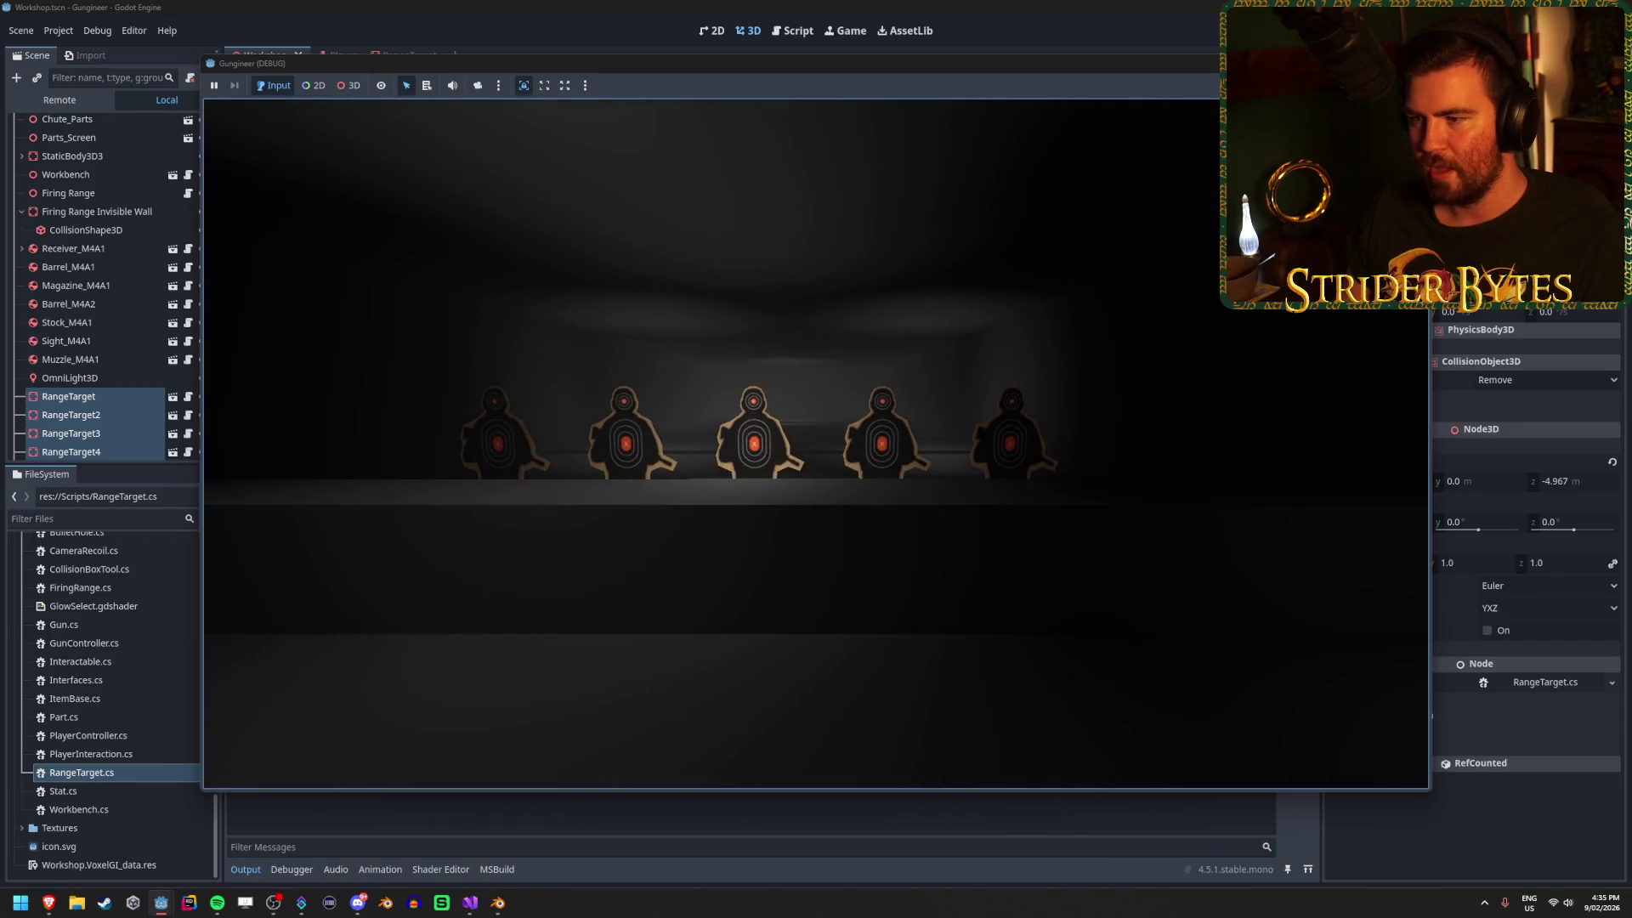
pyautogui.press('w')
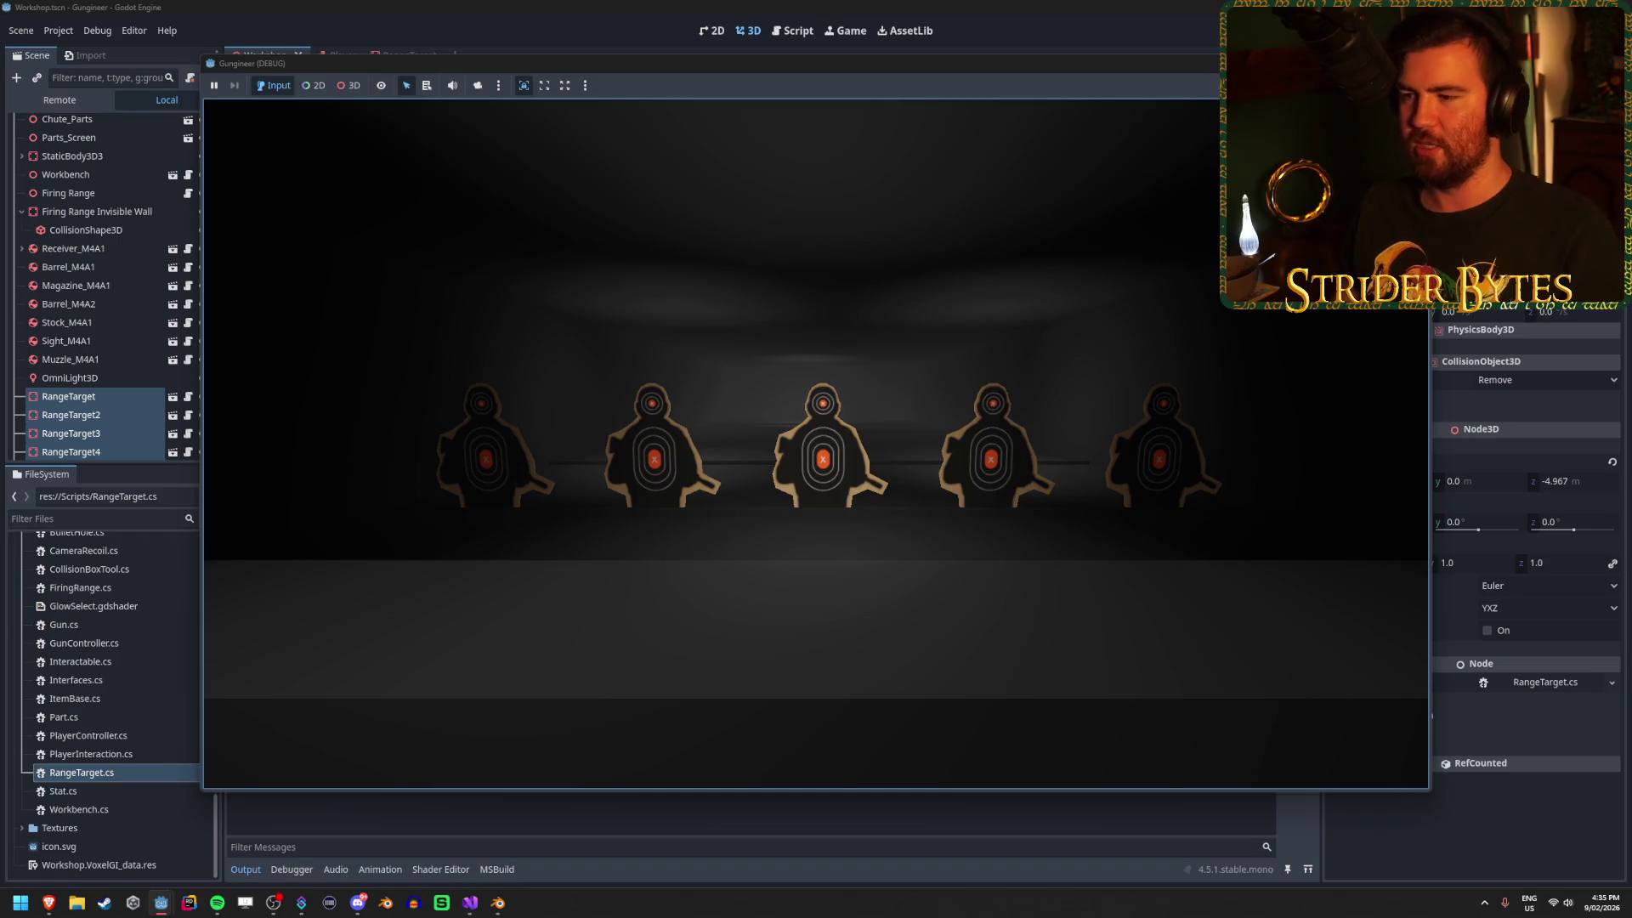
pyautogui.press('F8')
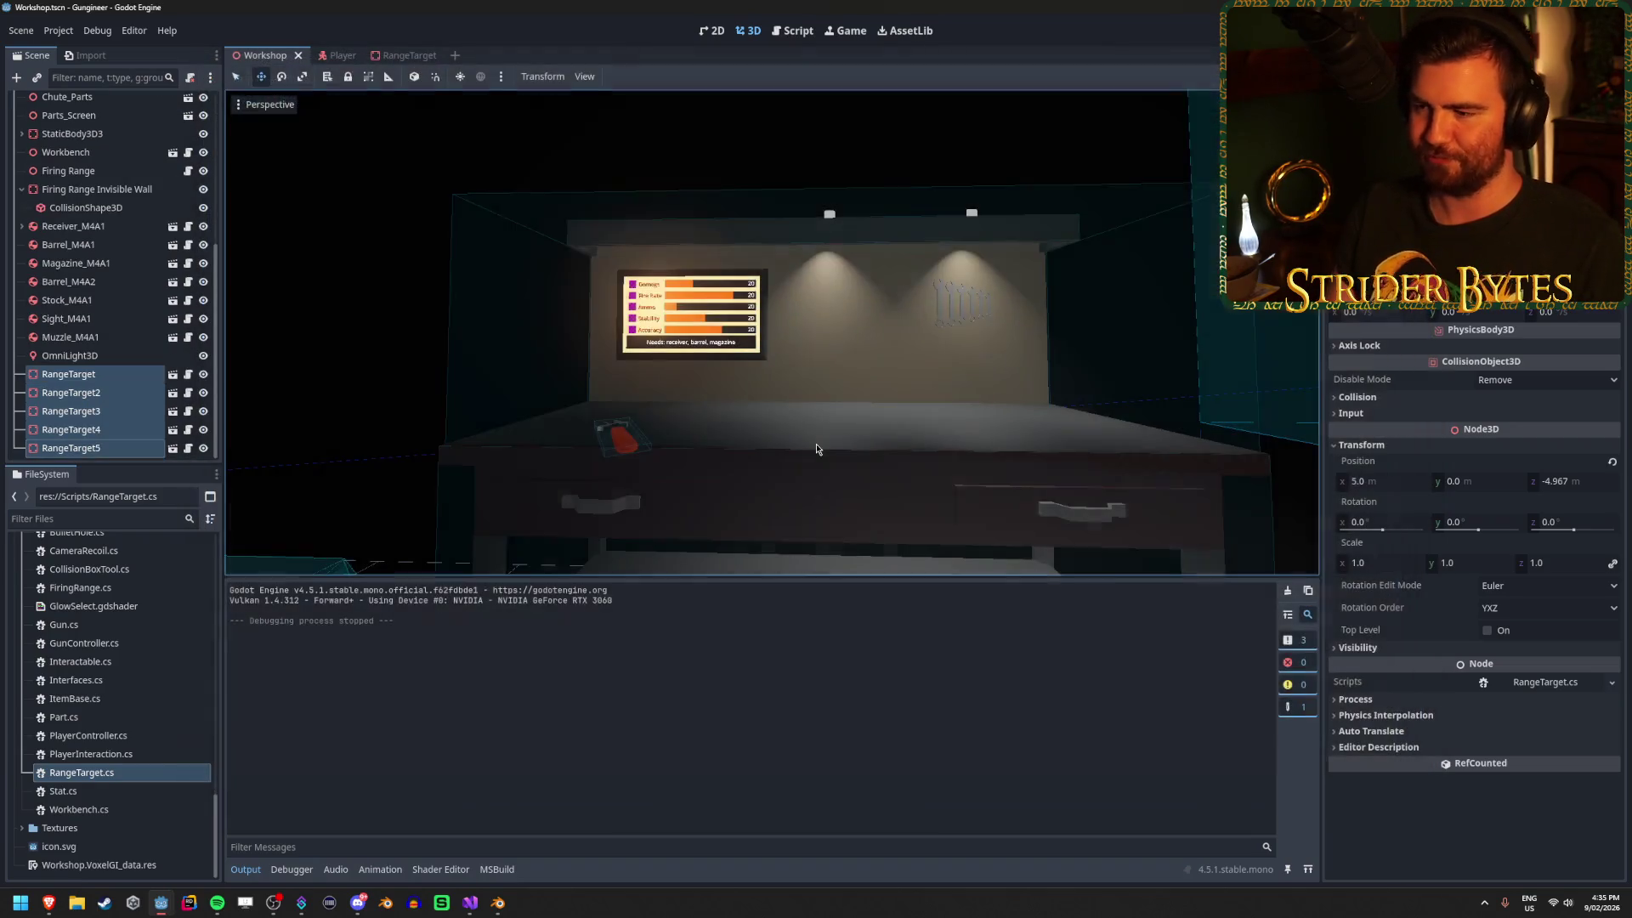
# Select OmniLight3D2, move it along one axis, and save the Workshop scene.
pyautogui.moveTo(772, 331)
pyautogui.mouseDown()
pyautogui.moveTo(552, 358)
pyautogui.moveTo(737, 342)
pyautogui.mouseUp()
pyautogui.click(736, 340)
pyautogui.moveTo(577, 337)
pyautogui.mouseDown()
pyautogui.moveTo(638, 333)
pyautogui.moveTo(802, 371)
pyautogui.mouseUp()
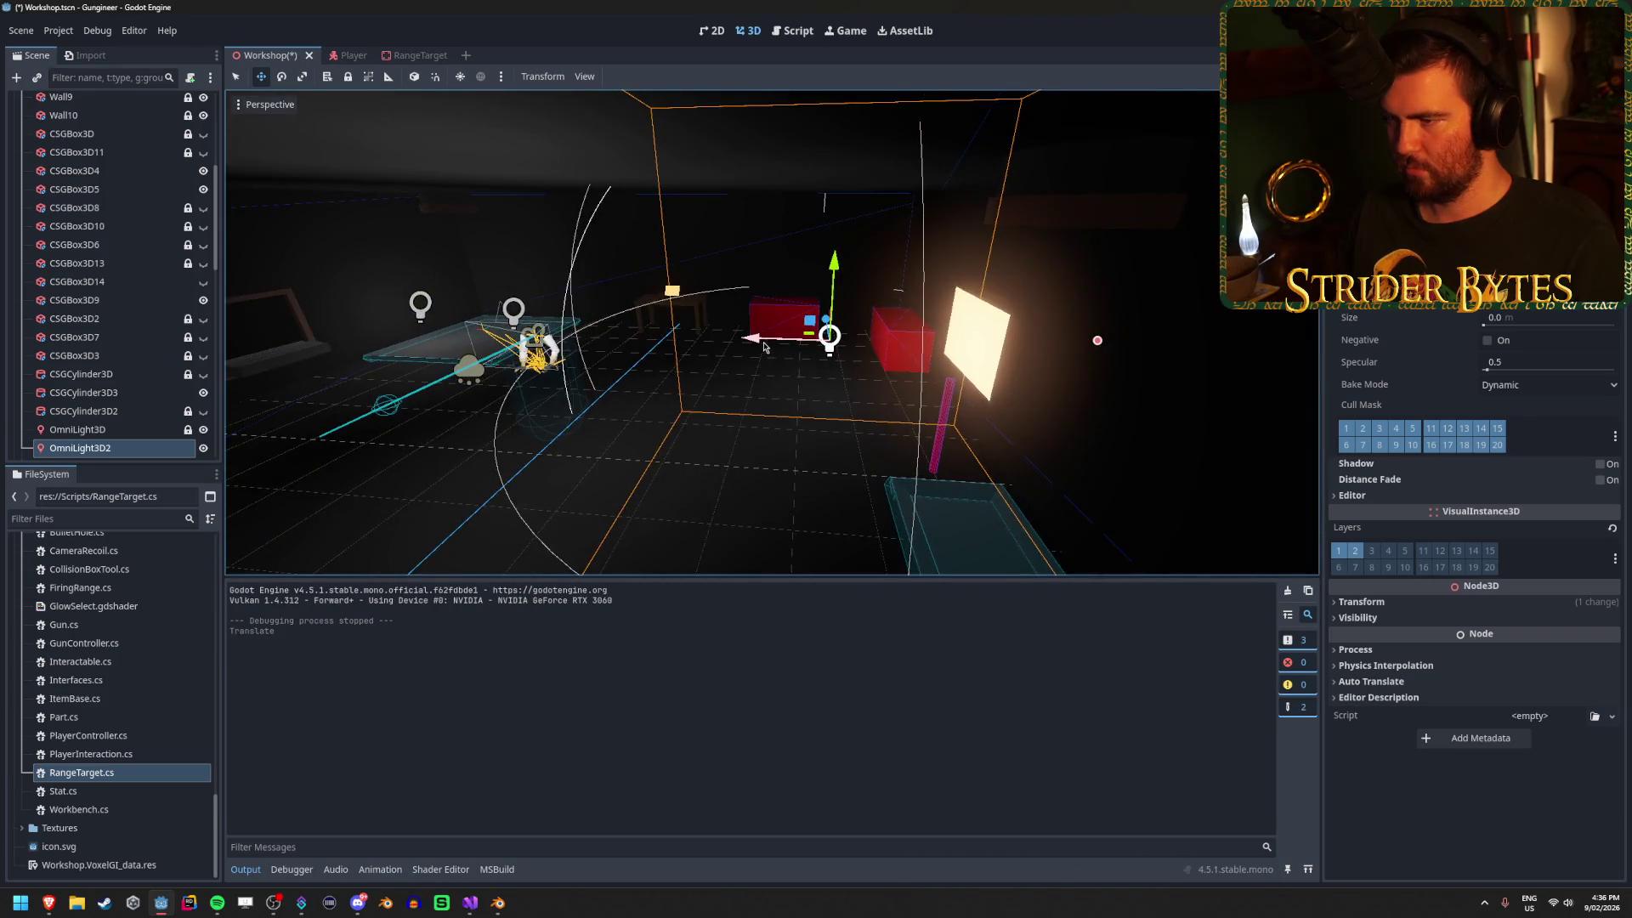
pyautogui.press('d')
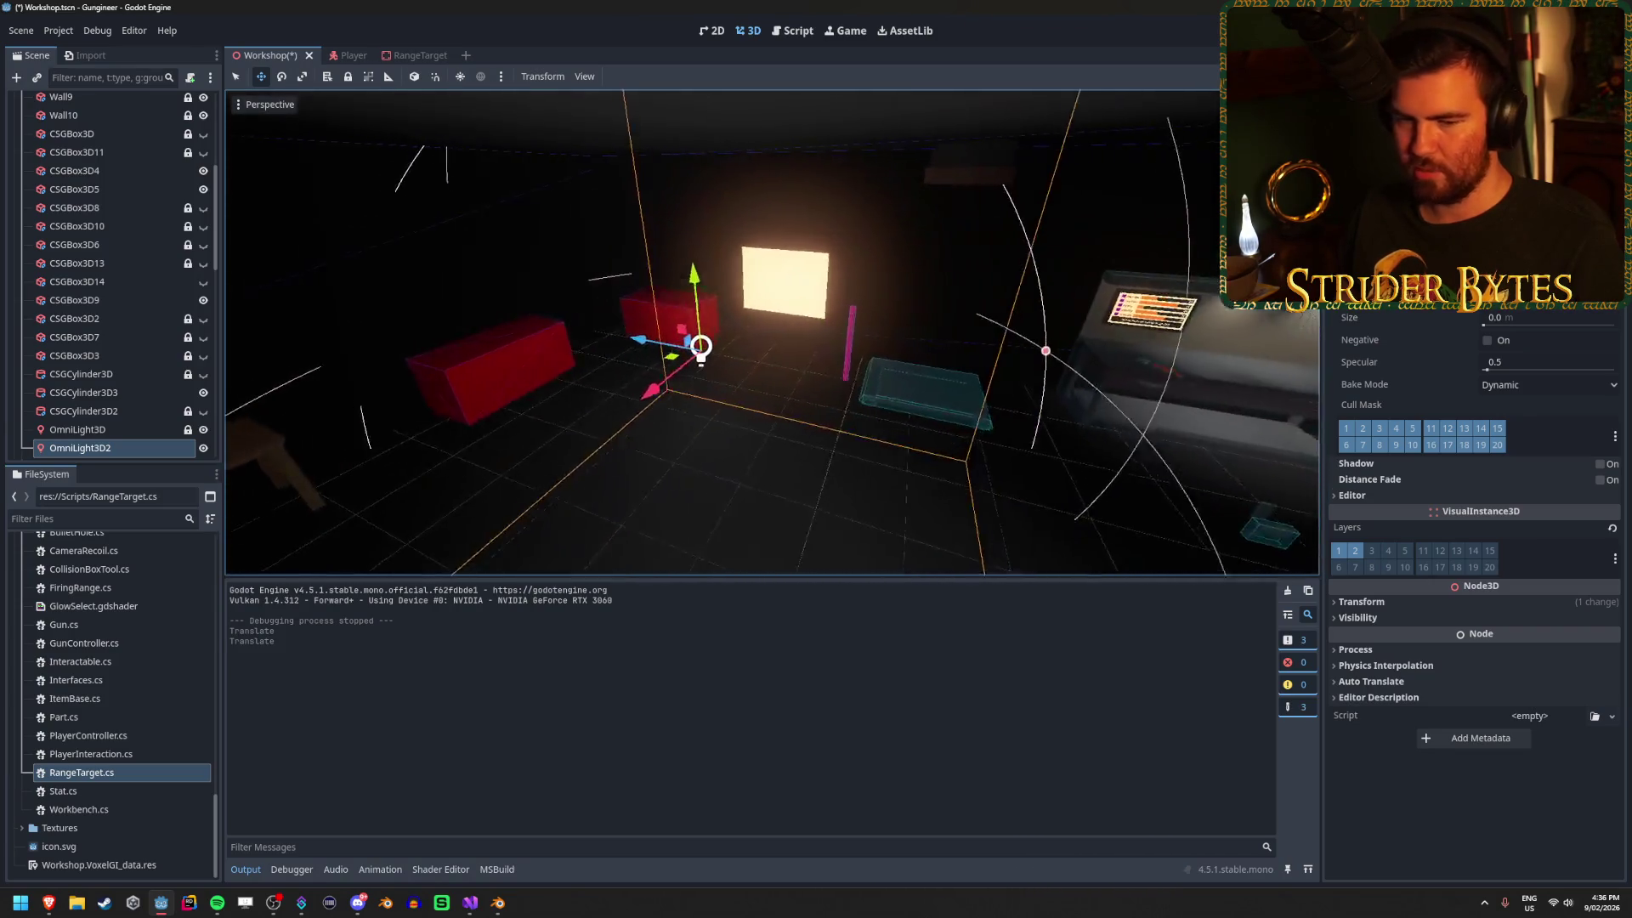
pyautogui.hotkey('ctrl', 's')
pyautogui.moveTo(638, 376)
pyautogui.mouseDown()
pyautogui.moveTo(765, 387)
pyautogui.moveTo(493, 391)
pyautogui.moveTo(733, 407)
pyautogui.mouseUp()
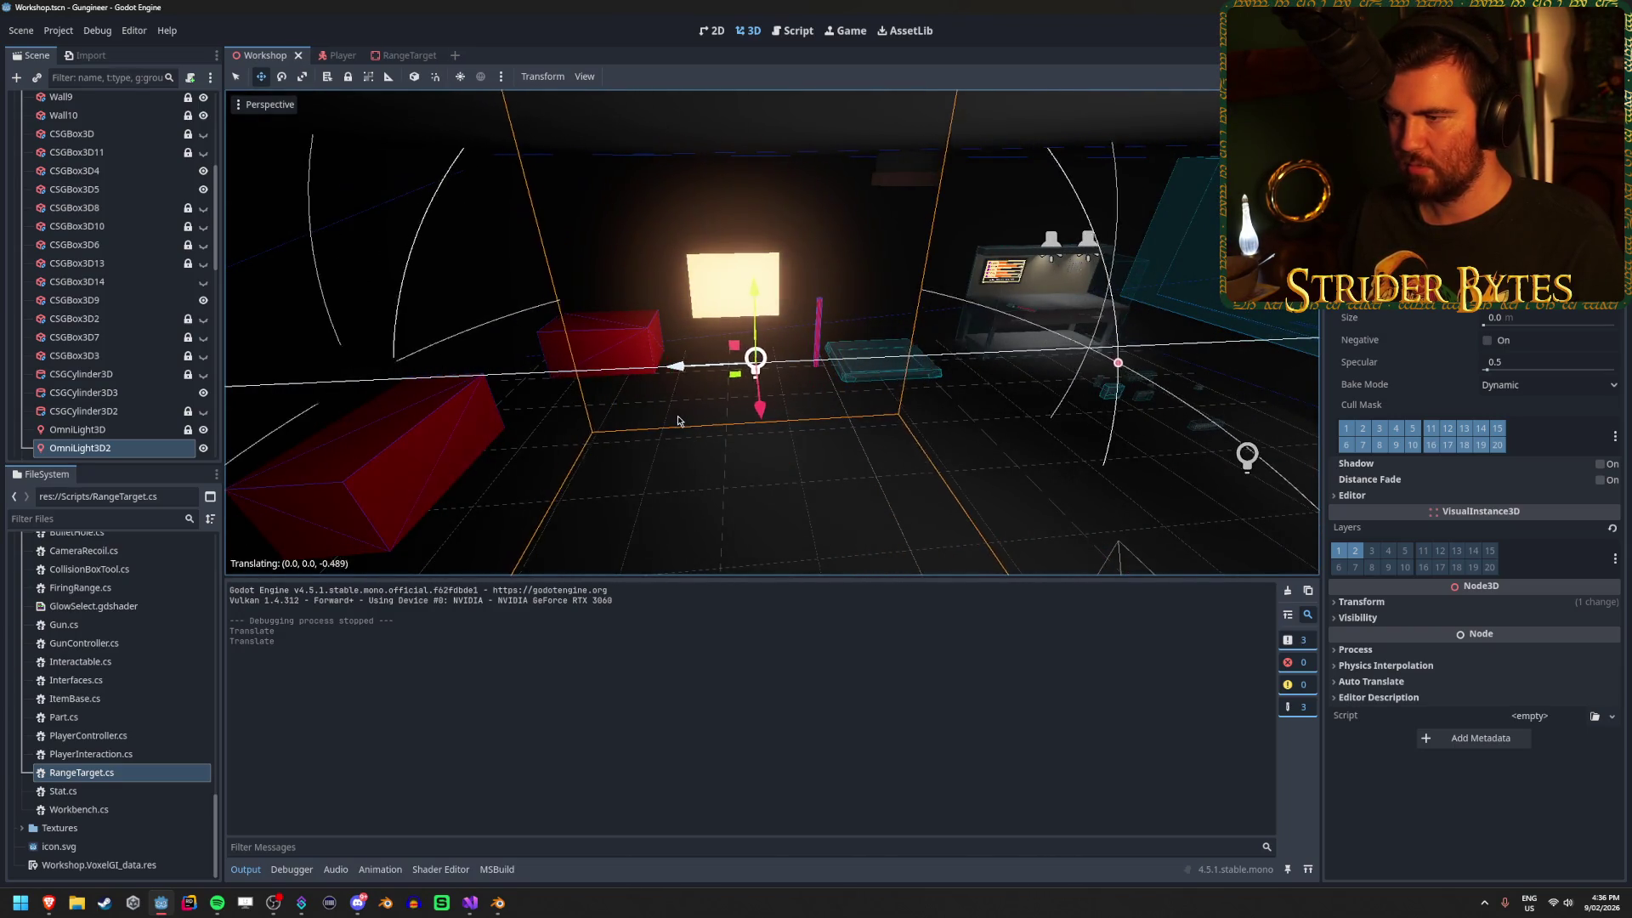
pyautogui.press('w')
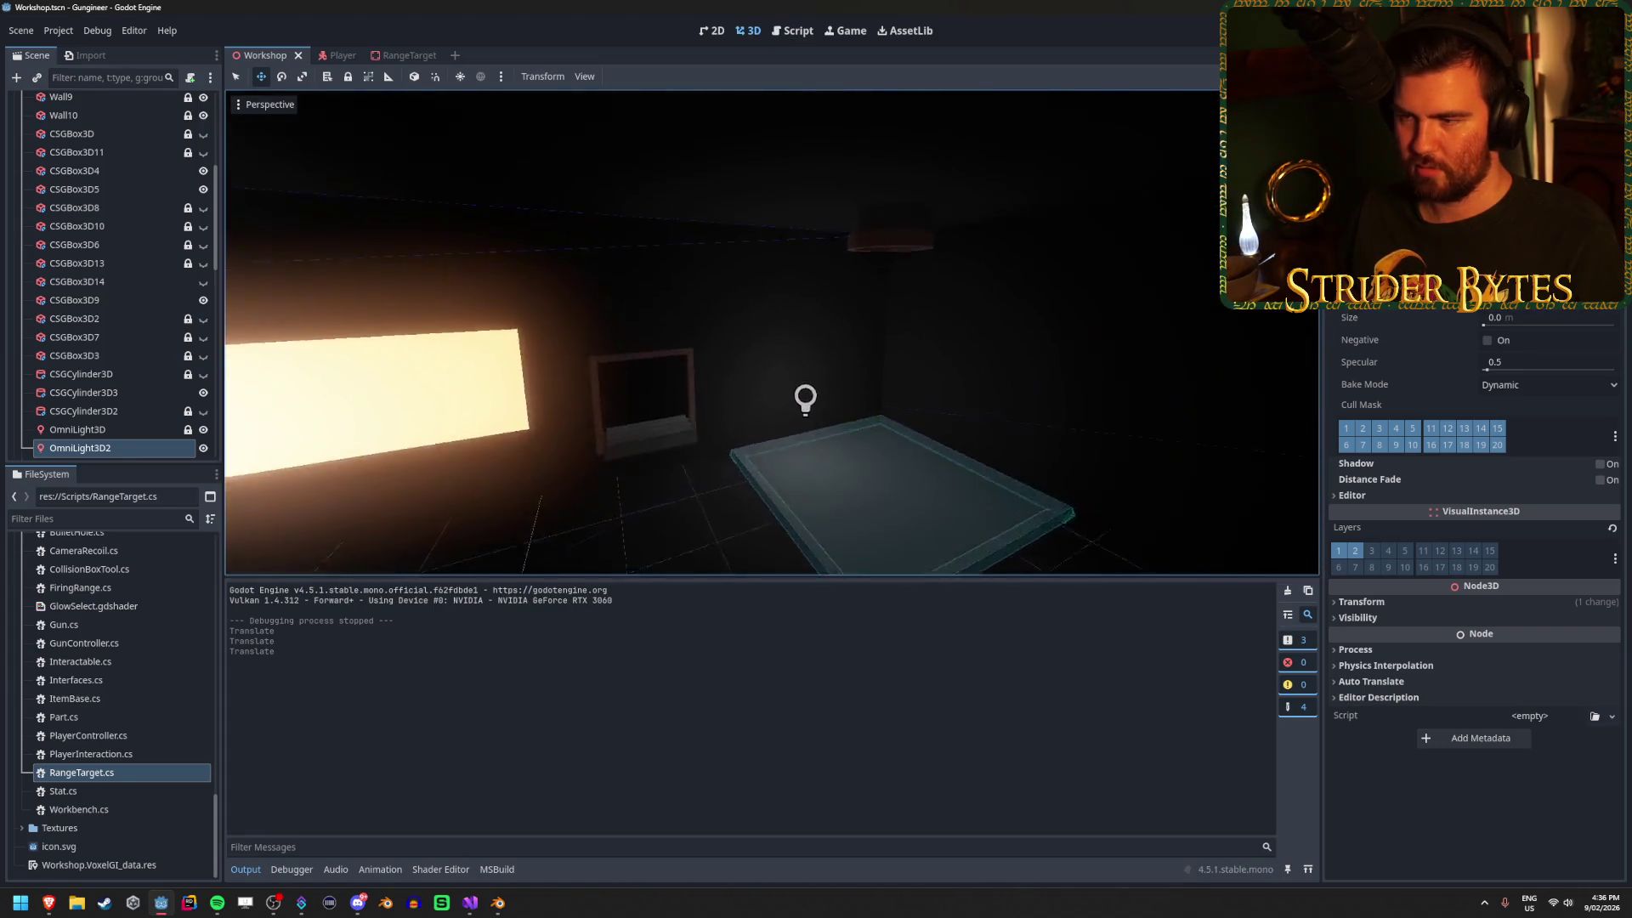
# Inspect the teal Tray_Money tray and red box CSGBox3D9 beside the range targets.
pyautogui.click(868, 400)
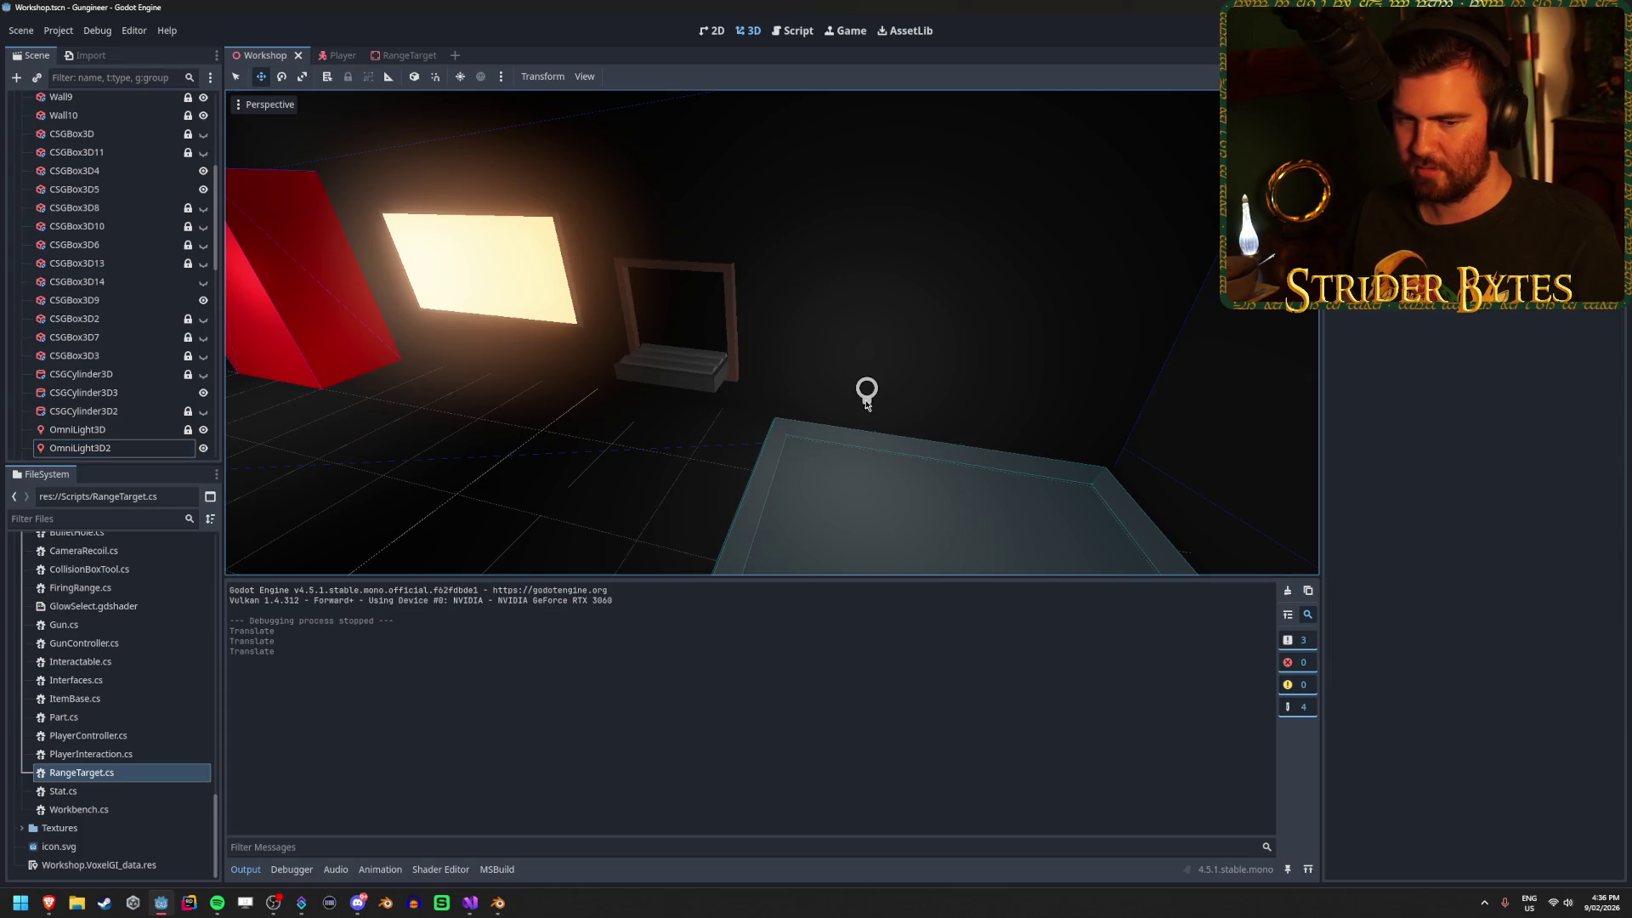
pyautogui.moveTo(756, 403); pyautogui.dragTo(805, 433)
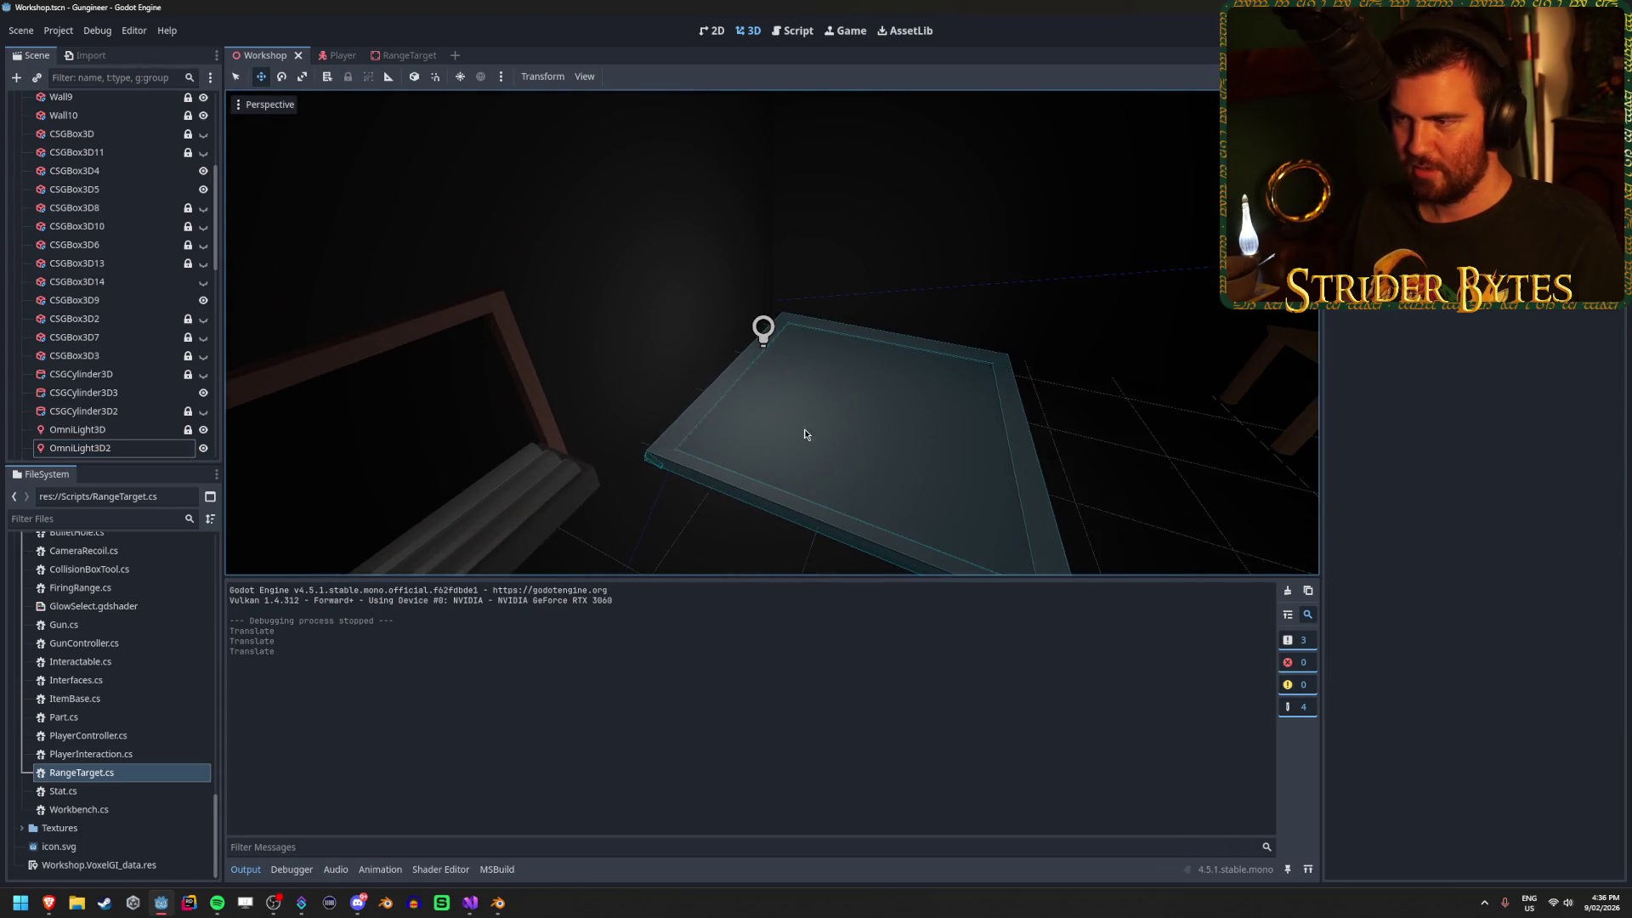
pyautogui.click(763, 343)
pyautogui.moveTo(764, 329); pyautogui.dragTo(759, 363)
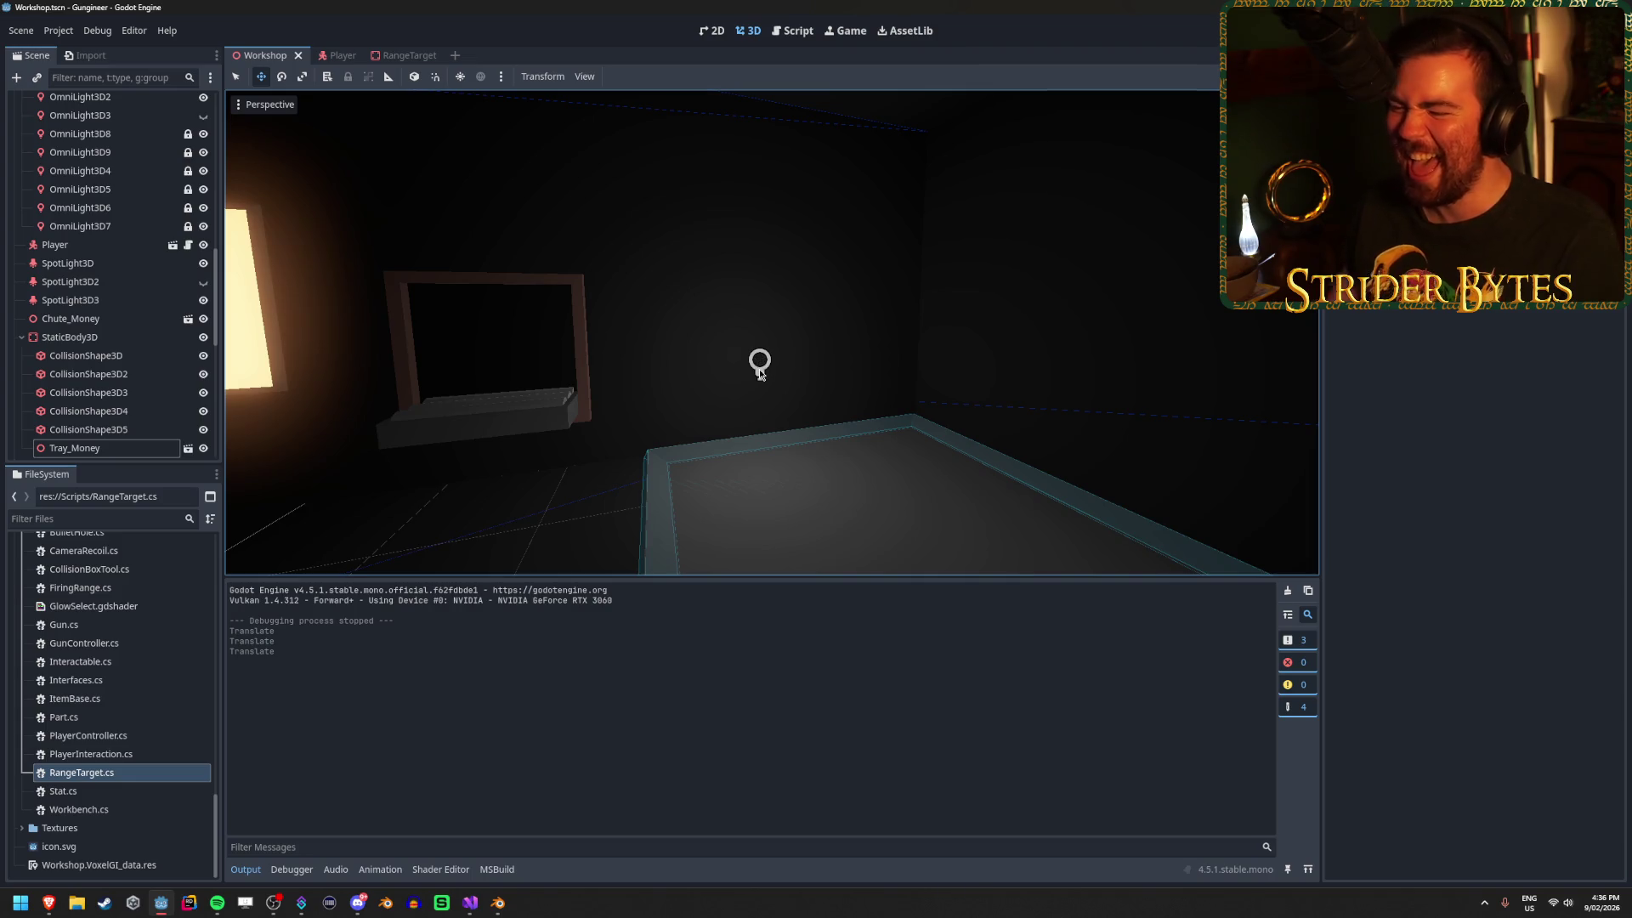
pyautogui.moveTo(761, 372); pyautogui.dragTo(646, 374)
pyautogui.moveTo(854, 393)
pyautogui.mouseDown()
pyautogui.moveTo(732, 389)
pyautogui.moveTo(854, 393)
pyautogui.mouseUp()
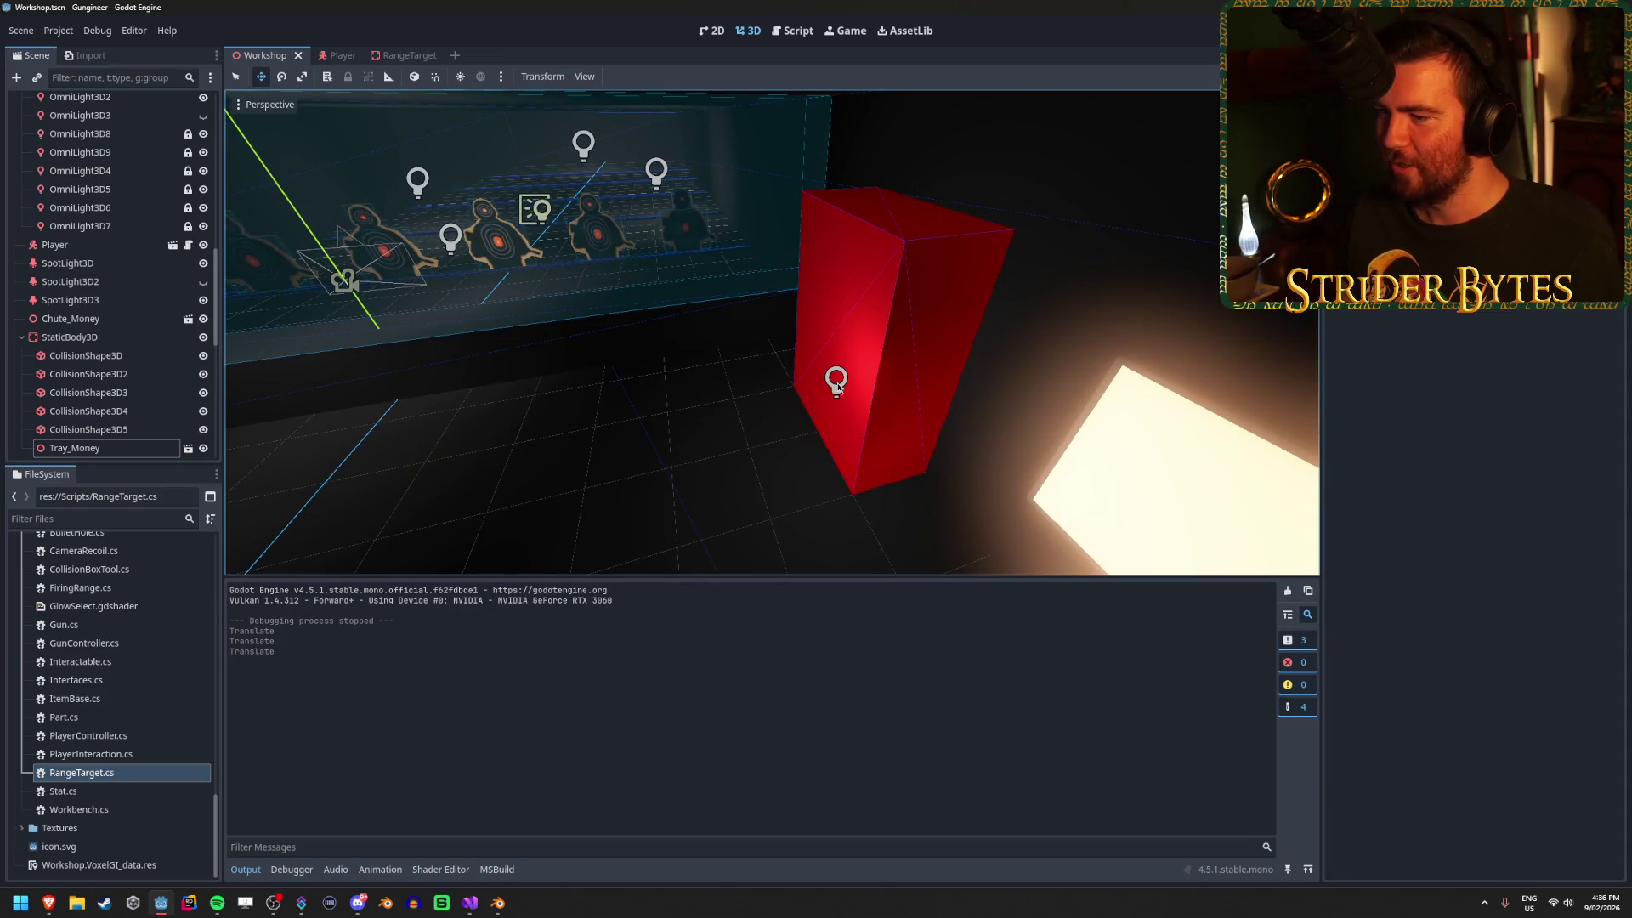
pyautogui.click(837, 388)
# Focus on OmniLight3D3, toggle its visibility on and off, and save the scene.
pyautogui.click(94, 323)
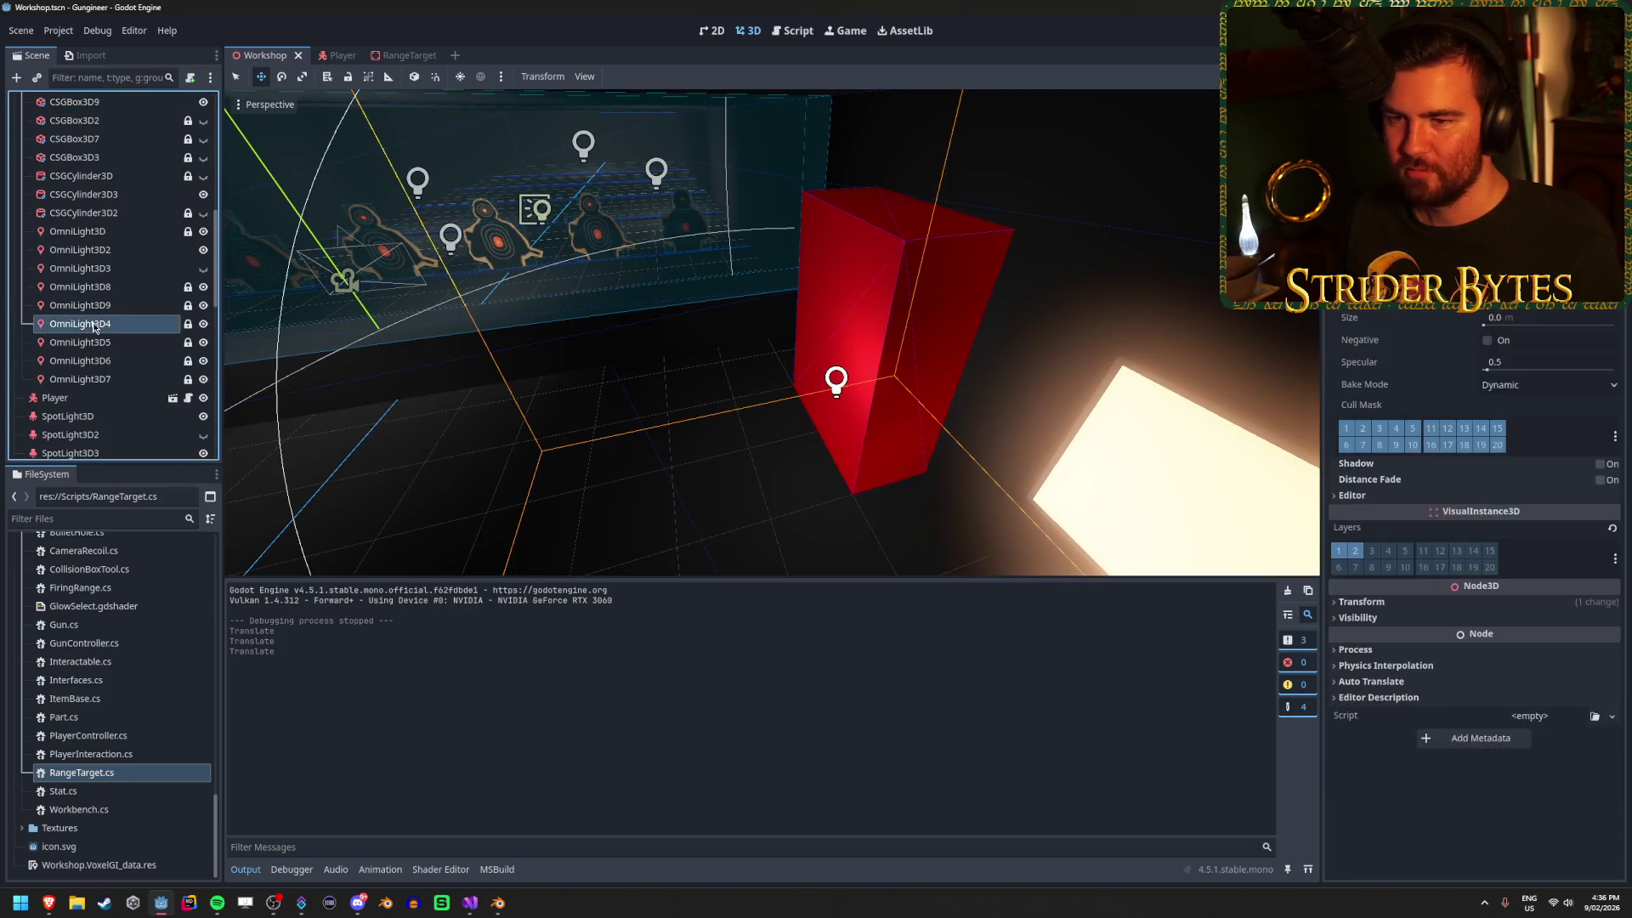
pyautogui.click(131, 305)
pyautogui.click(140, 268)
pyautogui.click(144, 250)
pyautogui.doubleClick(146, 268)
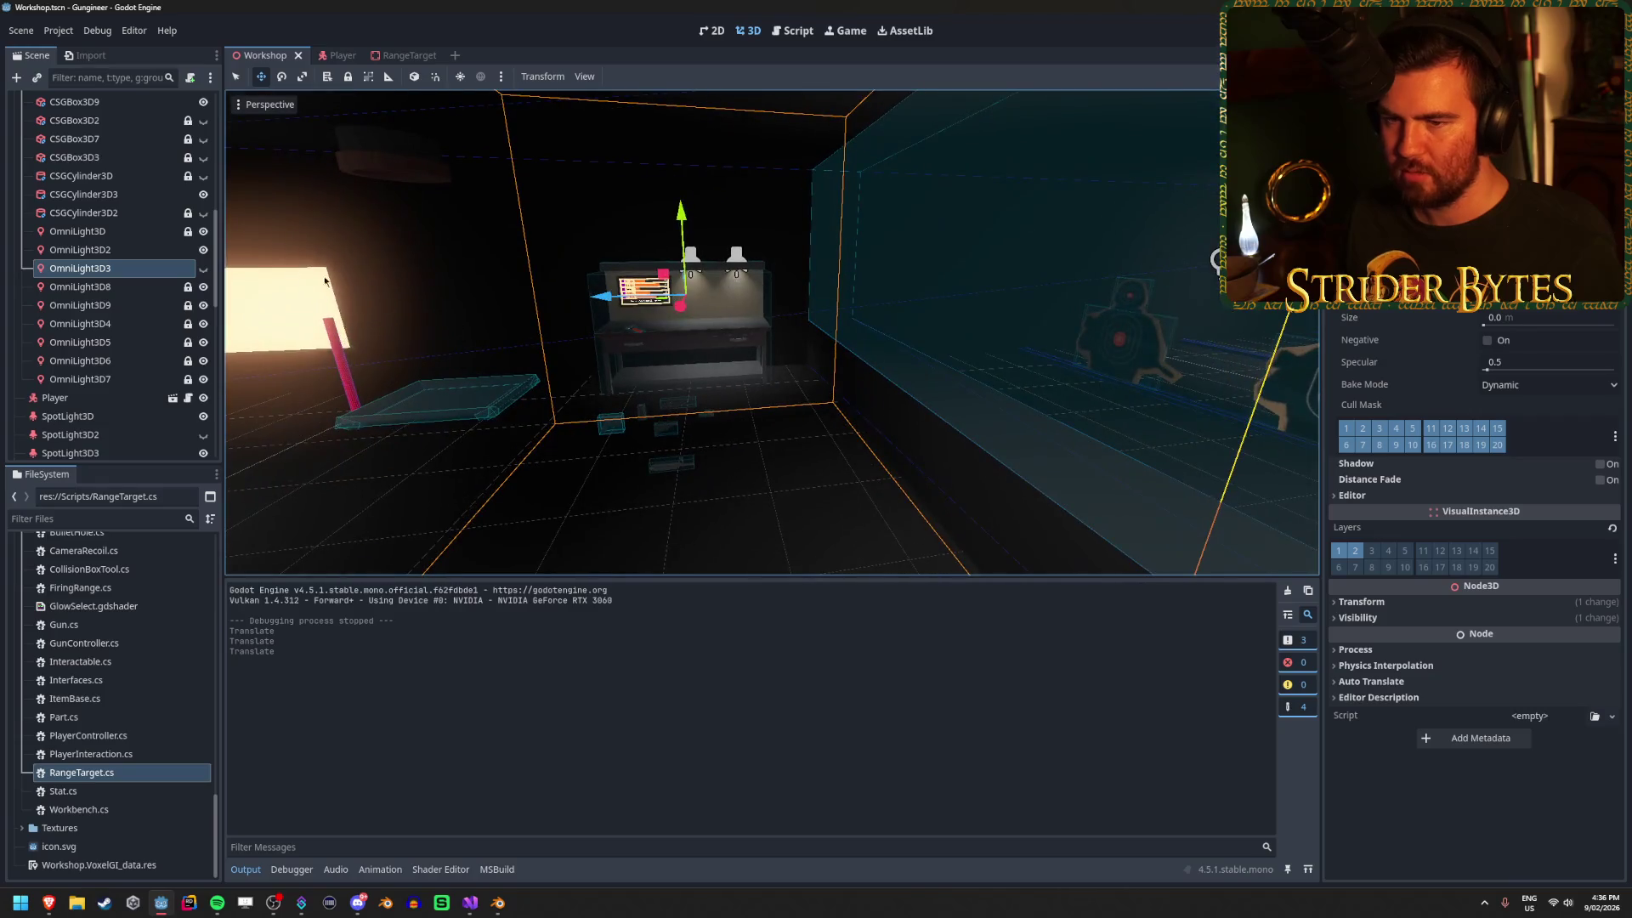
pyautogui.click(204, 269)
pyautogui.click(204, 269)
pyautogui.hotkey('ctrl', 's')
# Deselect the light, fly the view toward the target range, and run the game.
pyautogui.click(513, 438)
pyautogui.moveTo(513, 438)
pyautogui.mouseDown()
pyautogui.moveTo(464, 438)
pyautogui.moveTo(645, 466)
pyautogui.moveTo(816, 450)
pyautogui.mouseUp()
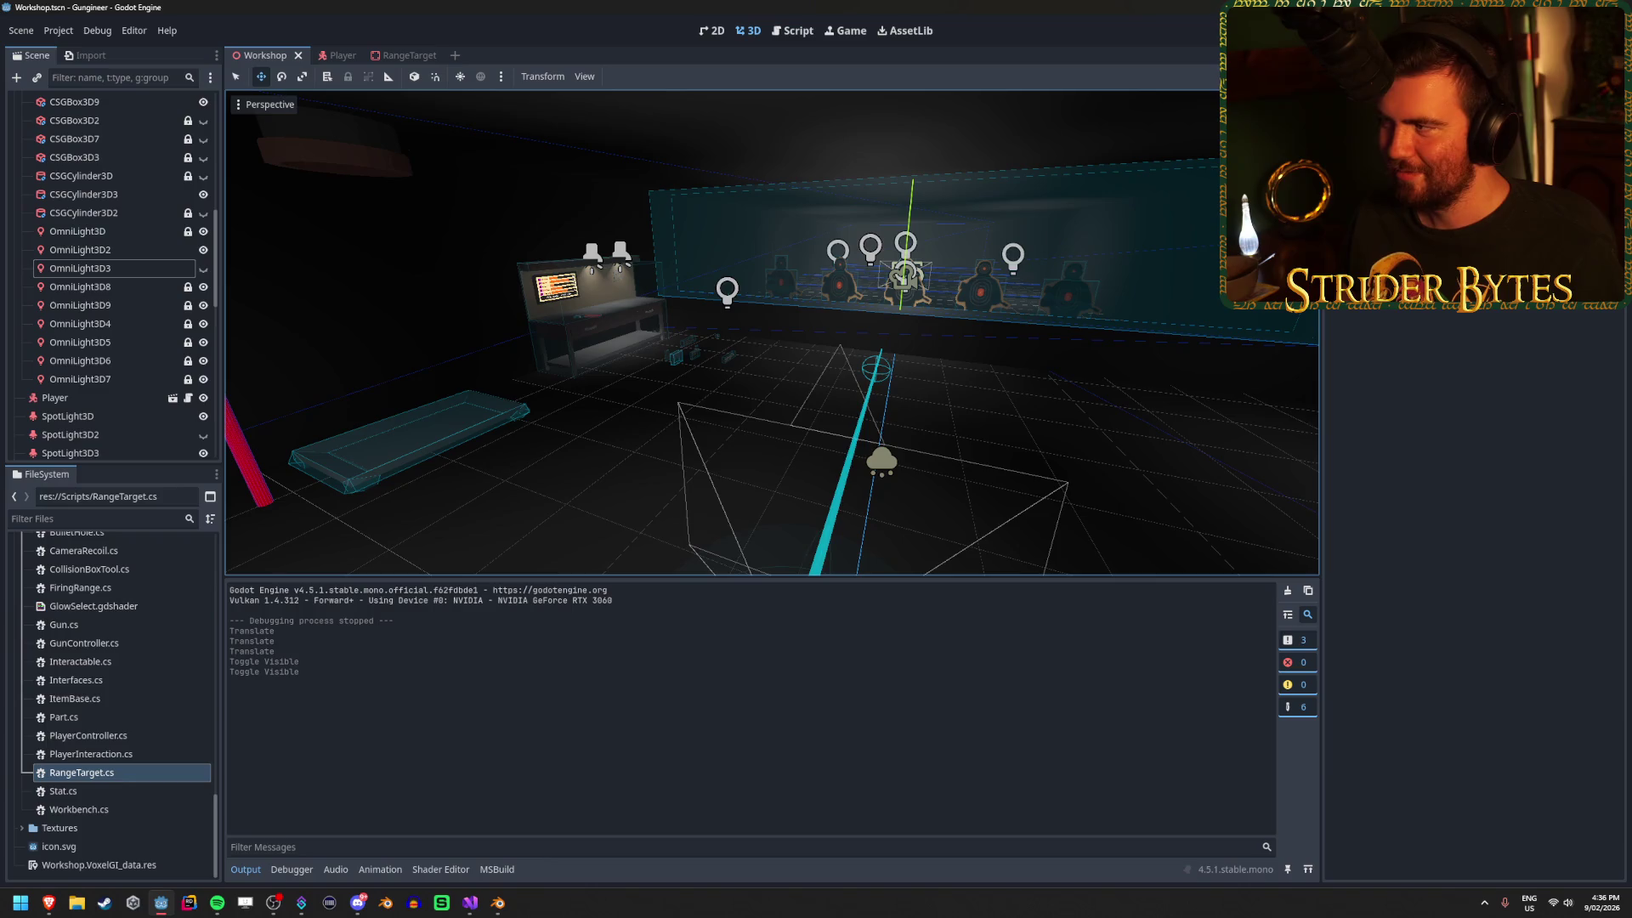
pyautogui.press('F5')
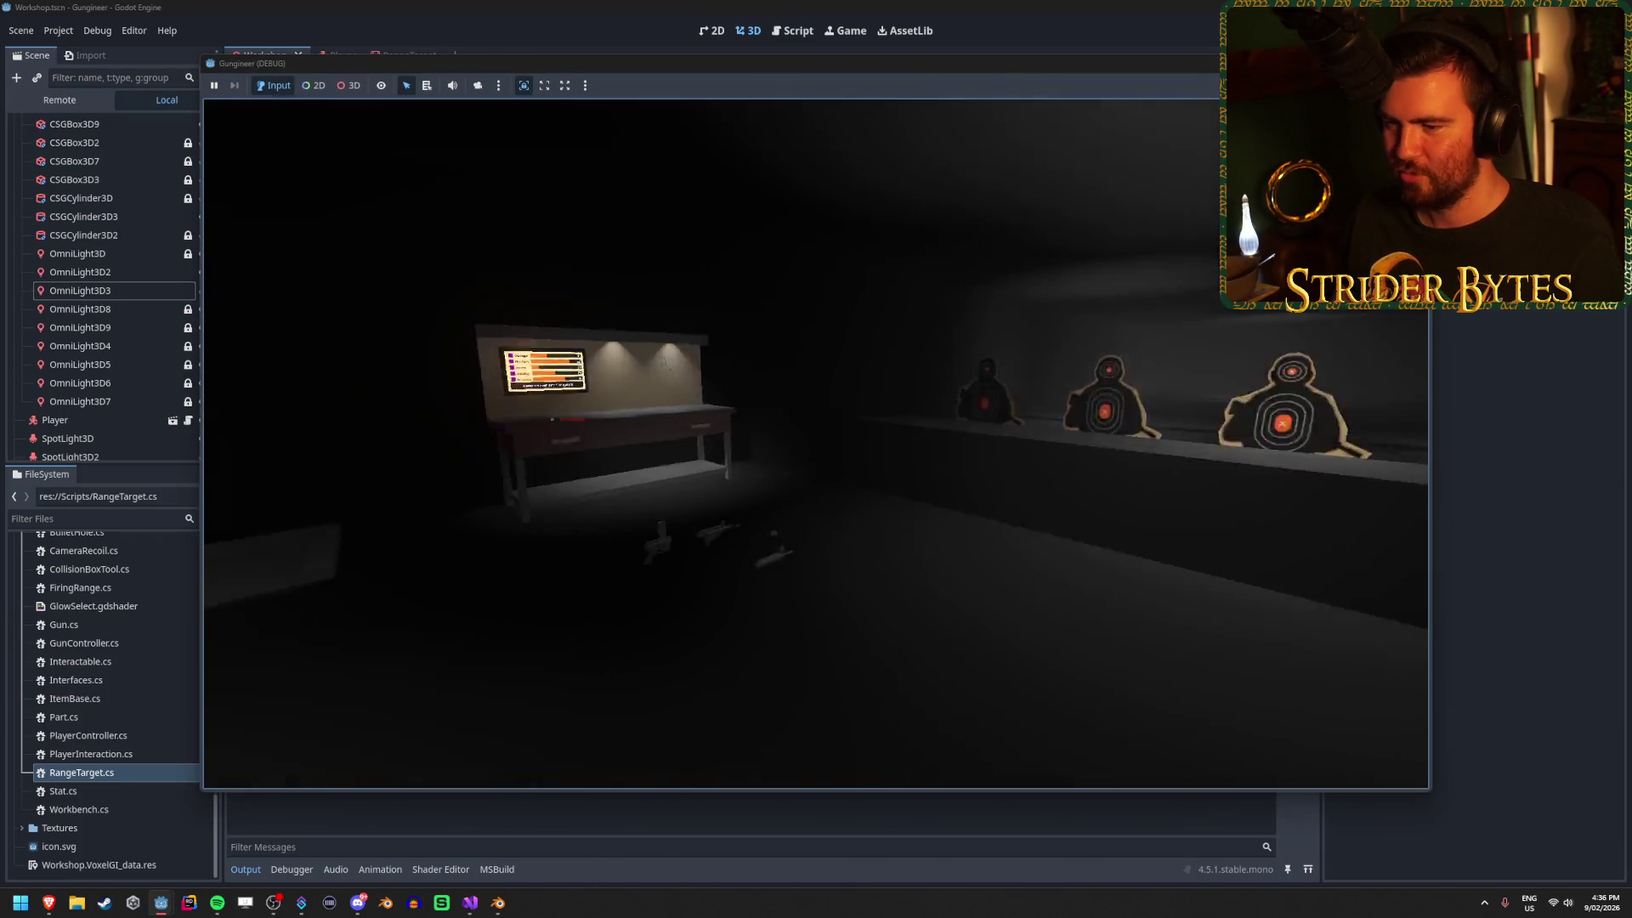
pyautogui.moveTo(816, 443)
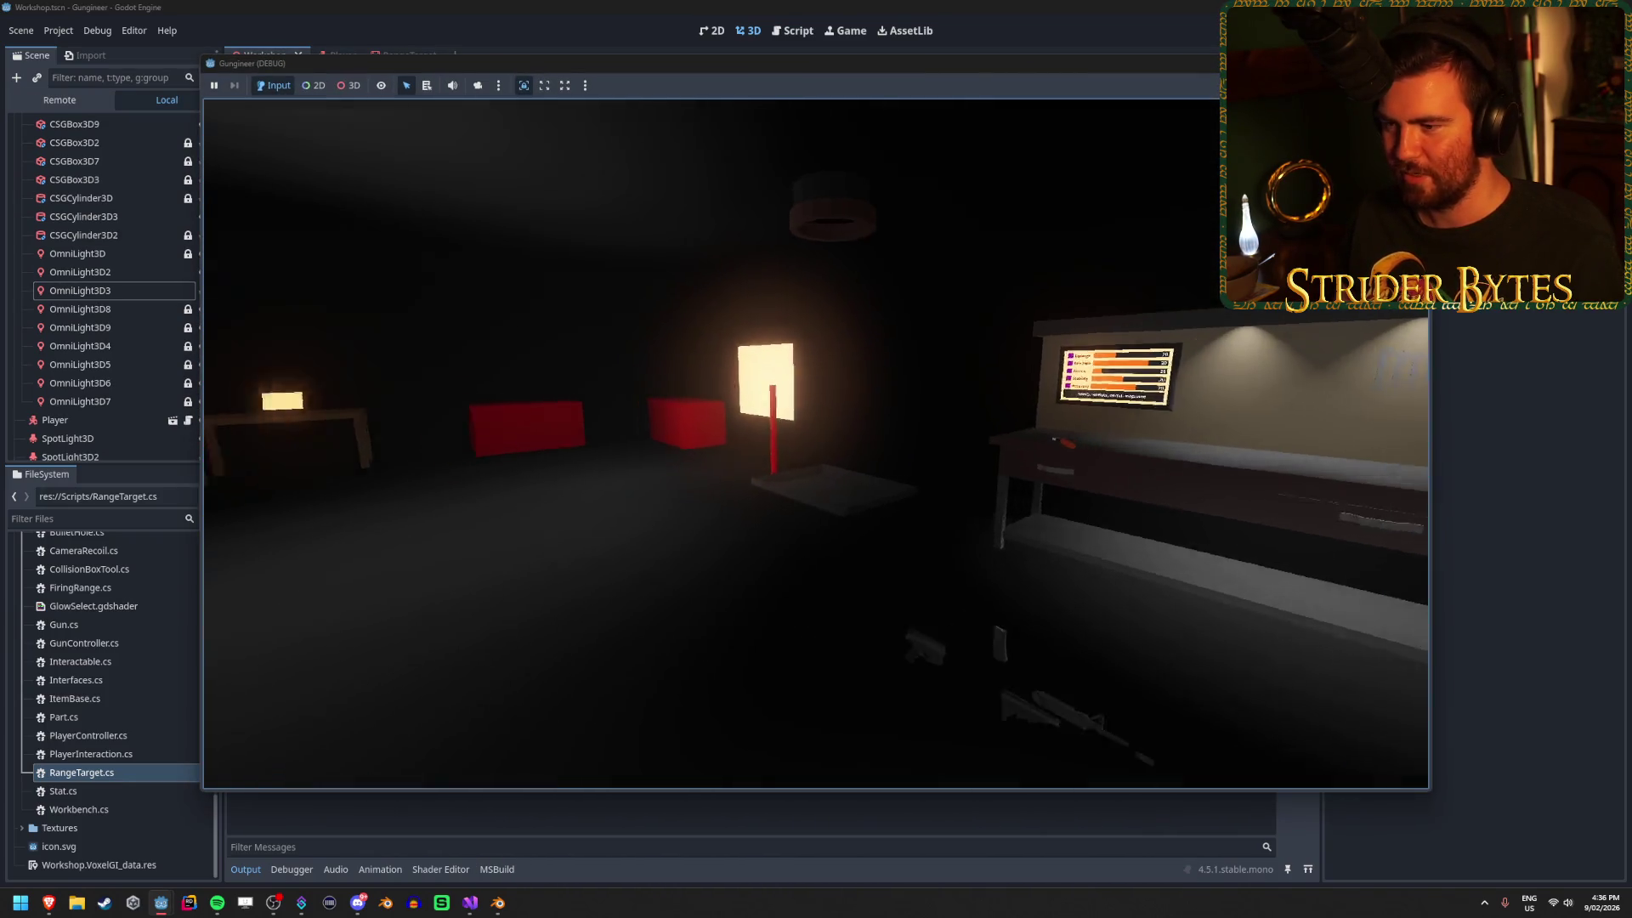
pyautogui.press('w')
pyautogui.press('w')
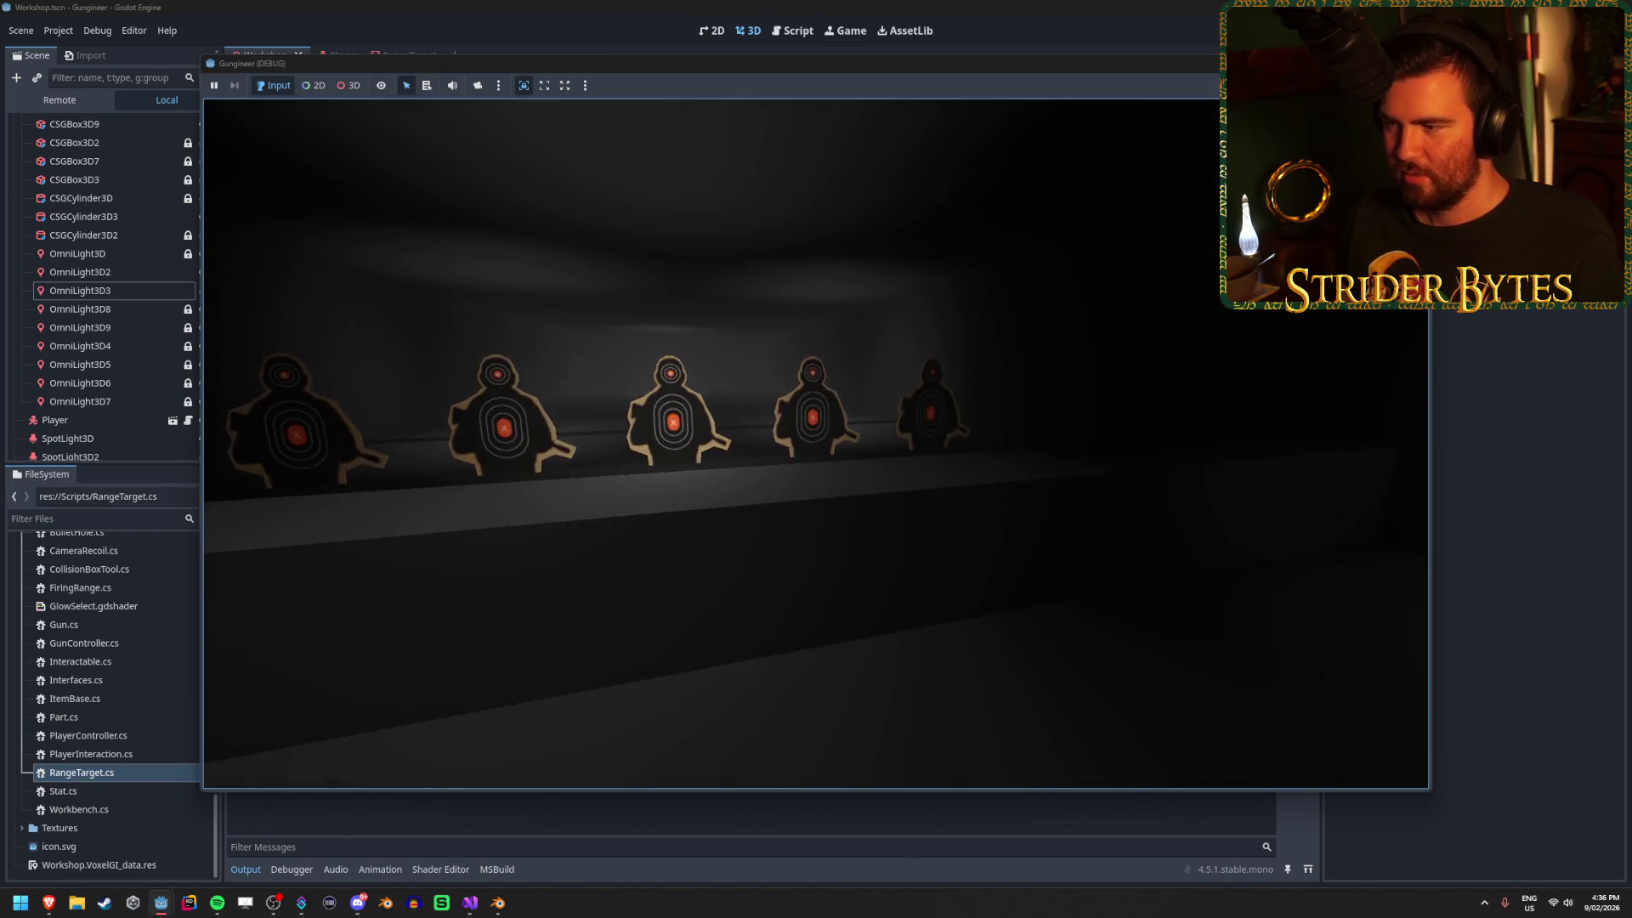
pyautogui.press('F8')
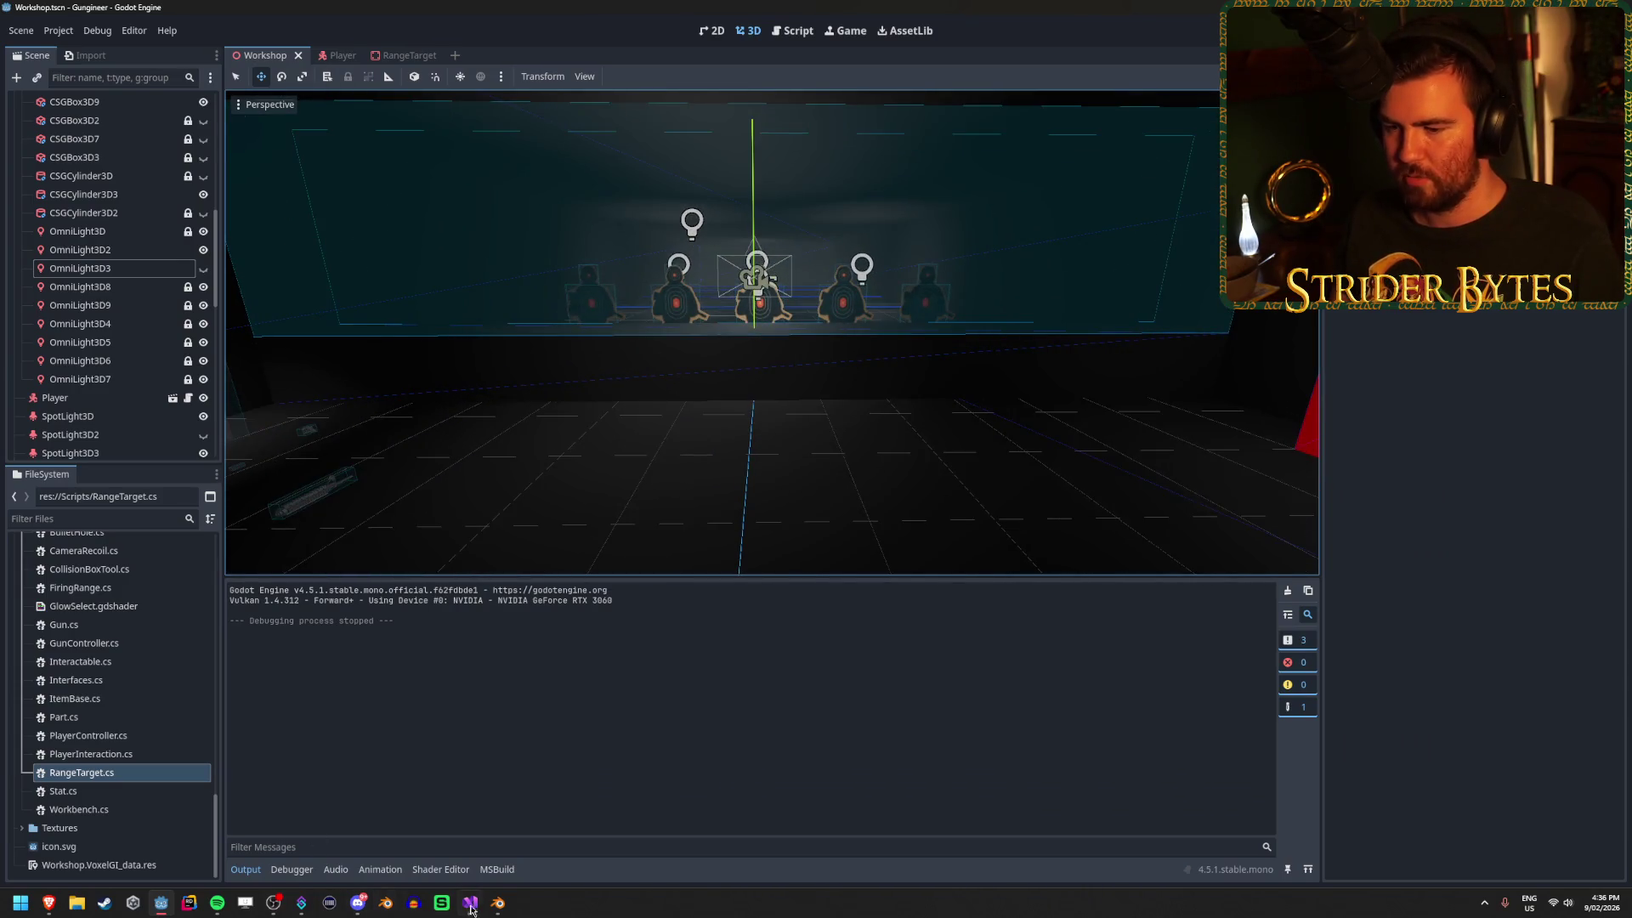
pyautogui.hotkey('alt', 'Tab')
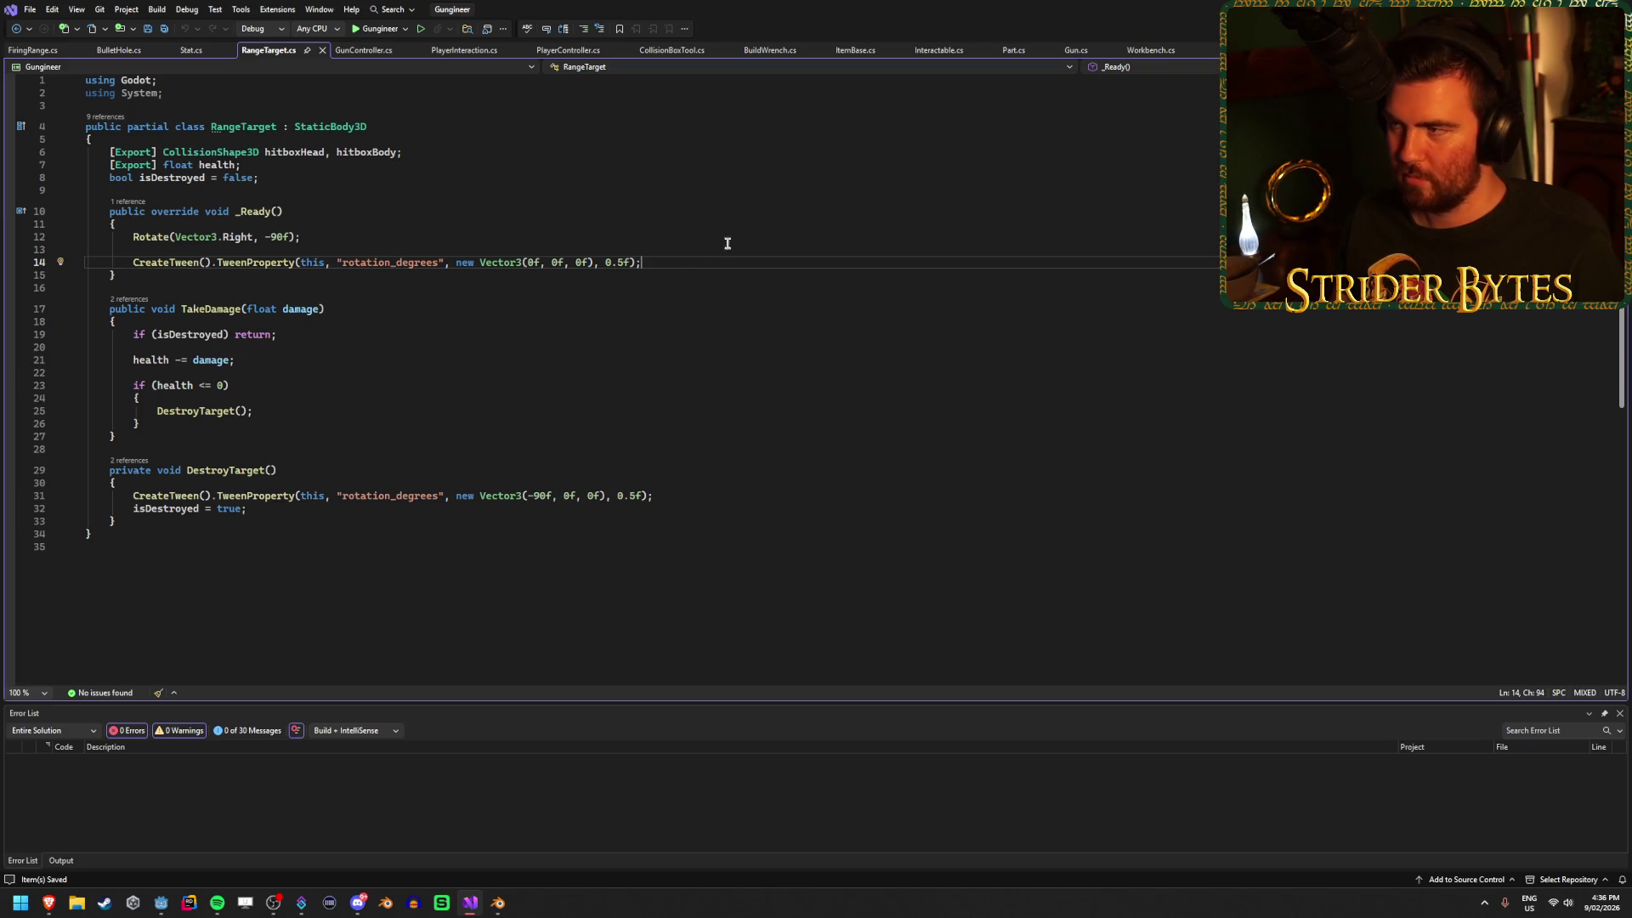
# Go from the RangeTarget class declaration to the FiringRange.cs tab with Ctrl+Tab.
pyautogui.click(482, 125)
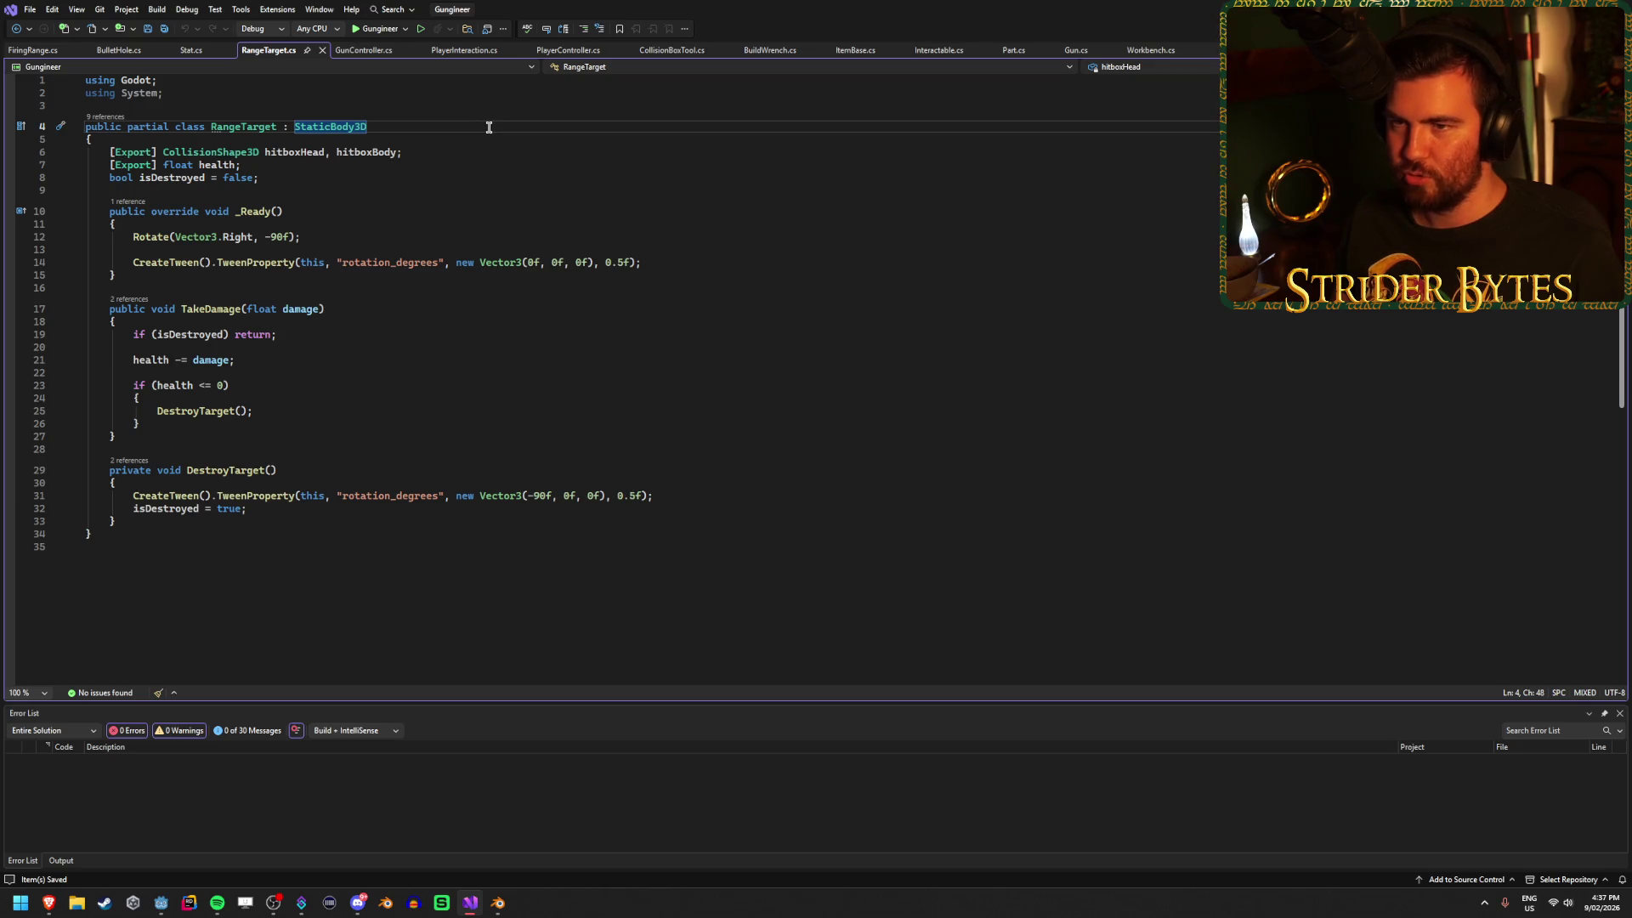
pyautogui.hotkey('ctrl', 'Tab')
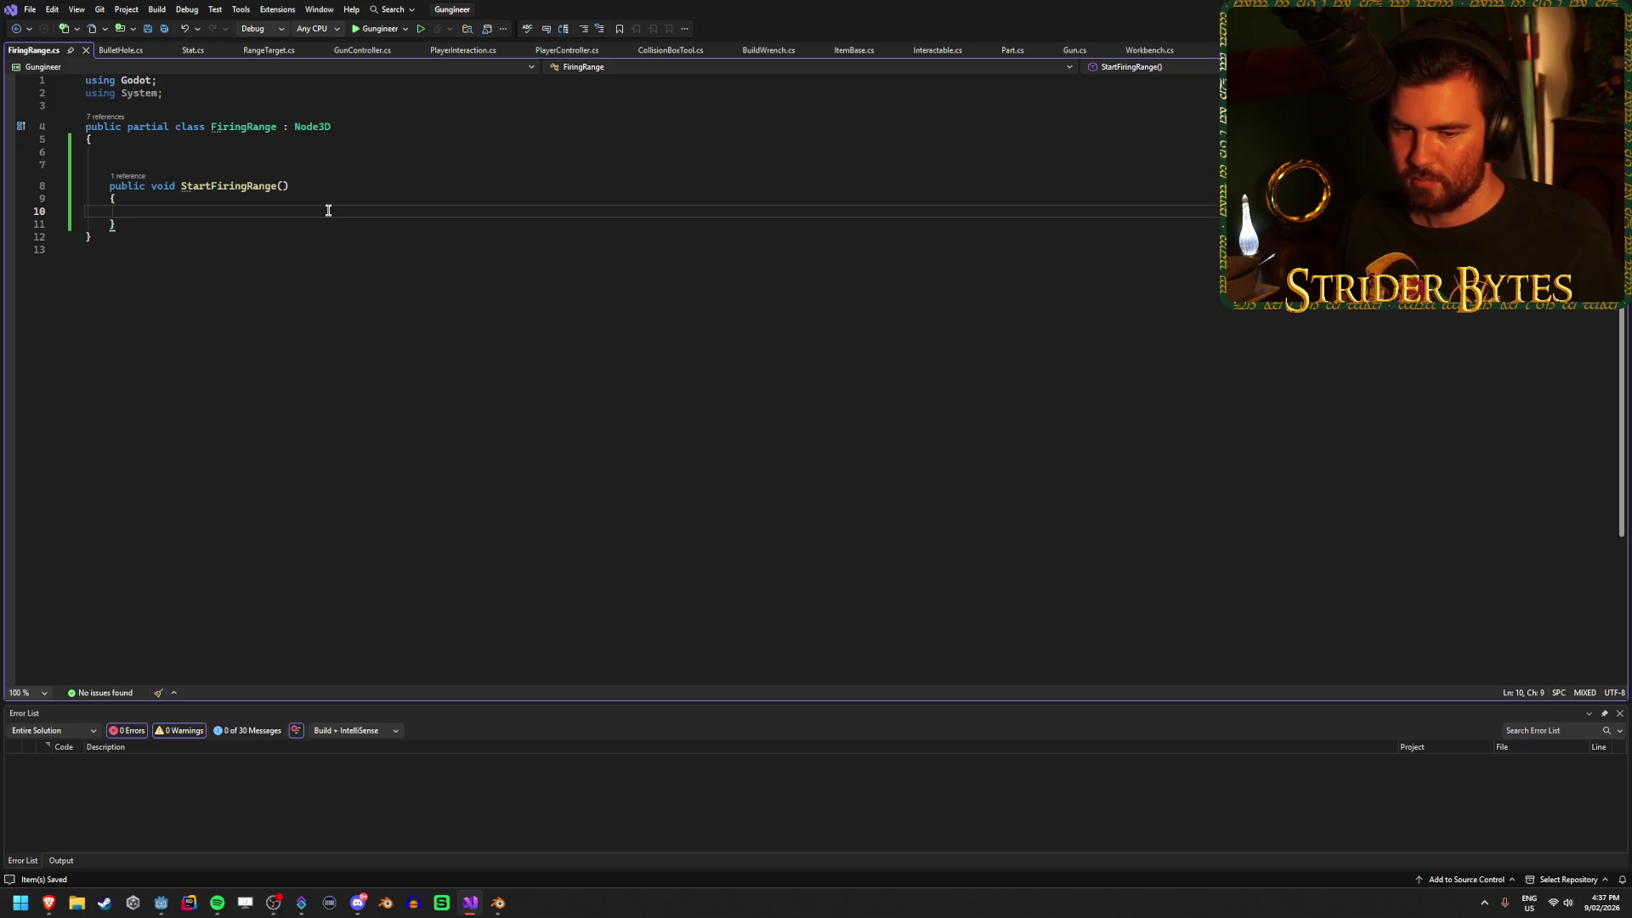
# Move between empty line 6 and the StartFiringRange body without editing, then return to Godot.
pyautogui.click(240, 152)
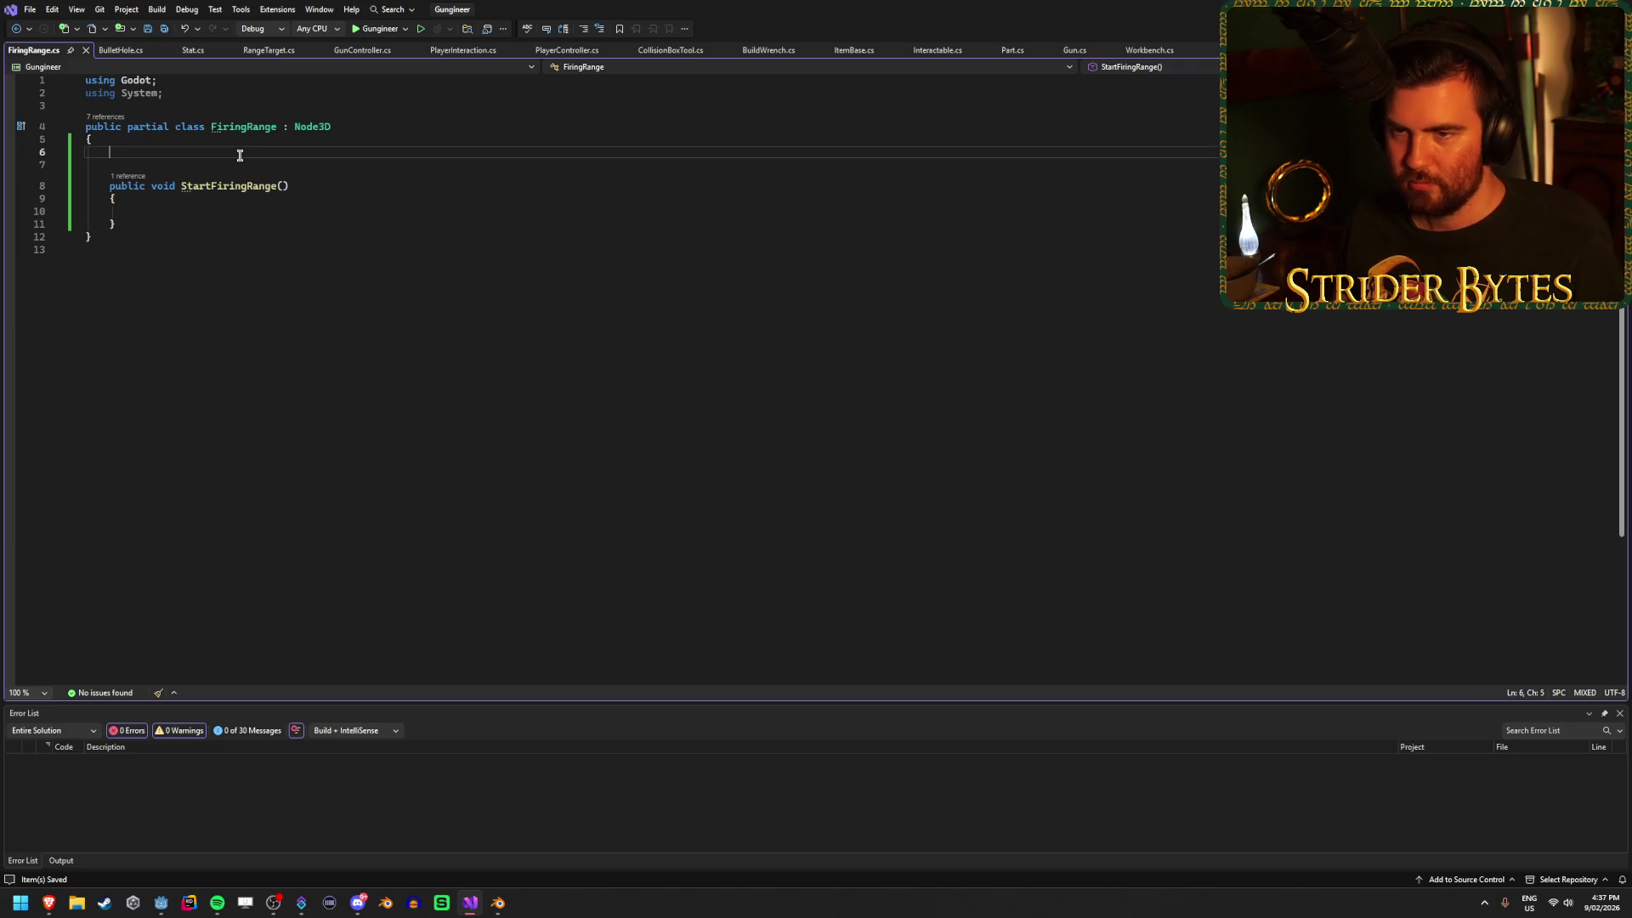
pyautogui.click(305, 205)
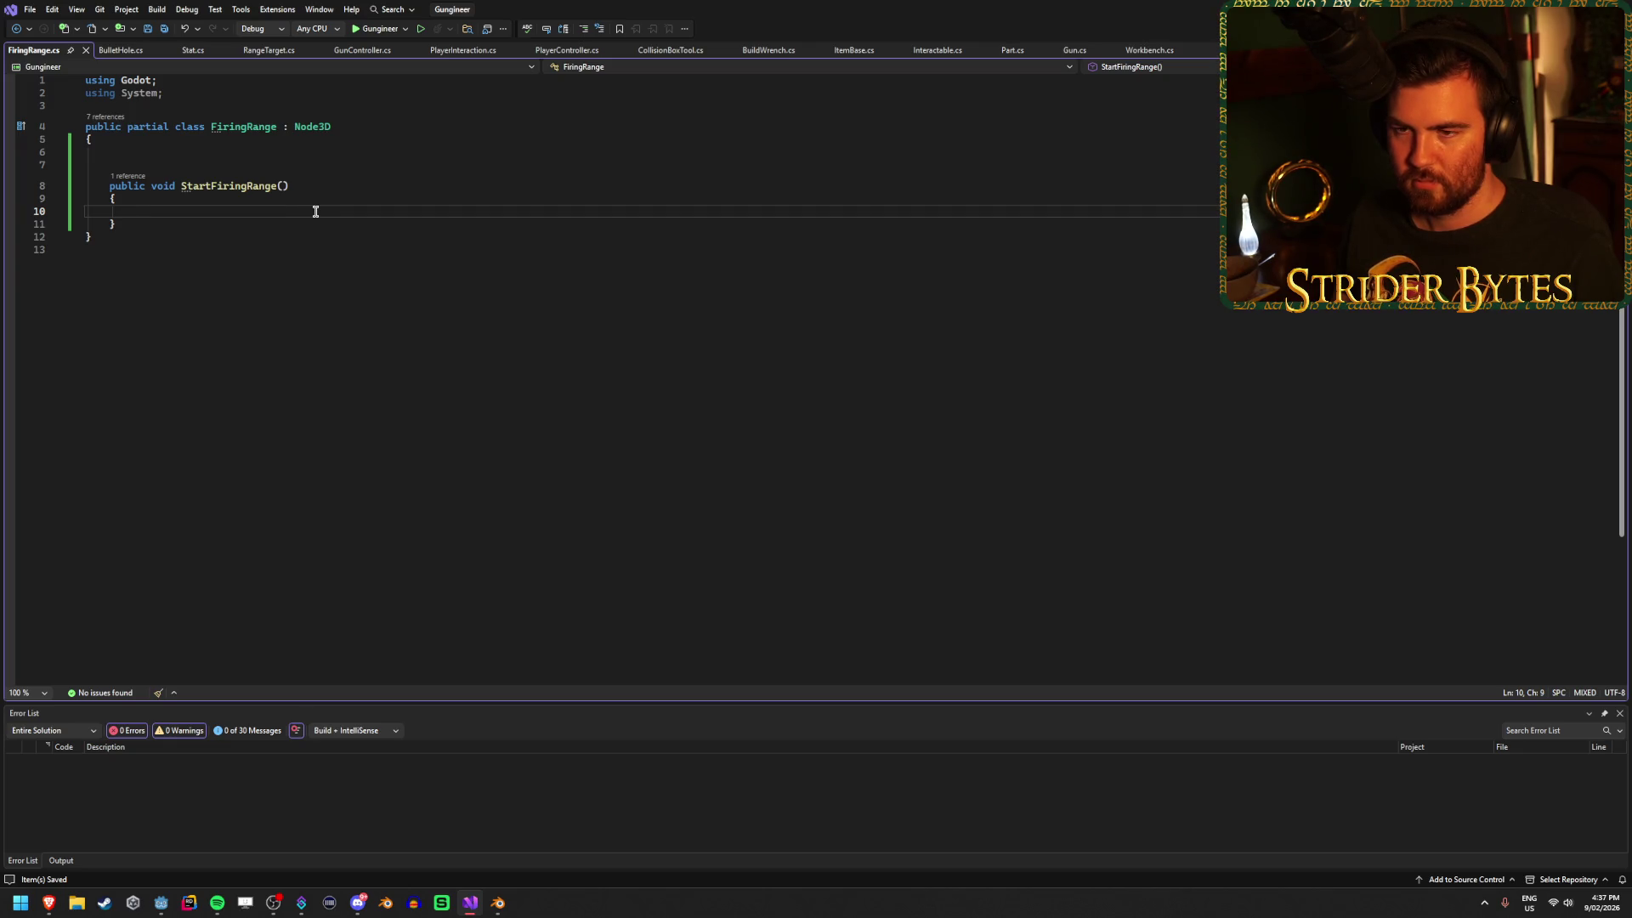
pyautogui.click(147, 141)
pyautogui.click(204, 209)
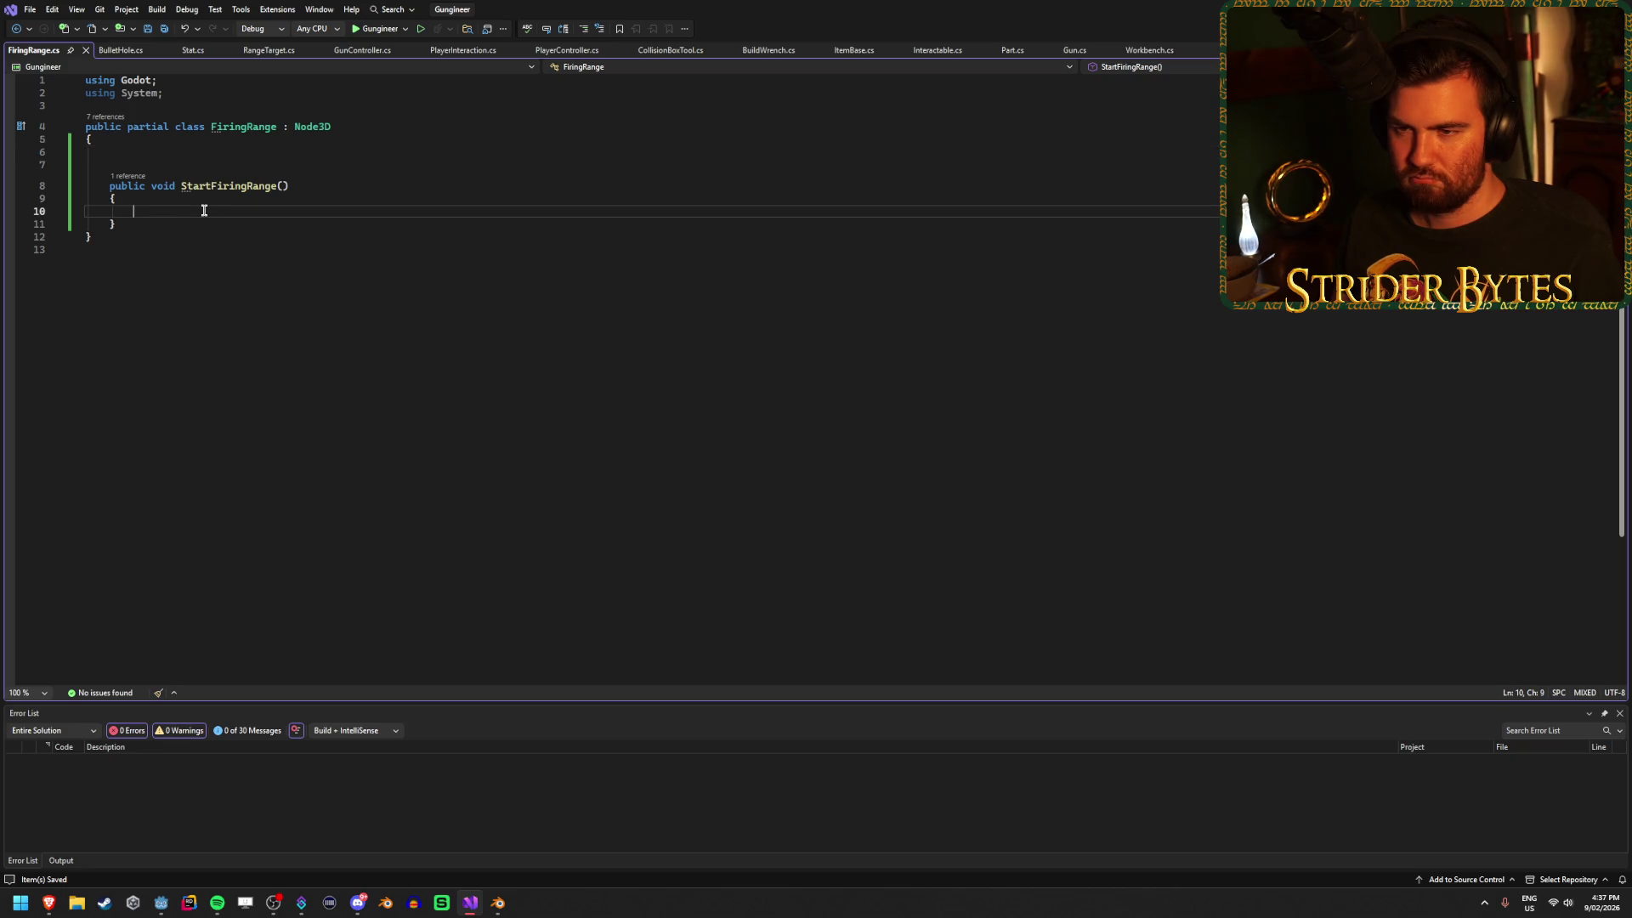
pyautogui.click(154, 153)
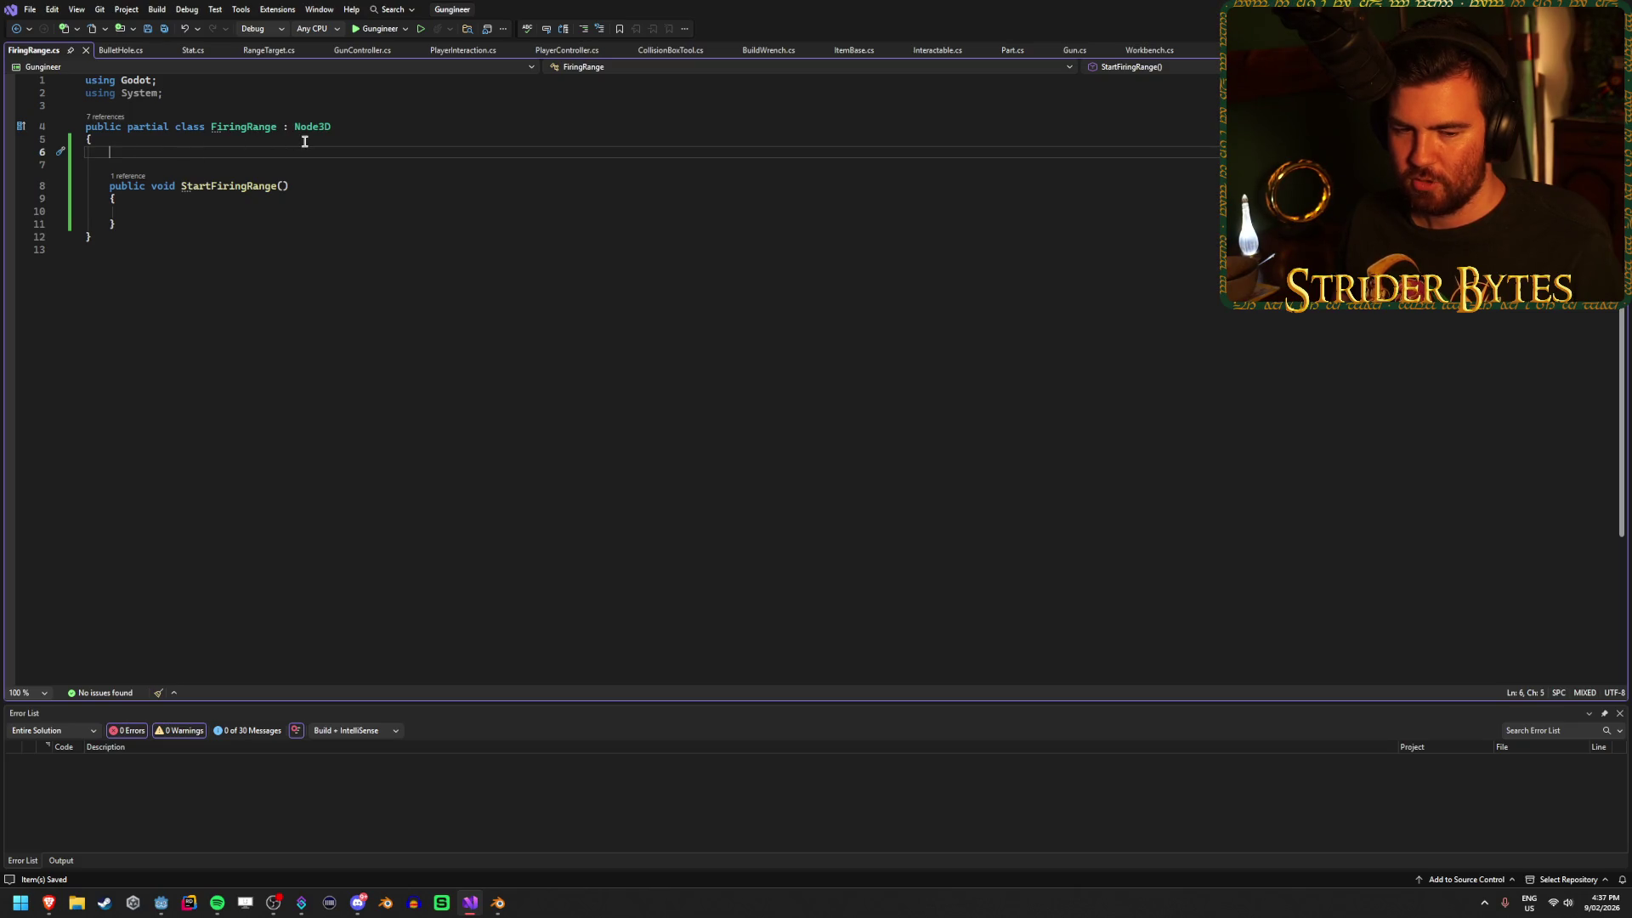
pyautogui.click(299, 208)
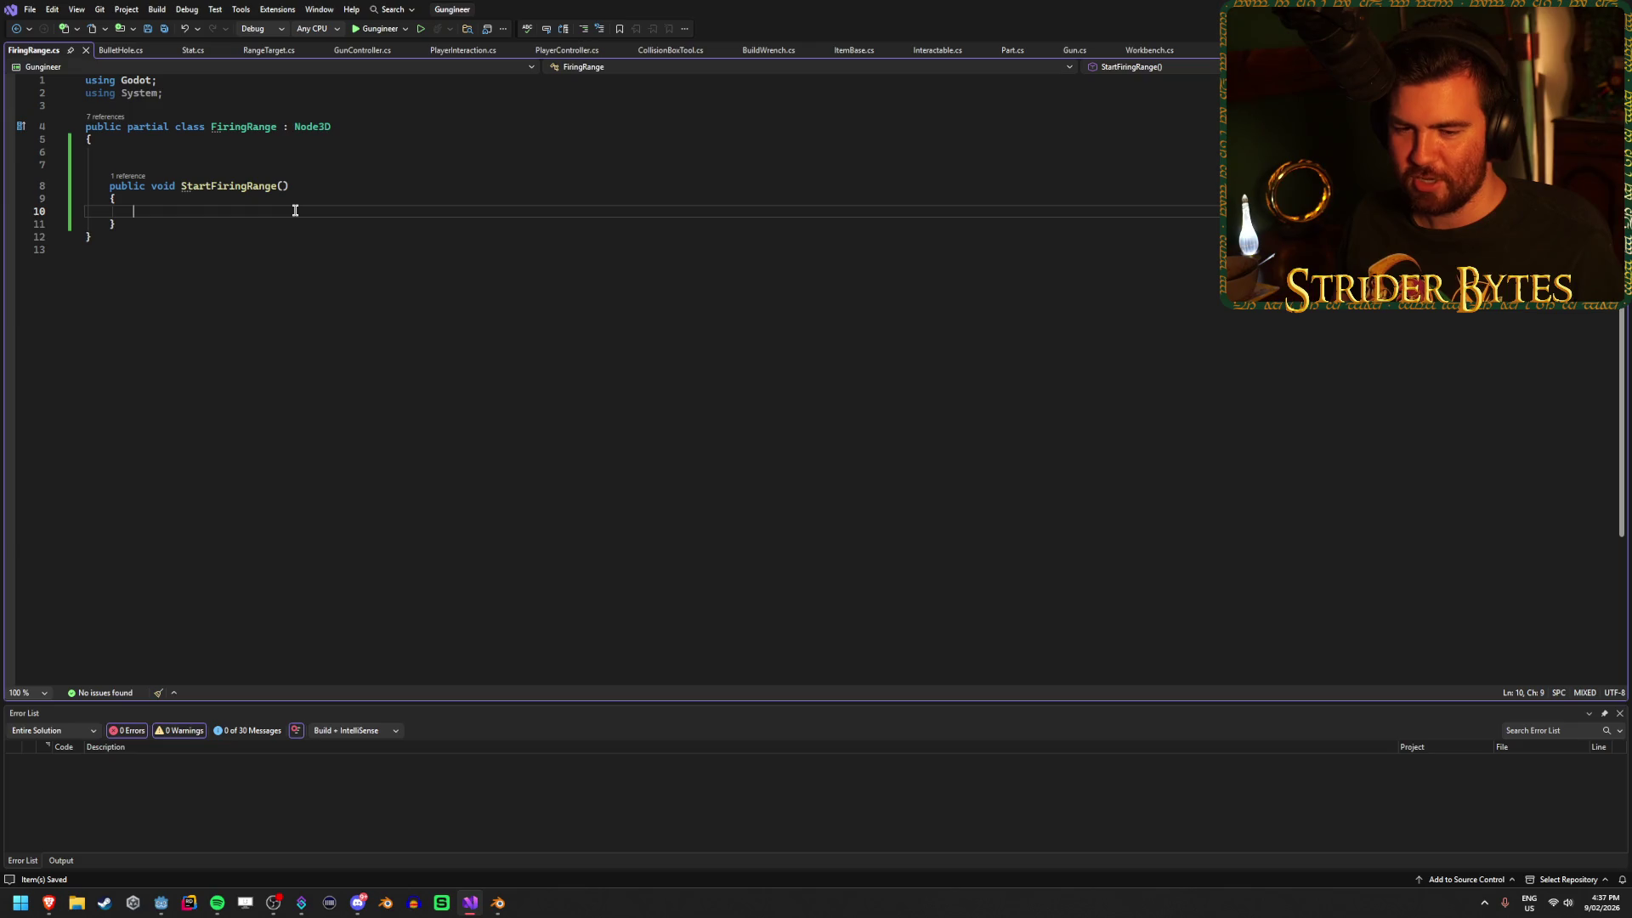
pyautogui.click(212, 156)
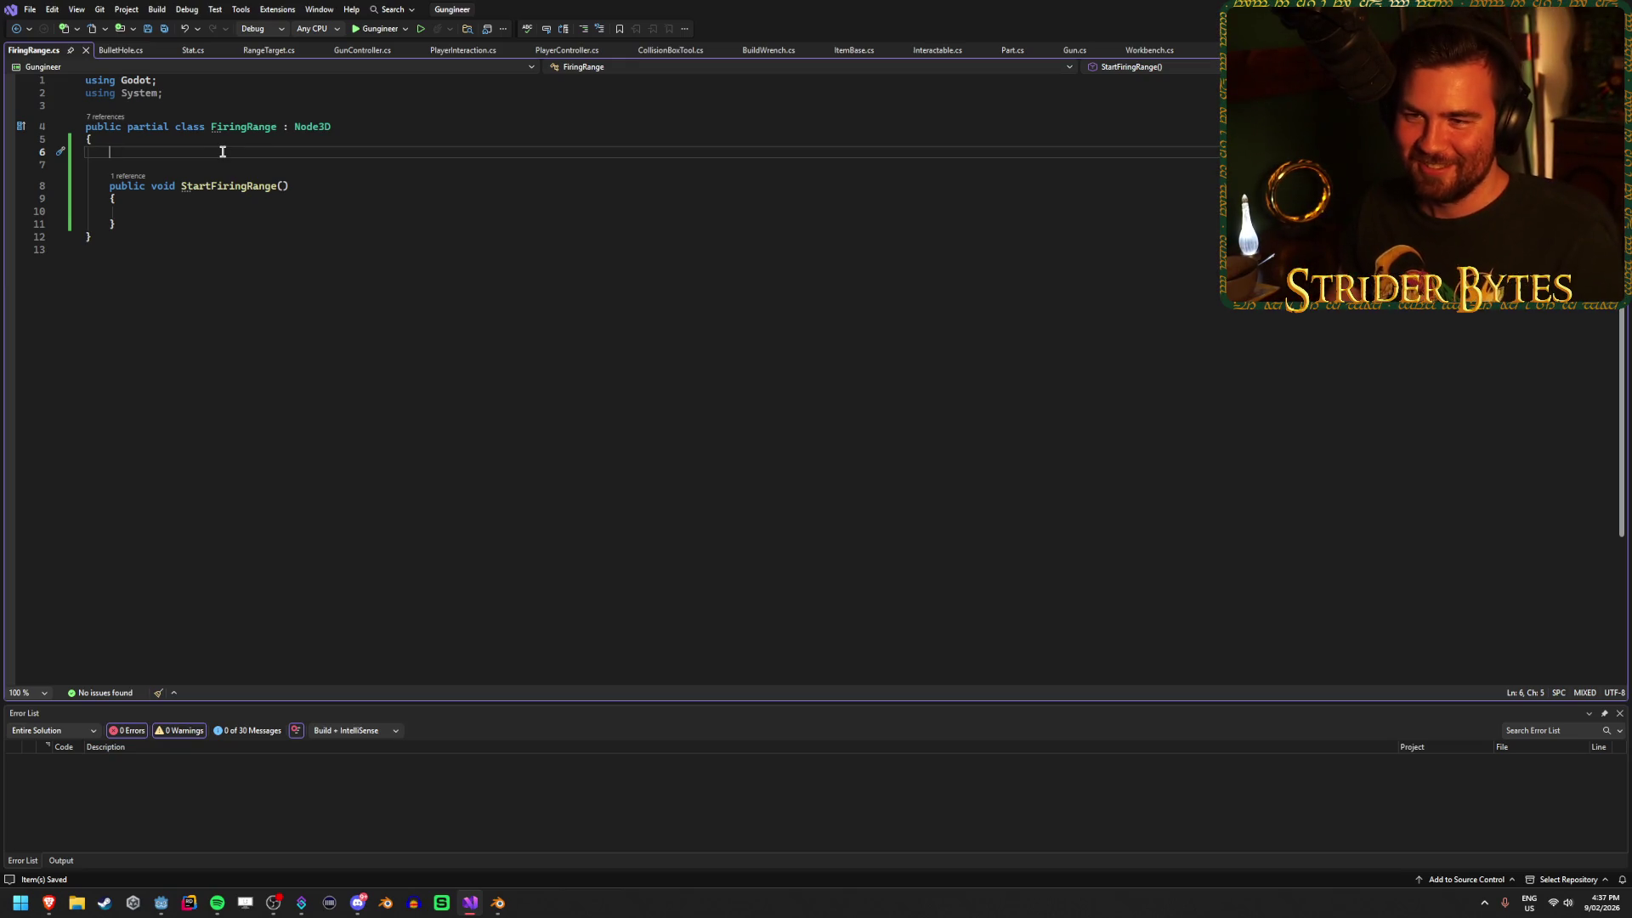
pyautogui.click(243, 211)
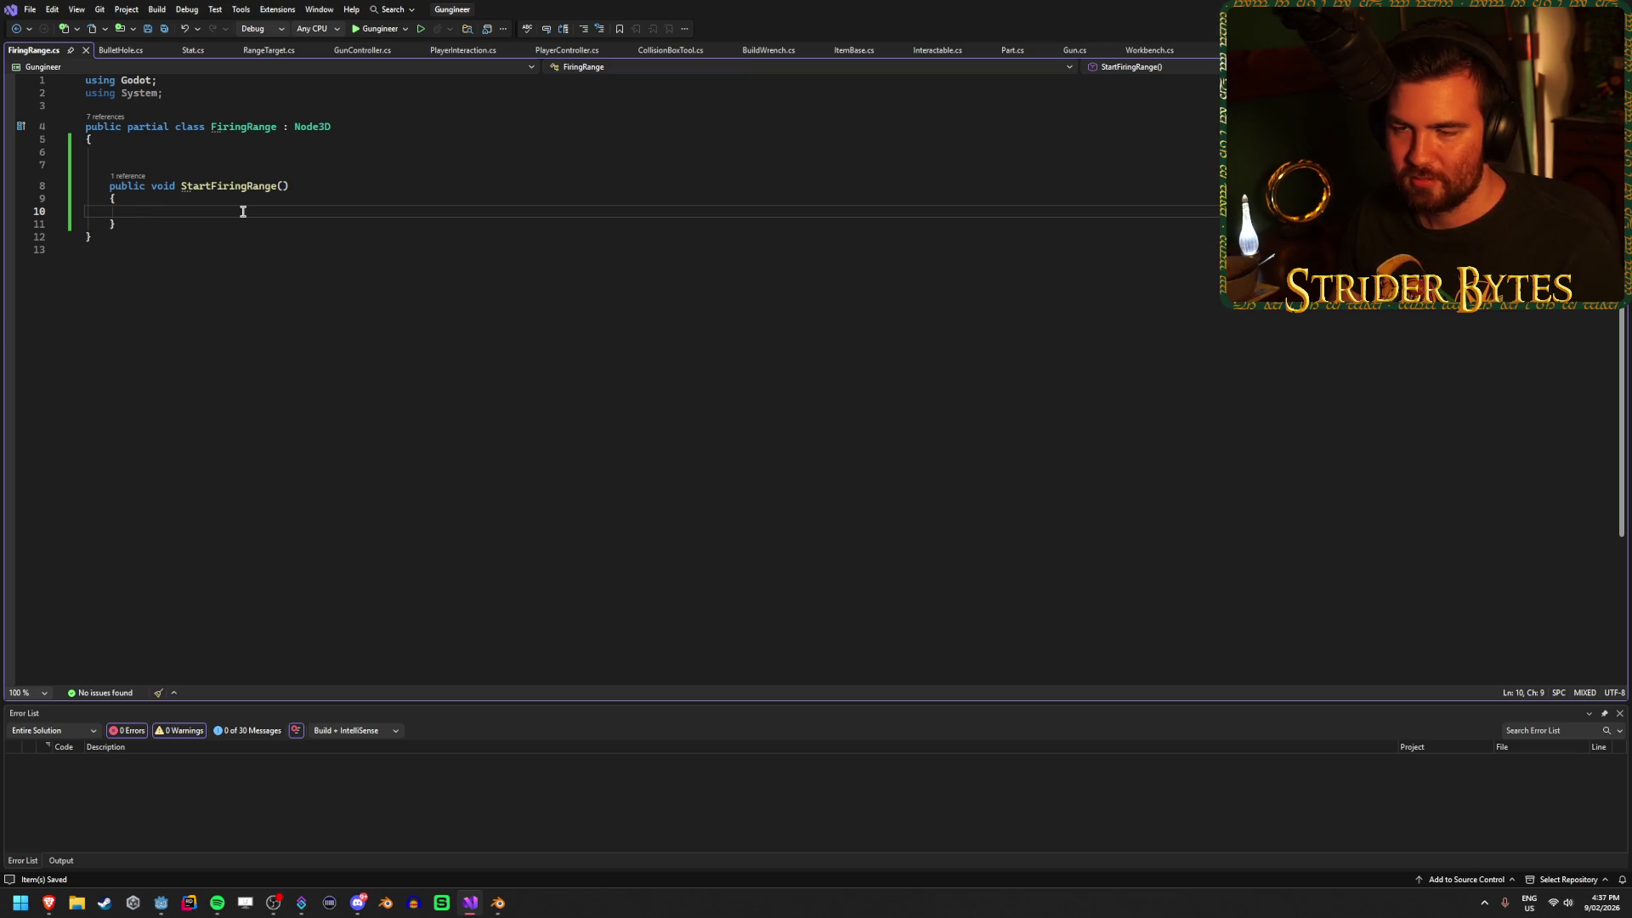
pyautogui.click(163, 150)
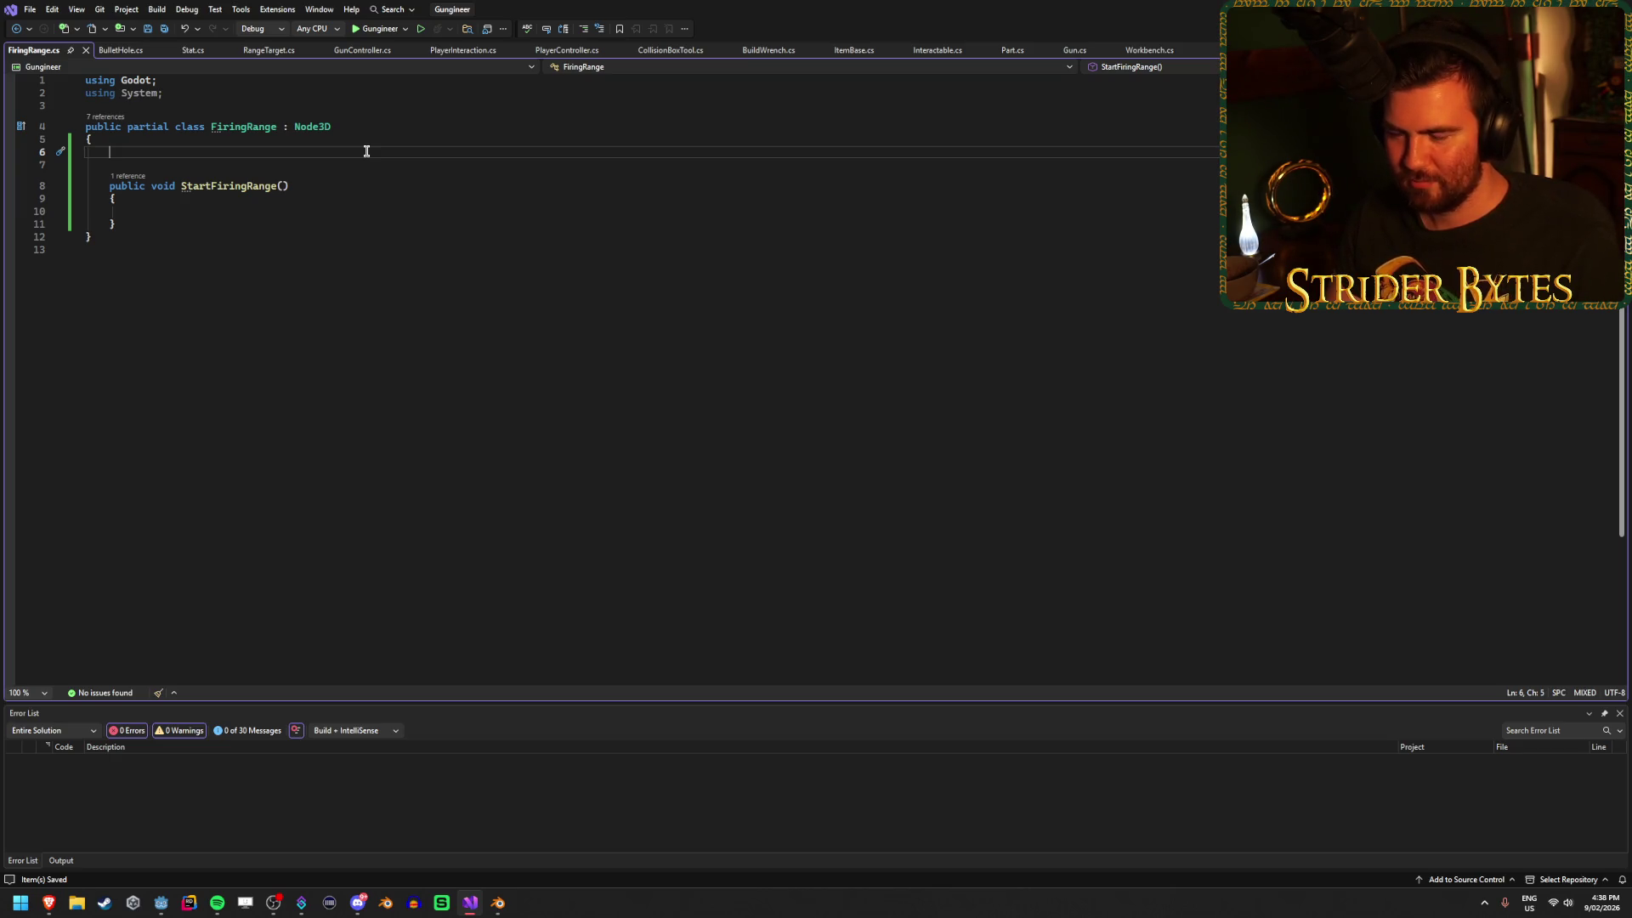
pyautogui.click(160, 901)
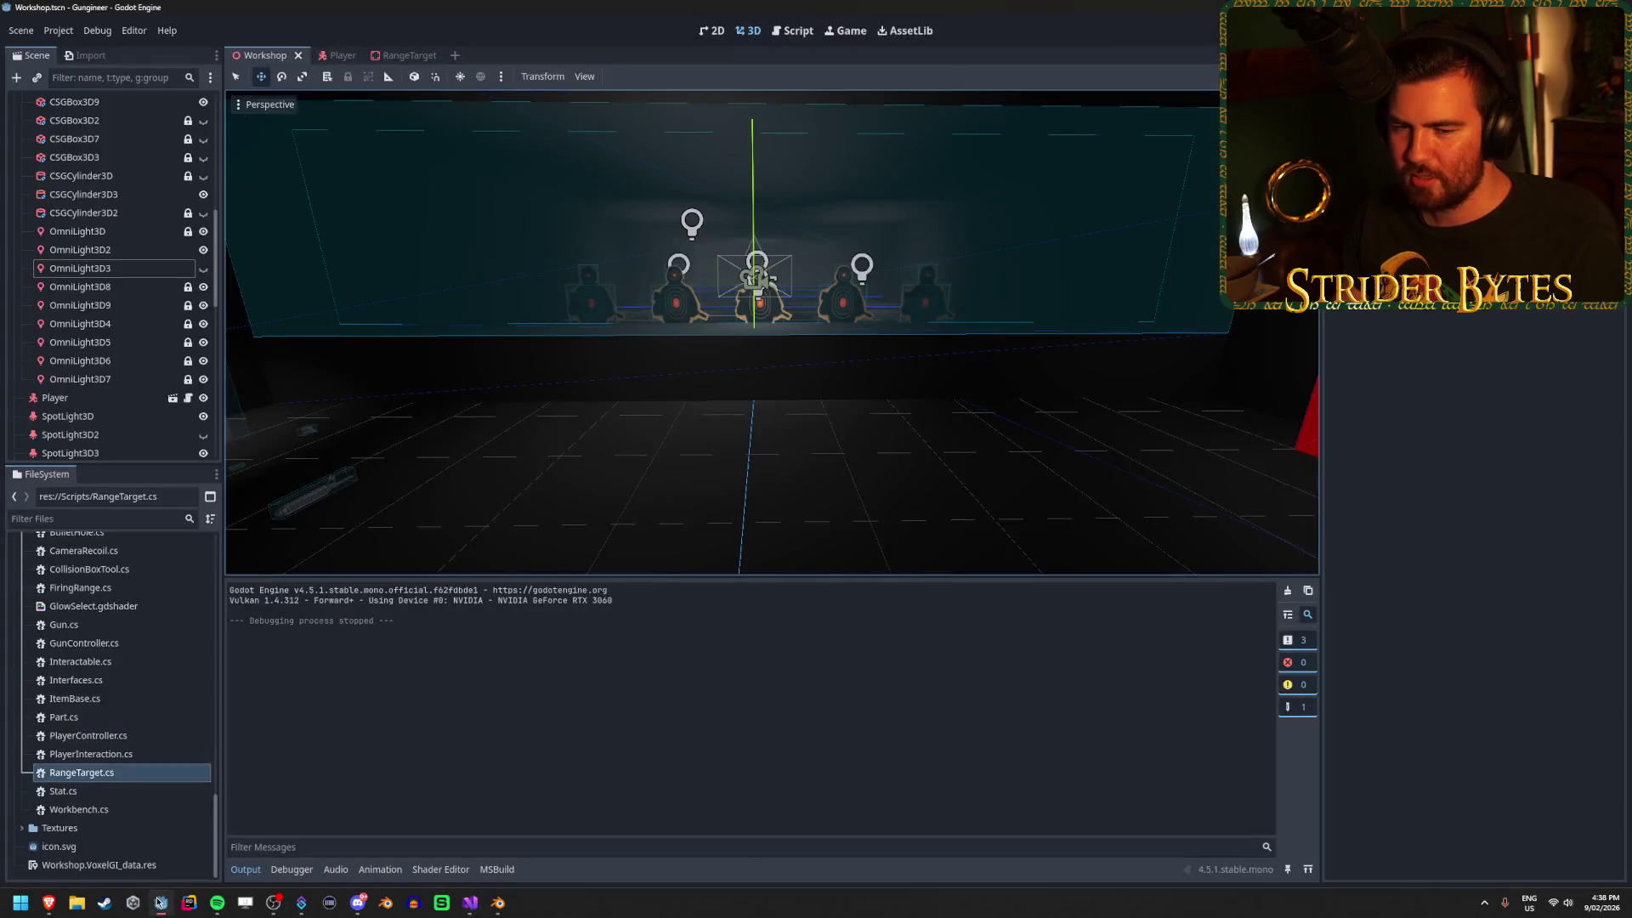
# Orbit and zoom around the five range targets, then save the Workshop scene with Ctrl+S.
pyautogui.moveTo(759, 281)
pyautogui.mouseDown()
pyautogui.moveTo(791, 357)
pyautogui.moveTo(751, 321)
pyautogui.moveTo(752, 294)
pyautogui.moveTo(751, 357)
pyautogui.moveTo(807, 349)
pyautogui.moveTo(731, 339)
pyautogui.moveTo(751, 362)
pyautogui.moveTo(751, 345)
pyautogui.moveTo(785, 359)
pyautogui.mouseUp()
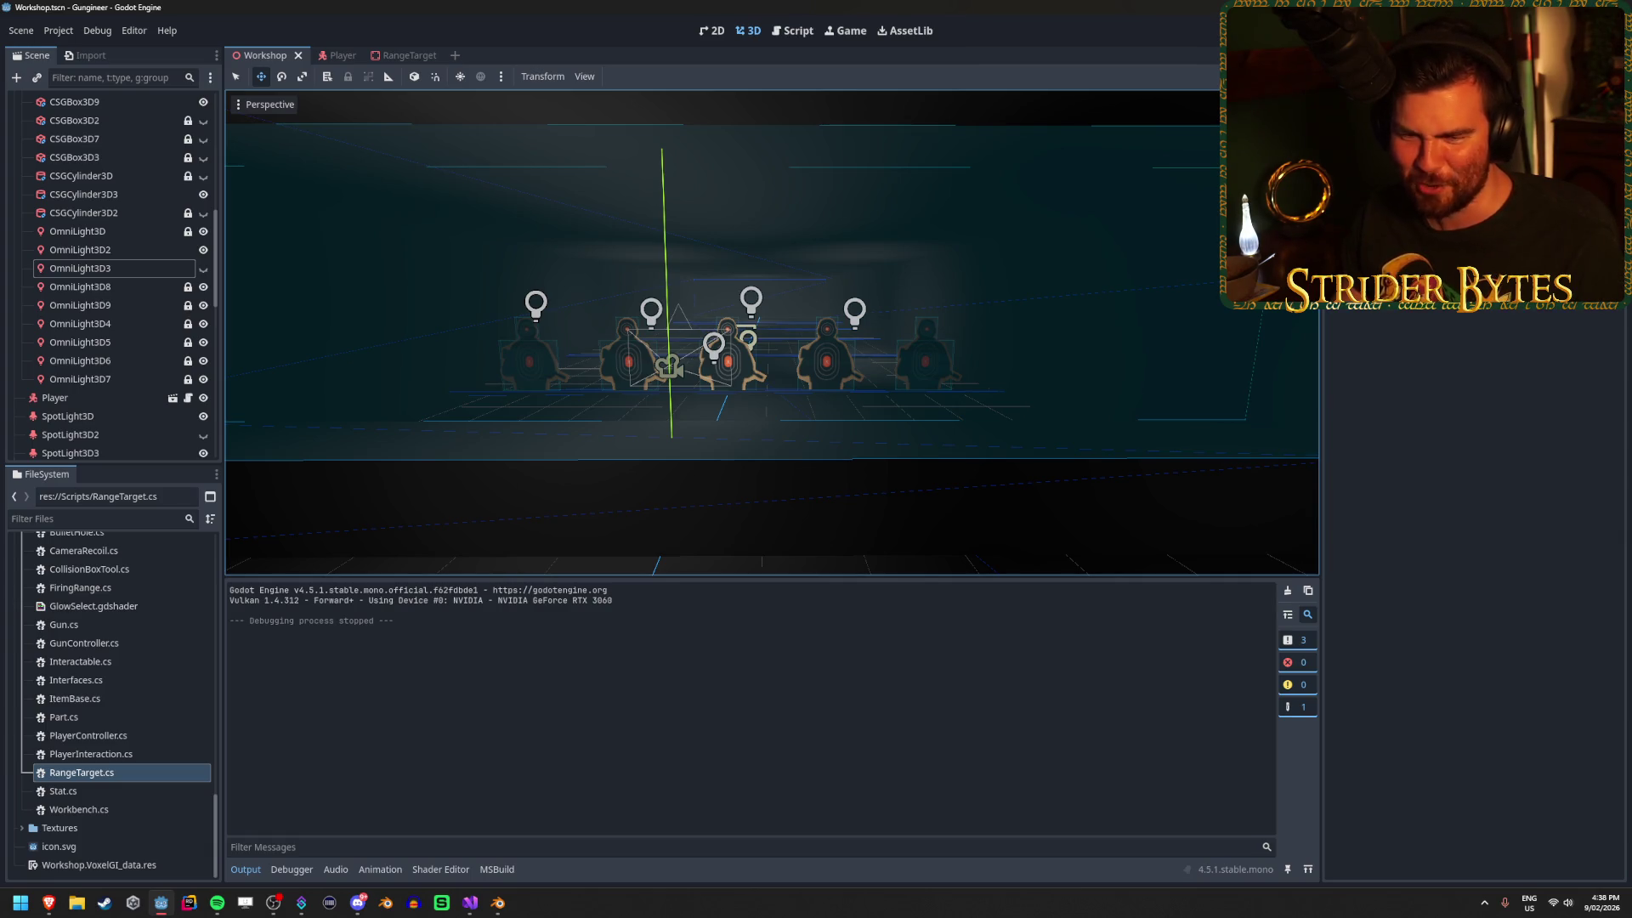
pyautogui.hotkey('alt', 'Tab')
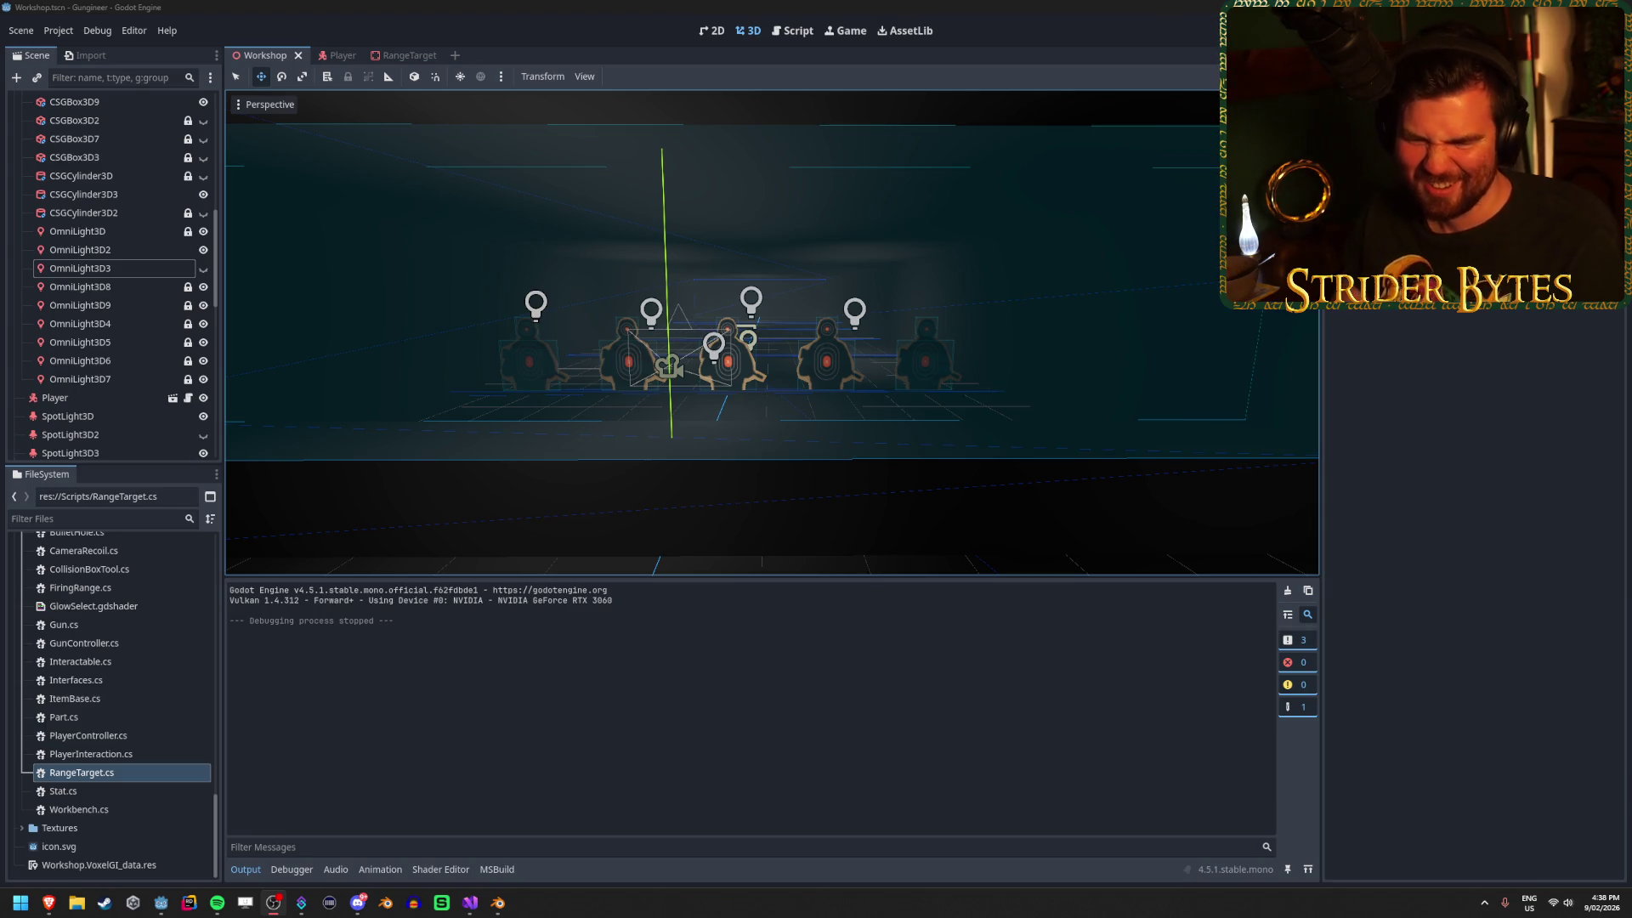
pyautogui.moveTo(630, 474); pyautogui.dragTo(609, 523)
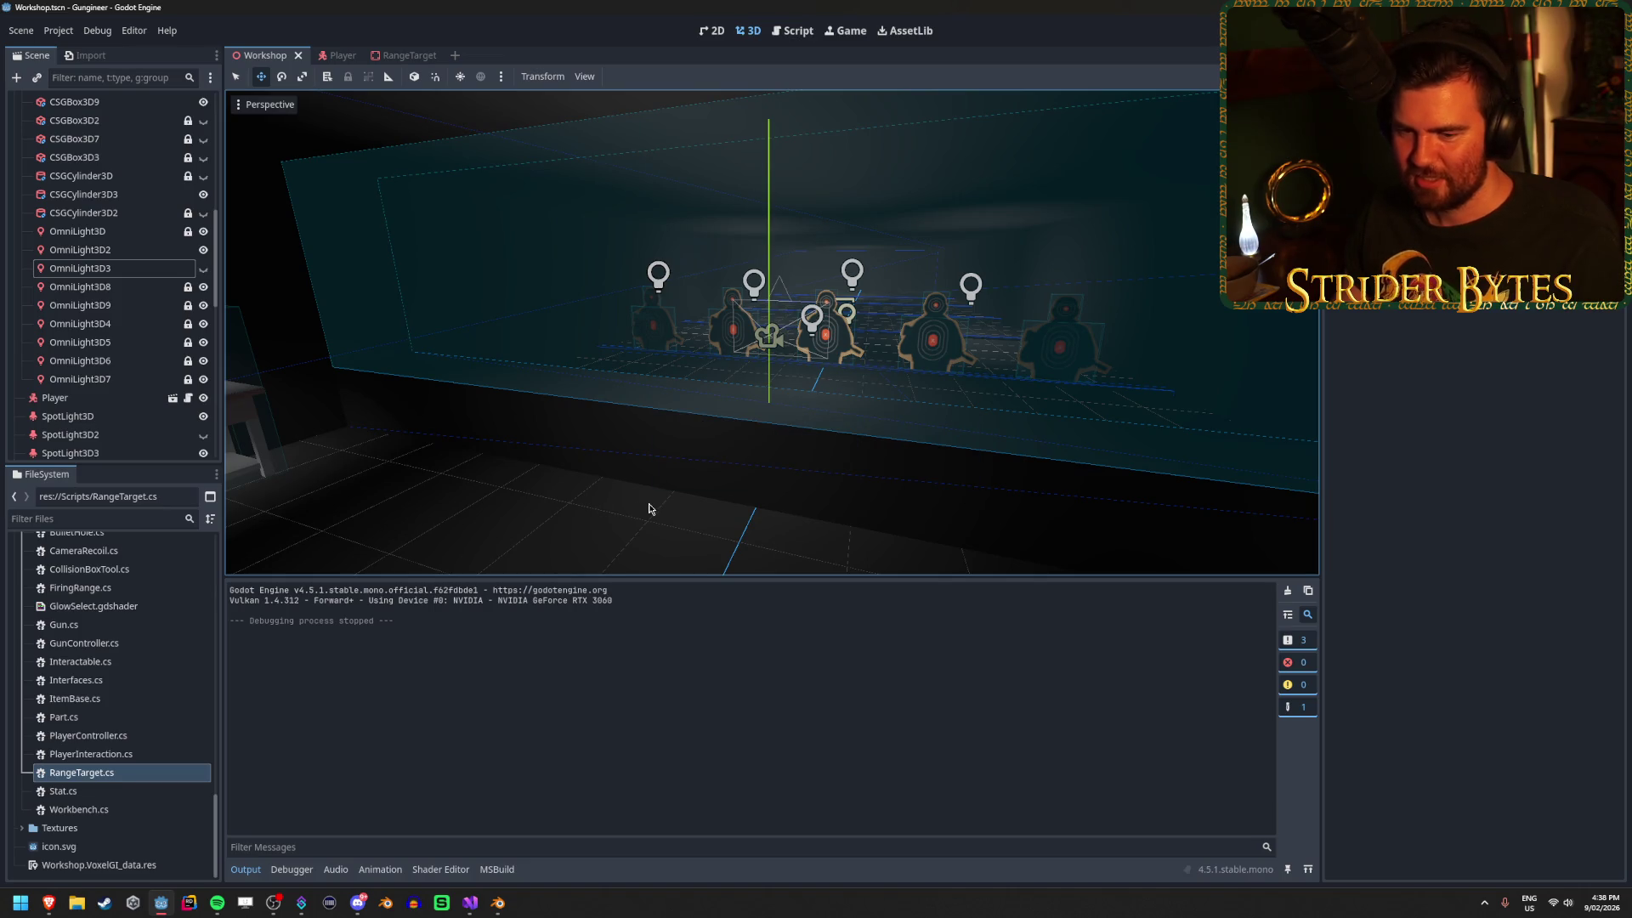
pyautogui.scroll(5, 649, 509)
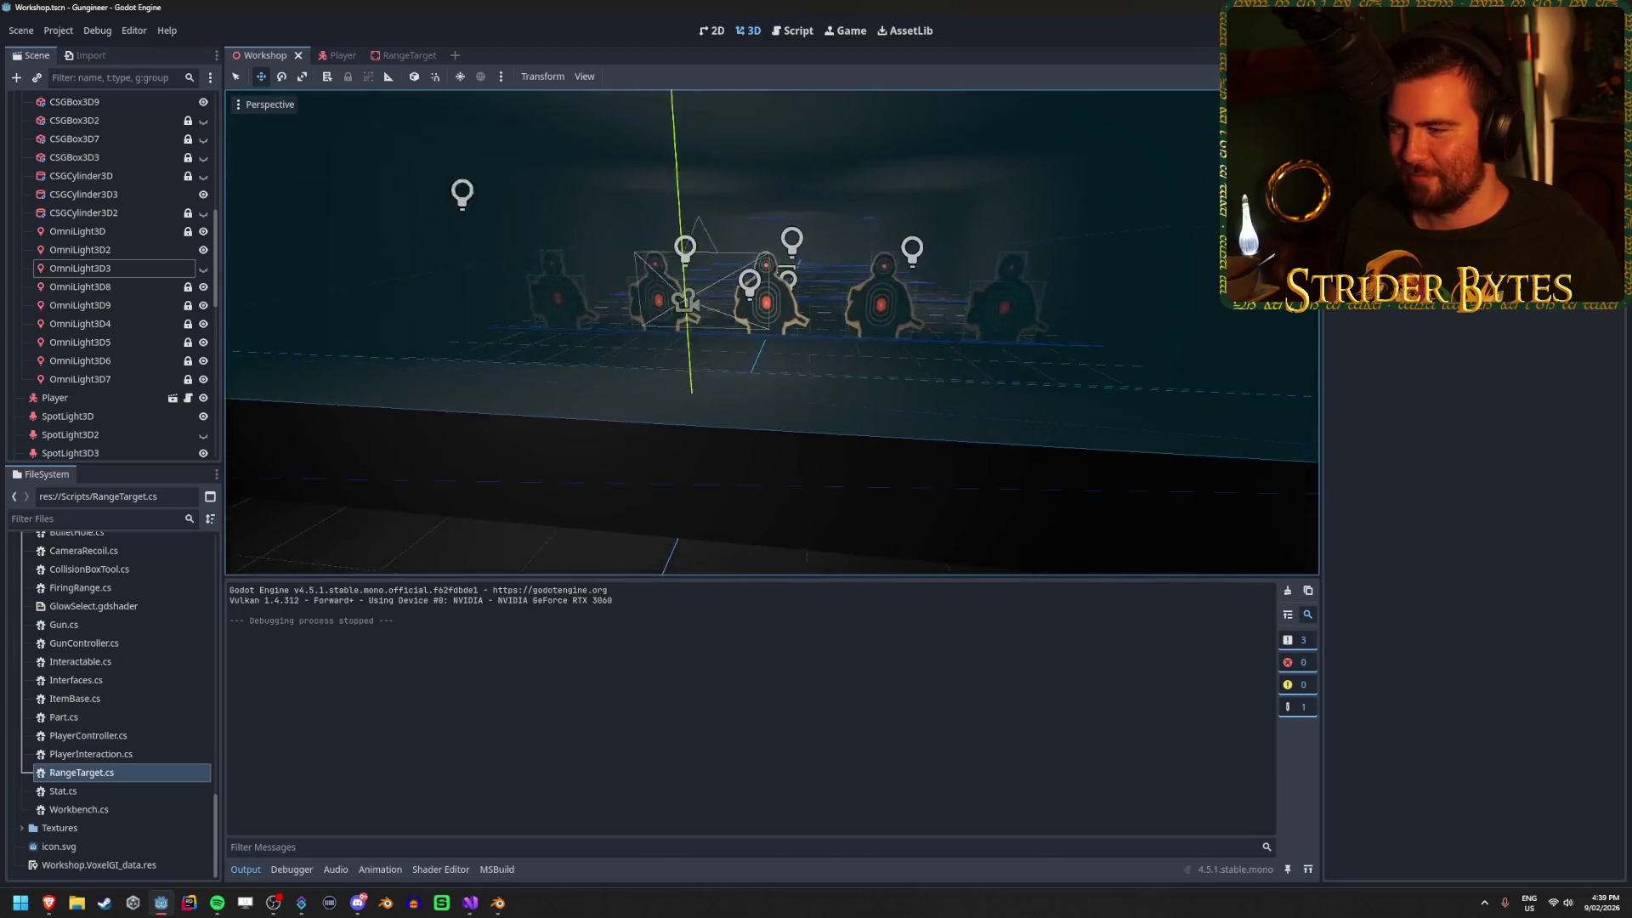
pyautogui.scroll(5, 771, 332)
pyautogui.scroll(-5, 771, 332)
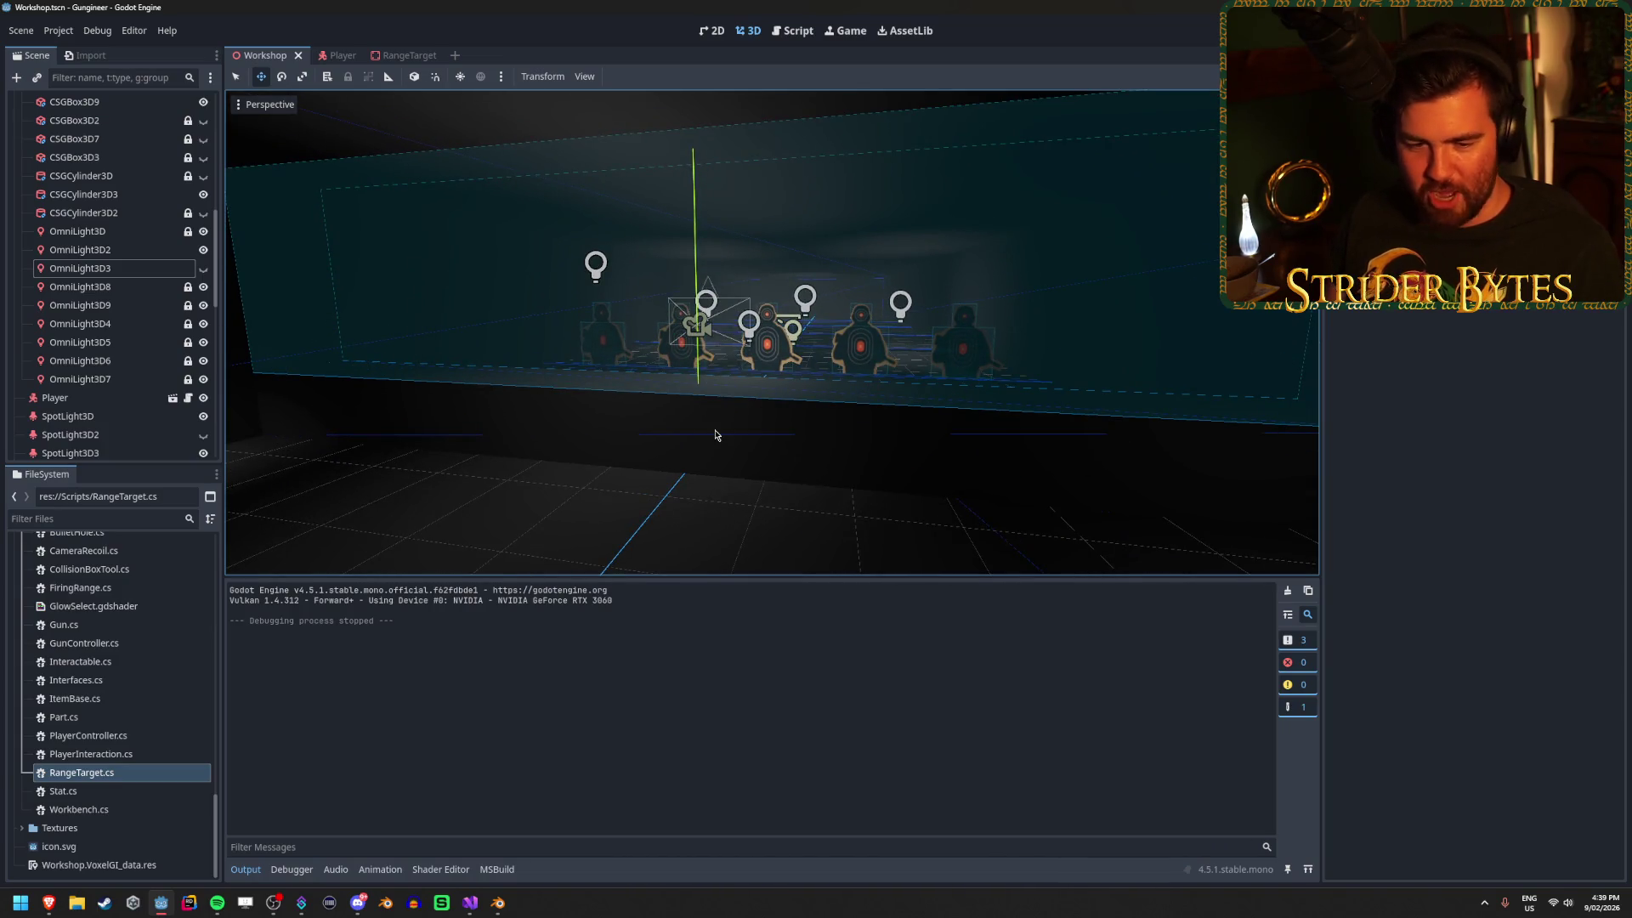
pyautogui.scroll(5, 715, 435)
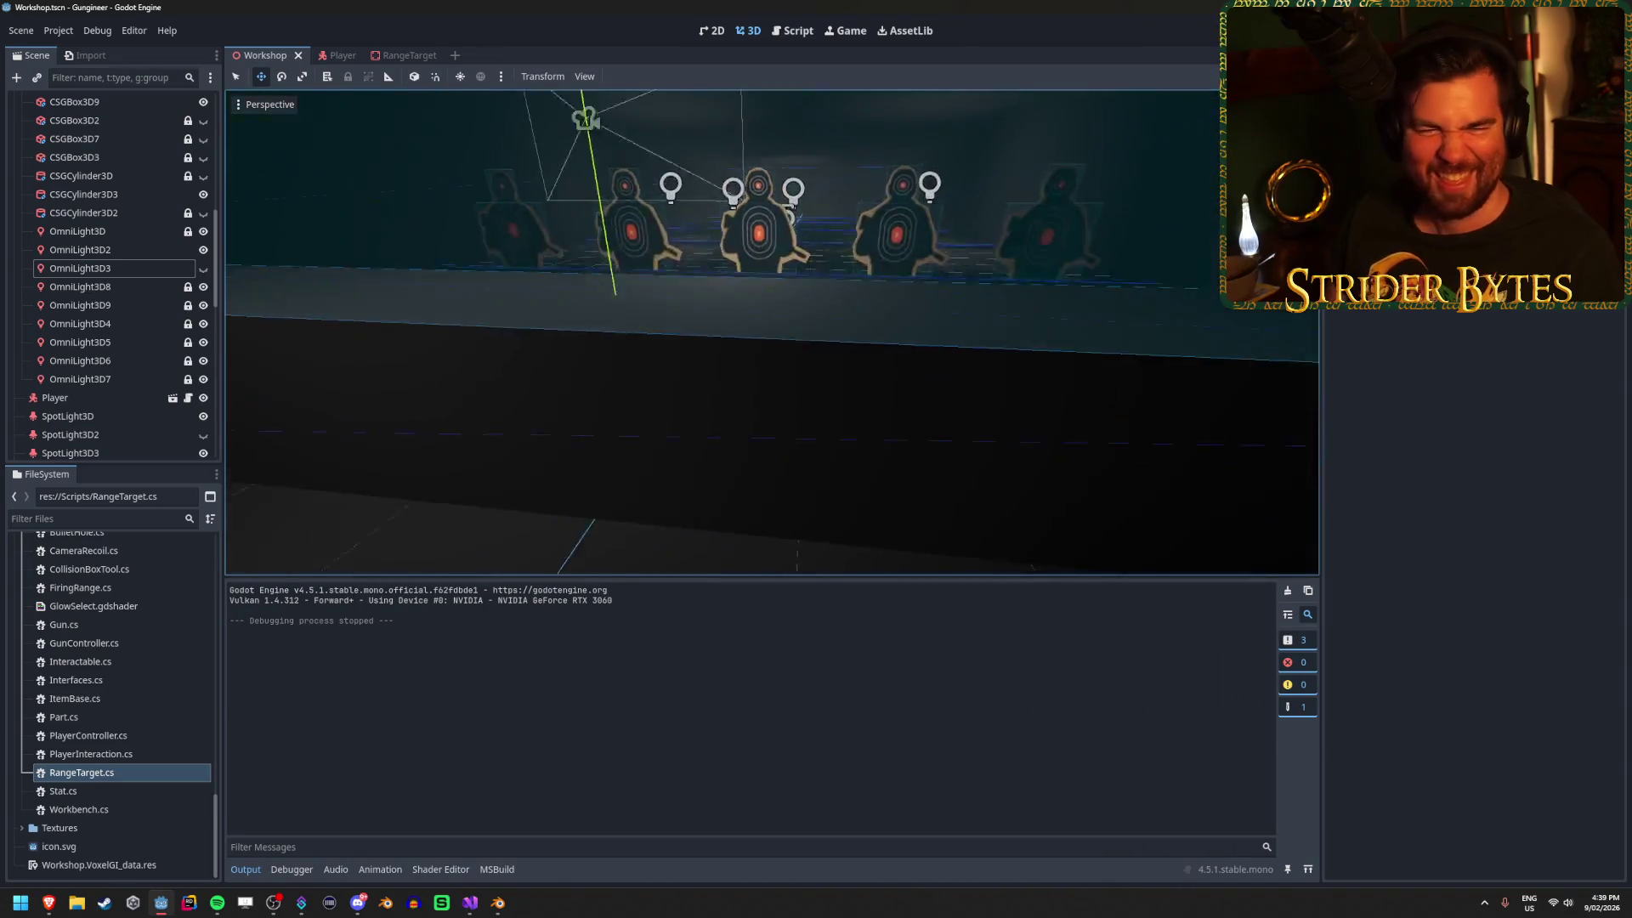
pyautogui.hotkey('ctrl', 's')
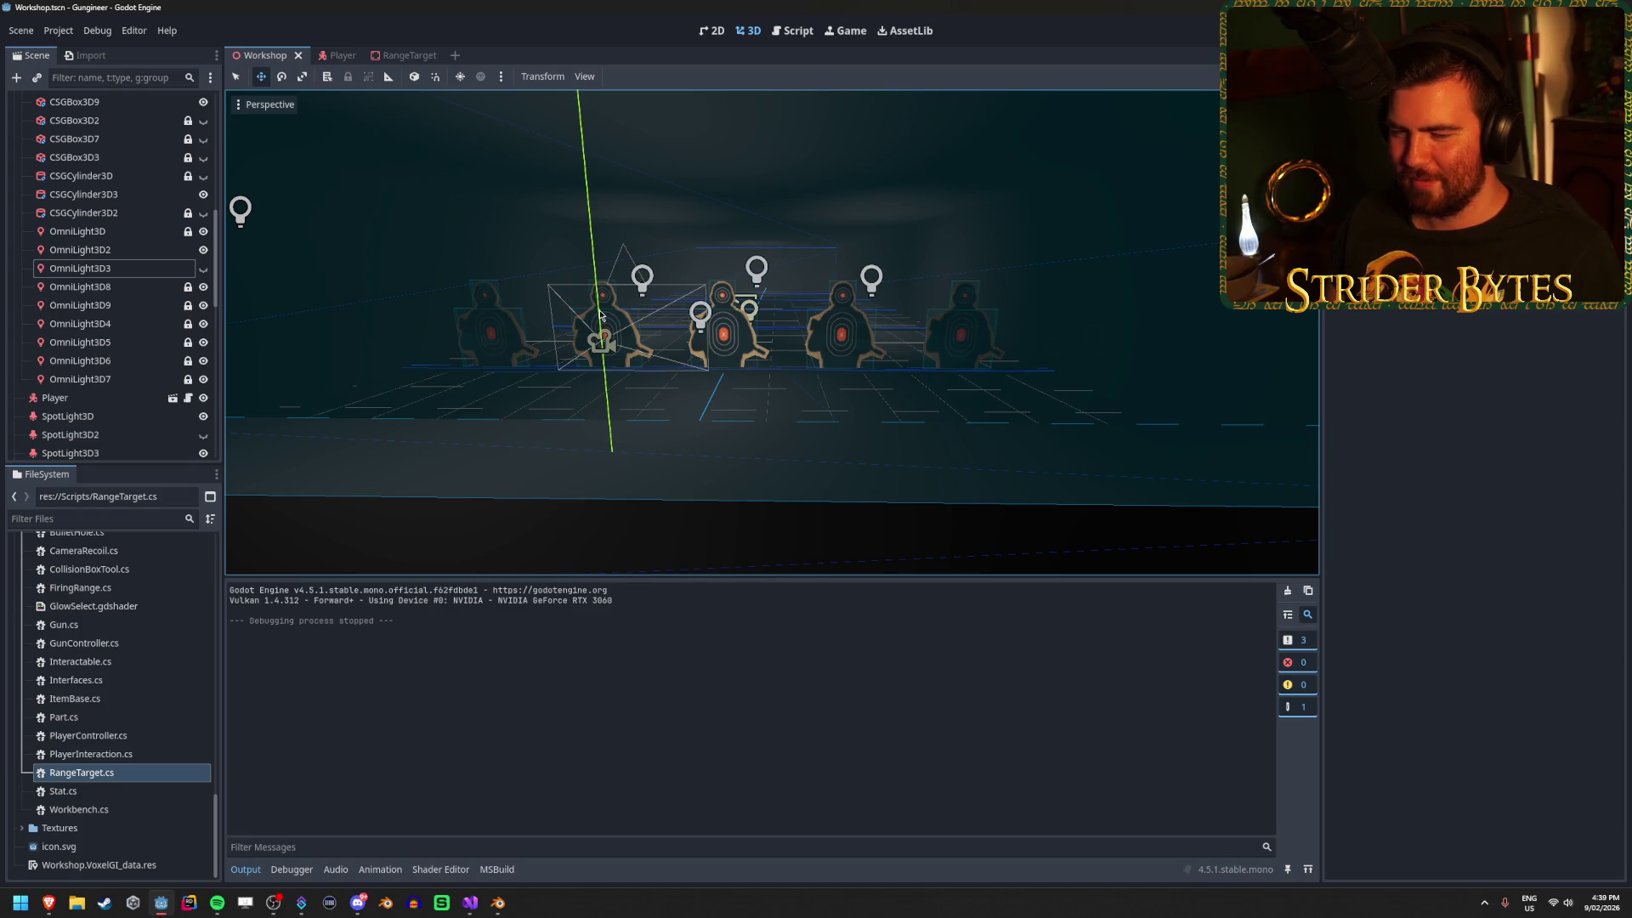
pyautogui.scroll(-2, 800, 462)
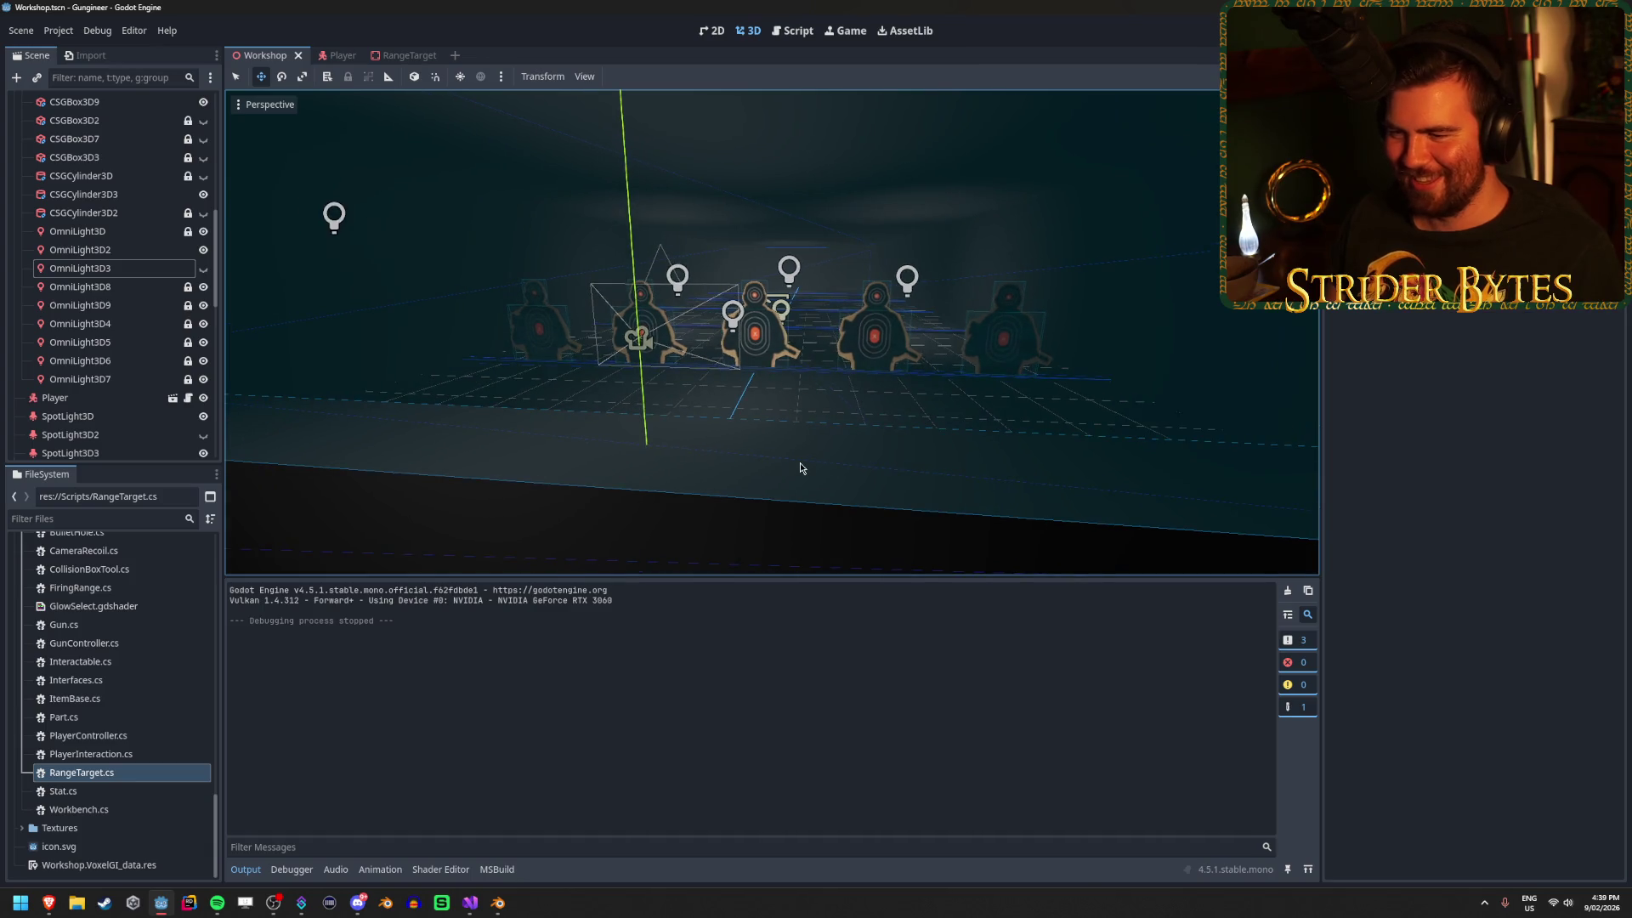
pyautogui.scroll(2, 787, 459)
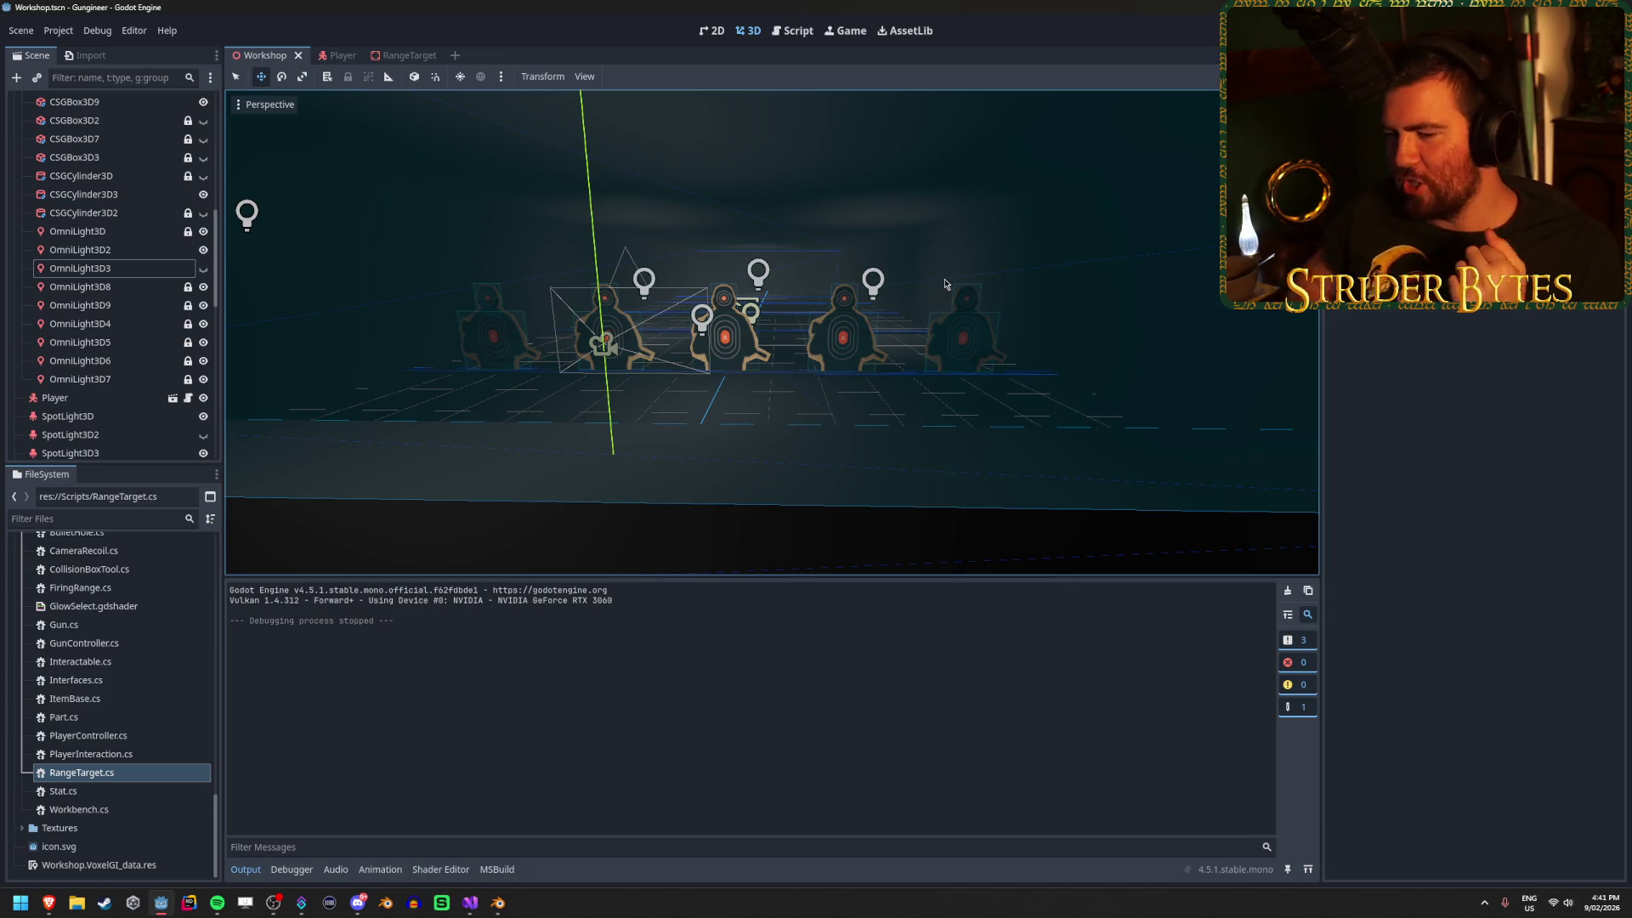
# Bring Visual Studio forward and place the cursor on line 10 inside StartFiringRange().
pyautogui.click(470, 903)
pyautogui.click(240, 214)
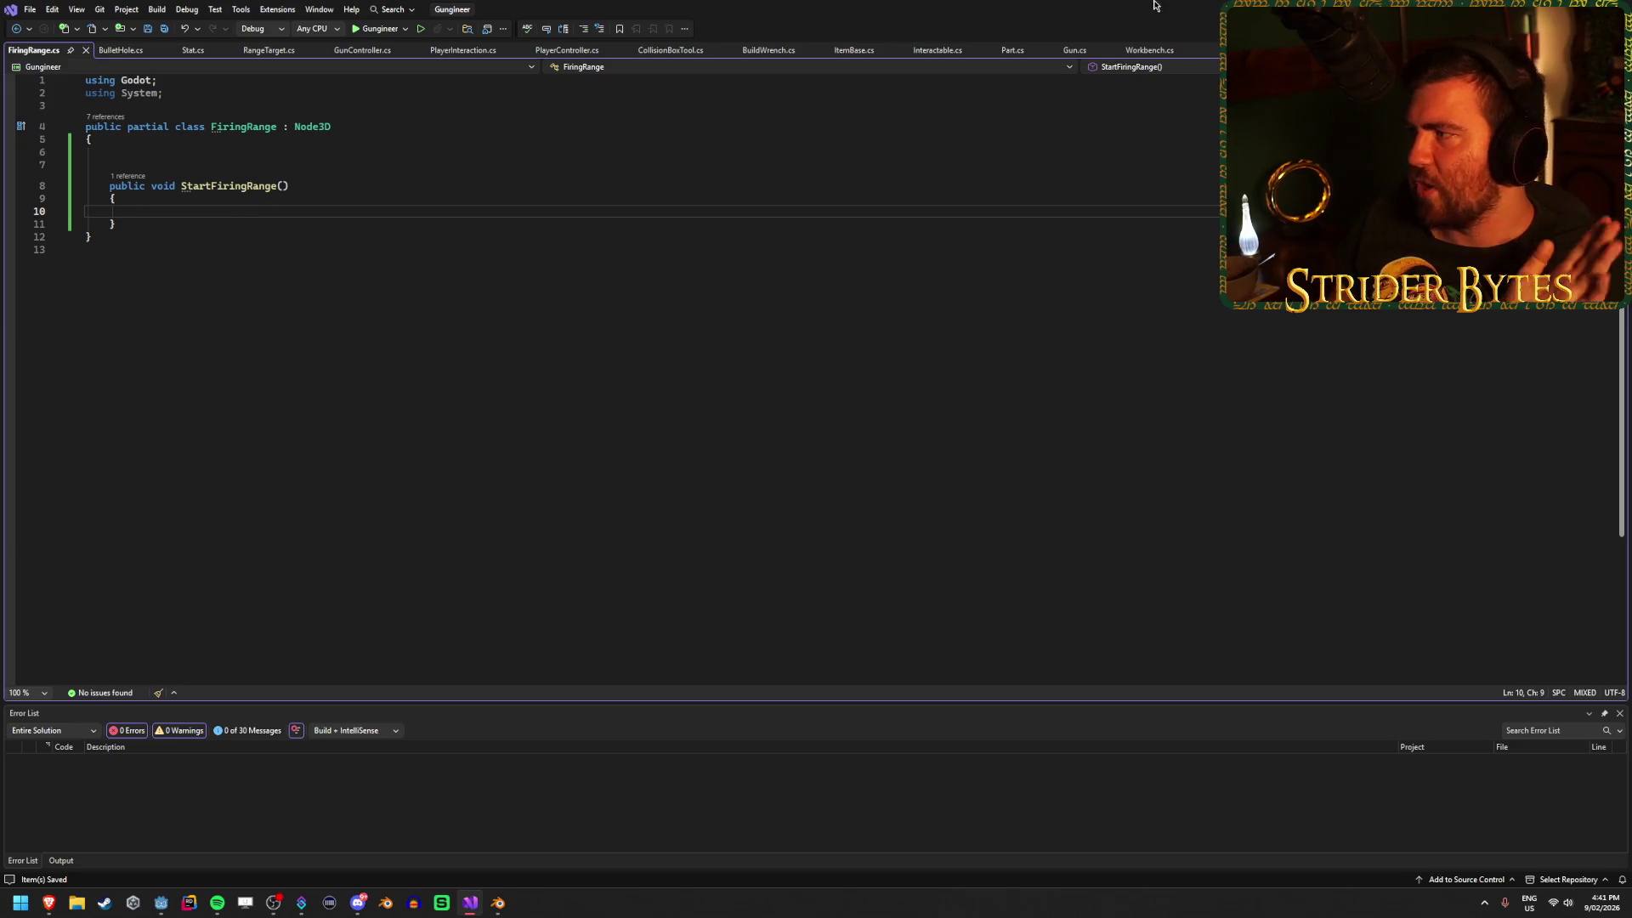
# Minimize Visual Studio with Win+Down to reveal Godot's row of range targets.
pyautogui.press('super+Down')
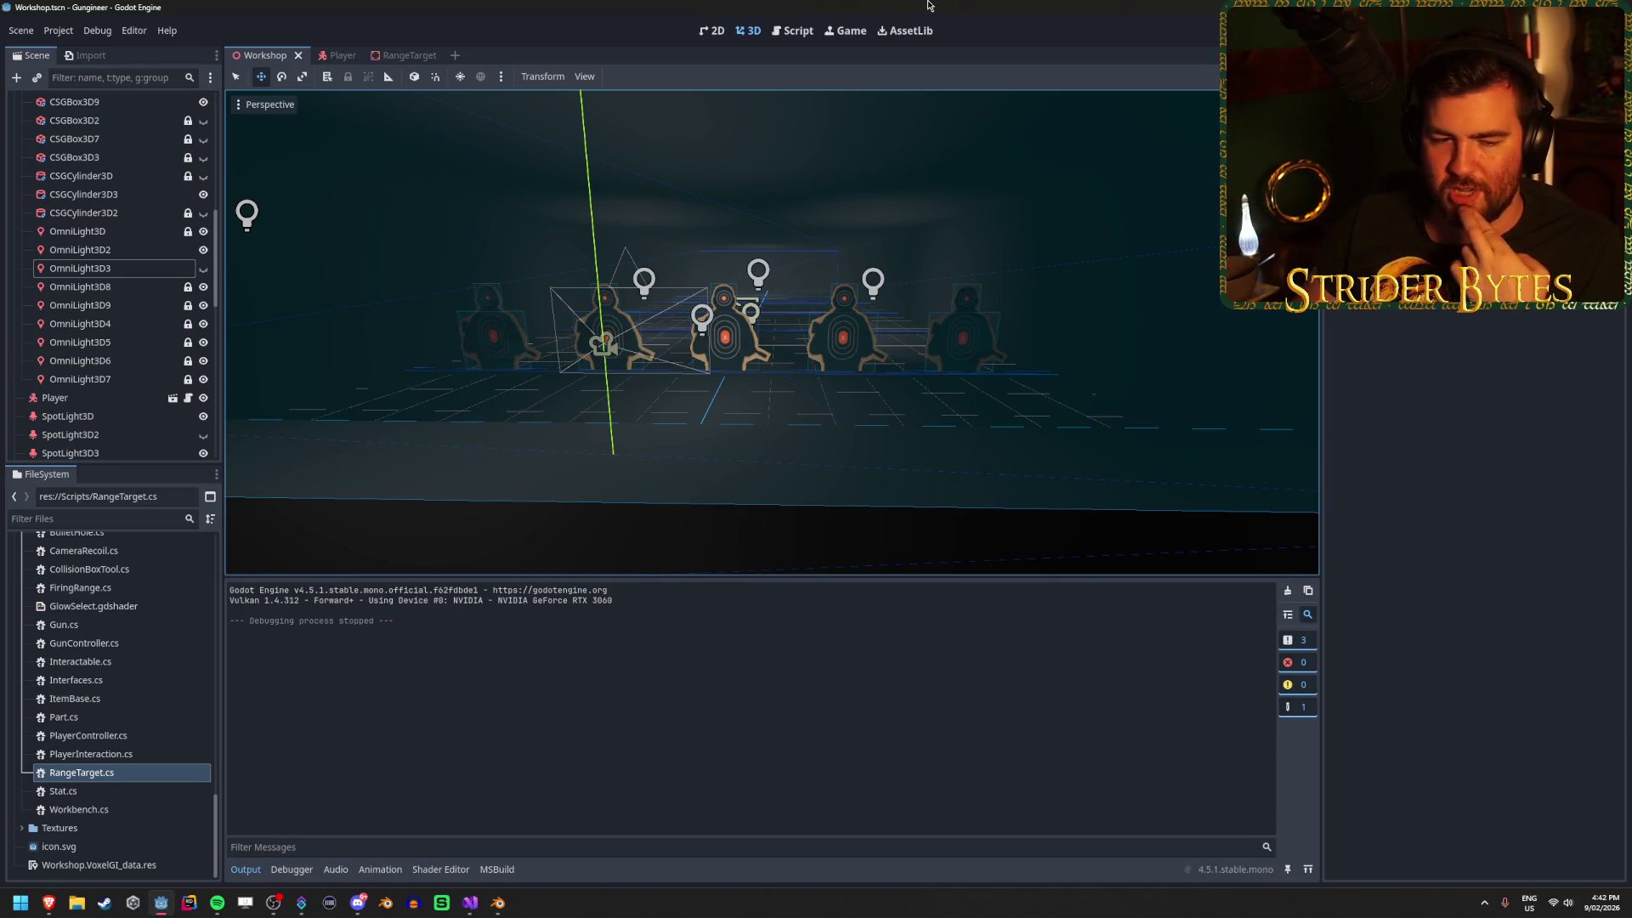
# Switch to Brave and maximize the 'S.S.D.D. - Modern Warfare 2 Remastered' YouTube window.
pyautogui.hotkey('alt', 'Tab')
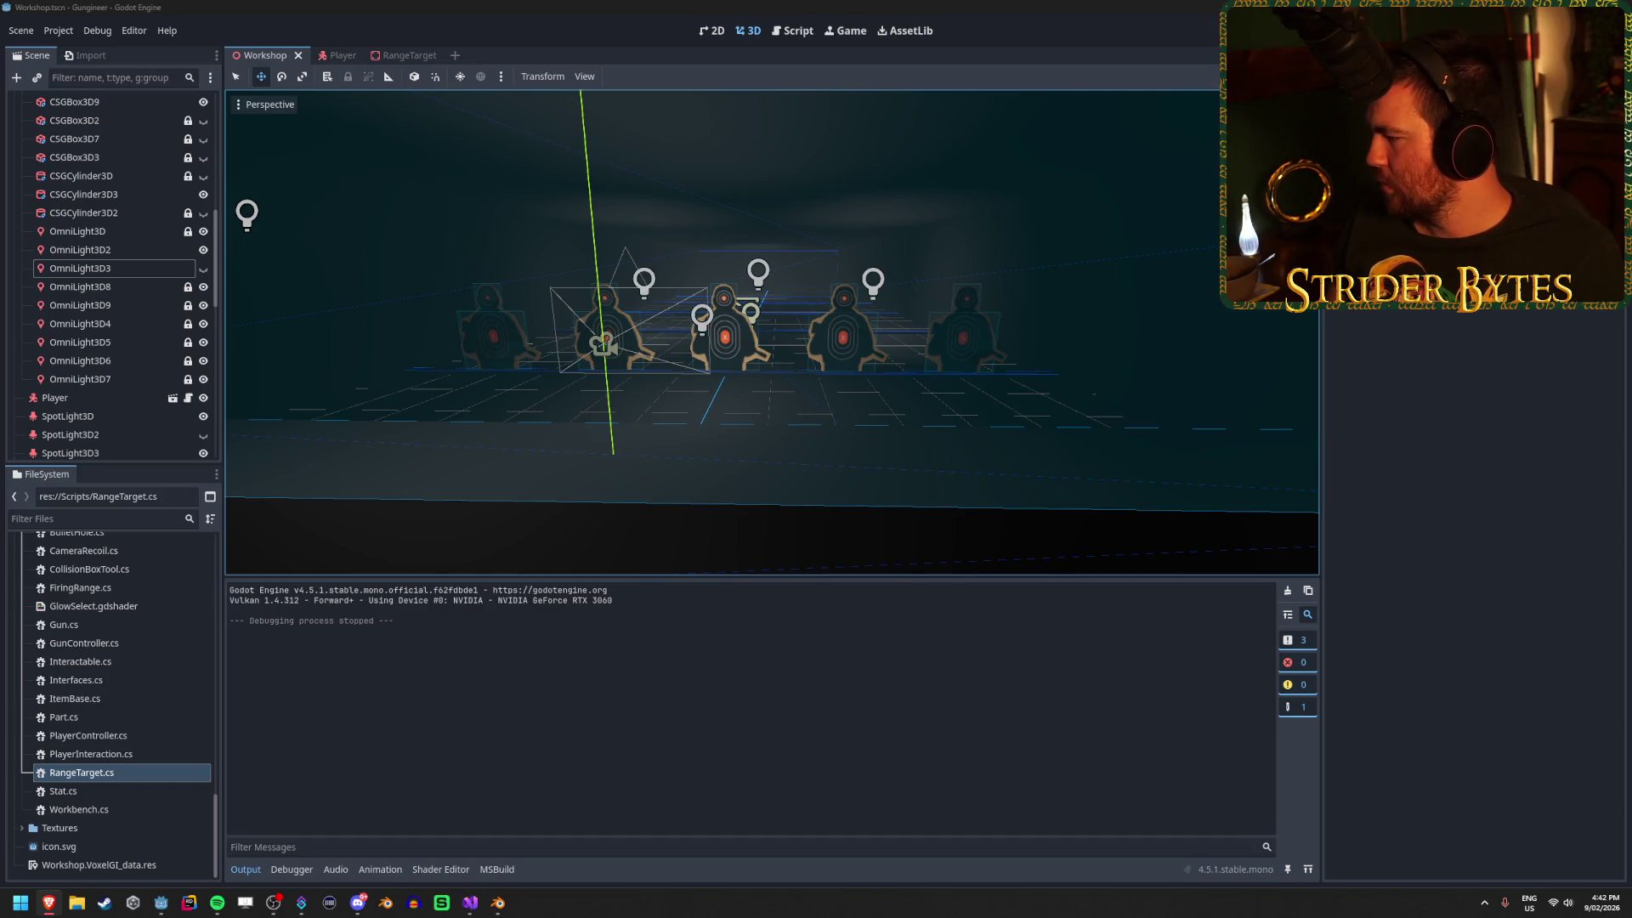
pyautogui.moveTo(1445, 510)
pyautogui.mouseDown()
pyautogui.moveTo(1159, 316)
pyautogui.moveTo(331, 7)
pyautogui.mouseUp()
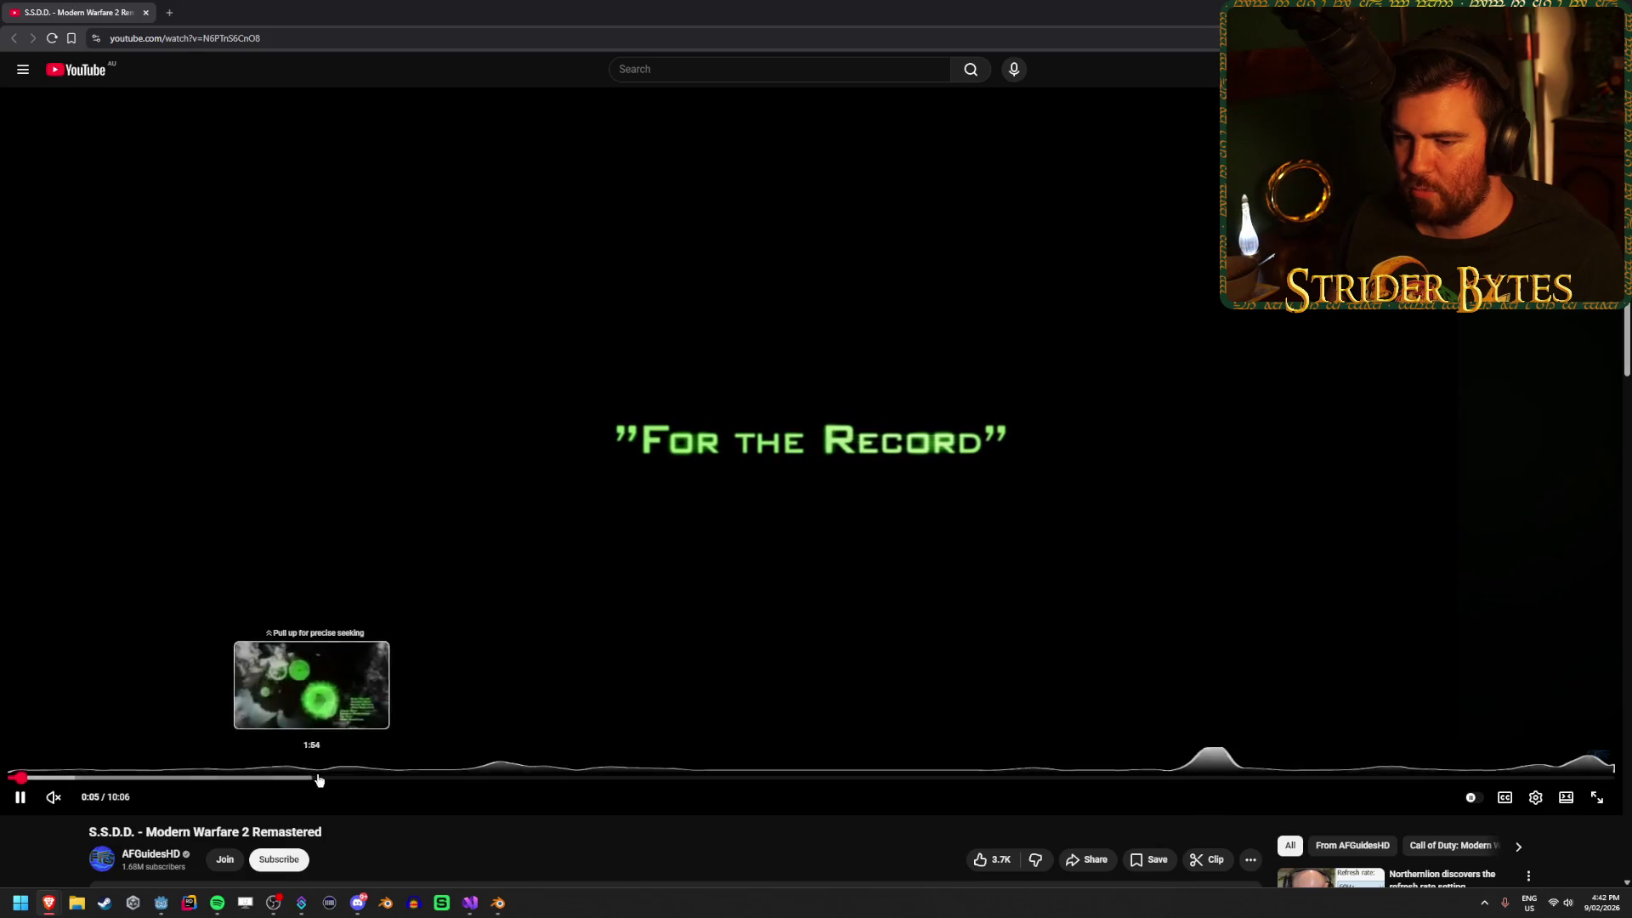
# Skip the video forward through 2:30, 5:17 and 6:21, settling around 6:12.
pyautogui.click(406, 779)
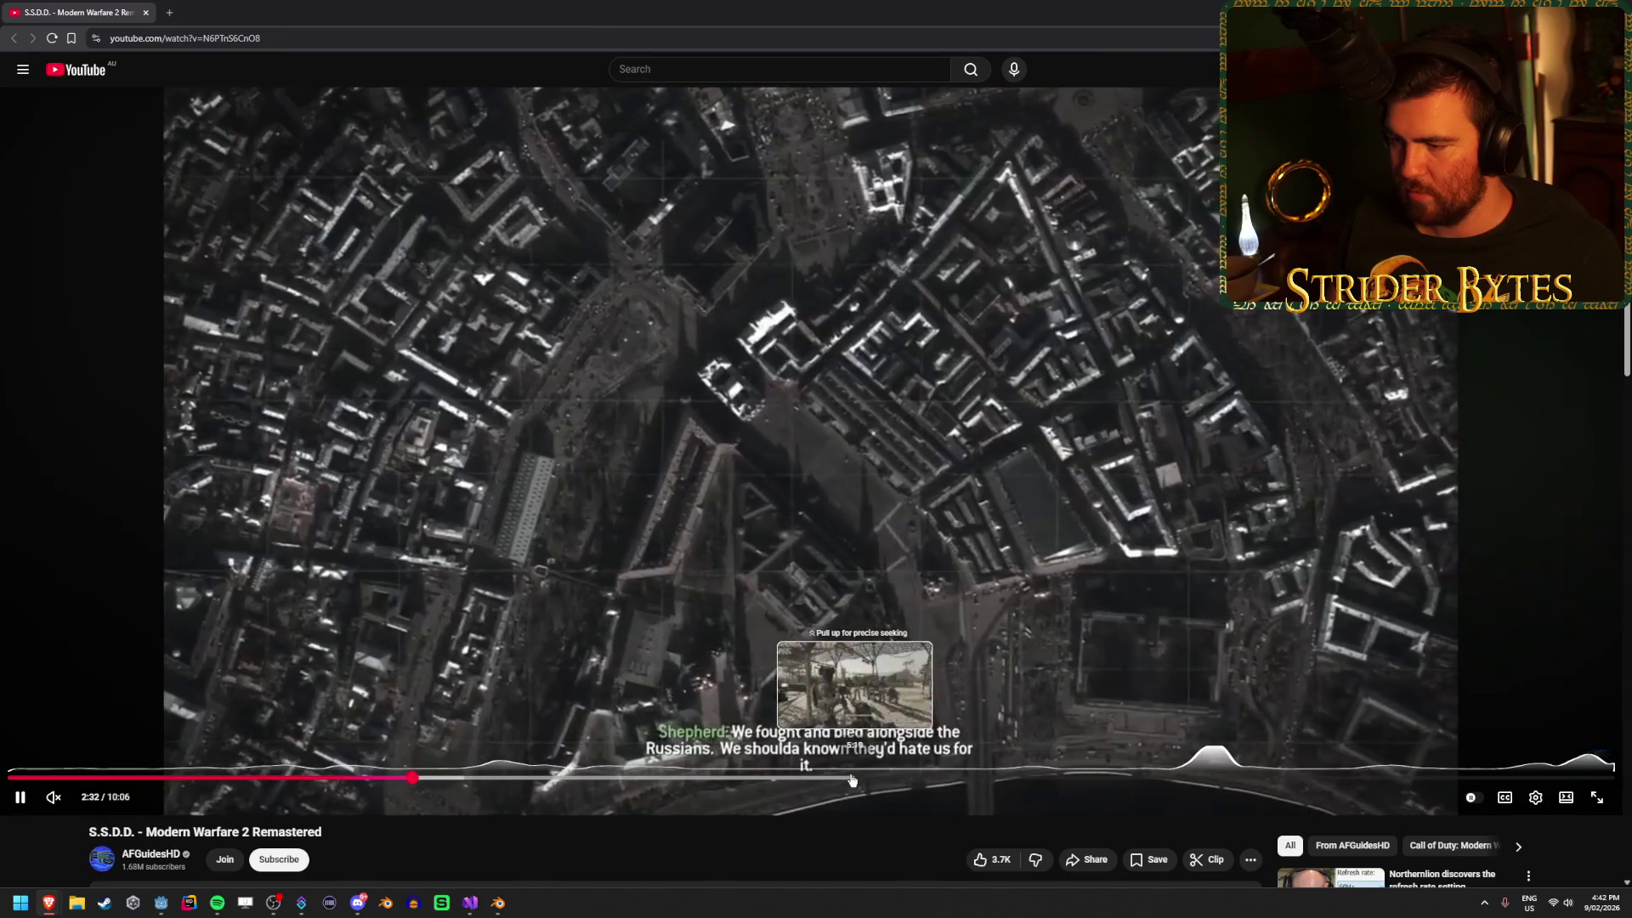
pyautogui.click(850, 780)
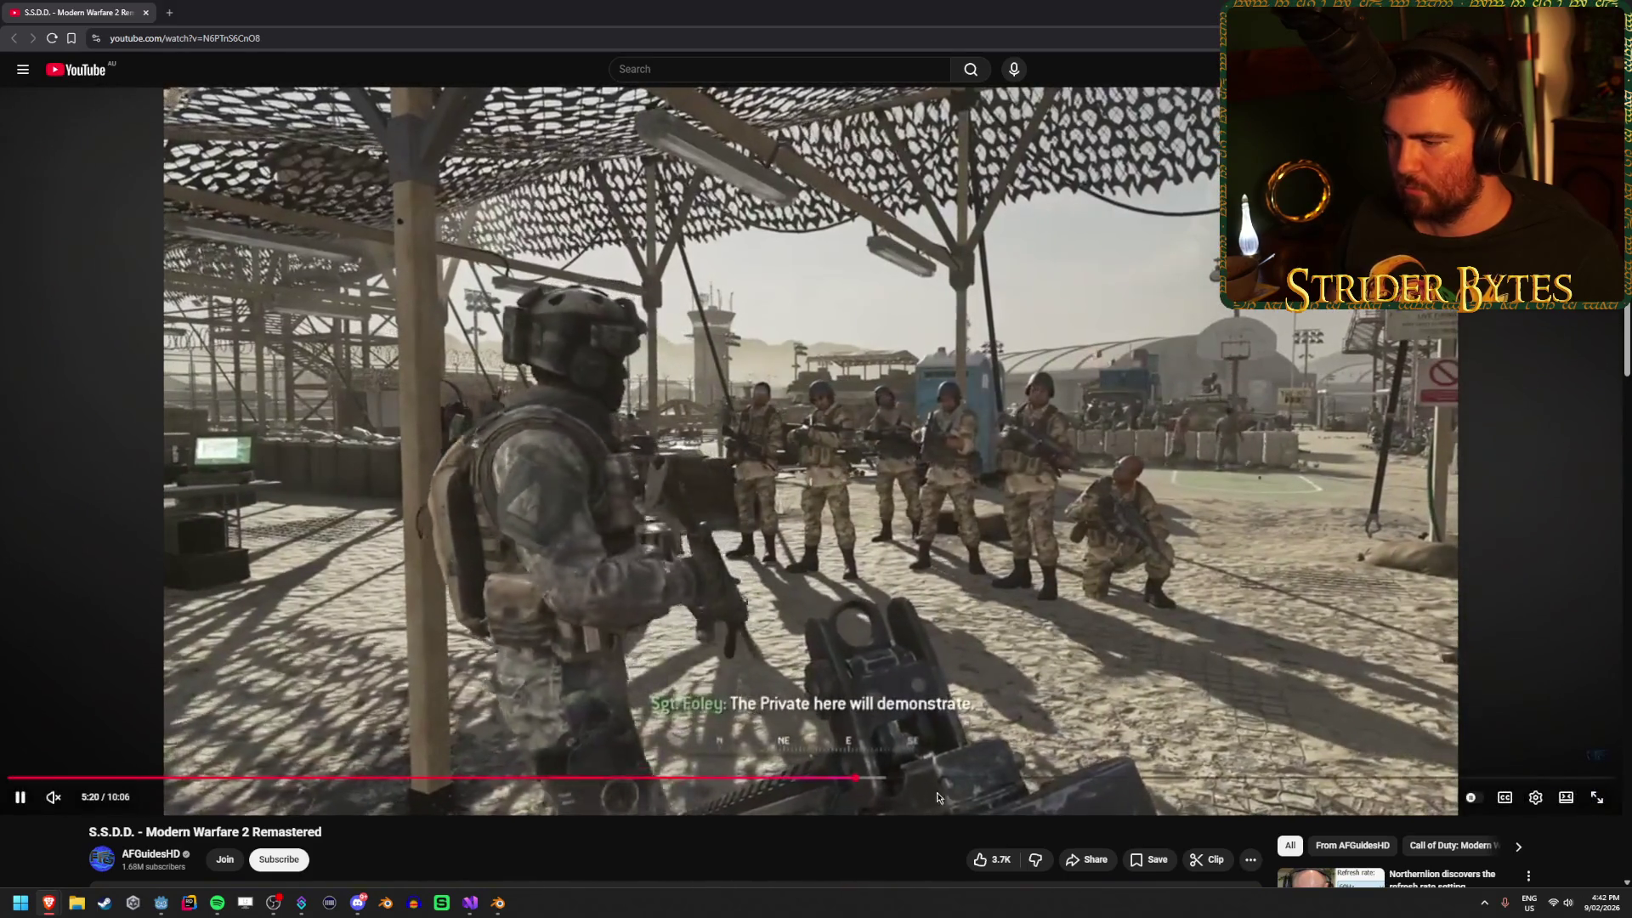
pyautogui.click(1019, 779)
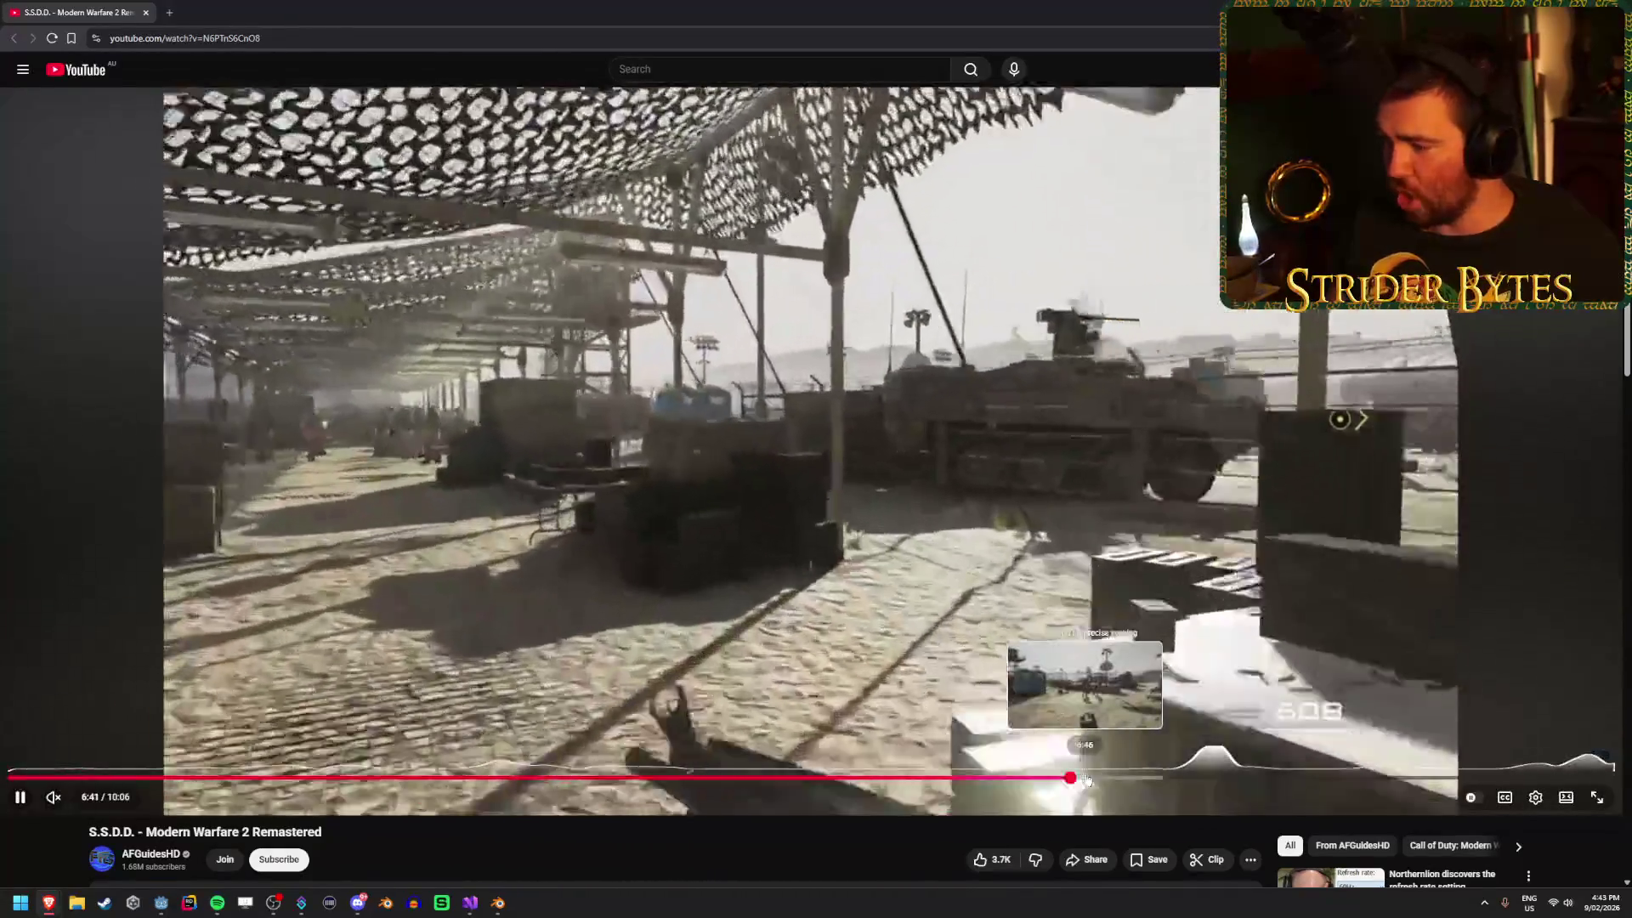
pyautogui.click(1086, 780)
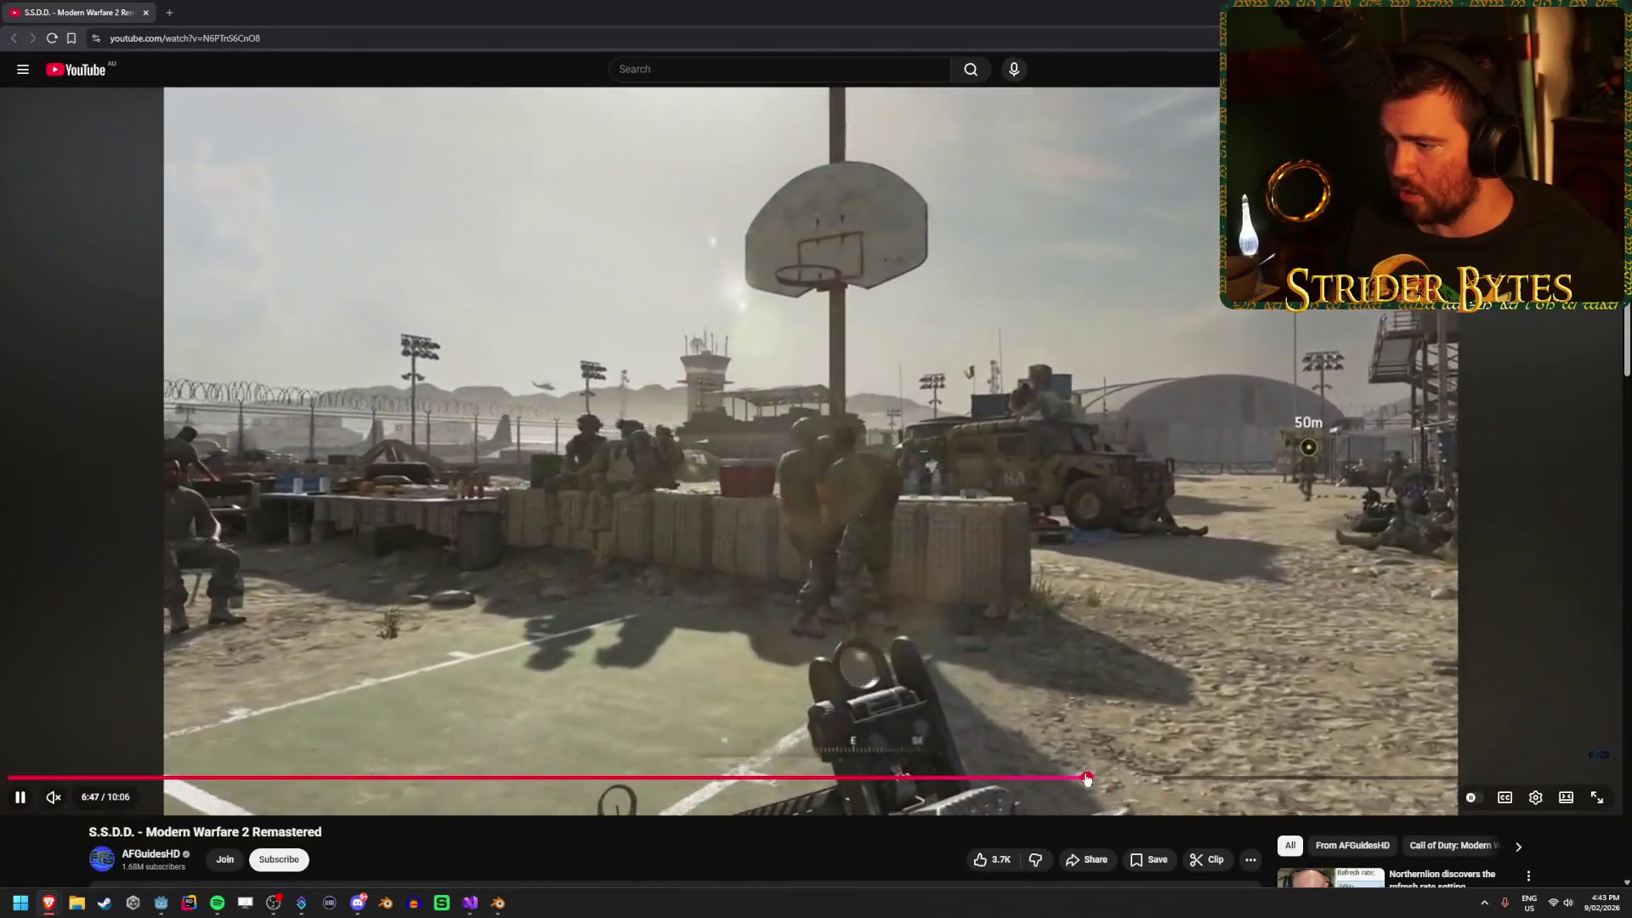
pyautogui.click(971, 779)
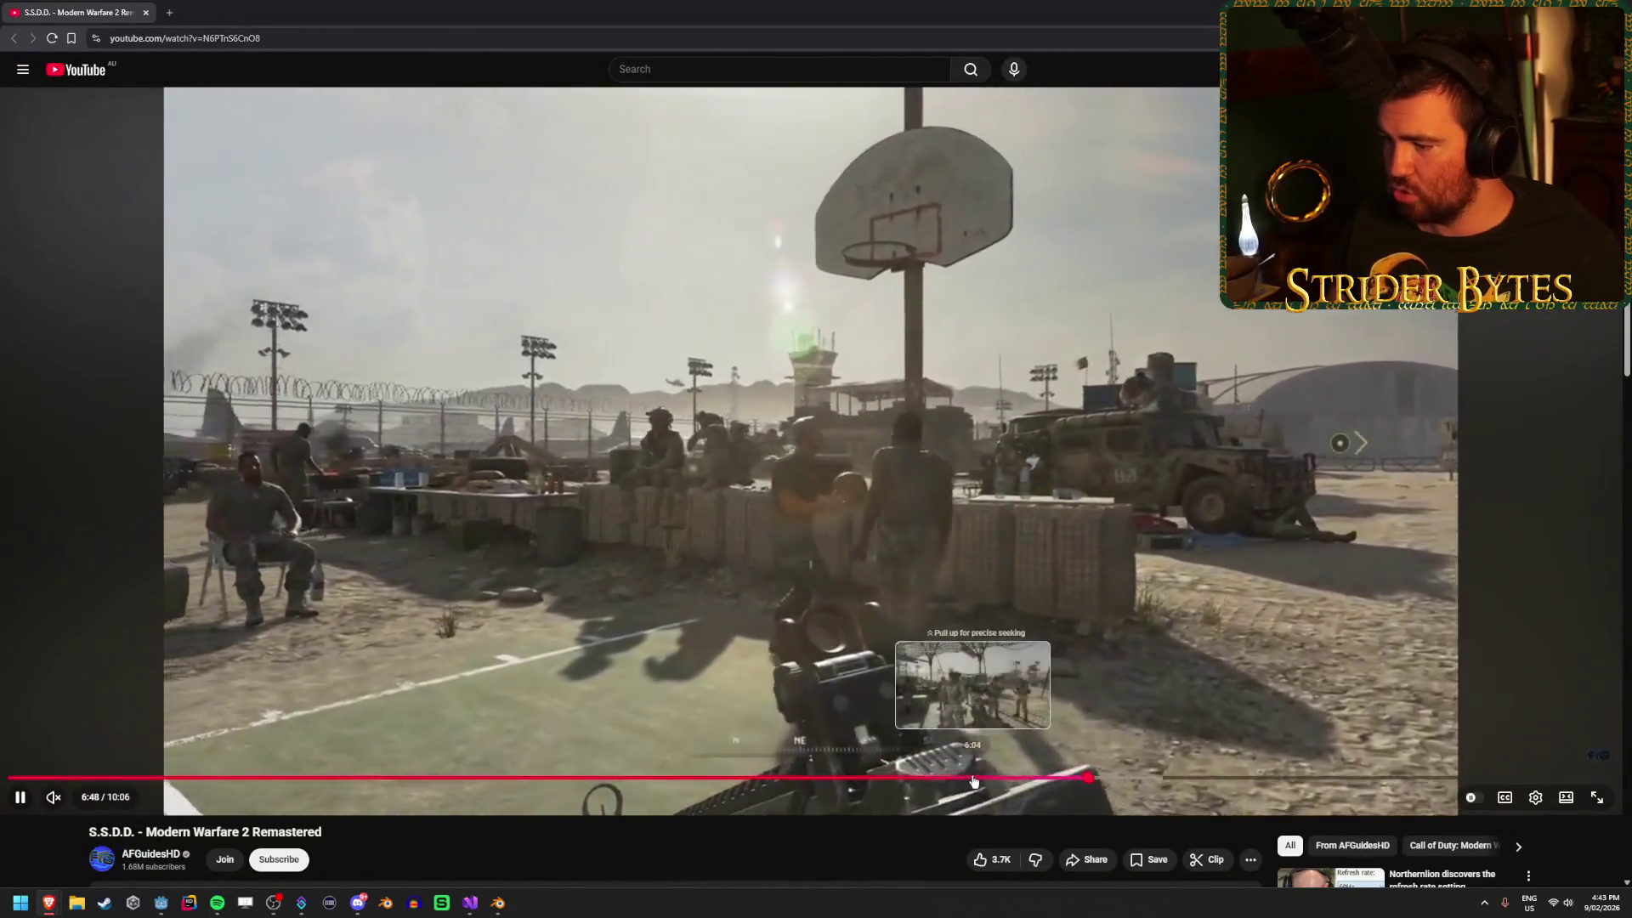
pyautogui.moveTo(972, 780)
pyautogui.mouseDown()
pyautogui.moveTo(948, 780)
pyautogui.moveTo(1010, 779)
pyautogui.mouseUp()
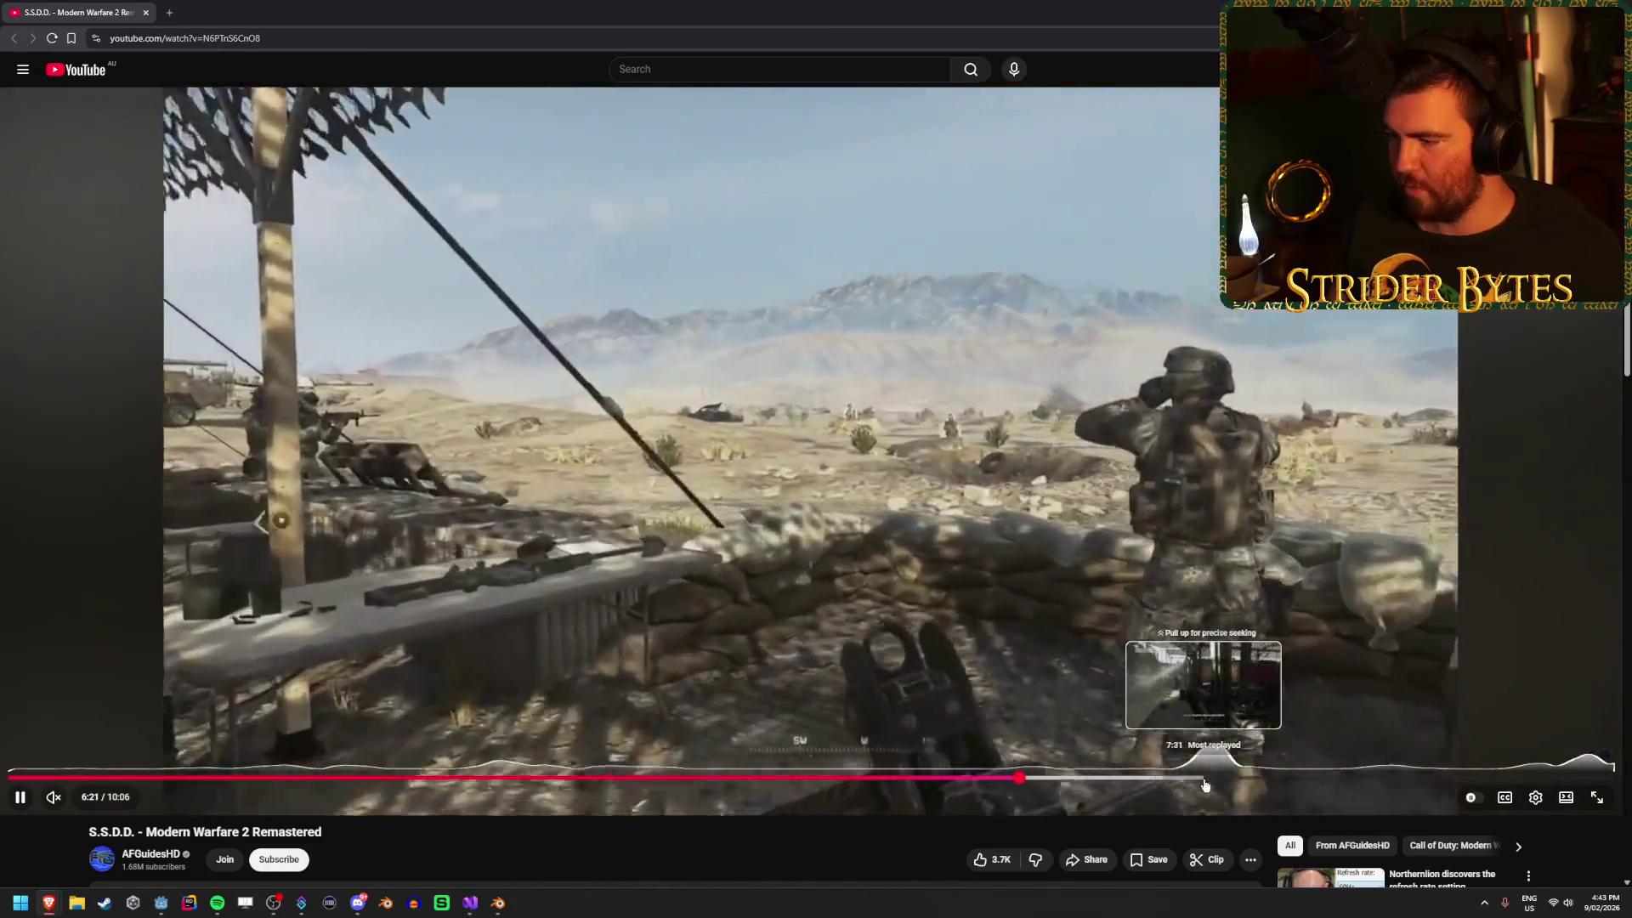
# Jump to the timed firing course at ~8:55, watch to the 0:33.55 Veteran result, and return to Godot.
pyautogui.click(1189, 784)
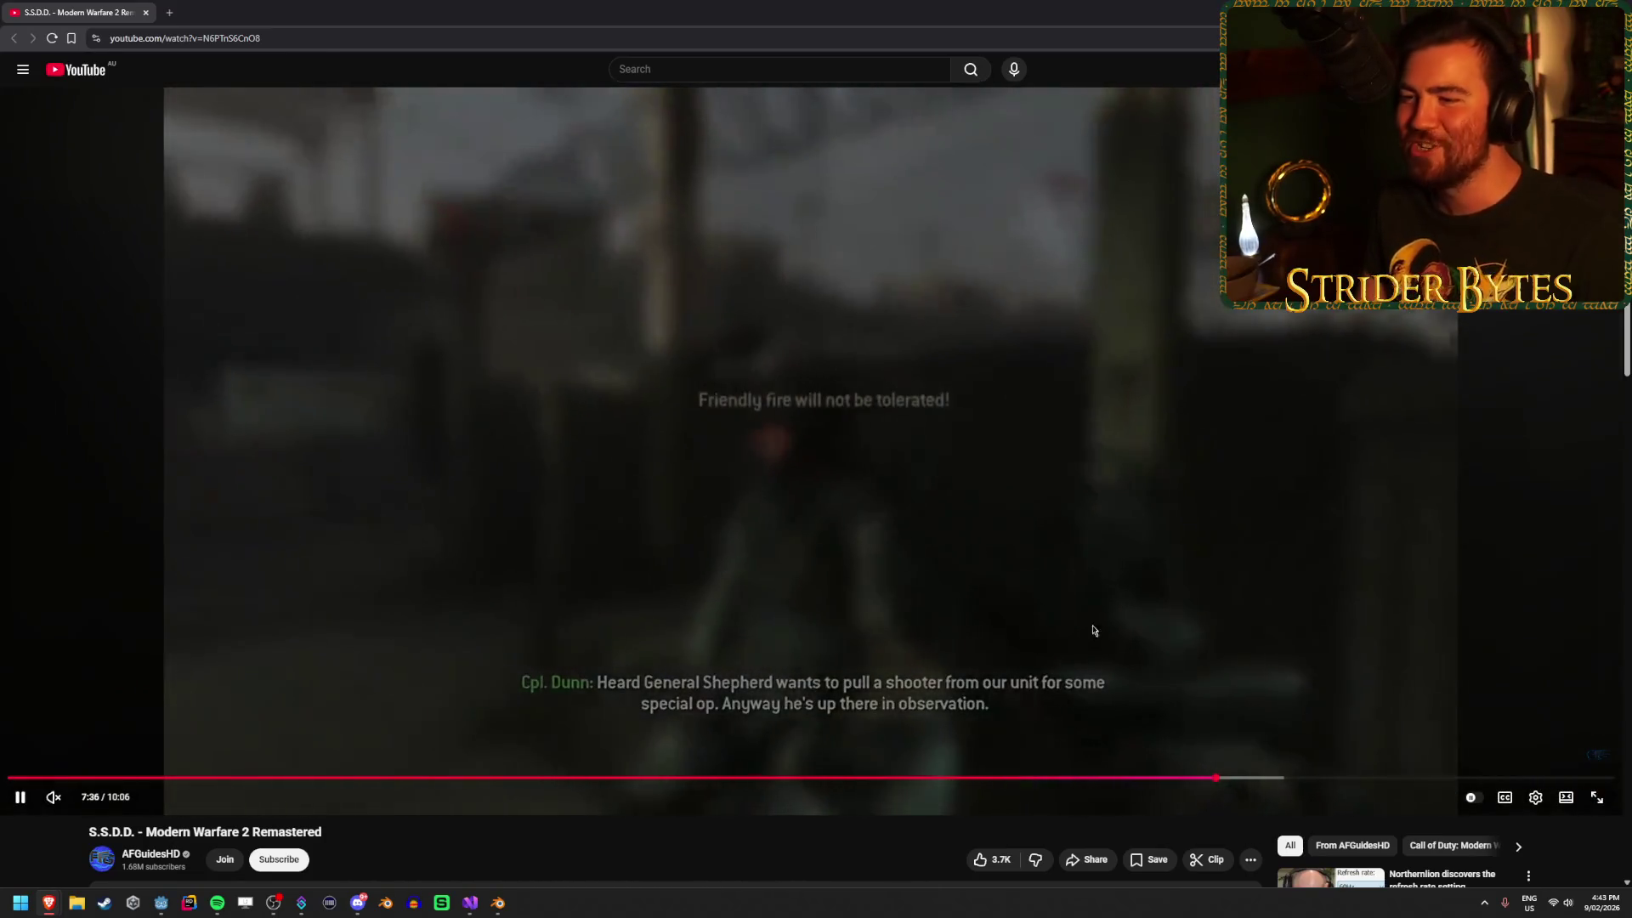
pyautogui.click(1254, 778)
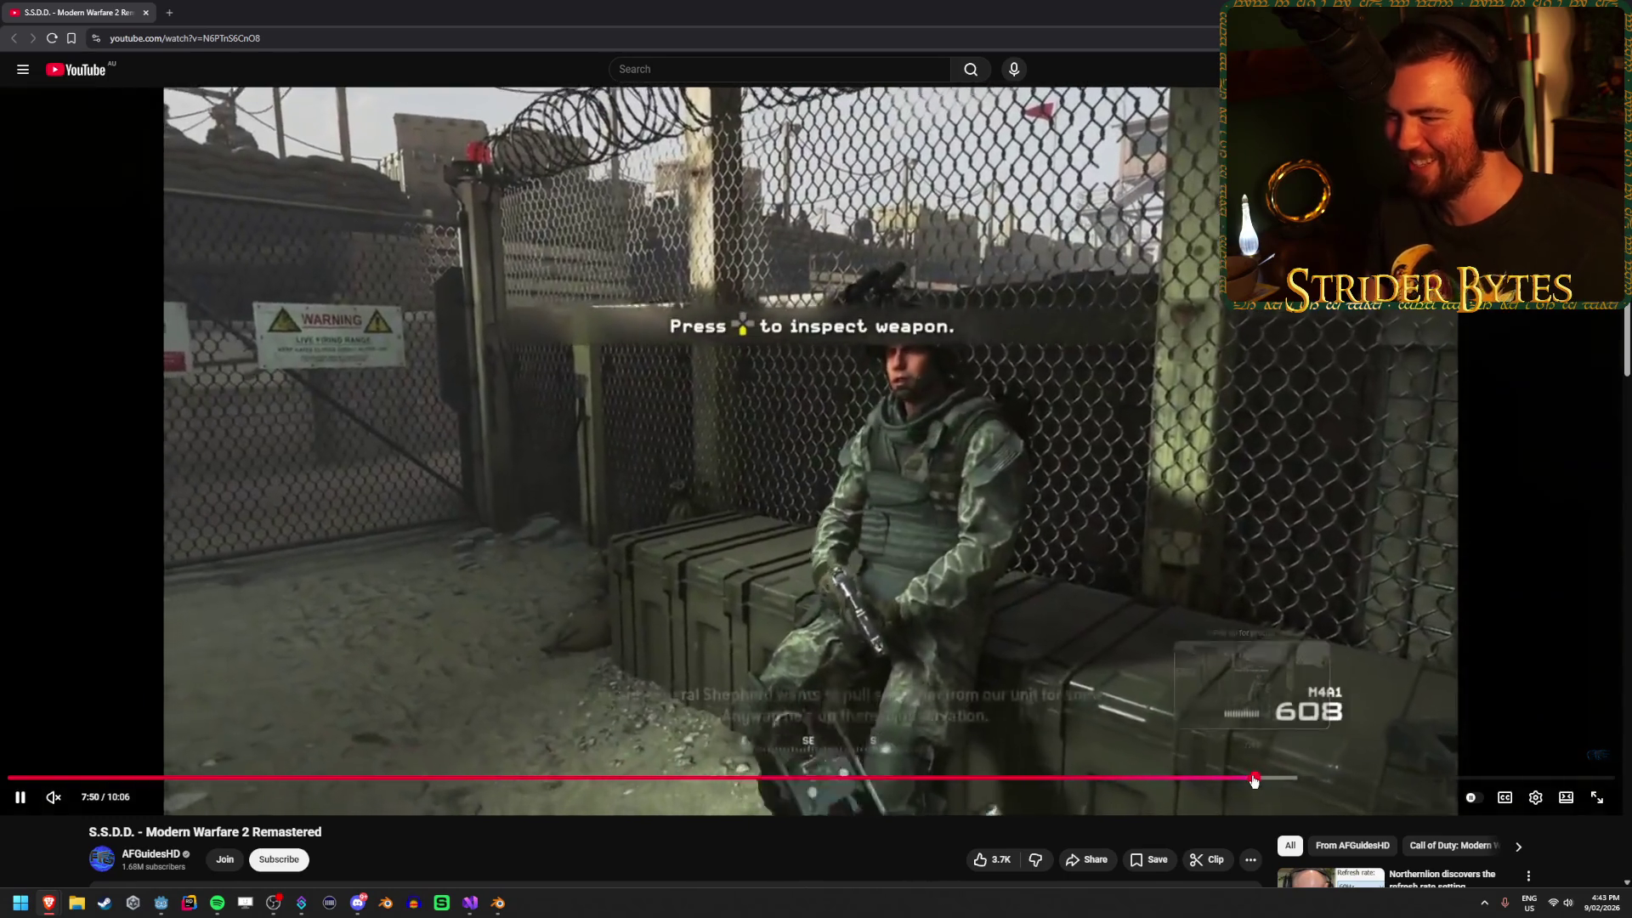
pyautogui.click(1284, 778)
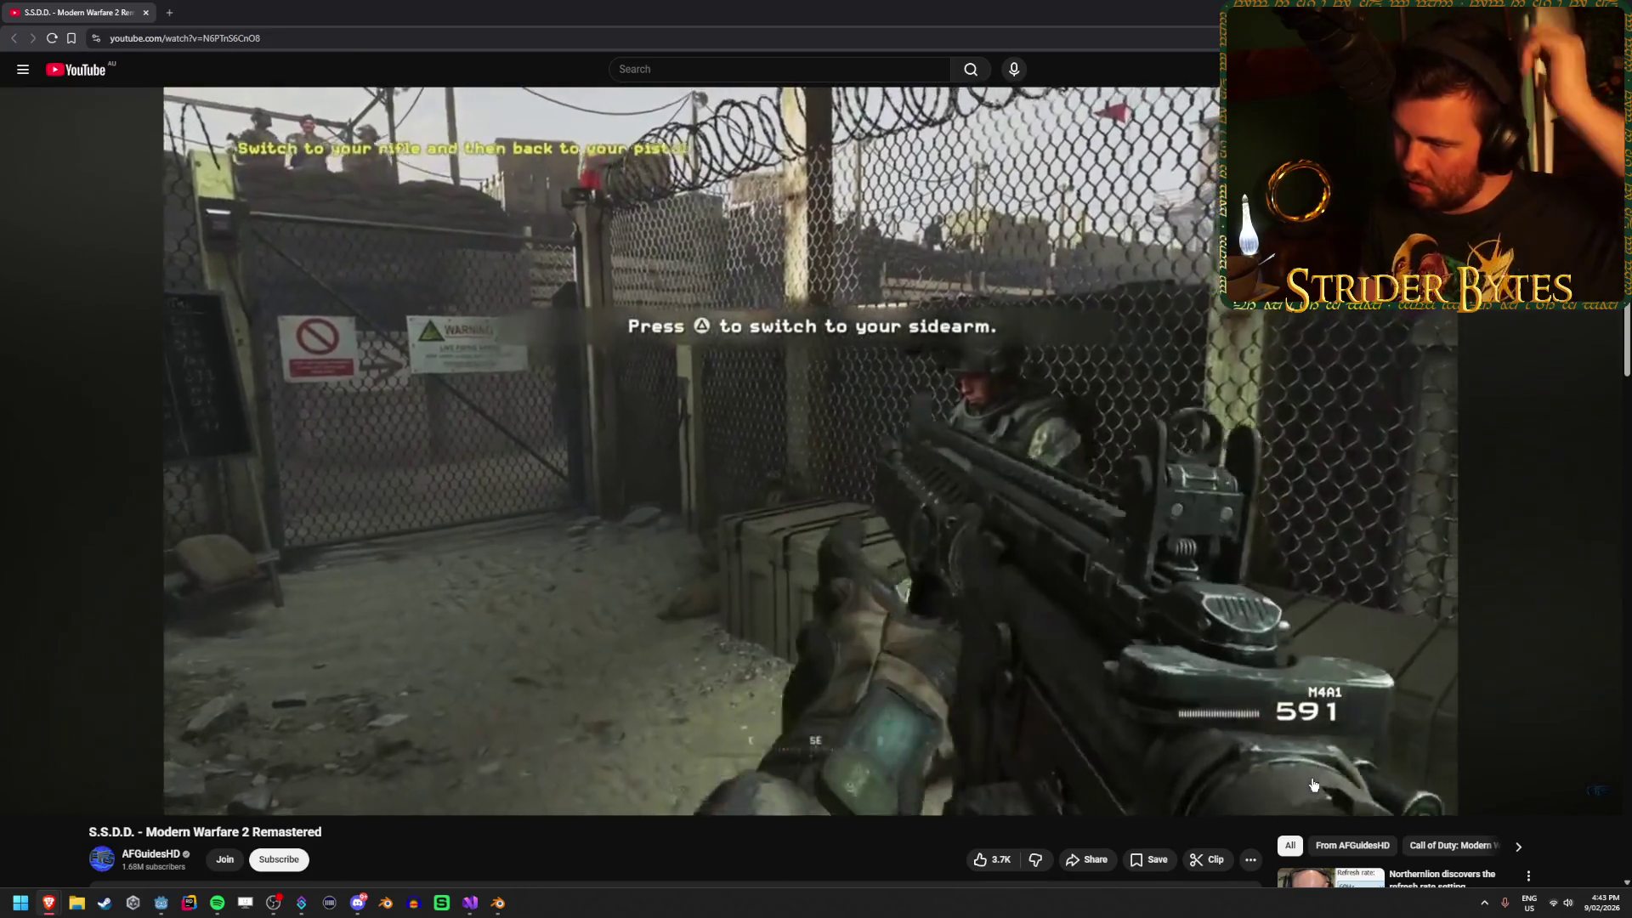
pyautogui.click(1323, 778)
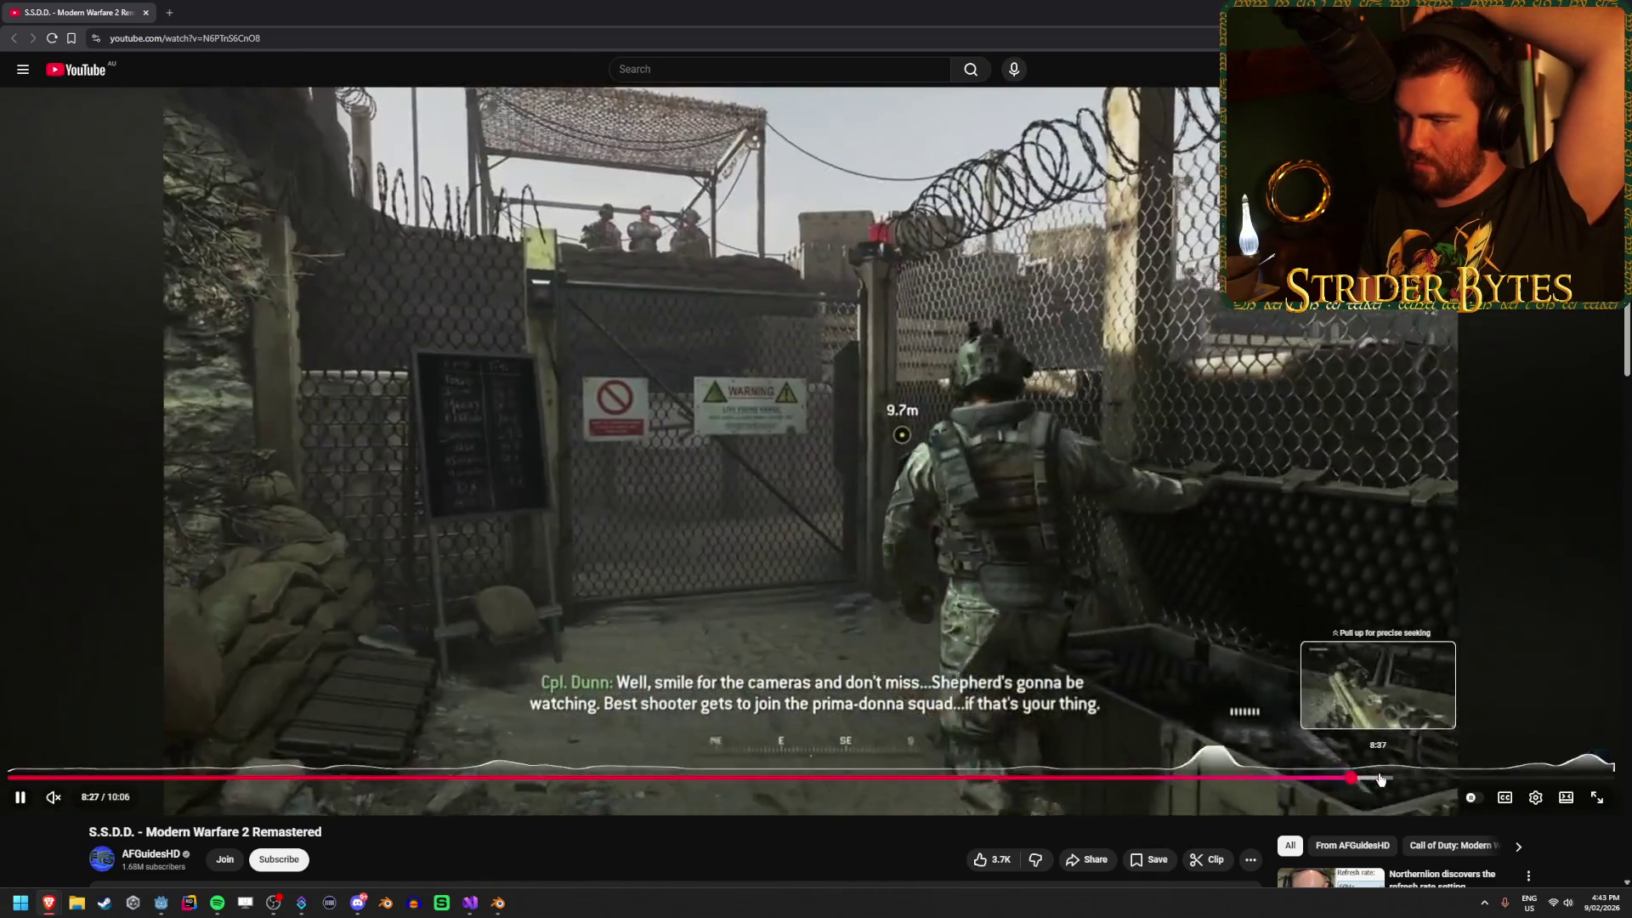
pyautogui.click(1383, 778)
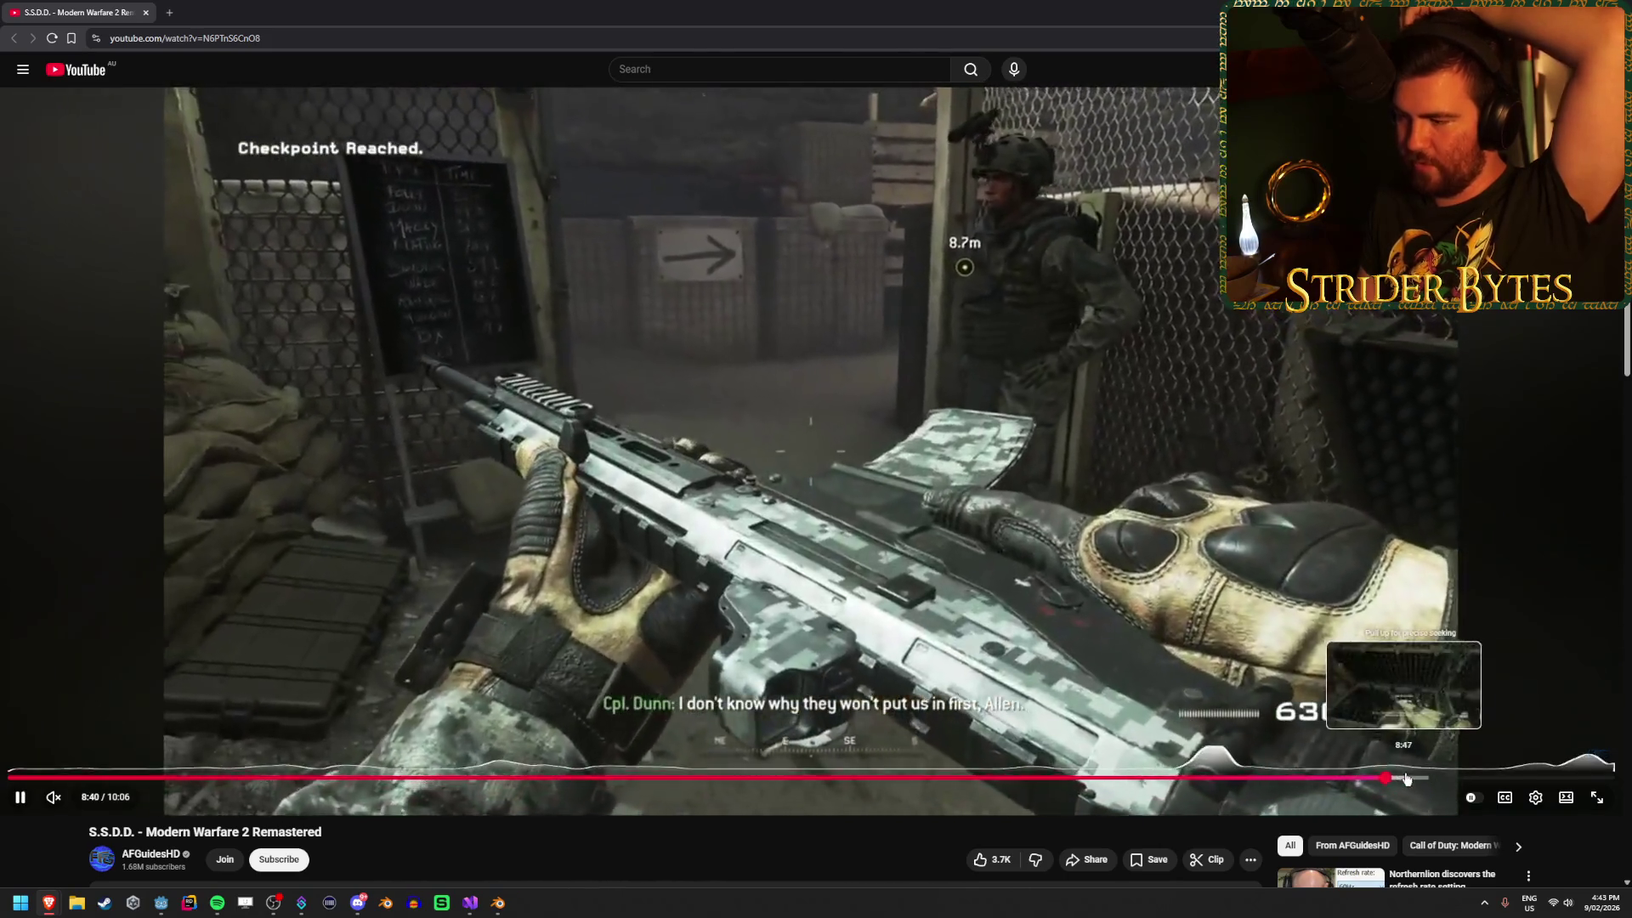
pyautogui.click(1407, 778)
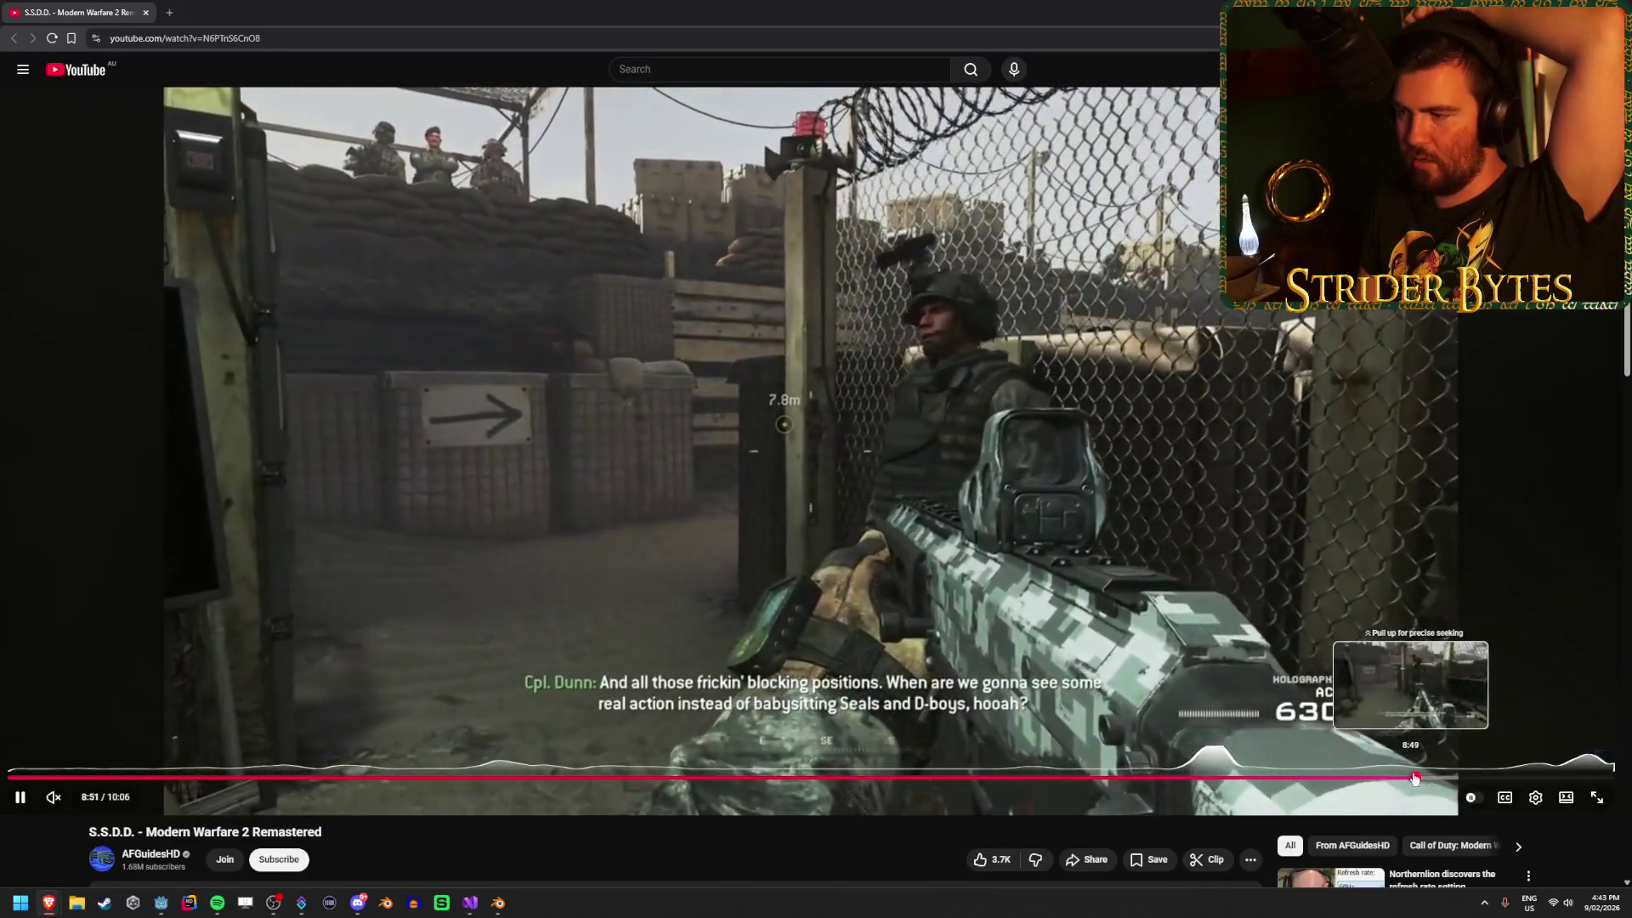
pyautogui.click(1436, 779)
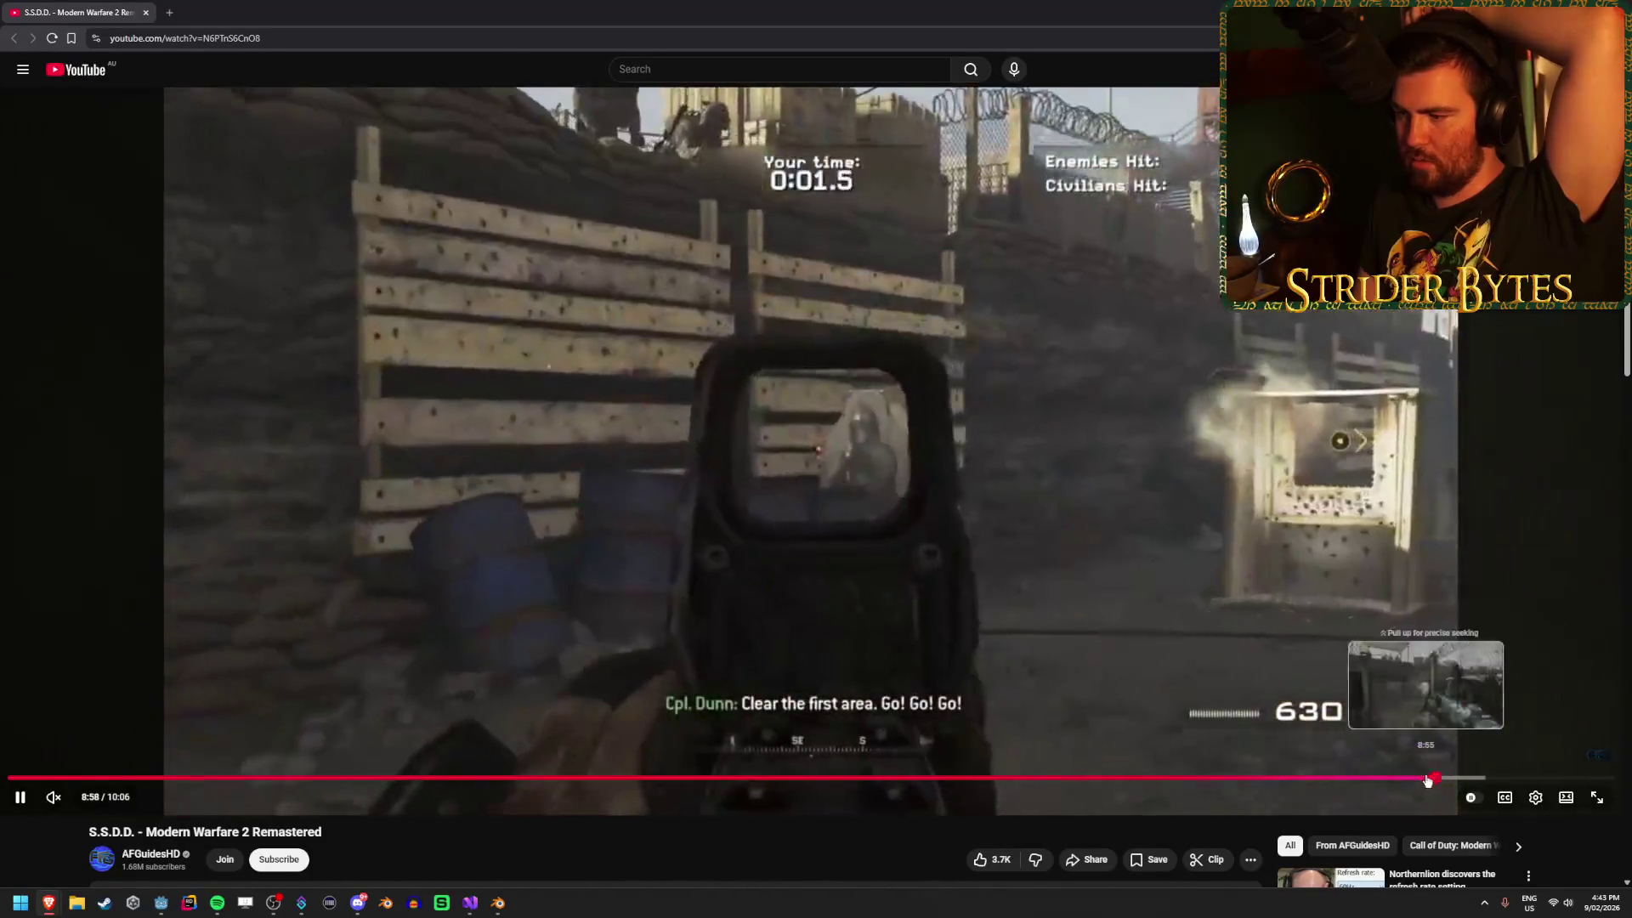
pyautogui.click(1426, 779)
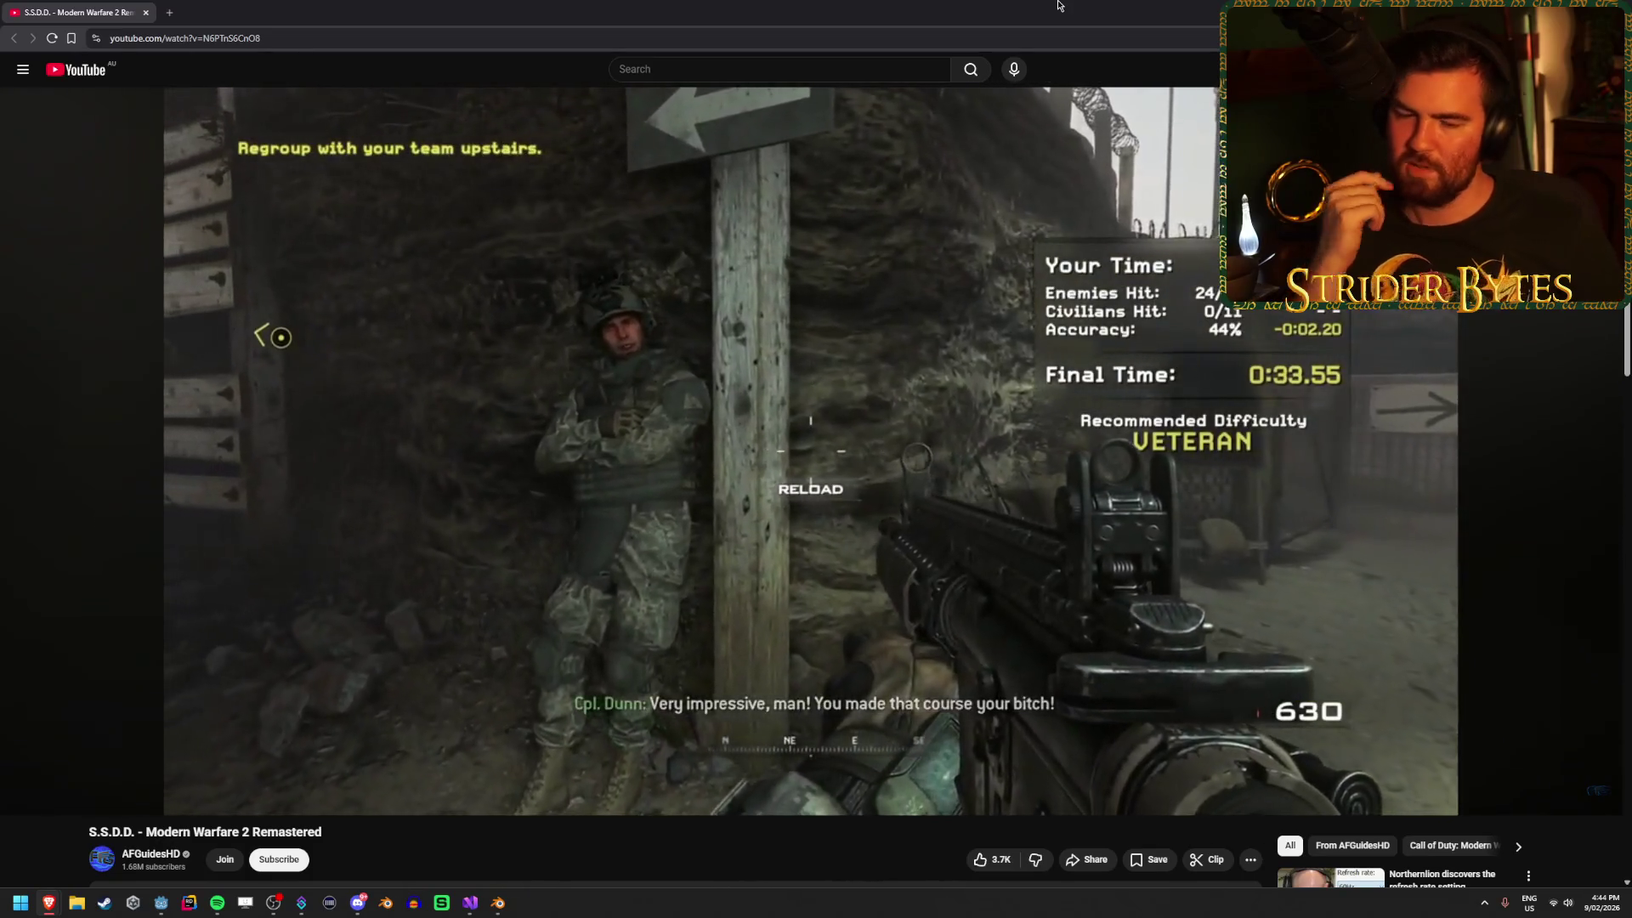
pyautogui.moveTo(818, 270)
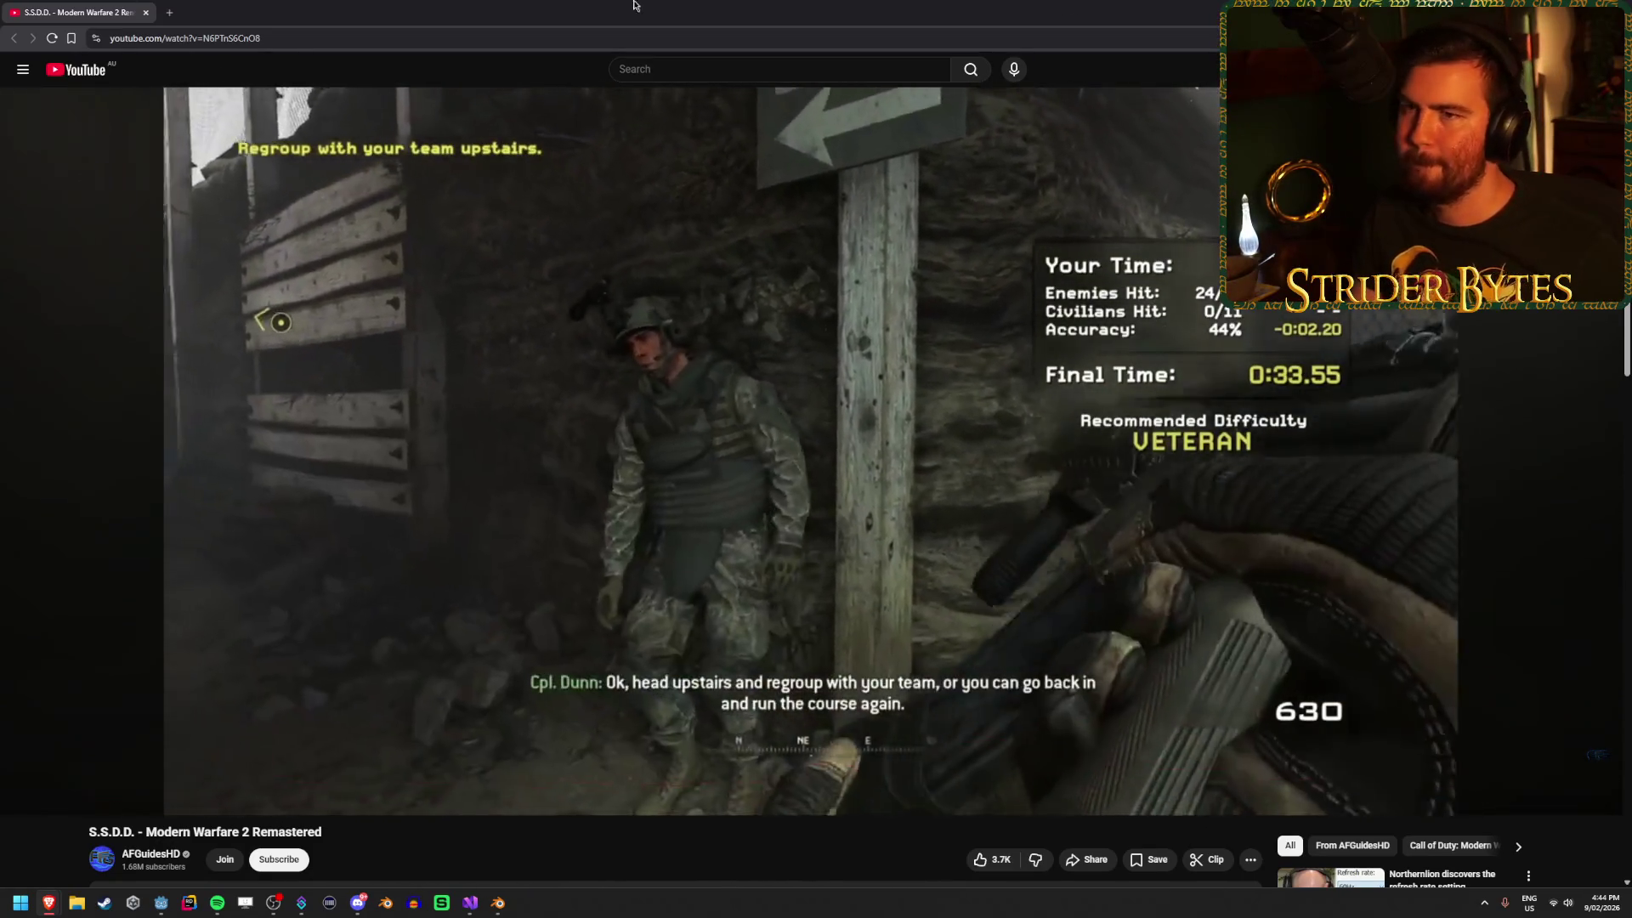
pyautogui.hotkey('alt', 'Tab')
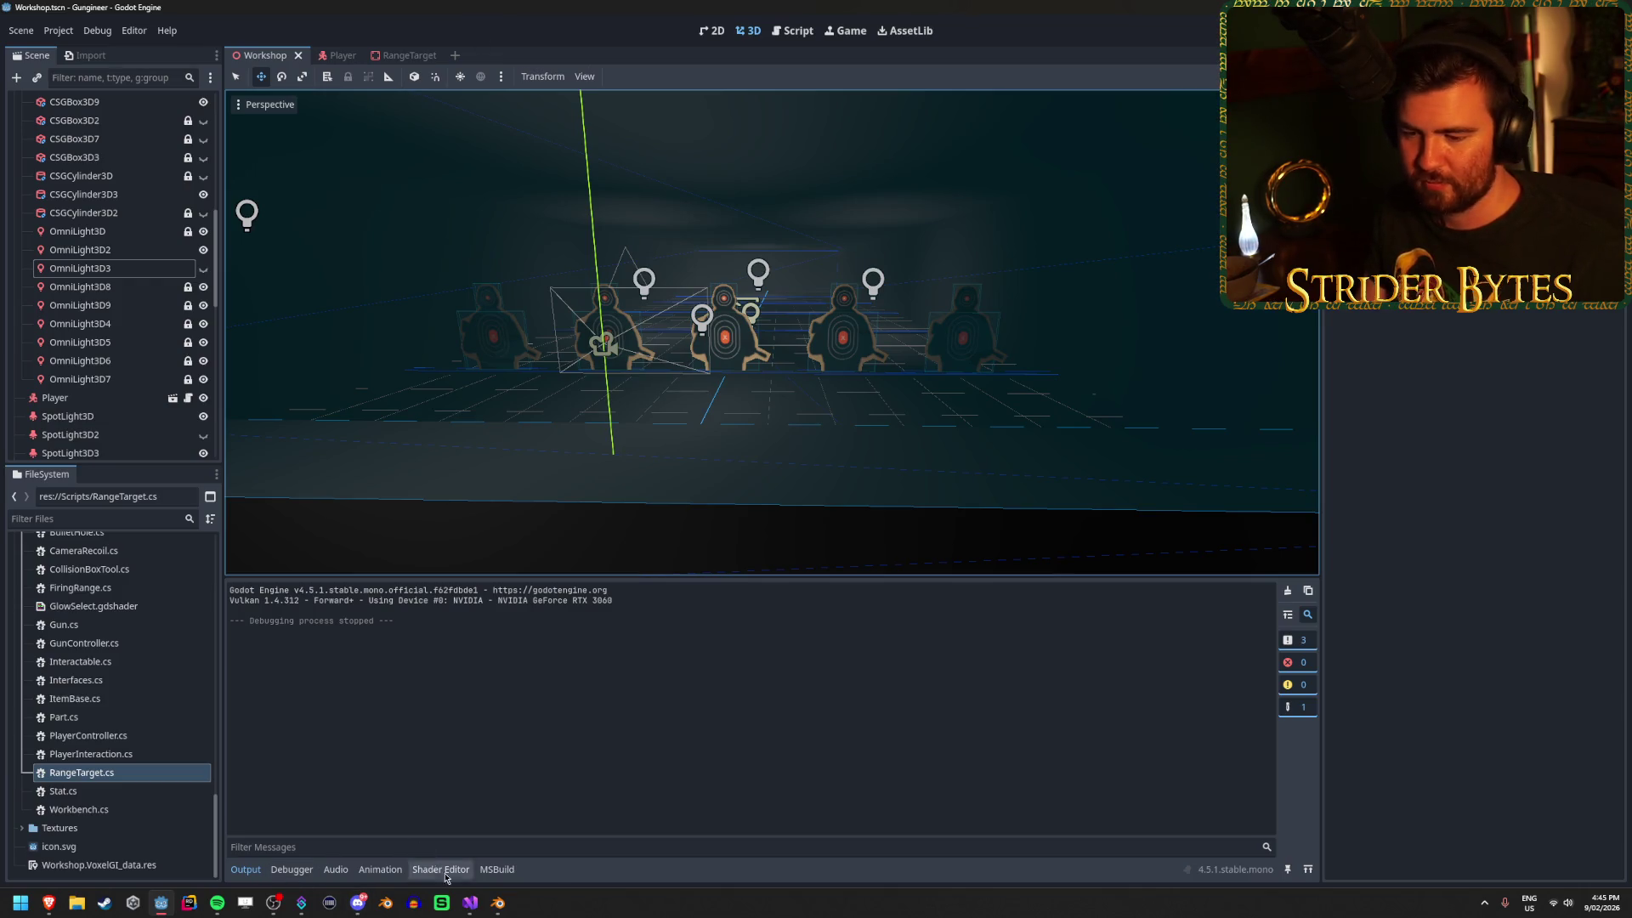
pyautogui.click(478, 910)
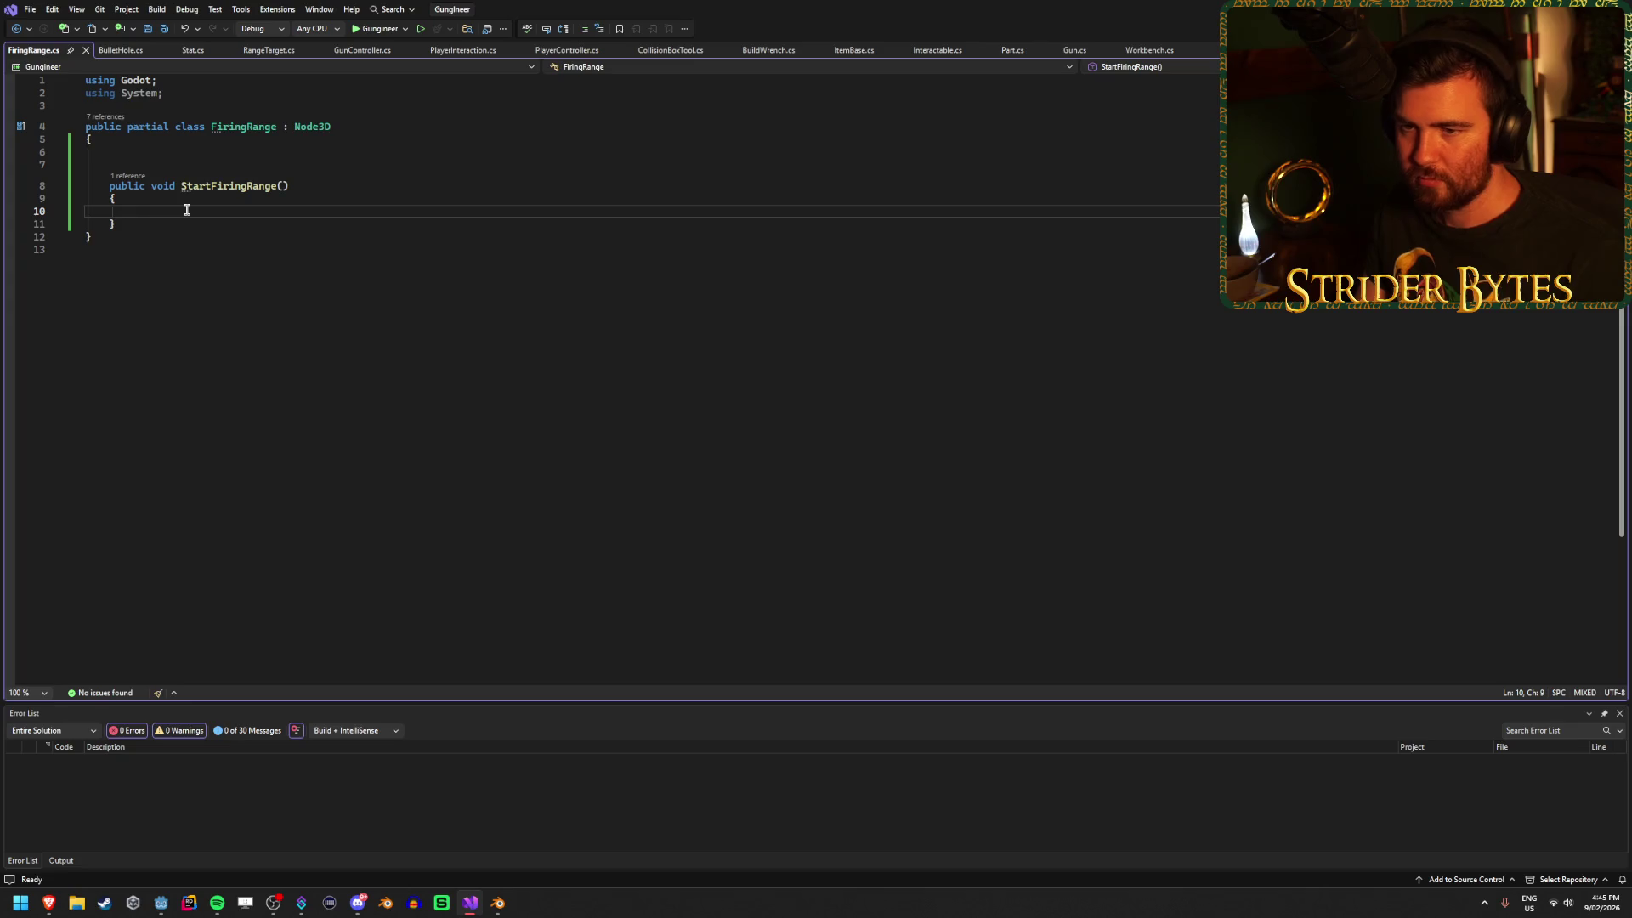
pyautogui.click(192, 154)
pyautogui.click(179, 211)
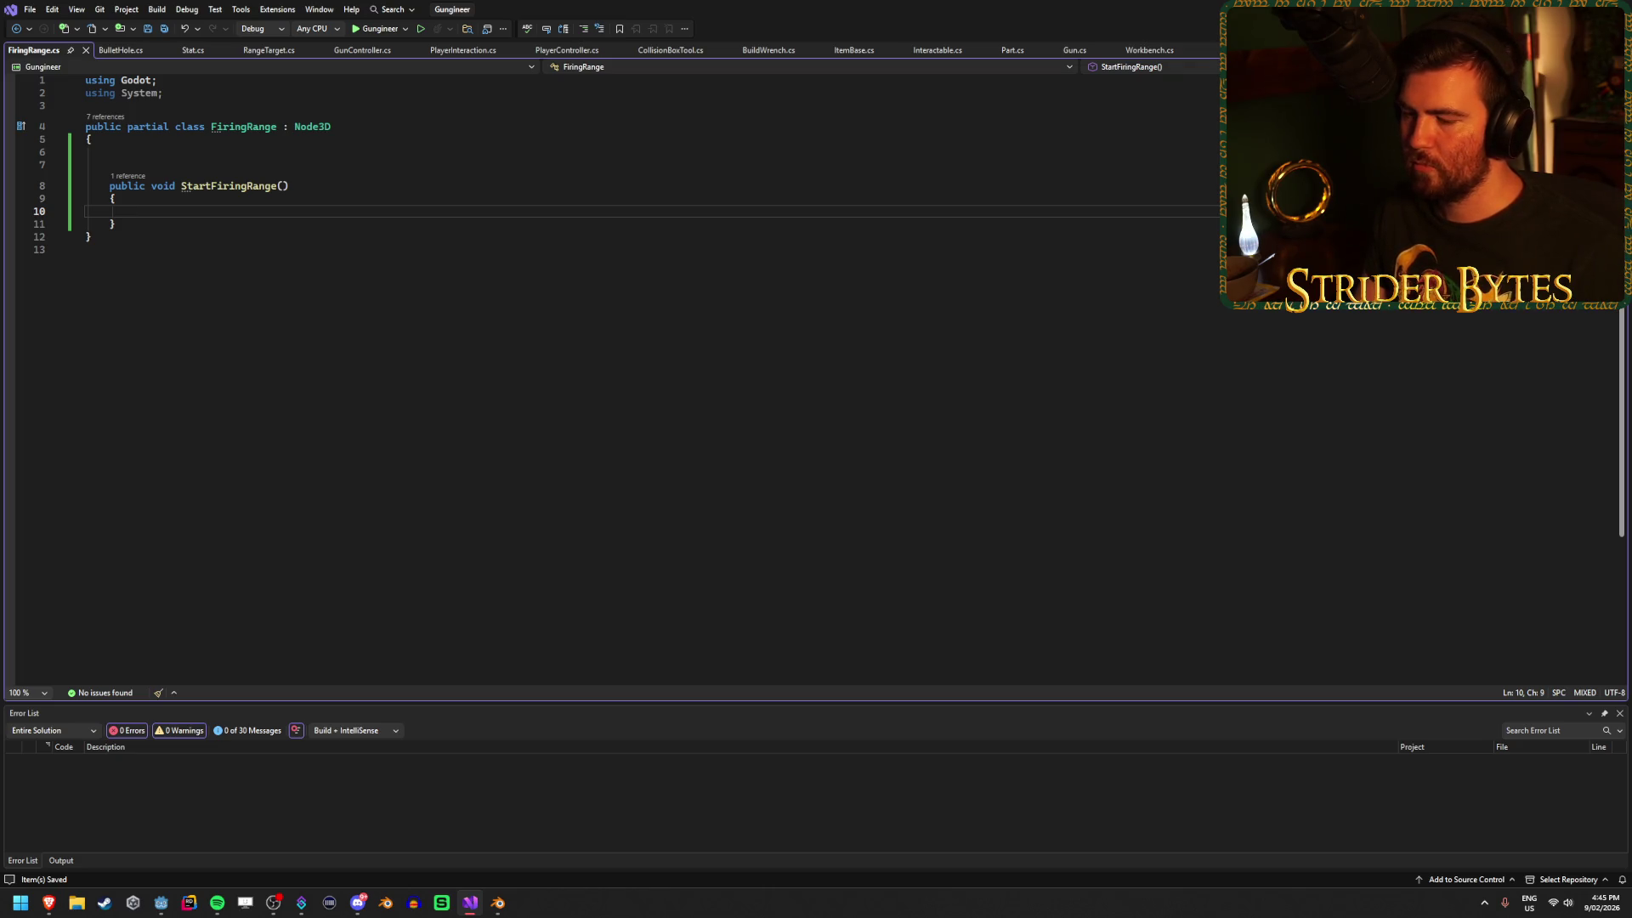
pyautogui.hotkey('alt', 'Tab')
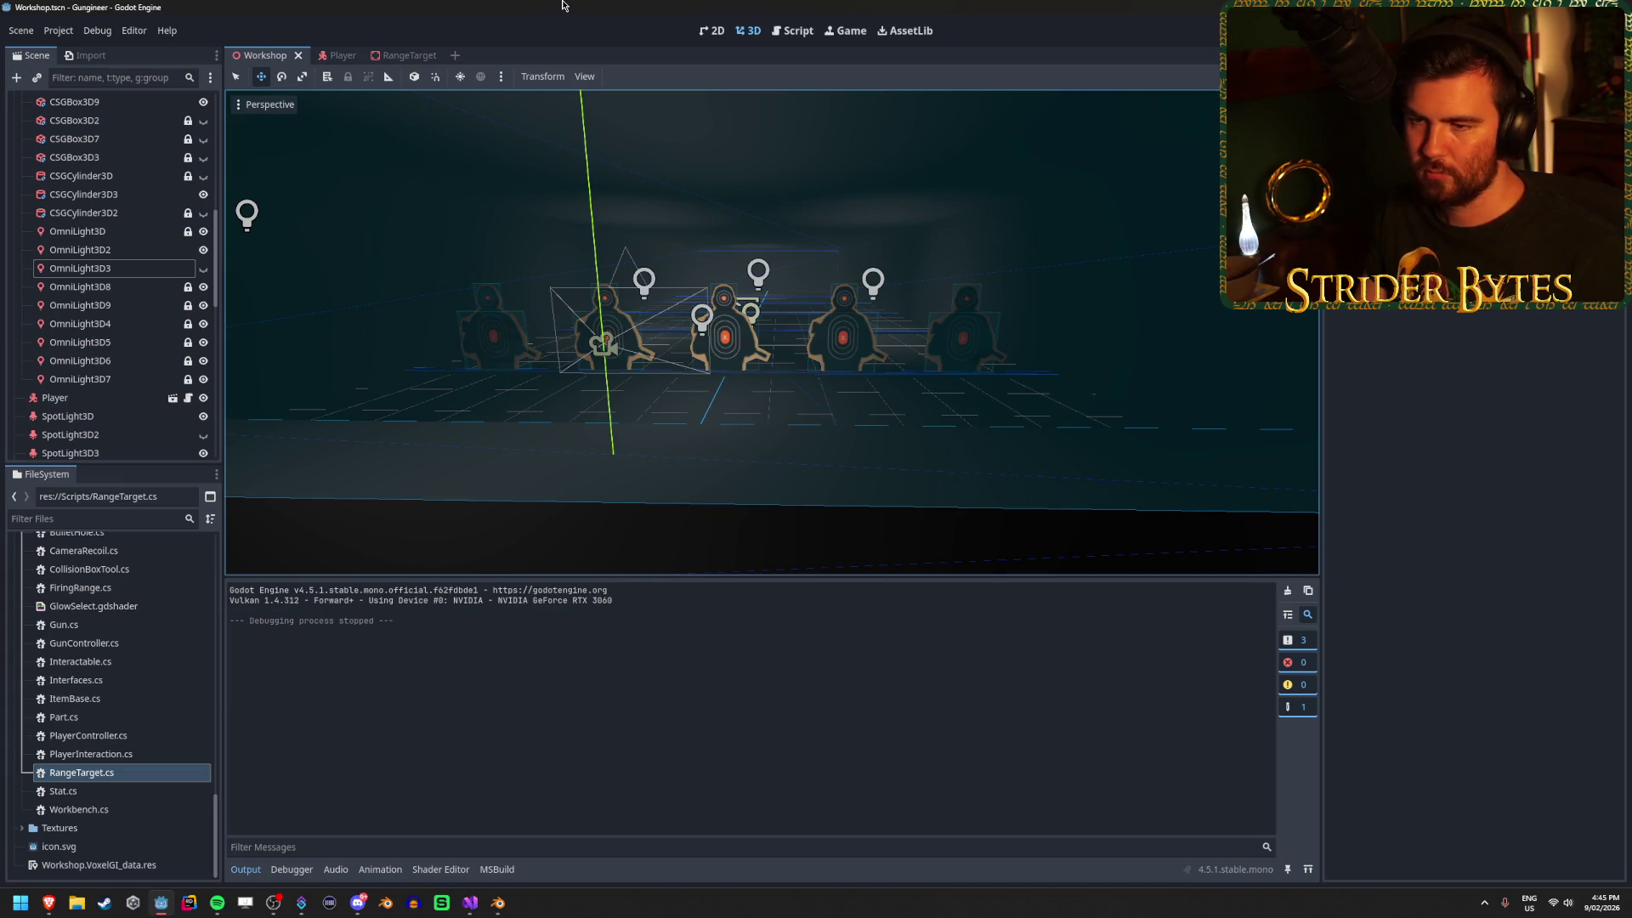
pyautogui.scroll(-5, 85, 289)
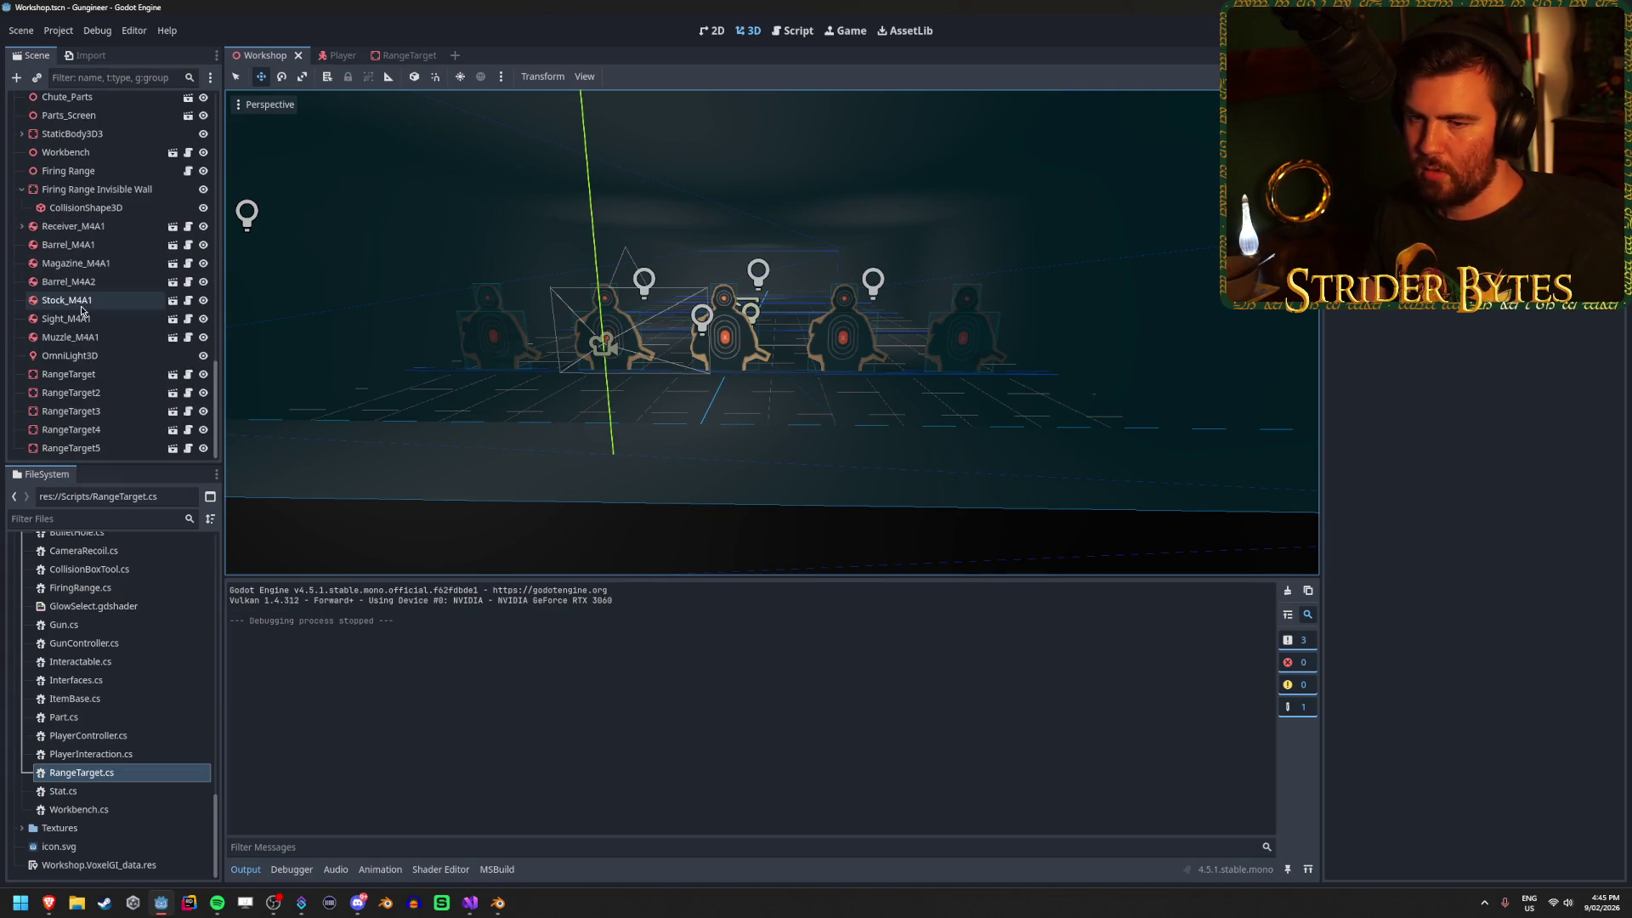
# Select RangeTarget through RangeTarget5 together to confirm they all use the RangeTarget script.
pyautogui.click(102, 382)
pyautogui.keyDown('shift'); pyautogui.click(108, 444); pyautogui.keyUp('shift')
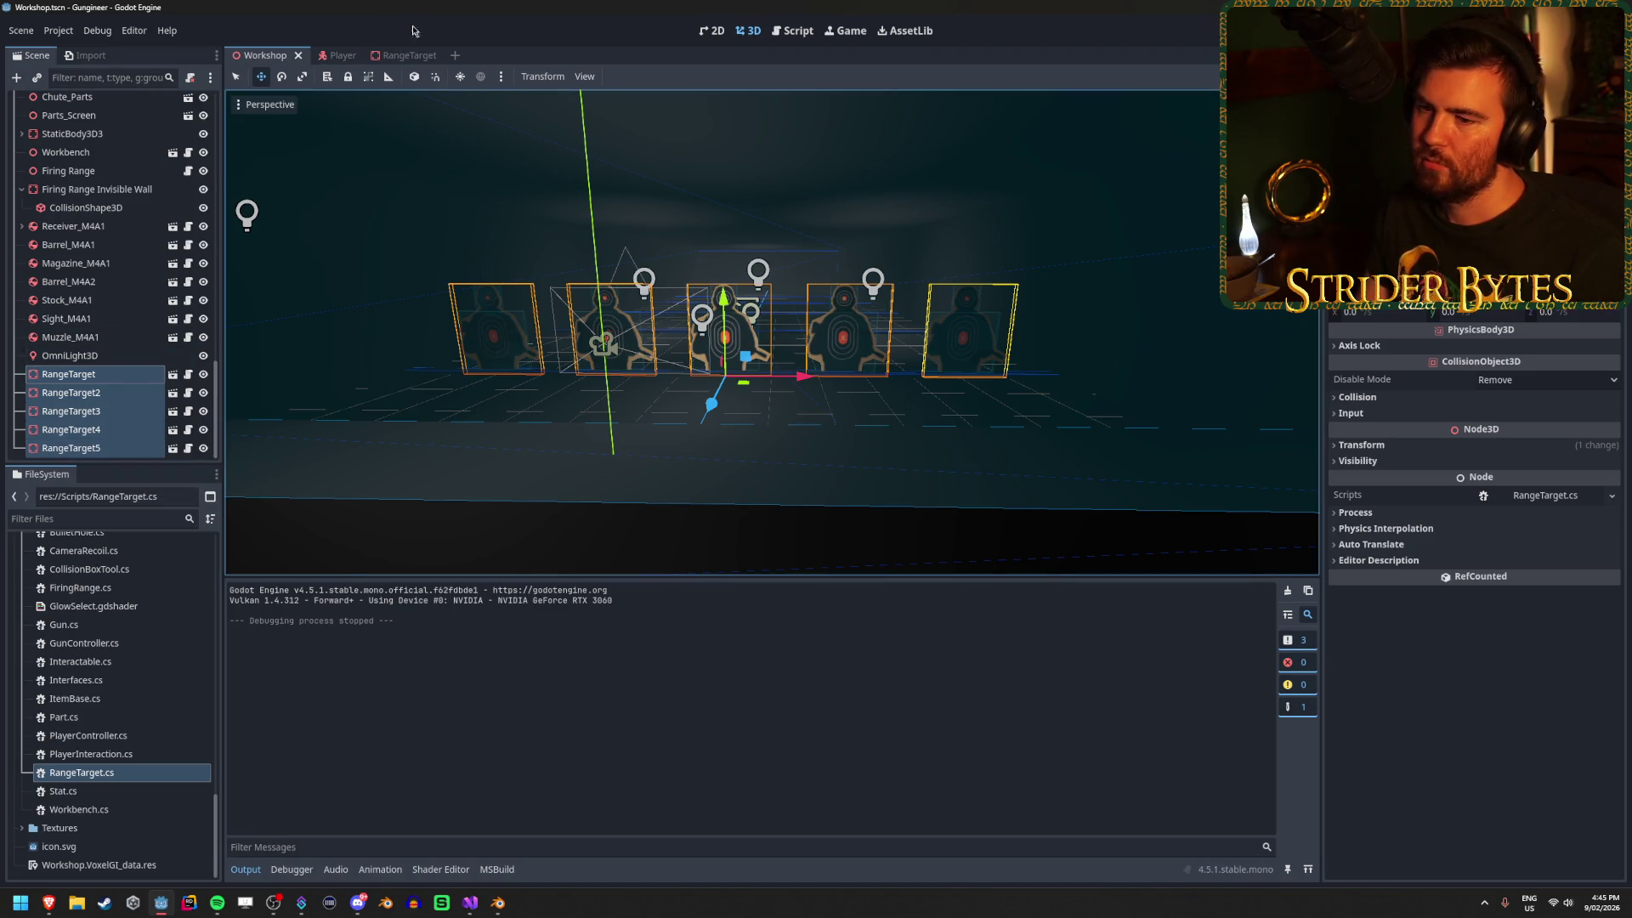
pyautogui.click(471, 904)
pyautogui.click(149, 151)
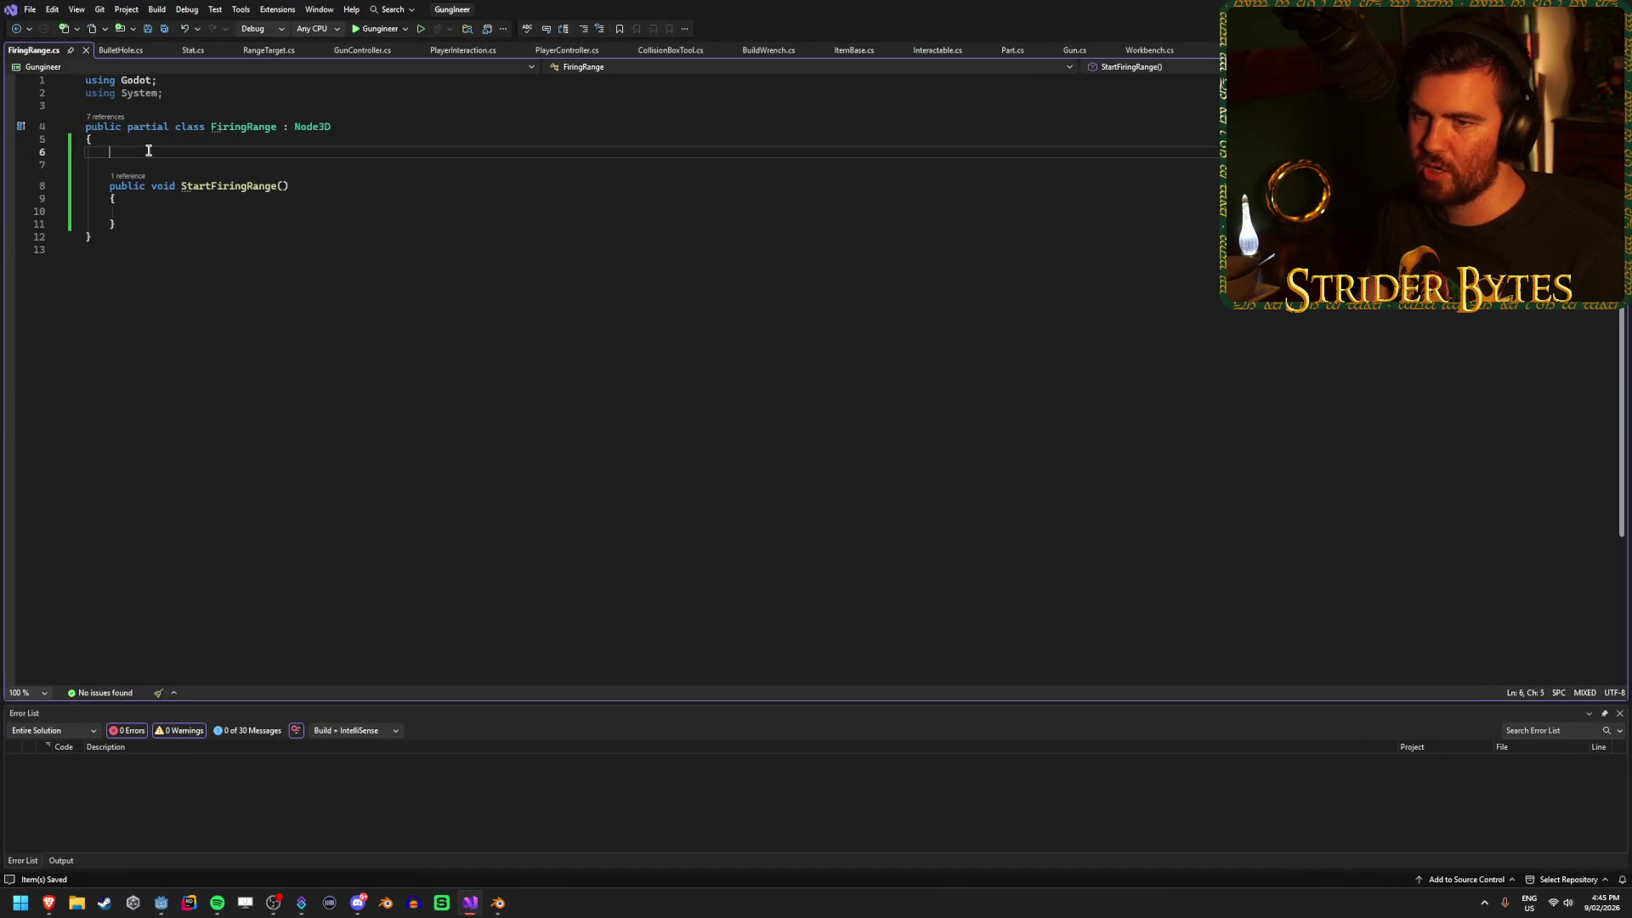
pyautogui.hotkey('alt', 'Tab')
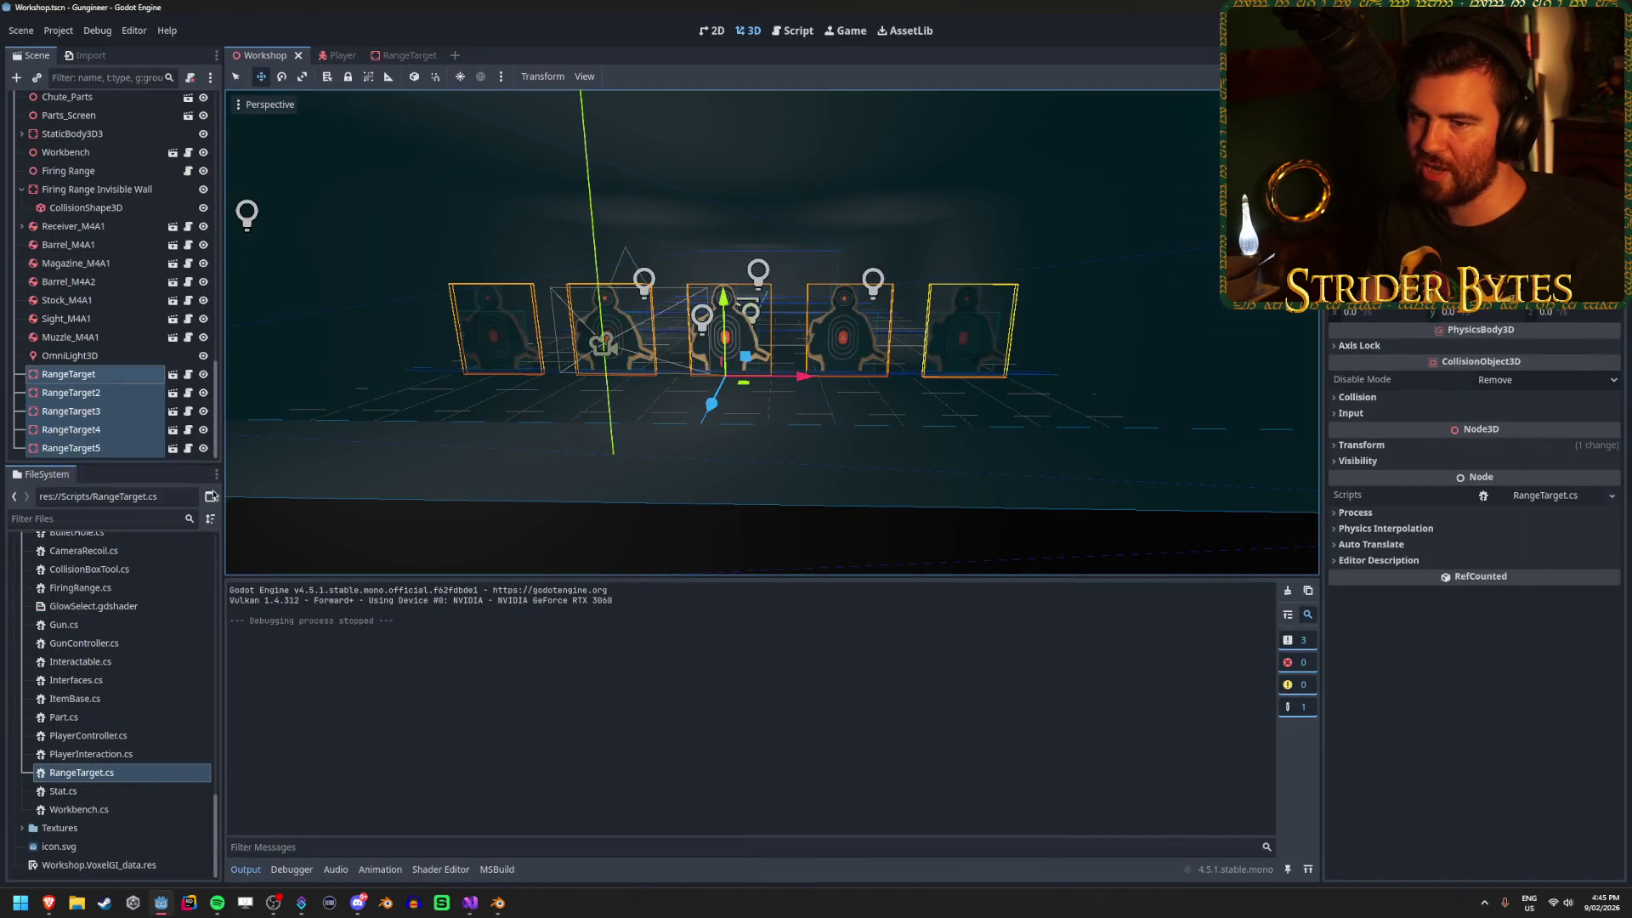
pyautogui.click(76, 379)
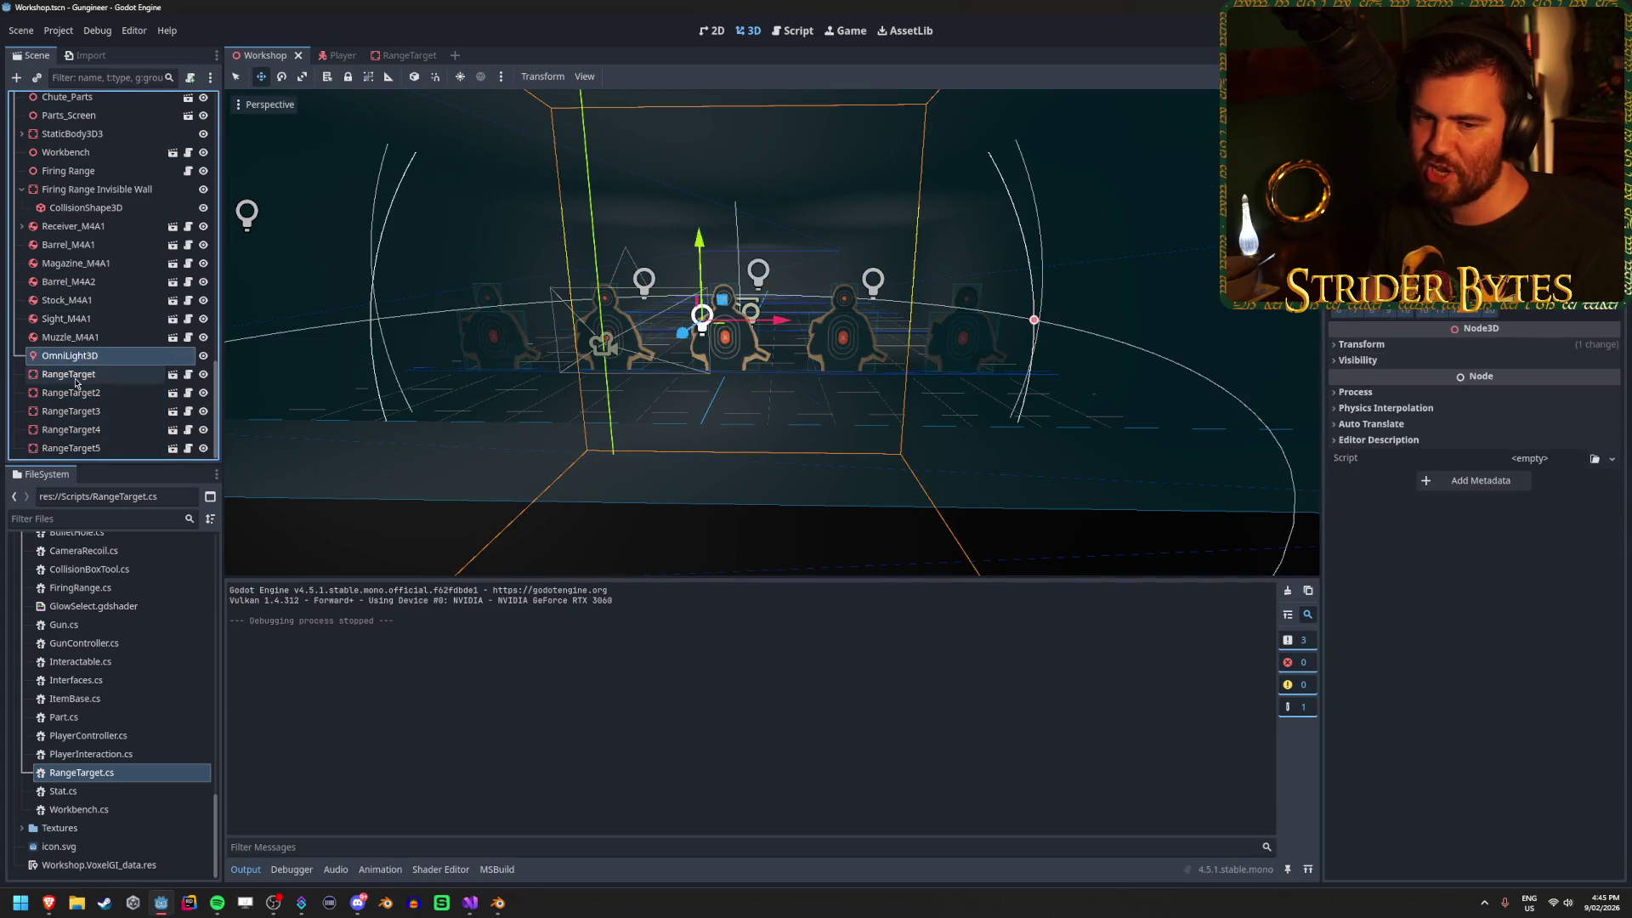
pyautogui.keyDown('shift'); pyautogui.click(98, 445); pyautogui.keyUp('shift')
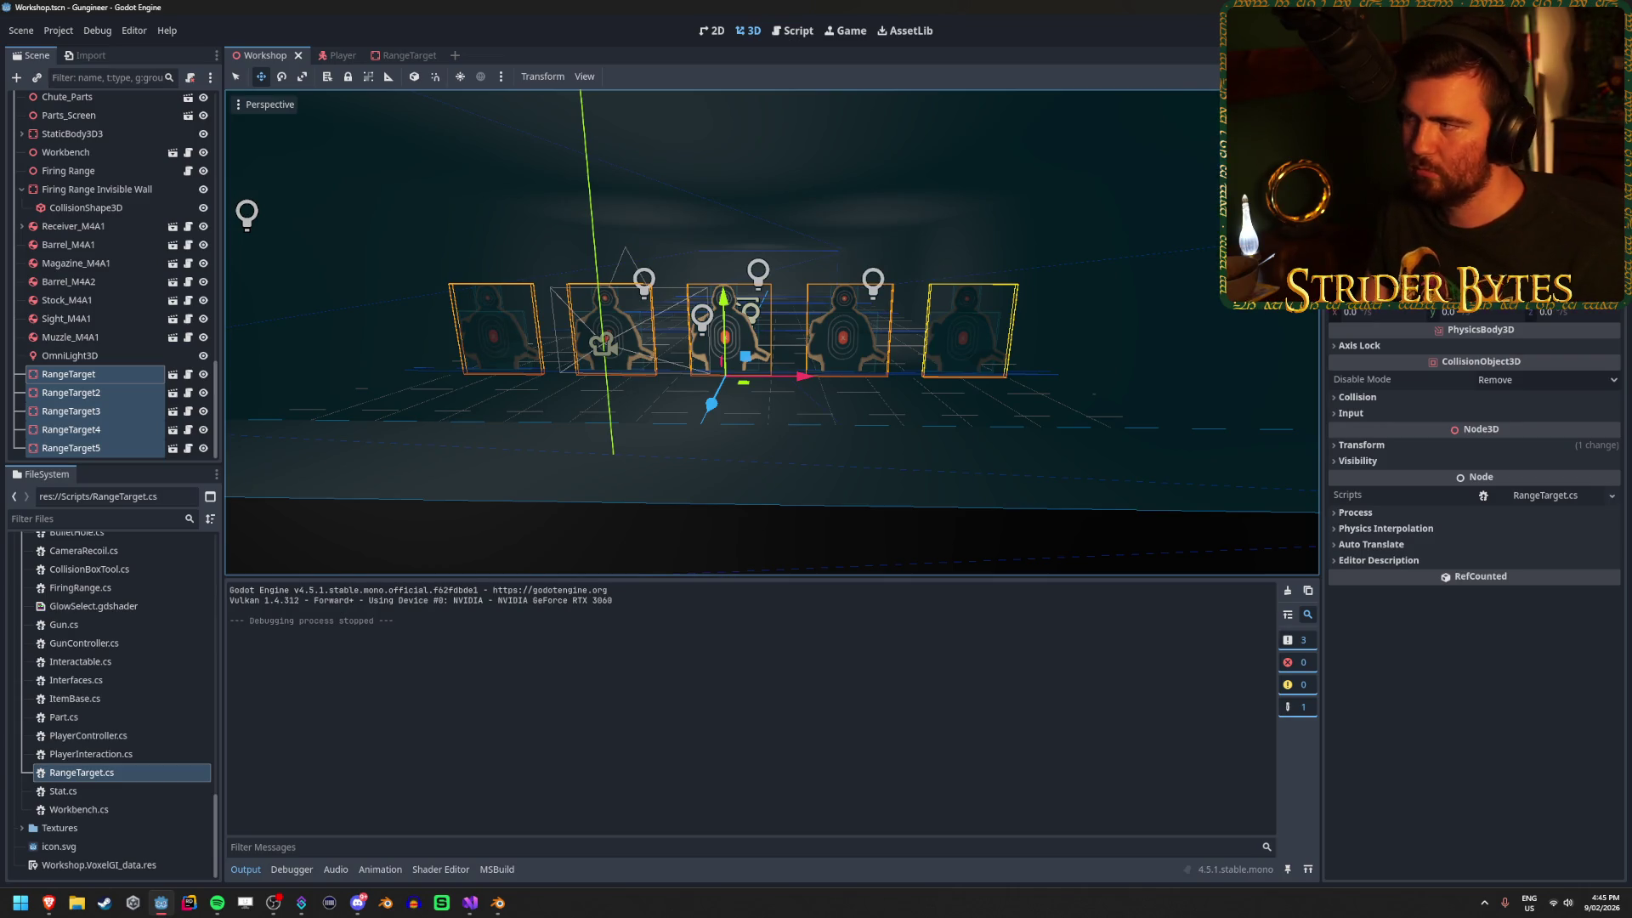
# Bring FiringRange.cs back up in Visual Studio.
pyautogui.click(160, 902)
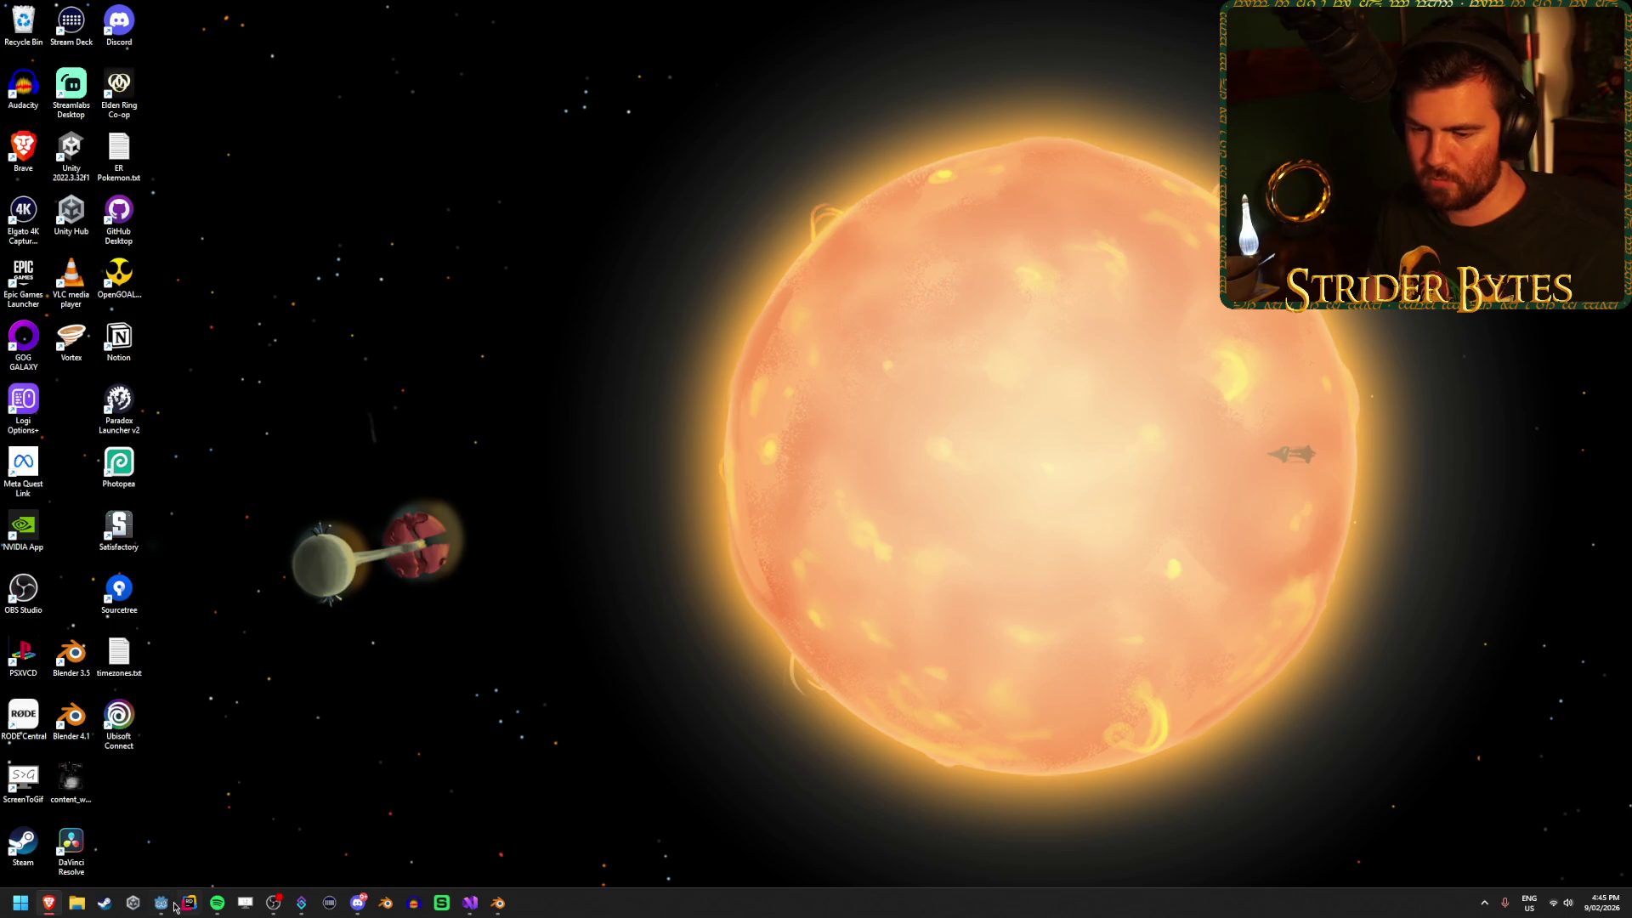
pyautogui.click(161, 903)
pyautogui.moveTo(476, 908)
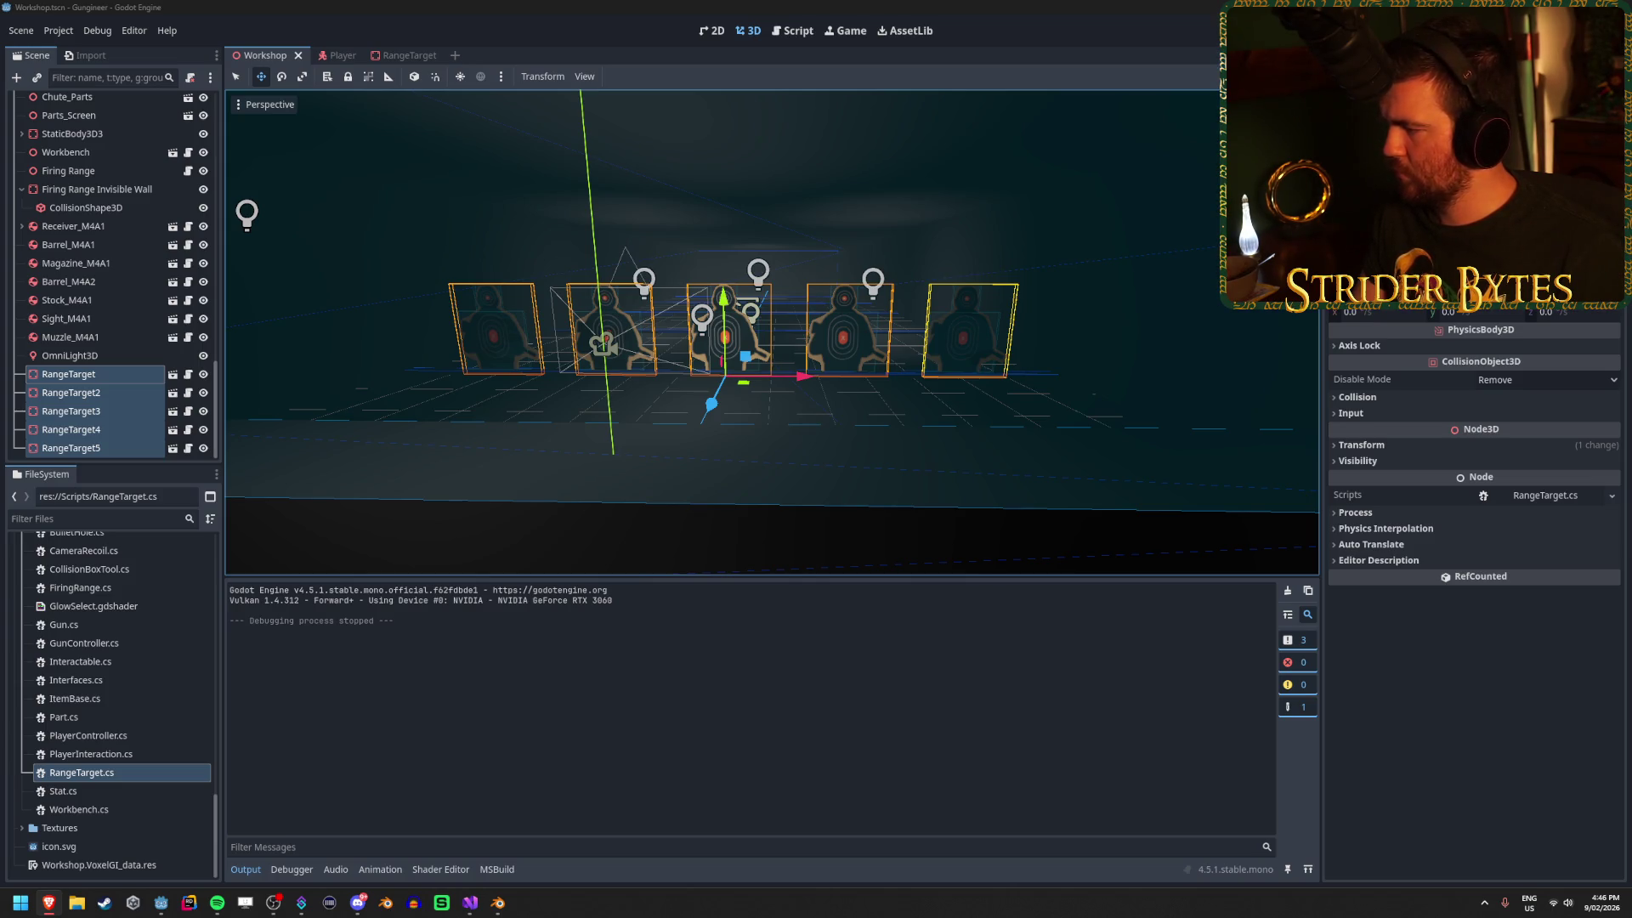
pyautogui.click(407, 6)
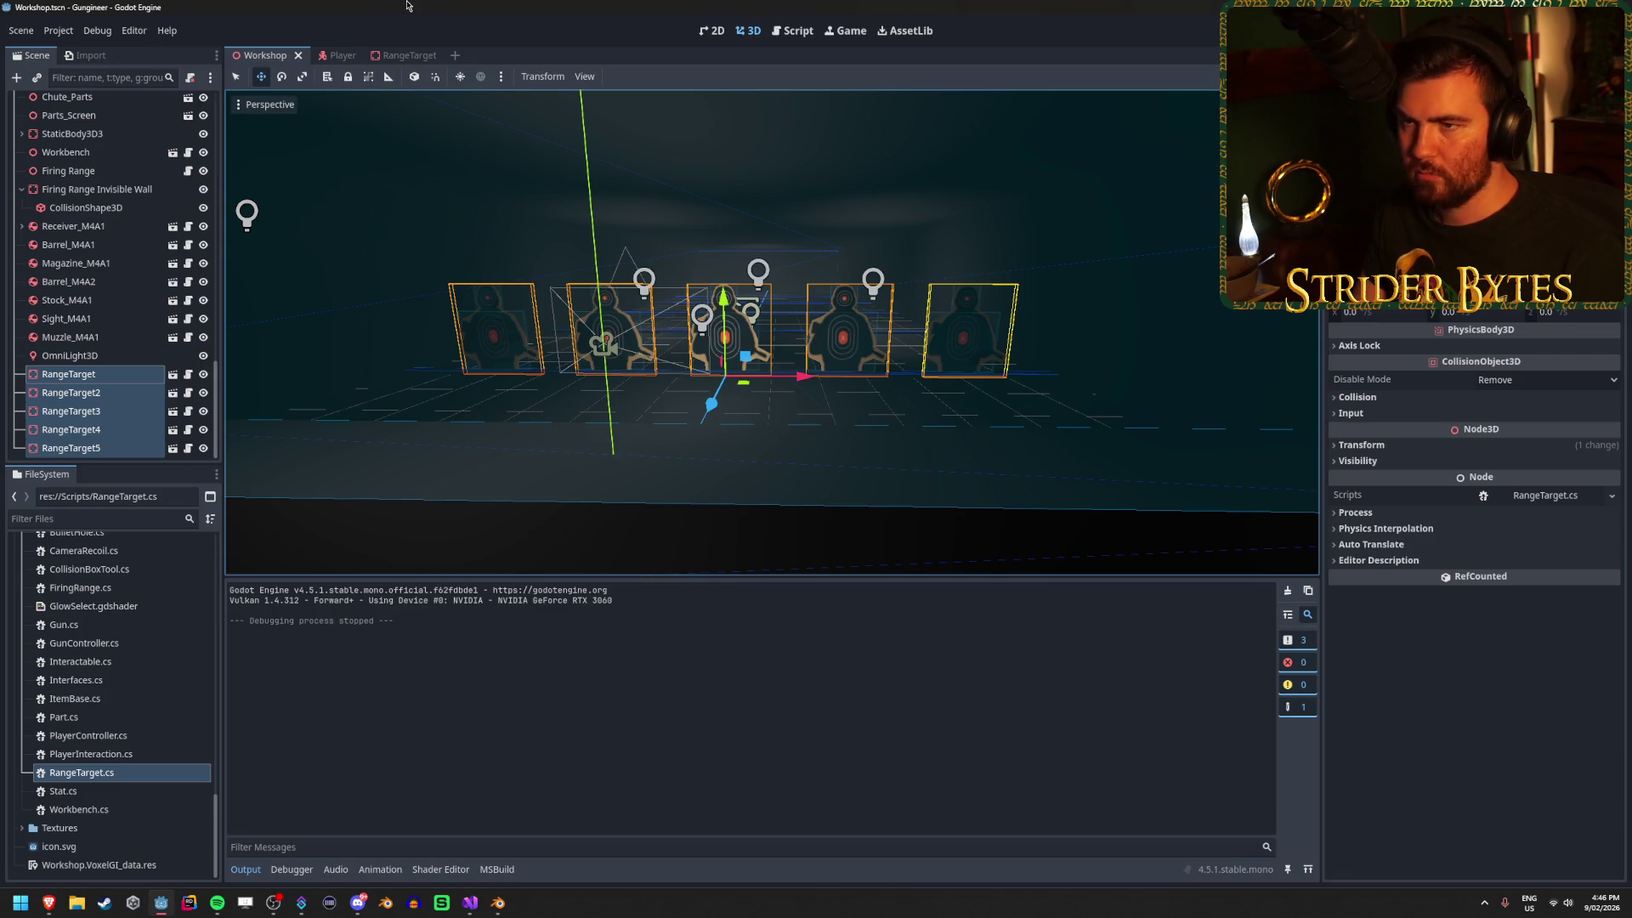
pyautogui.click(472, 904)
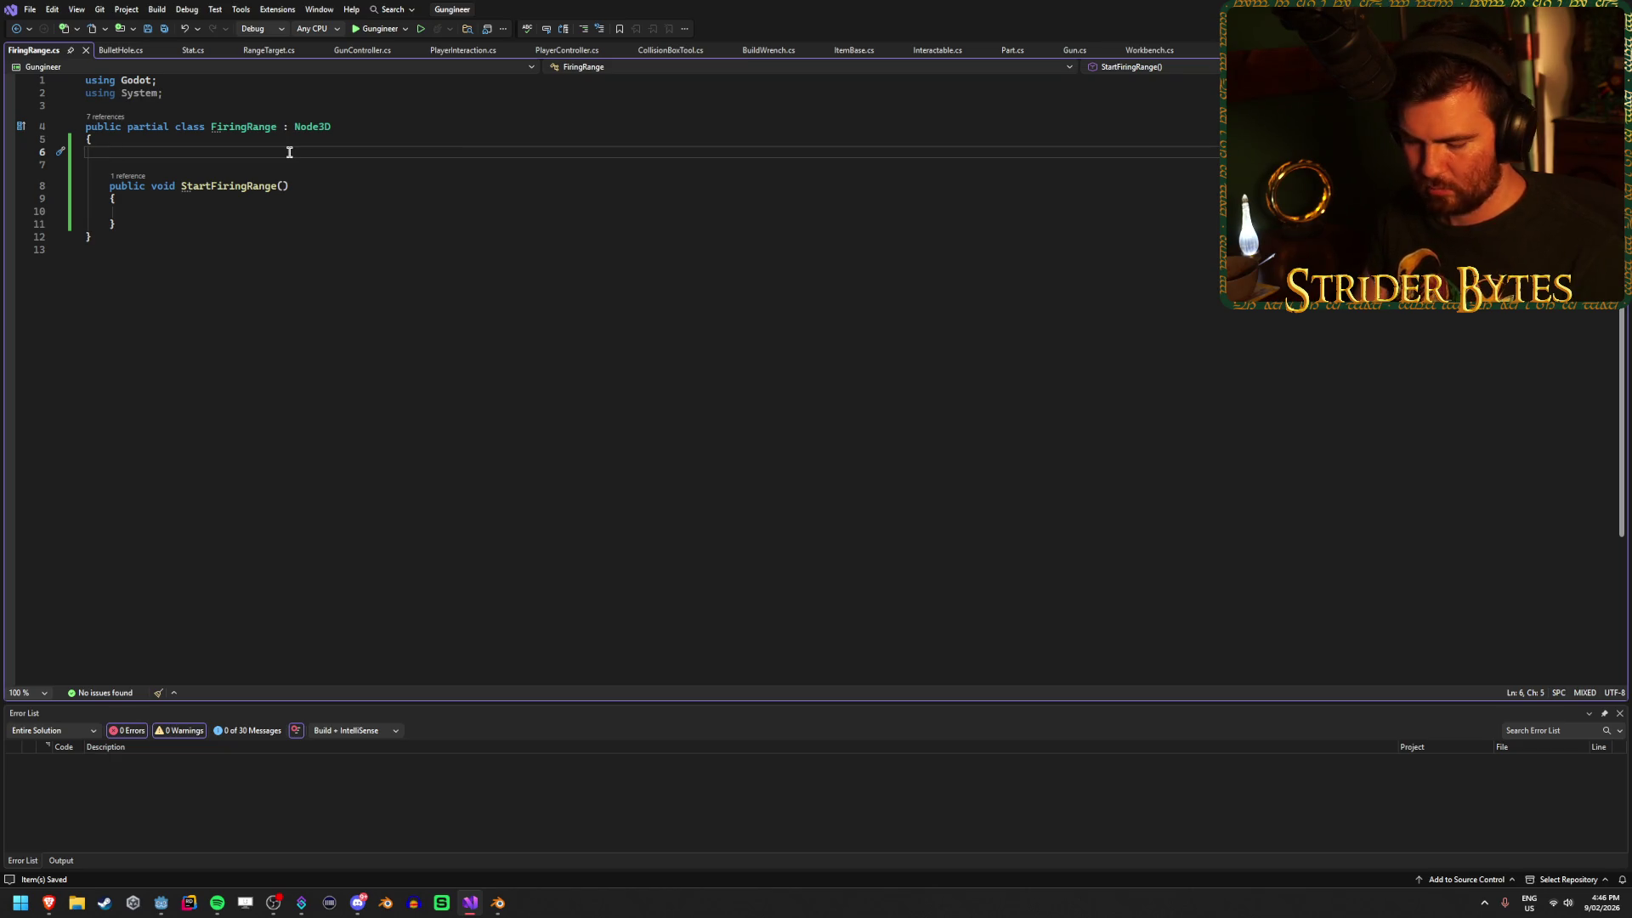
# Write '[Export] PackedScene' on line 6 of FiringRange.cs.
pyautogui.write('[Export] E')
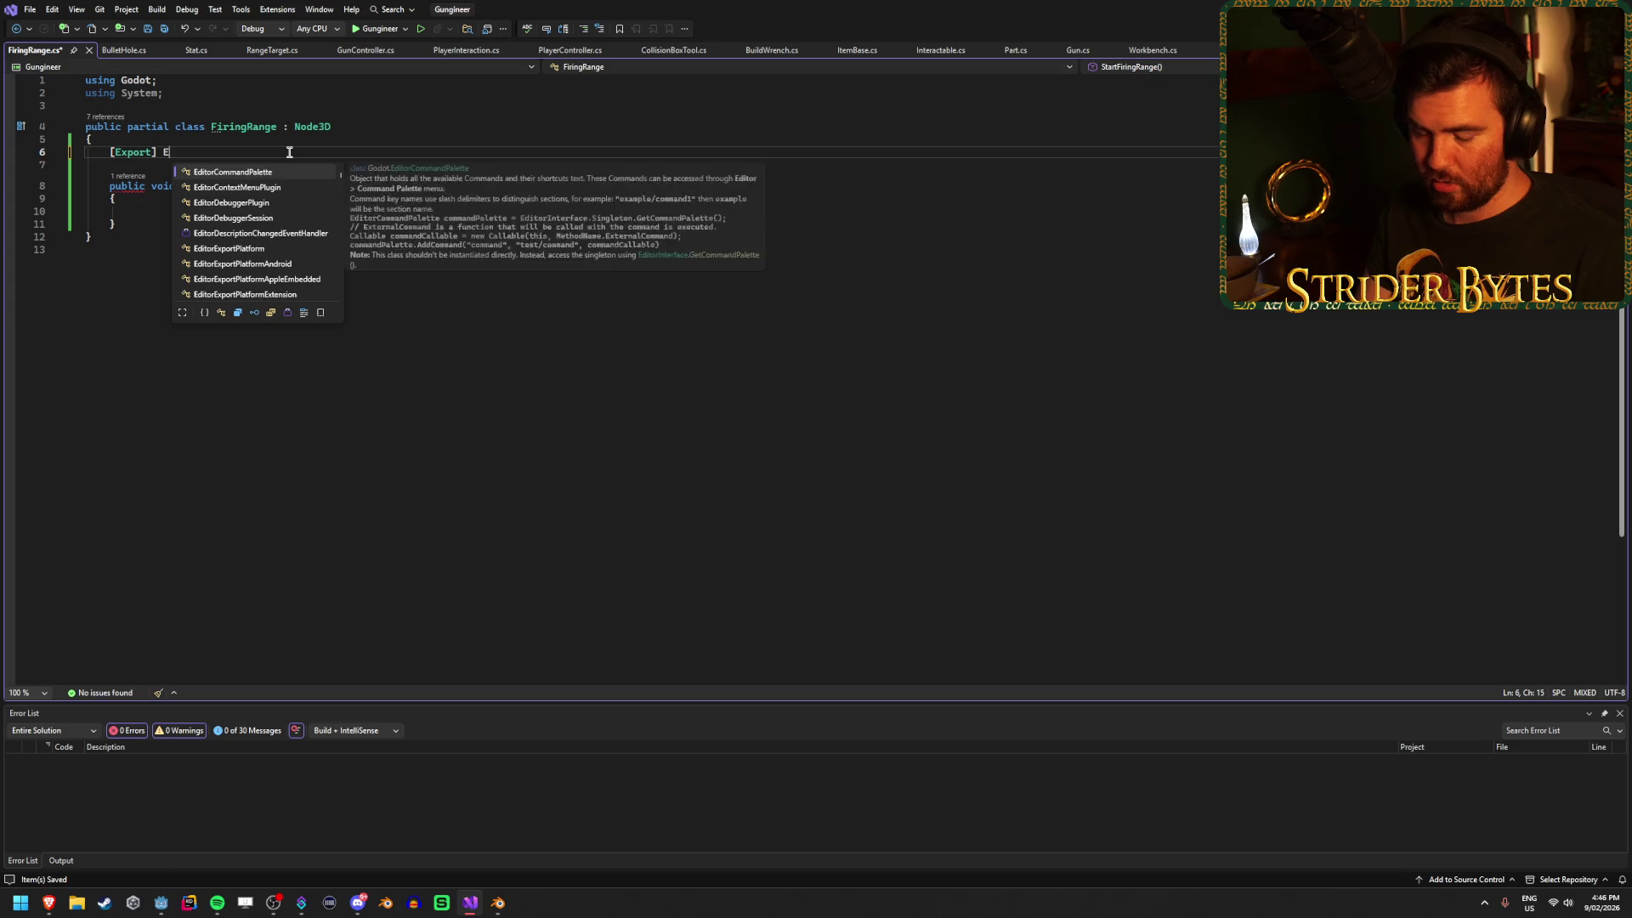
pyautogui.press('BackSpace')
pyautogui.write('Sc')
pyautogui.press('Tab')
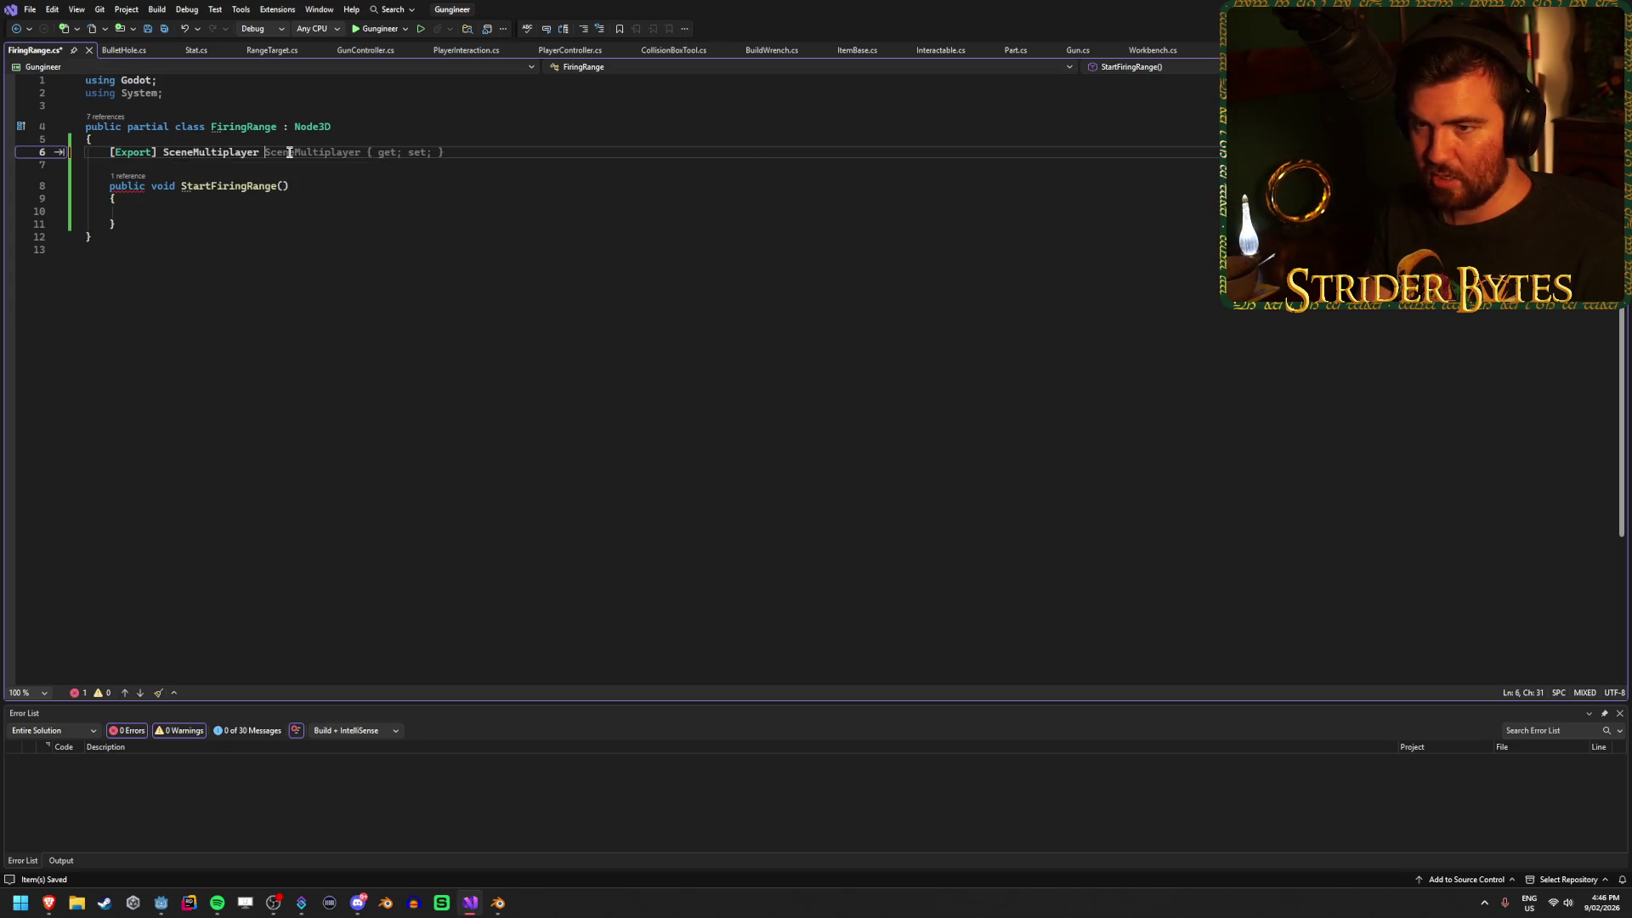
pyautogui.hotkey('ctrl', 'BackSpace')
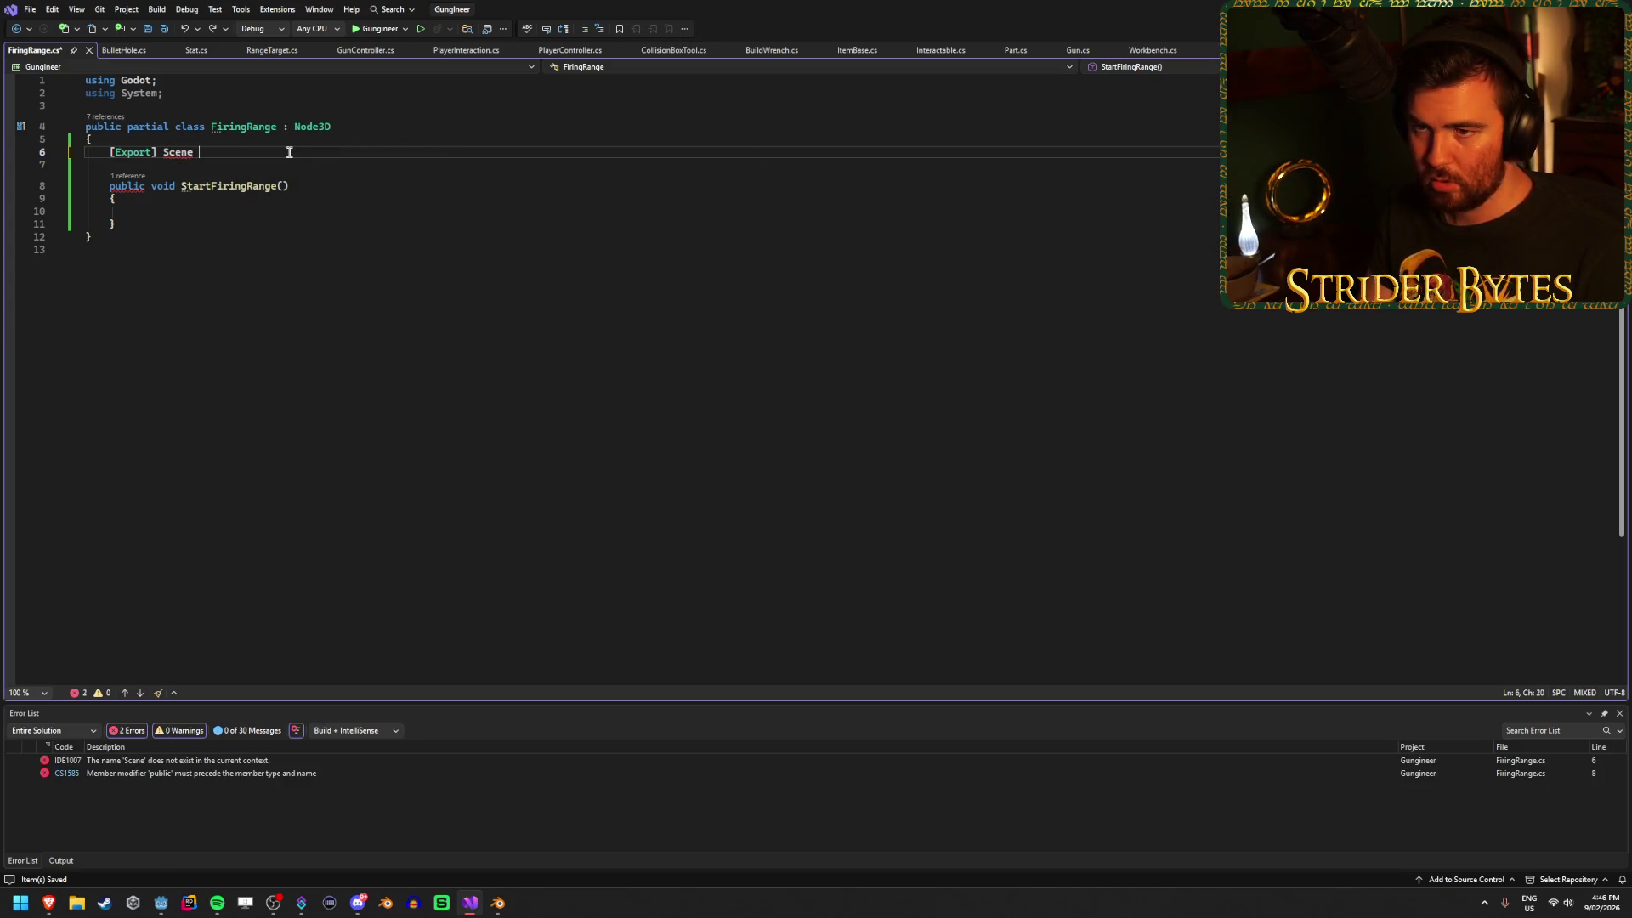
pyautogui.doubleClick(180, 154)
pyautogui.press('BackSpace')
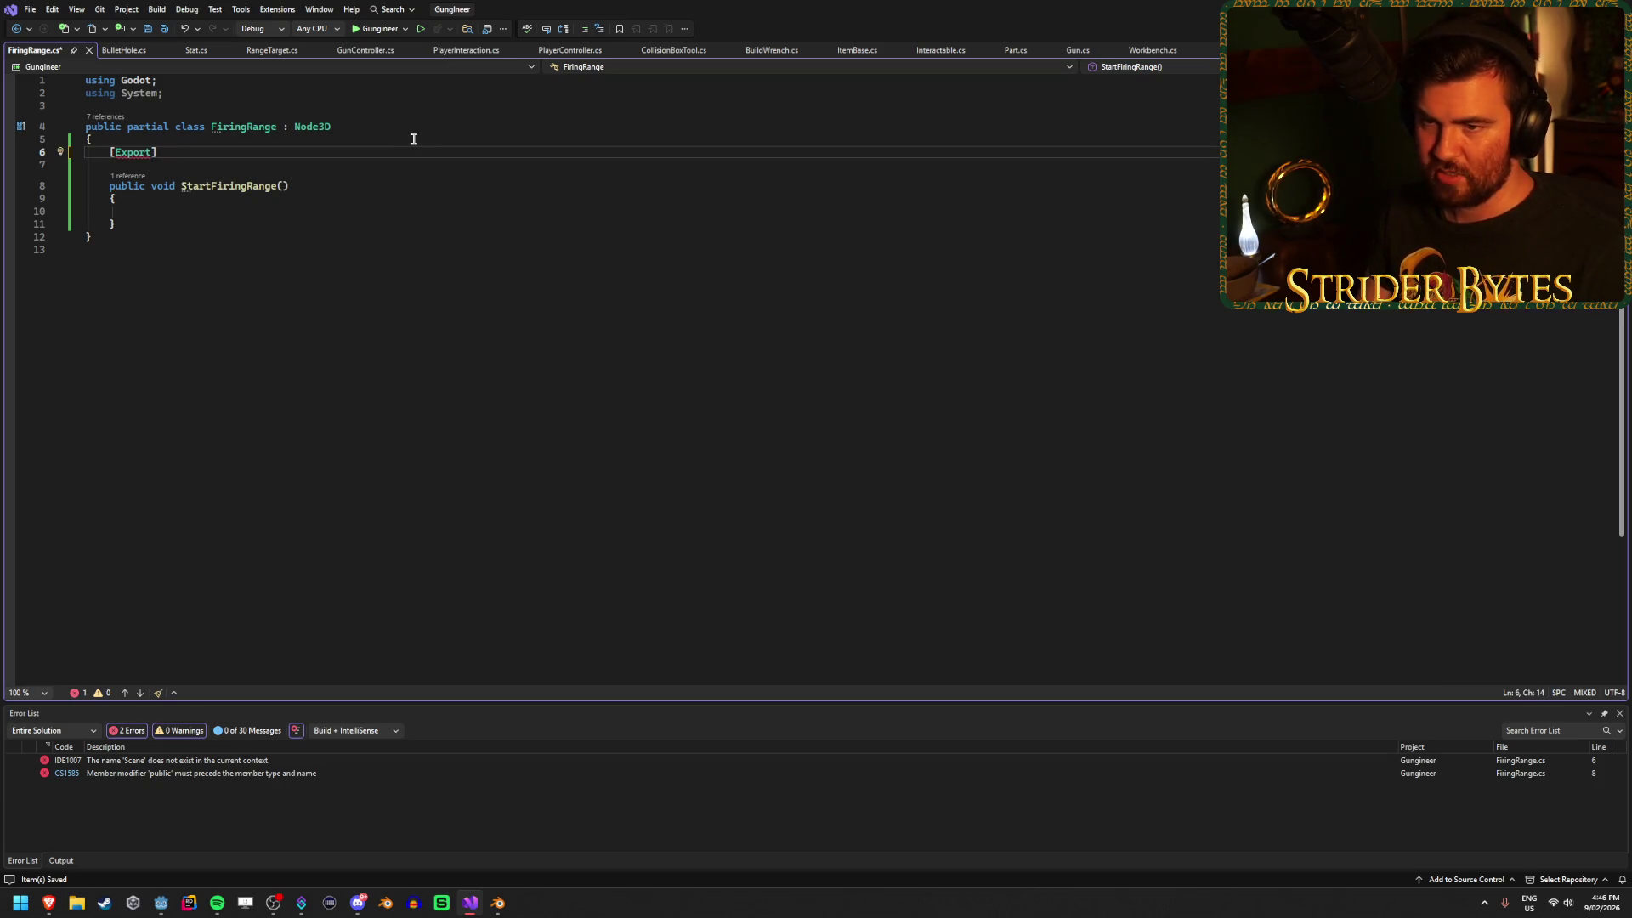
pyautogui.write('Scene')
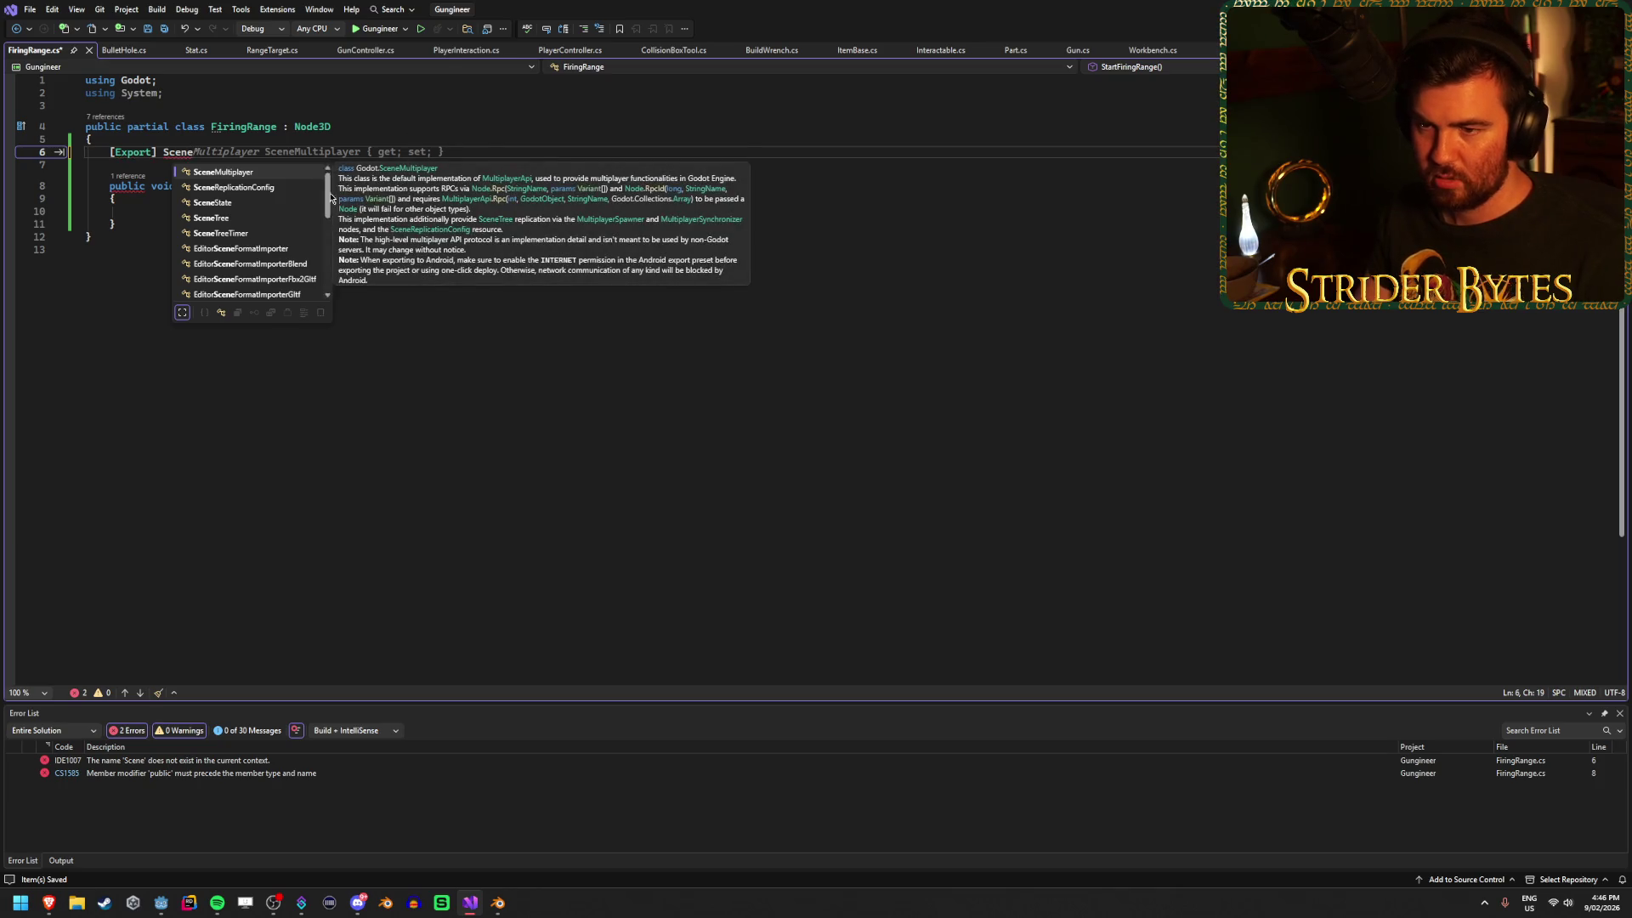
pyautogui.click(216, 264)
pyautogui.press('space')
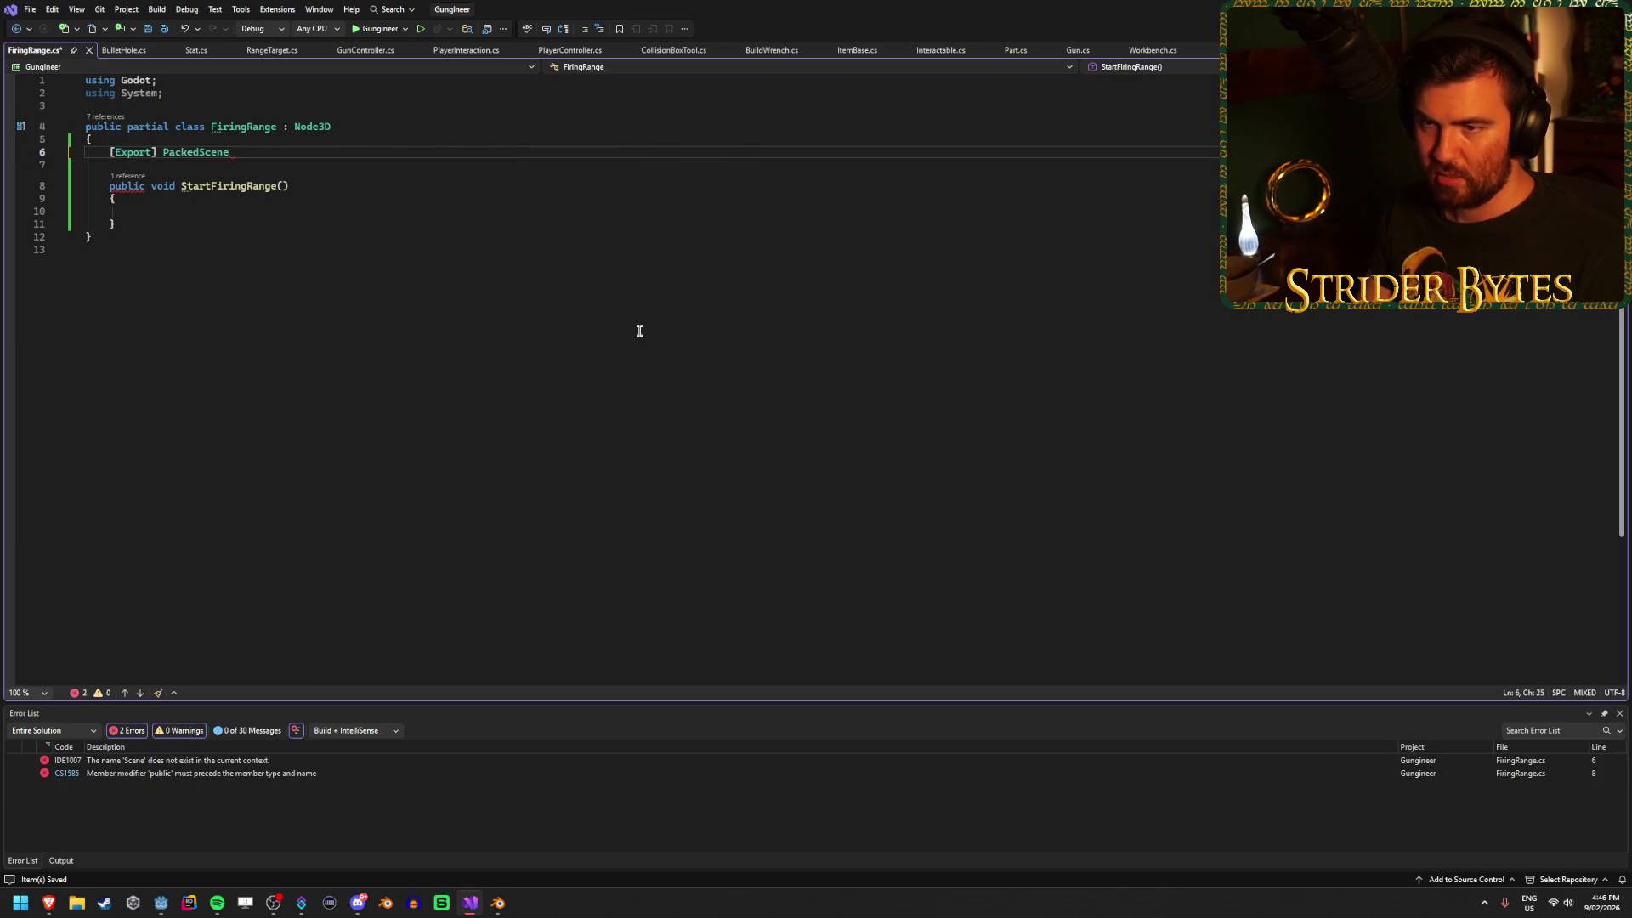
# Name the field 'rangeTarget =' and leave its initializer for later.
pyautogui.write(' r')
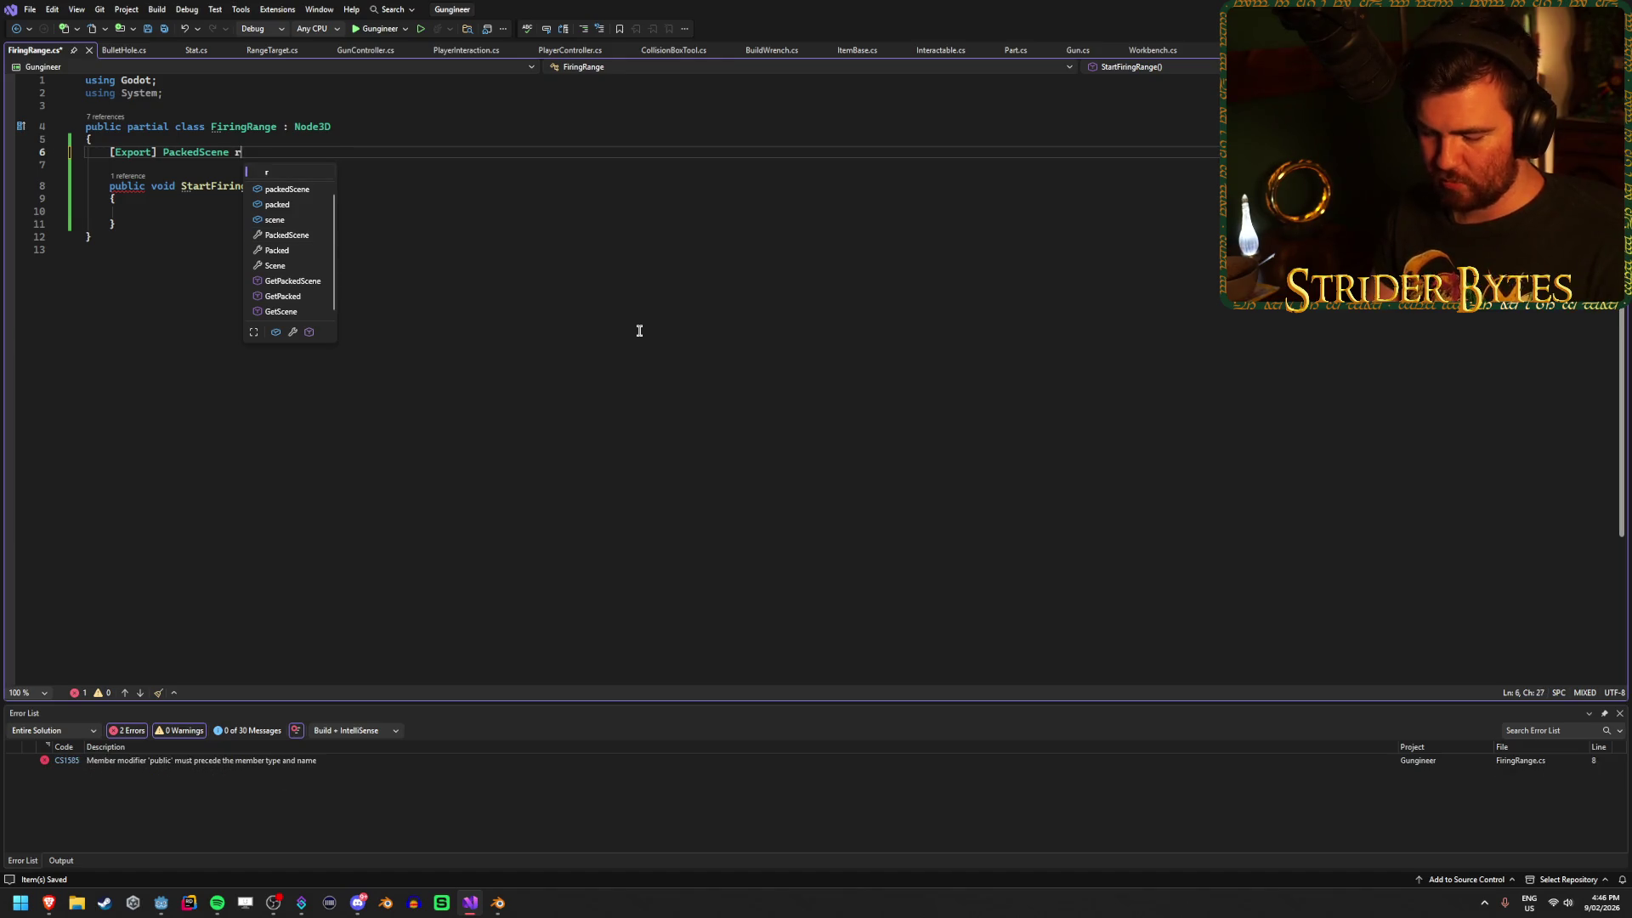
pyautogui.write('angeTarget')
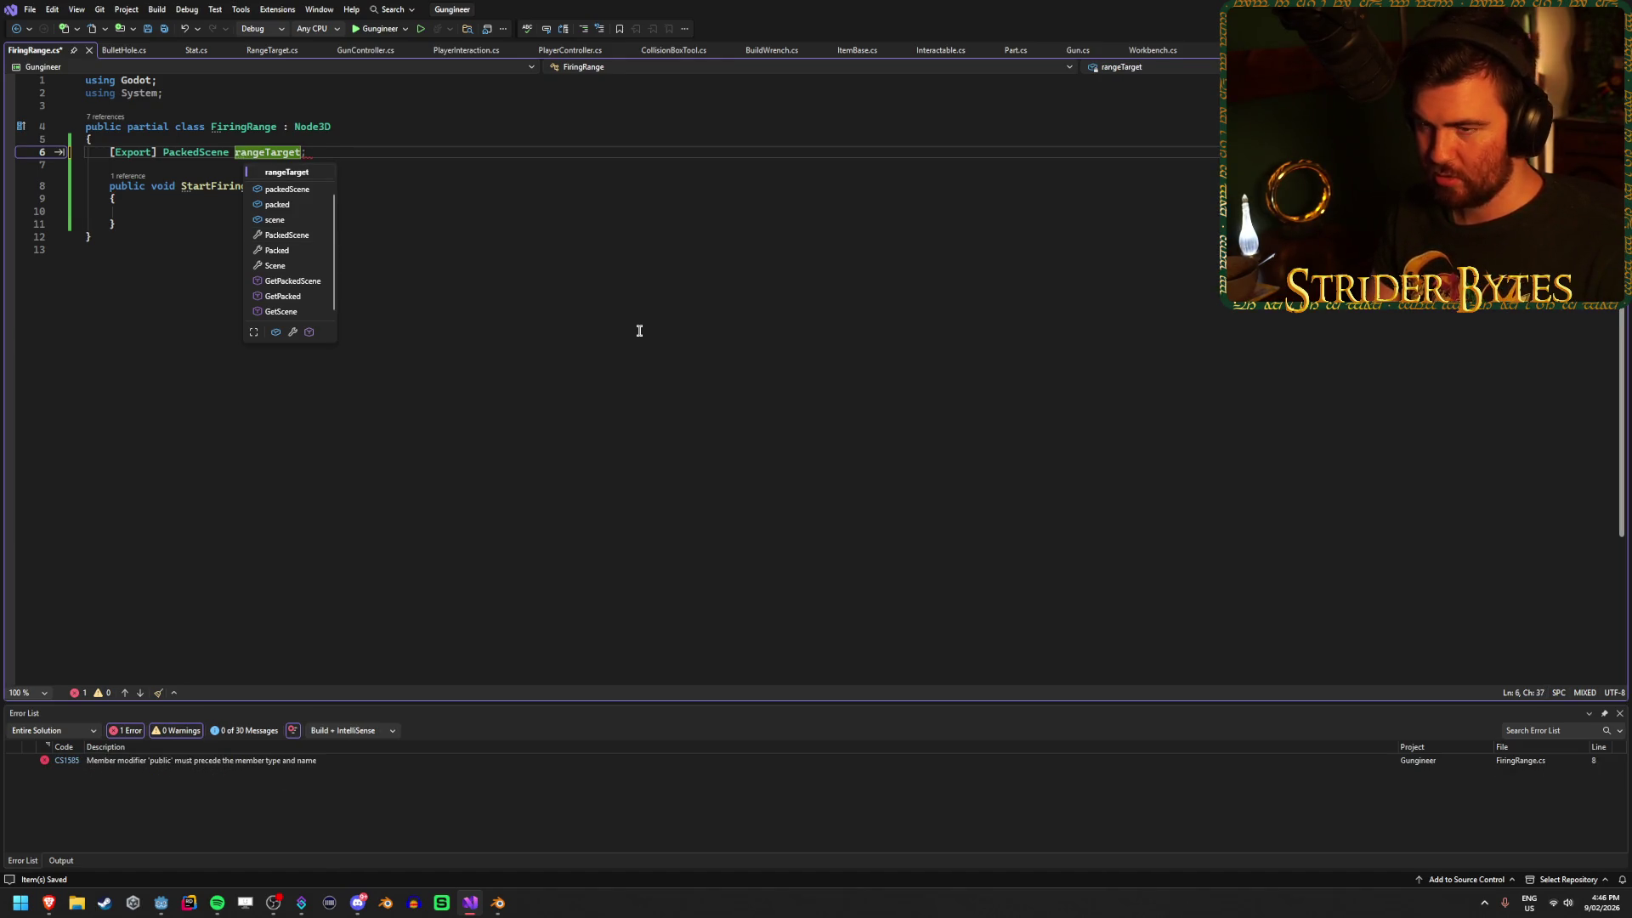
pyautogui.write(' = ')
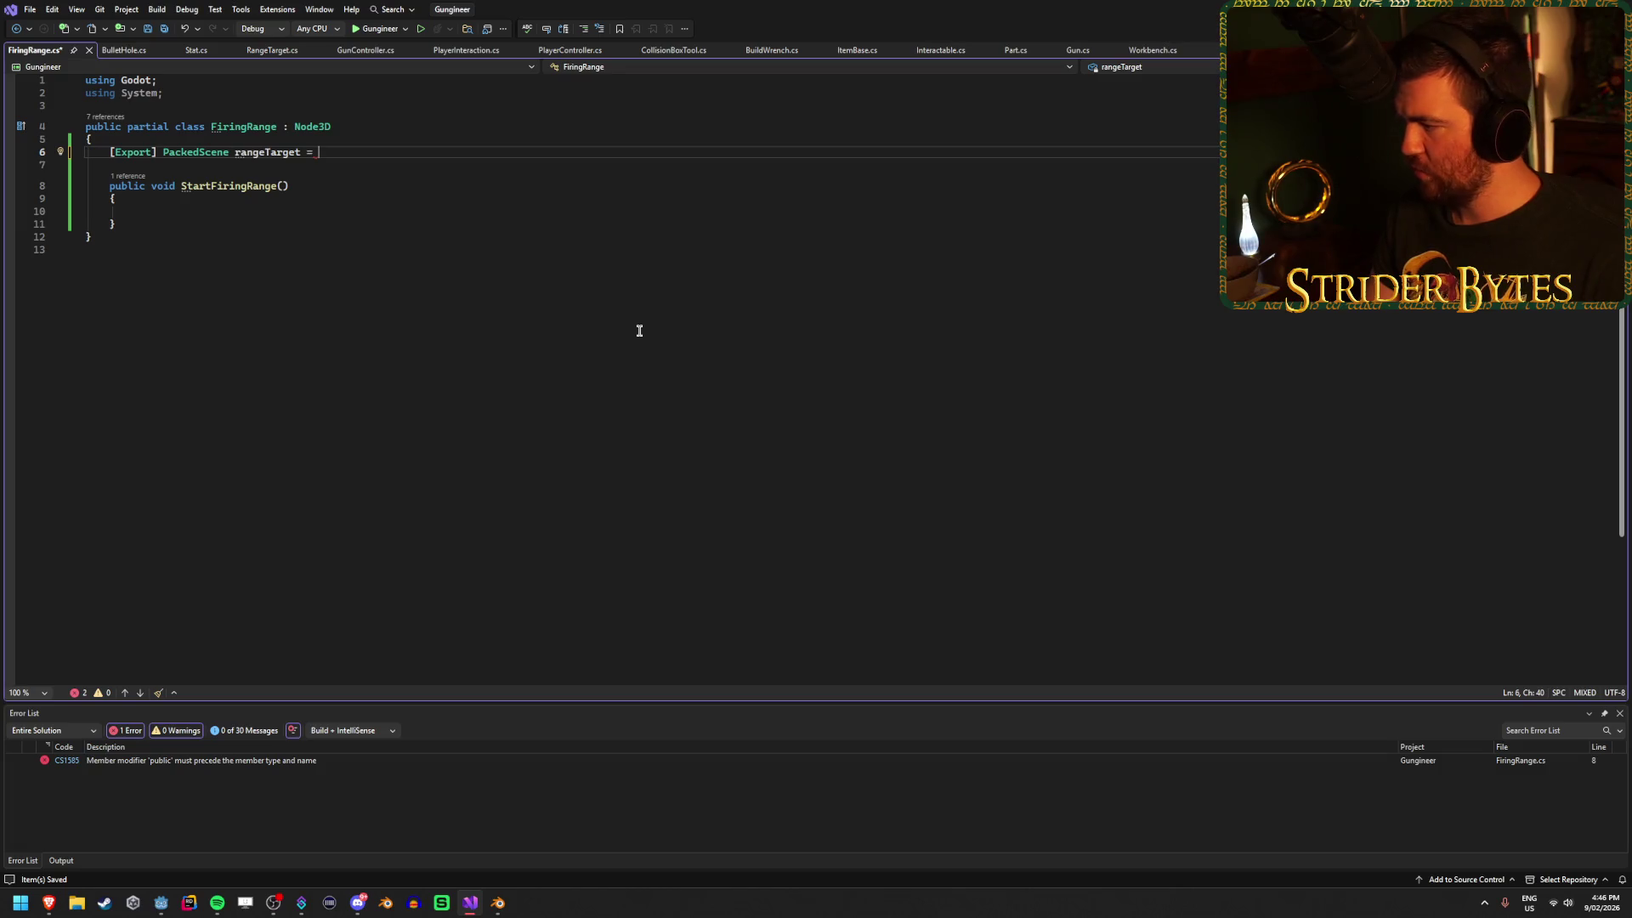
pyautogui.write('Preloa')
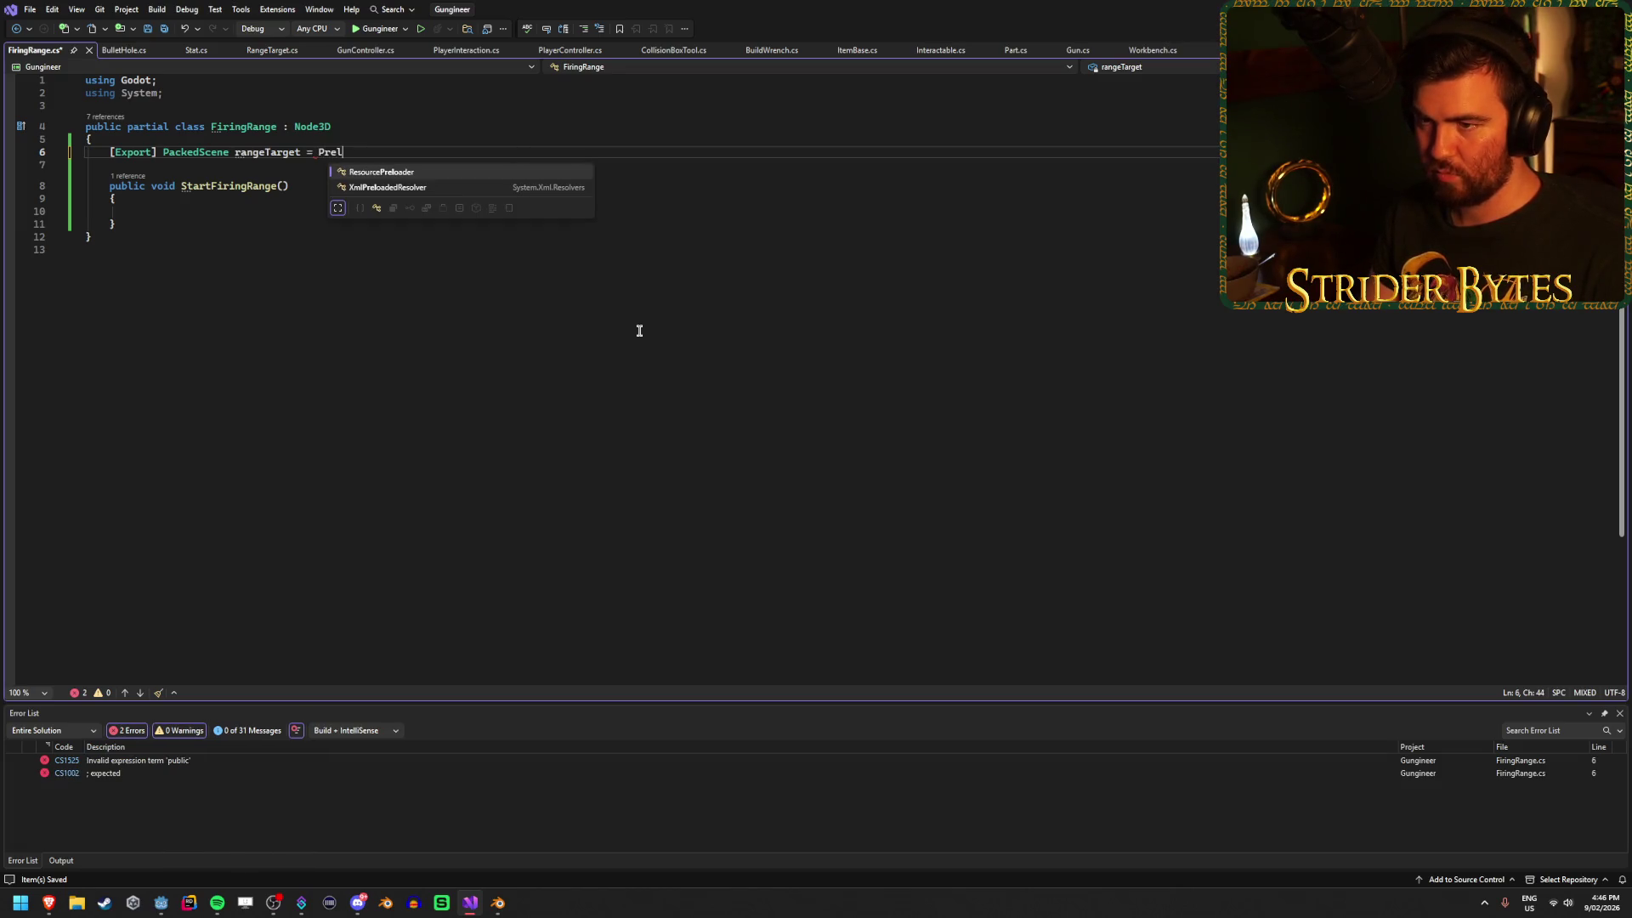
pyautogui.press('BackSpace')
pyautogui.press('BackSpace')
pyautogui.press('BackSpace')
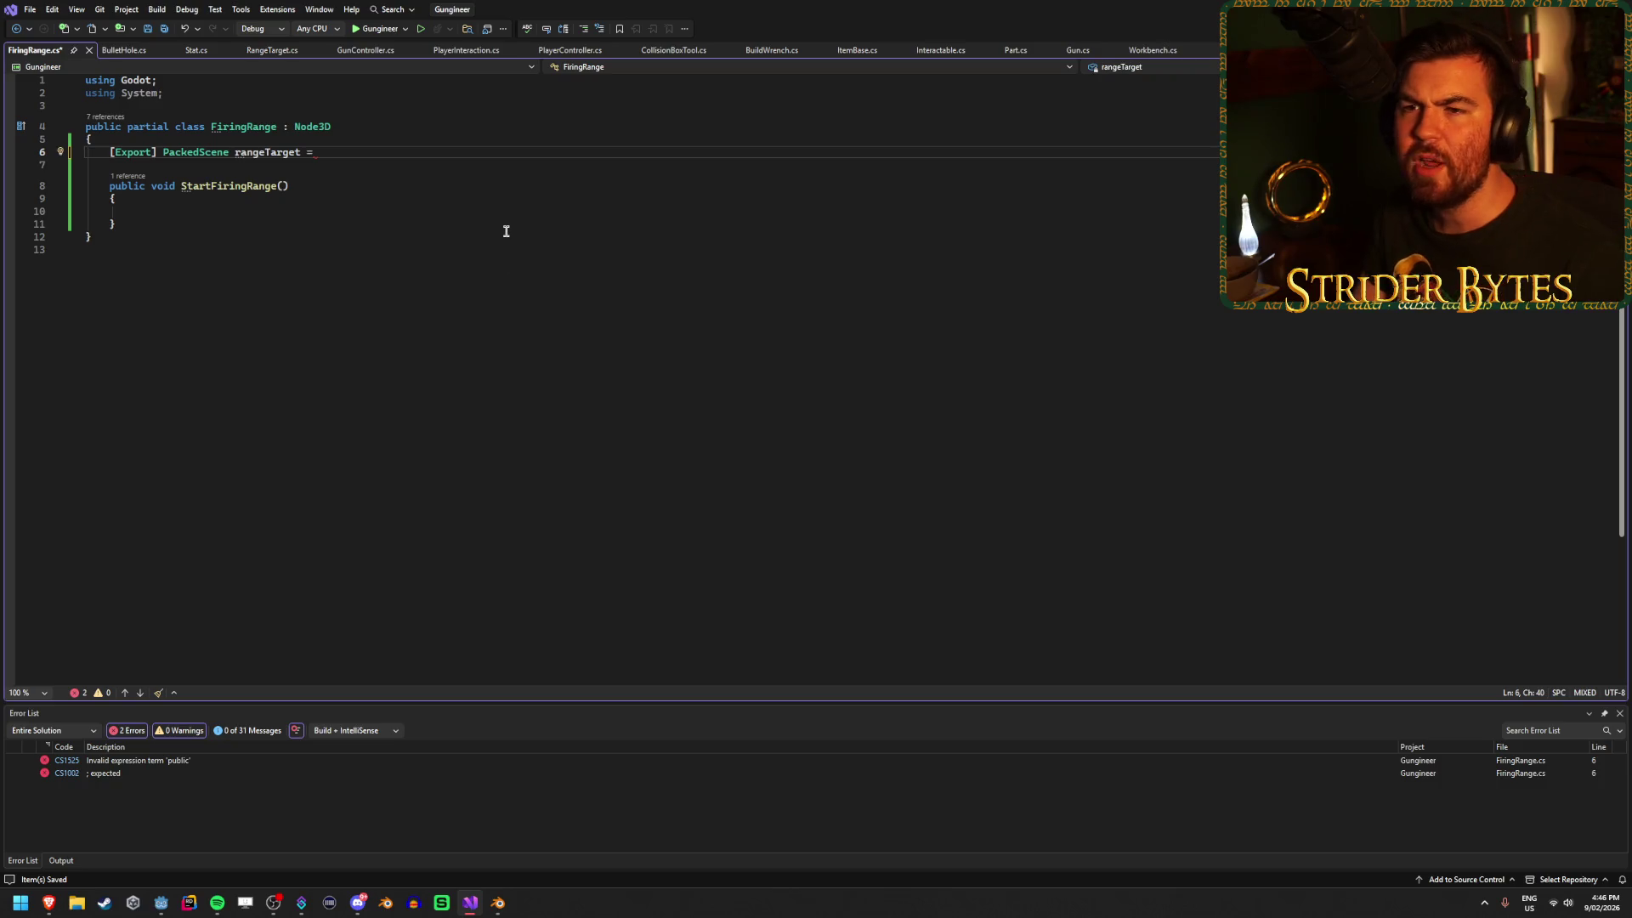
pyautogui.click(119, 50)
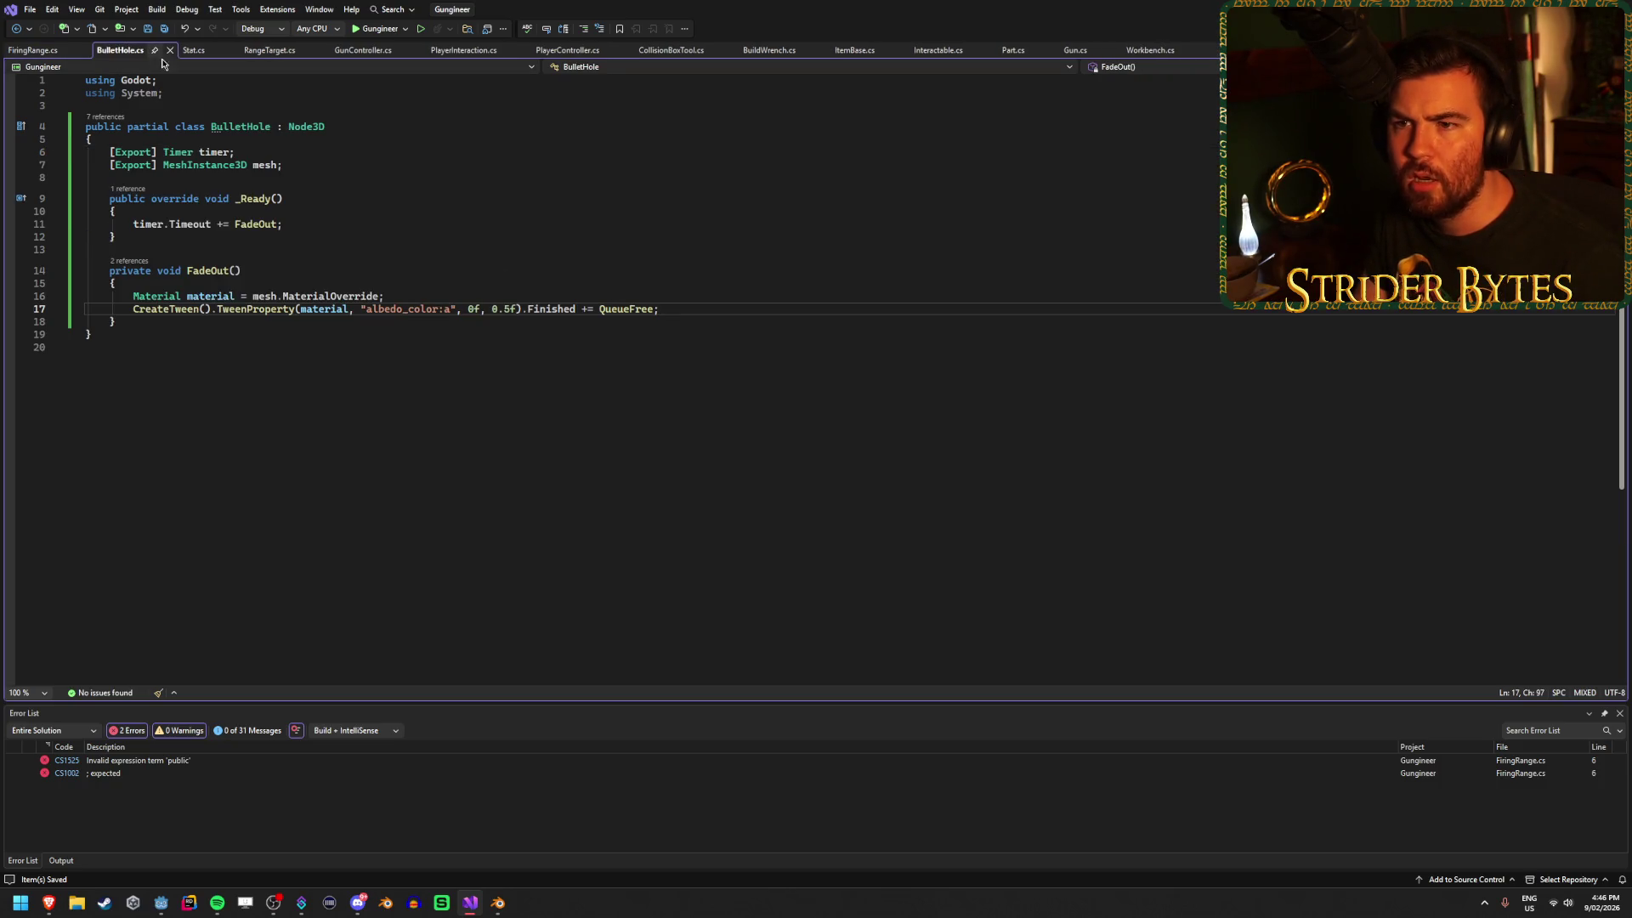
# Start the rangeTarget initializer with a ResourceLoader.Load() call, modelled on GunController.
pyautogui.click(379, 54)
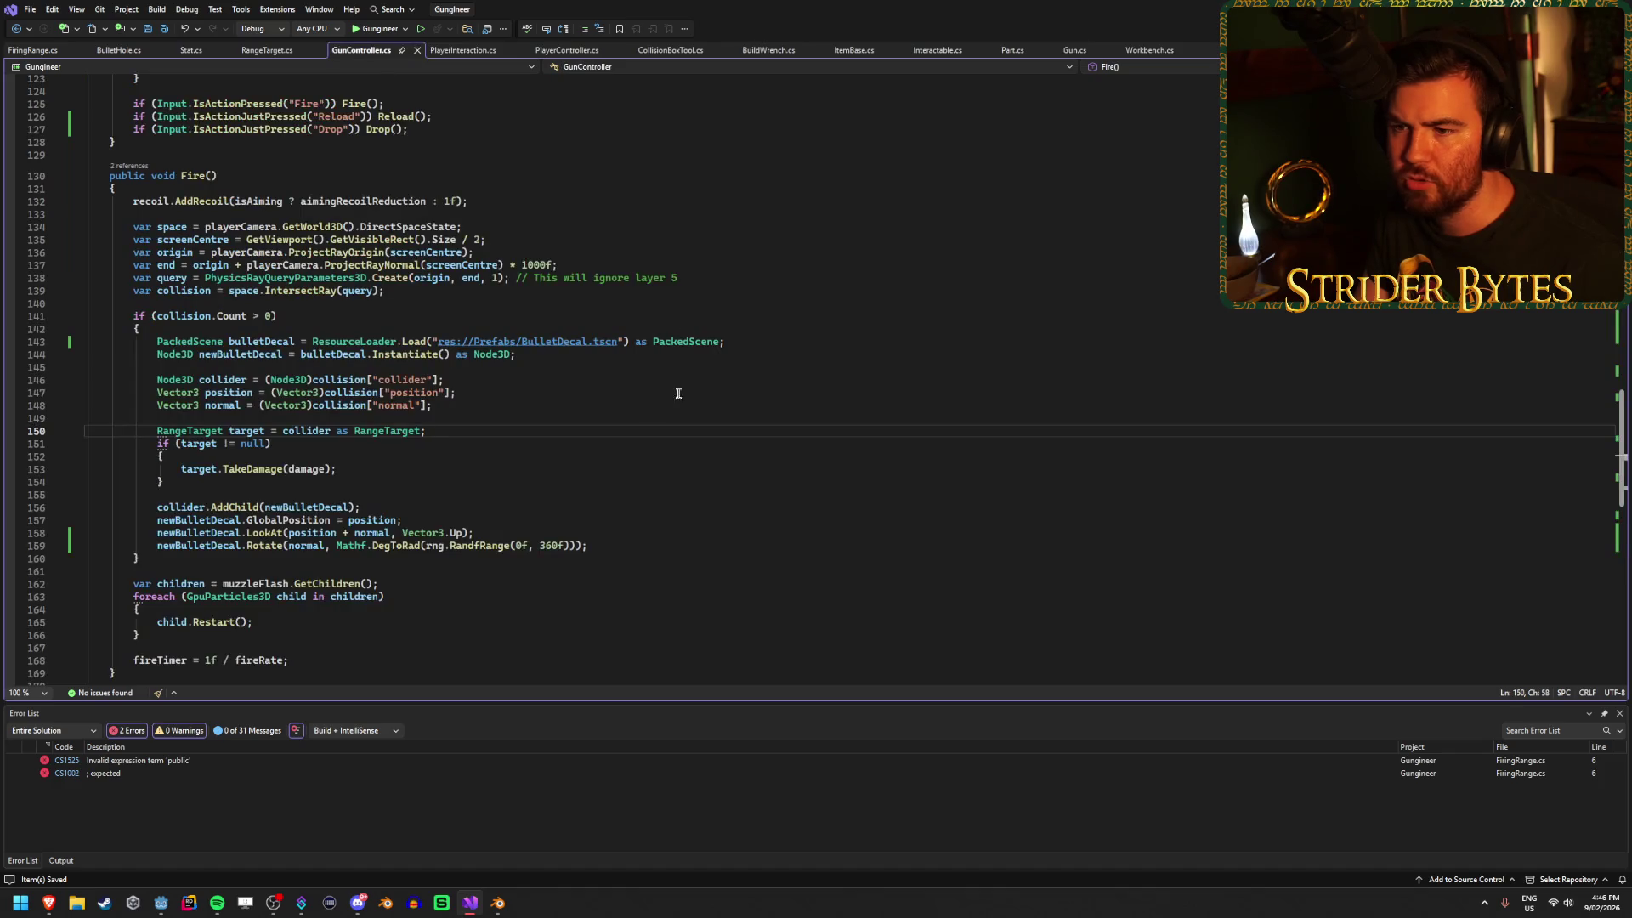
pyautogui.click(42, 55)
pyautogui.write('Resor')
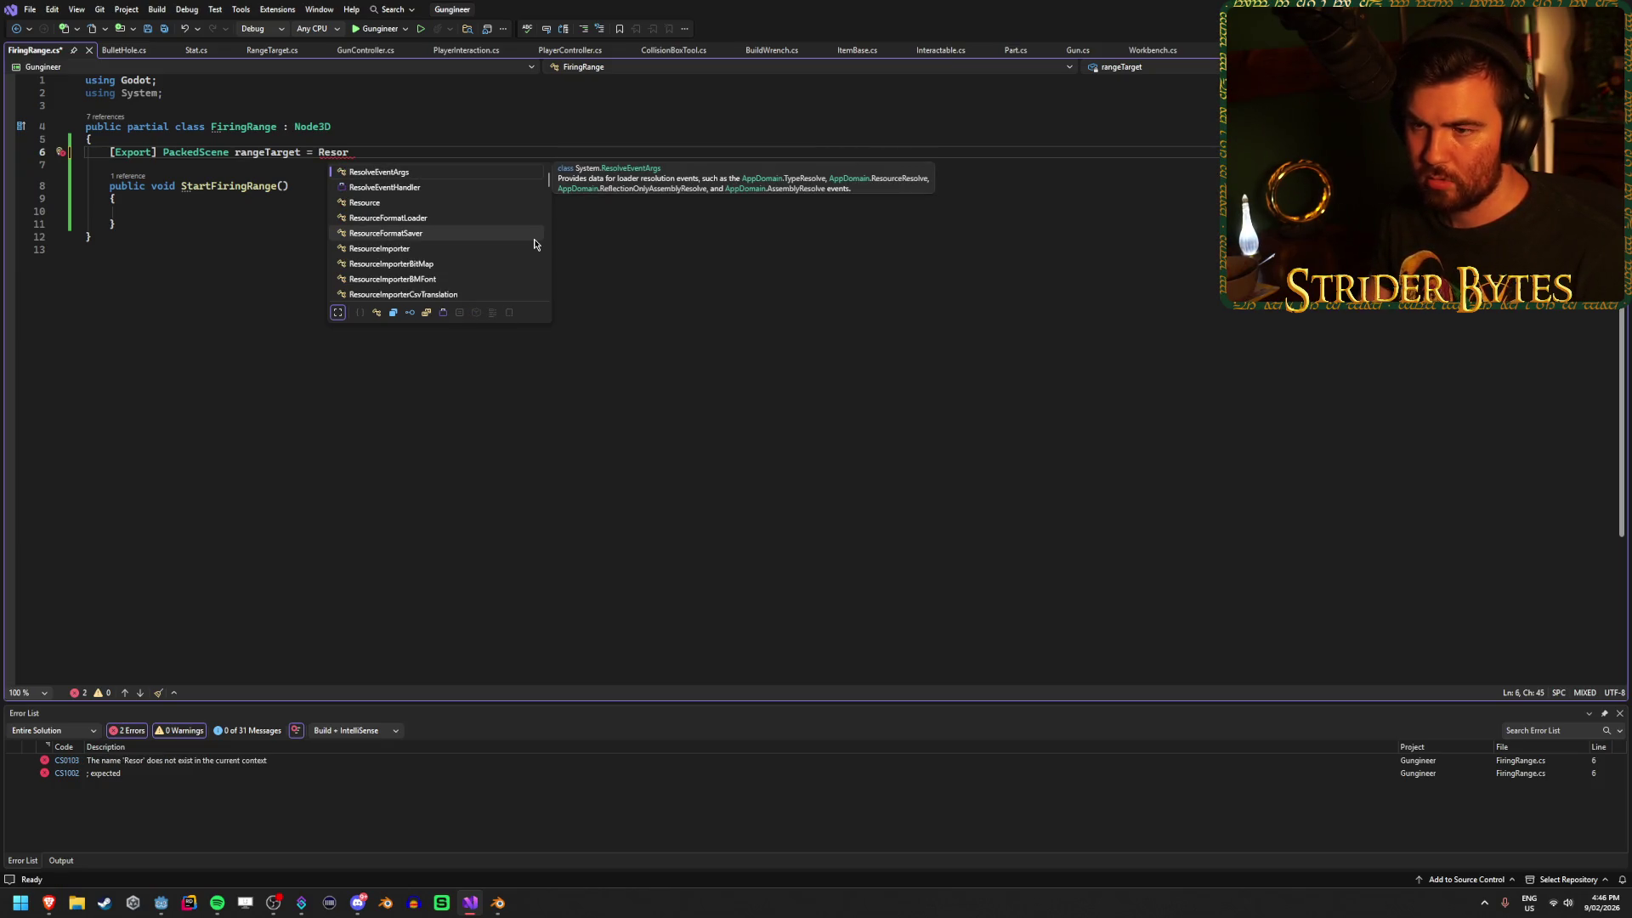
pyautogui.press('BackSpace')
pyautogui.write('urce')
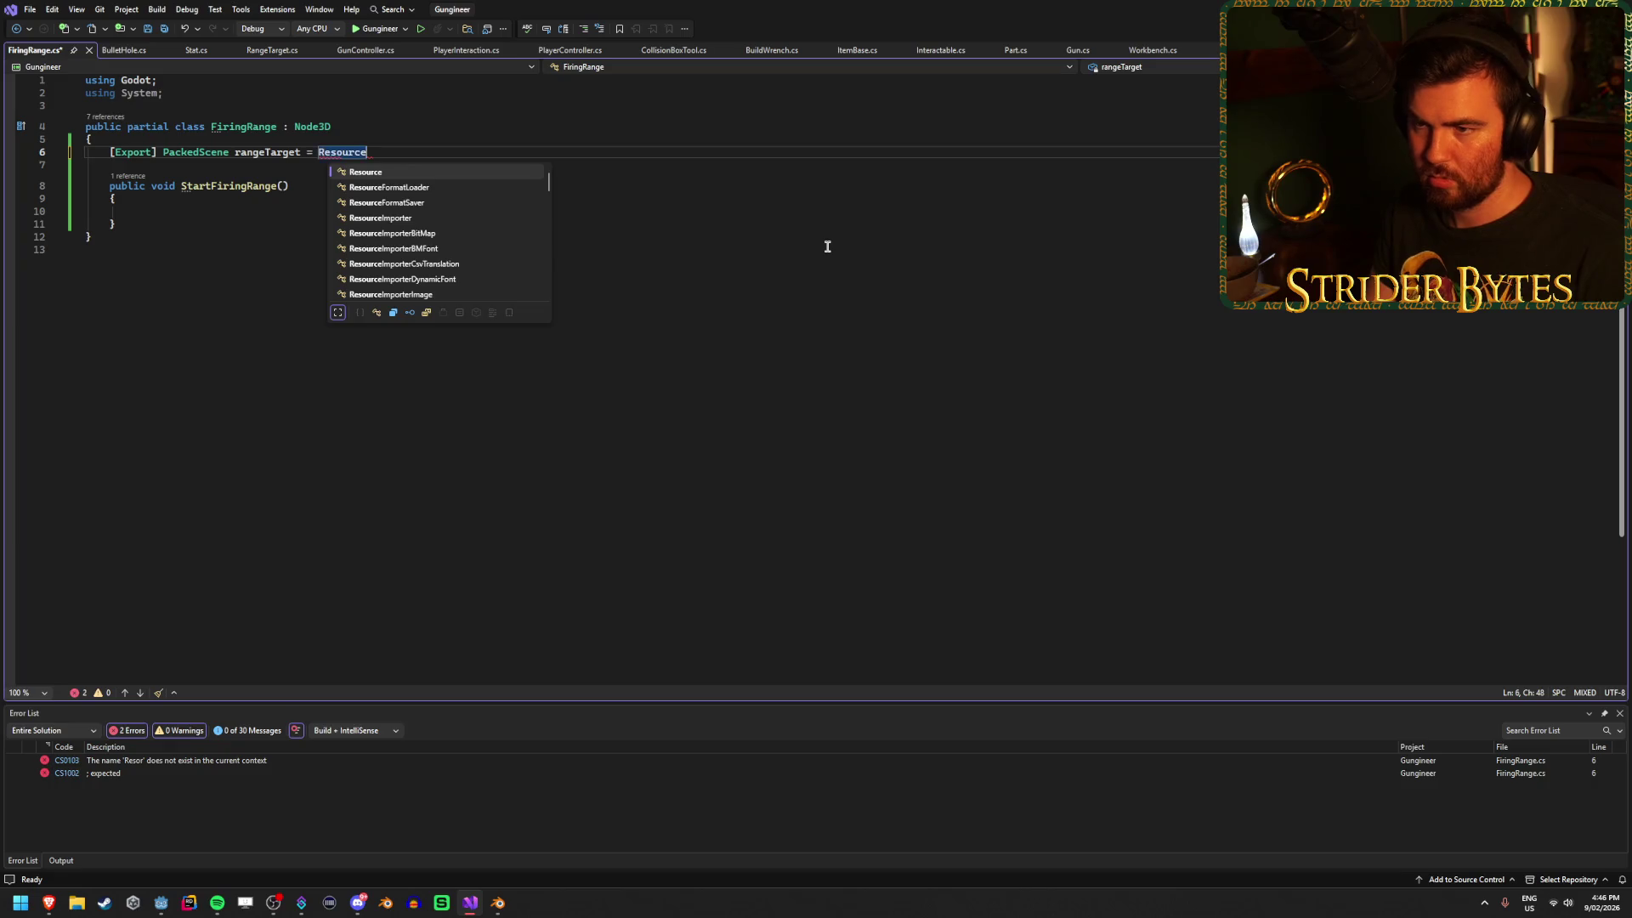
pyautogui.write('Loader.Loa')
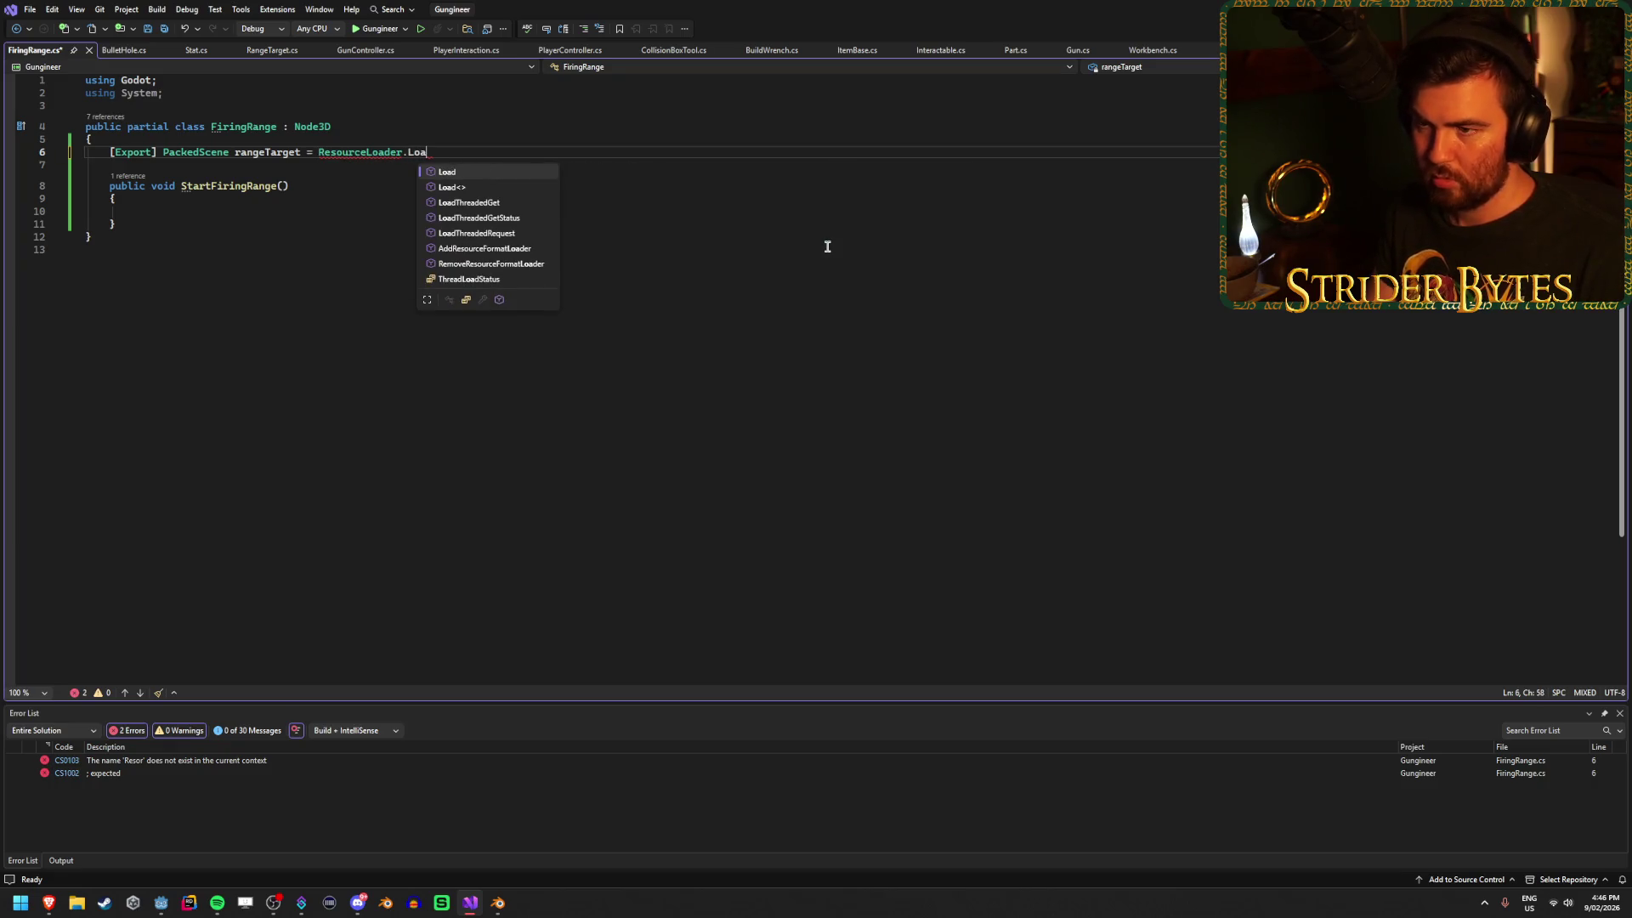
pyautogui.press('Tab')
pyautogui.write('()')
pyautogui.press('Left')
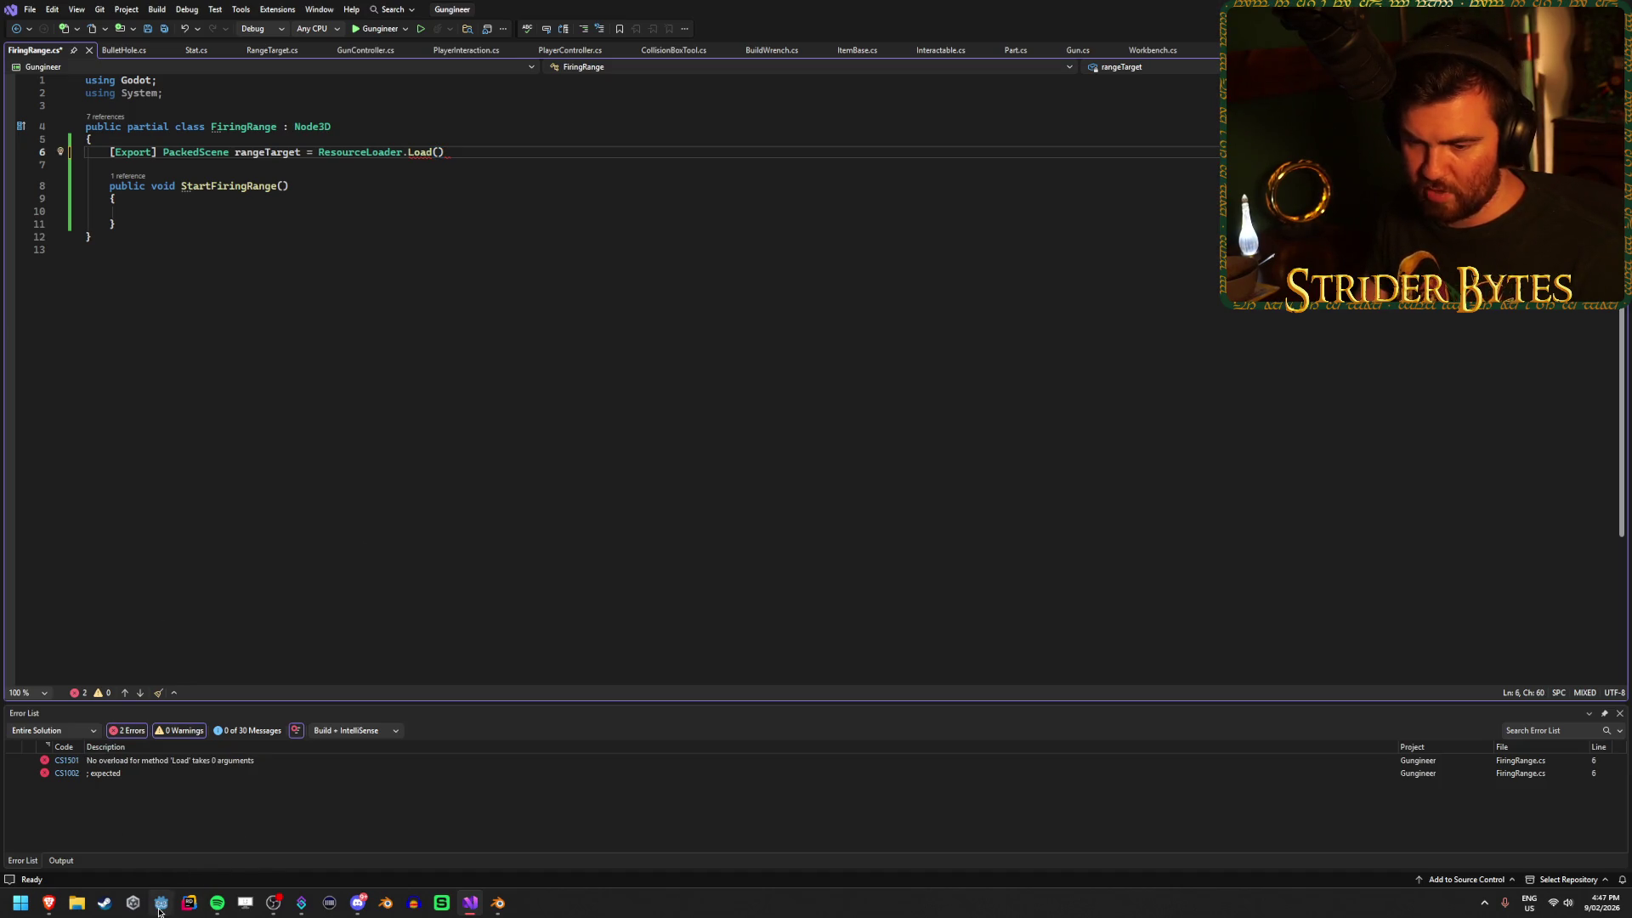
# Copy the res:// path of RangeTarget.tscn from Godot's FileSystem panel.
pyautogui.click(161, 903)
pyautogui.scroll(-5, 115, 777)
pyautogui.scroll(-5, 113, 777)
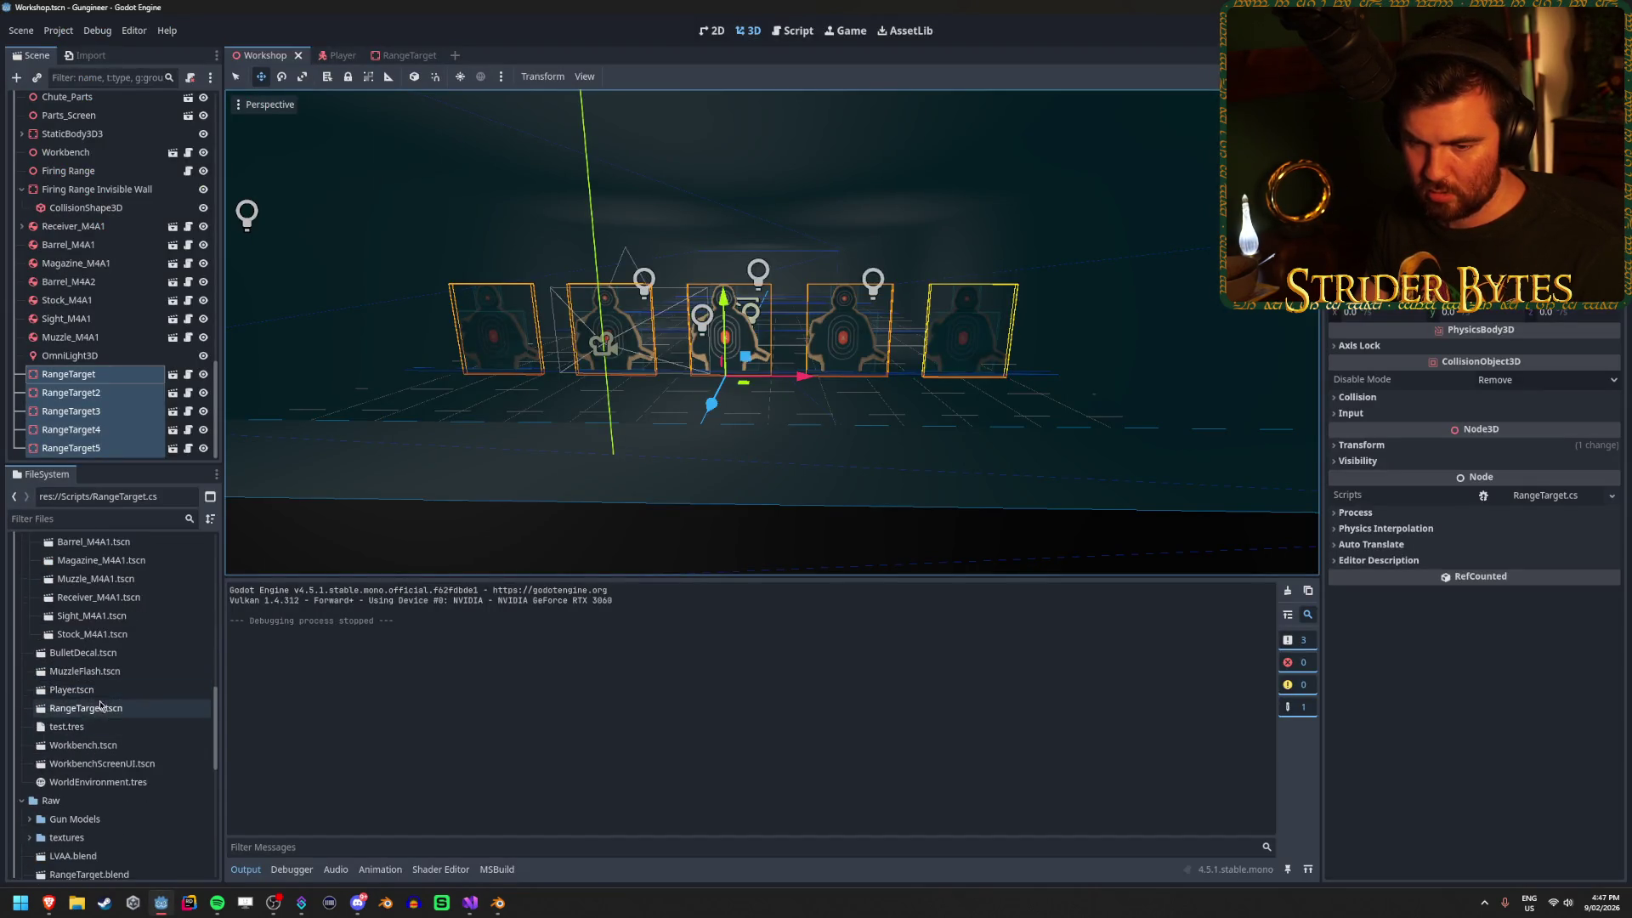
pyautogui.rightClick(144, 714)
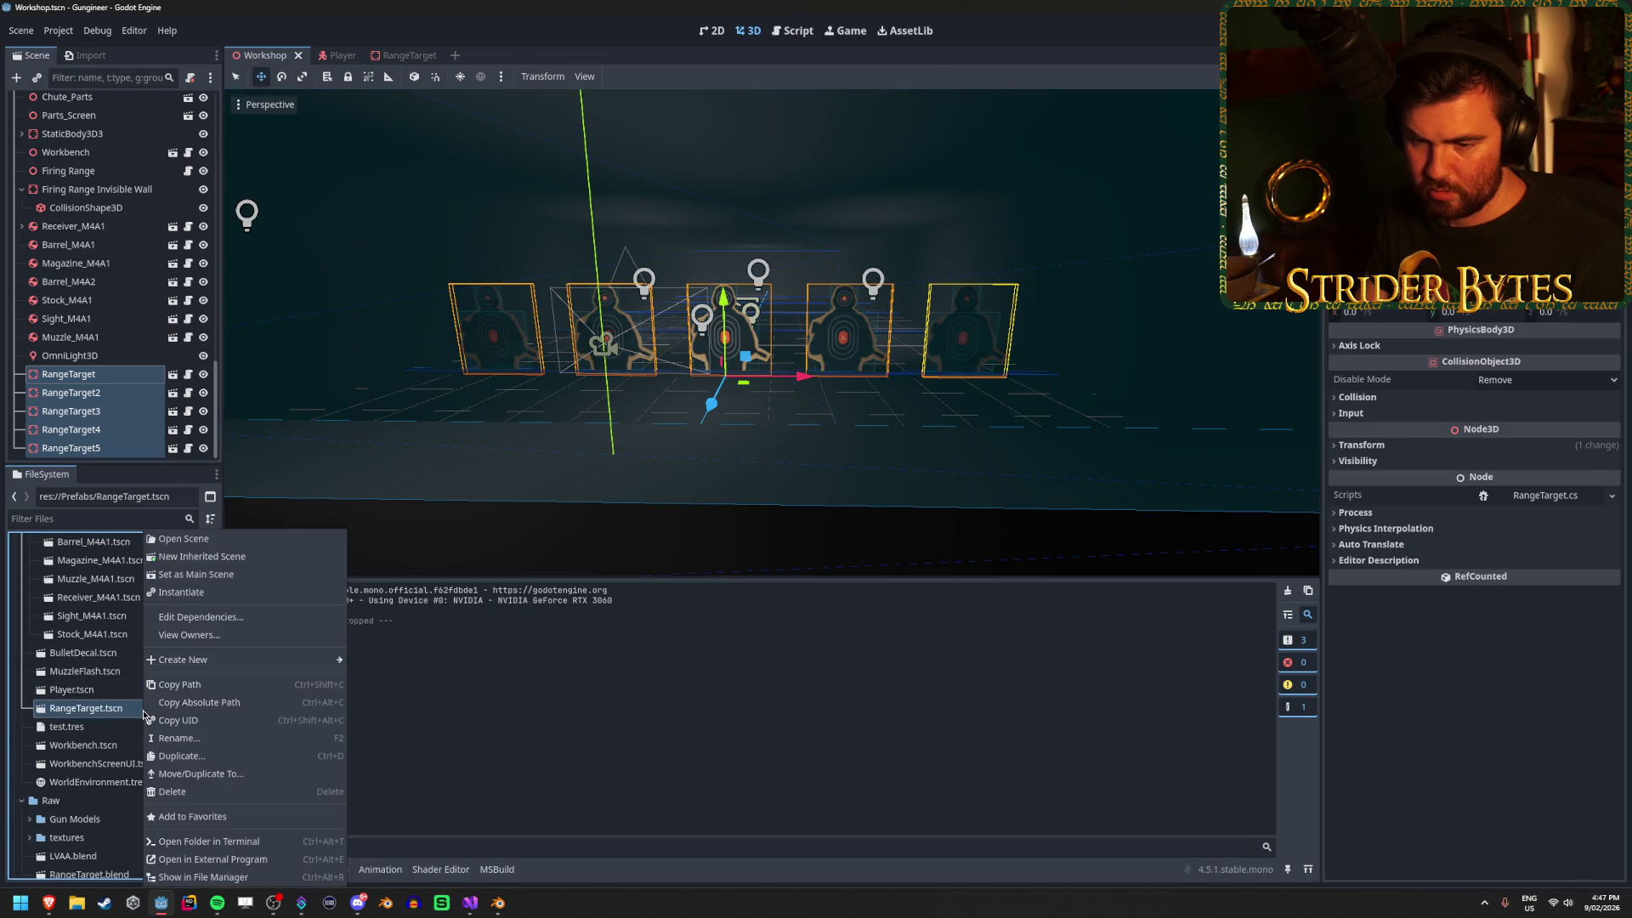
pyautogui.click(227, 685)
# Paste the RangeTarget.tscn path in quotes into Load, end the statement and save.
pyautogui.click(467, 908)
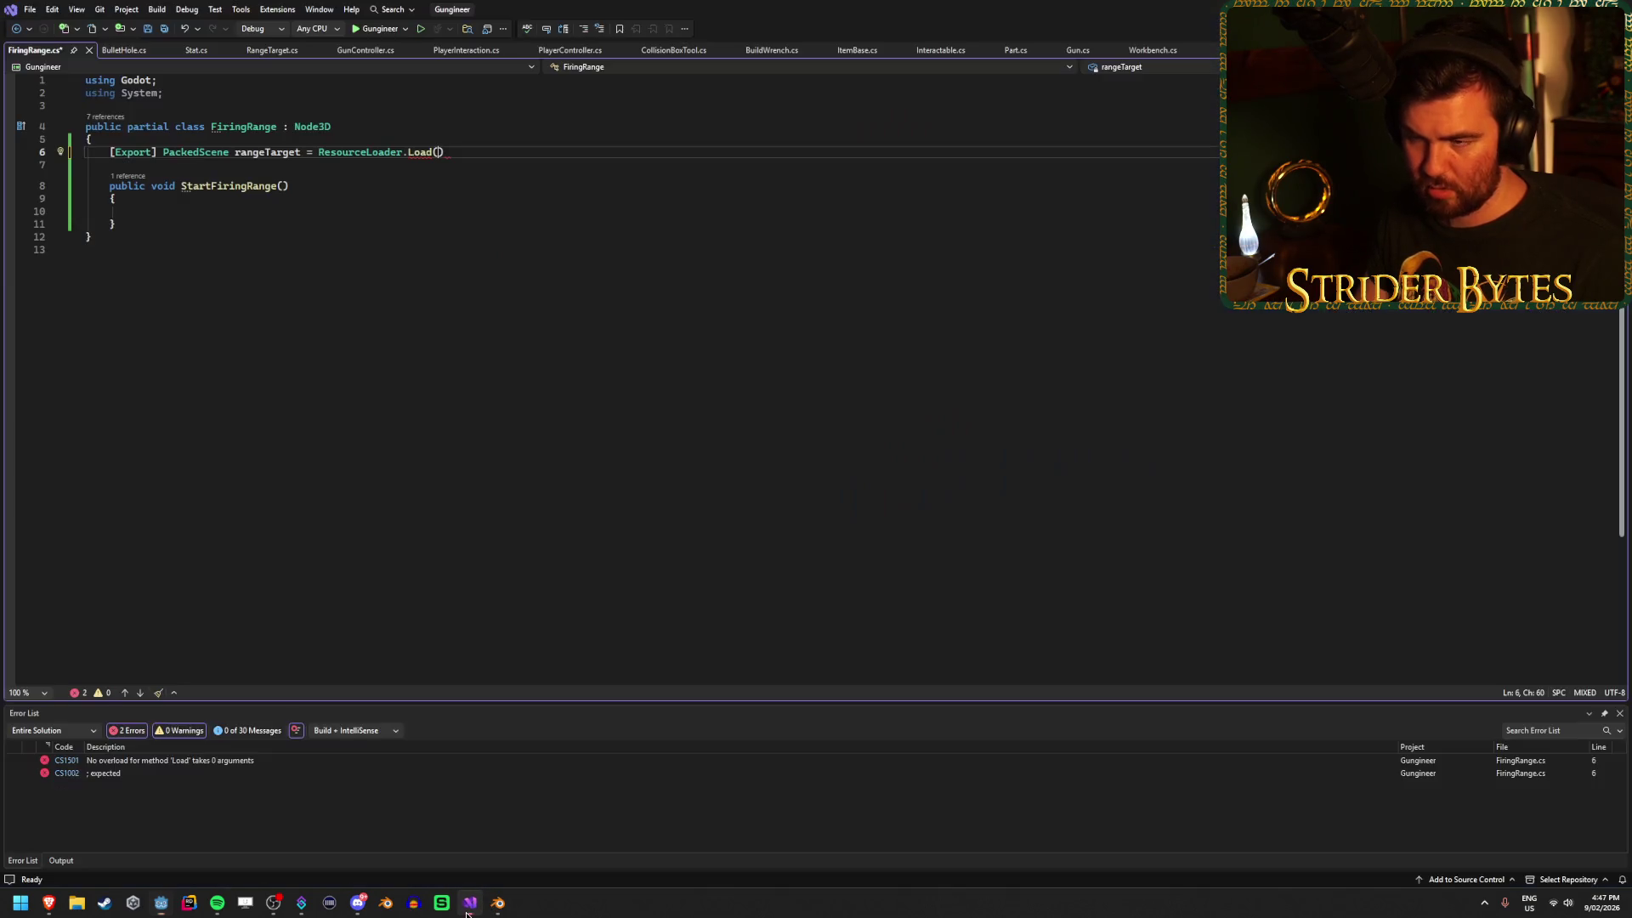
pyautogui.write('res://Prefabs/RangeTarget.tscn')
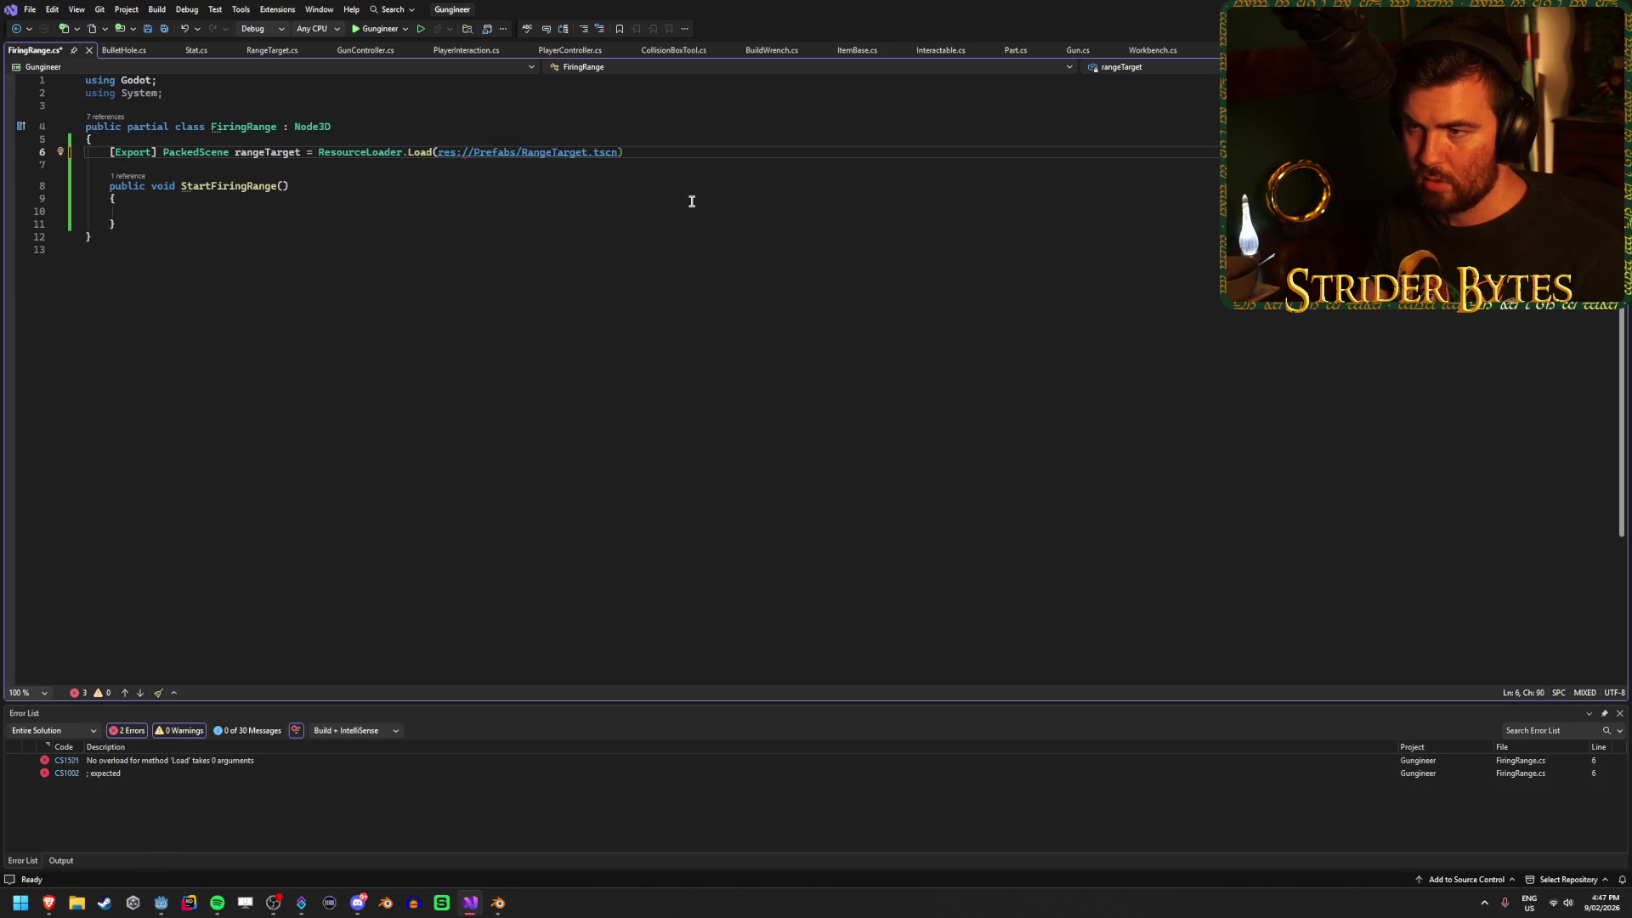
pyautogui.hotkey('ctrl', 'z')
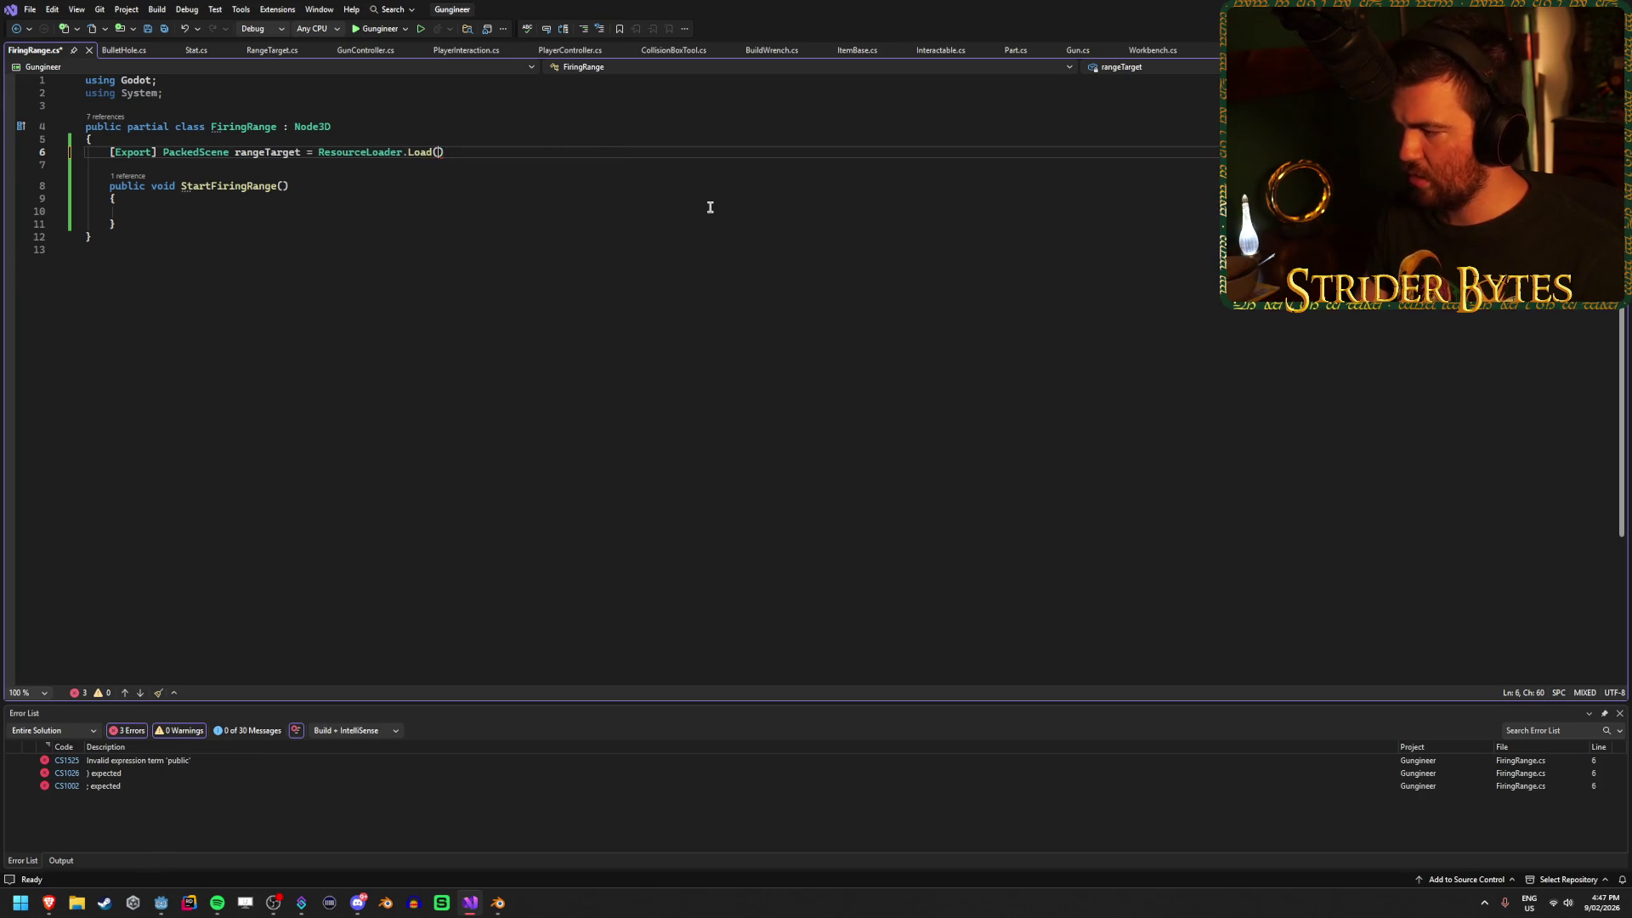
pyautogui.write('"')
pyautogui.write('res://Prefabs/RangeTarget.tscn')
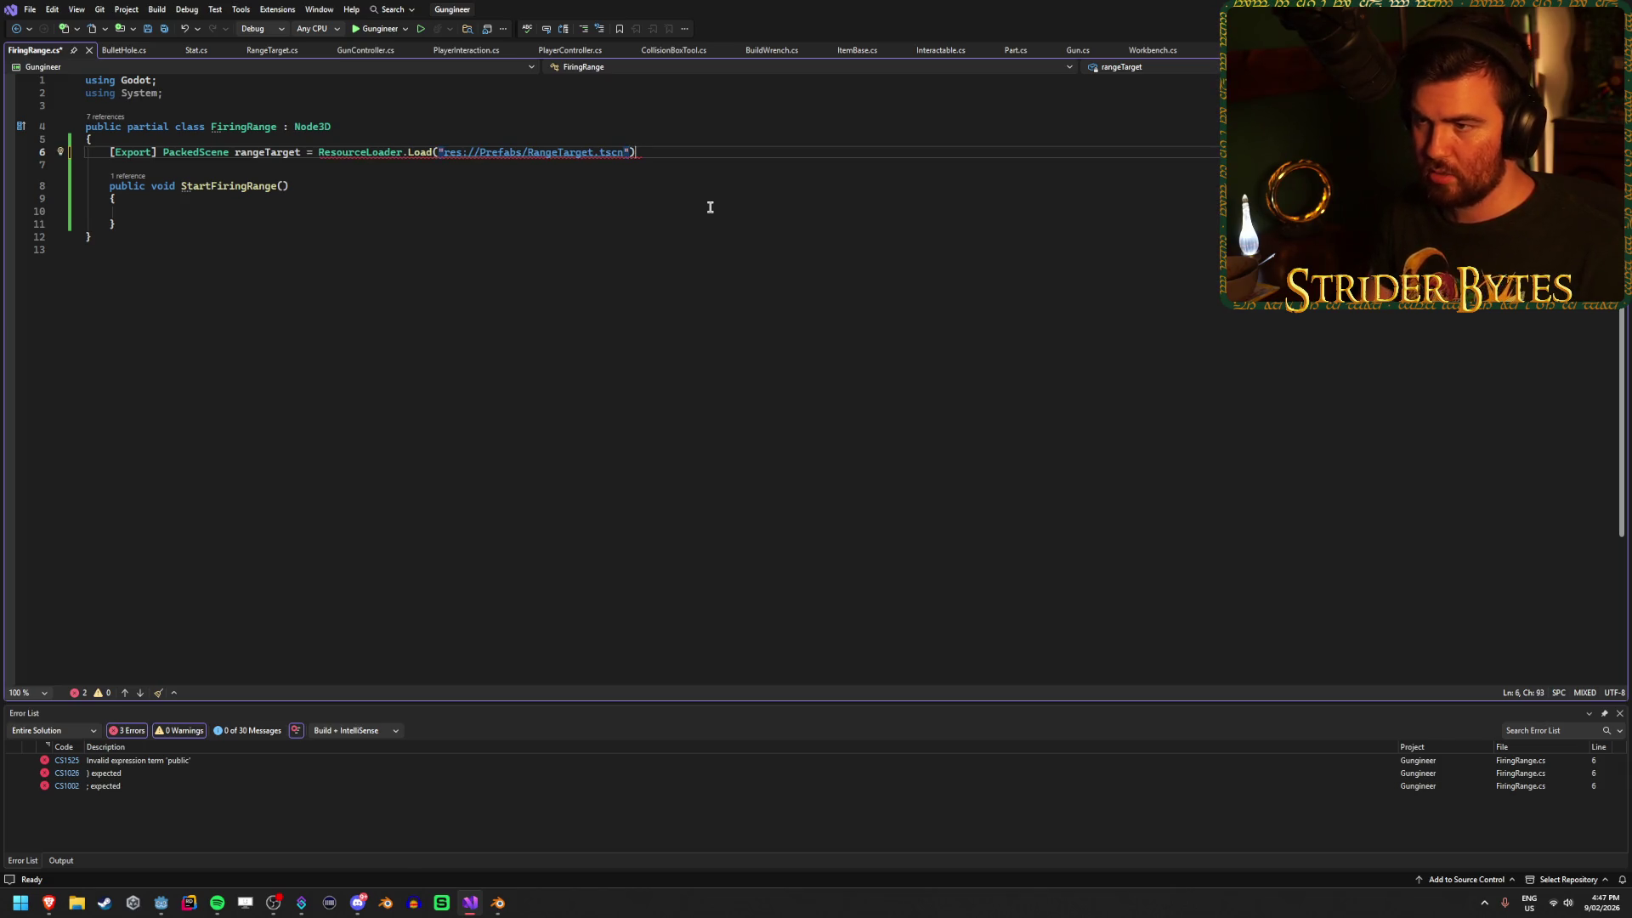
pyautogui.write(';')
pyautogui.hotkey('ctrl', 's')
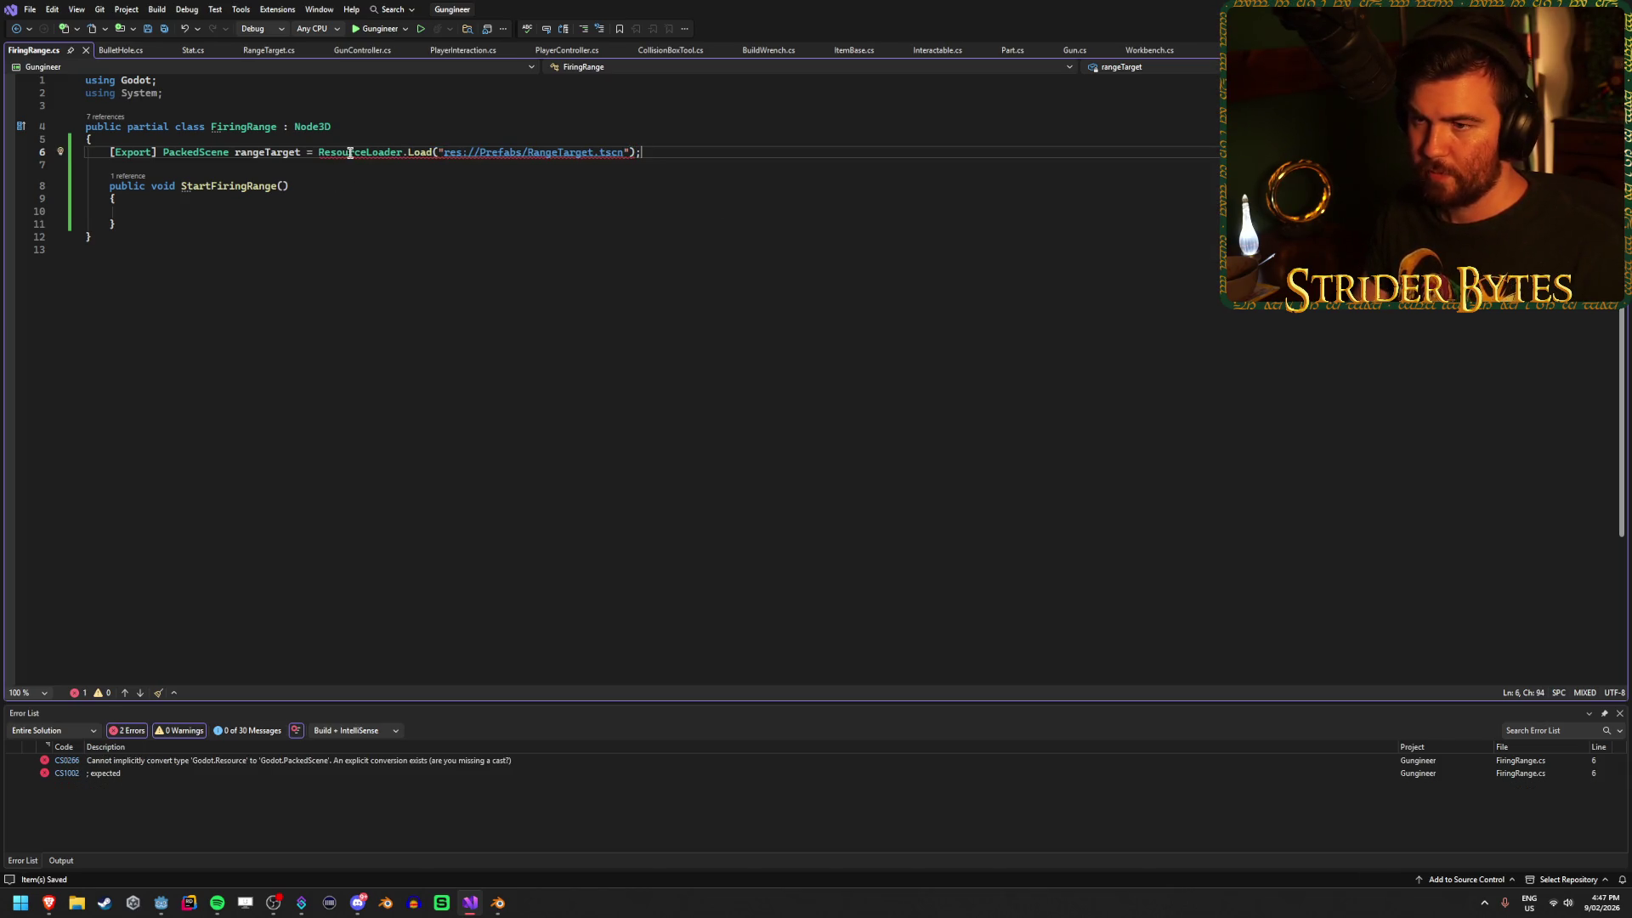
pyautogui.moveTo(349, 153)
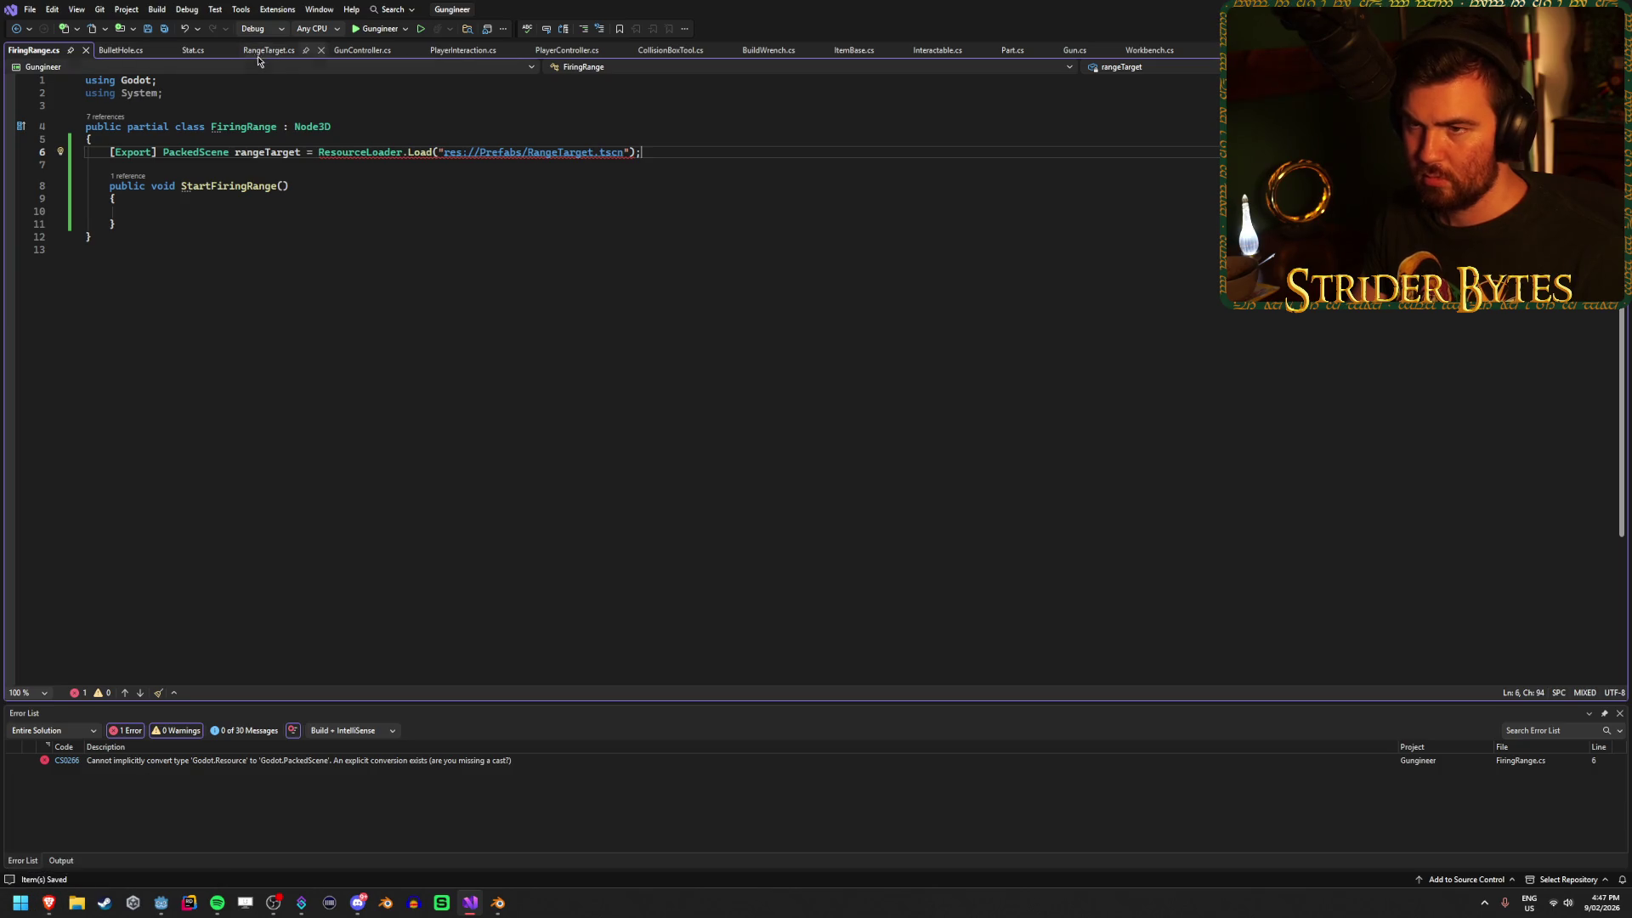
# Append 'as PackedScene' to the rangeTarget line and save FiringRange.cs.
pyautogui.click(362, 50)
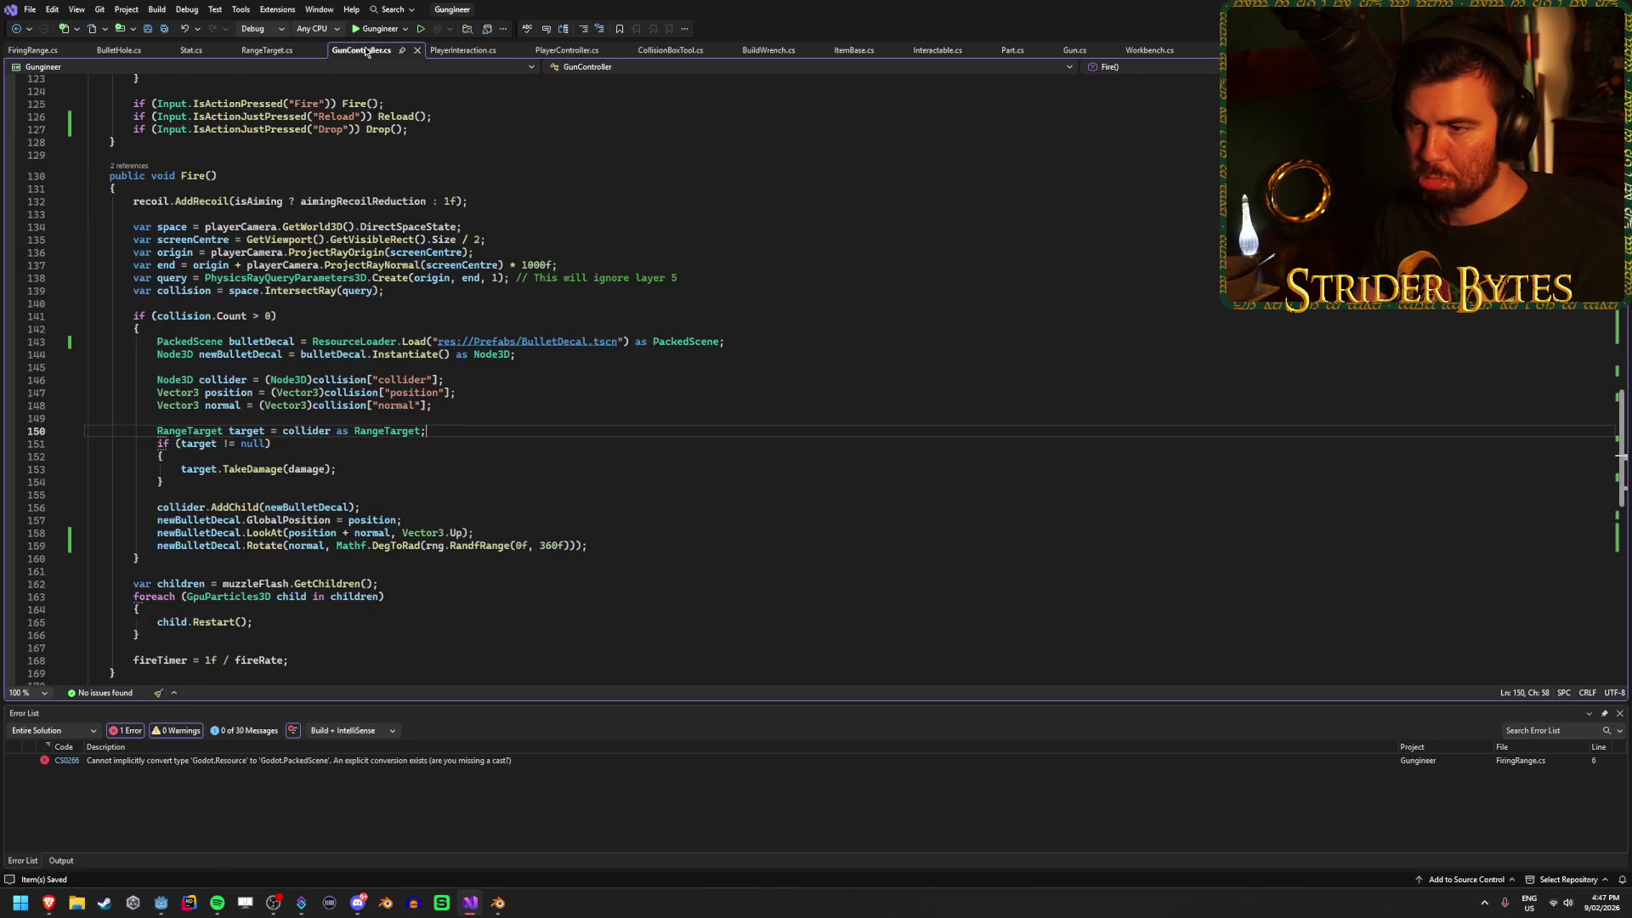
pyautogui.click(67, 54)
pyautogui.write('as PackedScene rangeTarget = ResourceLoader.Load("res://Prefabs/RangeTarget.tscn") as ;')
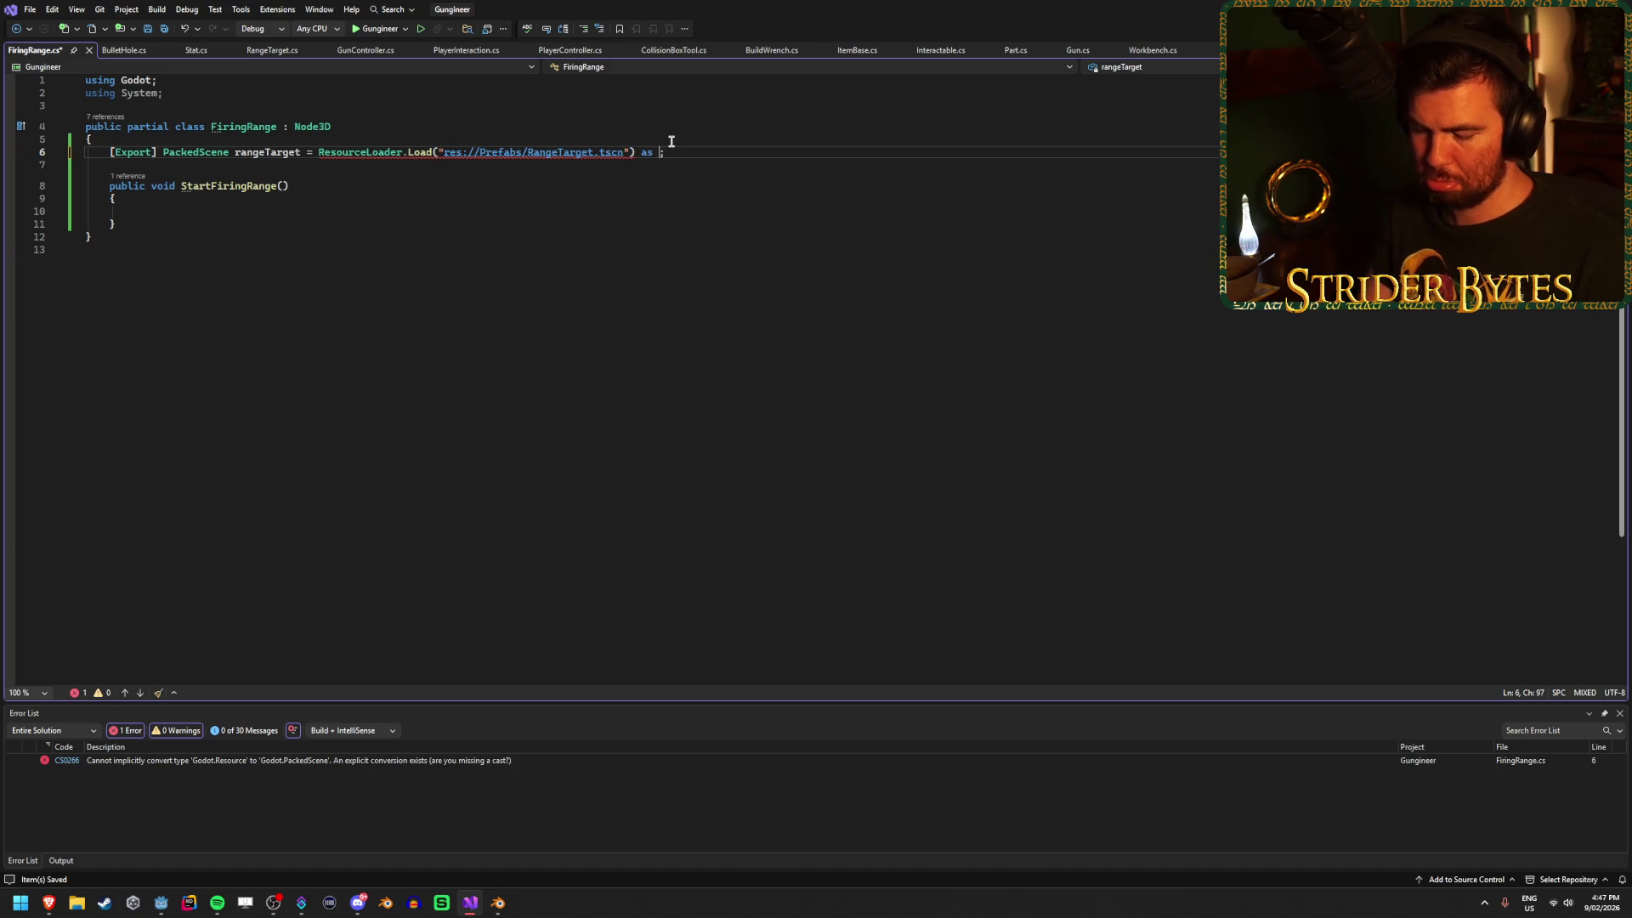
pyautogui.hotkey('ctrl', 's')
pyautogui.click(769, 149)
pyautogui.click(237, 206)
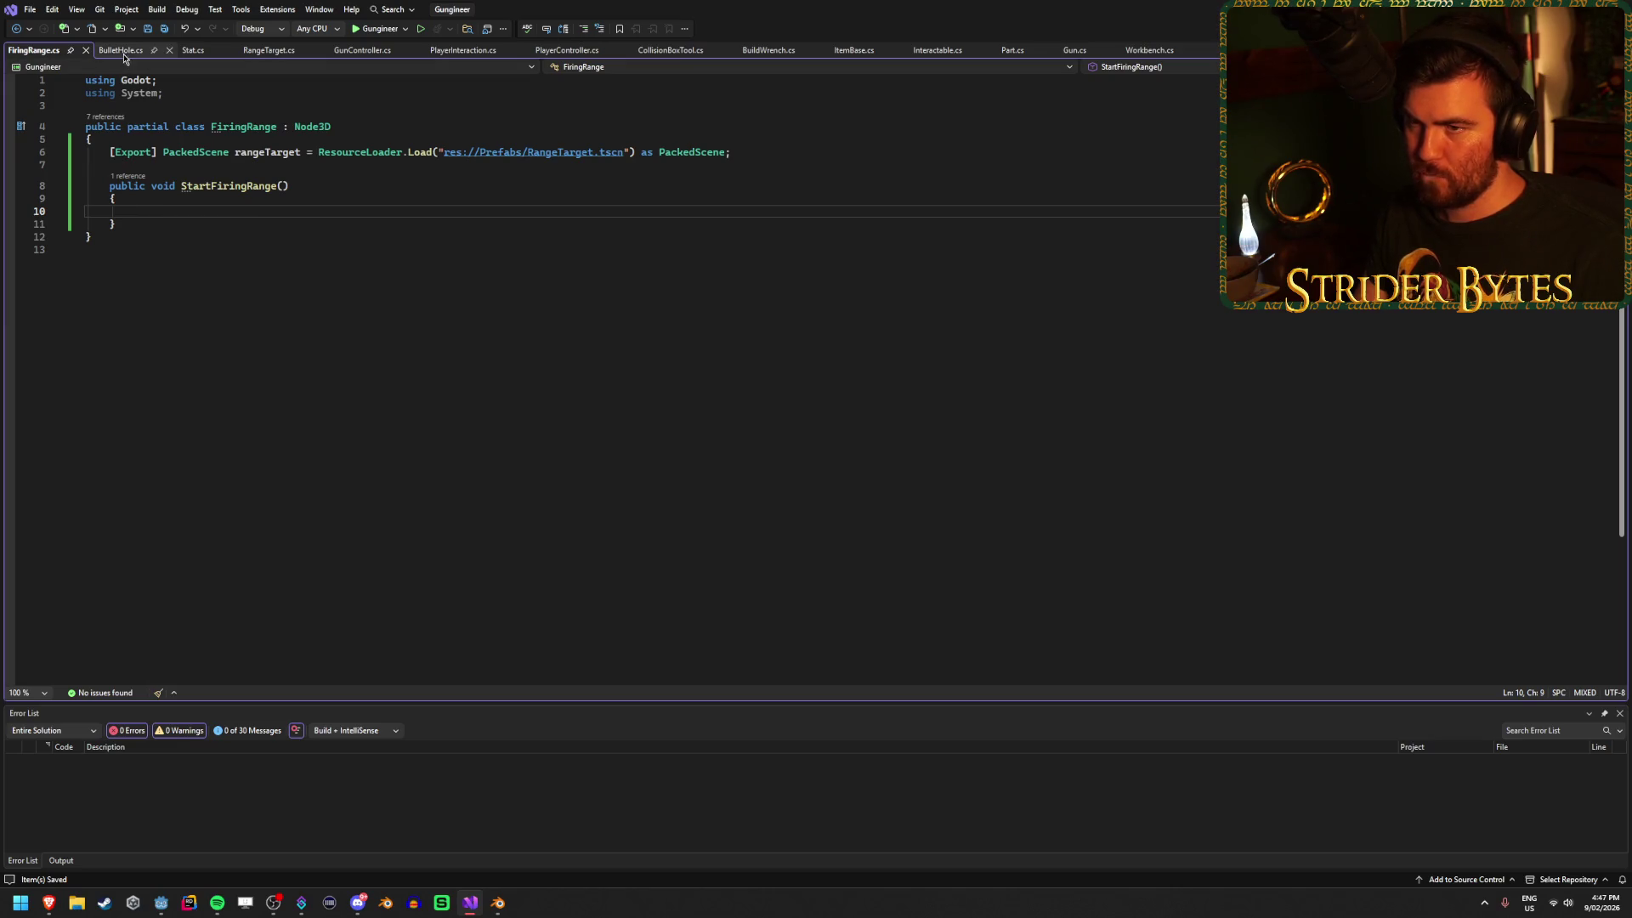
pyautogui.click(269, 50)
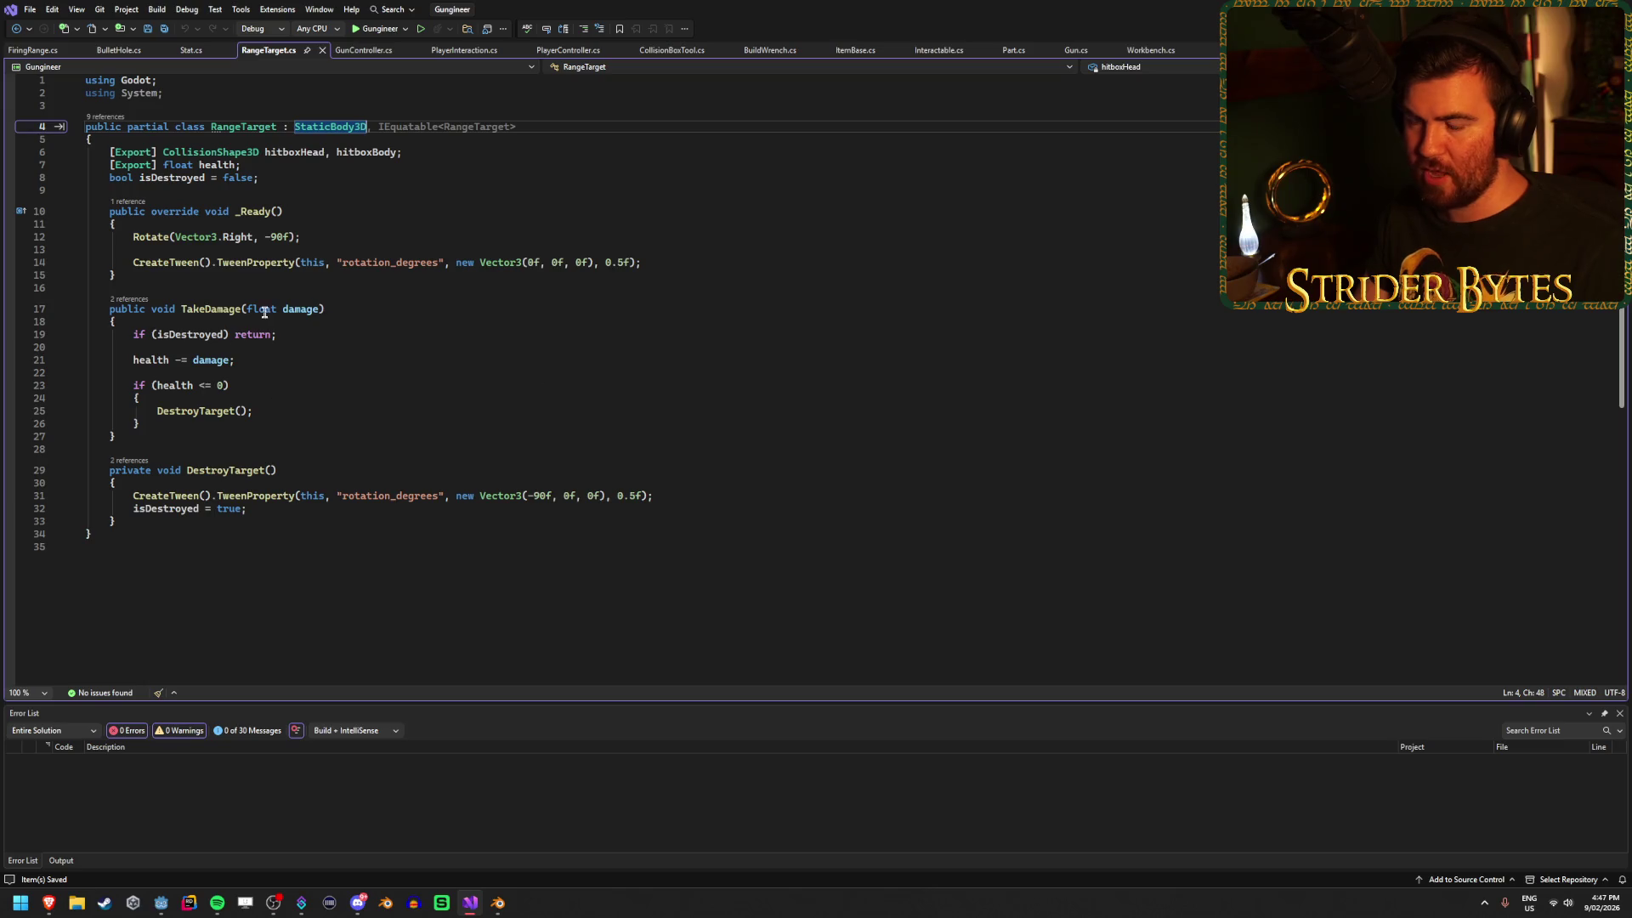
# Review RangeTarget.cs's _Ready tween code and BulletHole.cs before returning to FiringRange.cs.
pyautogui.click(328, 212)
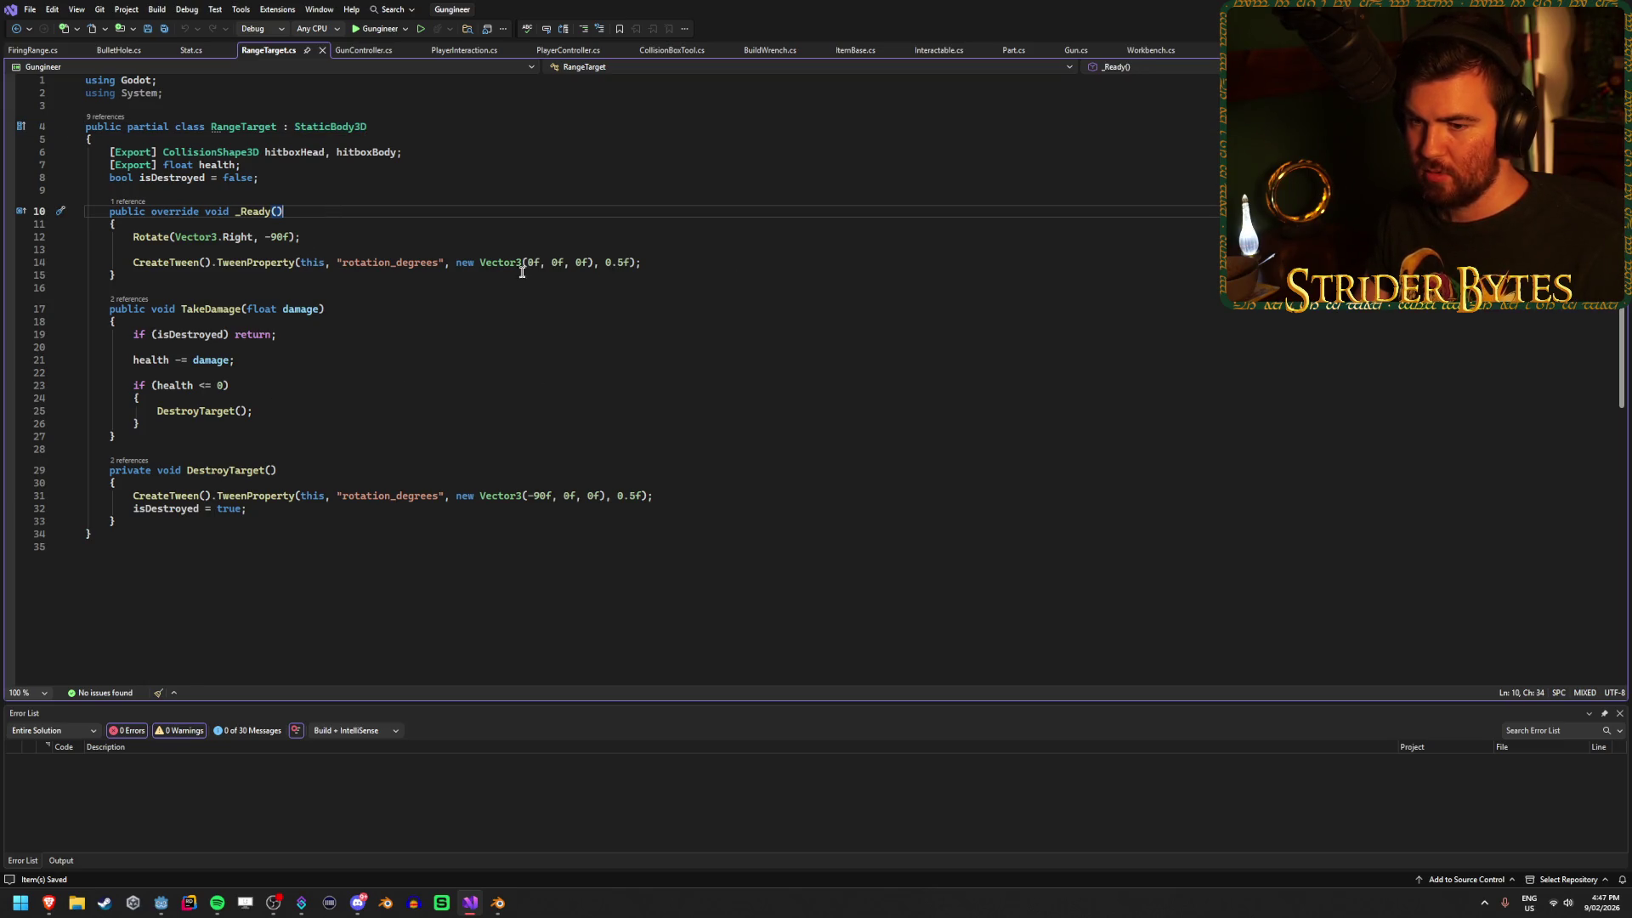
pyautogui.click(667, 267)
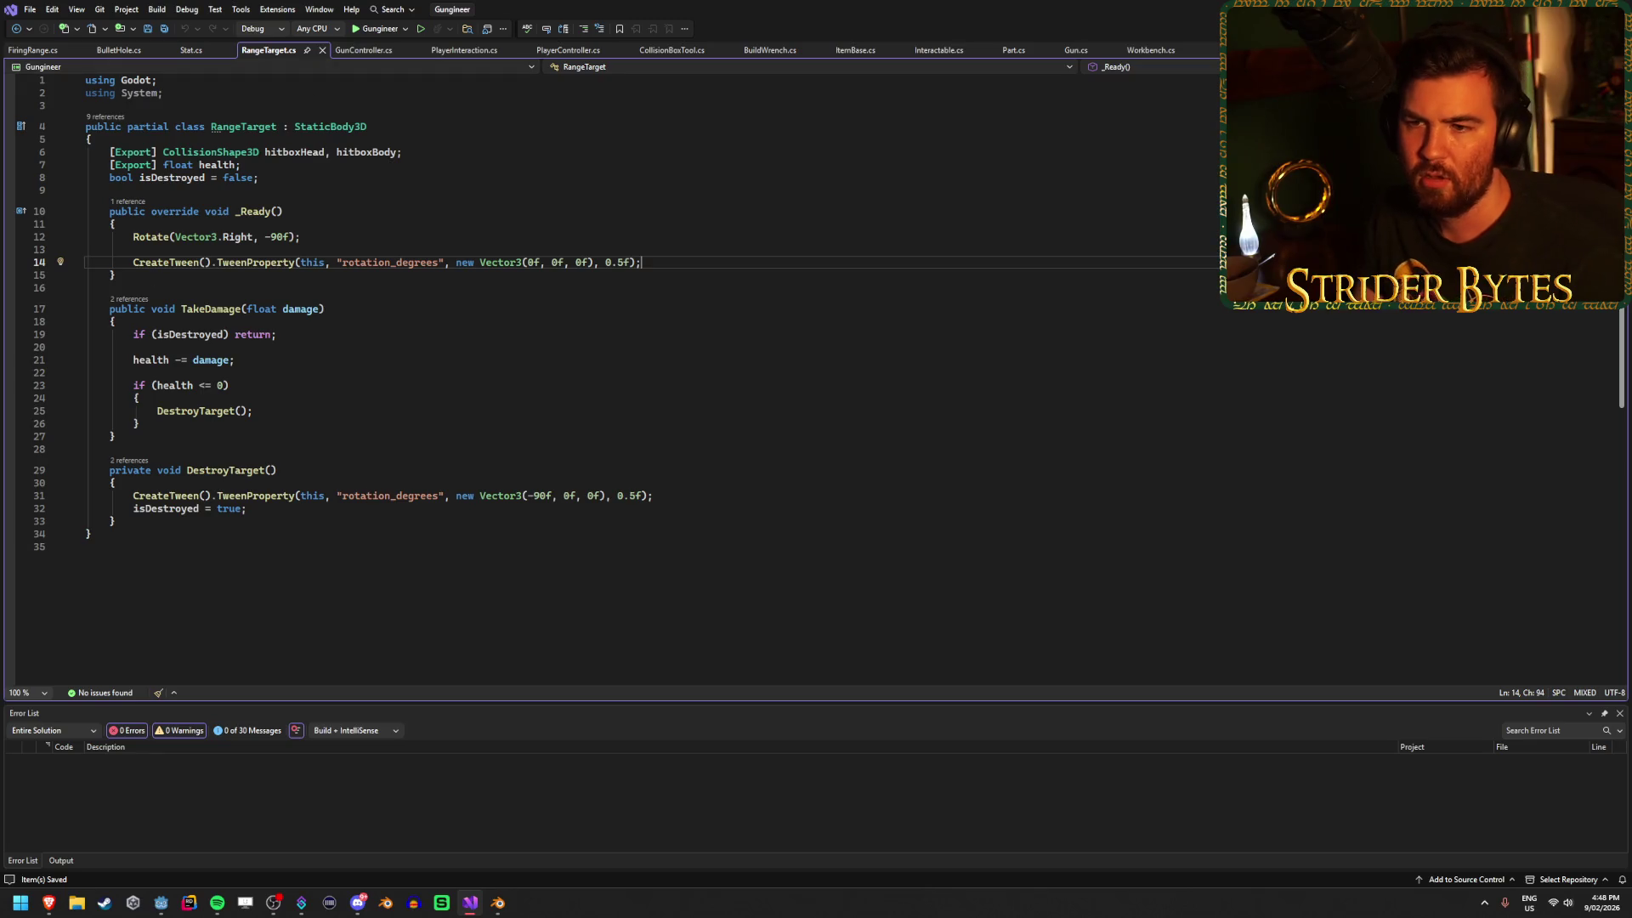
pyautogui.click(728, 276)
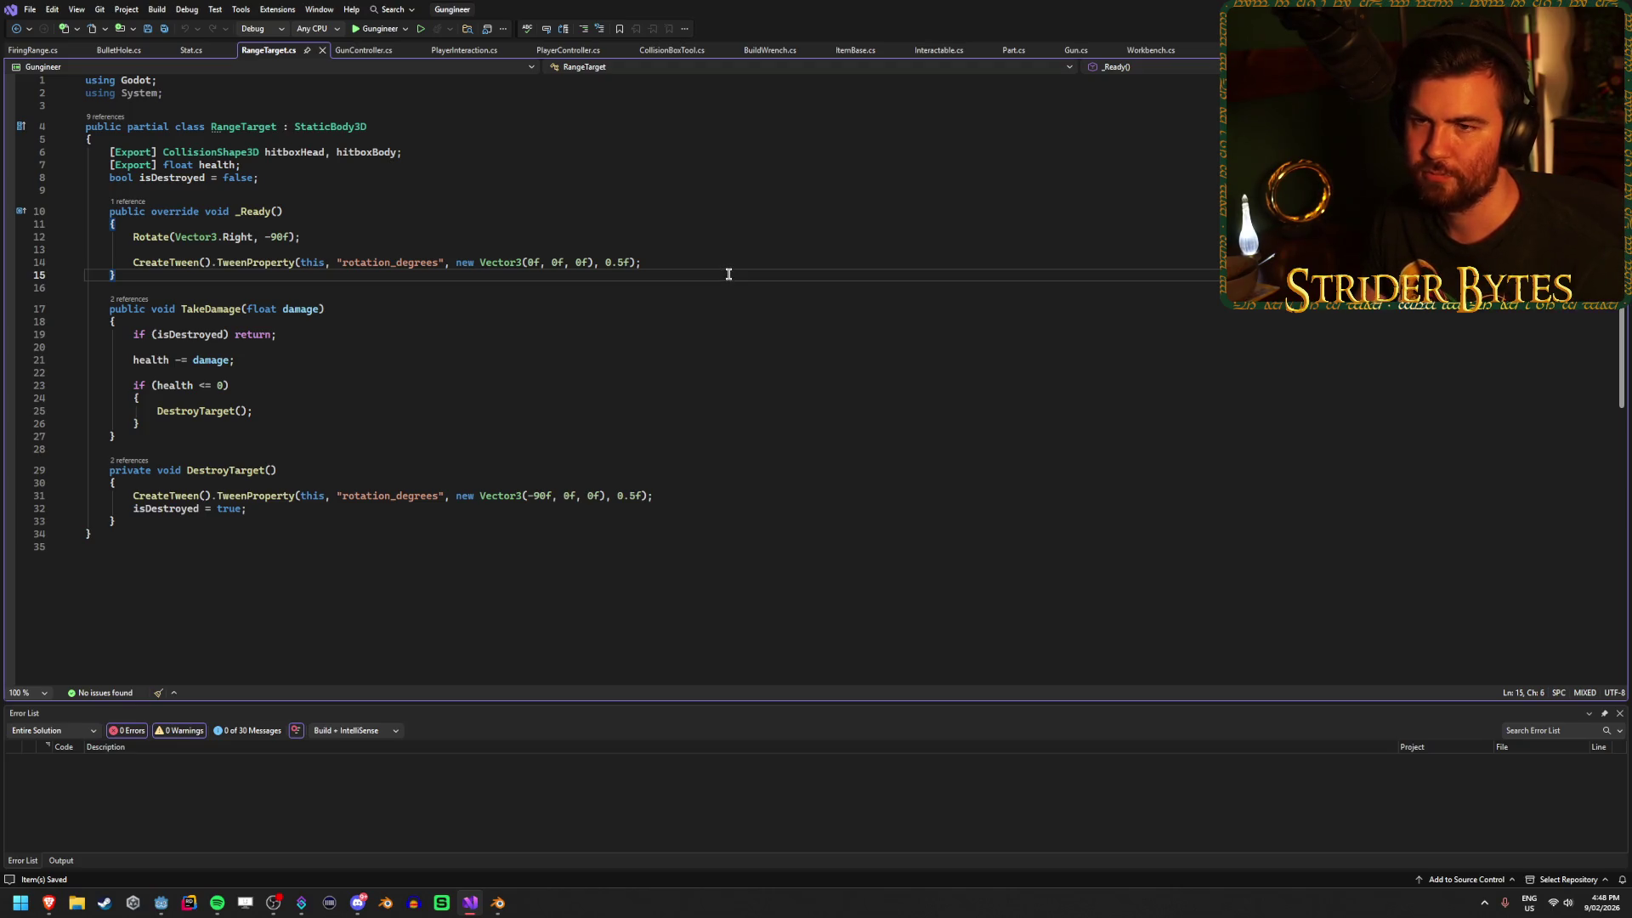
pyautogui.click(124, 51)
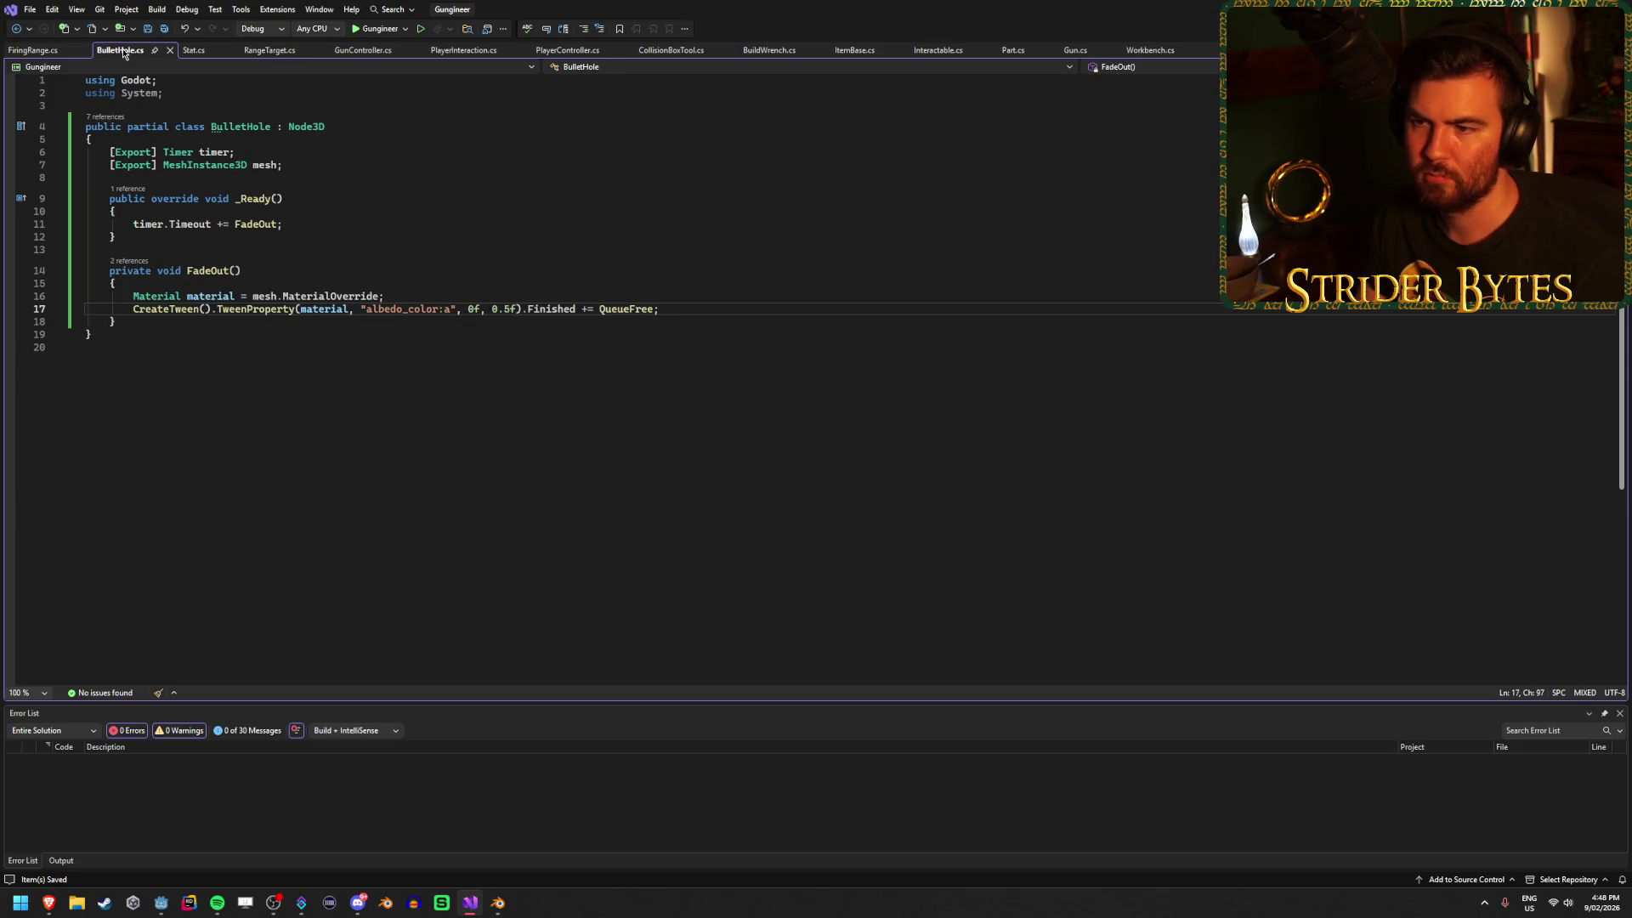
pyautogui.click(43, 51)
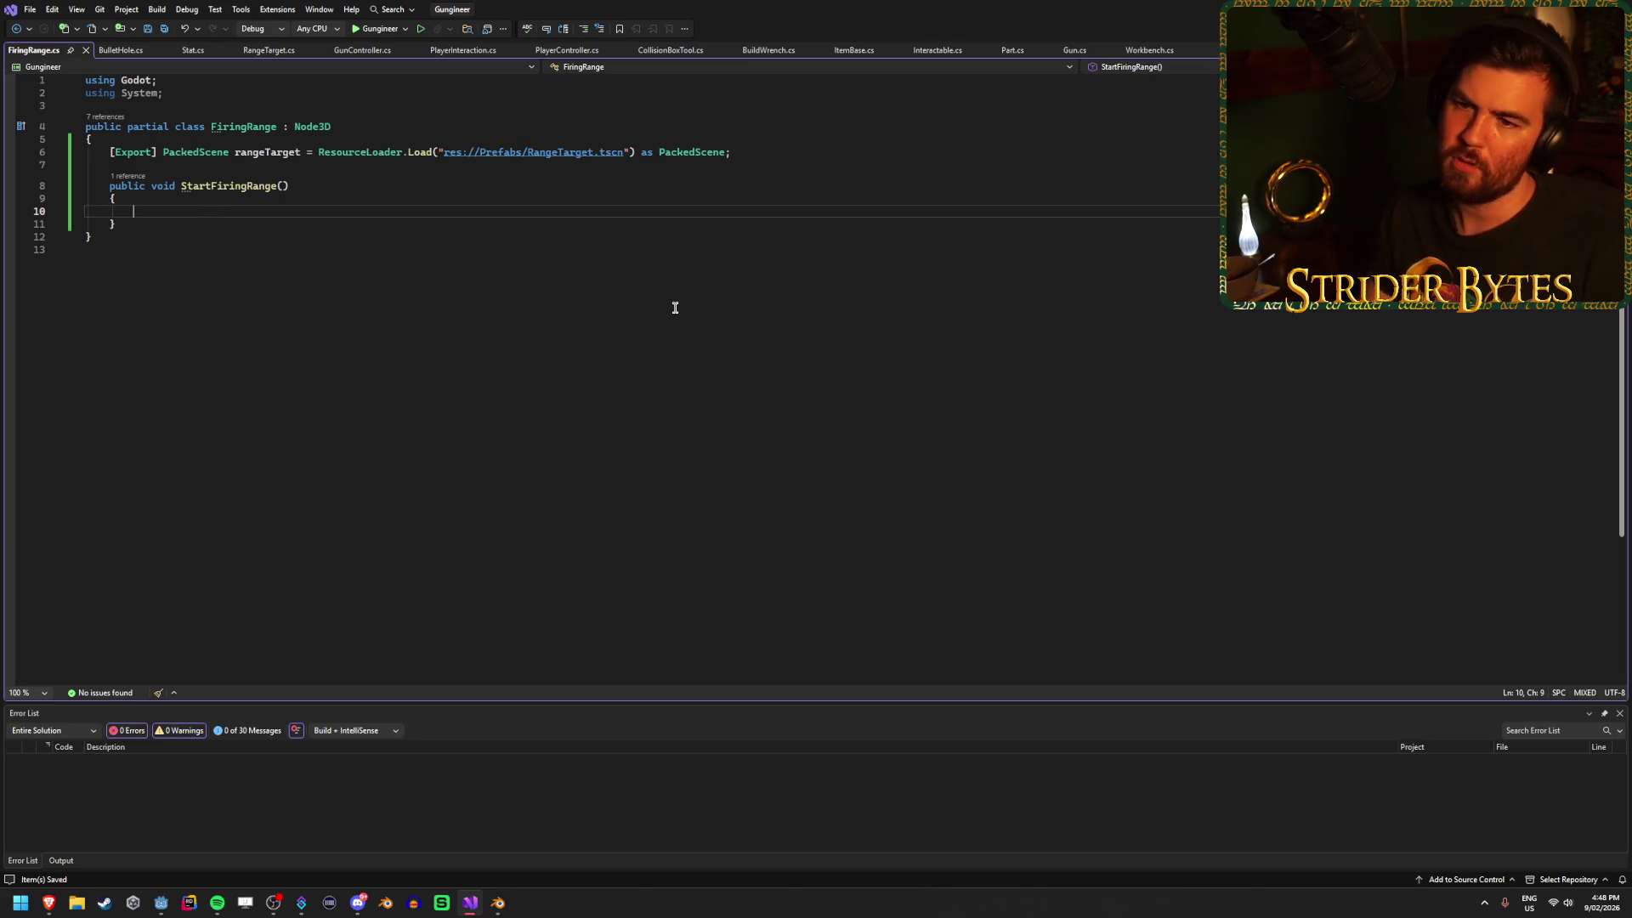
# Remove the trailing space after PackedScene on the rangeTarget line and save.
pyautogui.click(740, 152)
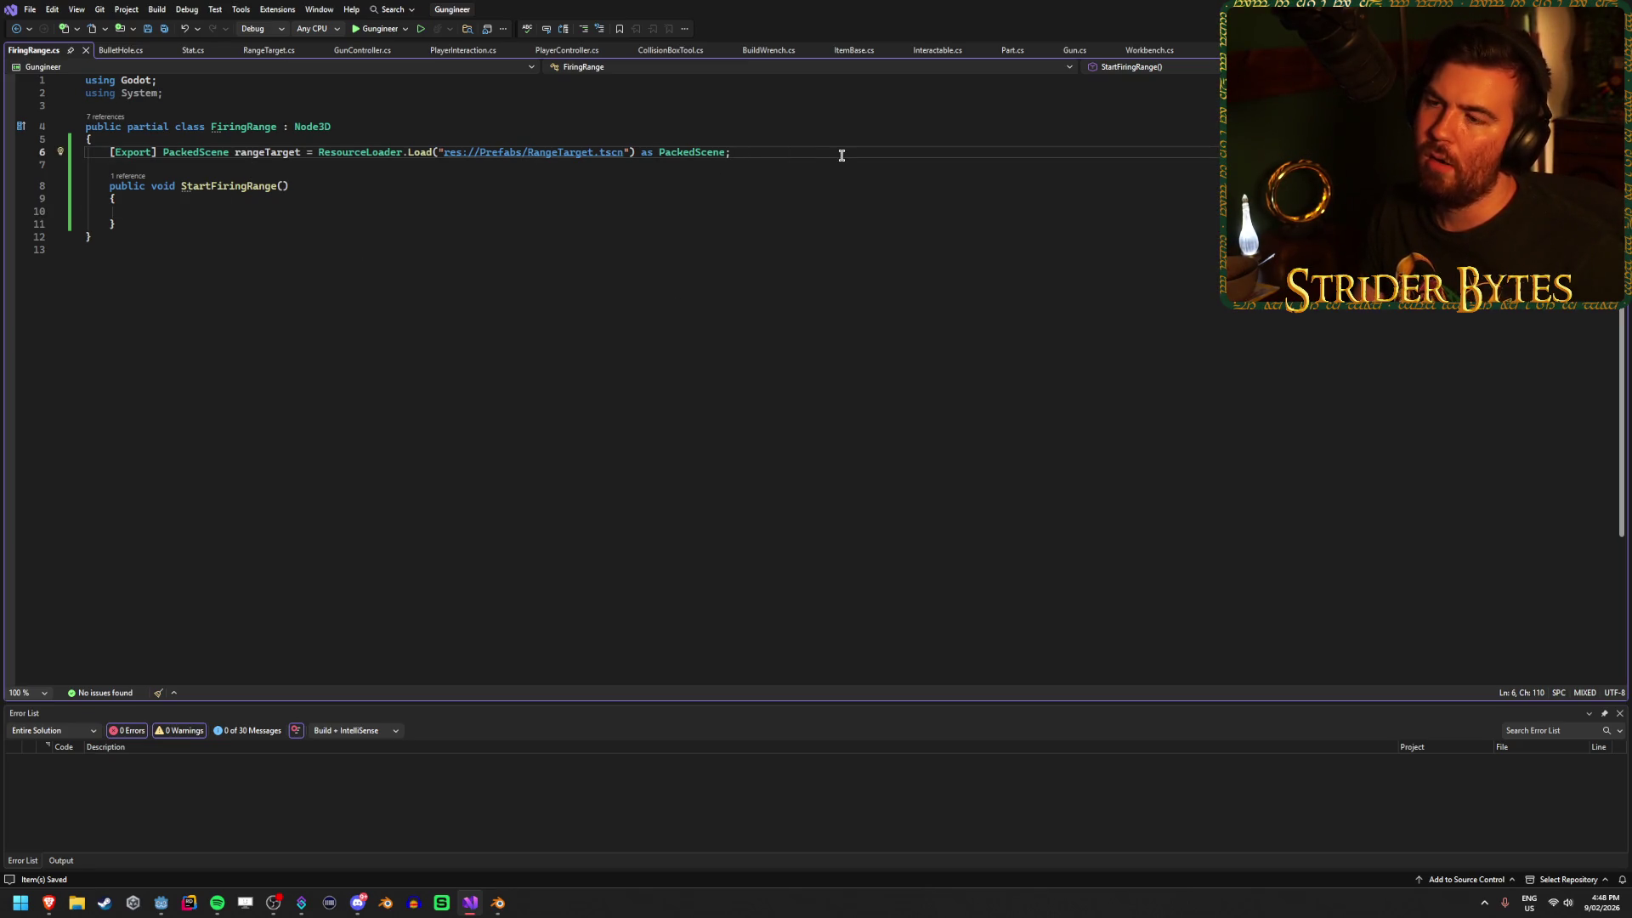
pyautogui.press('BackSpace')
pyautogui.hotkey('ctrl', 's')
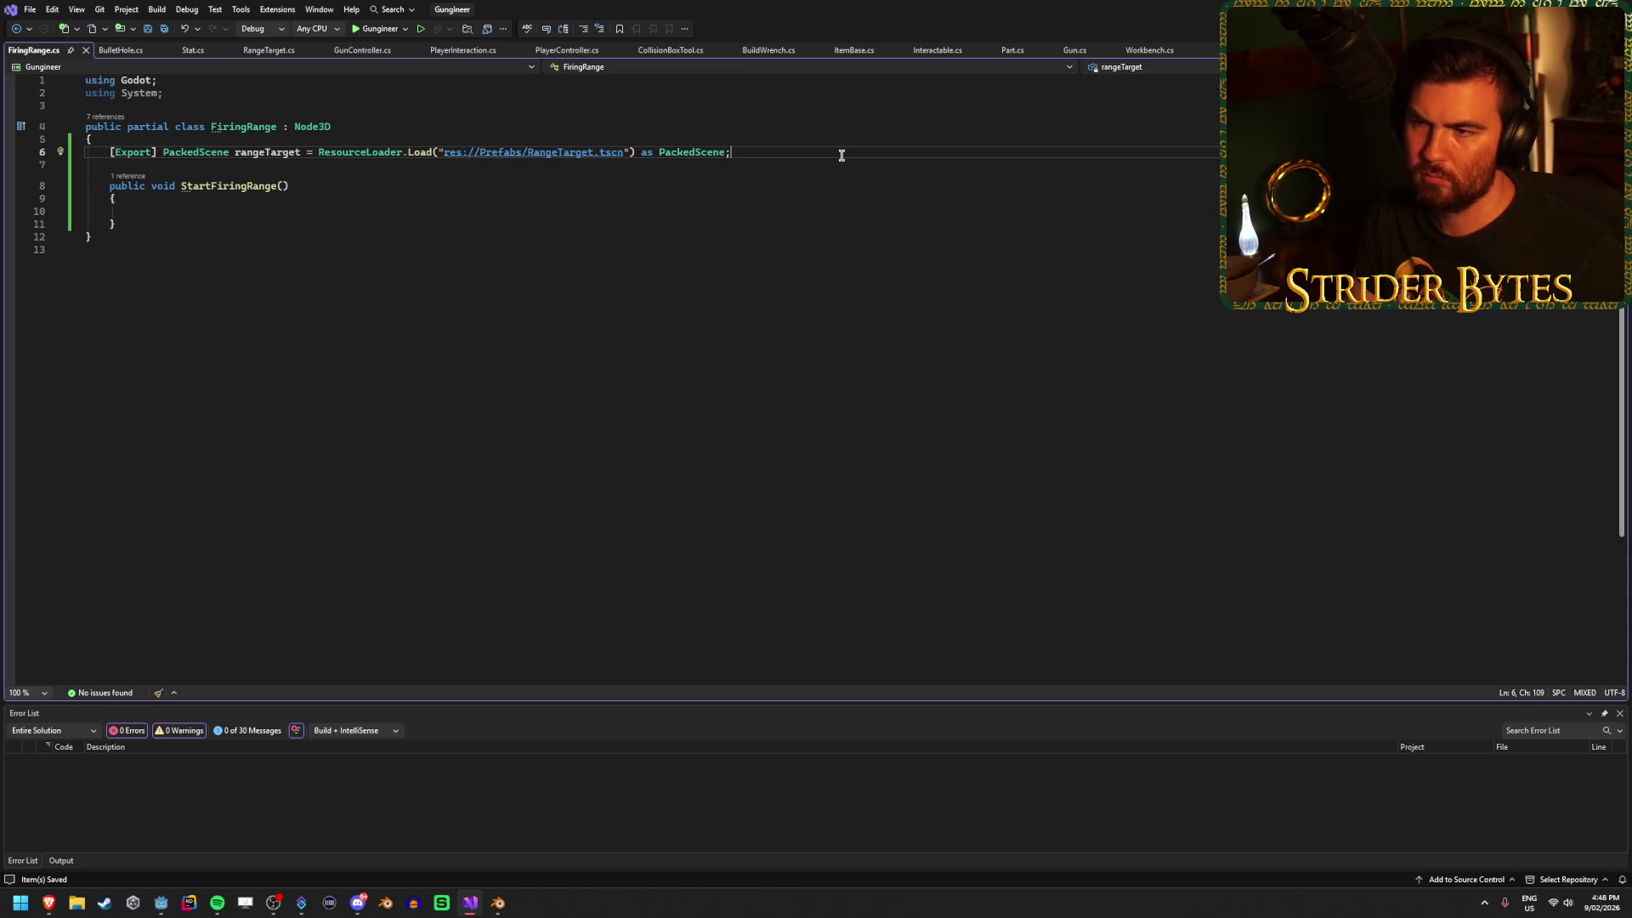
pyautogui.click(181, 210)
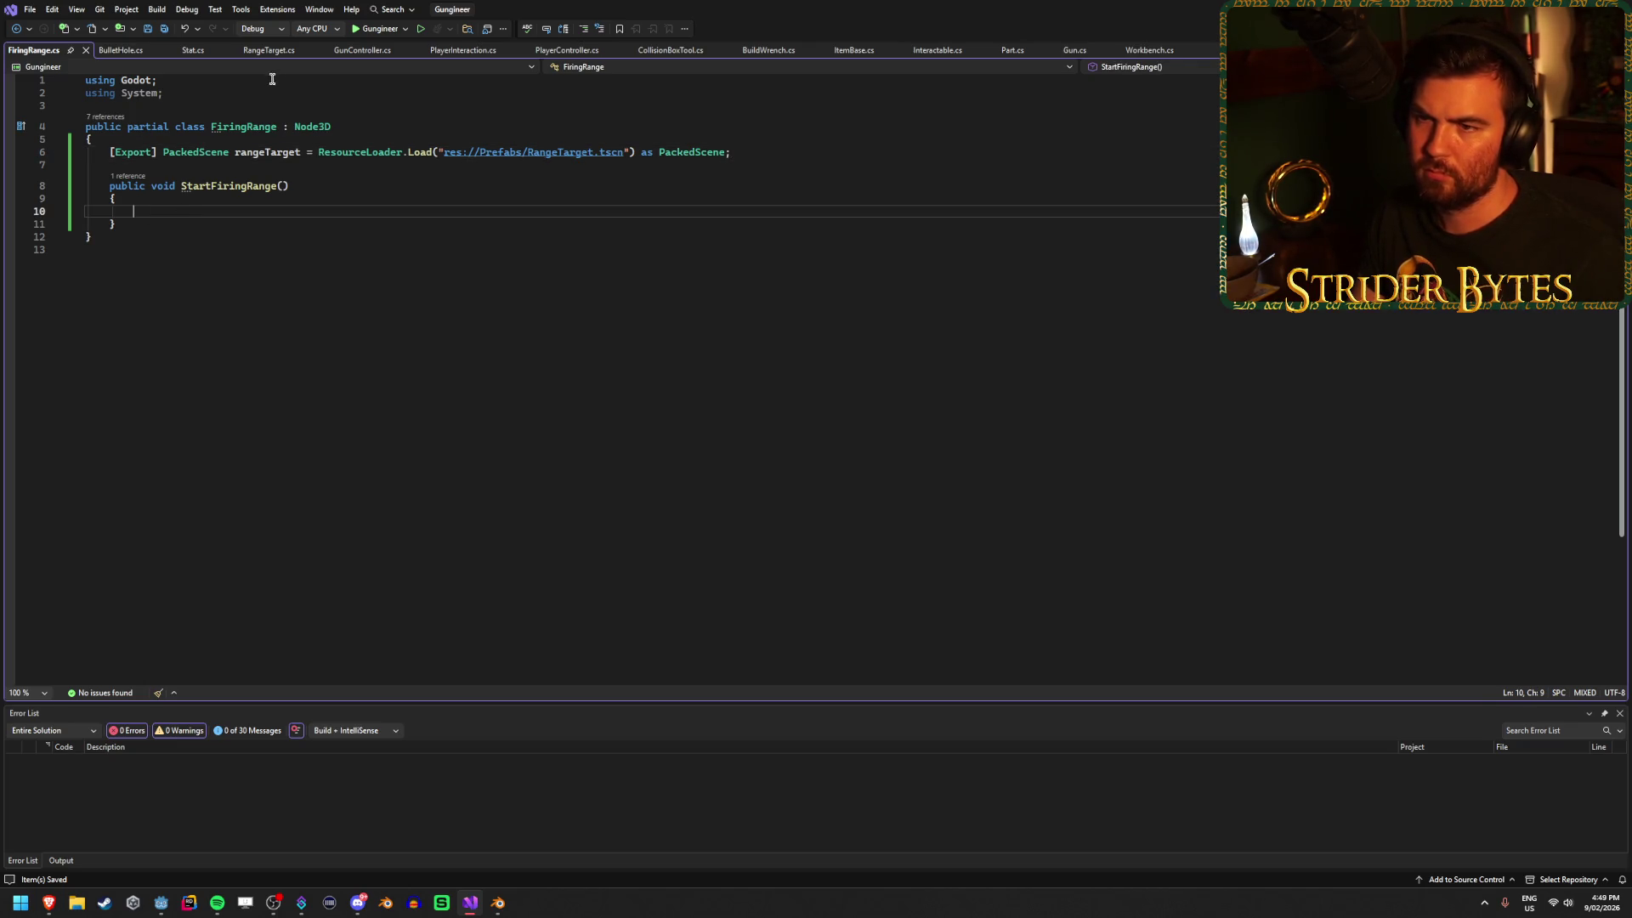
pyautogui.click(269, 50)
pyautogui.click(678, 263)
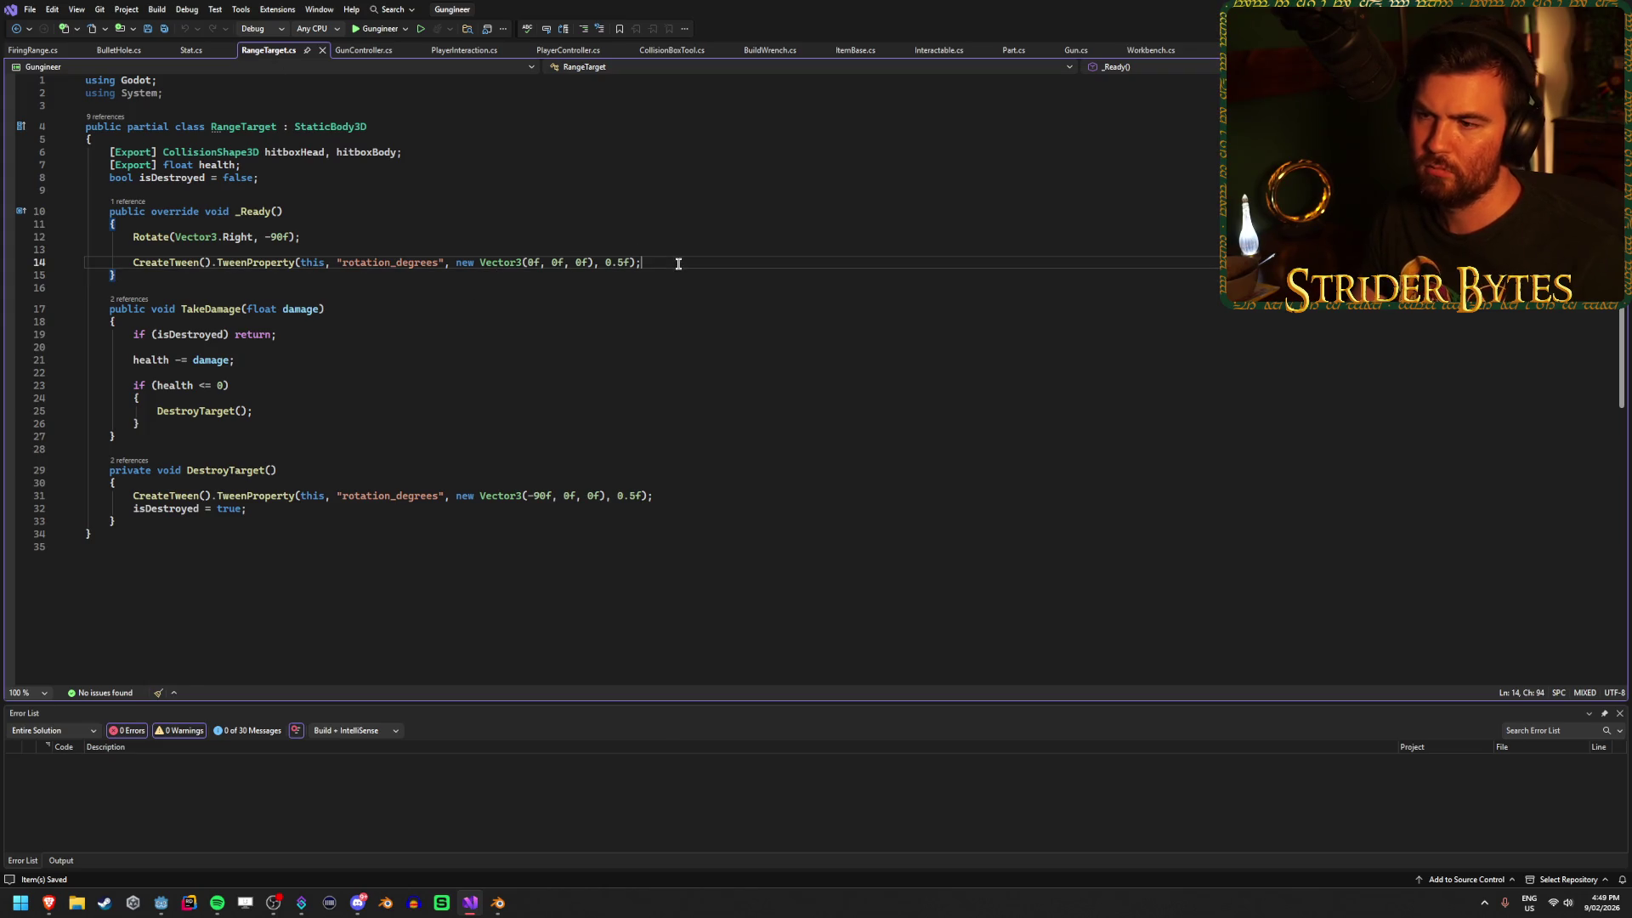
# Declare 'public event Action TargetDestroyedEvent;' below isDestroyed and save.
pyautogui.click(292, 179)
pyautogui.press('Return')
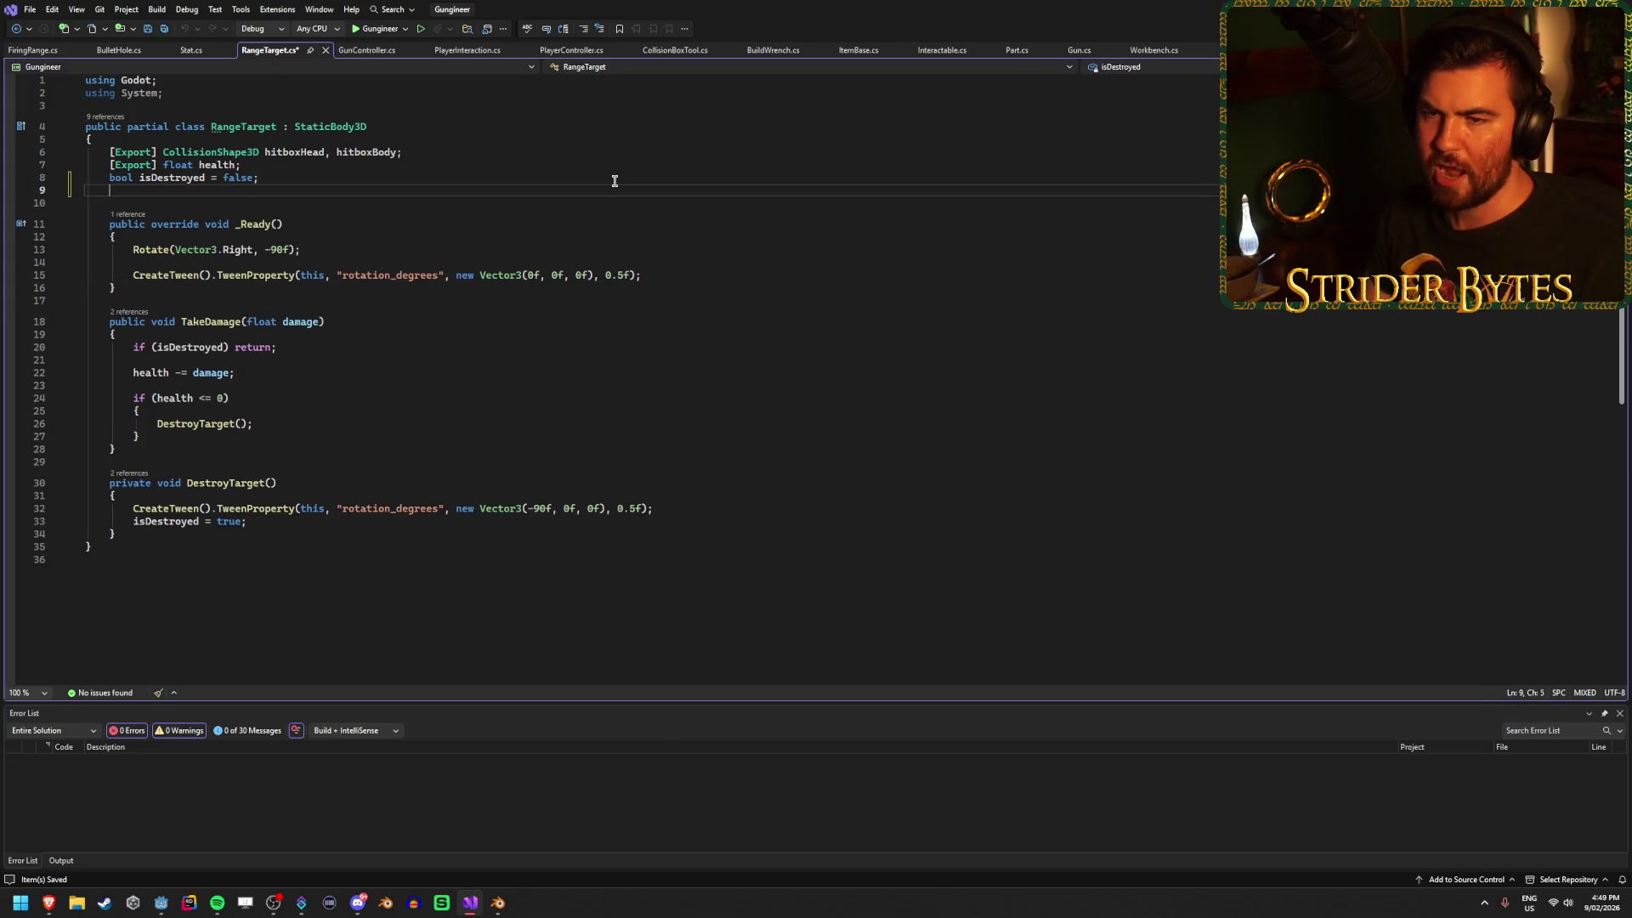
pyautogui.write('public Action')
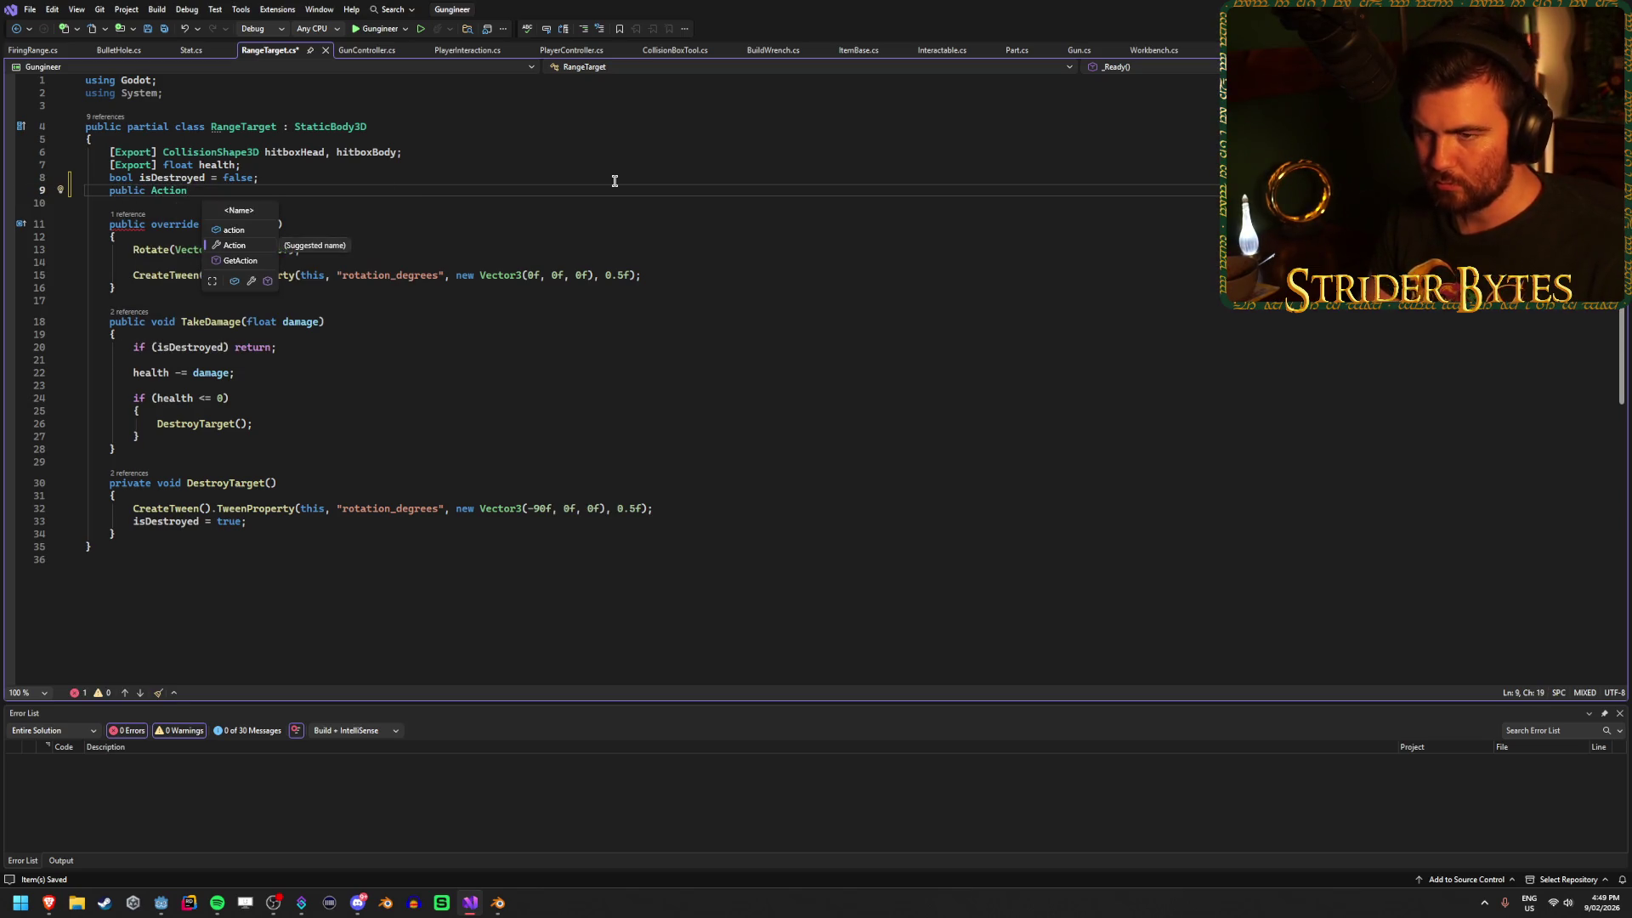
pyautogui.write(' TargetDestroyedEvent;')
pyautogui.hotkey('ctrl', 's')
pyautogui.click(153, 190)
pyautogui.write('event')
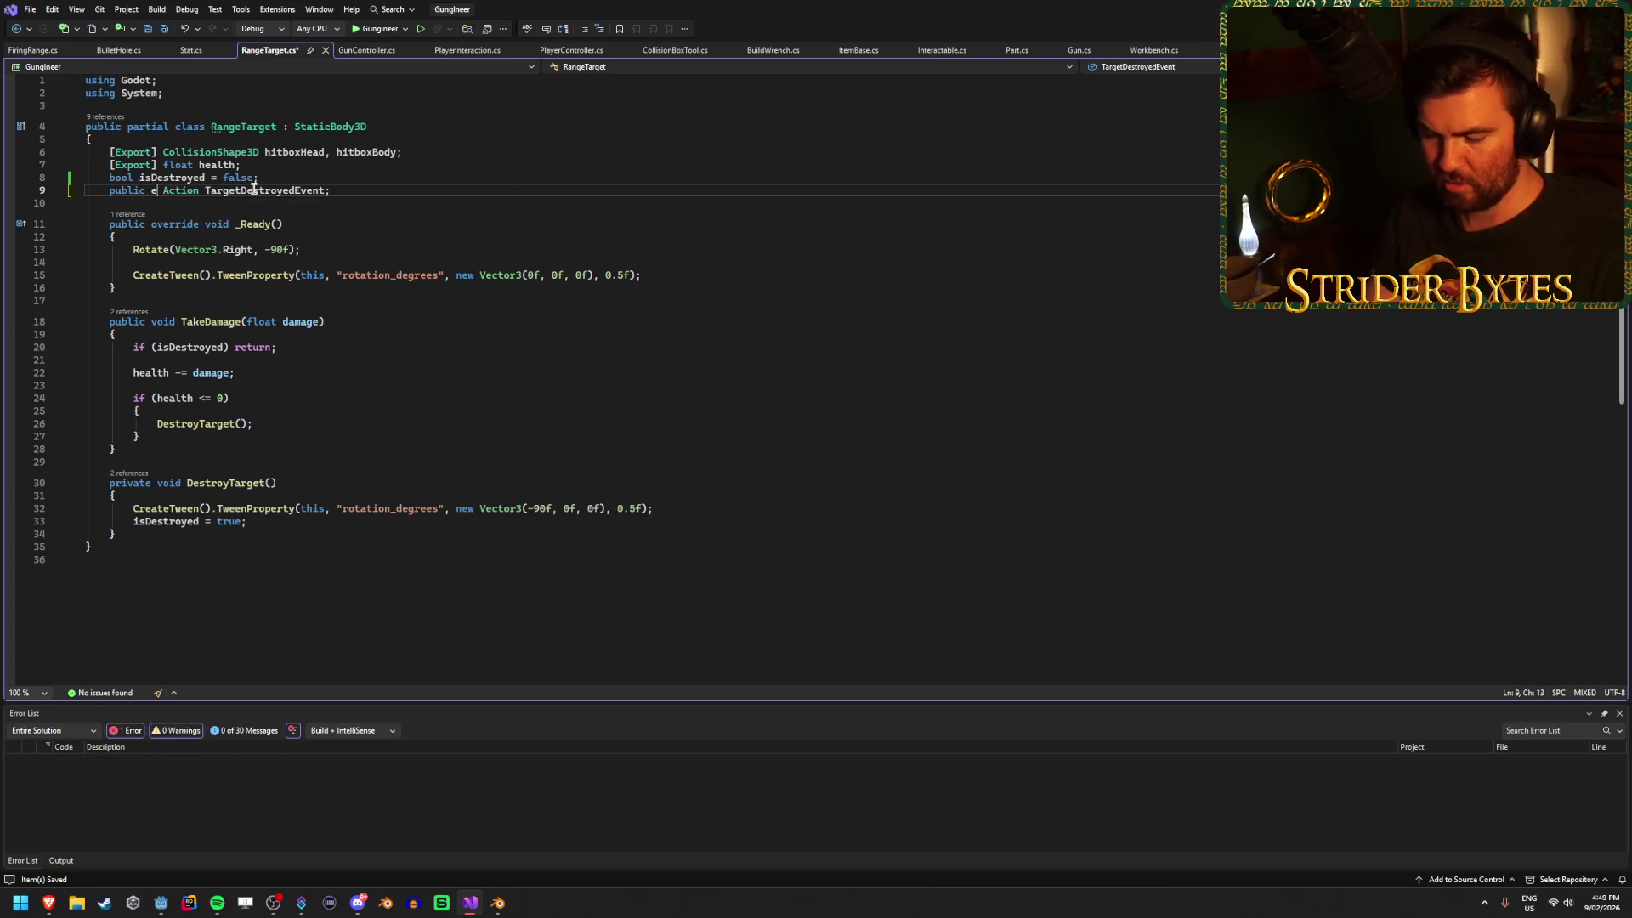
pyautogui.hotkey('ctrl', 's')
# Call TargetDestroyedEvent?.Invoke() after isDestroyed = true in DestroyTarget and save.
pyautogui.click(255, 521)
pyautogui.press('Return')
pyautogui.write('Target')
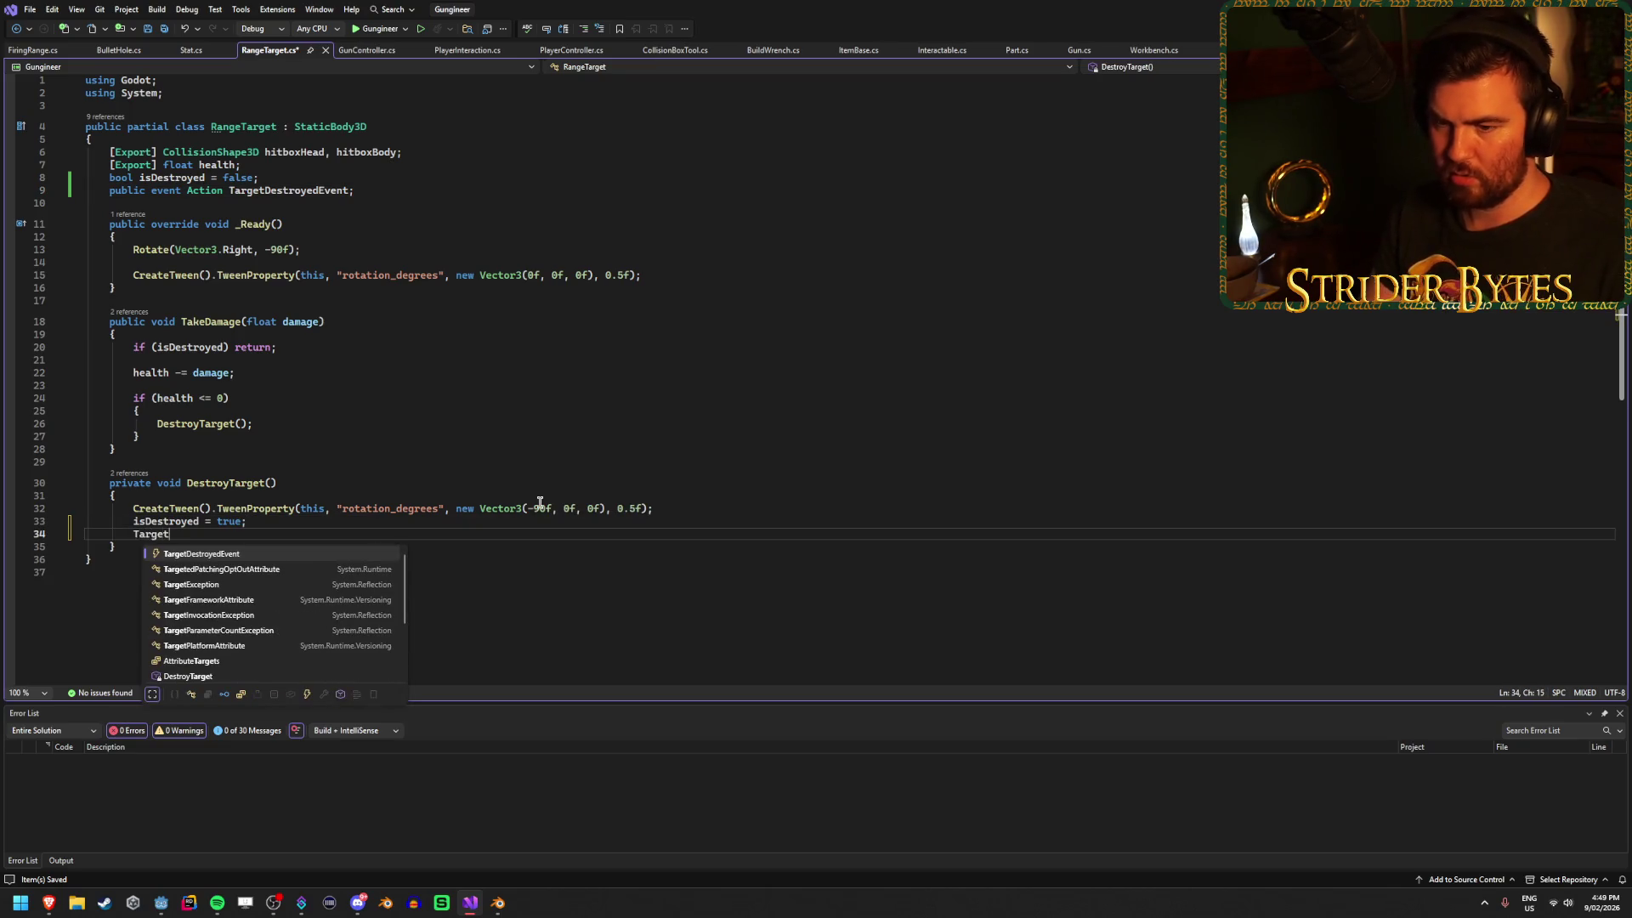
pyautogui.press('Tab')
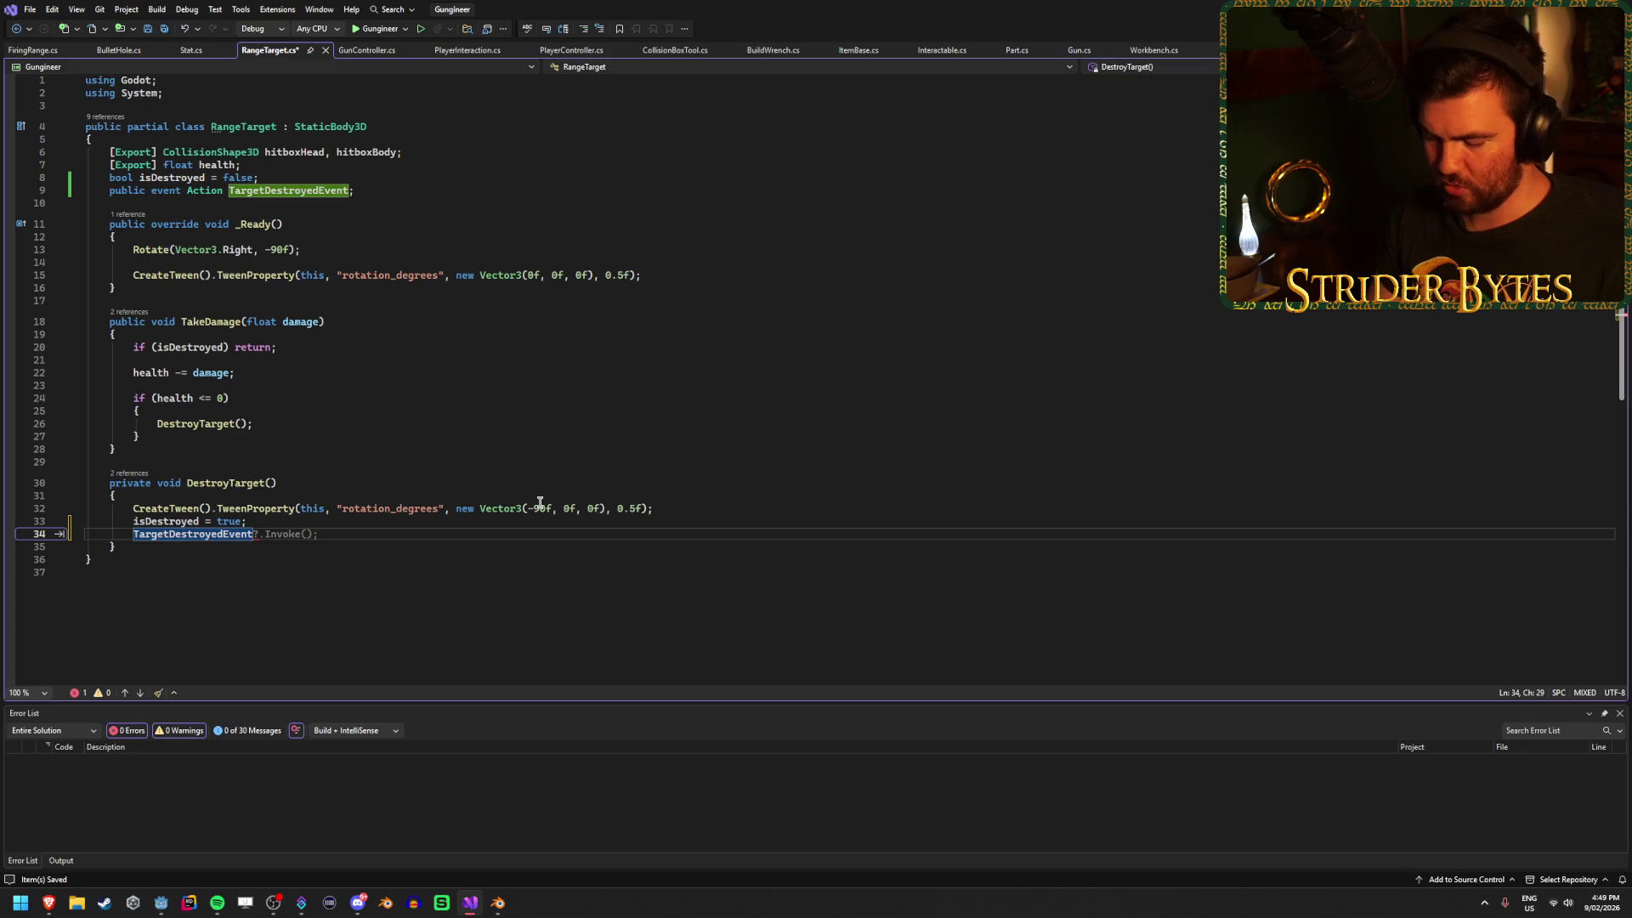
pyautogui.press('Tab')
pyautogui.hotkey('ctrl', 's')
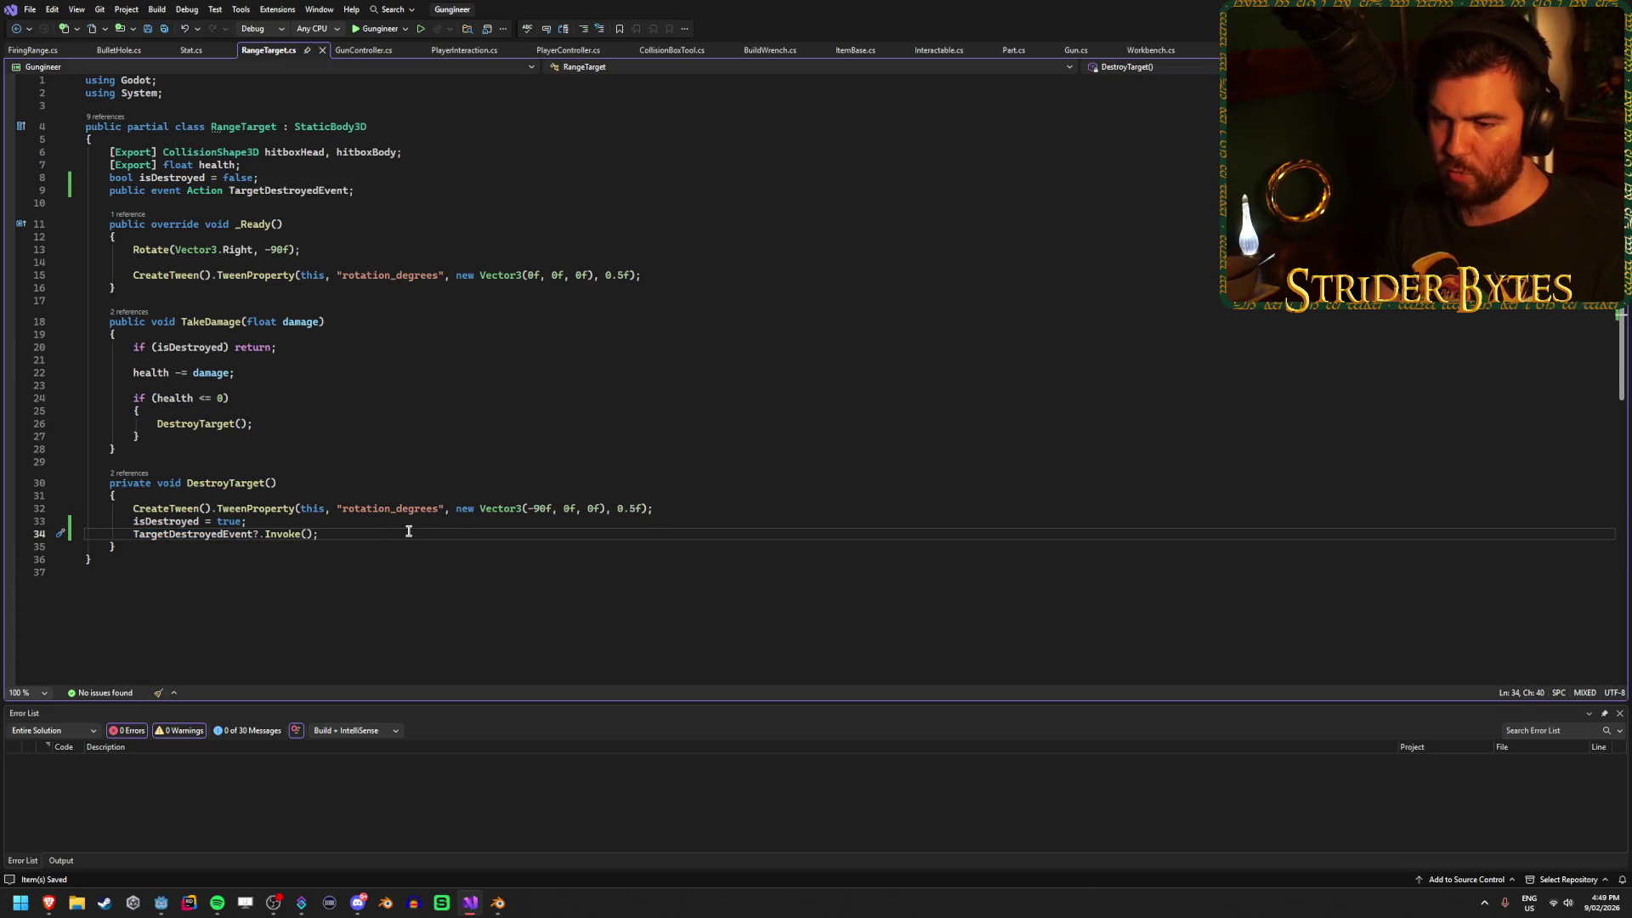
pyautogui.click(37, 52)
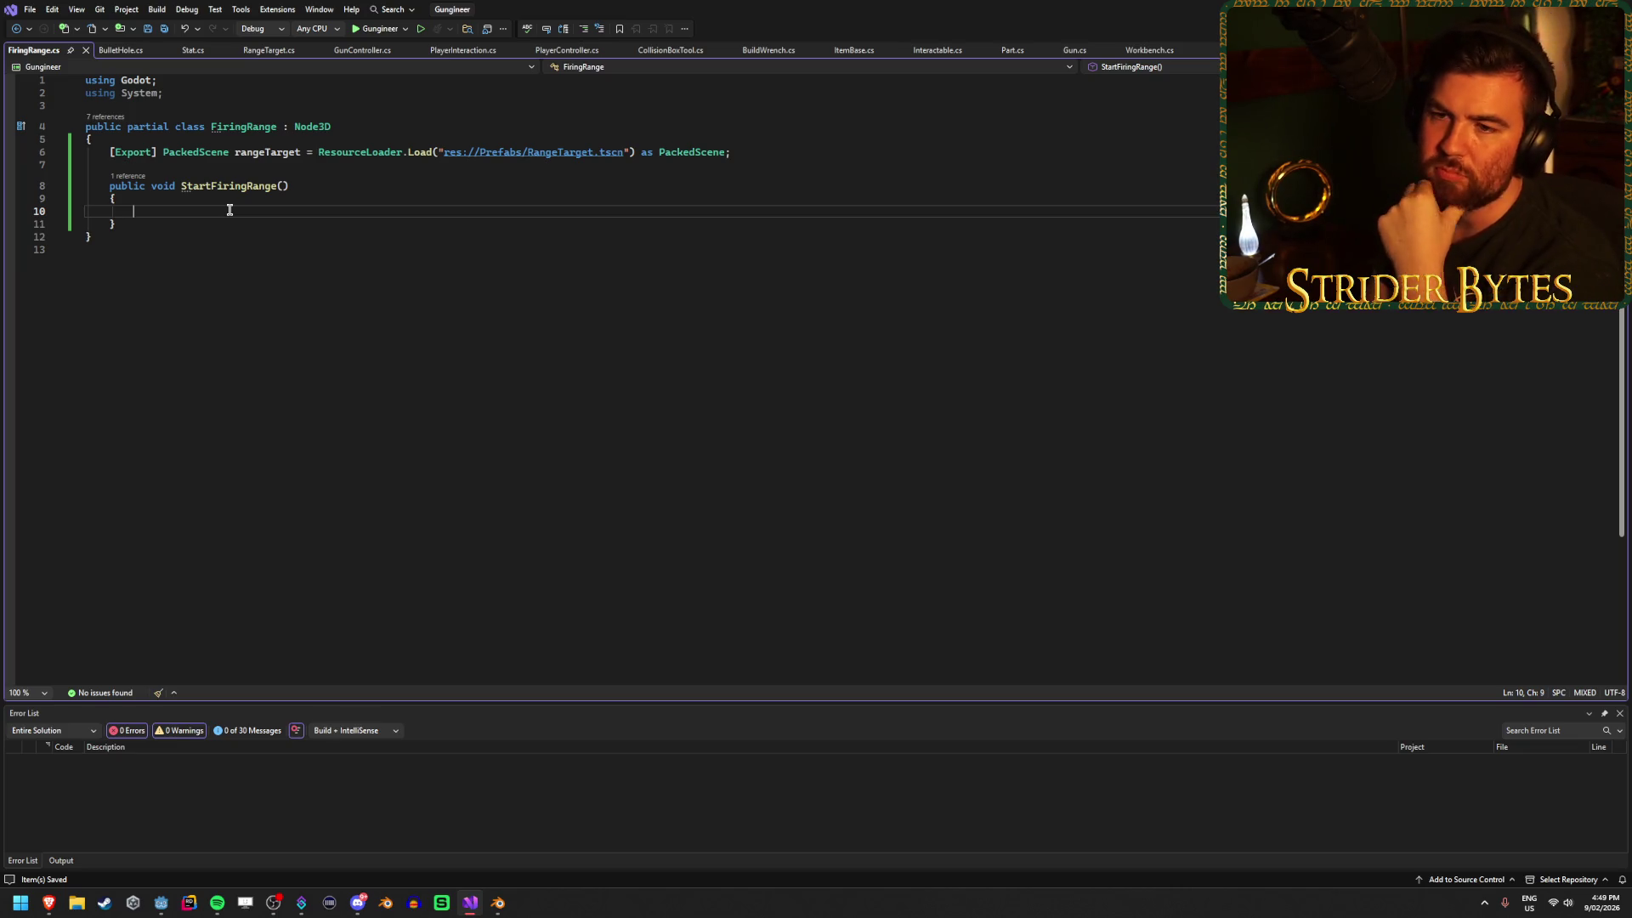
# Add a private void SpawnTarget(Vector3 pos) method after StartFiringRange.
pyautogui.click(405, 224)
pyautogui.press('Return')
pyautogui.press('Return')
pyautogui.write('p')
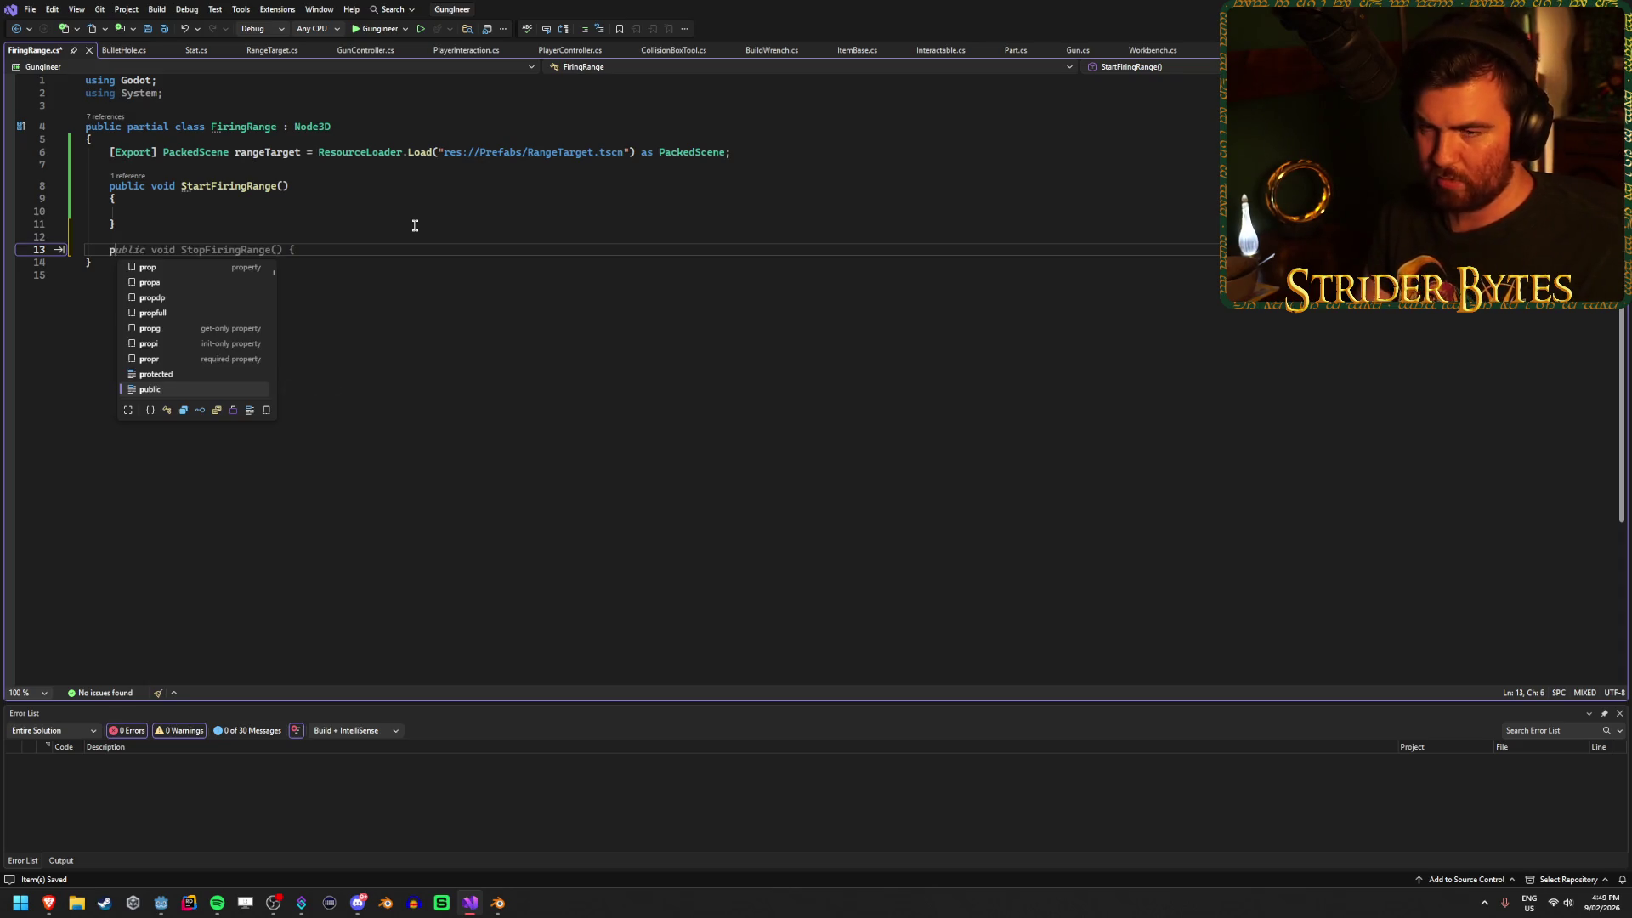
pyautogui.write('rivate ')
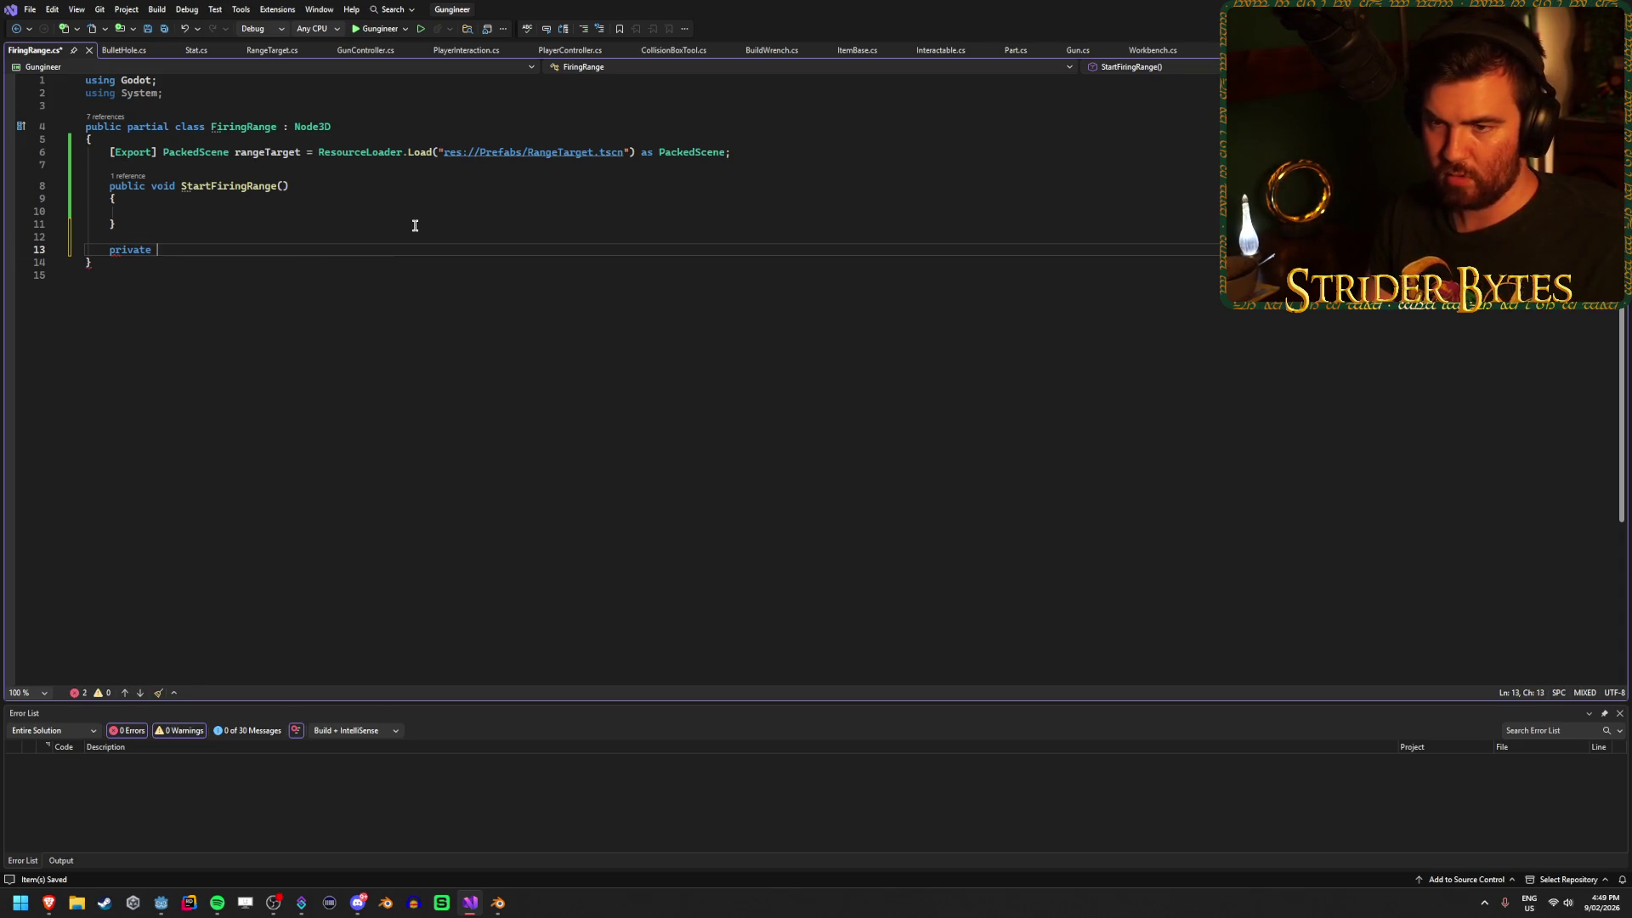
pyautogui.write('void Spawn')
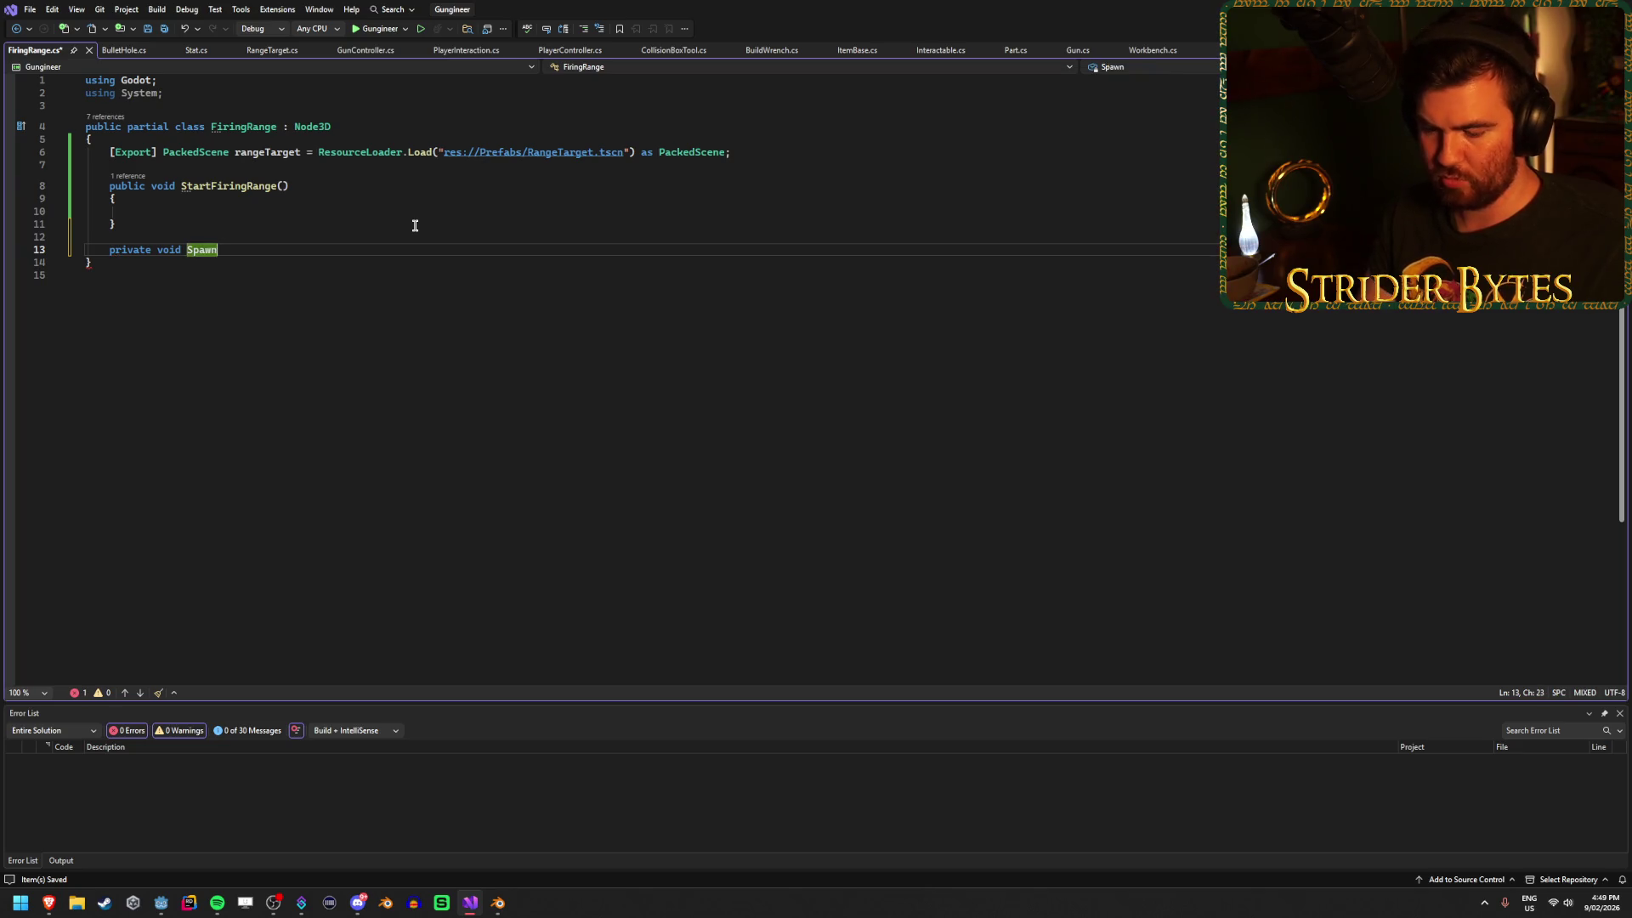
pyautogui.write('Target()')
pyautogui.press('Return')
pyautogui.write('{')
pyautogui.press('Return')
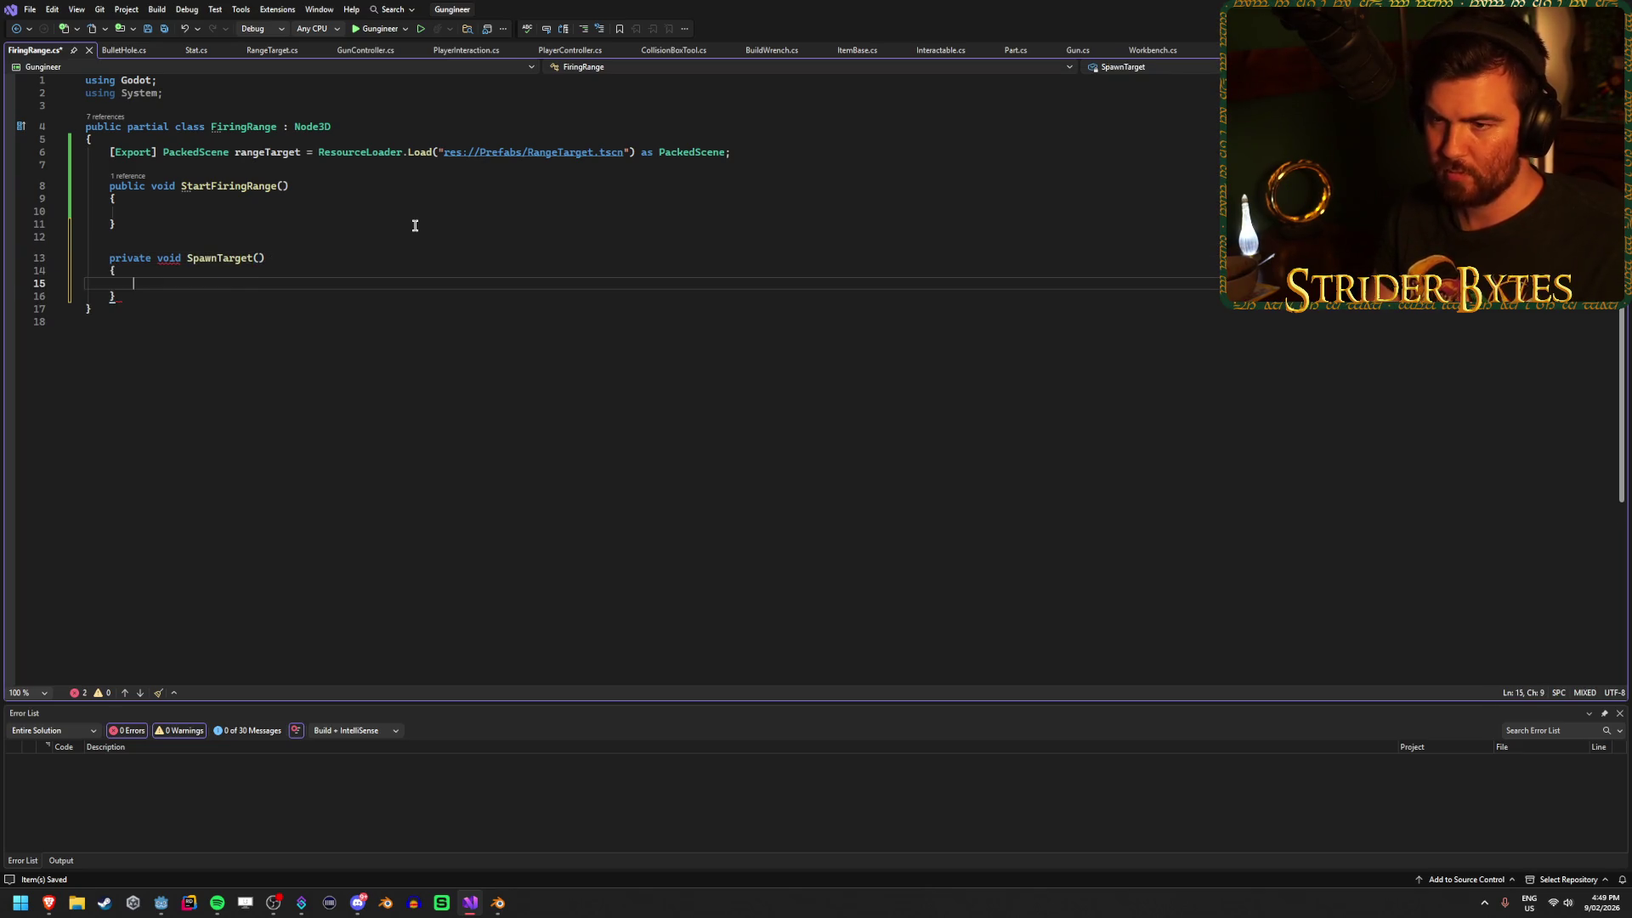
pyautogui.press('Escape')
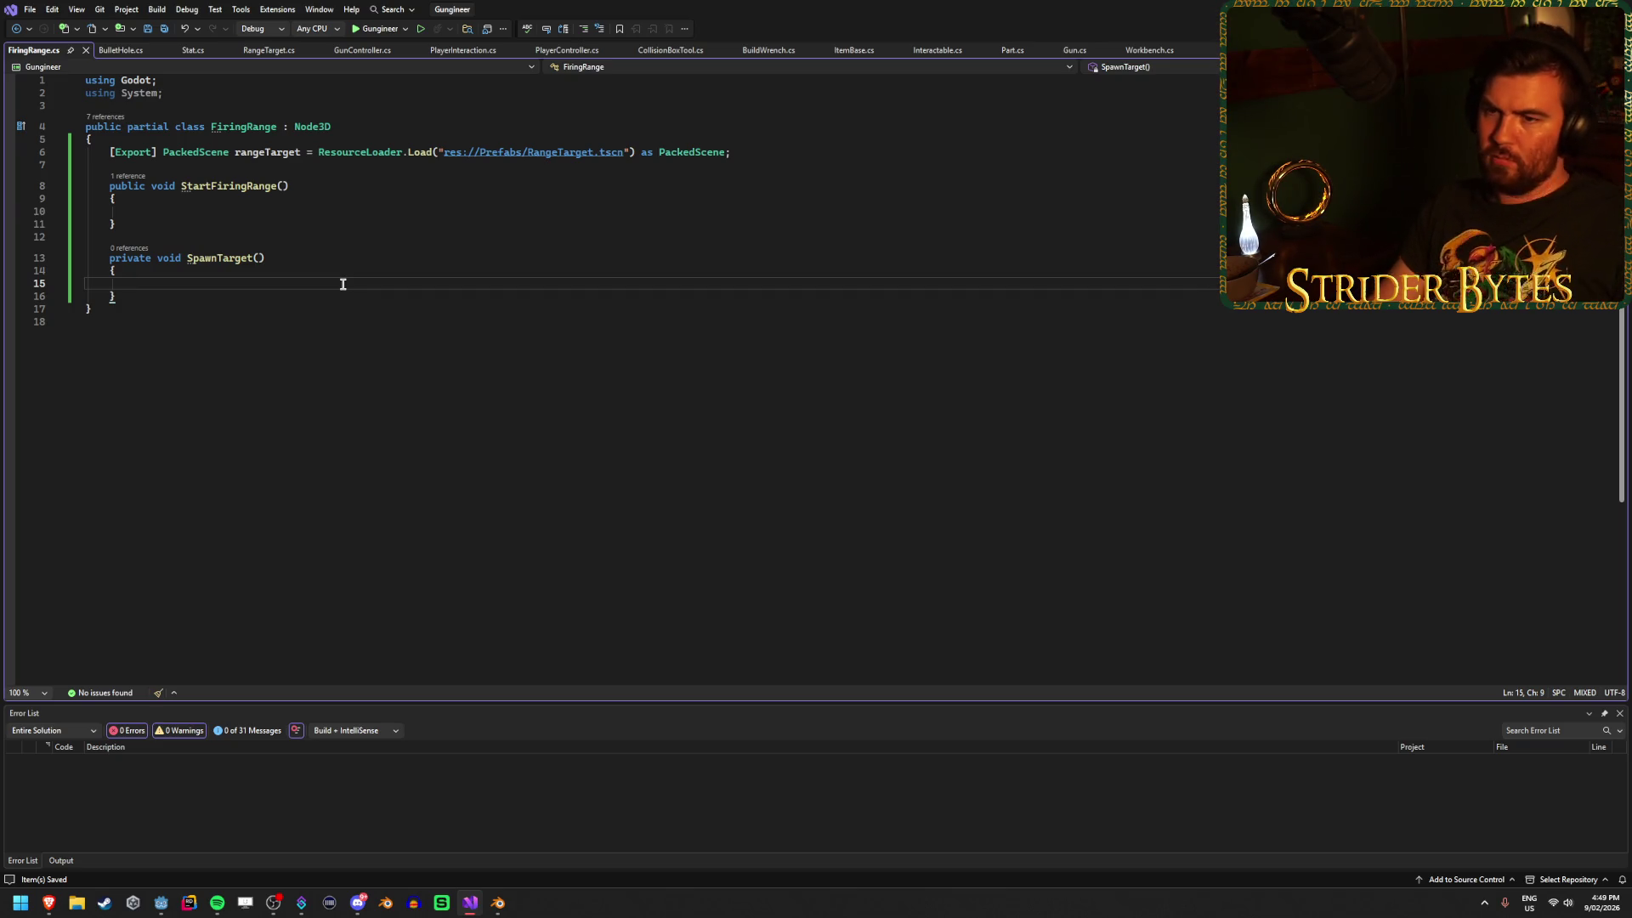
pyautogui.click(259, 256)
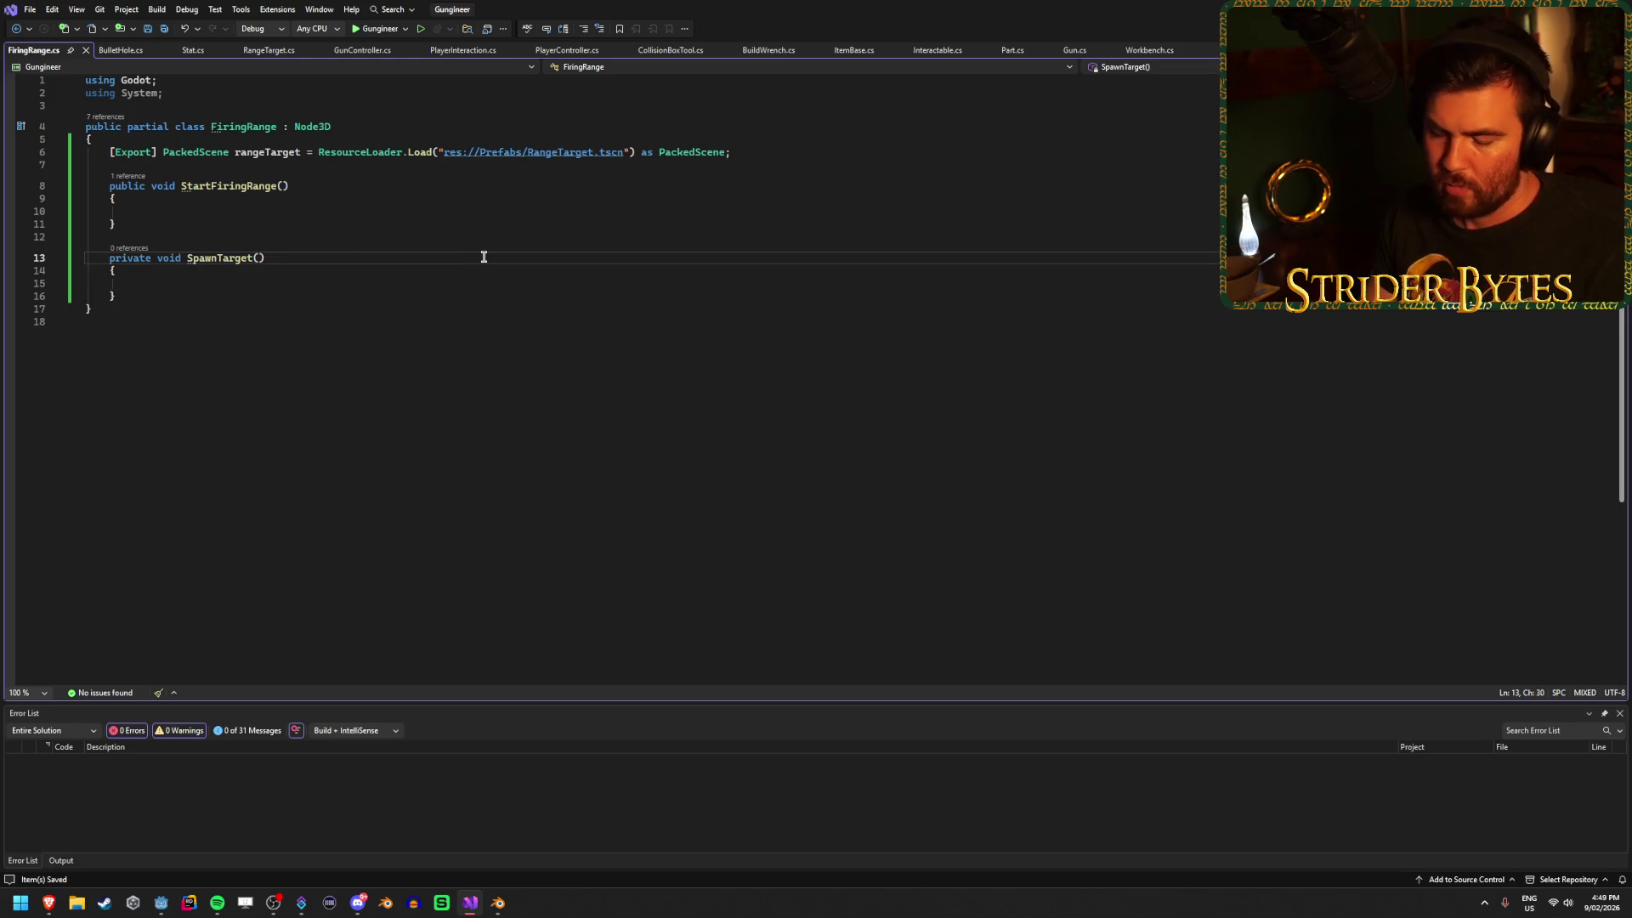
pyautogui.write('Vector')
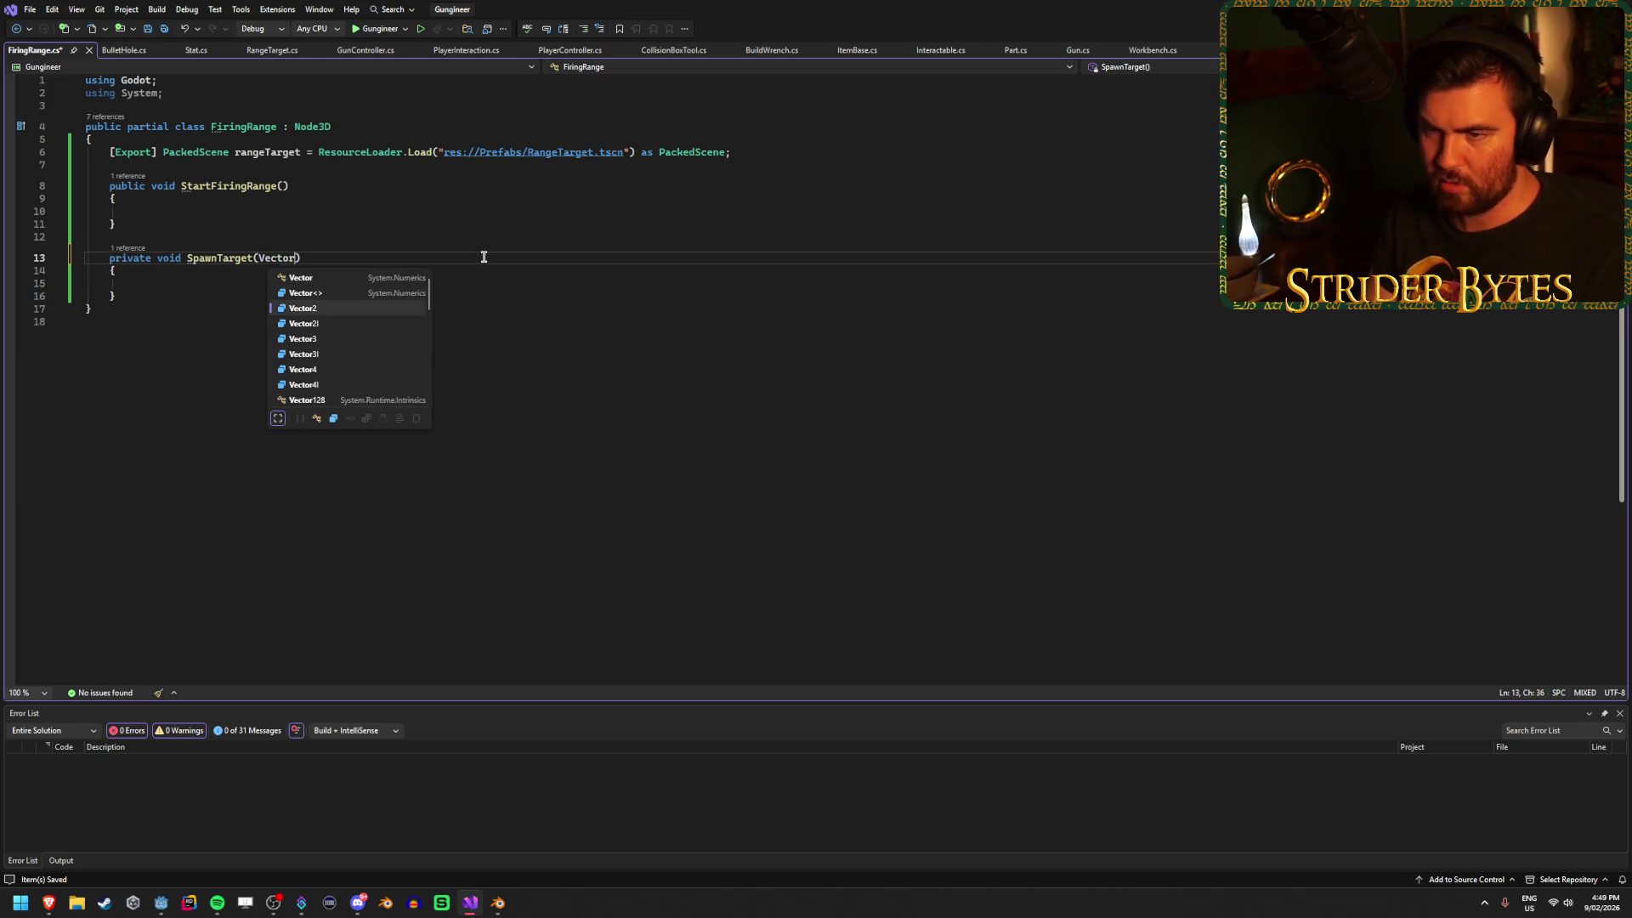
pyautogui.write('3 pos')
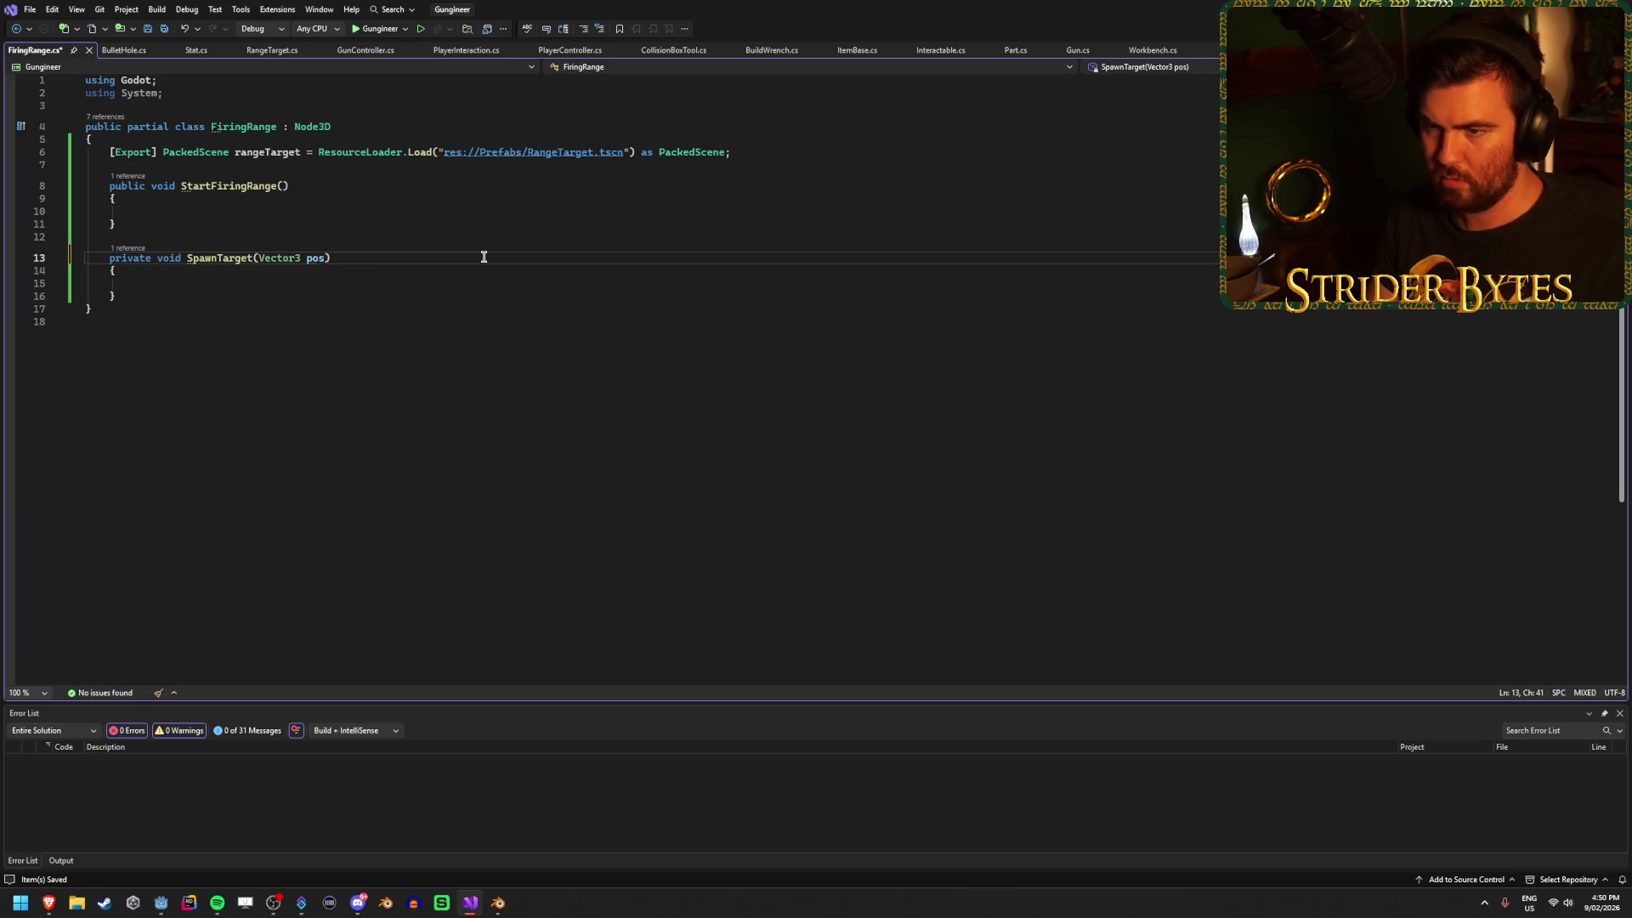
# Begin SpawnTarget's body with rangeTarget.Instantiate, checking GunController.cs for reference.
pyautogui.click(462, 270)
pyautogui.click(462, 283)
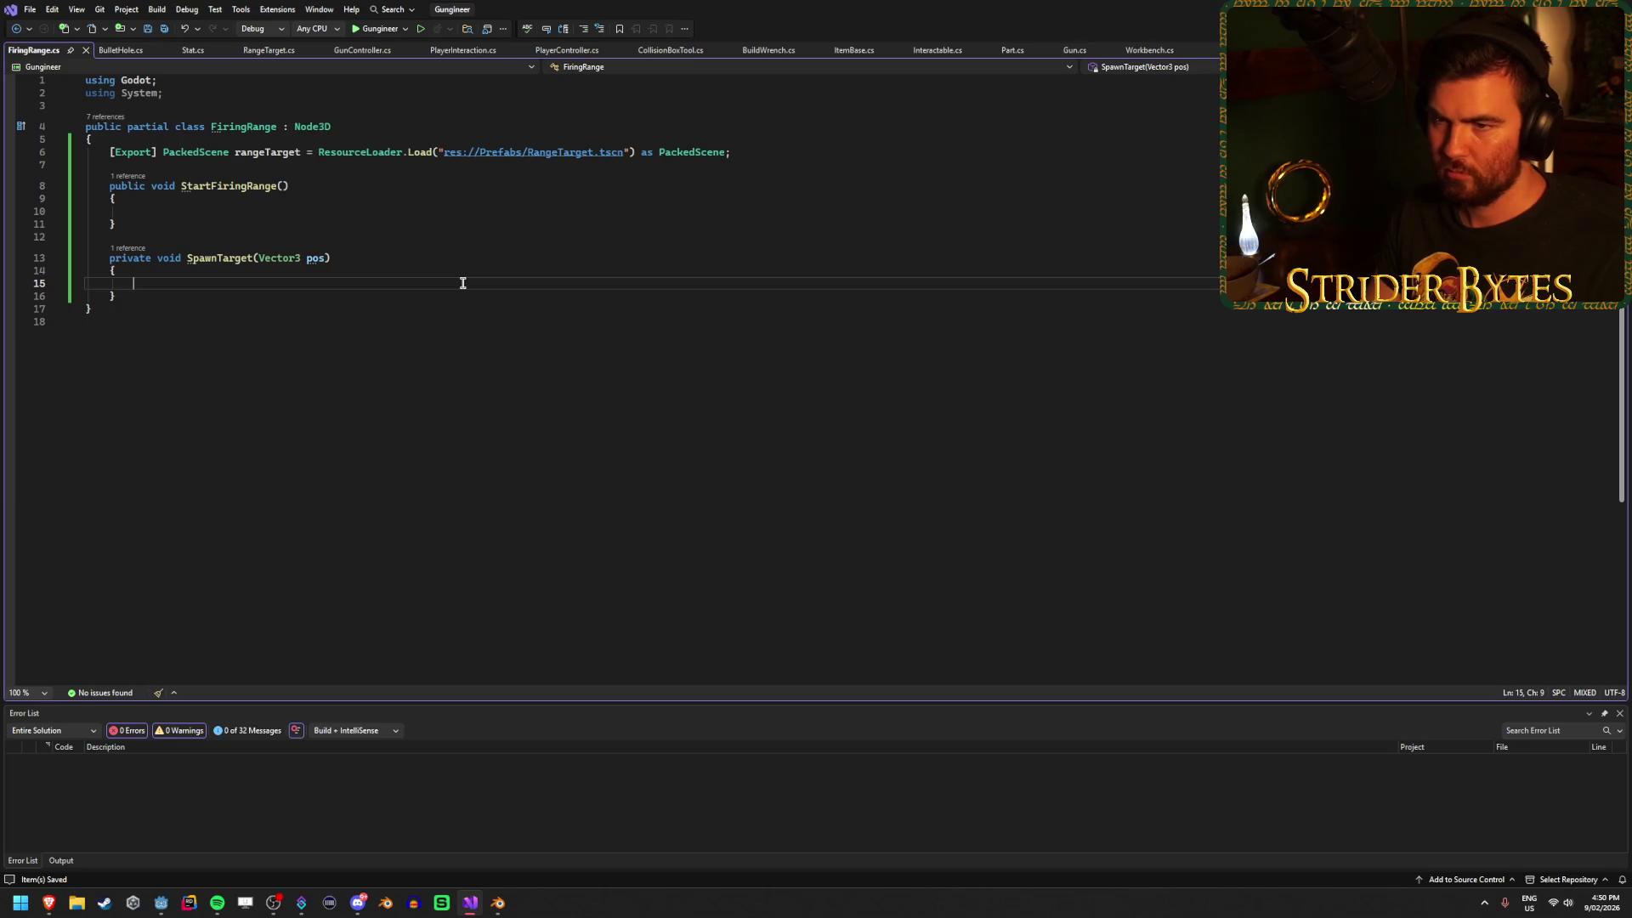
pyautogui.write('range')
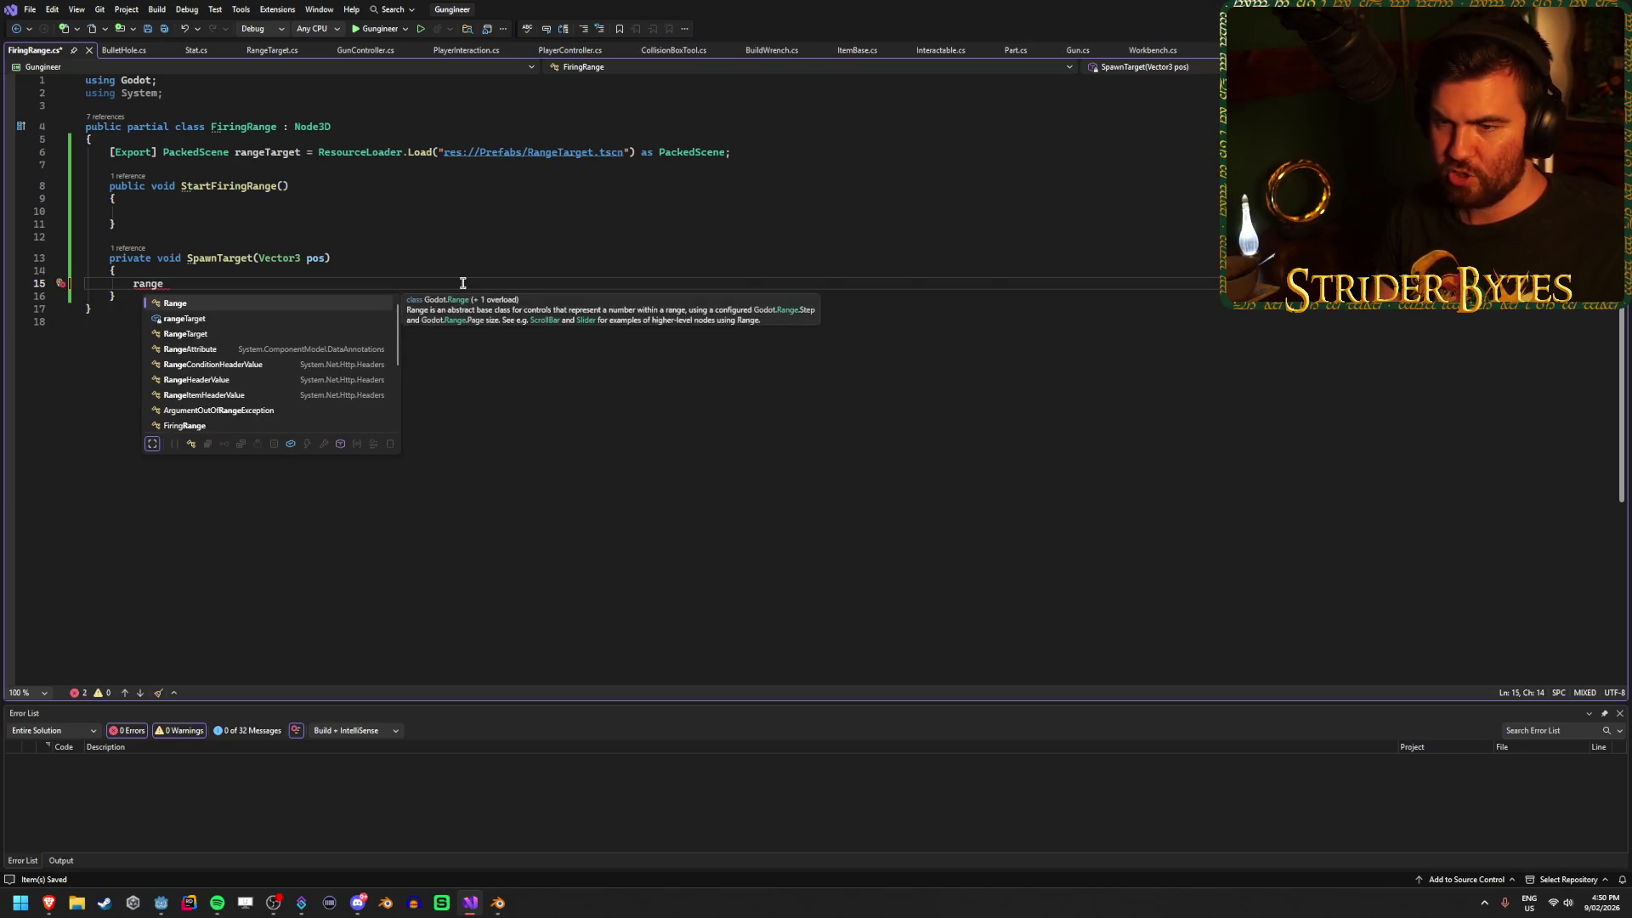
pyautogui.write('Target.Ins')
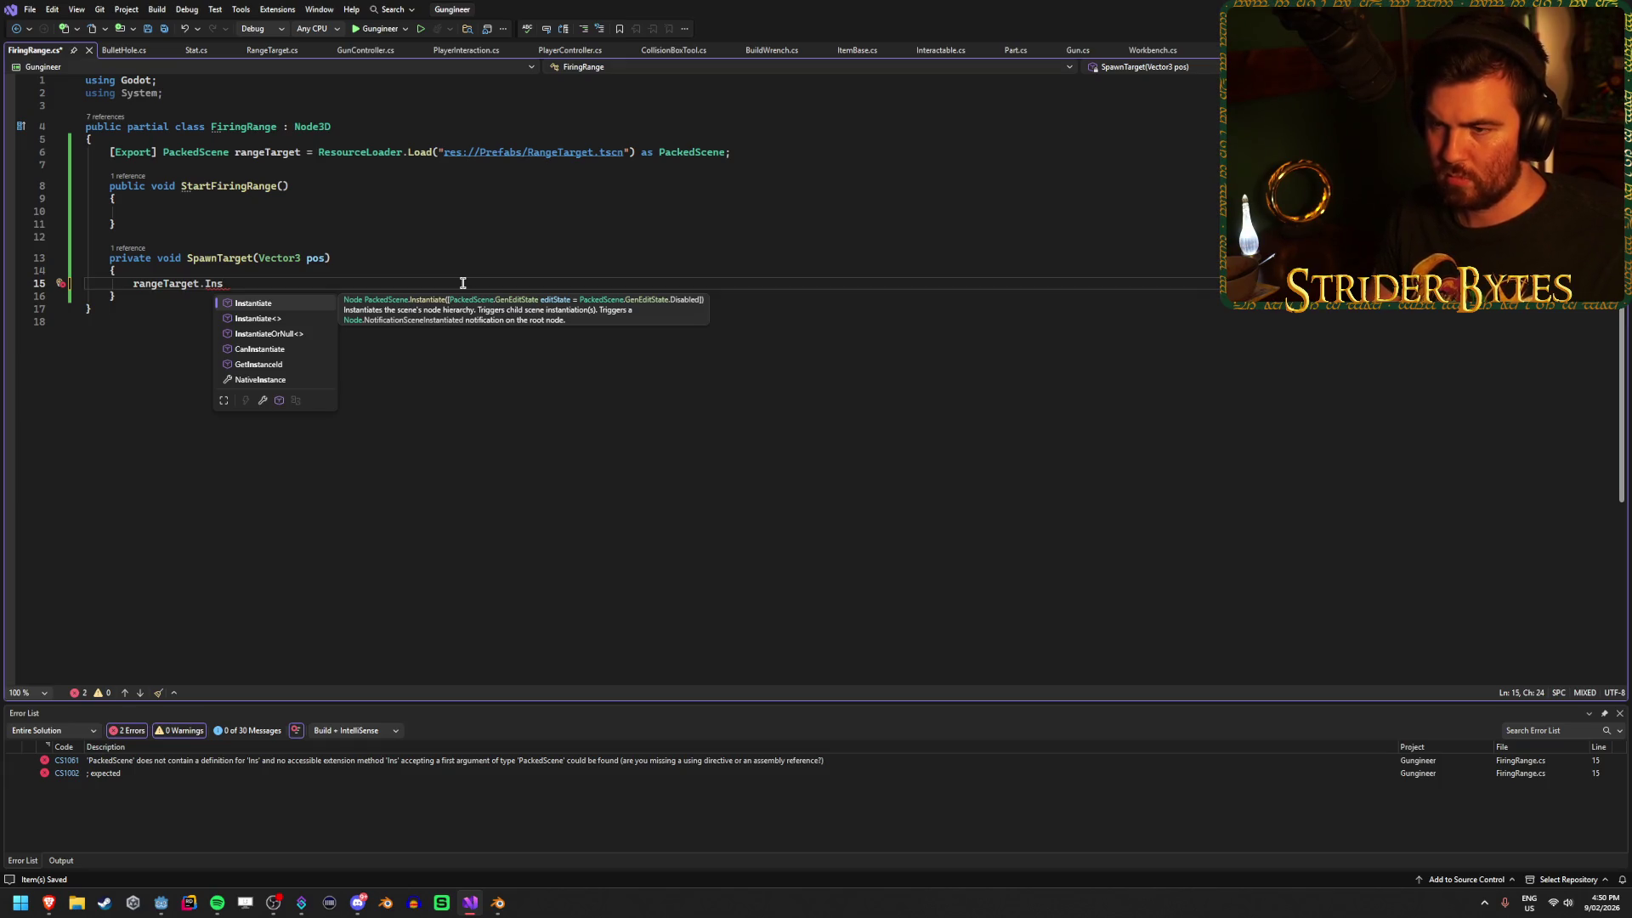
pyautogui.press('Tab')
pyautogui.click(360, 51)
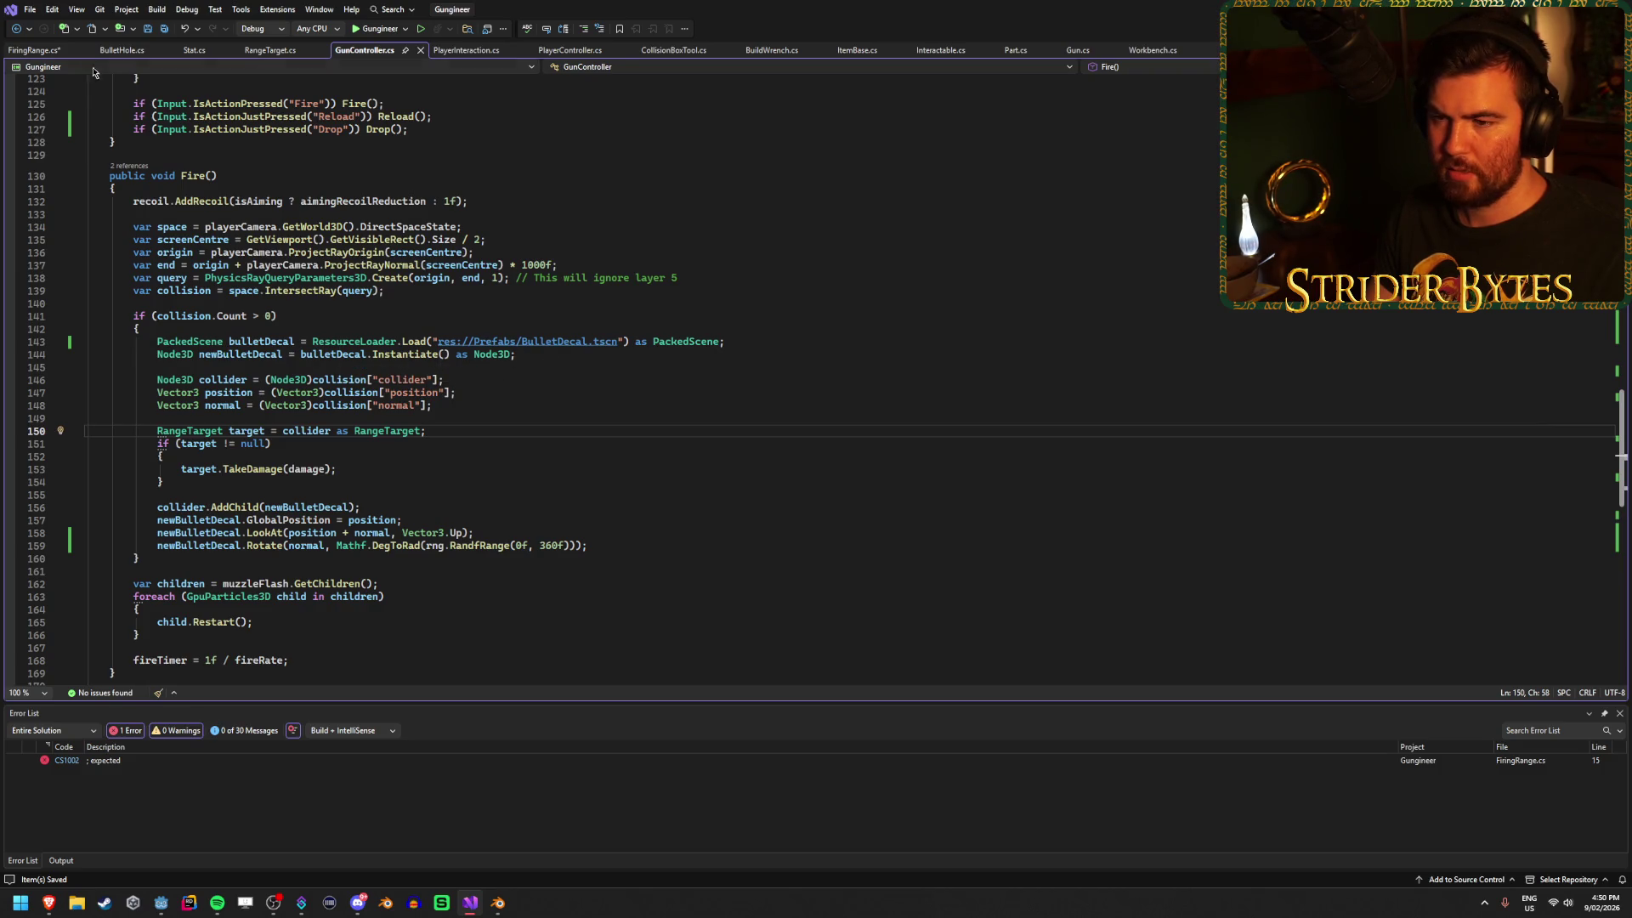
pyautogui.click(34, 50)
pyautogui.click(132, 283)
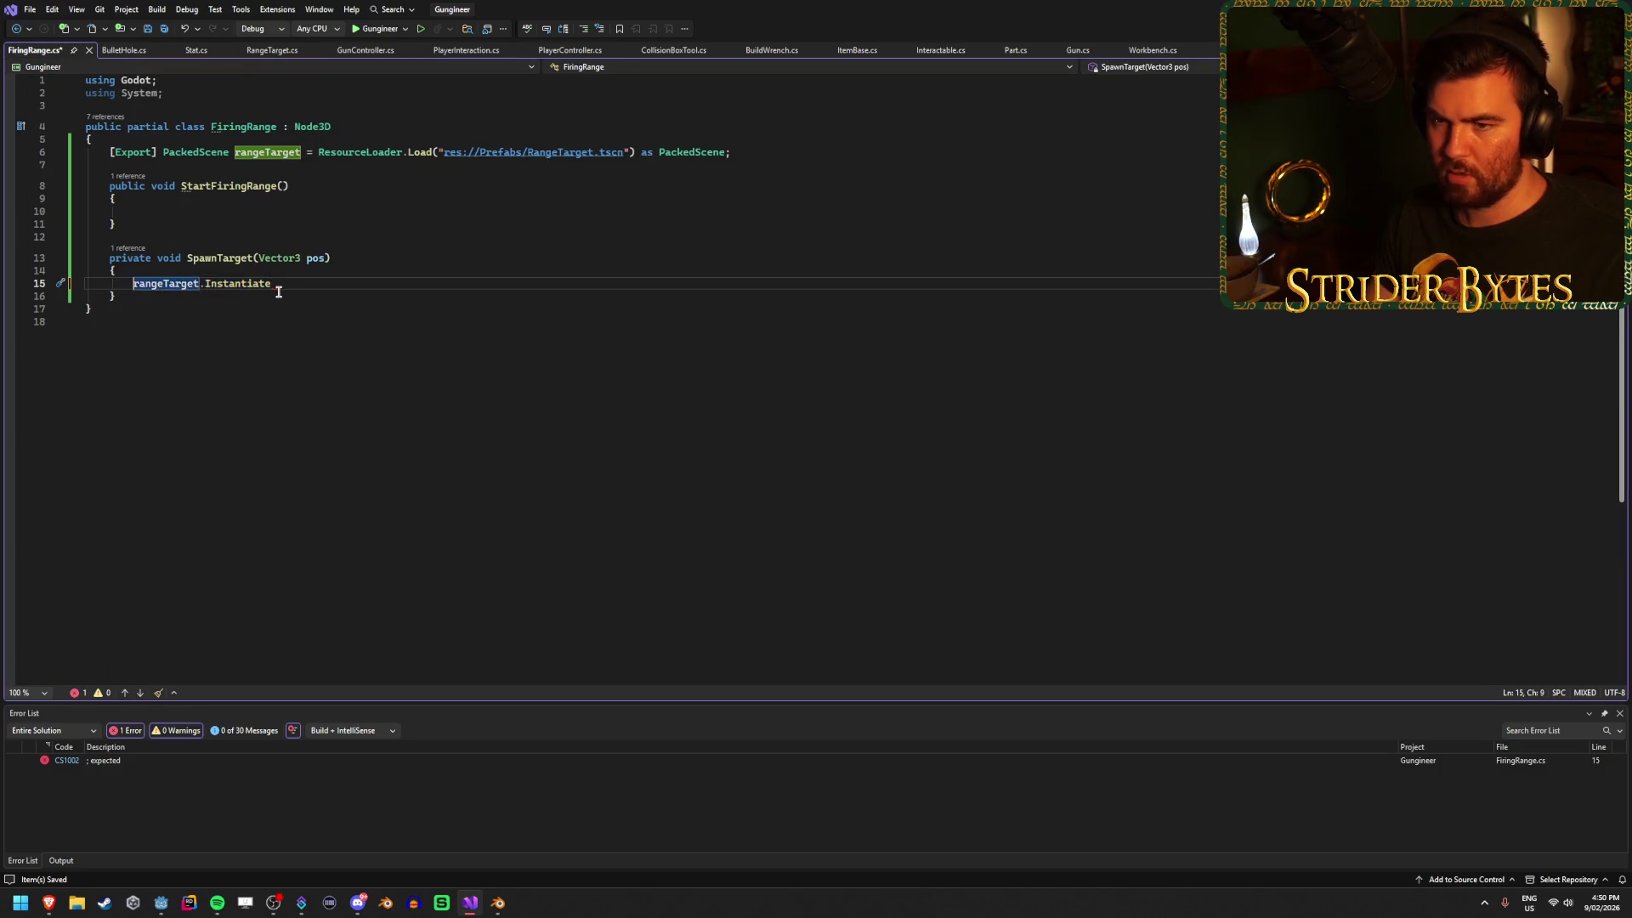
pyautogui.click(365, 50)
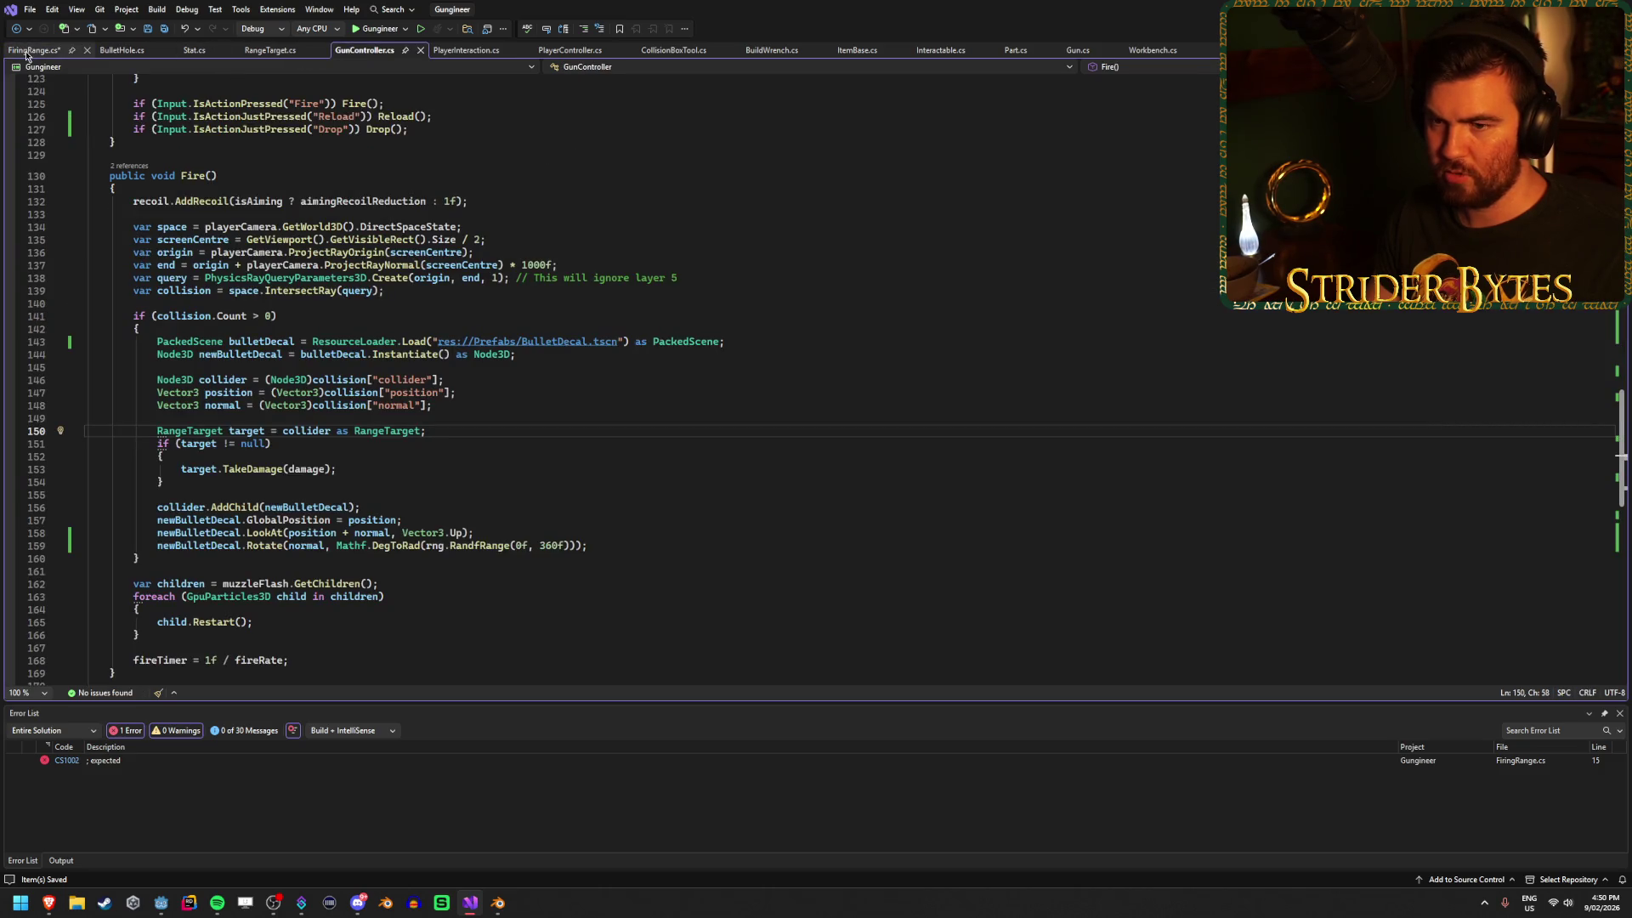
pyautogui.click(30, 51)
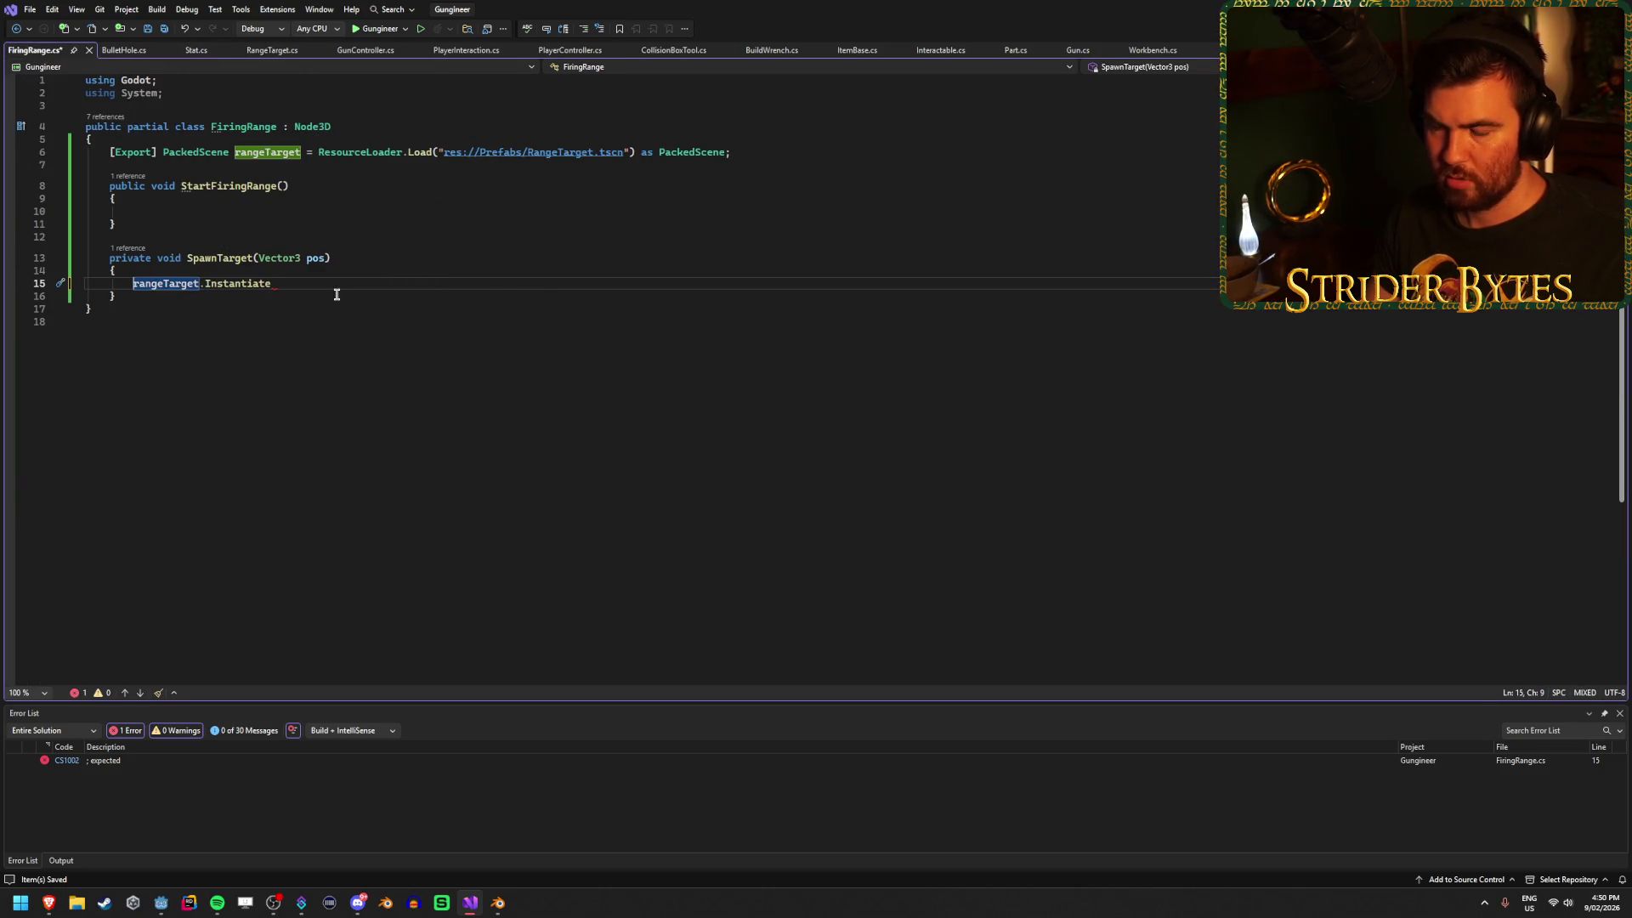
# Assign the instance to 'RangeTarget newTarget', cast with 'as RangeTarget;', and save.
pyautogui.write('RangeTarget')
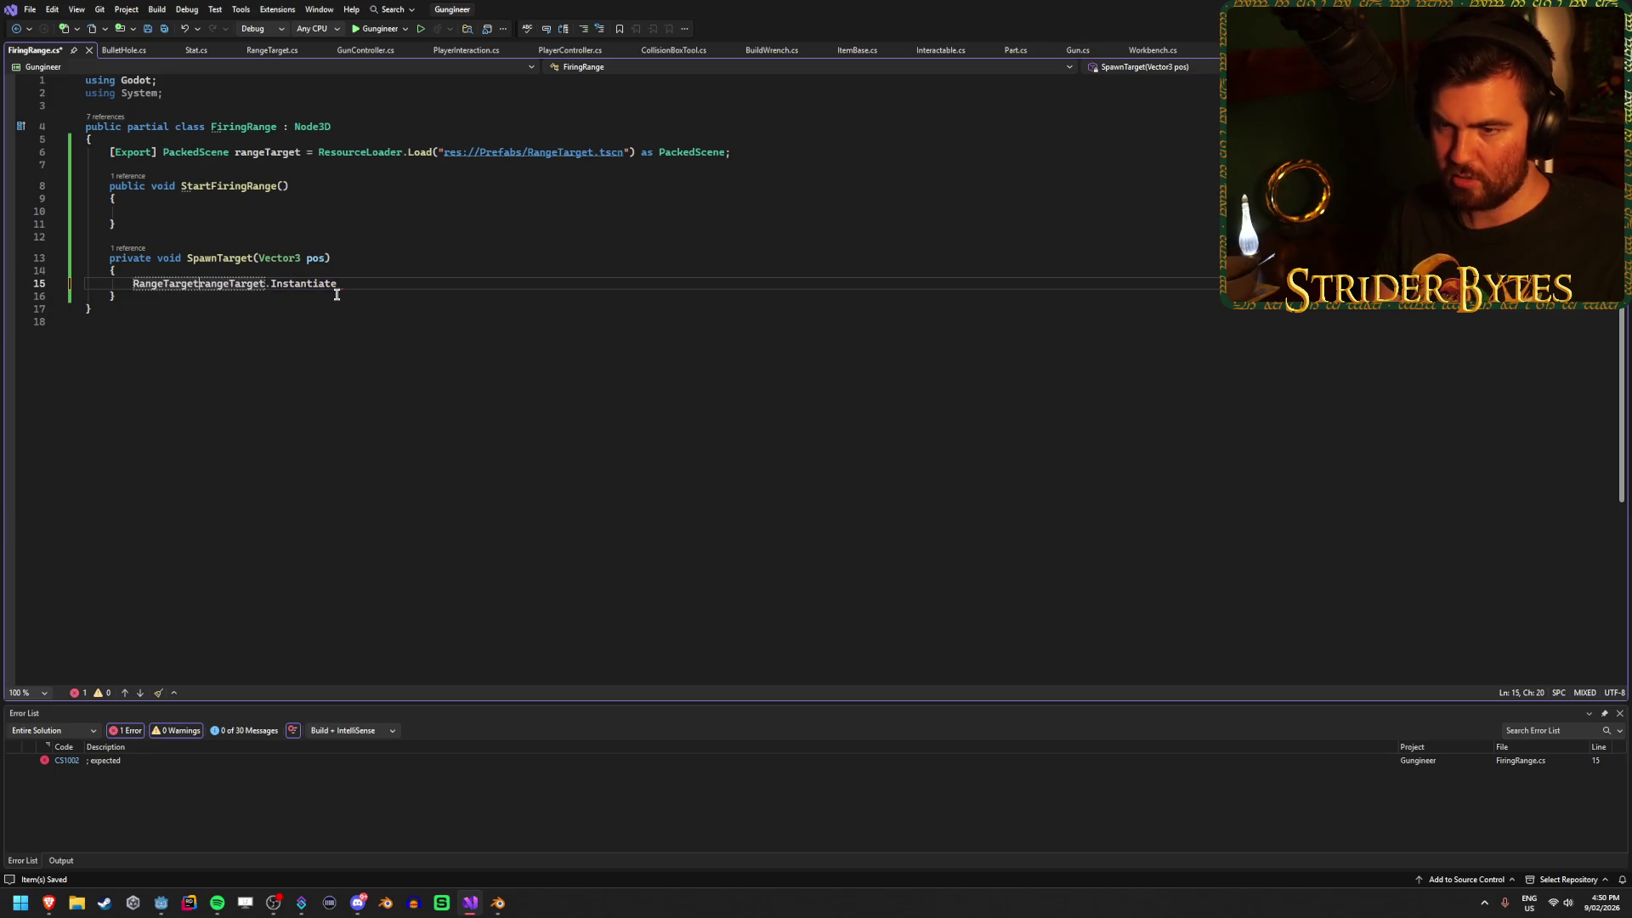
pyautogui.write(' newTarget')
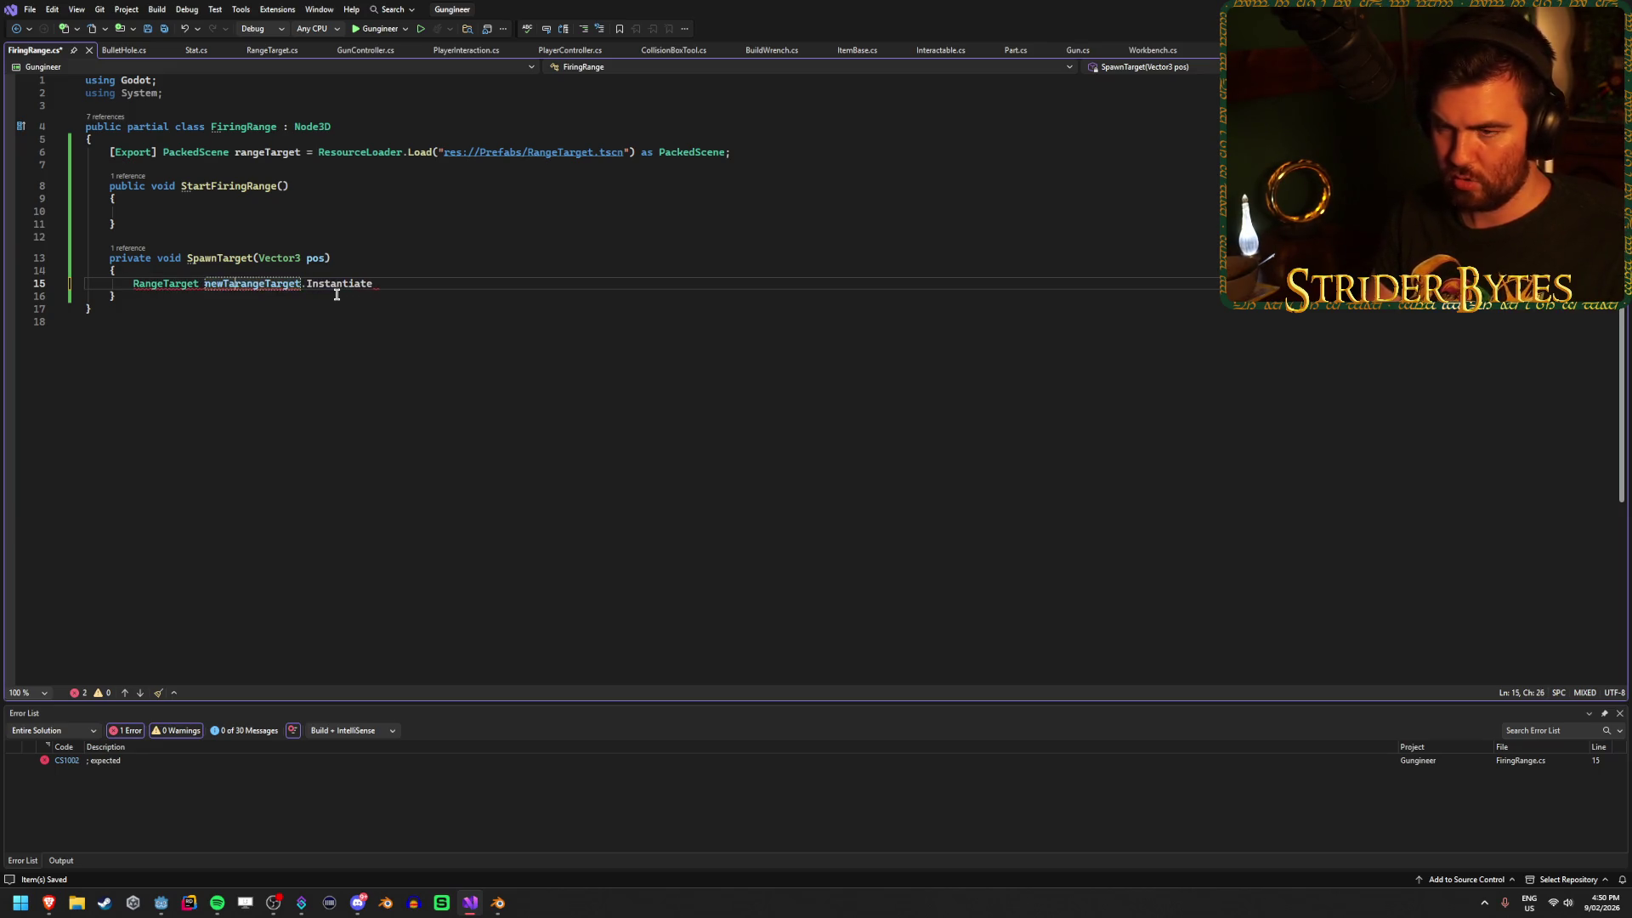
pyautogui.write(' =')
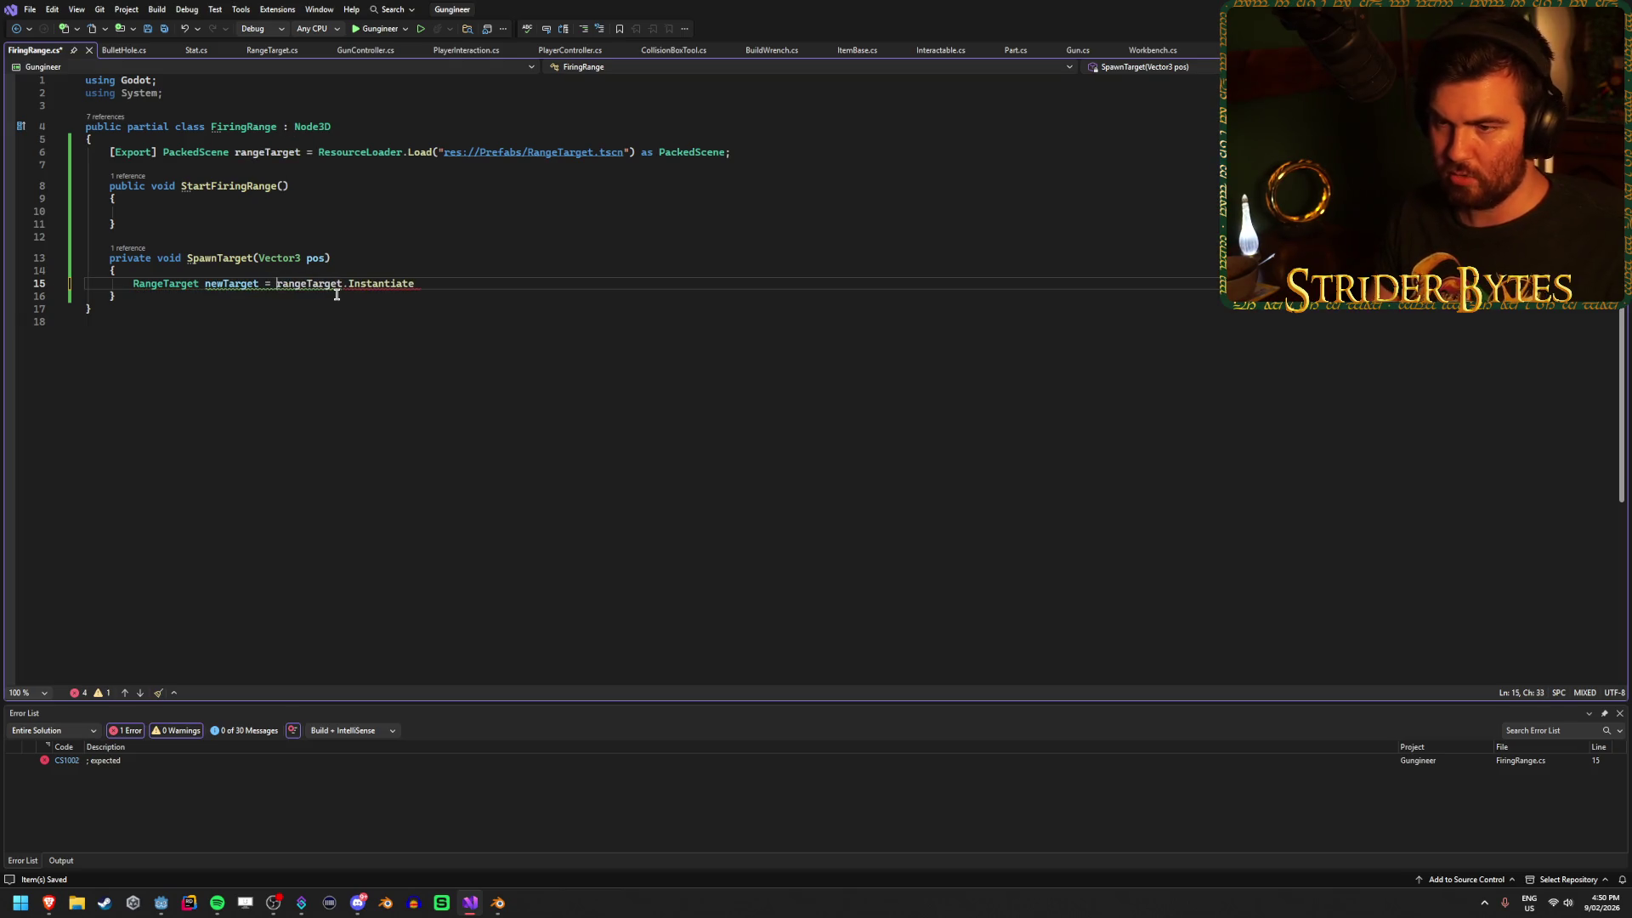
pyautogui.click(417, 284)
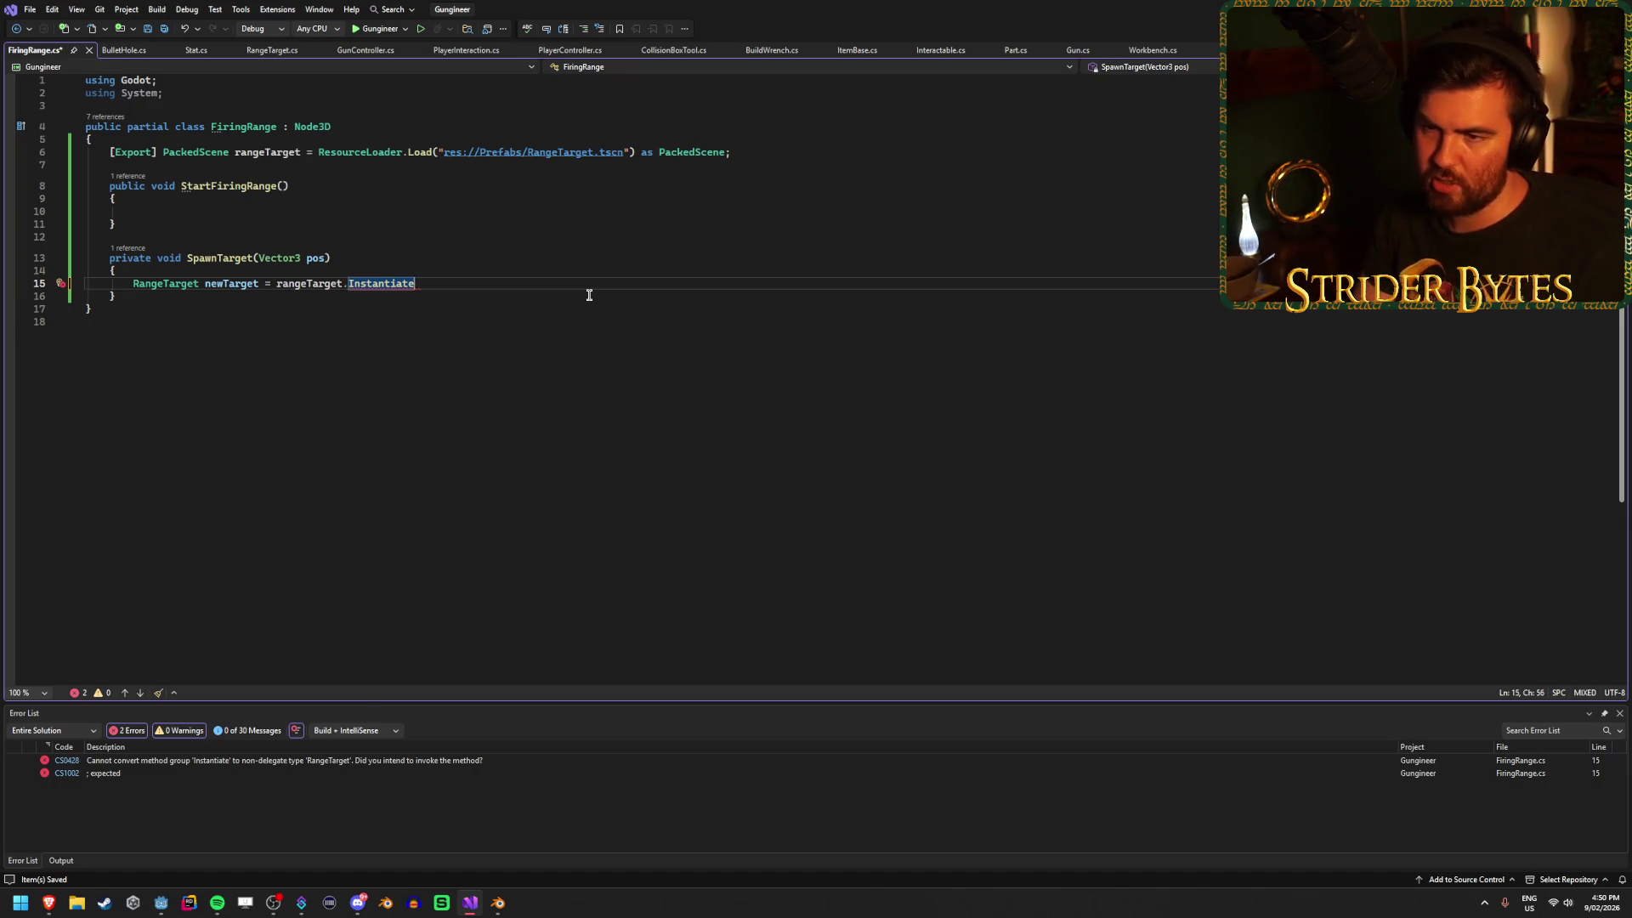
pyautogui.write('(rangeTarget)')
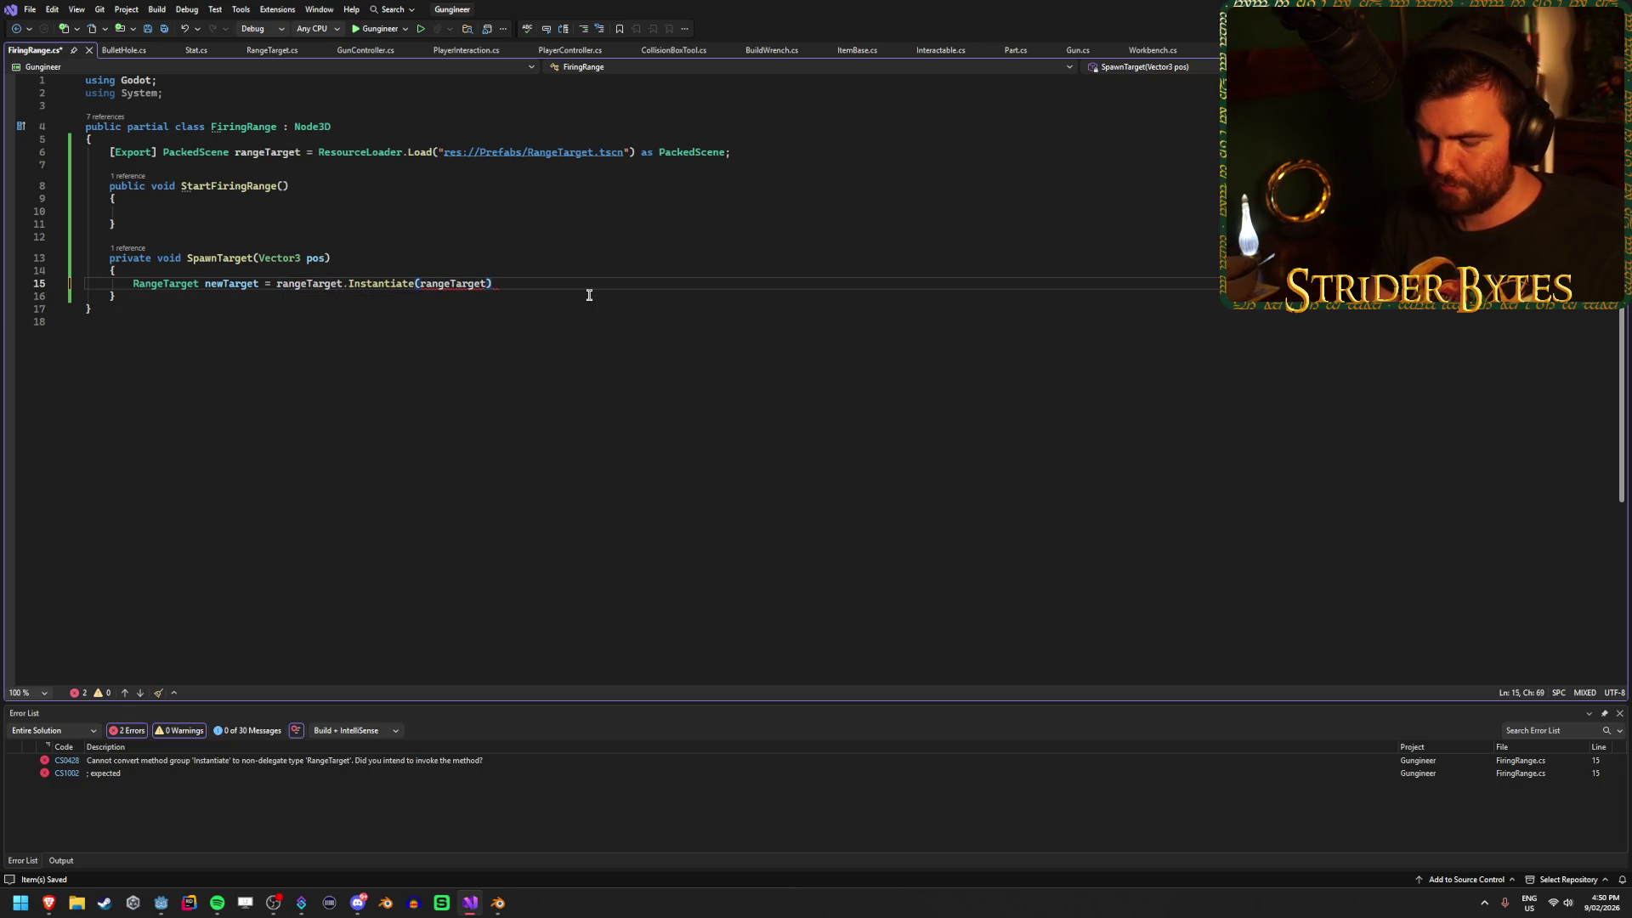
pyautogui.write(' as Range')
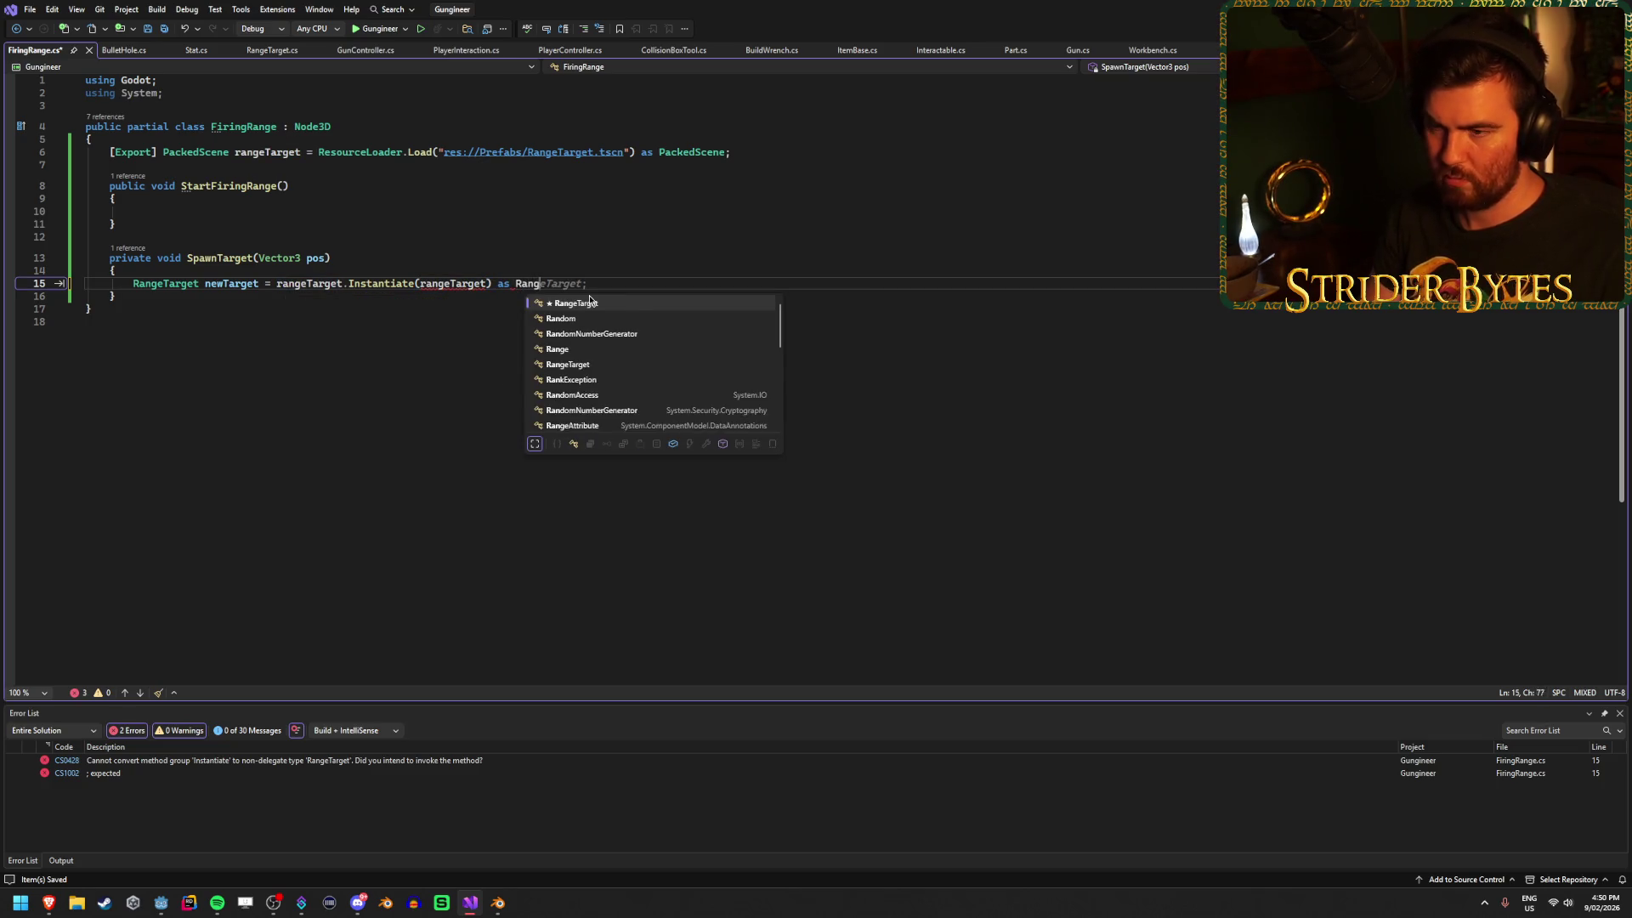
pyautogui.press('Tab')
pyautogui.write(';')
pyautogui.hotkey('ctrl', 's')
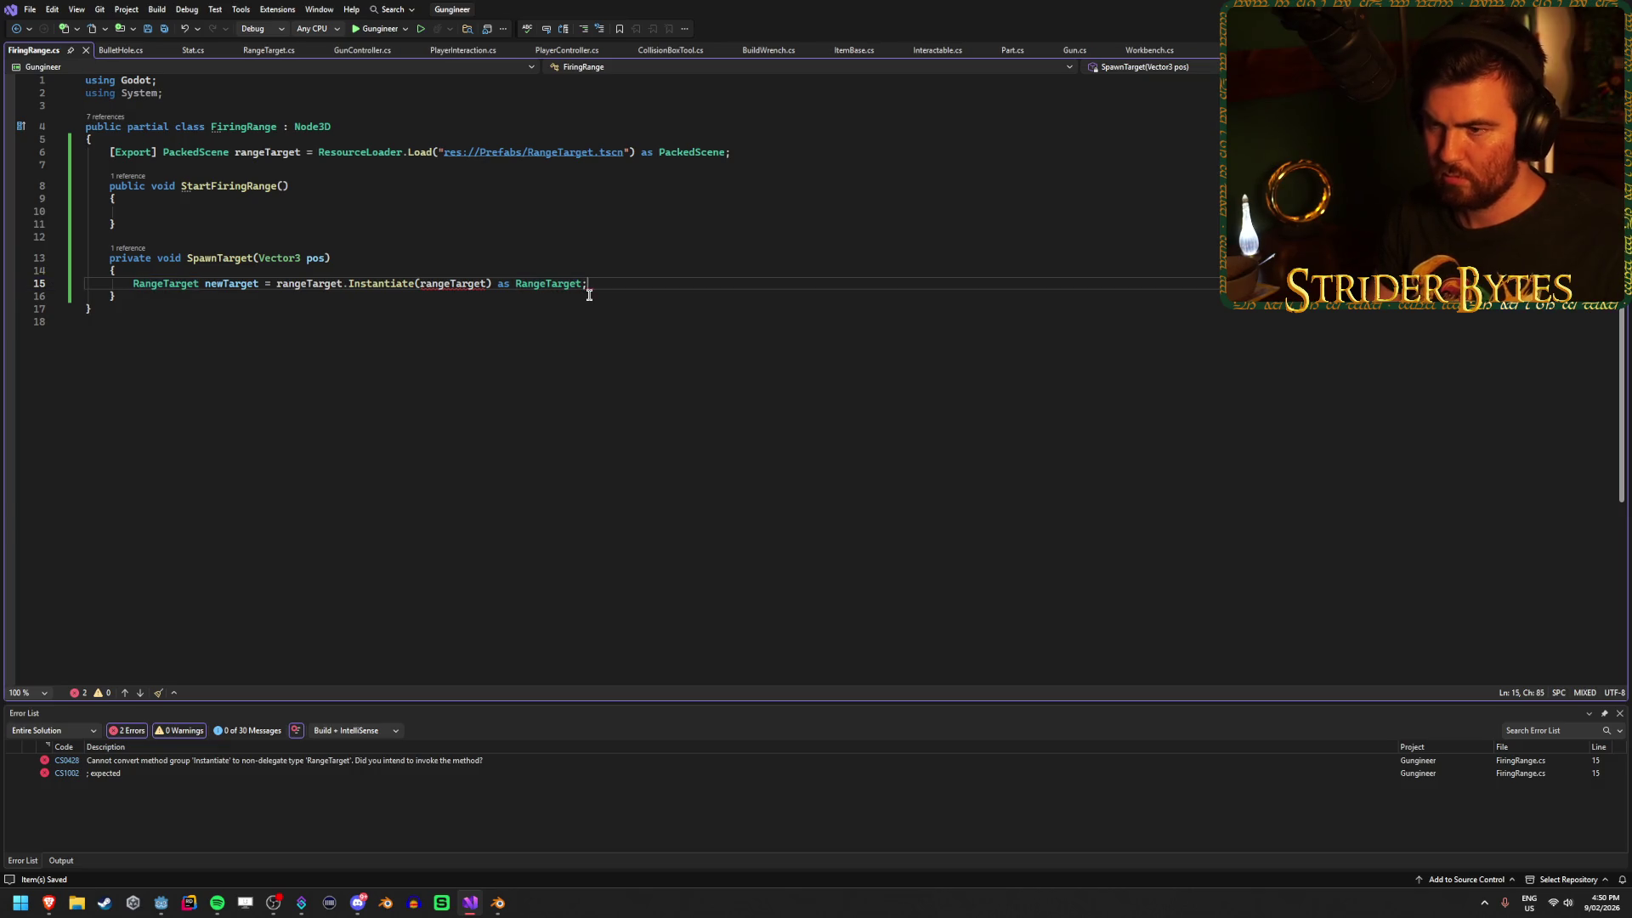
# Remove the rangeTarget argument from Instantiate to match GunController.cs, and save.
pyautogui.moveTo(450, 285)
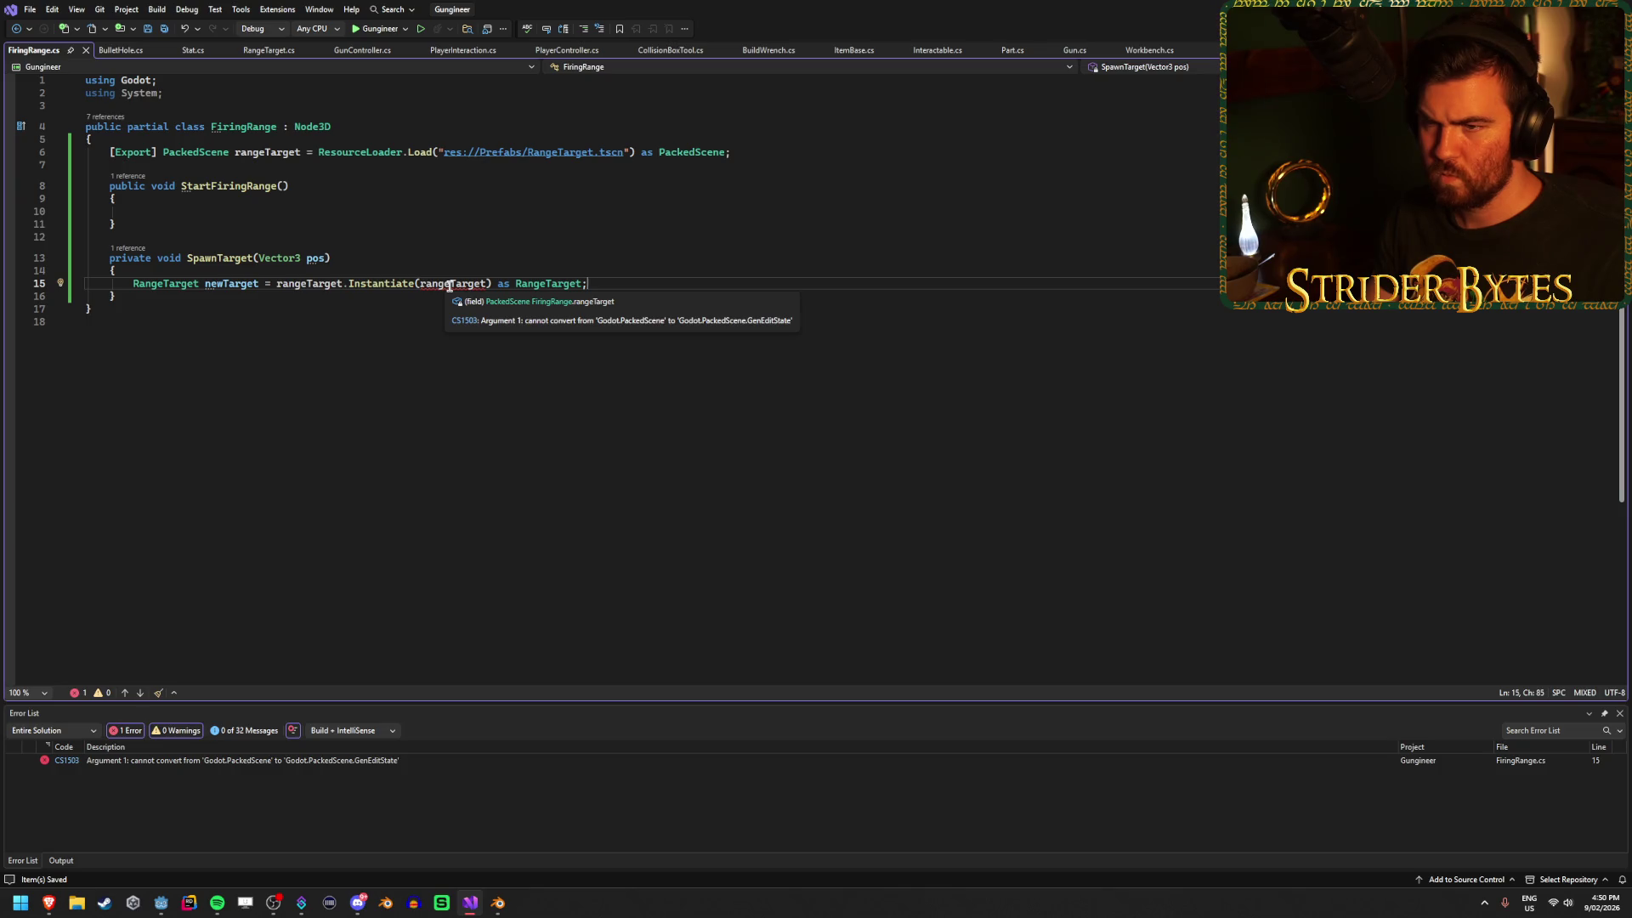
pyautogui.click(366, 53)
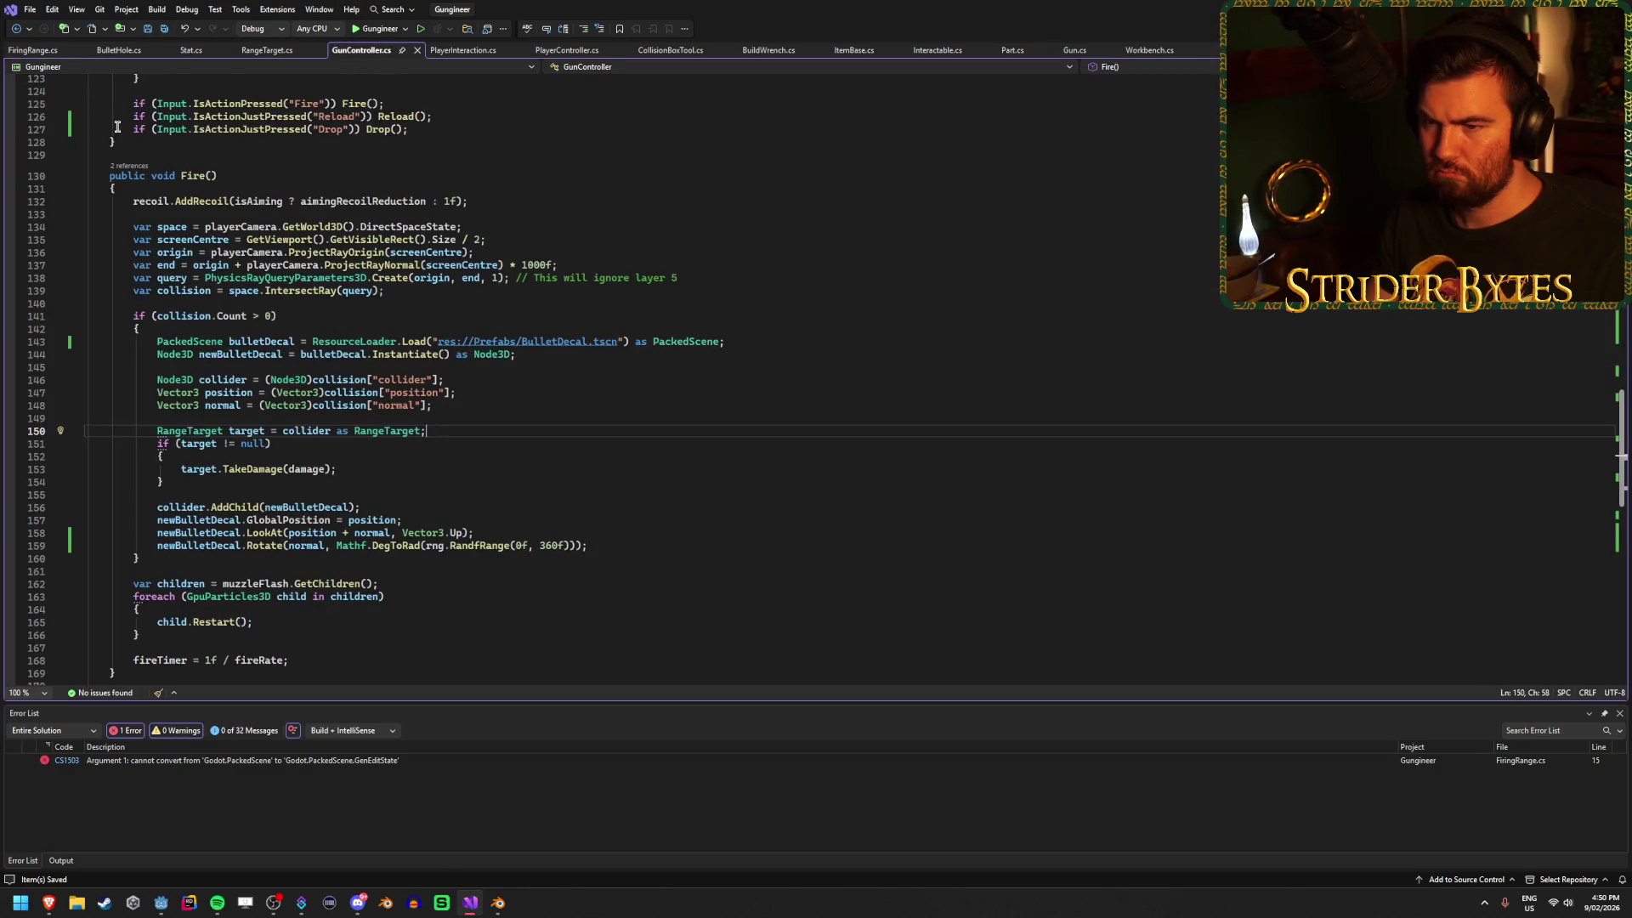
pyautogui.click(34, 50)
pyautogui.doubleClick(476, 283)
pyautogui.press('BackSpace')
pyautogui.hotkey('ctrl', 's')
pyautogui.click(579, 282)
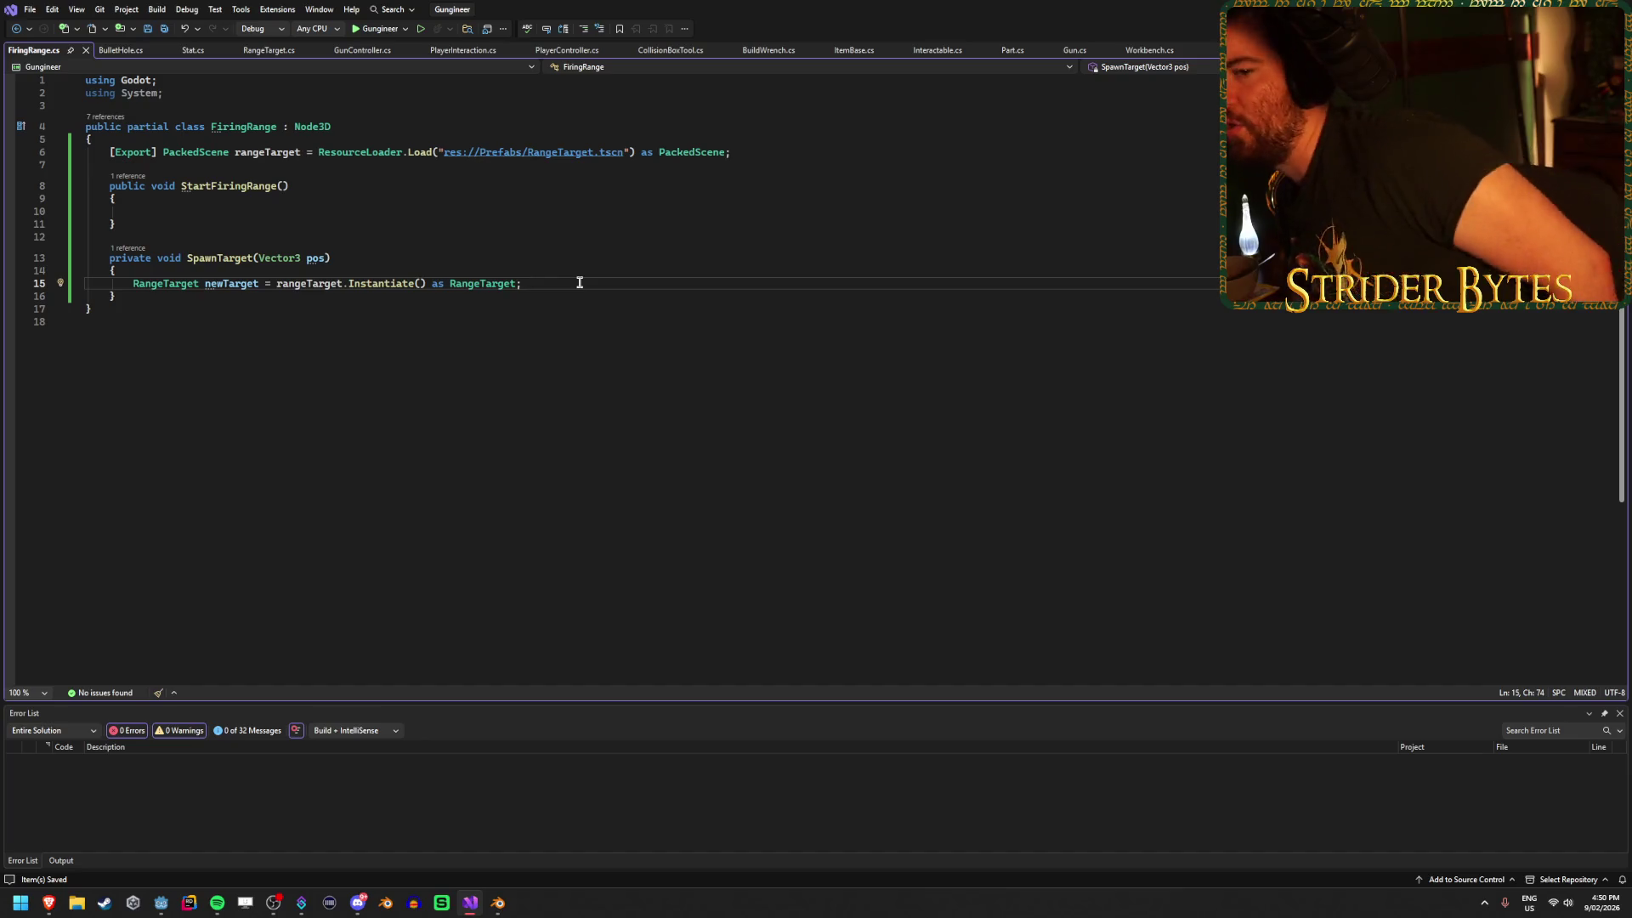
# Add an 'int activeTargets;' field below the rangeTarget field and save.
pyautogui.press('Return')
pyautogui.press('Escape')
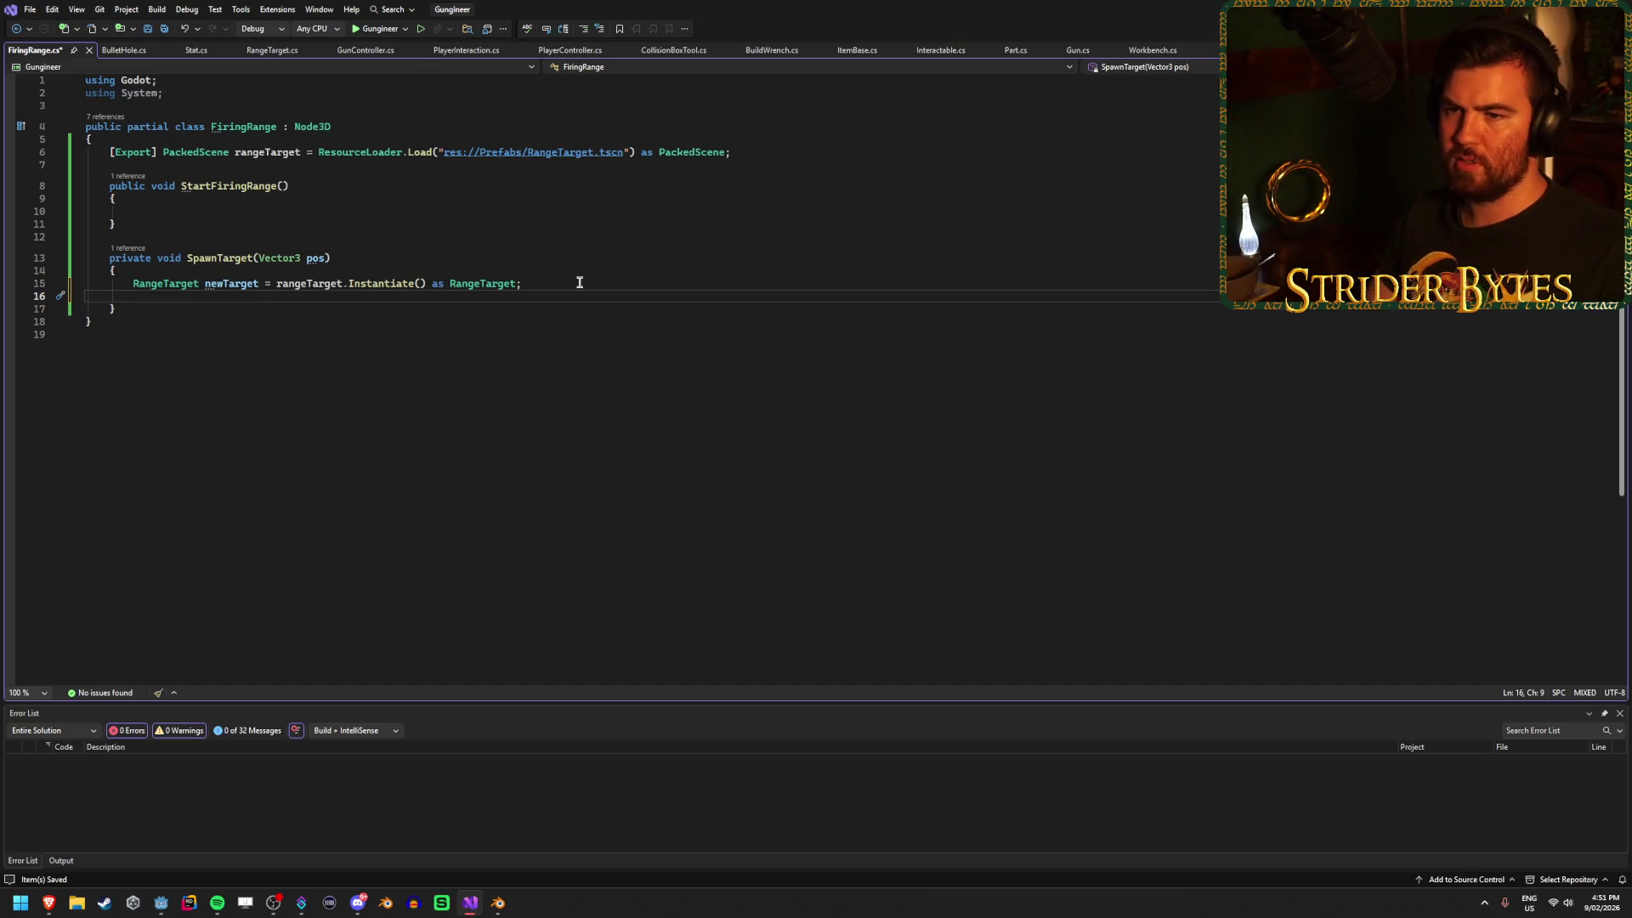
pyautogui.hotkey('ctrl', 's')
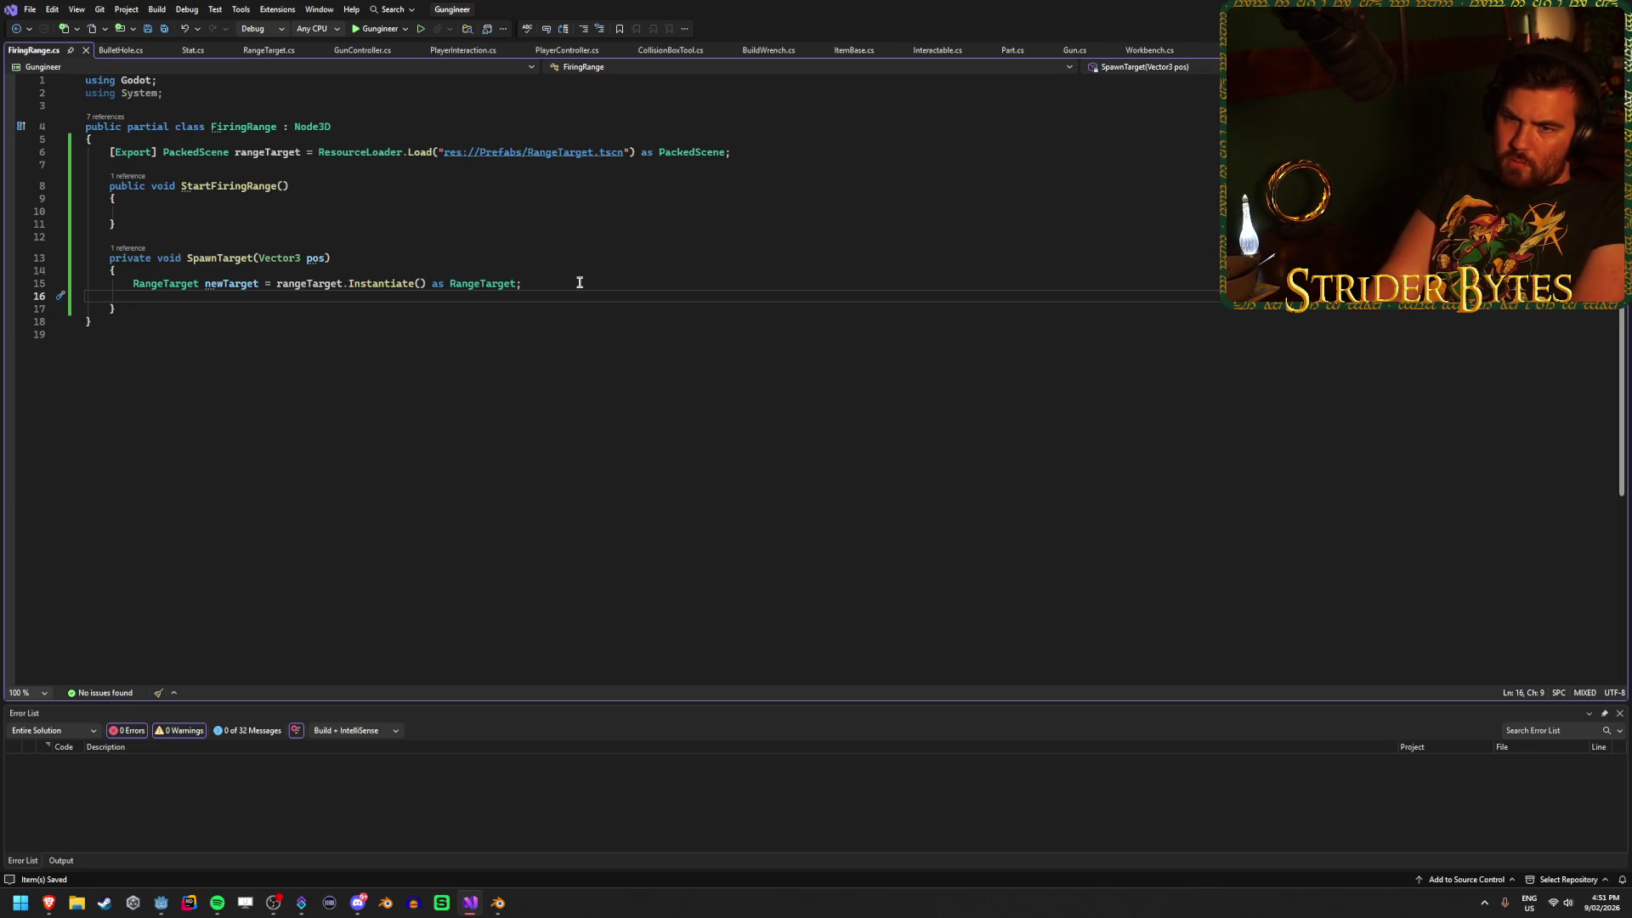
pyautogui.click(761, 155)
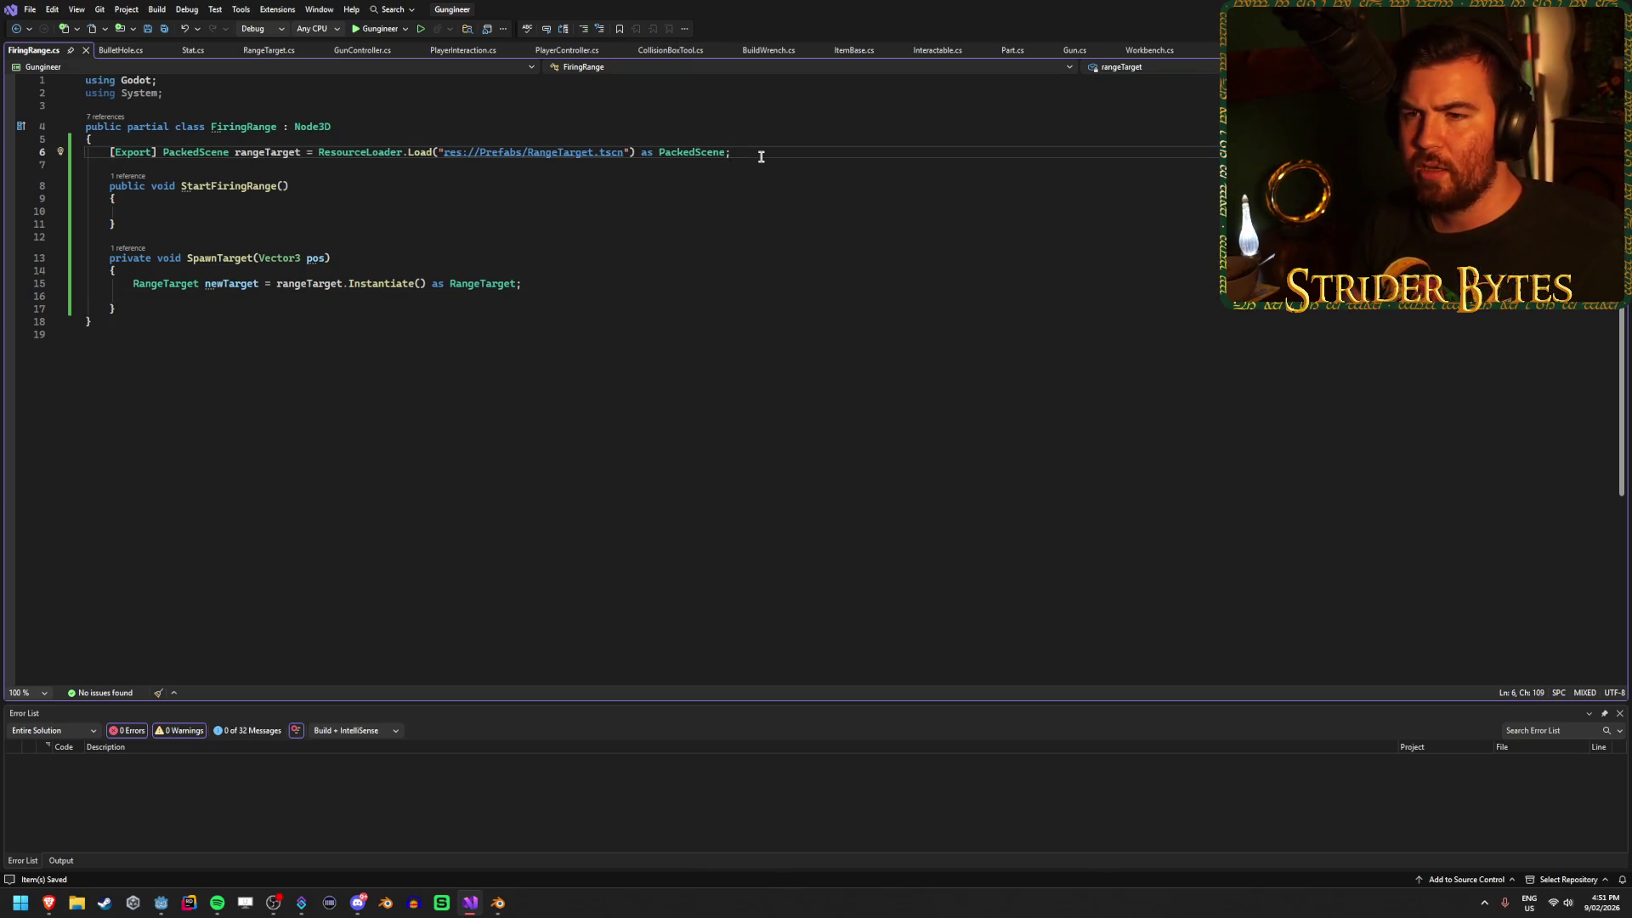
pyautogui.press('Return')
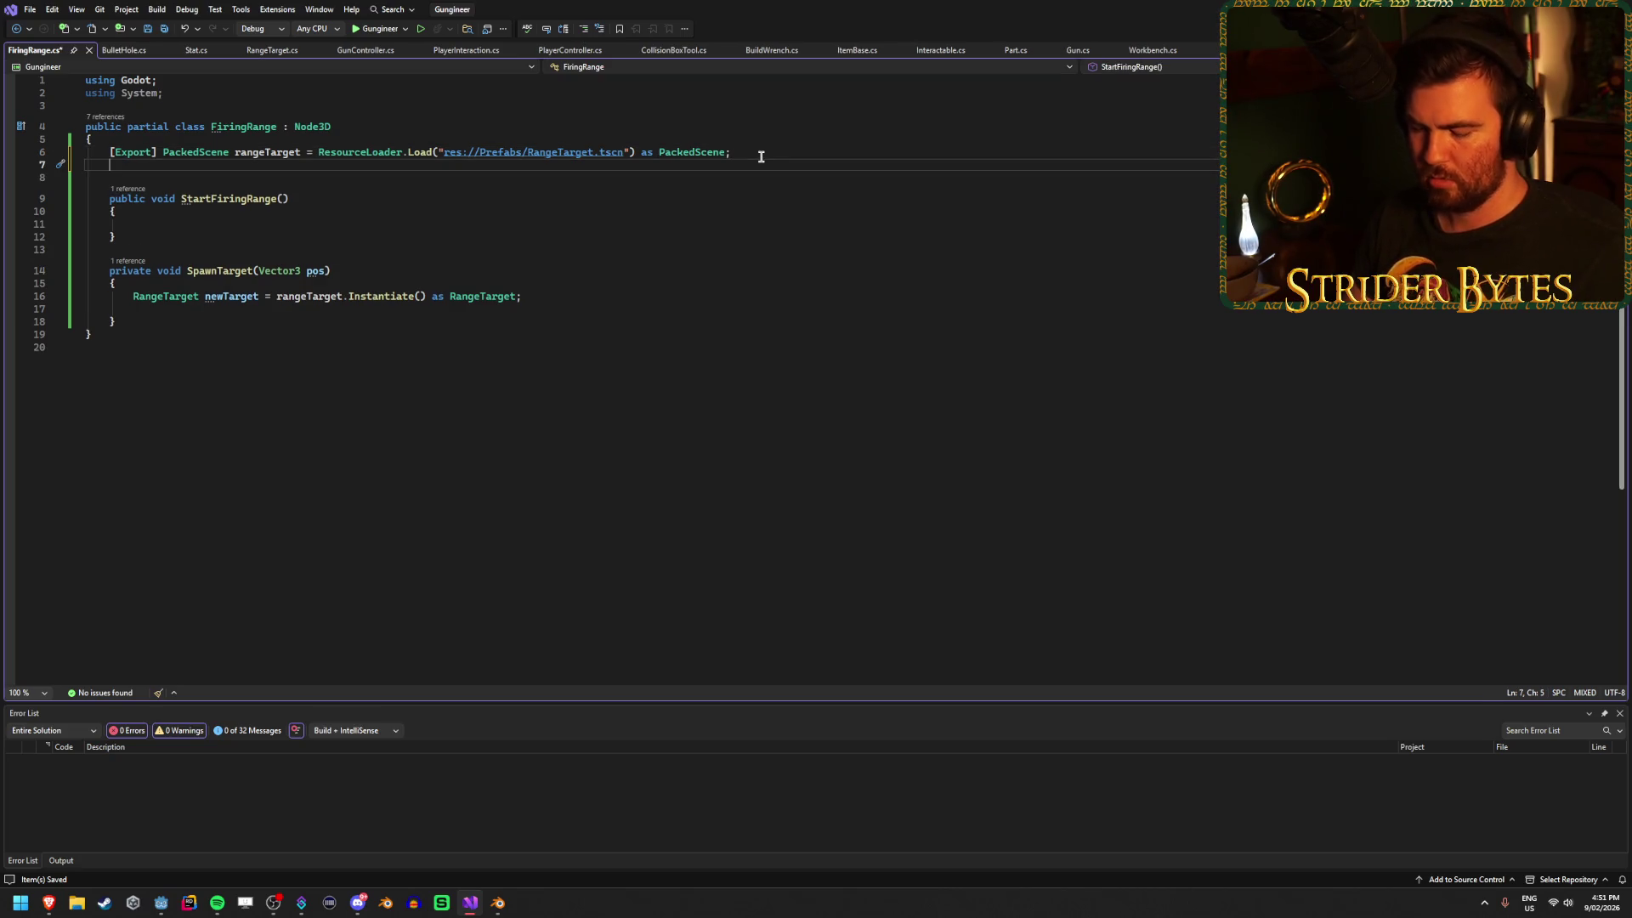
pyautogui.write('int active')
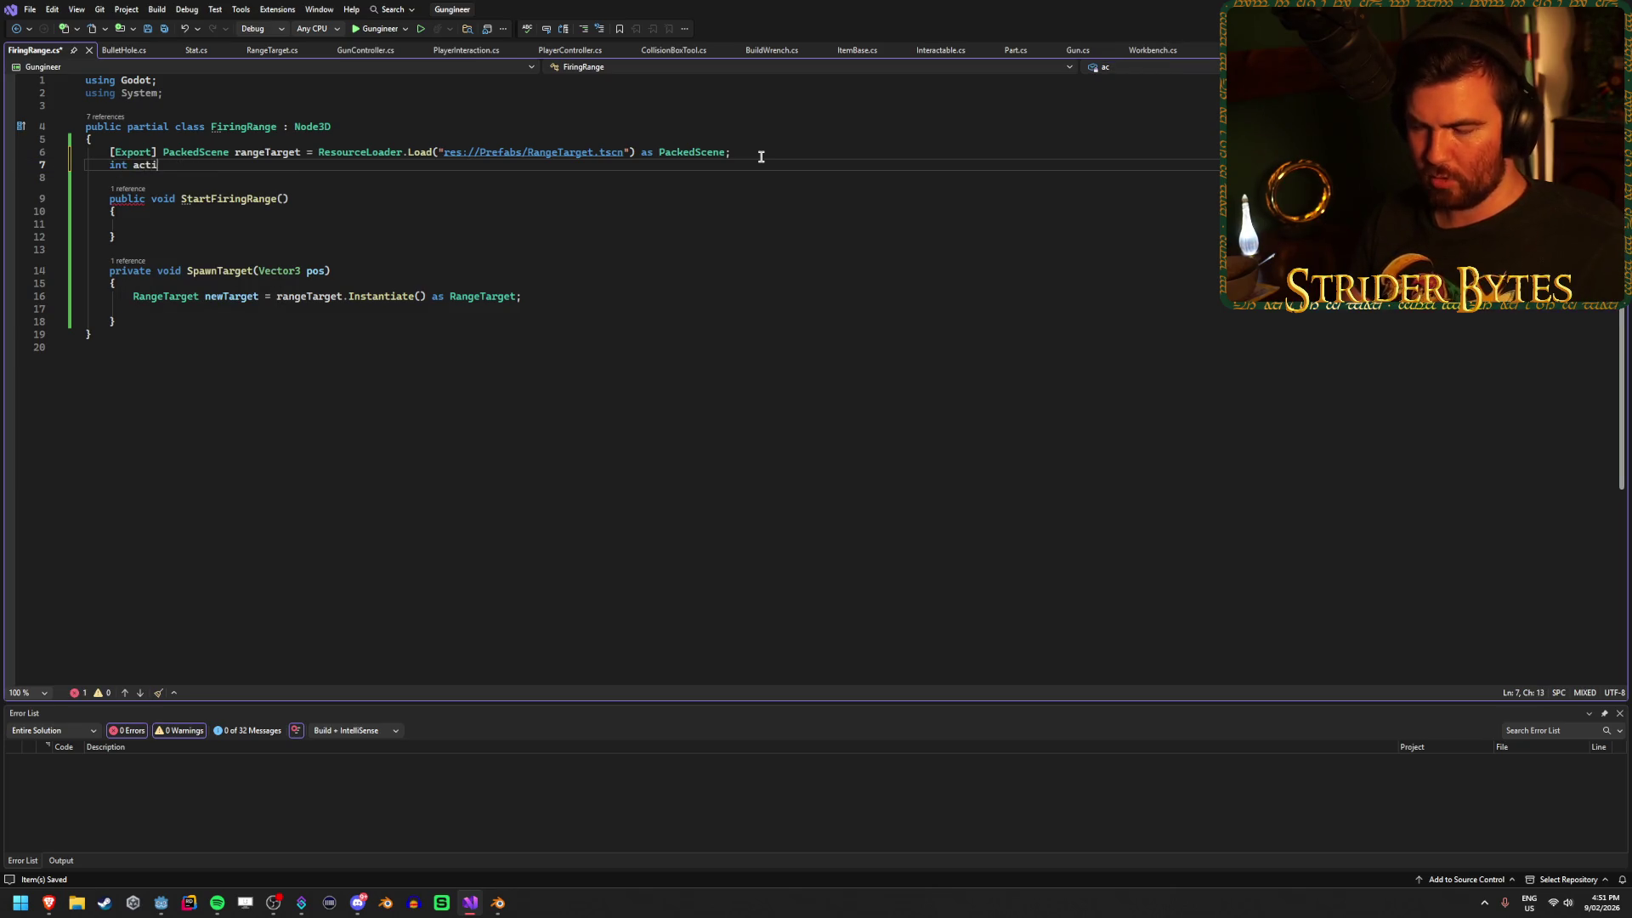
pyautogui.write('Targ')
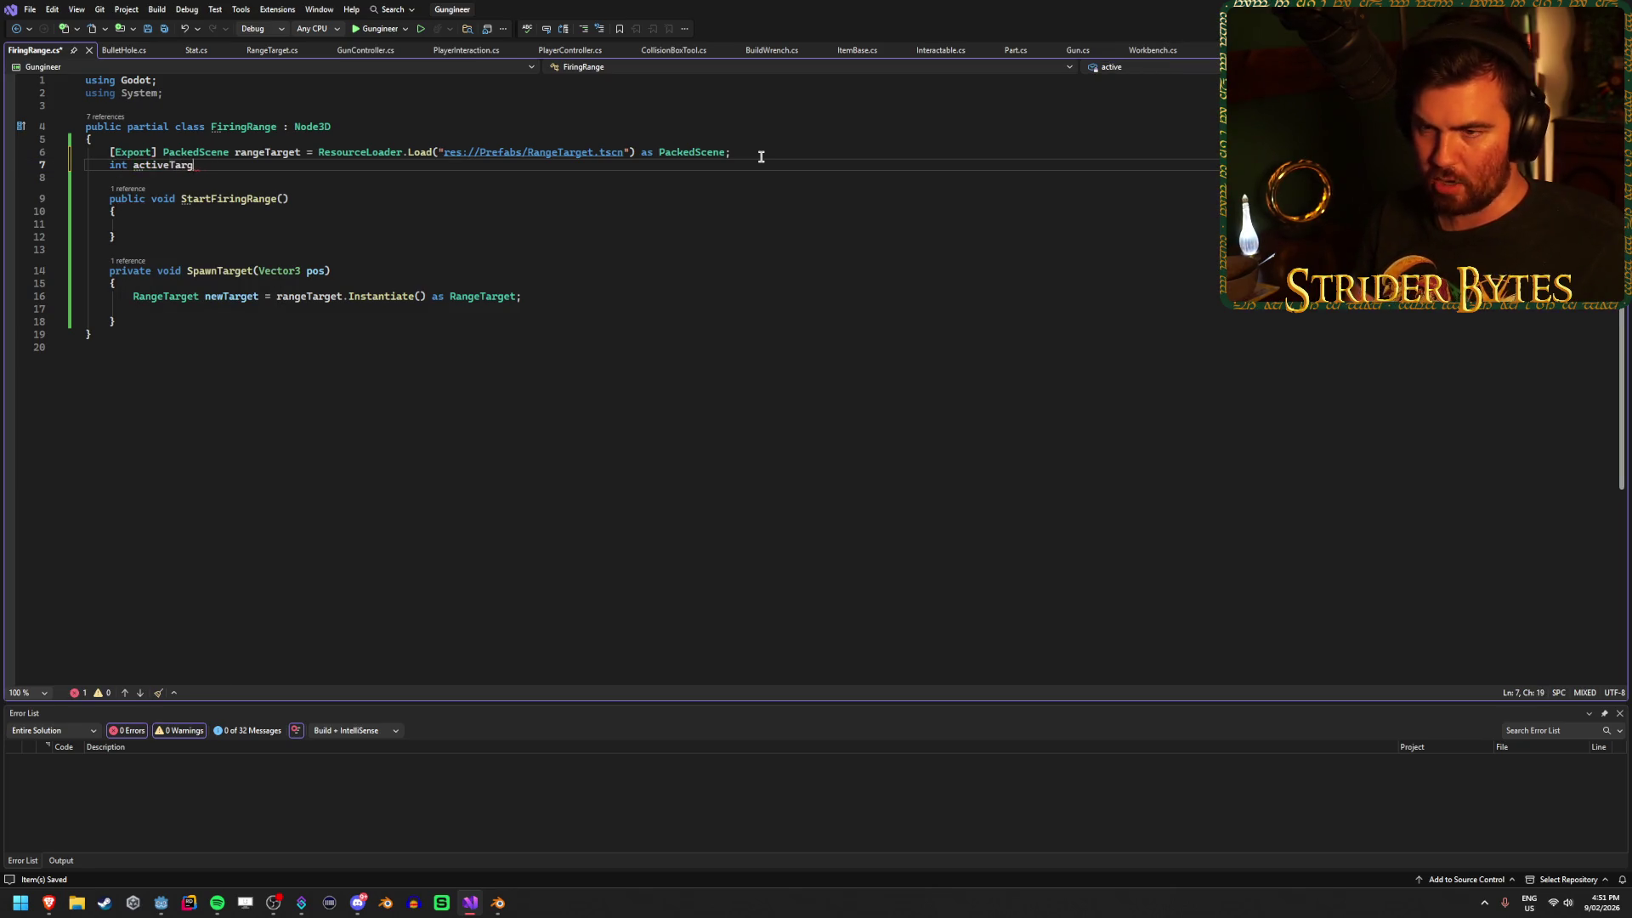
pyautogui.write('ets;')
pyautogui.hotkey('ctrl', 's')
# Increment the counter with 'activeTargets++;' in SpawnTarget and save.
pyautogui.click(156, 315)
pyautogui.click(193, 308)
pyautogui.write('act')
pyautogui.press('Tab')
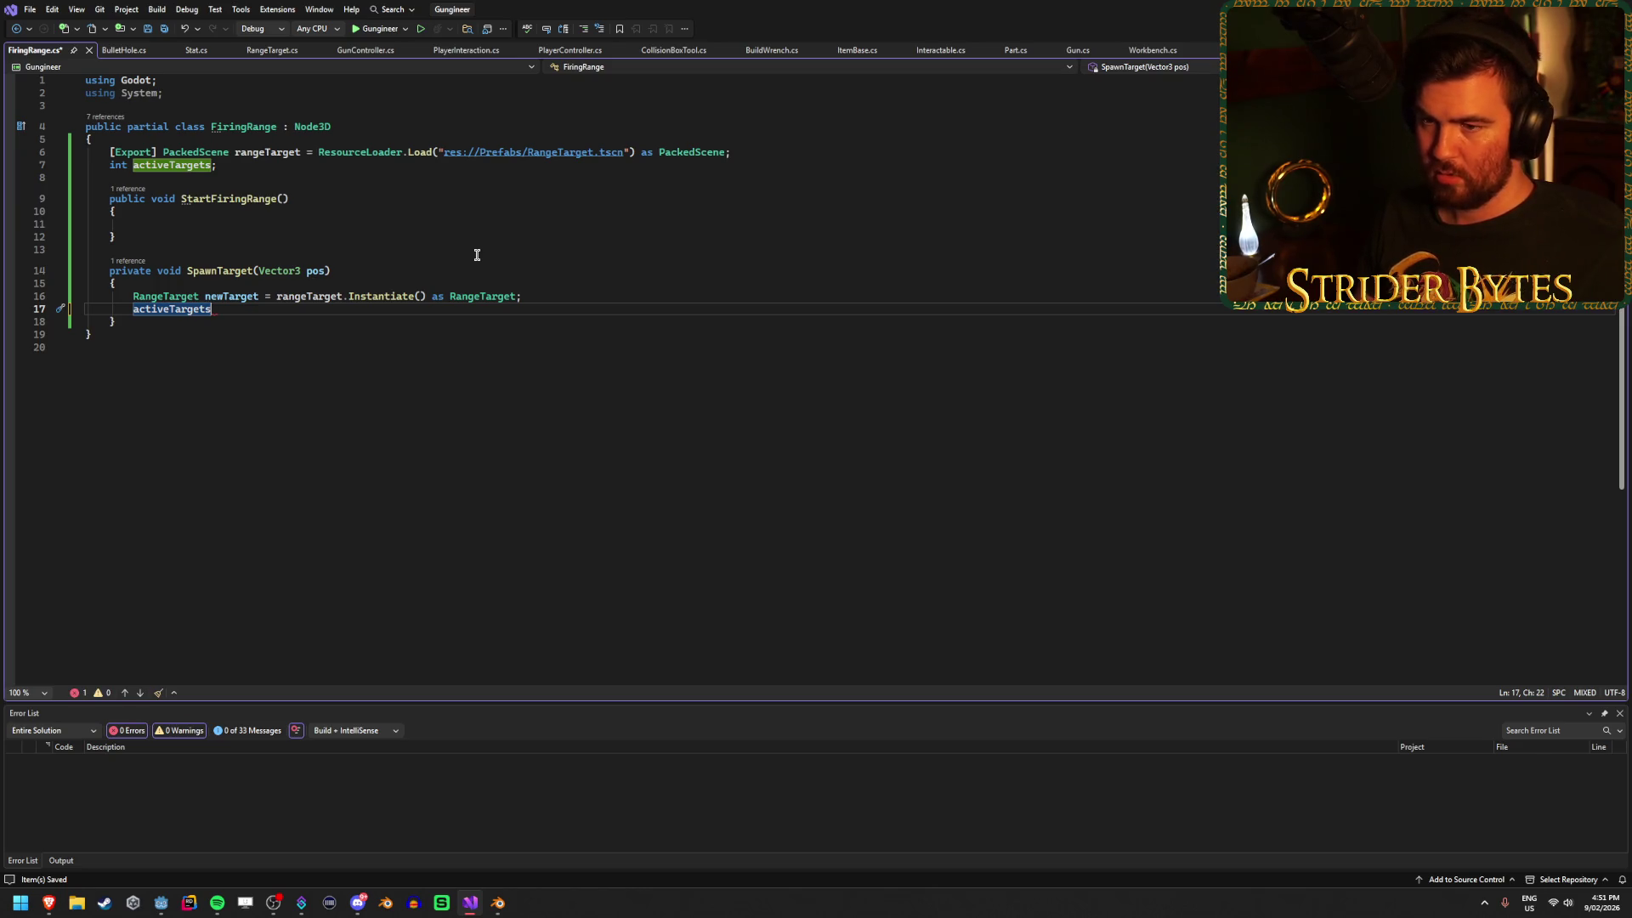
pyautogui.write('++')
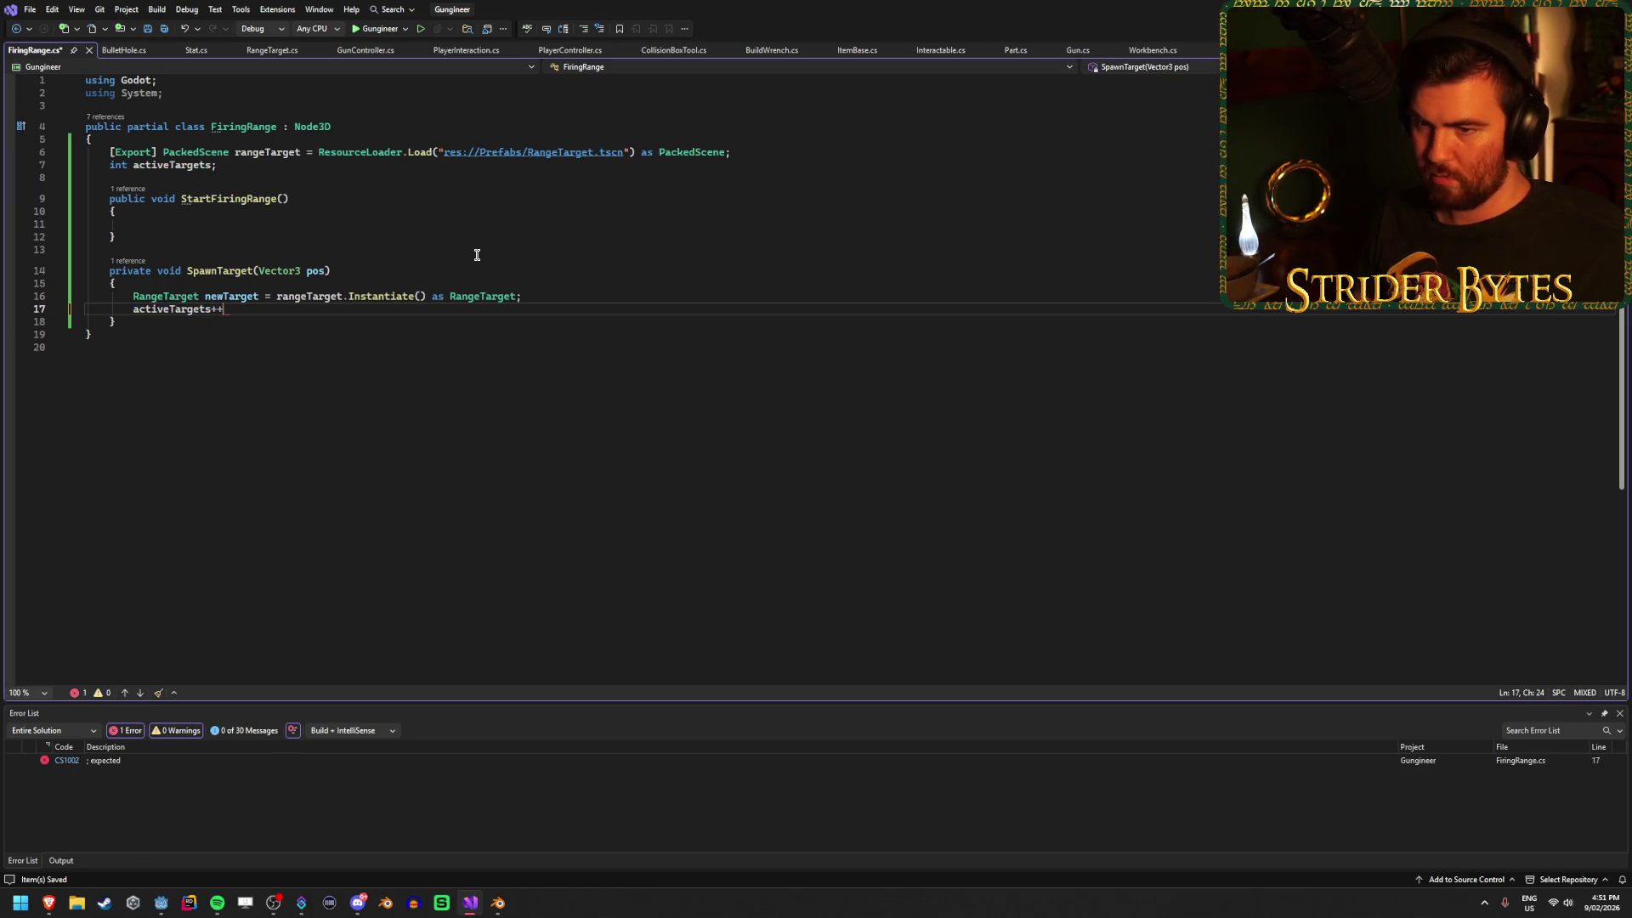
pyautogui.write(';')
pyautogui.hotkey('ctrl', 's')
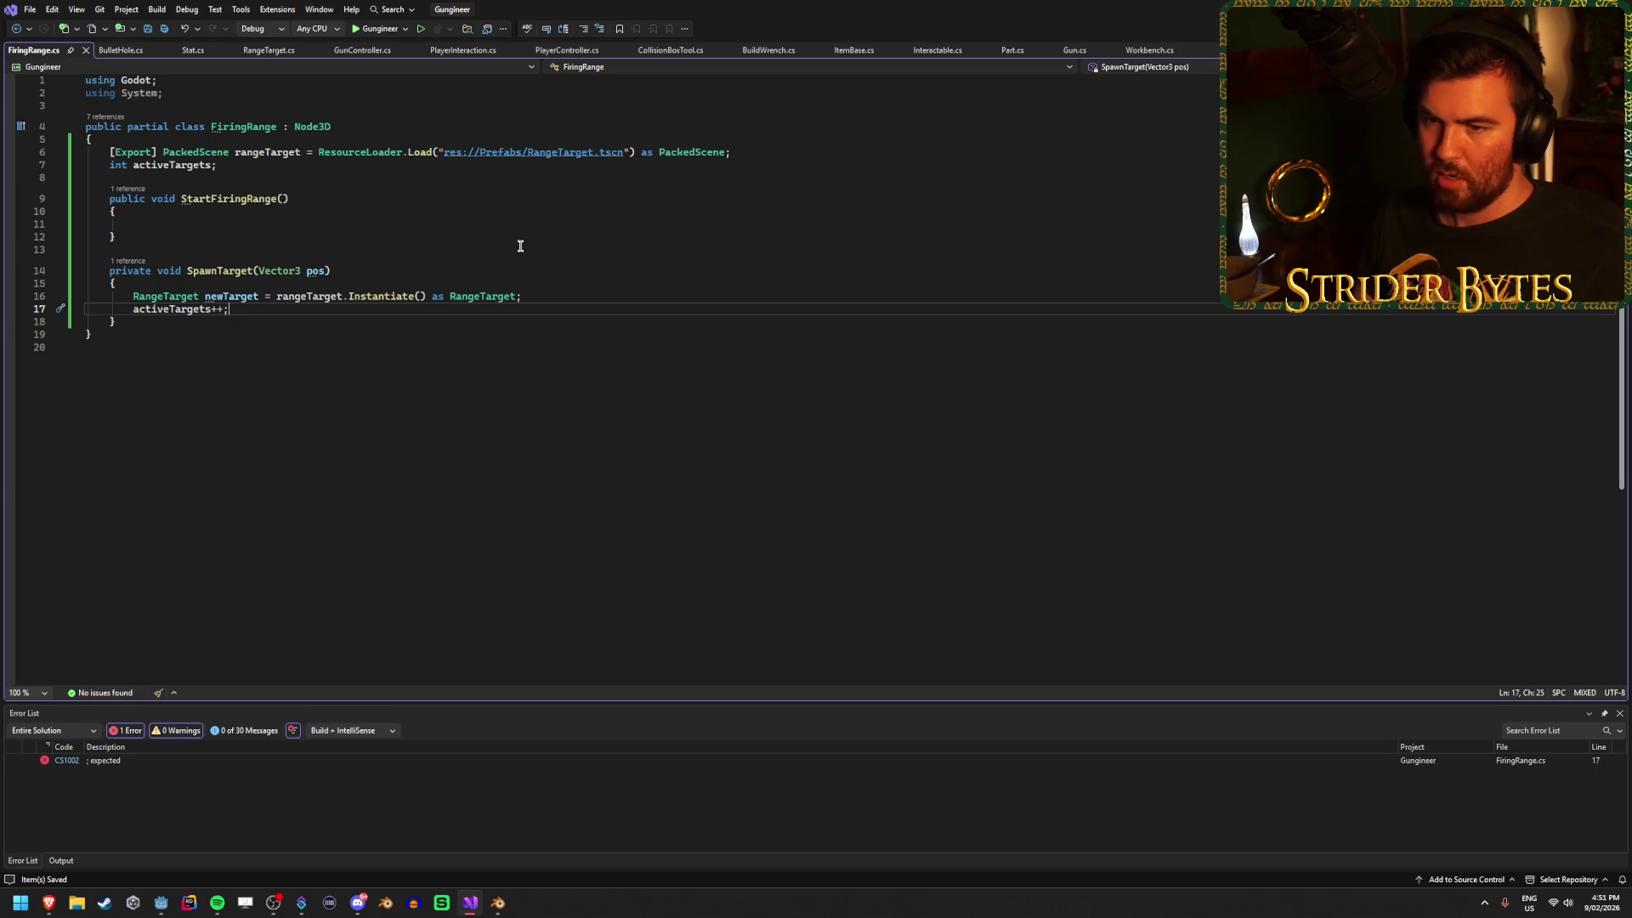
# Start a 'newTarget.event' line below the Instantiate statement.
pyautogui.click(540, 297)
pyautogui.press('Return')
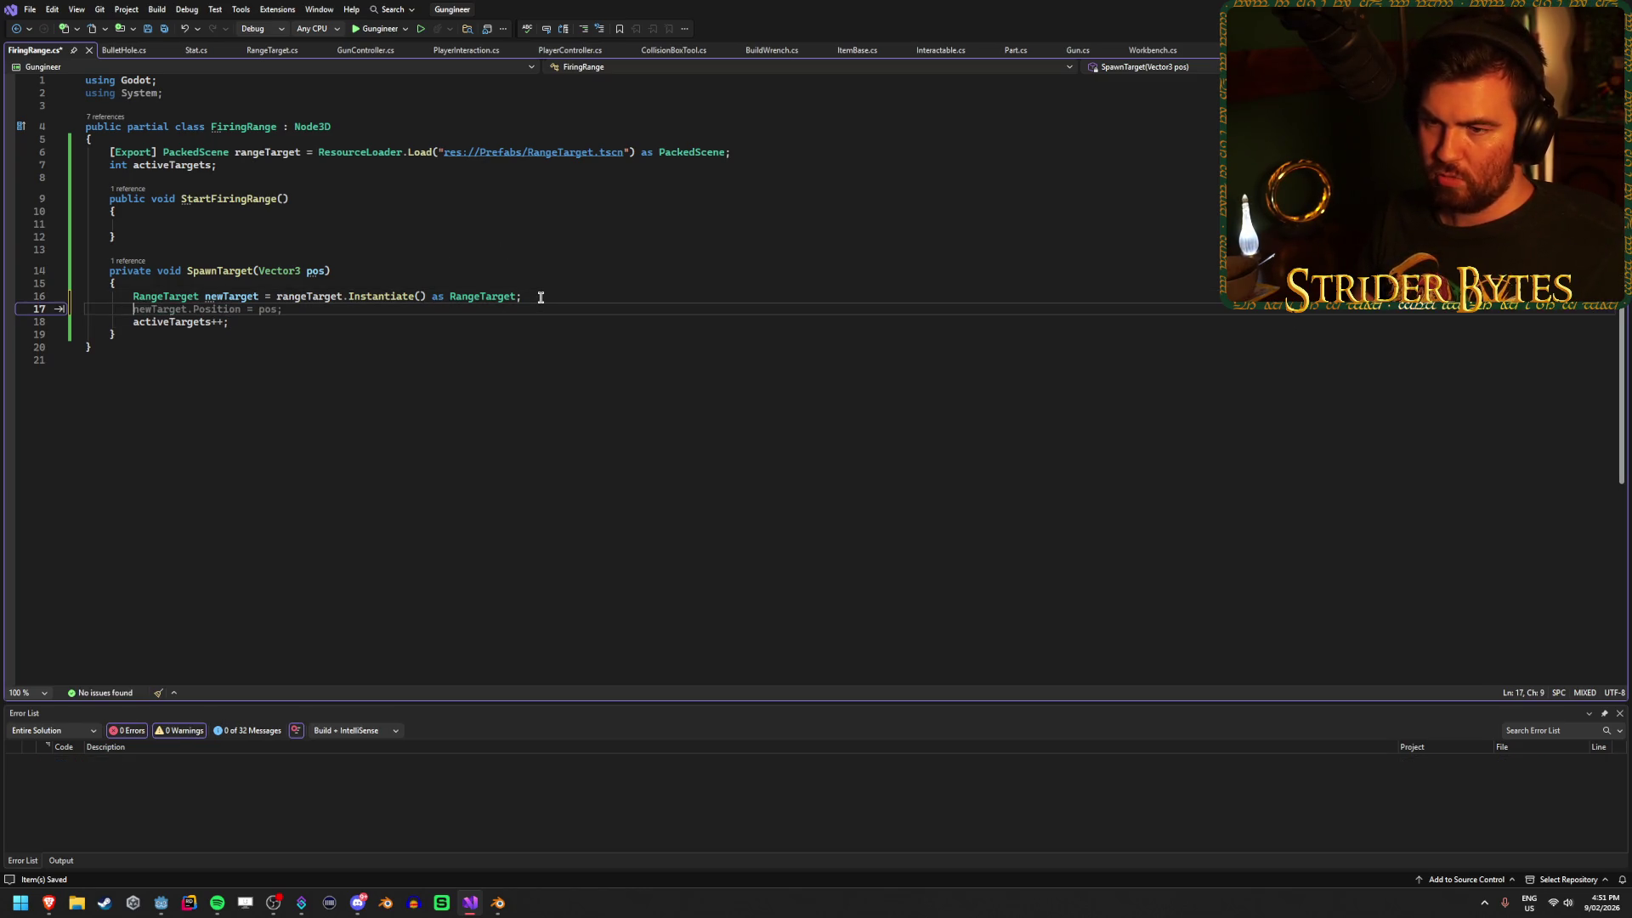
pyautogui.press('Escape')
pyautogui.write('new')
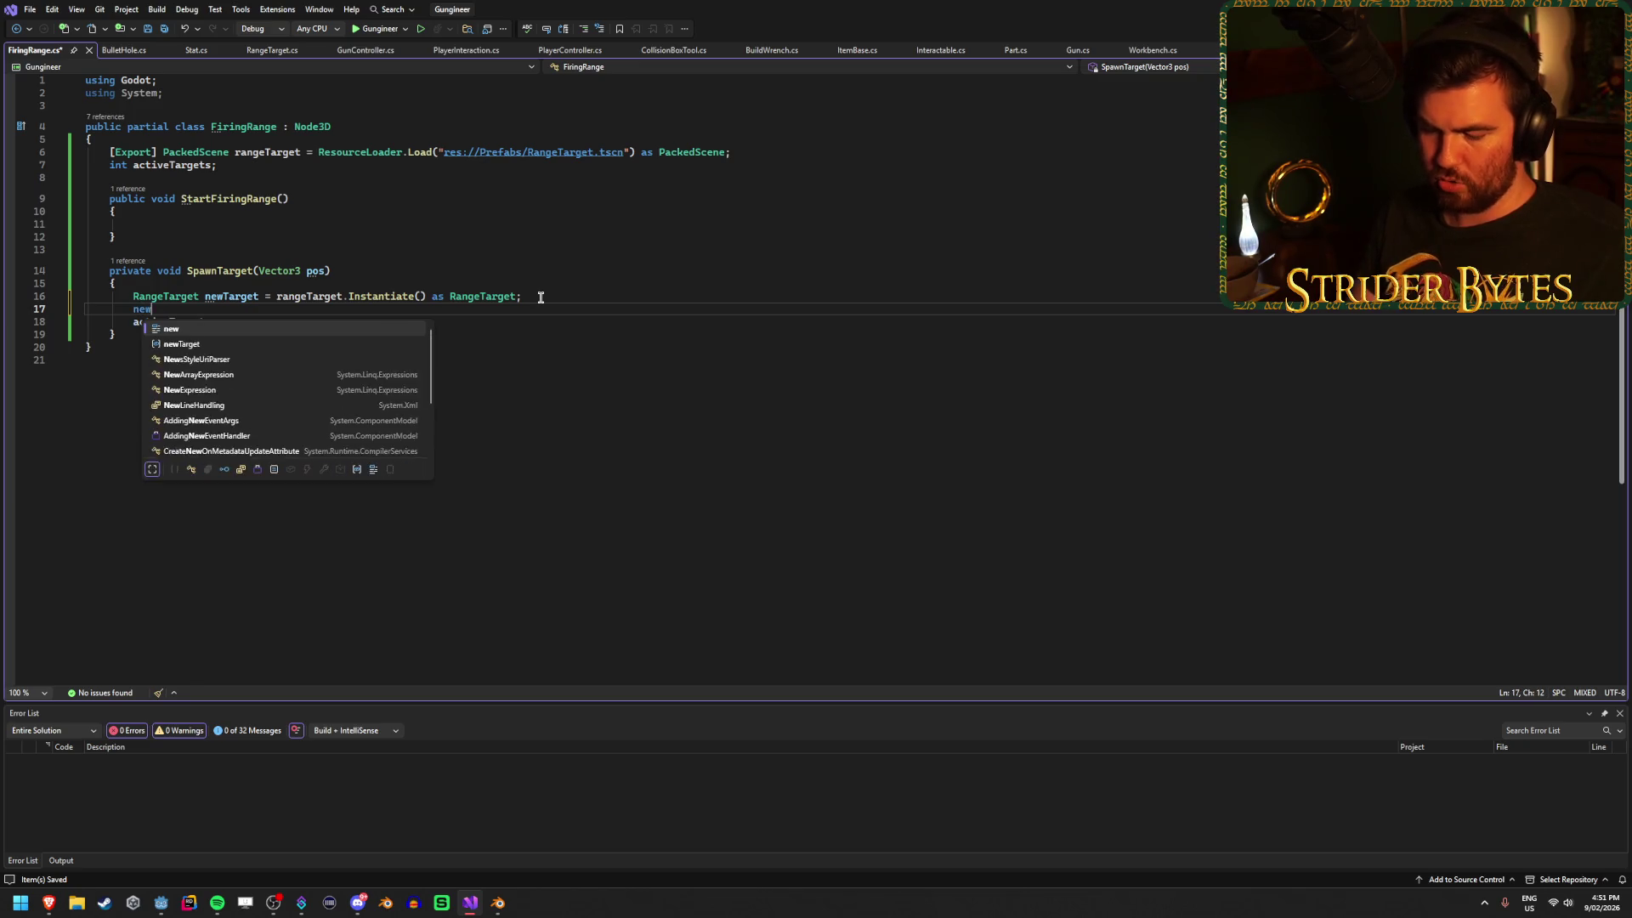
pyautogui.write('Target.event')
# Subscribe newTarget.TargetDestroyedEvent with += to a new empty private void TargetDestroyed() method.
pyautogui.press('Tab')
pyautogui.write('+=')
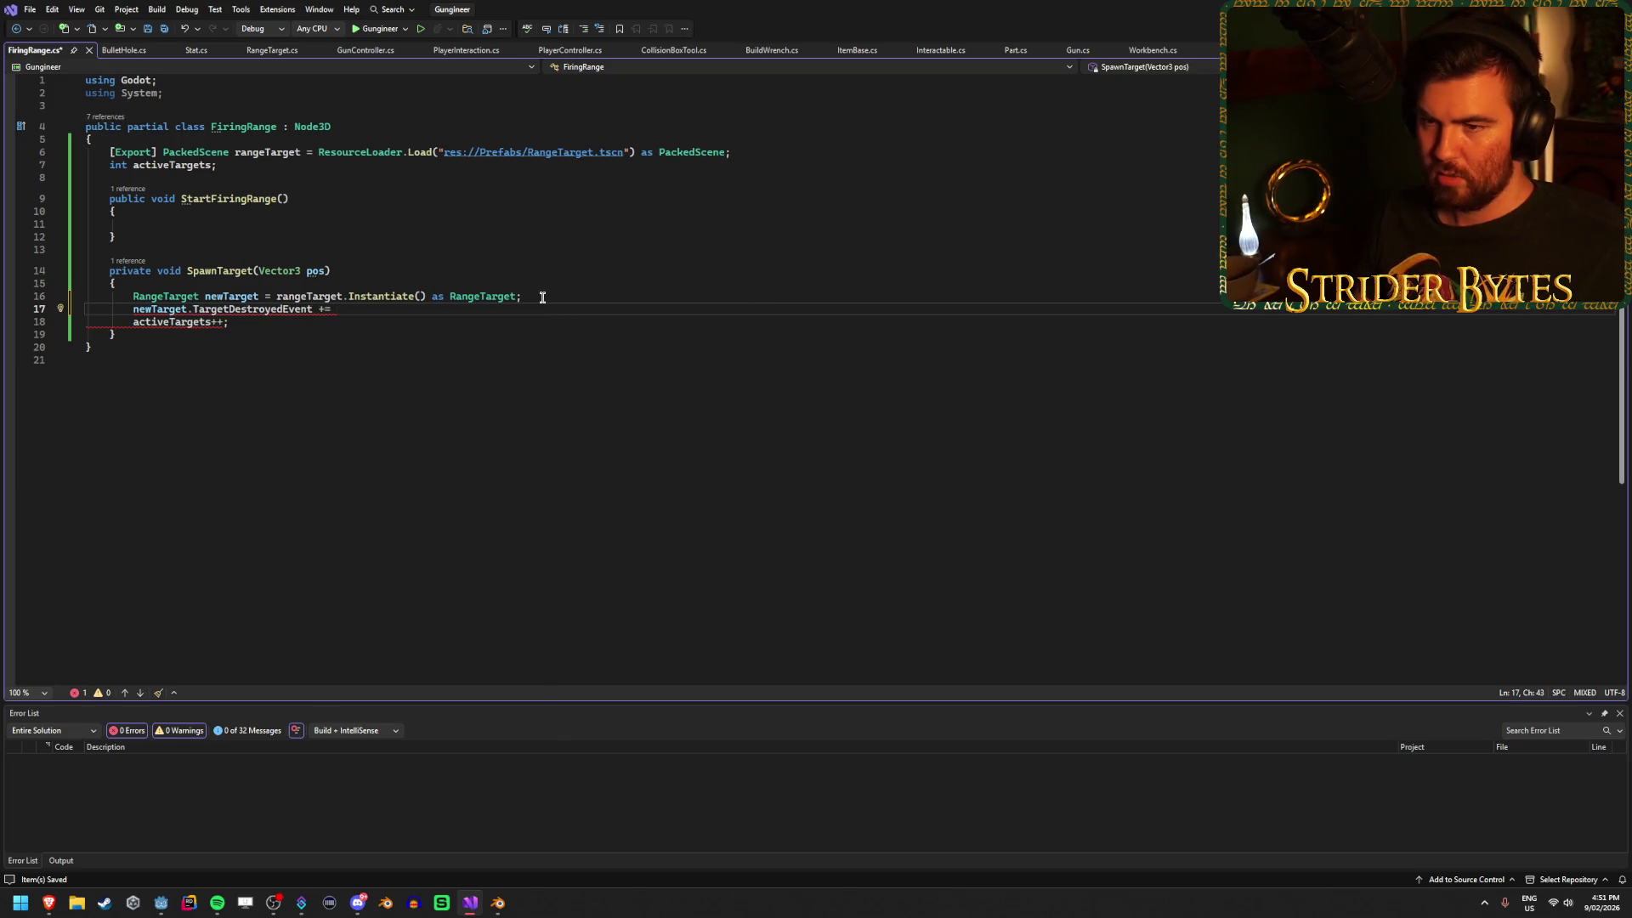
pyautogui.click(221, 334)
pyautogui.press('Return')
pyautogui.press('Return')
pyautogui.write('pr')
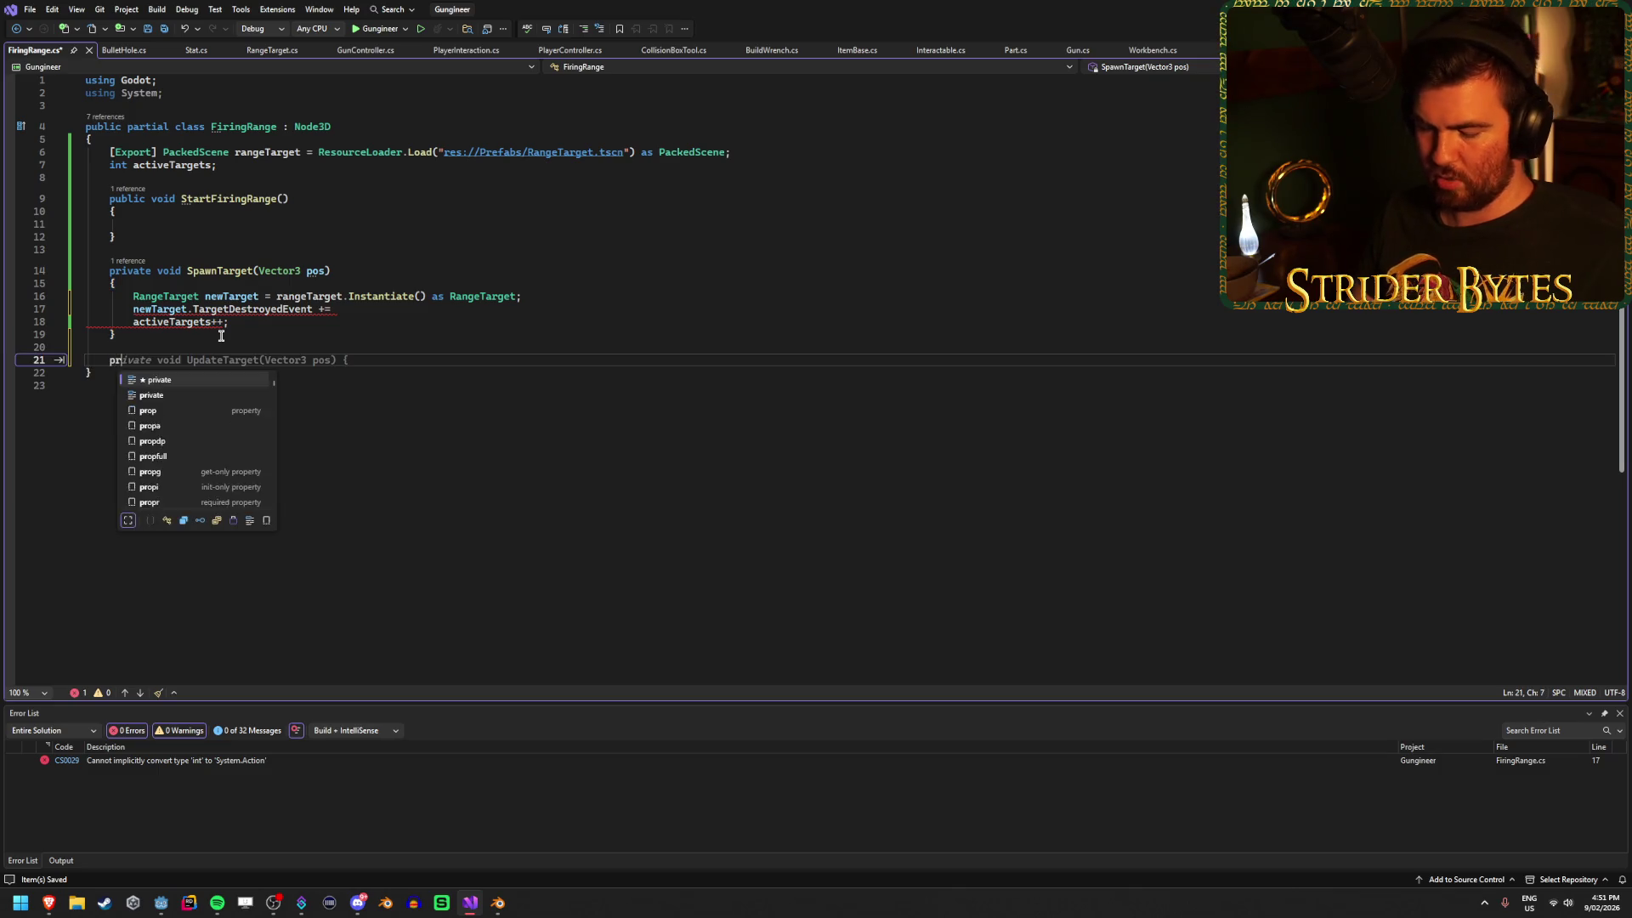
pyautogui.write('ivate void TargetDestr')
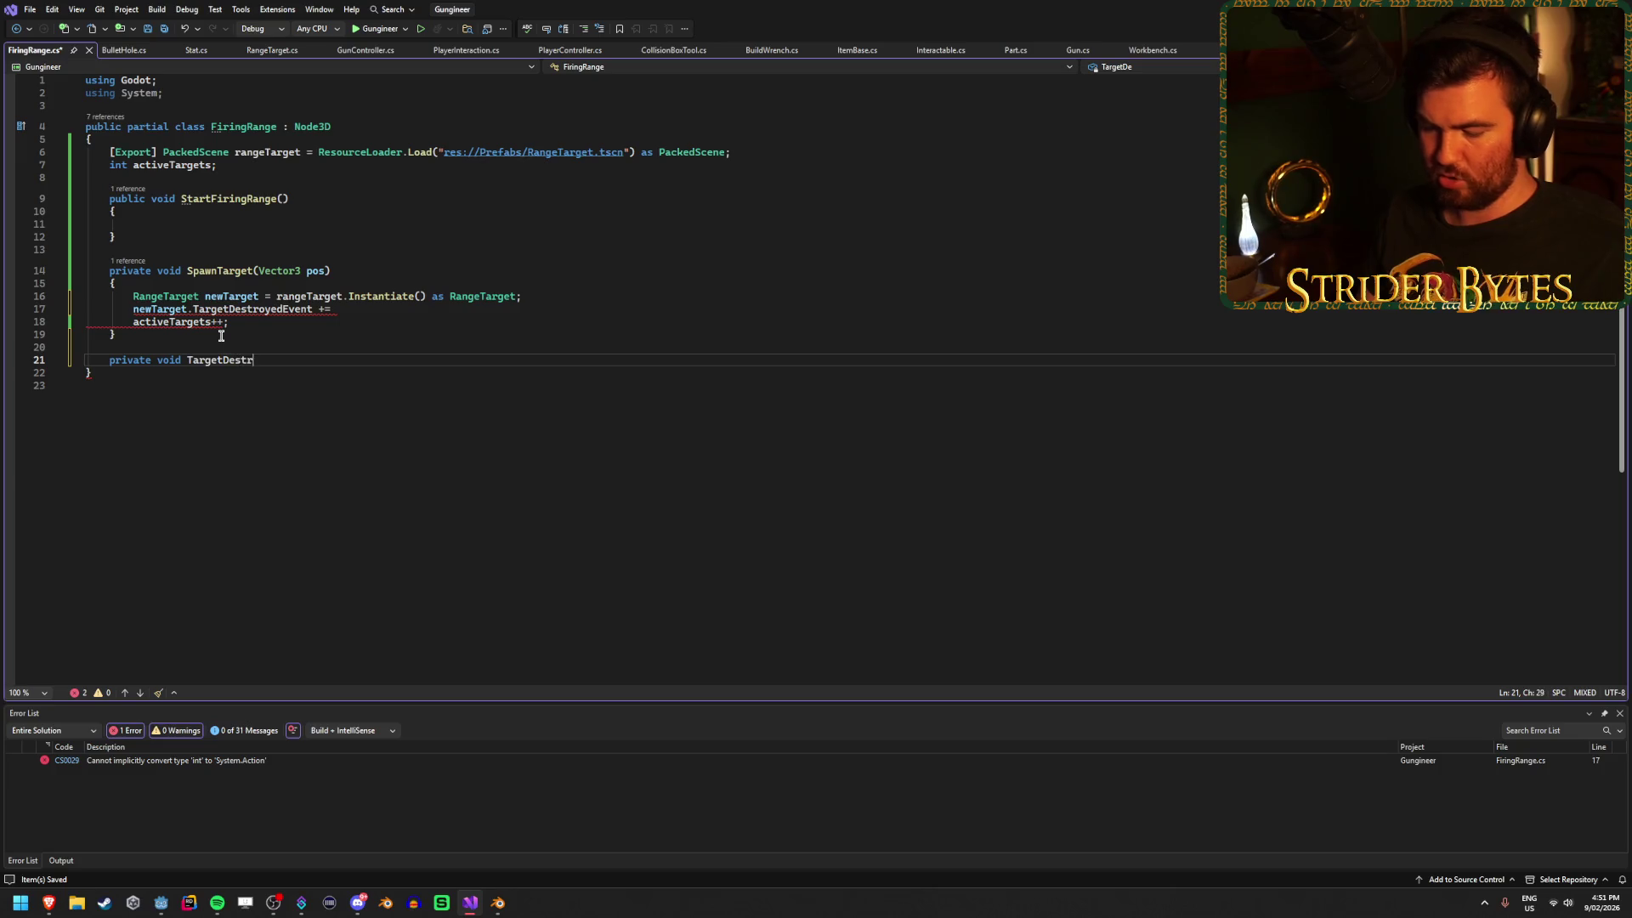
pyautogui.press('Return')
pyautogui.write('{')
pyautogui.press('Return')
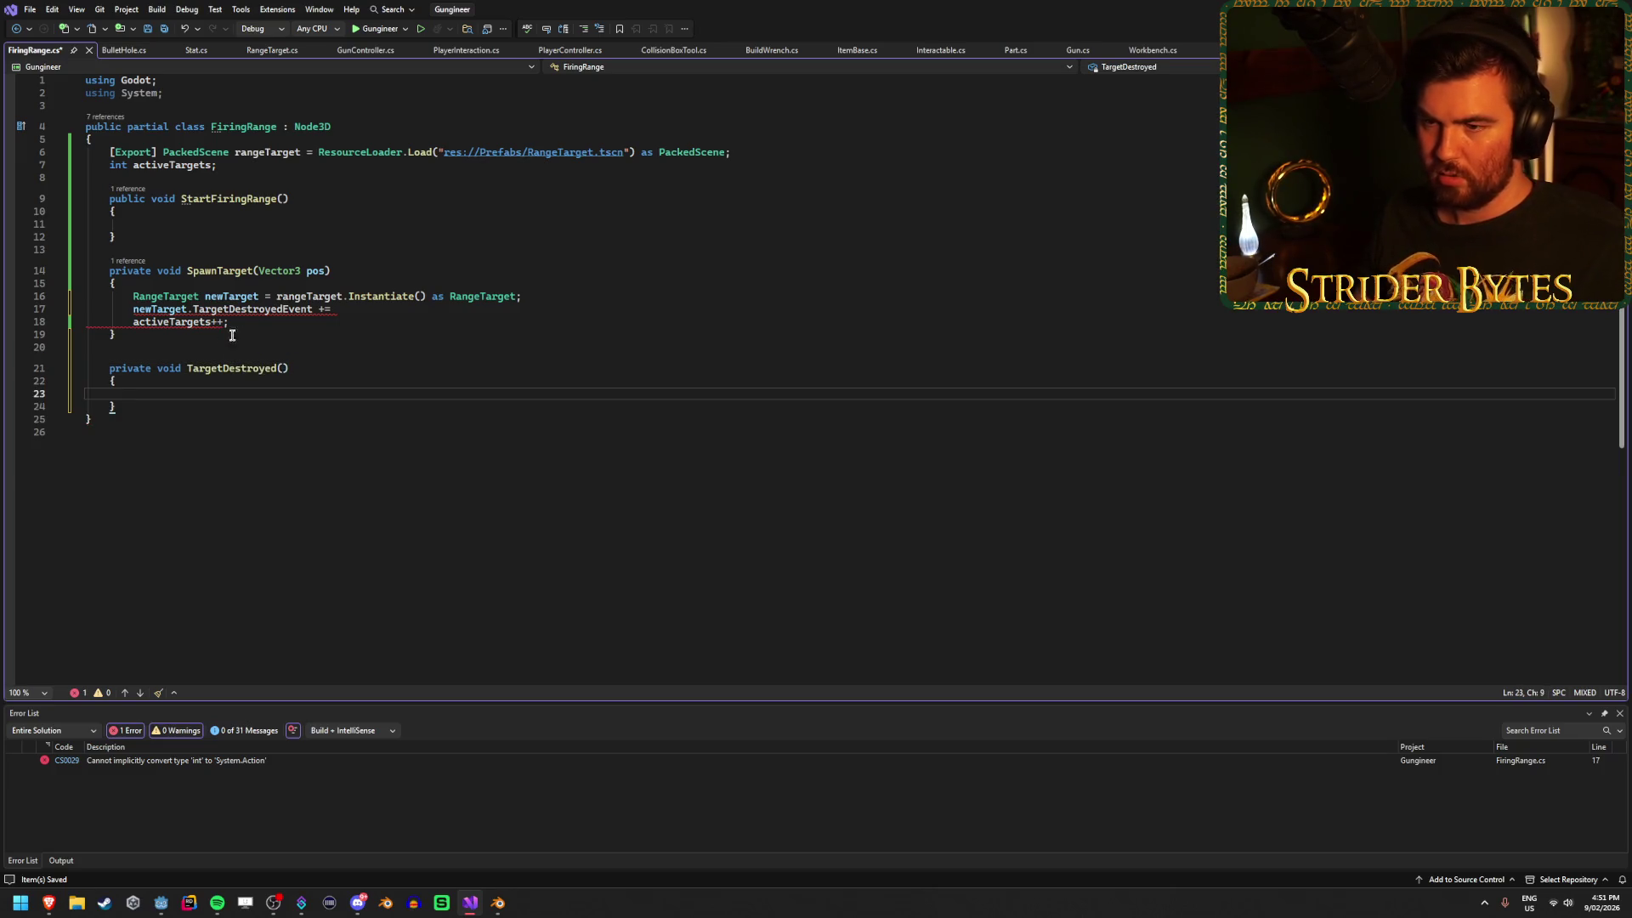
pyautogui.click(374, 310)
pyautogui.write('Target')
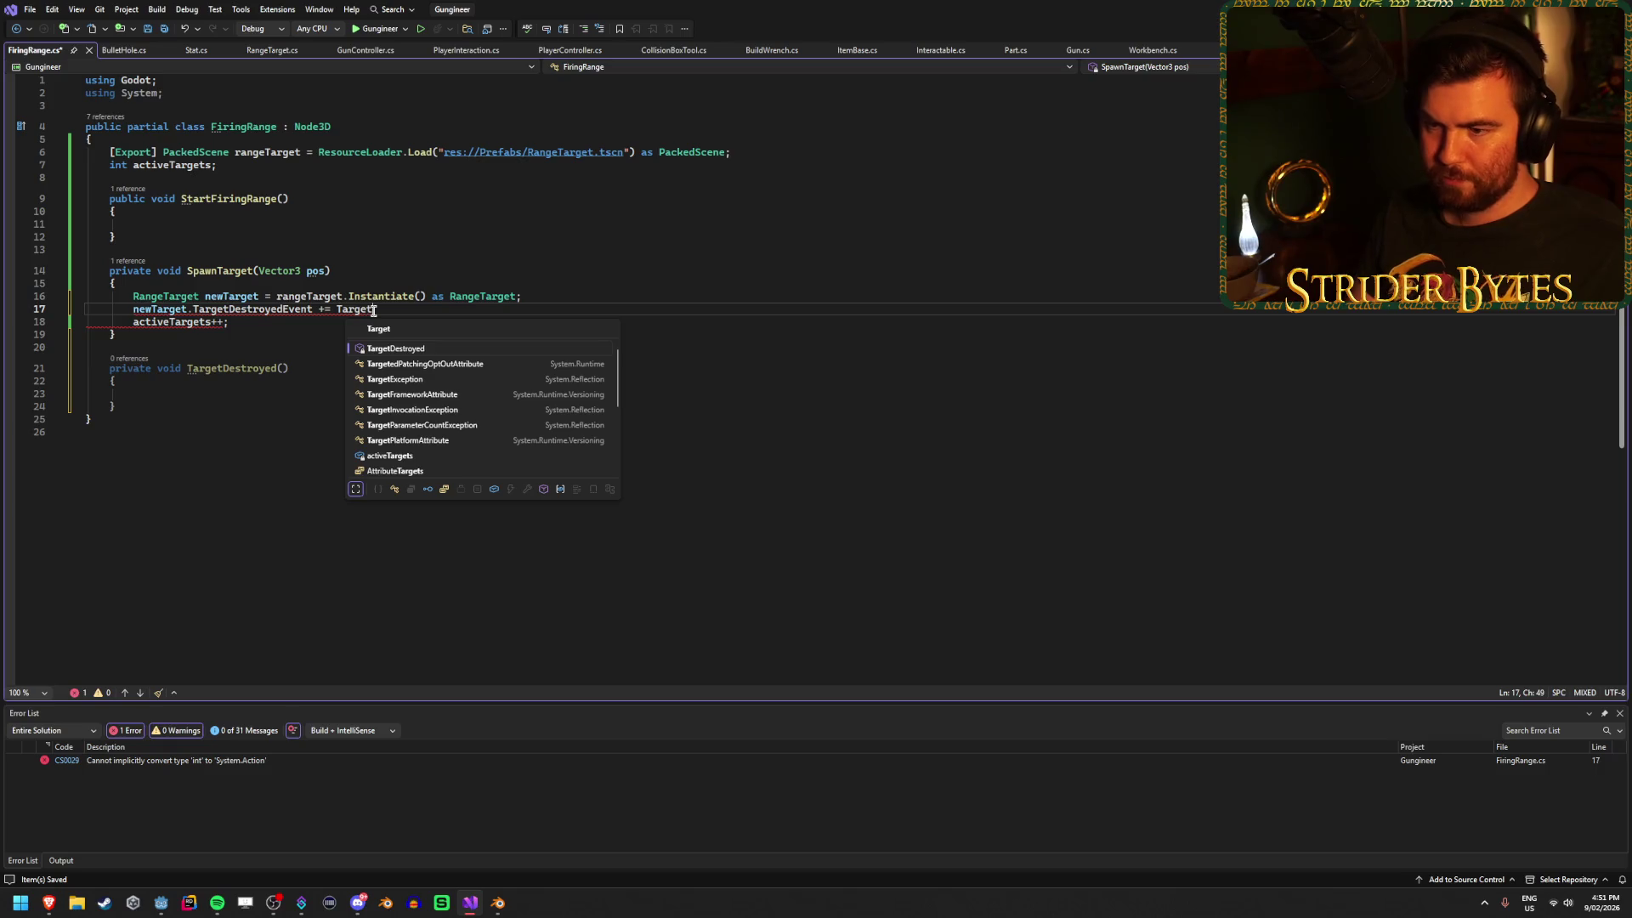
pyautogui.press('Tab')
pyautogui.write(';')
# Put 'activeTargets--;' in the TargetDestroyed() body and save FiringRange.cs.
pyautogui.click(287, 369)
pyautogui.press('Down')
pyautogui.press('Down')
pyautogui.hotkey('ctrl', 's')
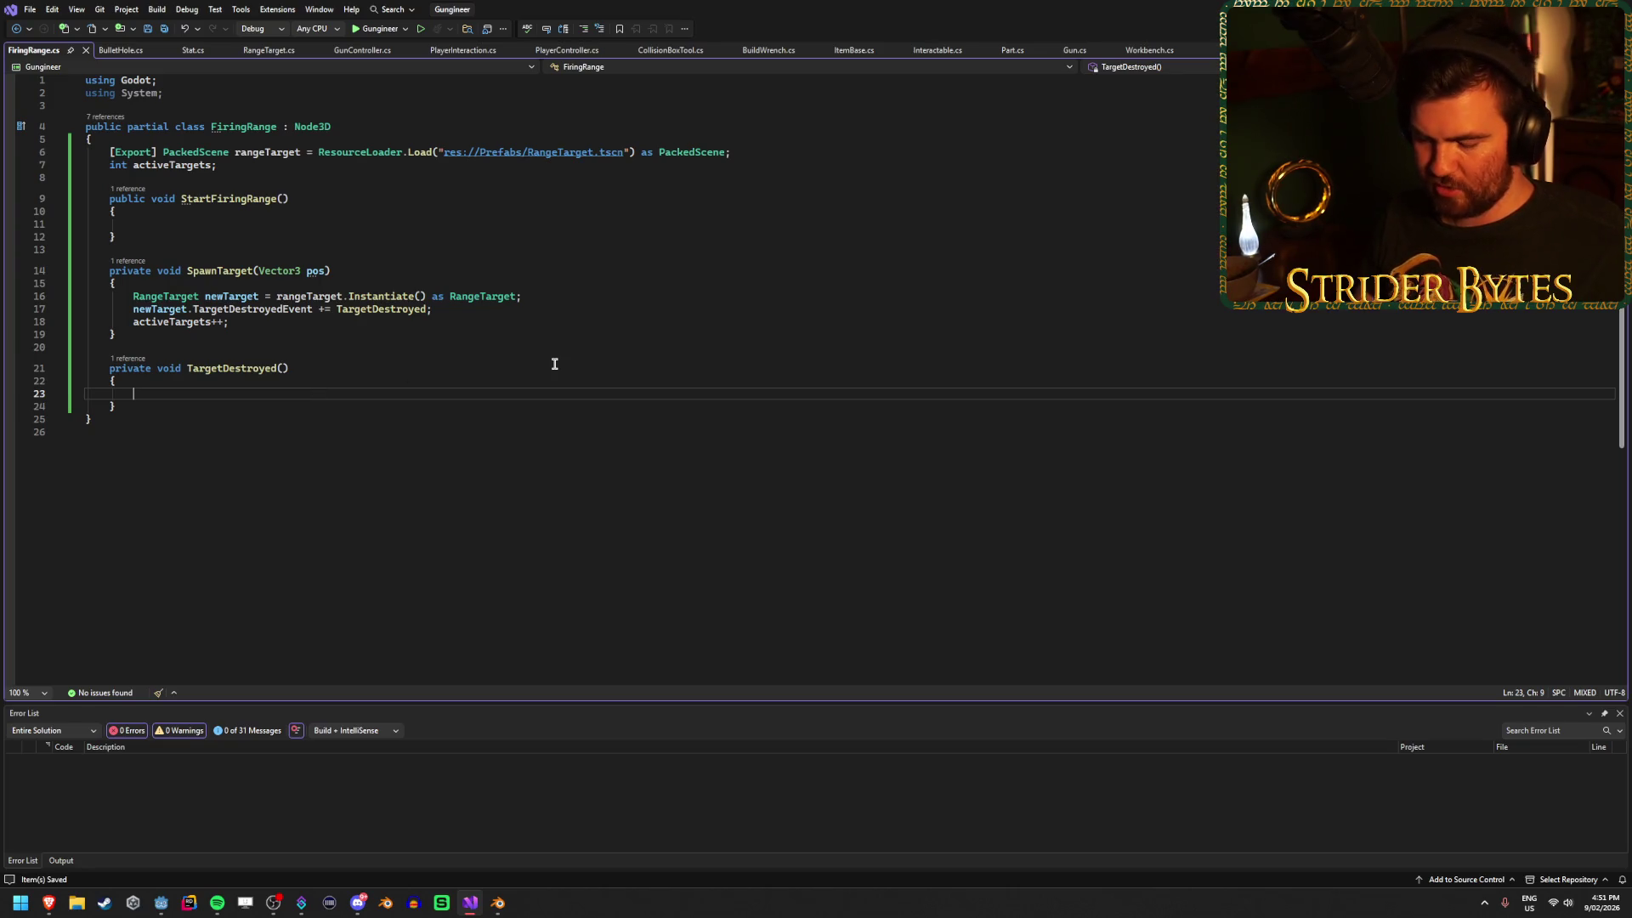
pyautogui.write('activ')
pyautogui.press('Tab')
pyautogui.press('Tab')
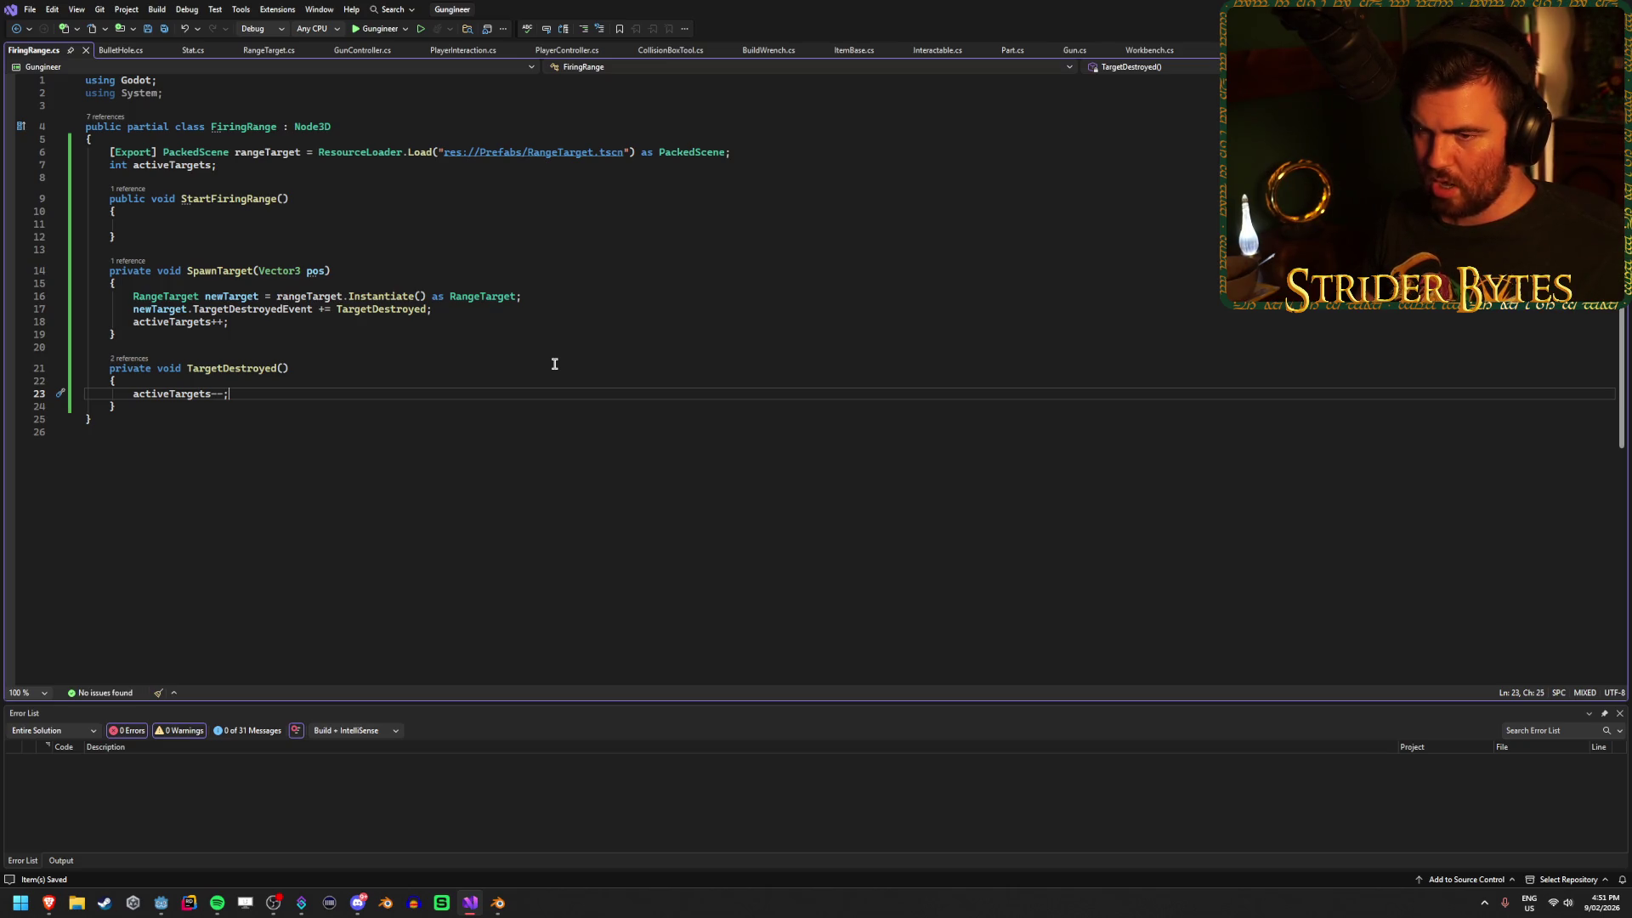
pyautogui.press('Return')
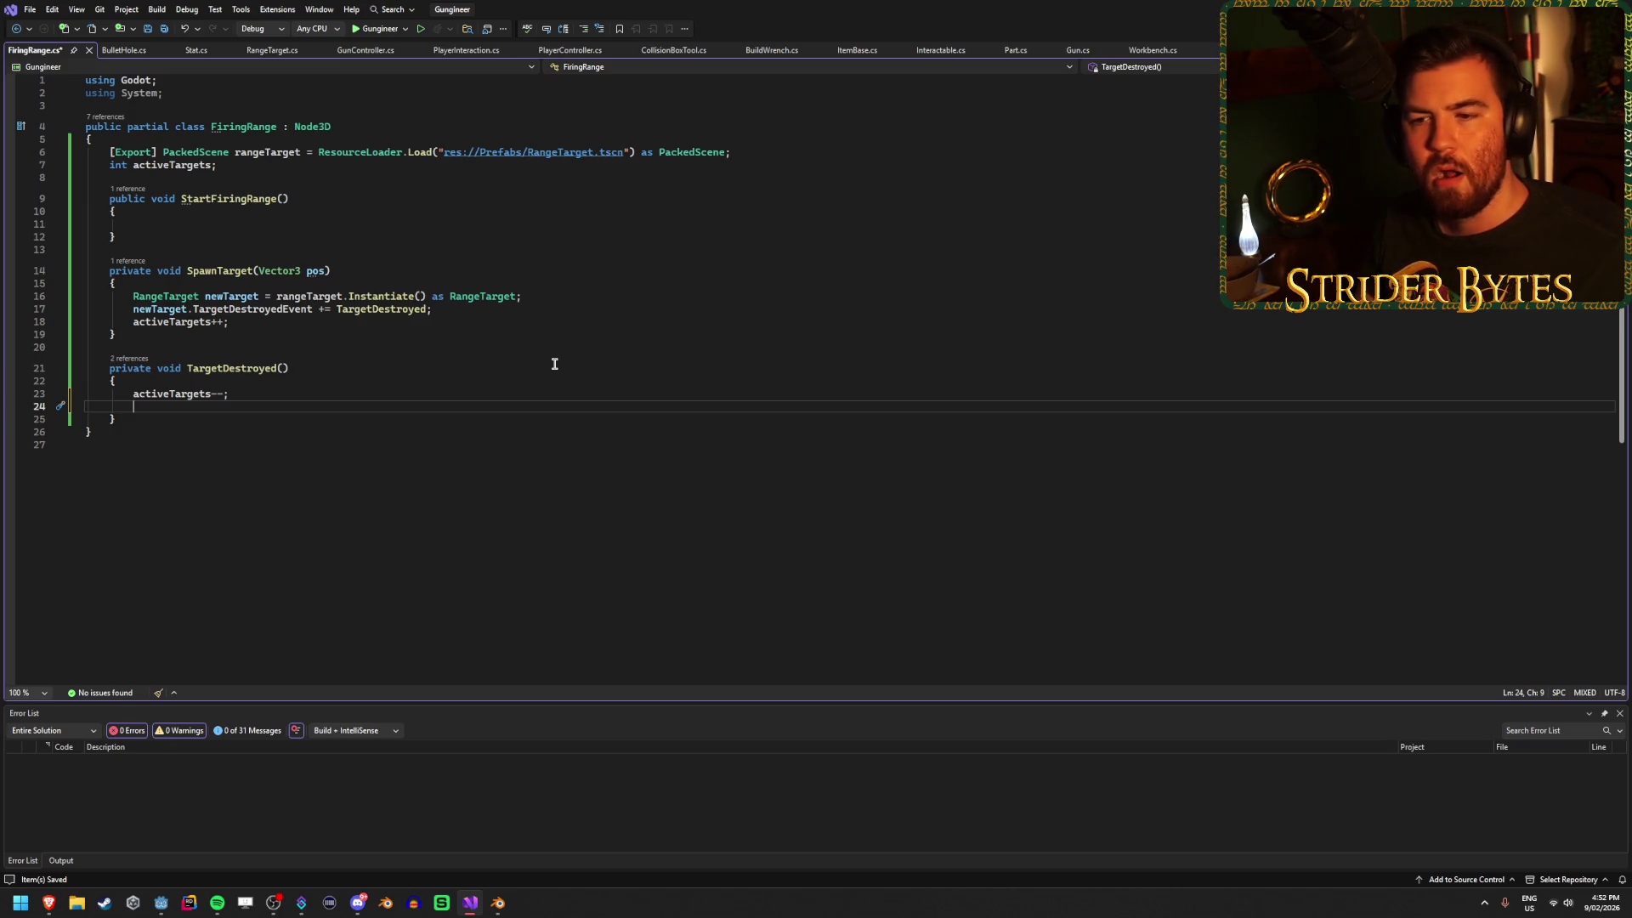
pyautogui.hotkey('ctrl', 's')
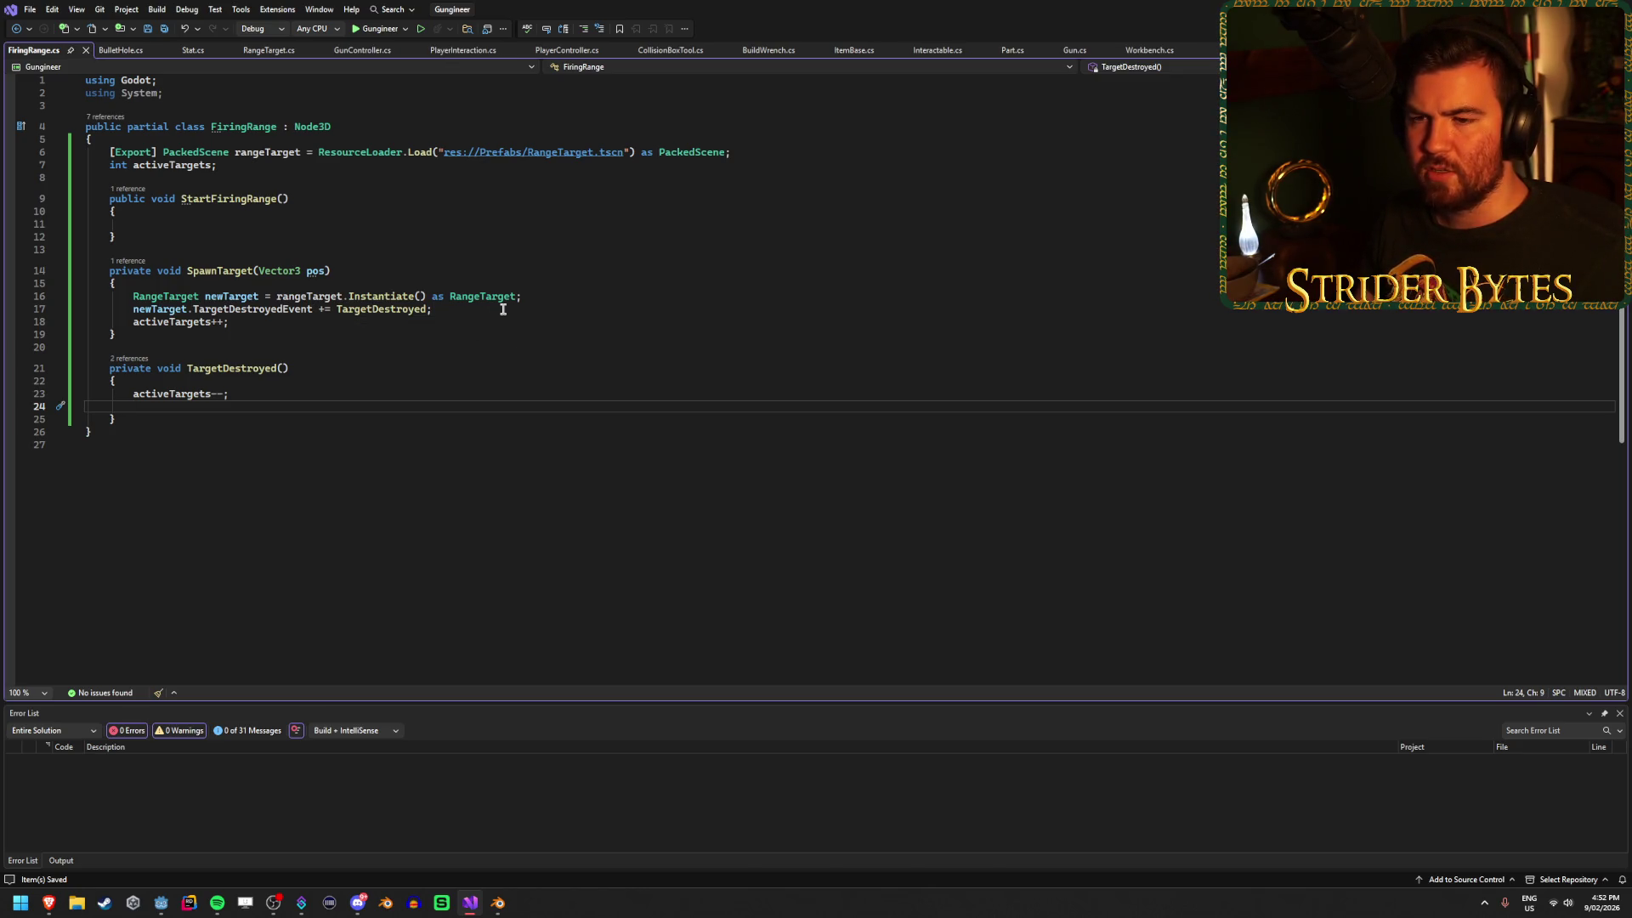
pyautogui.press('BackSpace')
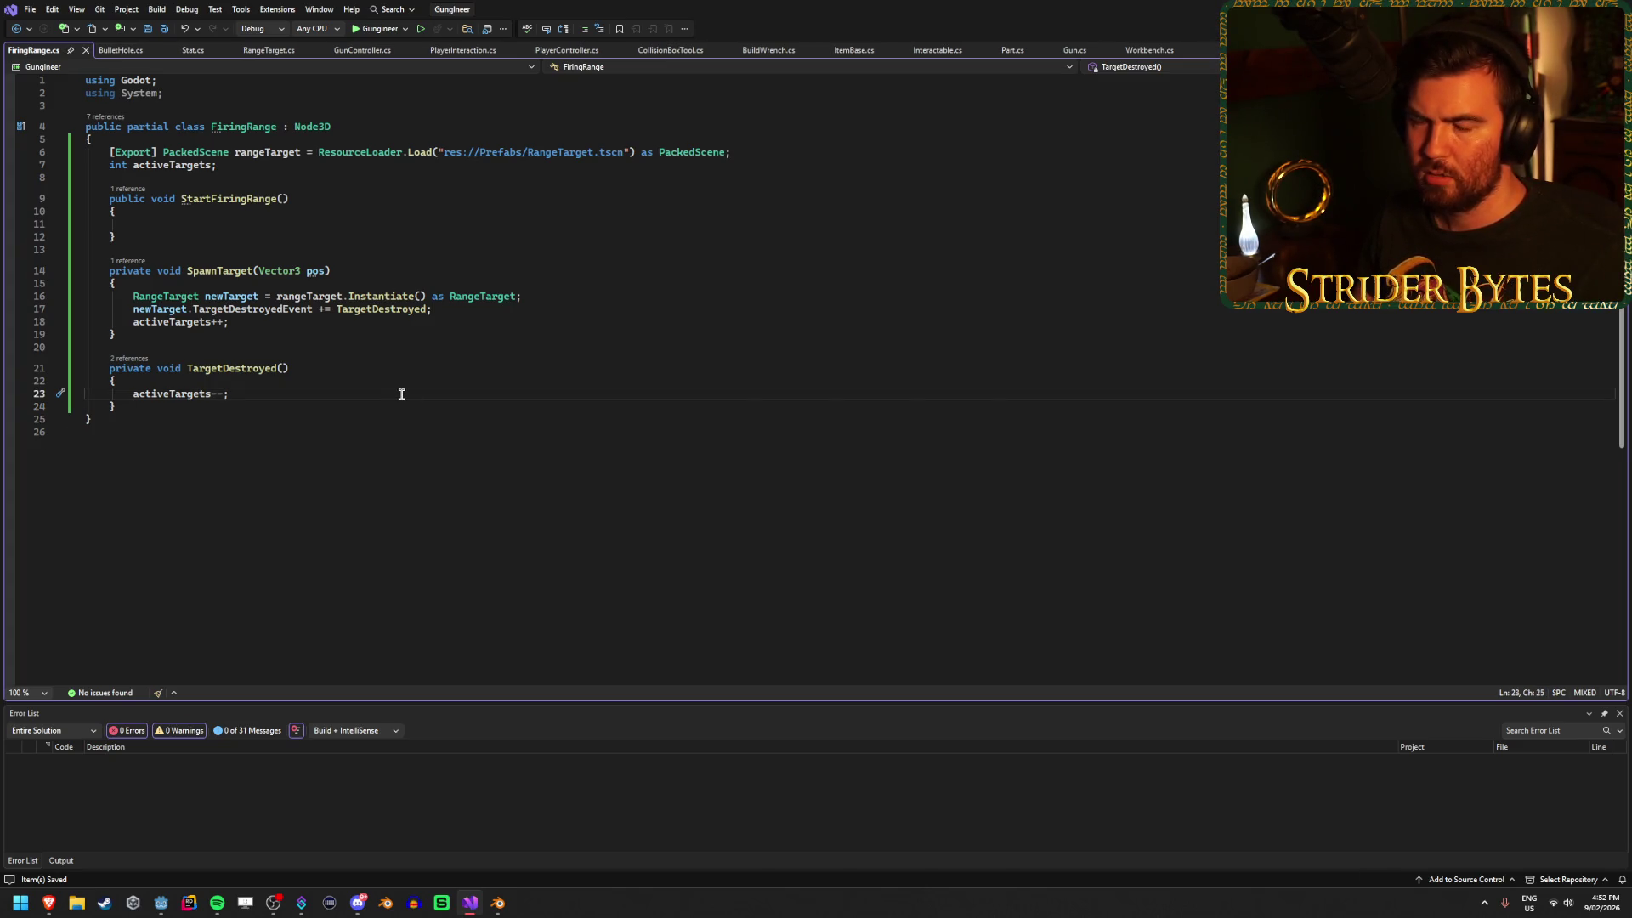
pyautogui.click(206, 222)
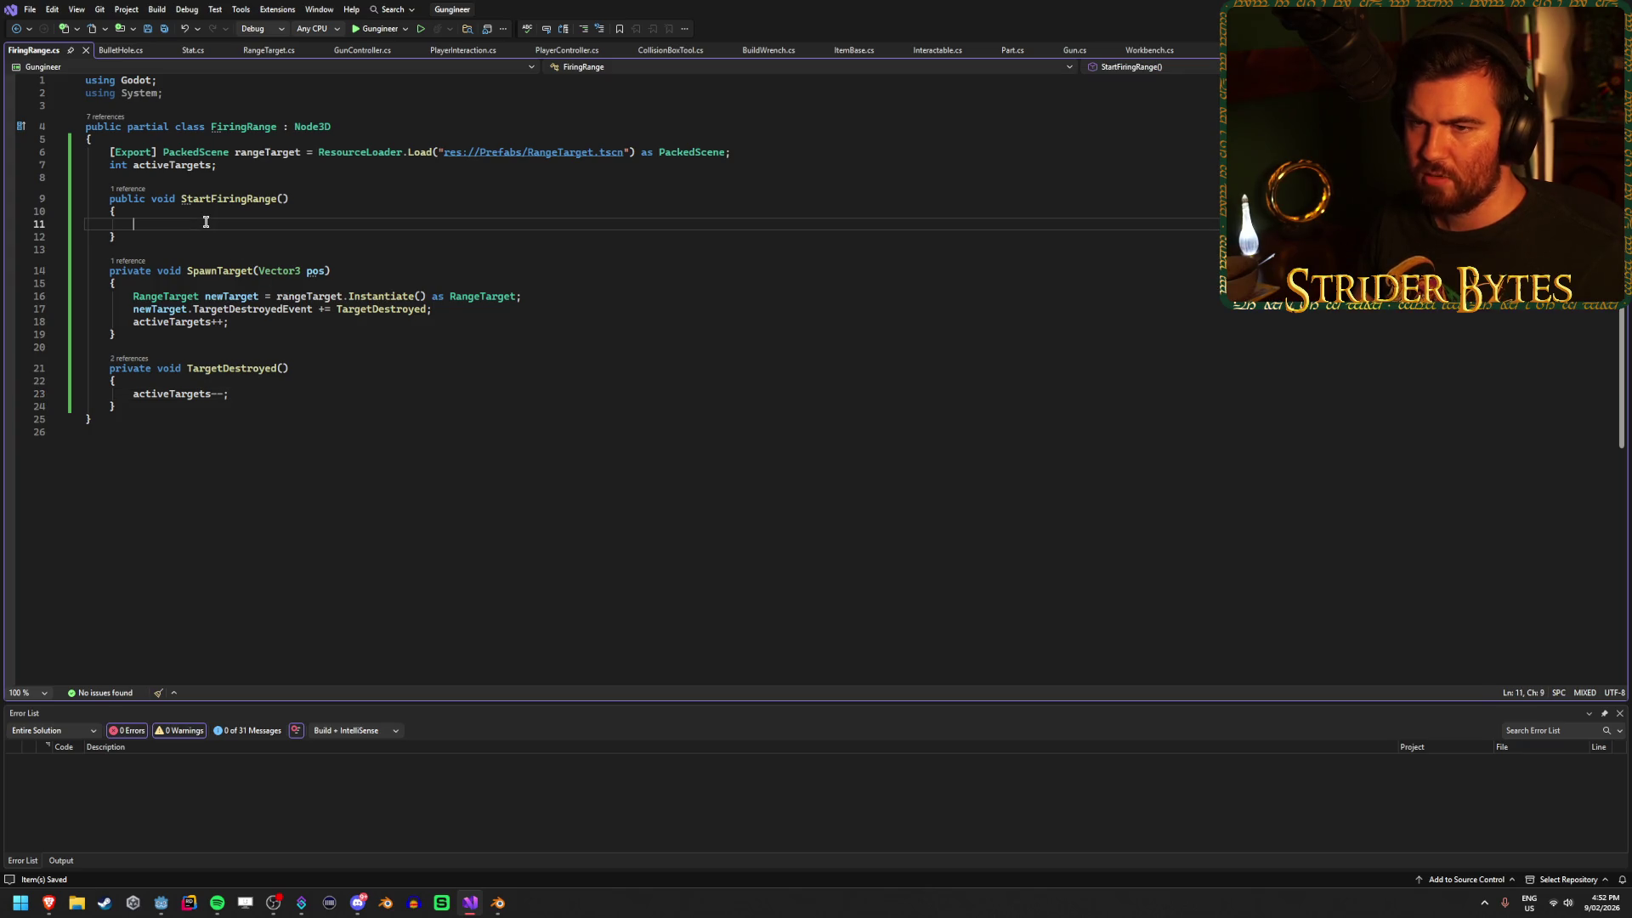
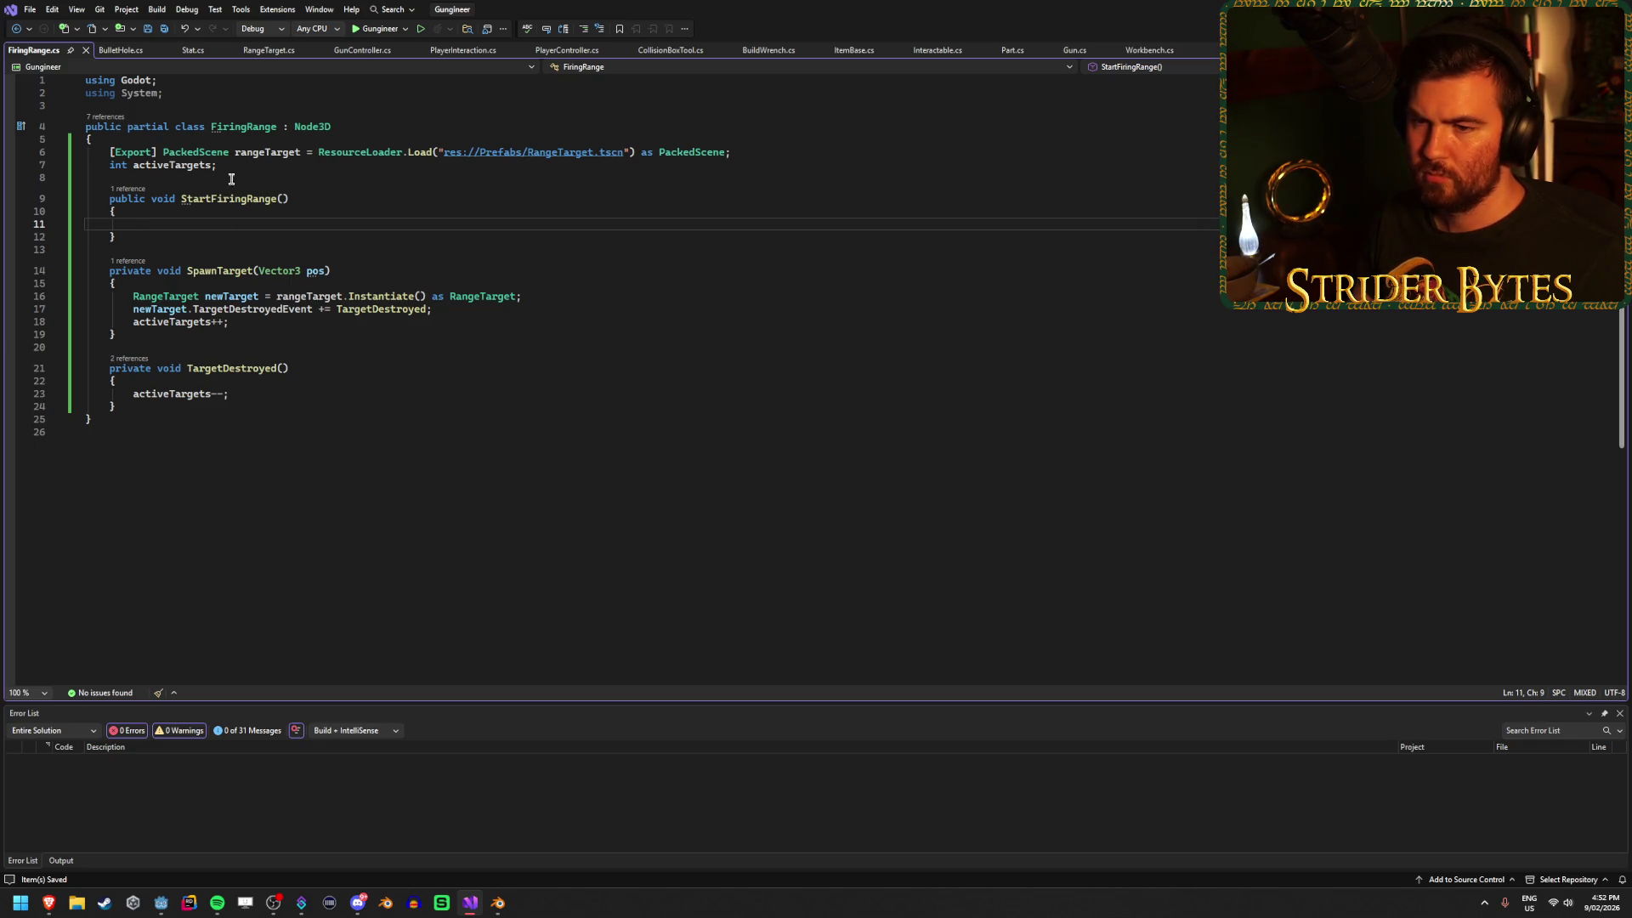
# Below activeTargets--, add an if (activeTargets == 0) block calling SpawnTarget(), then save FiringRange.cs.
pyautogui.click(258, 391)
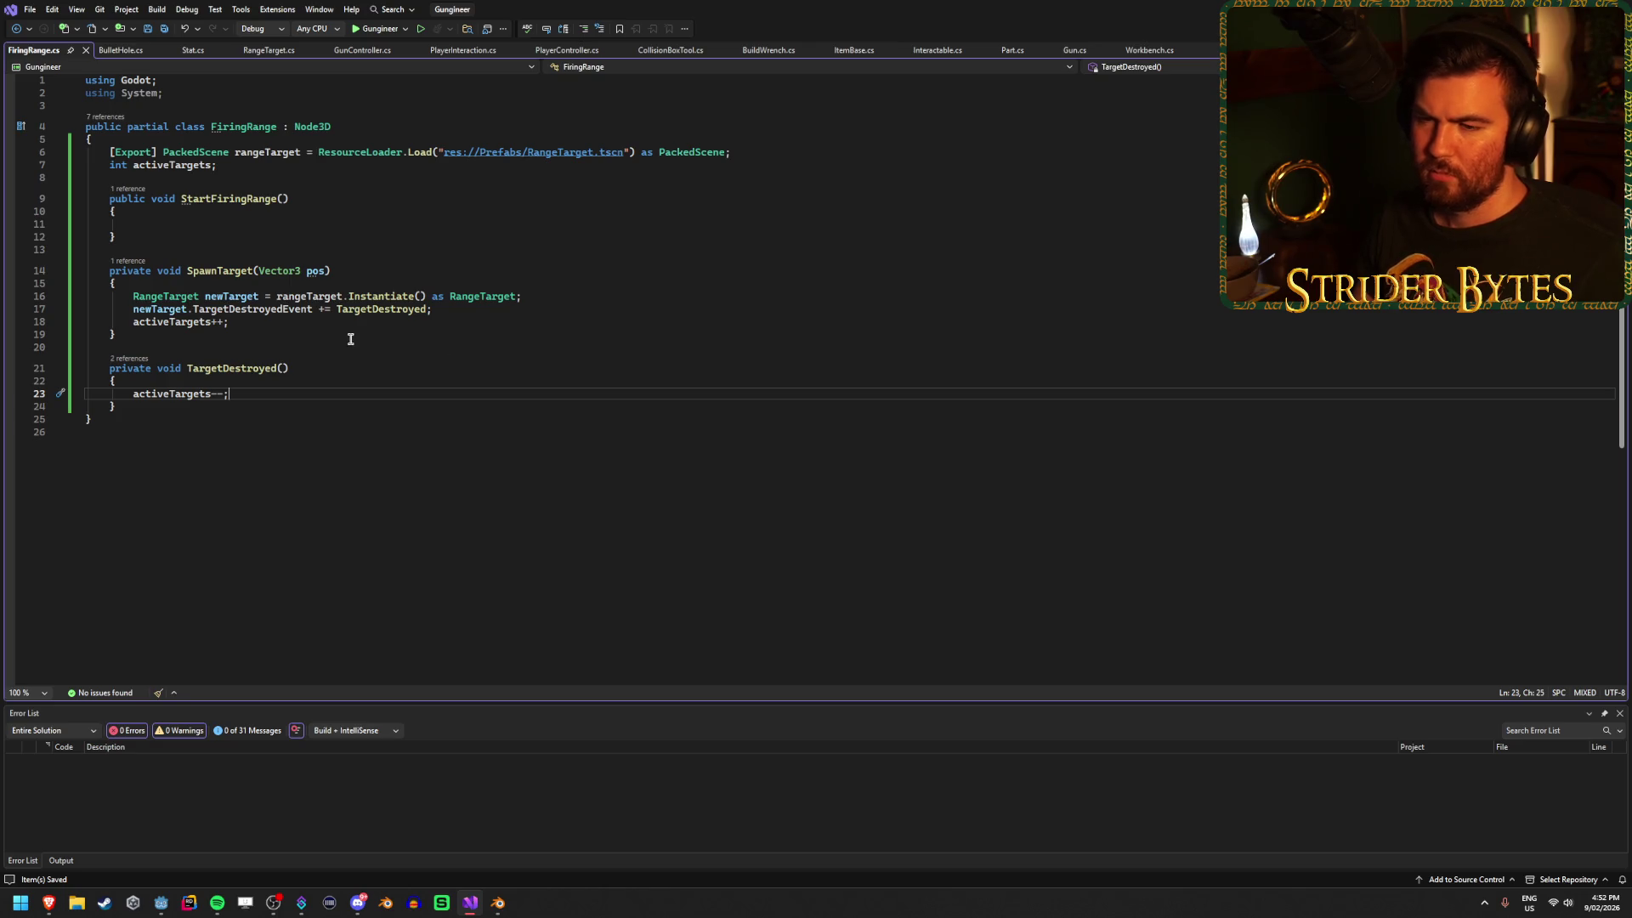
pyautogui.press('Return')
pyautogui.press('Return')
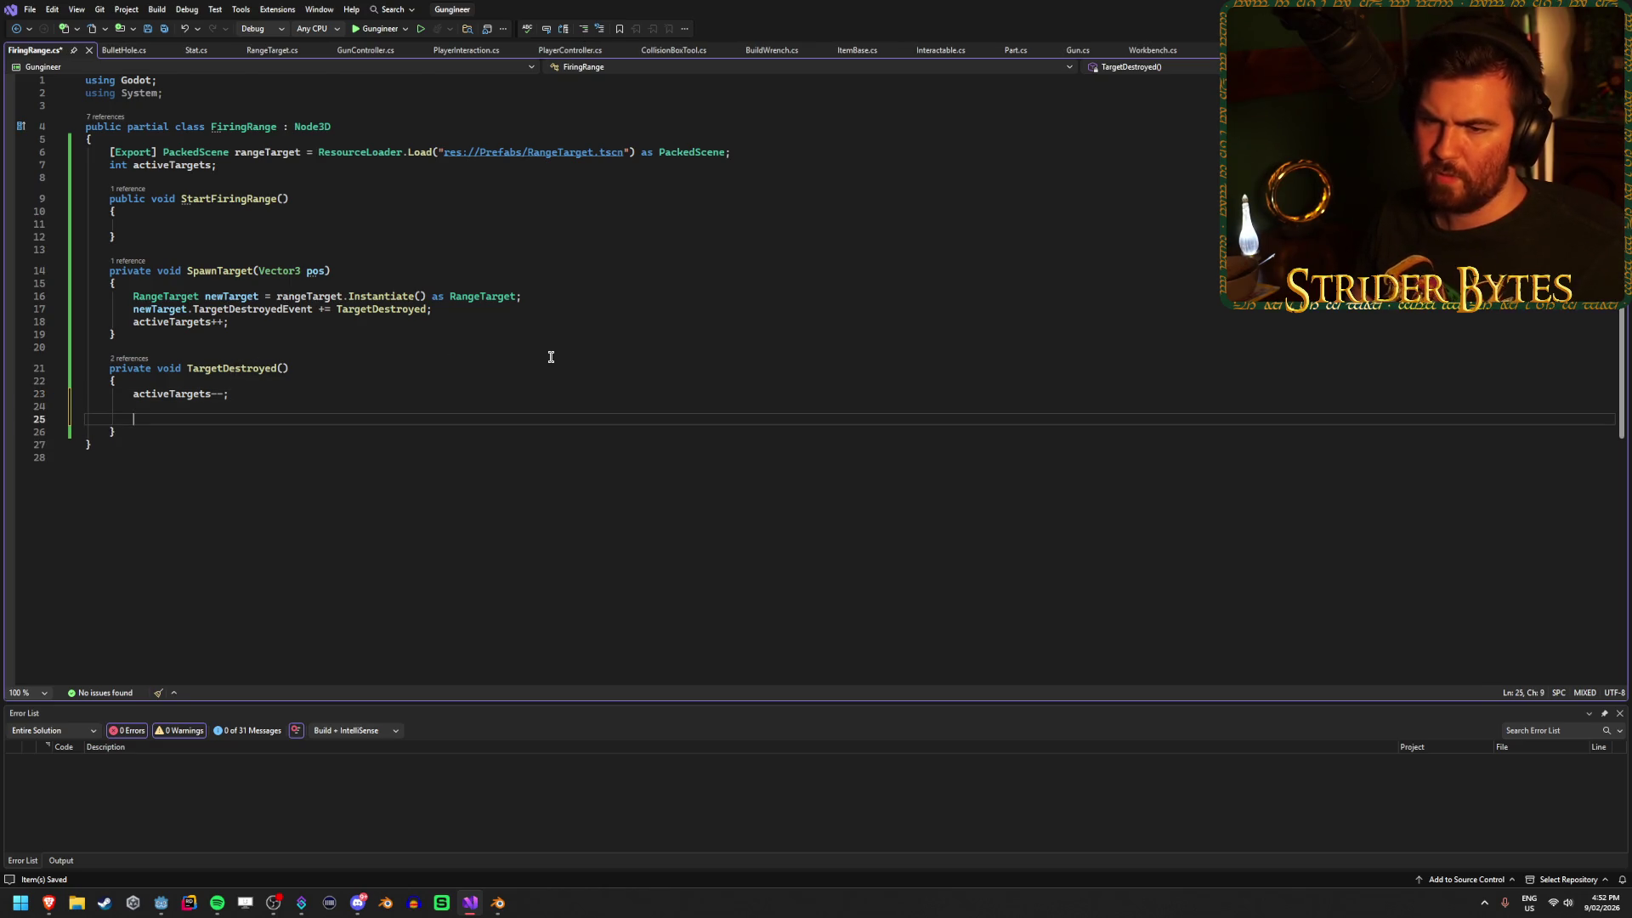
pyautogui.write('if (activeTargets == 0 )')
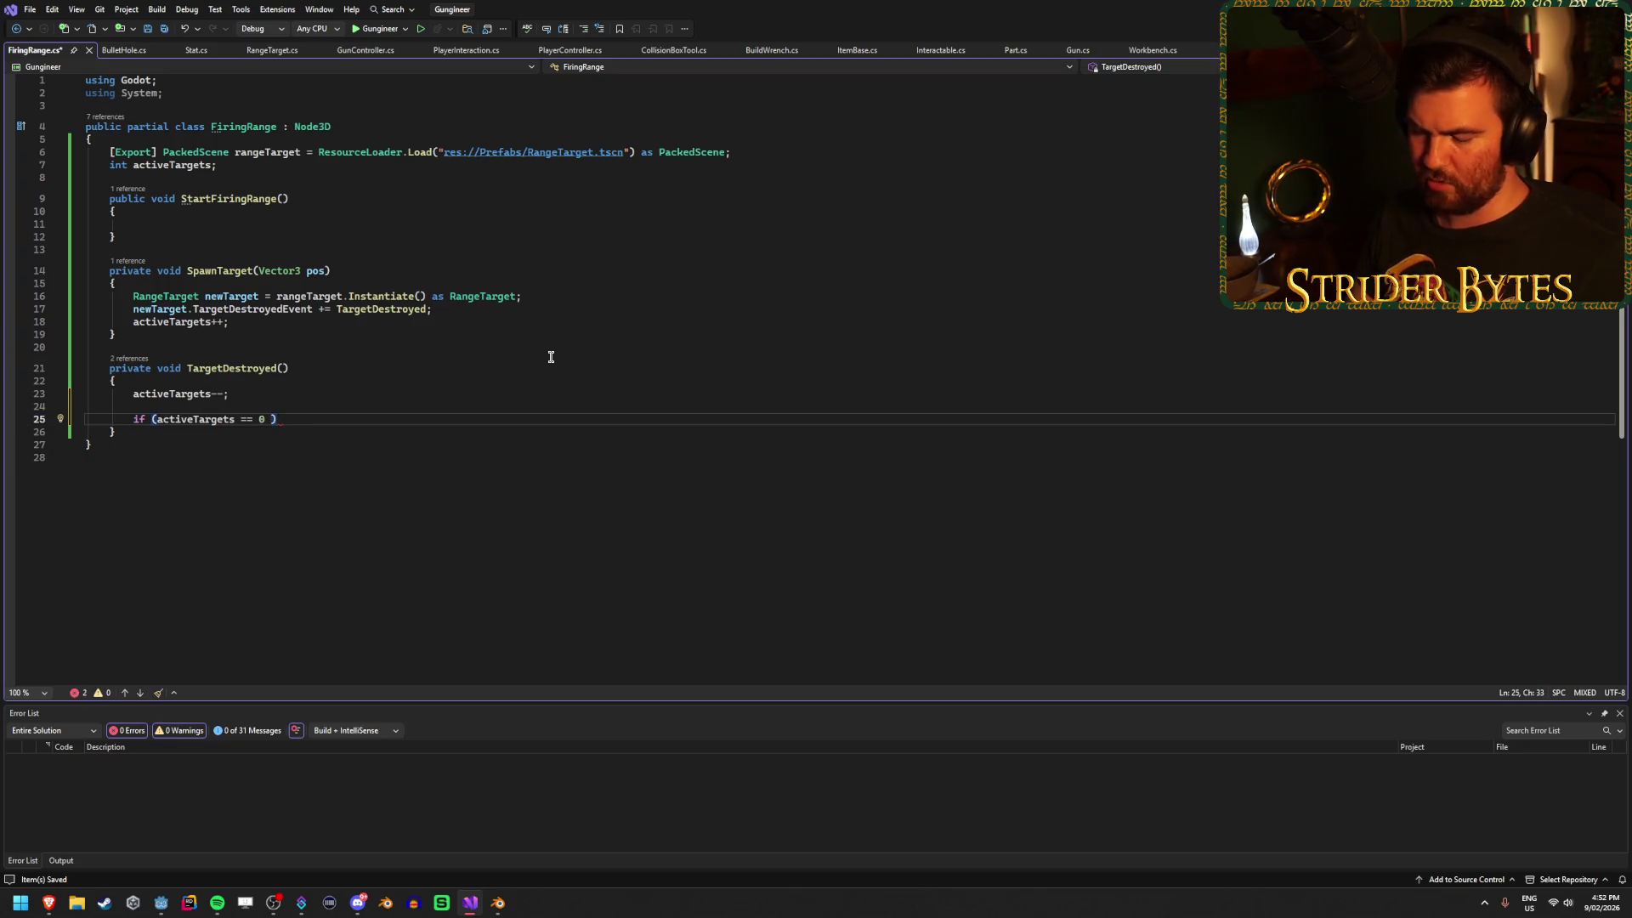
pyautogui.write(' {{')
pyautogui.press('Return')
pyautogui.hotkey('ctrl', 's')
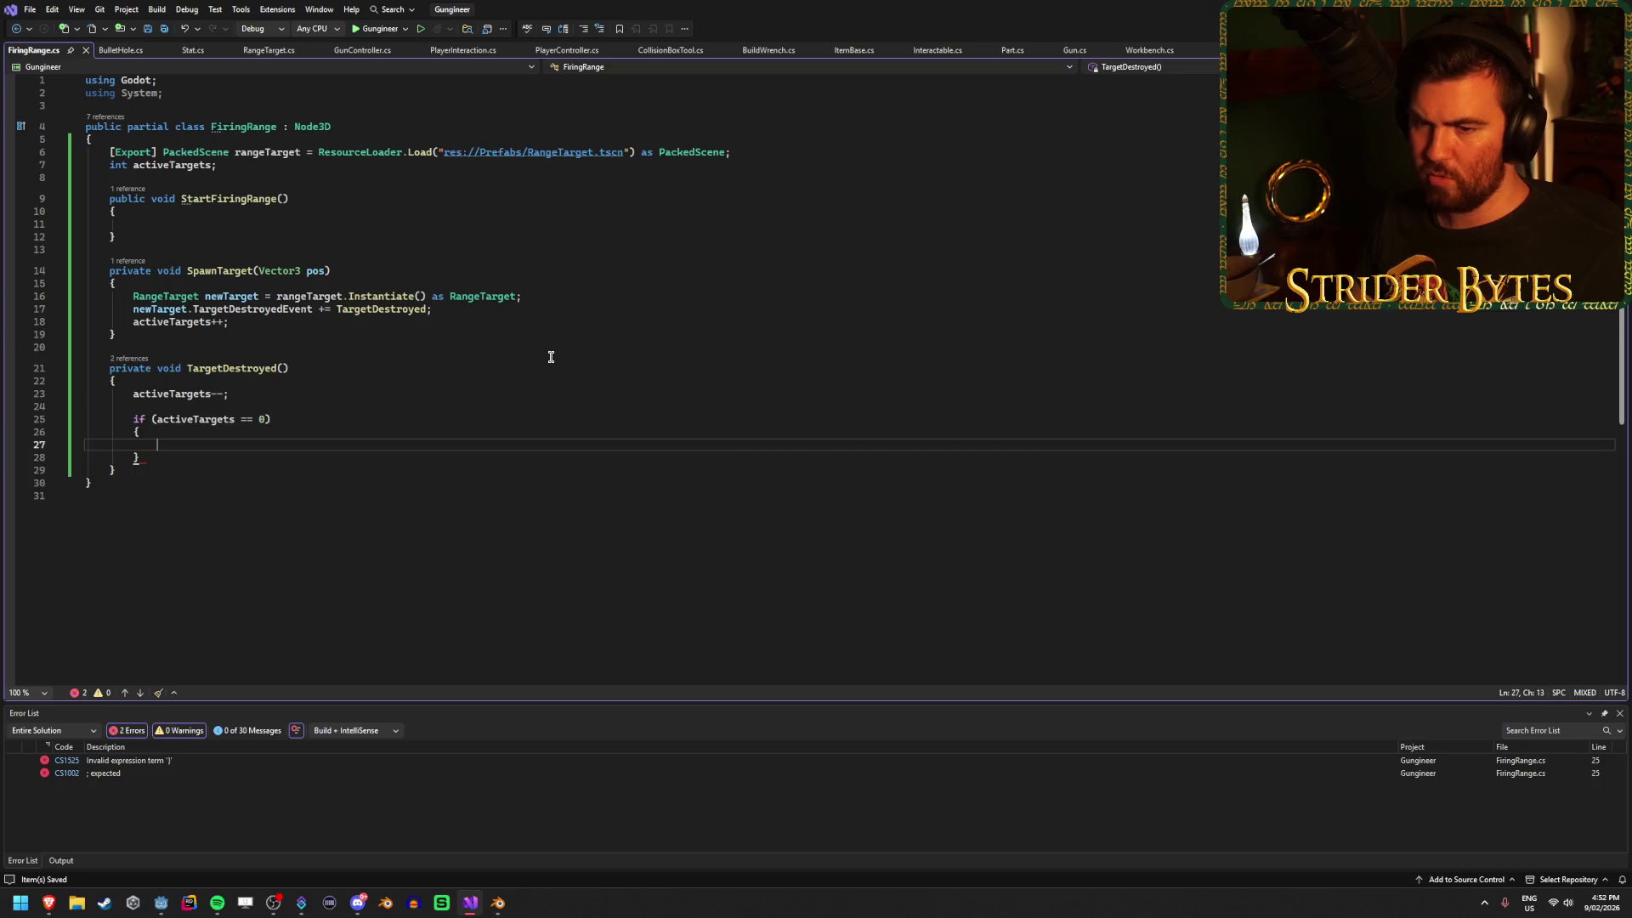
pyautogui.write('Spawn')
pyautogui.press('Tab')
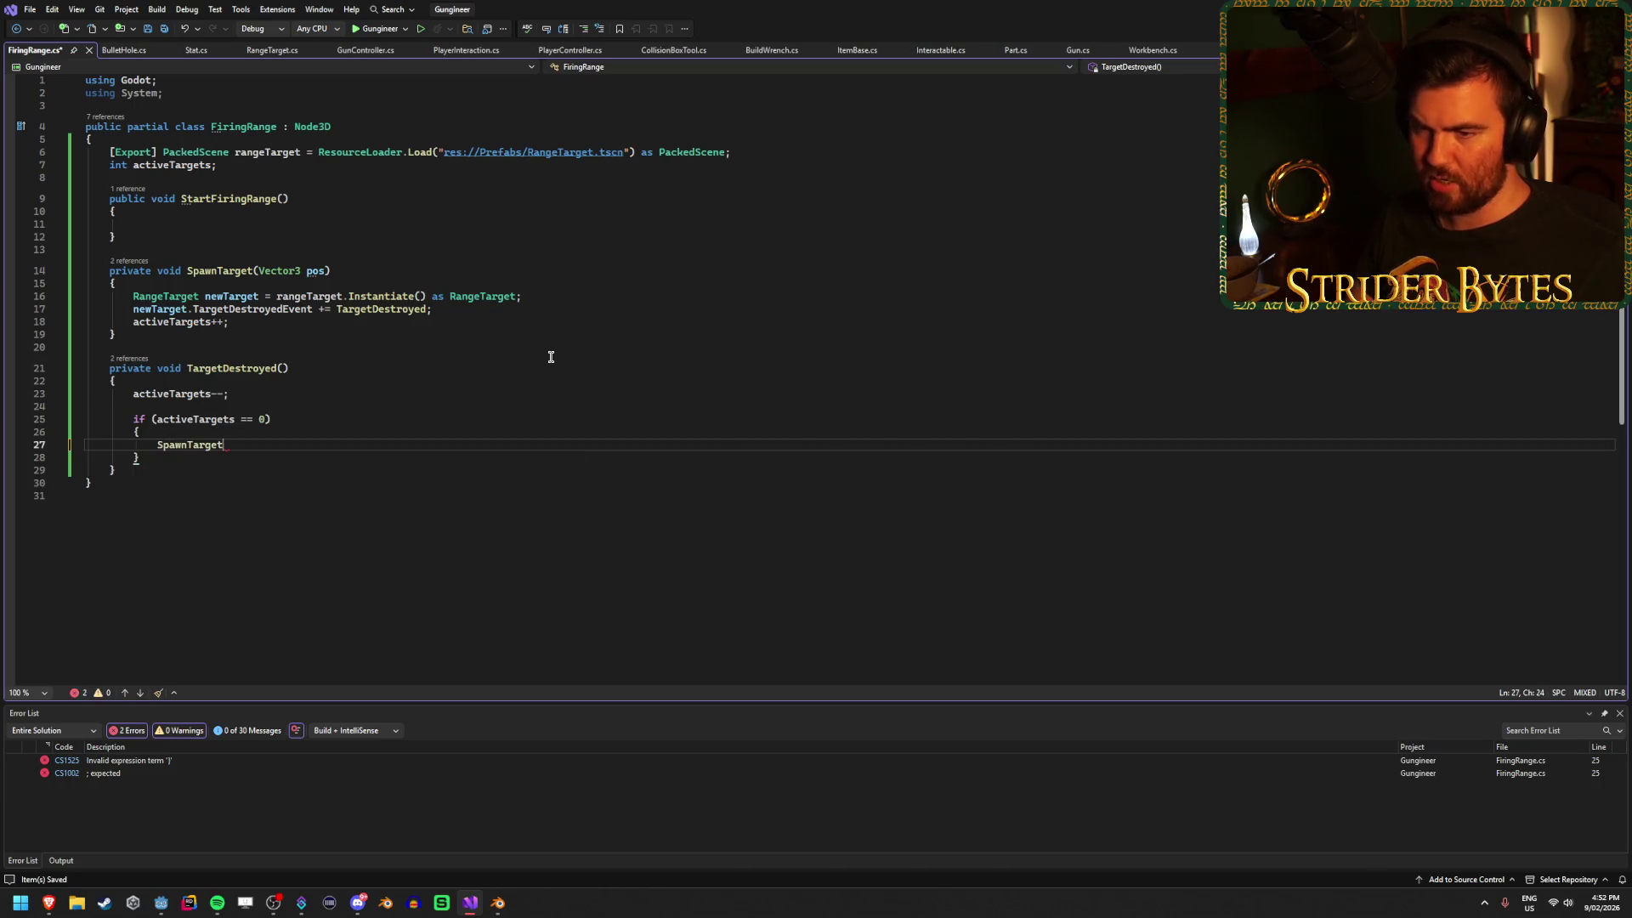
pyautogui.write('();')
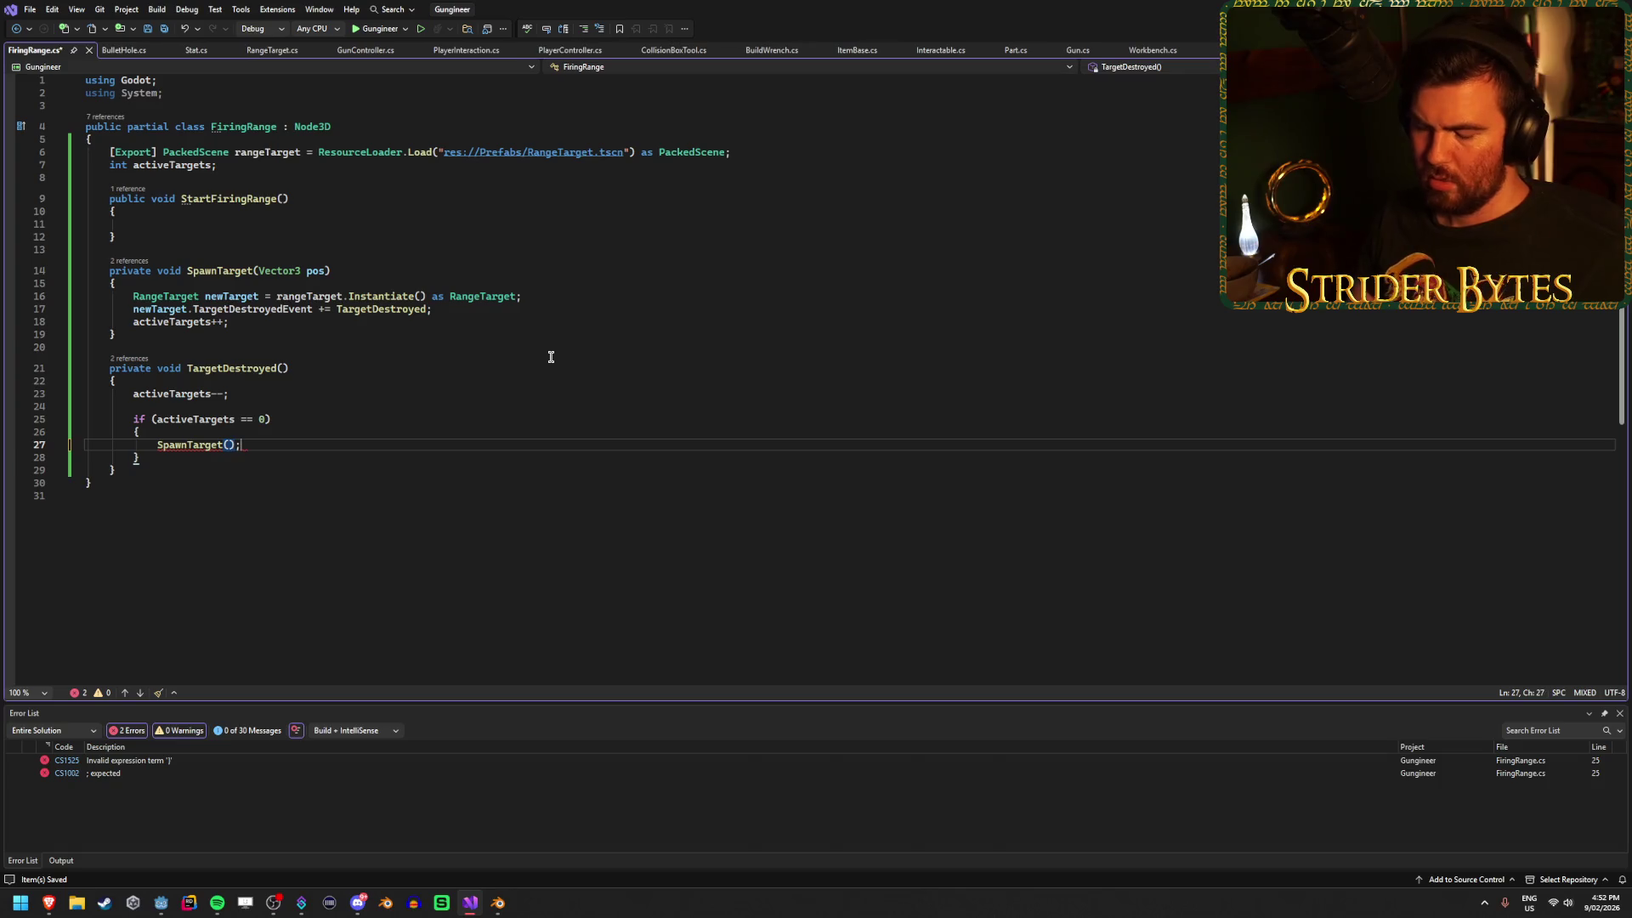
pyautogui.press('Left')
pyautogui.hotkey('ctrl', 's')
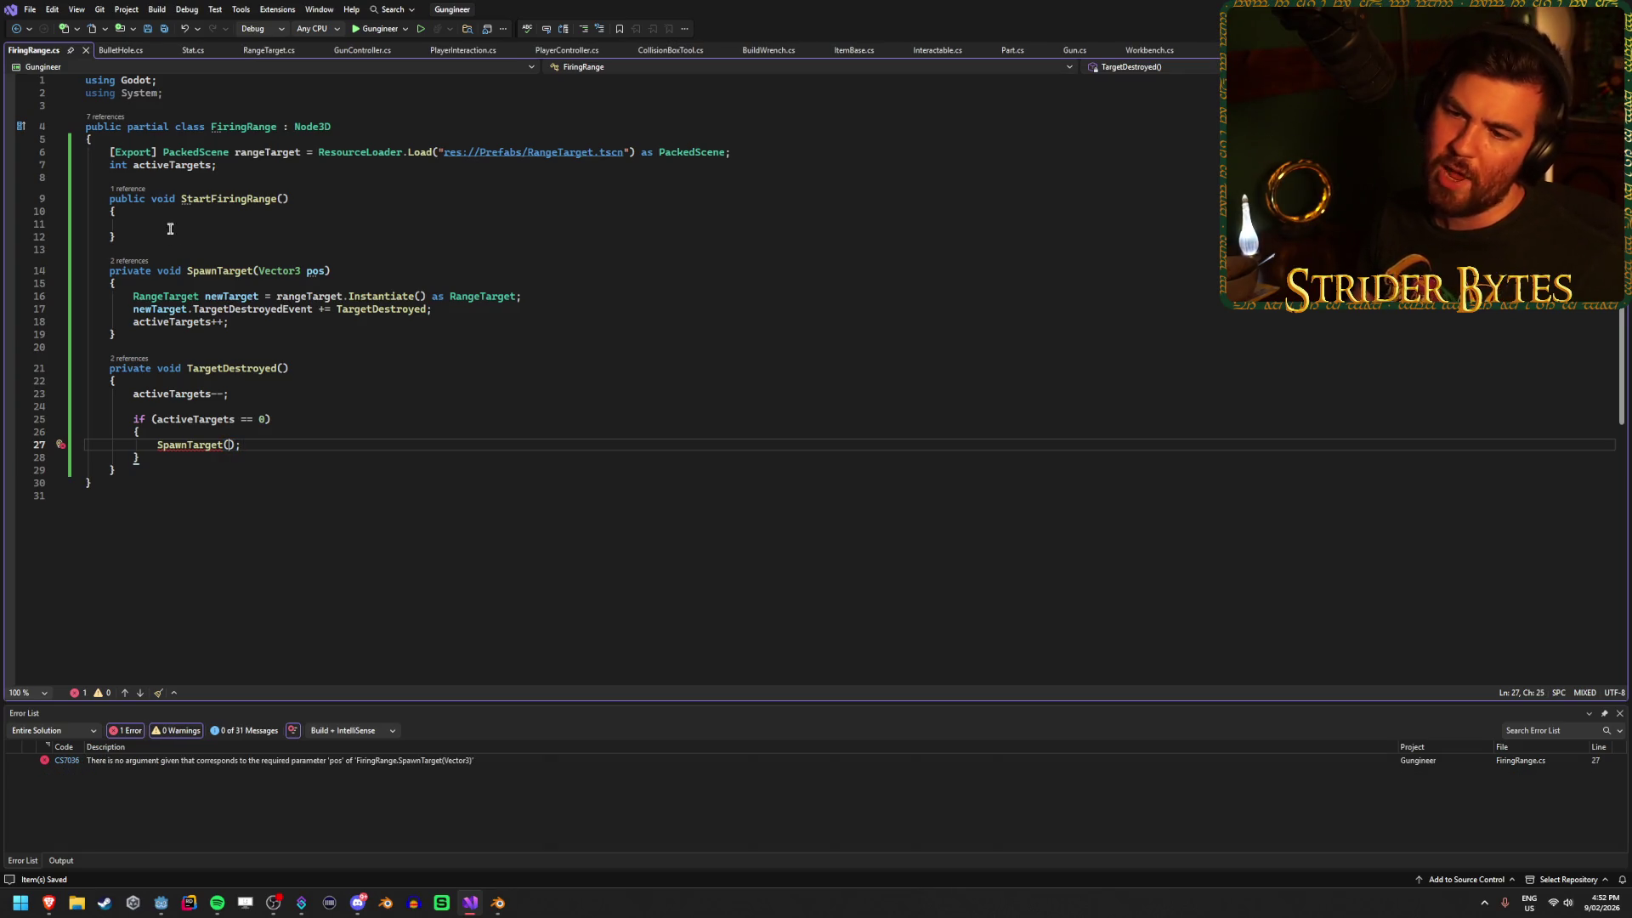
# Declare '[Export] Node3D[] spawnPoints;' under activeTargets, rejecting the texture field suggestion, and save.
pyautogui.click(228, 164)
pyautogui.press('Return')
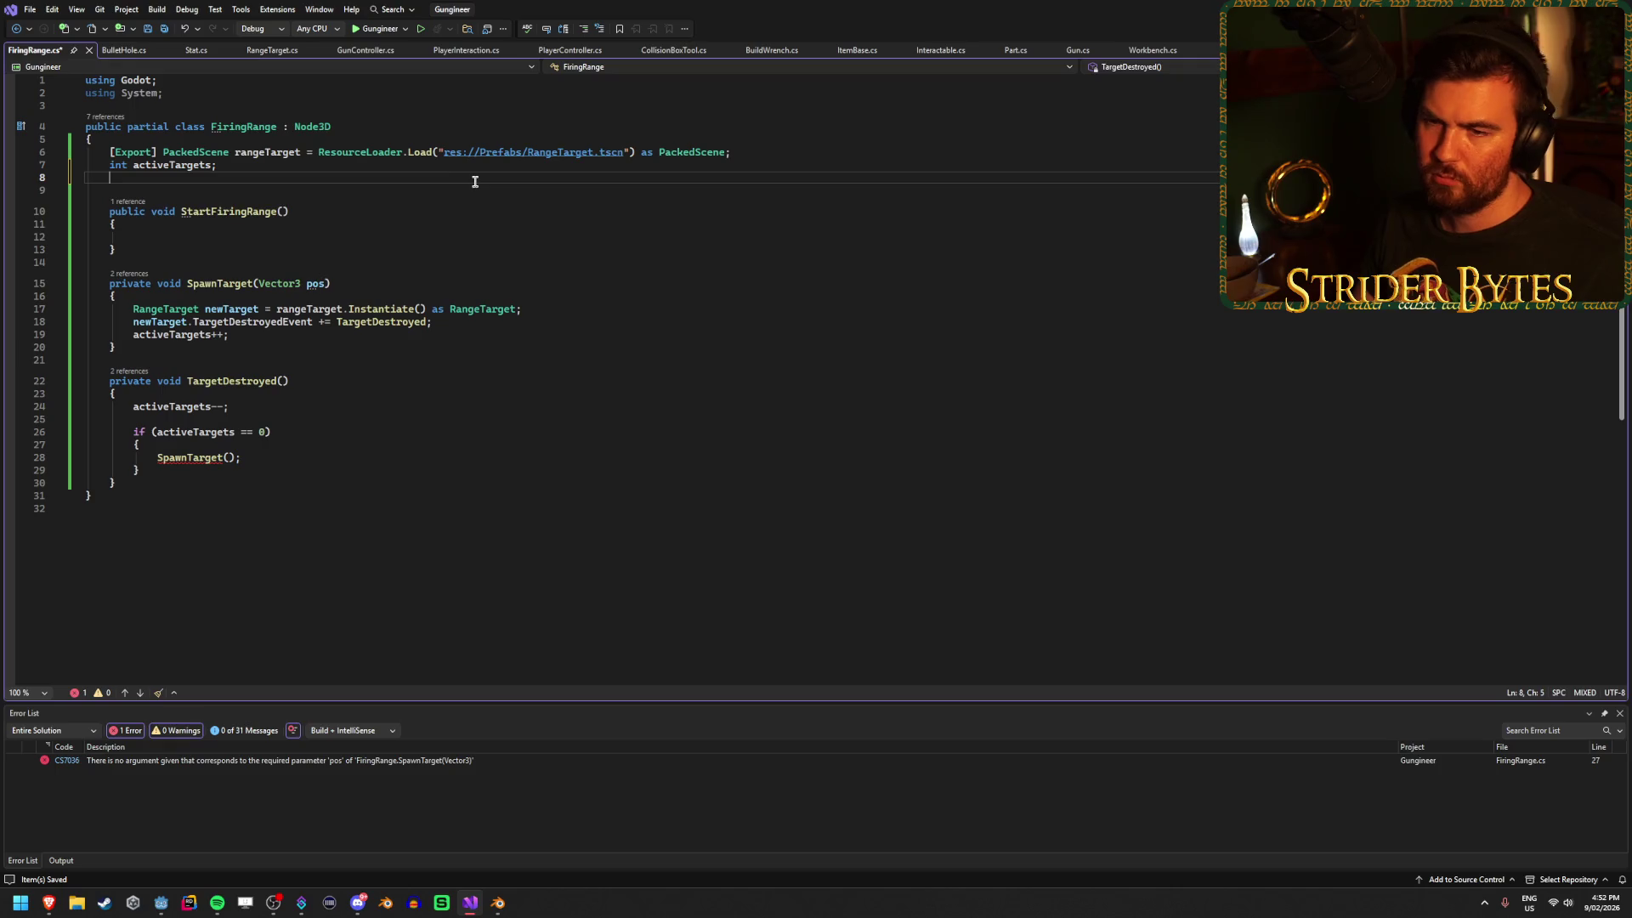
pyautogui.write('[Export]')
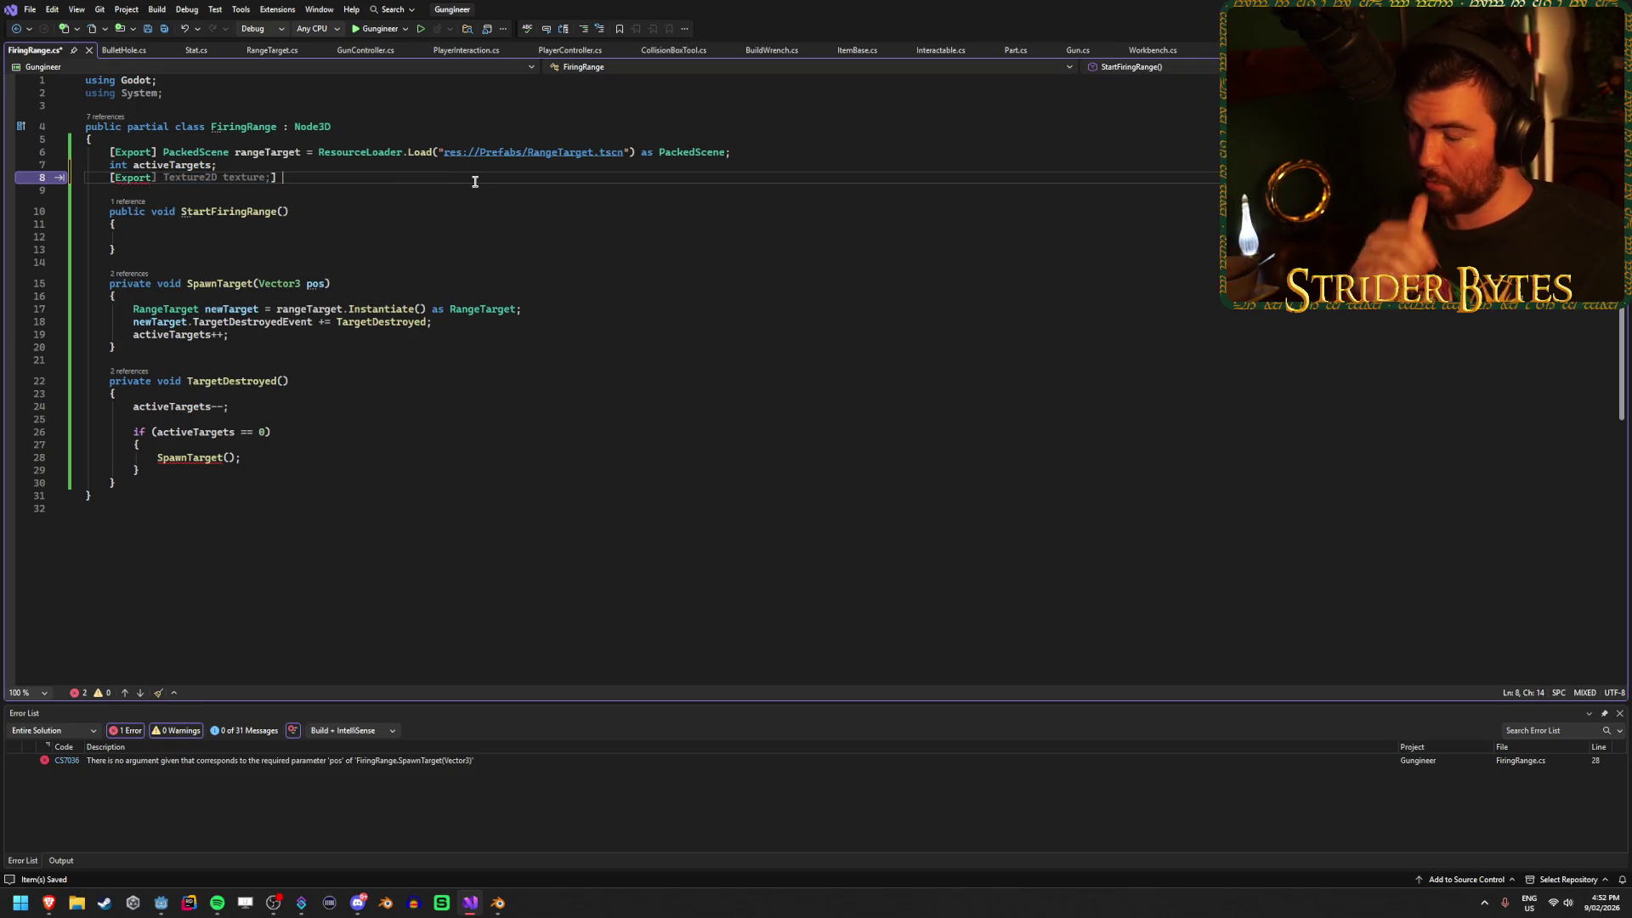
pyautogui.press('Tab')
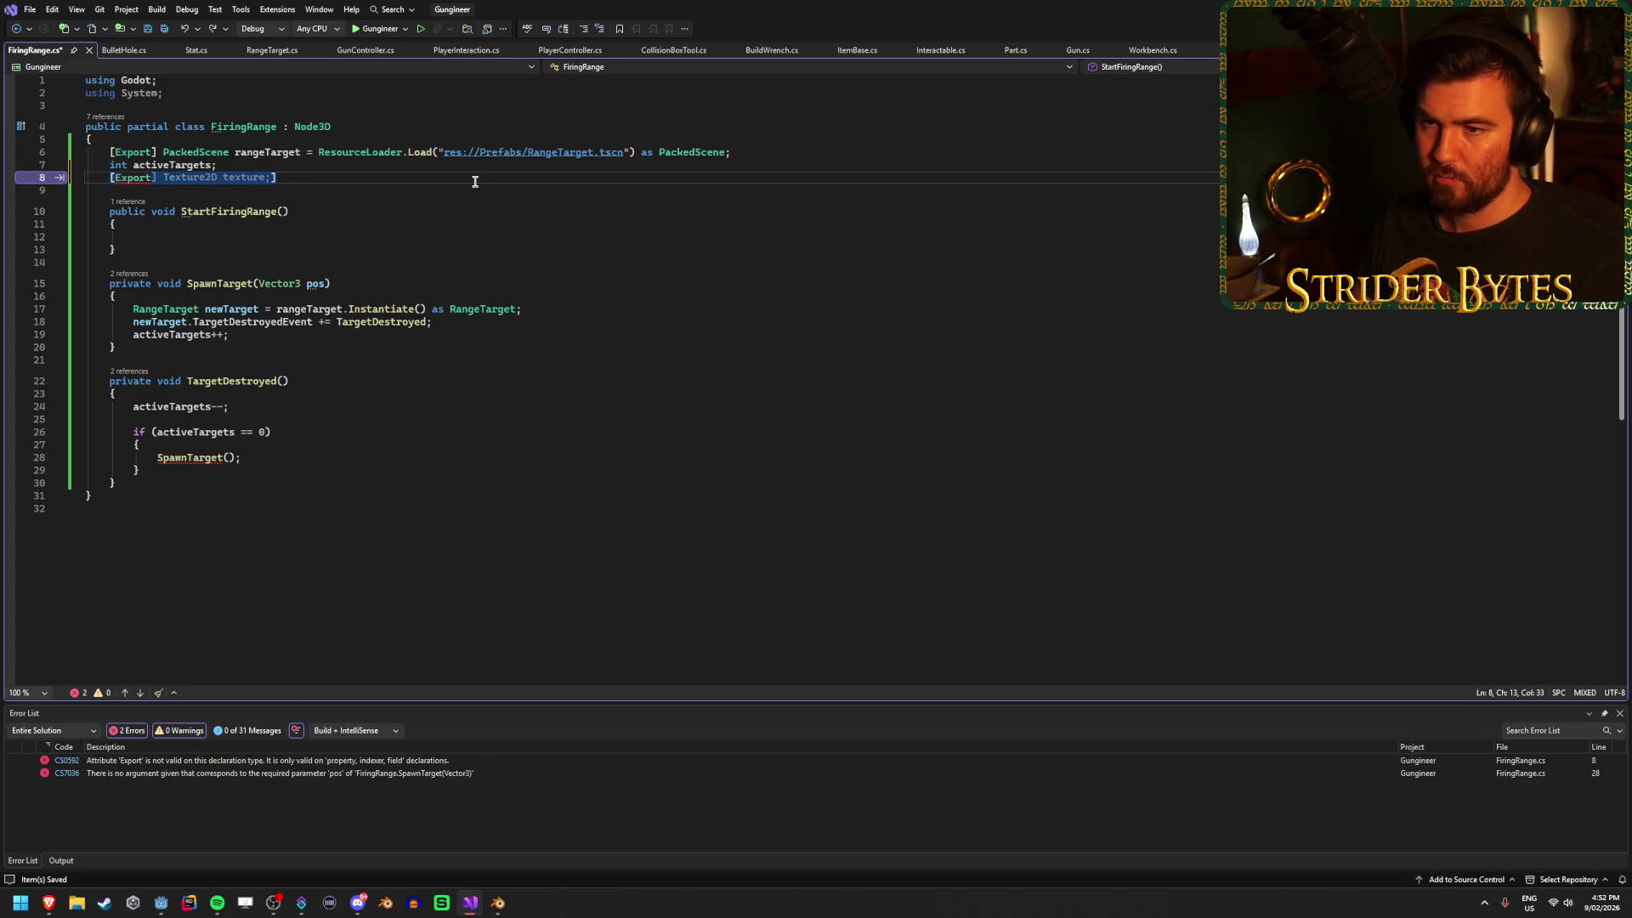
pyautogui.hotkey('ctrl', 'z')
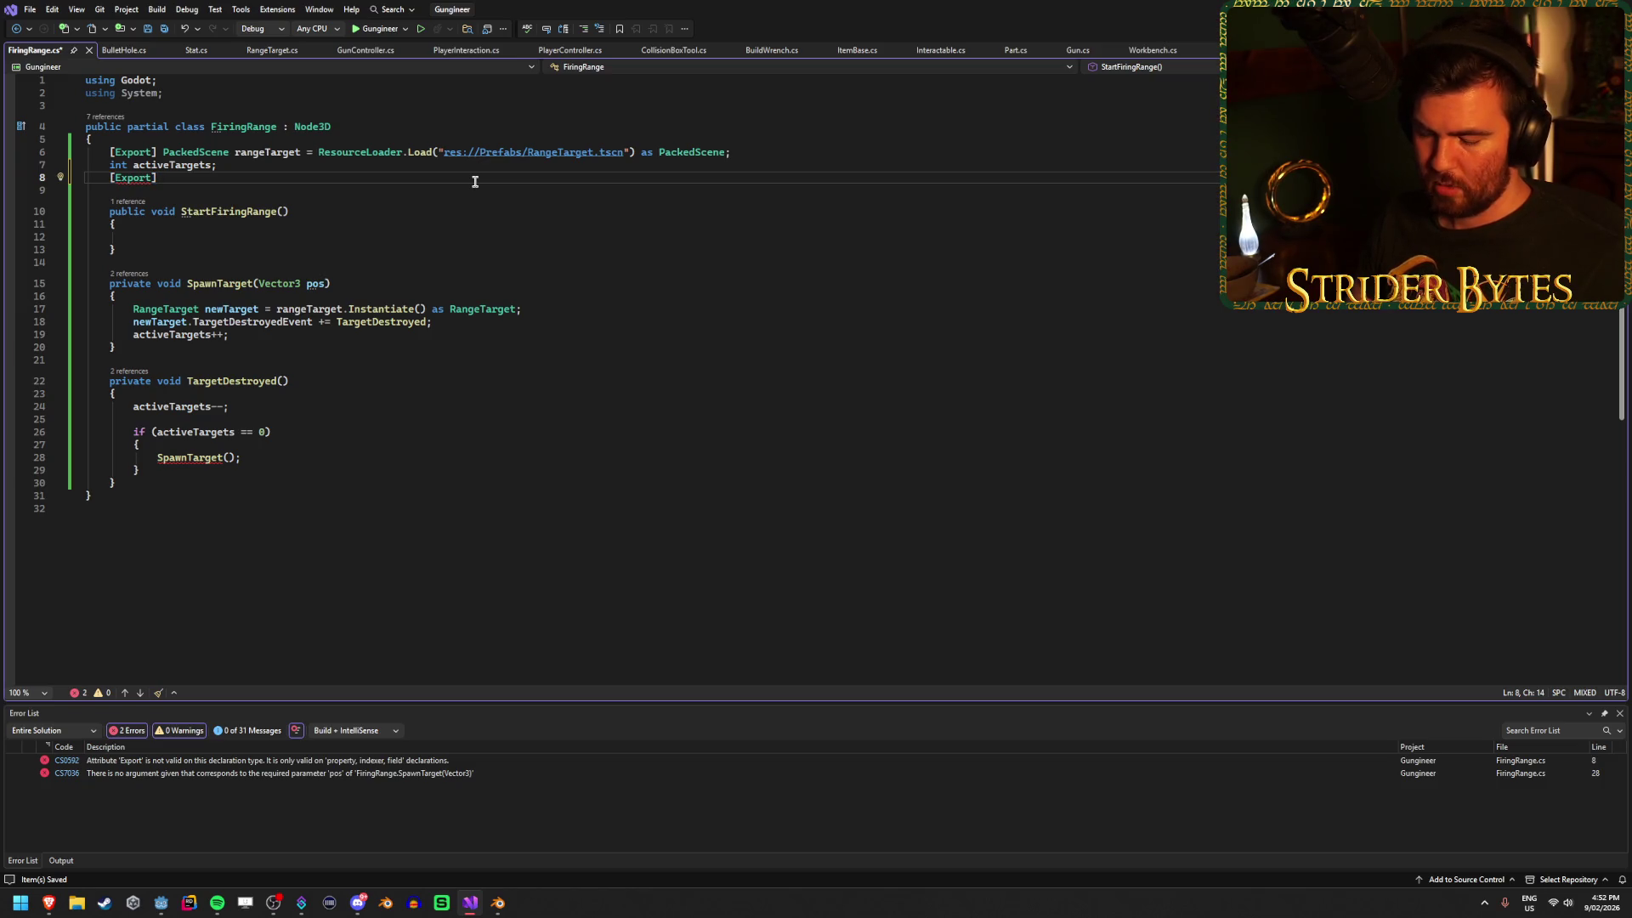
pyautogui.write('N')
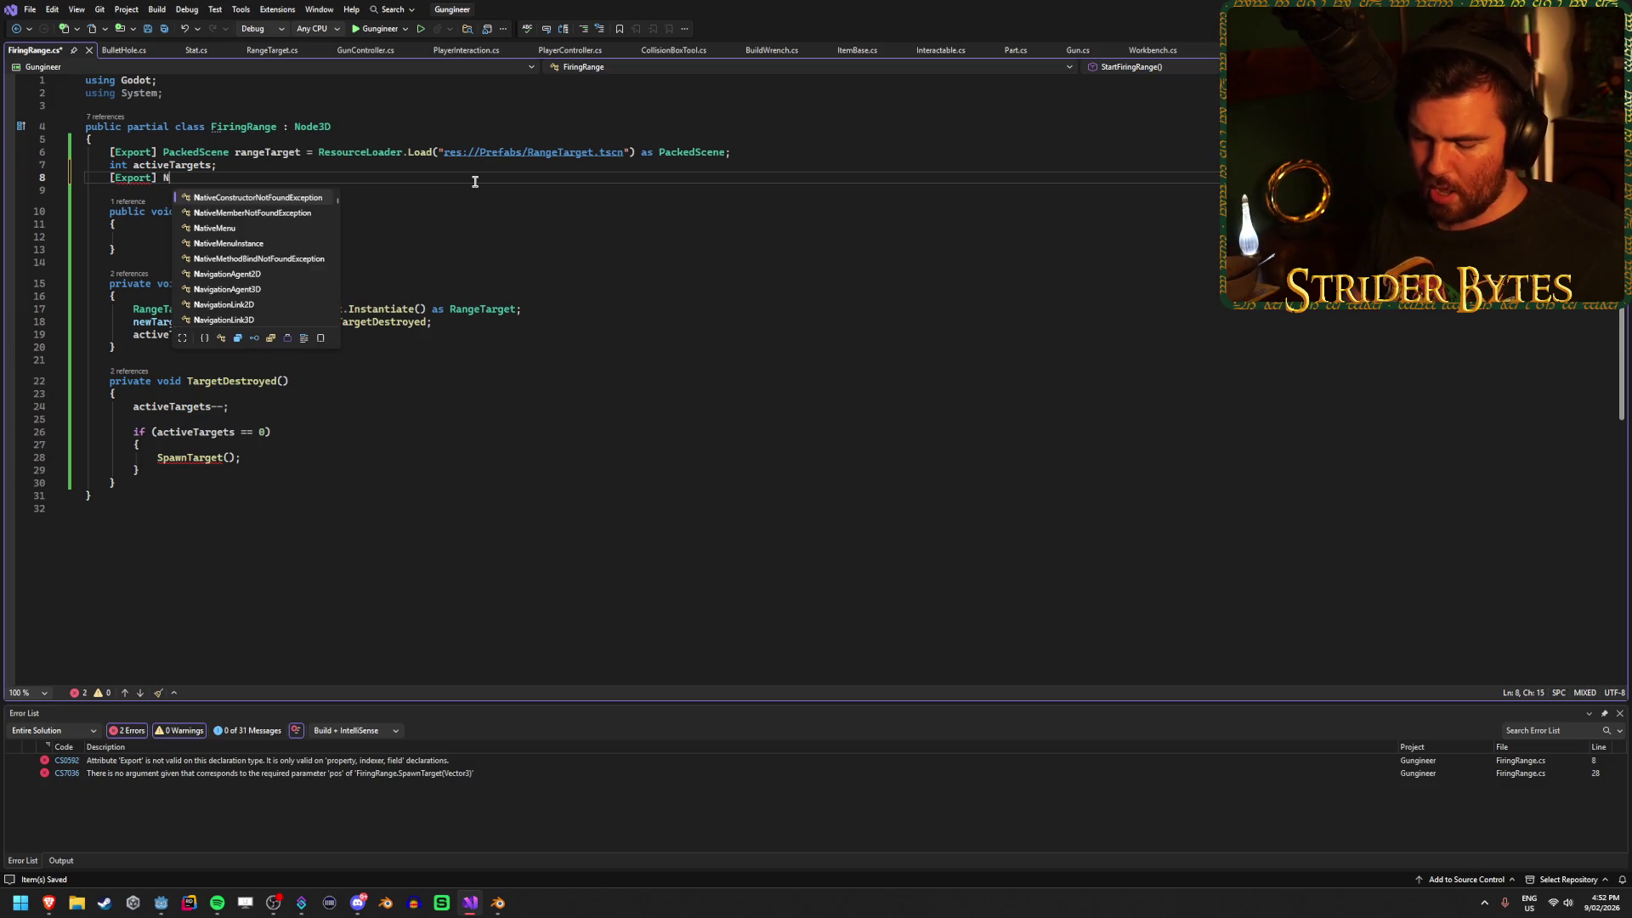
pyautogui.write('ode3D[] ')
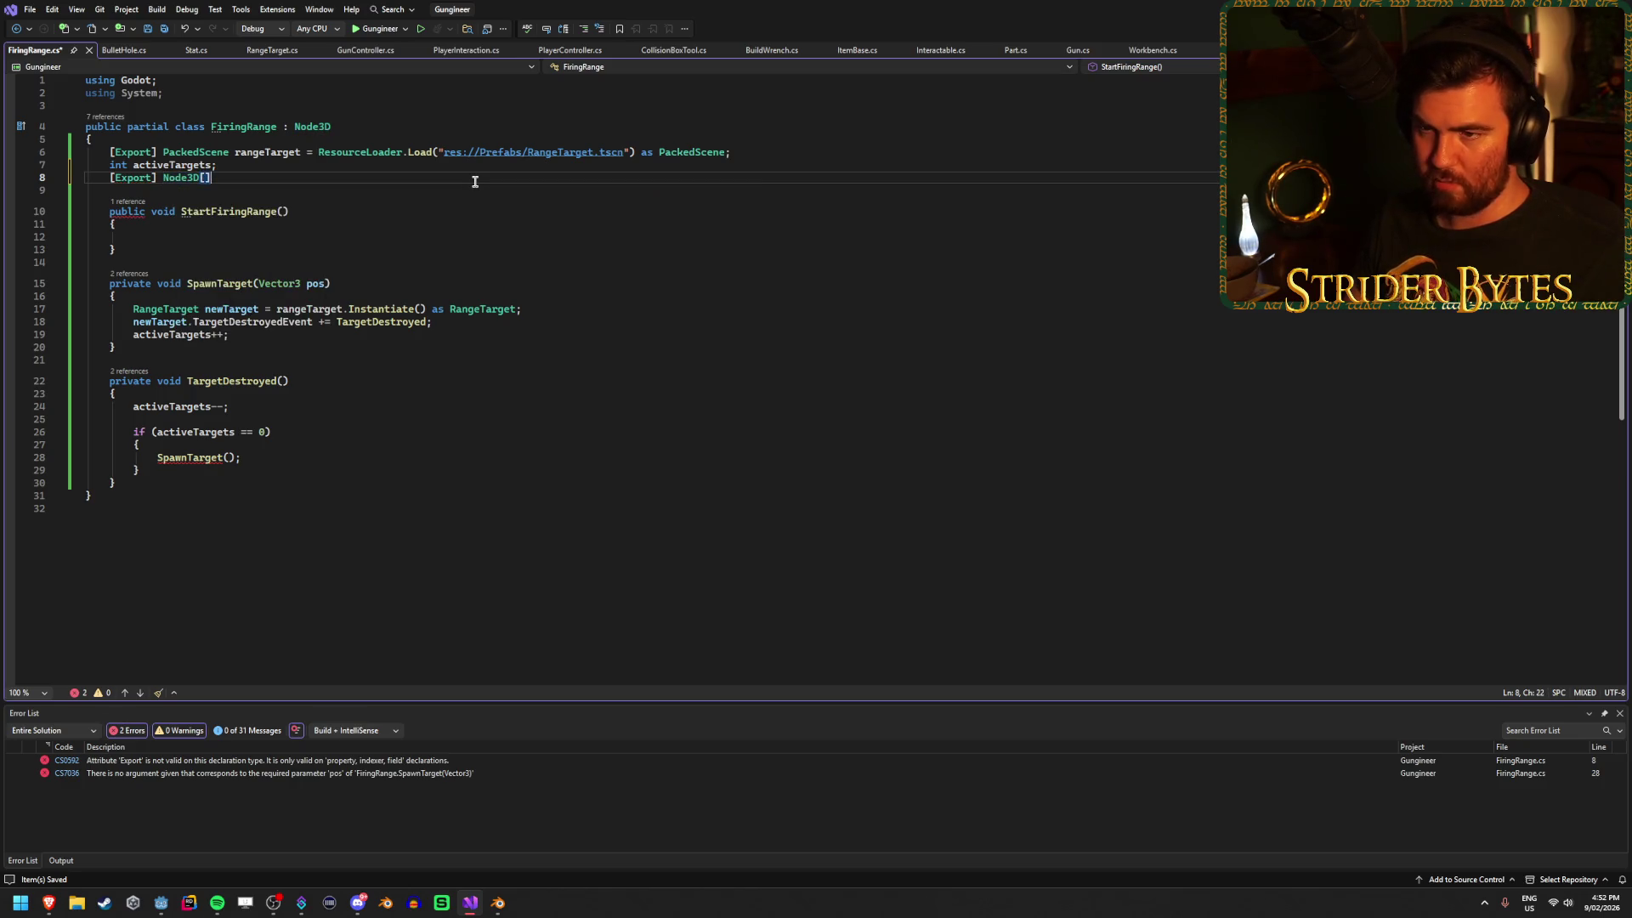
pyautogui.write('spawnSpoint')
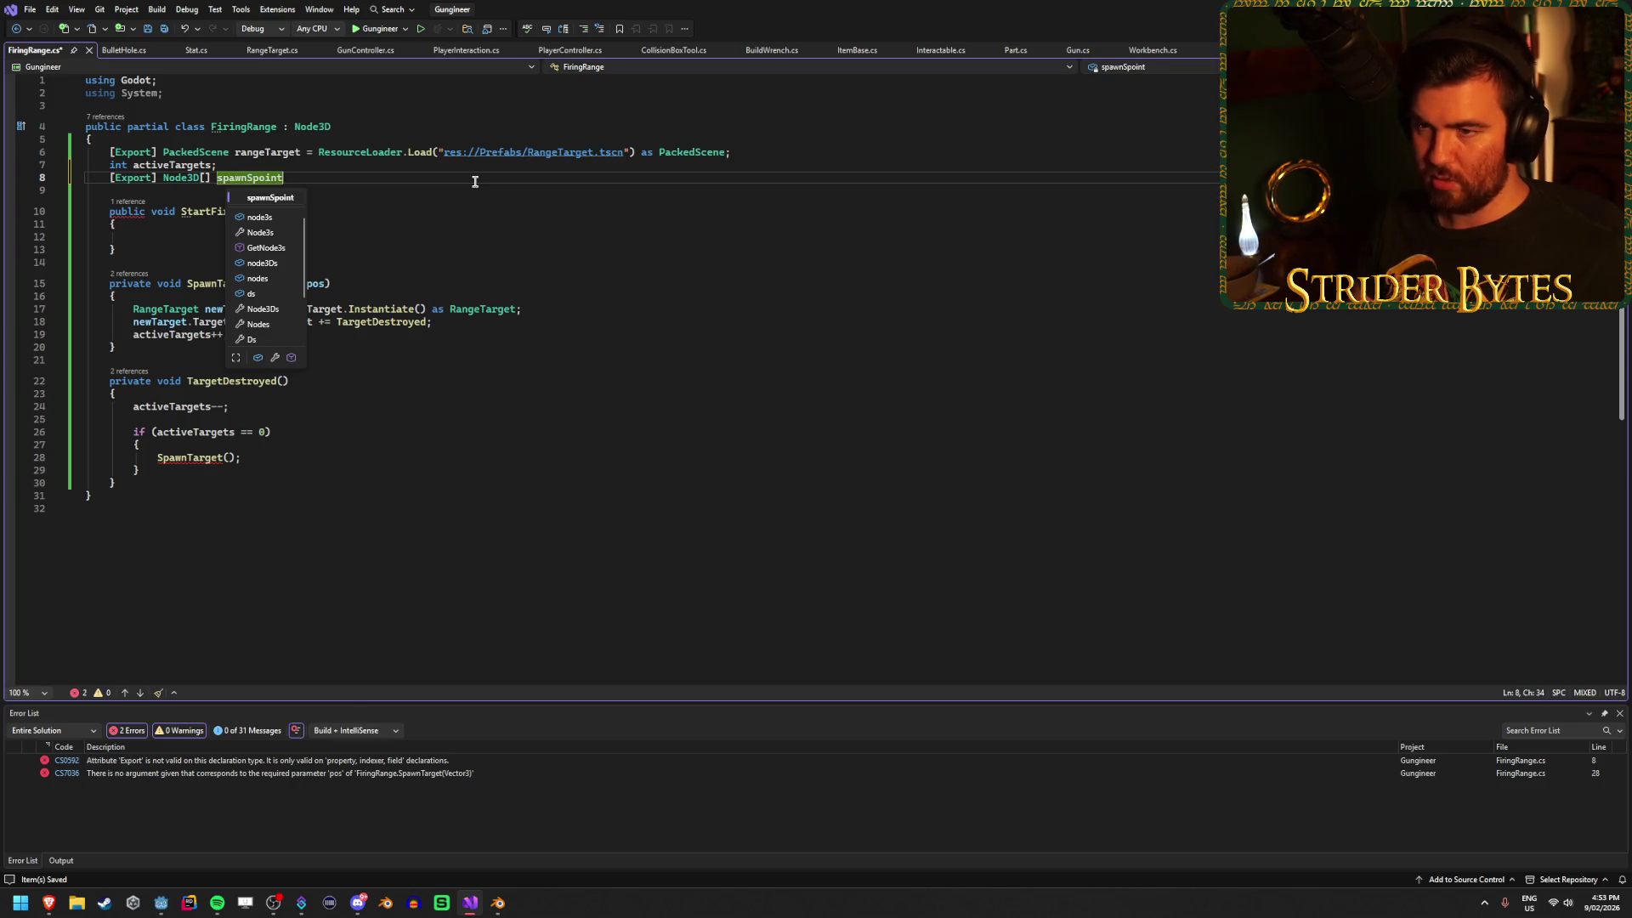
pyautogui.press('BackSpace')
pyautogui.press('BackSpace')
pyautogui.write('Points;')
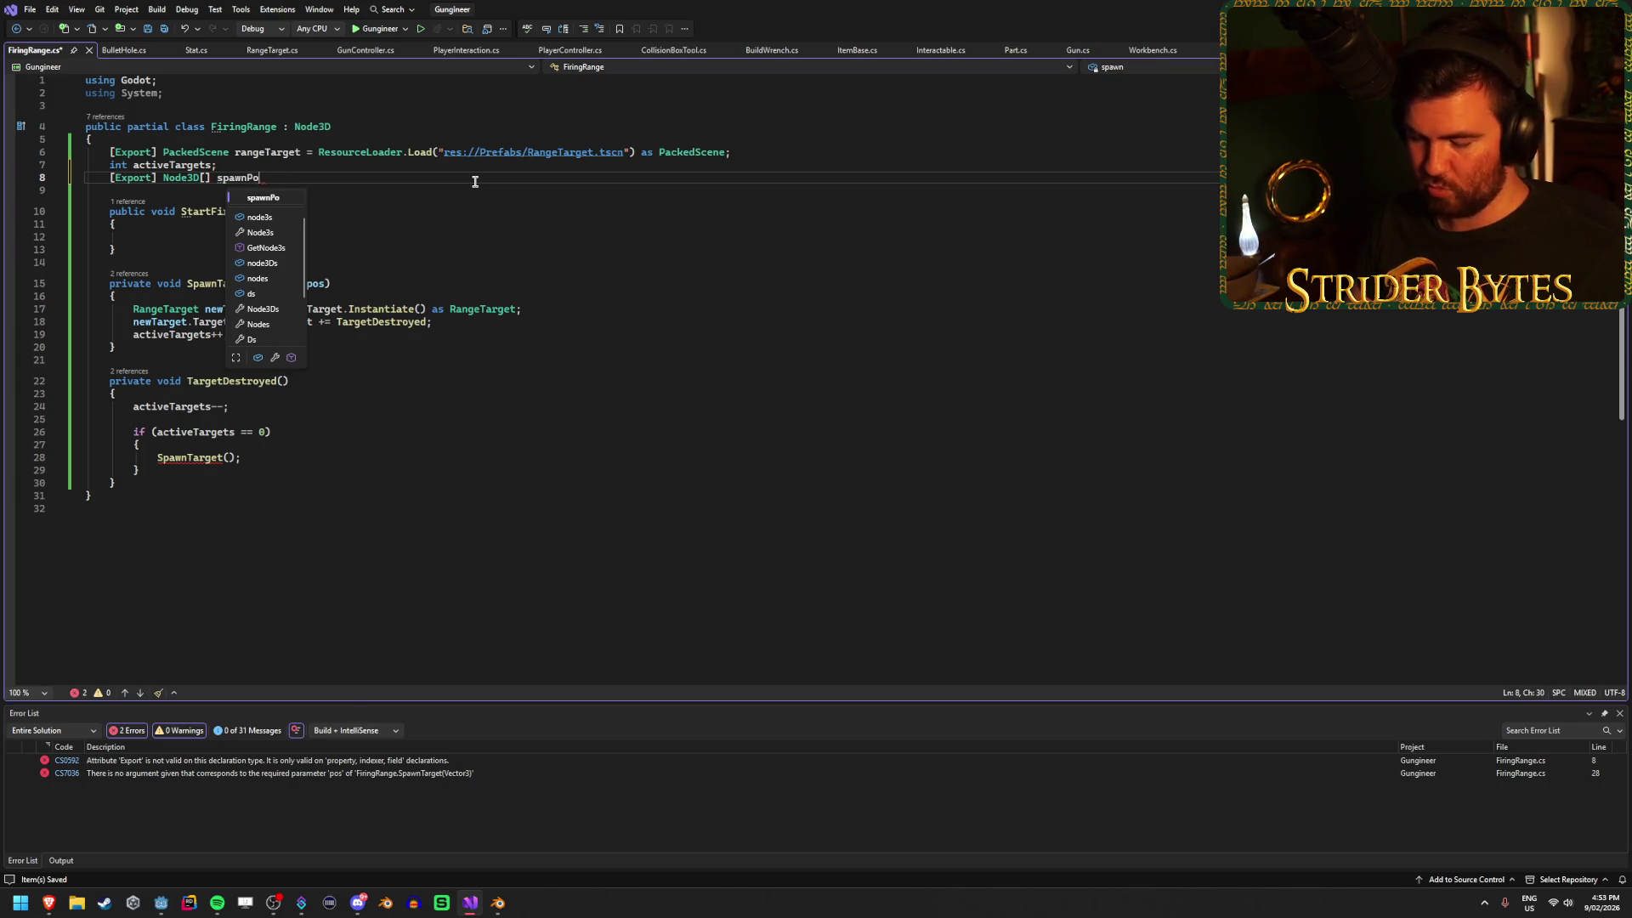
pyautogui.hotkey('ctrl', 's')
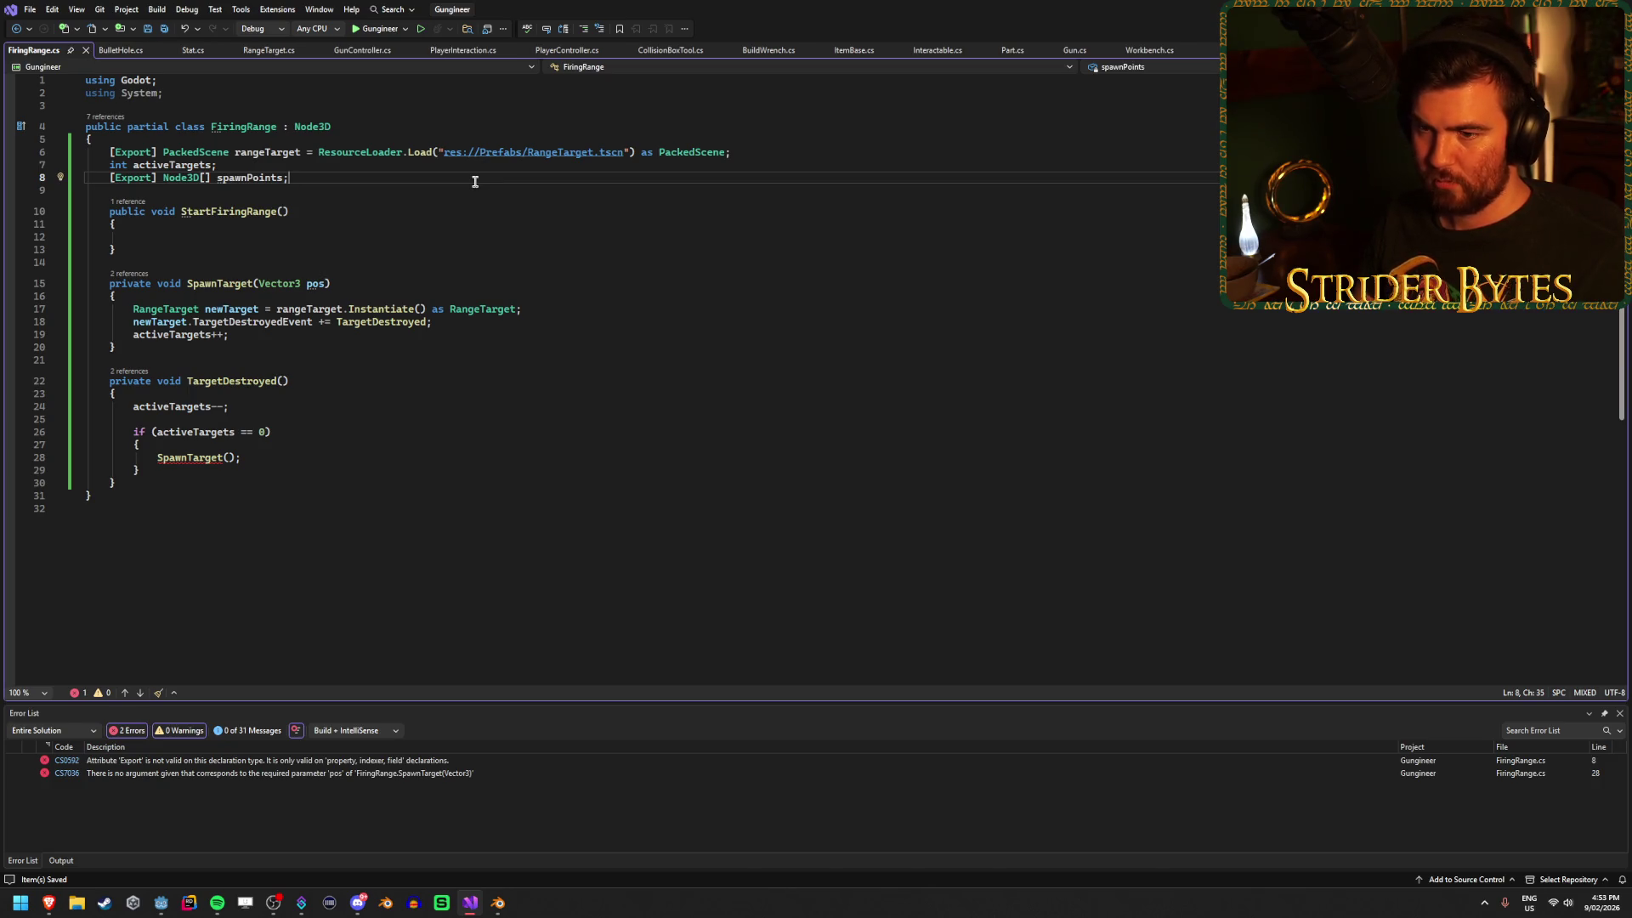
pyautogui.click(233, 457)
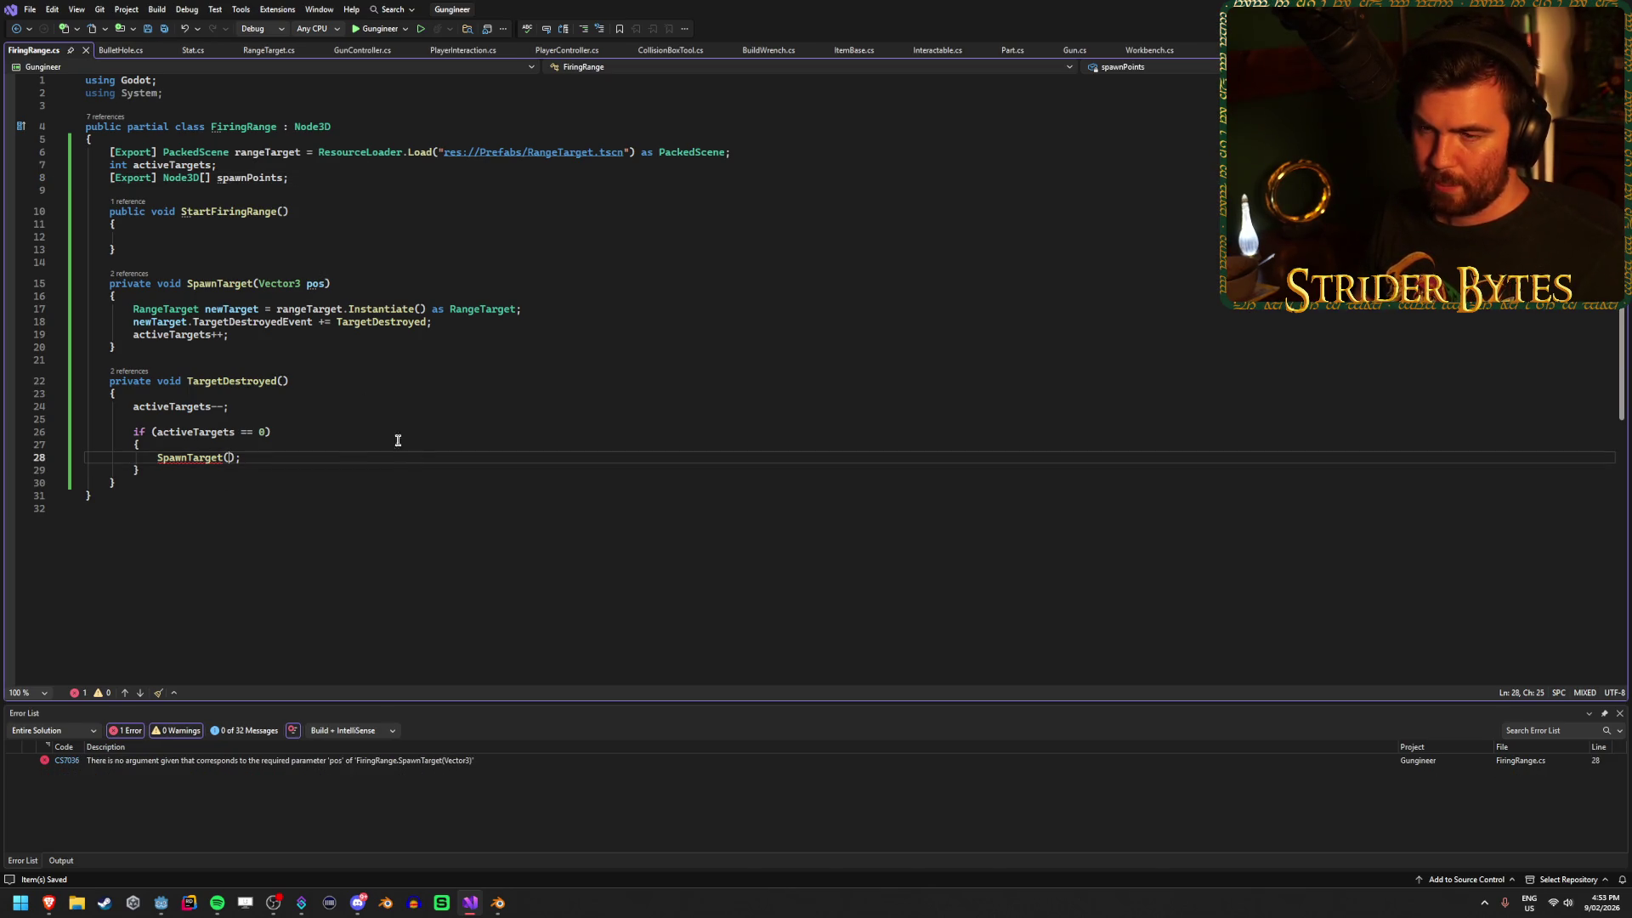
# Add a field 'RandomNumberGenerator rng = new RandomNumberGenerator();' below spawnPoints.
pyautogui.click(312, 178)
pyautogui.press('Return')
pyautogui.write('Random')
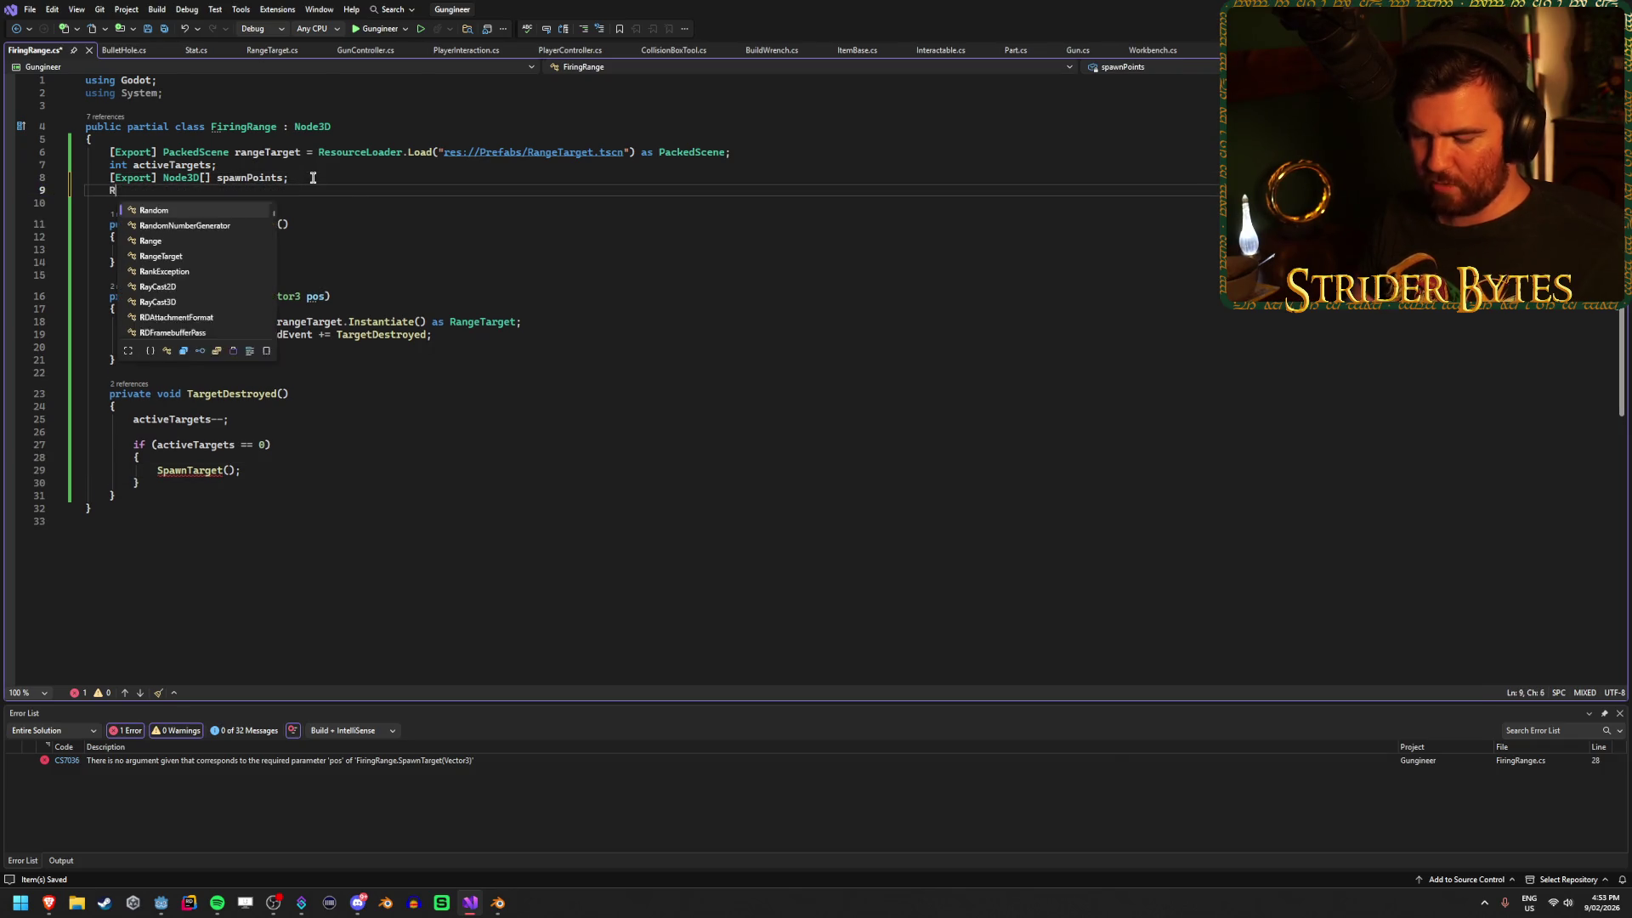
pyautogui.press('Tab')
pyautogui.write('rng;')
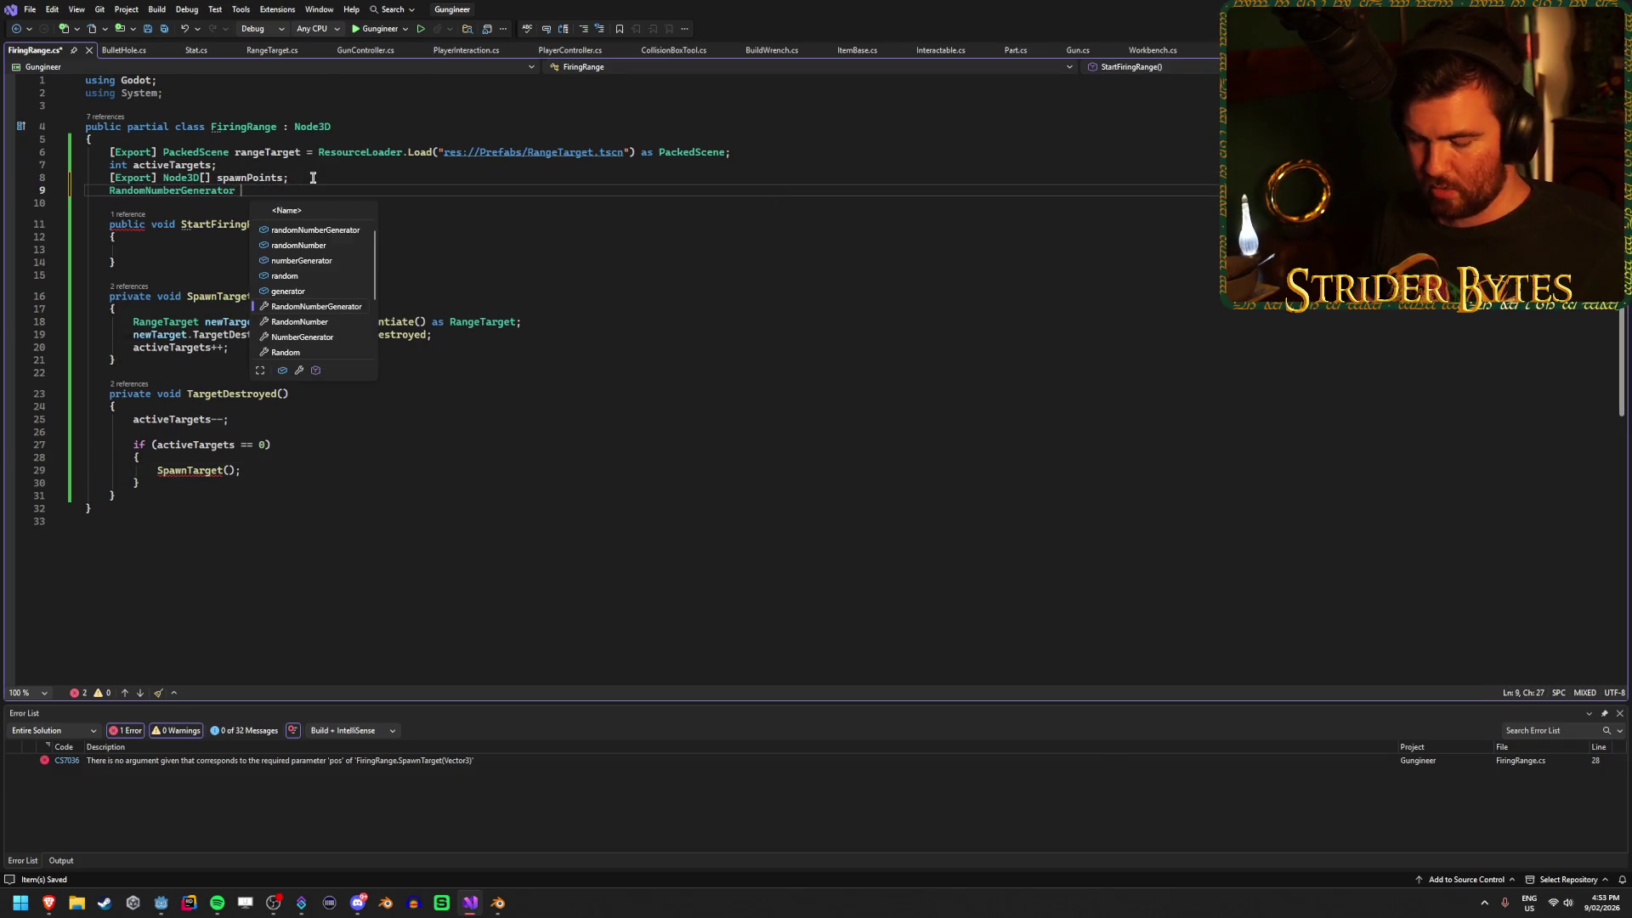
pyautogui.click(229, 472)
pyautogui.write('rng')
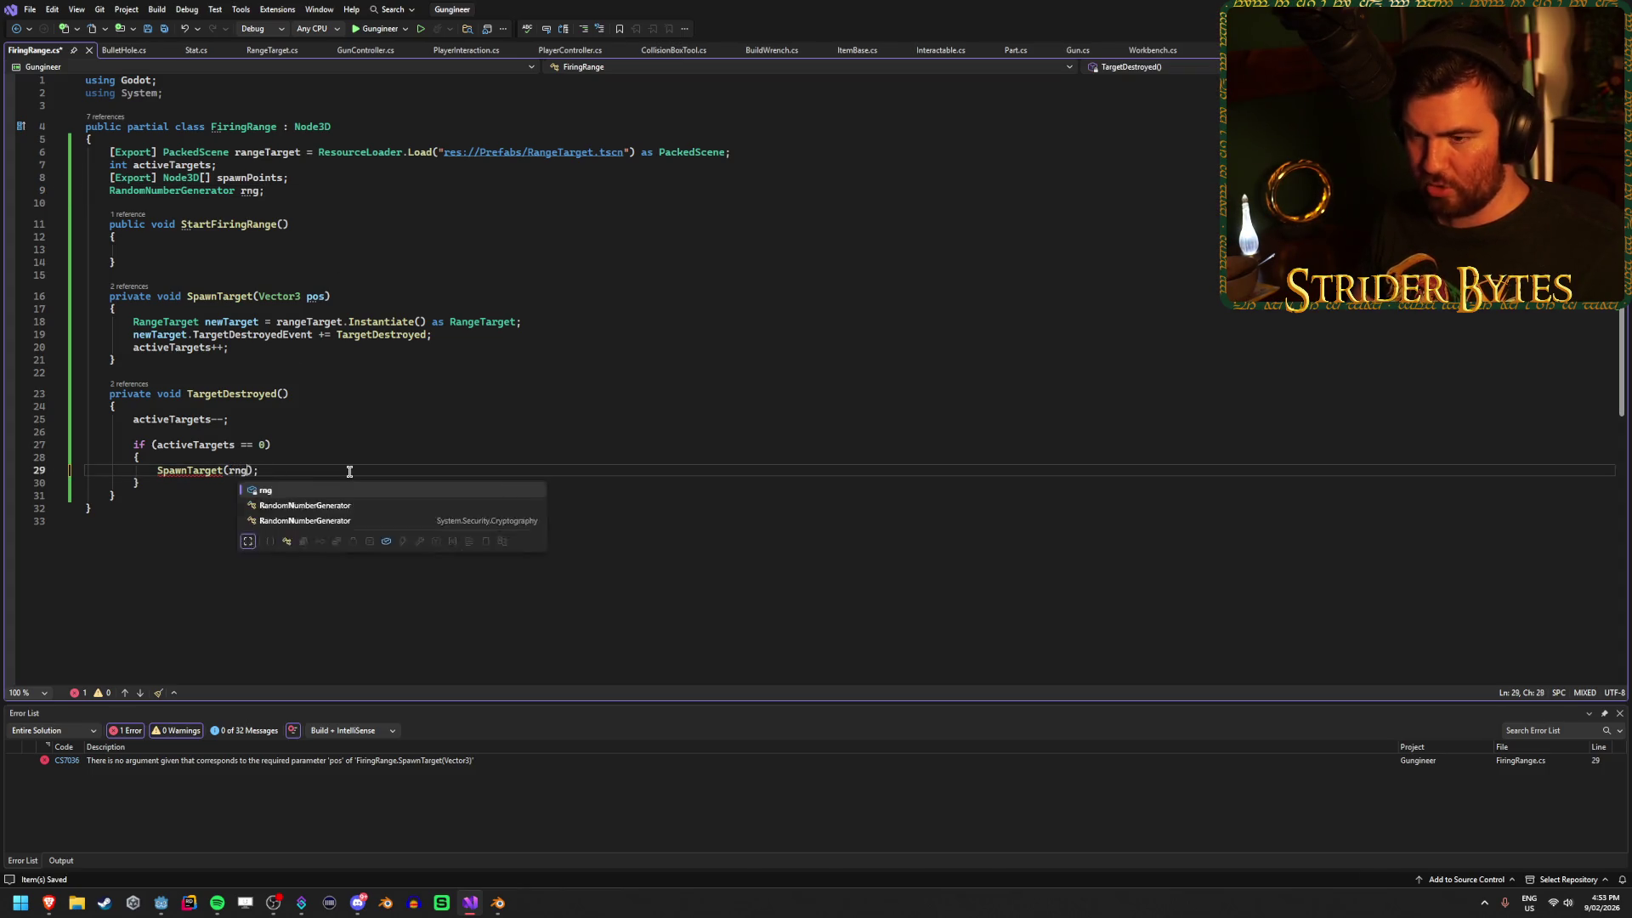
pyautogui.write('.')
pyautogui.click(259, 192)
pyautogui.write('= ')
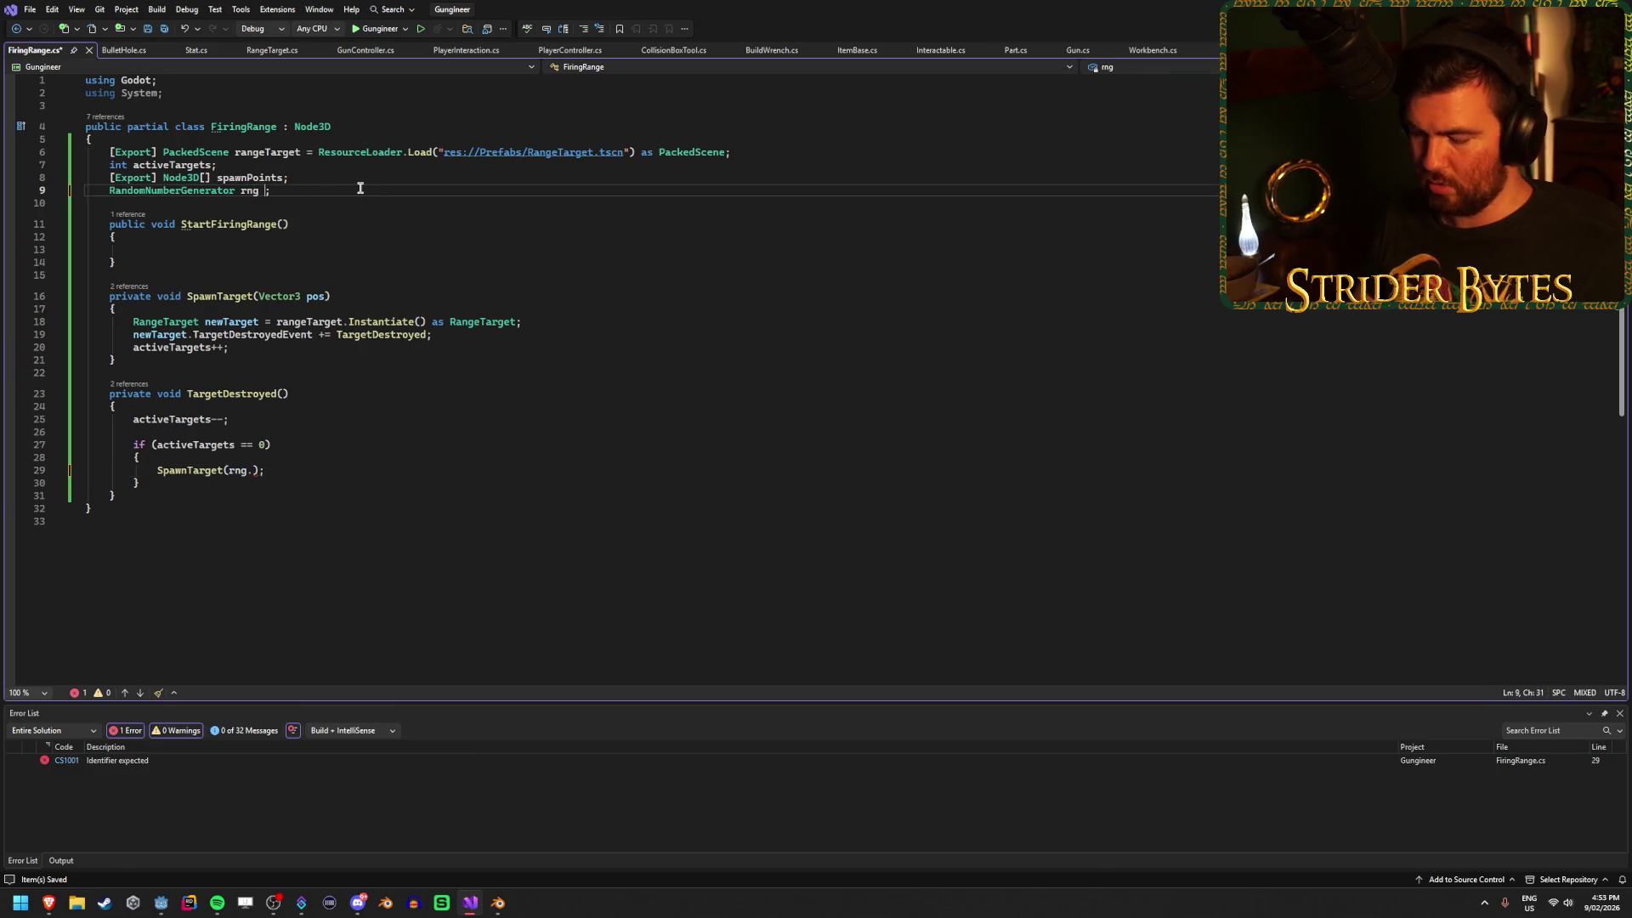
pyautogui.write('new Ra')
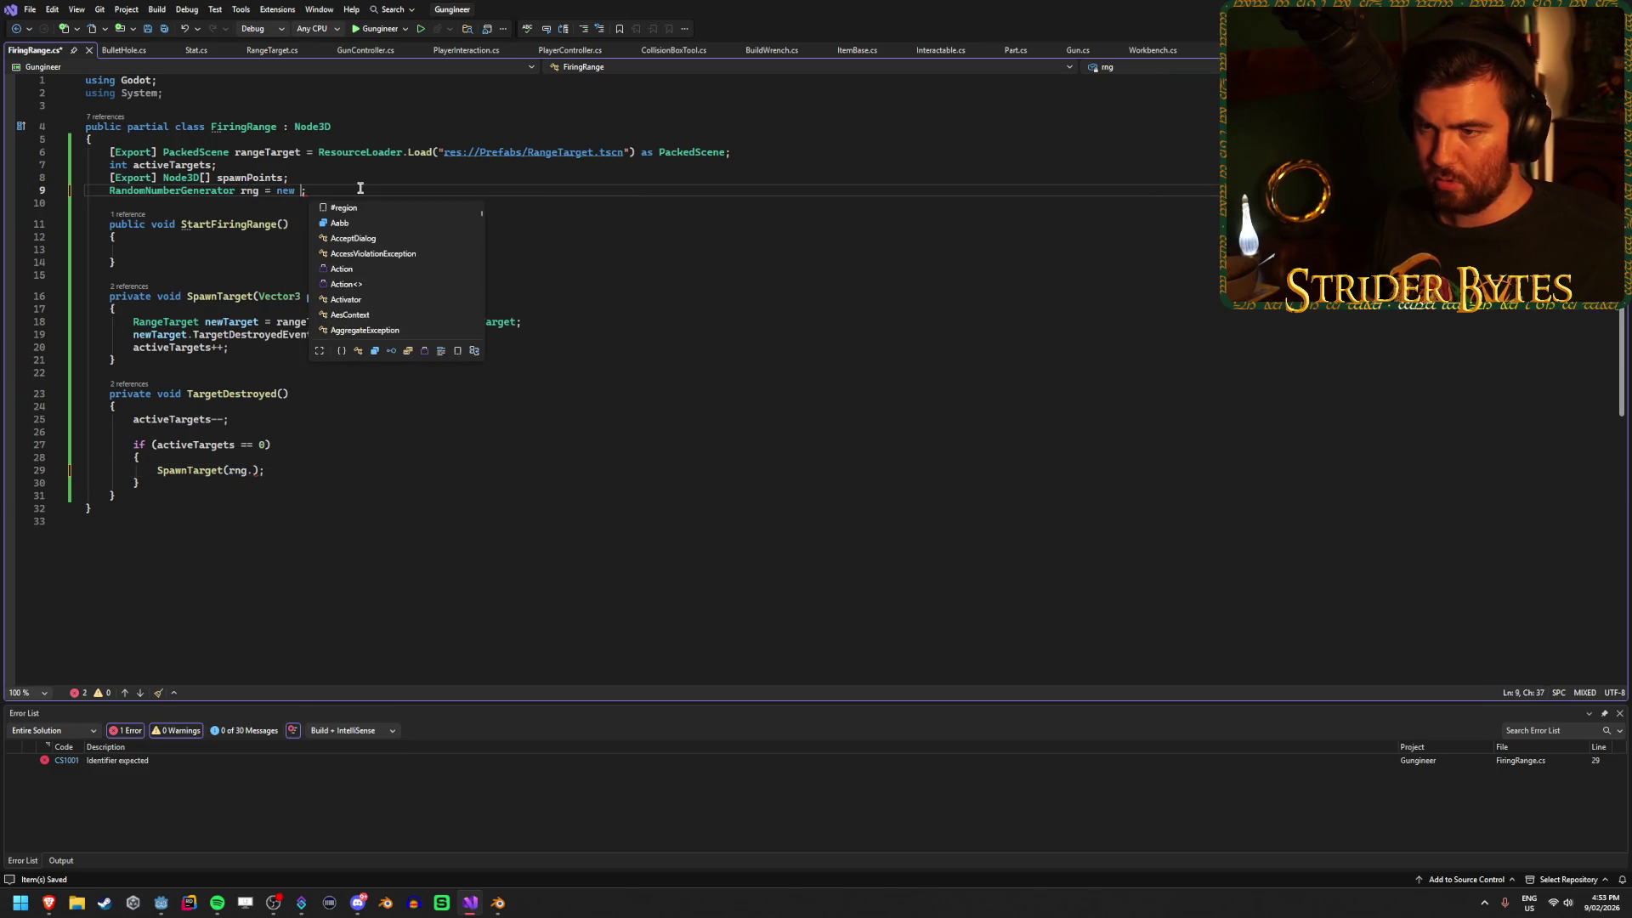
pyautogui.press('Tab')
pyautogui.write('()')
# Make the SpawnTarget argument spawnPoints[rng.RandiRange(0, spawnPoints.Length)].
pyautogui.click(253, 471)
pyautogui.hotkey('ctrl', 'space')
pyautogui.write('rand')
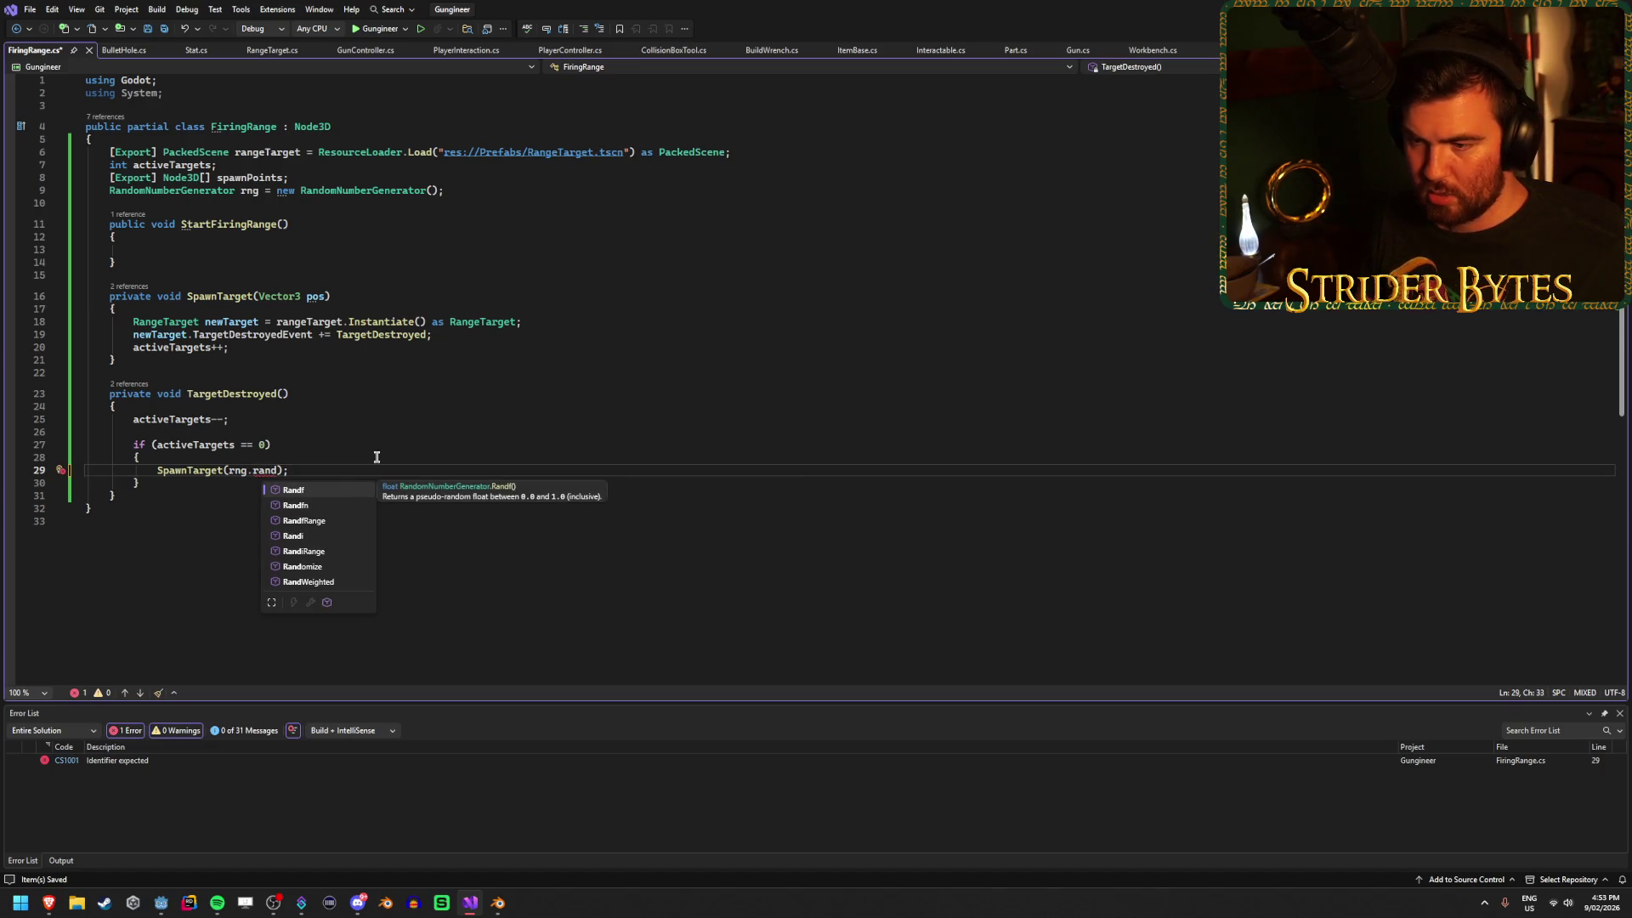
pyautogui.press('Down')
pyautogui.press('Down')
pyautogui.press('Down')
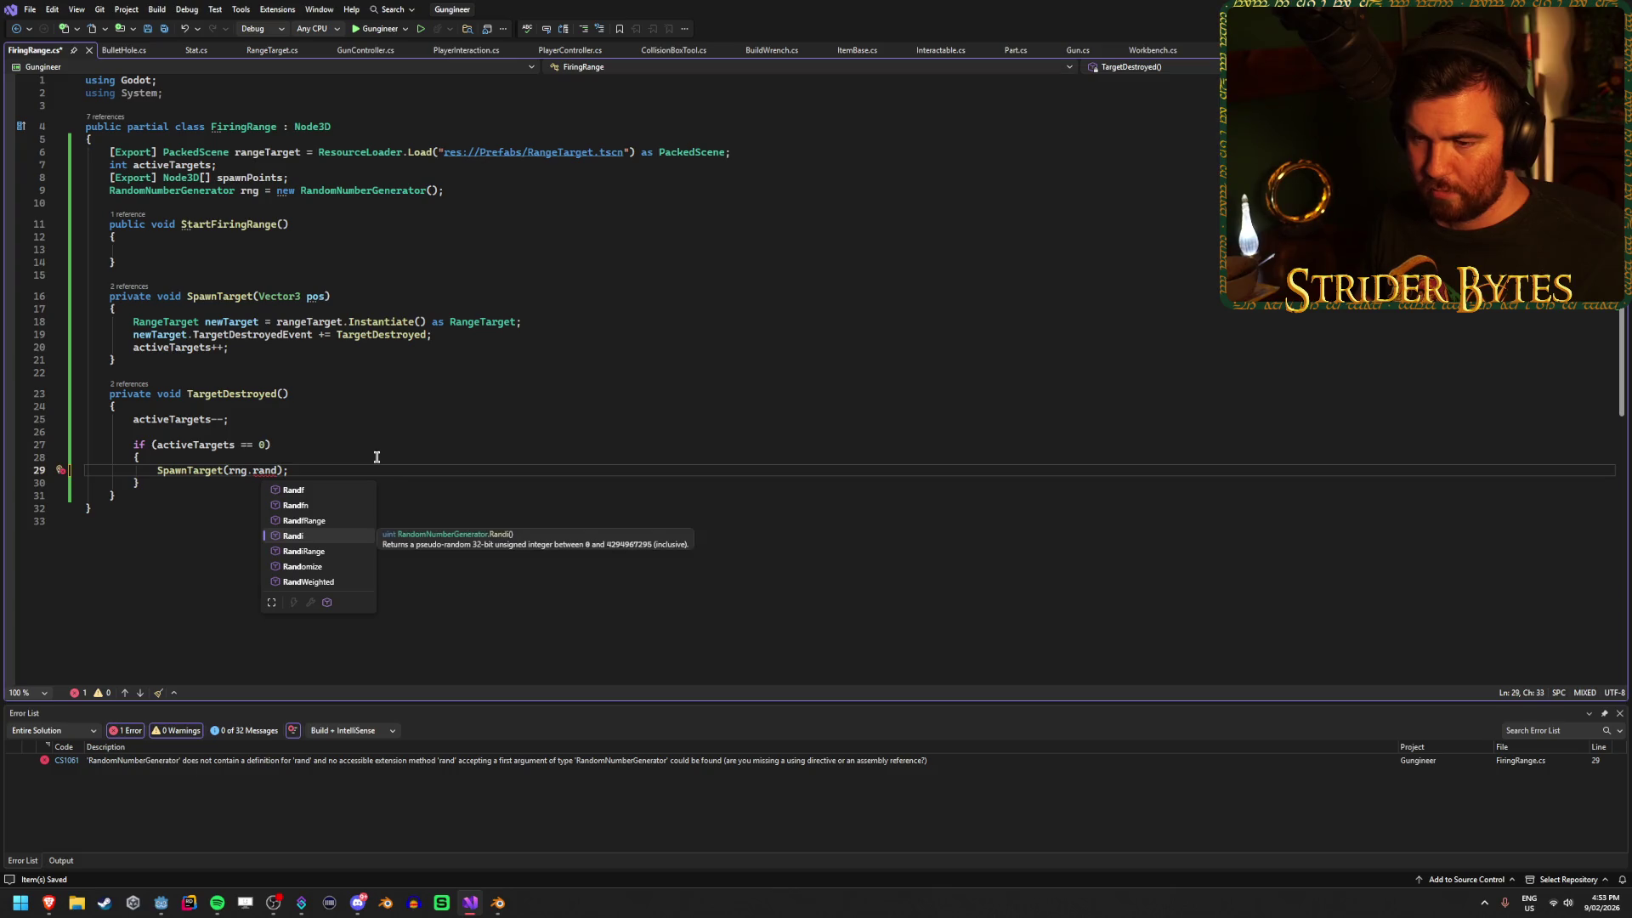
pyautogui.press('Down')
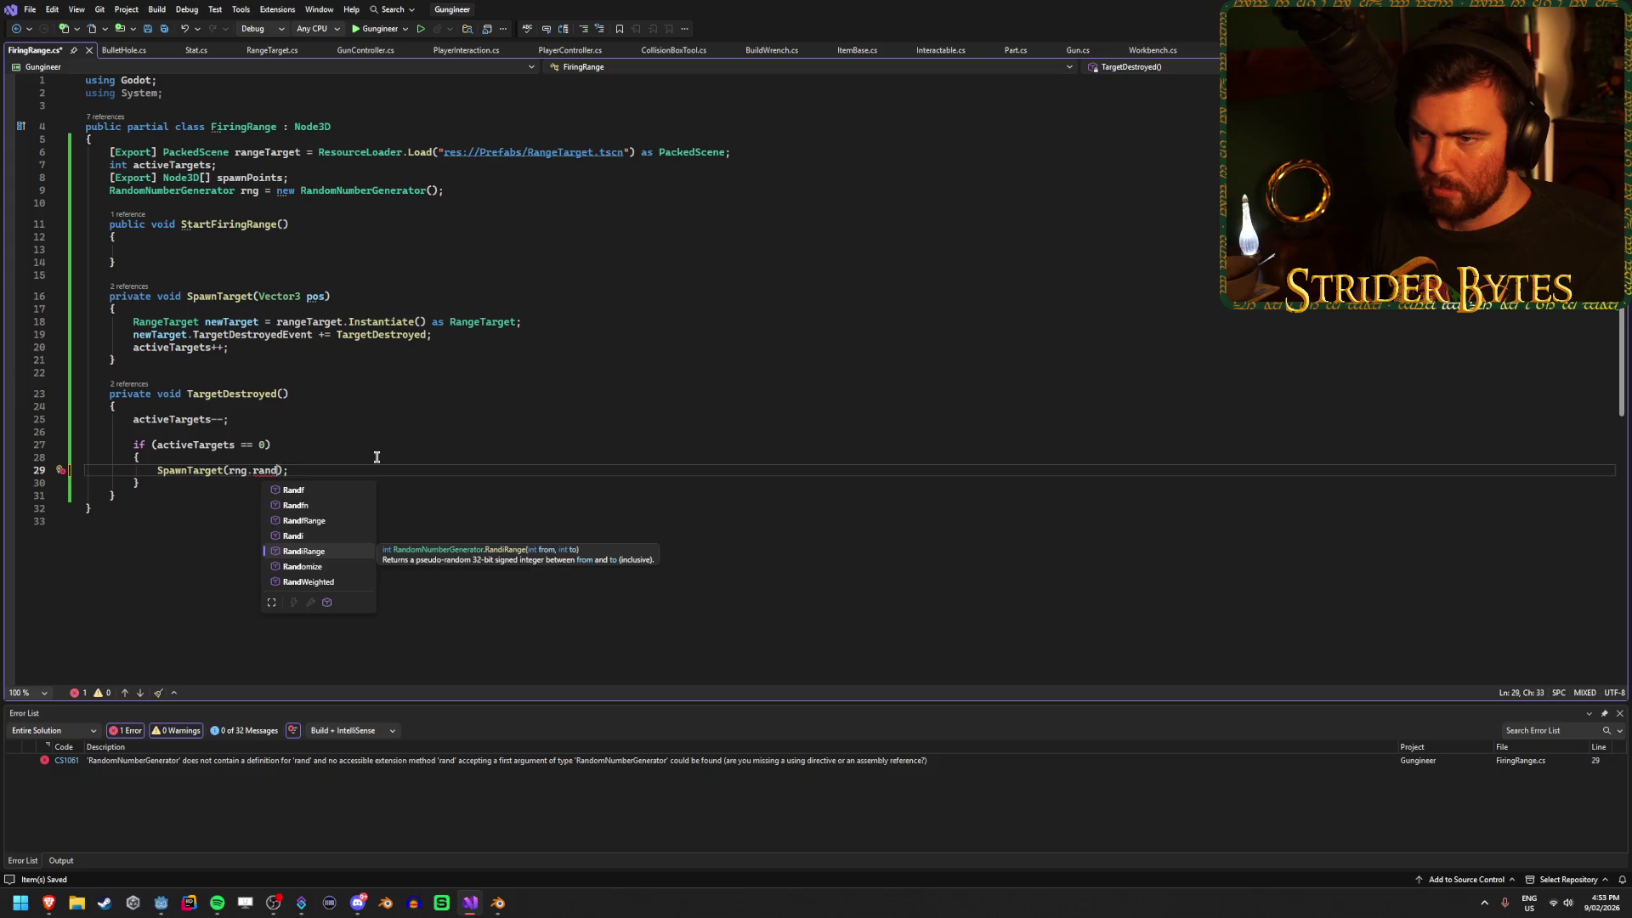
pyautogui.press('Tab')
pyautogui.write('(0, spa')
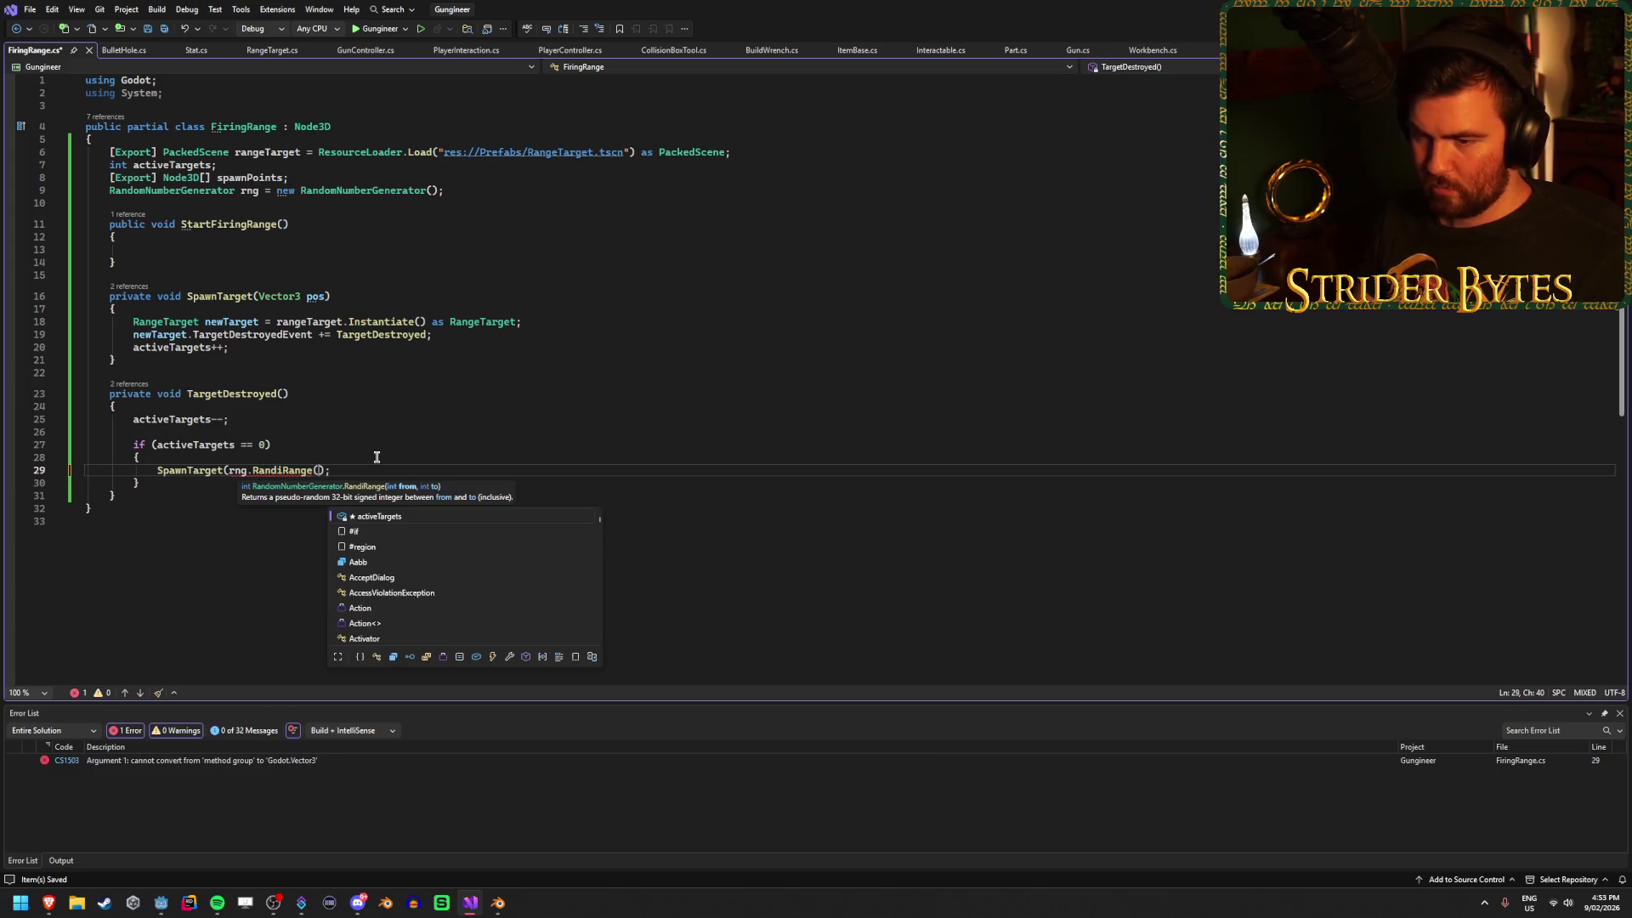
pyautogui.press('Tab')
pyautogui.write('.')
pyautogui.press('Tab')
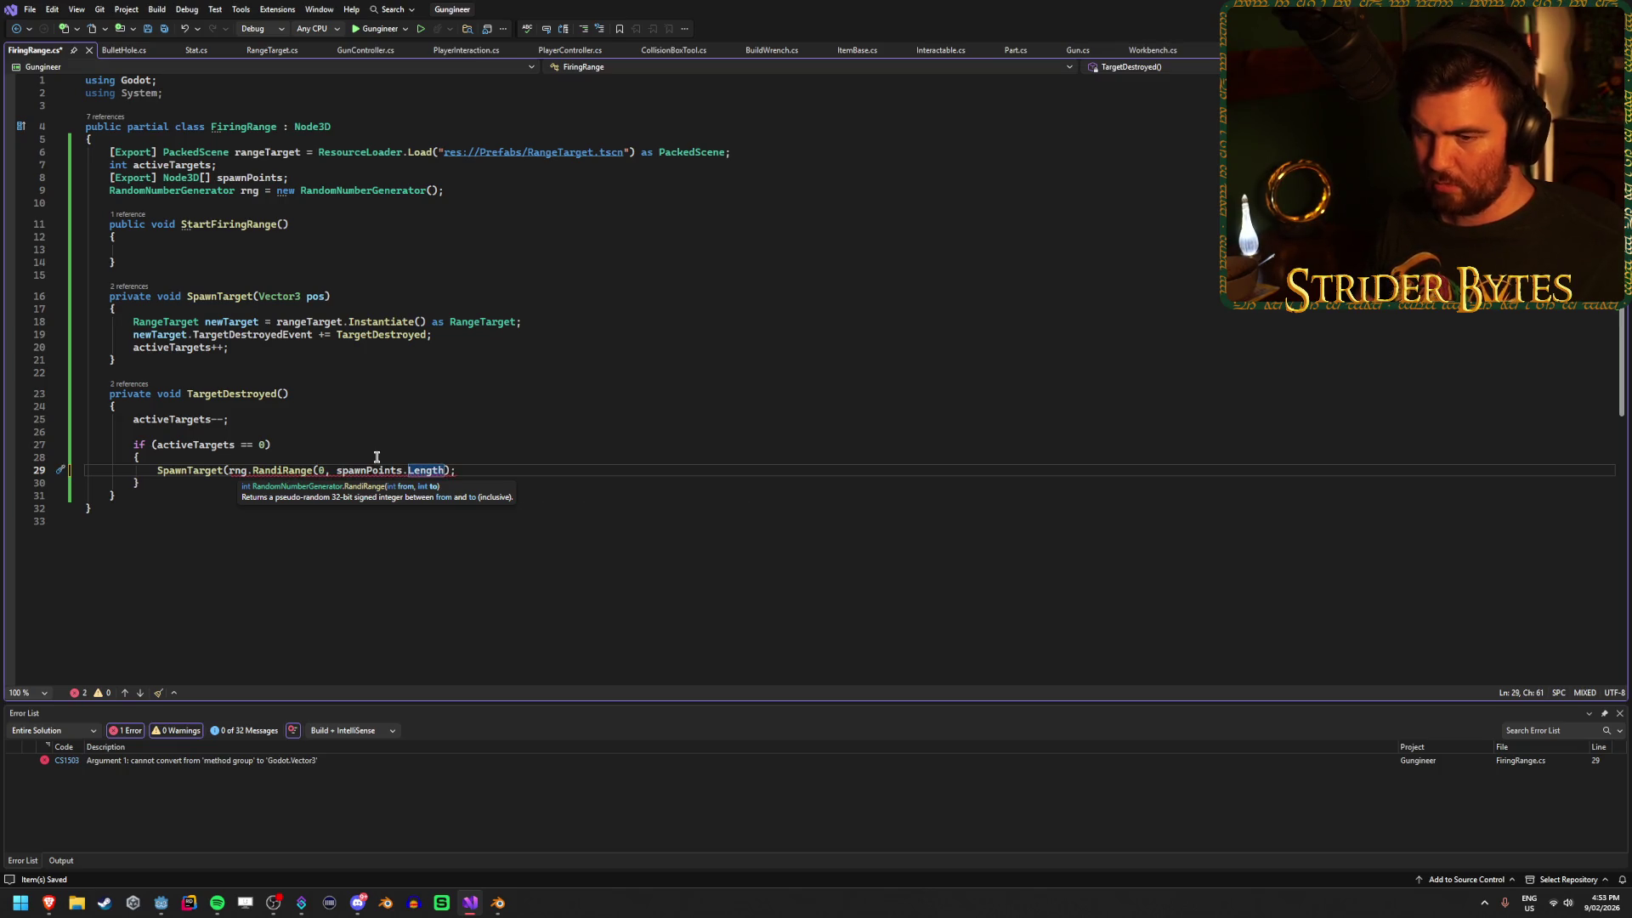
pyautogui.click(230, 470)
pyautogui.write('spawnPoints[')
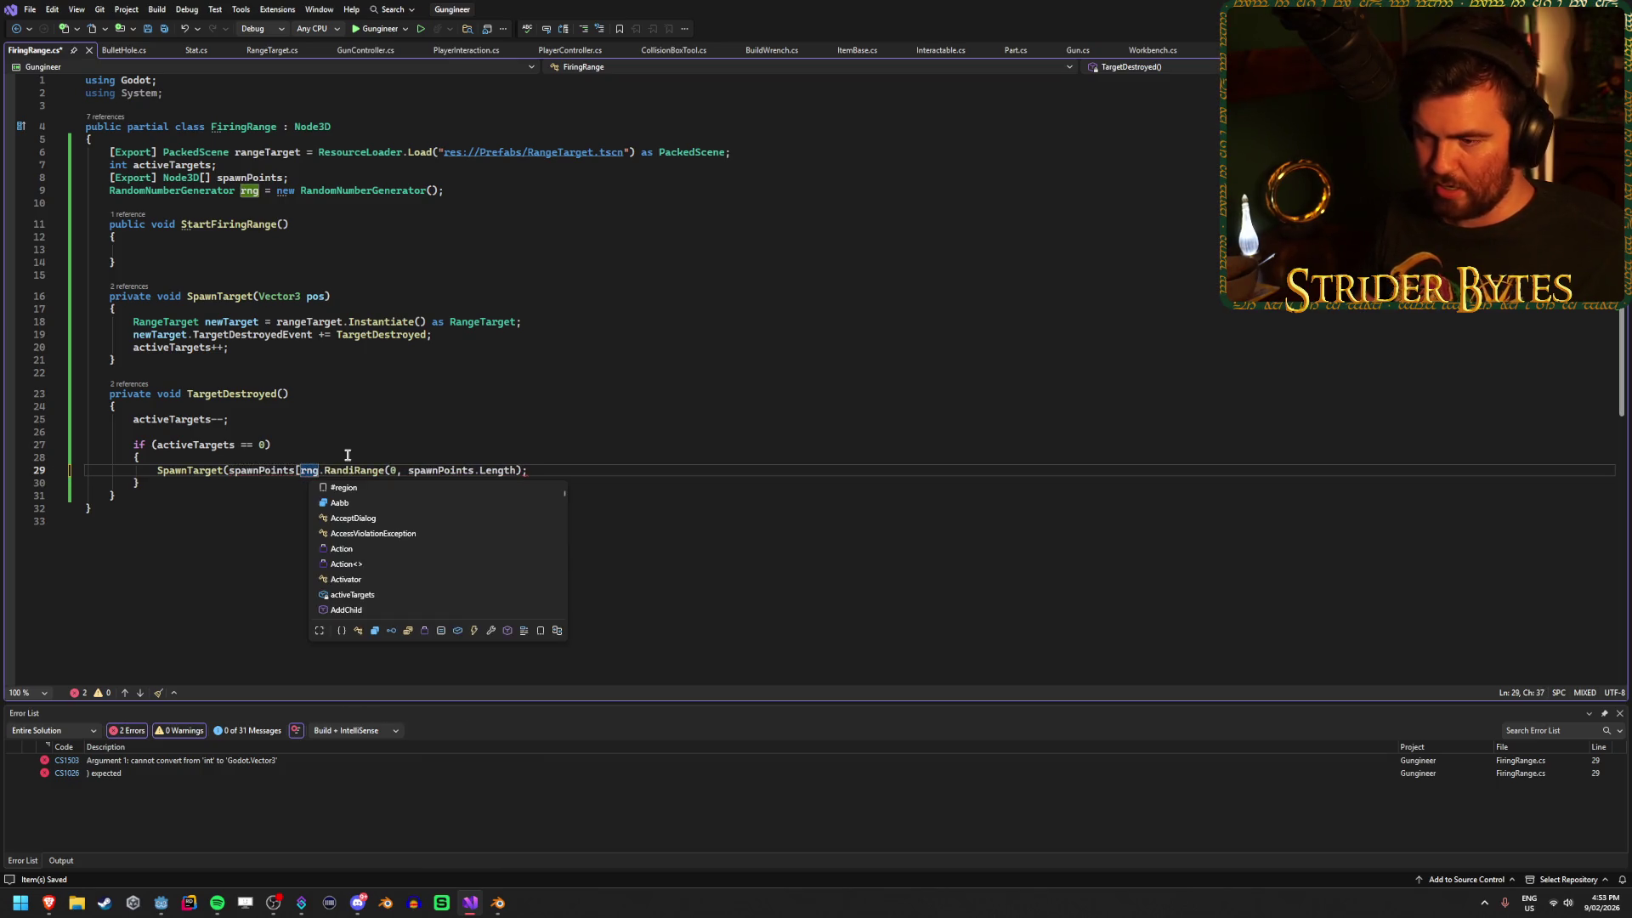
pyautogui.click(518, 470)
# Close the spawnPoints index, pass the chosen spawn point's .GlobalPosition to SpawnTarget, and save.
pyautogui.write(']')
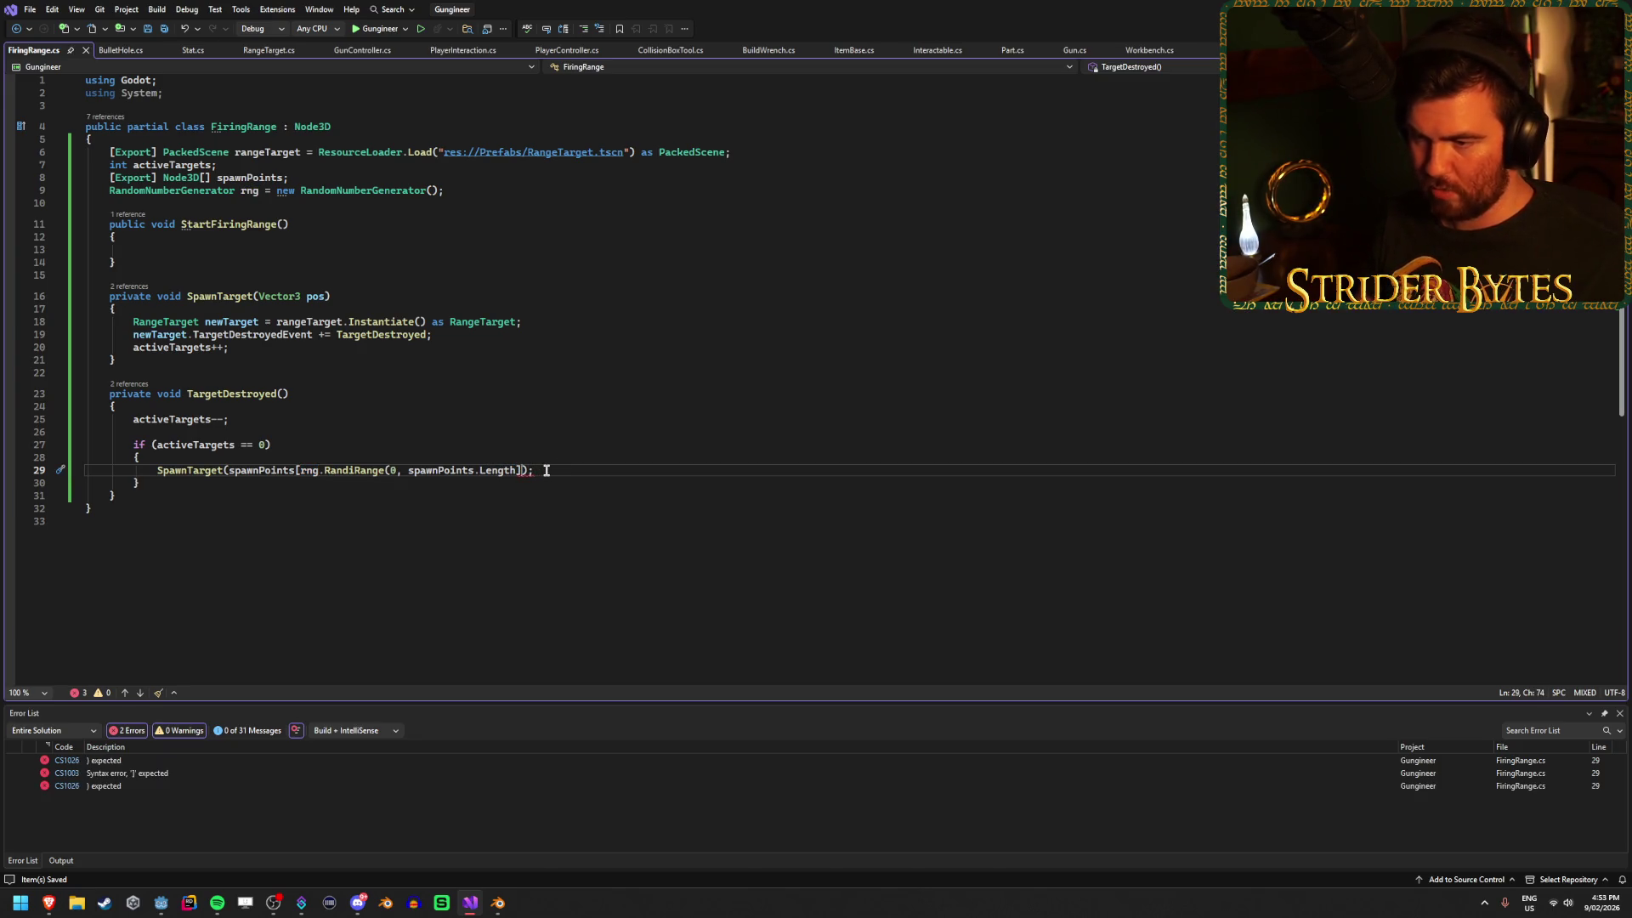
pyautogui.hotkey('ctrl', 'z')
pyautogui.hotkey('ctrl', 'y')
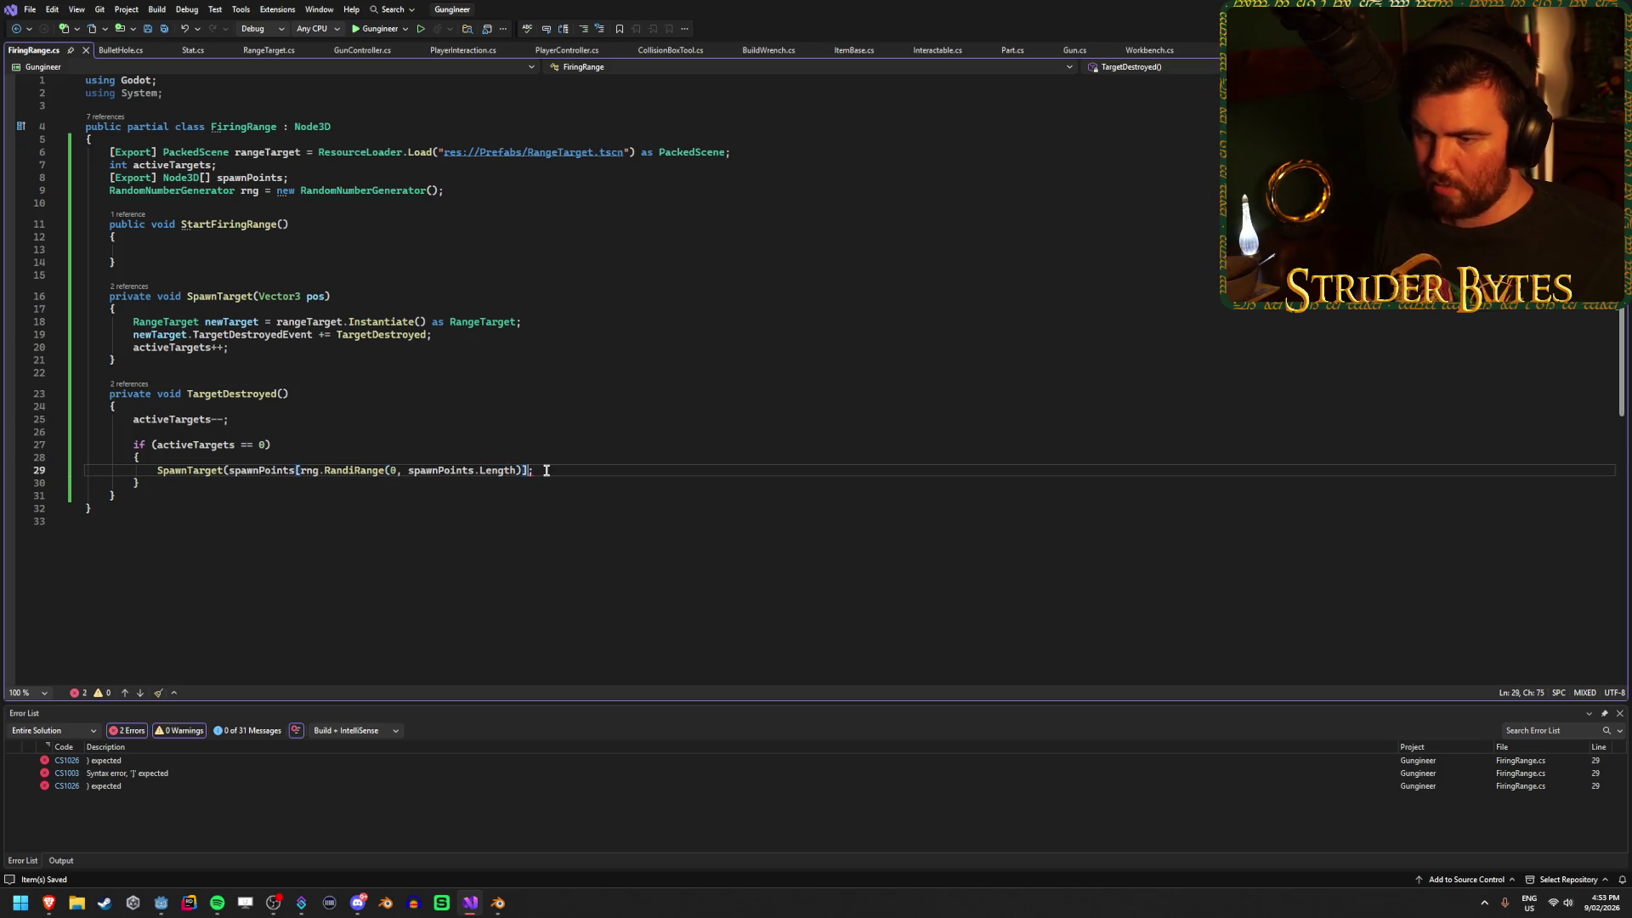
pyautogui.moveTo(249, 472)
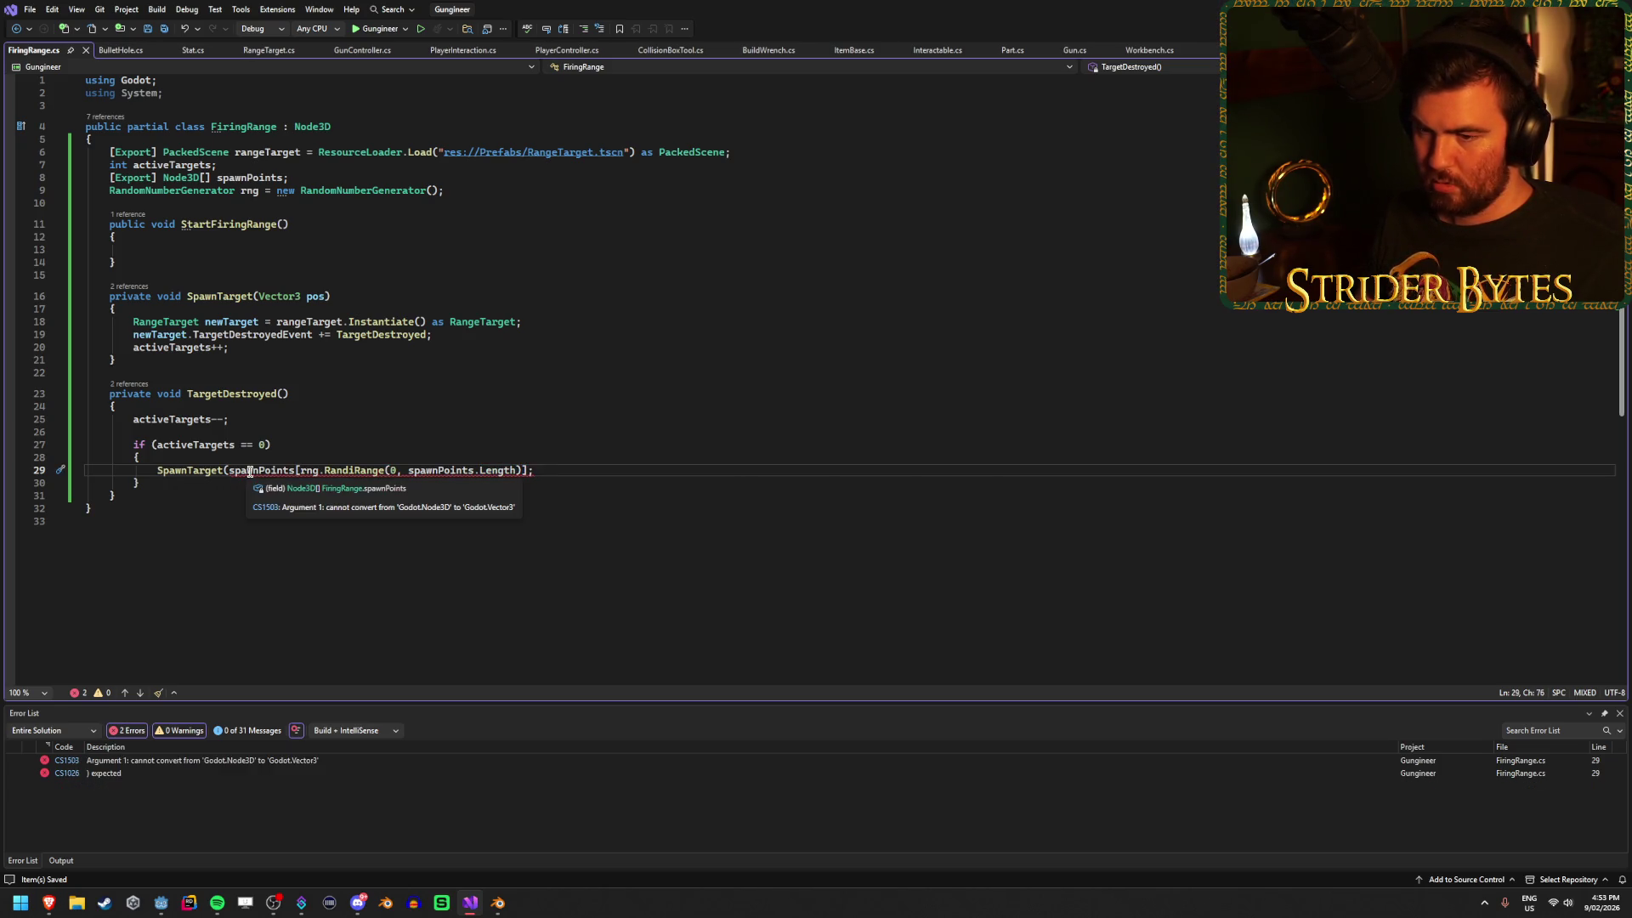
pyautogui.click(527, 470)
pyautogui.write('.Pos')
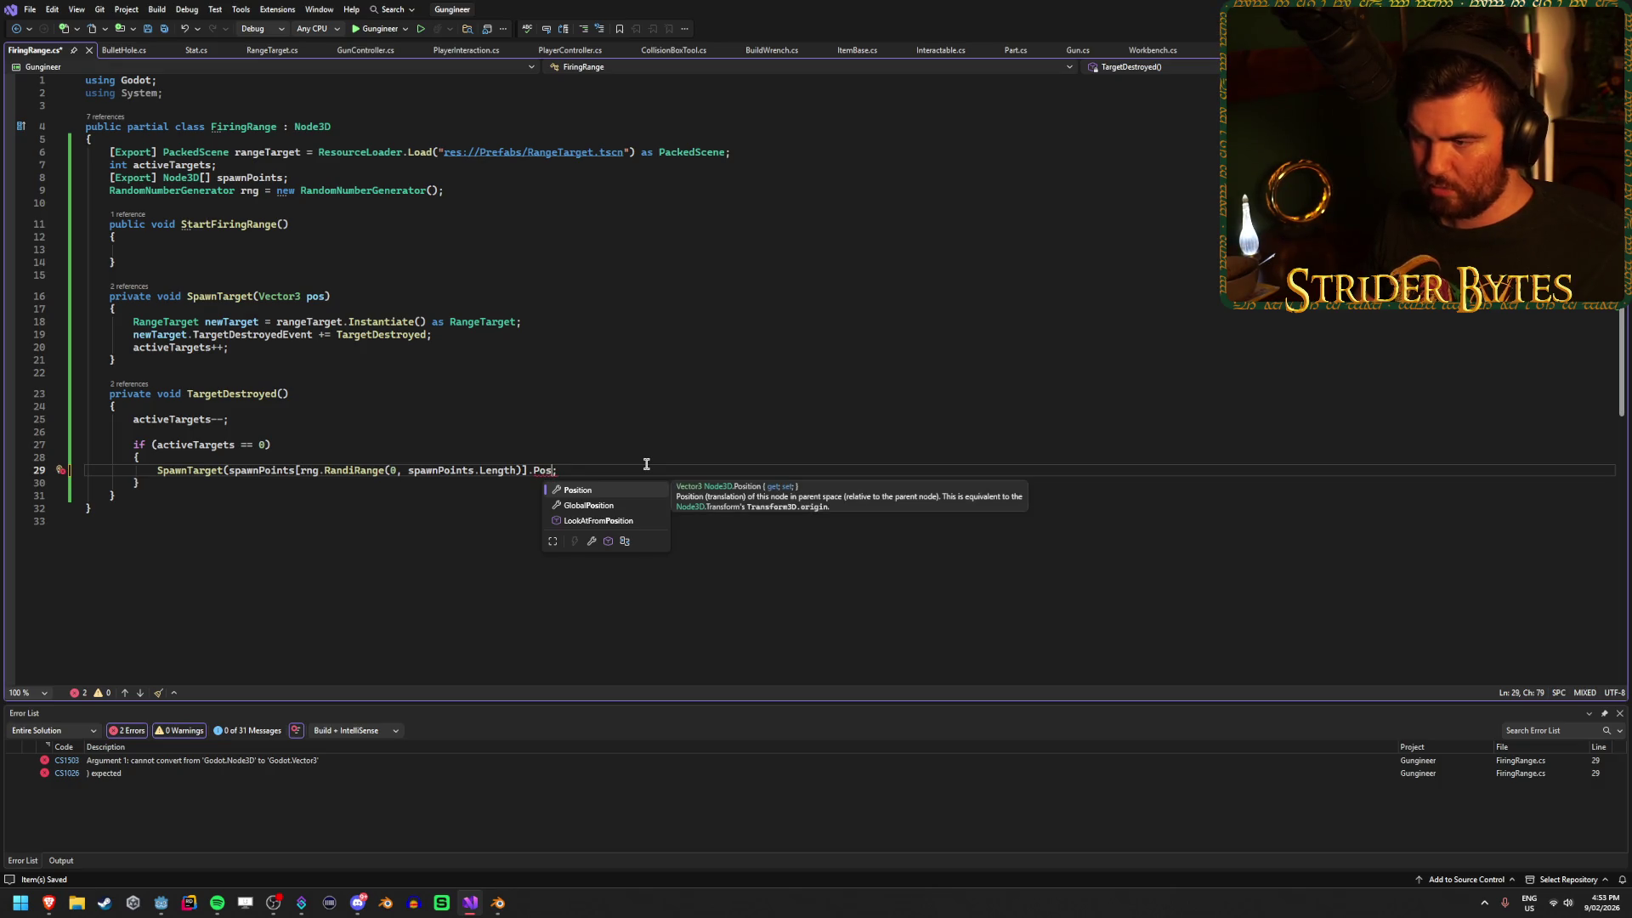
pyautogui.press('Down')
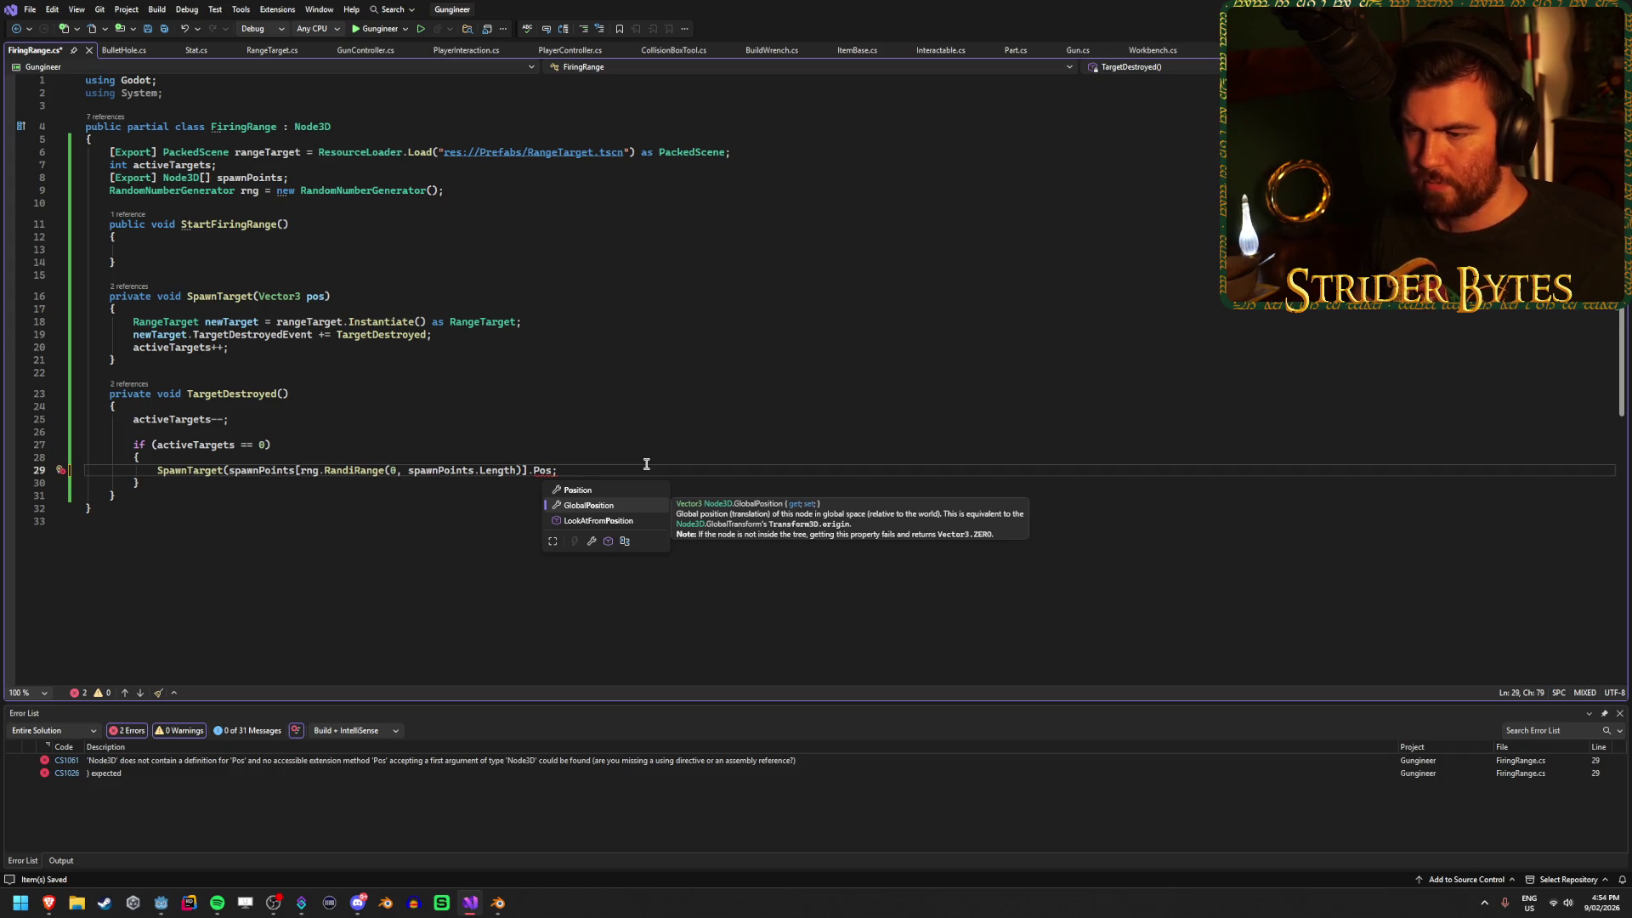
pyautogui.press('Tab')
pyautogui.write(')')
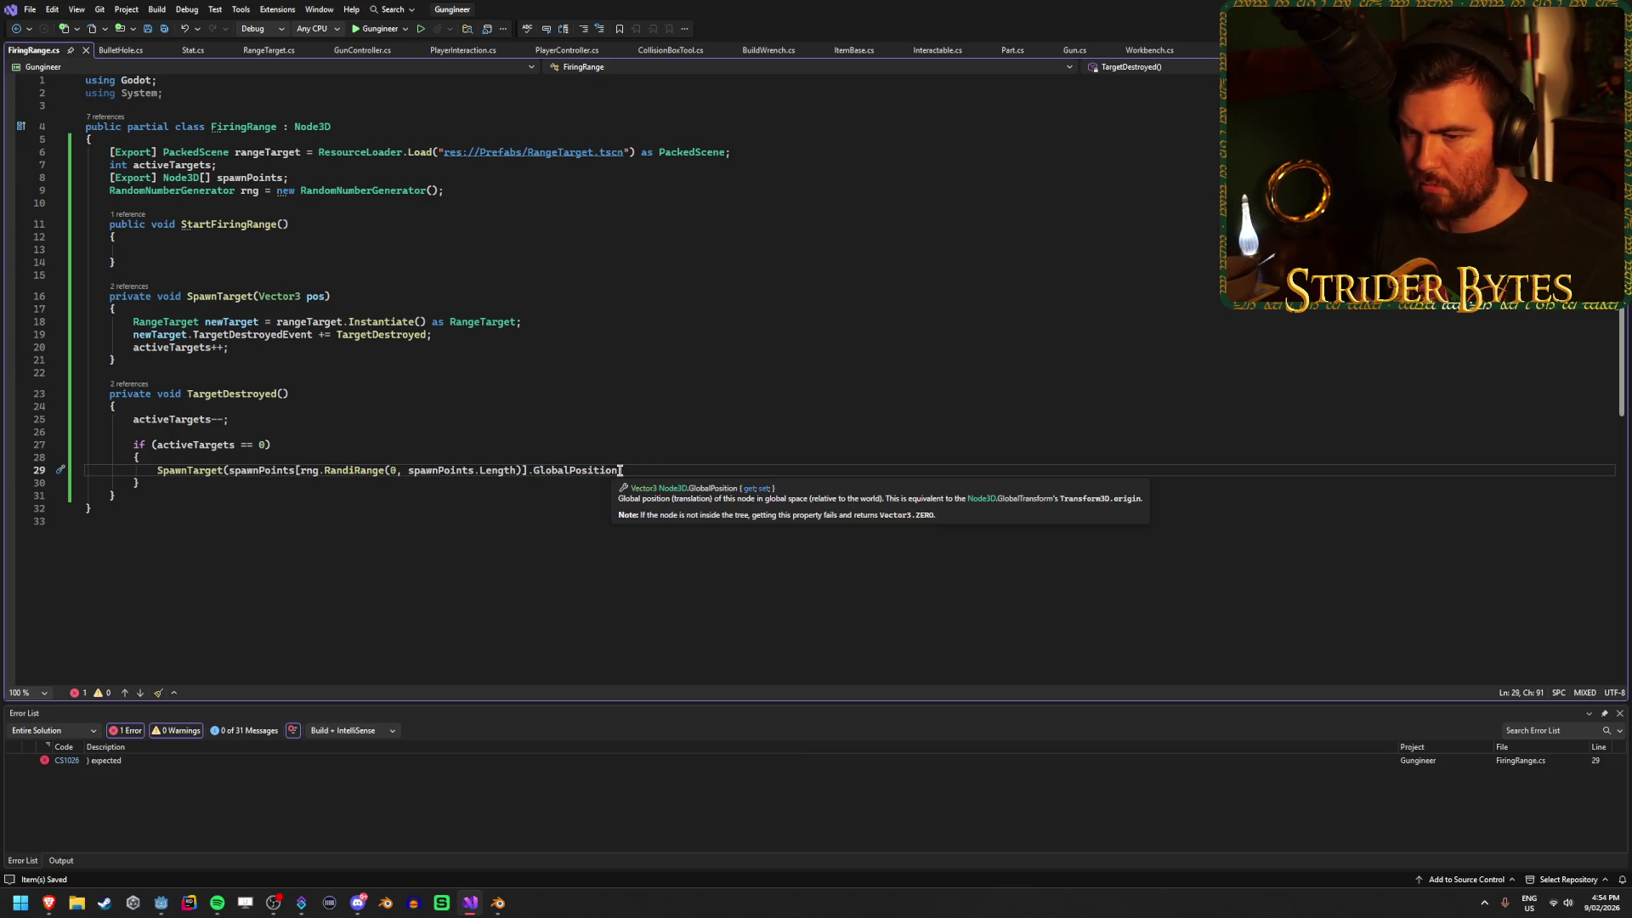
pyautogui.write(');')
pyautogui.hotkey('ctrl', 's')
# In SpawnTarget, add 'newTarget.GlobalPosition = pos;' after the Instantiate line.
pyautogui.click(456, 333)
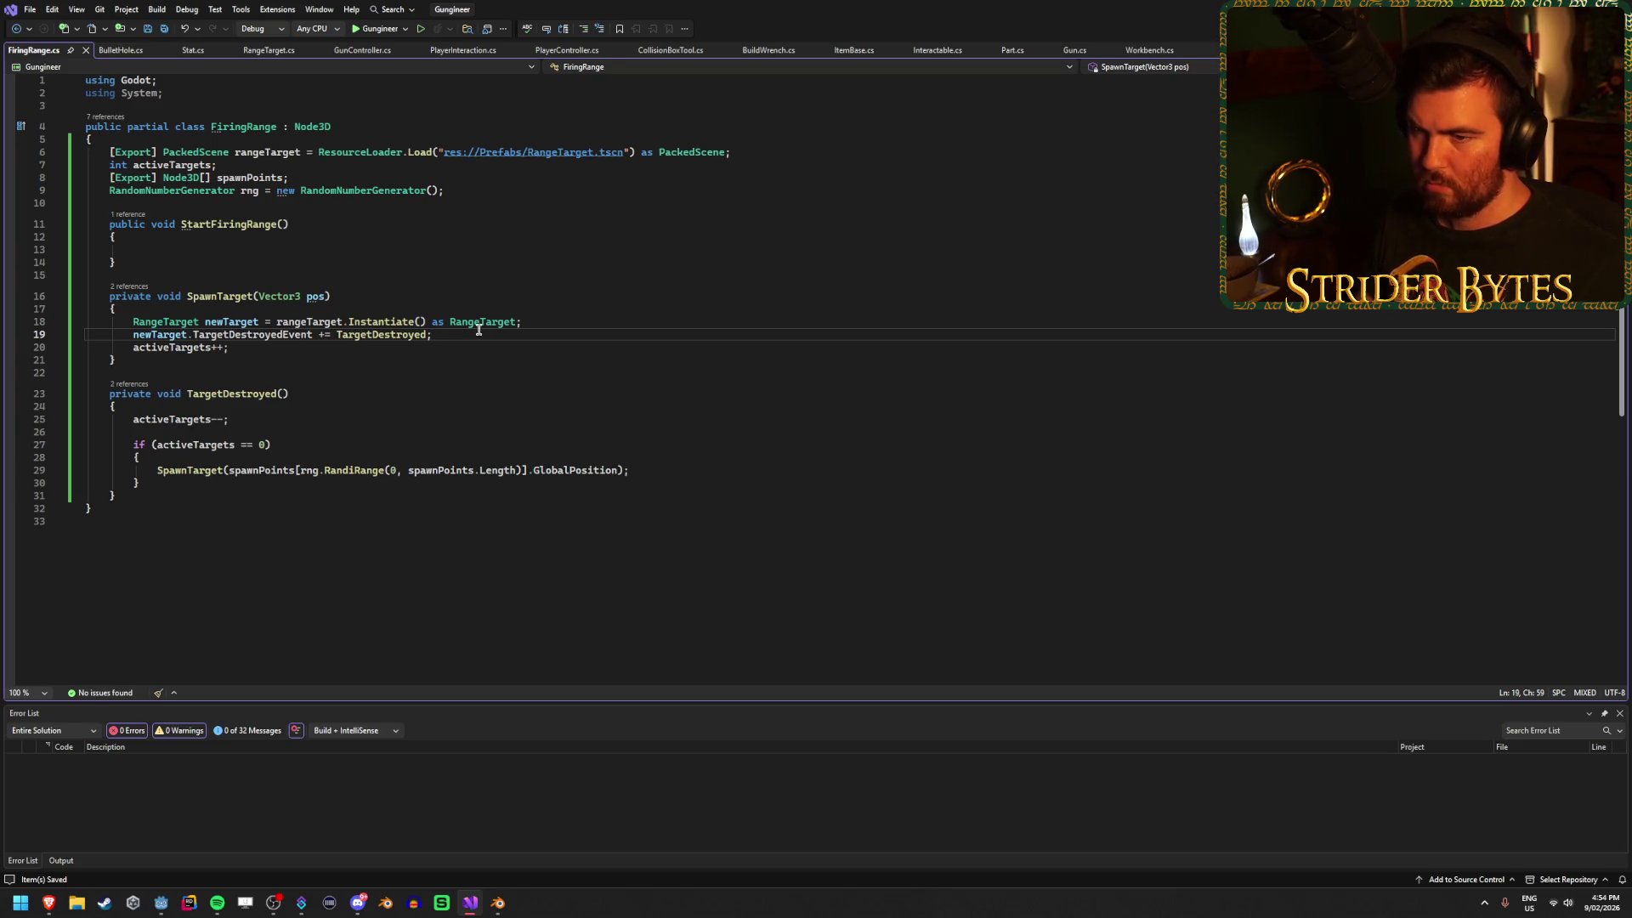
pyautogui.click(557, 320)
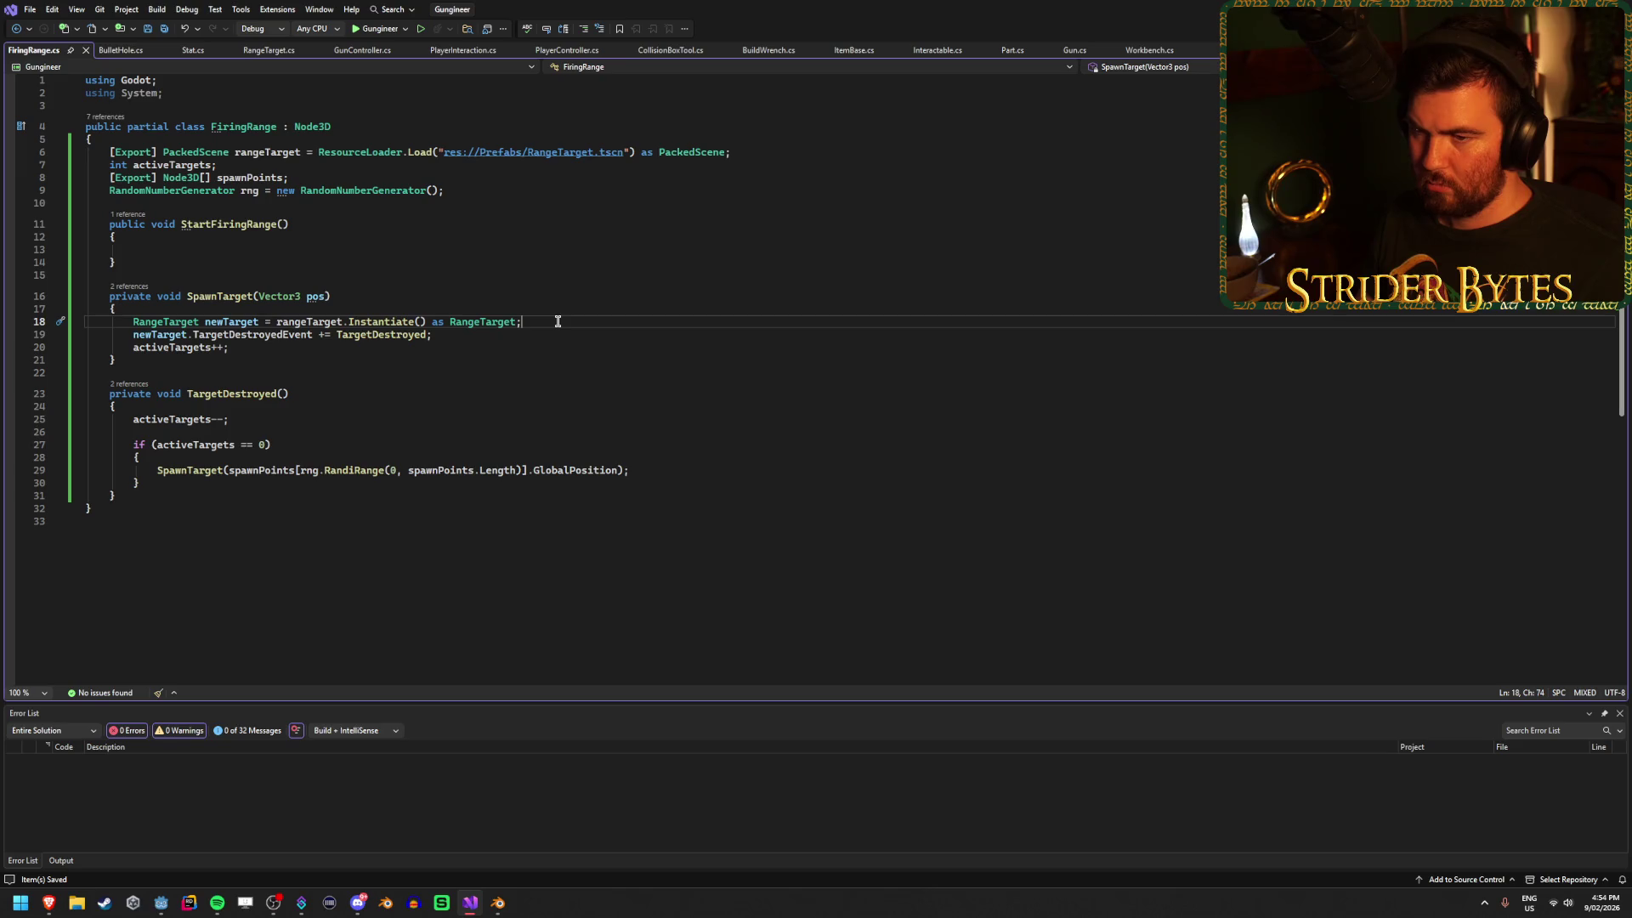
pyautogui.press('Return')
pyautogui.write('newTag')
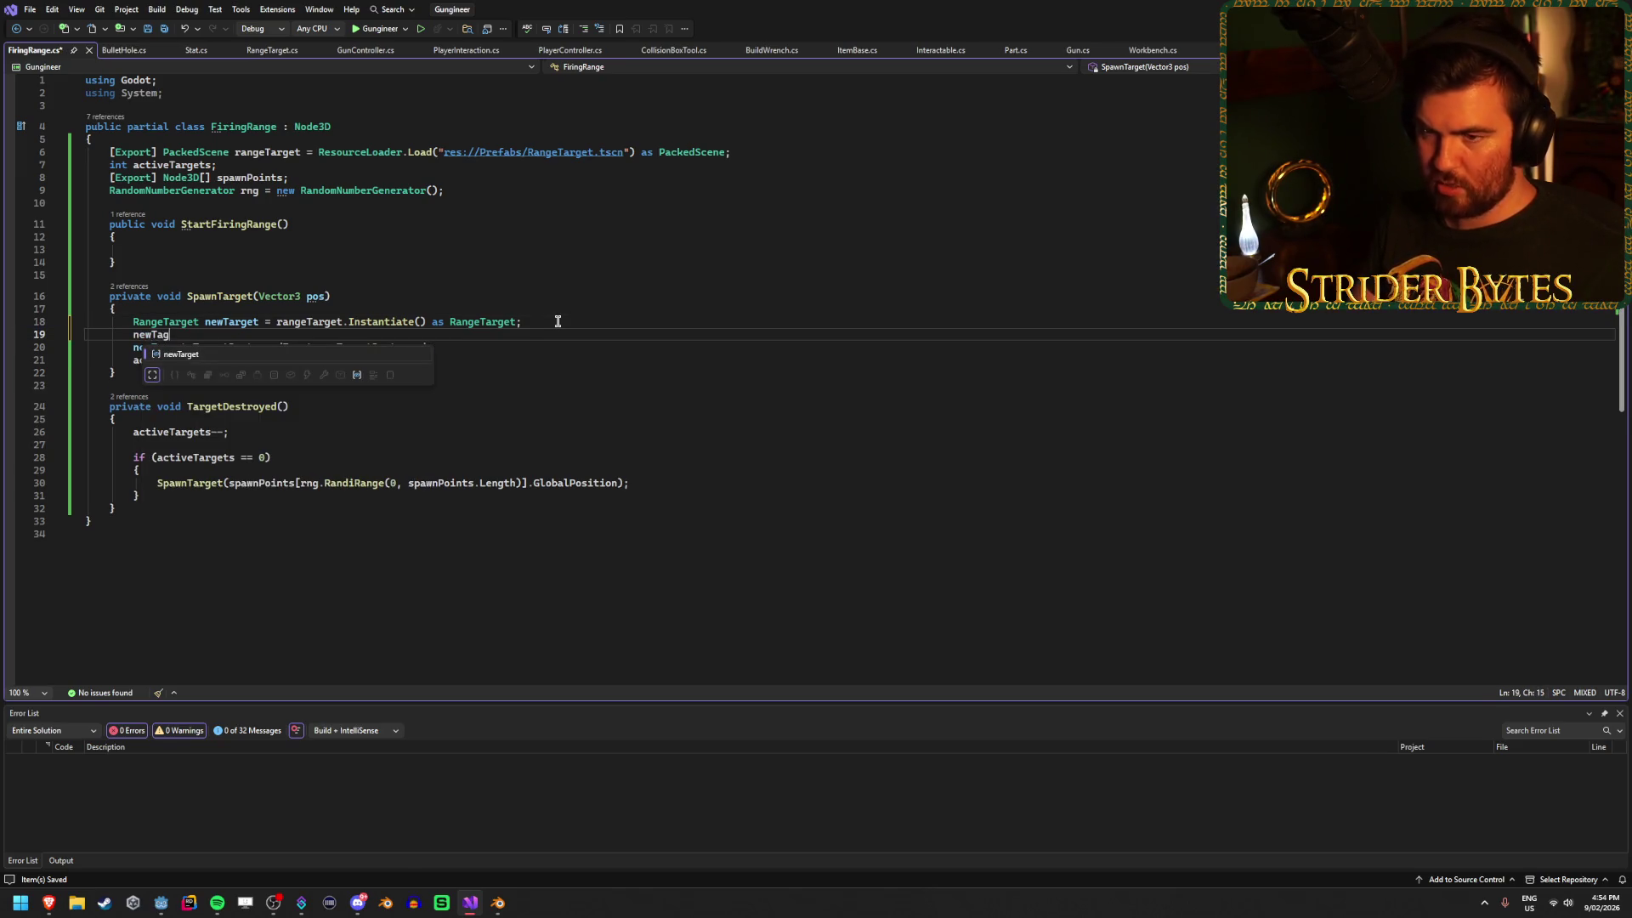
pyautogui.write('r.GLoba')
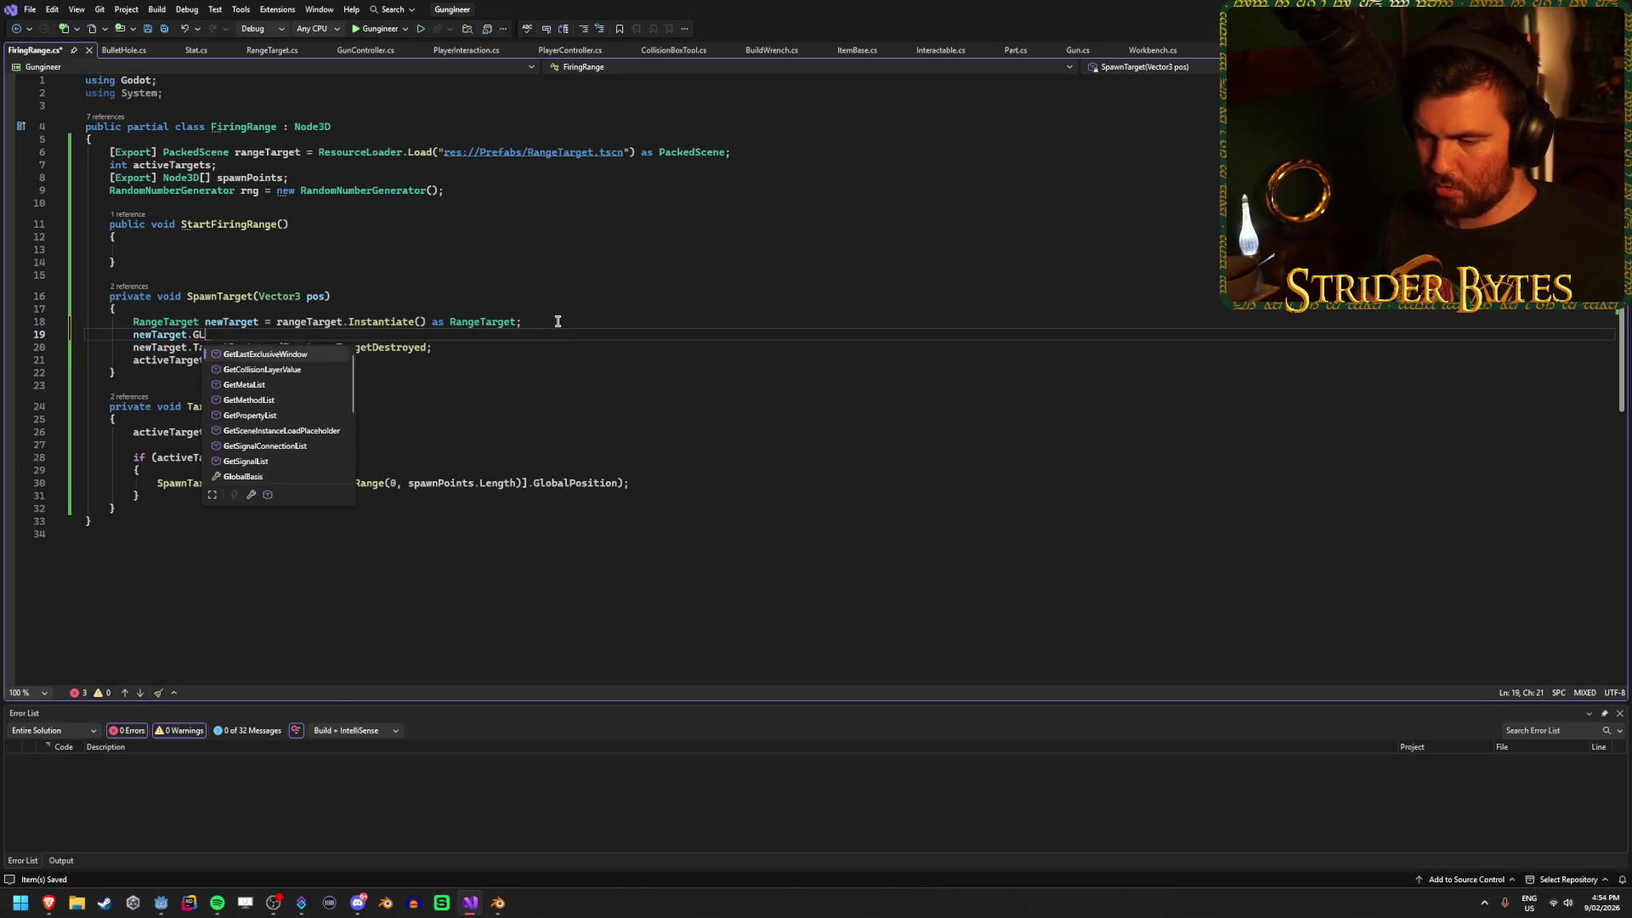
pyautogui.press('Tab')
pyautogui.write('= ')
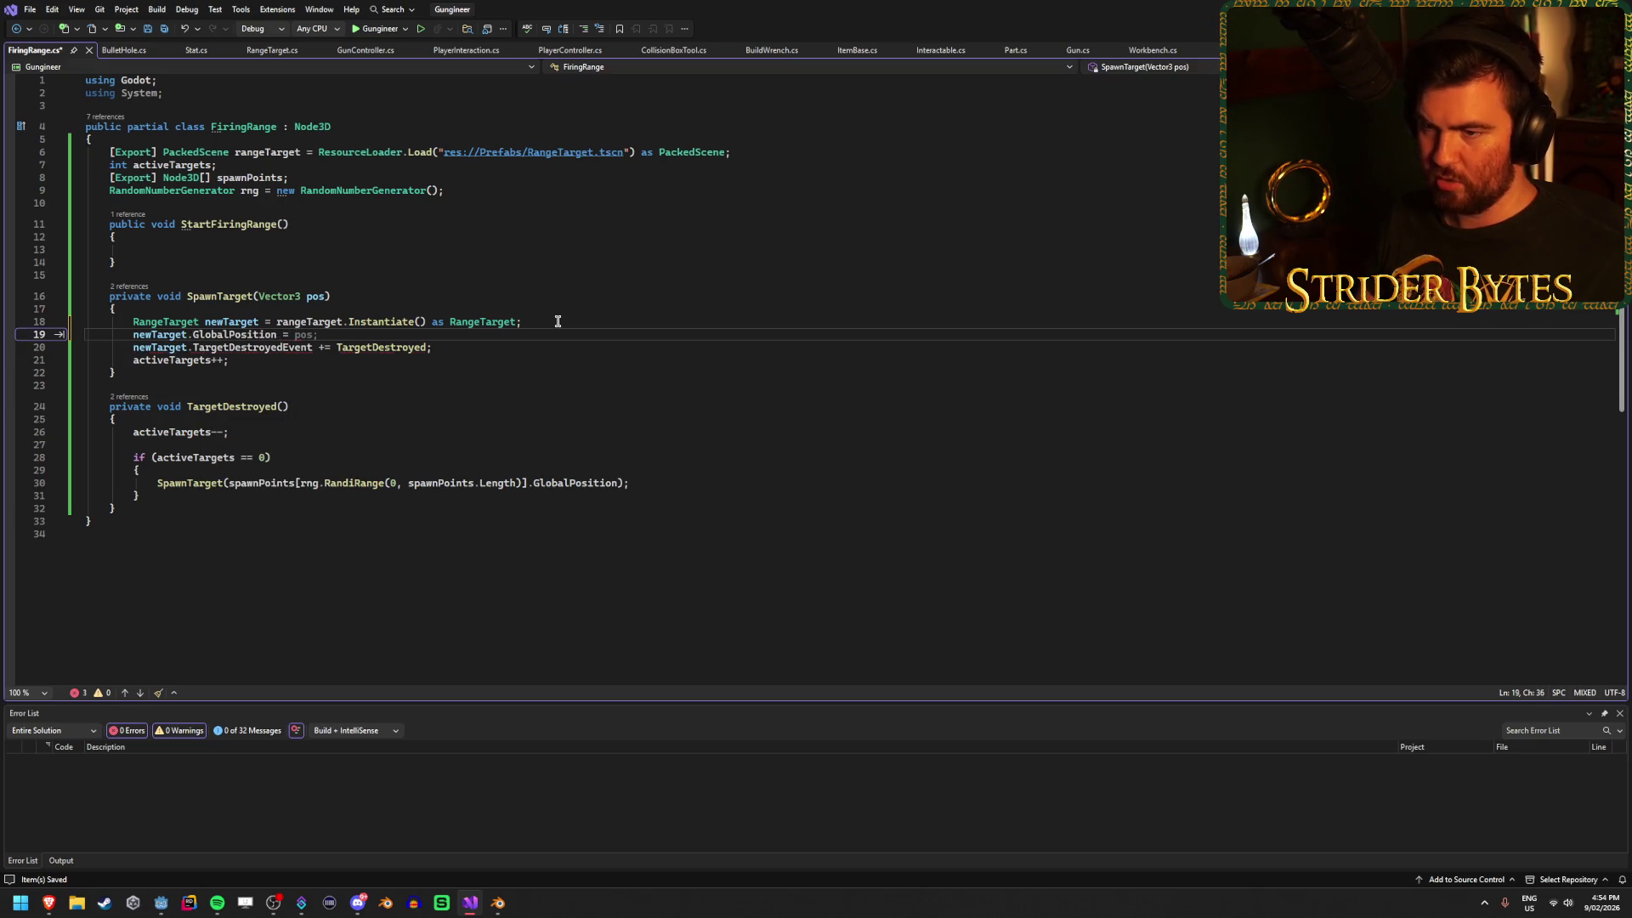
pyautogui.write('pos;')
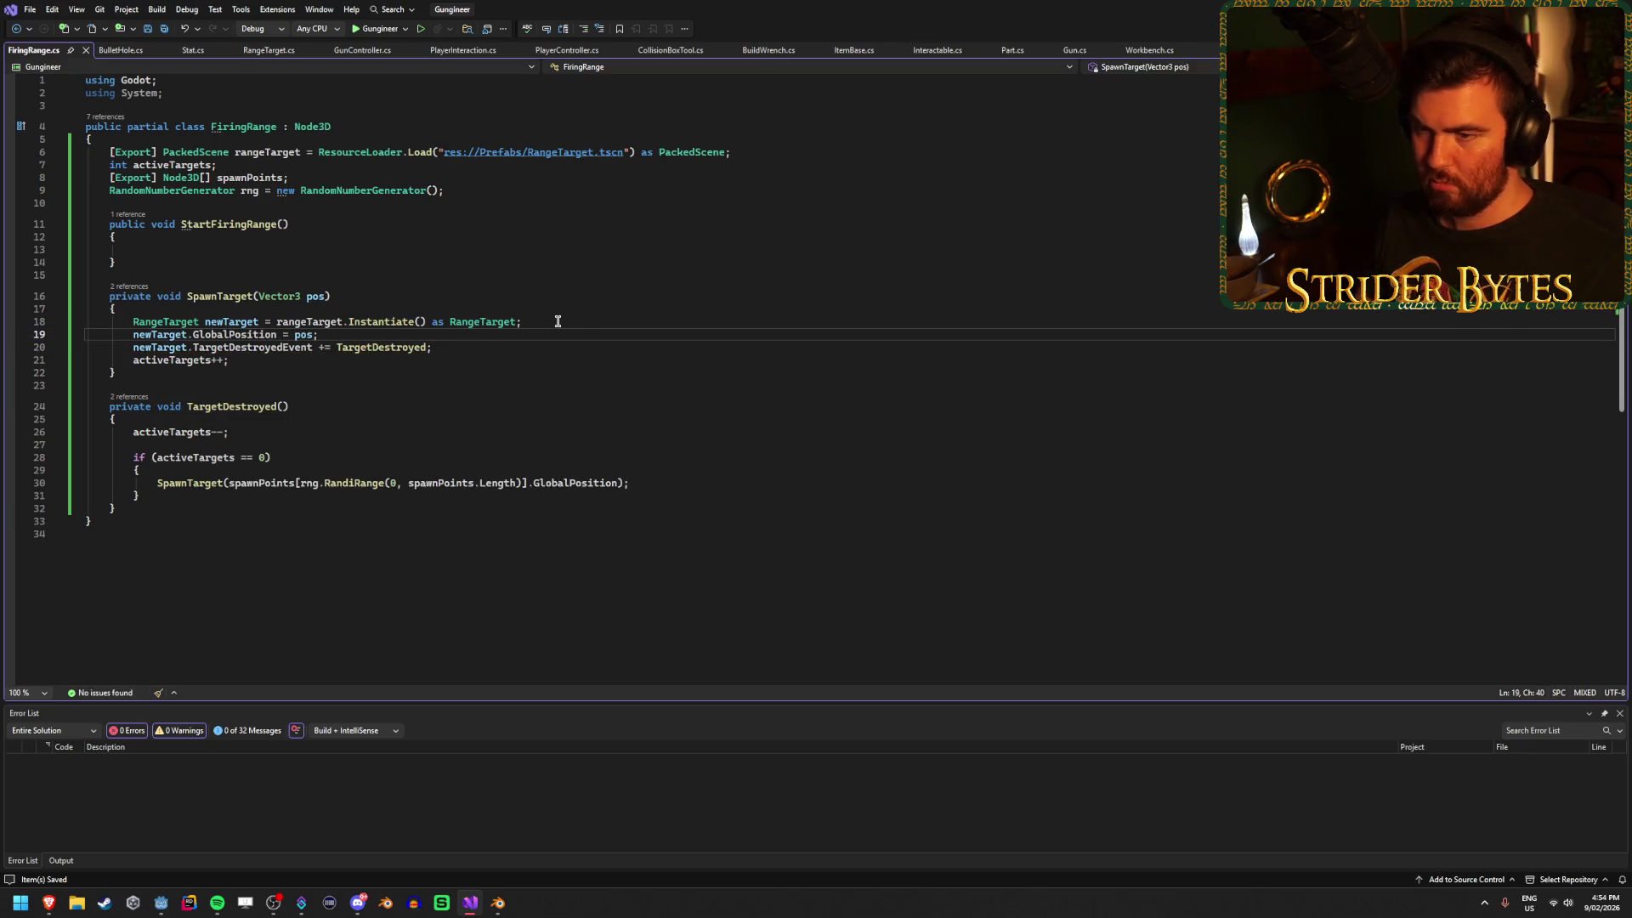
# Review PlayerController.cs and GunController.cs, then return to FiringRange.cs and save it.
pyautogui.click(568, 52)
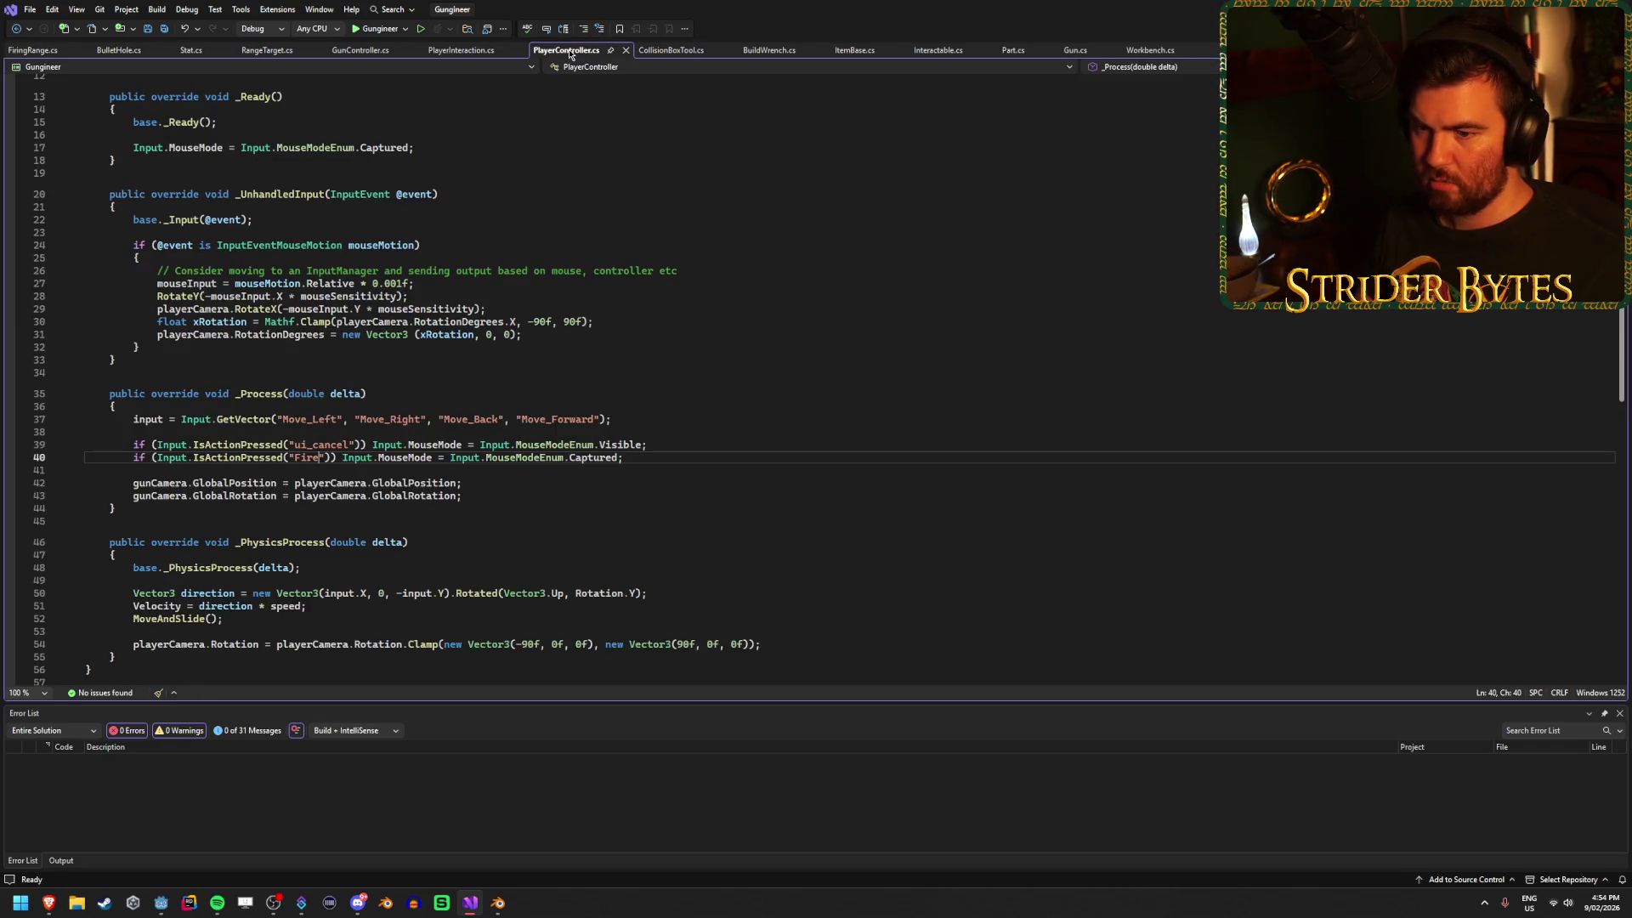
pyautogui.click(361, 52)
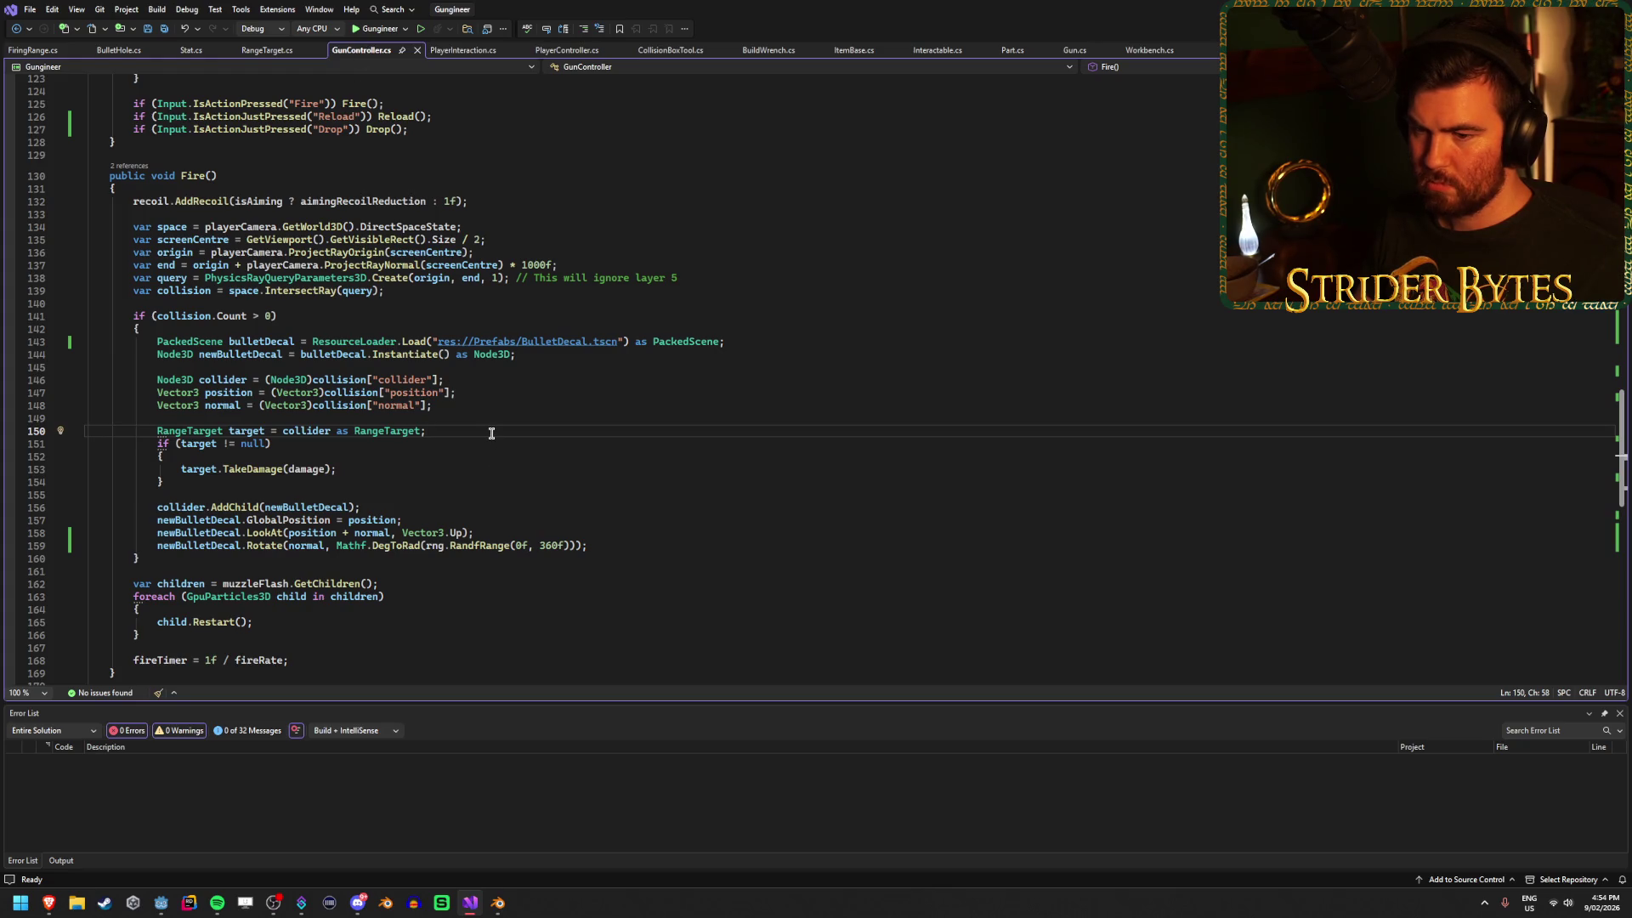
pyautogui.hotkey('ctrl', 'Tab')
pyautogui.hotkey('ctrl', 's')
# Add an empty override void _Ready() method after the field declarations and save.
pyautogui.click(213, 202)
pyautogui.press('Return')
pyautogui.press('Return')
pyautogui.press('Up')
pyautogui.write('void')
pyautogui.press('BackSpace')
pyautogui.write('override void _R')
pyautogui.press('Tab')
pyautogui.press('BackSpace')
pyautogui.hotkey('ctrl', 's')
# Copy the random-spawn-point SpawnTarget call from TargetDestroyed into _Ready, fix its indentation, and save.
pyautogui.click(675, 554)
pyautogui.hotkey('ctrl', 'c')
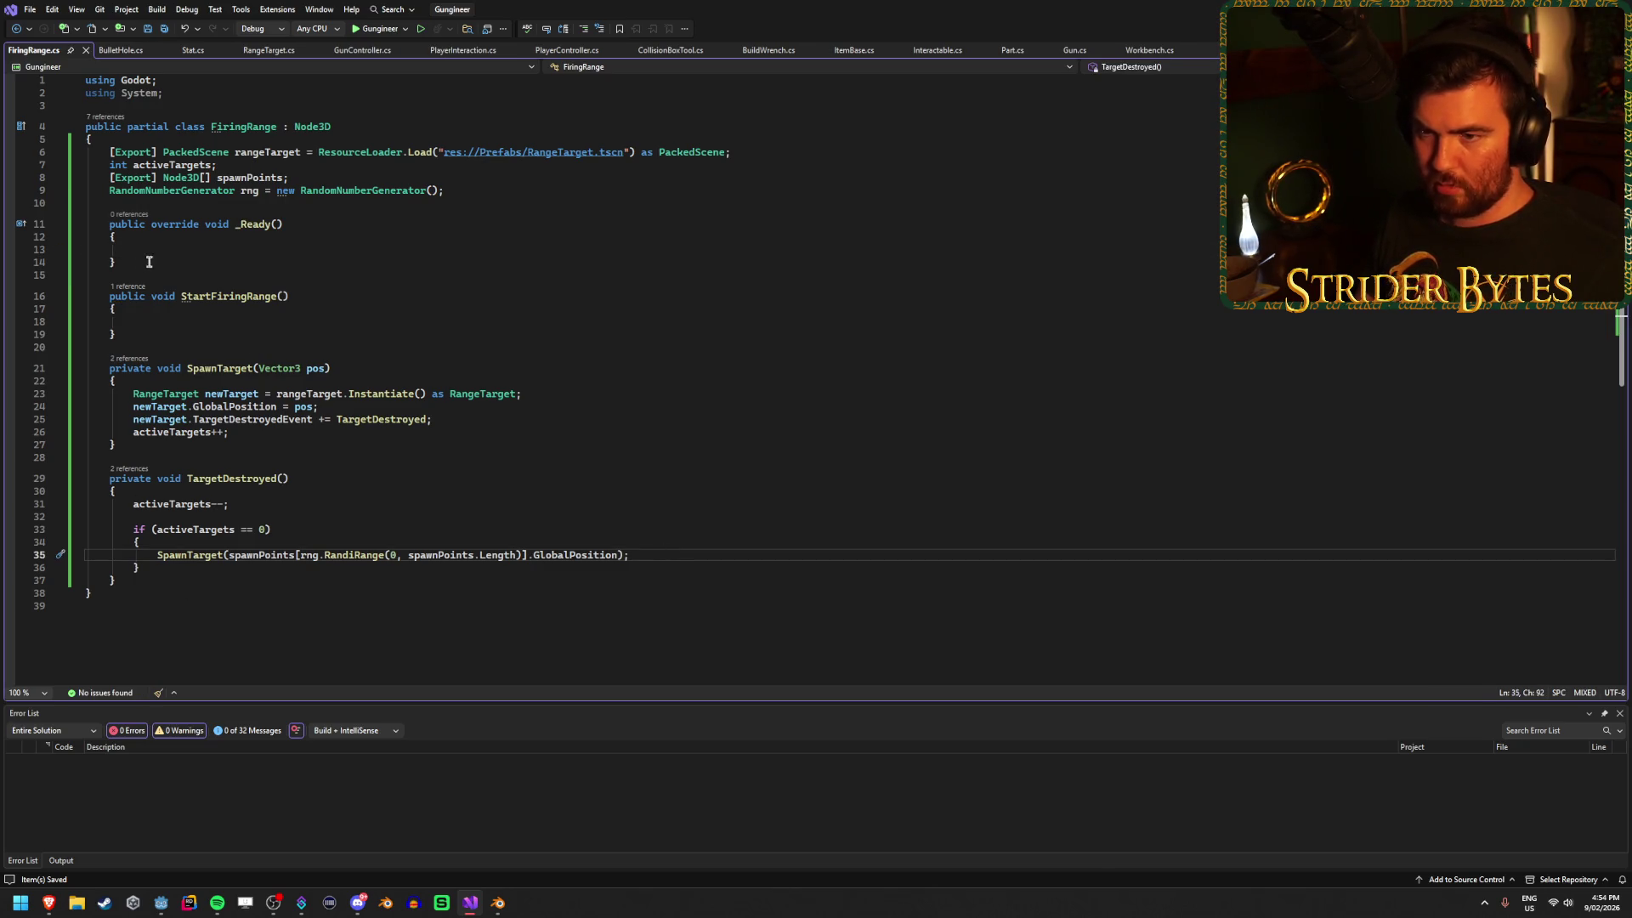
pyautogui.click(165, 250)
pyautogui.hotkey('ctrl', 'v')
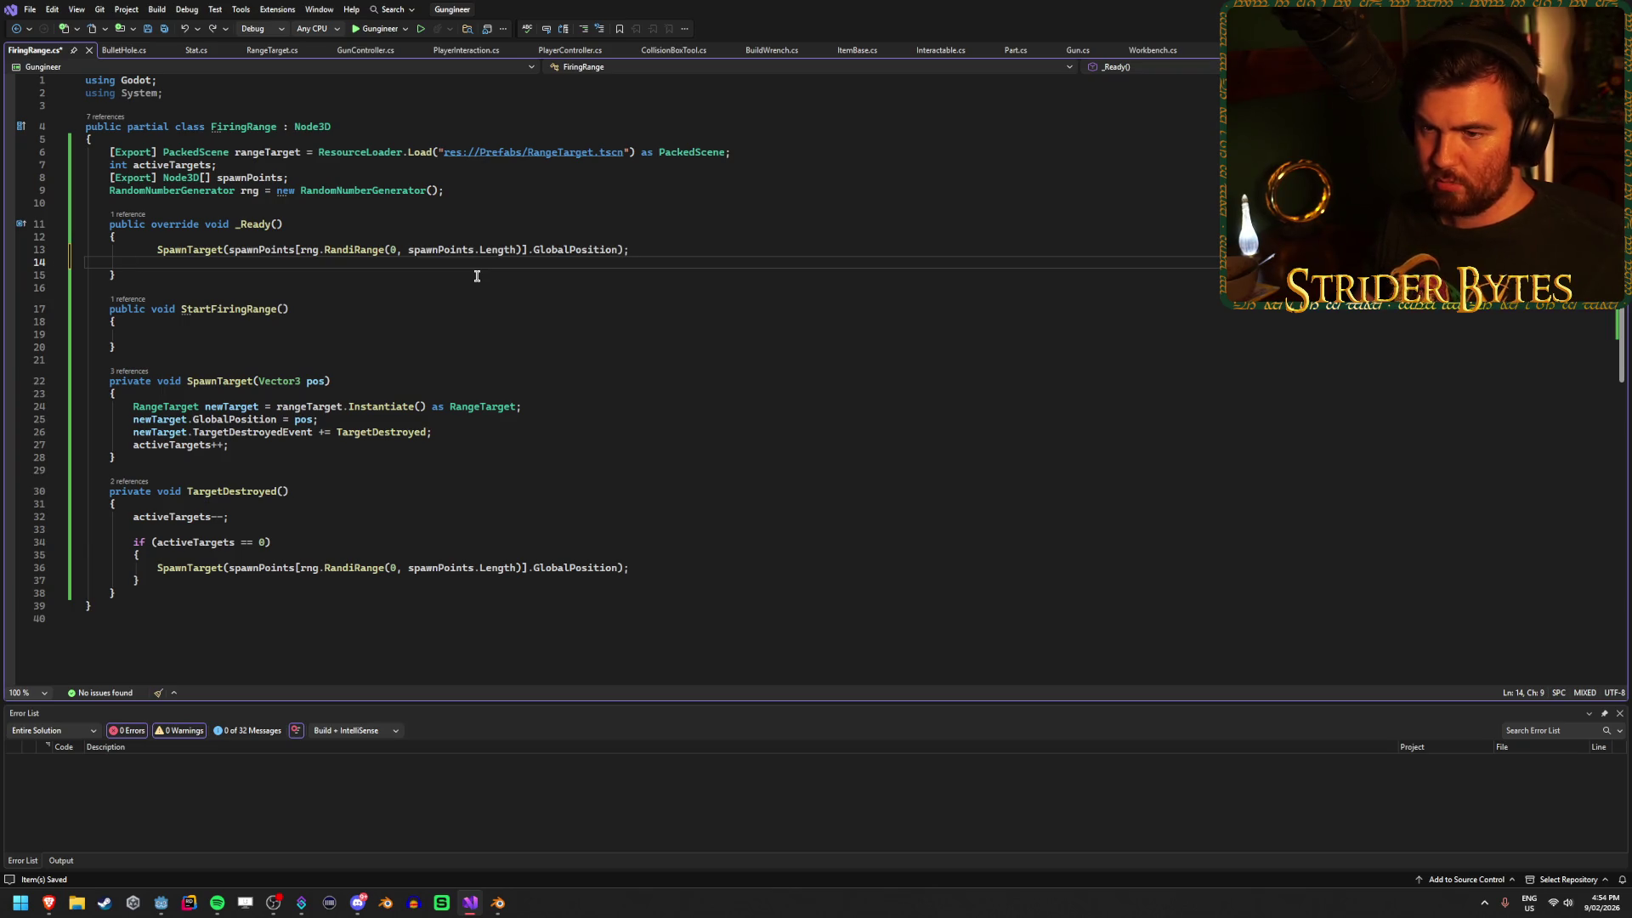
pyautogui.press('BackSpace')
pyautogui.press('Home')
pyautogui.press('BackSpace')
pyautogui.hotkey('ctrl', 's')
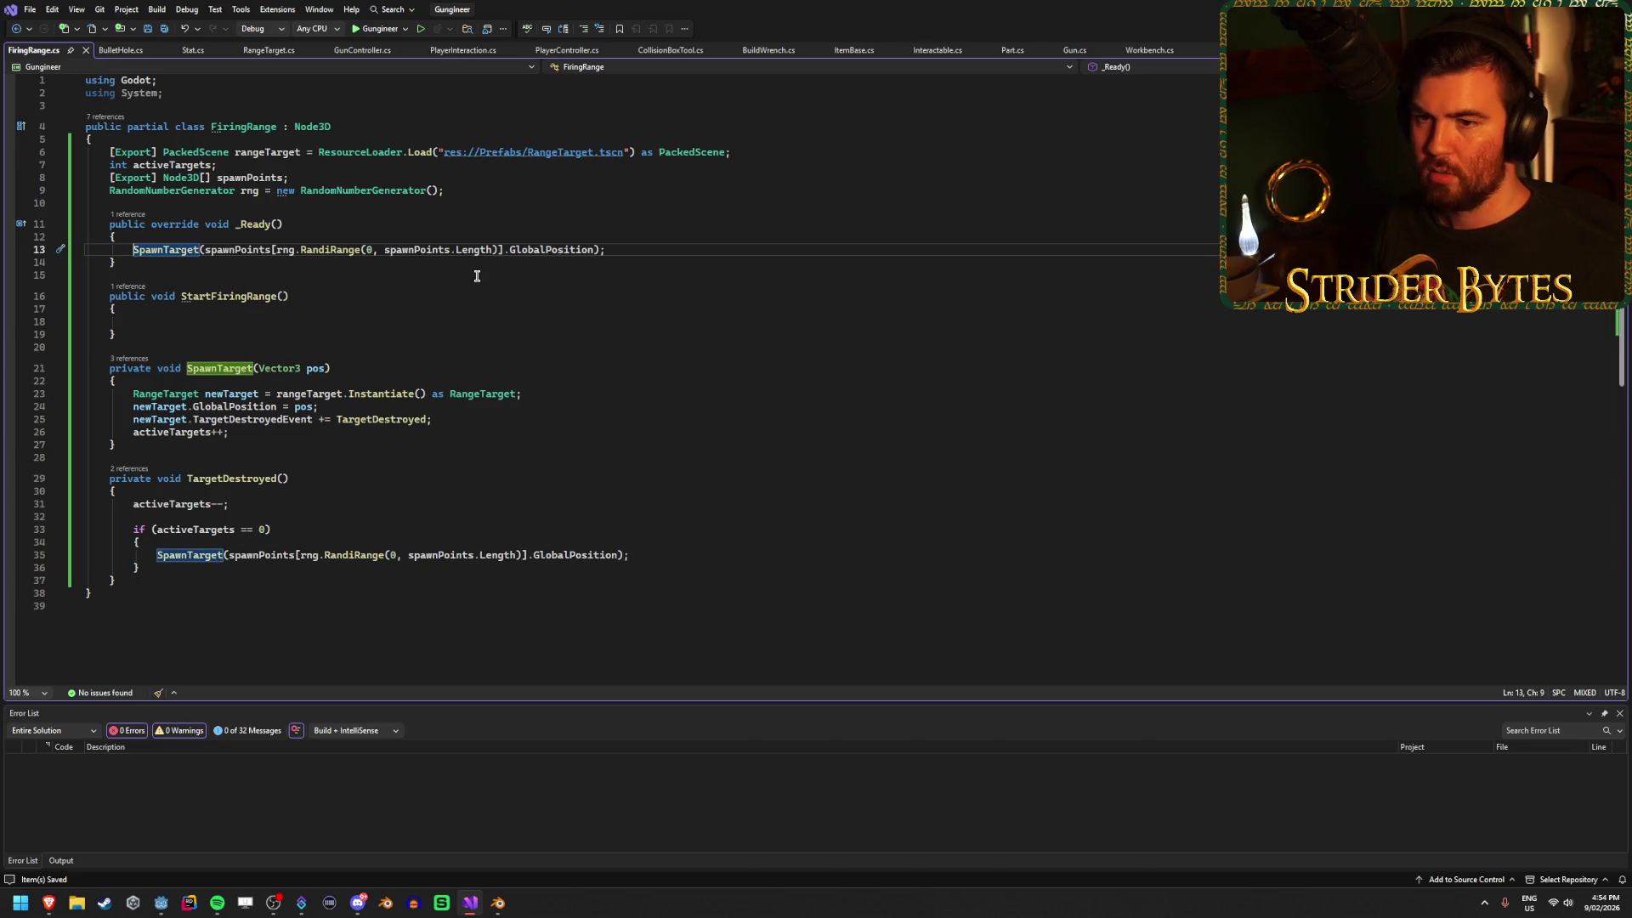
pyautogui.click(470, 324)
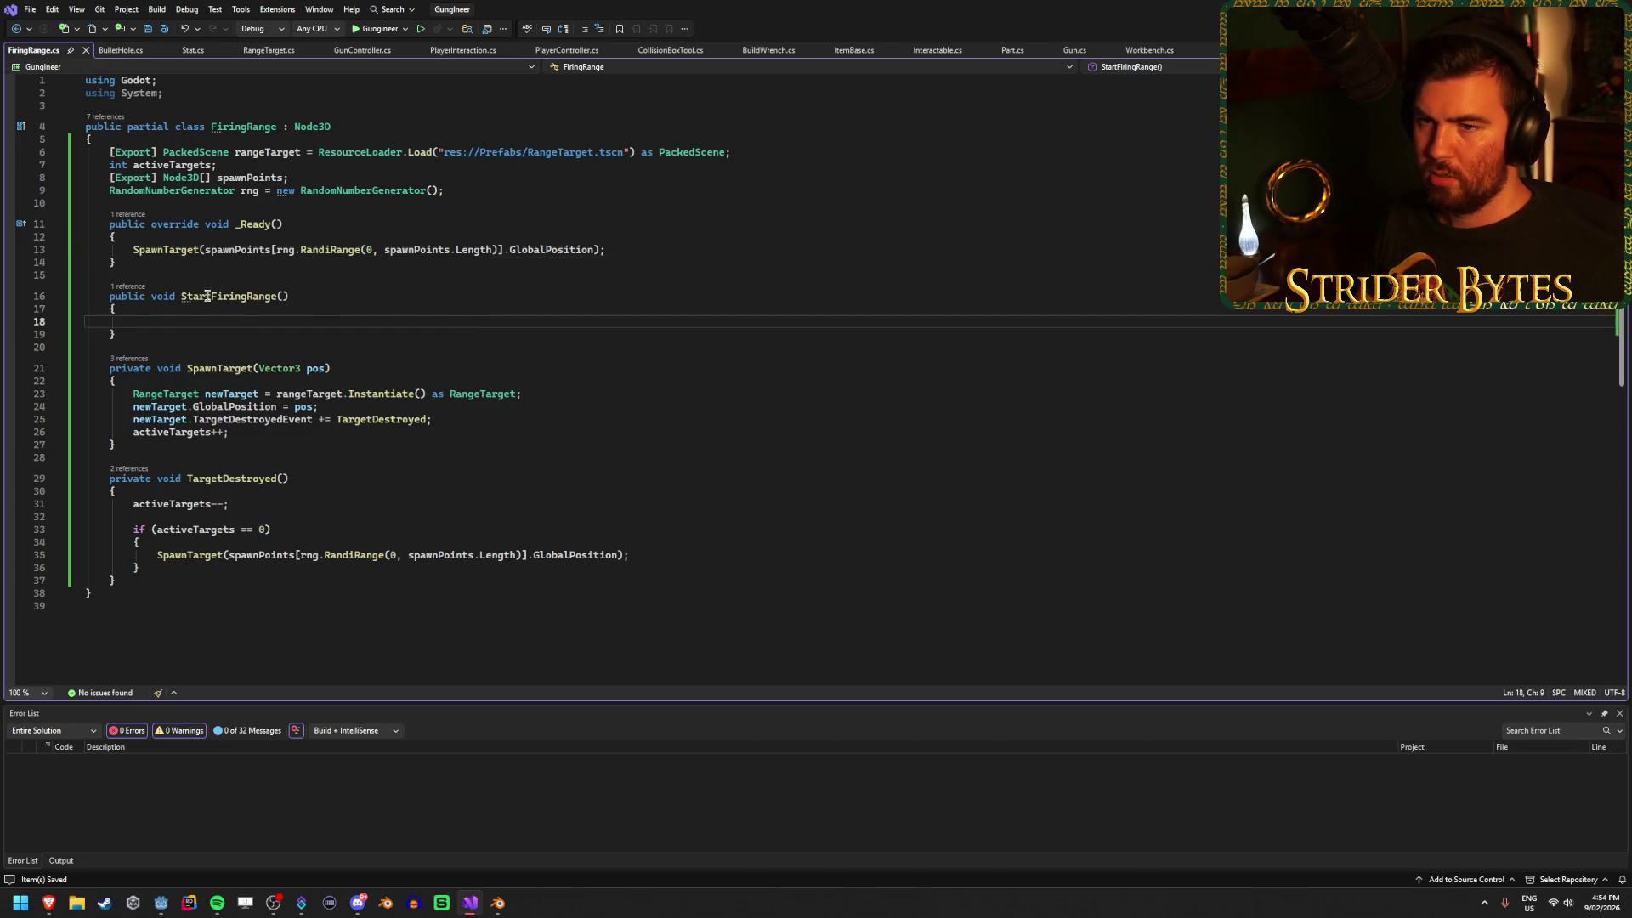
pyautogui.moveTo(620, 250); pyautogui.dragTo(641, 243)
pyautogui.click(643, 245)
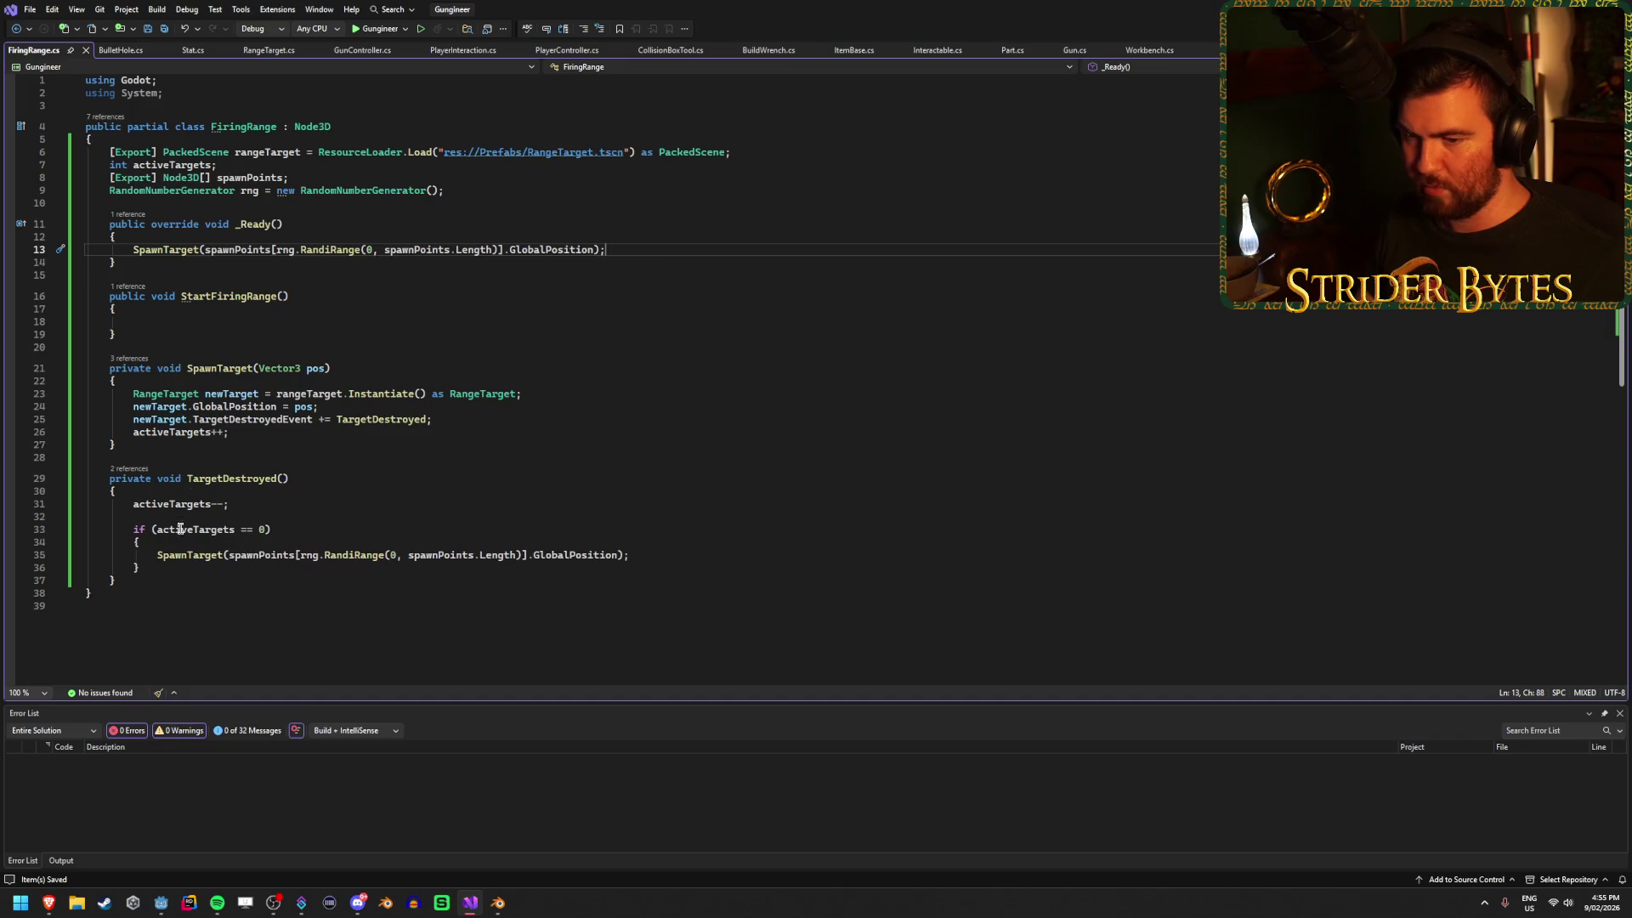
pyautogui.click(698, 557)
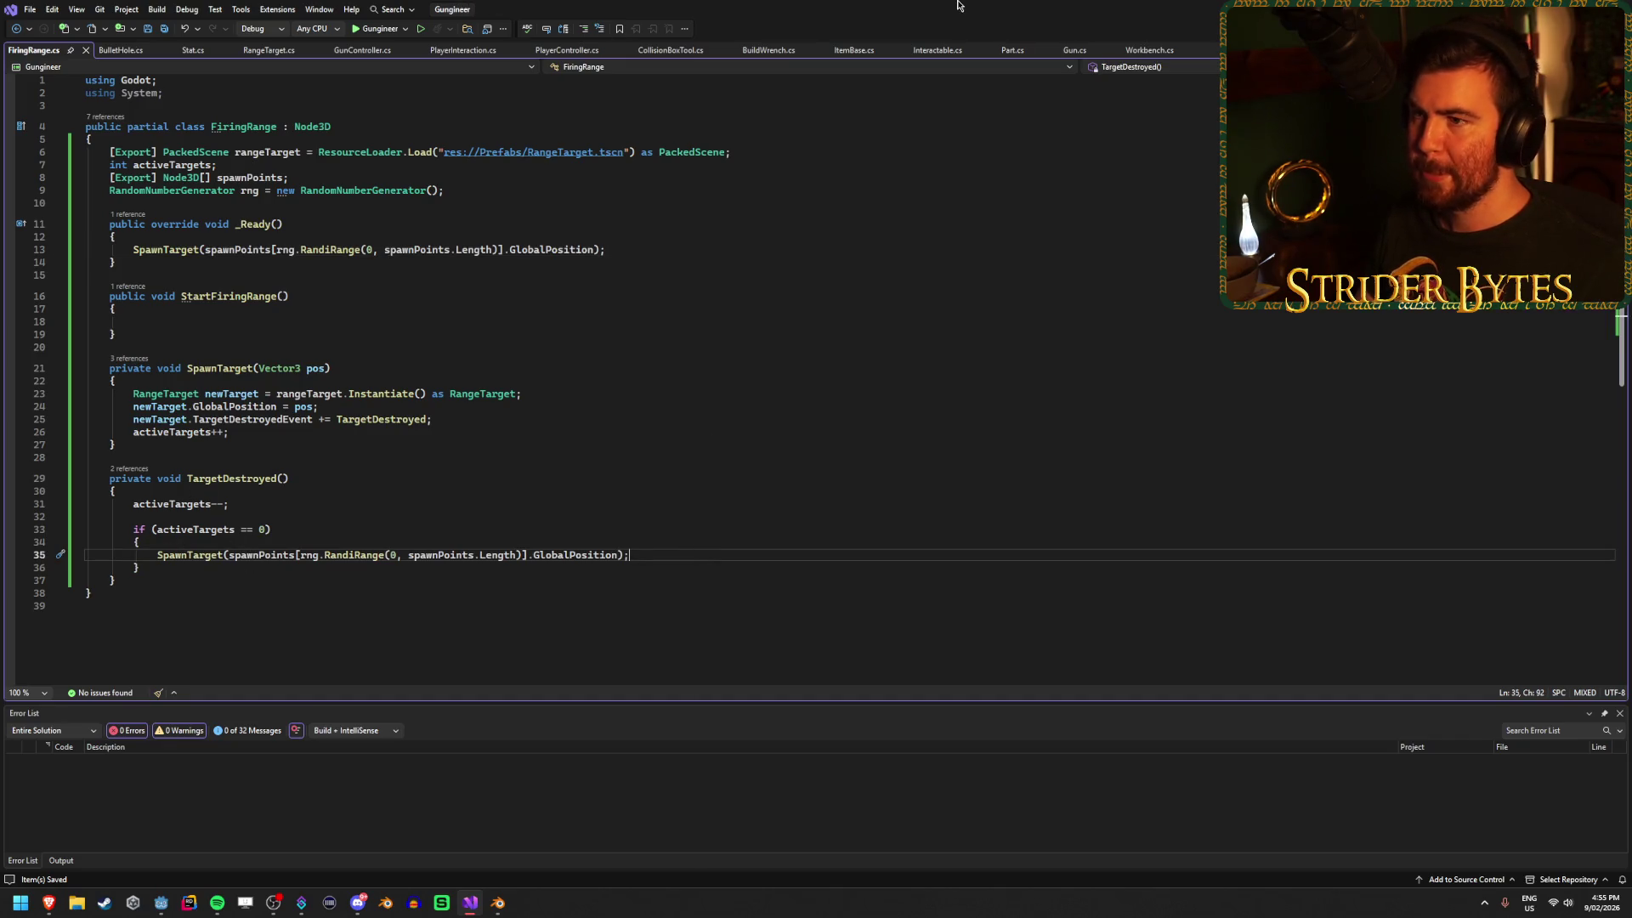
pyautogui.hotkey('alt', 'Tab')
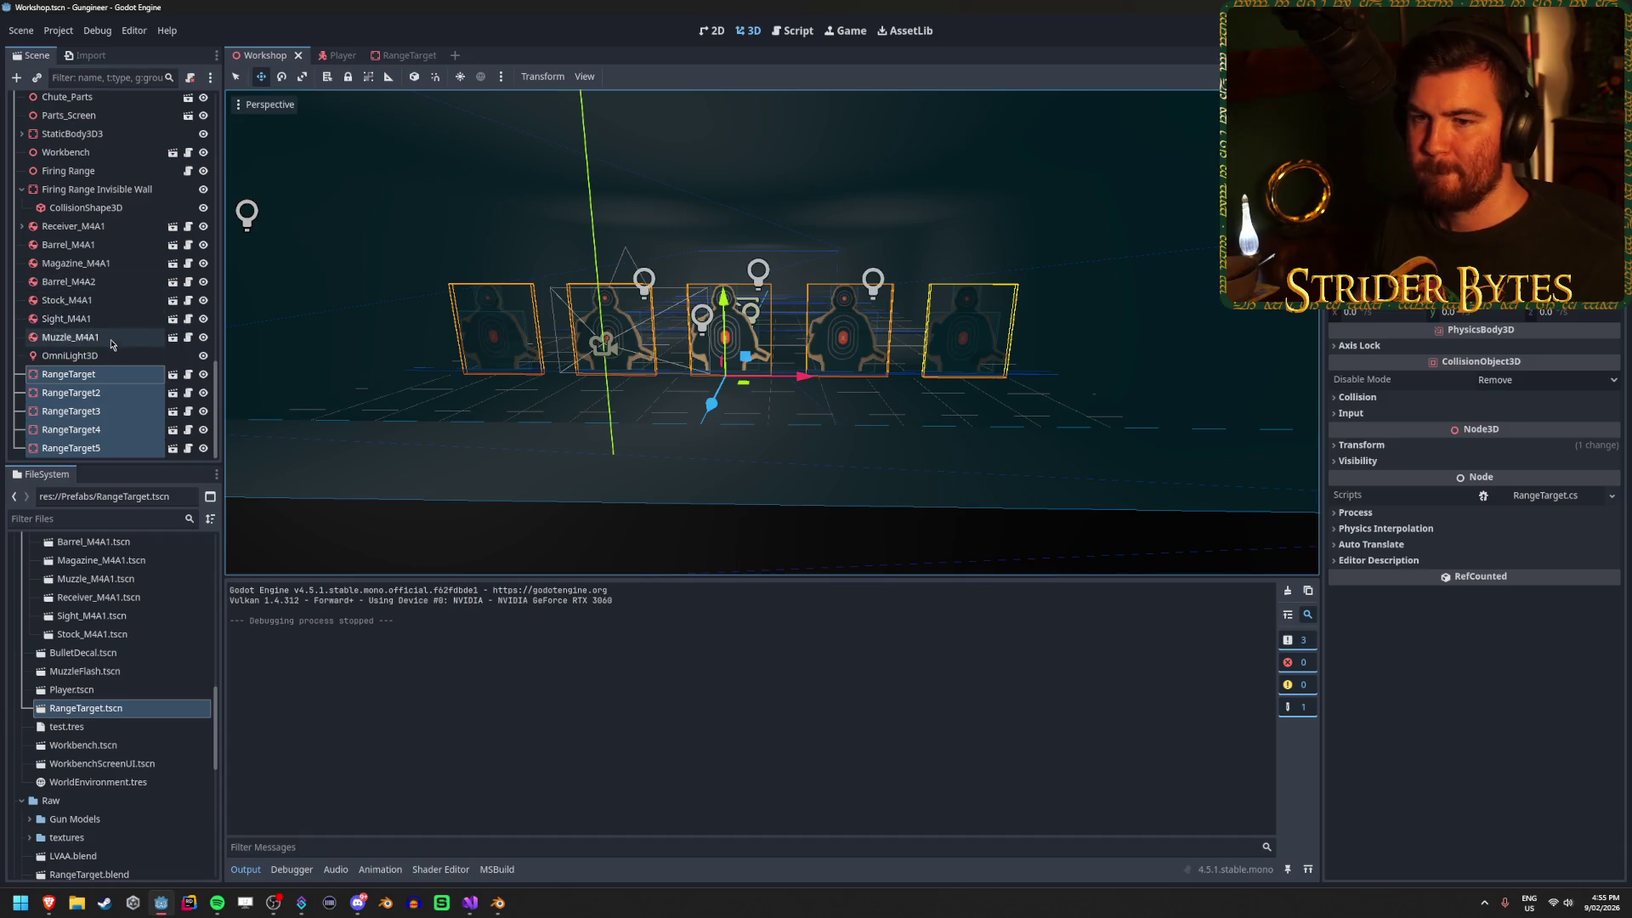
# Delete the five RangeTarget nodes from the Workshop scene, confirming the prompt.
pyautogui.click(114, 374)
pyautogui.keyDown('shift'); pyautogui.click(118, 456); pyautogui.keyUp('shift')
pyautogui.press('Delete')
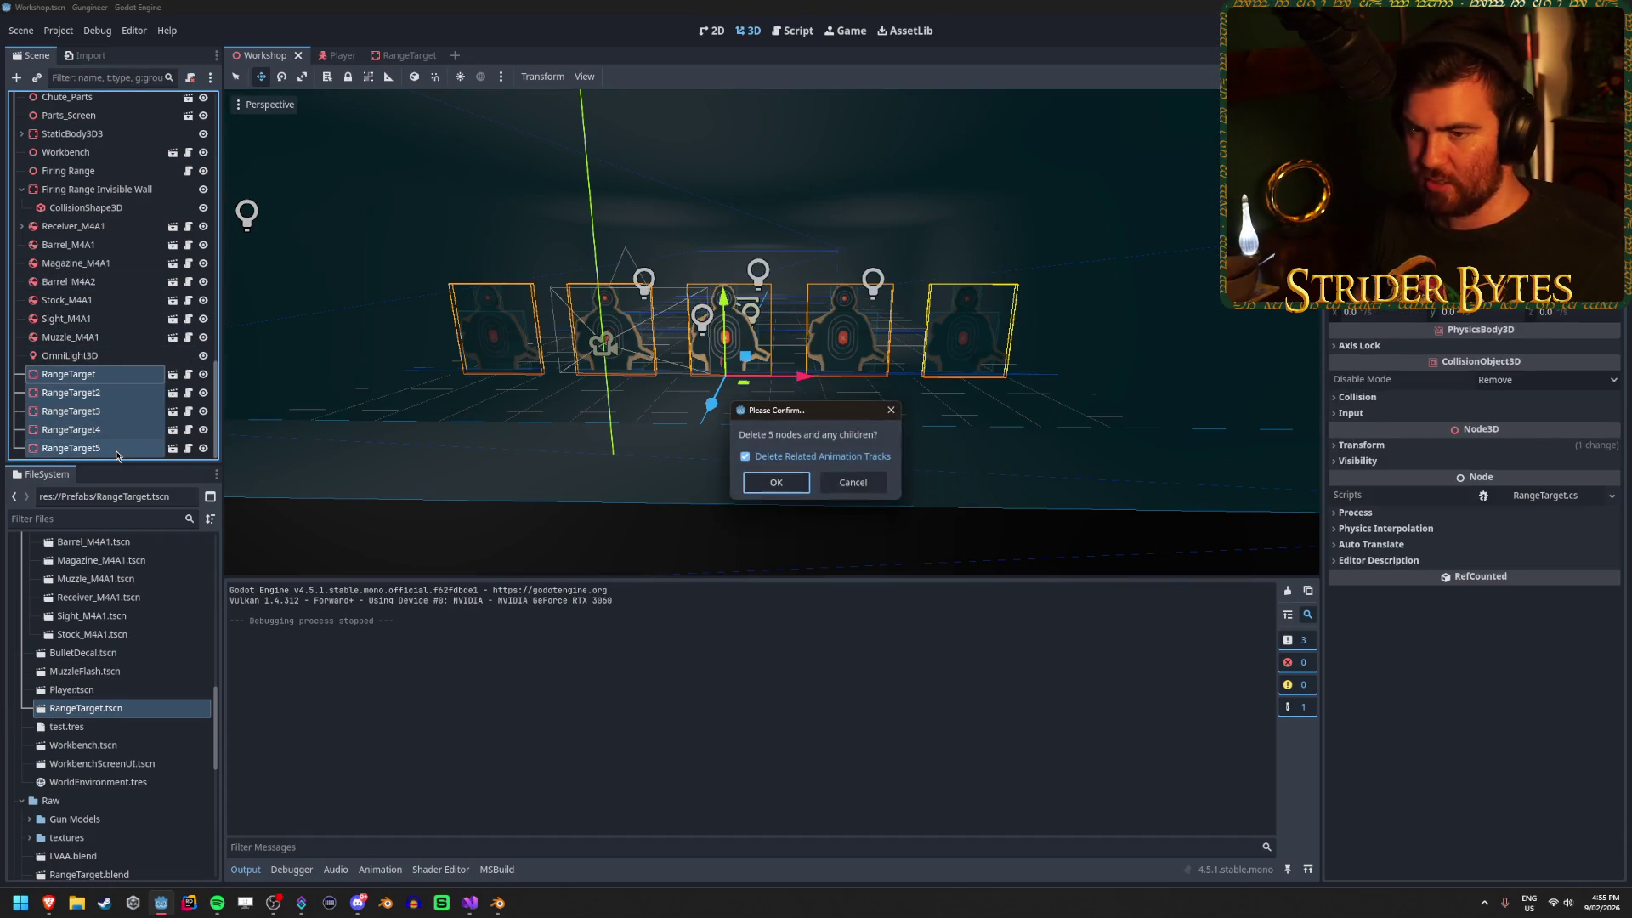
pyautogui.press('Return')
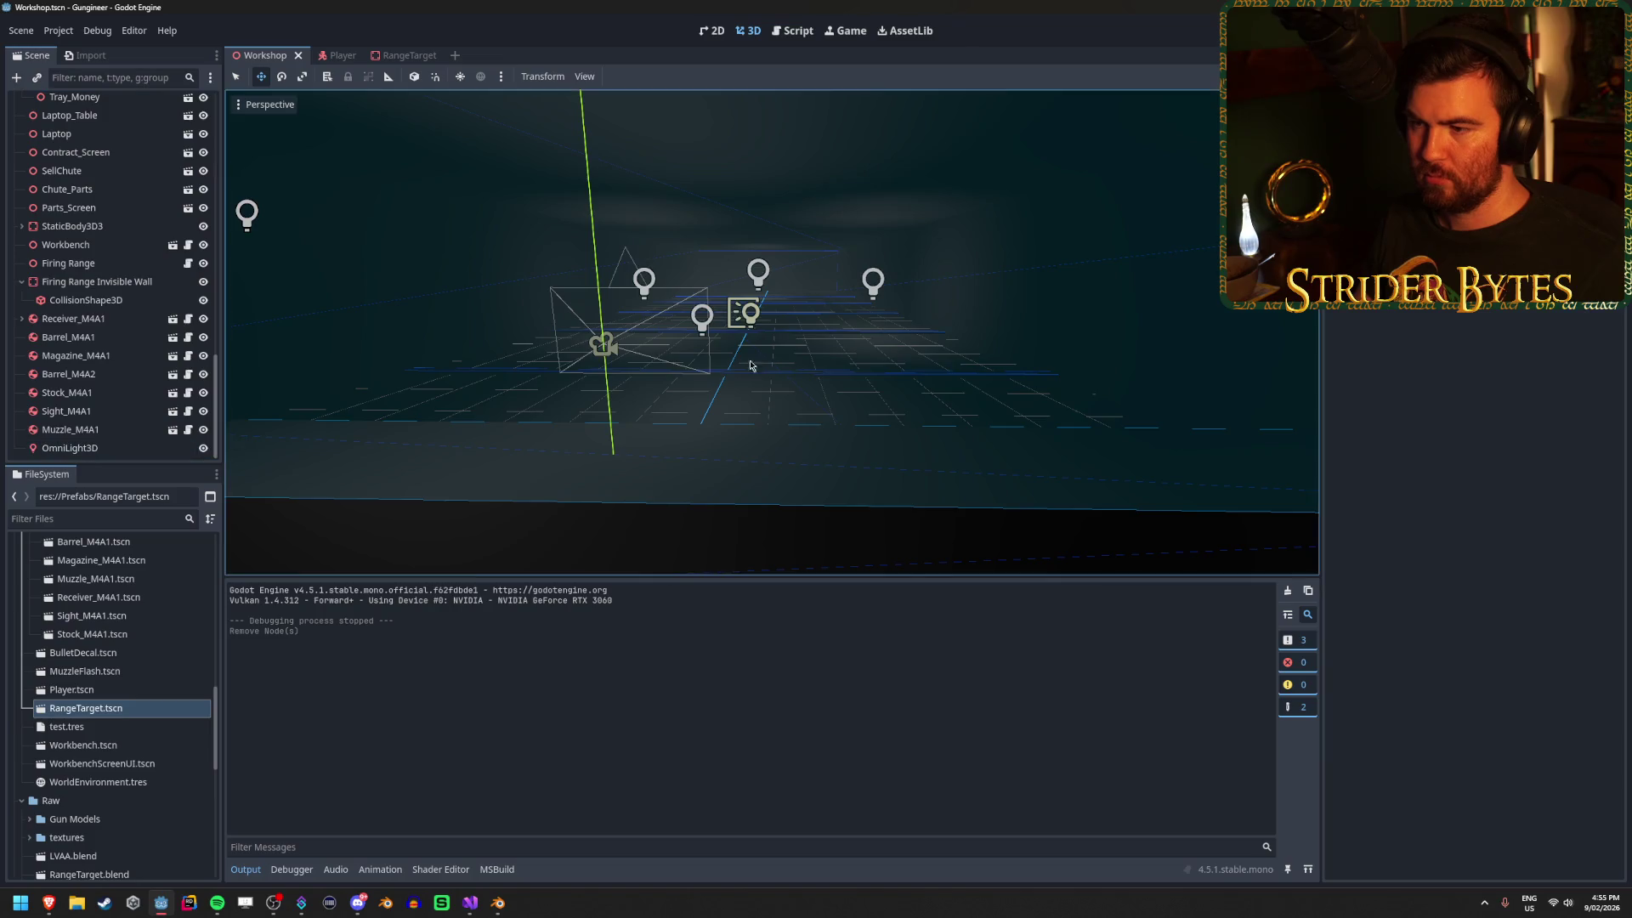
# Select the Firing Range node, dismiss the PackedScene build error, and go back to Visual Studio.
pyautogui.scroll(5, 227, 291)
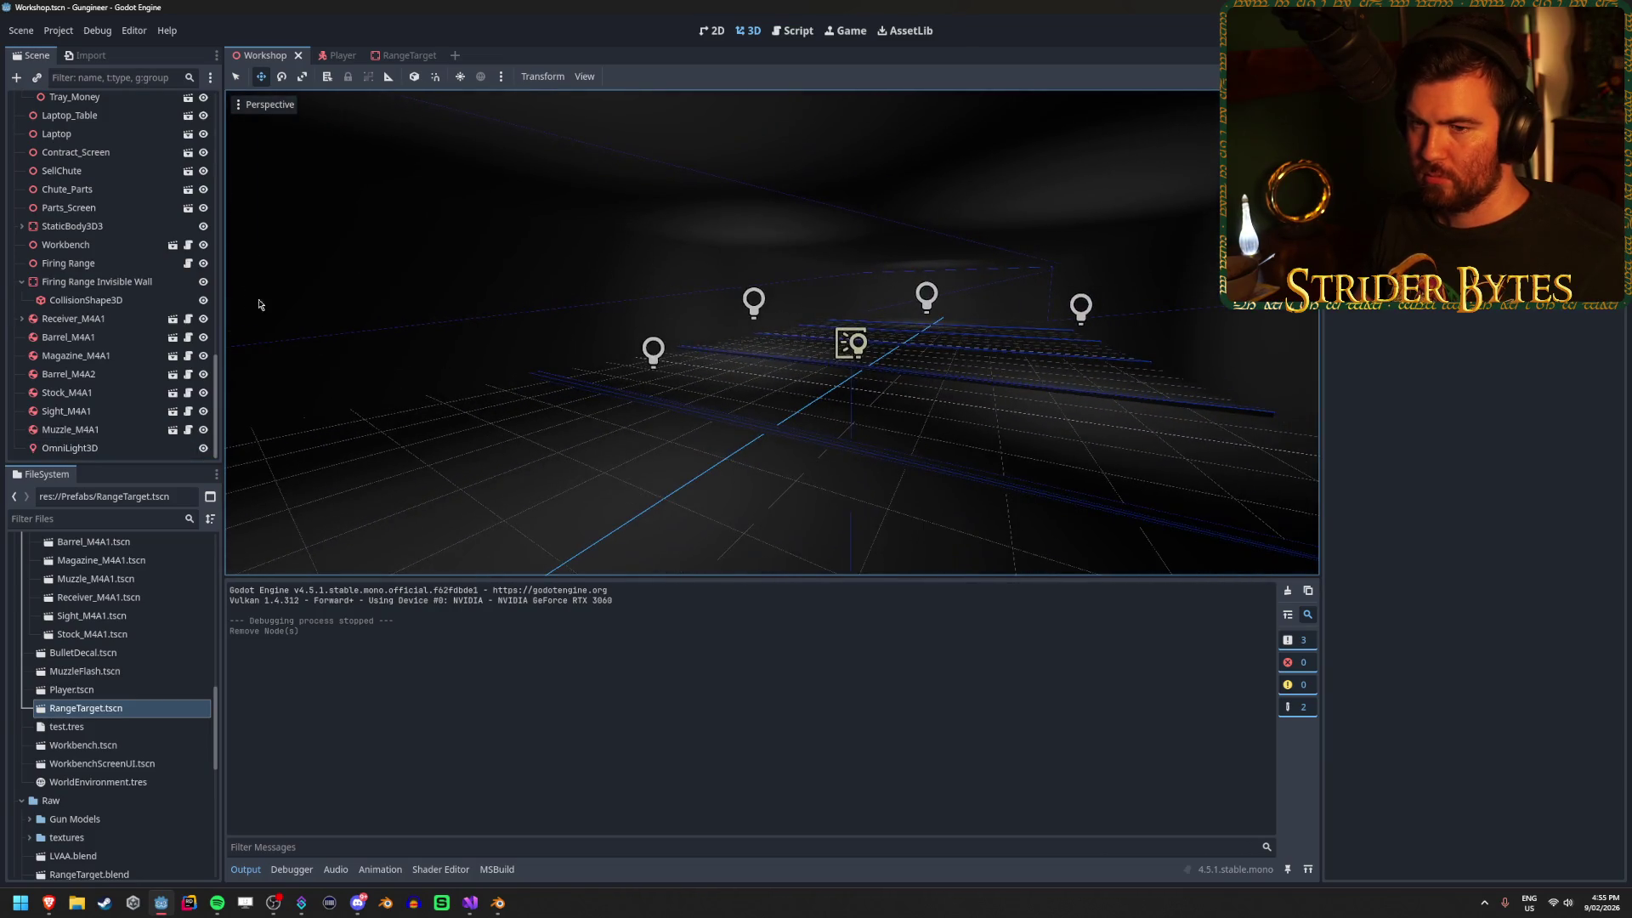
pyautogui.doubleClick(108, 271)
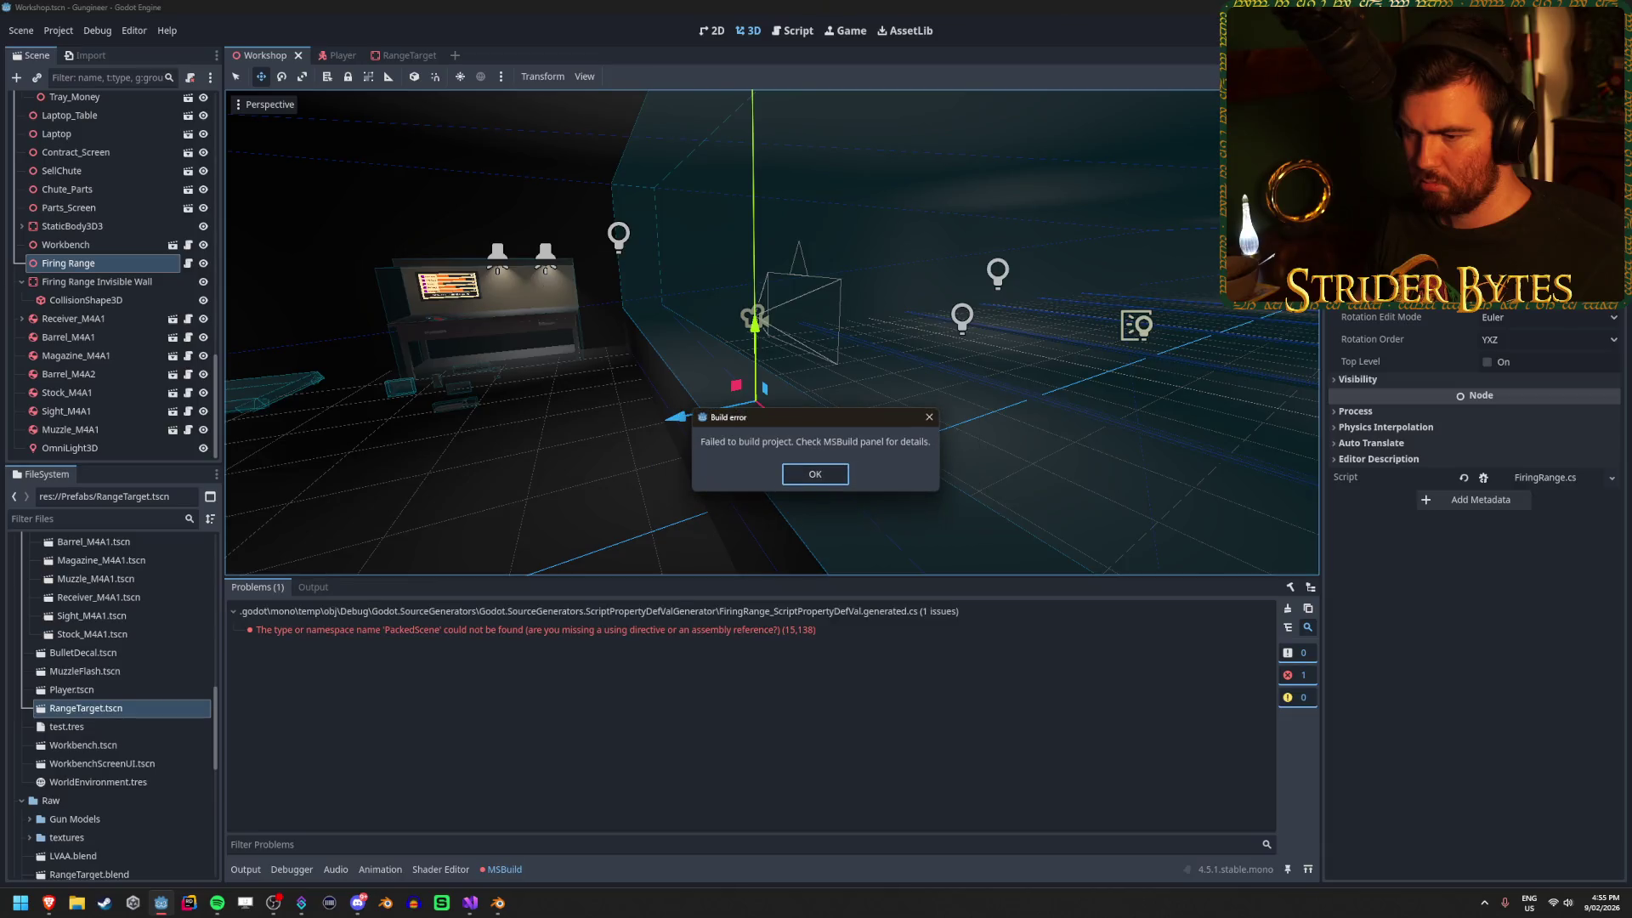
pyautogui.click(814, 473)
pyautogui.click(740, 630)
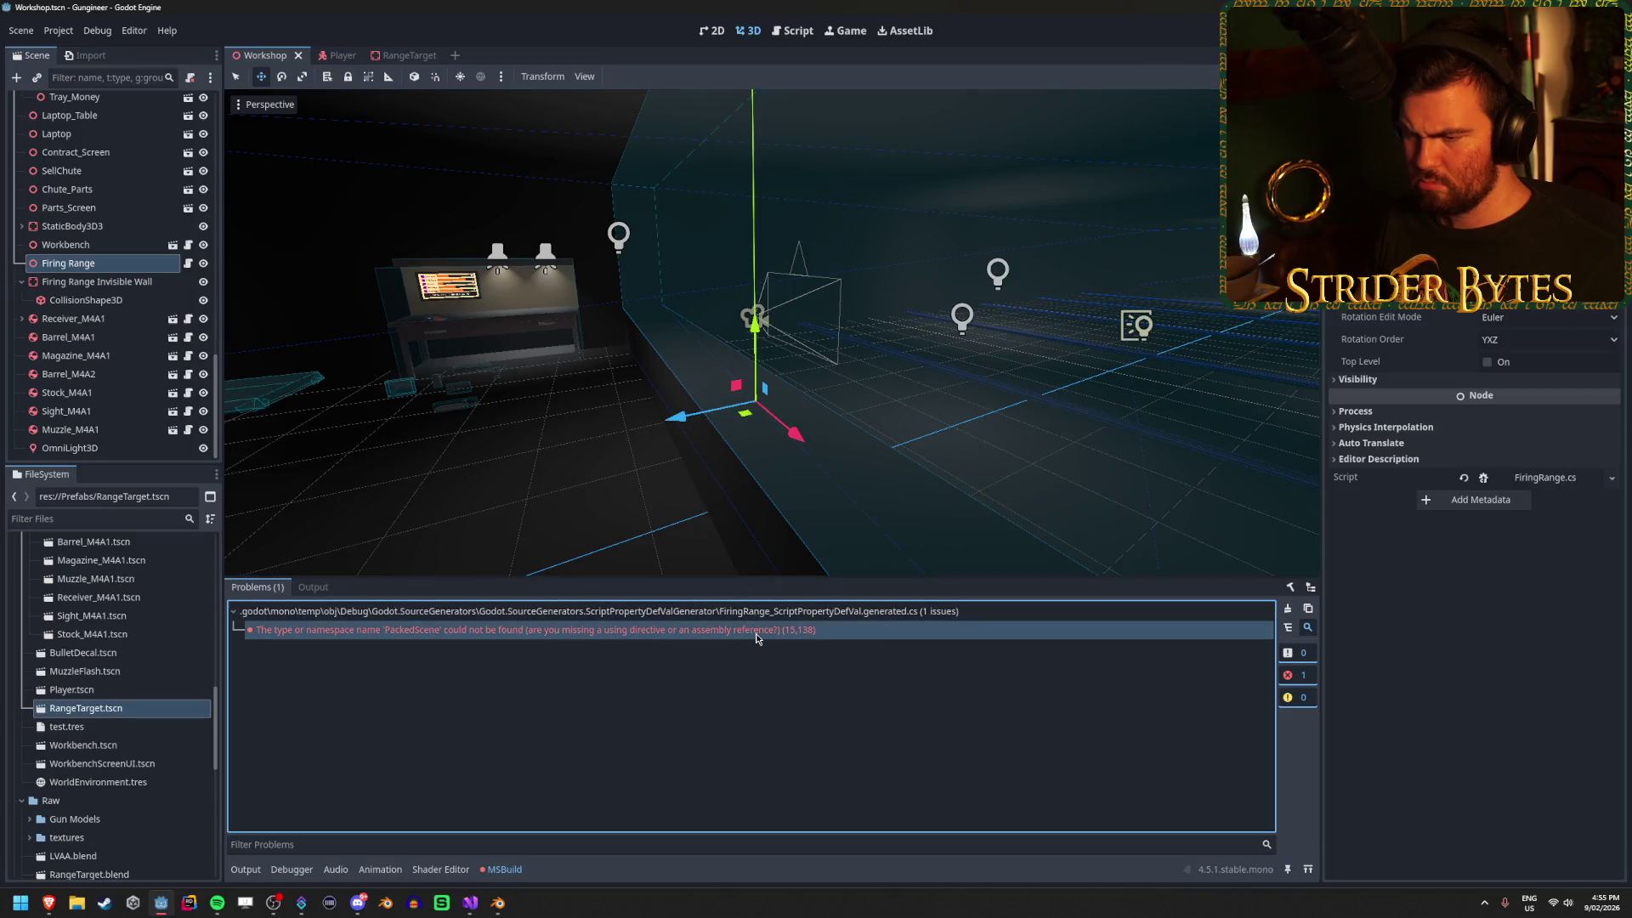
pyautogui.click(465, 910)
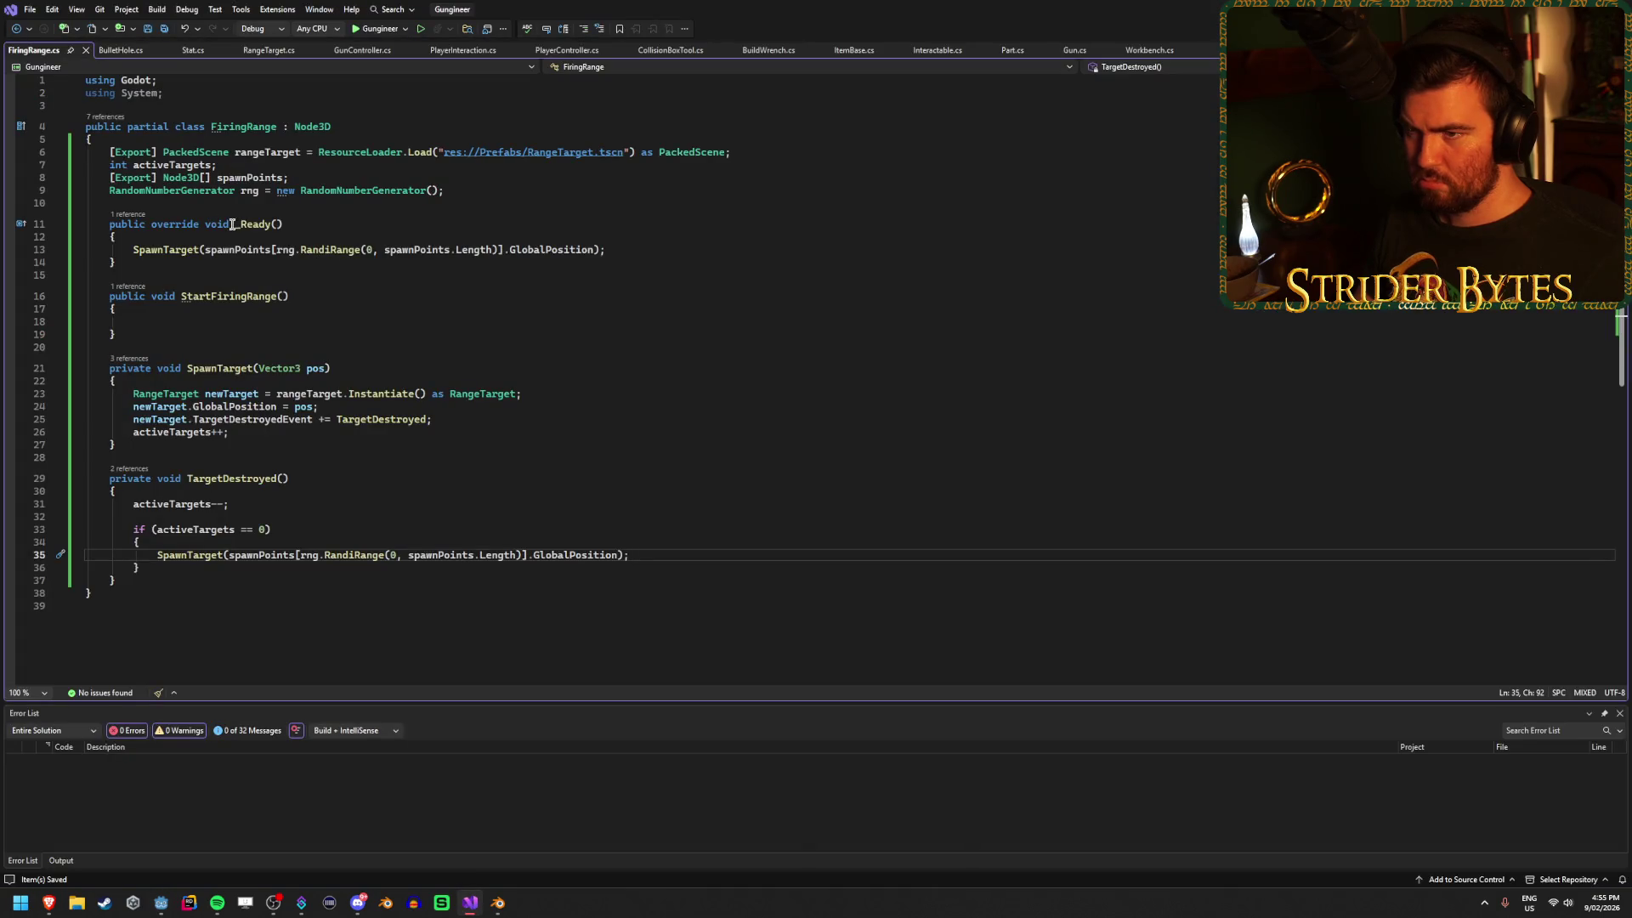
# Add 'using System.Collections;' below the existing using directives in FiringRange.cs.
pyautogui.moveTo(361, 153)
pyautogui.click(238, 95)
pyautogui.press('Return')
pyautogui.write('using')
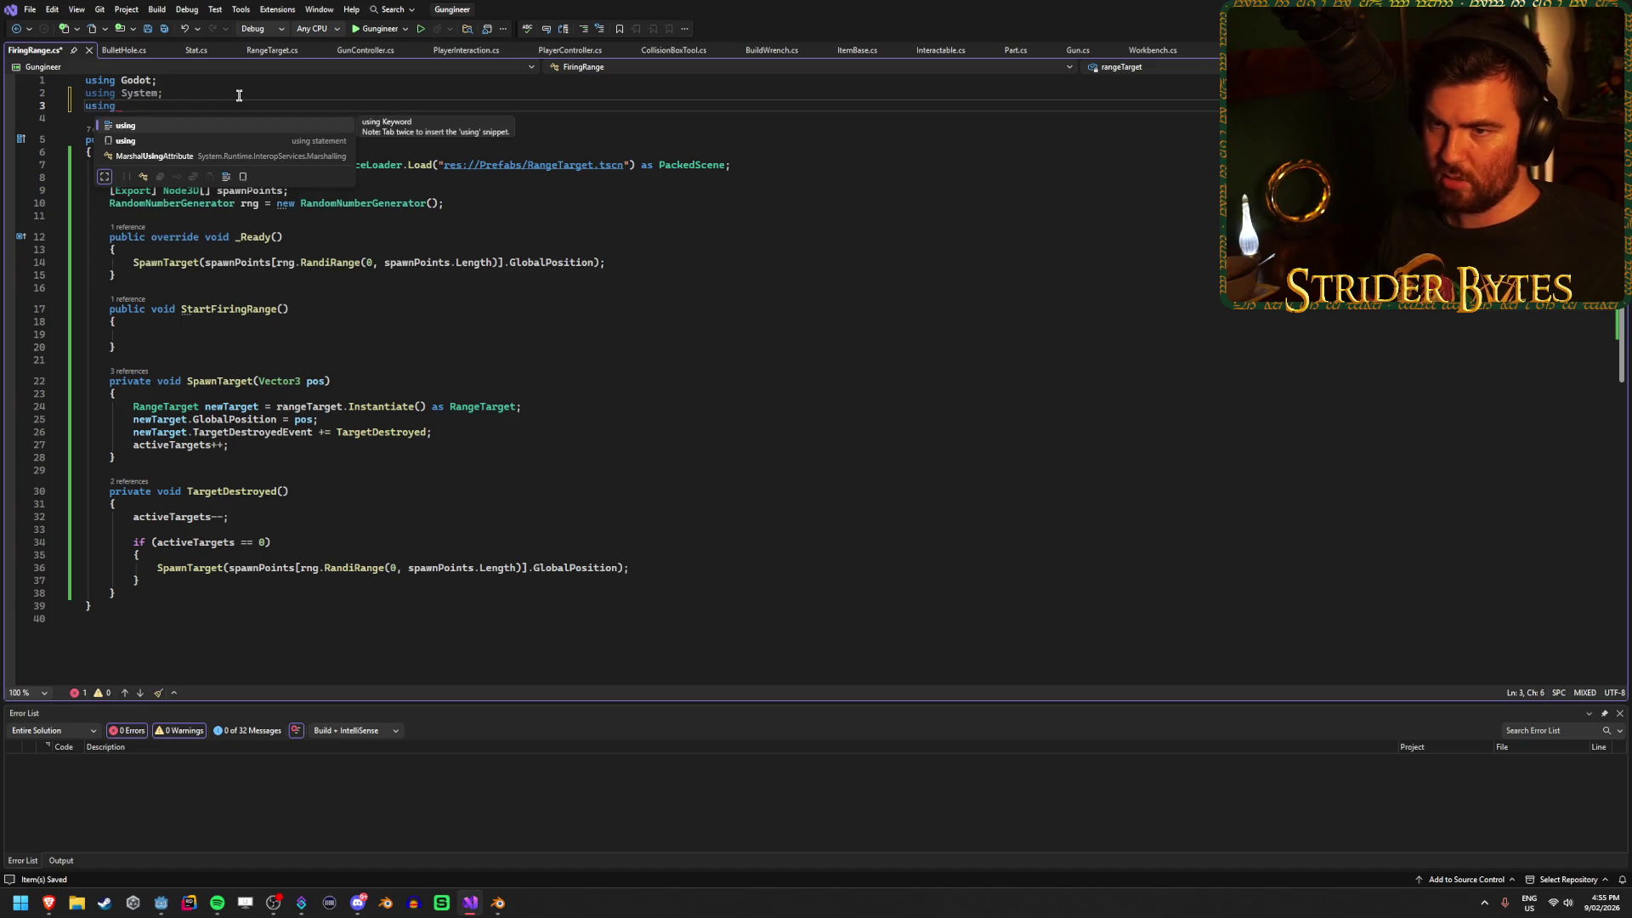
pyautogui.write(' System.Collections')
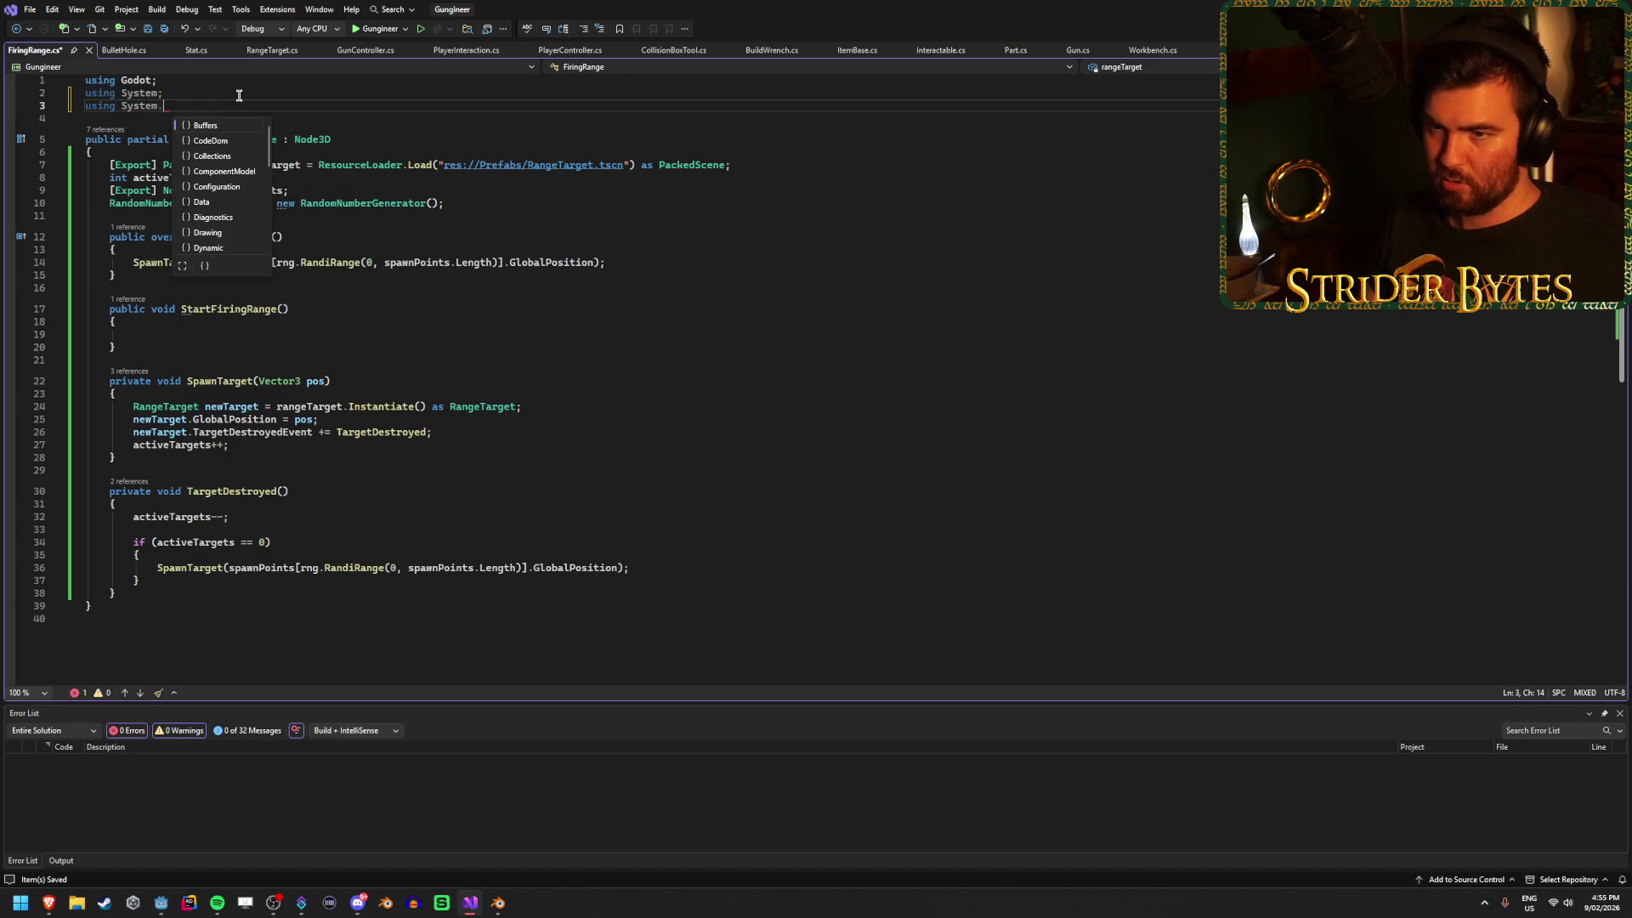
pyautogui.write(';')
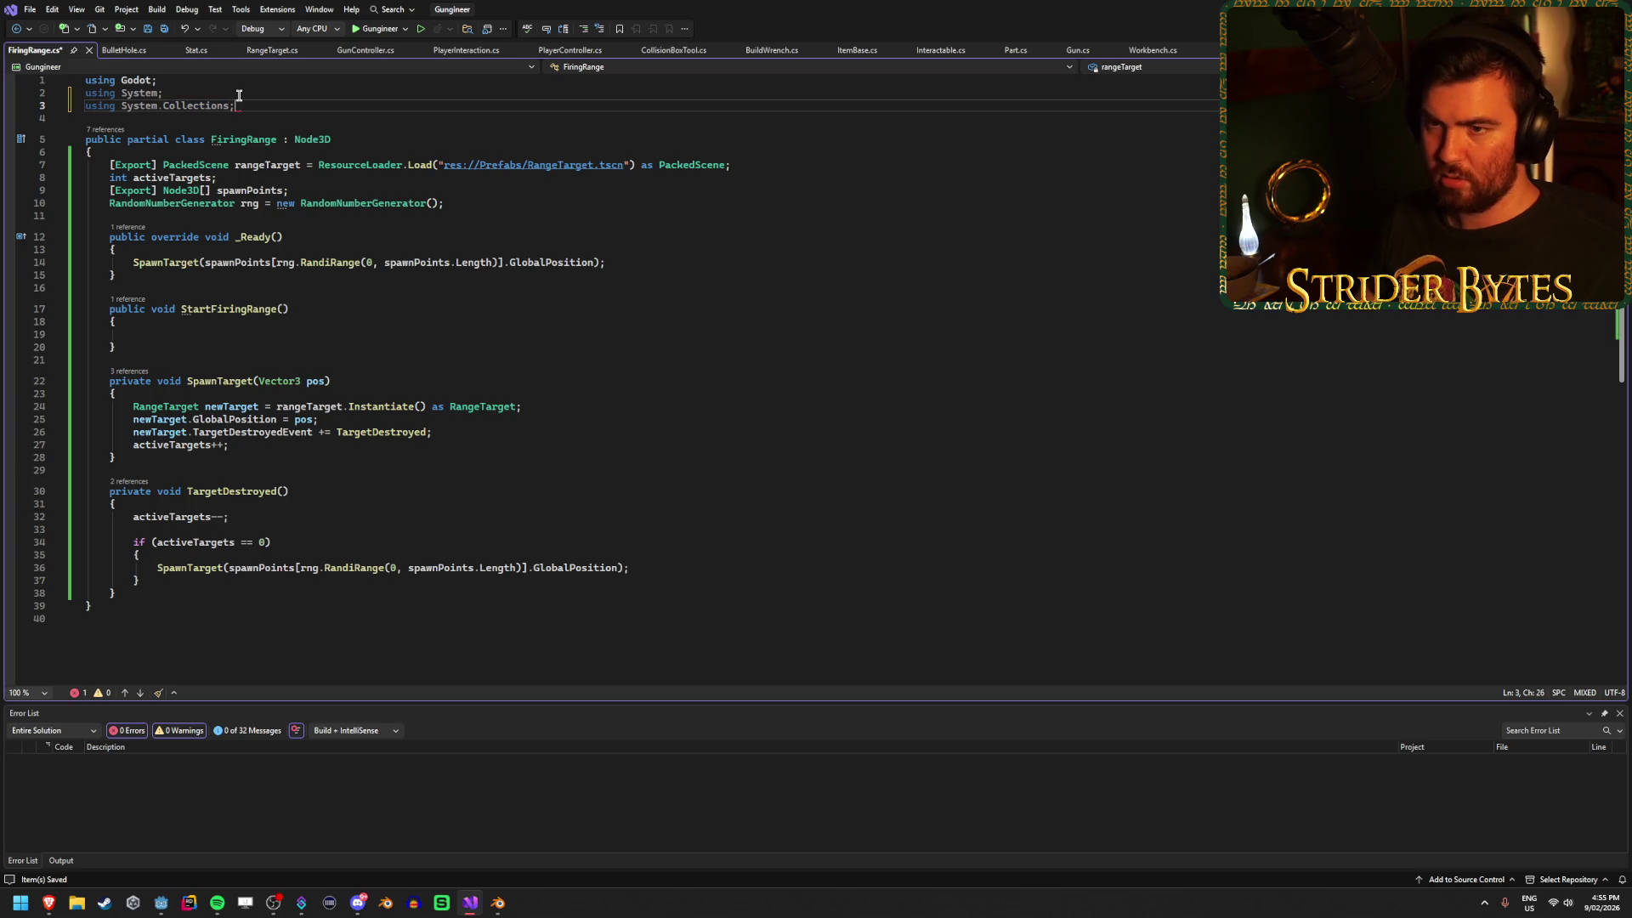
pyautogui.hotkey('alt', 'Tab')
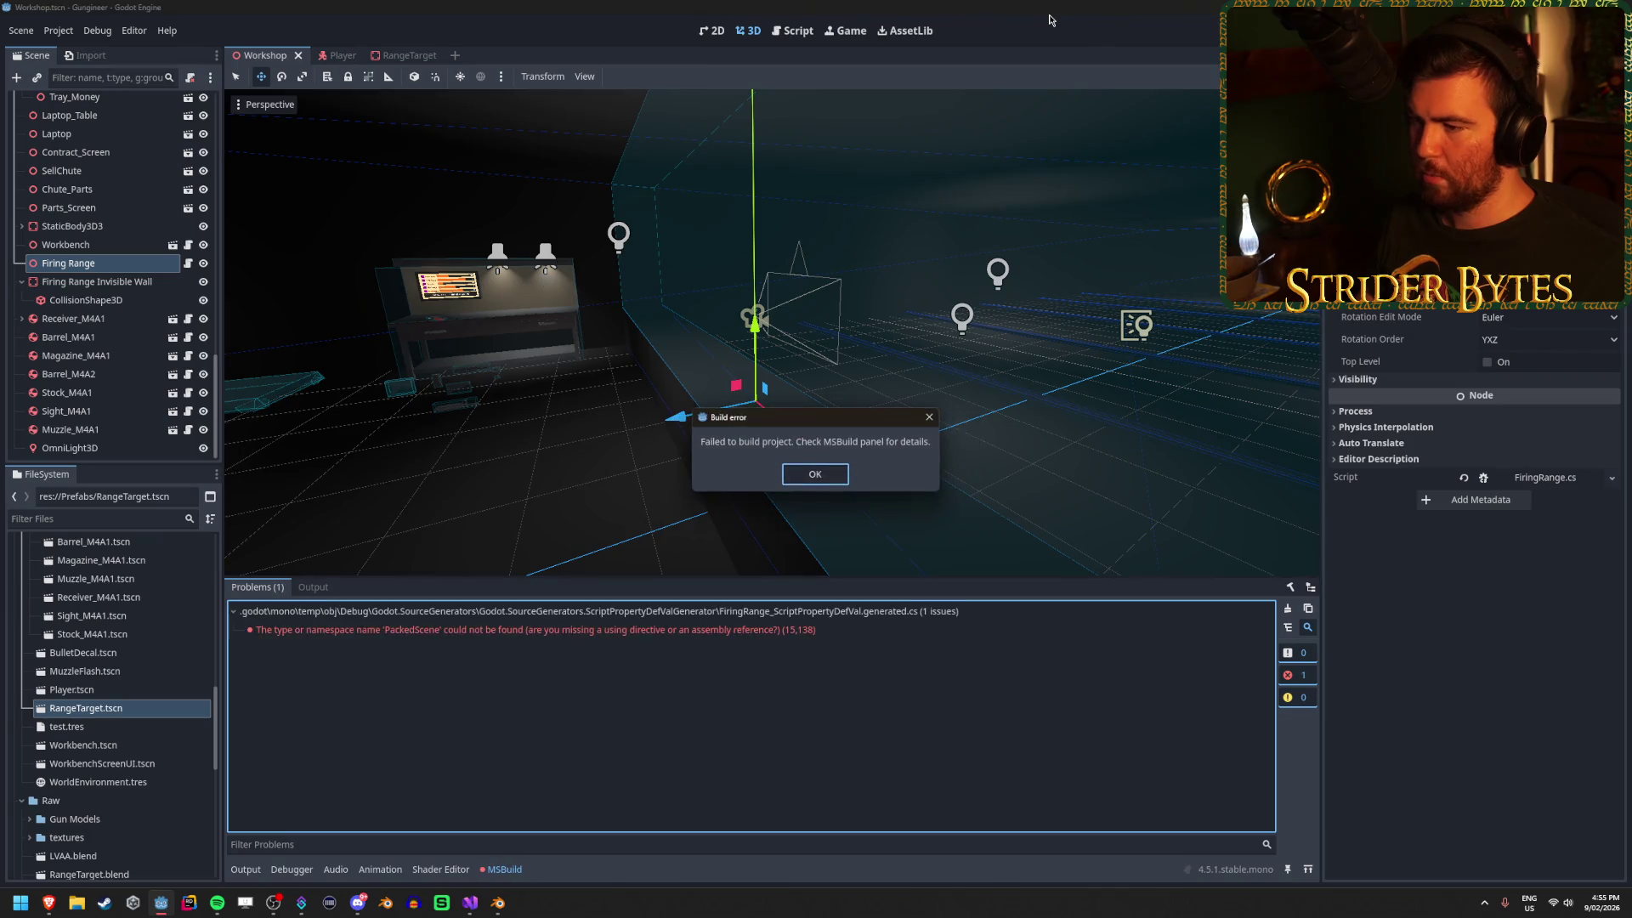
# Dismiss the PackedScene build error, check the Problems and MSBuild output, and select line 7's ResourceLoader.Load initializer.
pyautogui.click(816, 466)
pyautogui.click(748, 608)
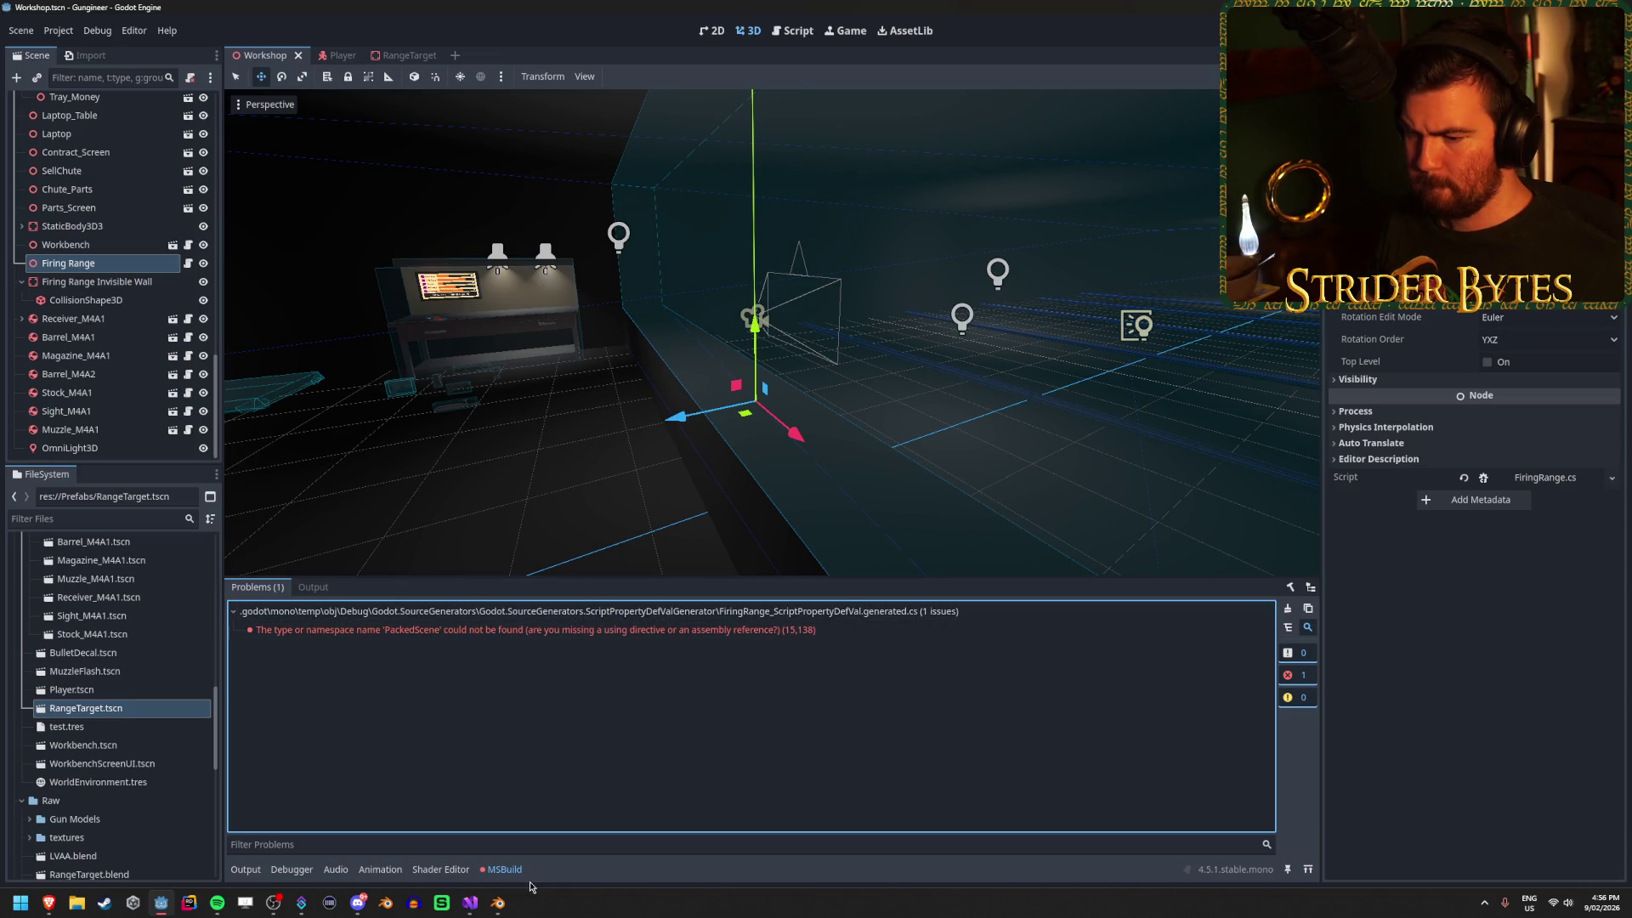
pyautogui.click(506, 868)
pyautogui.click(501, 870)
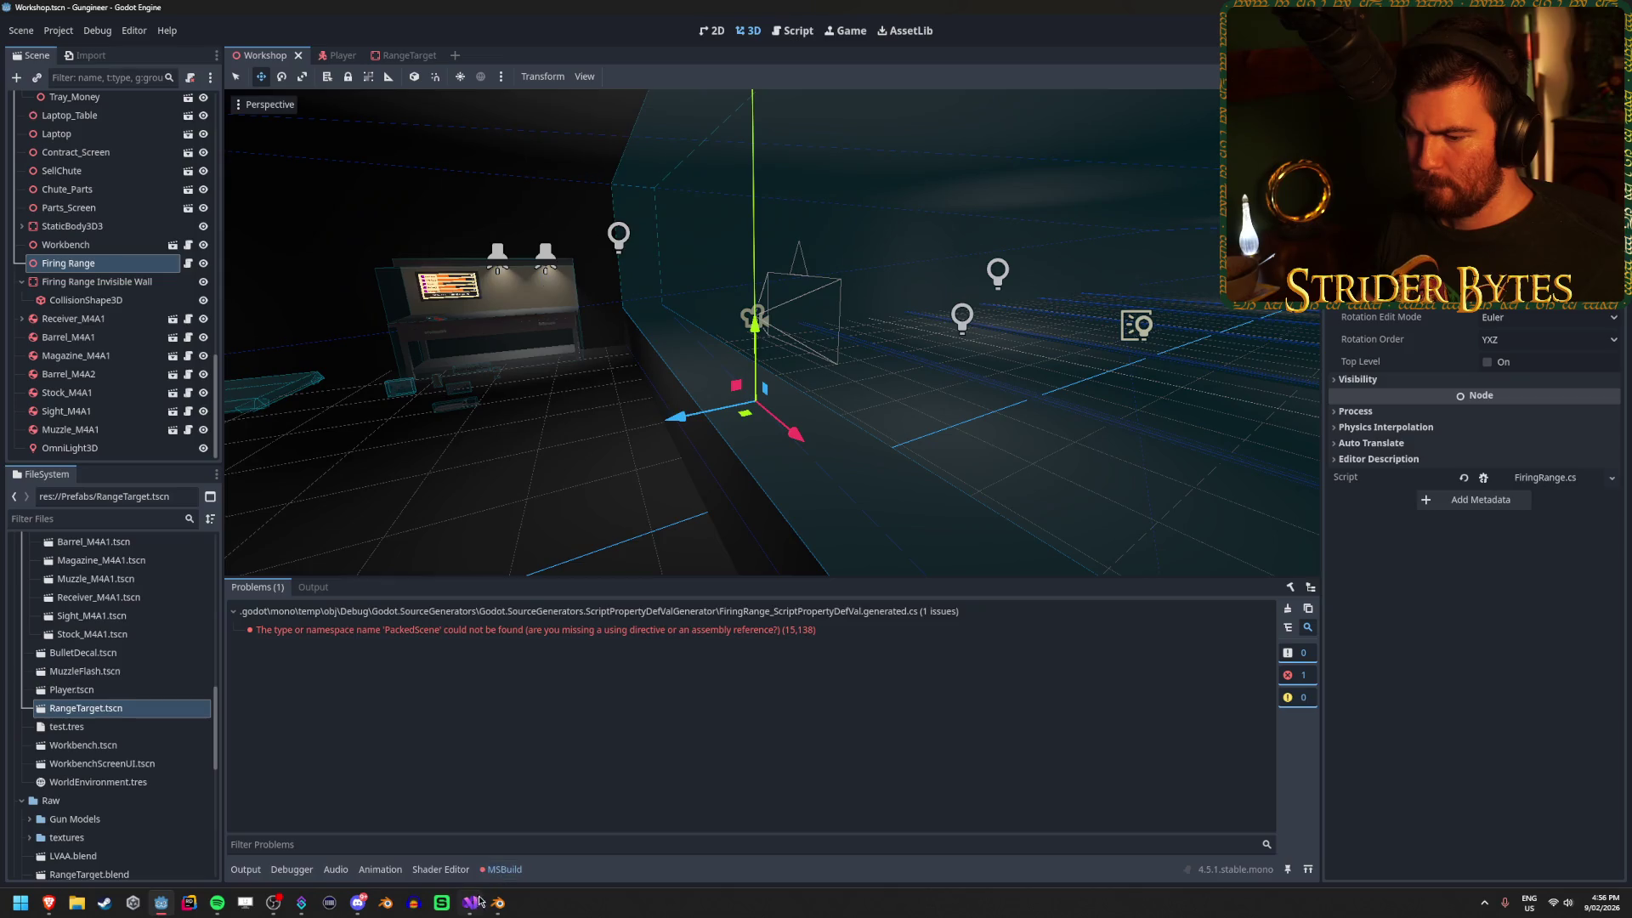
pyautogui.hotkey('alt', 'Tab')
pyautogui.moveTo(752, 165); pyautogui.dragTo(316, 164)
pyautogui.hotkey('ctrl', 'c')
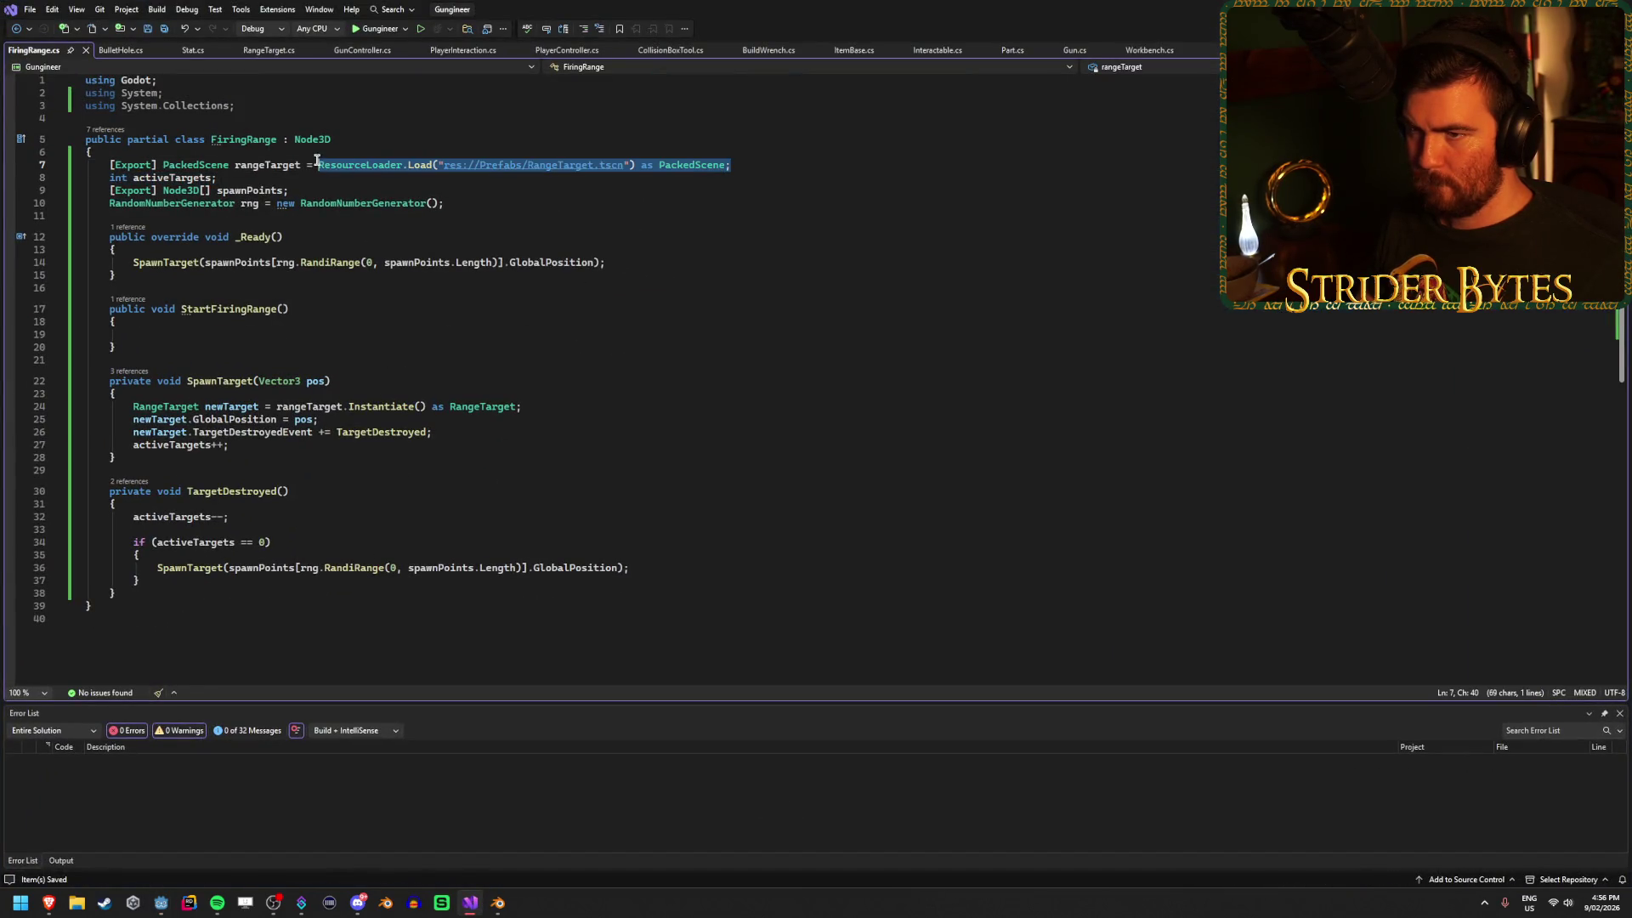
# Replace the rangeTarget ResourceLoader.Load initializer on line 7 with a semicolon and save.
pyautogui.press('Delete')
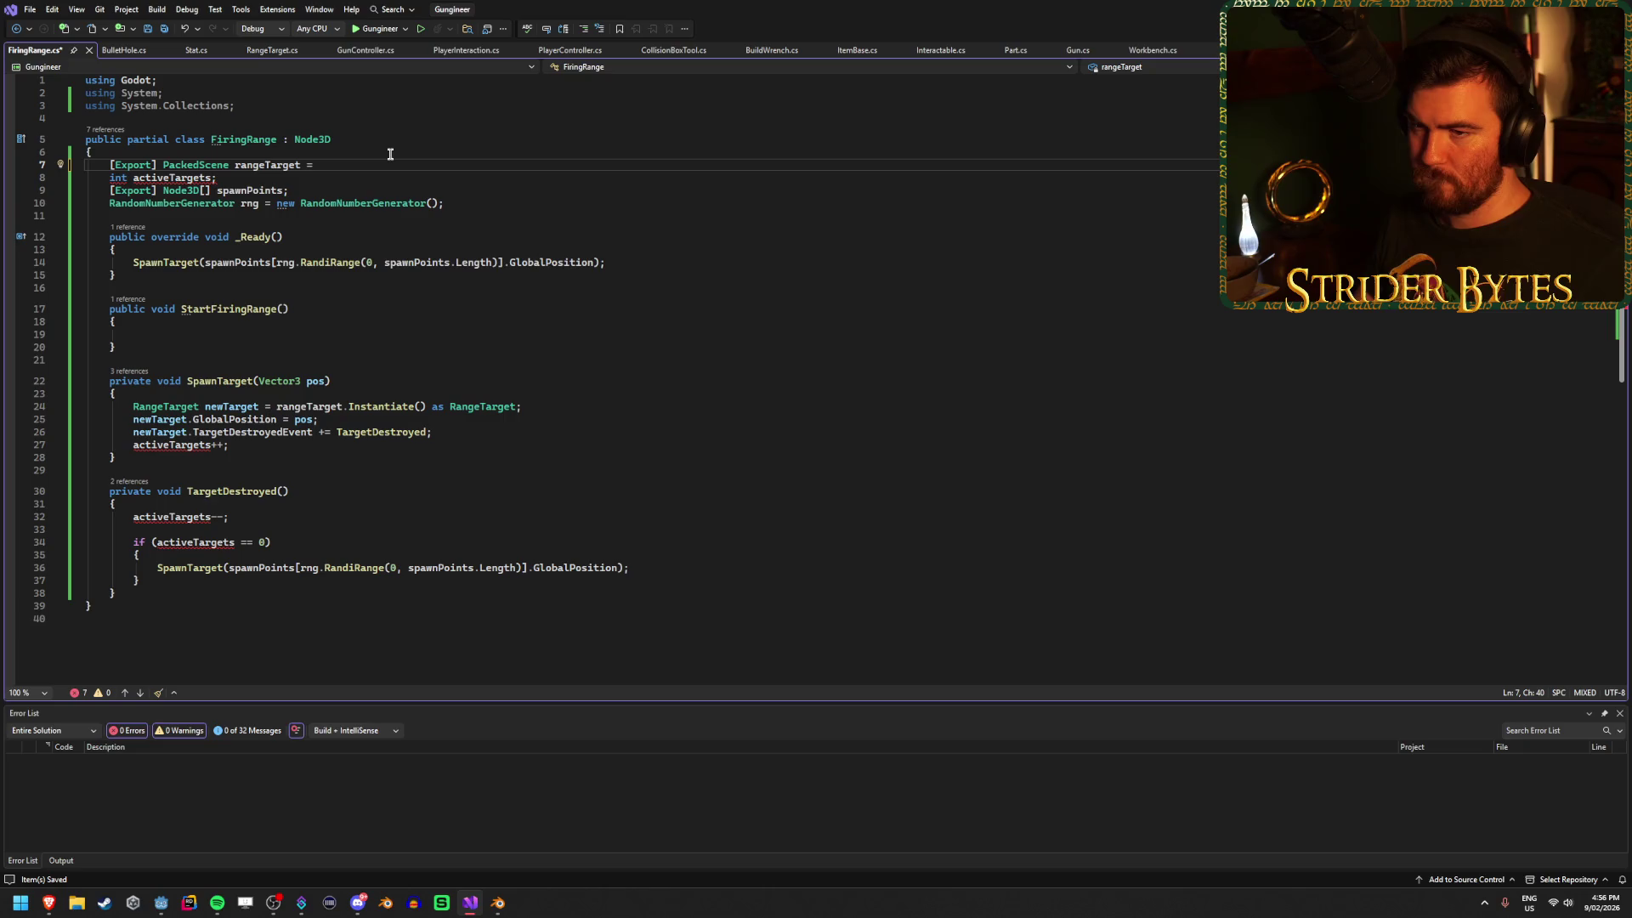
pyautogui.write(';')
pyautogui.hotkey('ctrl', 's')
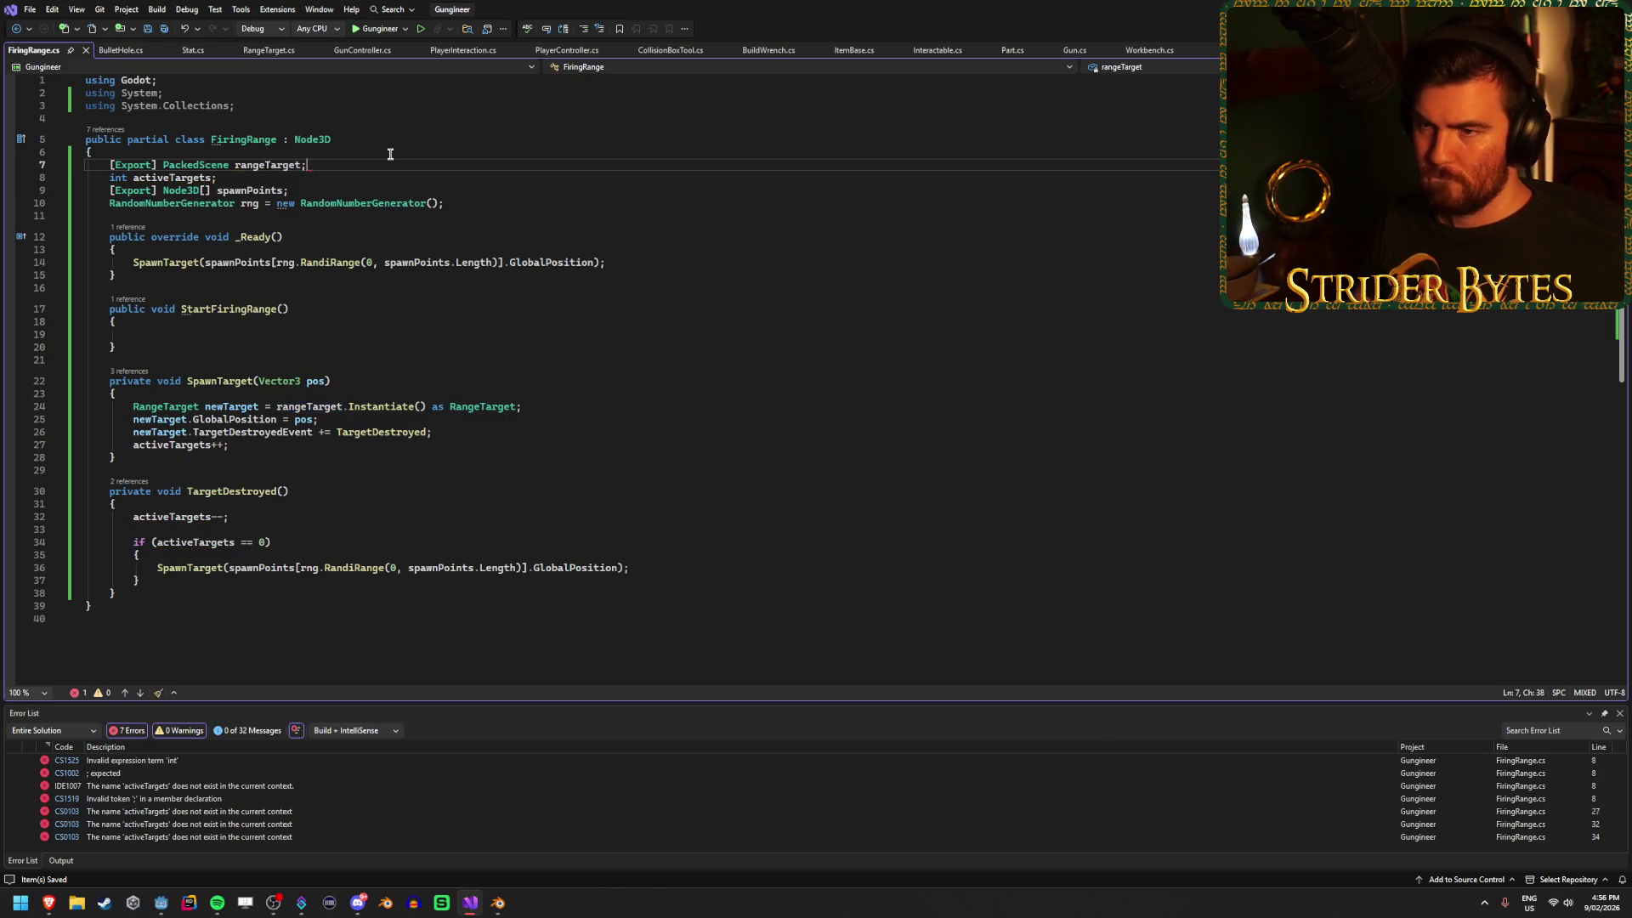
# Try a 'rangeTarget =' ResourceLoader.Load line in _Ready, then remove it and save the clean script.
pyautogui.click(338, 248)
pyautogui.press('Return')
pyautogui.press('Return')
pyautogui.press('Up')
pyautogui.hotkey('ctrl', 'v')
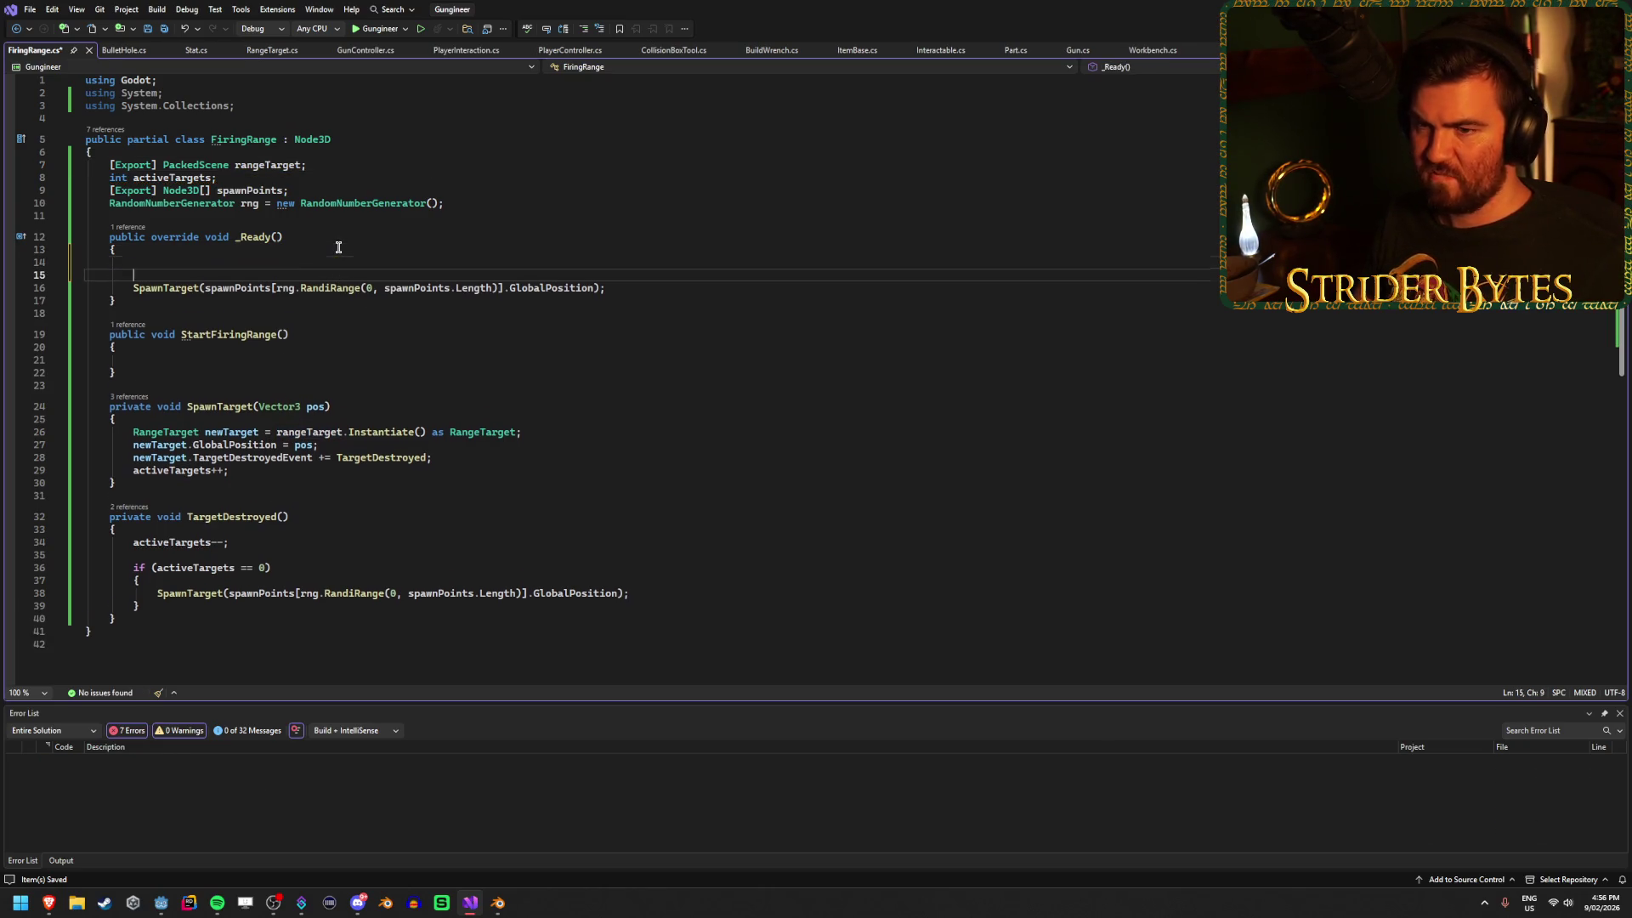
pyautogui.hotkey('ctrl', 's')
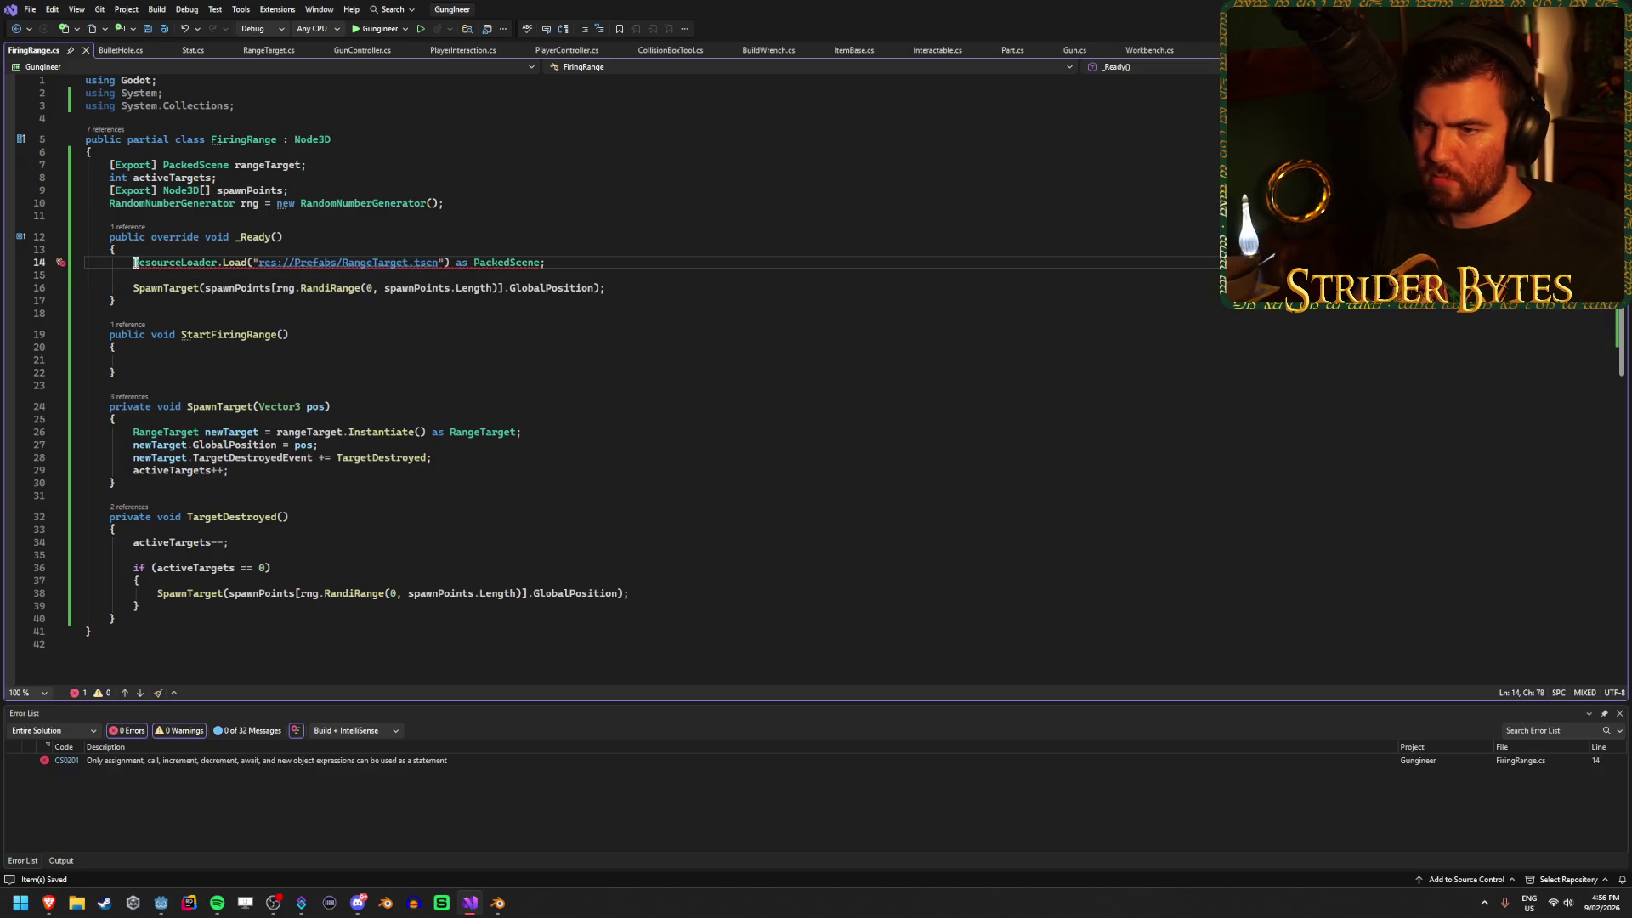
pyautogui.press('Home')
pyautogui.write('rangeTa')
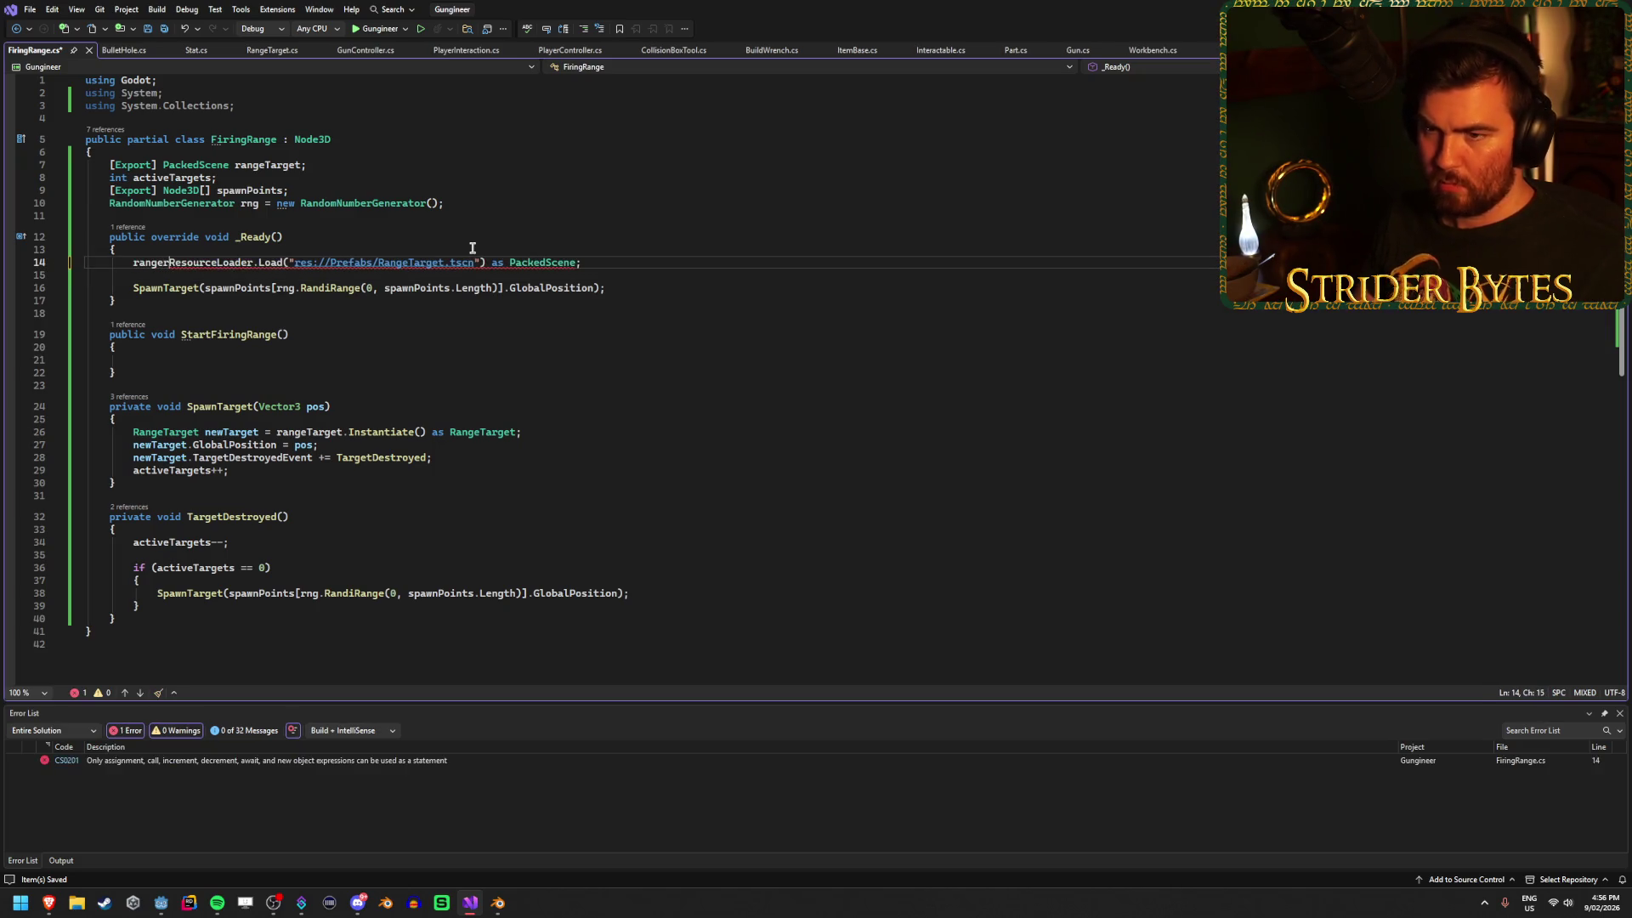
pyautogui.write('rget =')
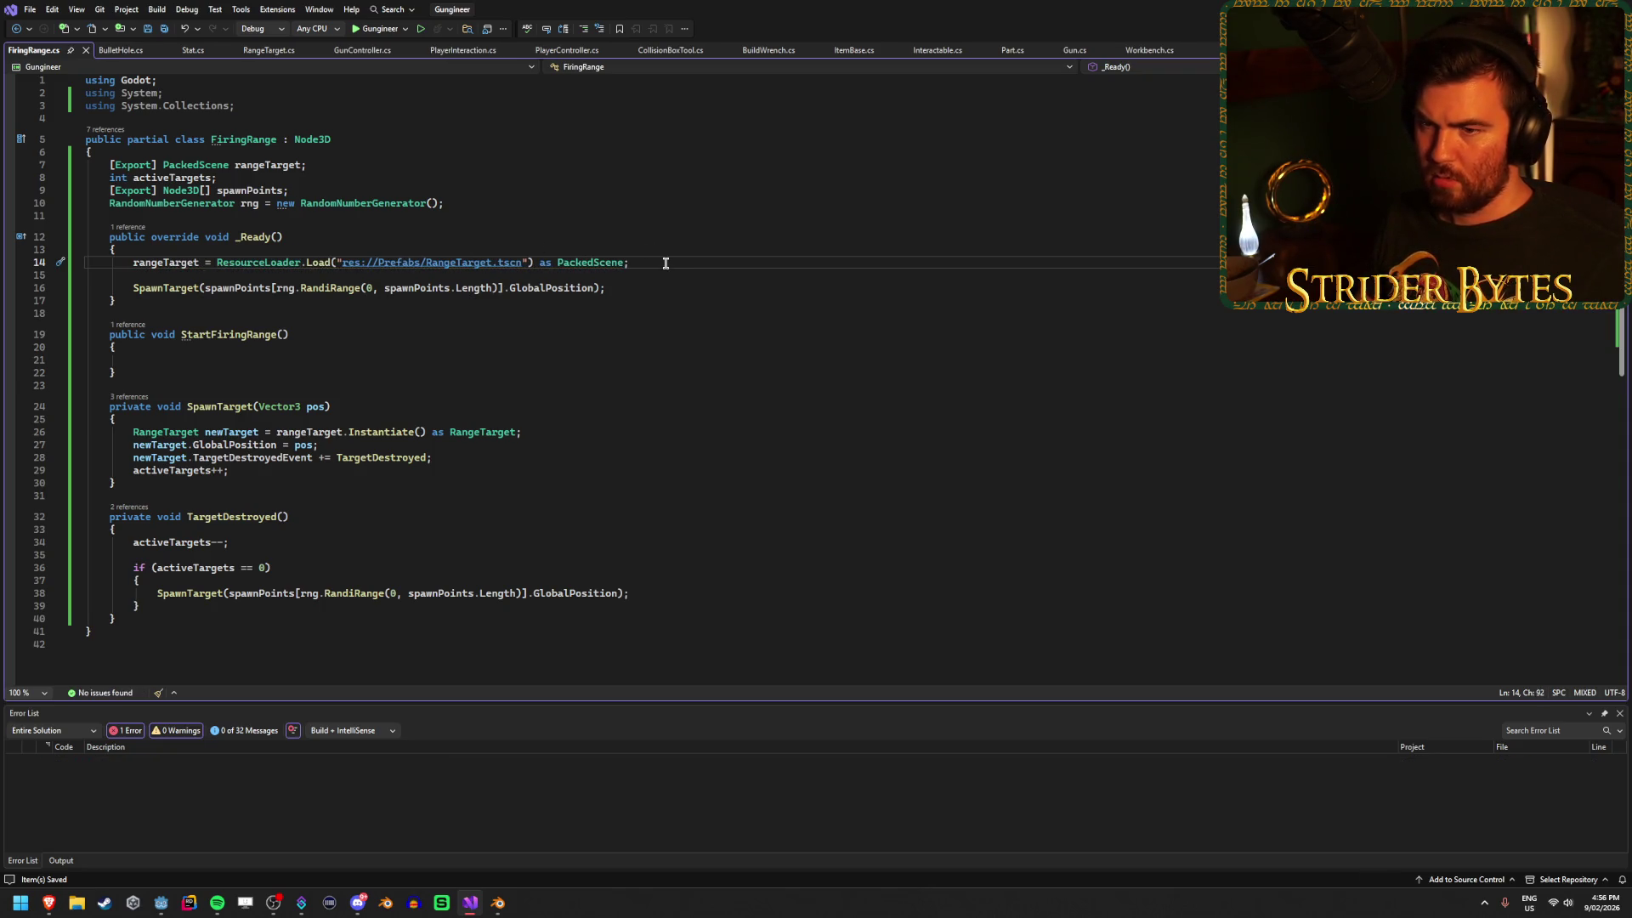
pyautogui.hotkey('ctrl', 'x')
pyautogui.press('BackSpace')
pyautogui.hotkey('ctrl', 's')
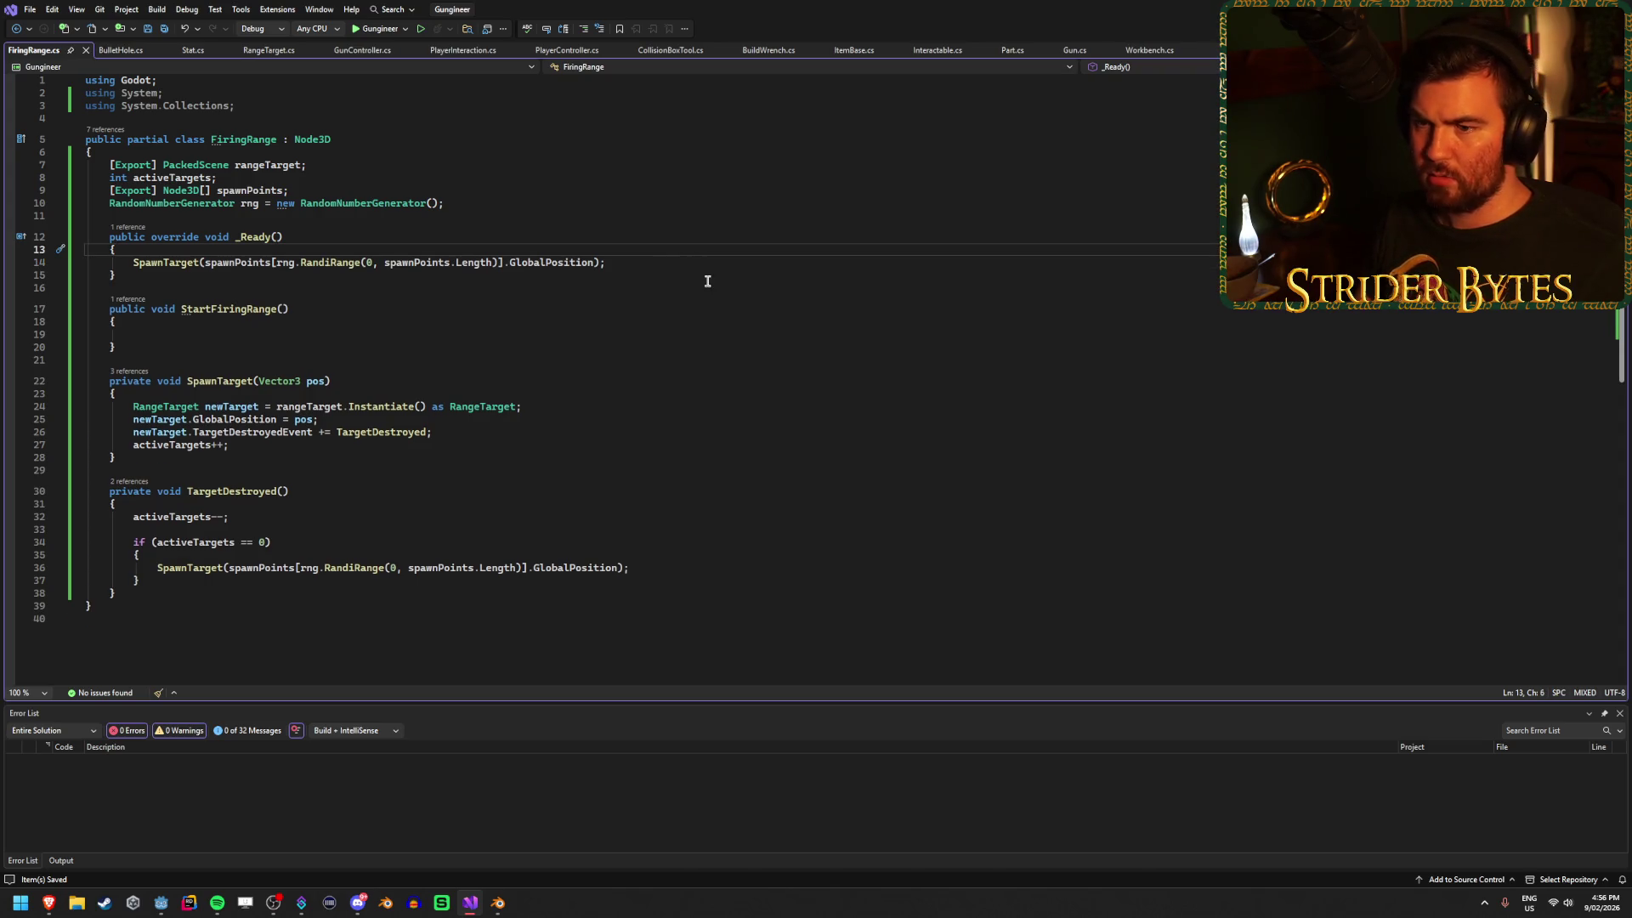
pyautogui.hotkey('alt', 'Tab')
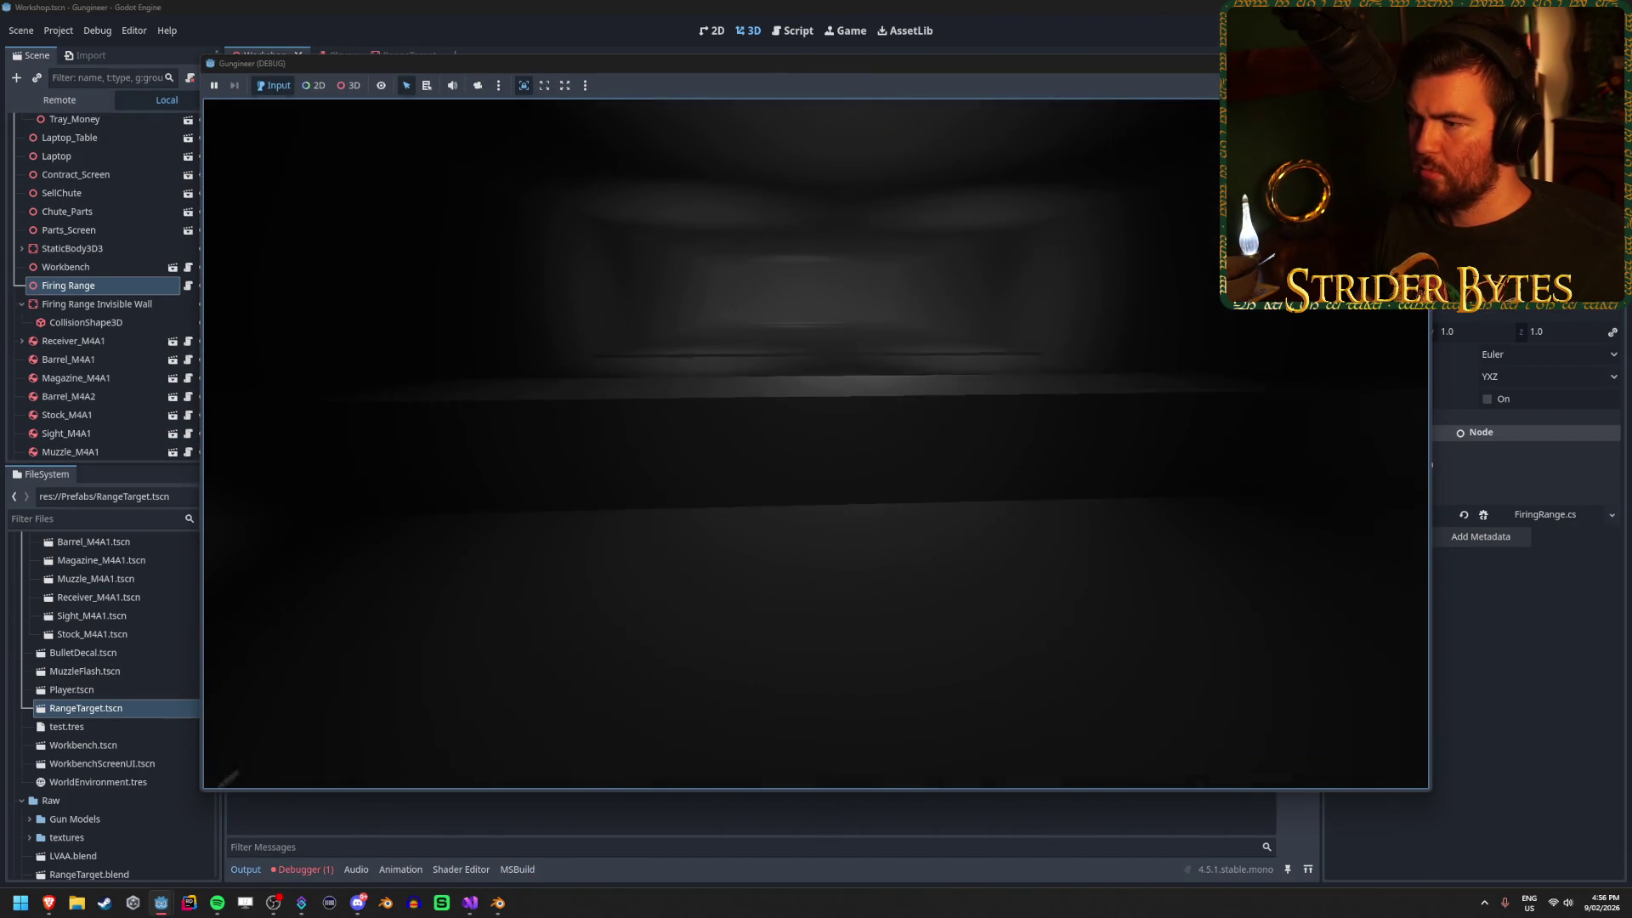
# Stop the running game and scroll the FileSystem dock back up toward Prefabs.
pyautogui.press('Escape')
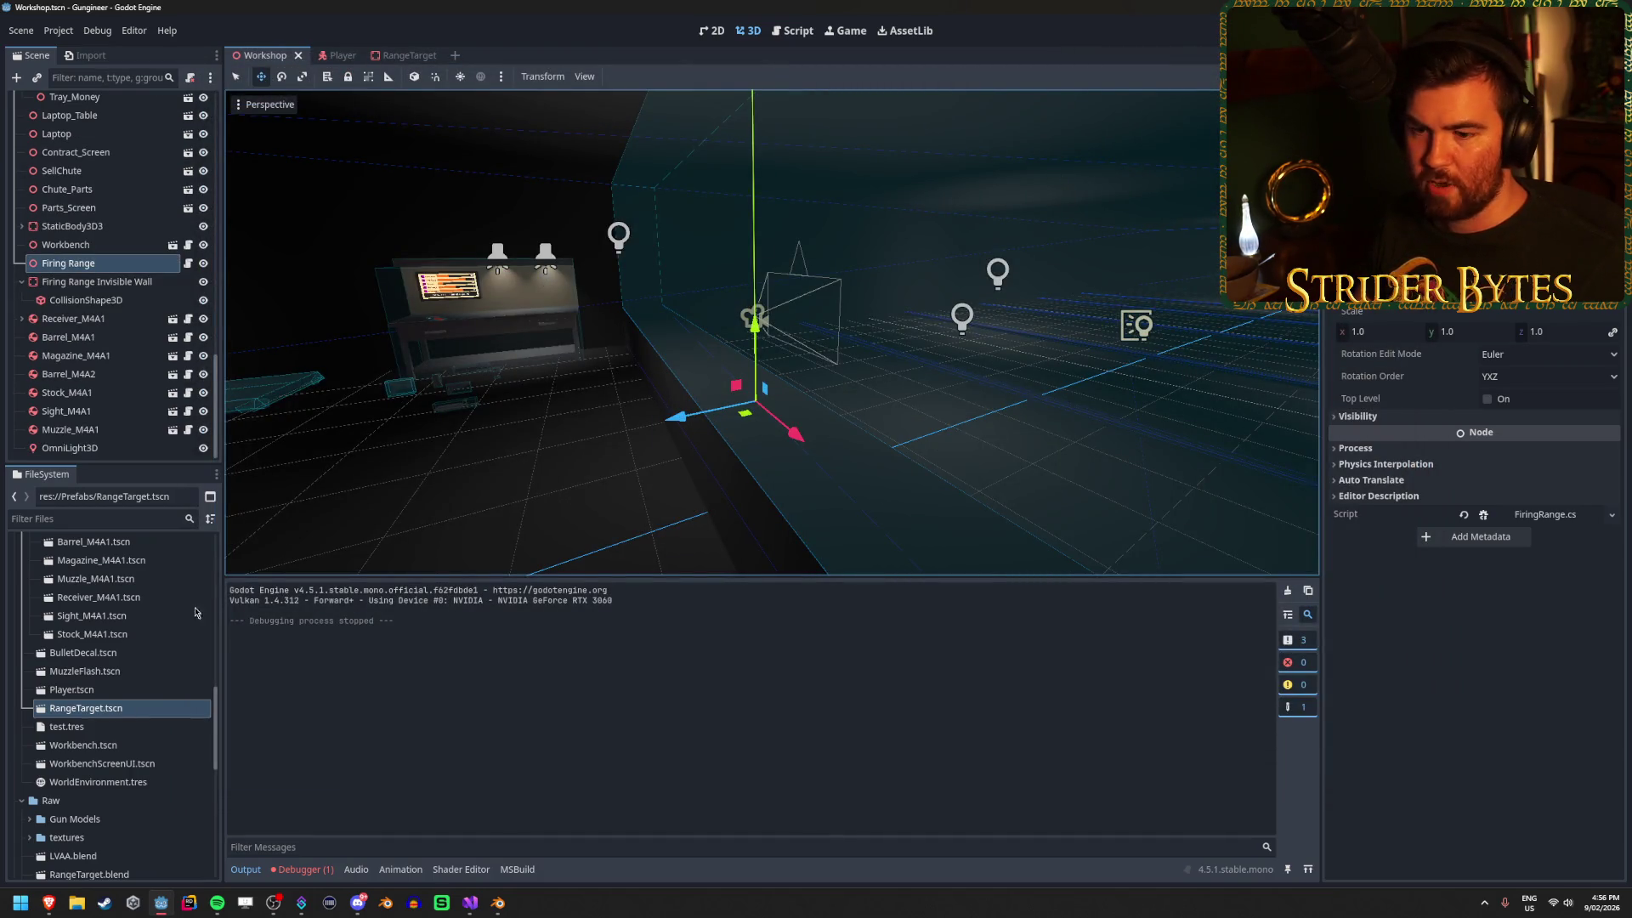
pyautogui.scroll(1, 145, 740)
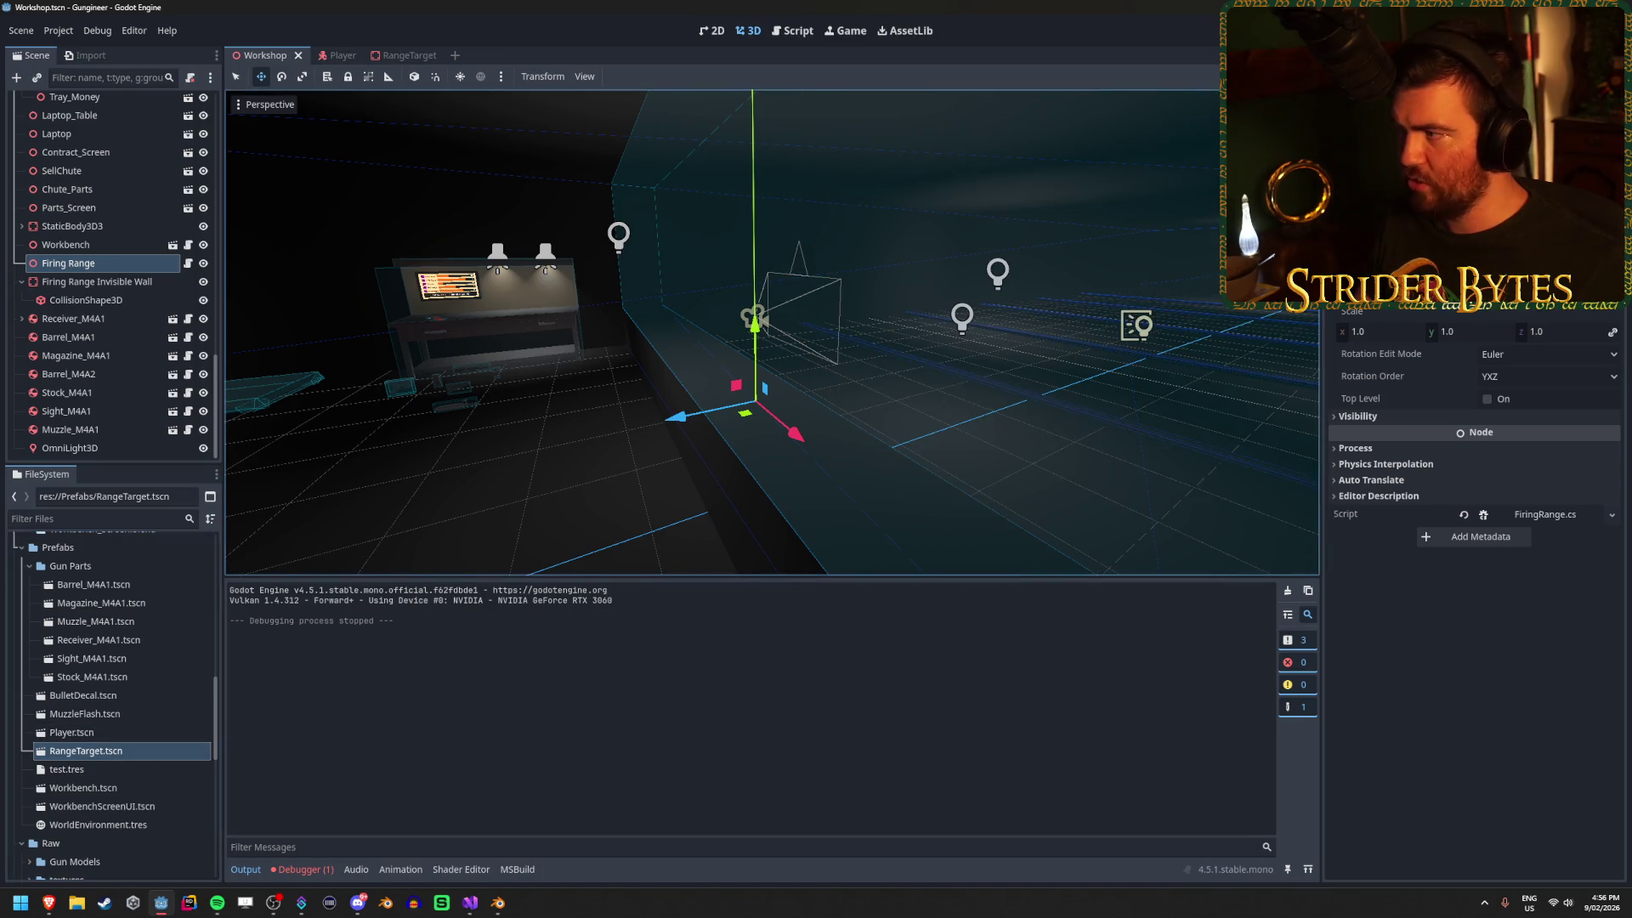
# Assign RangeTarget.tscn as the Range Target, save, and add a Node3D child named SpawnPoint under Firing Range.
pyautogui.moveTo(85, 751); pyautogui.dragTo(1445, 311)
pyautogui.hotkey('ctrl', 's')
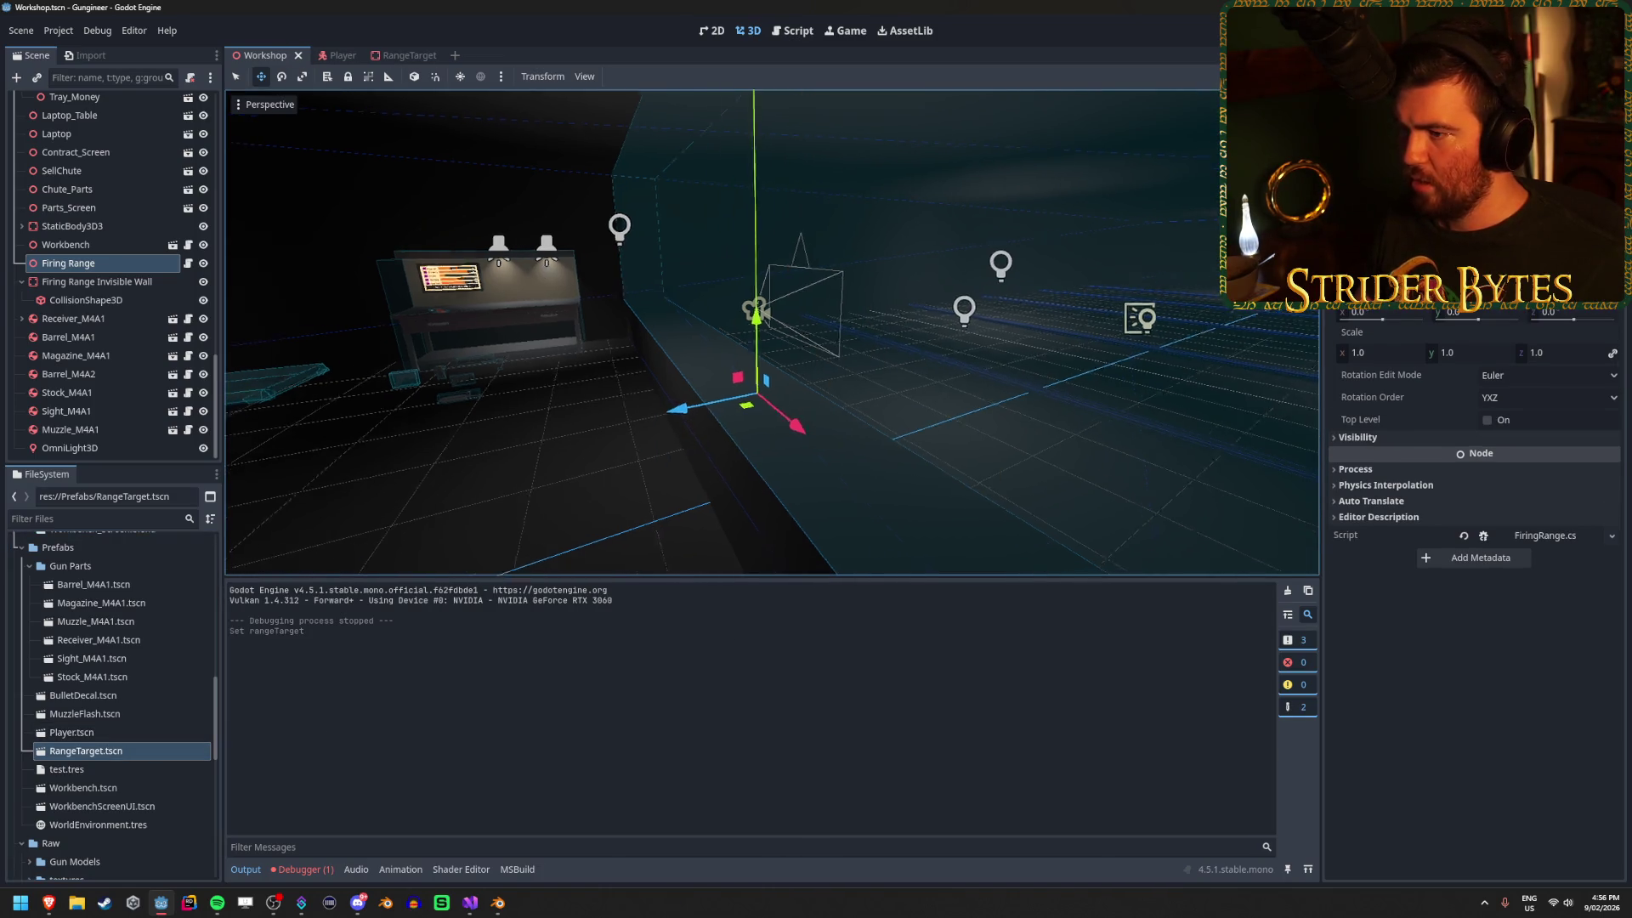
pyautogui.rightClick(80, 267)
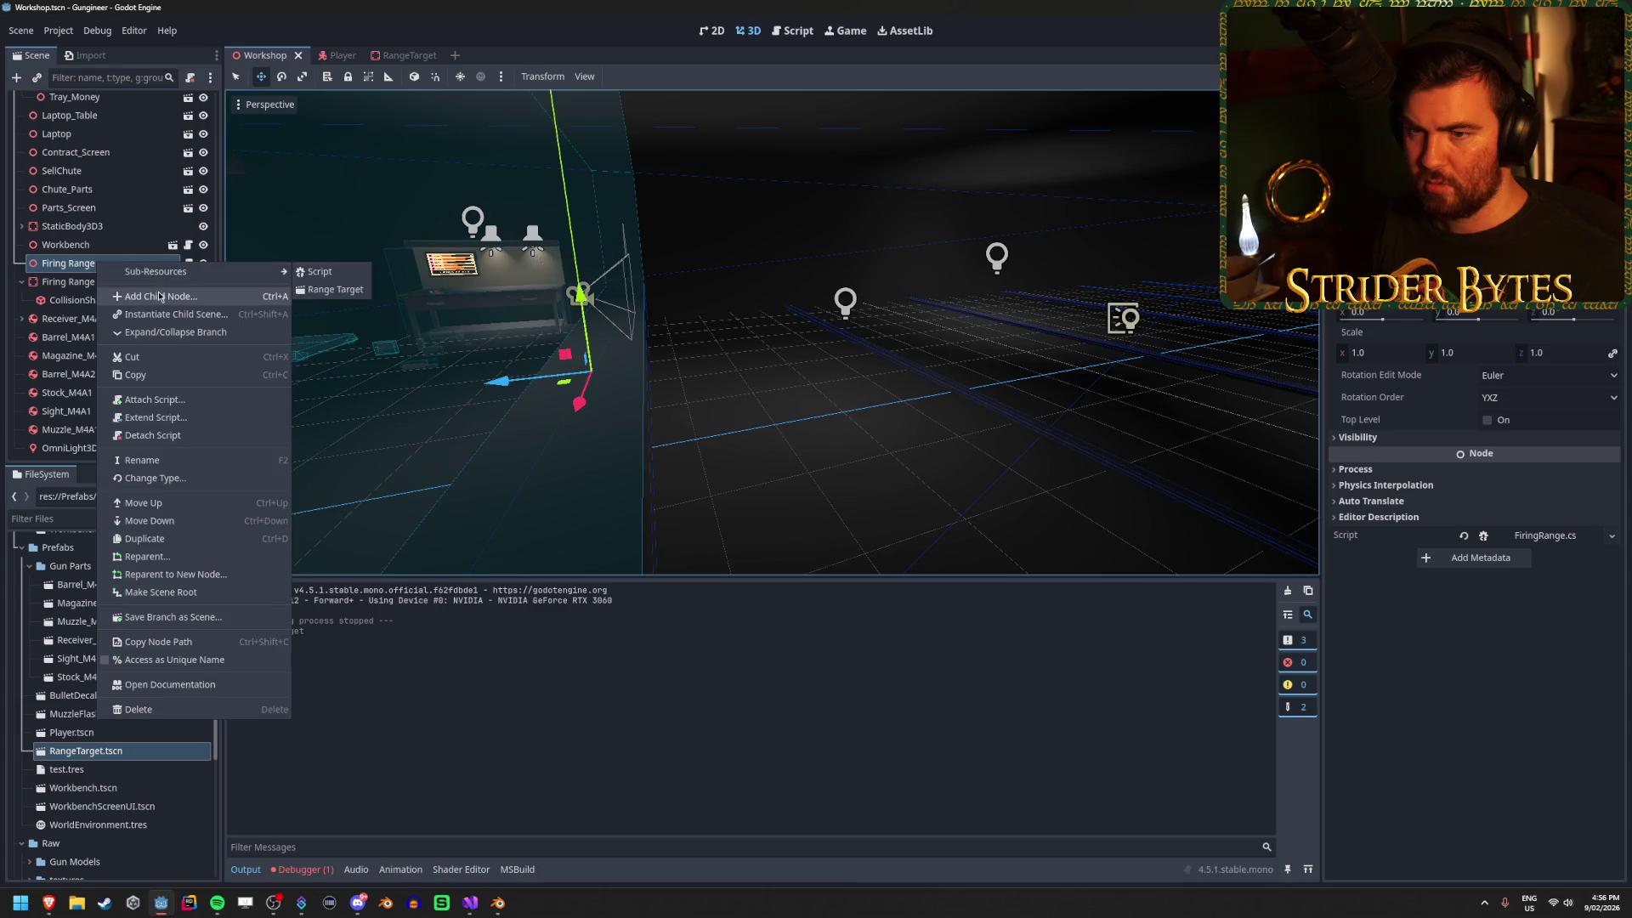
pyautogui.click(136, 272)
pyautogui.click(790, 396)
pyautogui.click(709, 719)
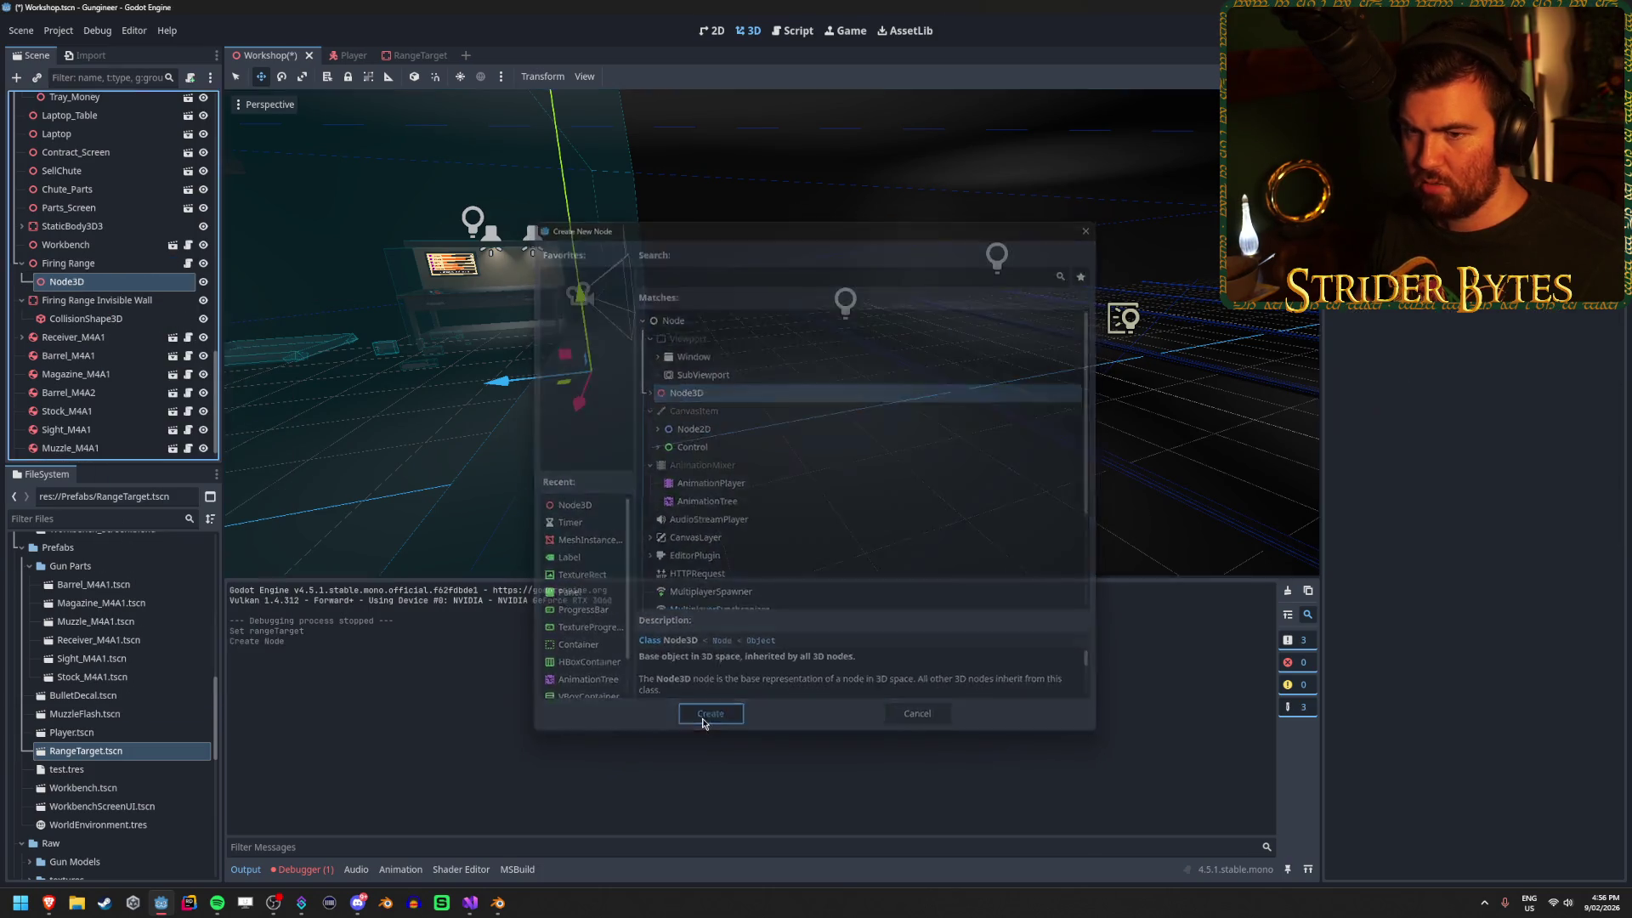
pyautogui.press('F2')
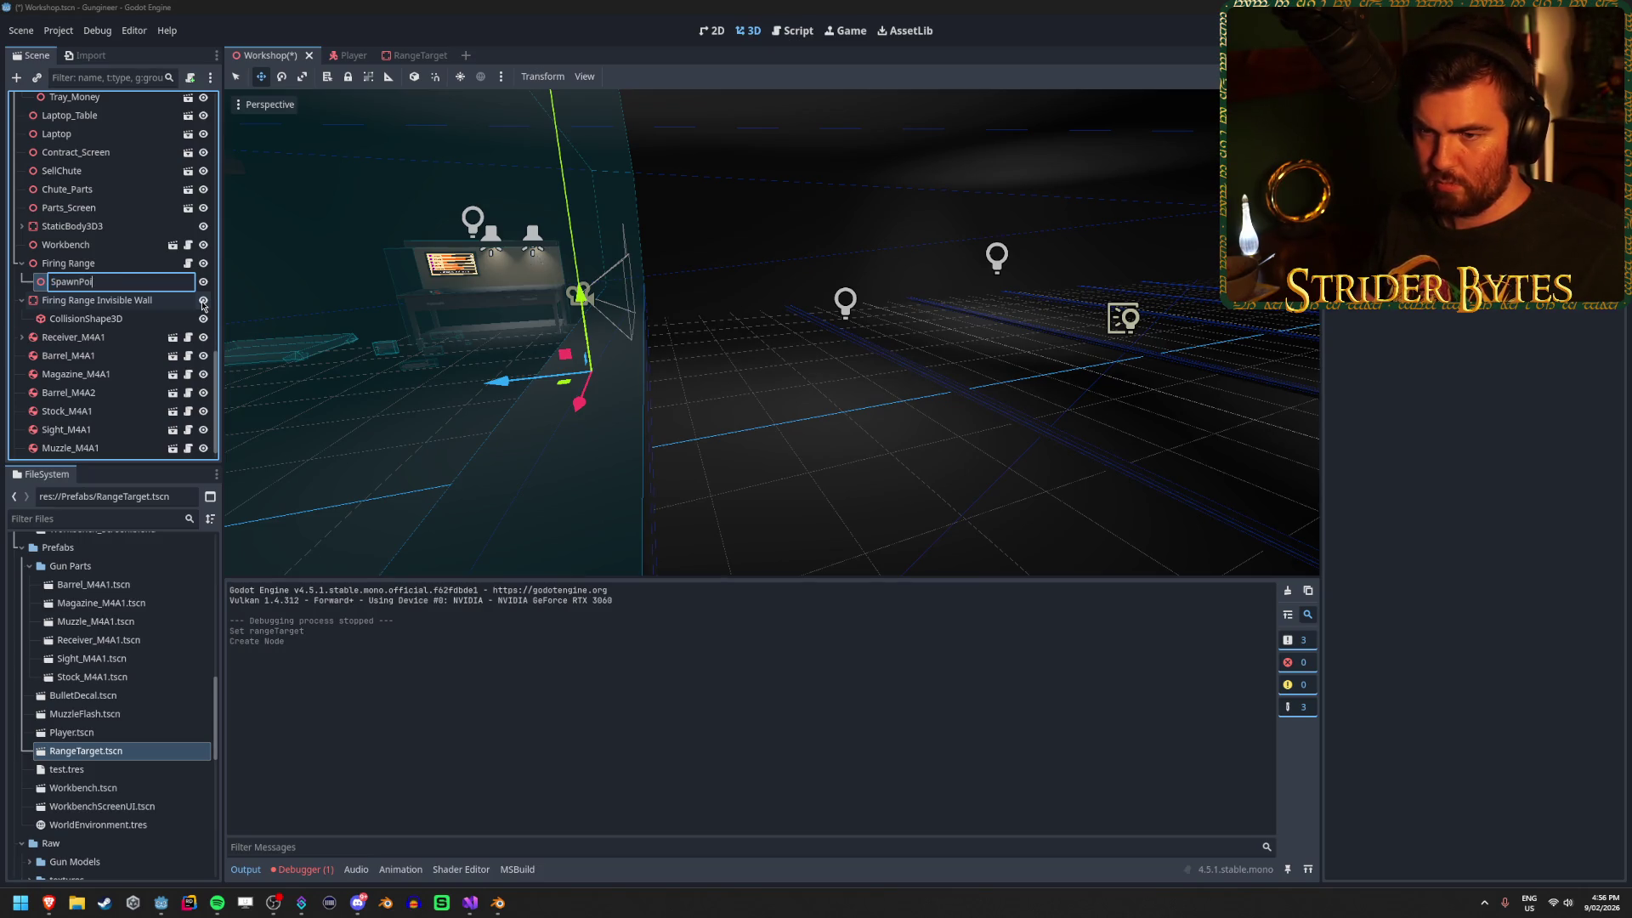
pyautogui.write('nt')
pyautogui.press('Return')
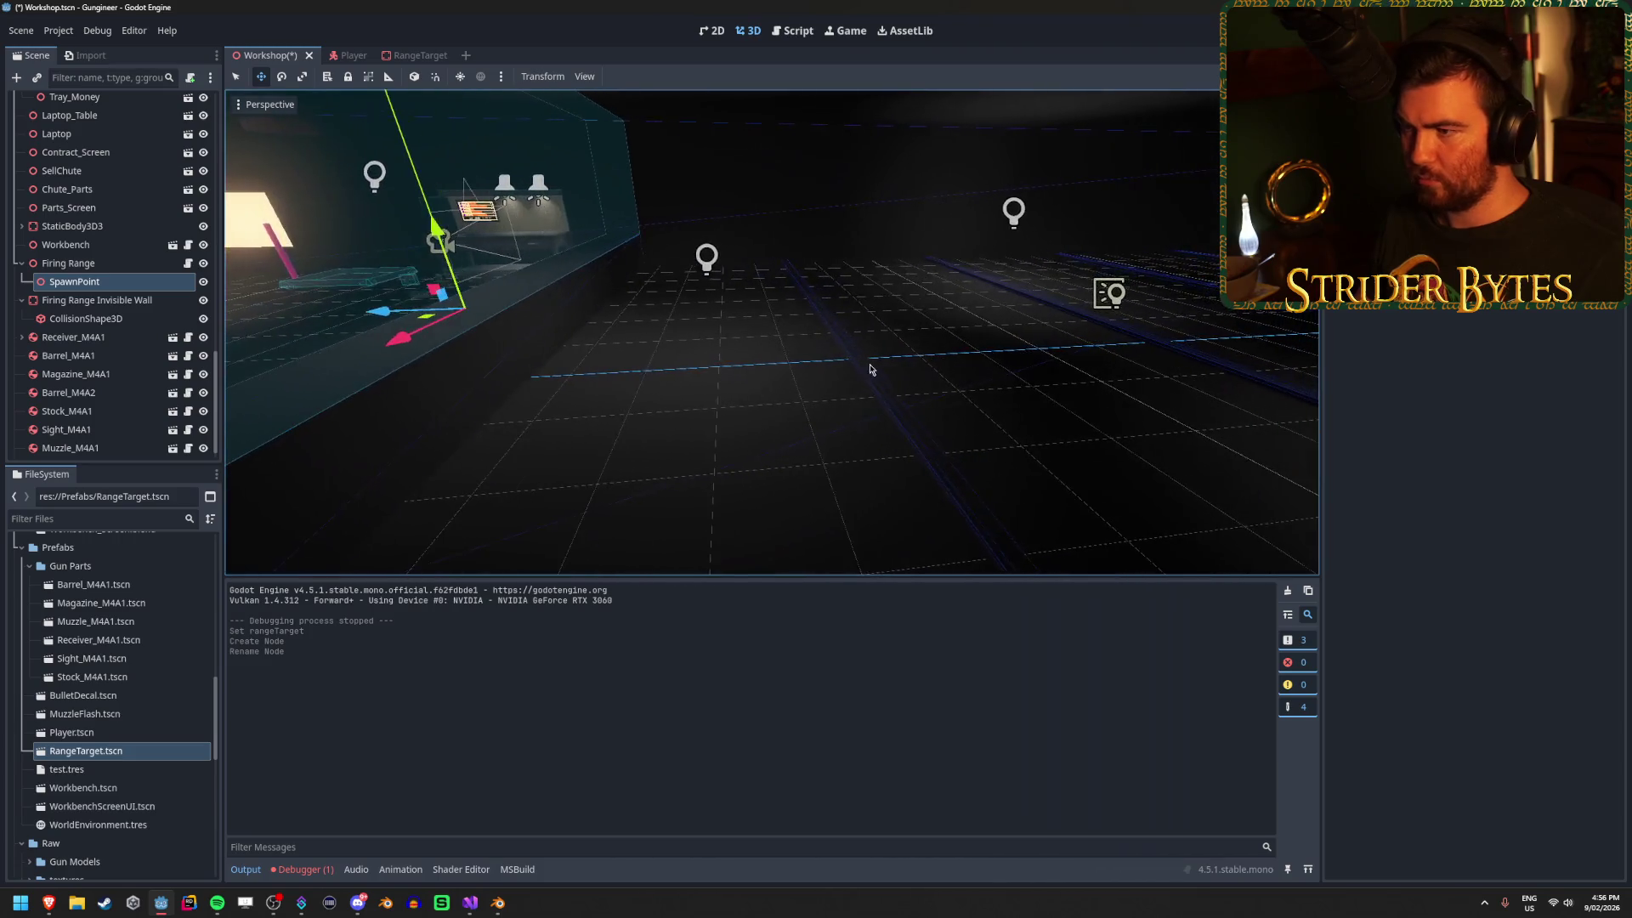
# Move SpawnPoint vertically down onto the range floor.
pyautogui.press('g')
pyautogui.press('y')
pyautogui.click(884, 278)
pyautogui.click(884, 278)
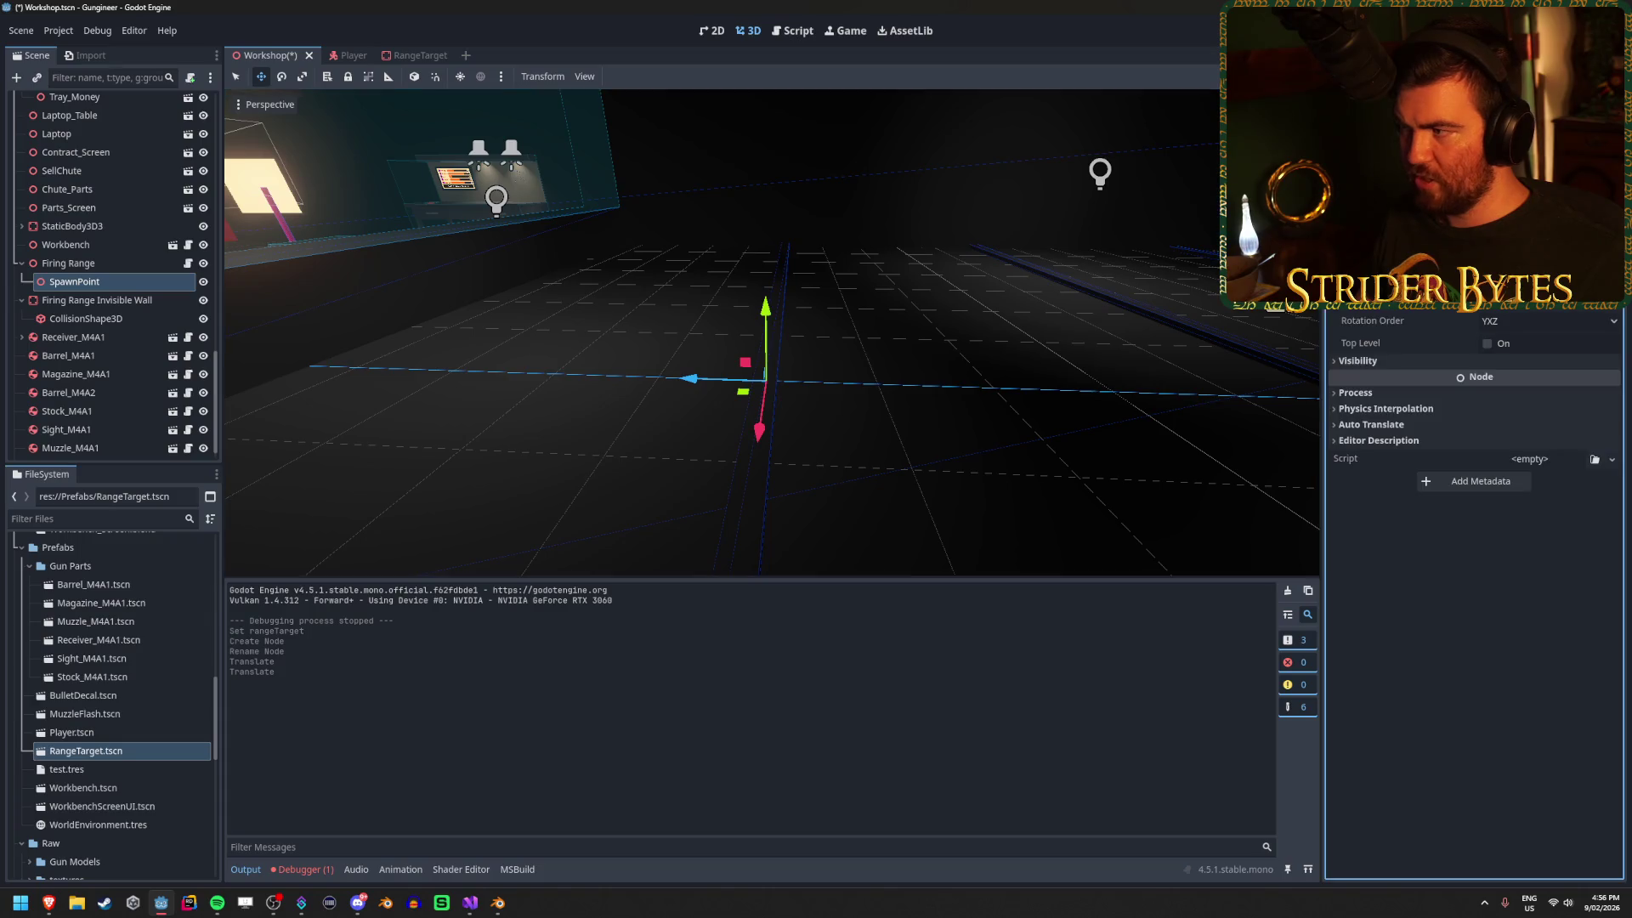
pyautogui.moveTo(976, 426); pyautogui.dragTo(975, 426)
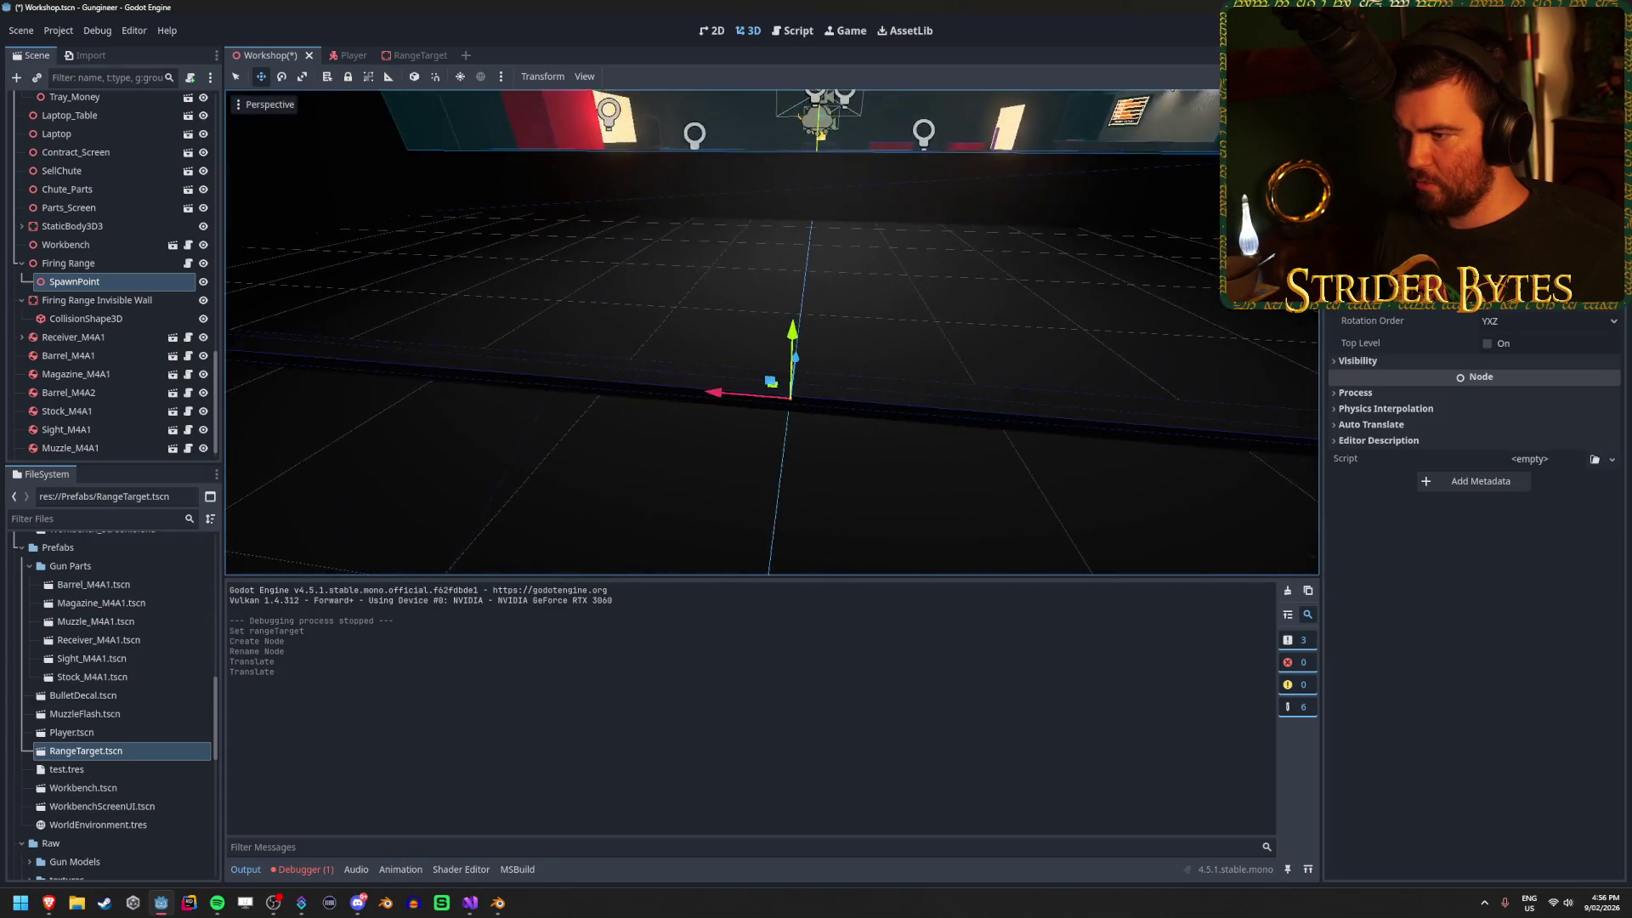
pyautogui.scroll(-5, 697, 364)
# Duplicate SpawnPoint, slide the copies 3 units along X, and save the scene.
pyautogui.hotkey('ctrl', 'd')
pyautogui.moveTo(697, 364)
pyautogui.mouseDown()
pyautogui.moveTo(880, 383)
pyautogui.moveTo(859, 387)
pyautogui.moveTo(1046, 363)
pyautogui.moveTo(704, 385)
pyautogui.moveTo(535, 374)
pyautogui.moveTo(534, 350)
pyautogui.moveTo(352, 356)
pyautogui.mouseUp()
pyautogui.hotkey('ctrl', 'd')
pyautogui.hotkey('ctrl', 'd')
pyautogui.hotkey('ctrl', 'd')
pyautogui.hotkey('ctrl', 's')
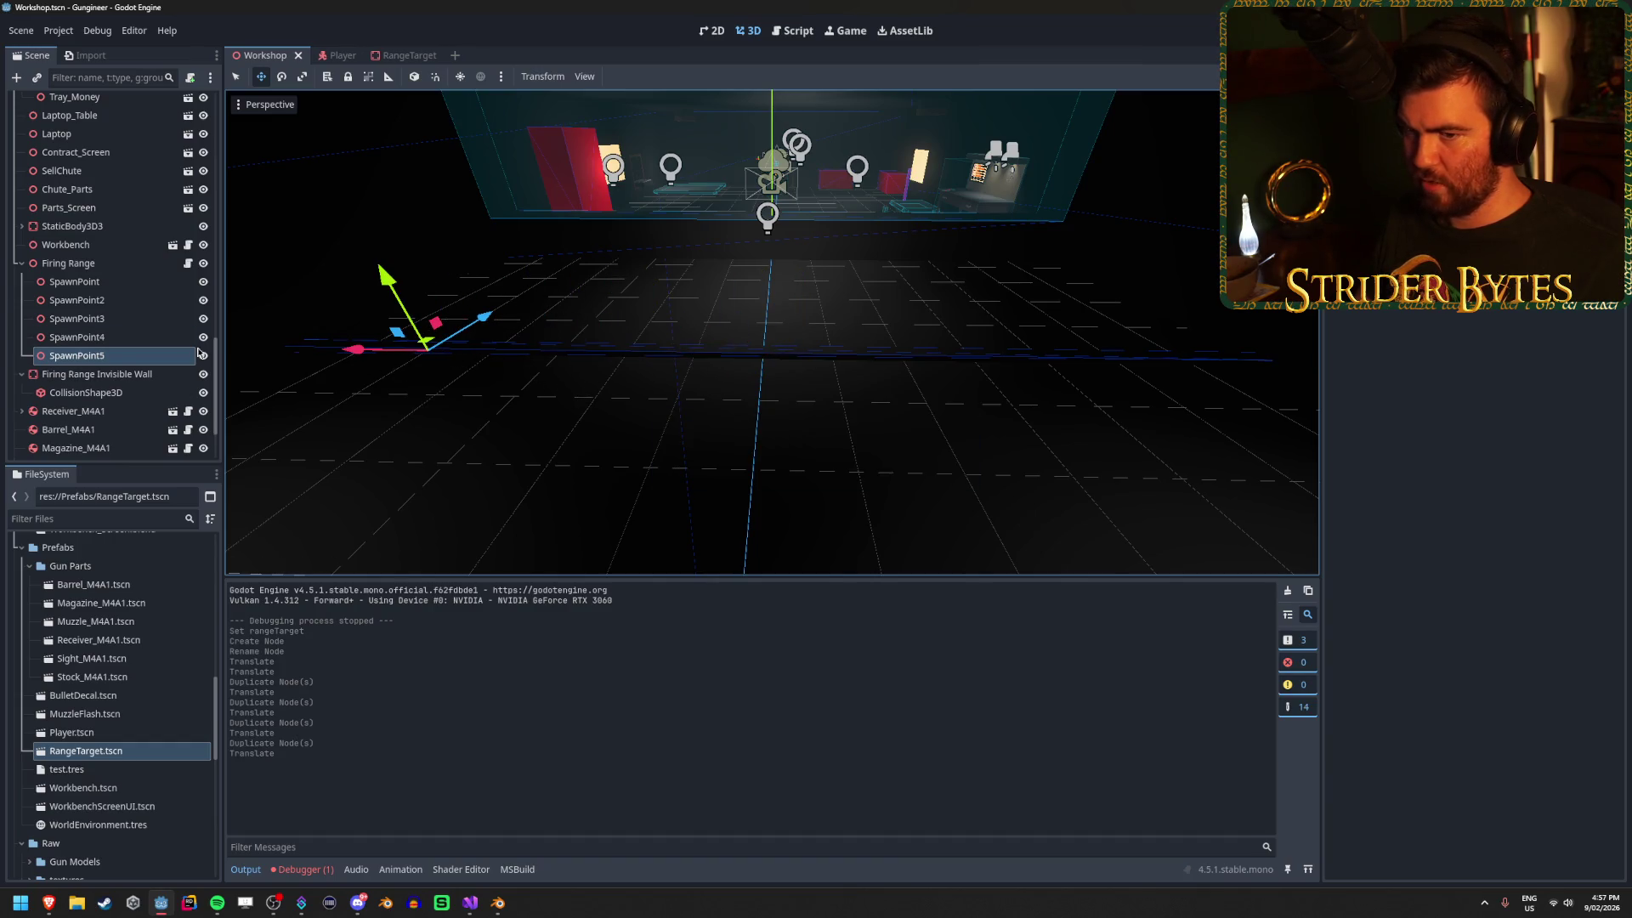
# Select Firing Range and add slots to its spawnPoints array.
pyautogui.click(131, 263)
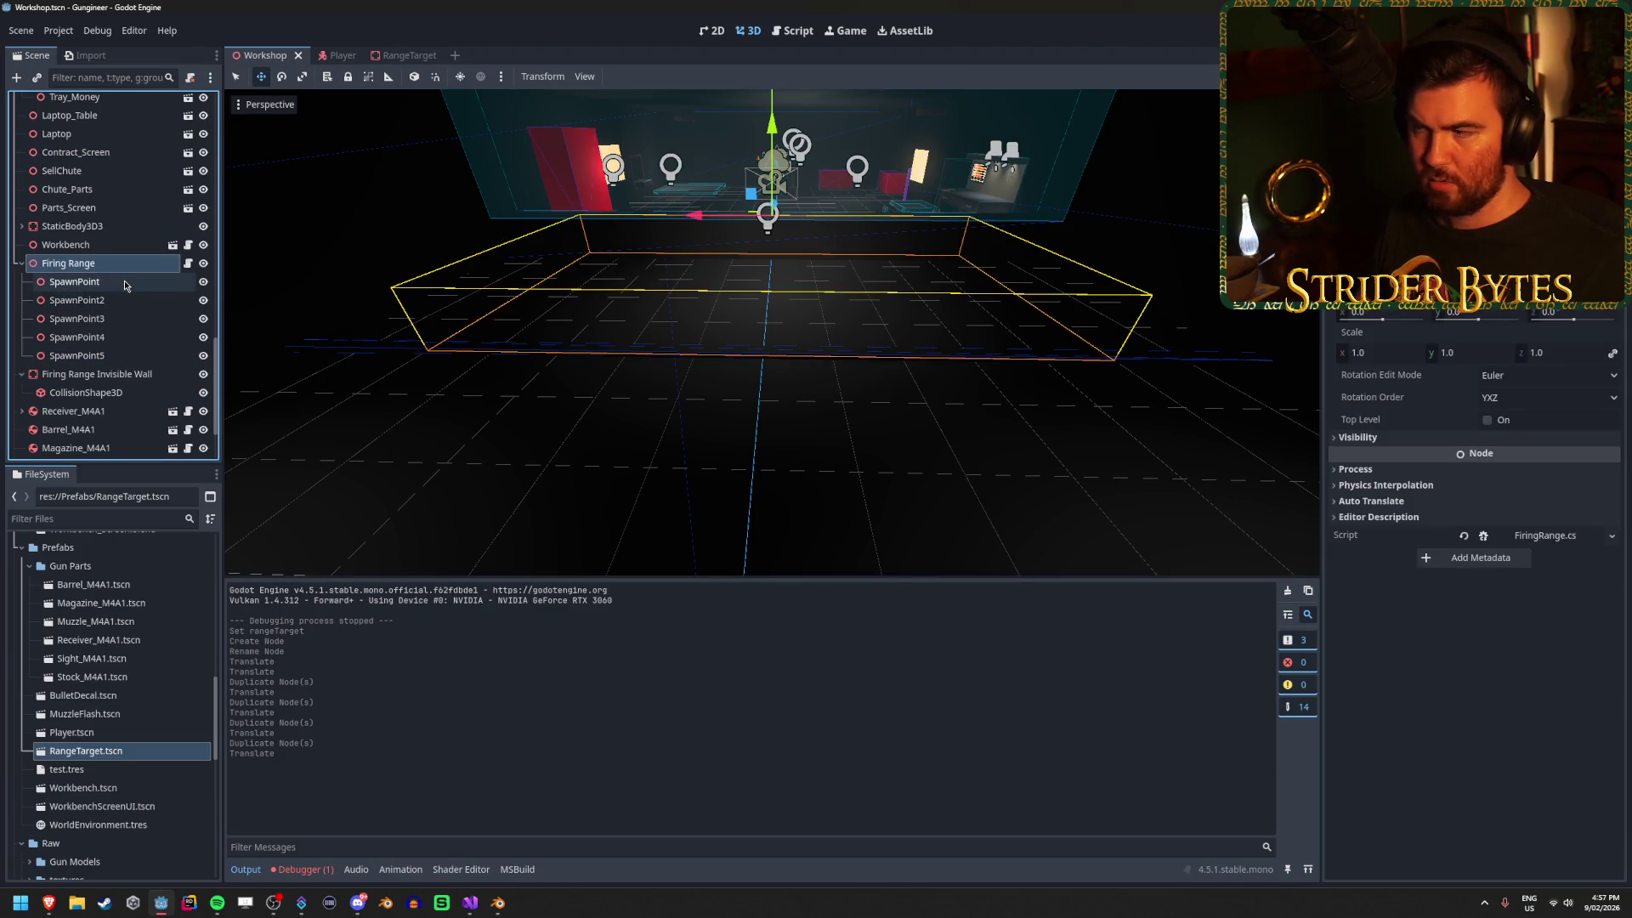
pyautogui.click(103, 281)
pyautogui.keyDown('shift'); pyautogui.click(122, 357); pyautogui.keyUp('shift')
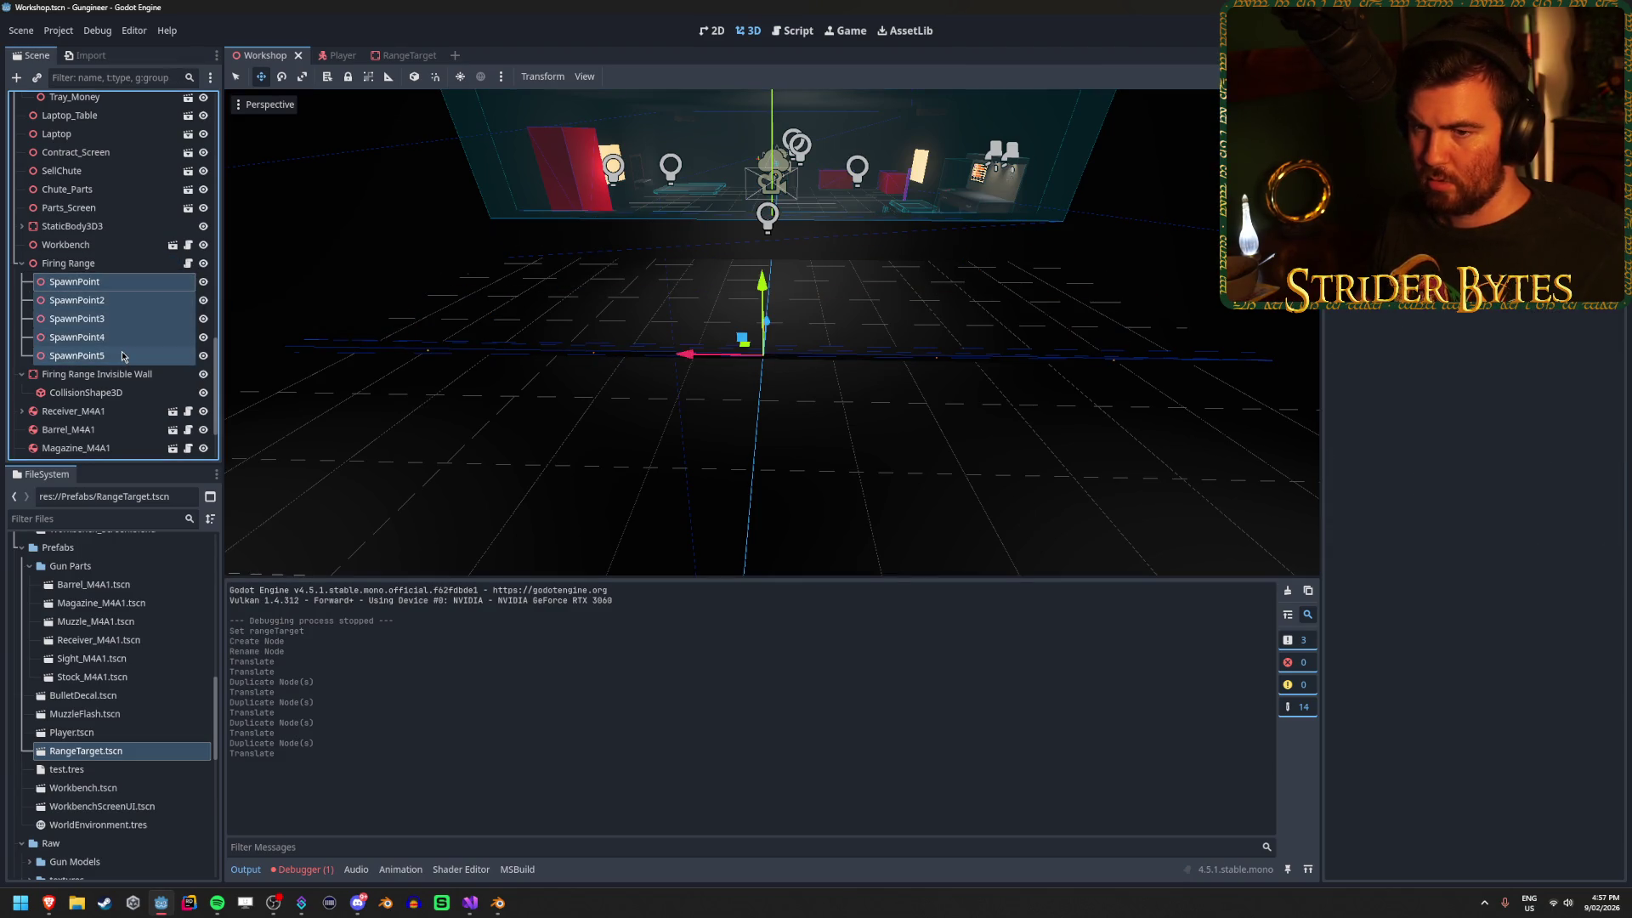
pyautogui.click(89, 263)
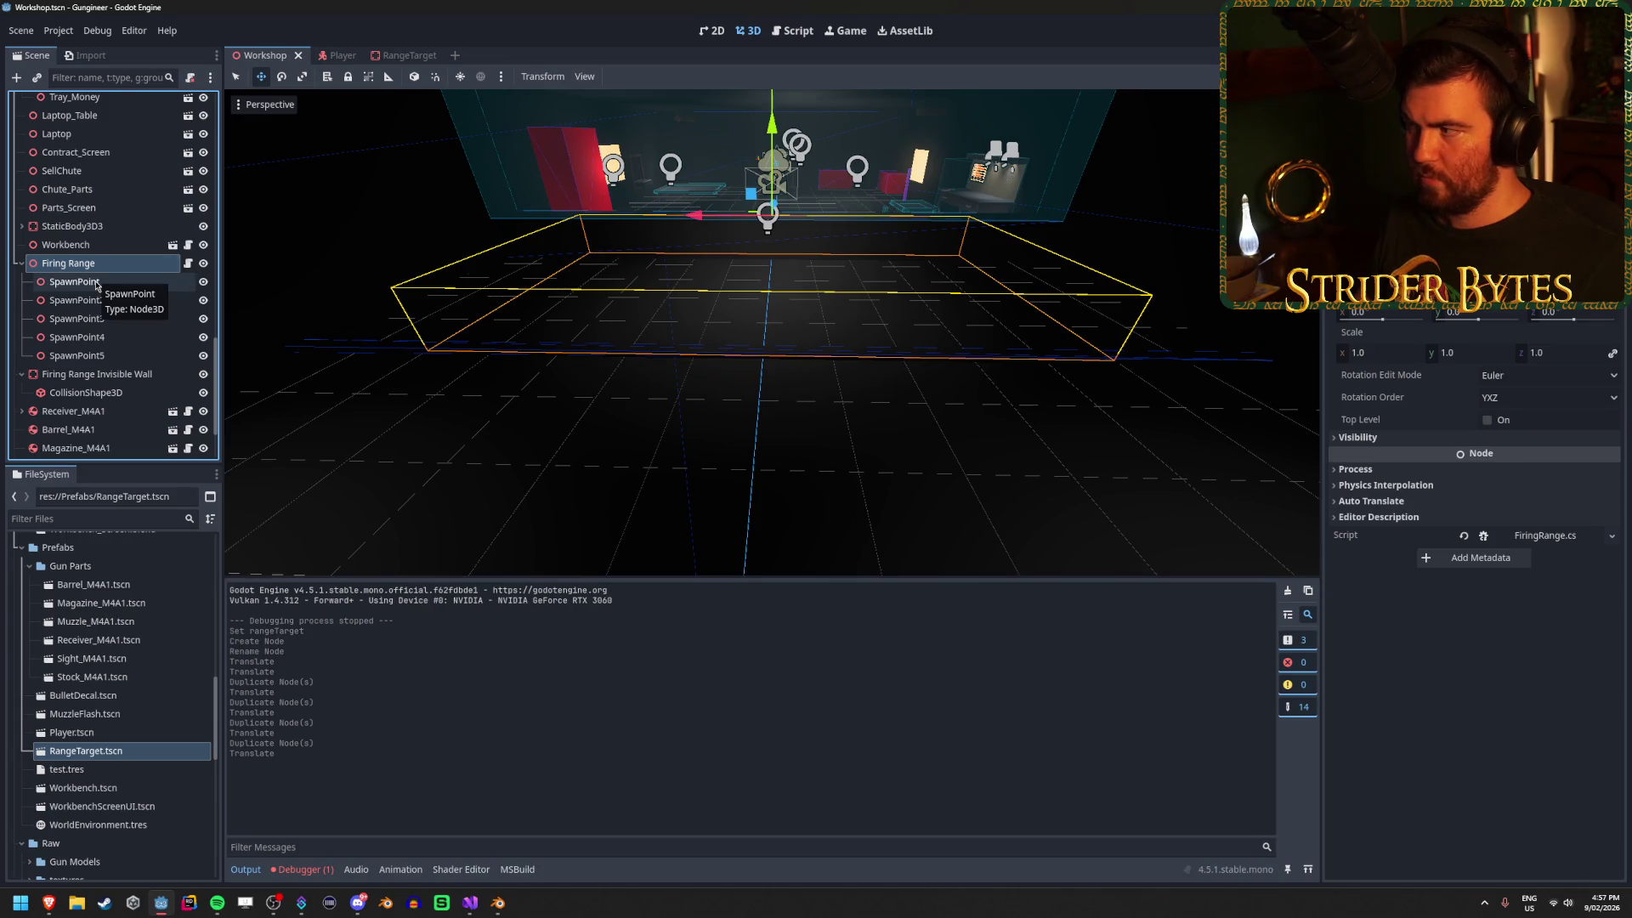
pyautogui.click(1475, 280)
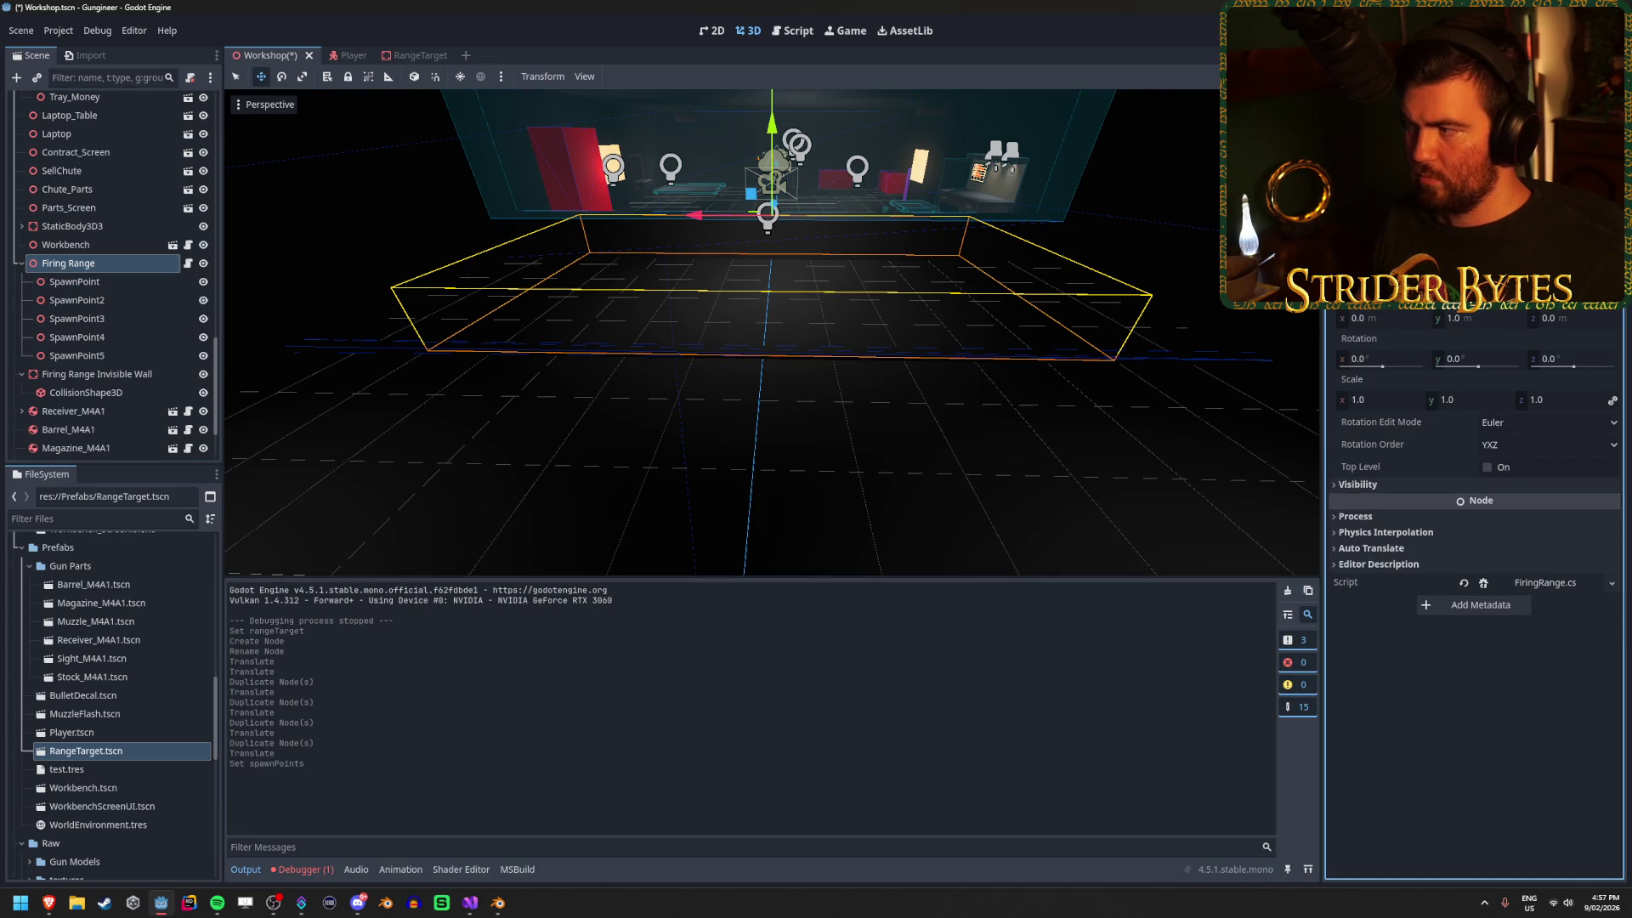
pyautogui.click(1475, 281)
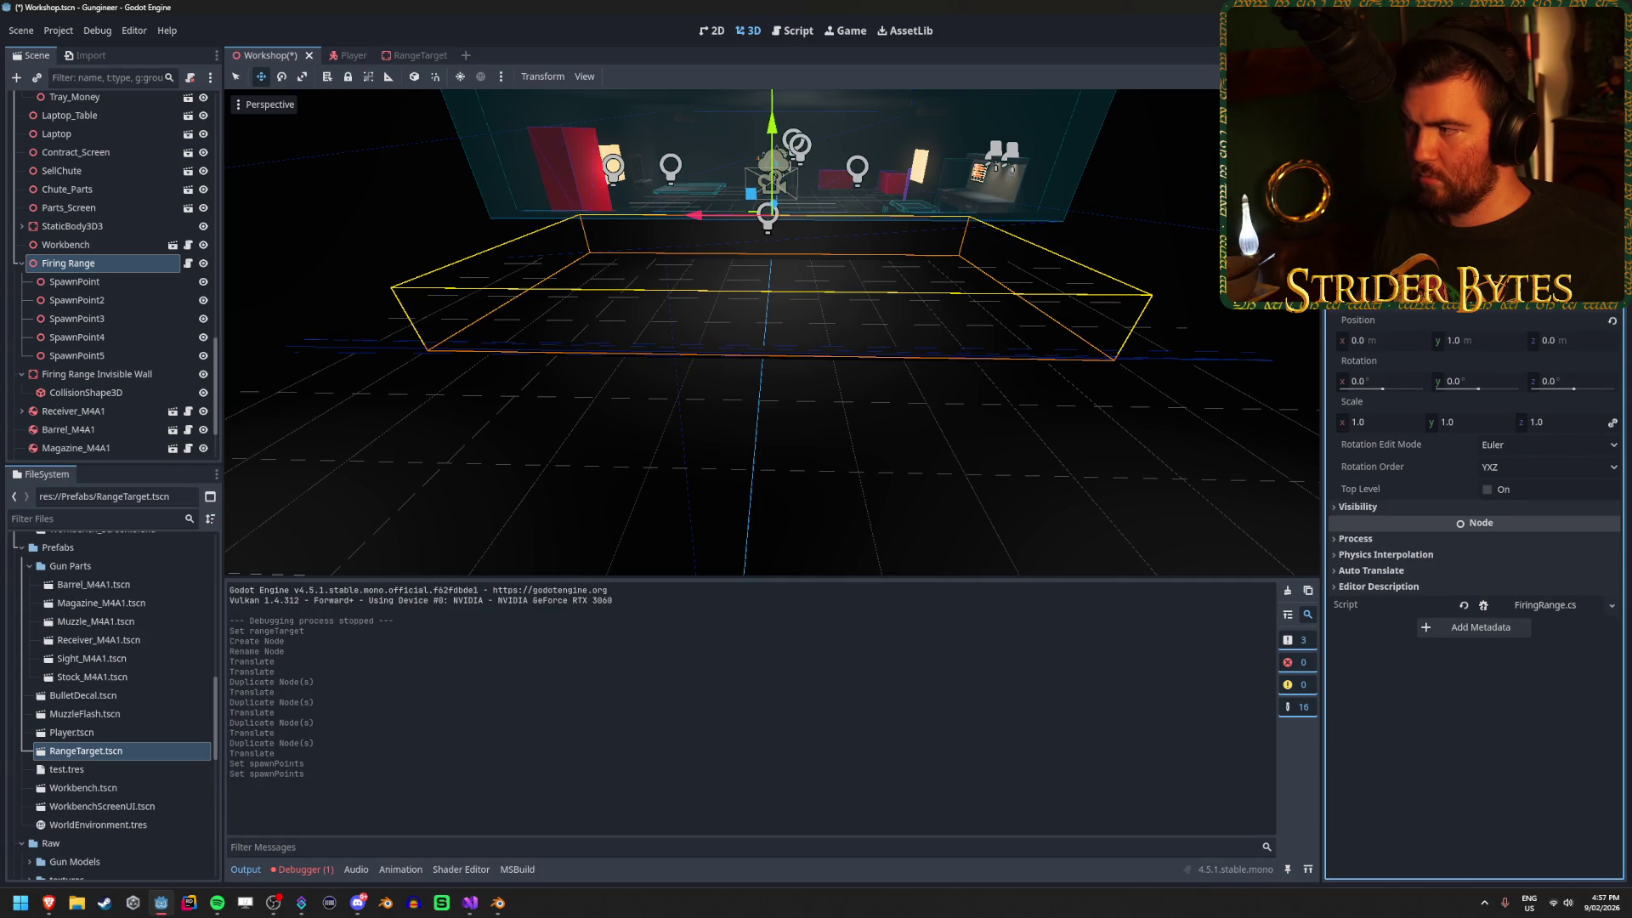
pyautogui.click(1475, 268)
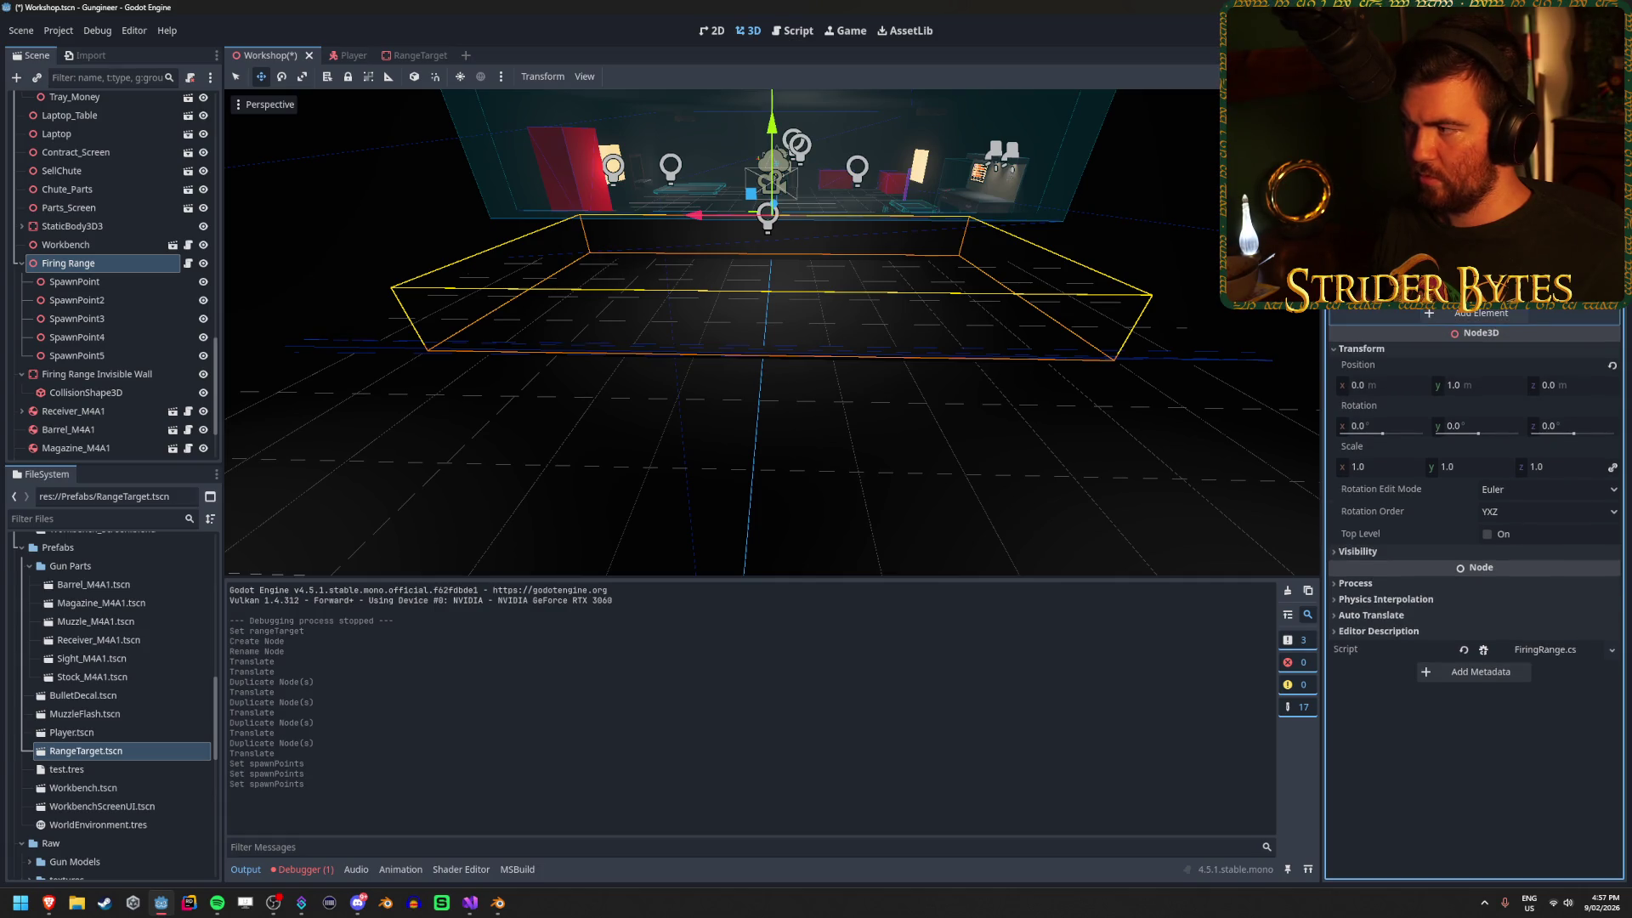
pyautogui.click(1479, 313)
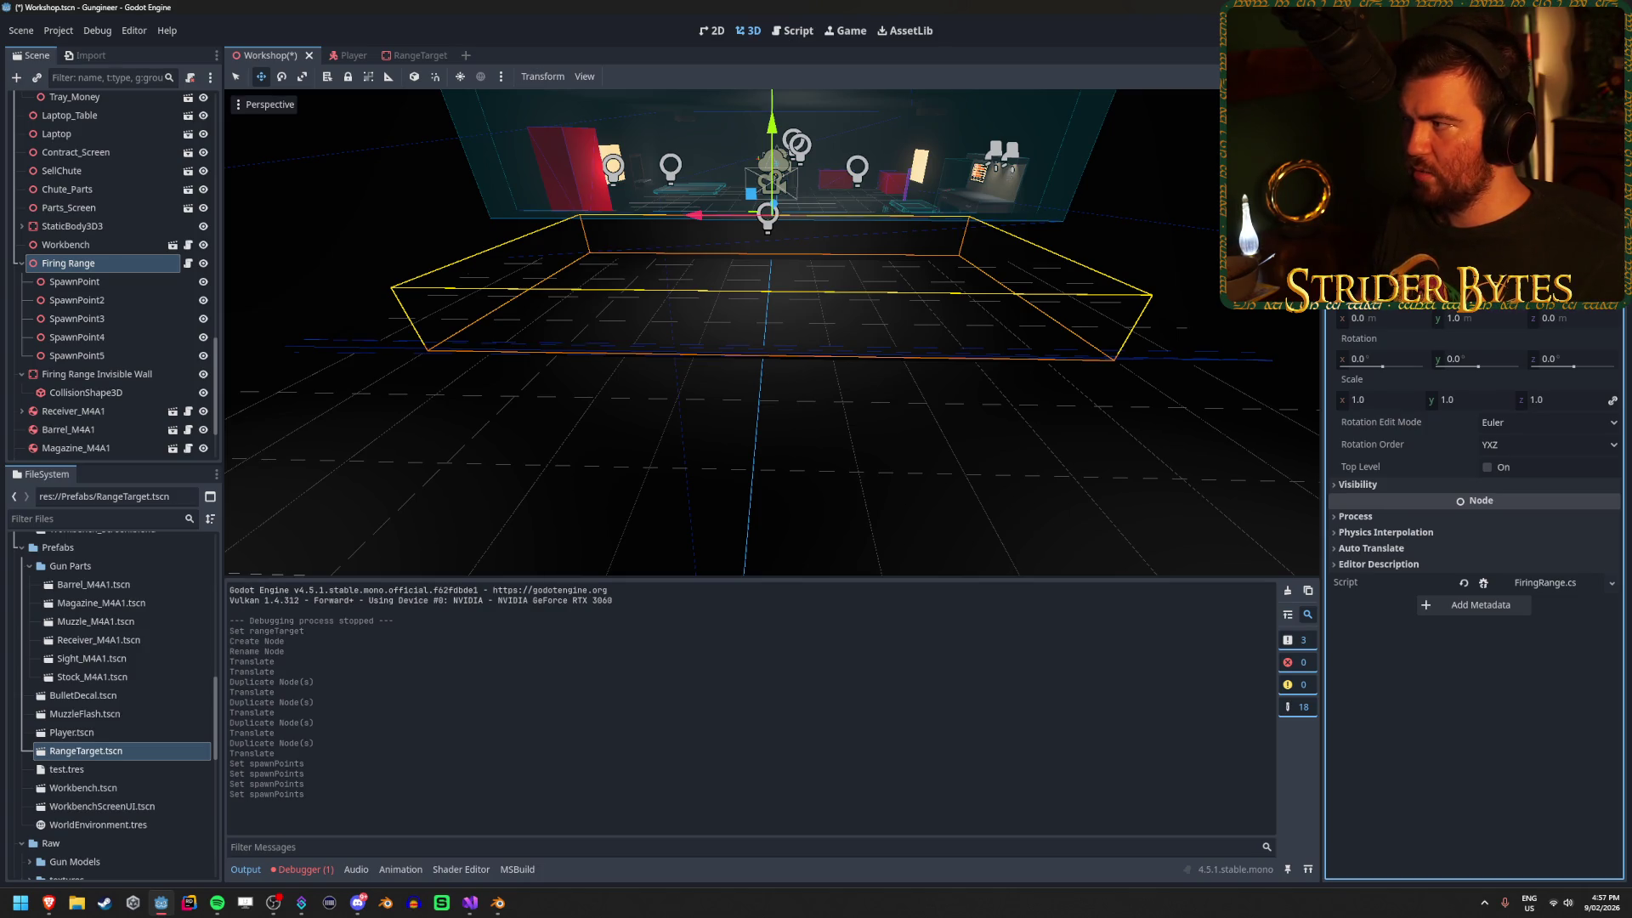
# Fill the slots with SpawnPoint through SpawnPoint5, save Workshop, and launch the game.
pyautogui.moveTo(74, 282); pyautogui.dragTo(1462, 290)
pyautogui.moveTo(77, 300); pyautogui.dragTo(1462, 294)
pyautogui.moveTo(76, 336)
pyautogui.mouseDown()
pyautogui.moveTo(850, 293)
pyautogui.moveTo(1462, 293)
pyautogui.mouseUp()
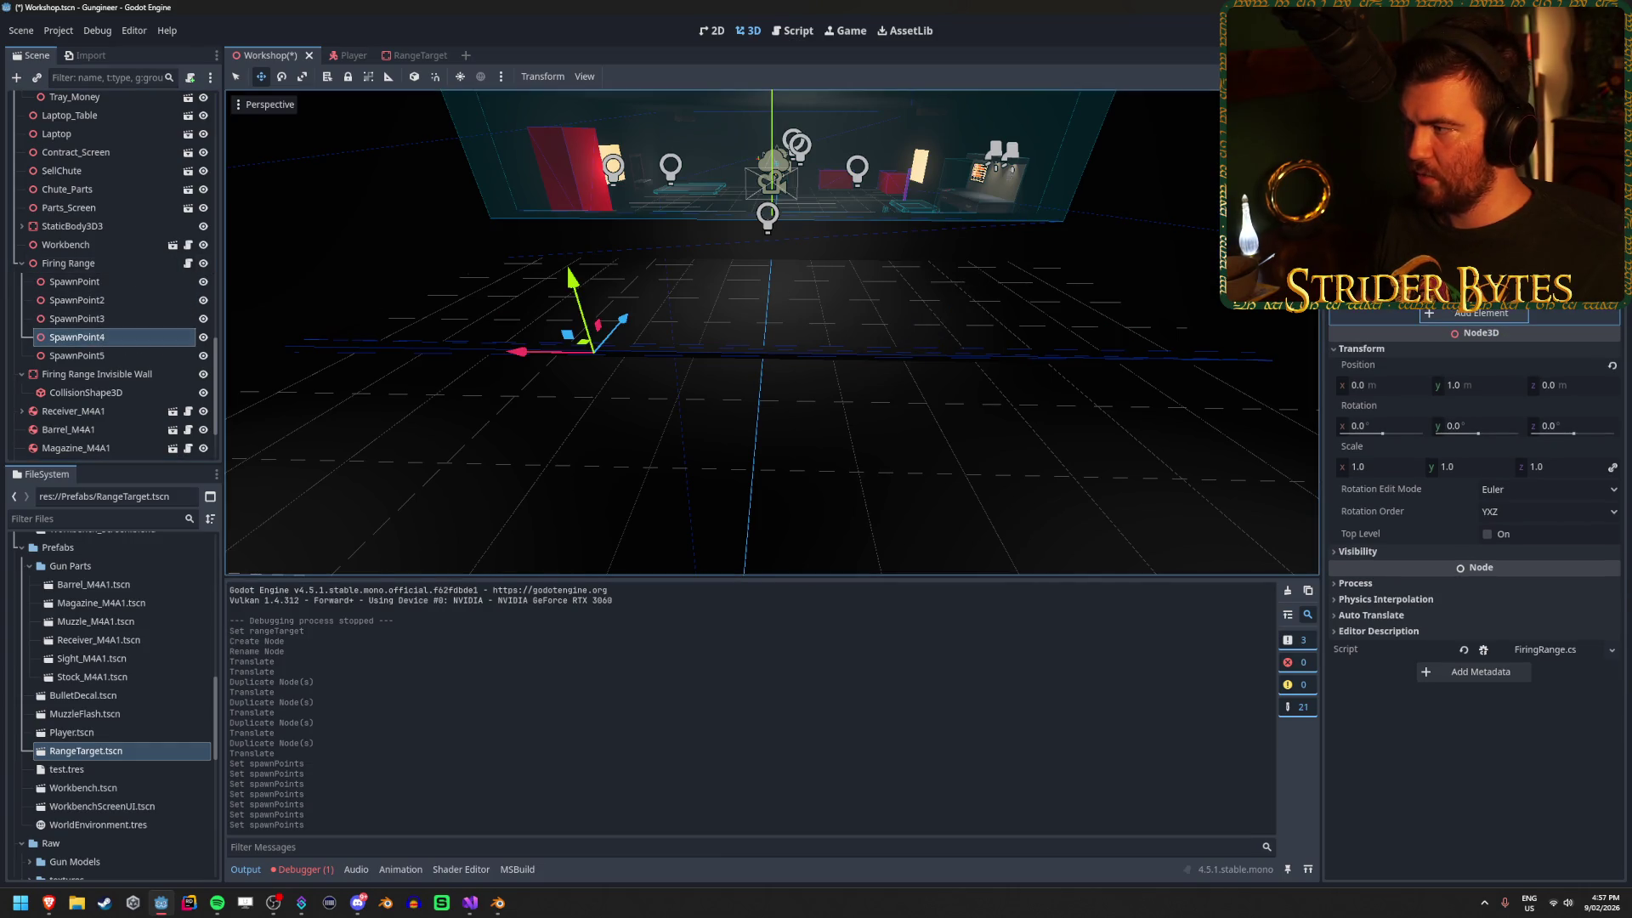
pyautogui.moveTo(76, 355); pyautogui.dragTo(1462, 294)
pyautogui.hotkey('ctrl', 's')
pyautogui.press('F5')
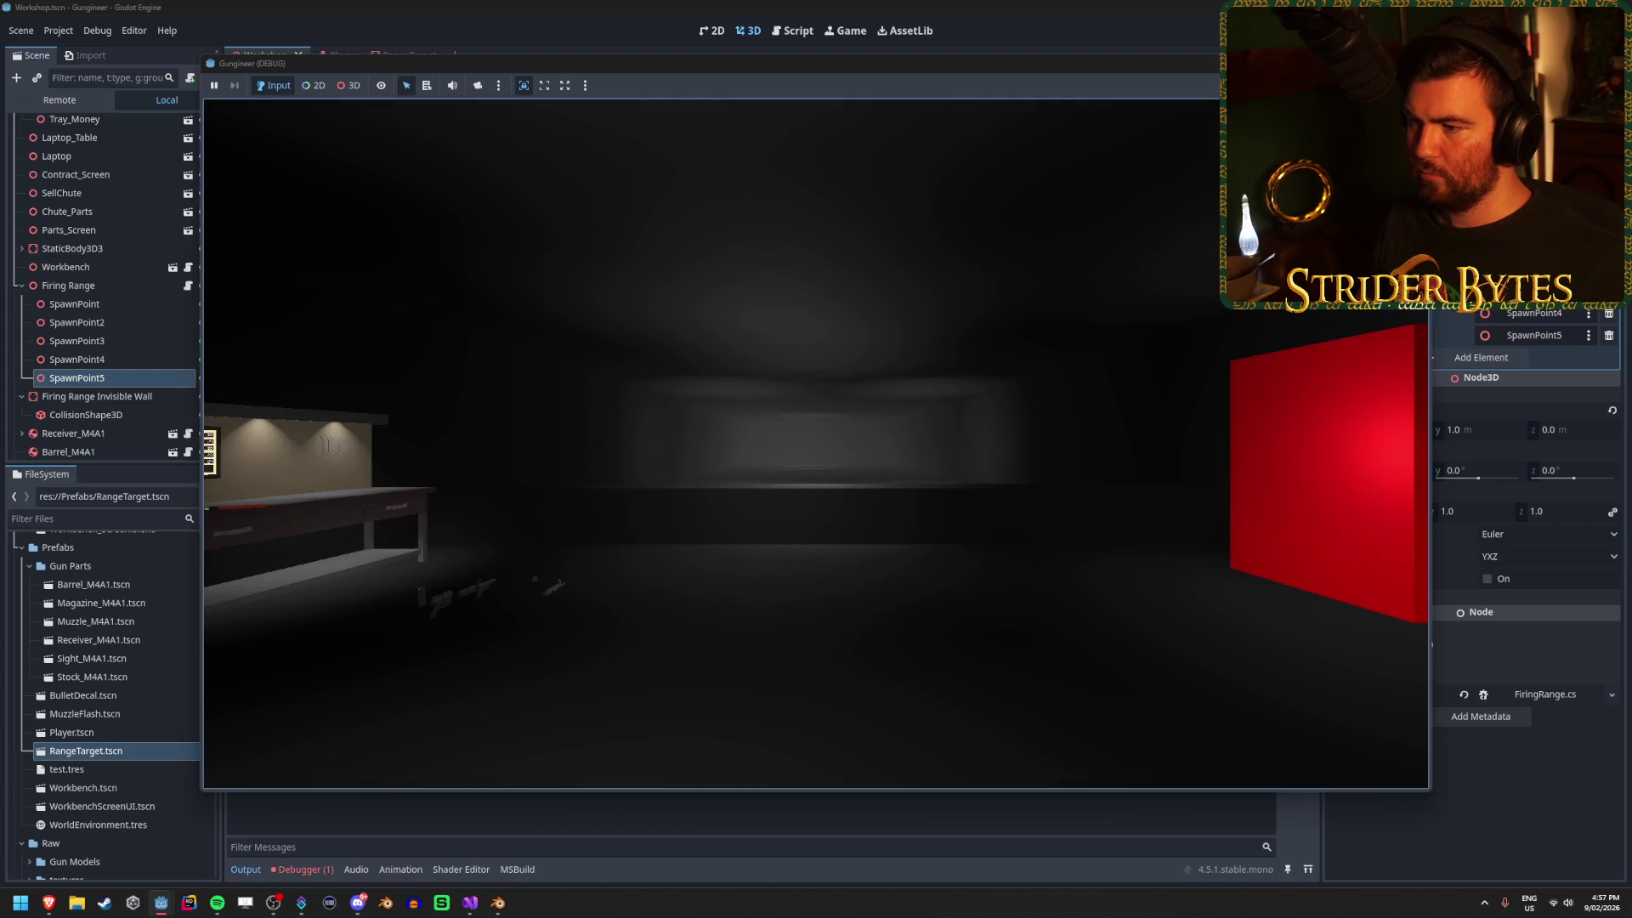
# Stop the game, read the is_inside_tree error trace, and go to SpawnTarget's newTarget line in Visual Studio.
pyautogui.press('F8')
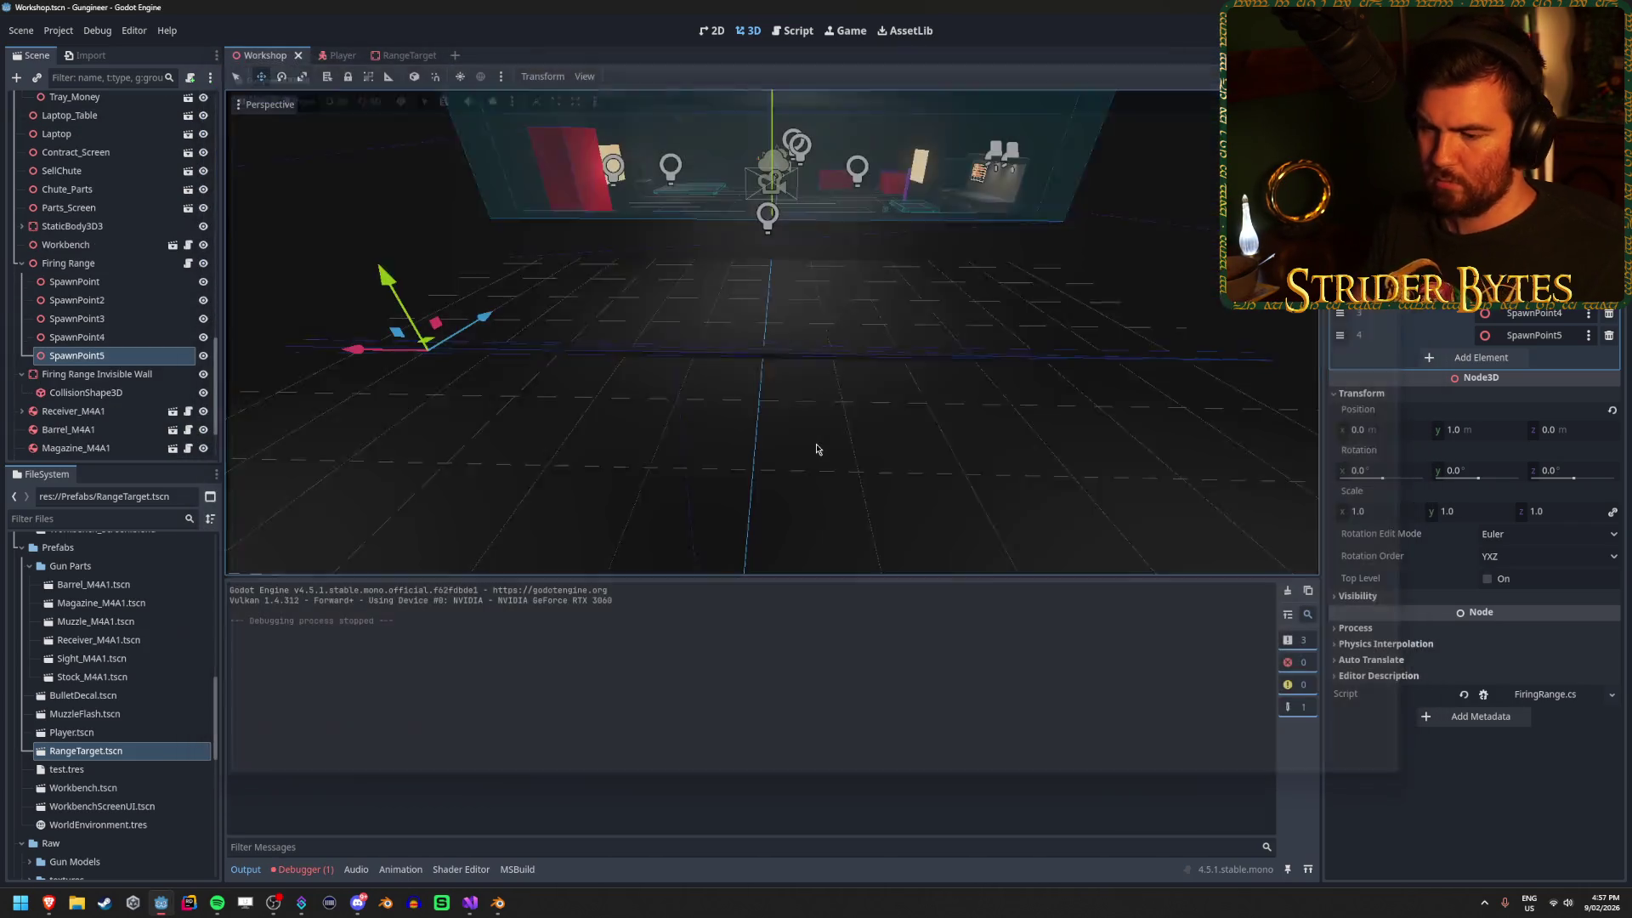
pyautogui.click(302, 869)
pyautogui.click(589, 631)
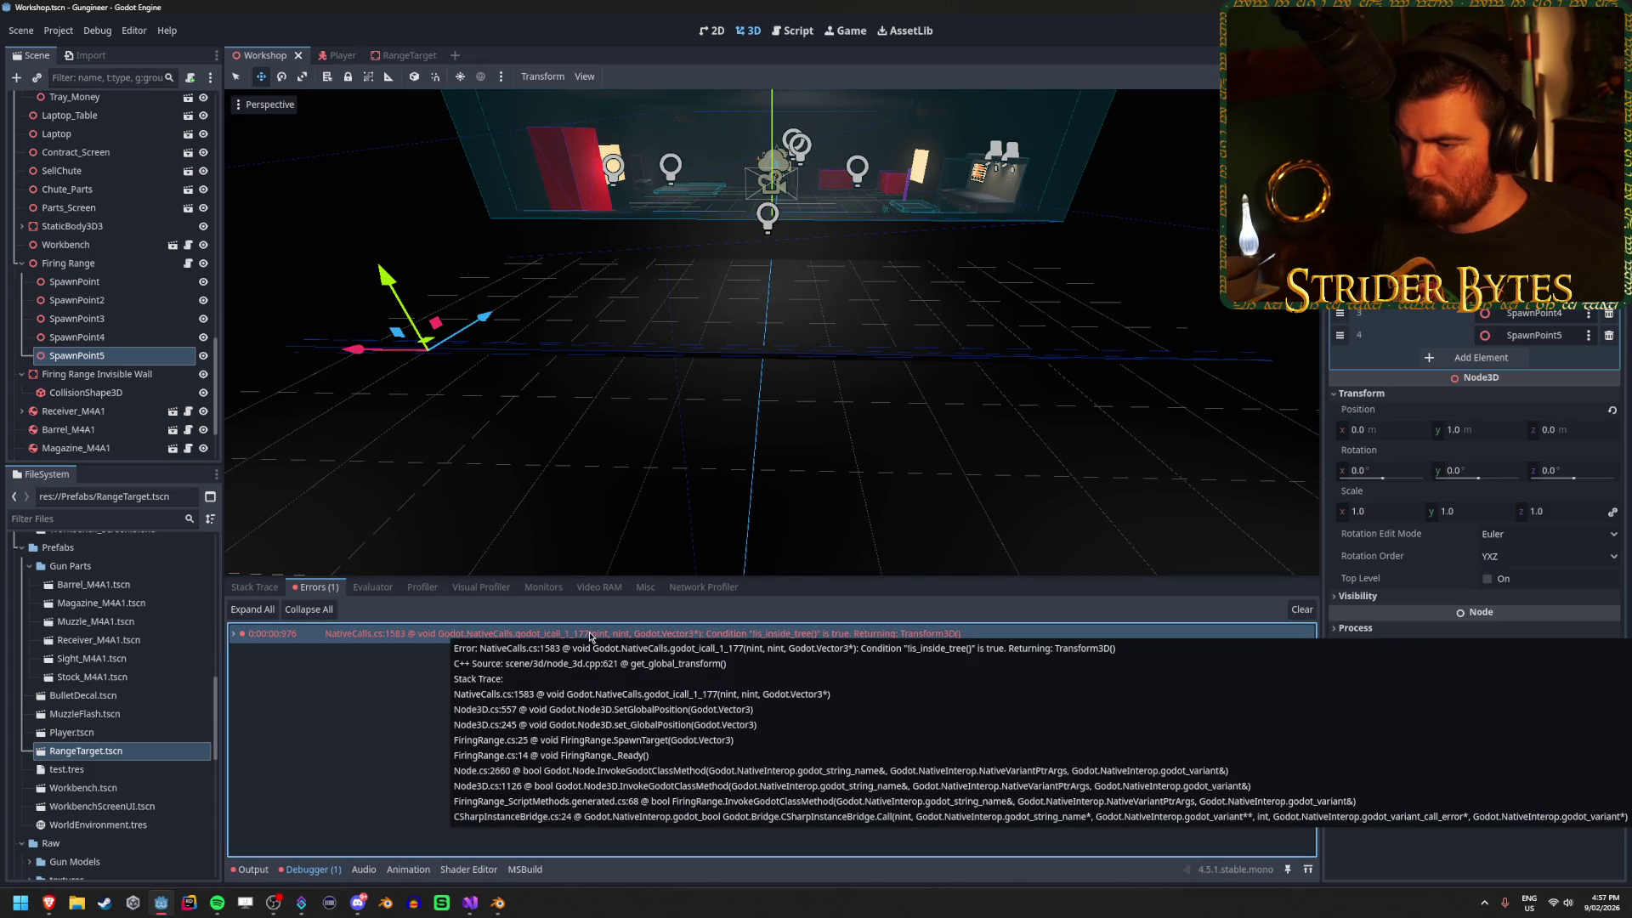
pyautogui.click(470, 901)
pyautogui.click(551, 410)
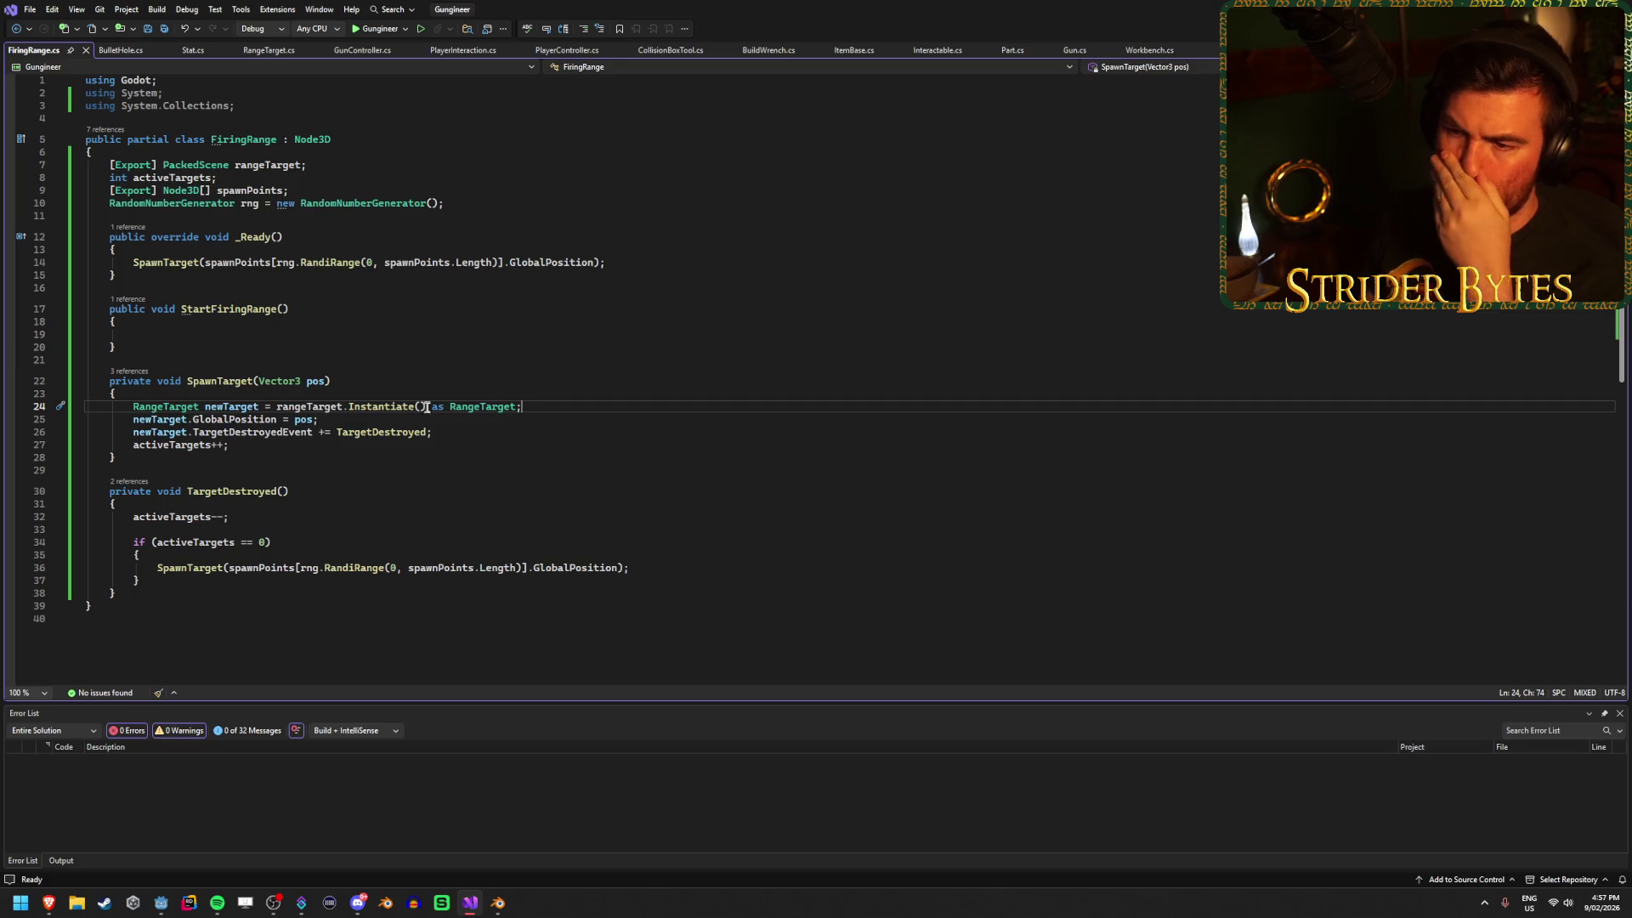
# Look over PlayerInteraction.cs, PlayerController.cs and GunController.cs, then return to FiringRange.cs.
pyautogui.moveTo(373, 411)
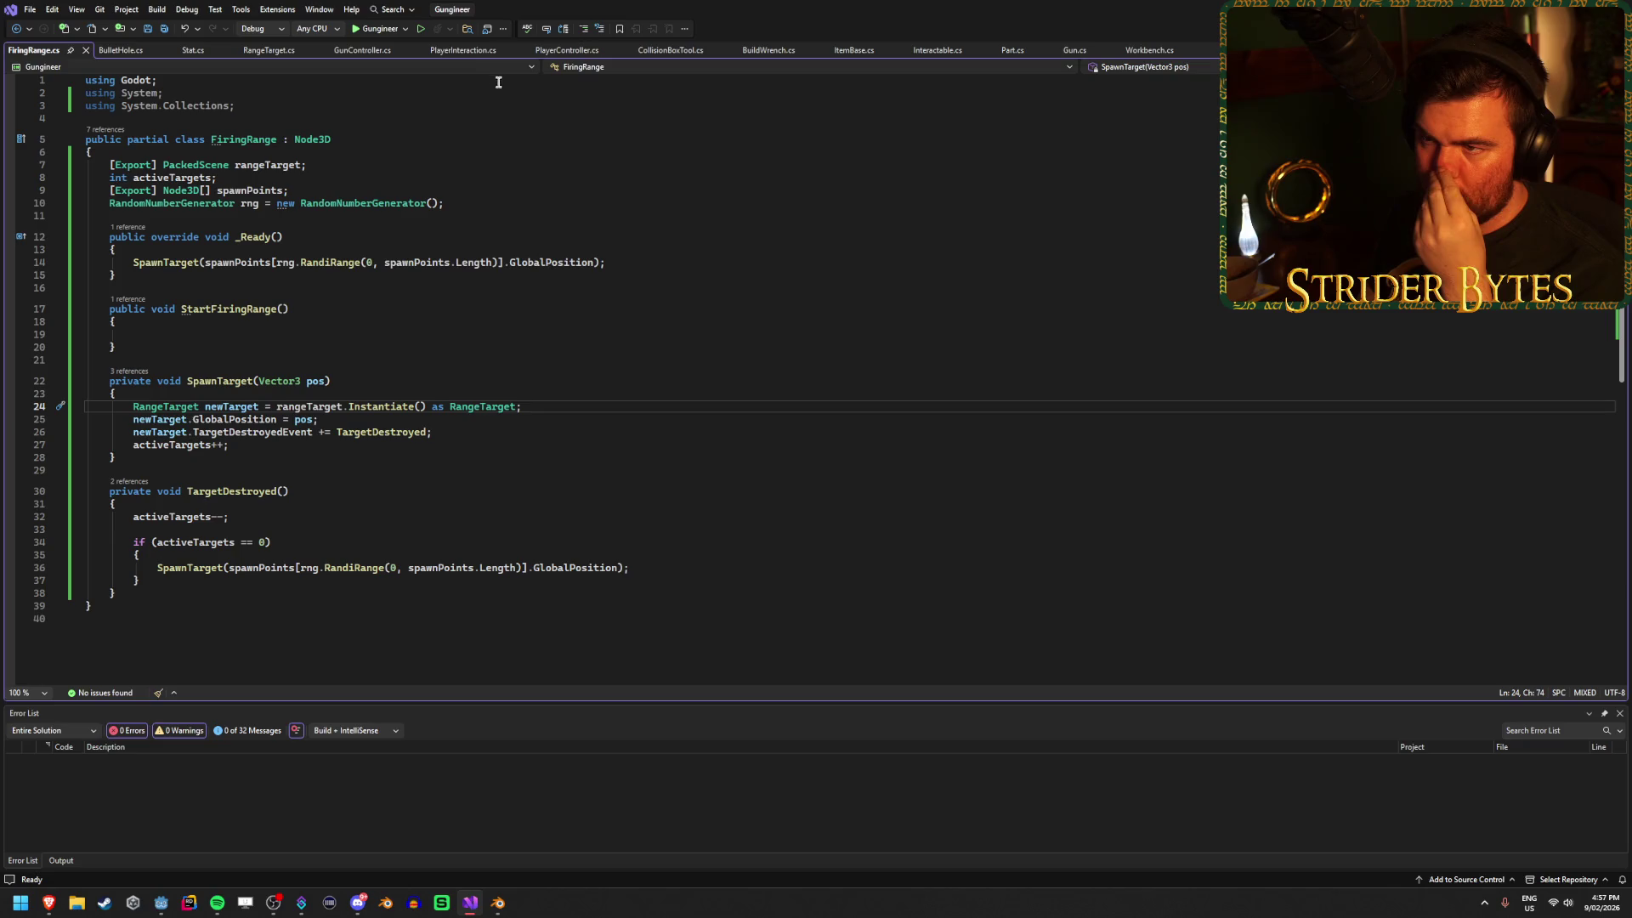
pyautogui.click(463, 50)
pyautogui.click(568, 51)
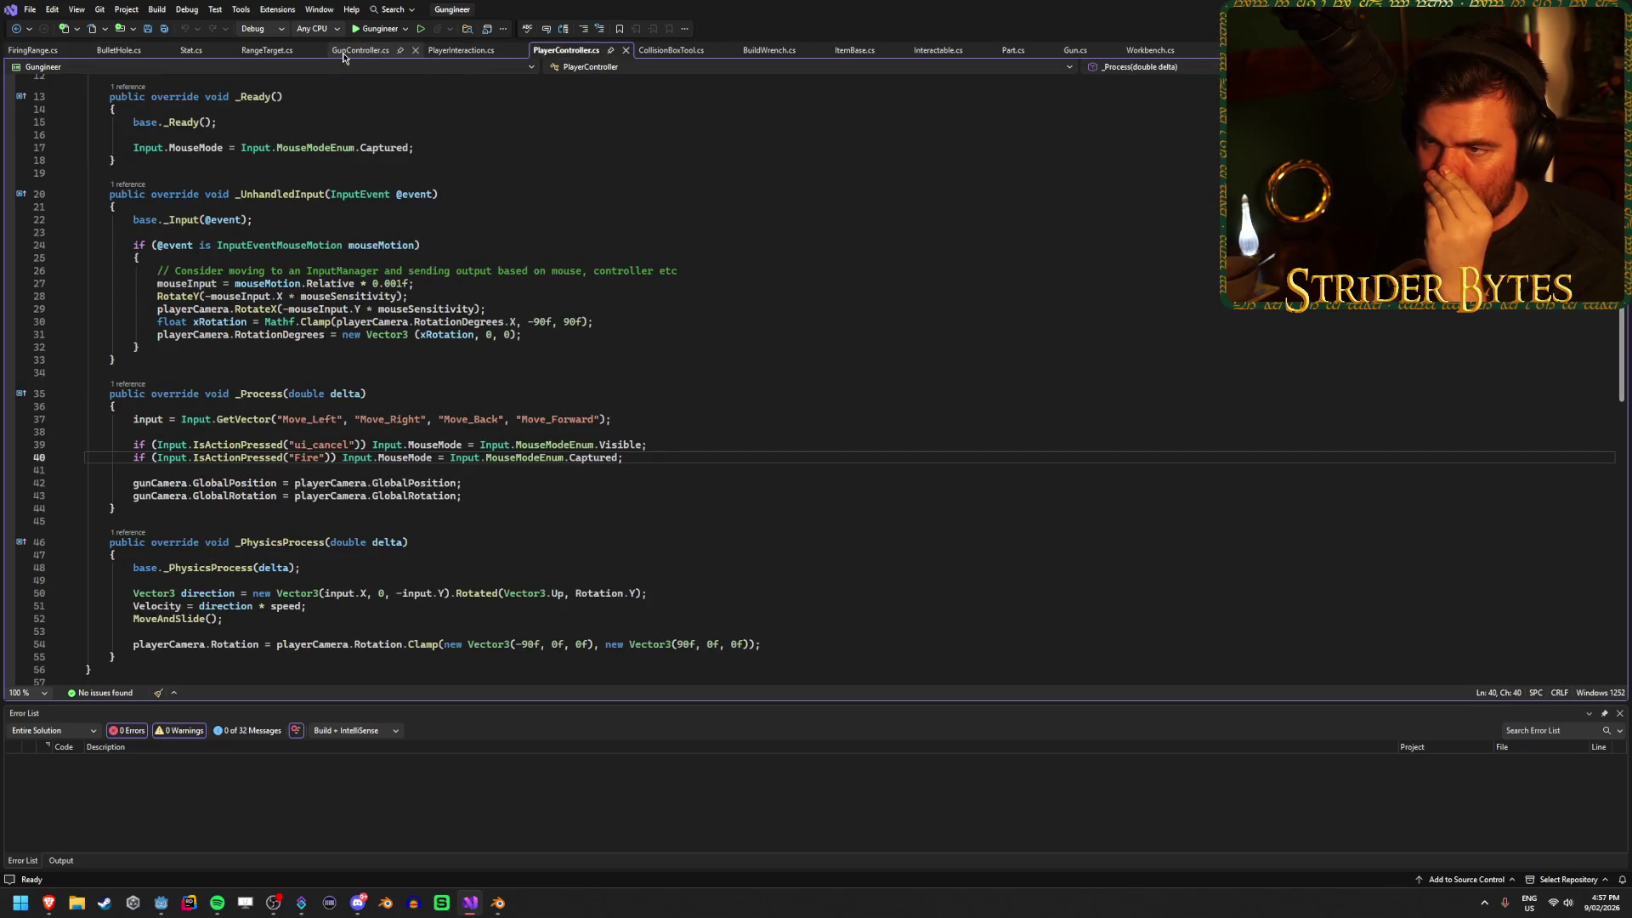
pyautogui.click(343, 53)
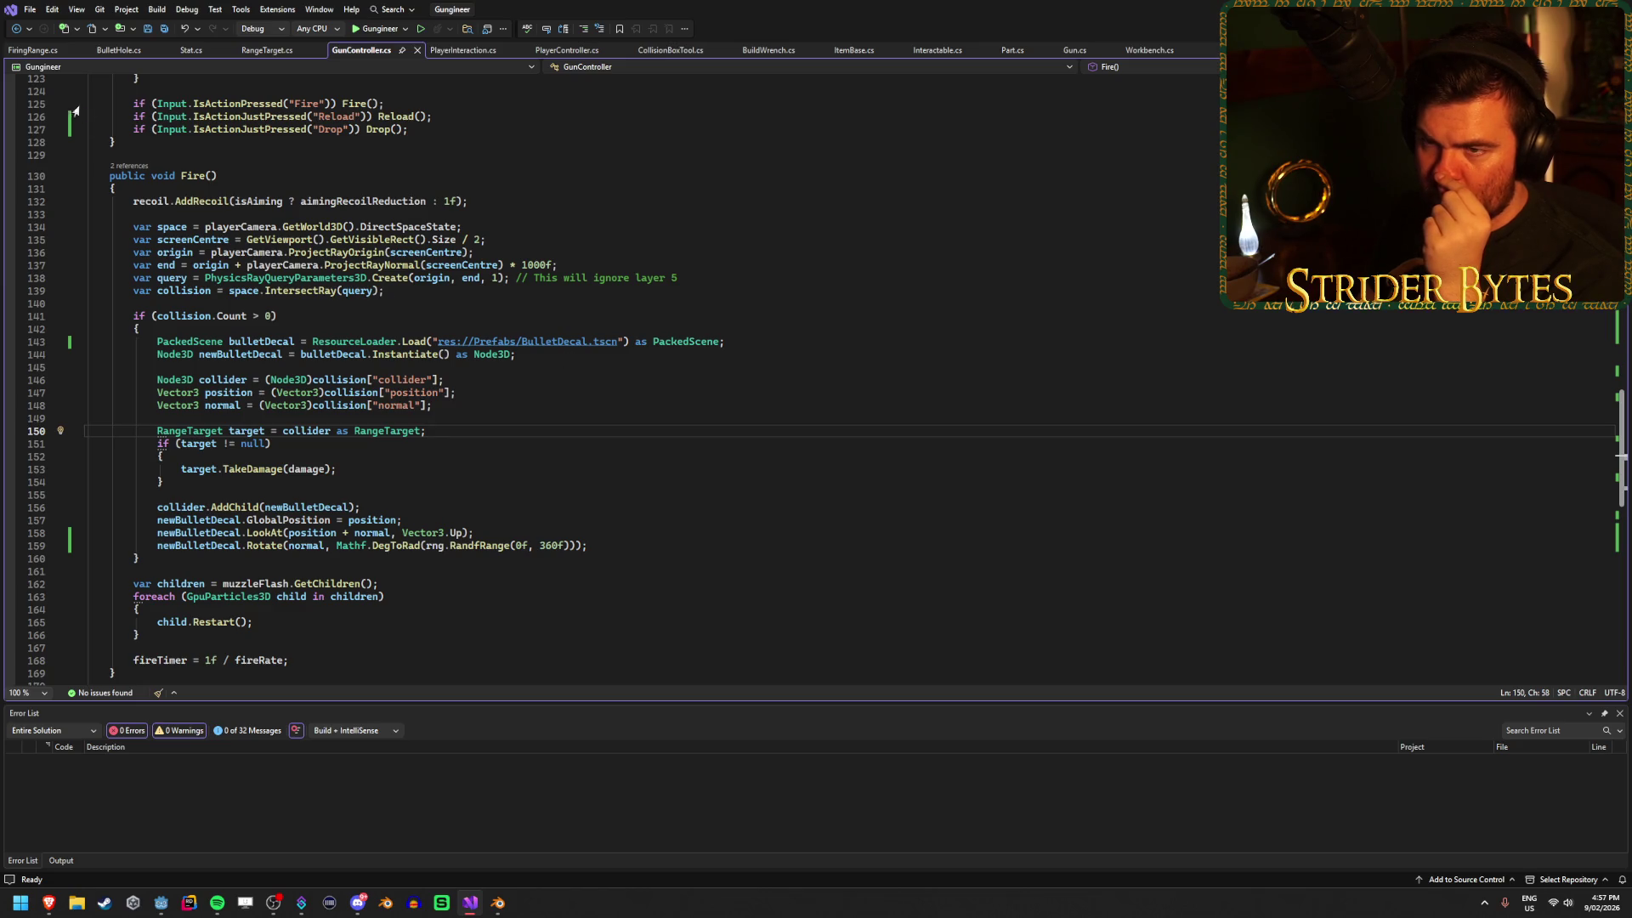
pyautogui.click(37, 53)
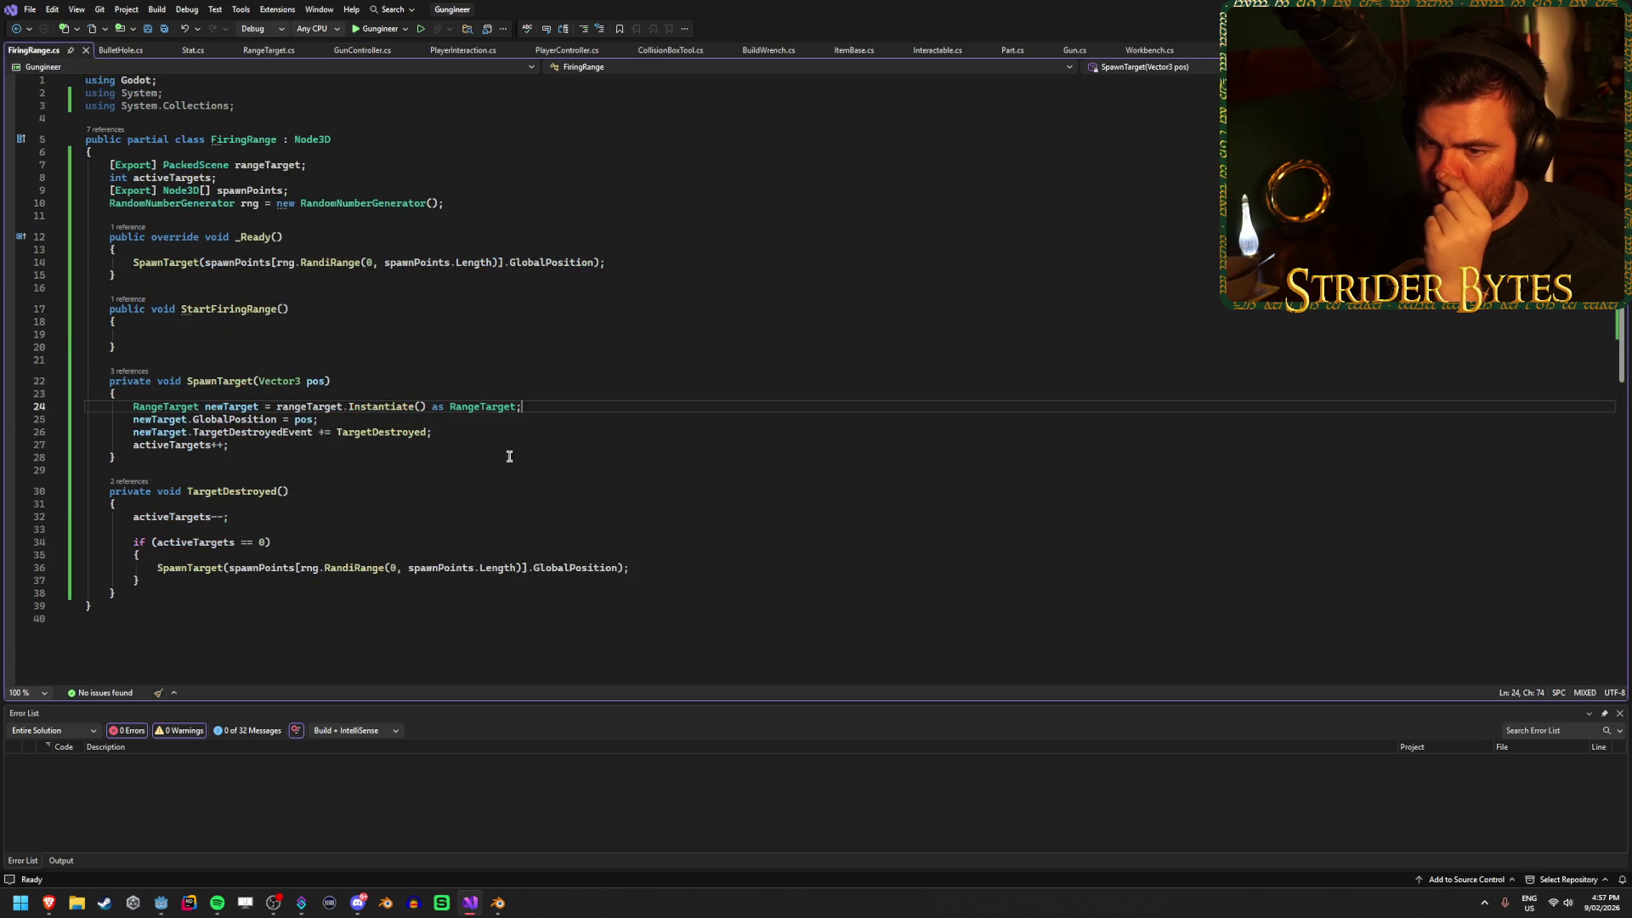
# Add AddChild(newTarget); after the Instantiate call and save FiringRange.cs.
pyautogui.press('Return')
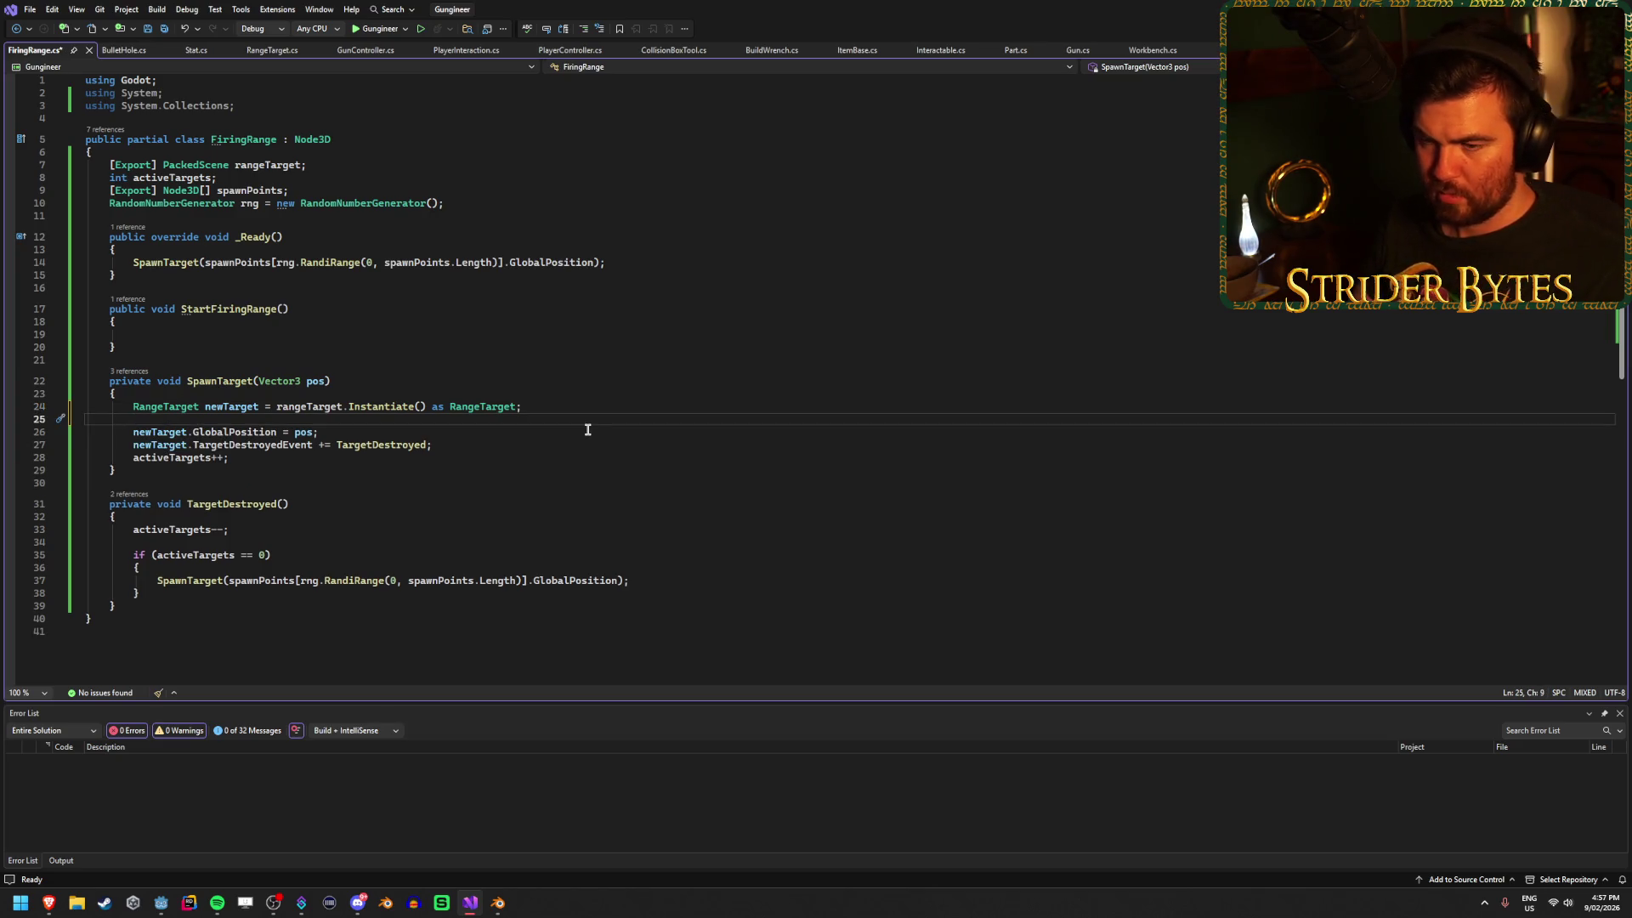
pyautogui.click(365, 51)
pyautogui.click(40, 51)
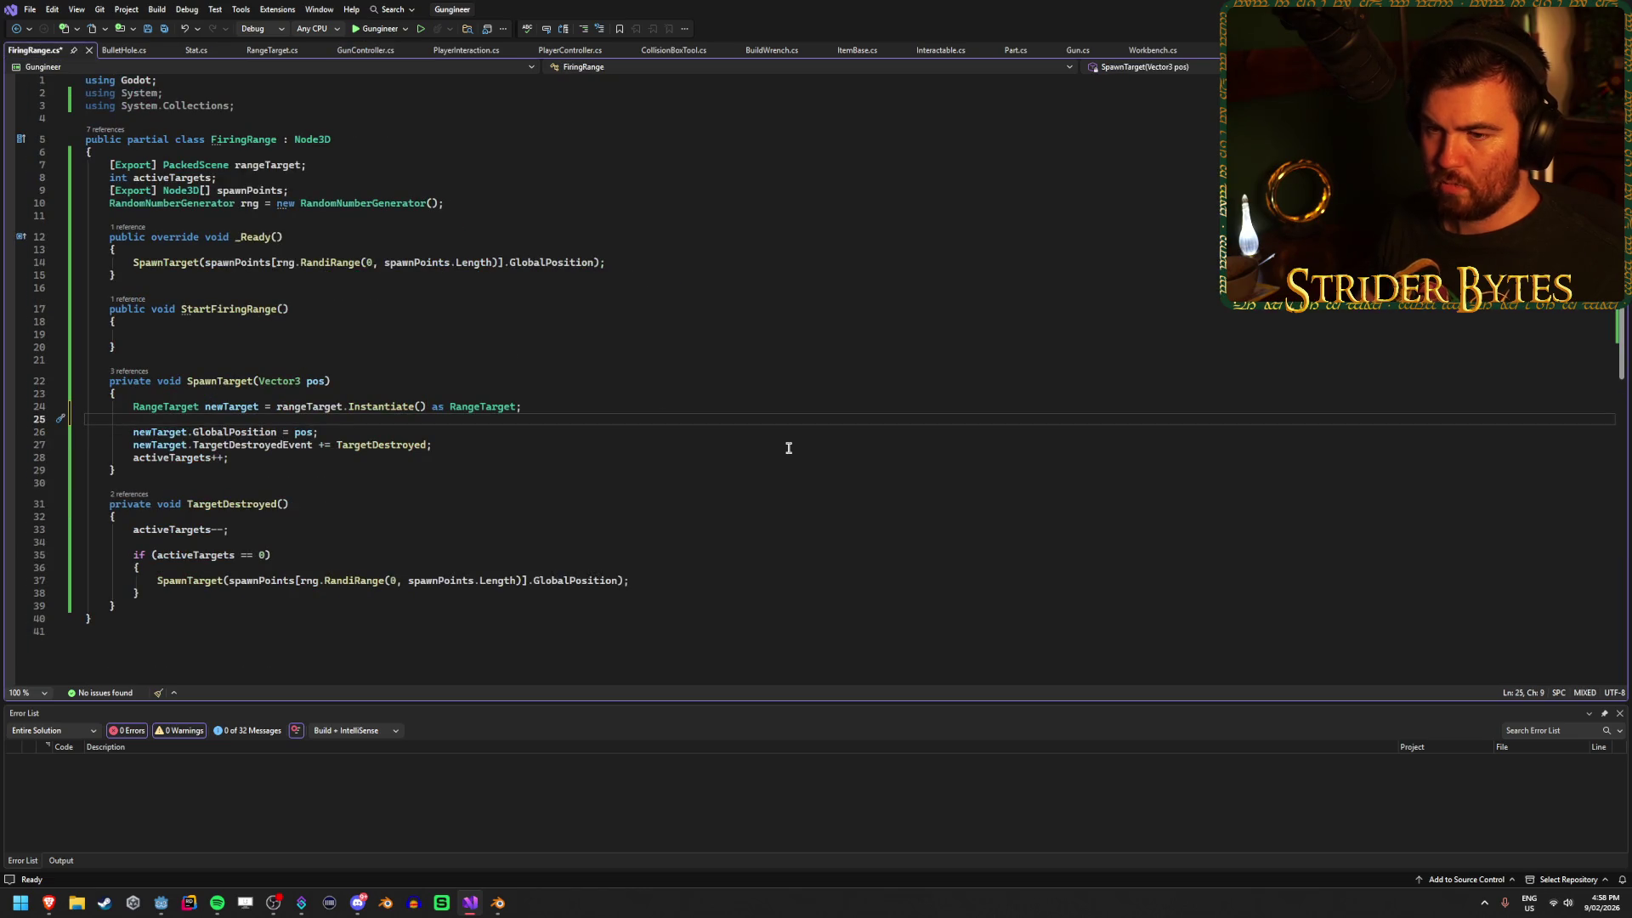
pyautogui.write('AddChild')
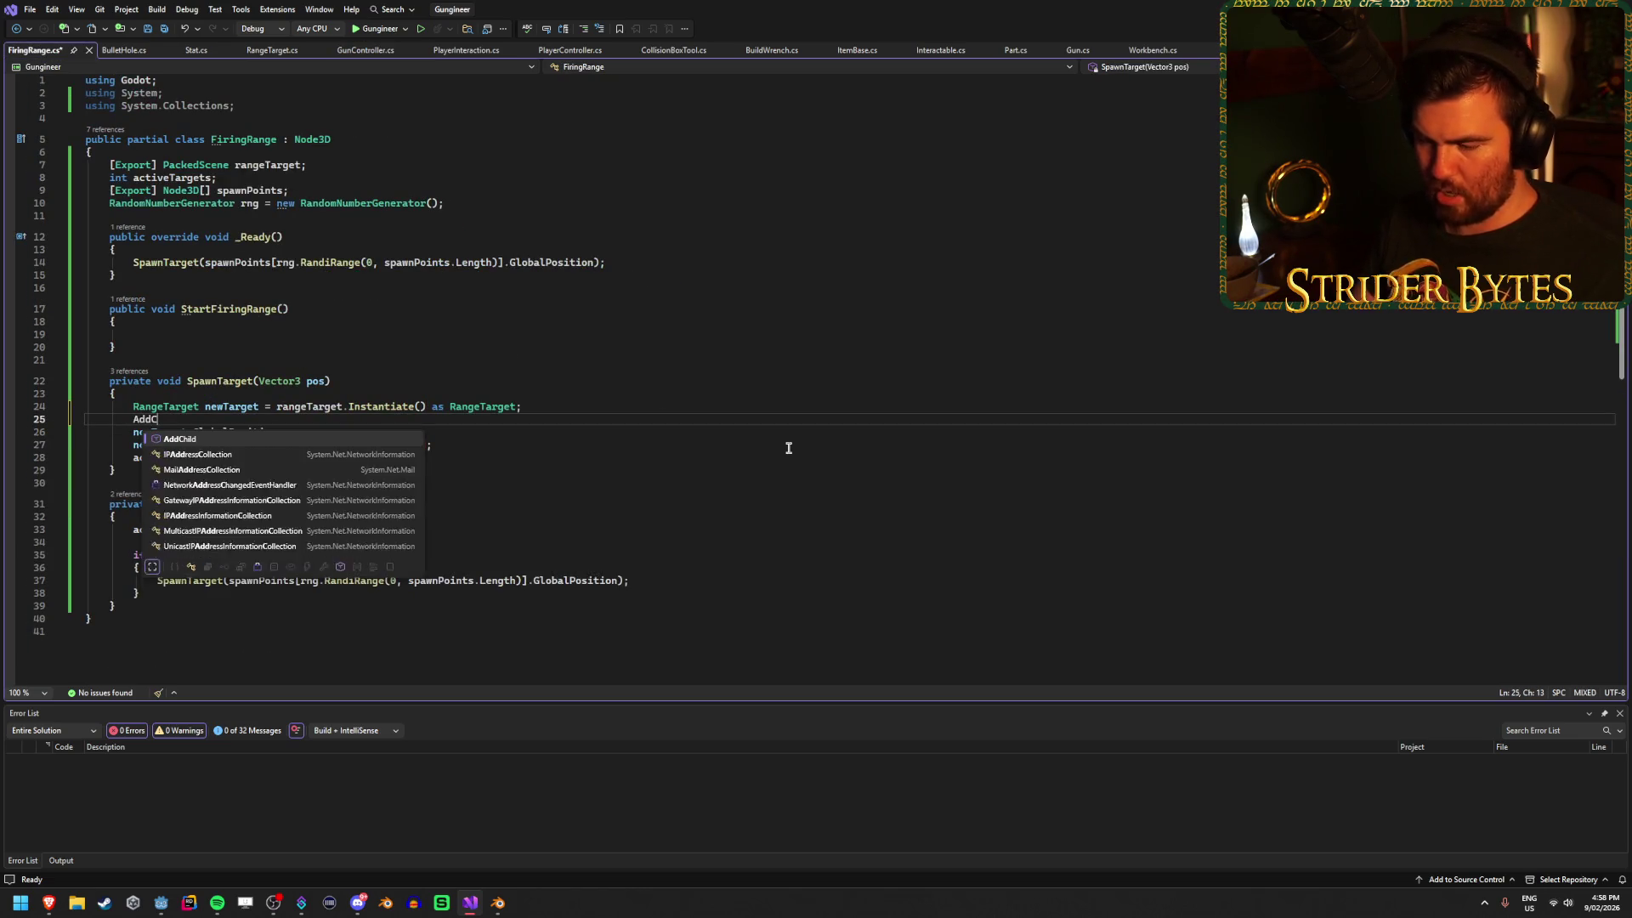
pyautogui.press('Tab')
pyautogui.hotkey('ctrl', 's')
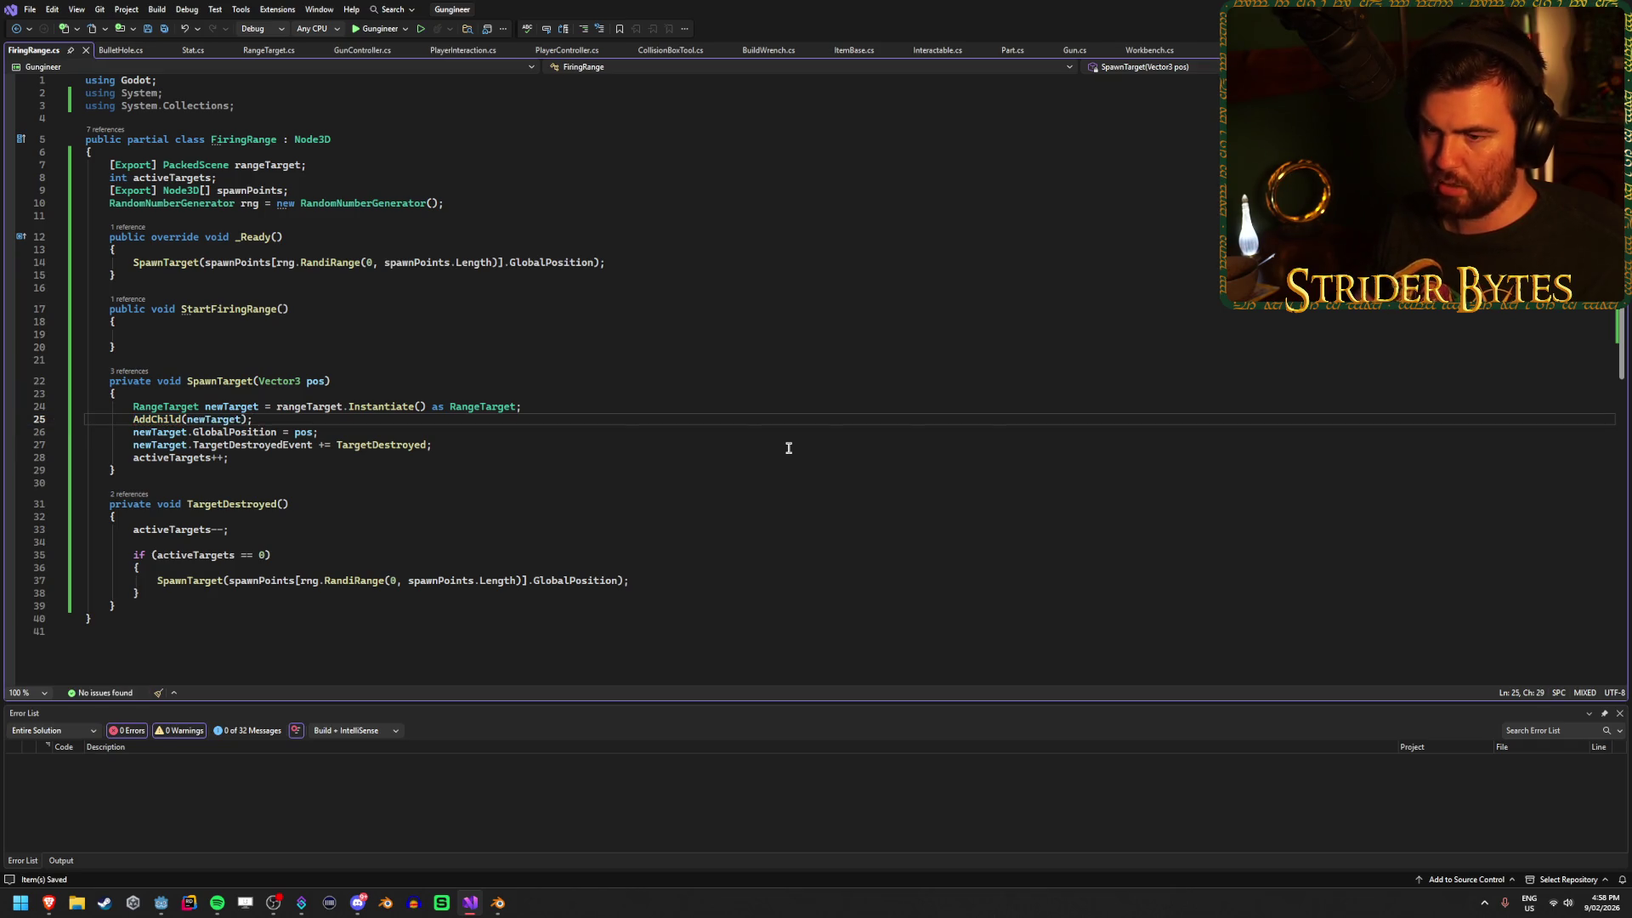
pyautogui.hotkey('alt', 'Tab')
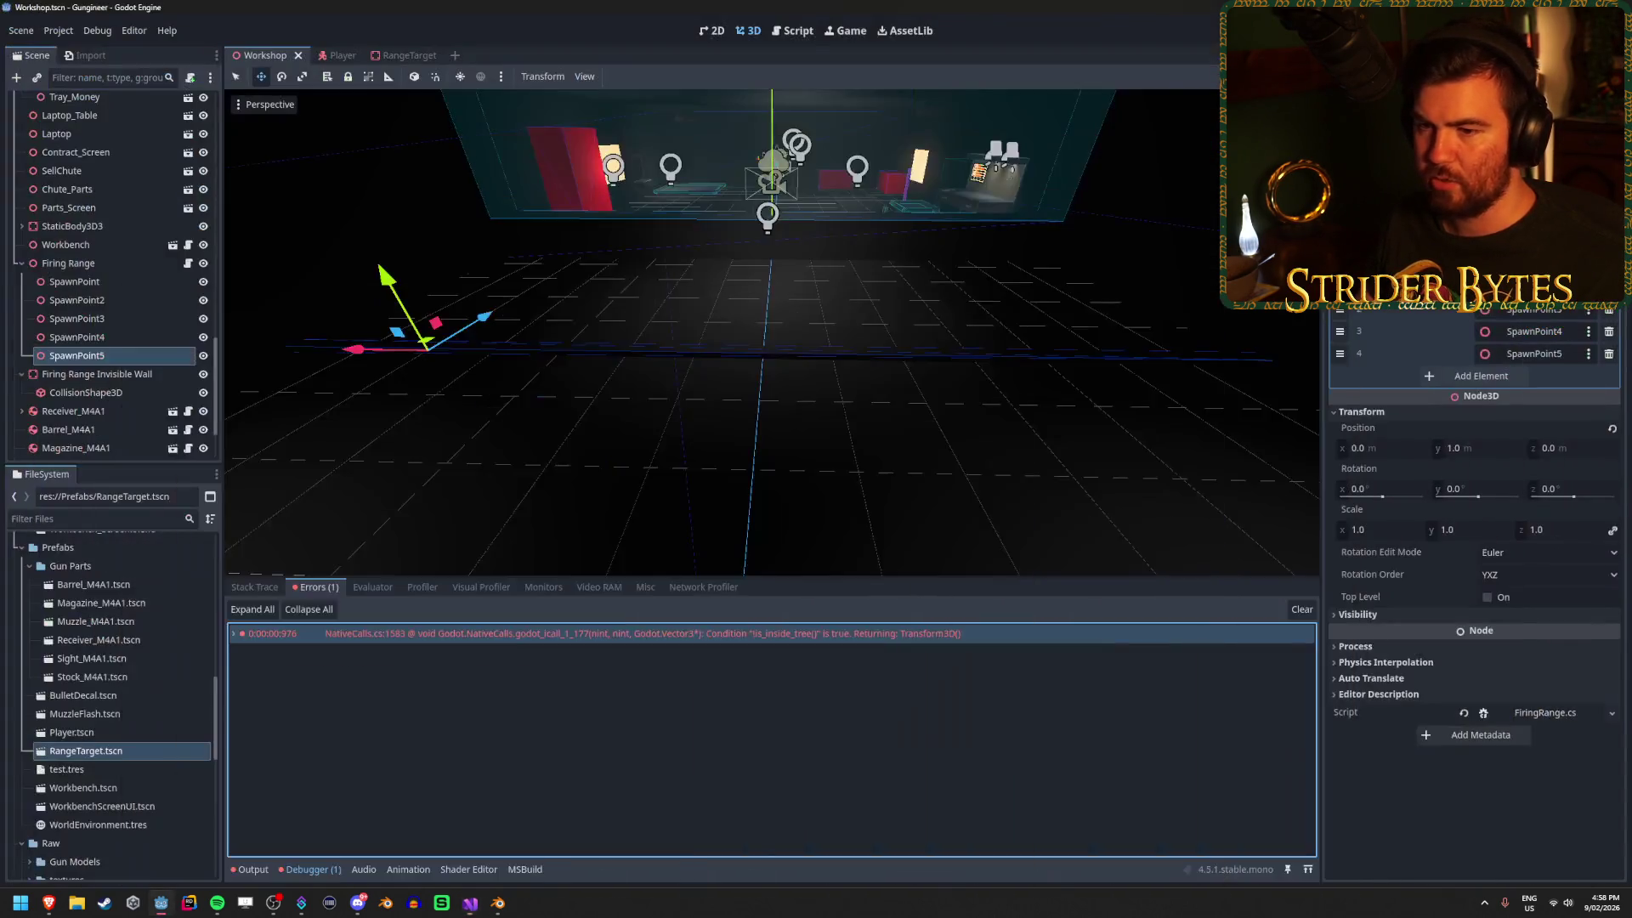
# Run the game, shoot range targets until they fall and respawn, then stop with F8.
pyautogui.press('F5')
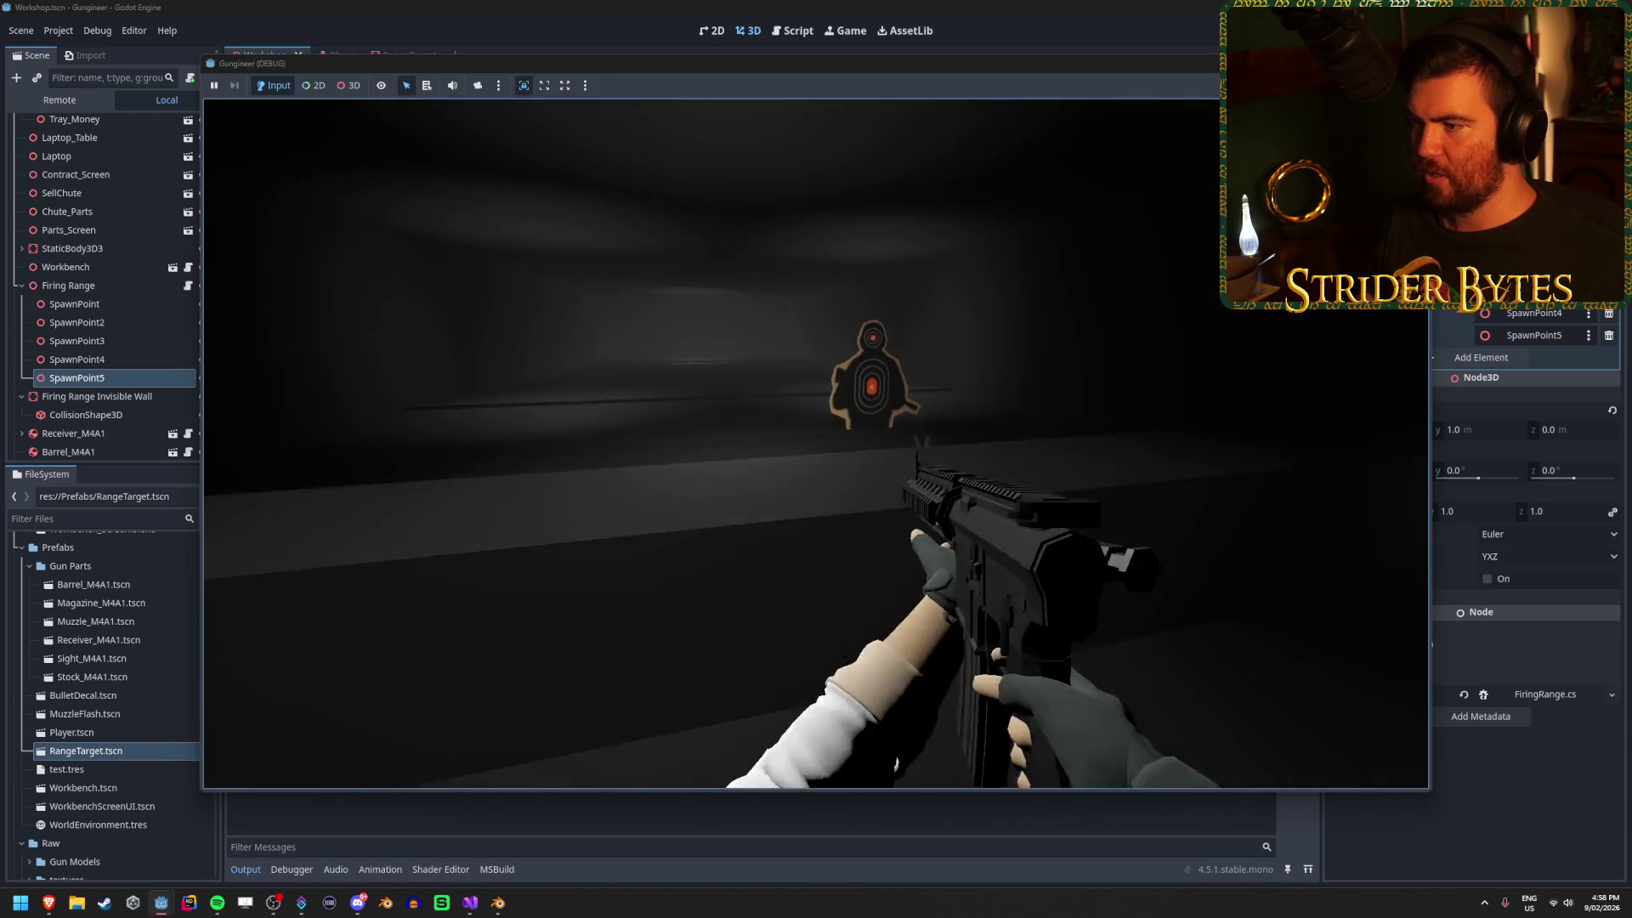
pyautogui.click(817, 444)
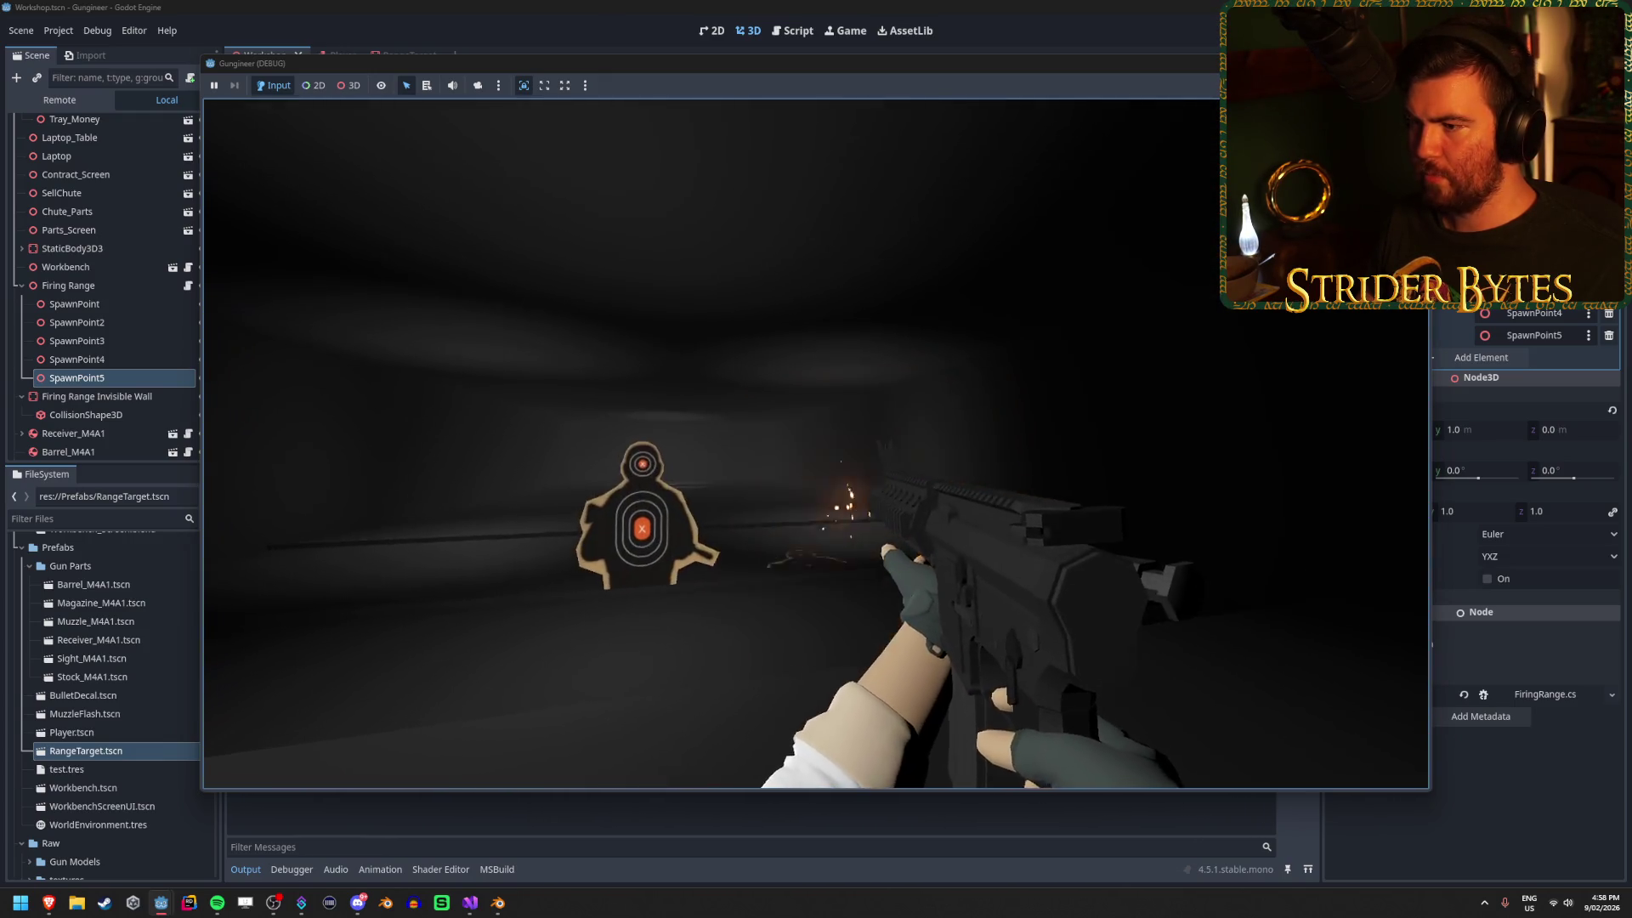
pyautogui.click(816, 459)
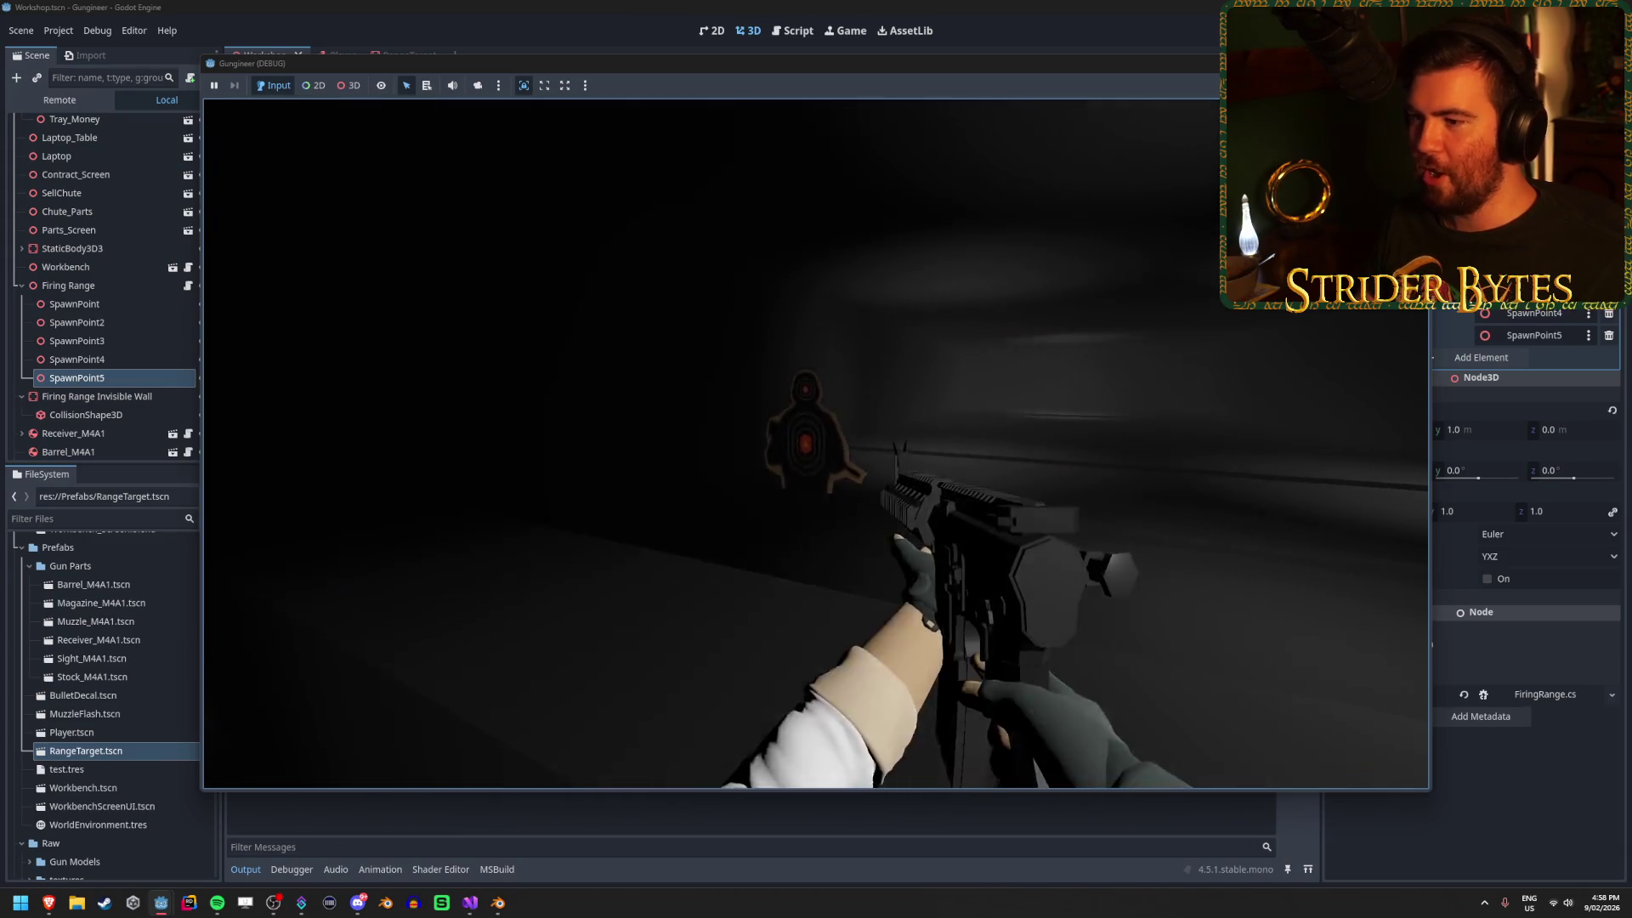
pyautogui.click(817, 459)
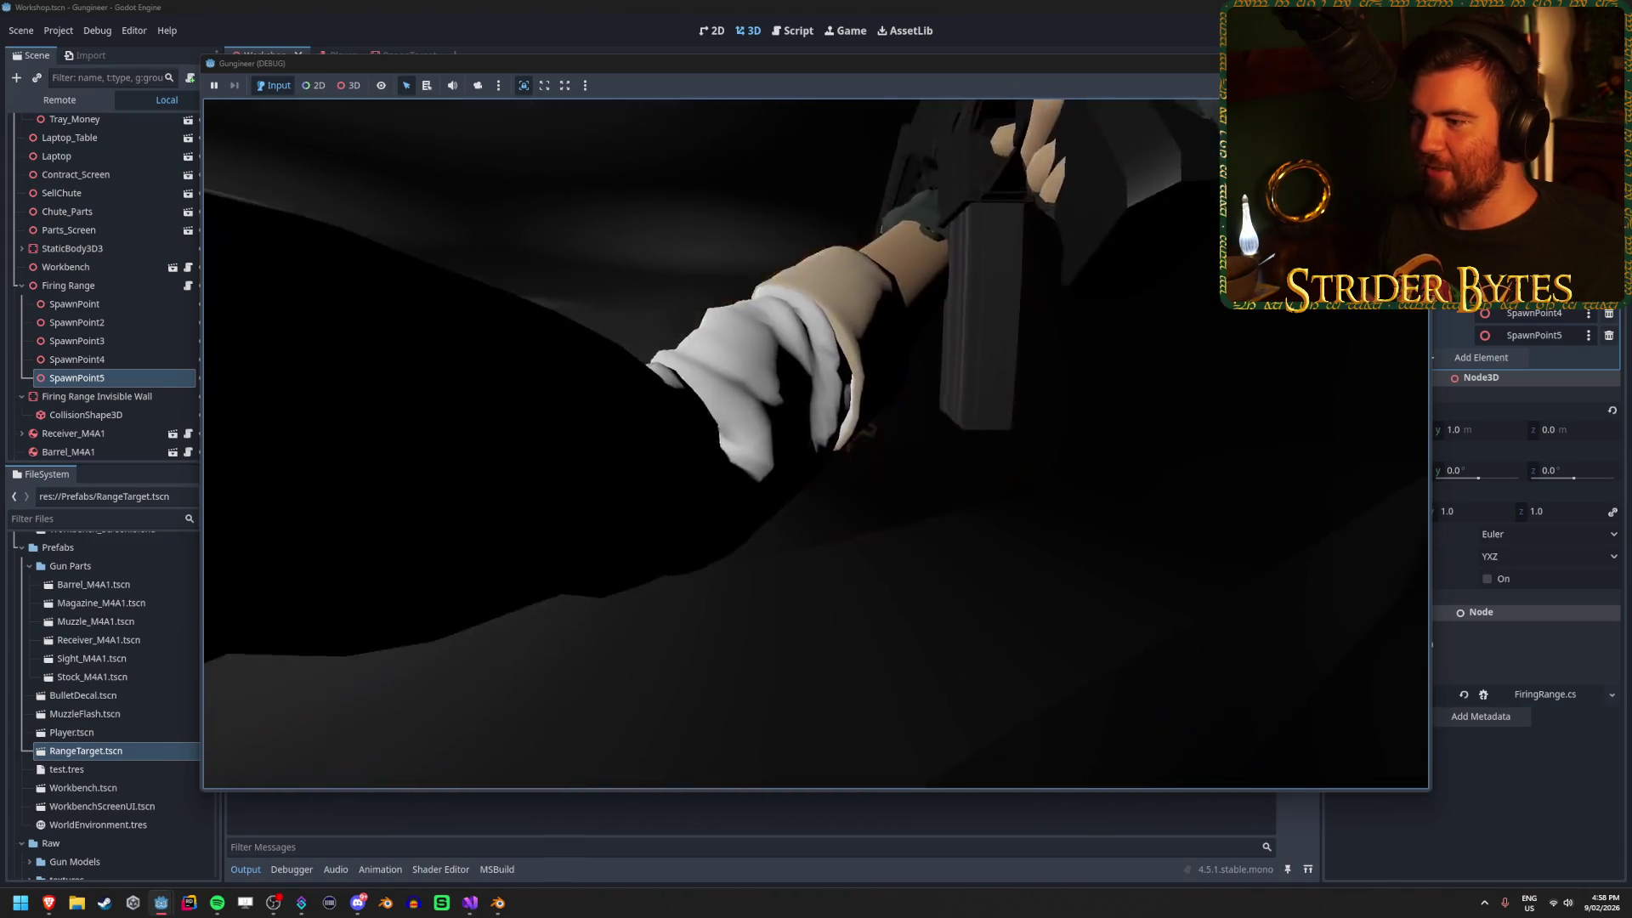
pyautogui.click(816, 459)
pyautogui.click(816, 459)
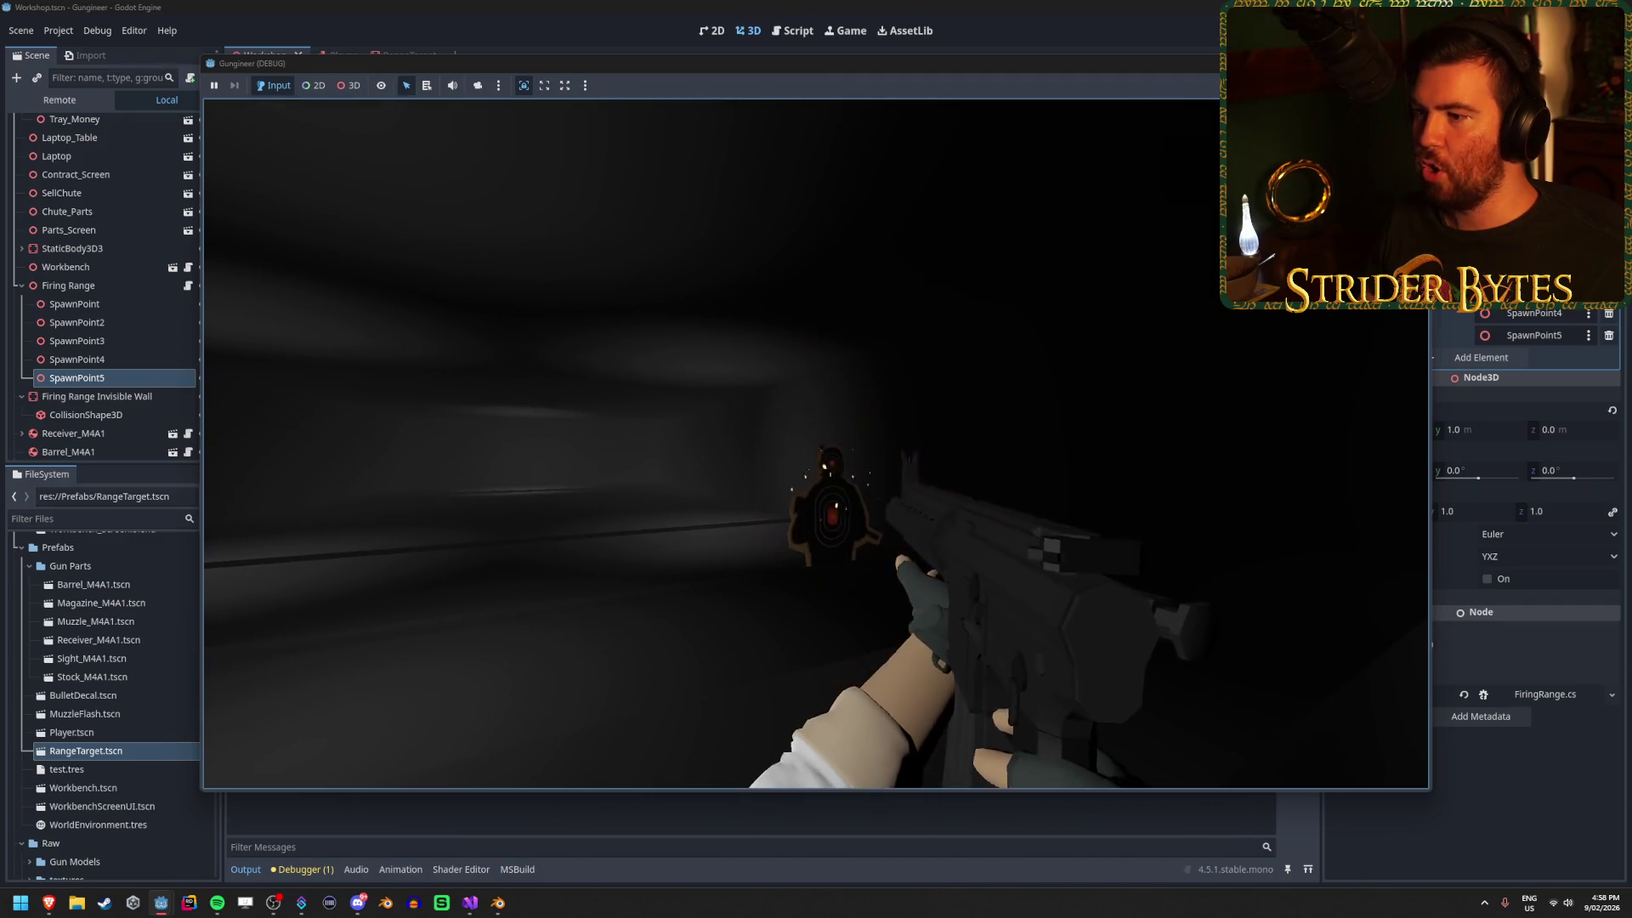
pyautogui.click(816, 459)
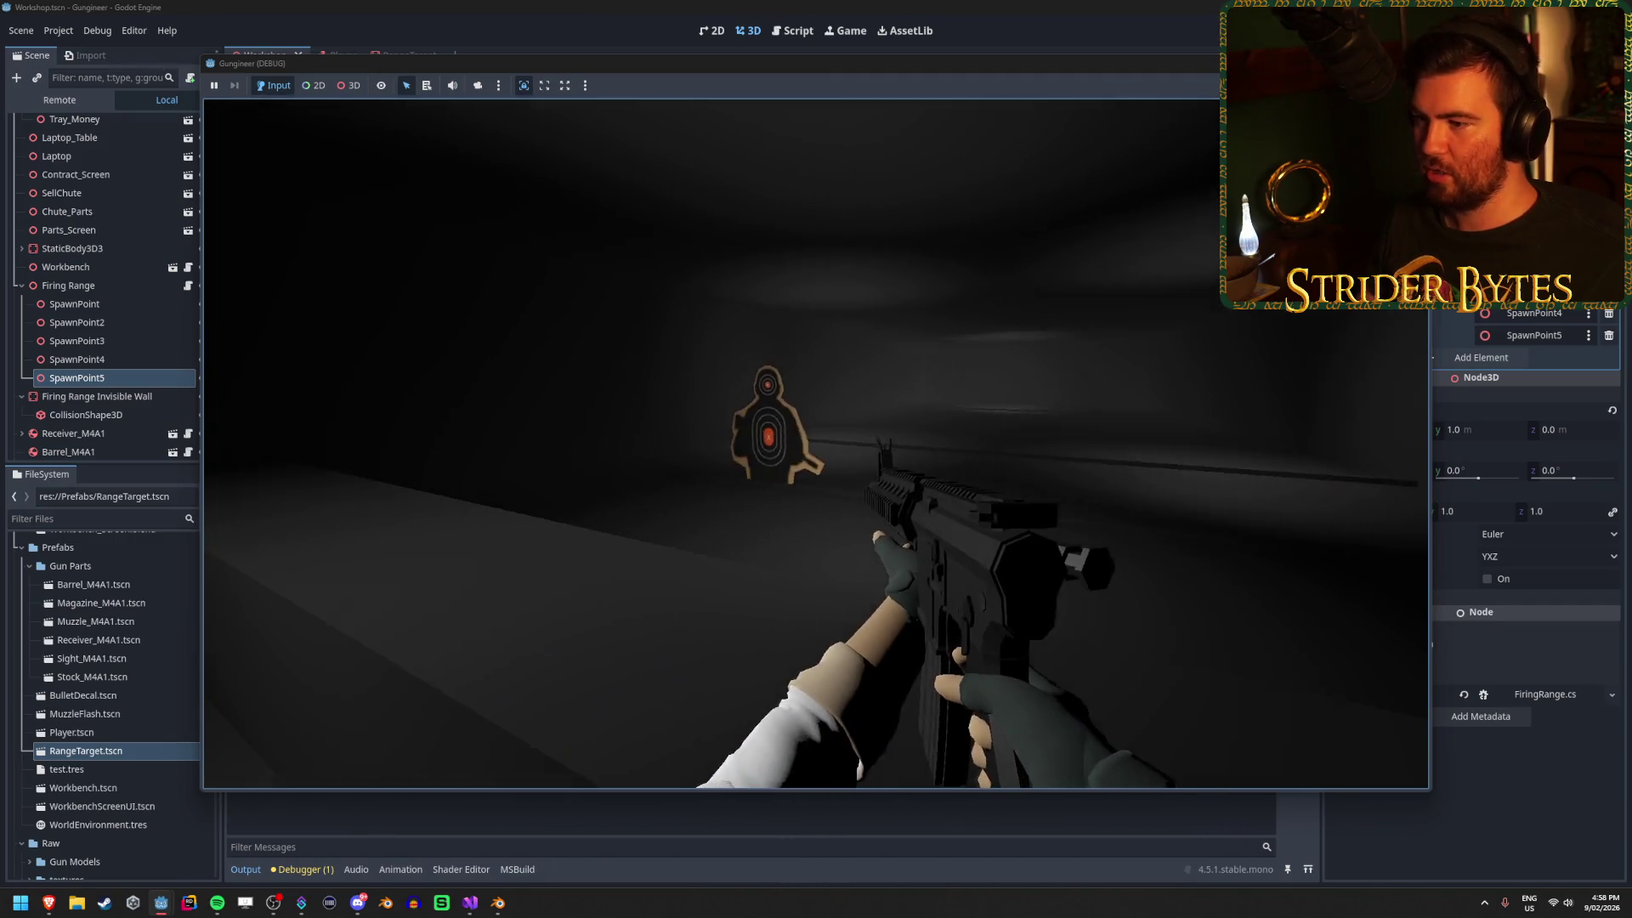
pyautogui.click(816, 459)
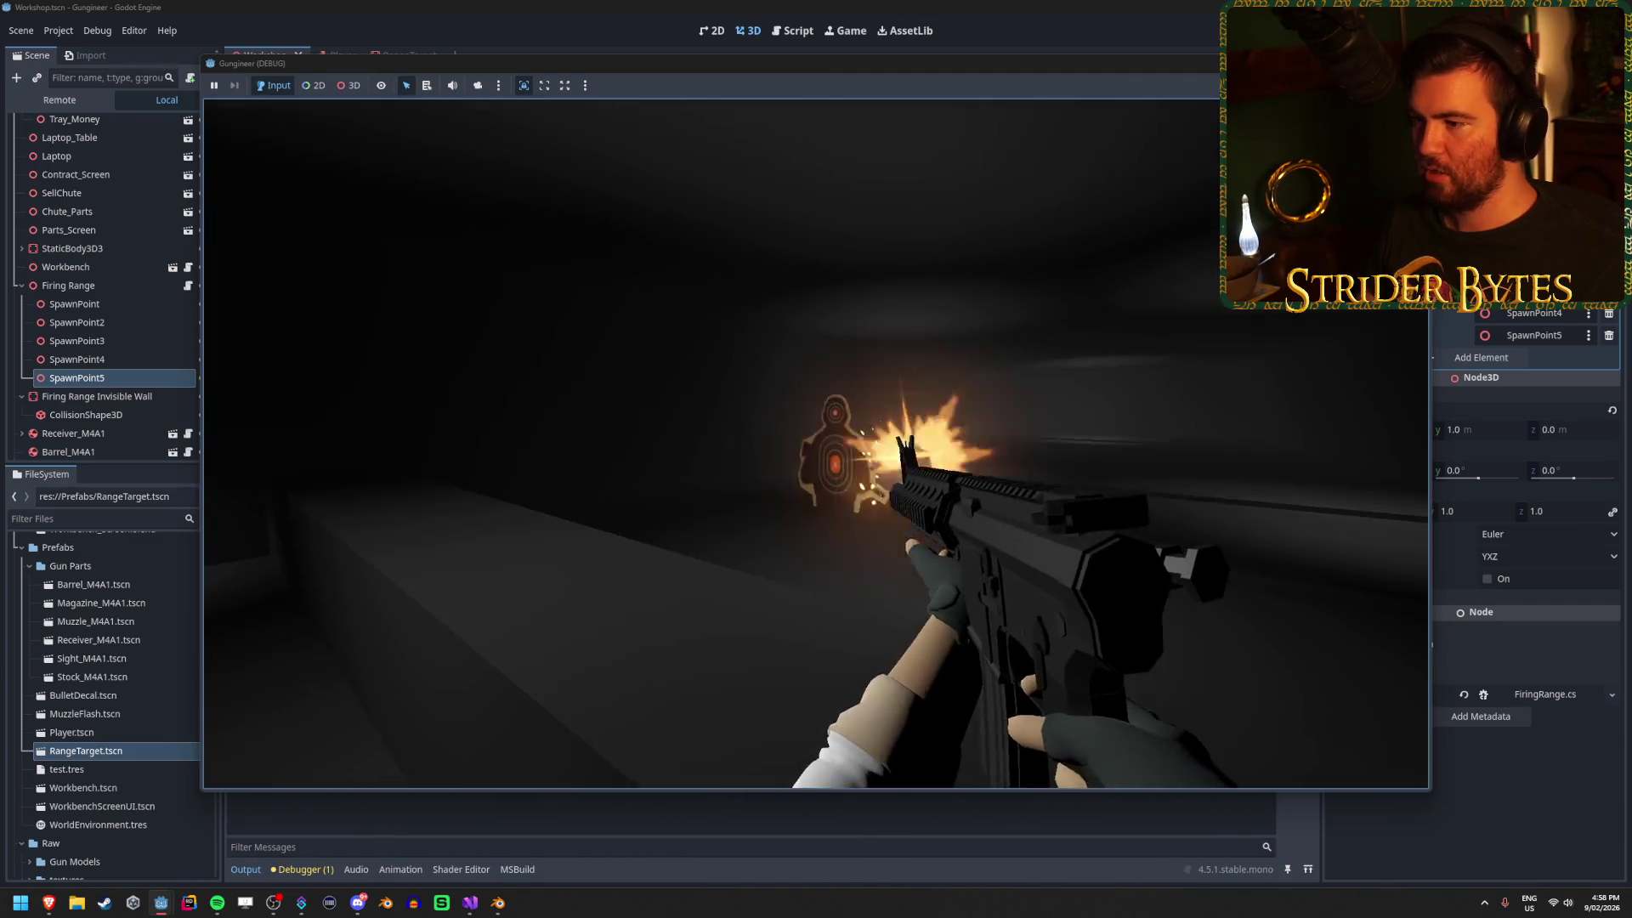
pyautogui.click(816, 460)
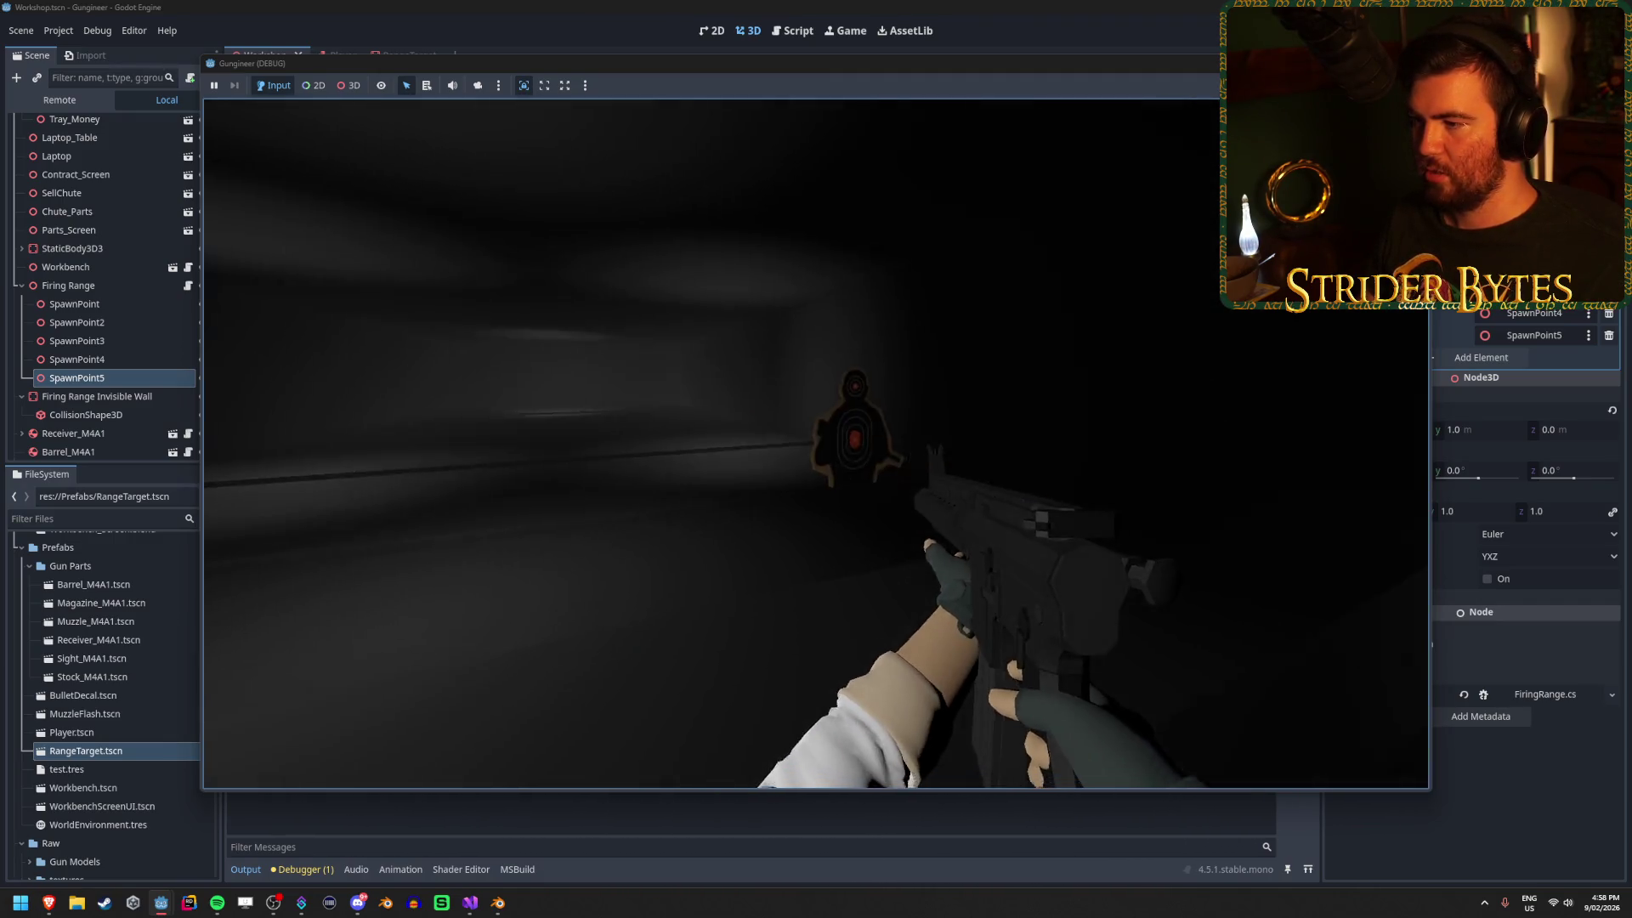
pyautogui.click(816, 459)
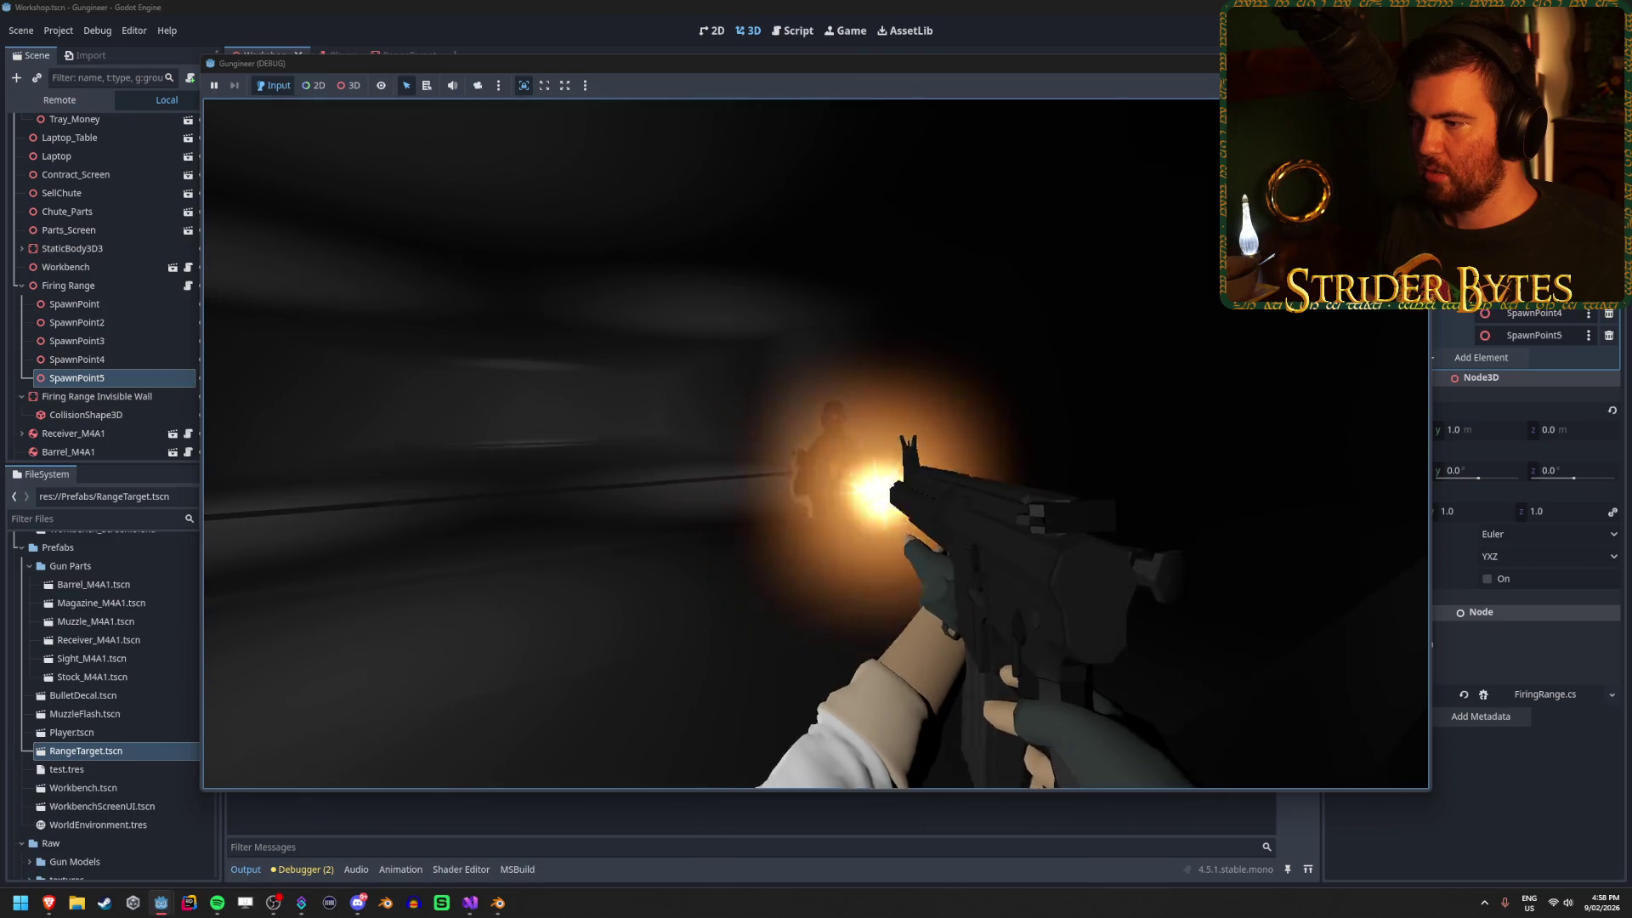
pyautogui.click(816, 459)
pyautogui.click(817, 459)
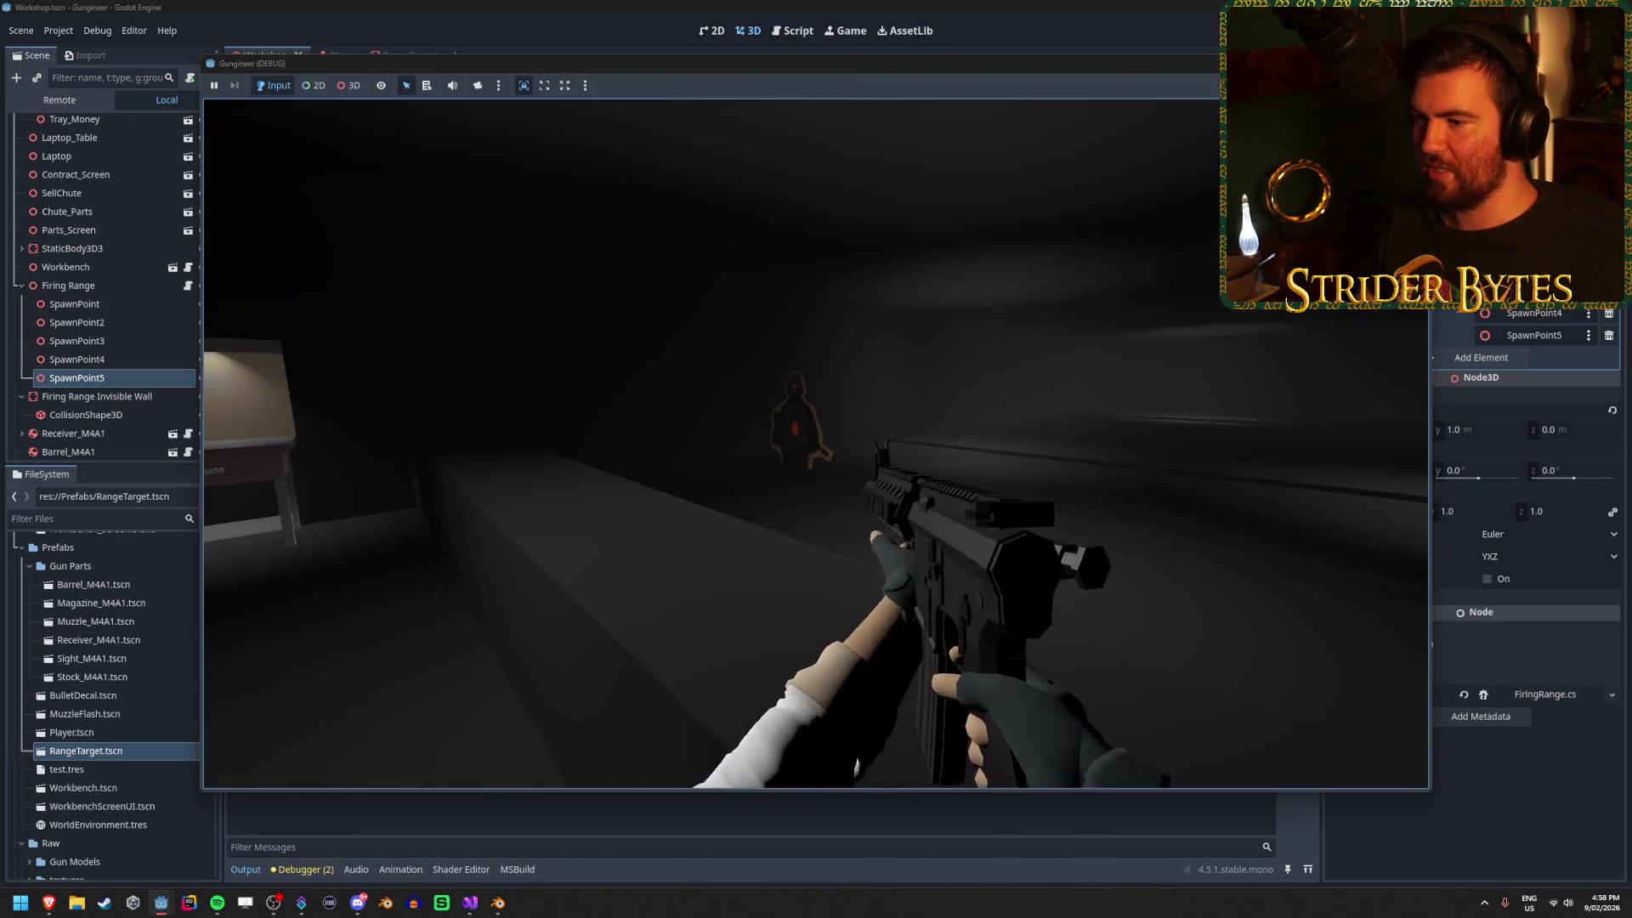
pyautogui.click(816, 459)
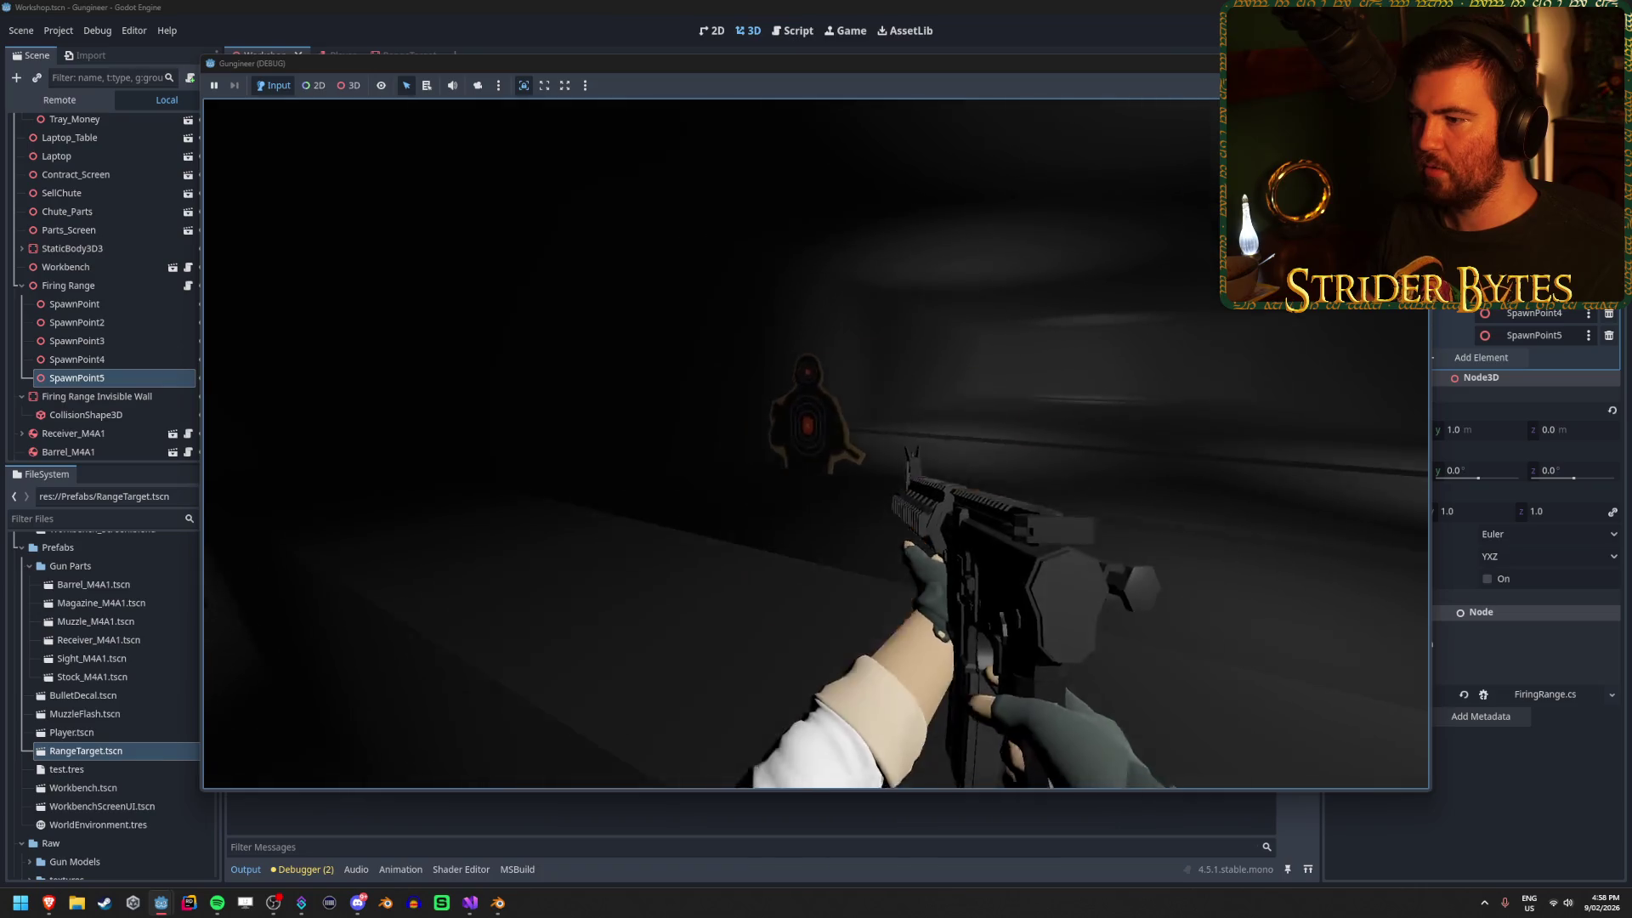
pyautogui.click(816, 459)
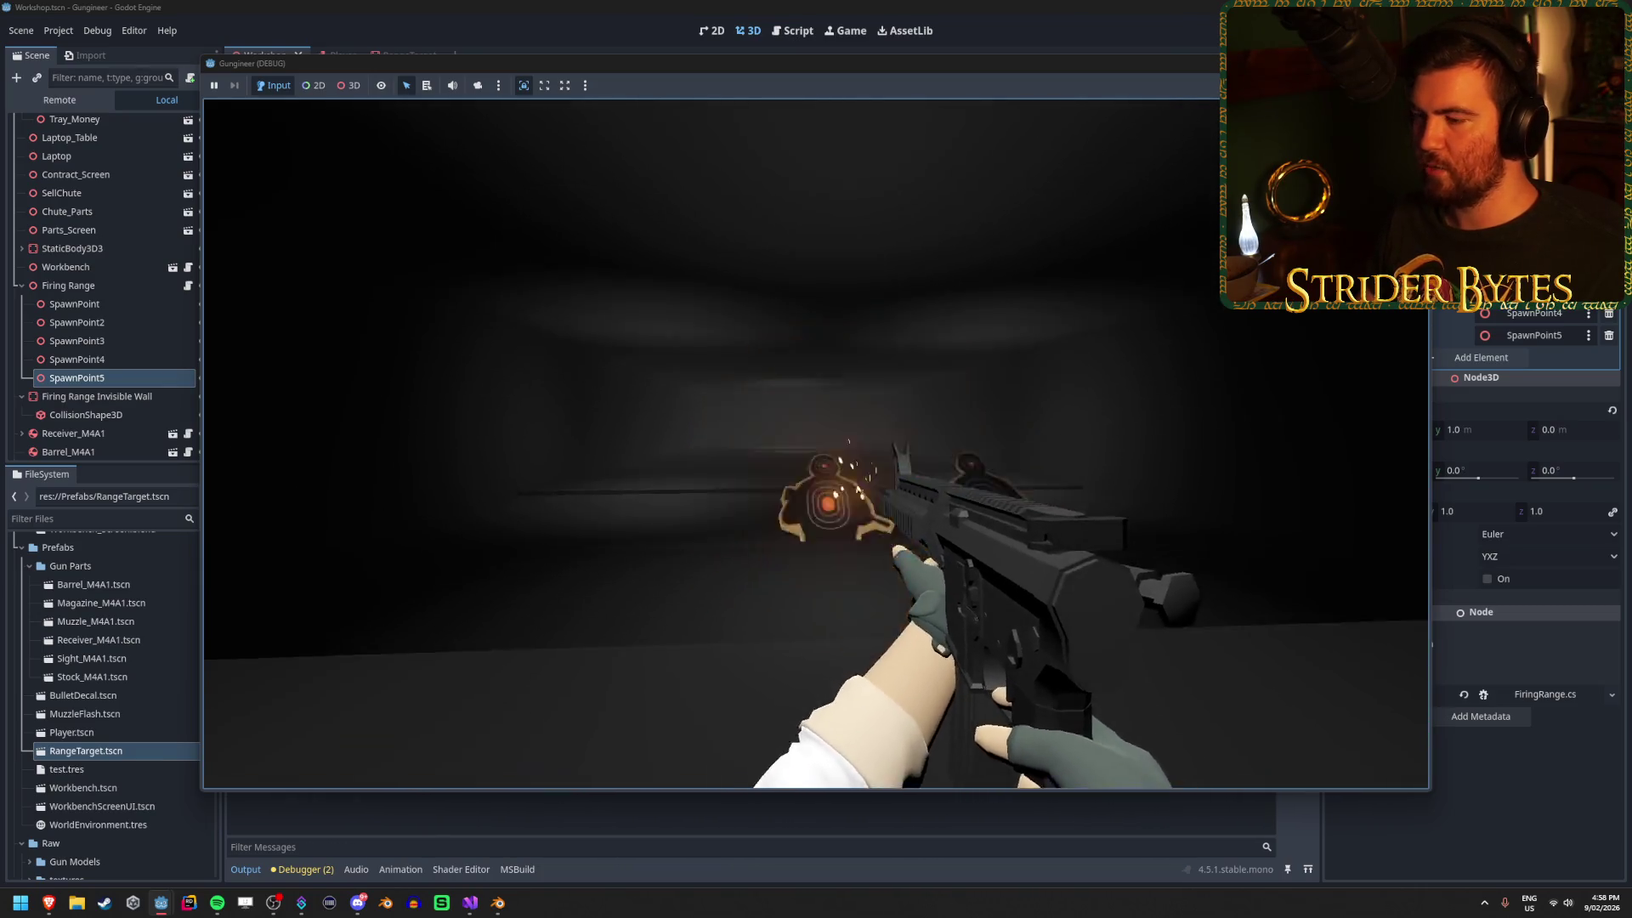
pyautogui.click(817, 459)
pyautogui.click(816, 459)
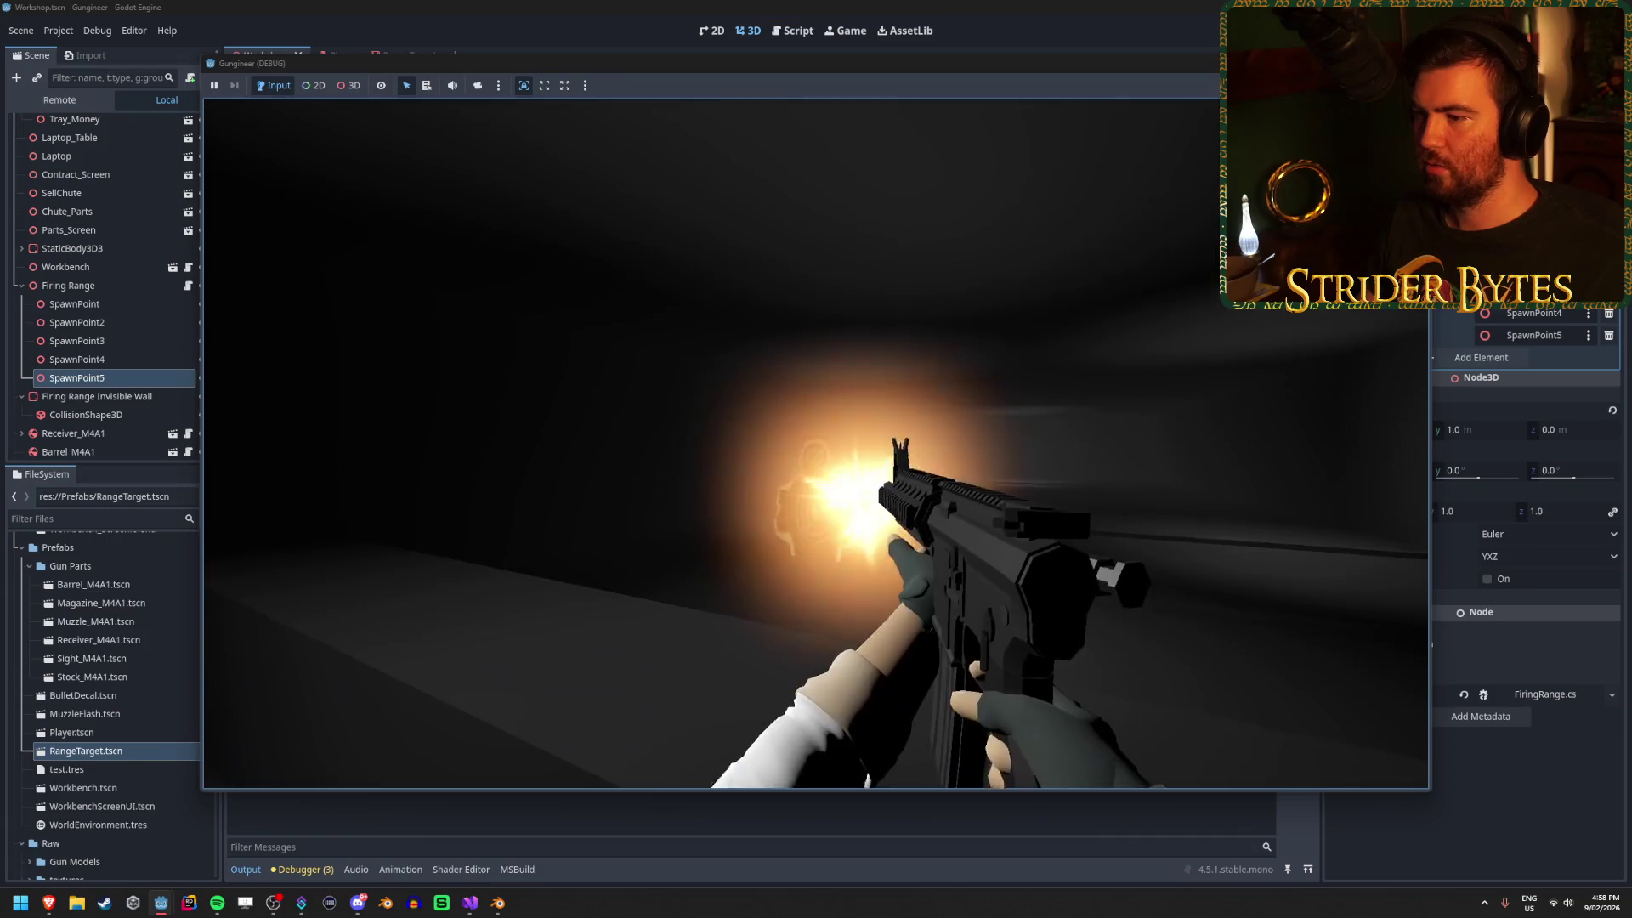
pyautogui.click(816, 459)
pyautogui.click(816, 459)
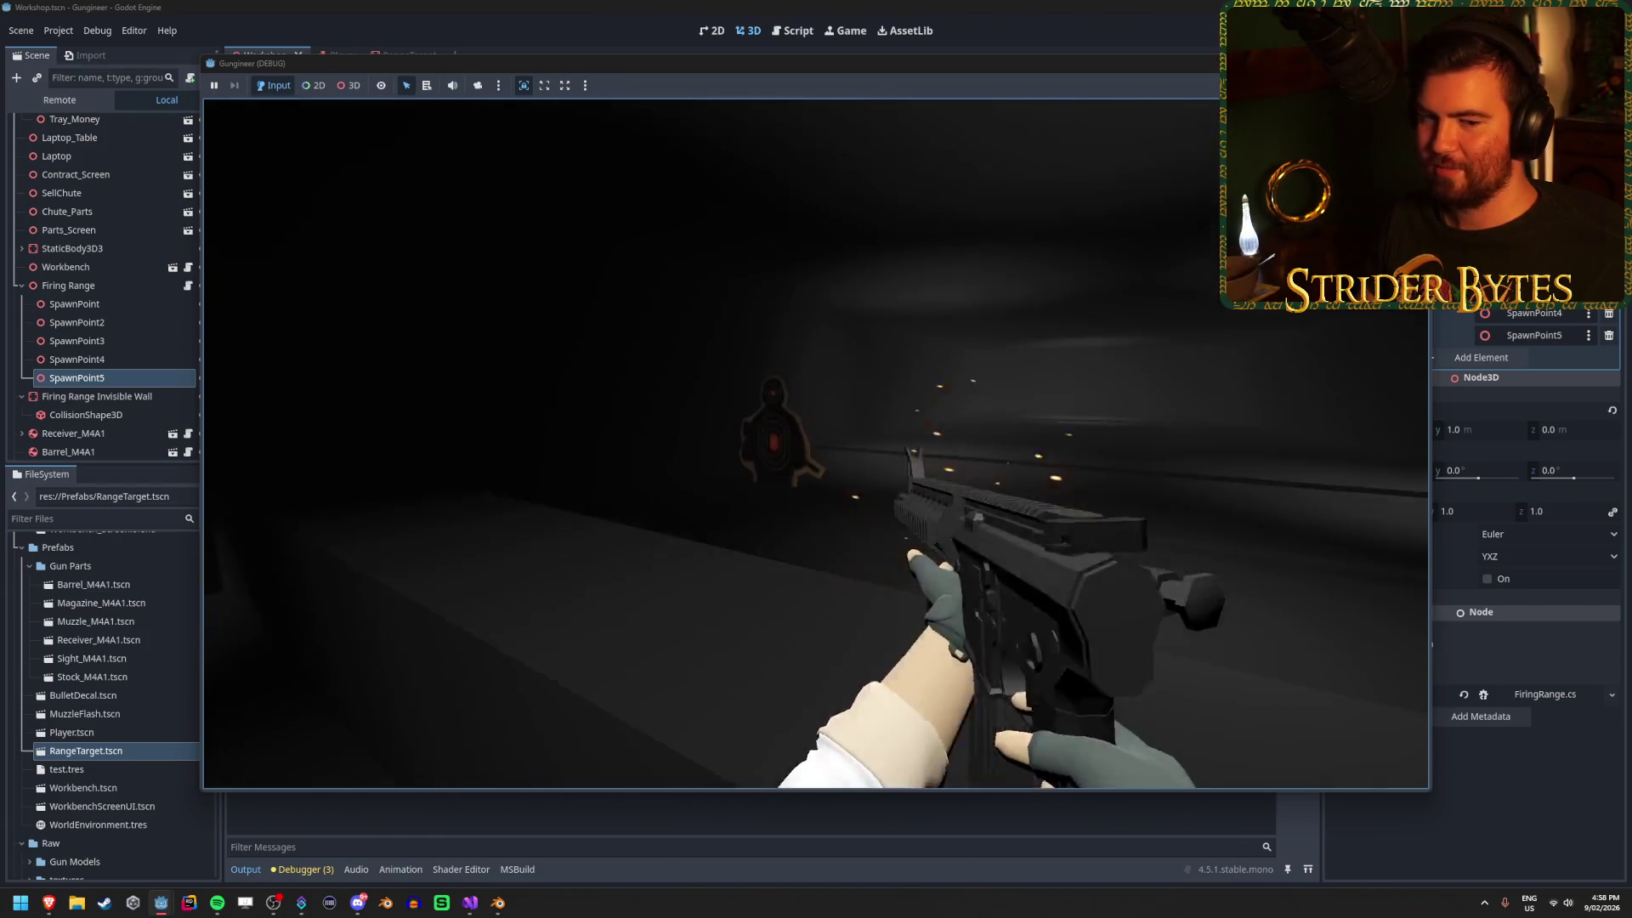
pyautogui.click(816, 460)
pyautogui.click(816, 459)
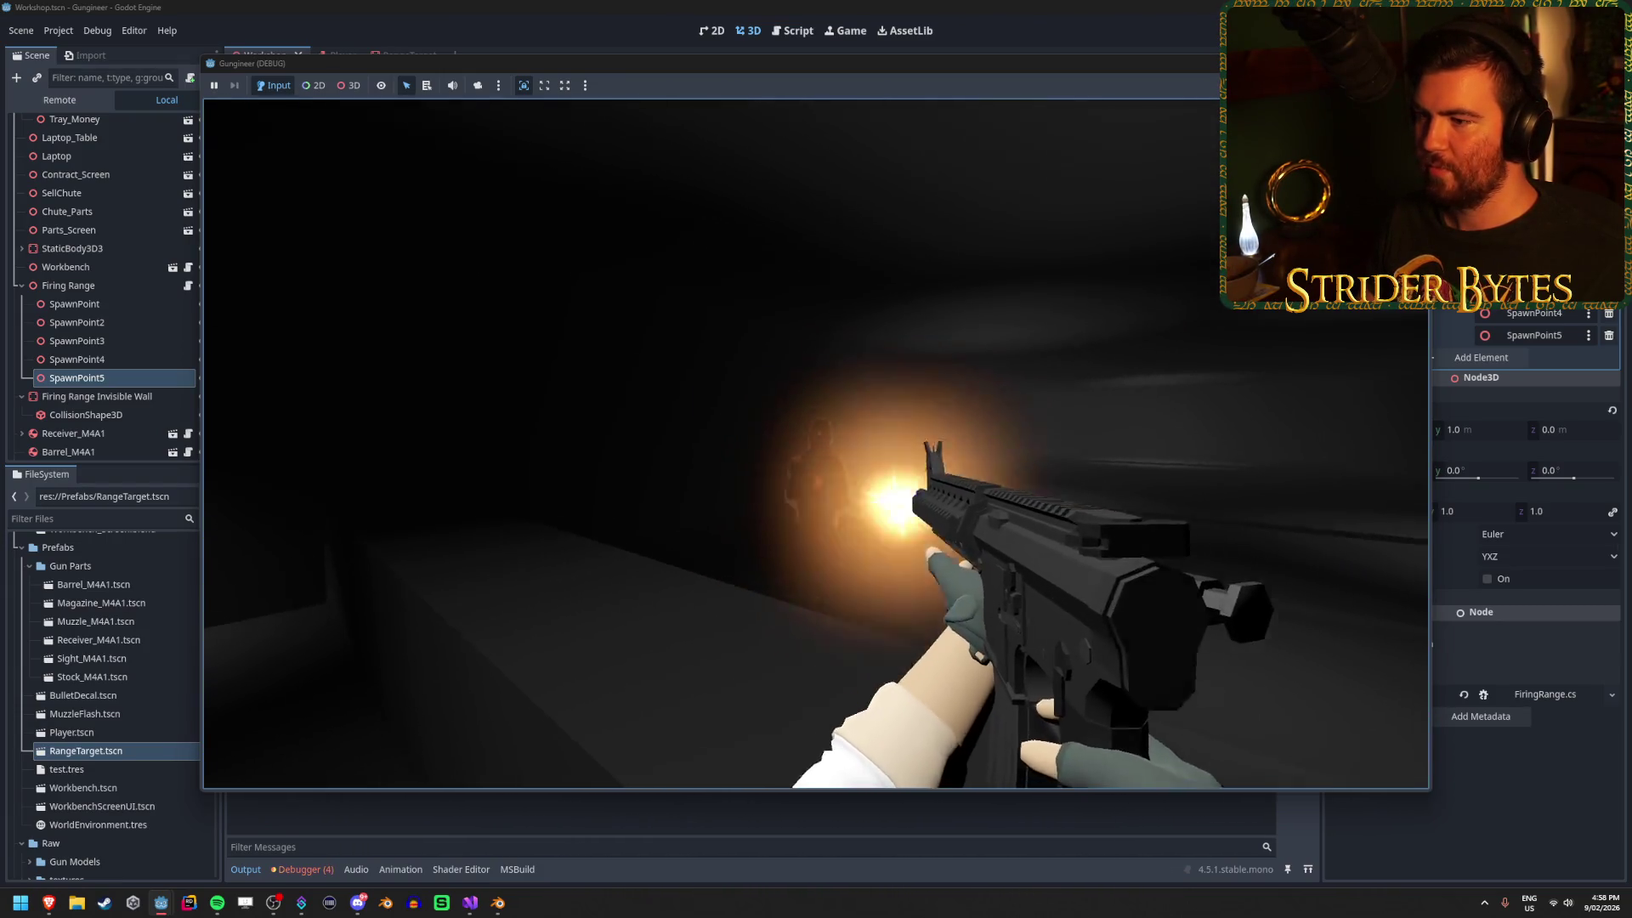
pyautogui.click(816, 459)
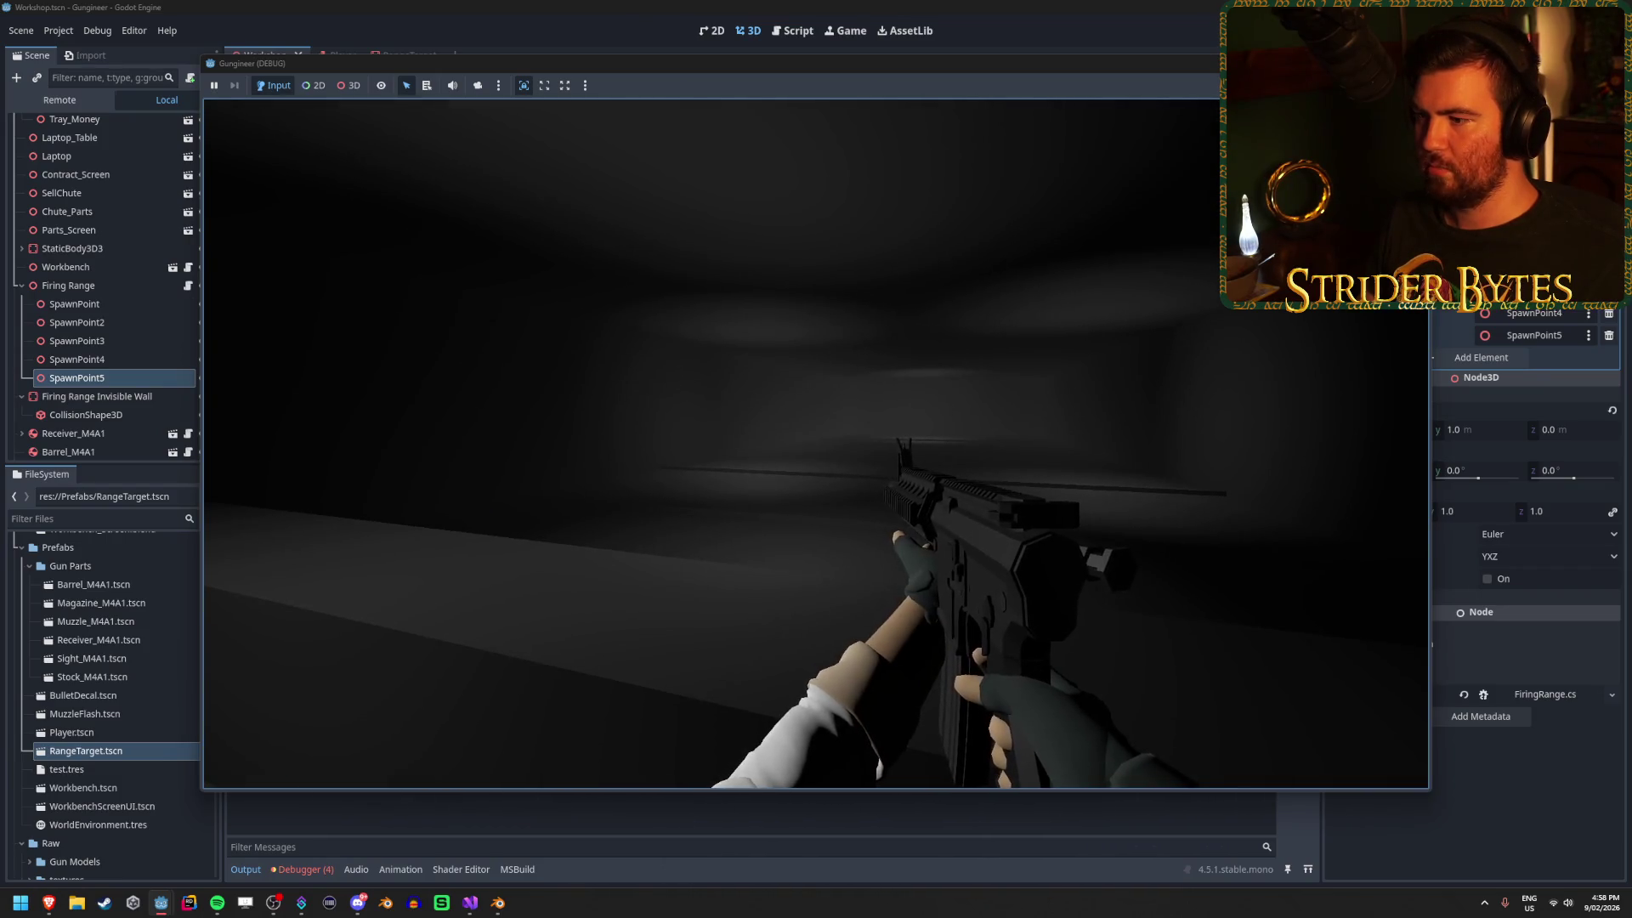
pyautogui.press('F8')
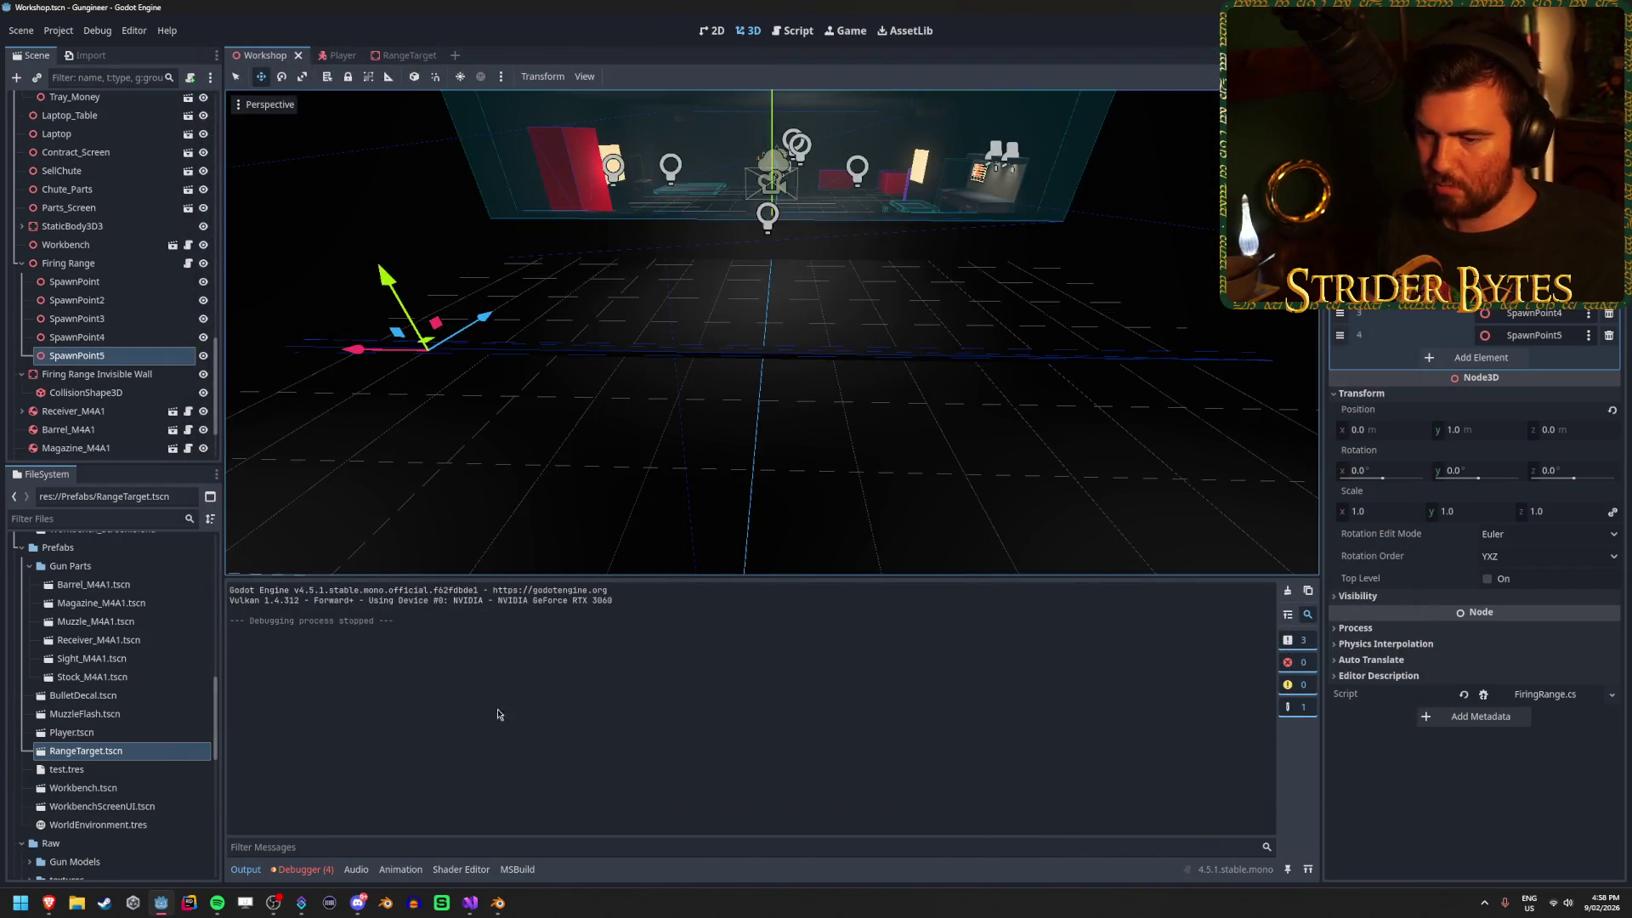
# Inspect the IndexOutOfRange error, then check the isDestroyed = true line in RangeTarget.cs.
pyautogui.click(328, 868)
pyautogui.click(939, 719)
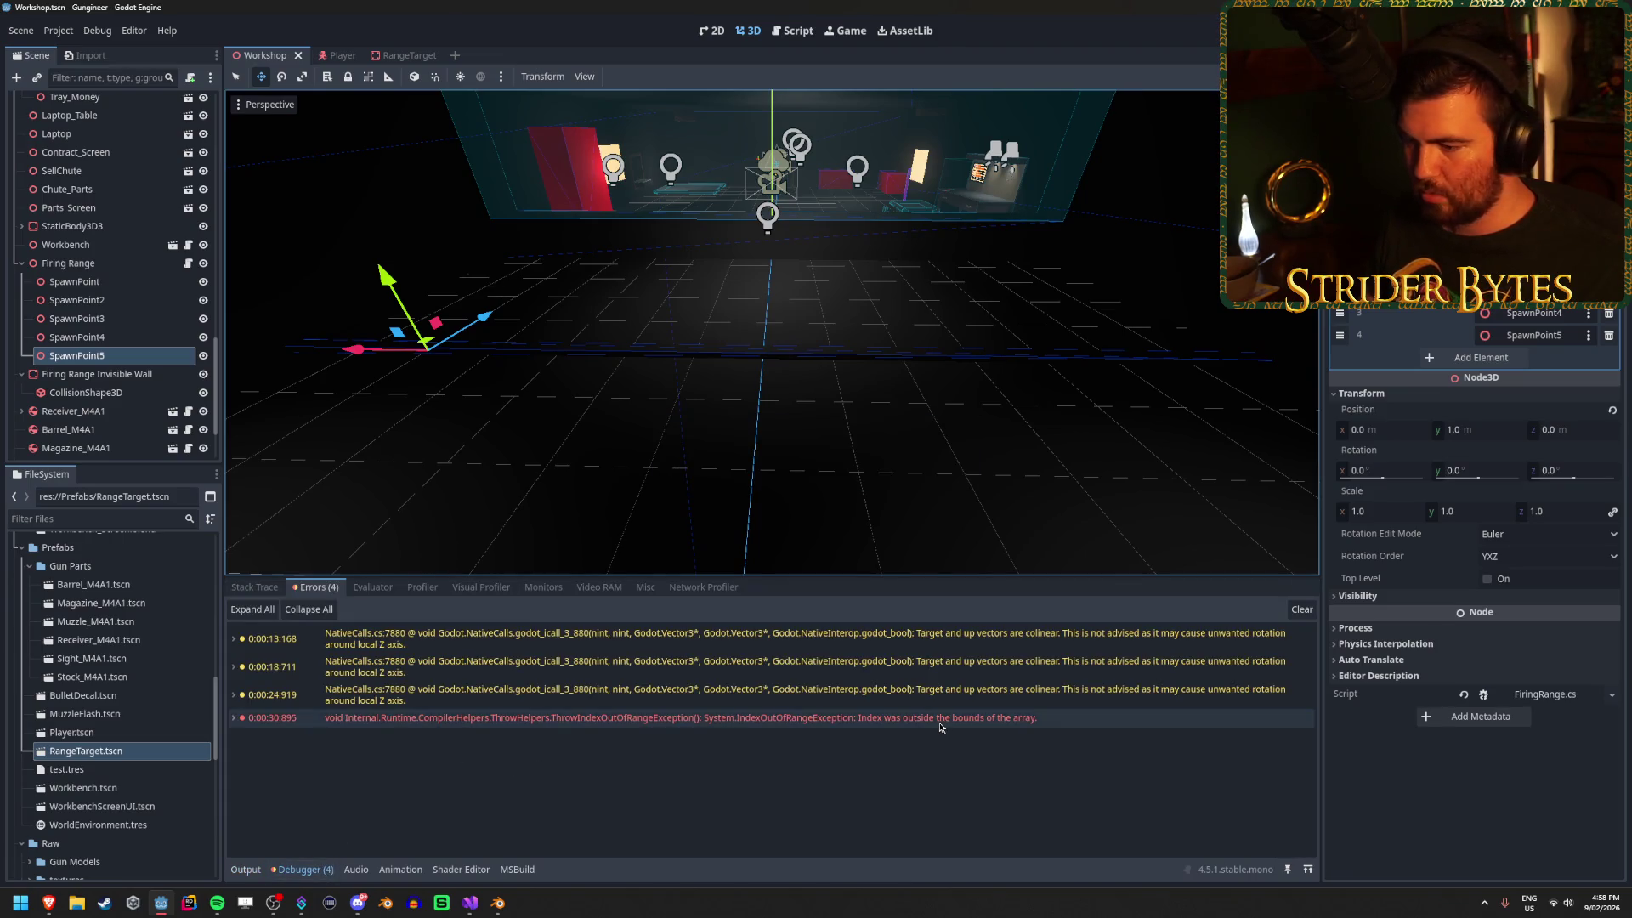
pyautogui.moveTo(940, 726)
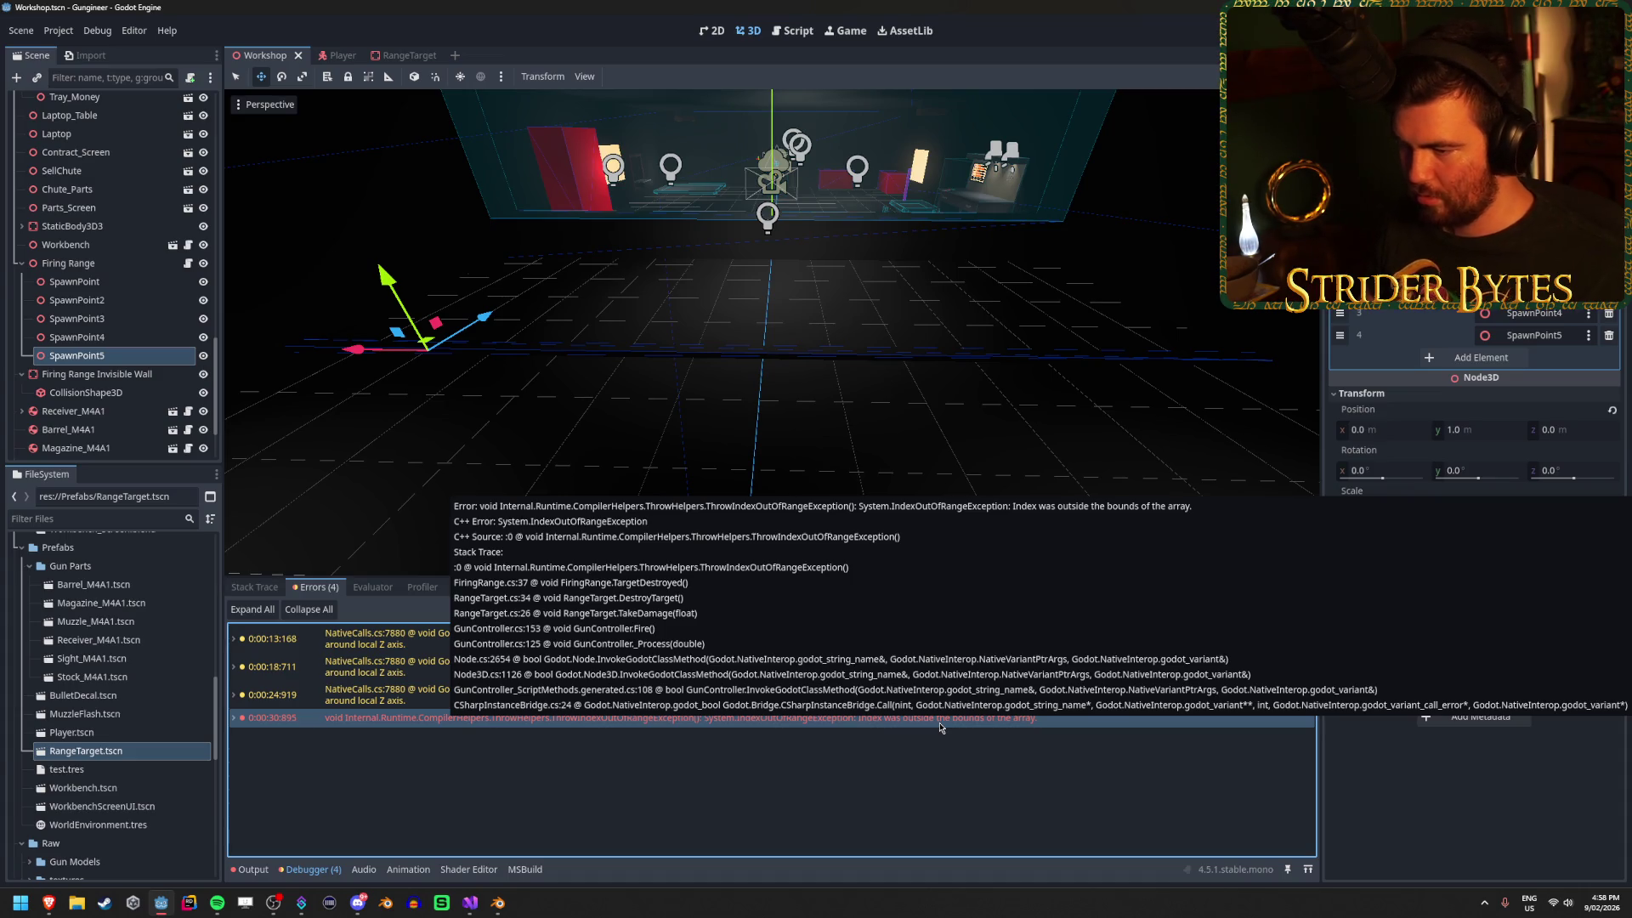
pyautogui.click(471, 902)
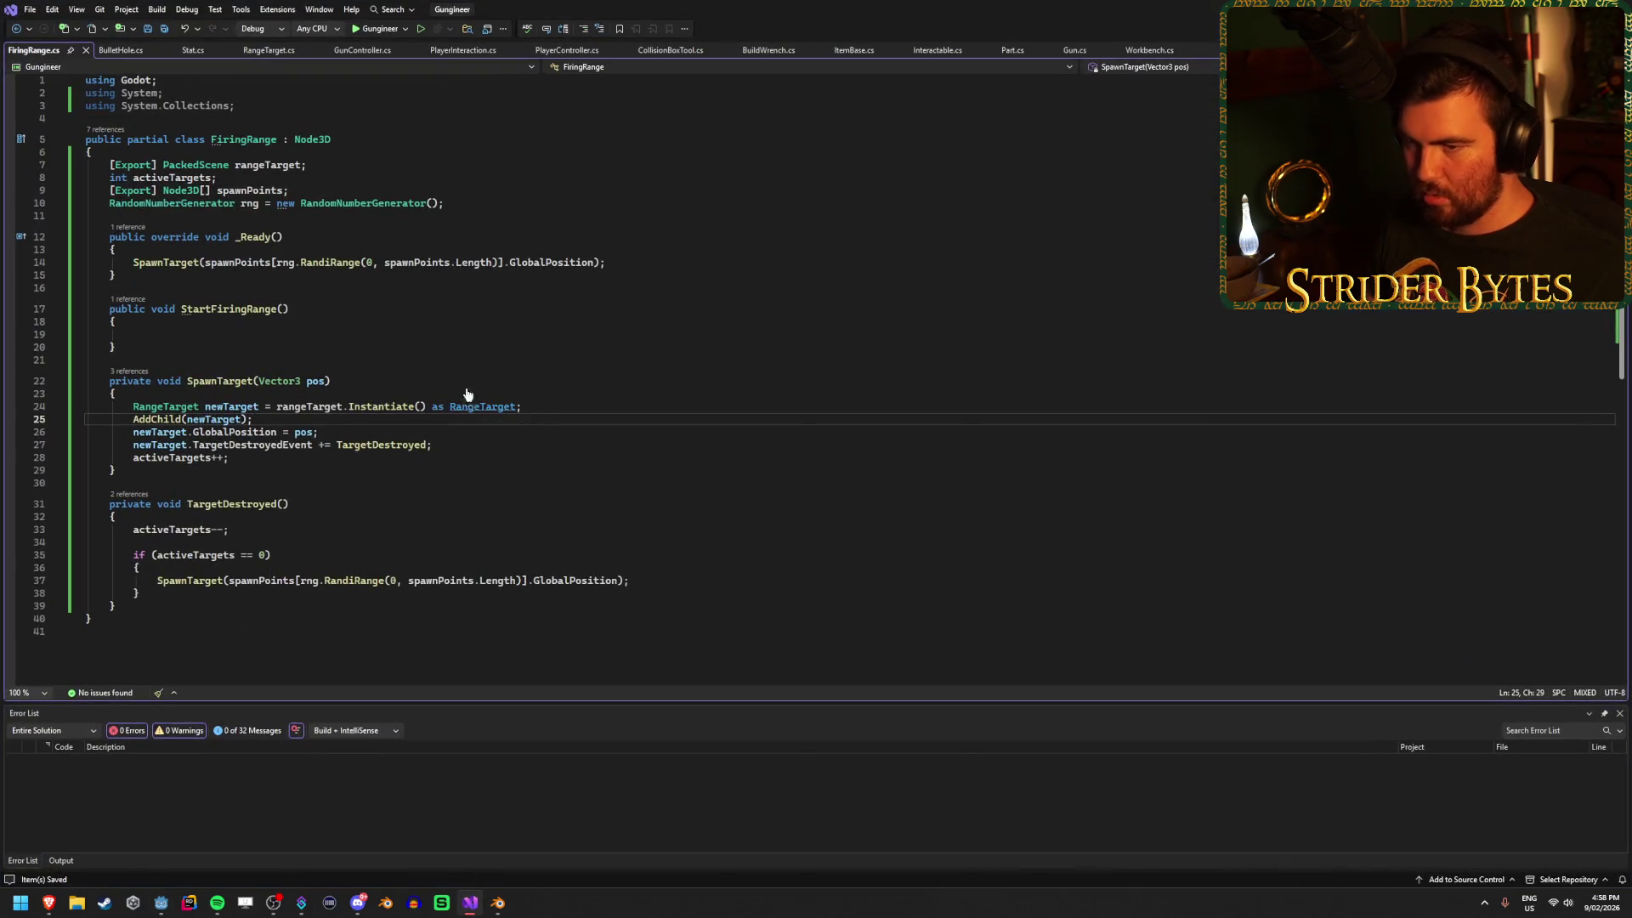
pyautogui.click(276, 53)
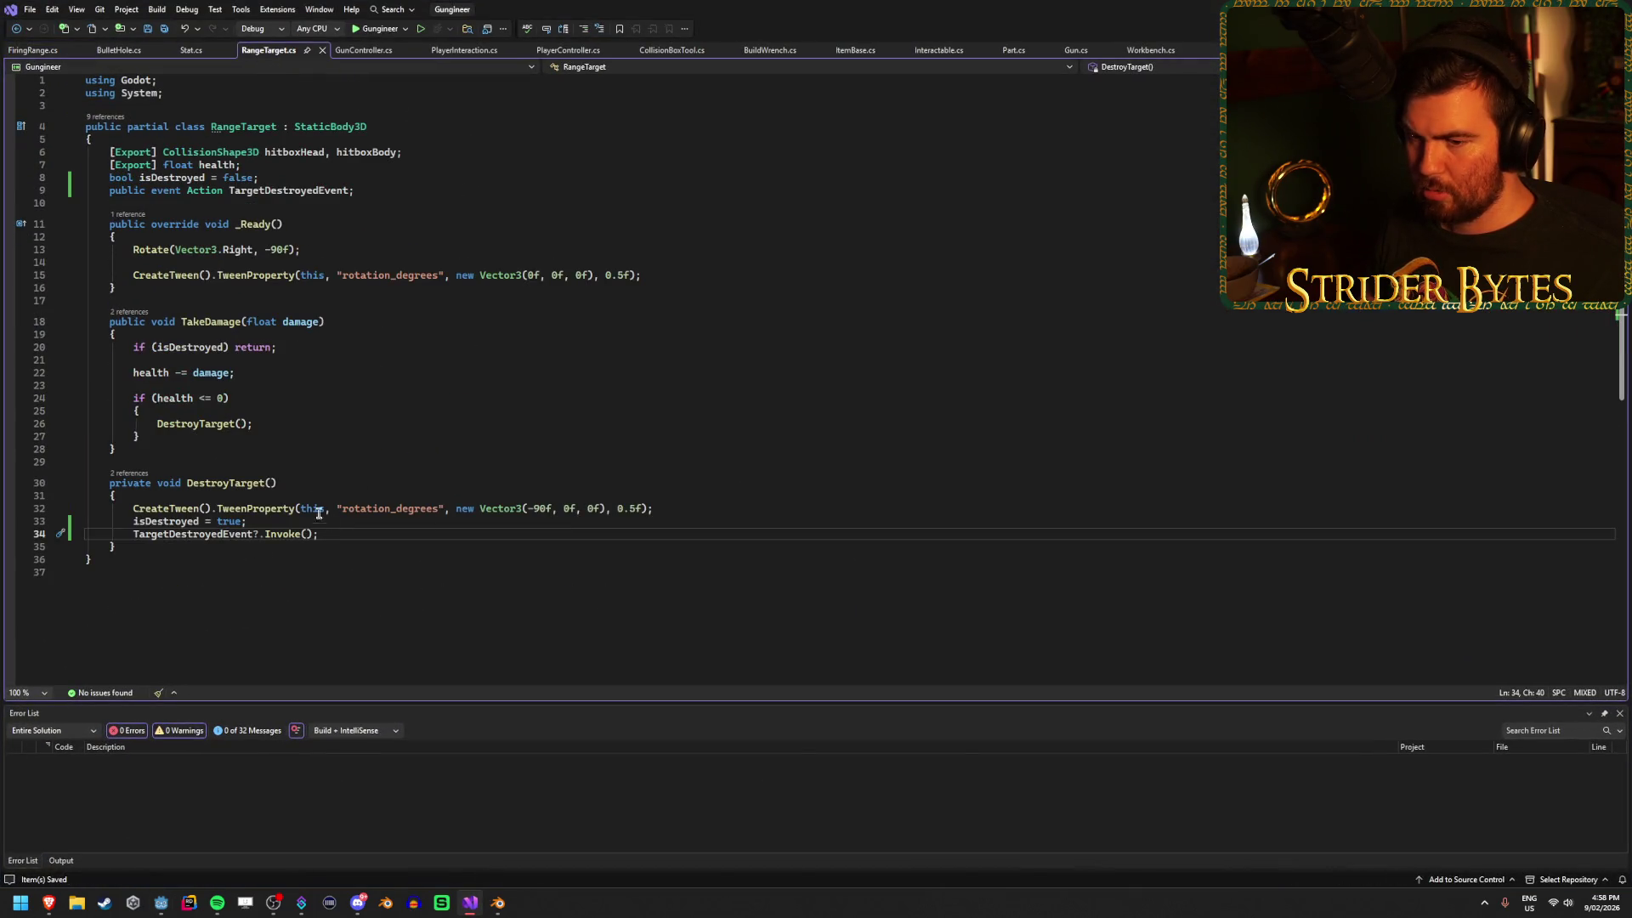
pyautogui.click(363, 518)
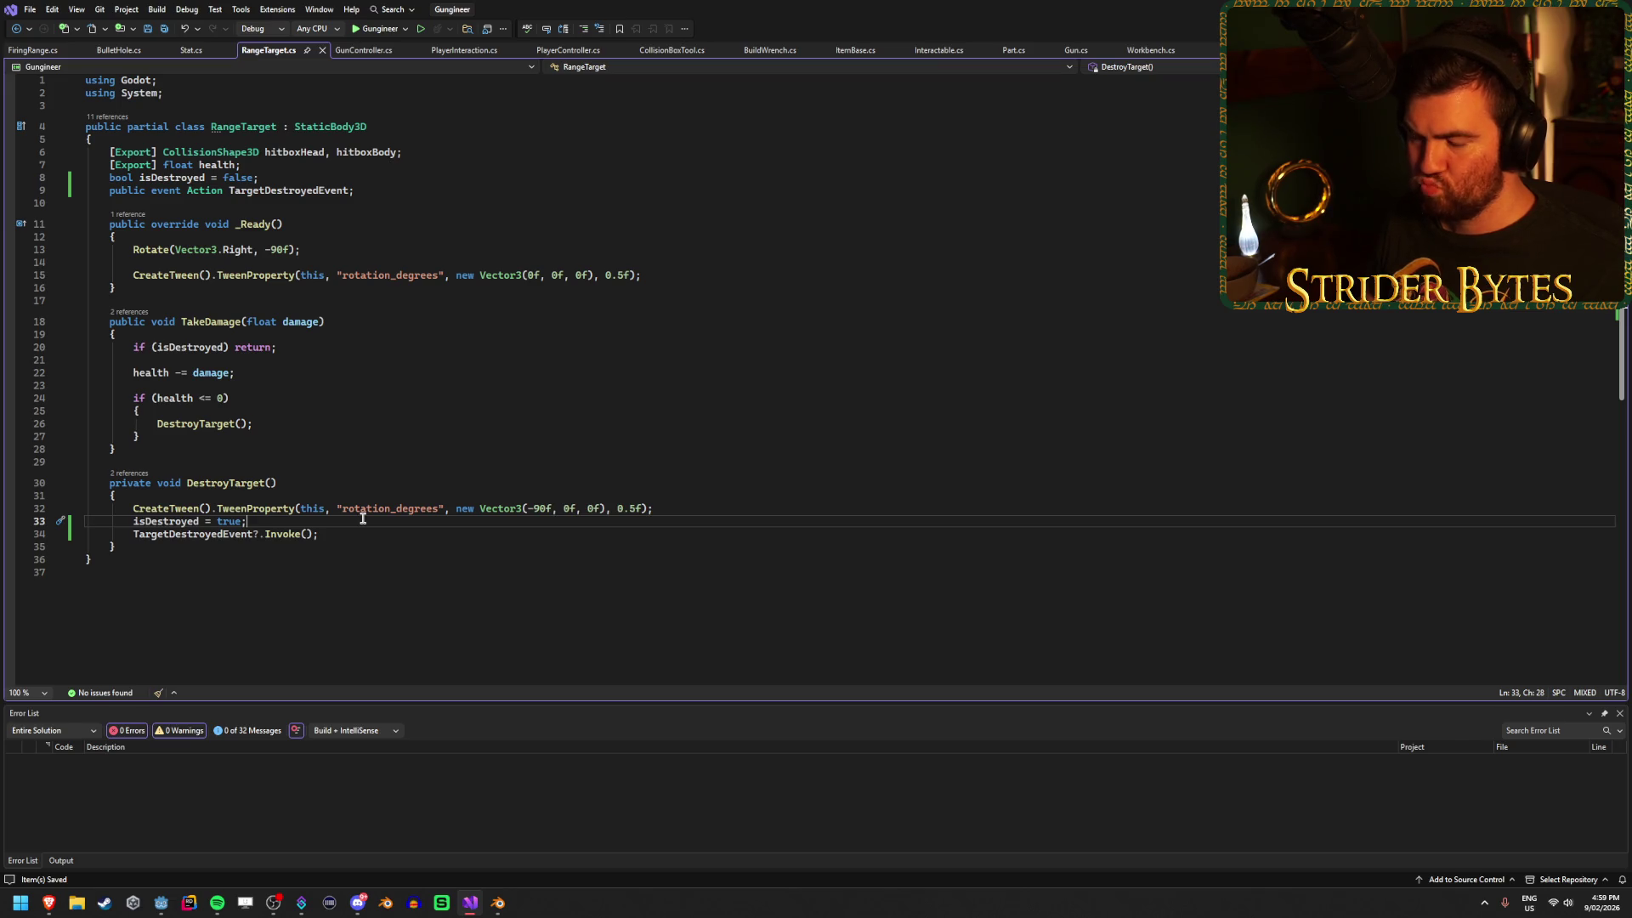
pyautogui.hotkey('alt', 'Tab')
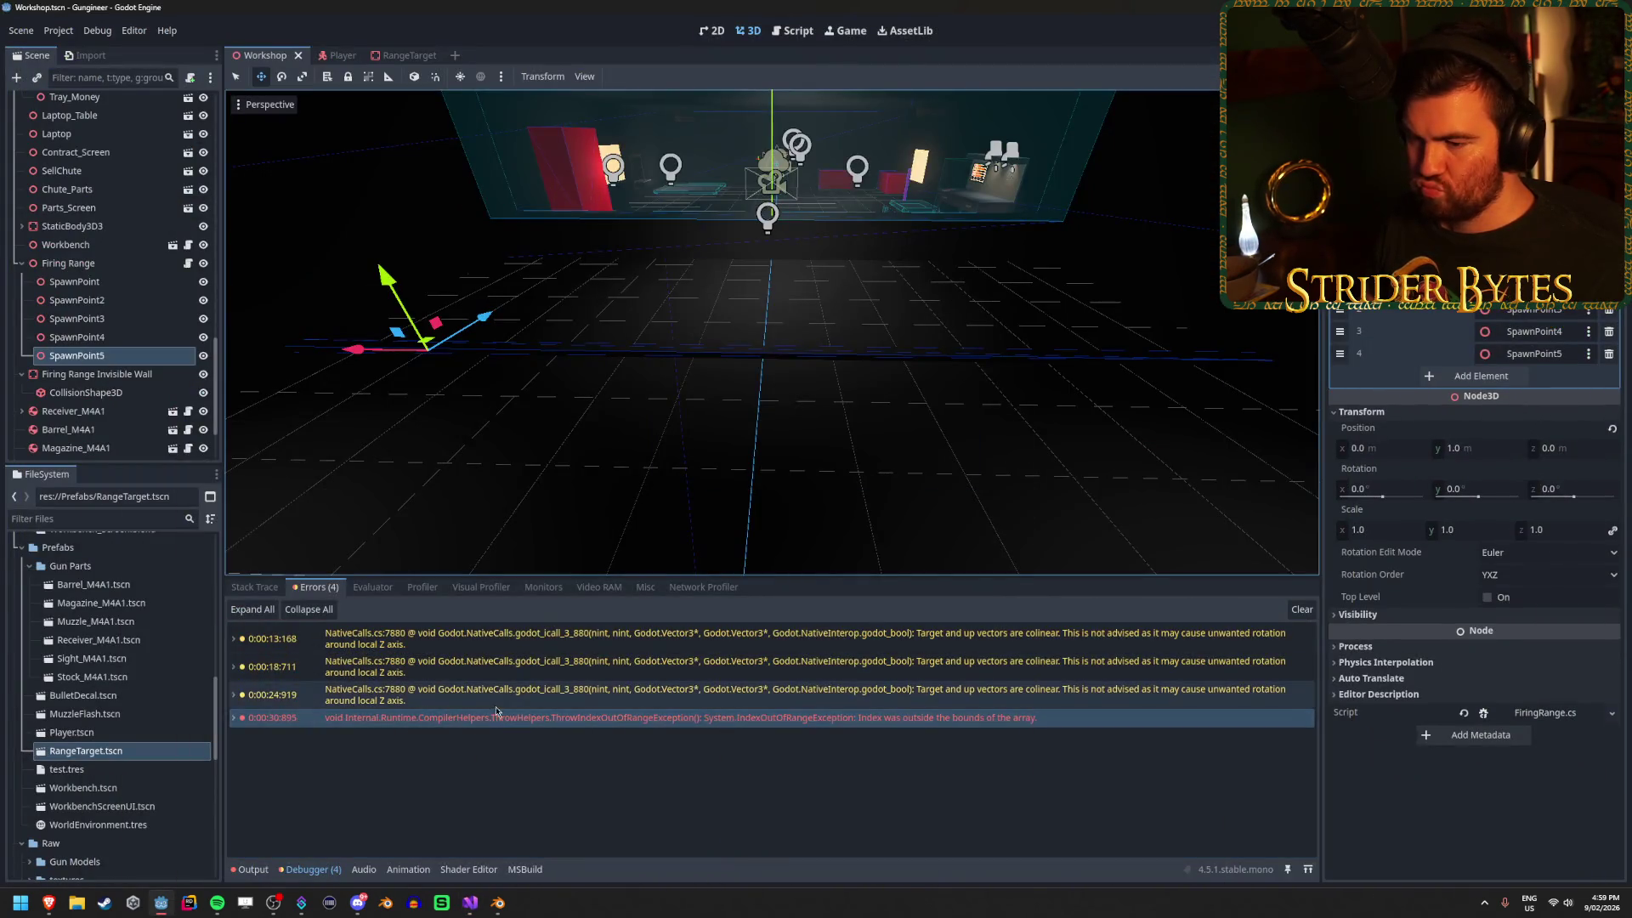
# Read the error's stack trace, check the TargetDestroyedEvent invoke line, and rebuild and run.
pyautogui.click(498, 716)
pyautogui.scroll(-3, 514, 755)
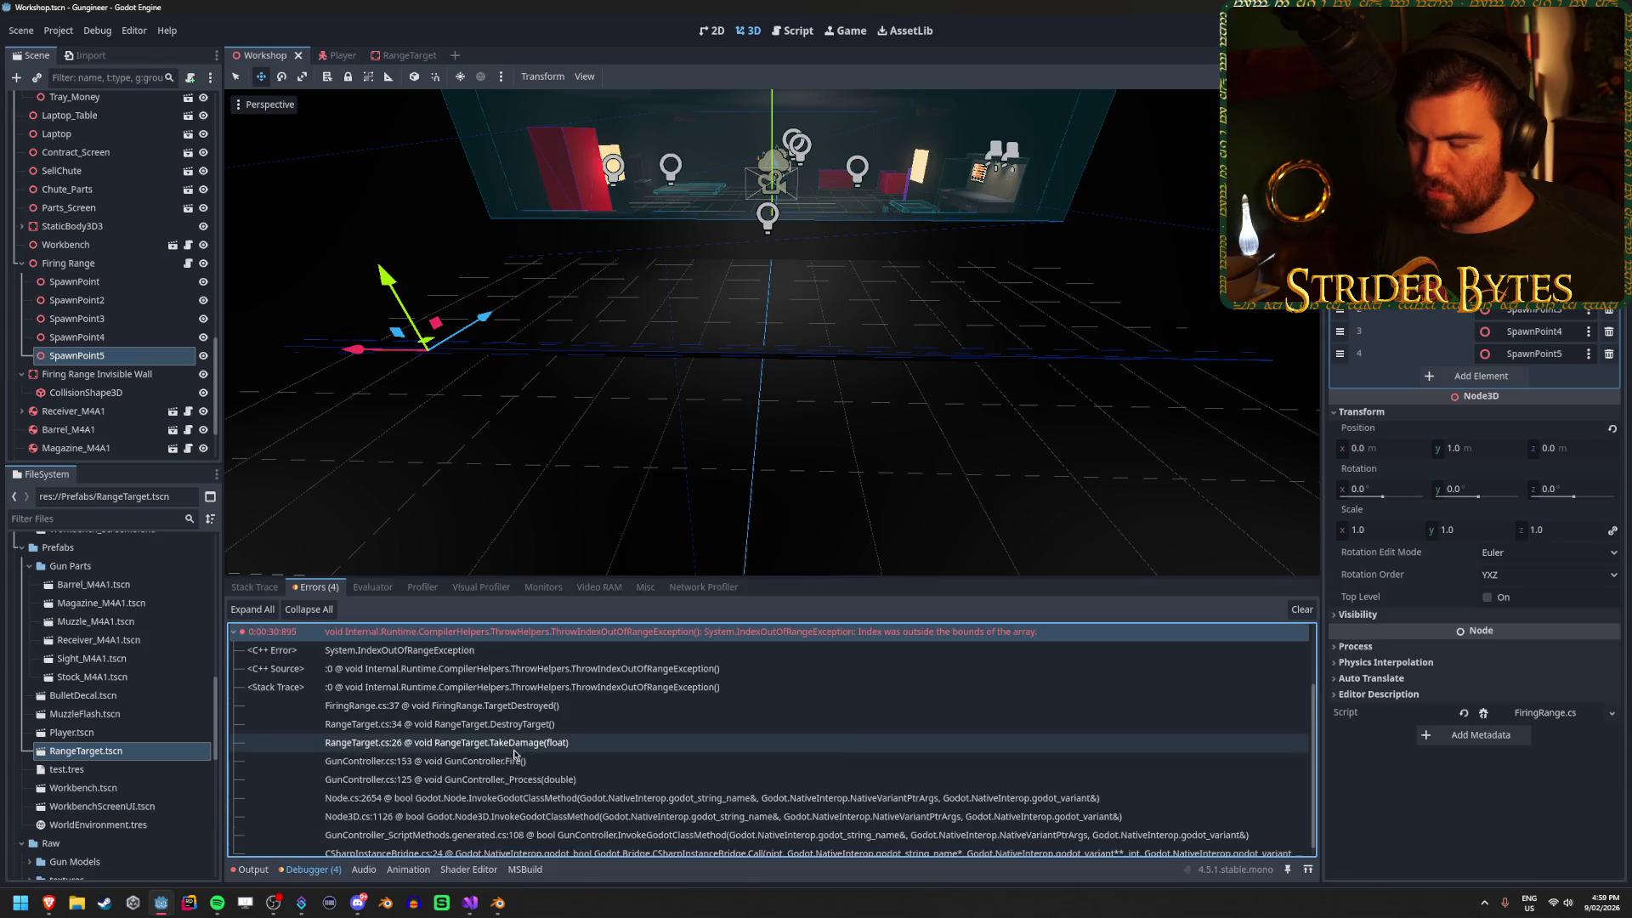
pyautogui.scroll(-1, 640, 741)
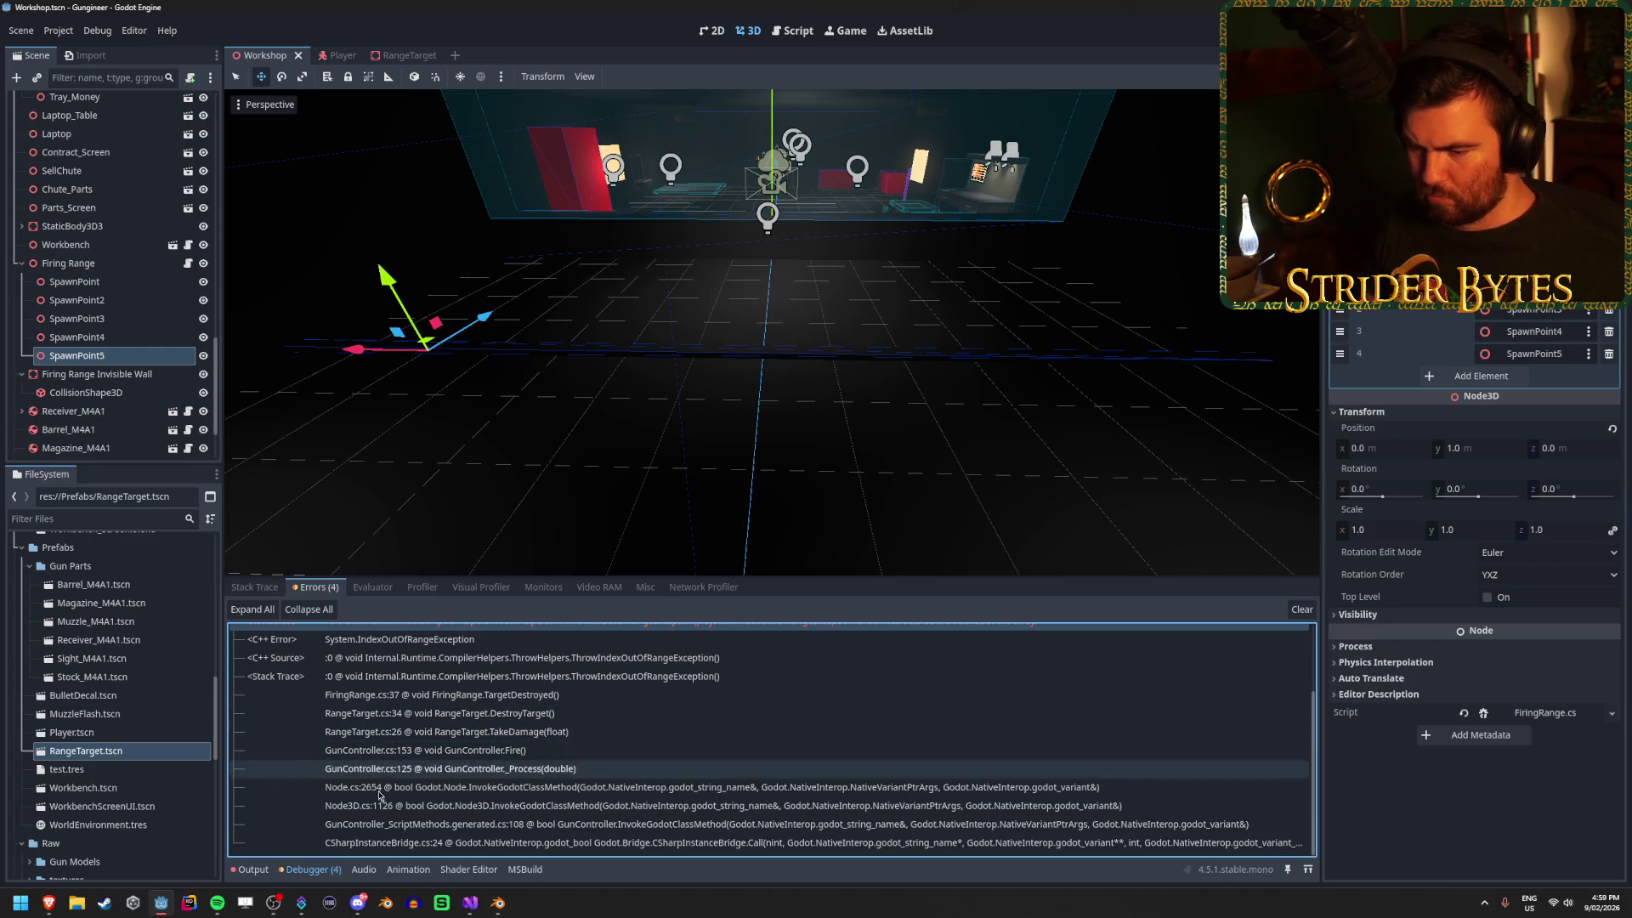
pyautogui.click(470, 903)
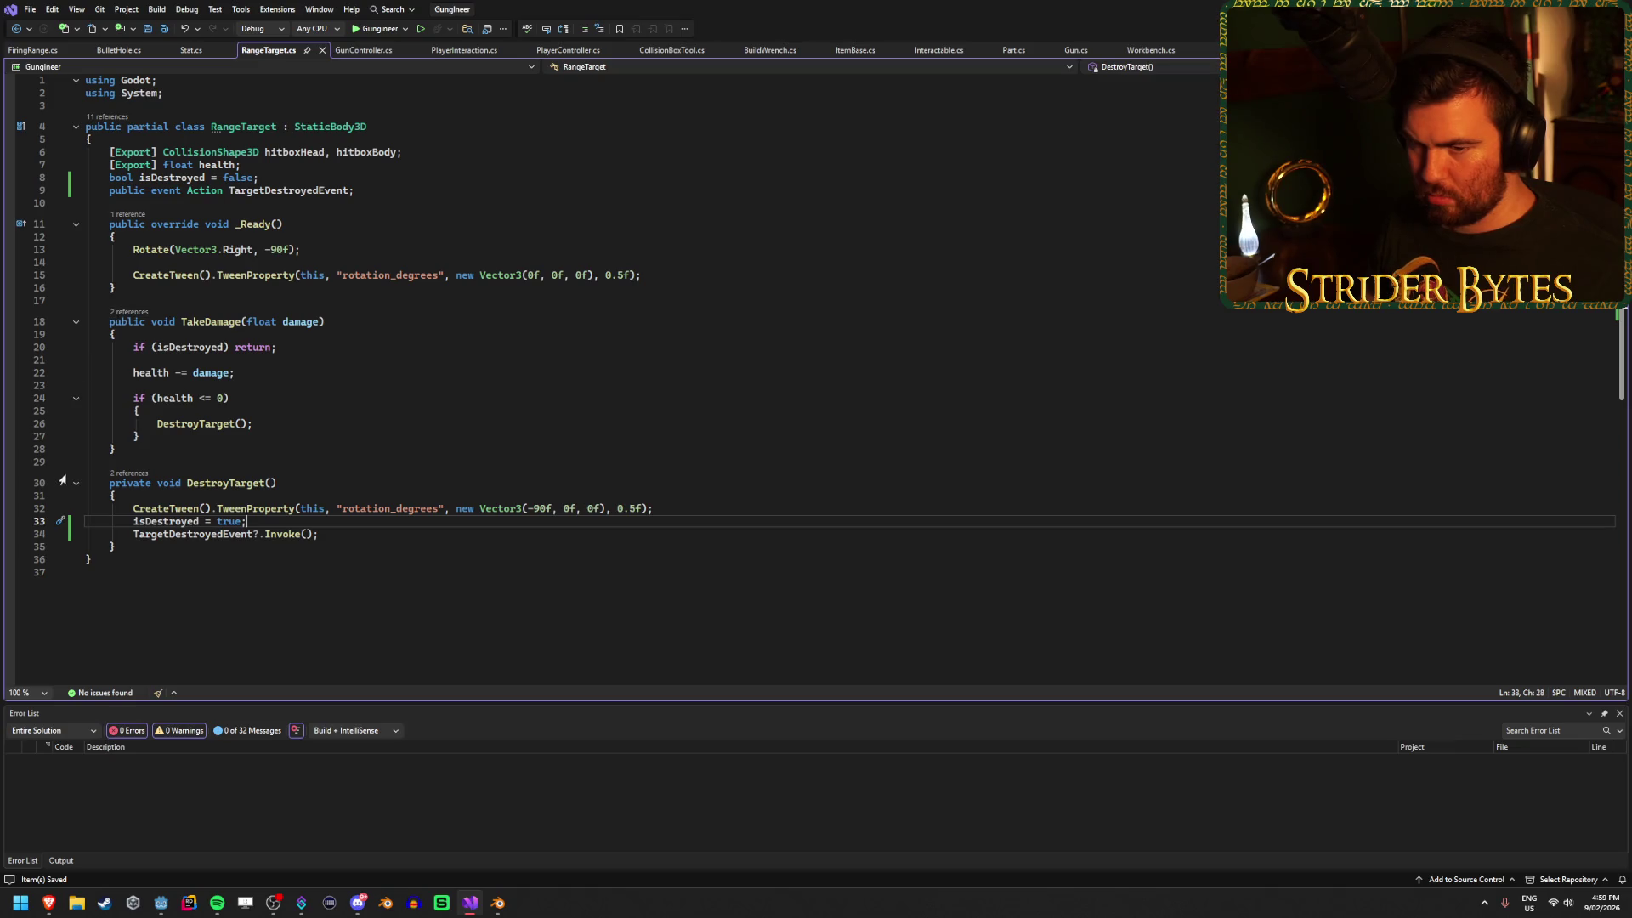
pyautogui.click(380, 536)
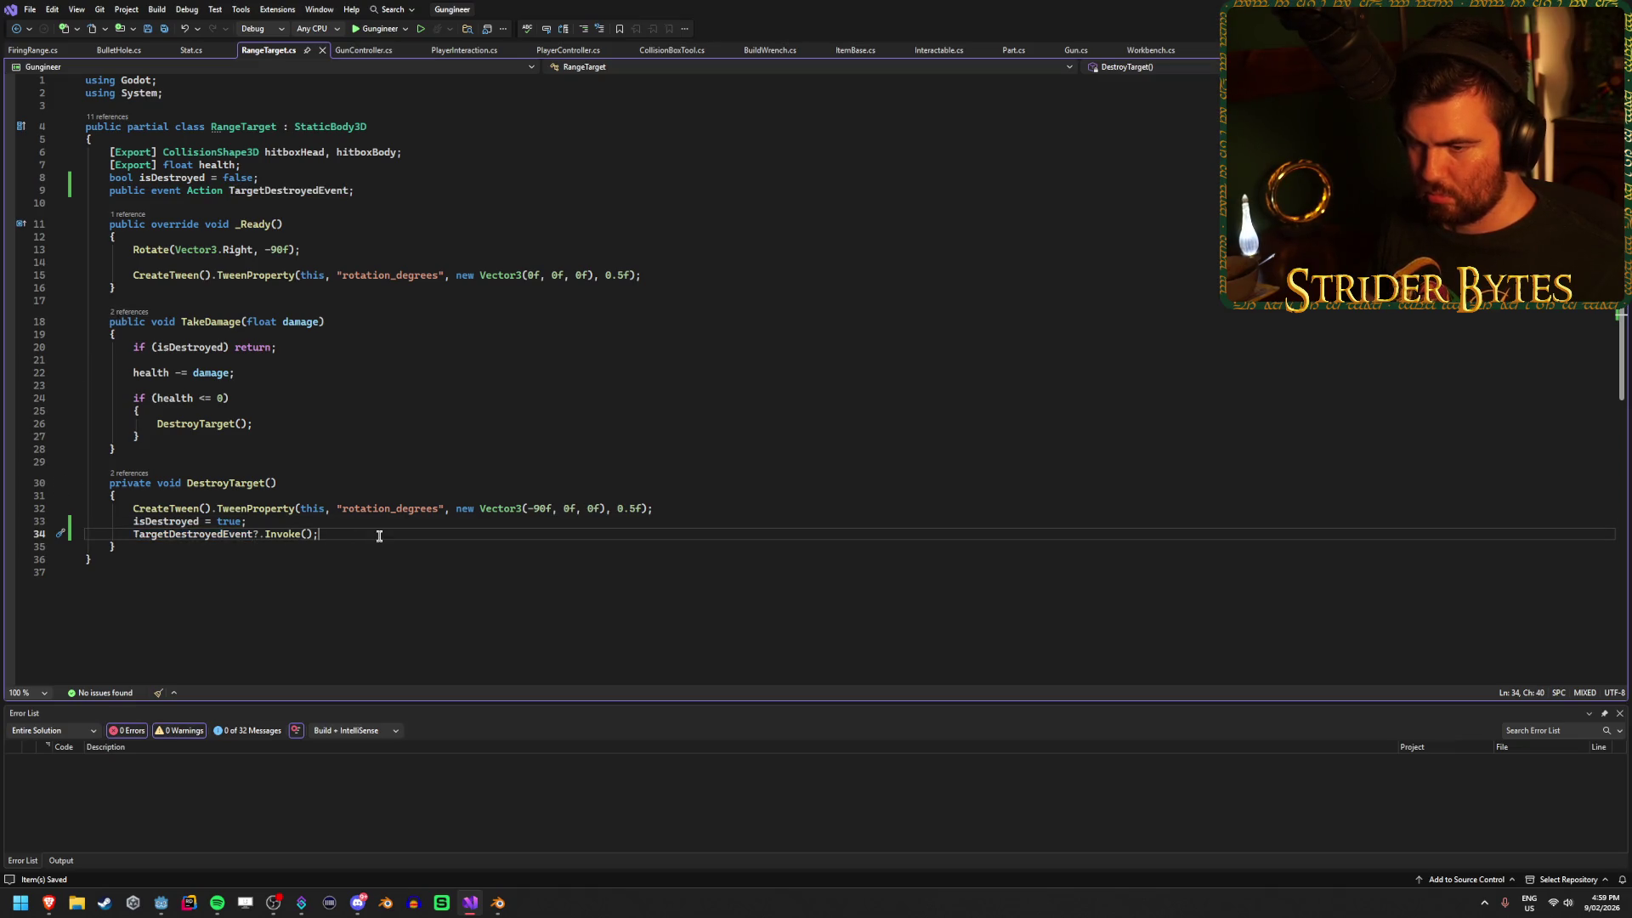
pyautogui.hotkey('alt', 'Tab')
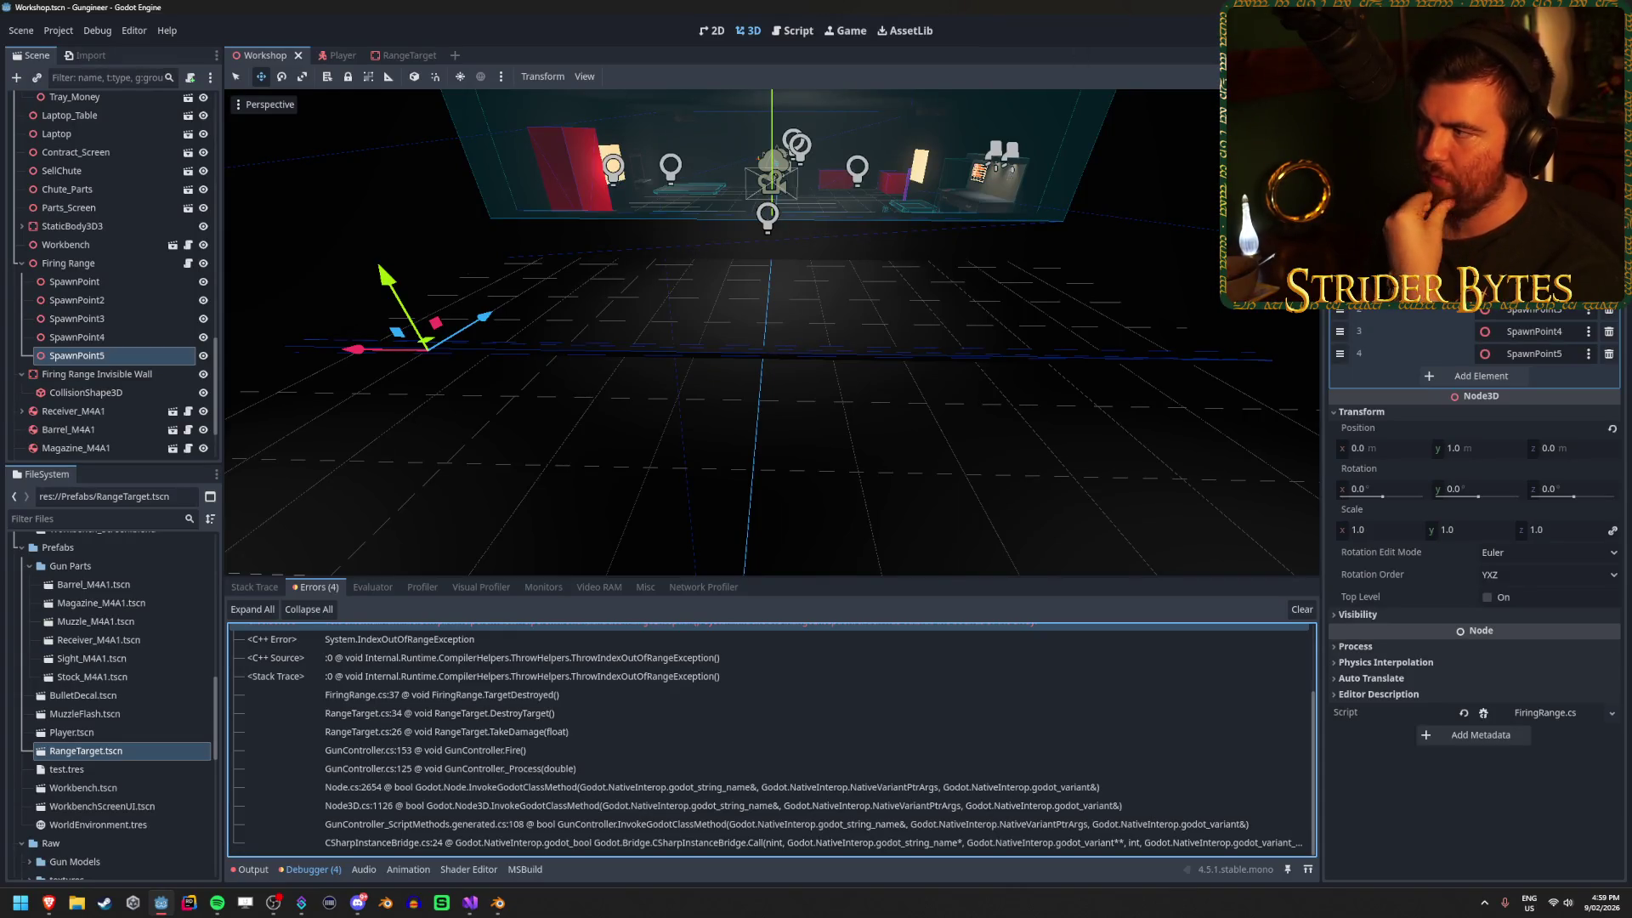
pyautogui.press('F5')
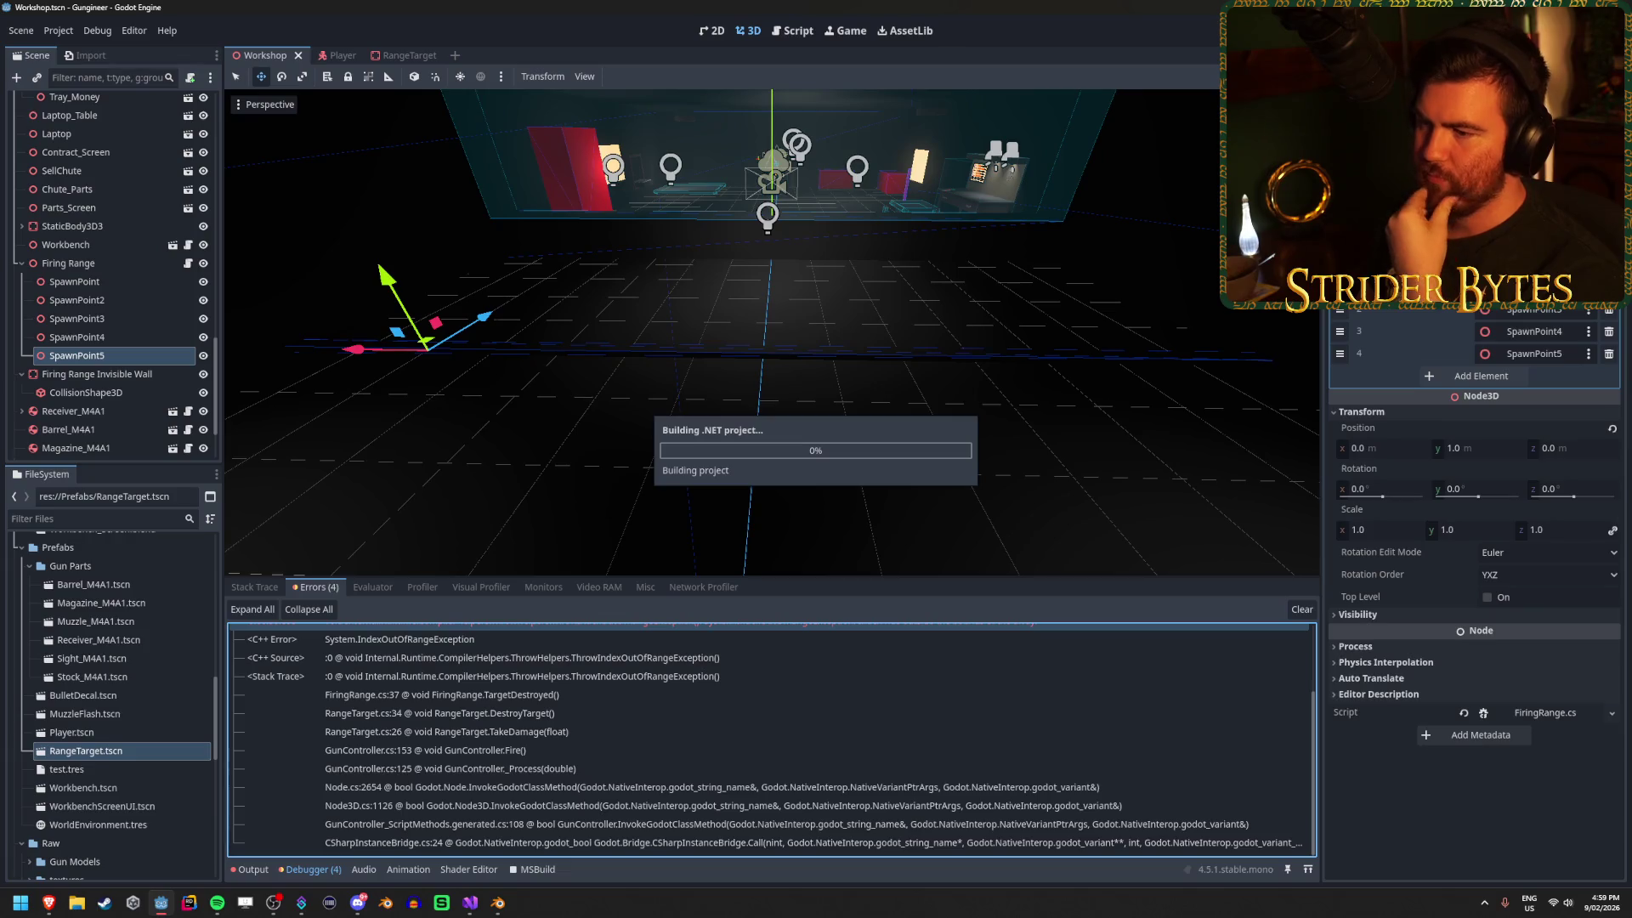
pyautogui.click(474, 910)
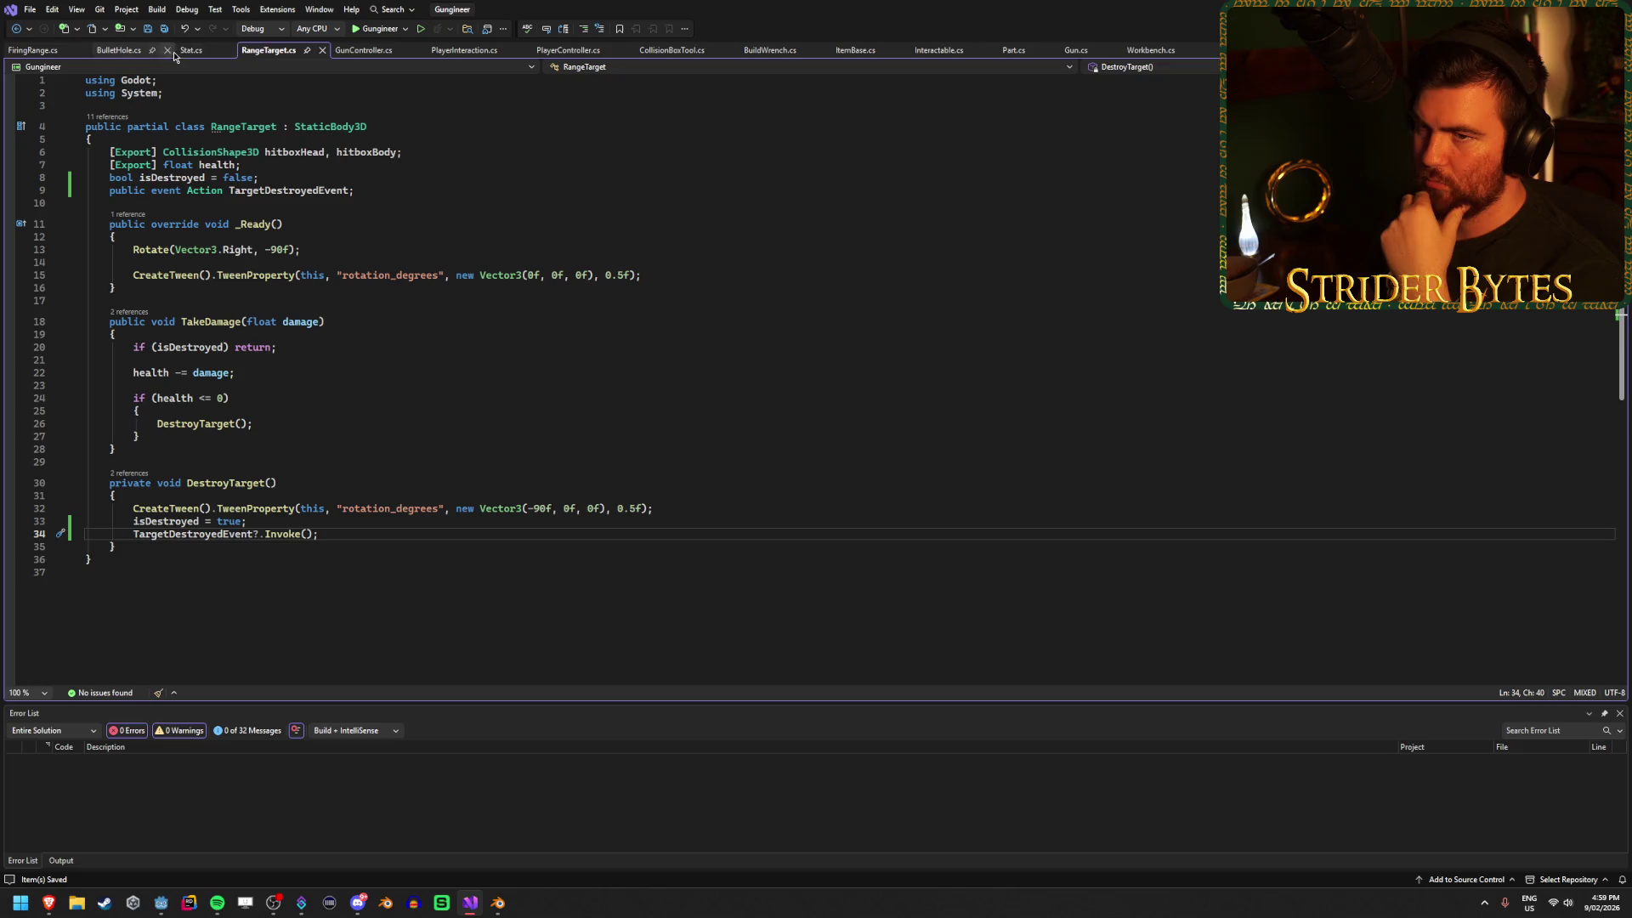
# Review FiringRange.cs lines 27–28, clear Godot's debugger errors, and rerun the game.
pyautogui.click(119, 50)
pyautogui.click(44, 51)
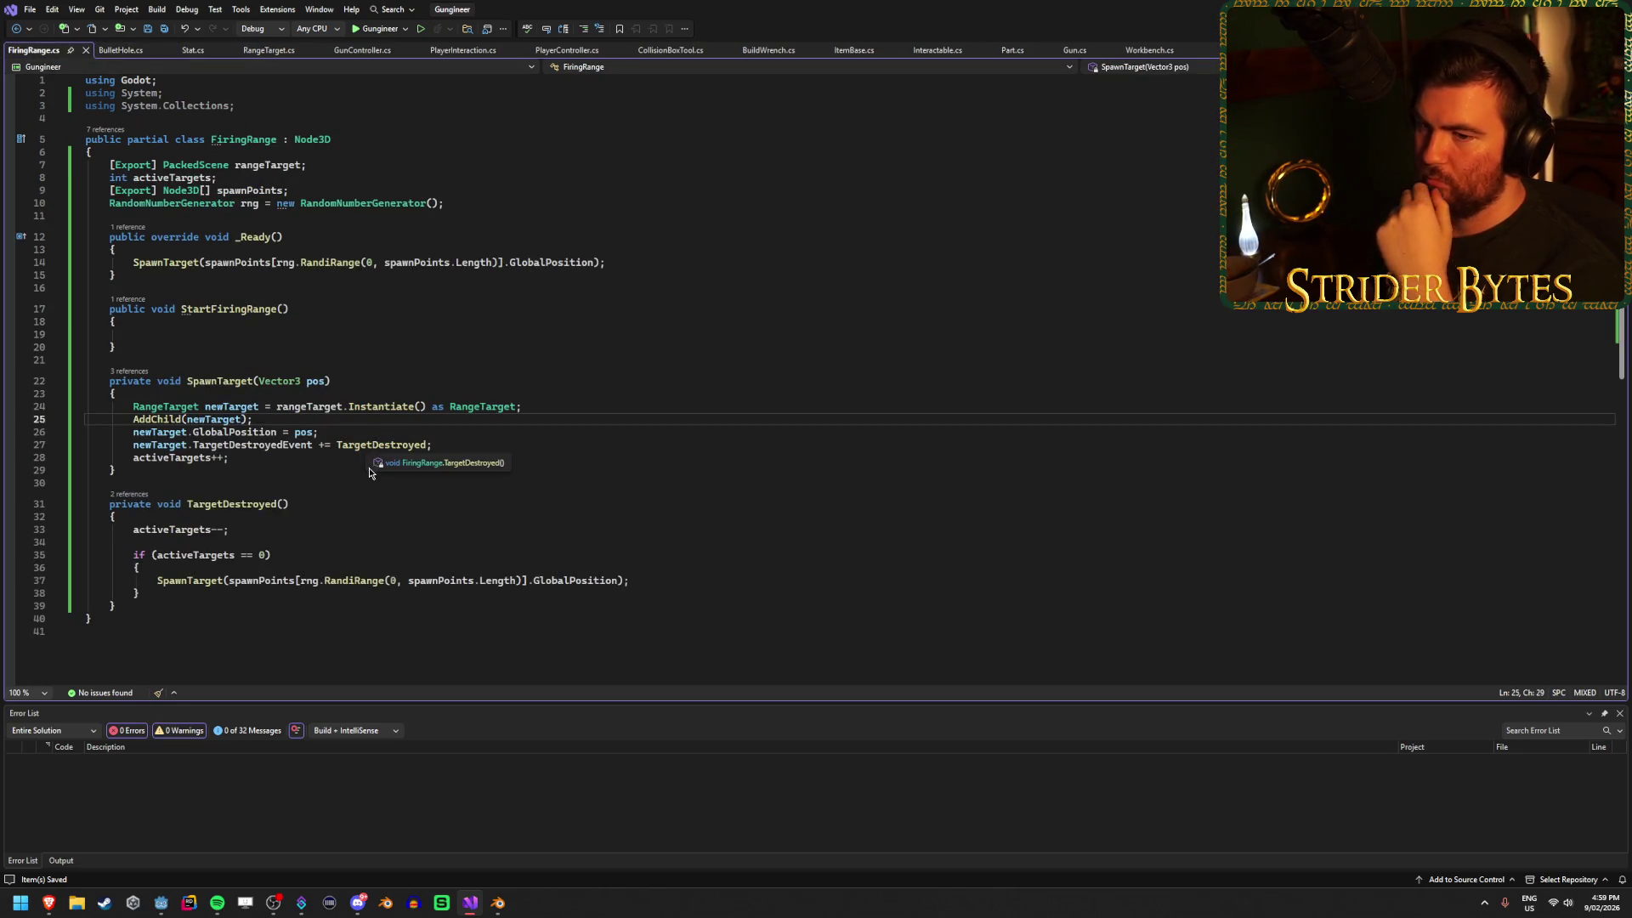
pyautogui.click(465, 460)
pyautogui.click(473, 441)
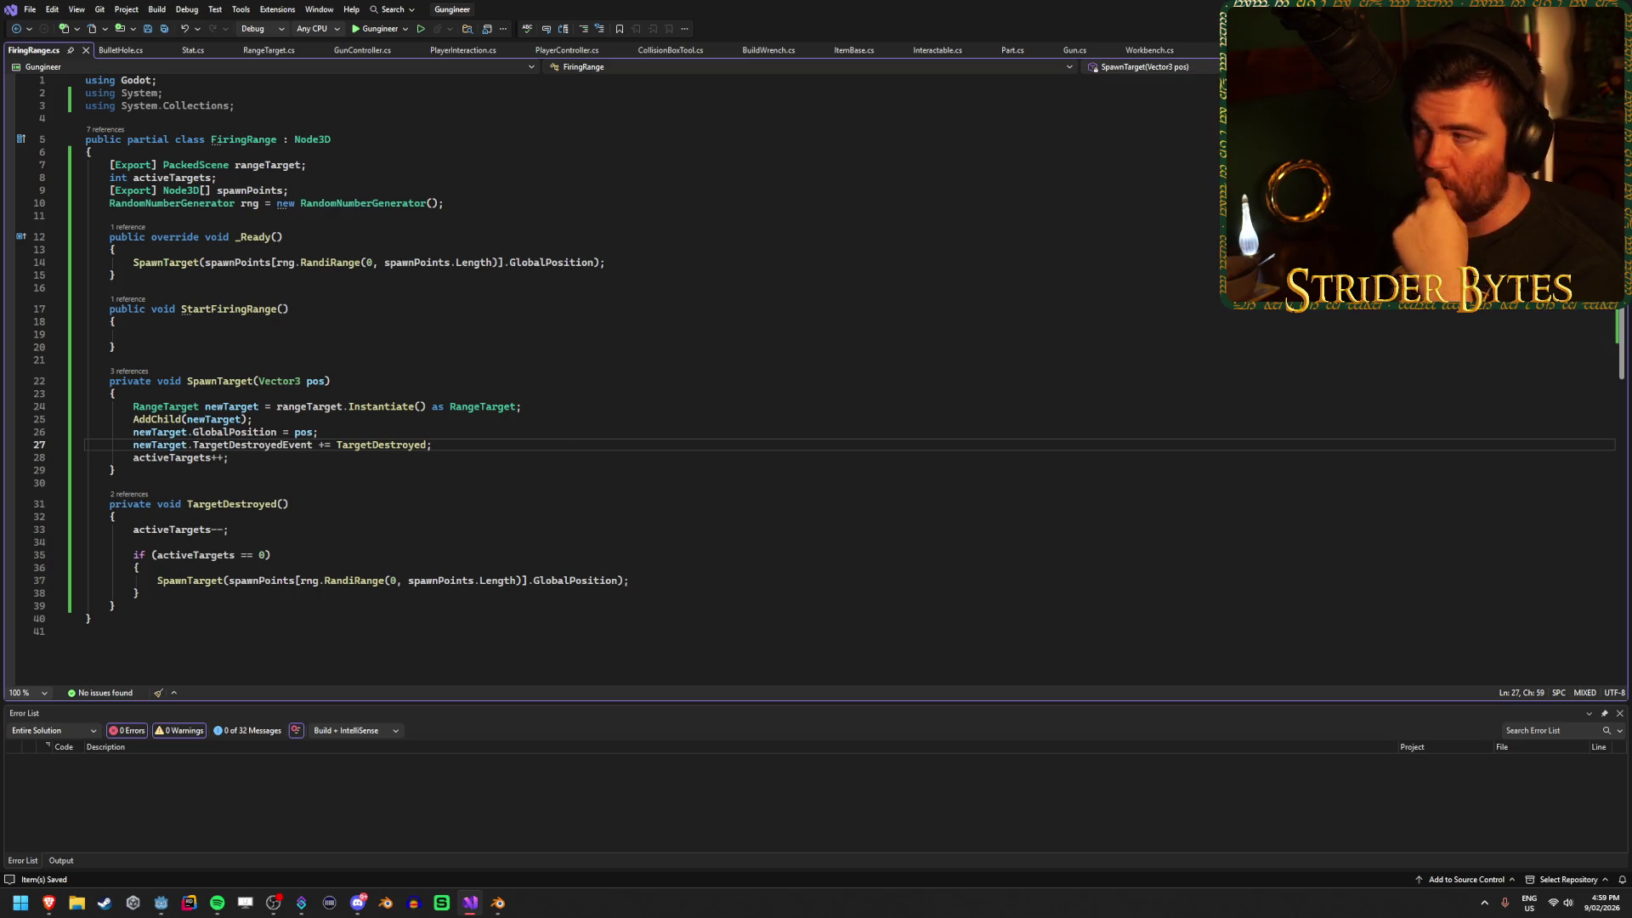
pyautogui.hotkey('alt', 'Tab')
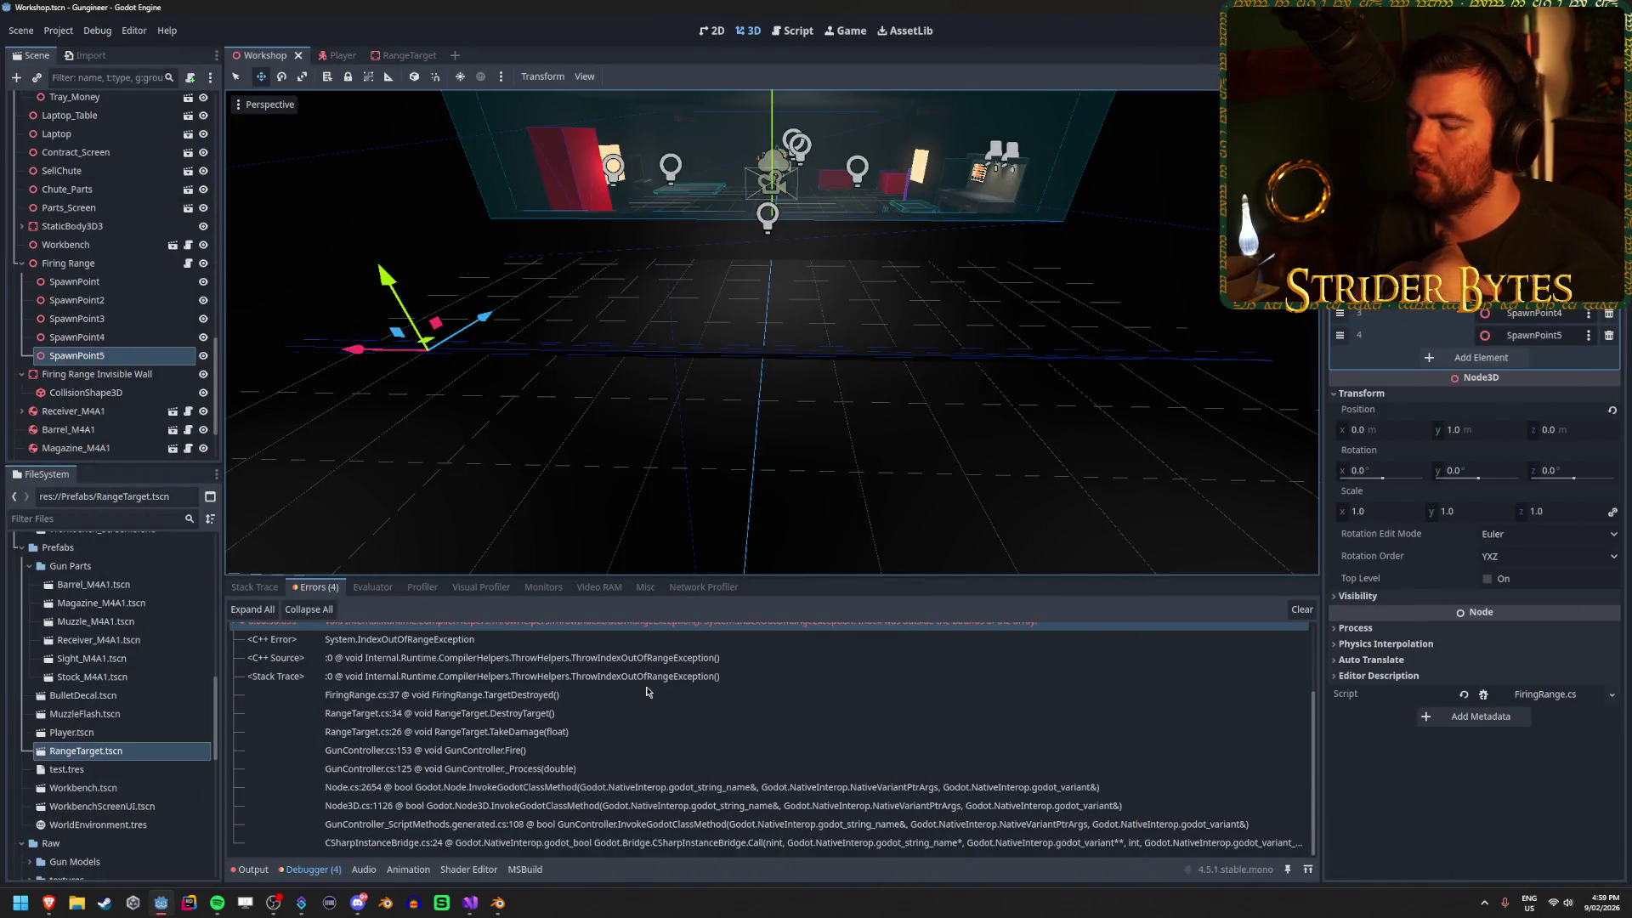
pyautogui.click(1306, 614)
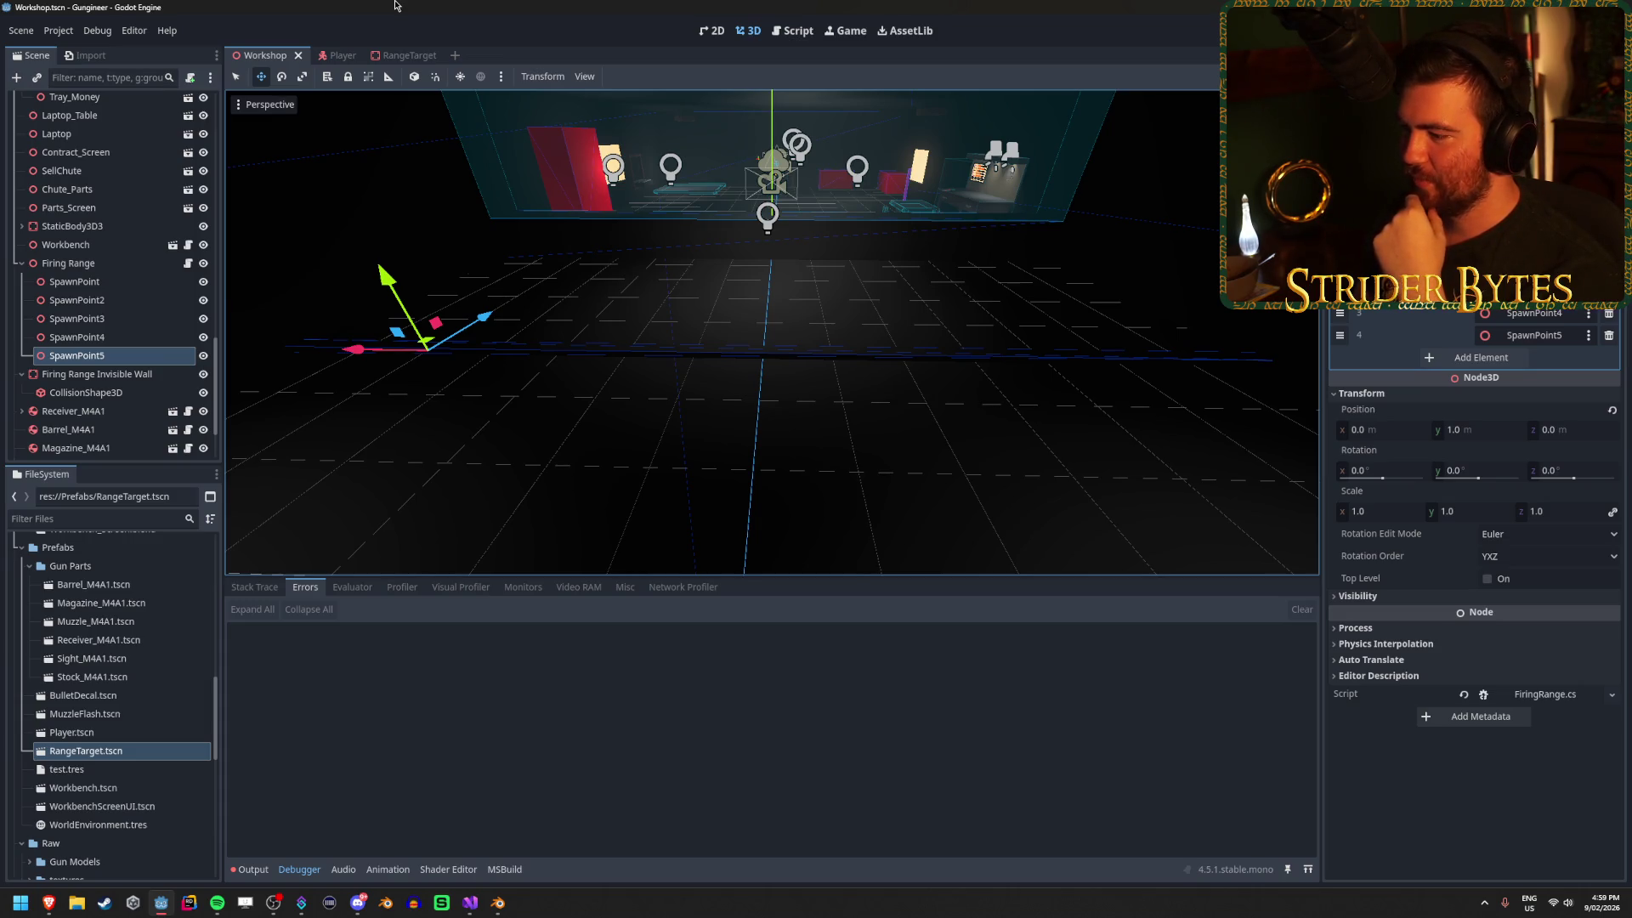
pyautogui.press('F5')
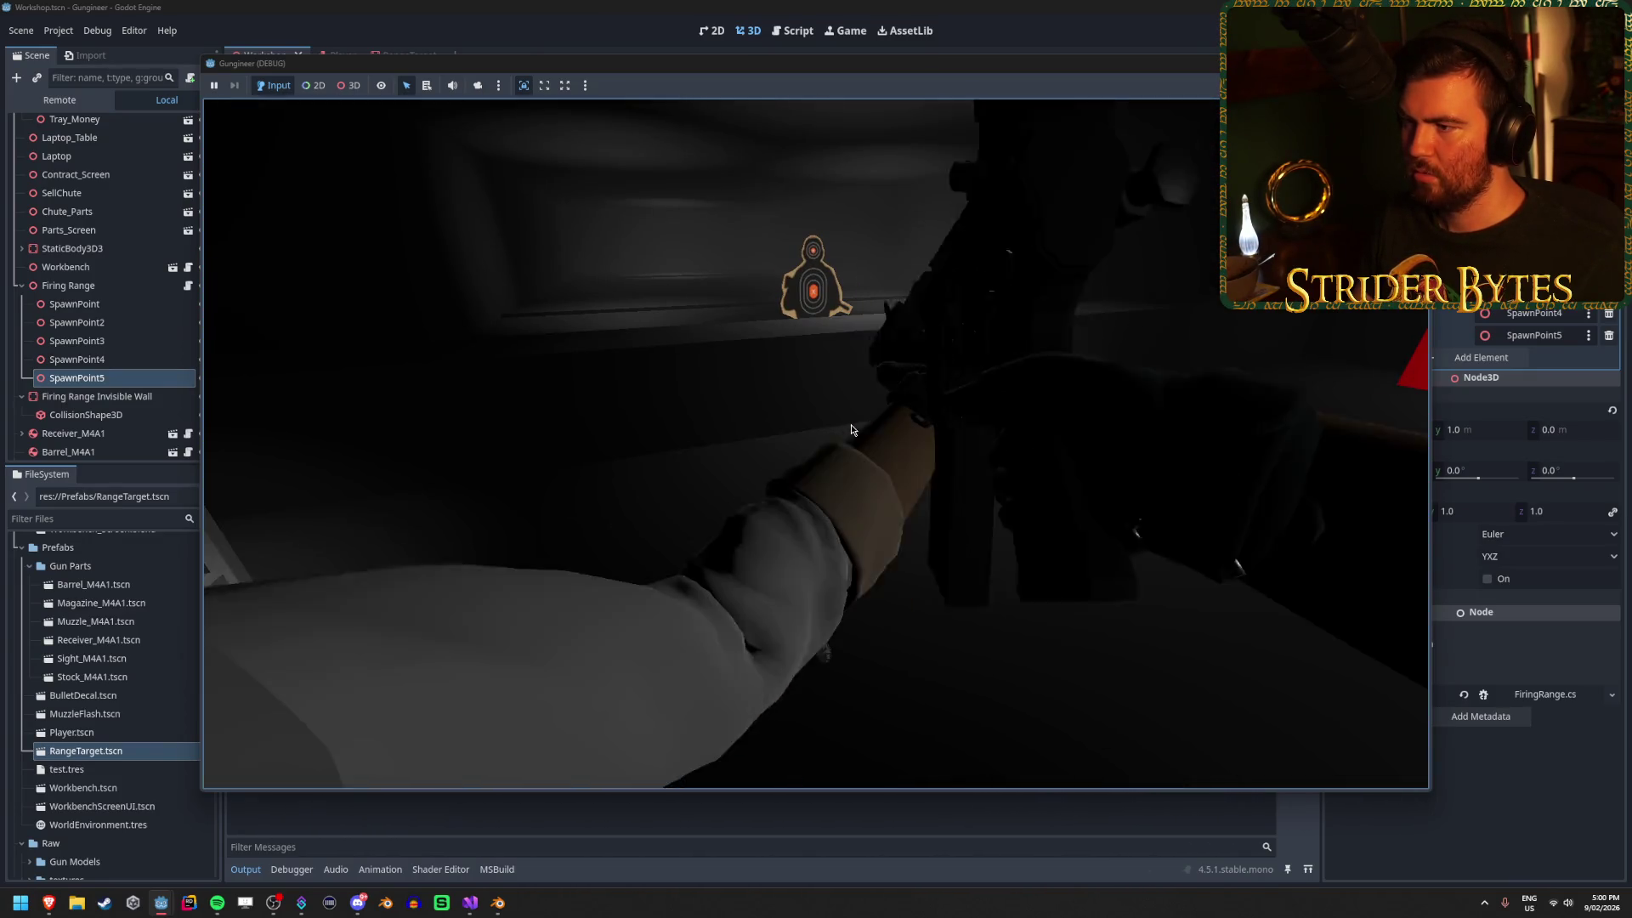
# Fire twice at the range target, stop the run, and bring up GunController.cs in Visual Studio.
pyautogui.click(852, 429)
pyautogui.click(852, 429)
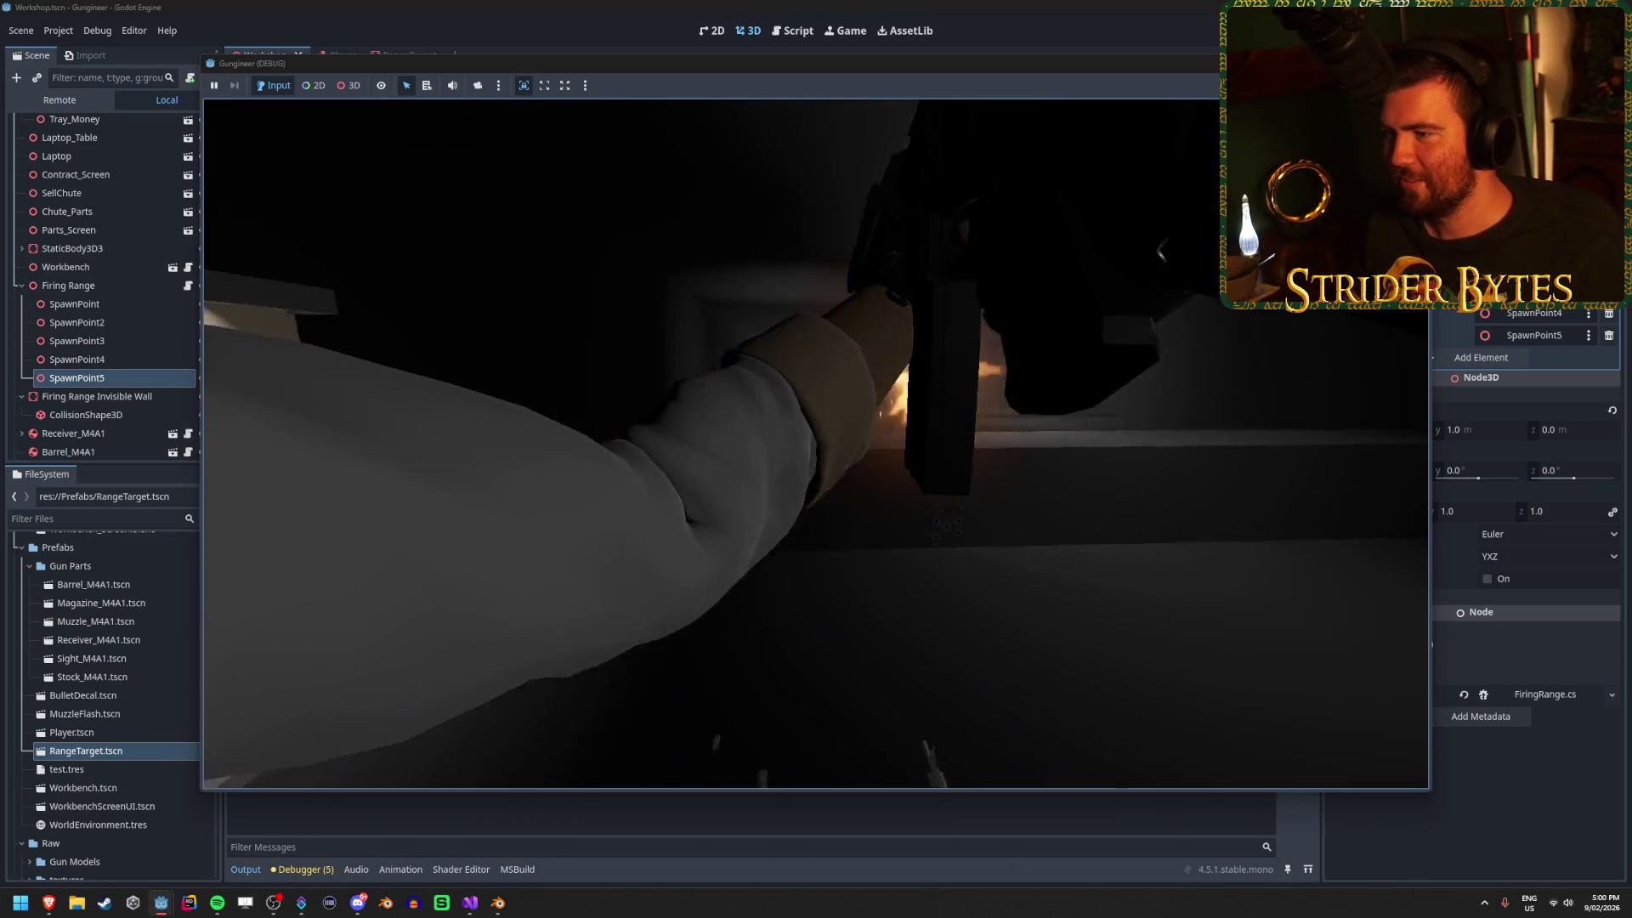
pyautogui.press('F8')
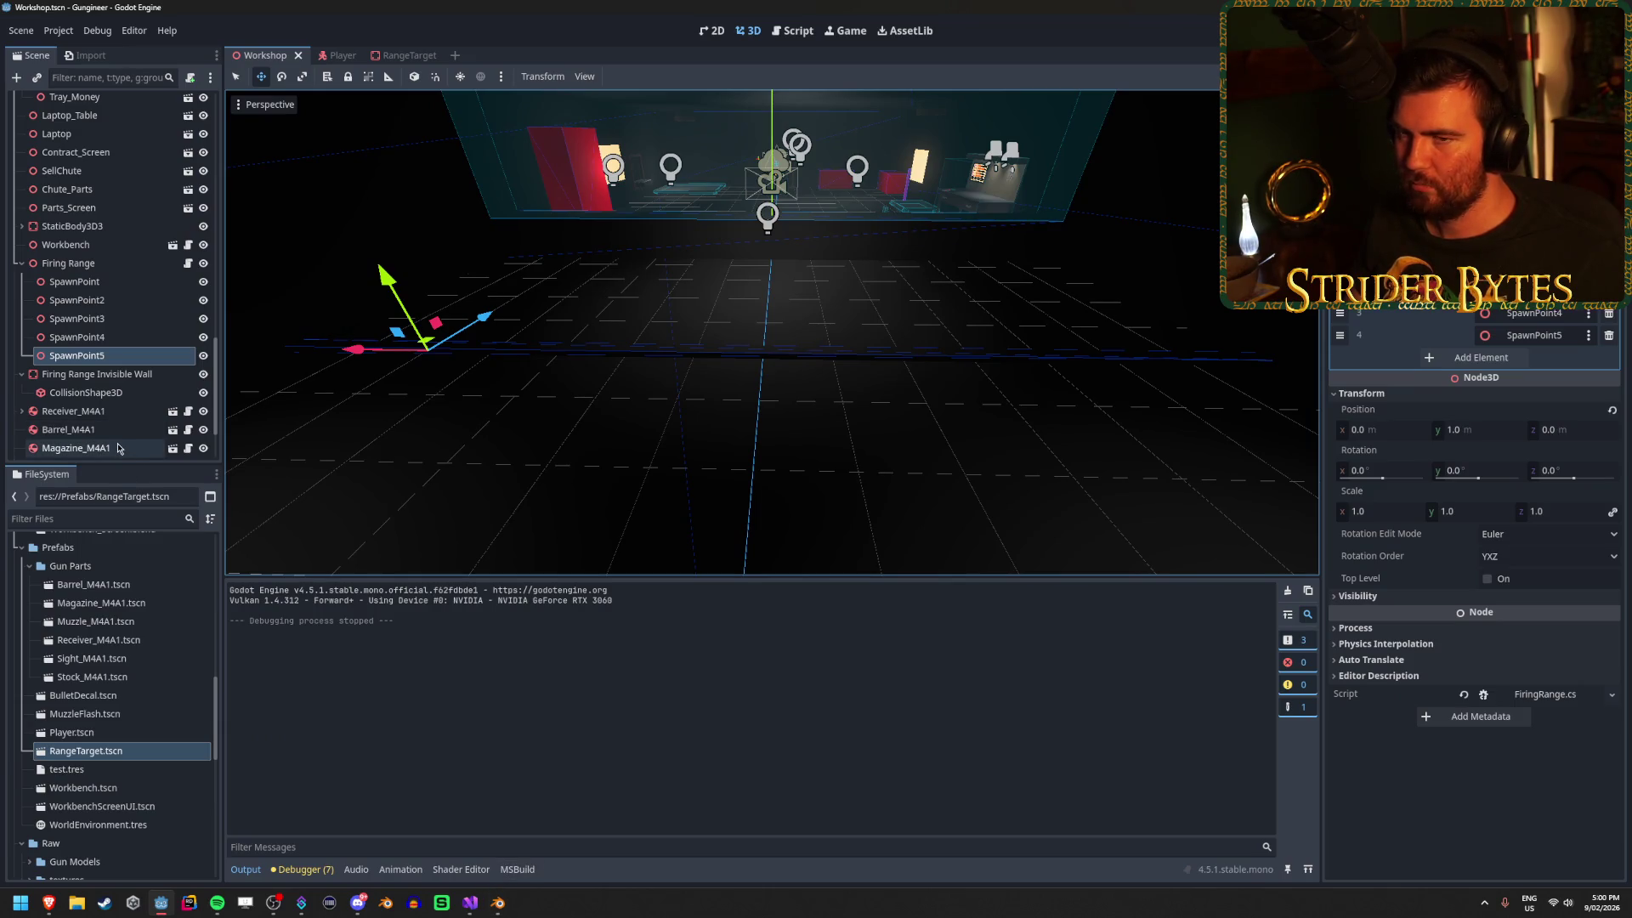
pyautogui.click(470, 903)
pyautogui.click(363, 51)
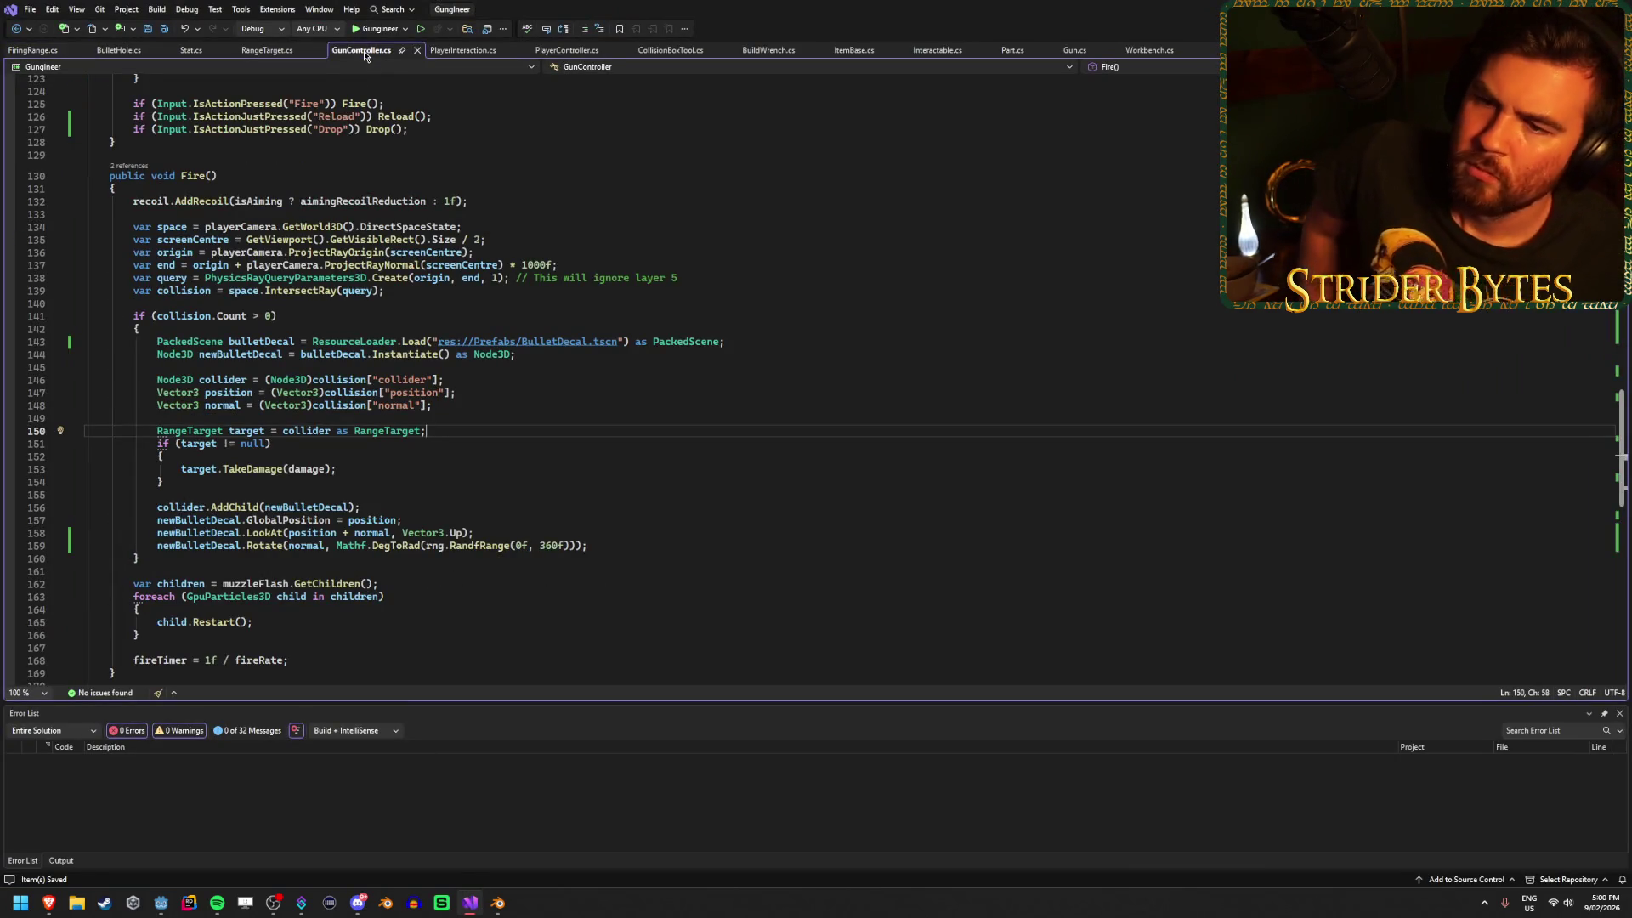
# Inspect SetupGun lines 68–73, including collisionIndex in commented line 73.
pyautogui.scroll(7, 314, 516)
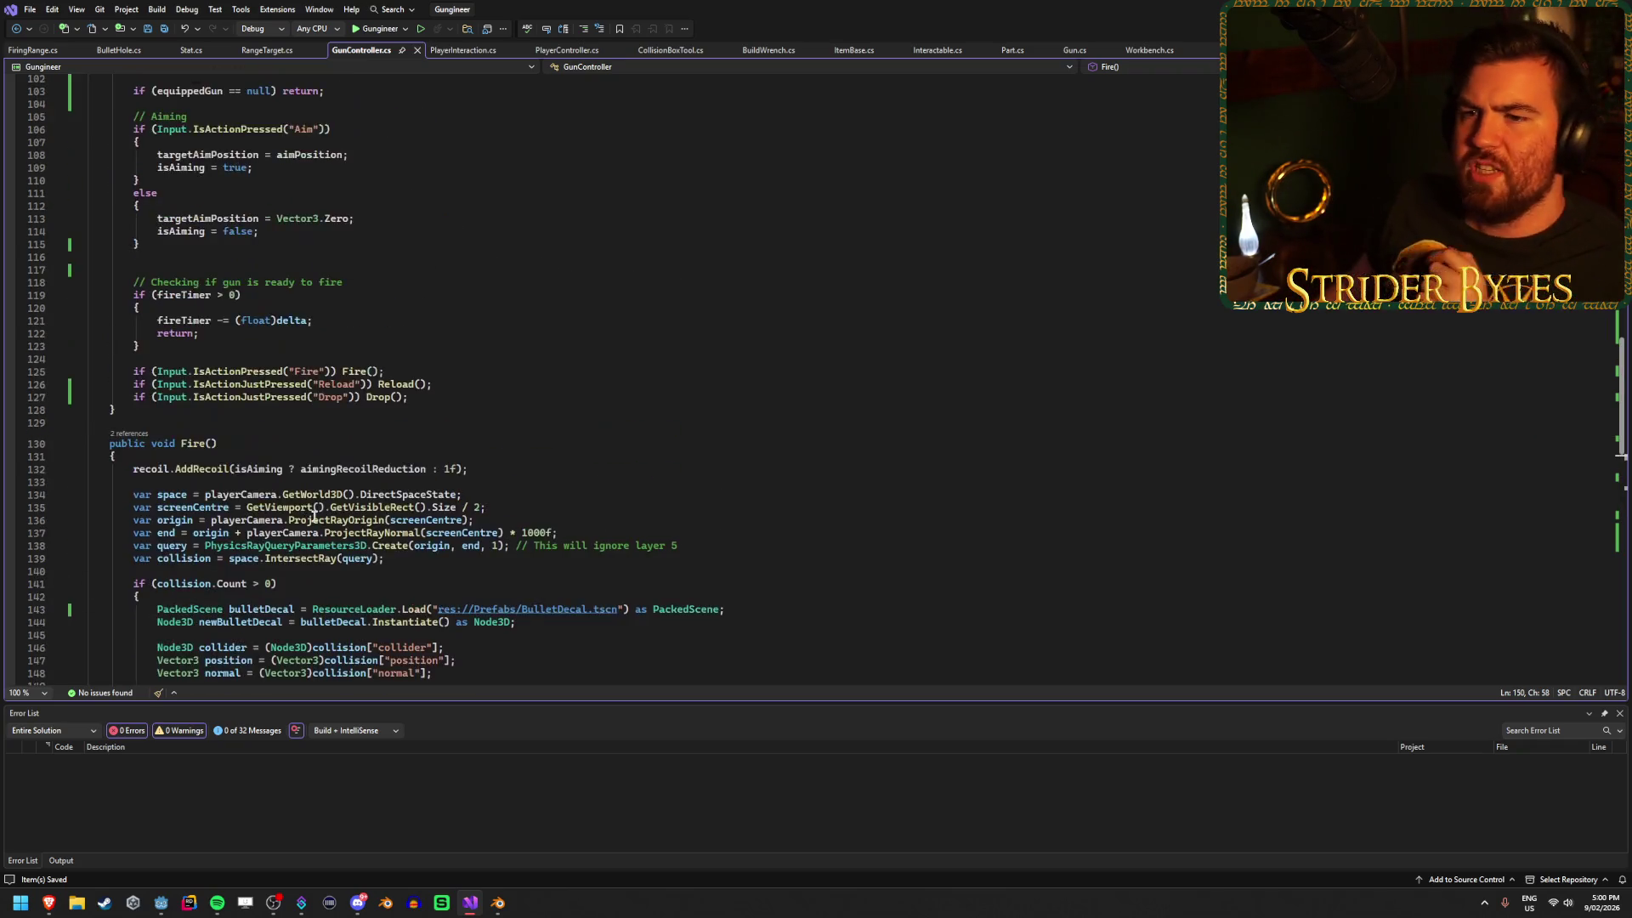
pyautogui.scroll(17, 314, 516)
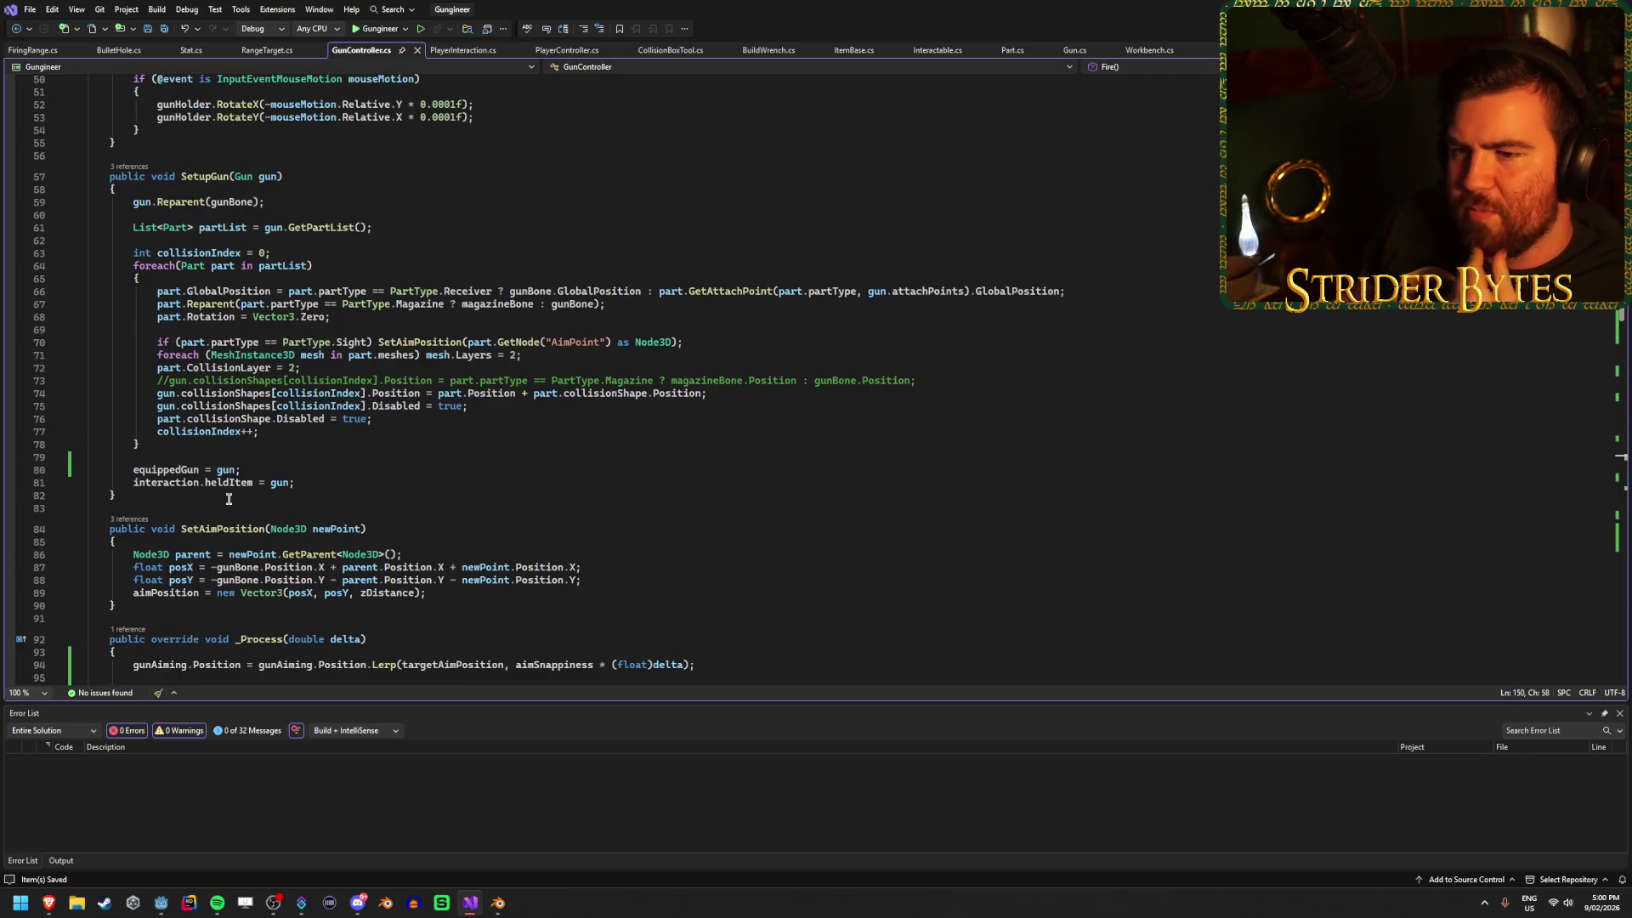
pyautogui.click(389, 318)
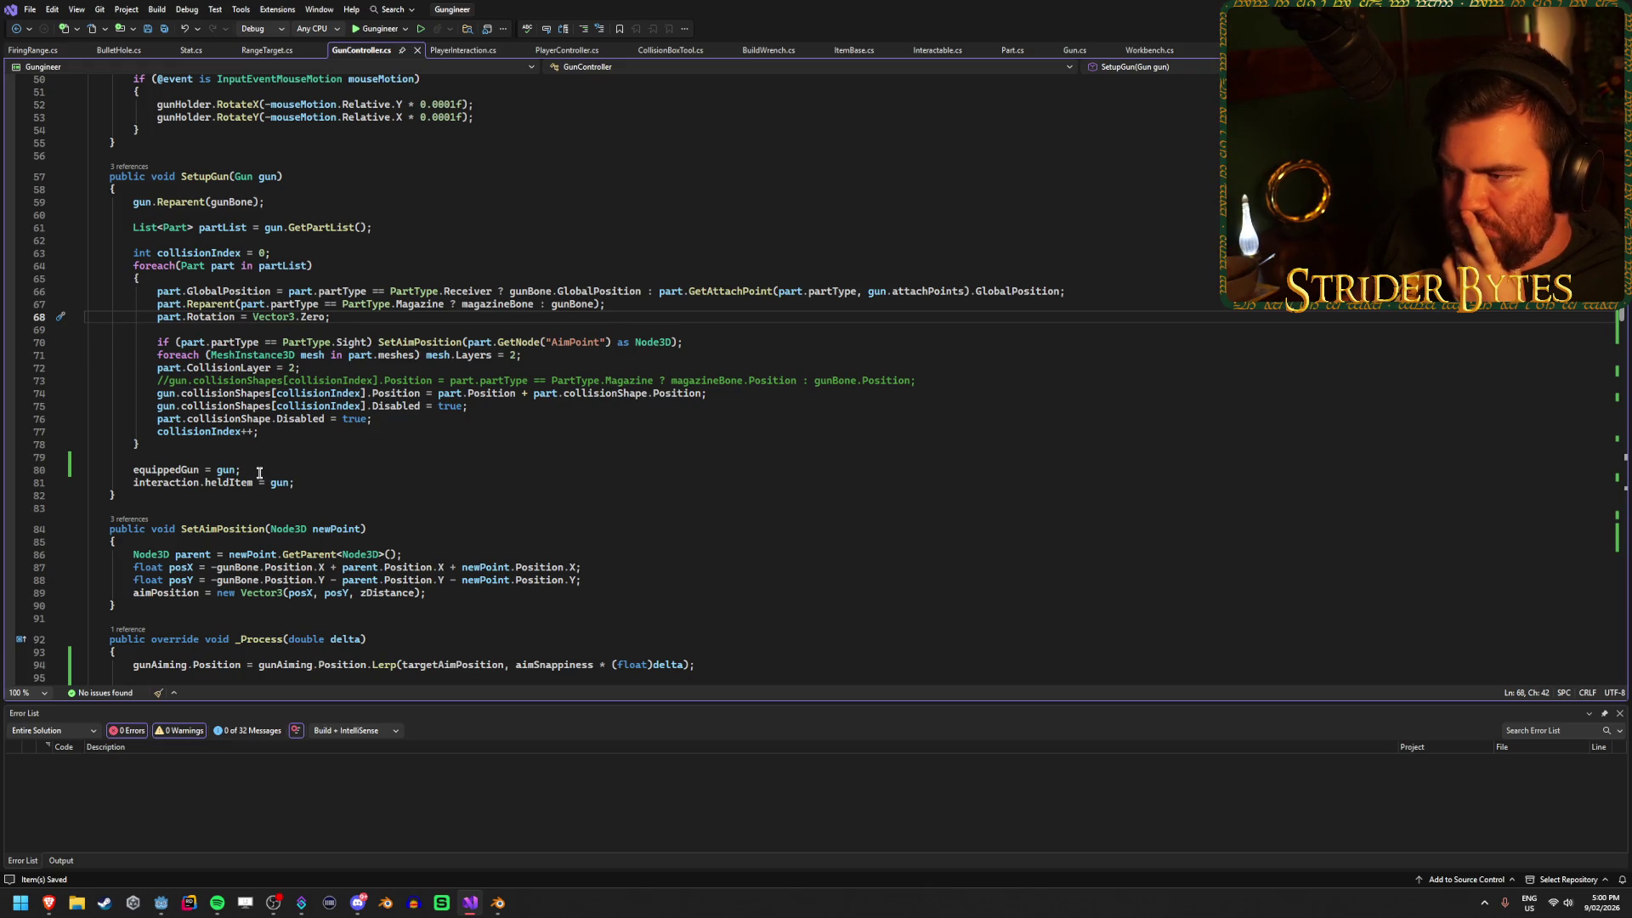
pyautogui.click(327, 380)
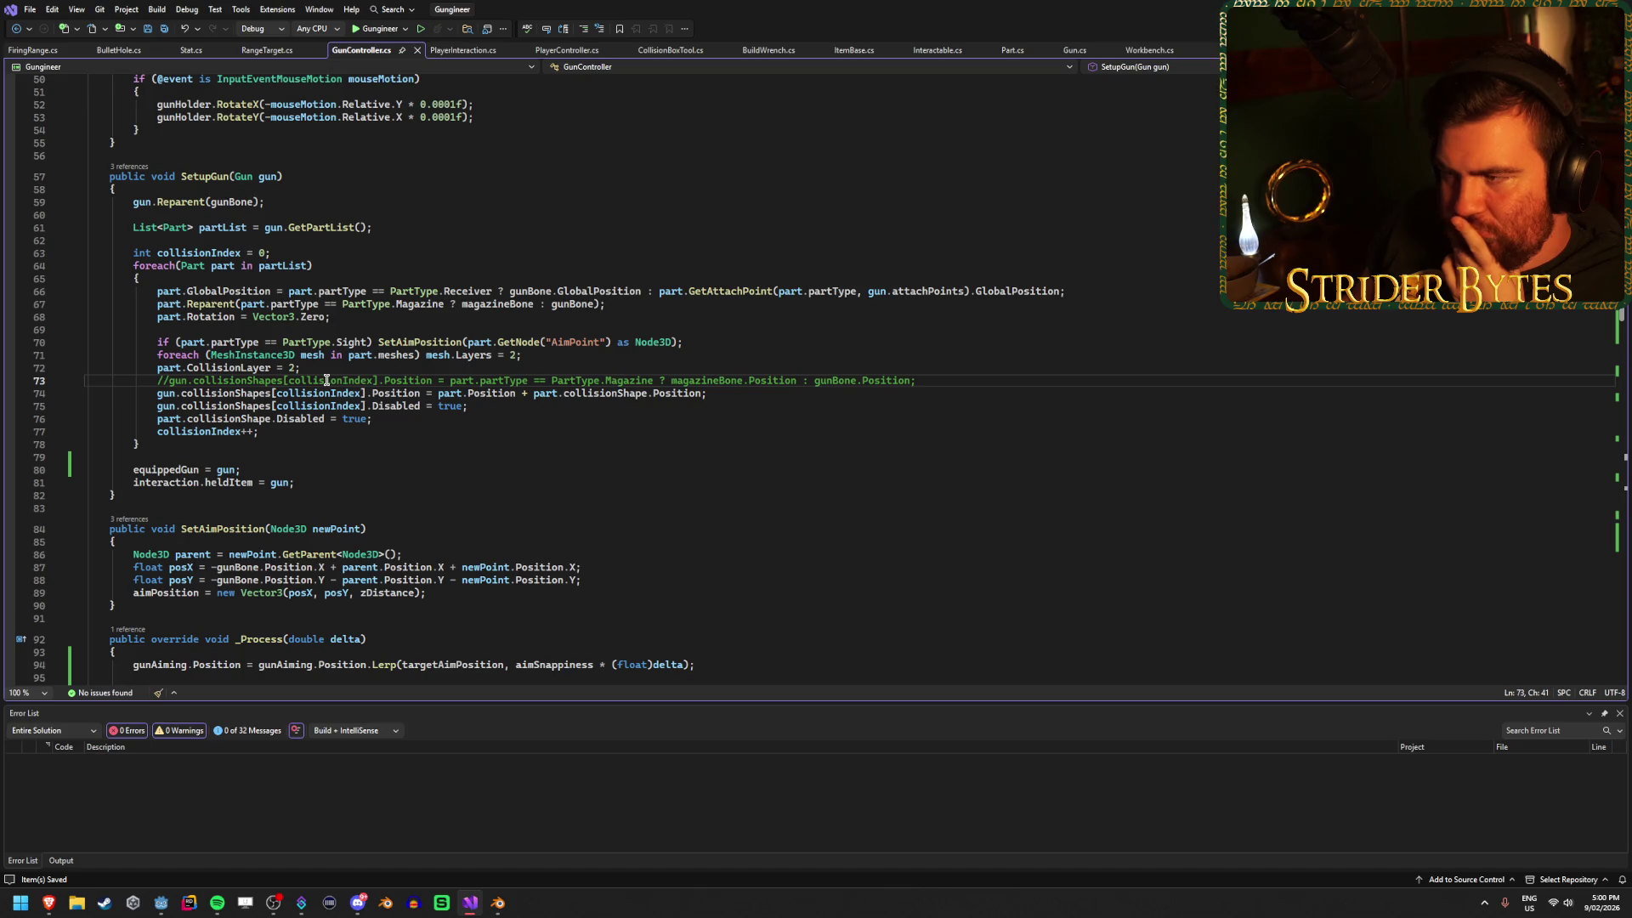
pyautogui.click(954, 376)
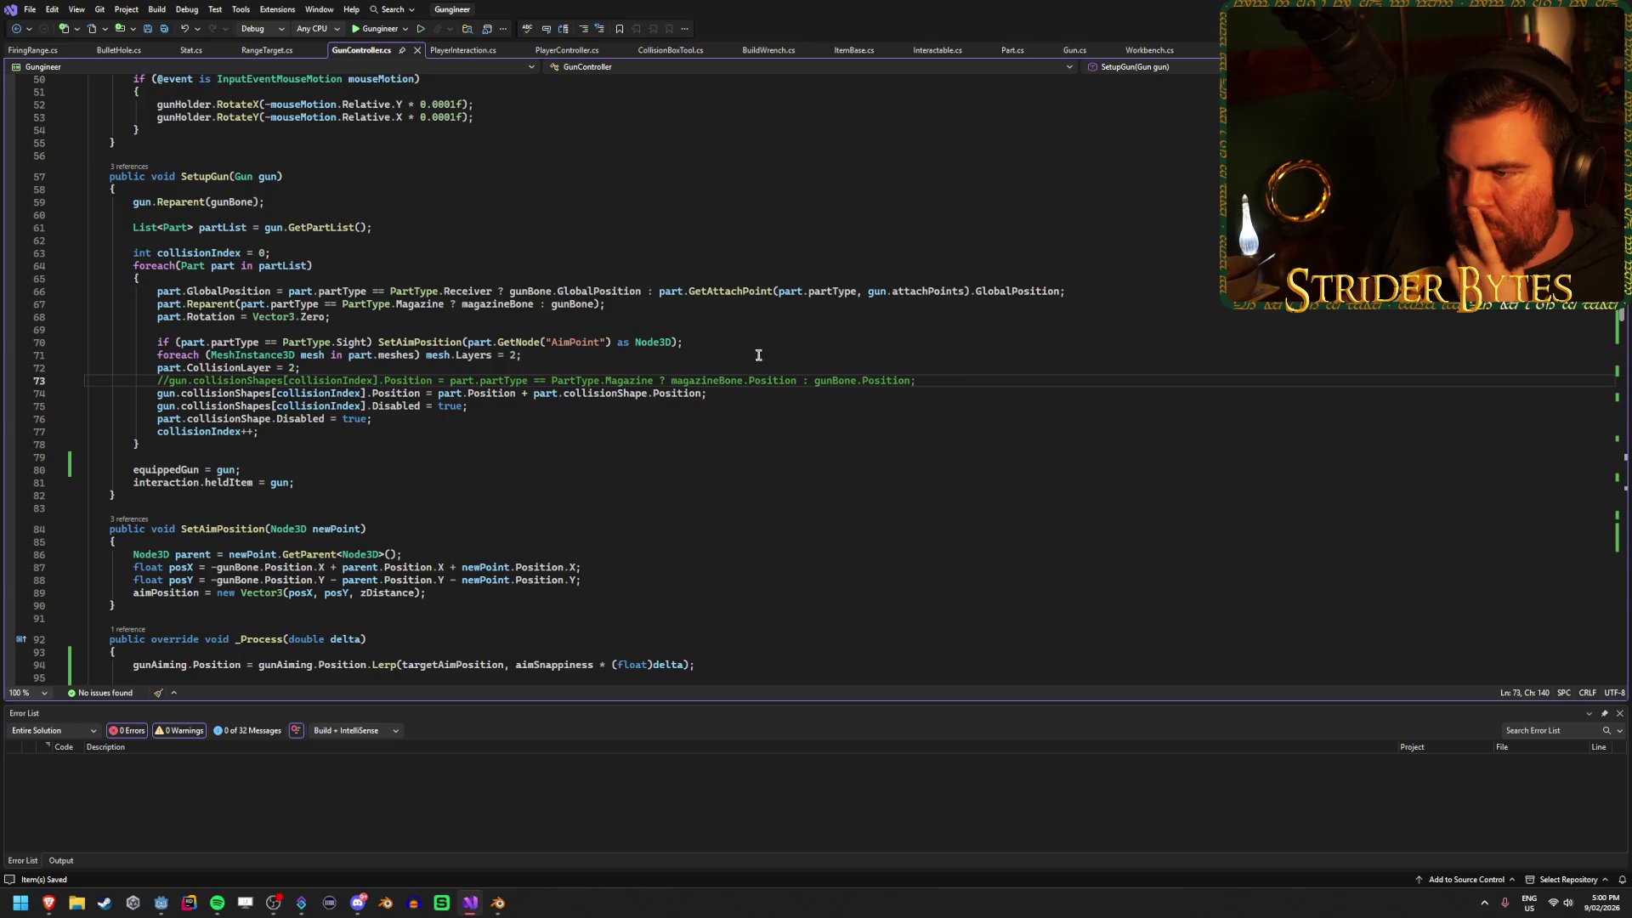
pyautogui.press('Up')
pyautogui.press('Up')
pyautogui.press('Up')
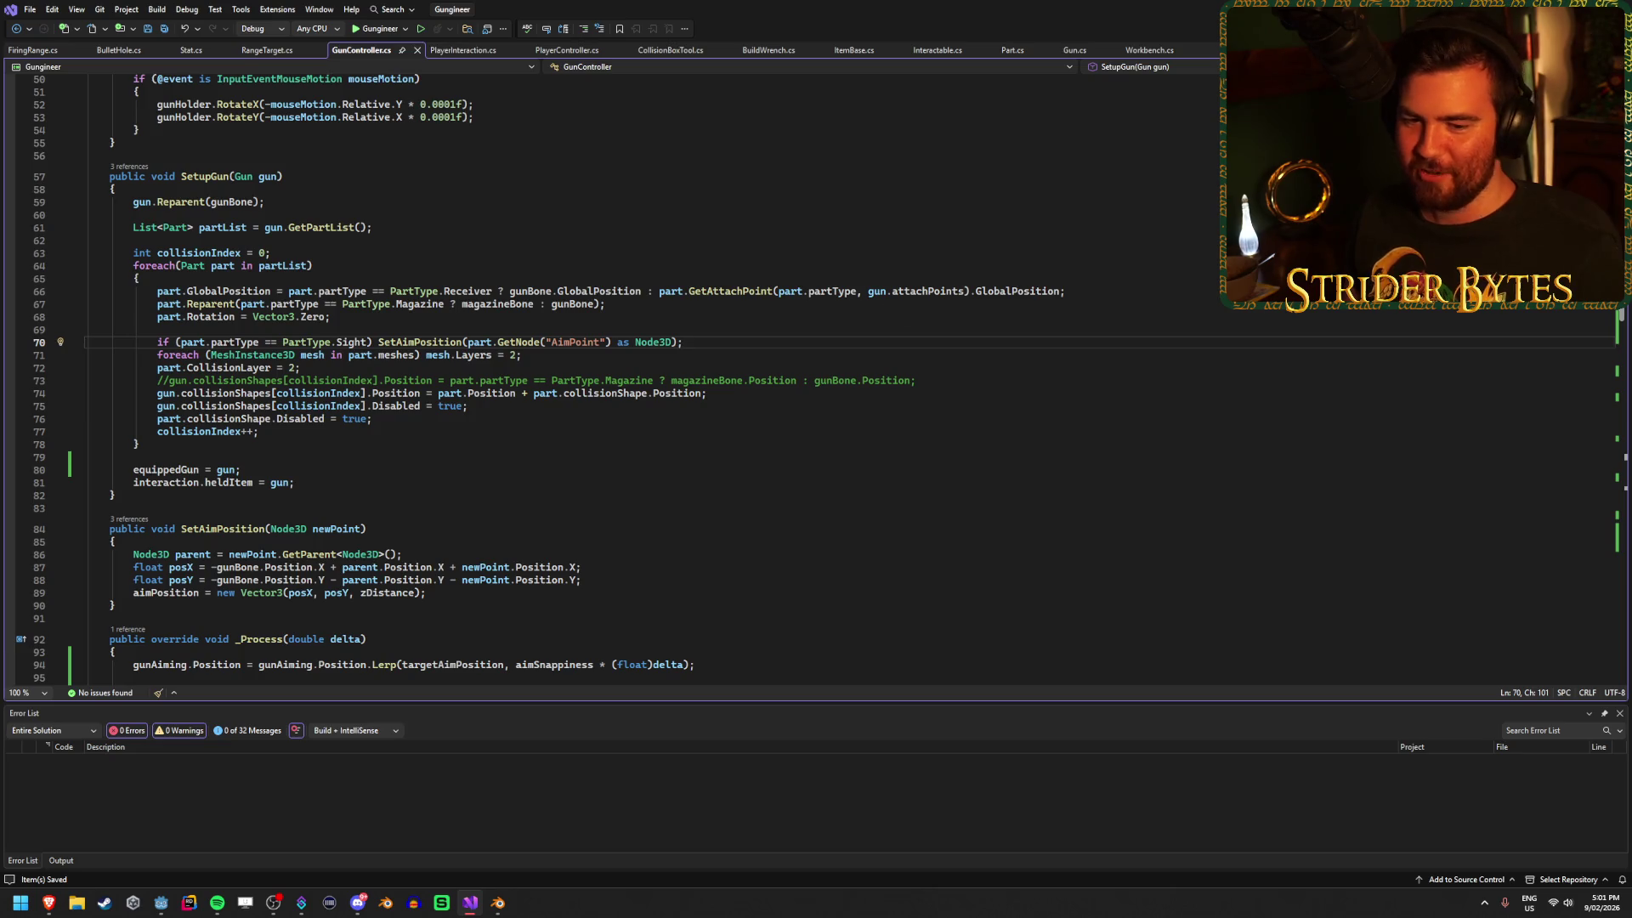
# Compare the sight AimPoint line 70 with positioning line 66, then save GunController.cs.
pyautogui.click(1005, 382)
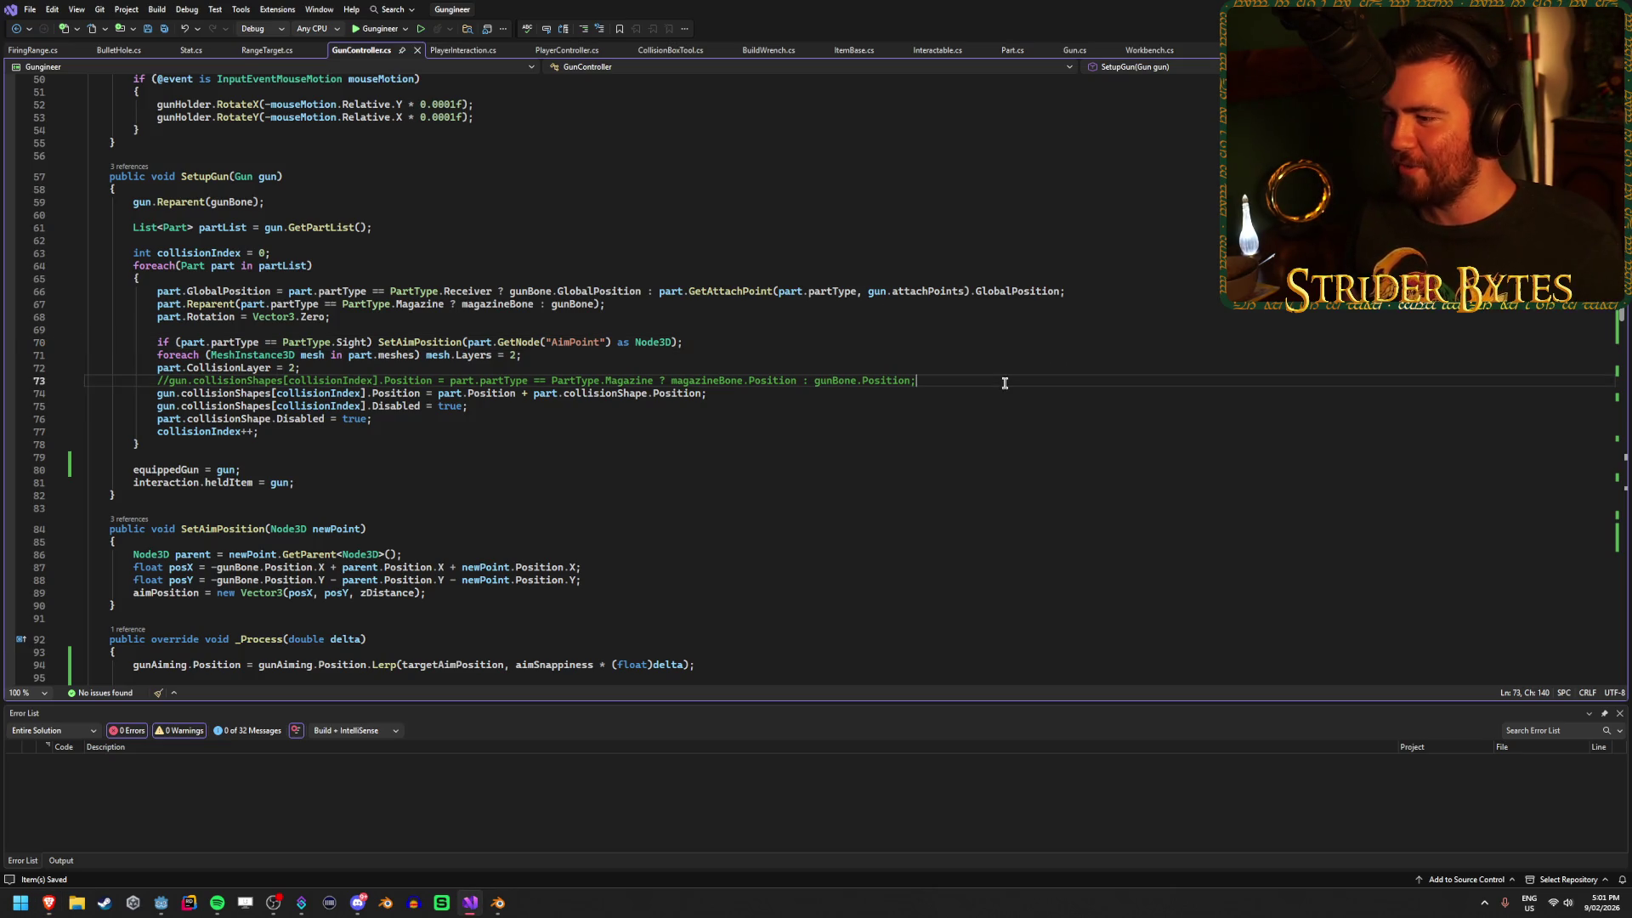
pyautogui.click(826, 342)
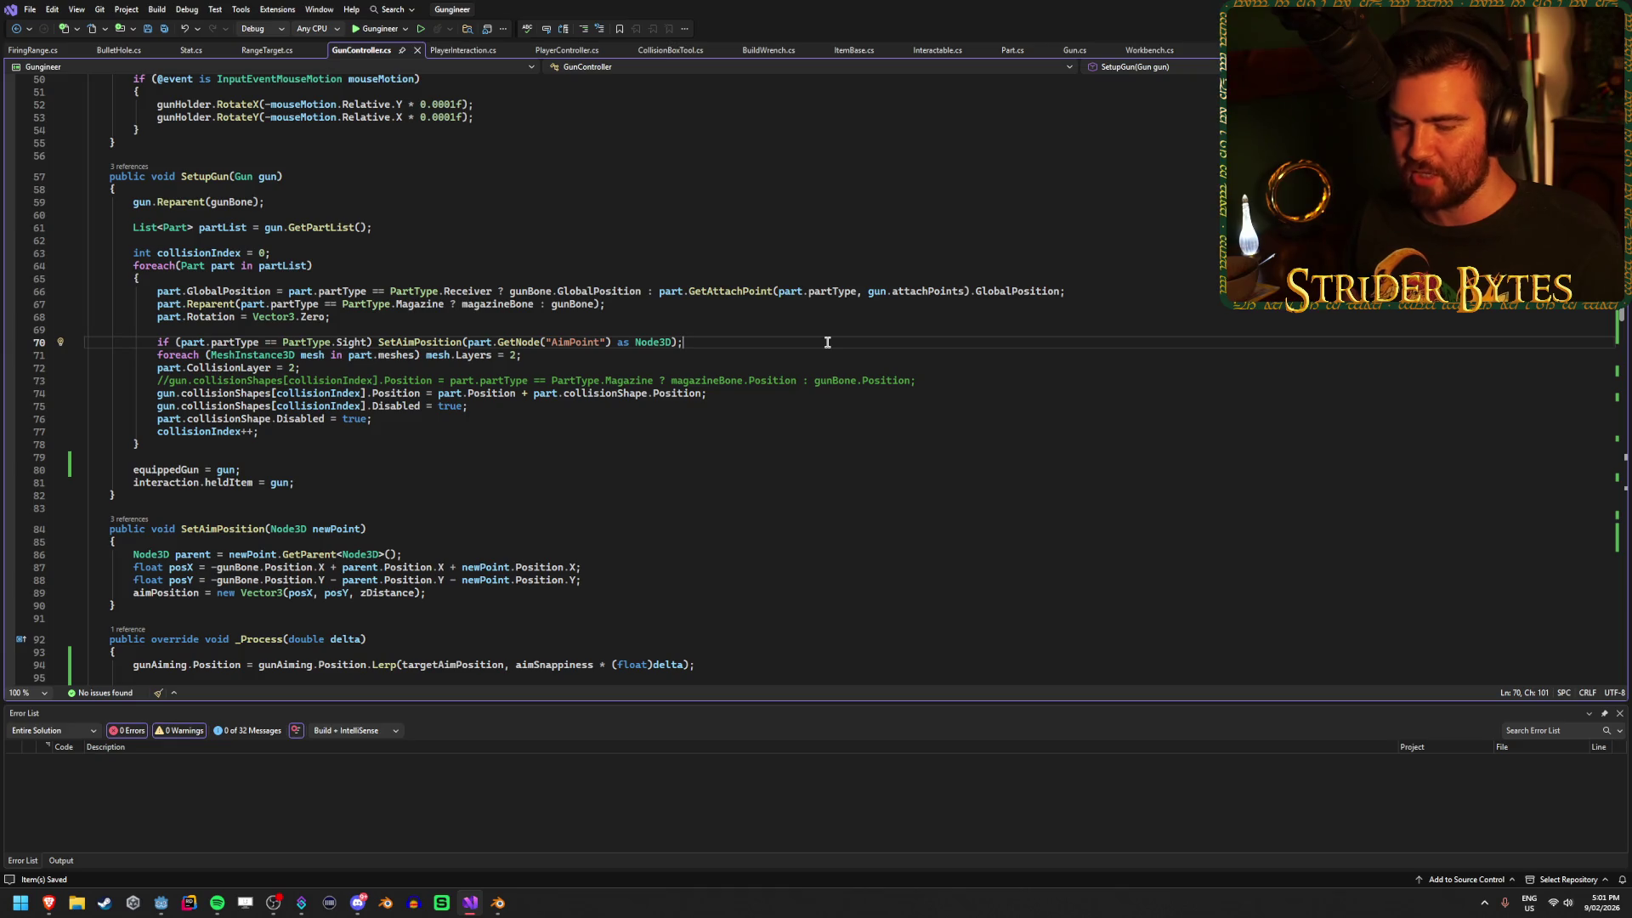
pyautogui.scroll(3, 827, 342)
pyautogui.click(1122, 403)
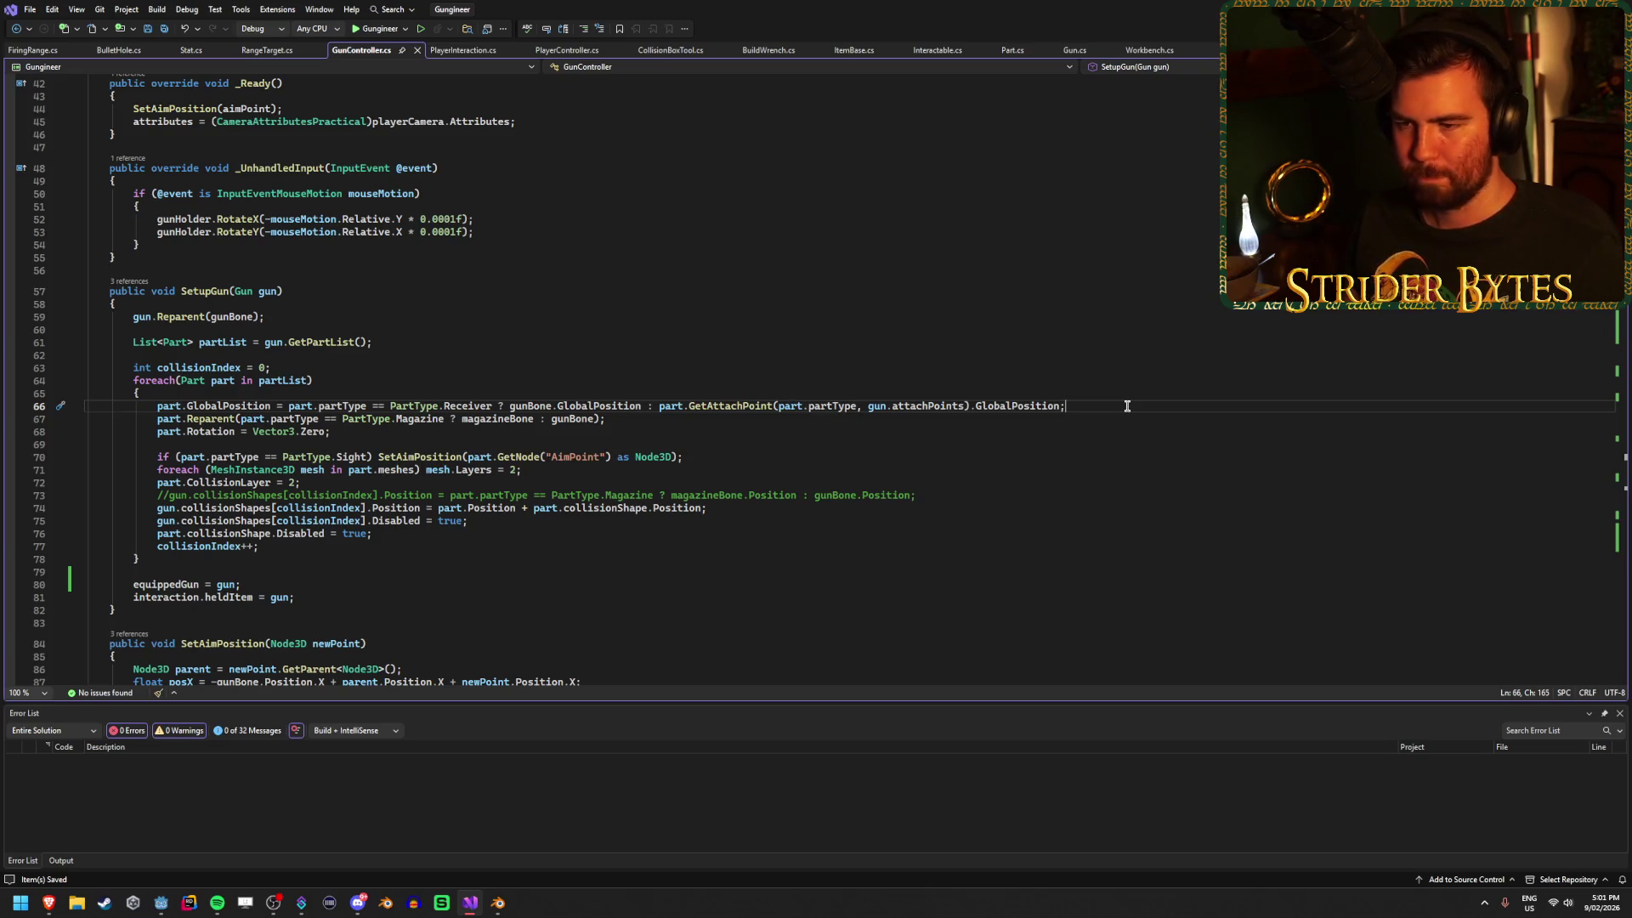
pyautogui.click(710, 458)
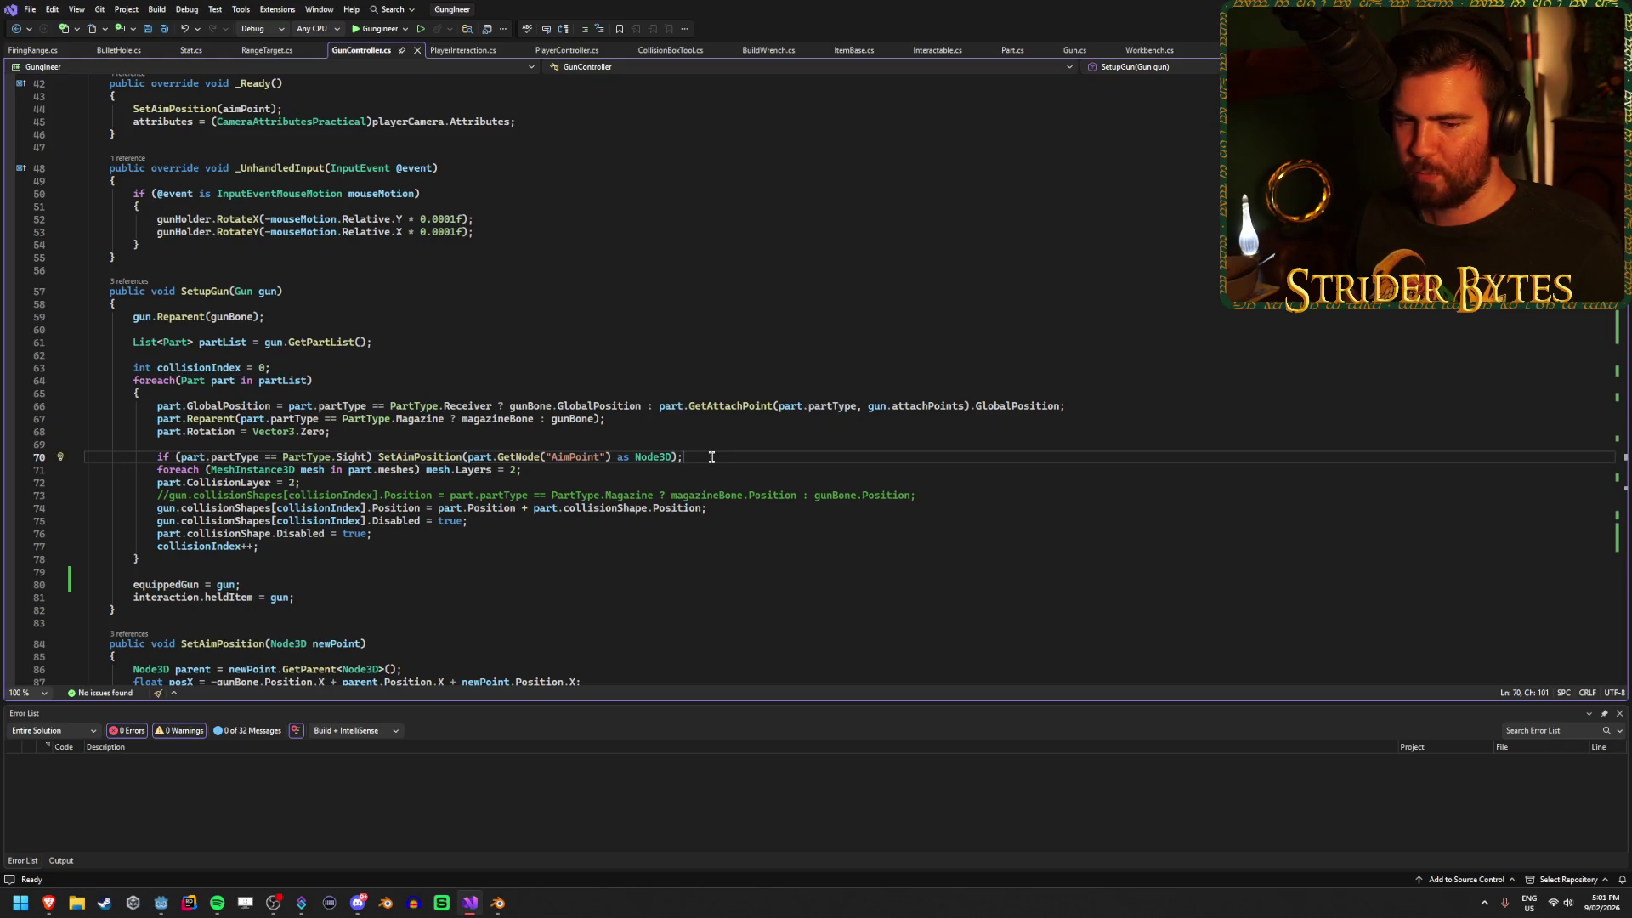
pyautogui.hotkey('ctrl', 's')
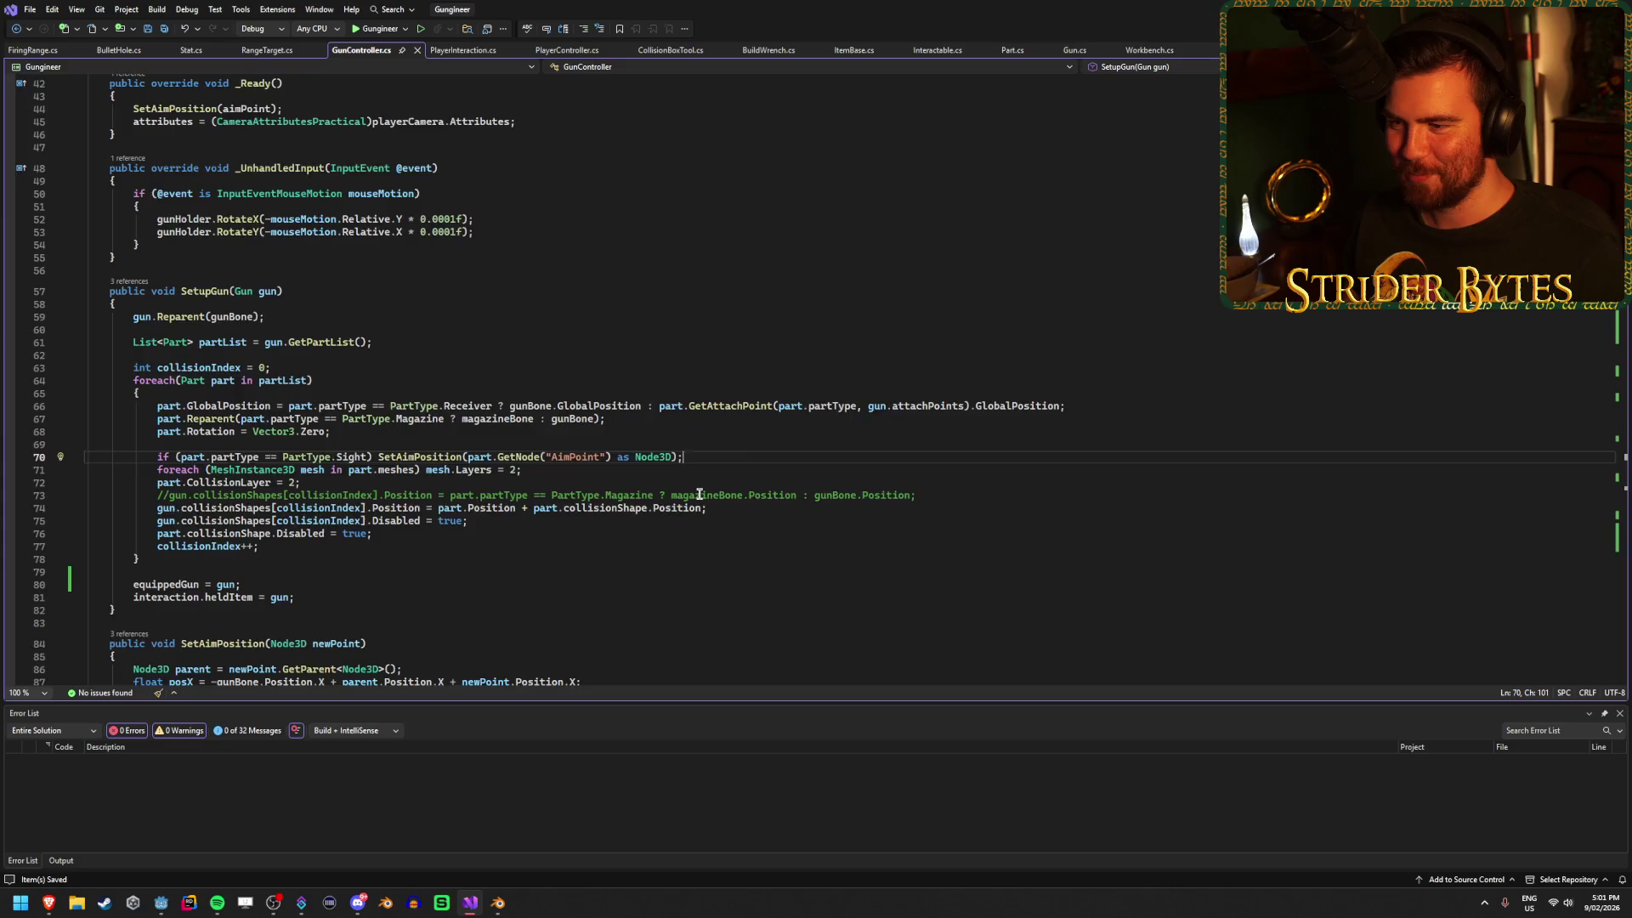
pyautogui.scroll(5, 697, 493)
pyautogui.scroll(-15, 697, 493)
pyautogui.scroll(6, 696, 492)
pyautogui.scroll(14, 695, 490)
pyautogui.scroll(-10, 694, 492)
pyautogui.scroll(3, 692, 493)
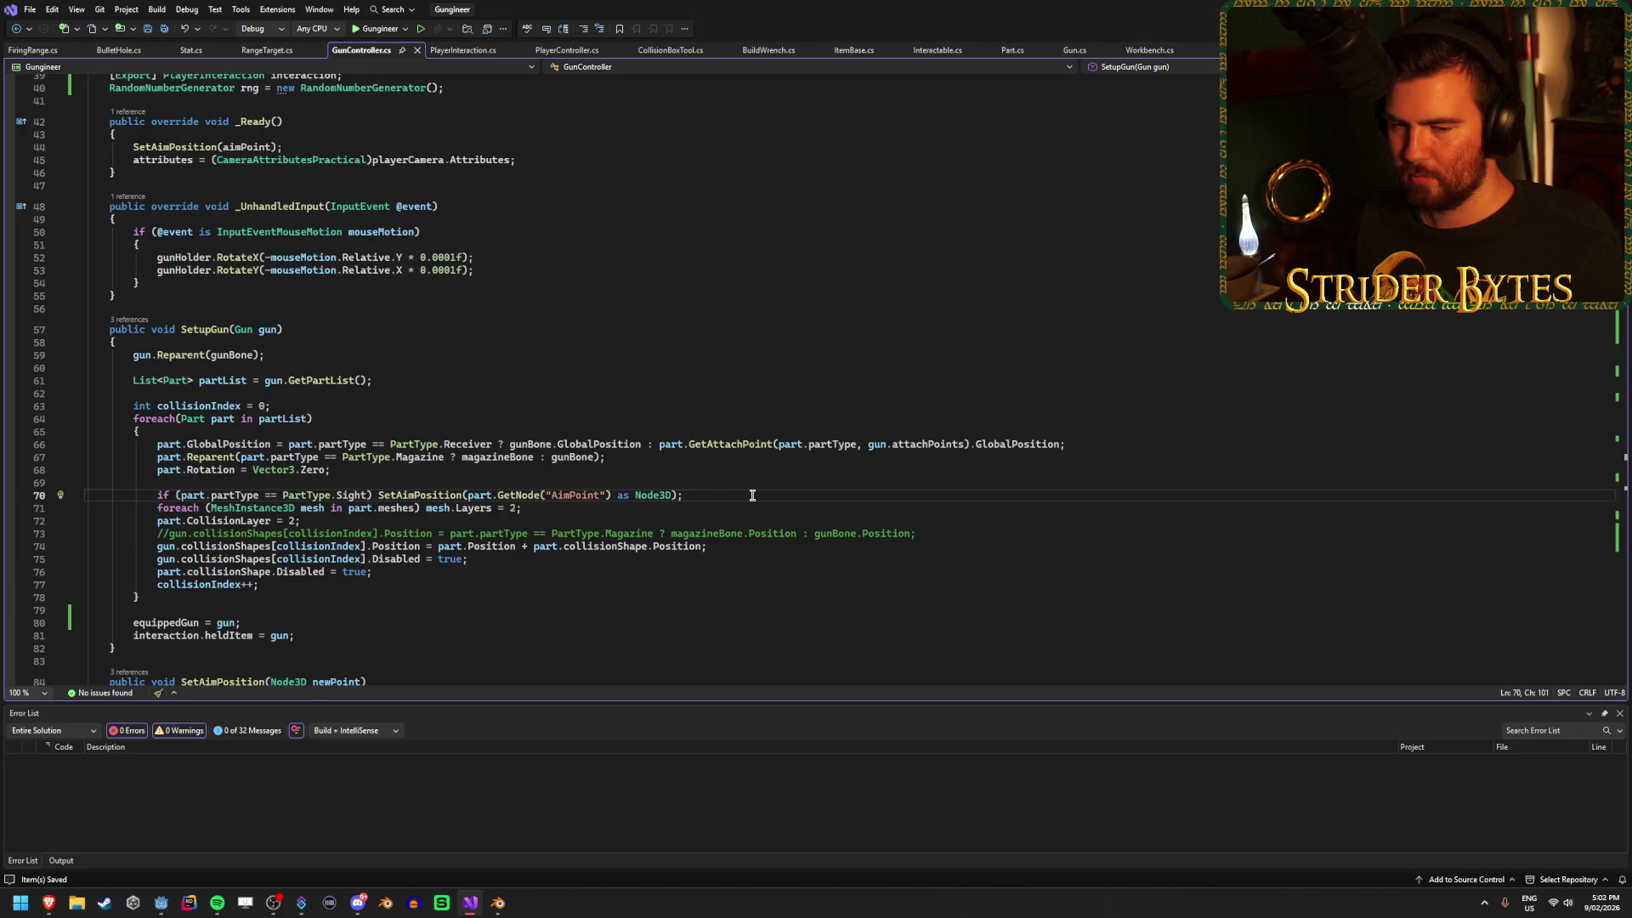
pyautogui.scroll(7, 752, 494)
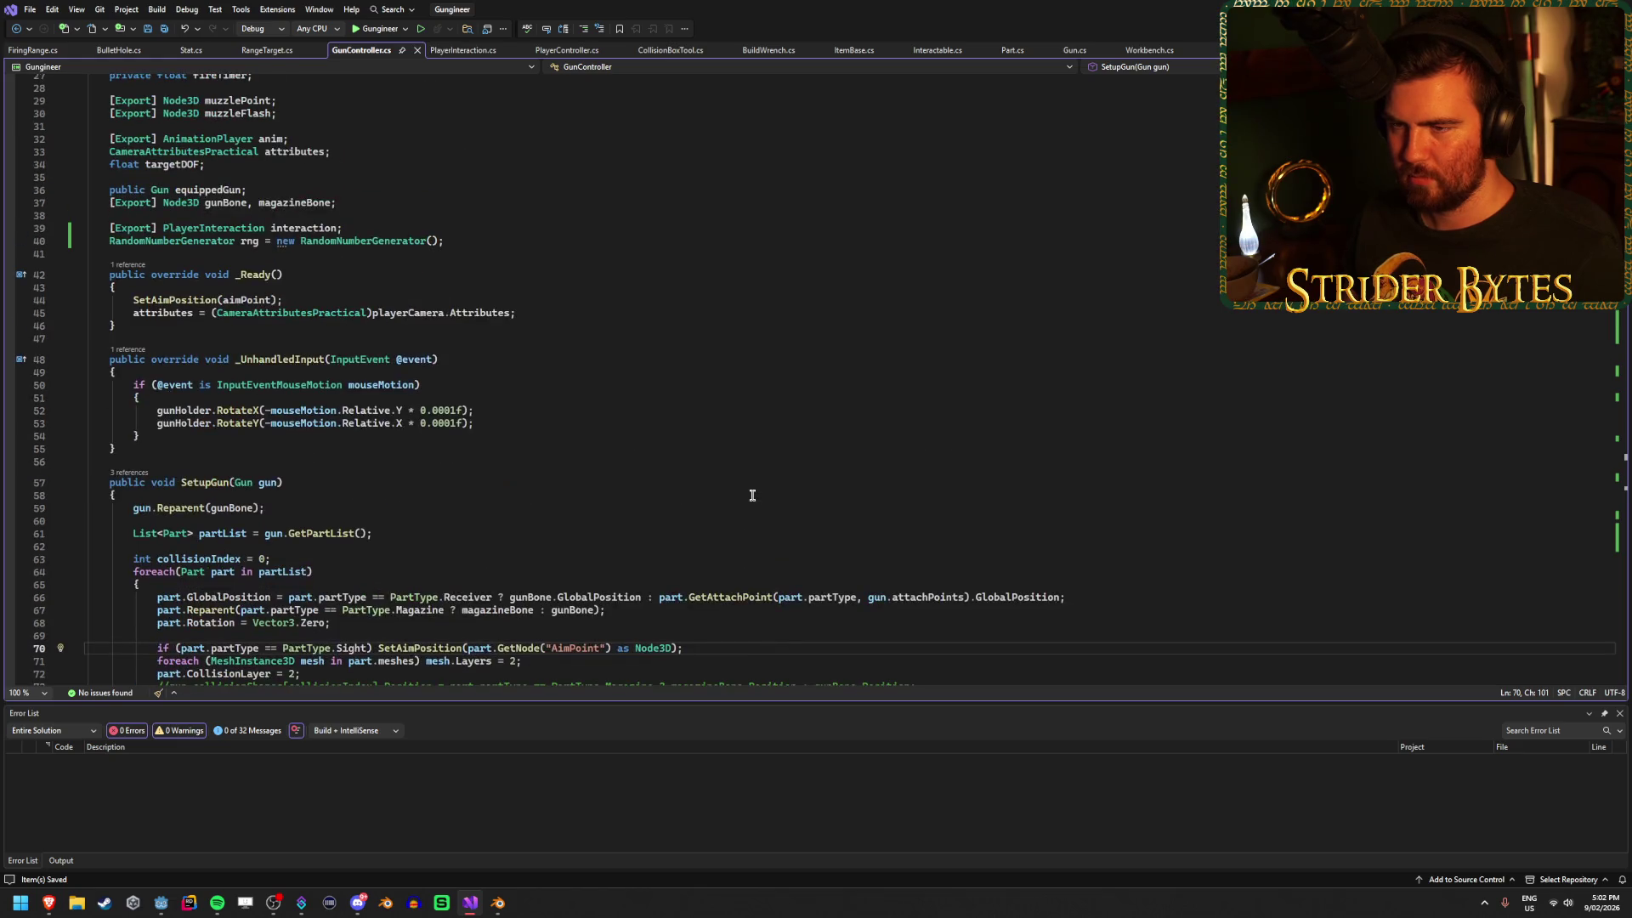
pyautogui.scroll(-6, 752, 495)
pyautogui.scroll(-1, 753, 495)
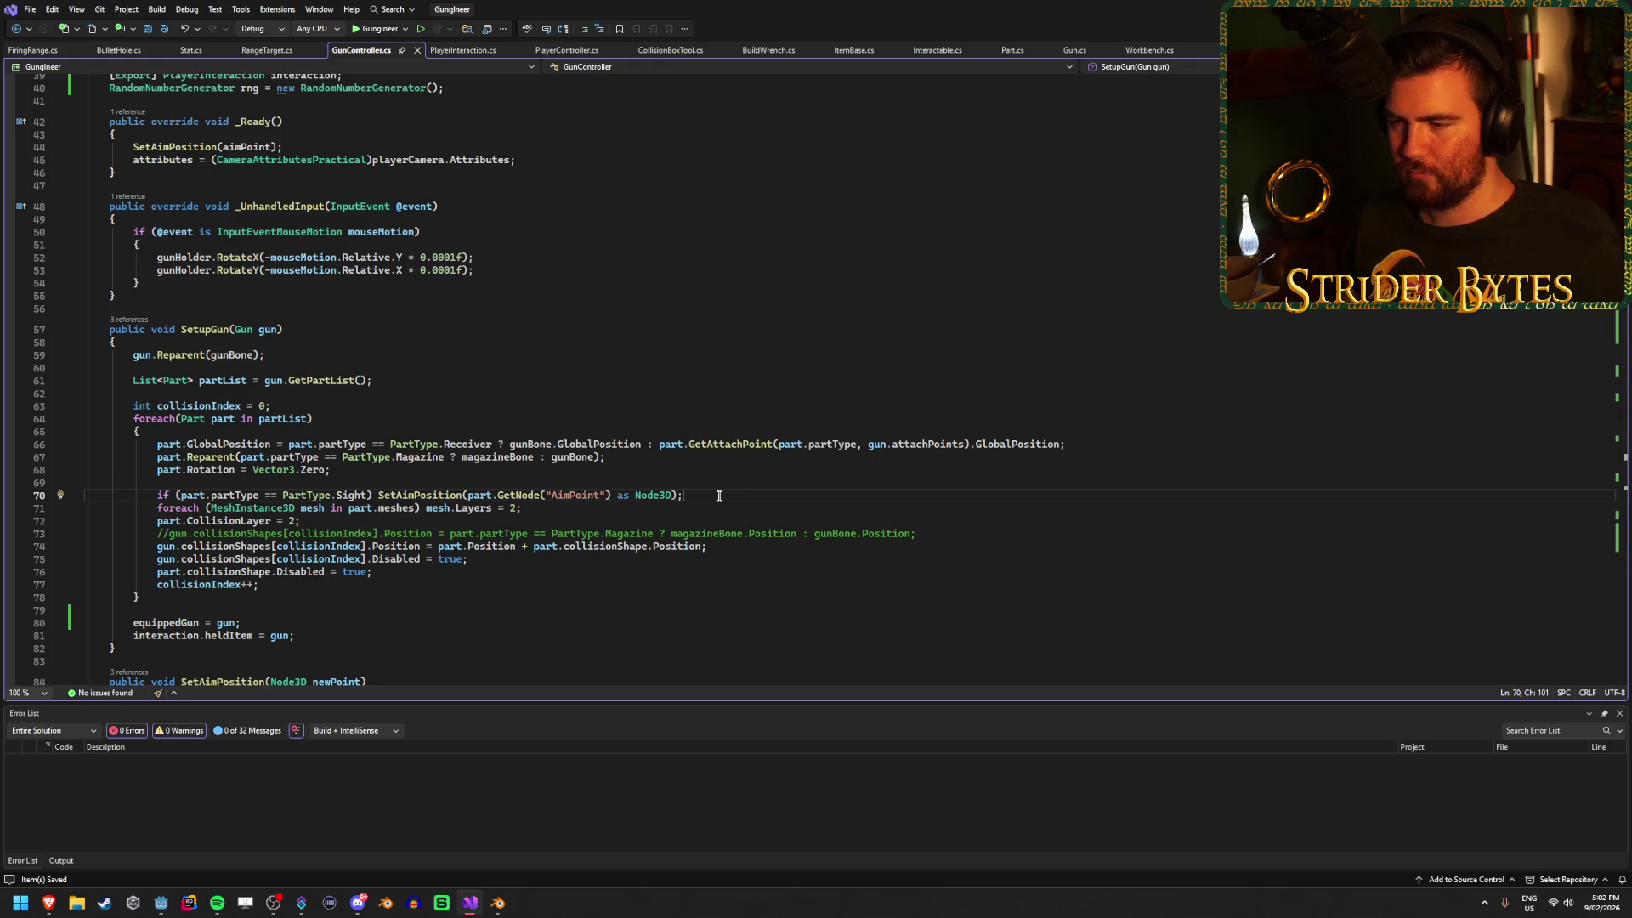
pyautogui.hotkey('alt', 'Tab')
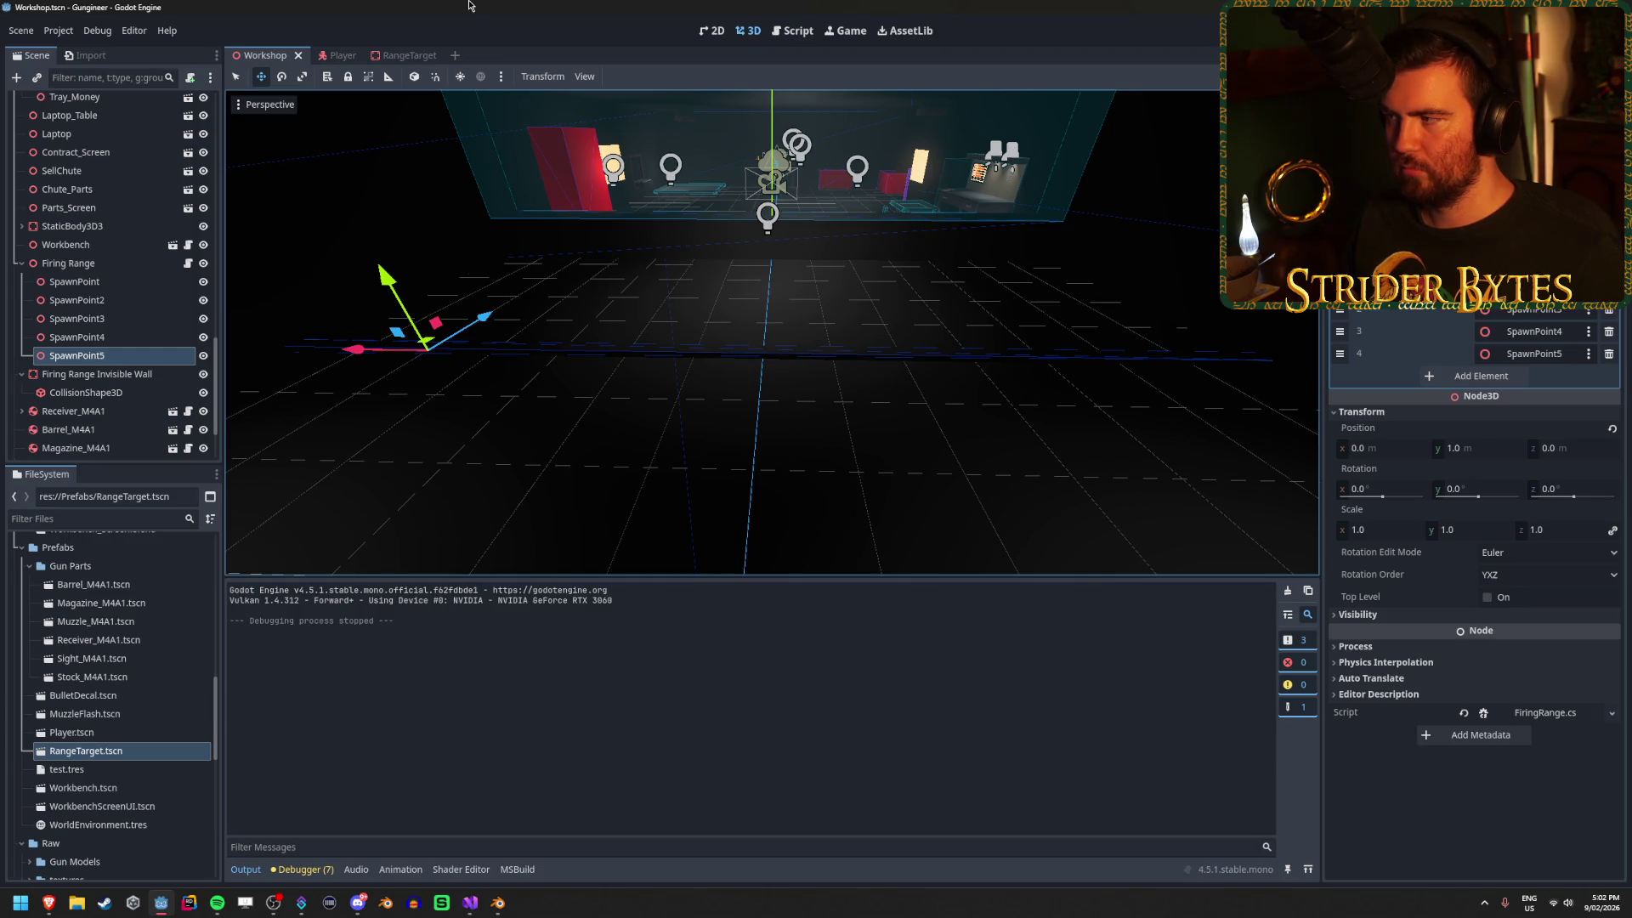
# Rebuild with Alt+B, open Barrel_M4A1.tscn, orbit around the barrel, and select its root node.
pyautogui.hotkey('alt', 'b')
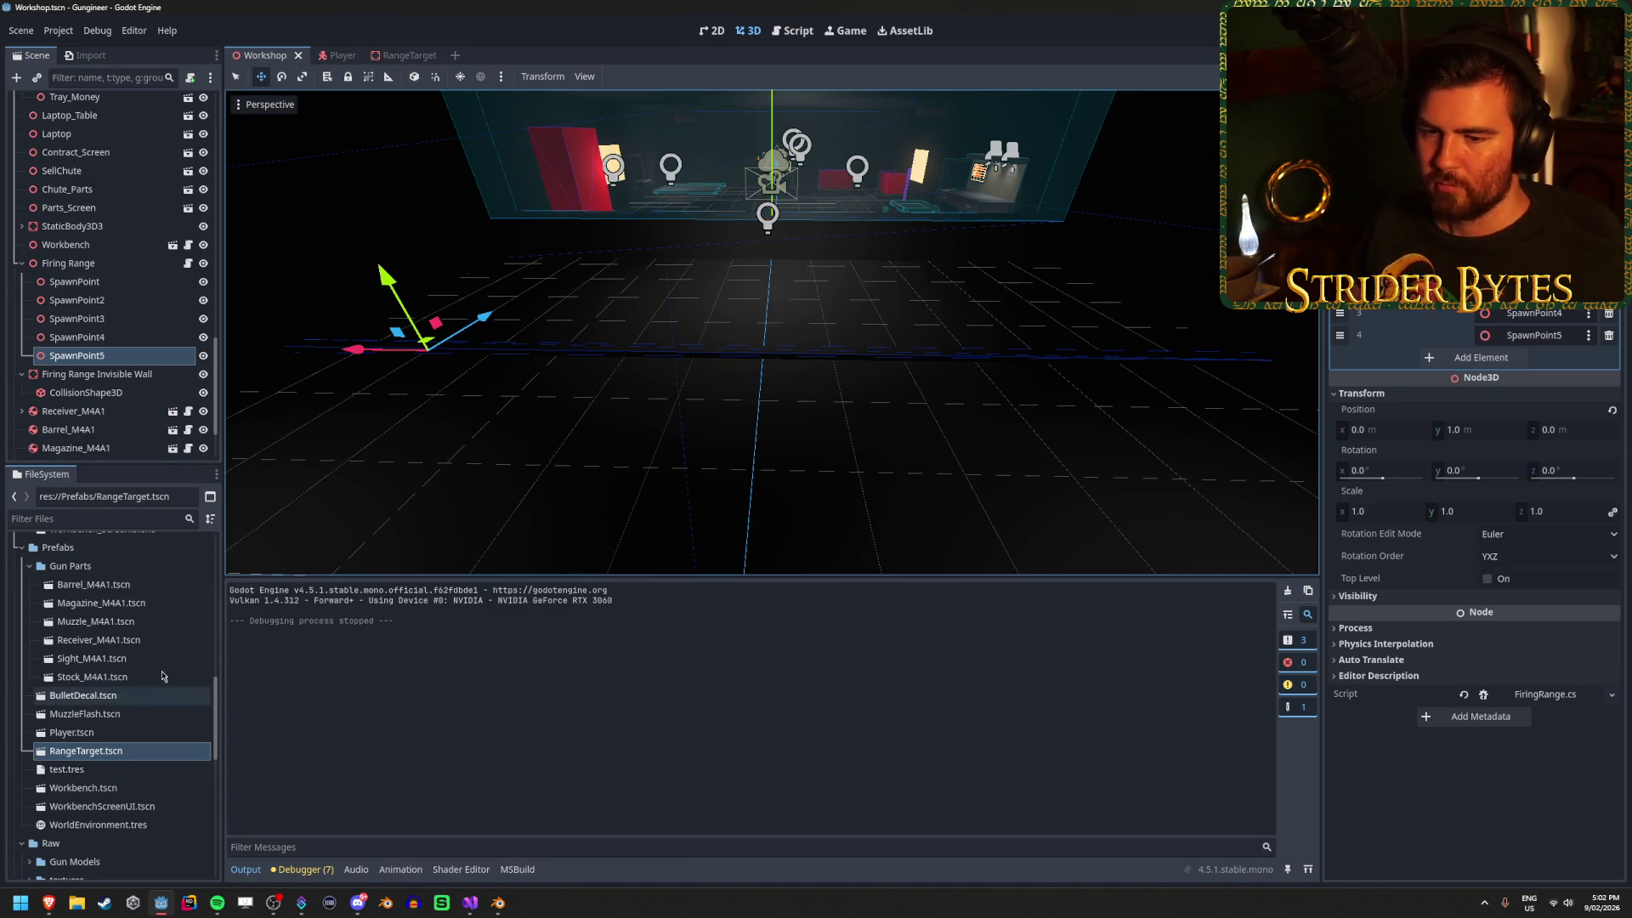
pyautogui.click(153, 591)
pyautogui.doubleClick(153, 593)
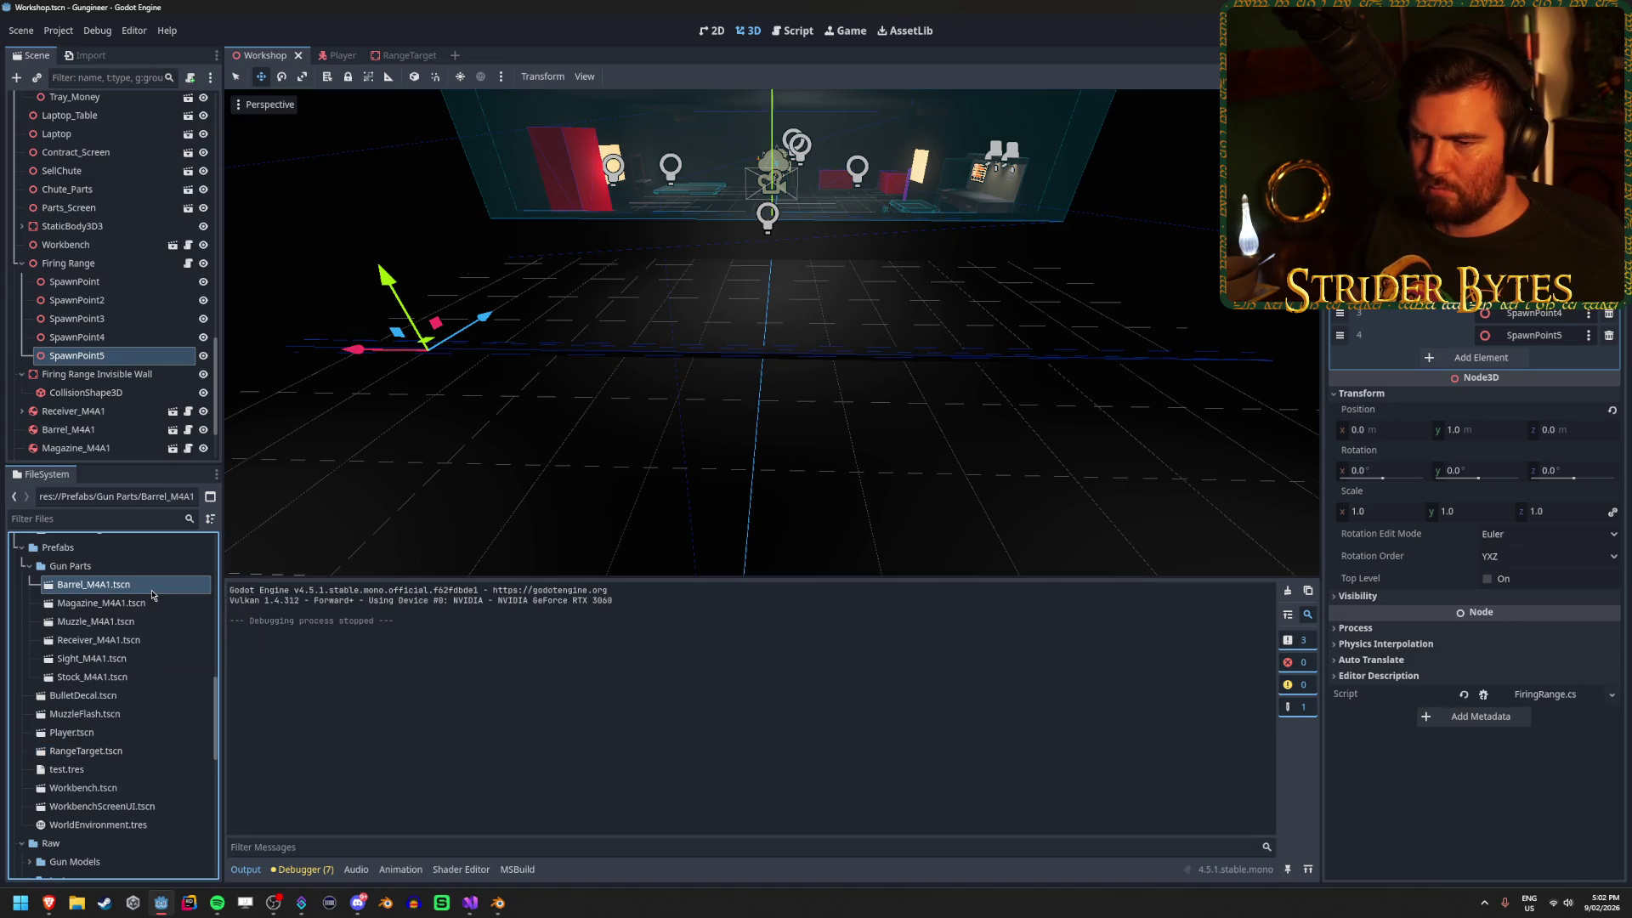
pyautogui.click(974, 468)
pyautogui.moveTo(973, 468)
pyautogui.mouseDown()
pyautogui.moveTo(935, 476)
pyautogui.moveTo(661, 375)
pyautogui.mouseUp()
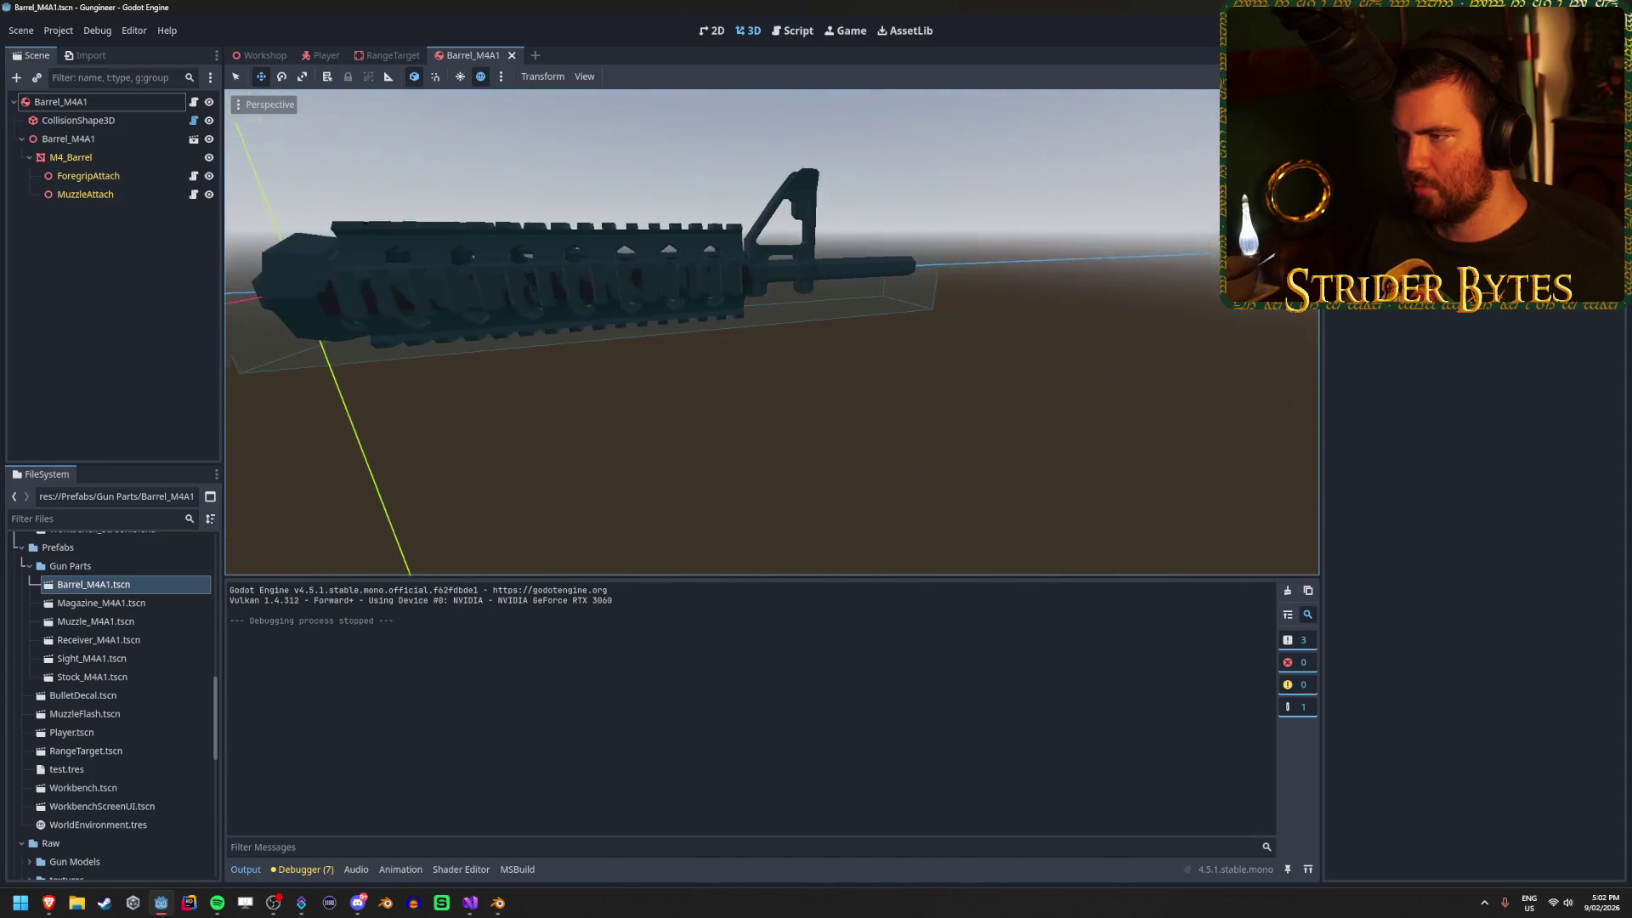
pyautogui.click(136, 105)
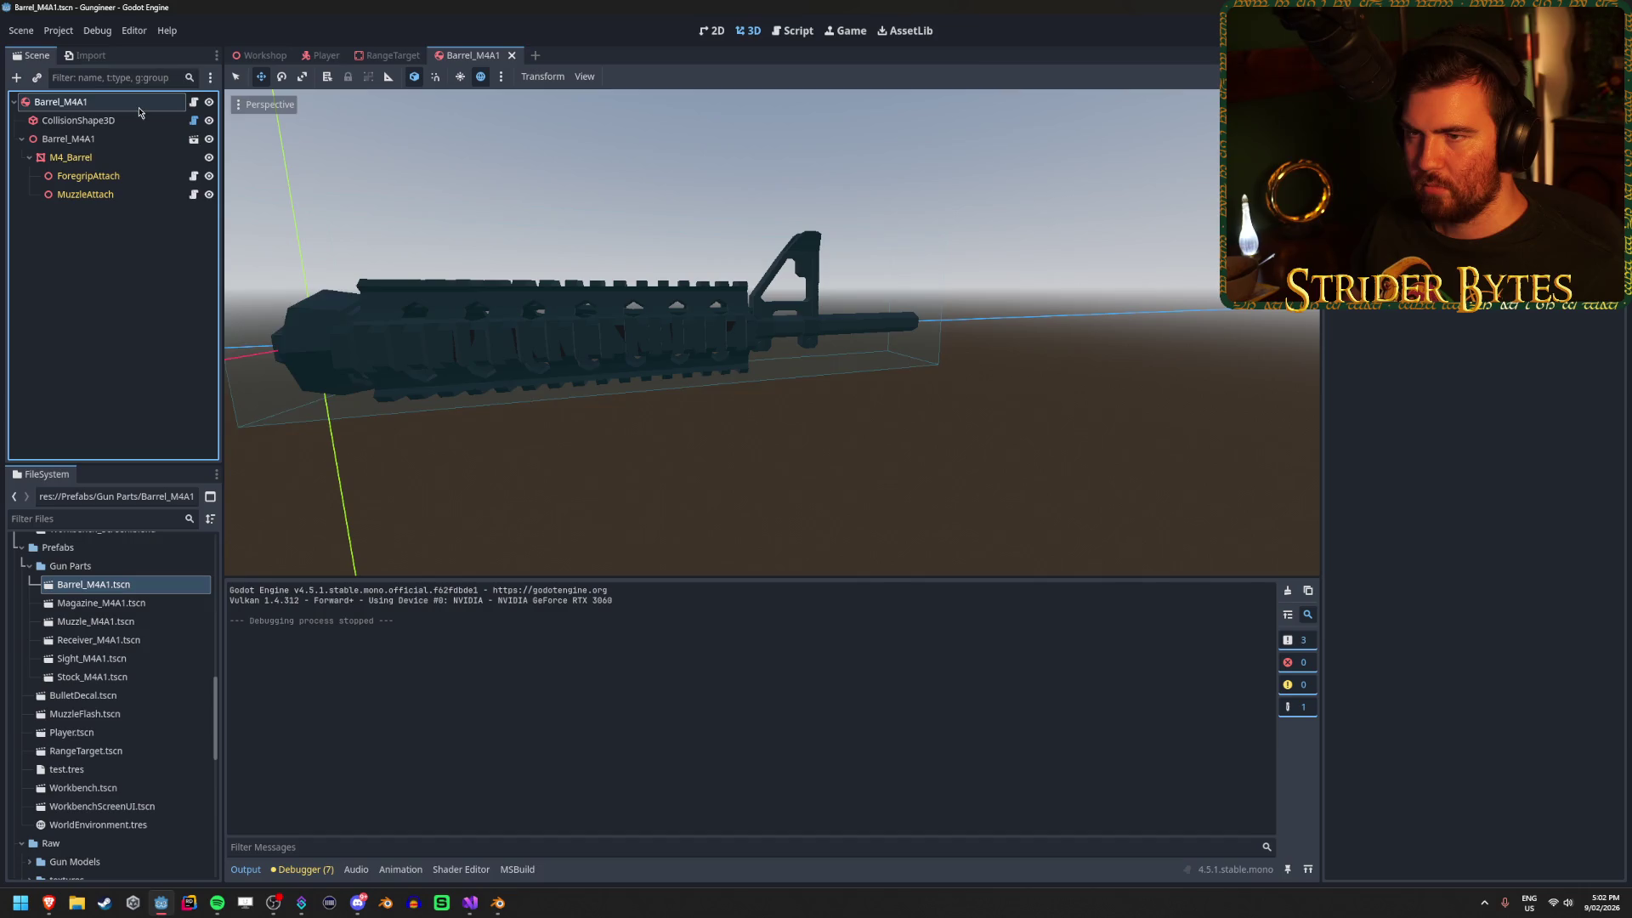
# Add a Node3D child under the Barrel_M4A1 root and move it up and along the barrel.
pyautogui.rightClick(138, 108)
pyautogui.click(215, 142)
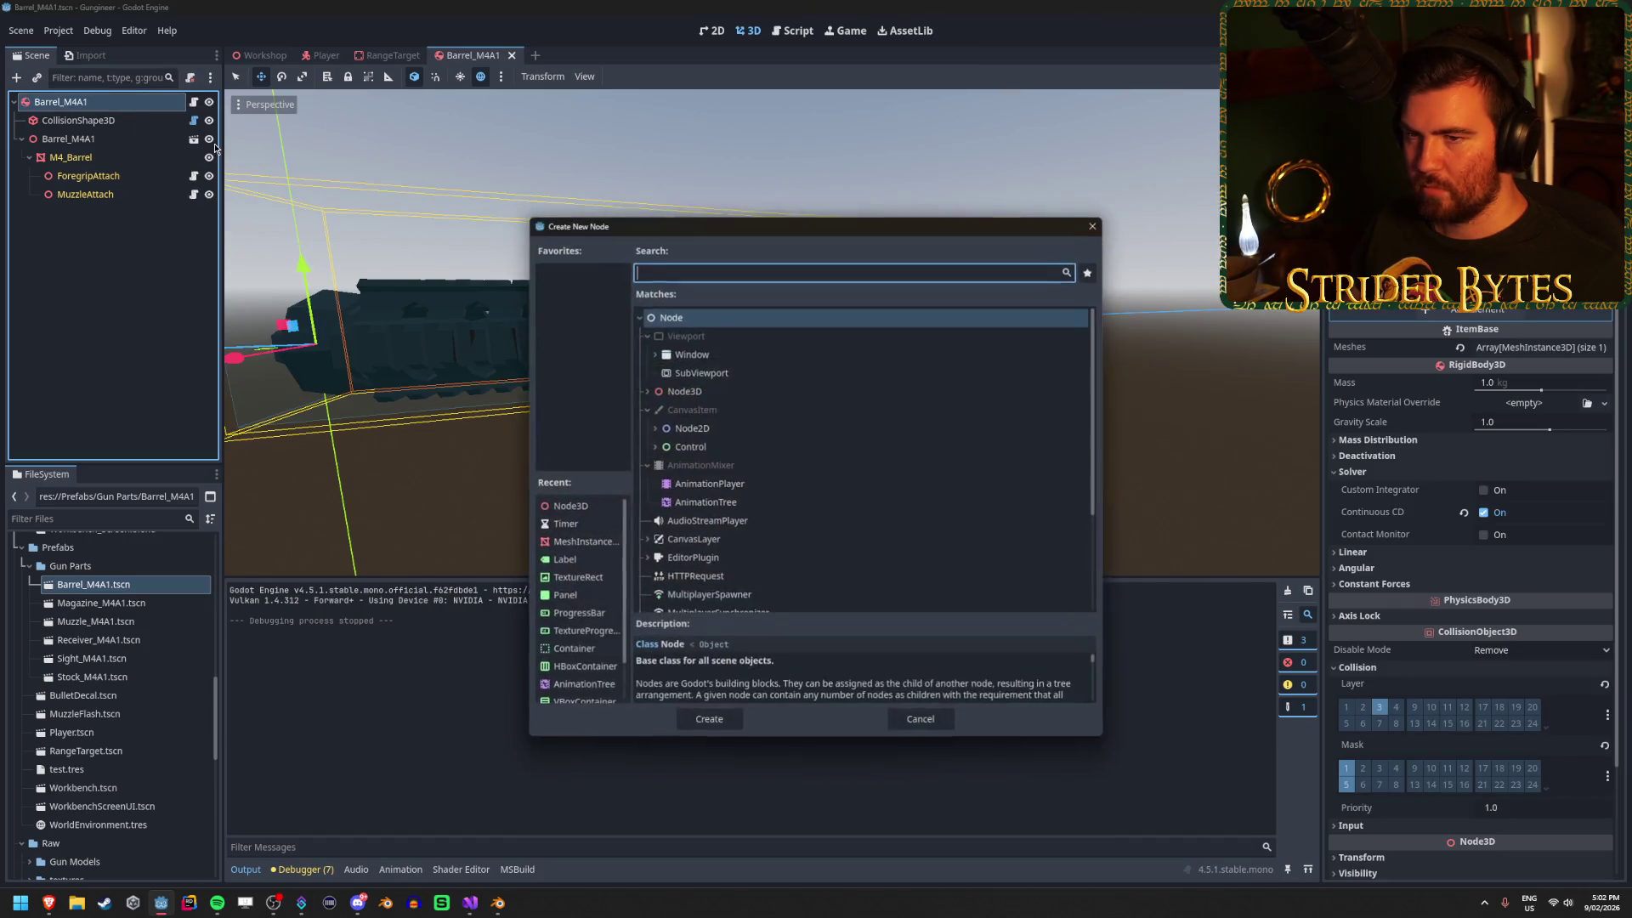
pyautogui.click(709, 720)
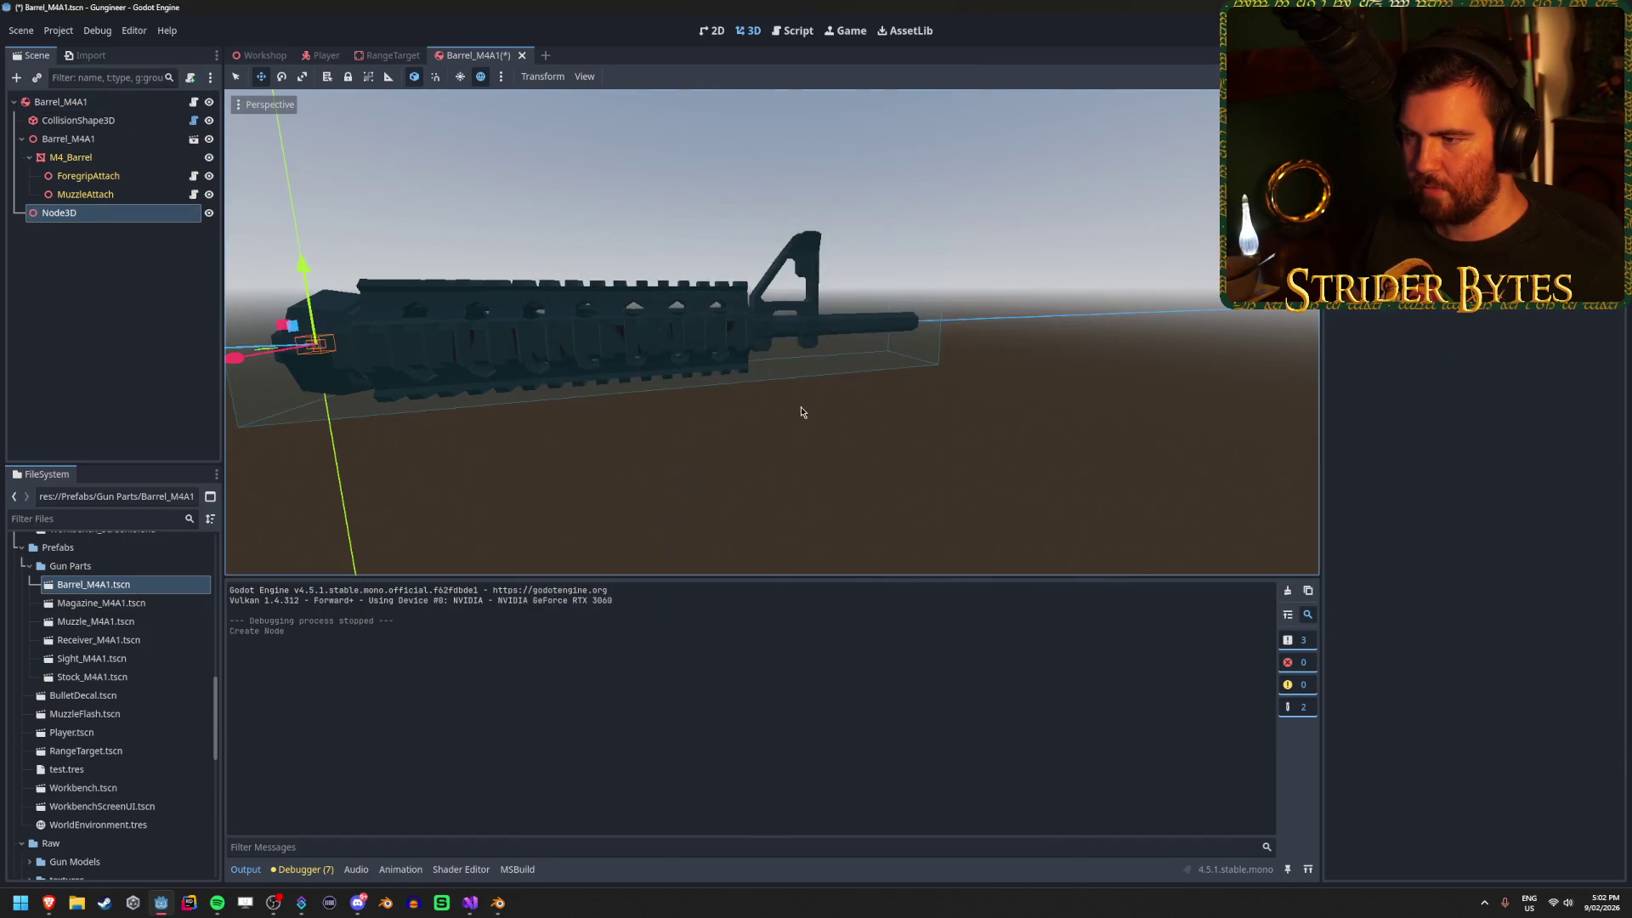
pyautogui.scroll(3, 765, 332)
pyautogui.scroll(-3, 765, 332)
pyautogui.scroll(2, 765, 332)
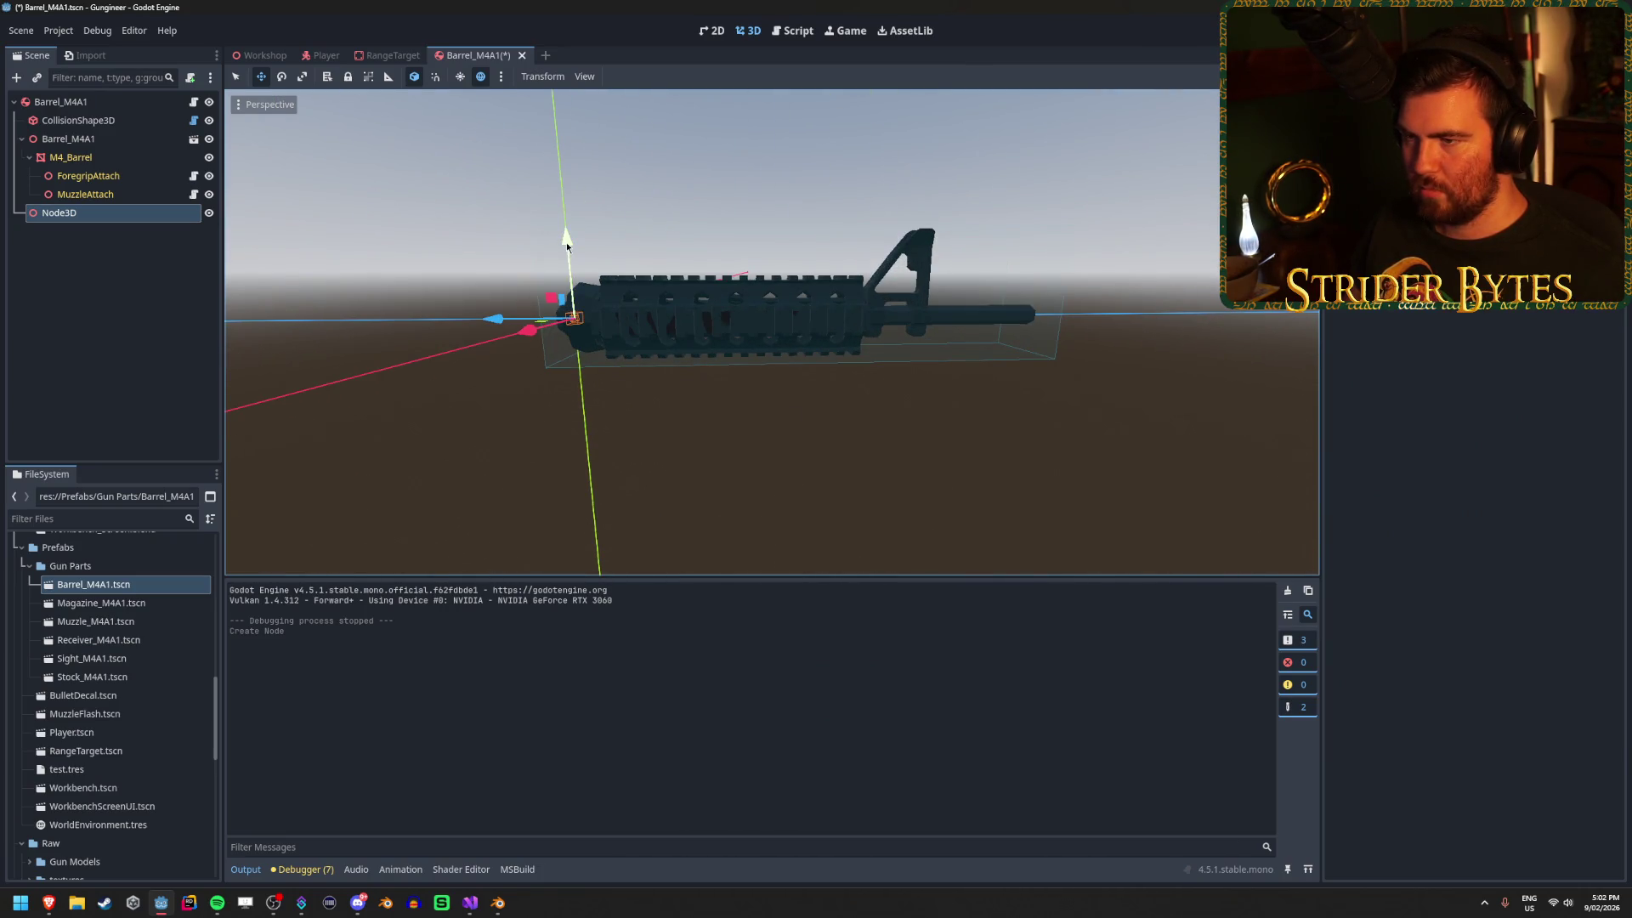
pyautogui.moveTo(566, 242); pyautogui.dragTo(580, 164)
pyautogui.moveTo(511, 247)
pyautogui.mouseDown()
pyautogui.moveTo(633, 283)
pyautogui.moveTo(875, 285)
pyautogui.mouseUp()
# Frame the new Node3D and raise it further toward the front sight.
pyautogui.press('f')
pyautogui.moveTo(706, 363)
pyautogui.mouseDown()
pyautogui.moveTo(860, 348)
pyautogui.moveTo(799, 355)
pyautogui.moveTo(817, 352)
pyautogui.mouseUp()
pyautogui.moveTo(777, 253); pyautogui.dragTo(774, 235)
pyautogui.moveTo(859, 289)
pyautogui.mouseDown()
pyautogui.moveTo(825, 353)
pyautogui.moveTo(935, 302)
pyautogui.moveTo(914, 327)
pyautogui.moveTo(703, 240)
pyautogui.mouseUp()
pyautogui.scroll(3, 825, 354)
pyautogui.scroll(-3, 914, 326)
# Set the 3D viewport's View Z-Near clipping distance to 0.01.
pyautogui.click(586, 76)
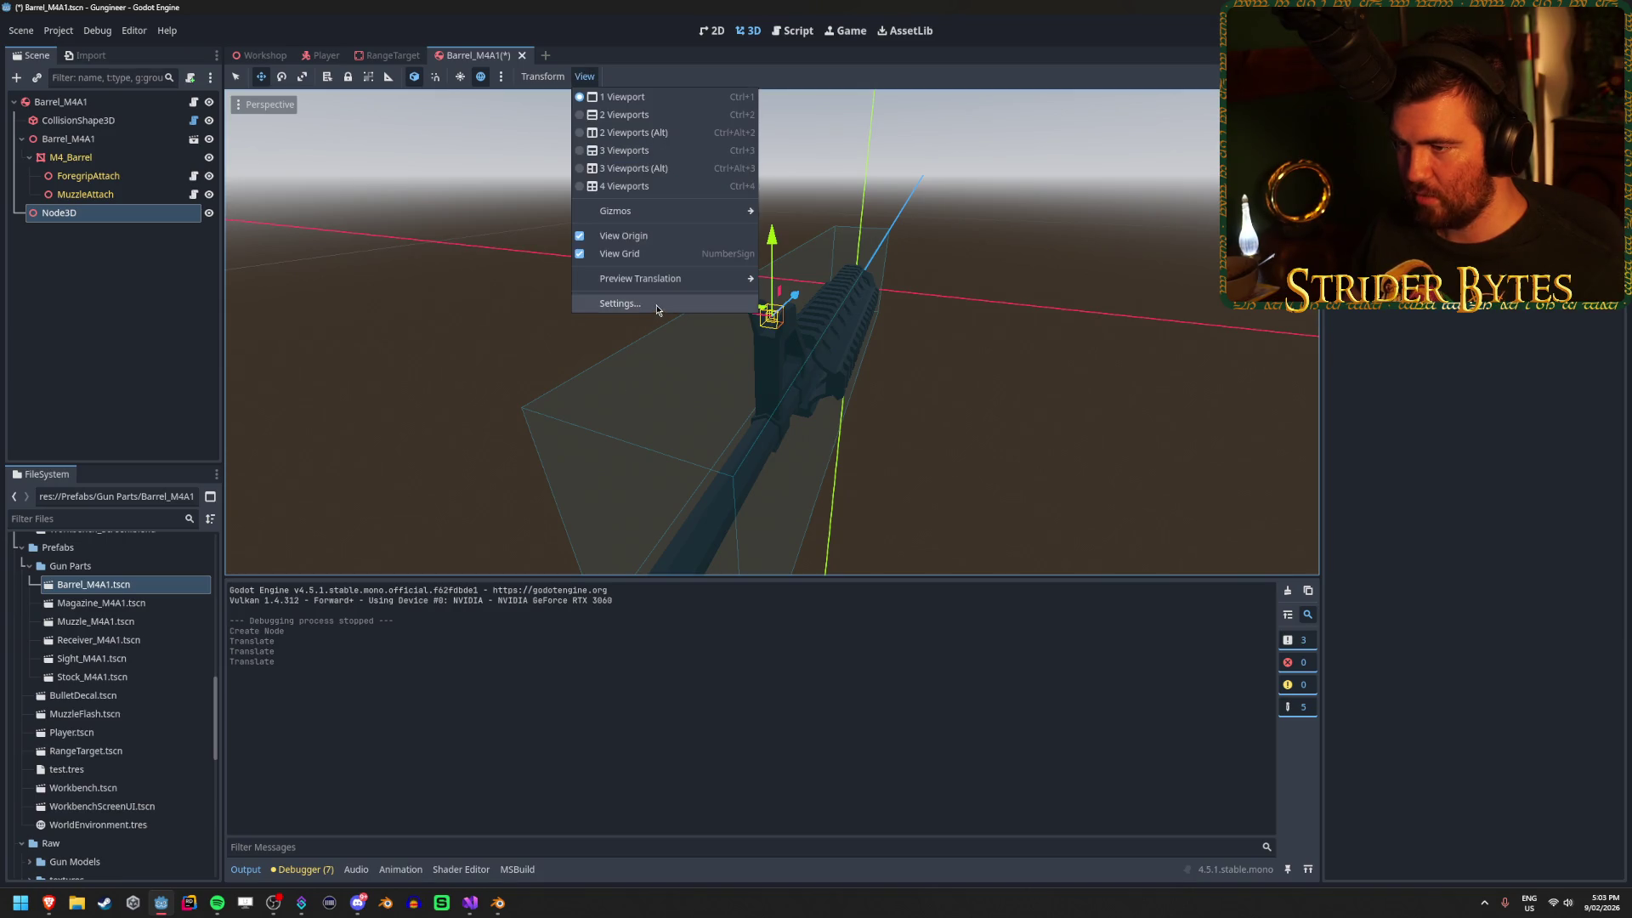
pyautogui.click(625, 304)
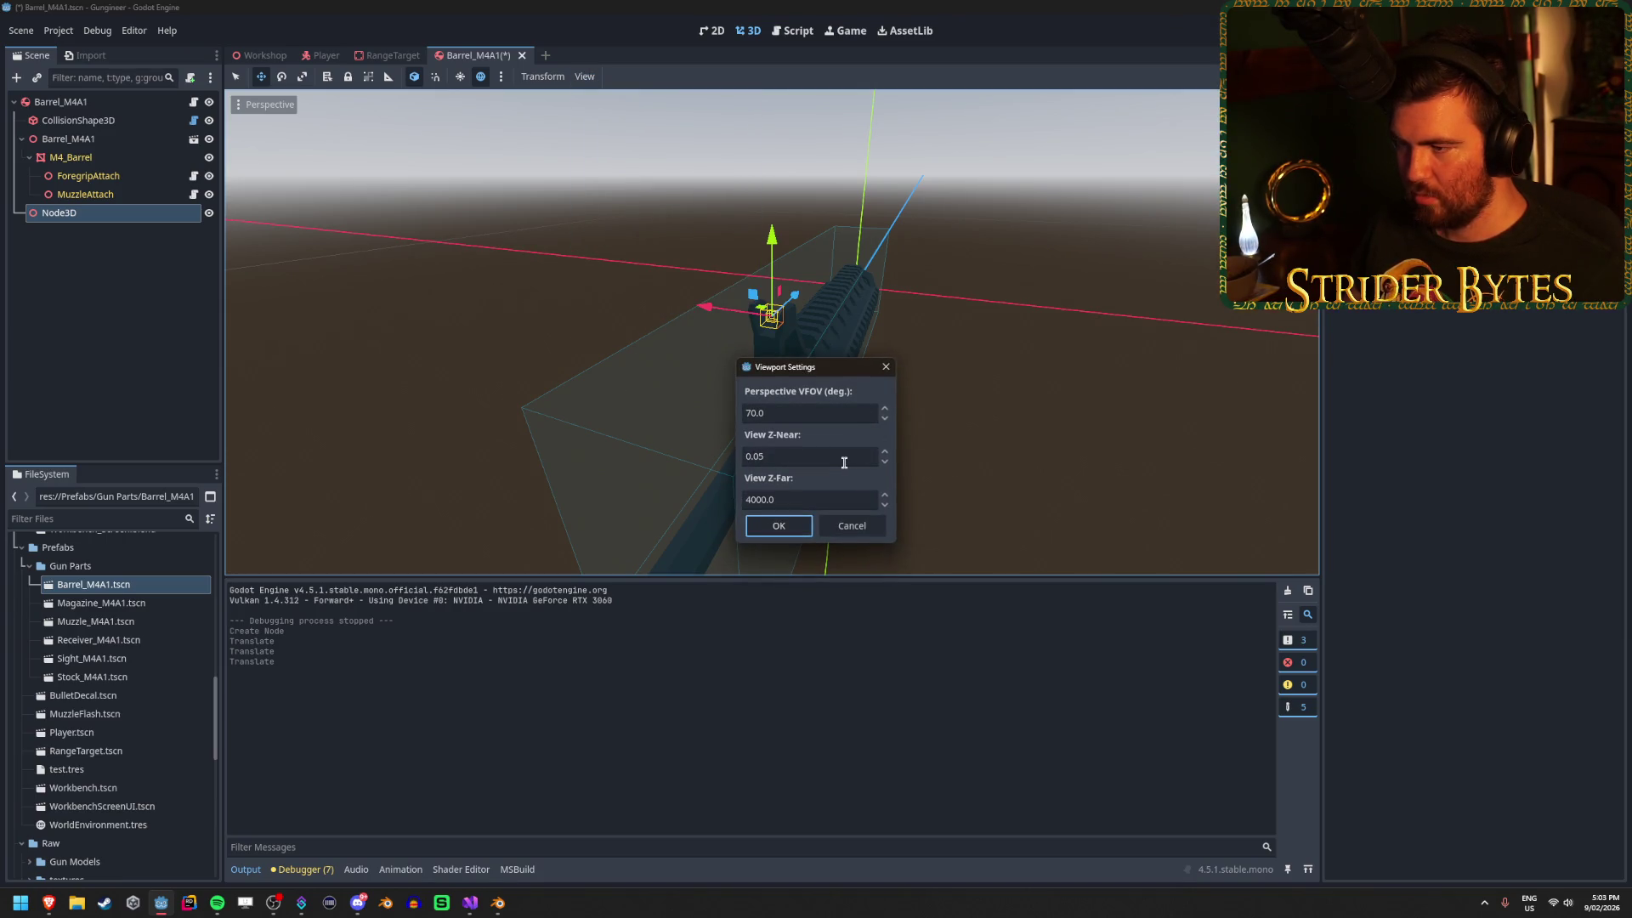
pyautogui.moveTo(844, 462); pyautogui.dragTo(666, 460)
pyautogui.write('.01')
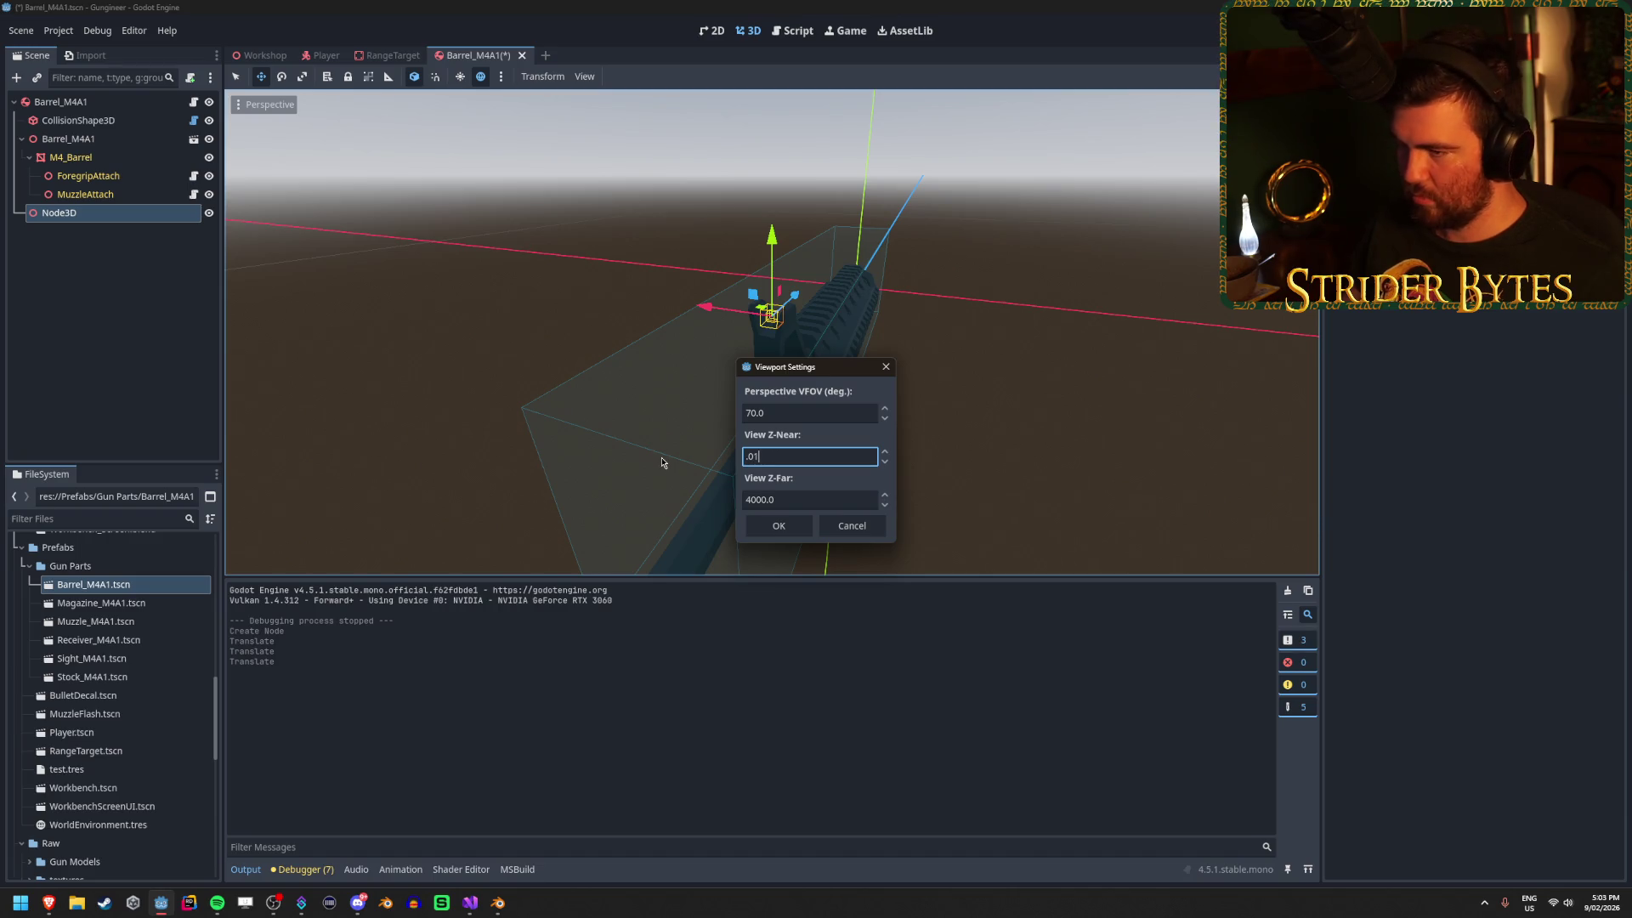
pyautogui.click(779, 526)
# Slide the Node3D along the barrel to the front sight and save the prefab.
pyautogui.scroll(6, 1049, 289)
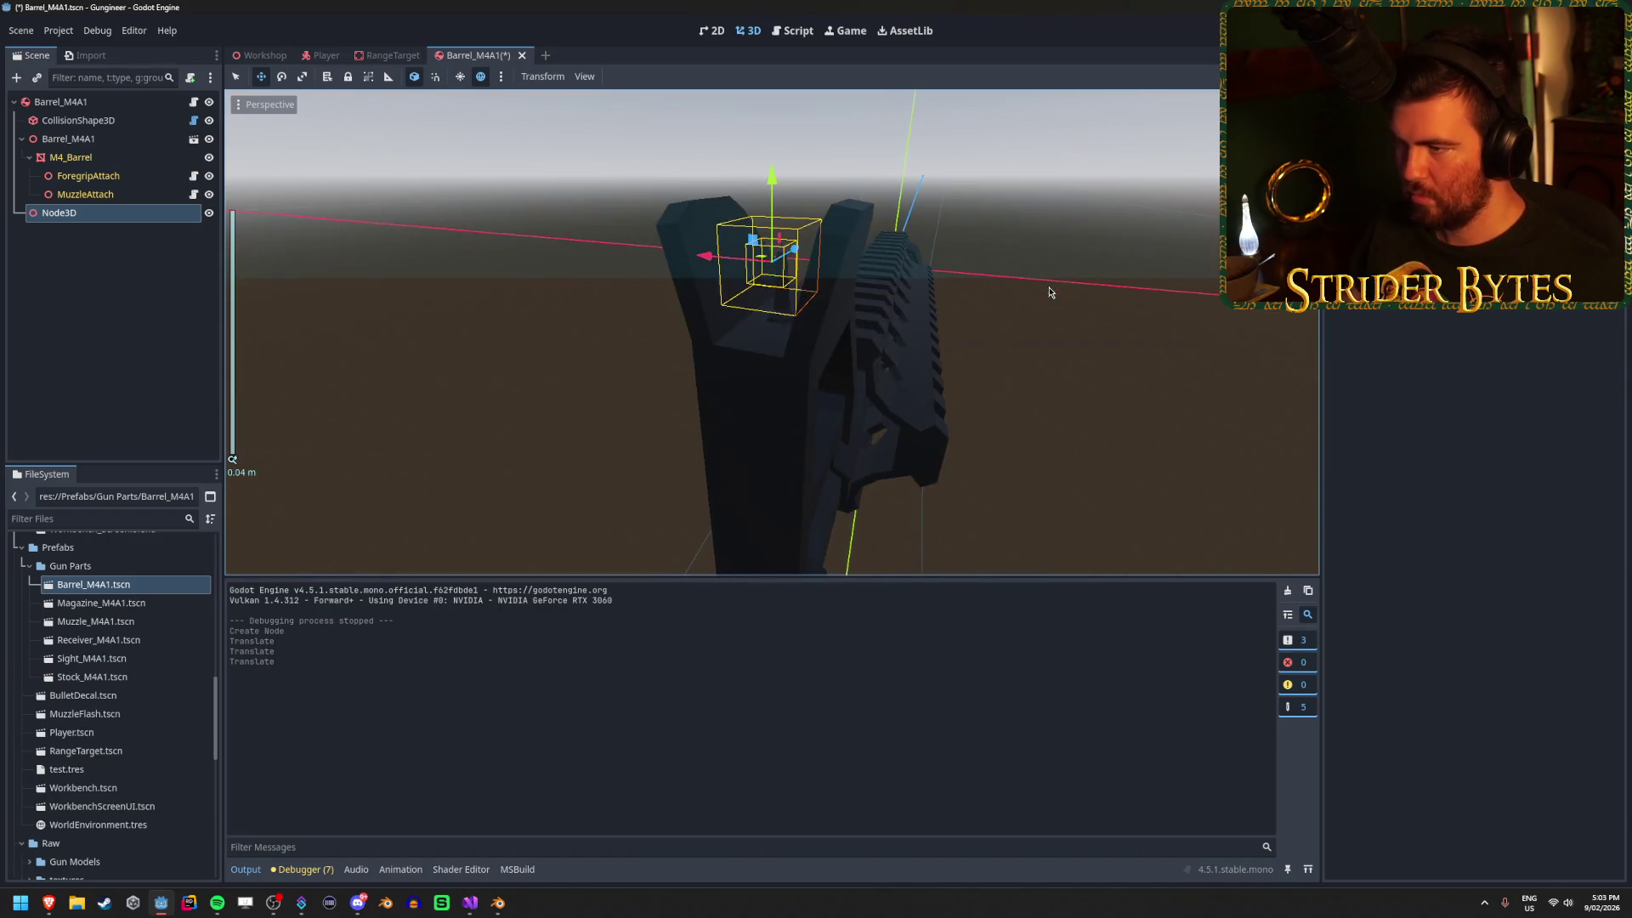
pyautogui.moveTo(850, 289)
pyautogui.mouseDown()
pyautogui.moveTo(887, 290)
pyautogui.moveTo(894, 176)
pyautogui.moveTo(788, 150)
pyautogui.moveTo(935, 309)
pyautogui.moveTo(831, 379)
pyautogui.moveTo(616, 266)
pyautogui.mouseUp()
pyautogui.hotkey('ctrl', 's')
# Check the whole barrel, close the Barrel_M4A1 scene and return to the Workshop scene.
pyautogui.scroll(-2, 617, 267)
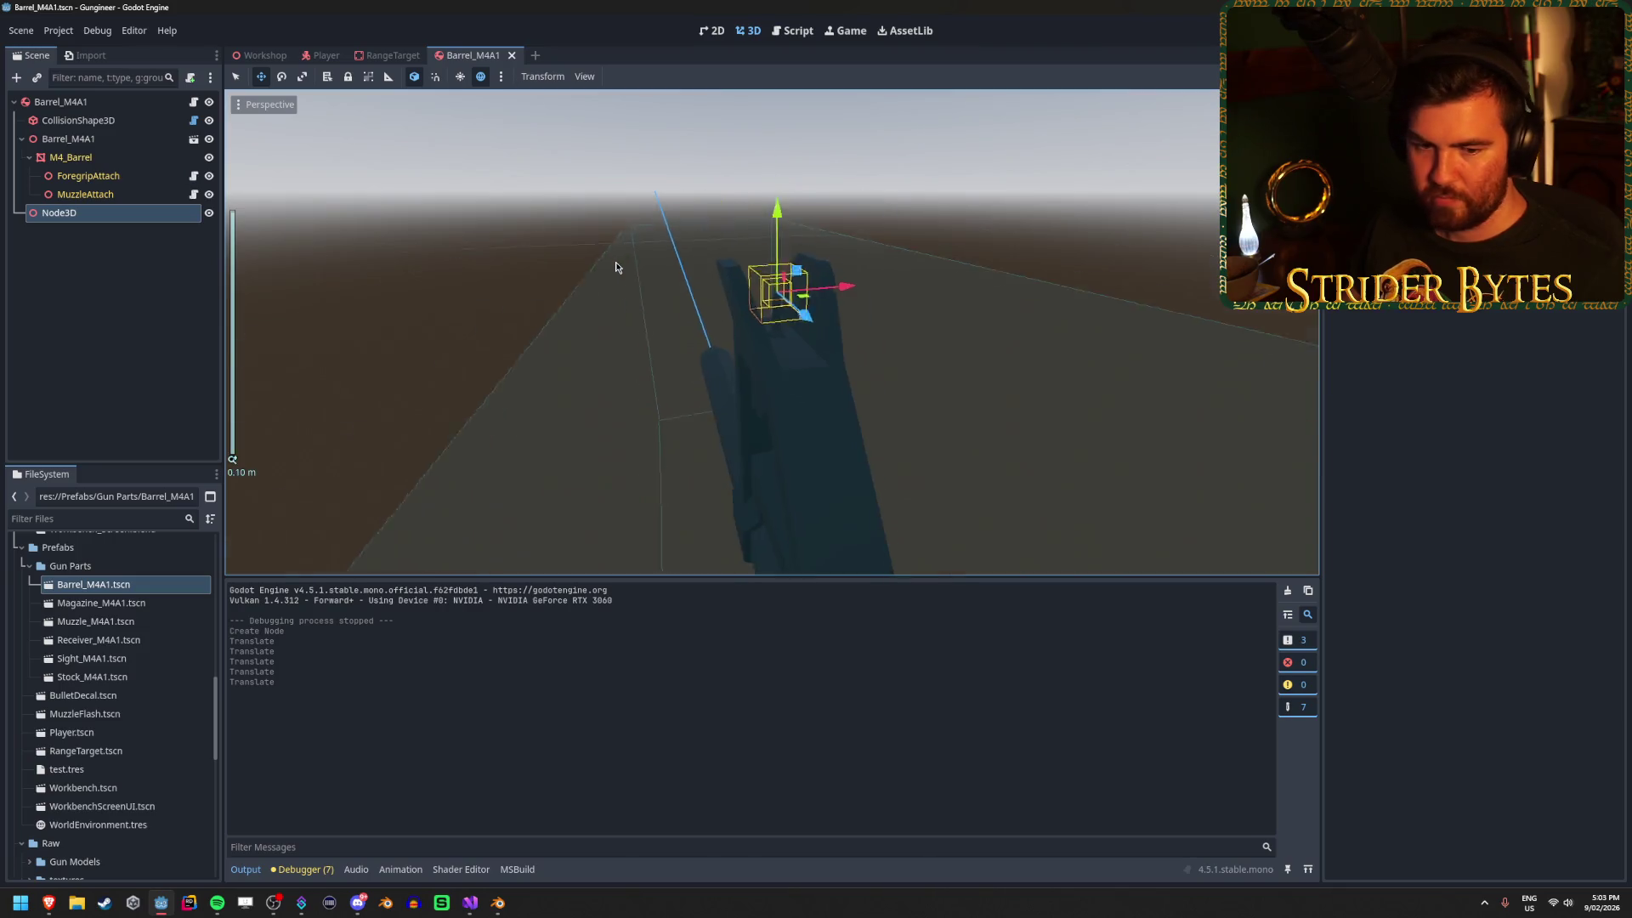
pyautogui.scroll(-5, 616, 267)
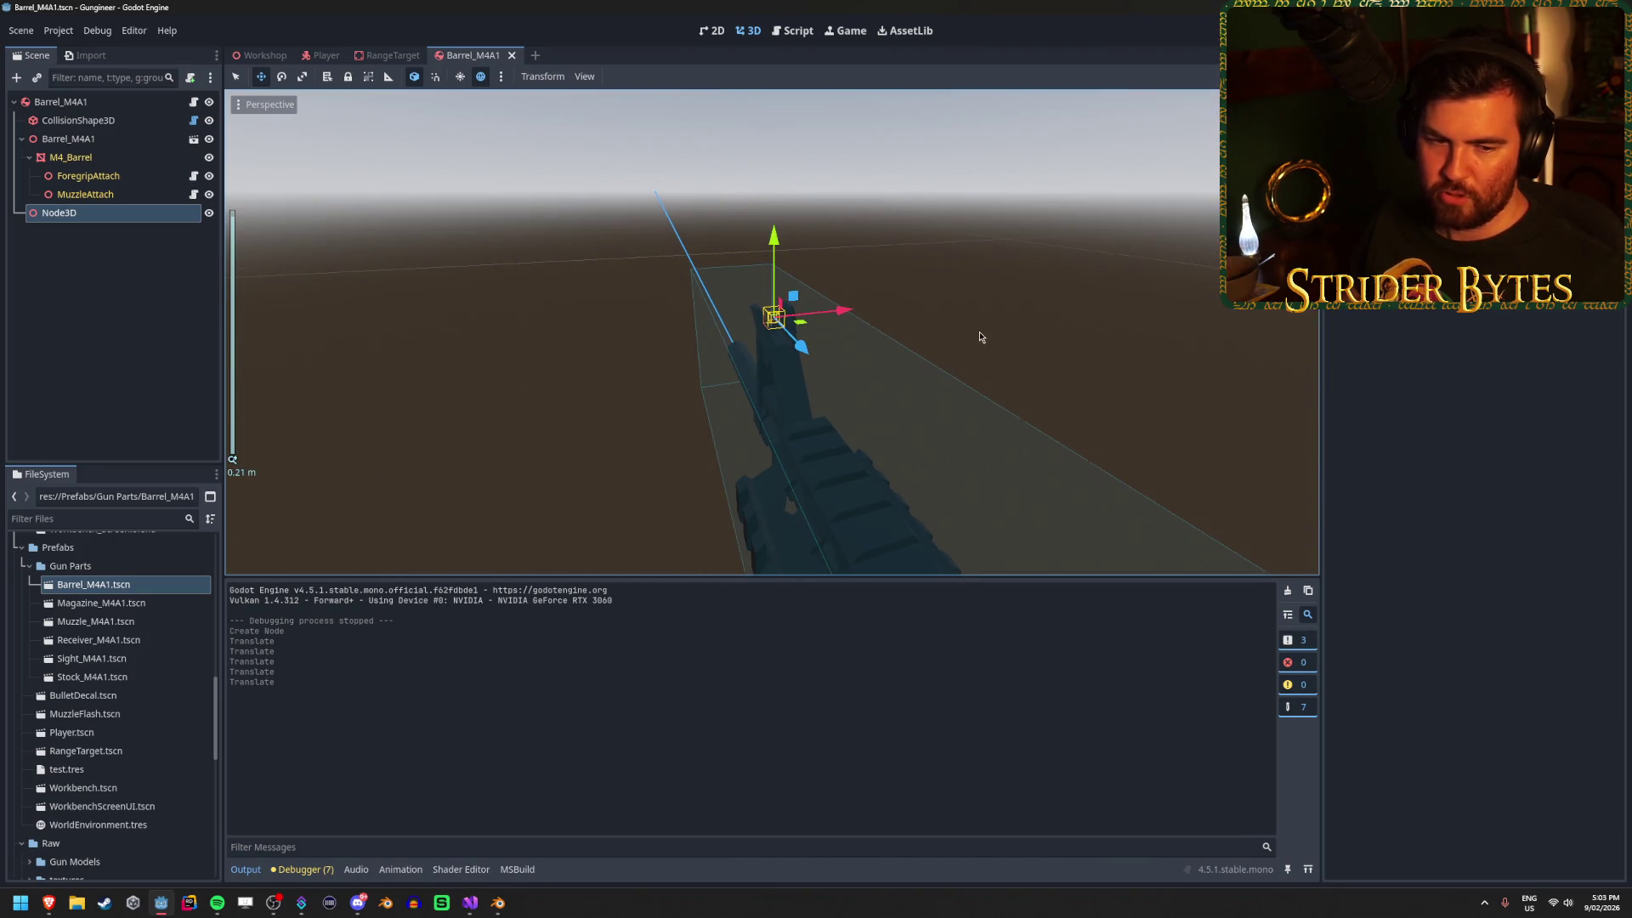
pyautogui.moveTo(980, 336); pyautogui.dragTo(812, 330)
pyautogui.scroll(-2, 812, 330)
pyautogui.moveTo(929, 349); pyautogui.dragTo(859, 353)
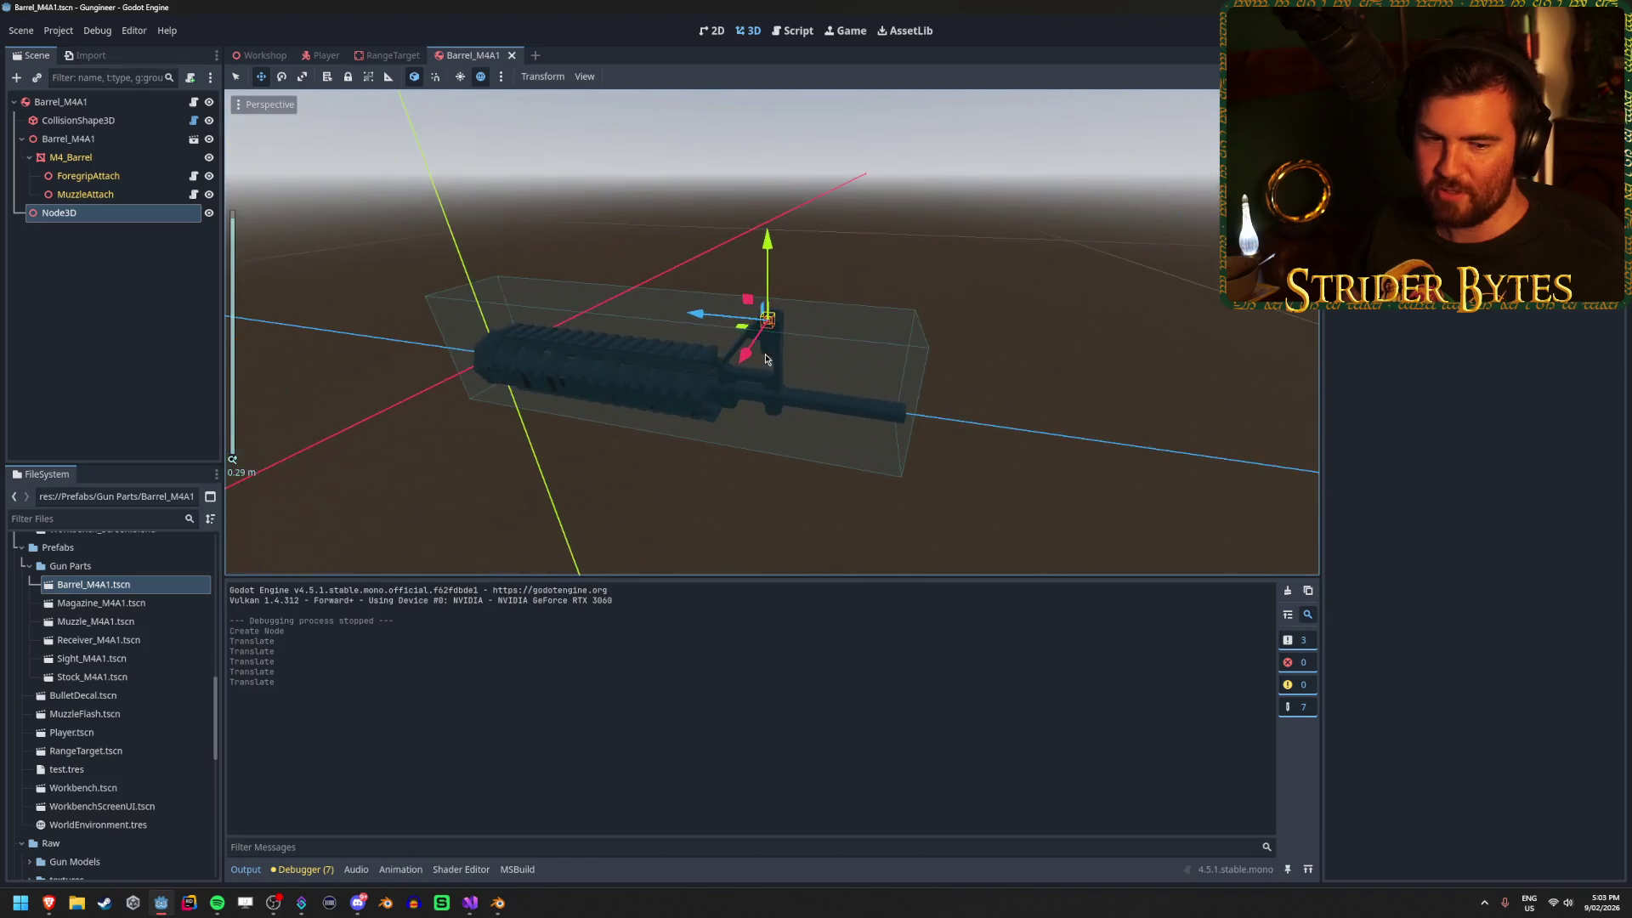
pyautogui.click(1085, 328)
pyautogui.moveTo(1086, 328); pyautogui.dragTo(1011, 334)
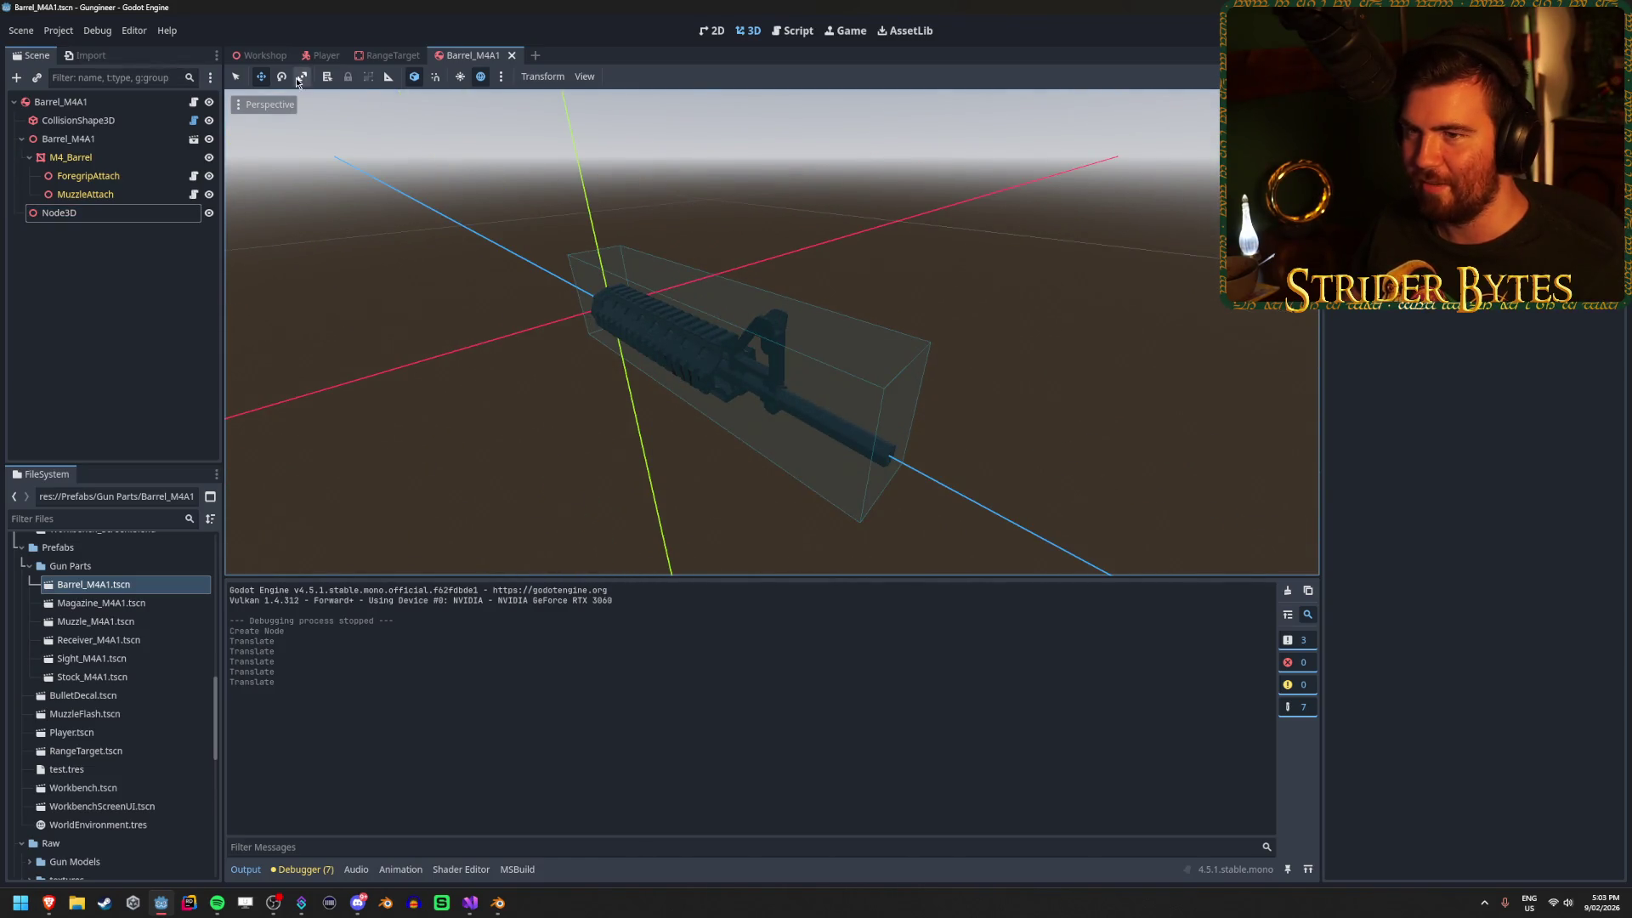
pyautogui.click(512, 55)
pyautogui.click(261, 56)
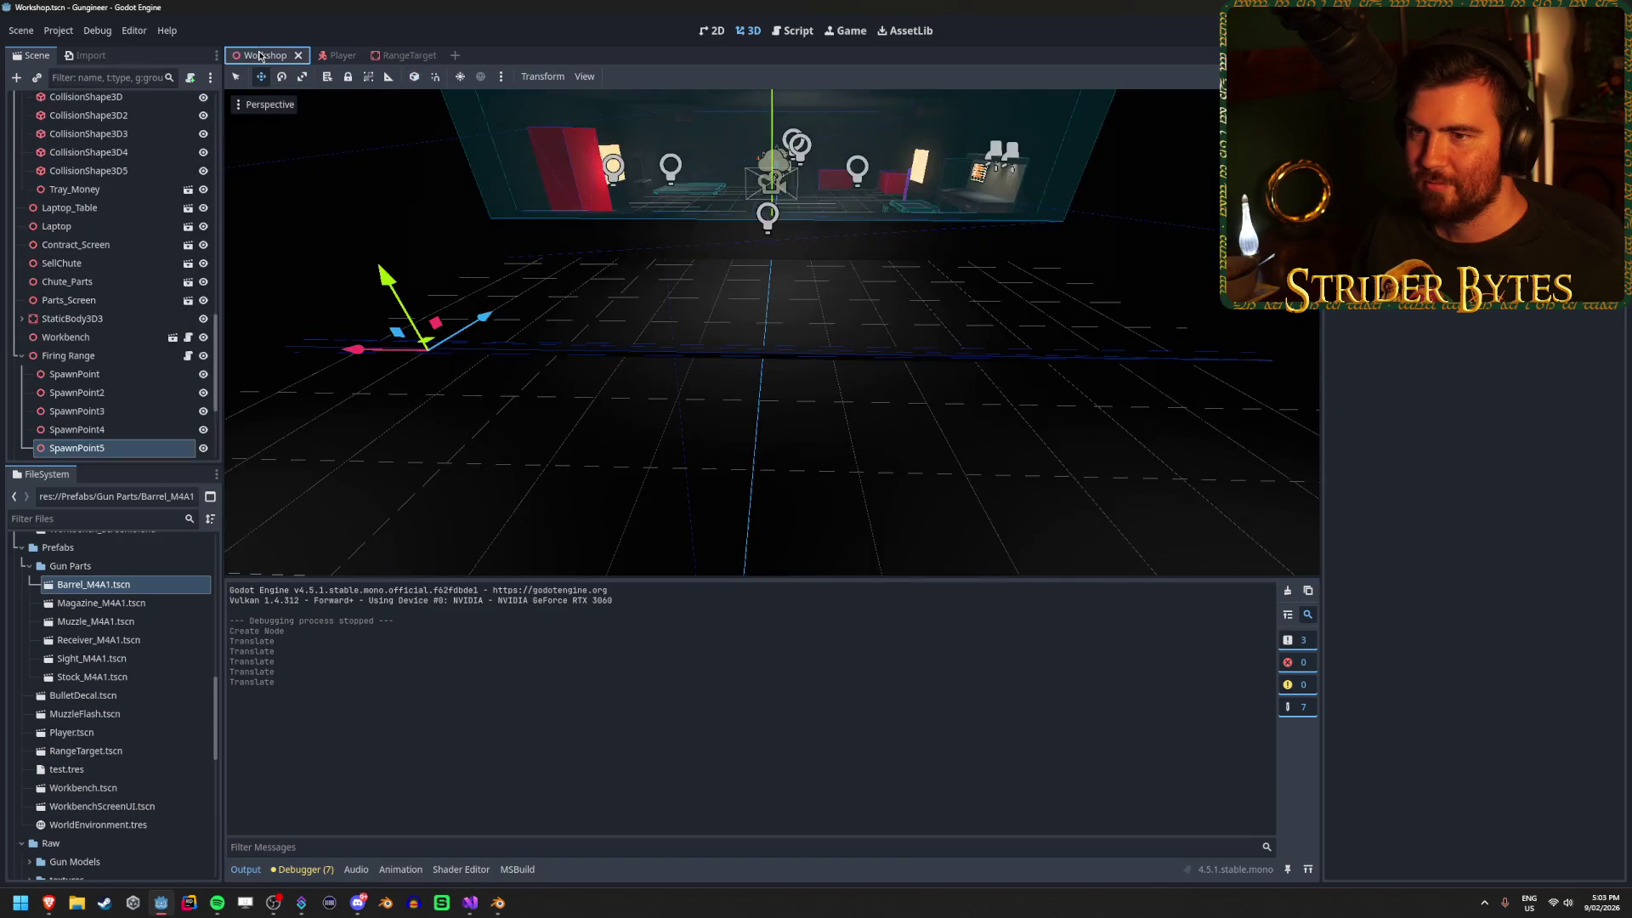
# In GunController.cs, duplicate line 70 and change Sight to Barrel in the copy, then save.
pyautogui.click(470, 903)
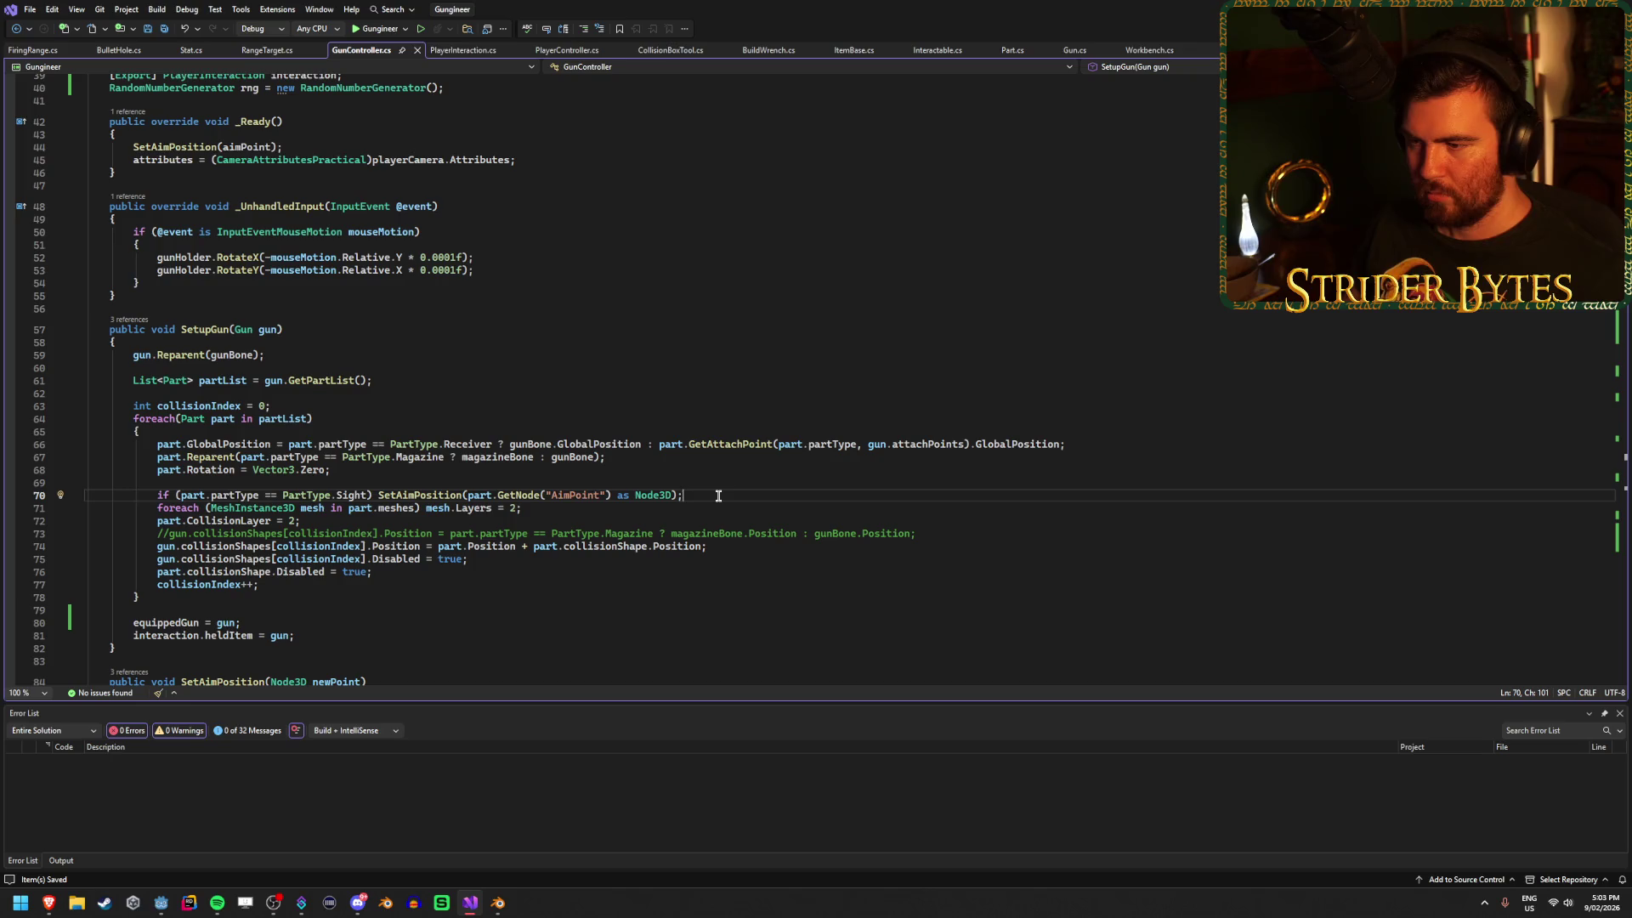
pyautogui.hotkey('ctrl', 'd')
pyautogui.press('Return')
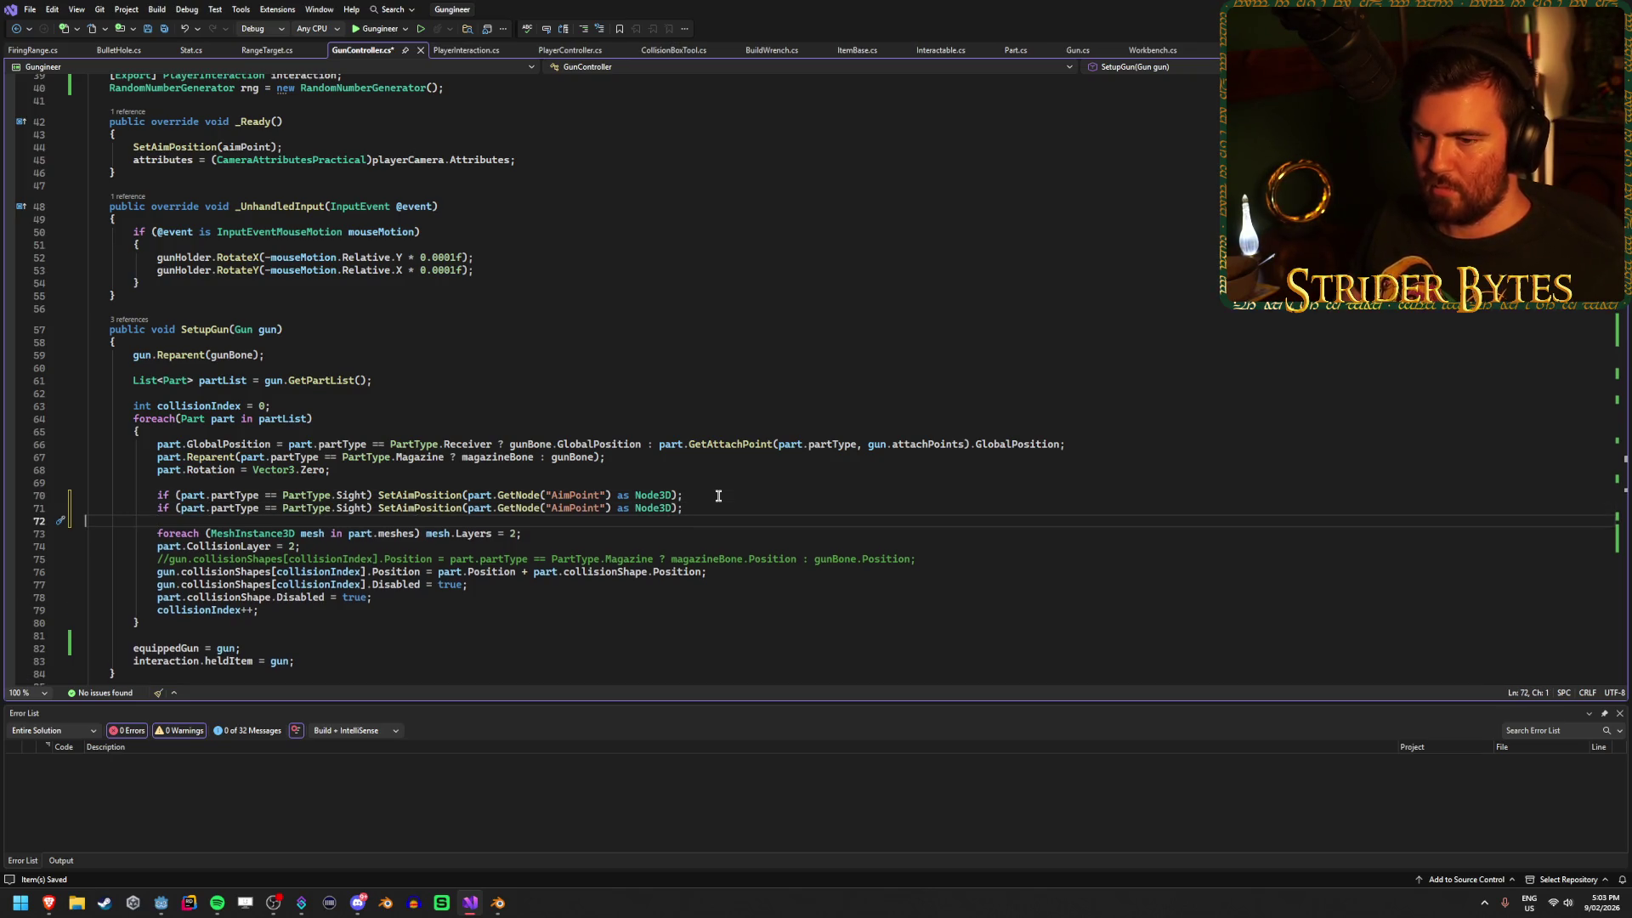
pyautogui.hotkey('ctrl', 'z')
pyautogui.hotkey('ctrl', 's')
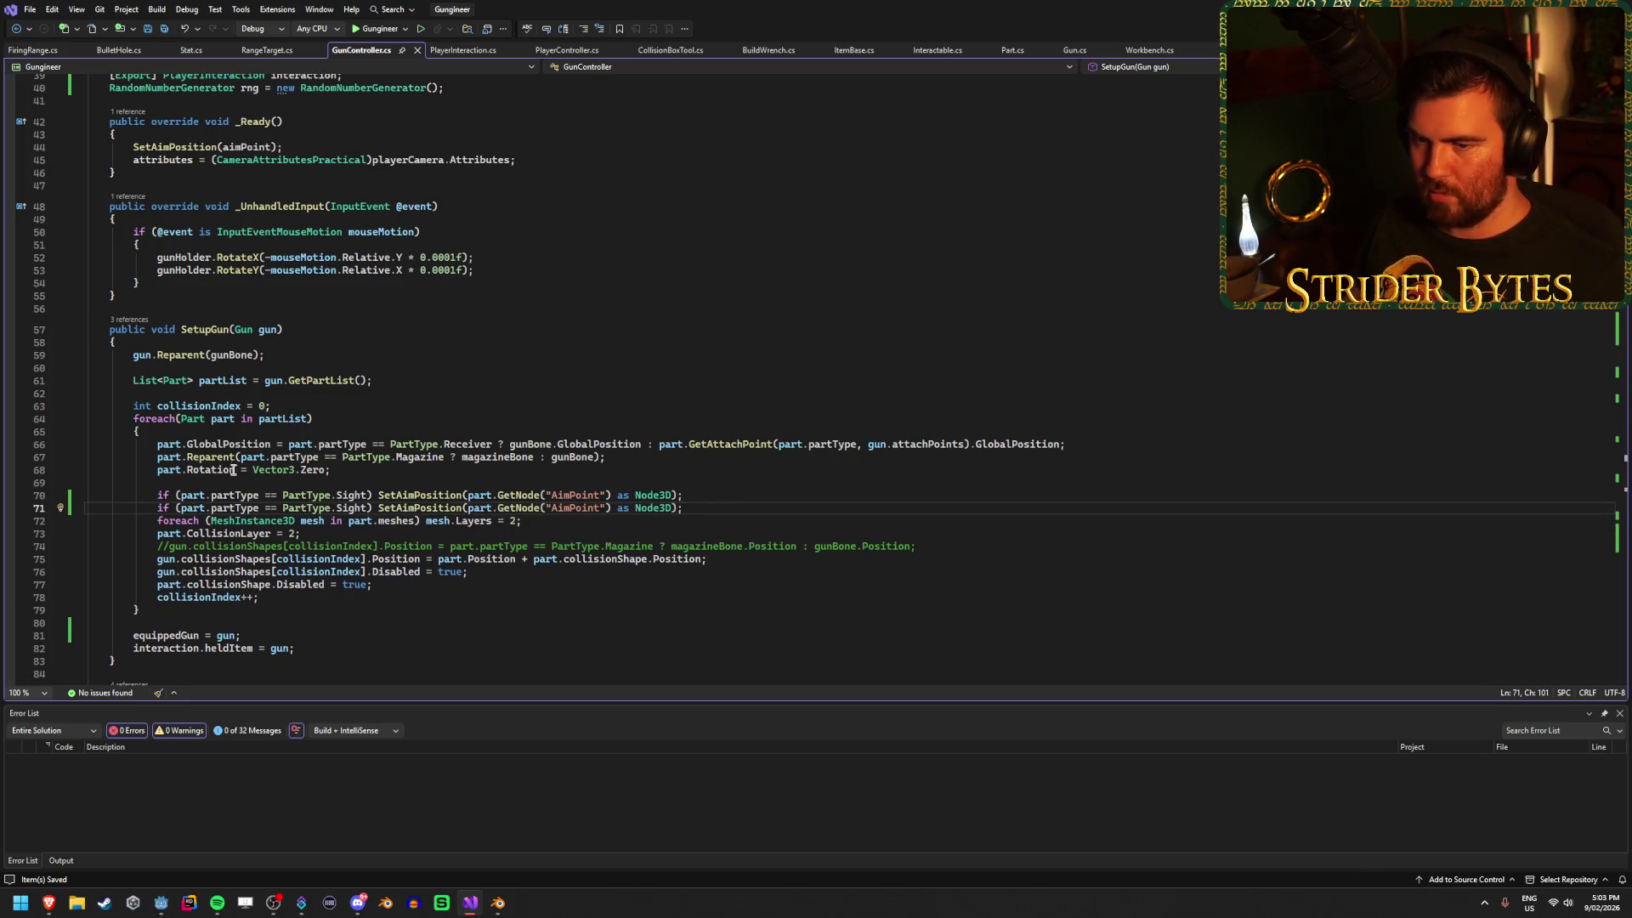
pyautogui.doubleClick(357, 497)
pyautogui.write('Barrel')
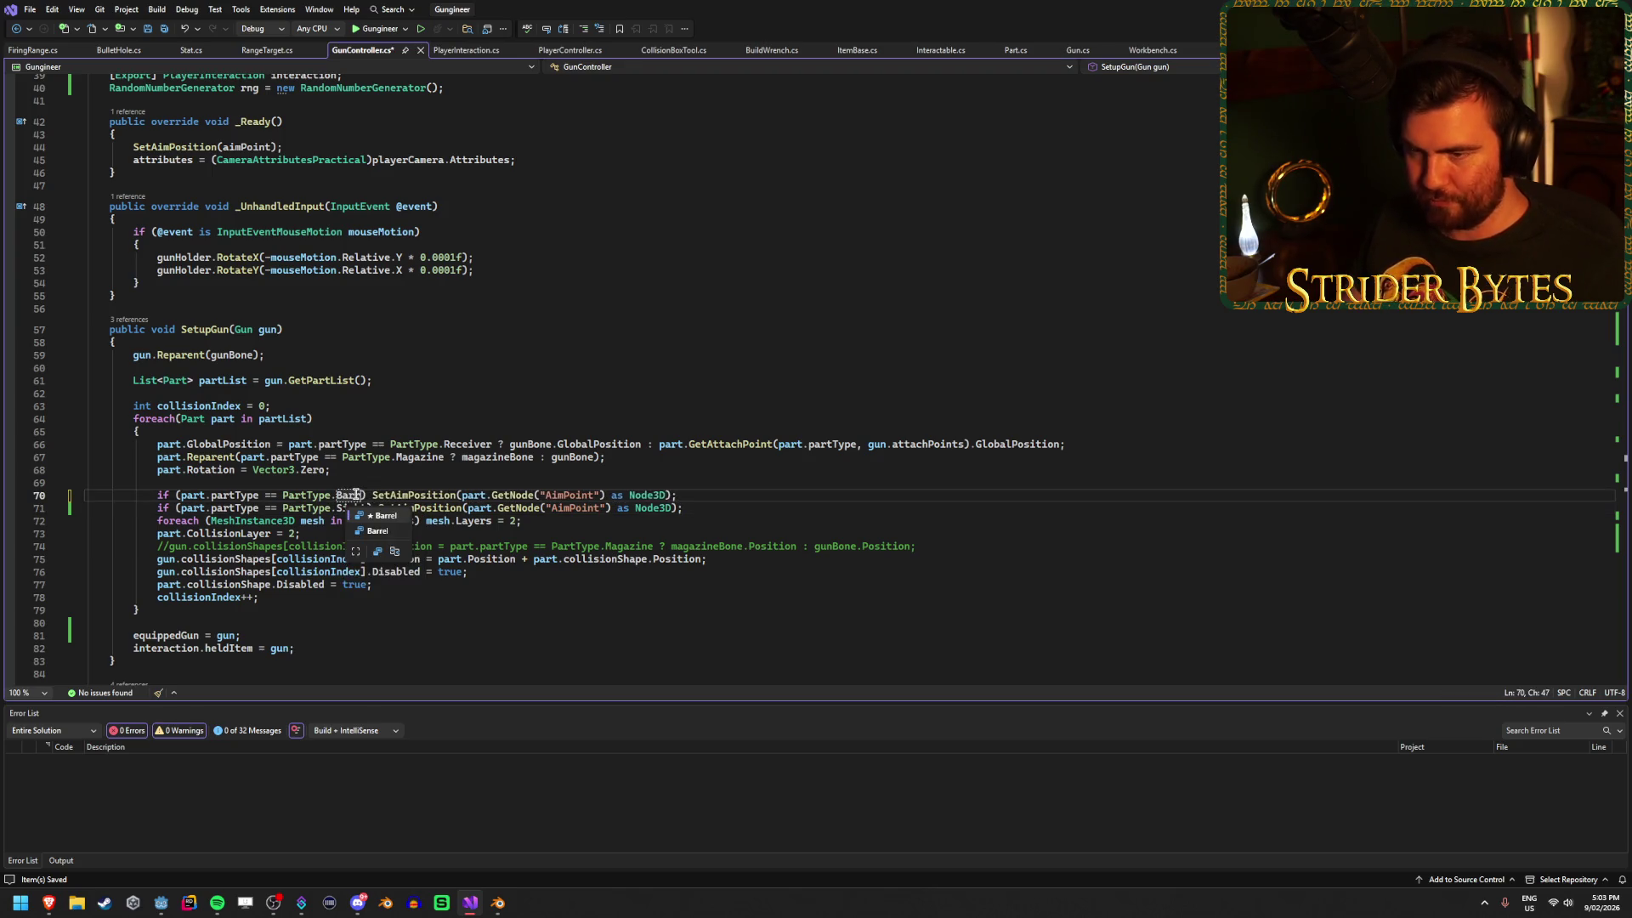
pyautogui.click(772, 498)
pyautogui.hotkey('ctrl', 's')
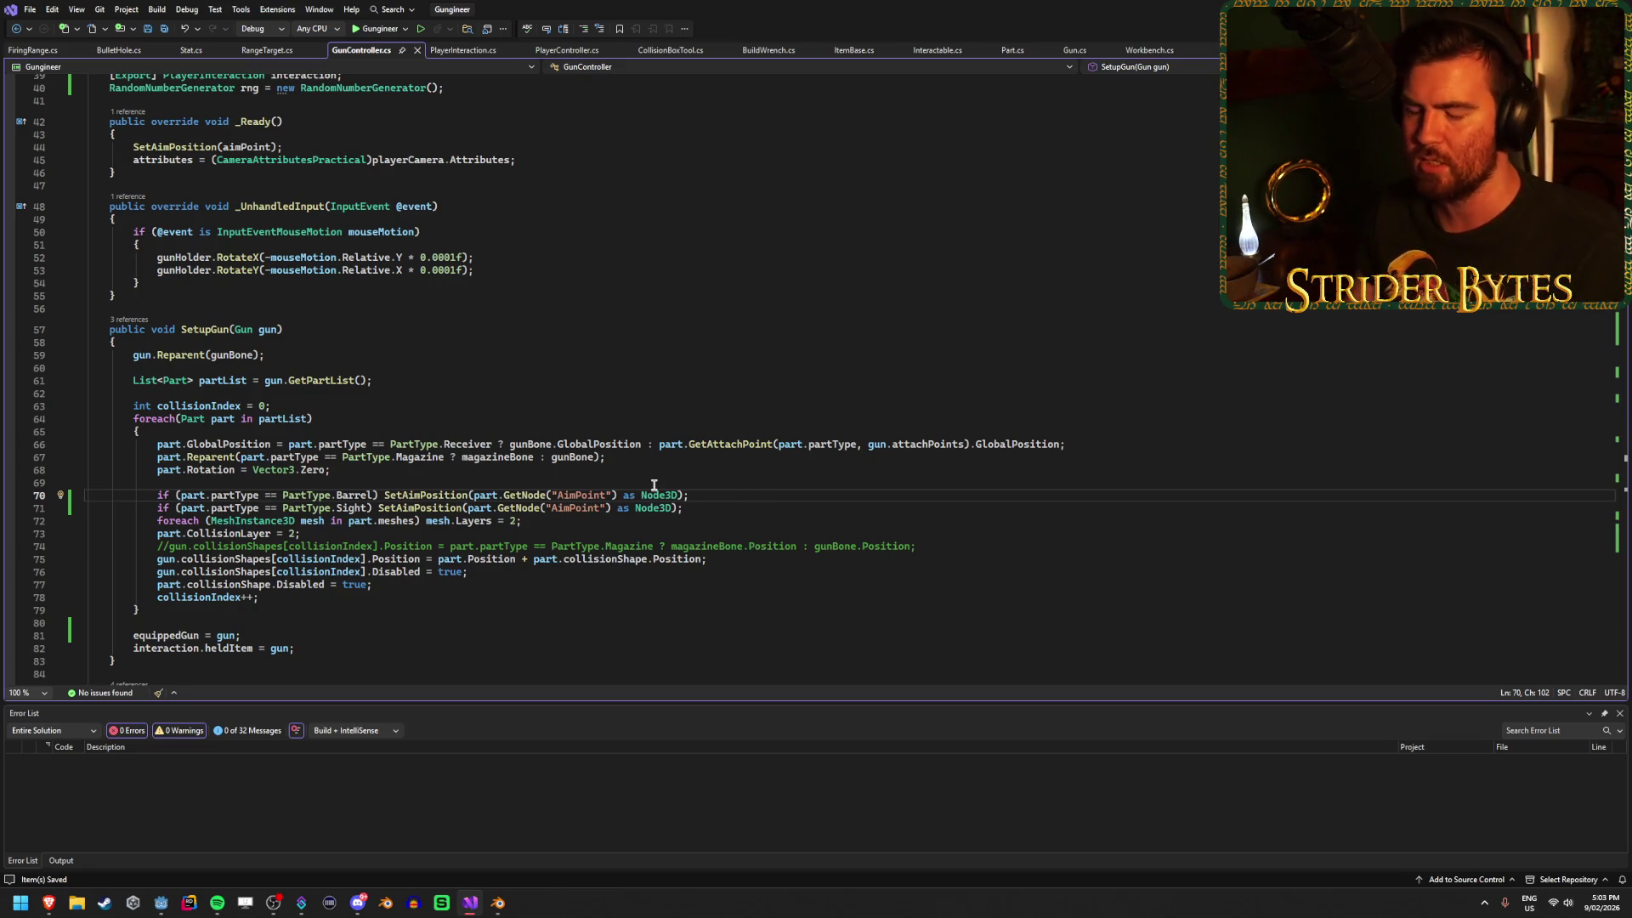
# Extend the Barrel condition with && aimPoint == null and save.
pyautogui.doubleClick(354, 494)
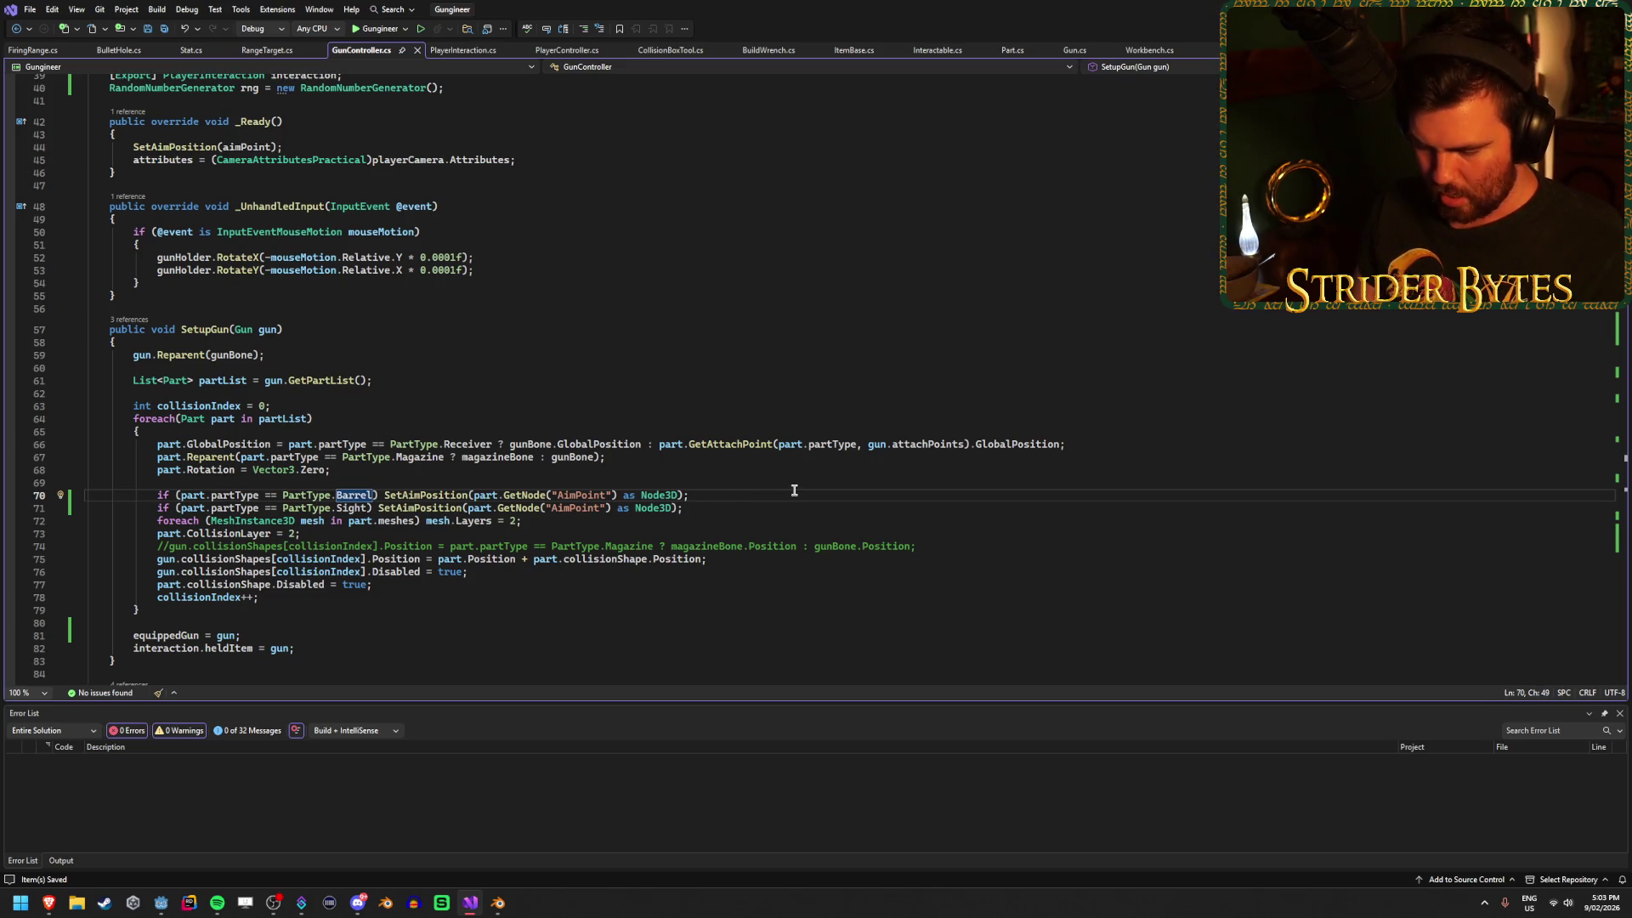
pyautogui.press('Right')
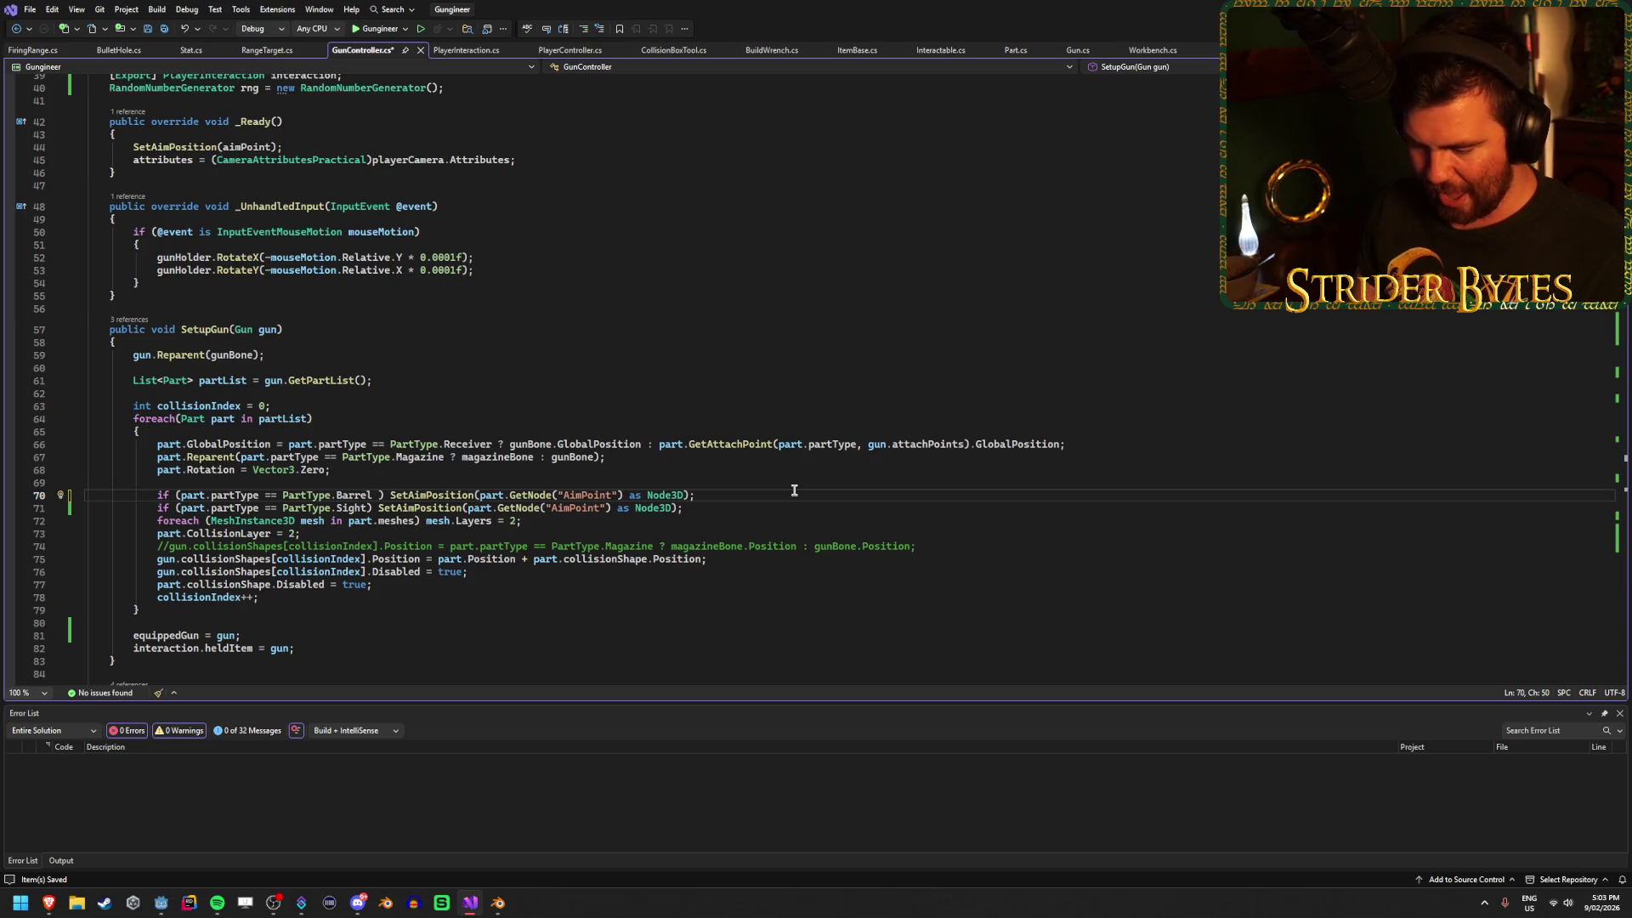
pyautogui.write('&& ')
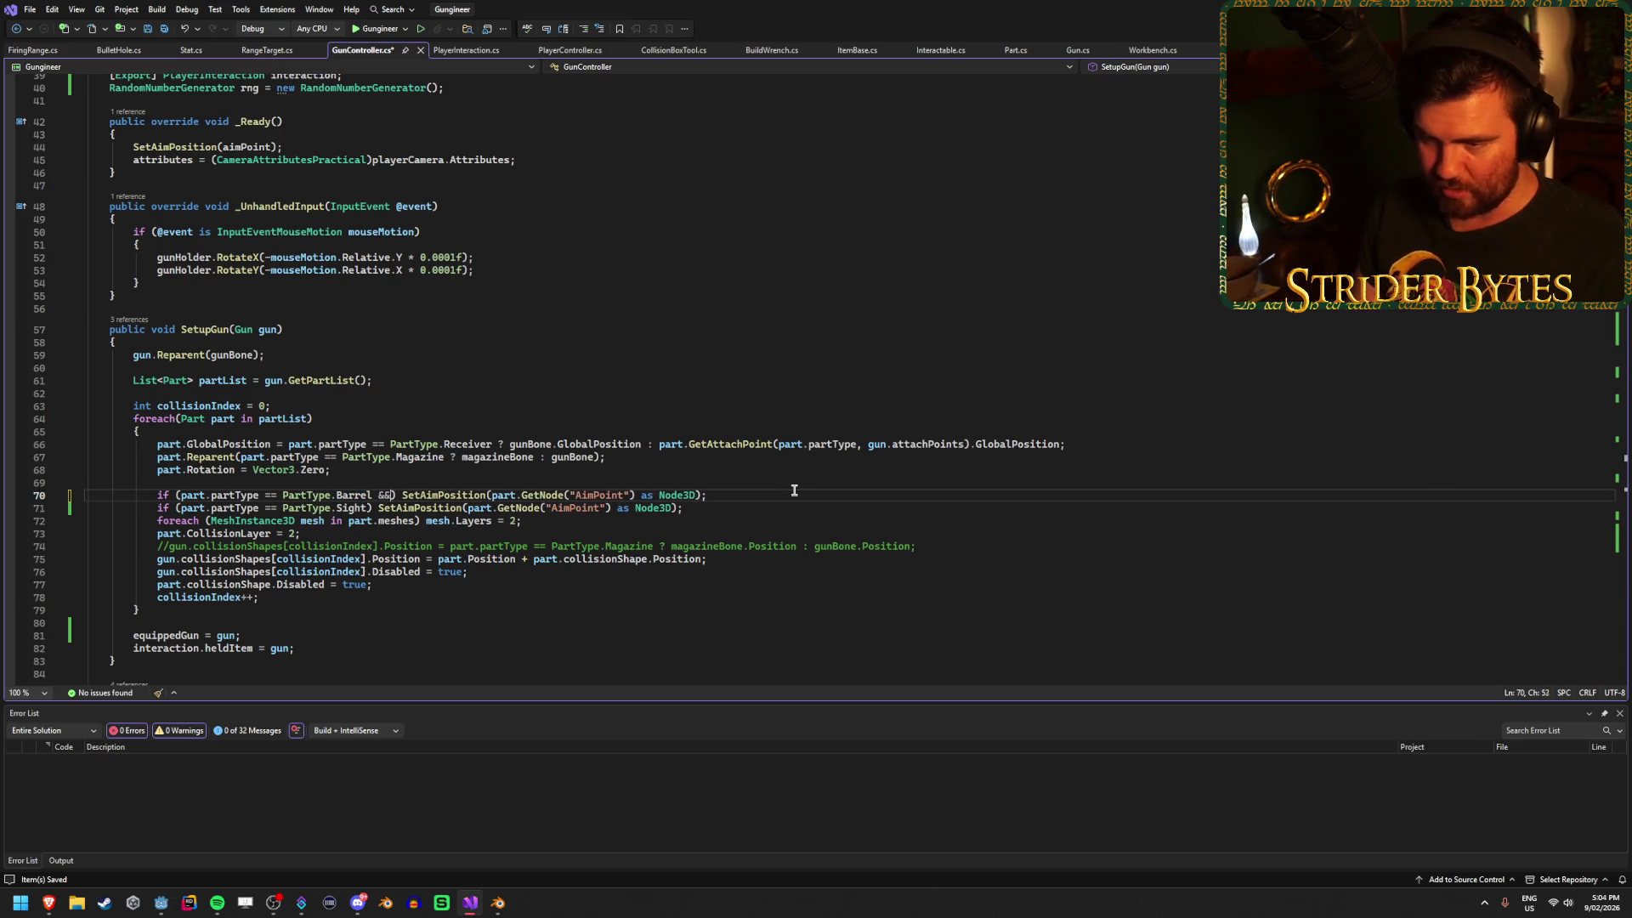
pyautogui.write('A')
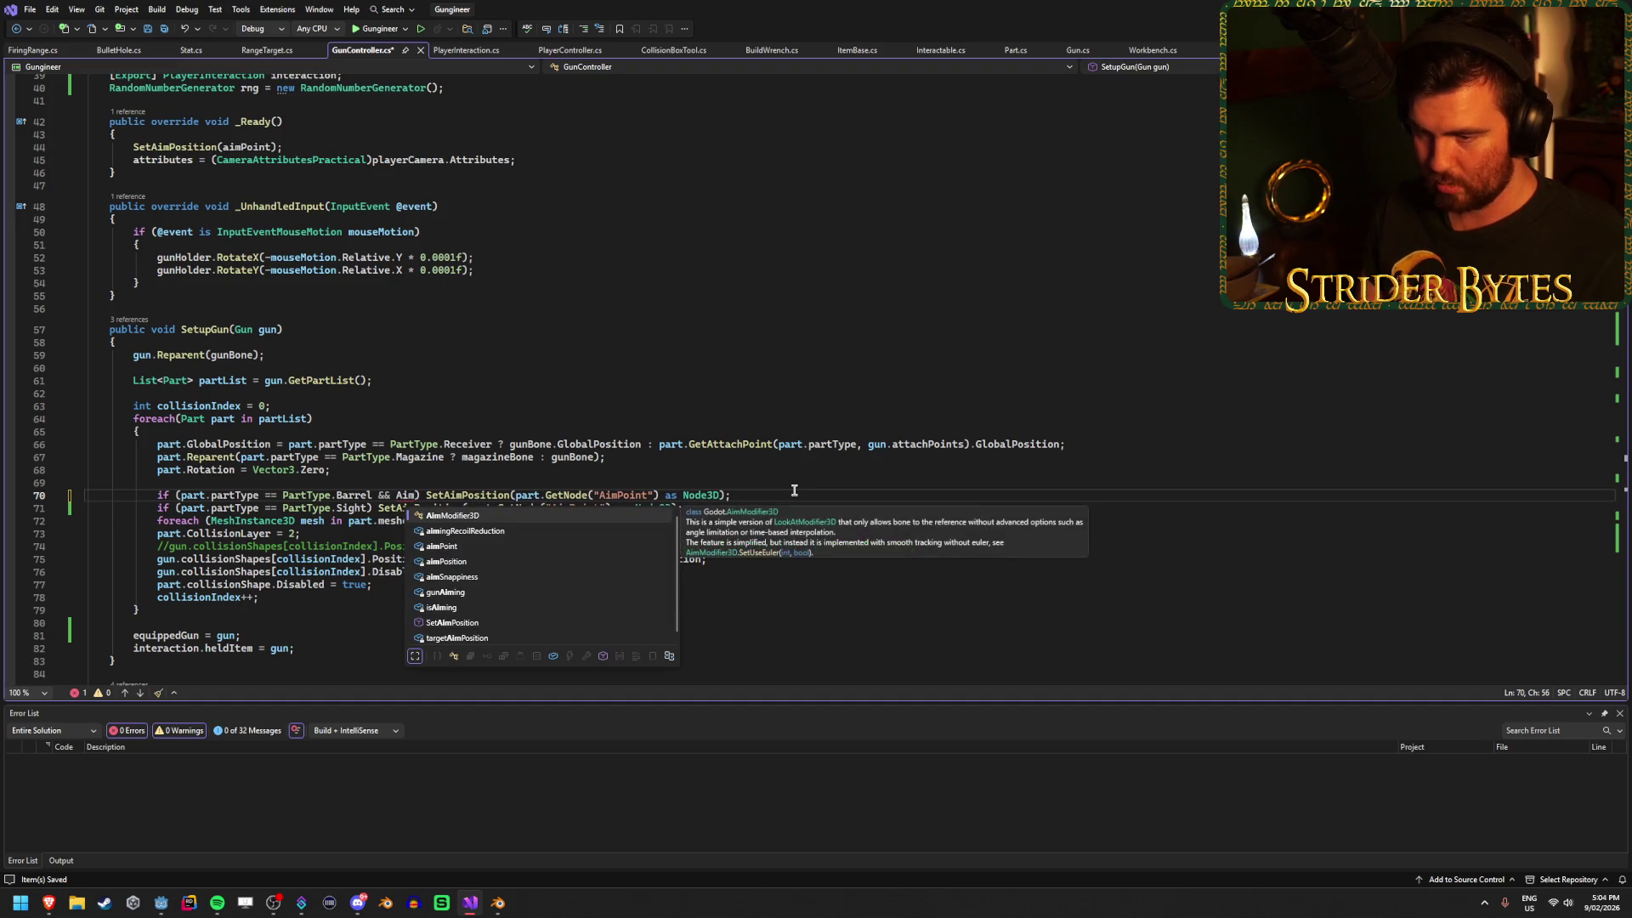
pyautogui.press('BackSpace')
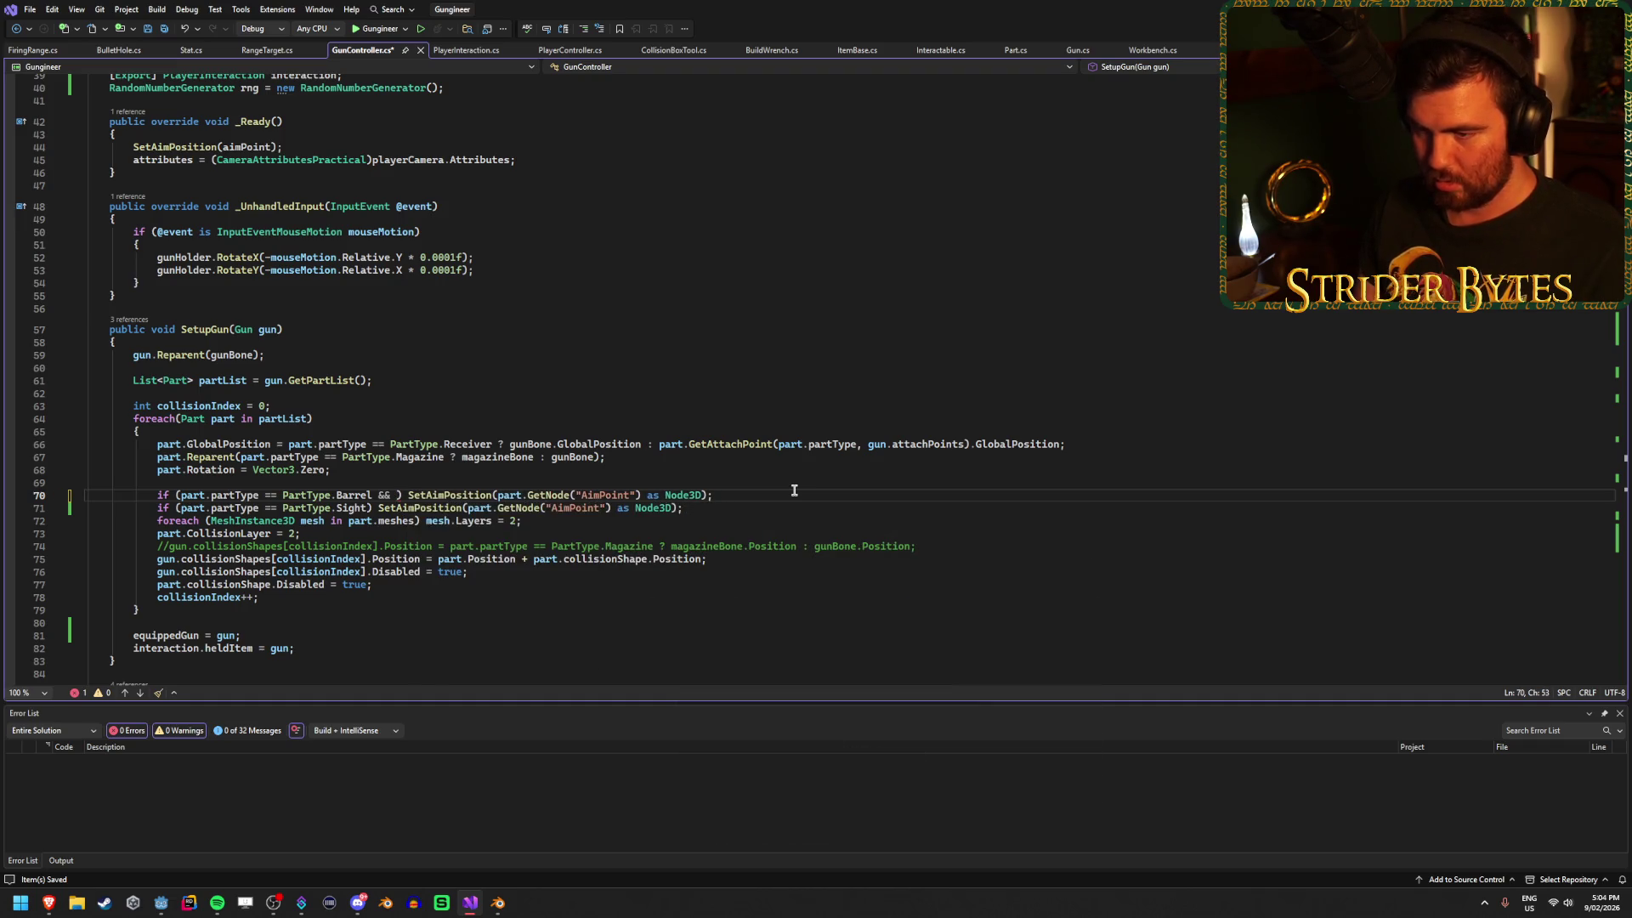
pyautogui.scroll(13, 696, 506)
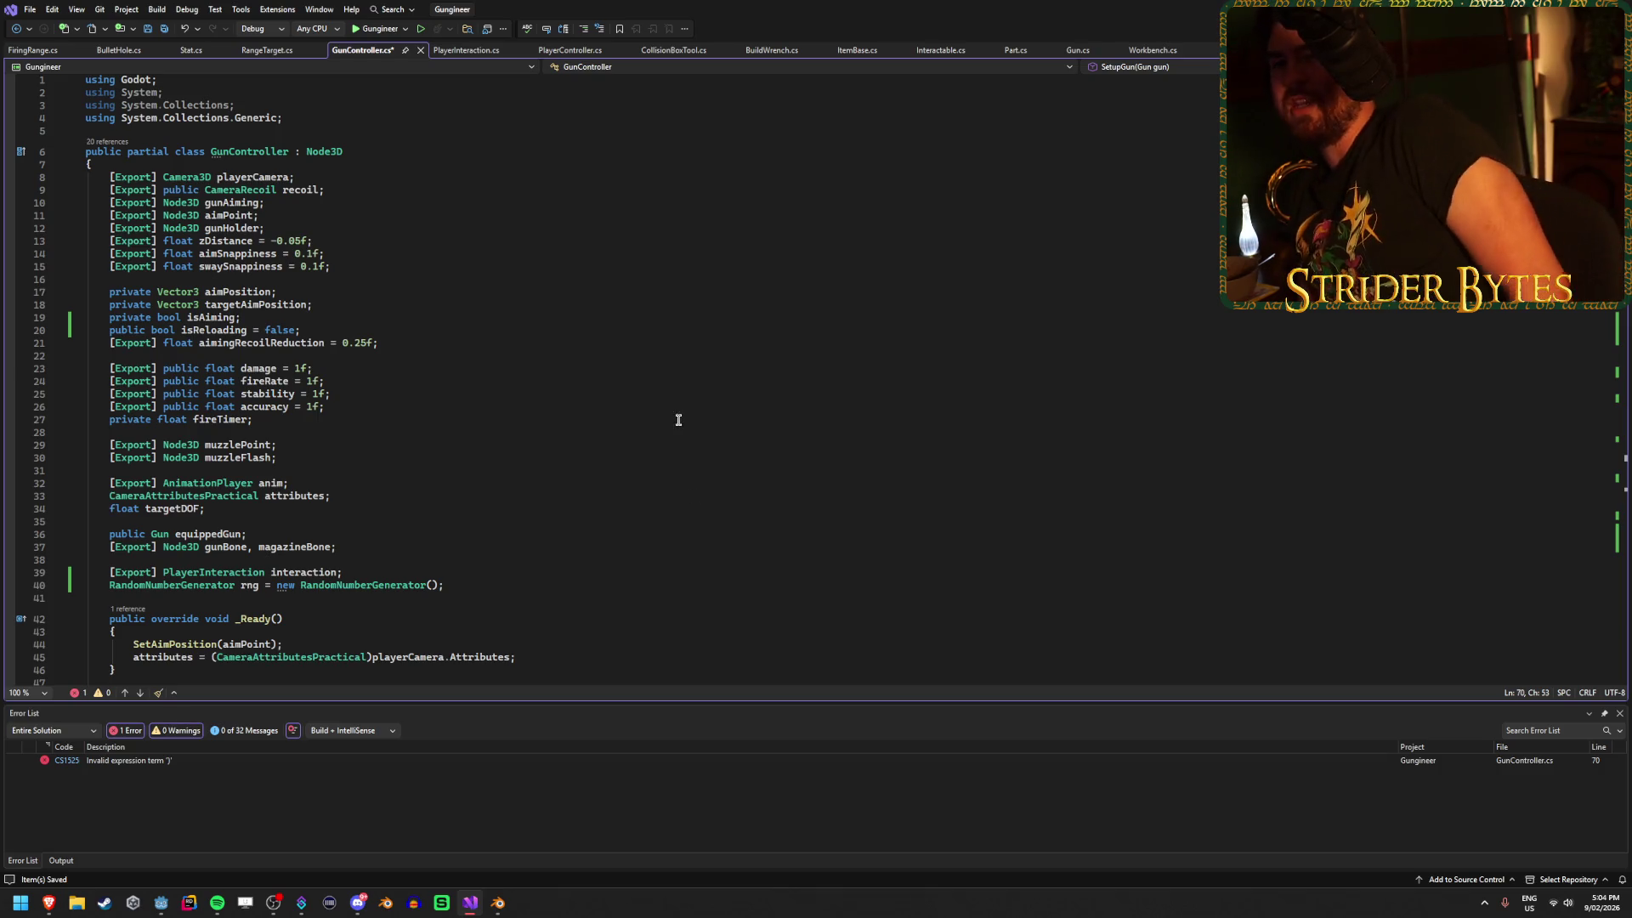
pyautogui.scroll(-12, 611, 443)
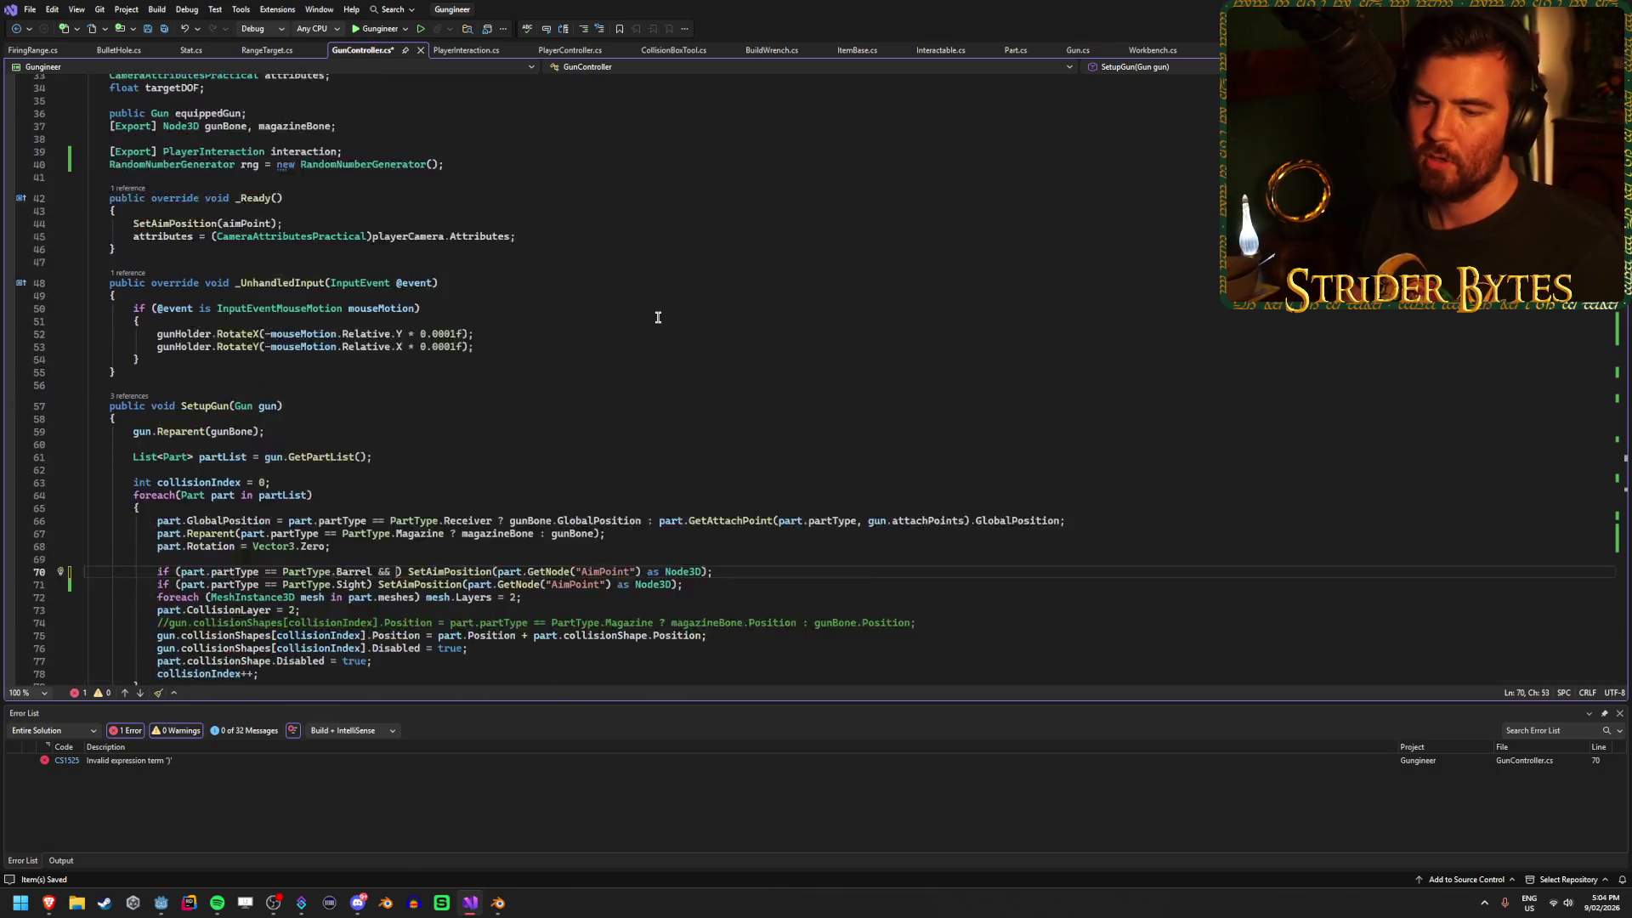
pyautogui.write('aimPoint')
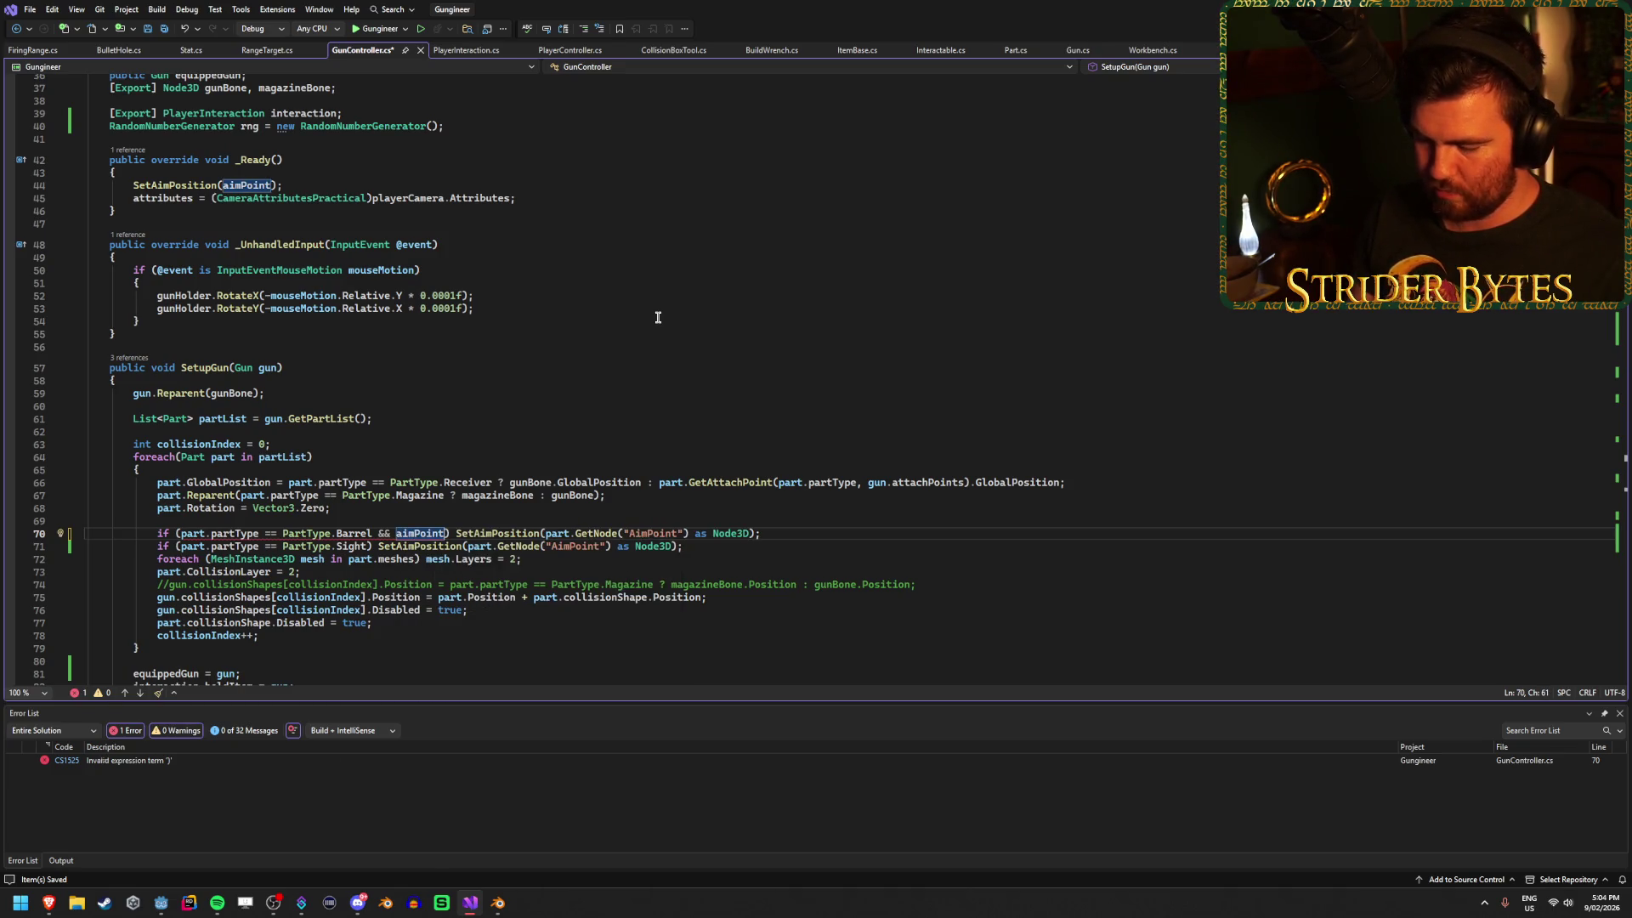
pyautogui.write(' == null')
pyautogui.hotkey('ctrl', 's')
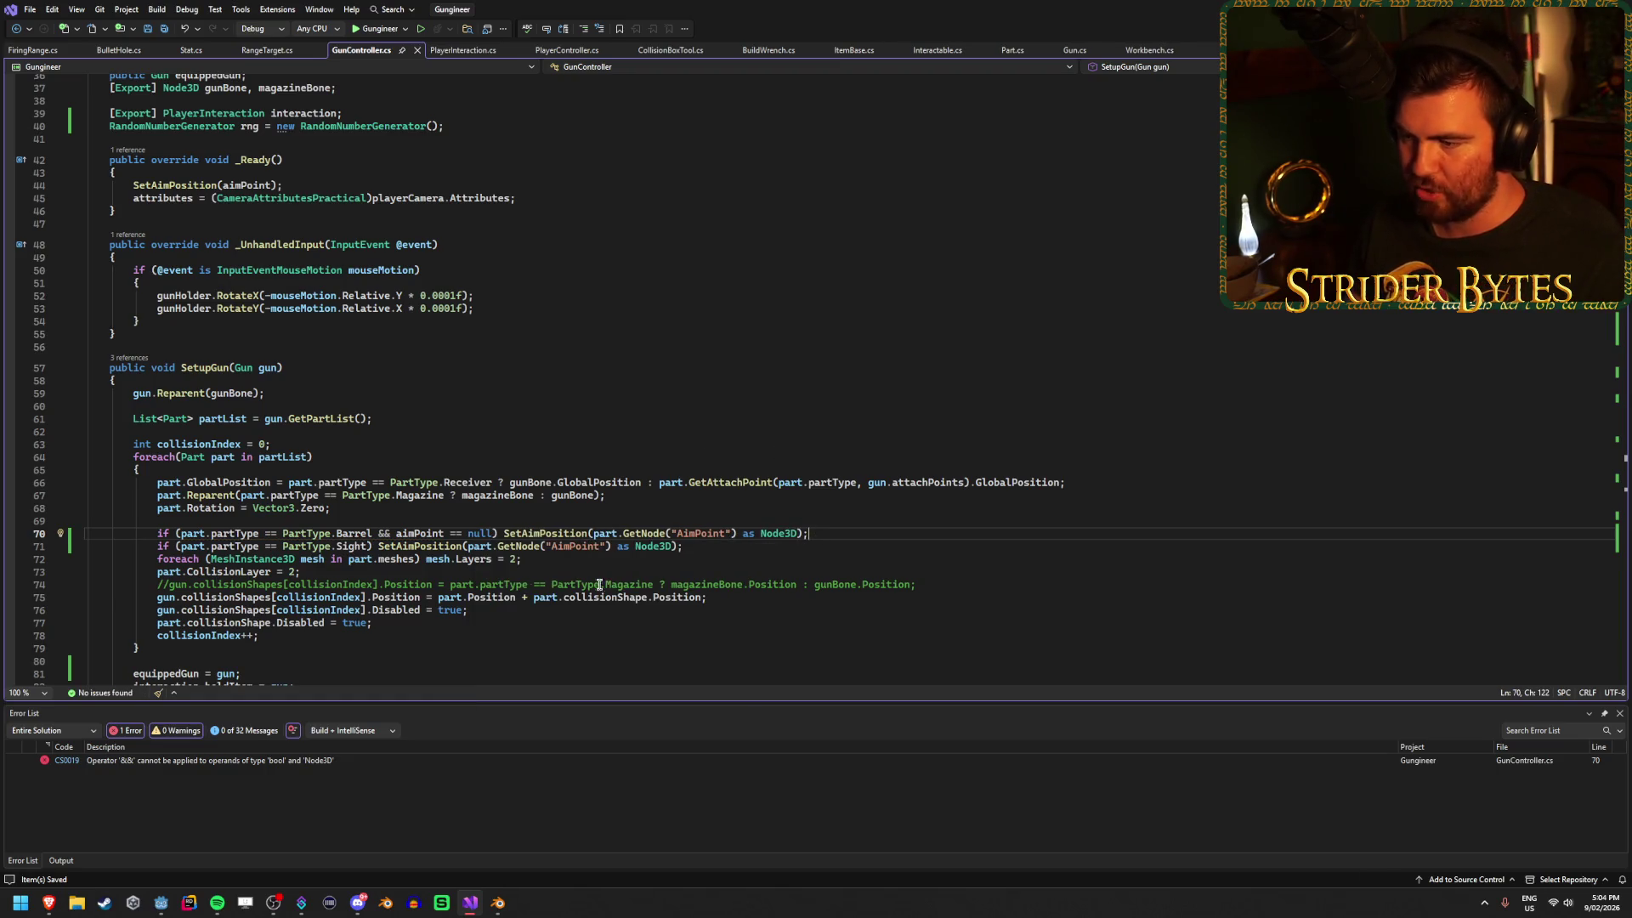
# Add an aimPoint line inside the Drop() method to clear the aim point.
pyautogui.scroll(-15, 659, 574)
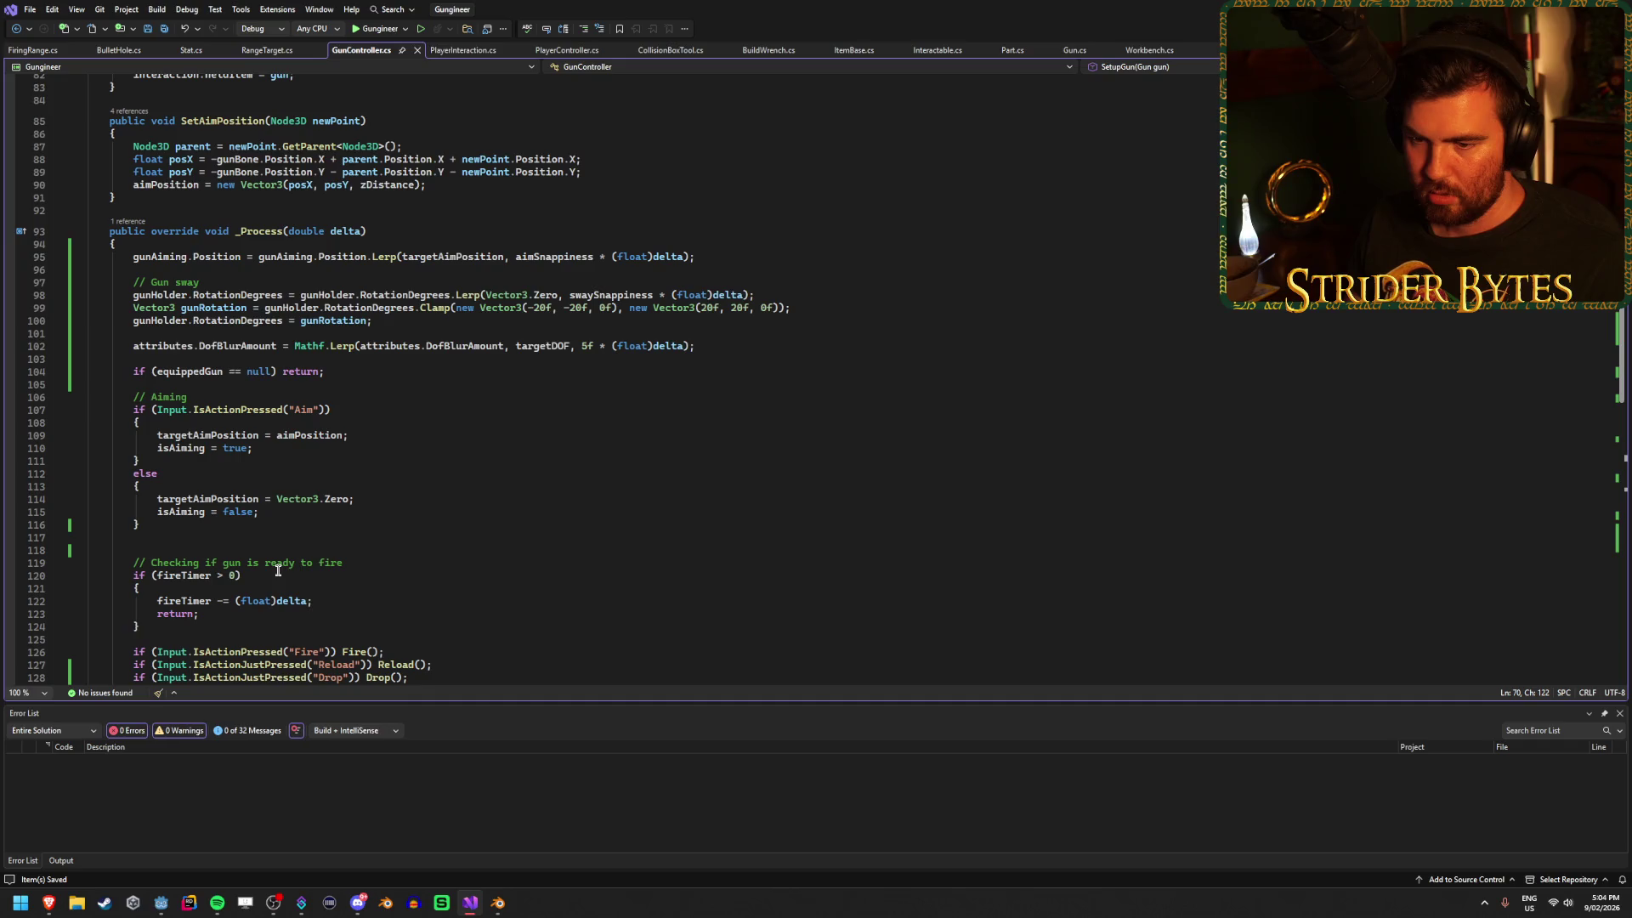
pyautogui.scroll(-20, 278, 570)
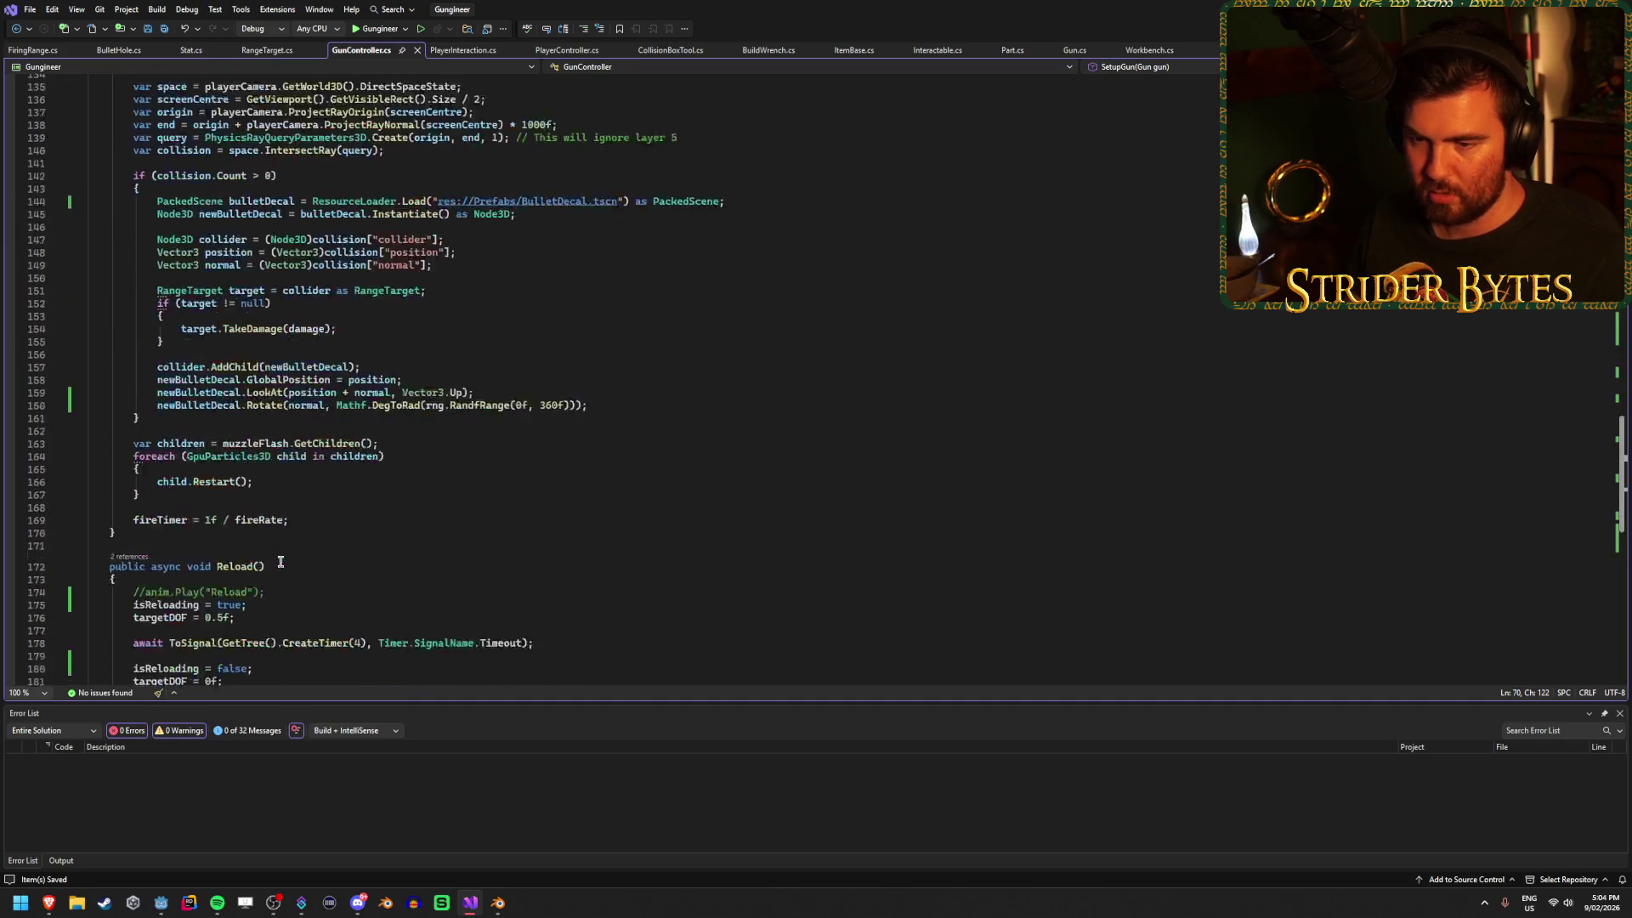
pyautogui.scroll(-4, 281, 561)
pyautogui.click(257, 495)
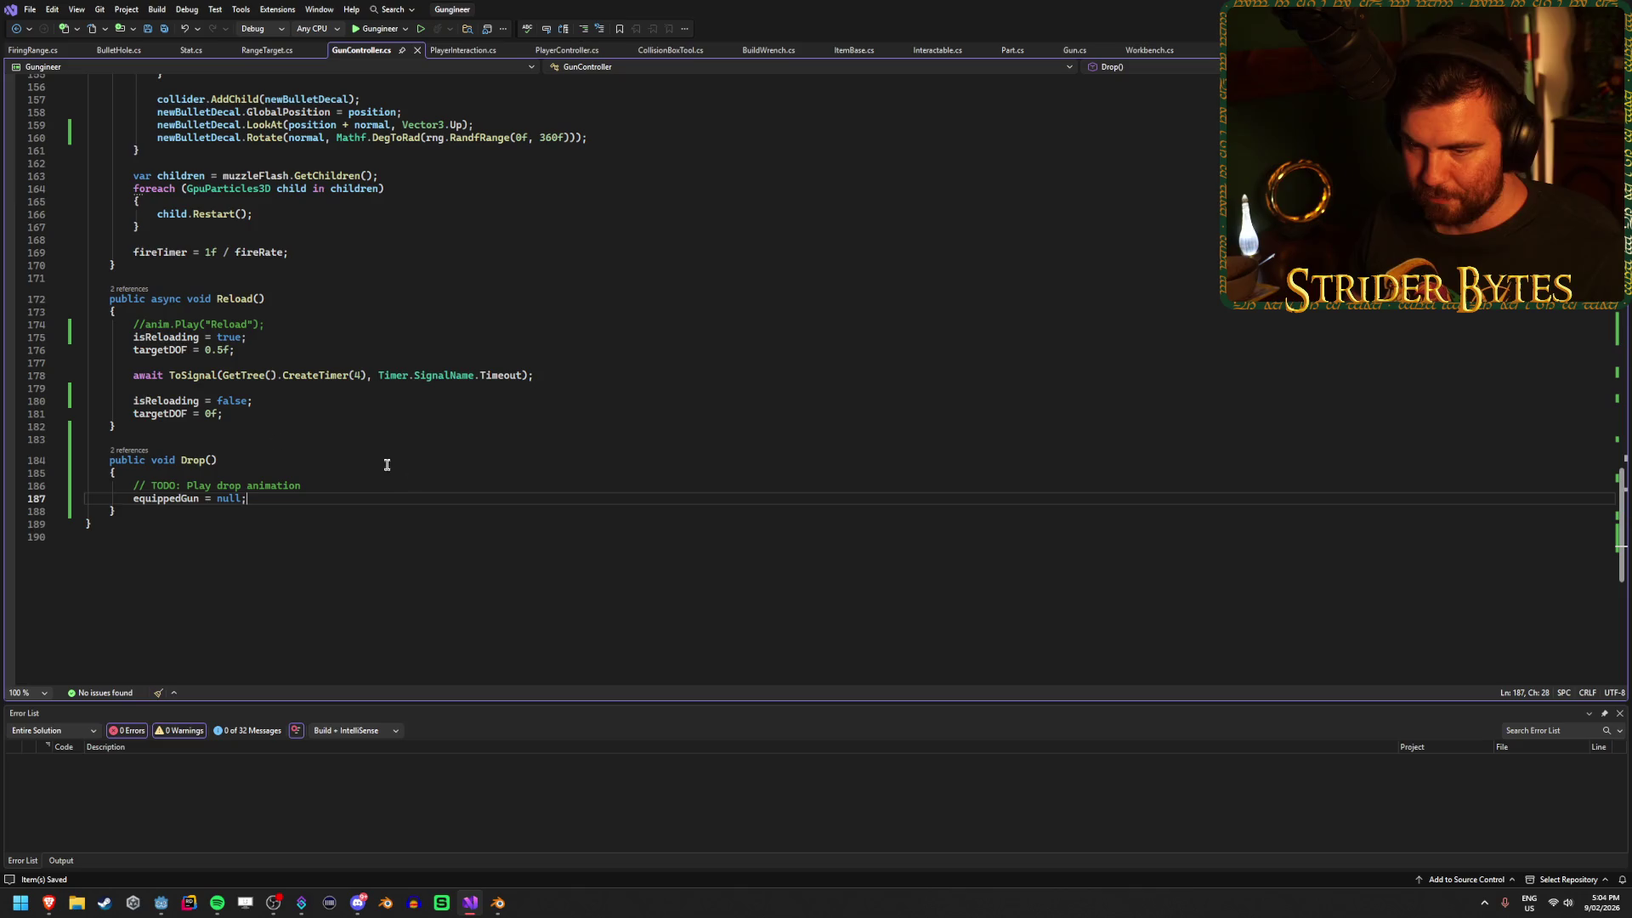
pyautogui.scroll(20, 276, 553)
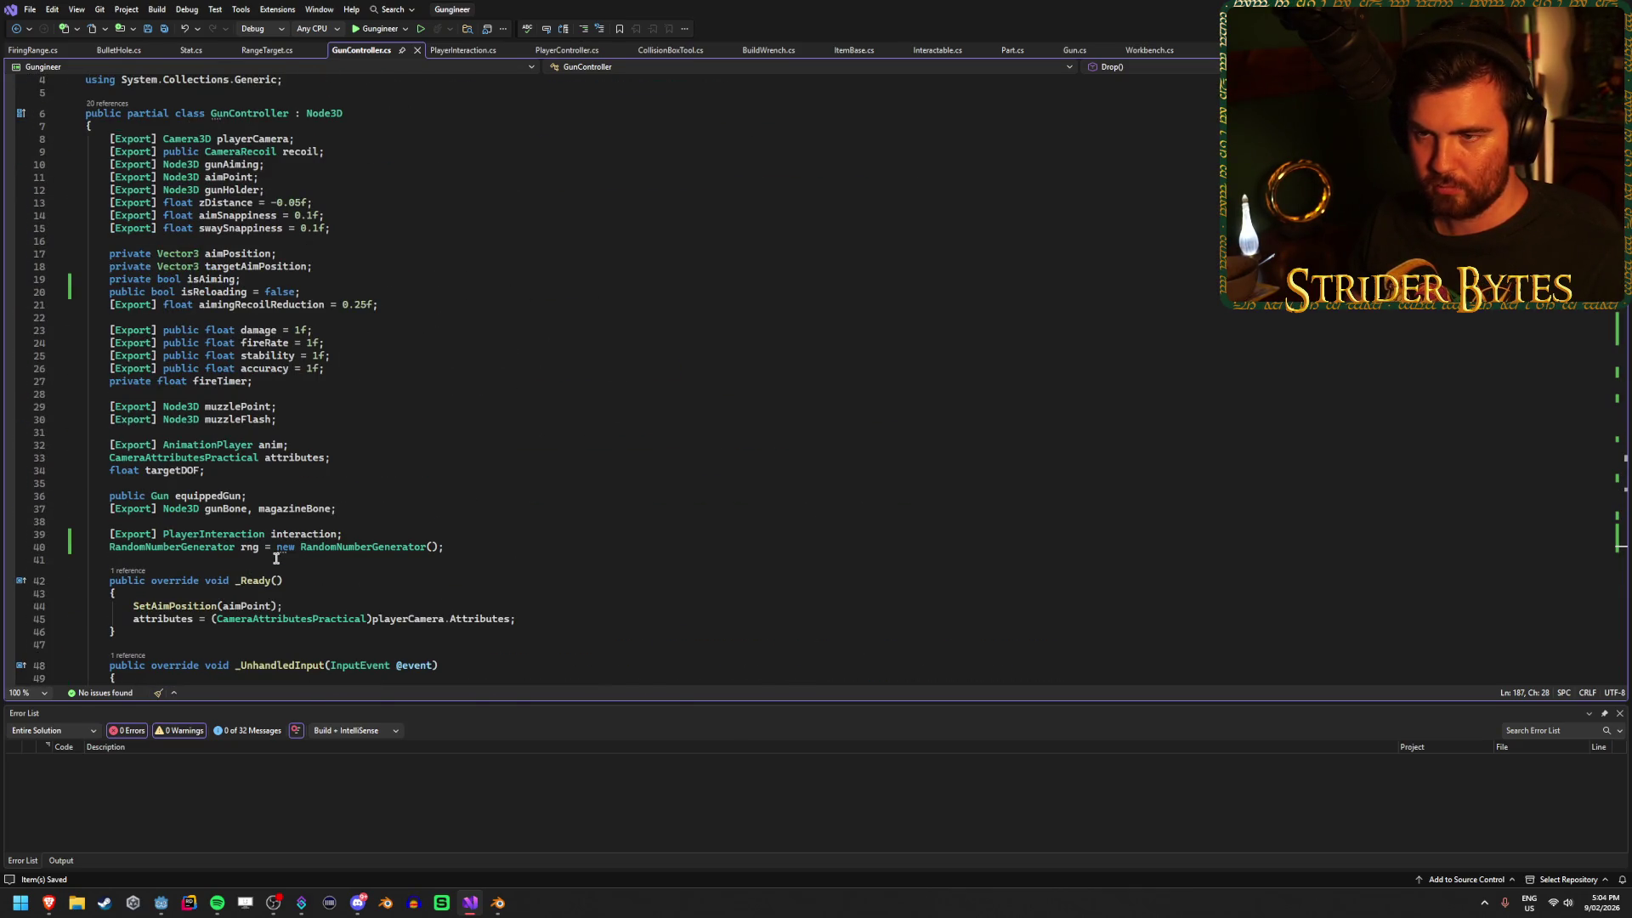
pyautogui.scroll(-20, 276, 559)
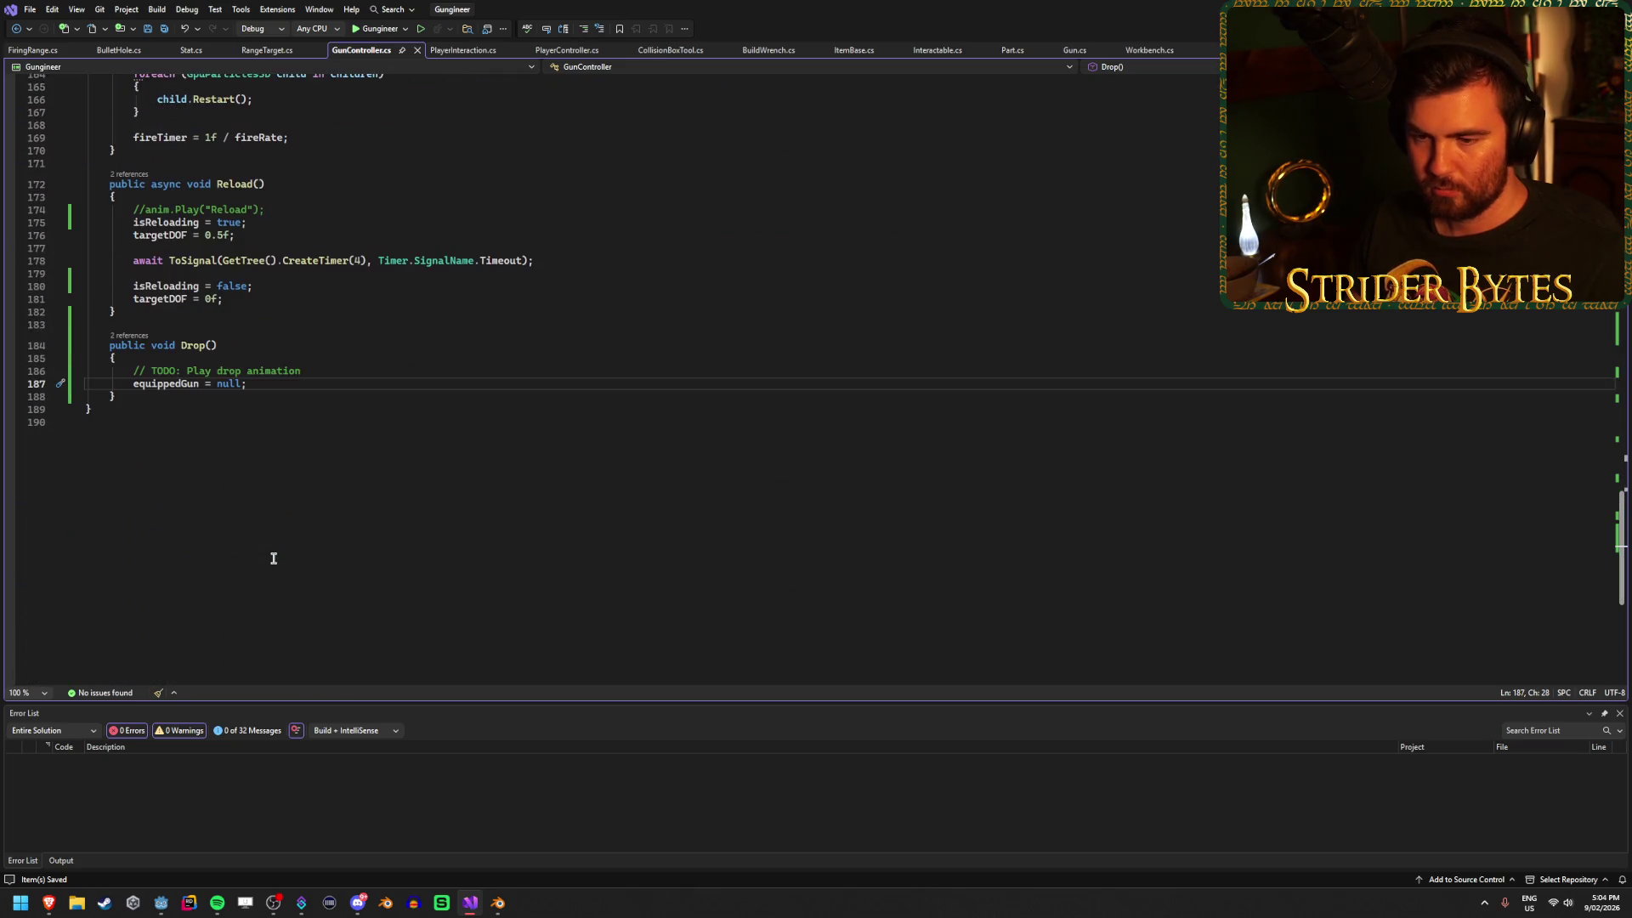
pyautogui.press('Return')
pyautogui.write('aimPoint')
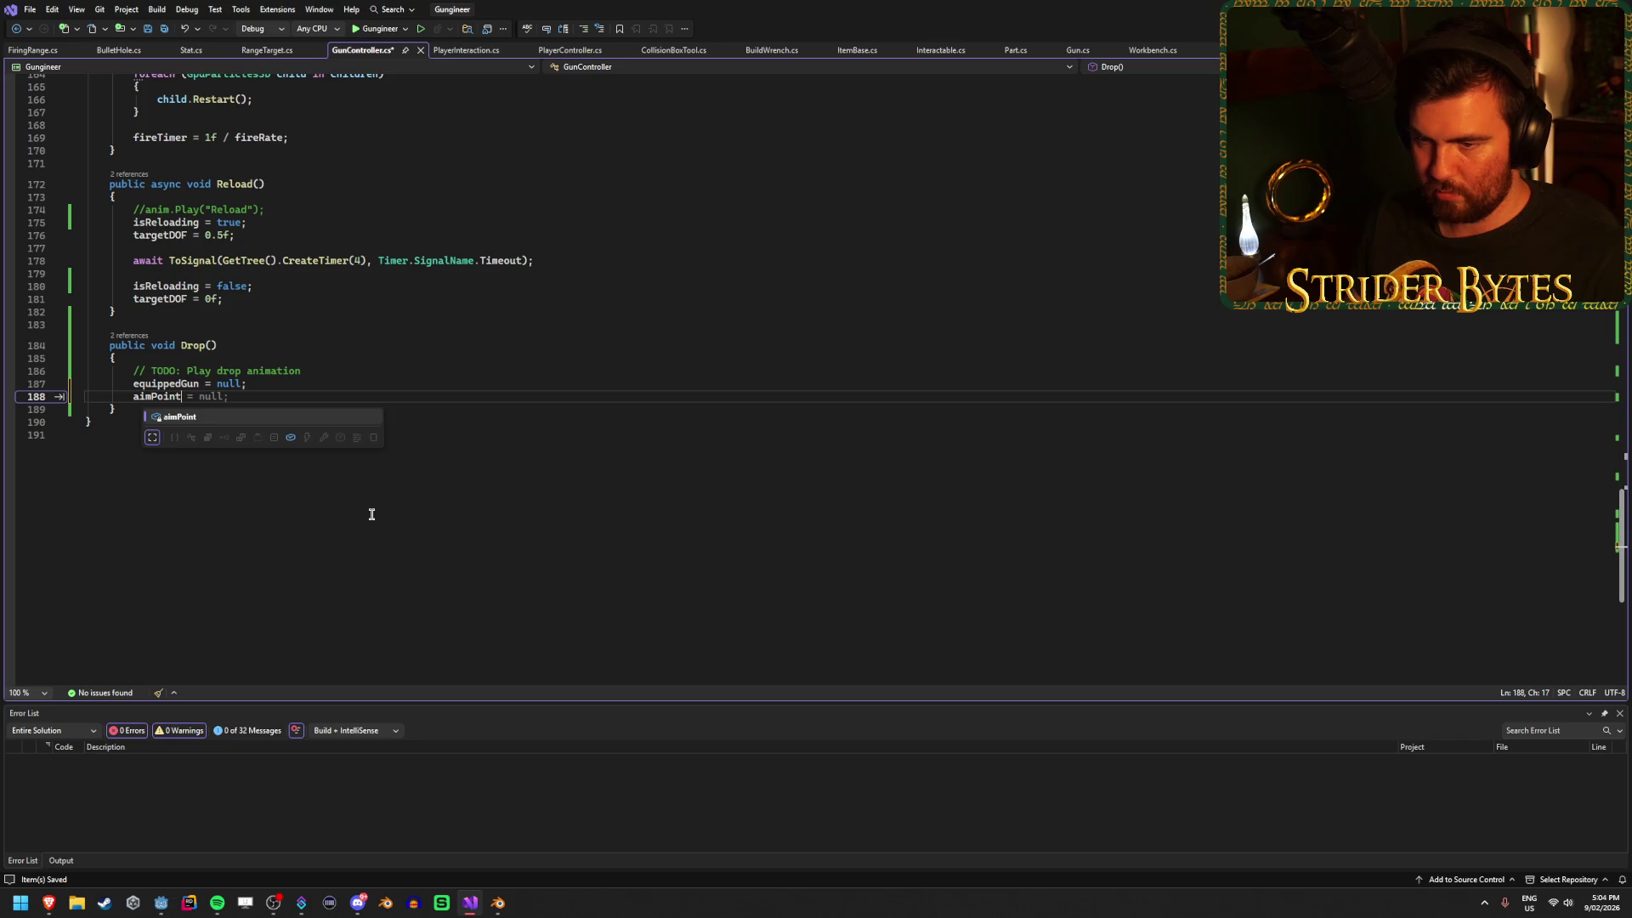
pyautogui.press('Tab')
# Check line 21 near the top of the class, then return to the Godot editor.
pyautogui.scroll(20, 399, 513)
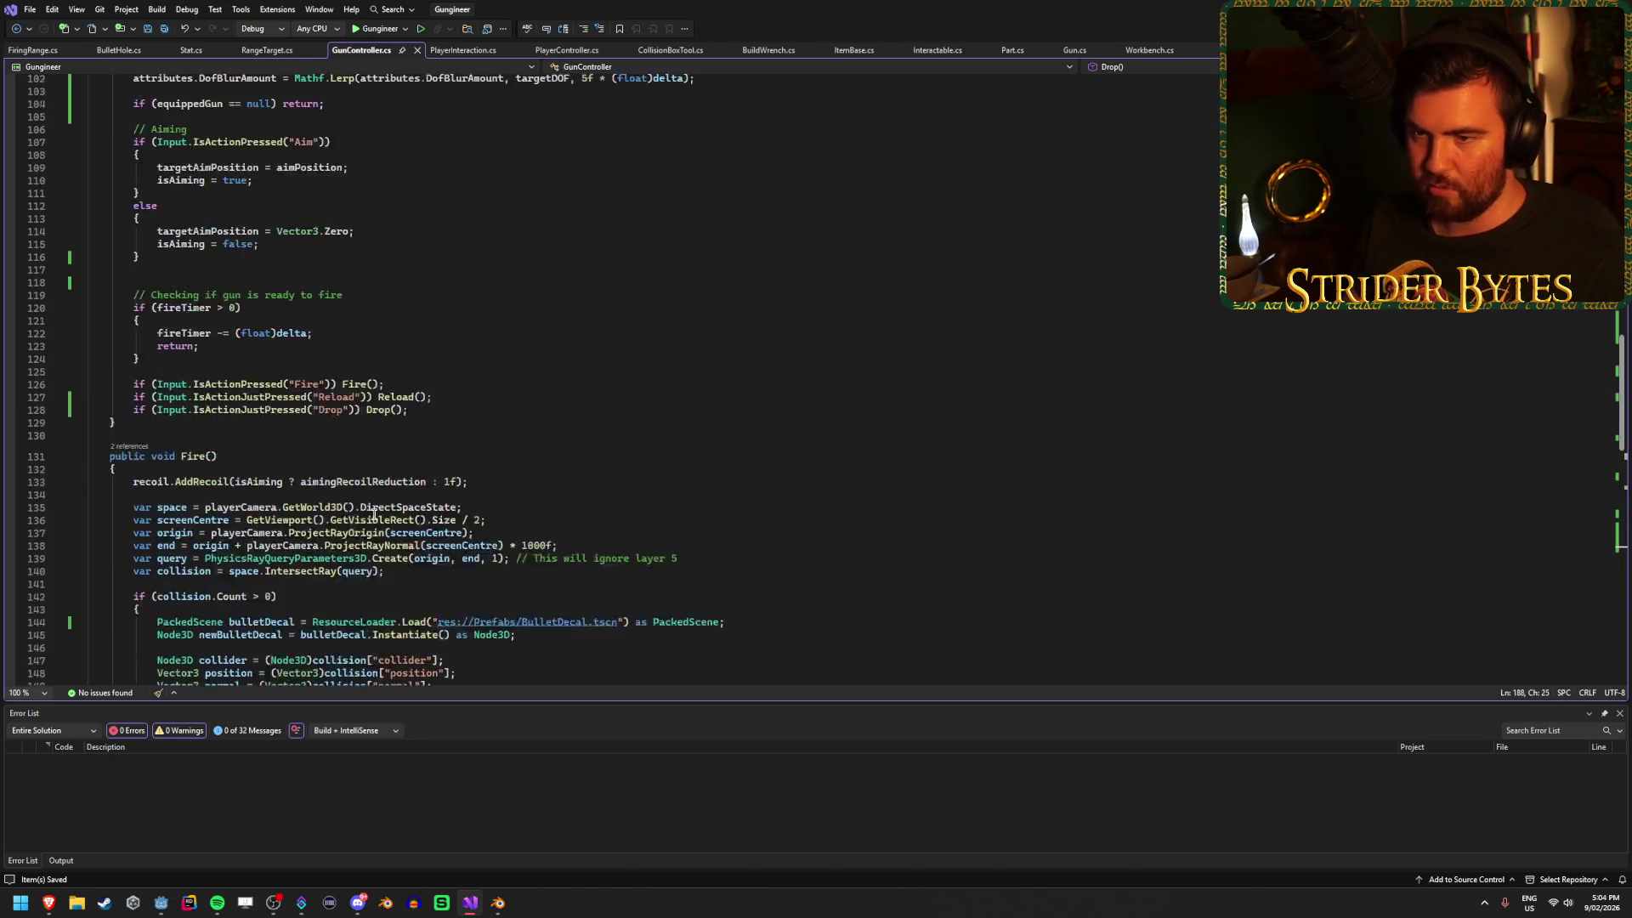
pyautogui.scroll(20, 426, 514)
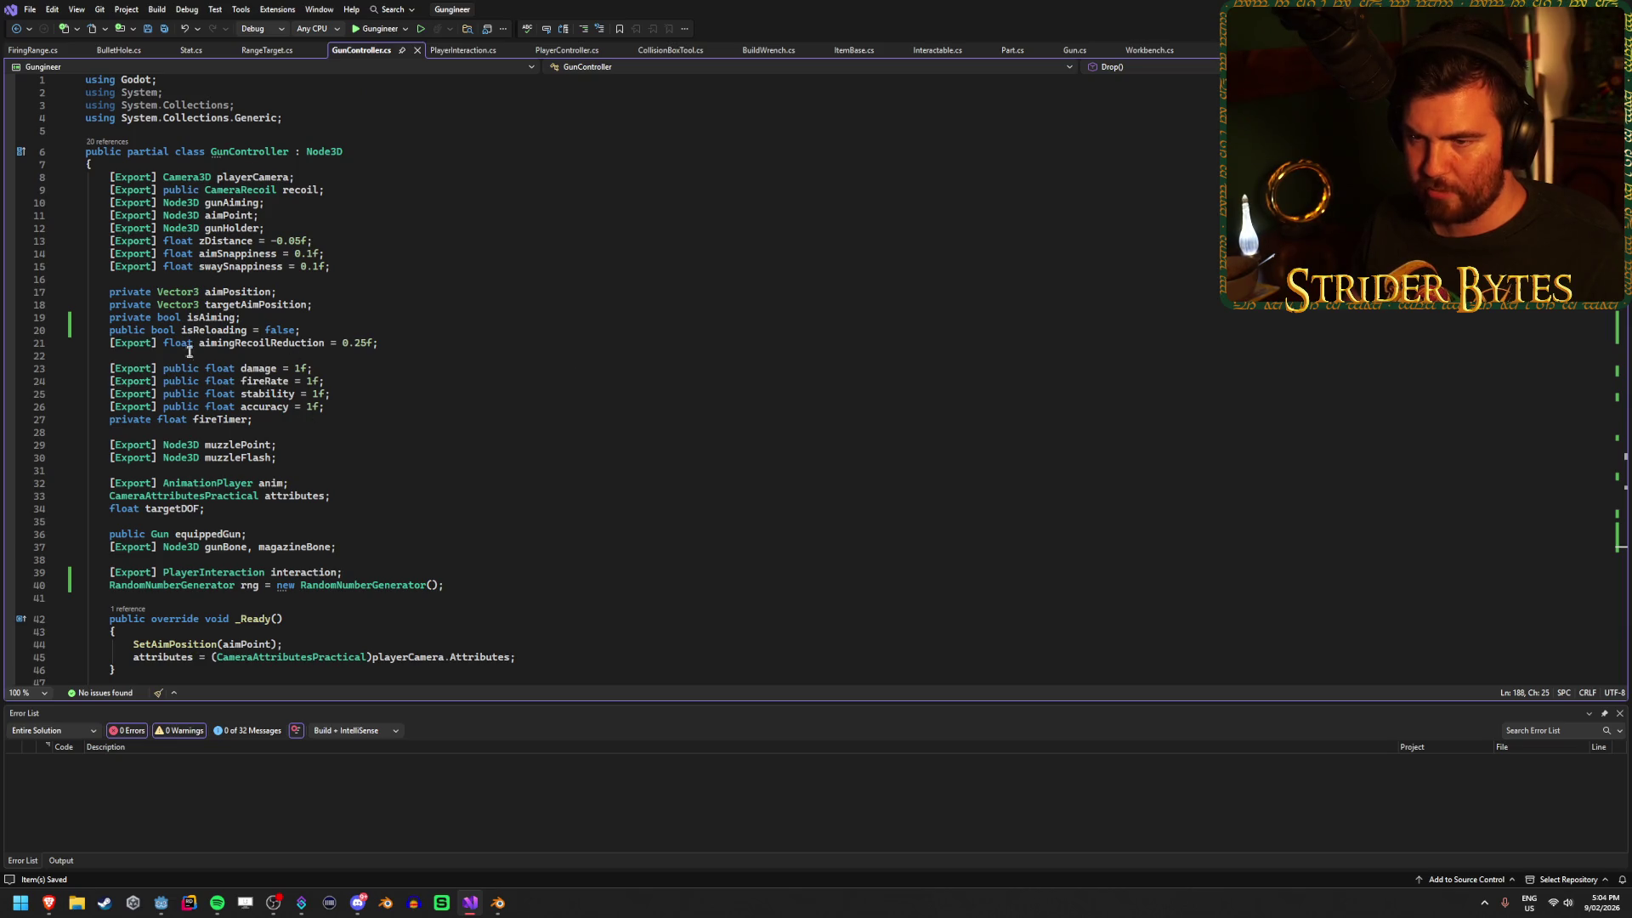
pyautogui.click(429, 345)
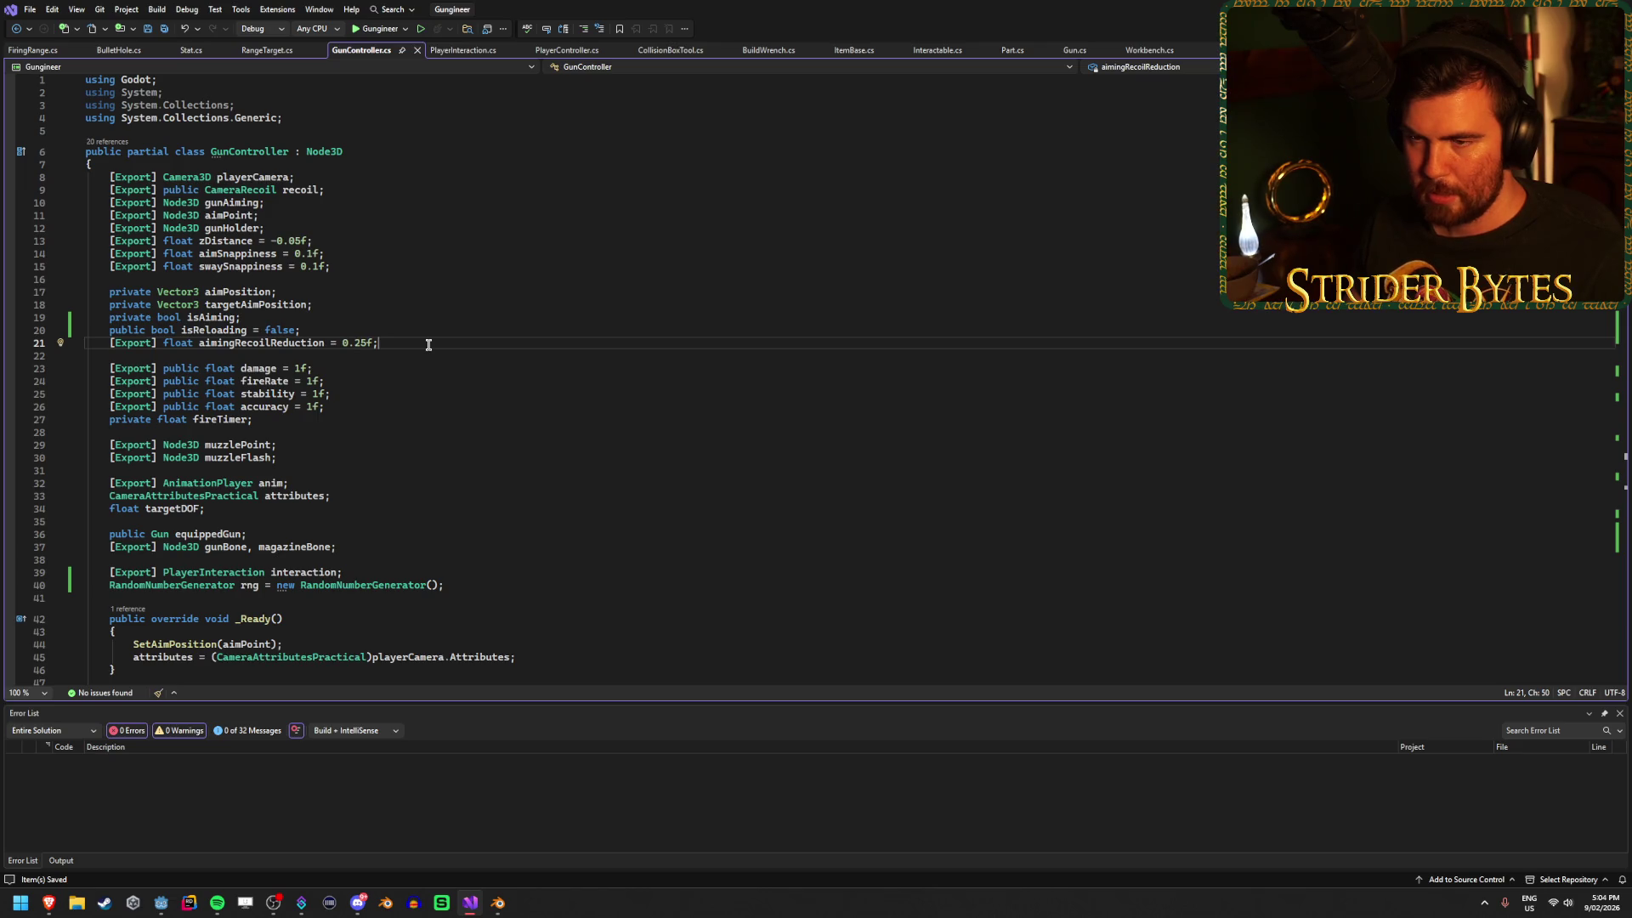
pyautogui.scroll(-1, 443, 439)
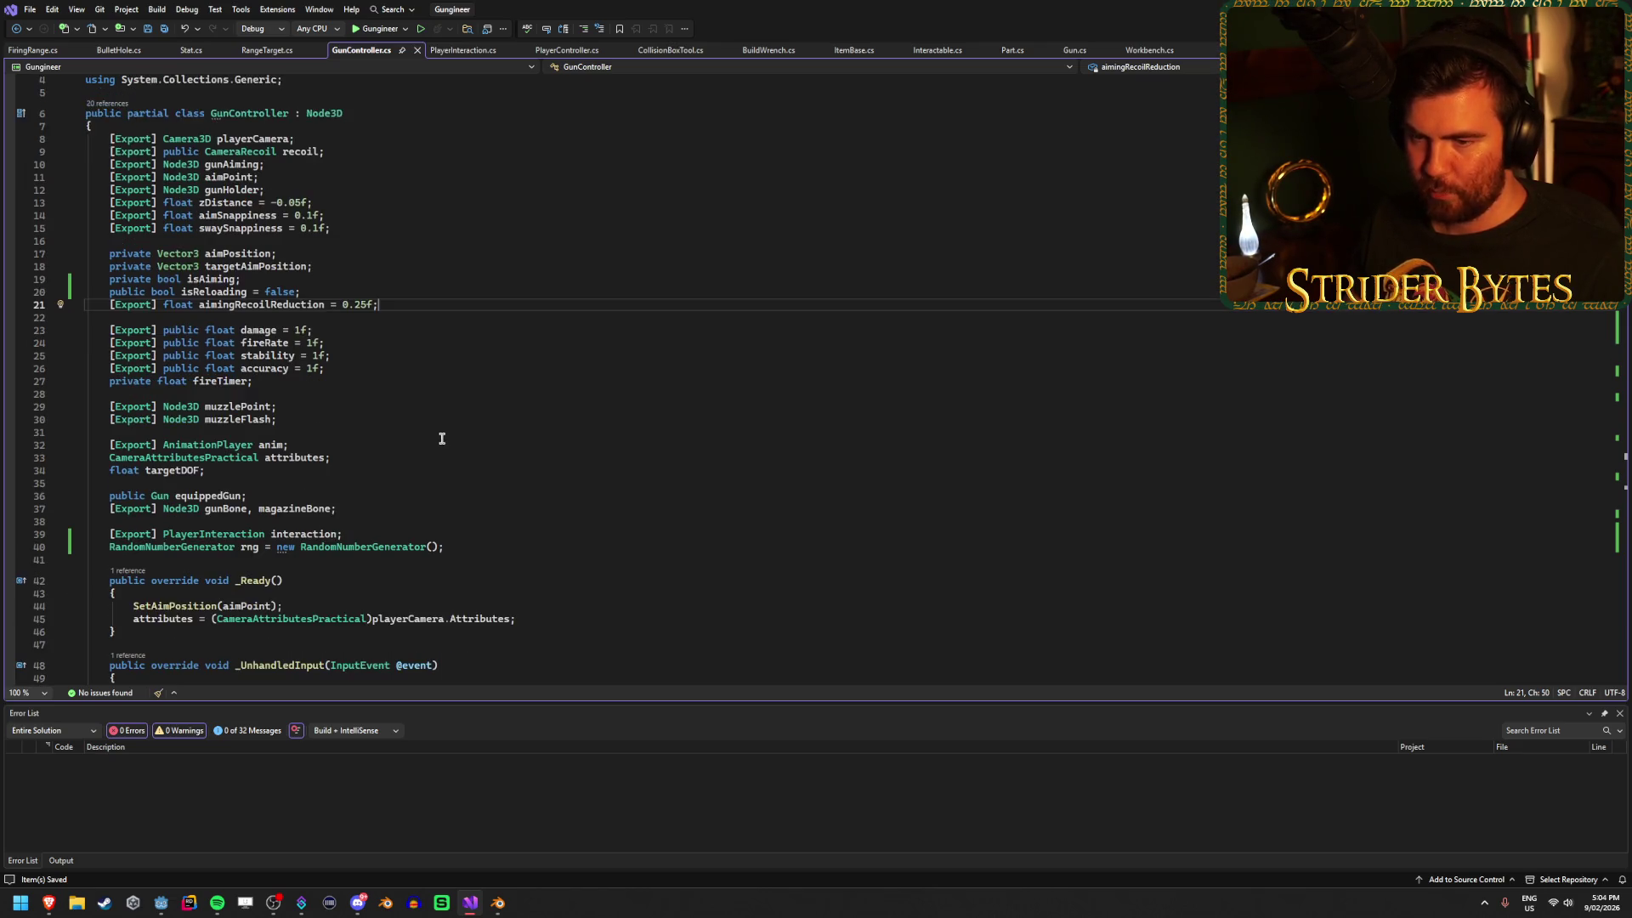
pyautogui.scroll(-20, 442, 438)
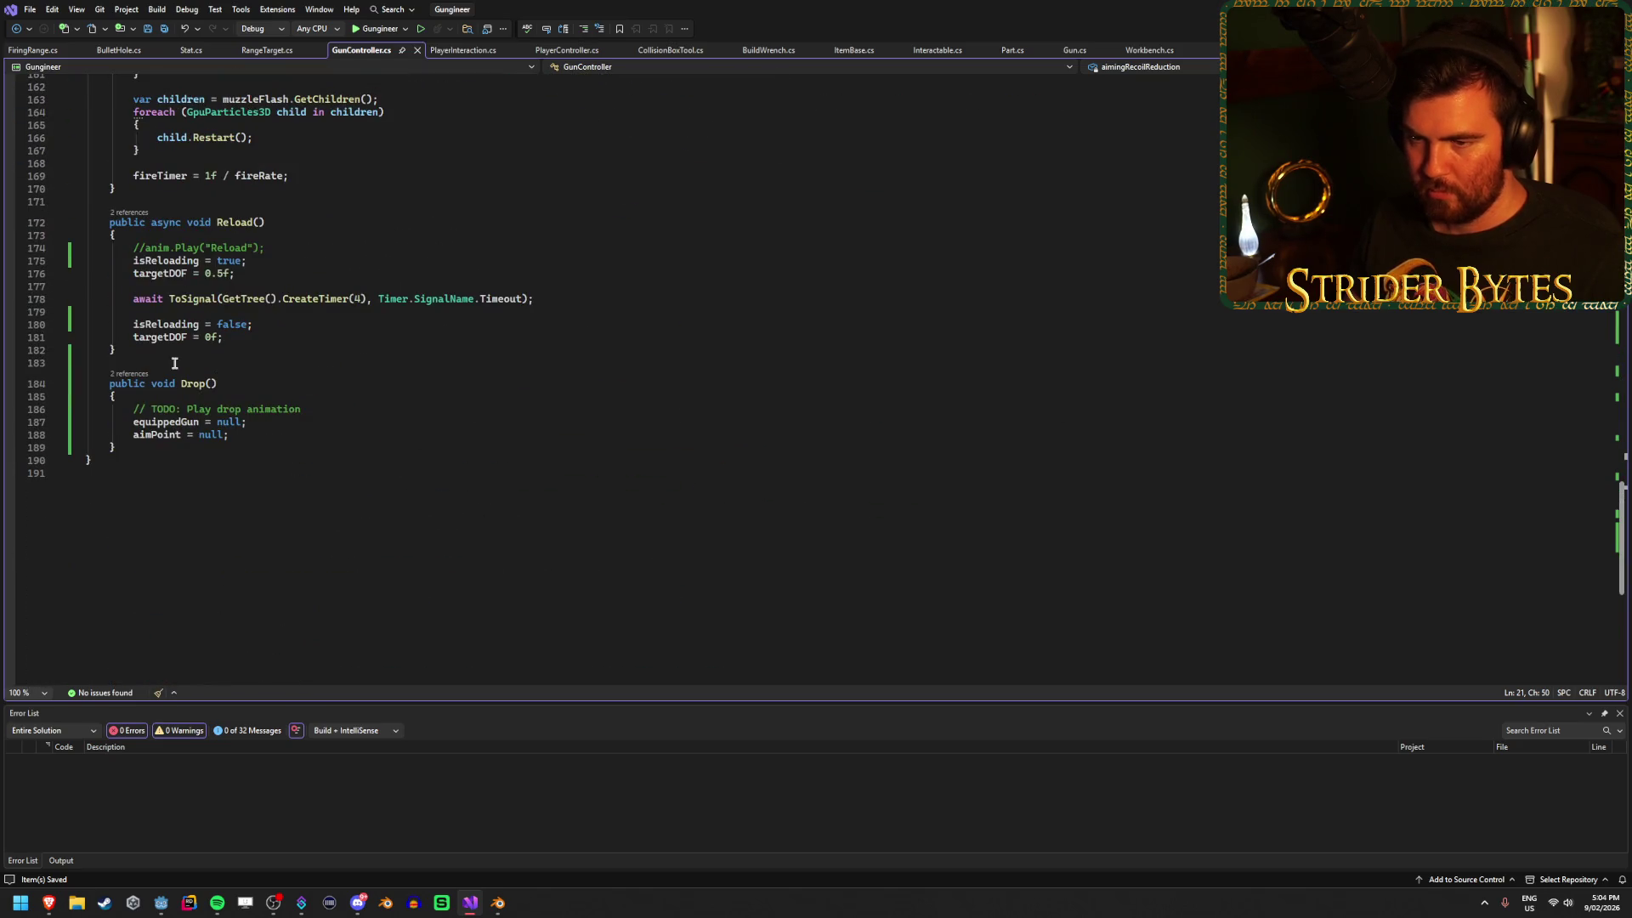
pyautogui.hotkey('alt', 'Tab')
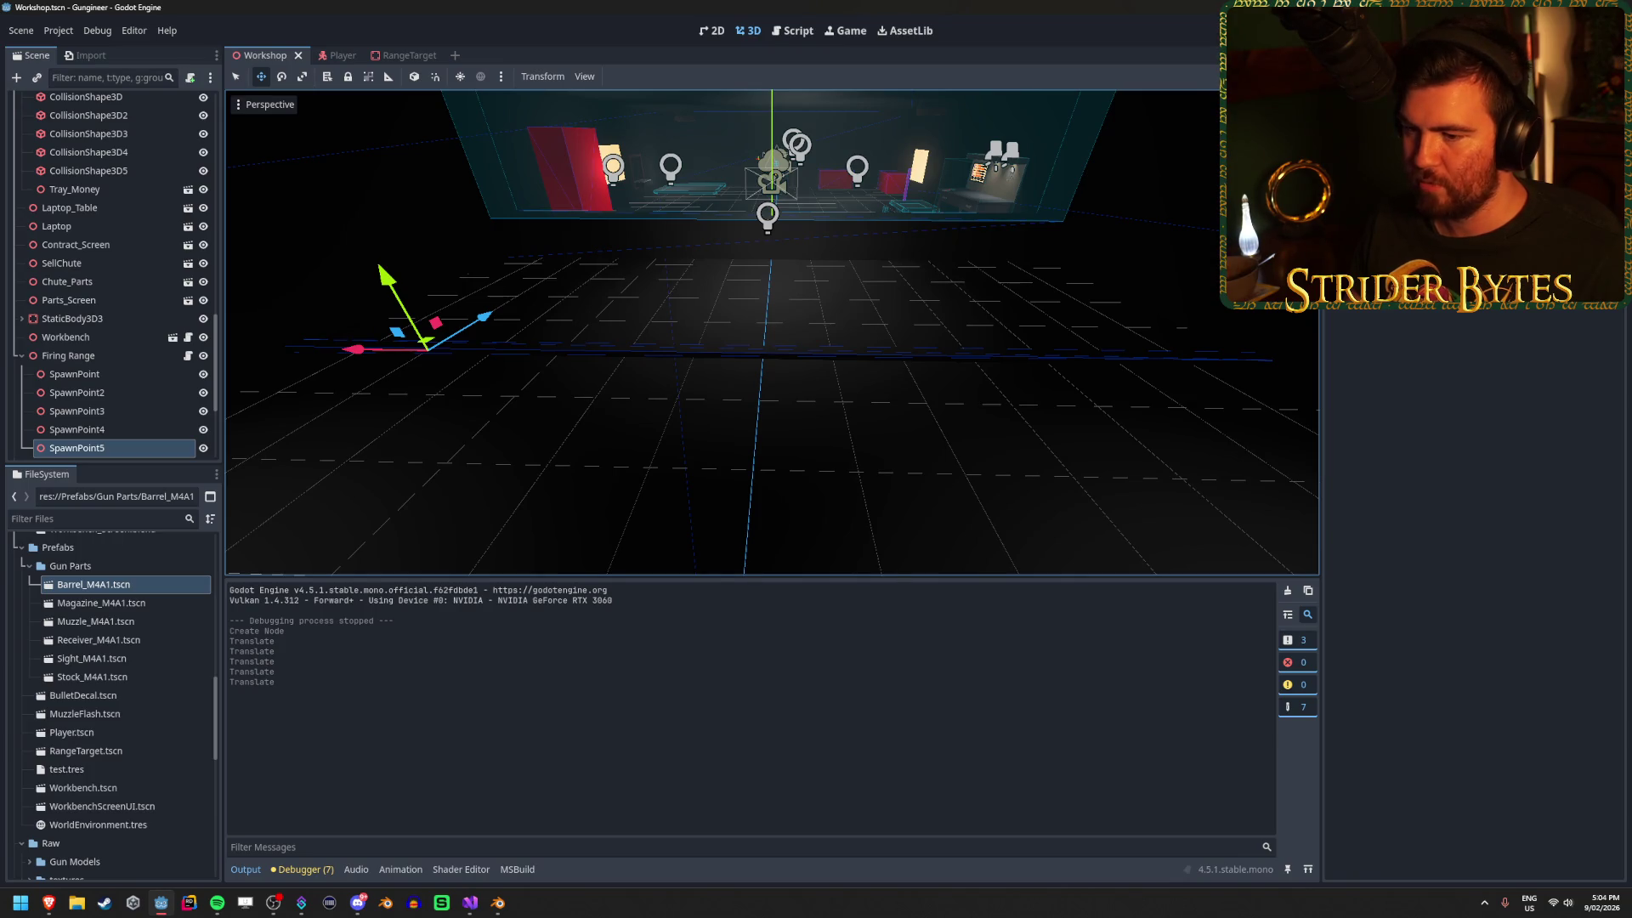
# Run and stop the game, then expand the IndexOutOfRange error from FiringRange._Ready in the debugger.
pyautogui.press('F5')
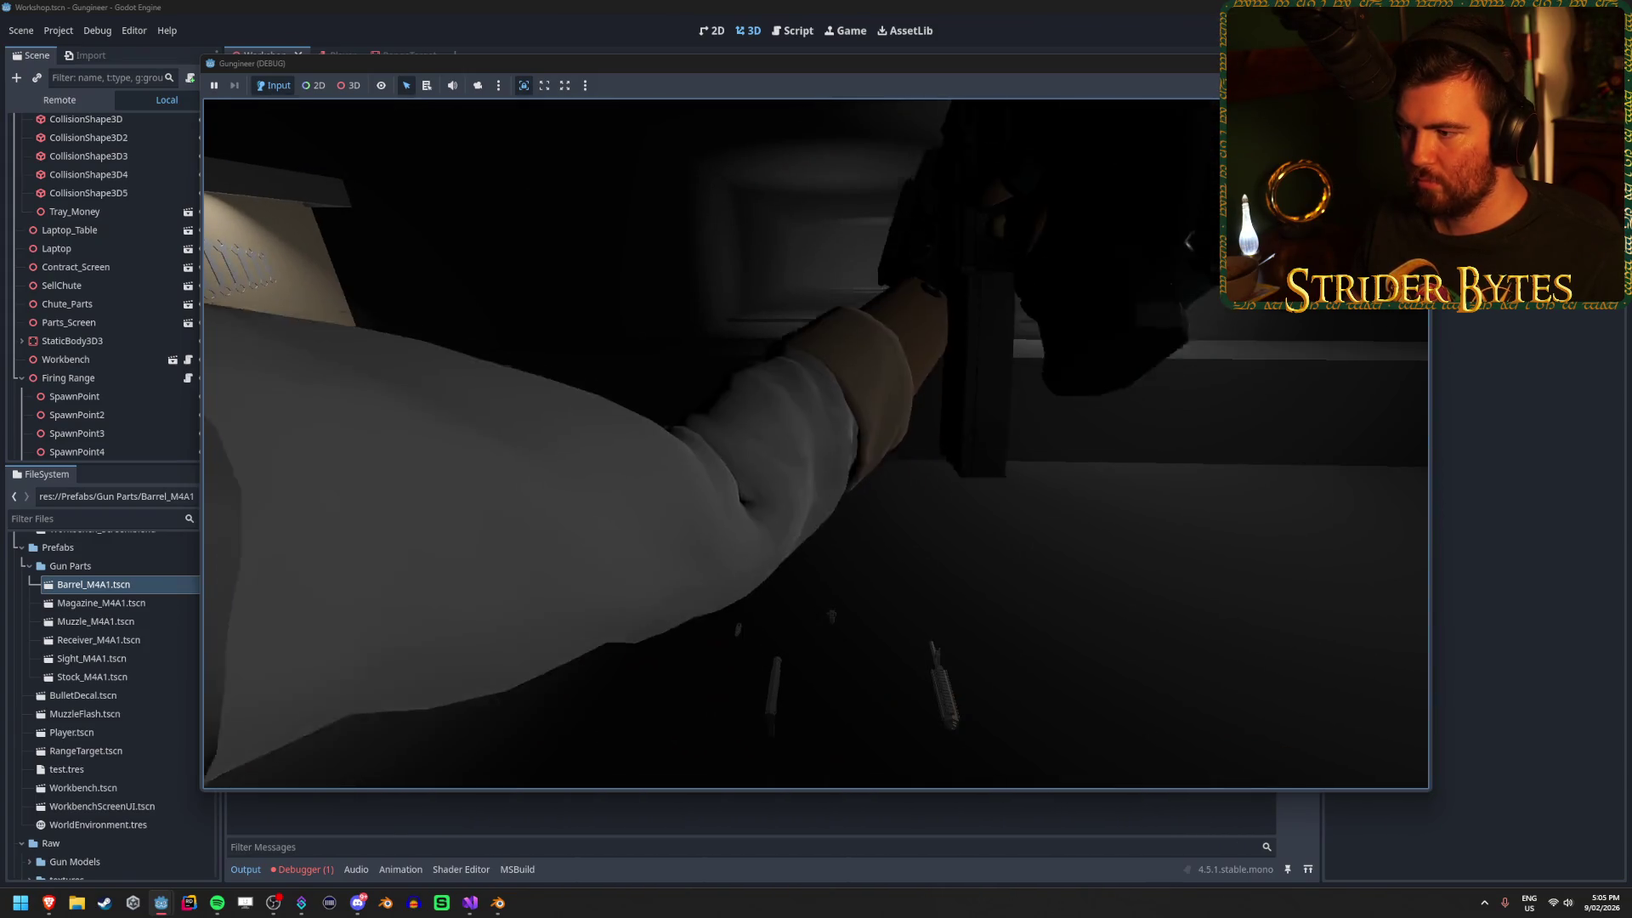
pyautogui.press('F8')
pyautogui.hotkey('ctrl', 's')
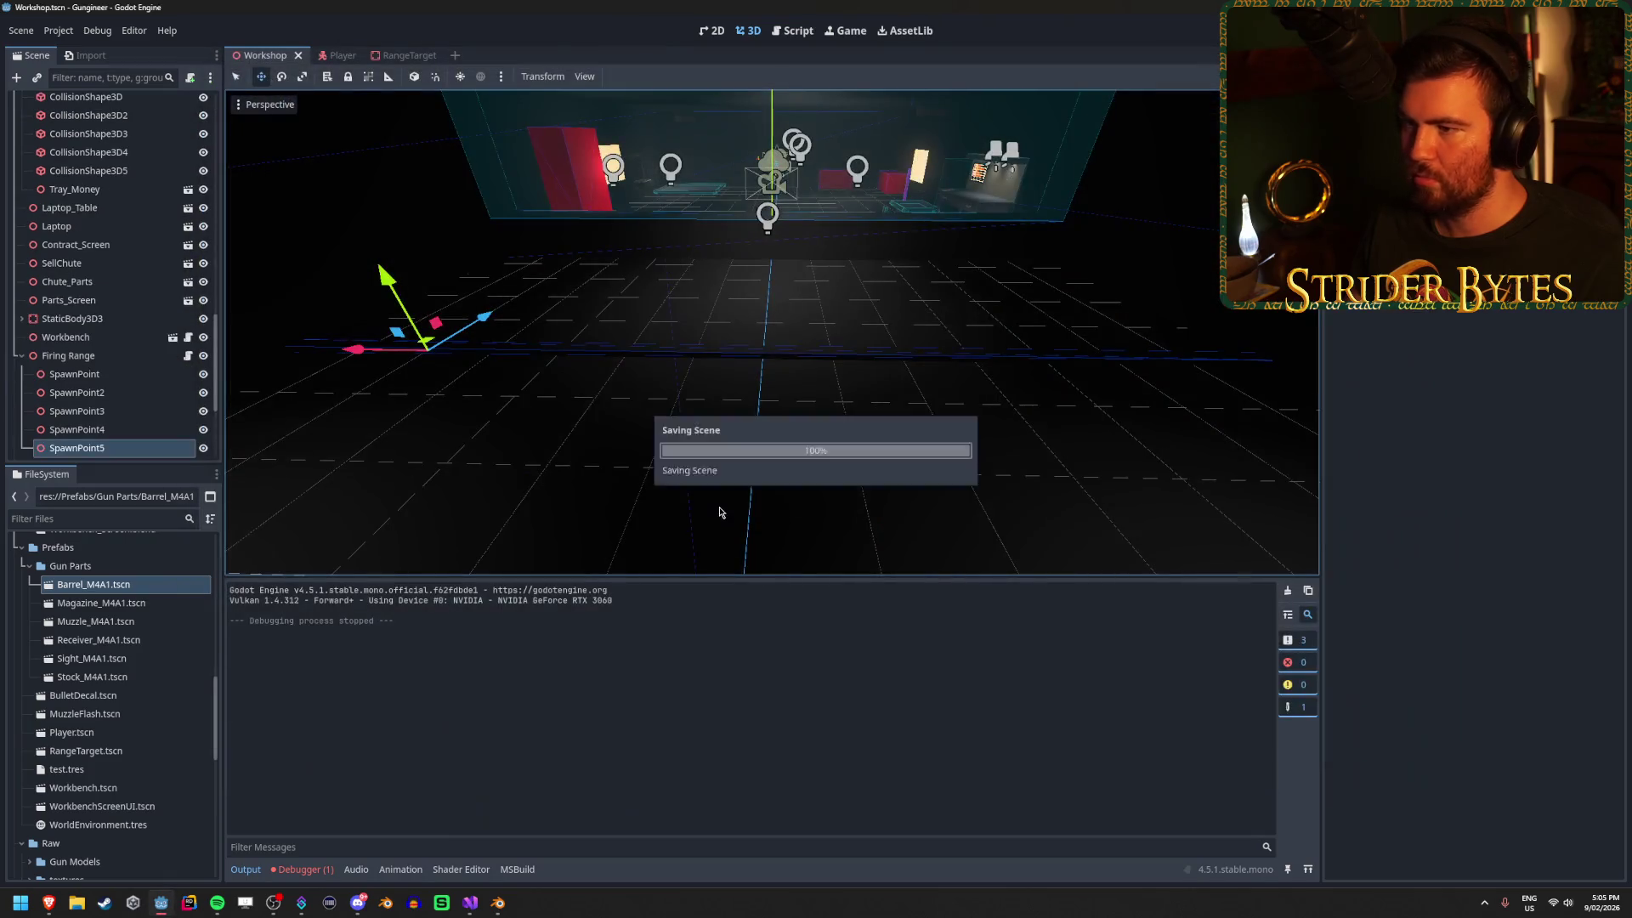
pyautogui.click(303, 869)
pyautogui.doubleClick(595, 635)
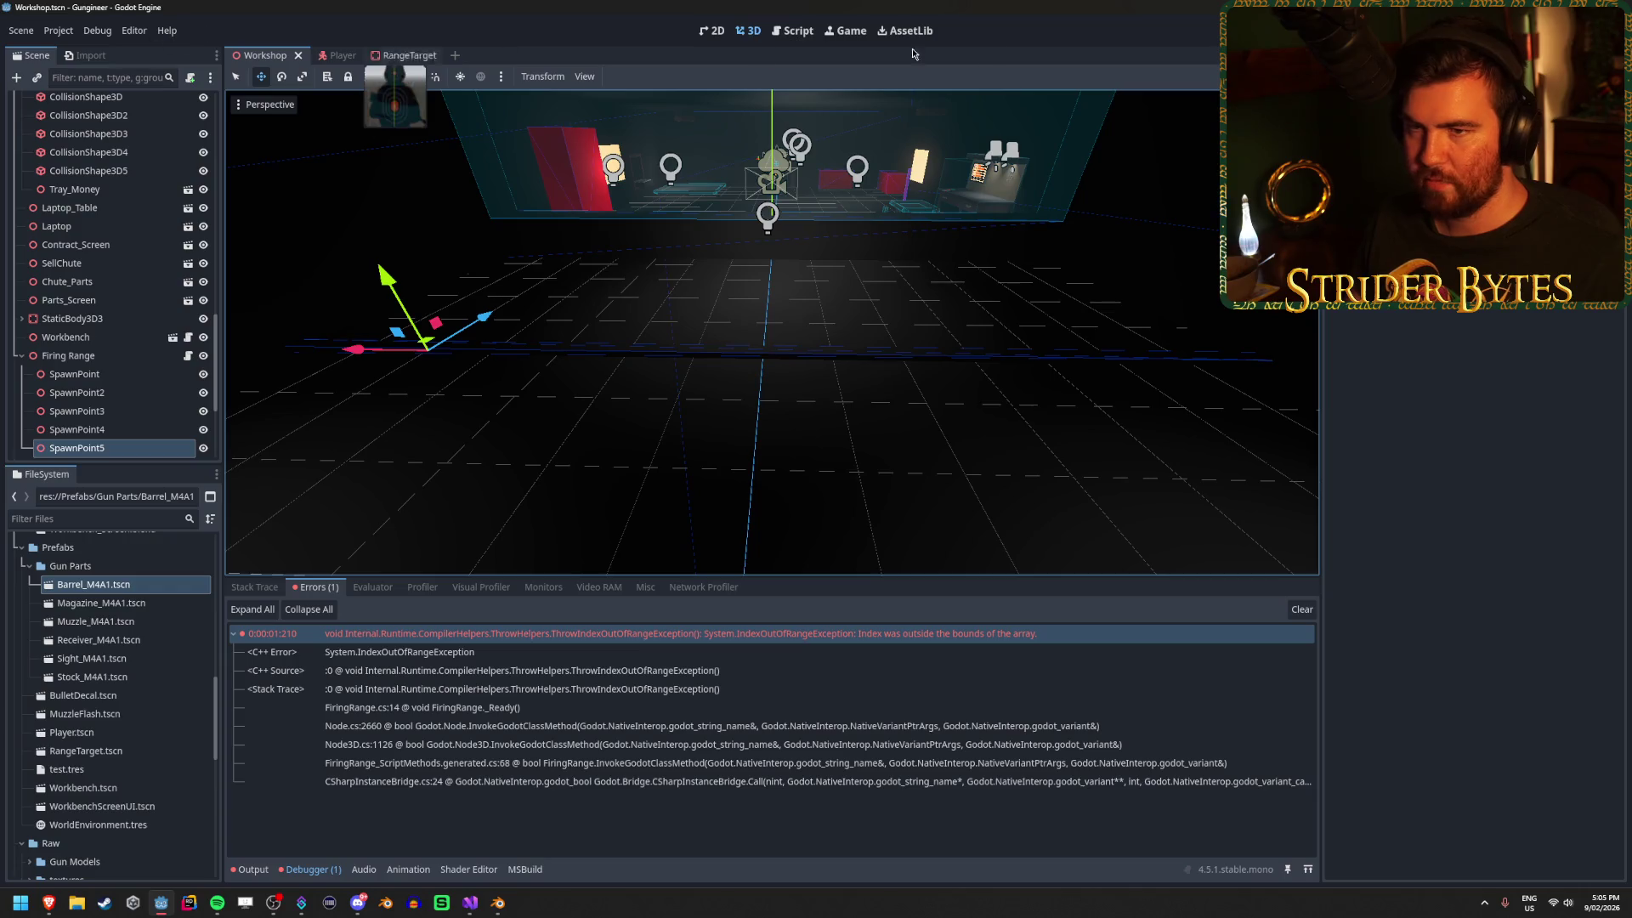
pyautogui.click(470, 903)
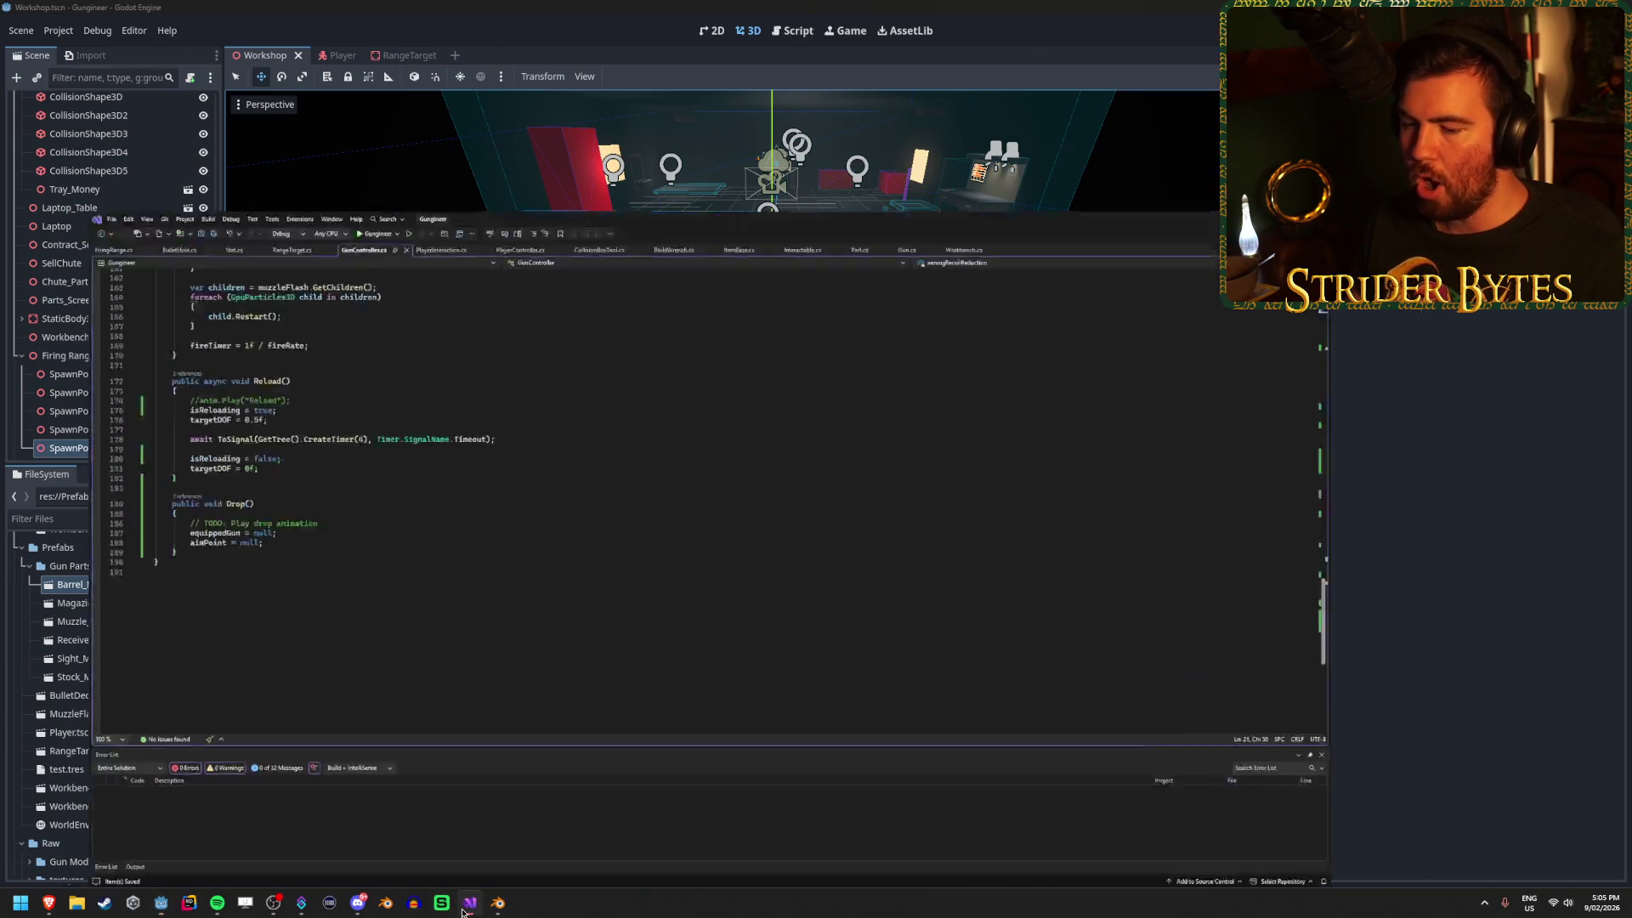
# Change line 37 of FiringRange.cs to use spawnPoints.Length - 1, then rerun the game in Godot.
pyautogui.click(264, 52)
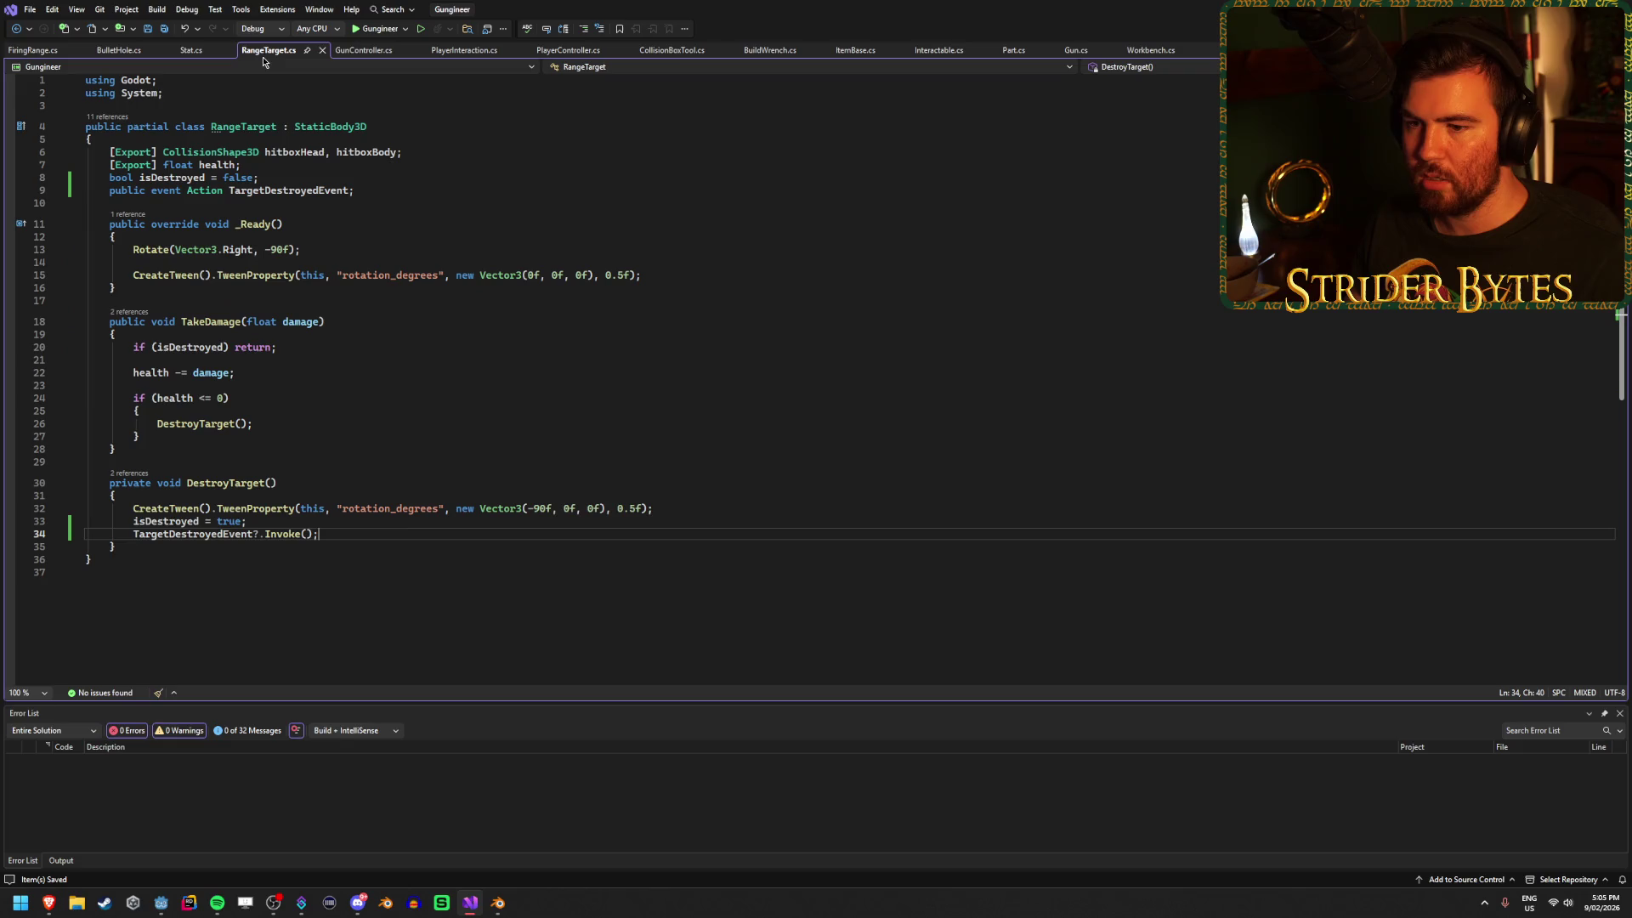
pyautogui.click(35, 53)
pyautogui.moveTo(354, 586)
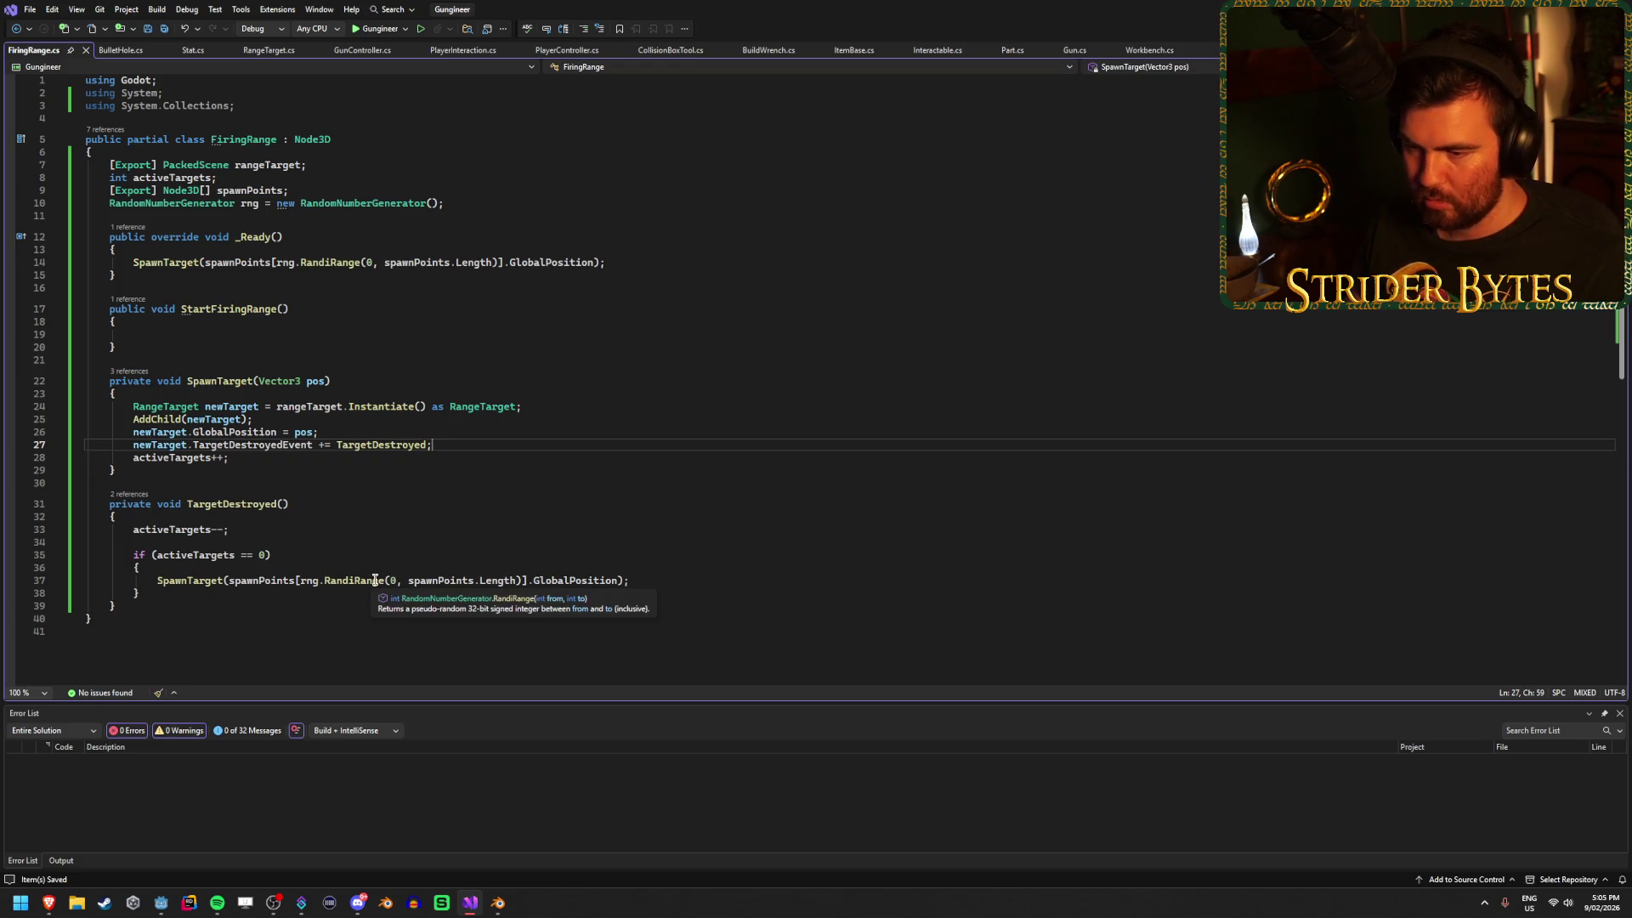
pyautogui.click(518, 580)
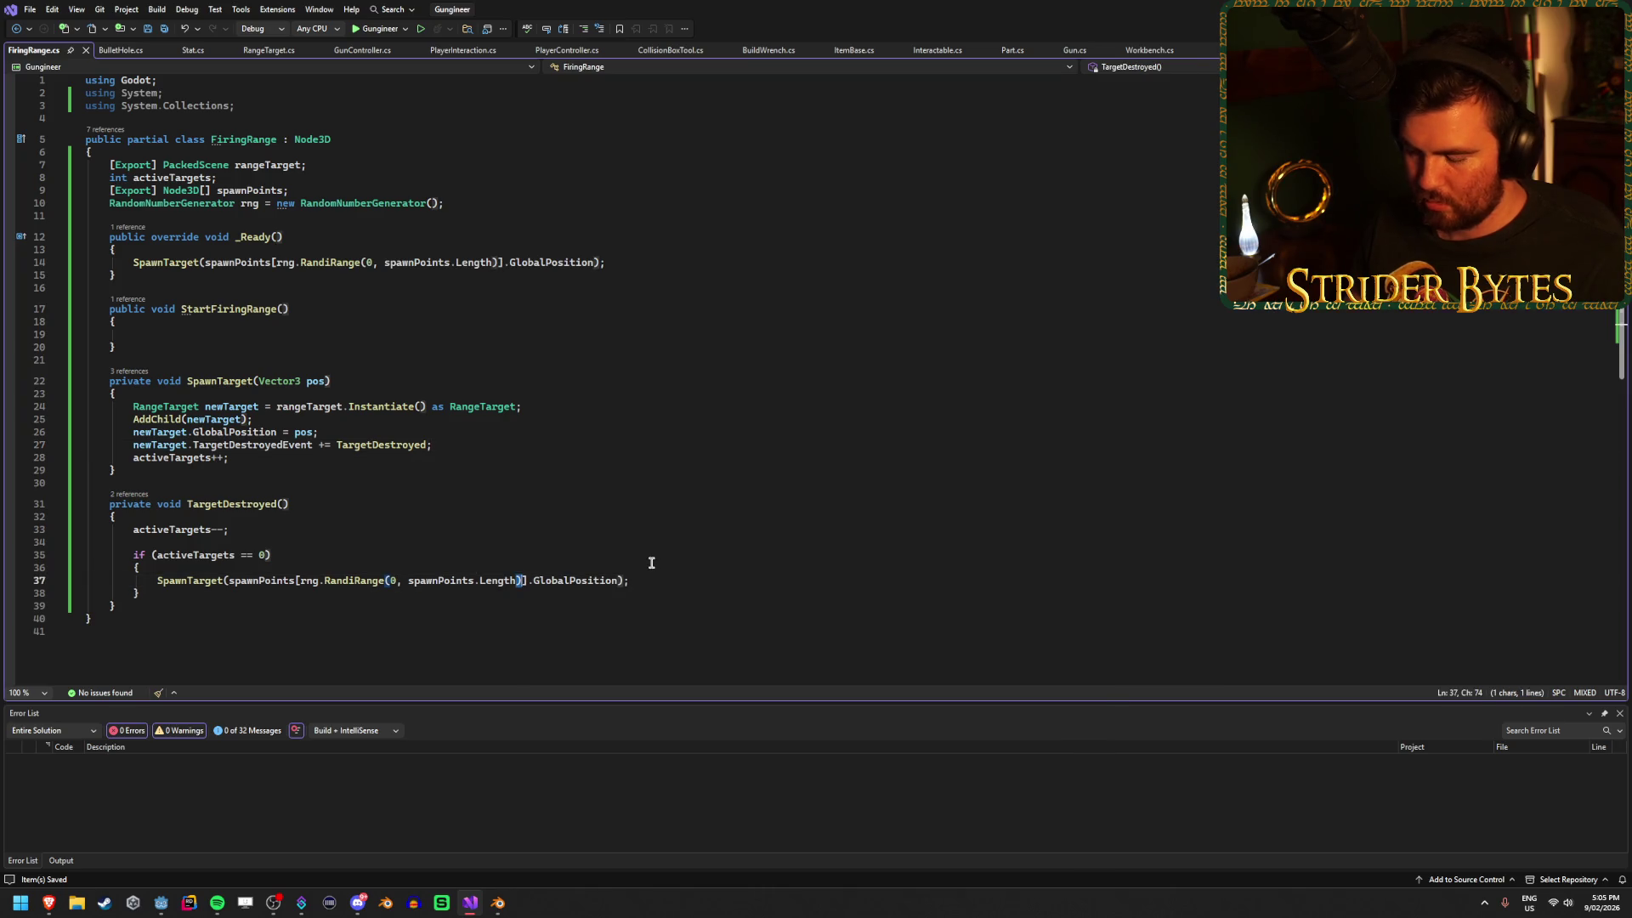
pyautogui.write('- 1')
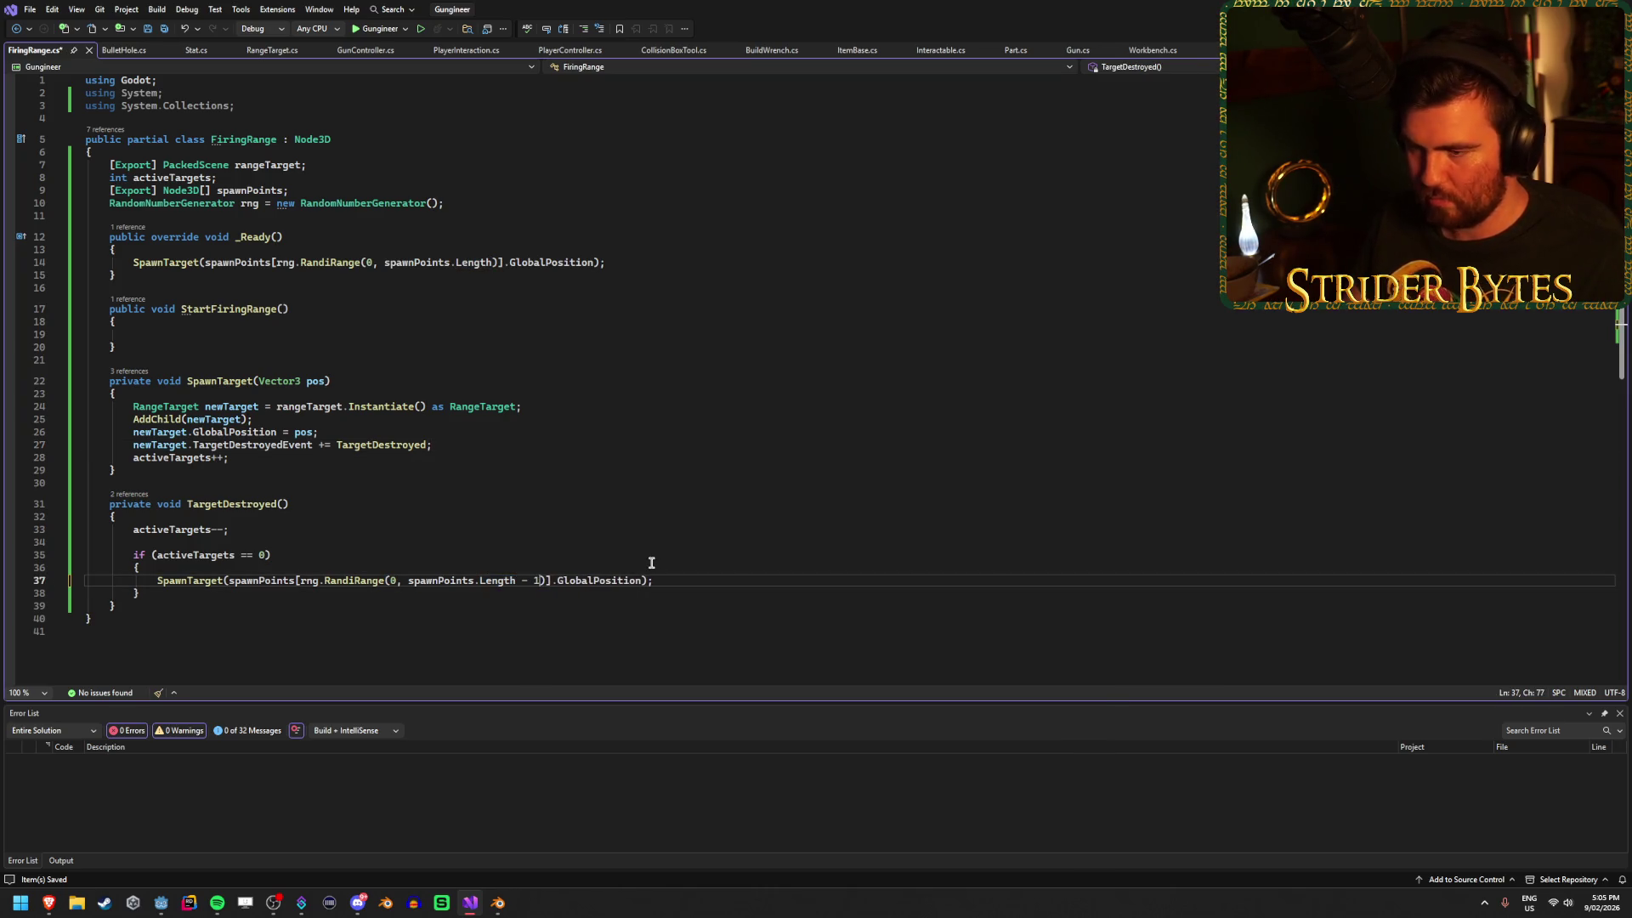
pyautogui.moveTo(498, 581)
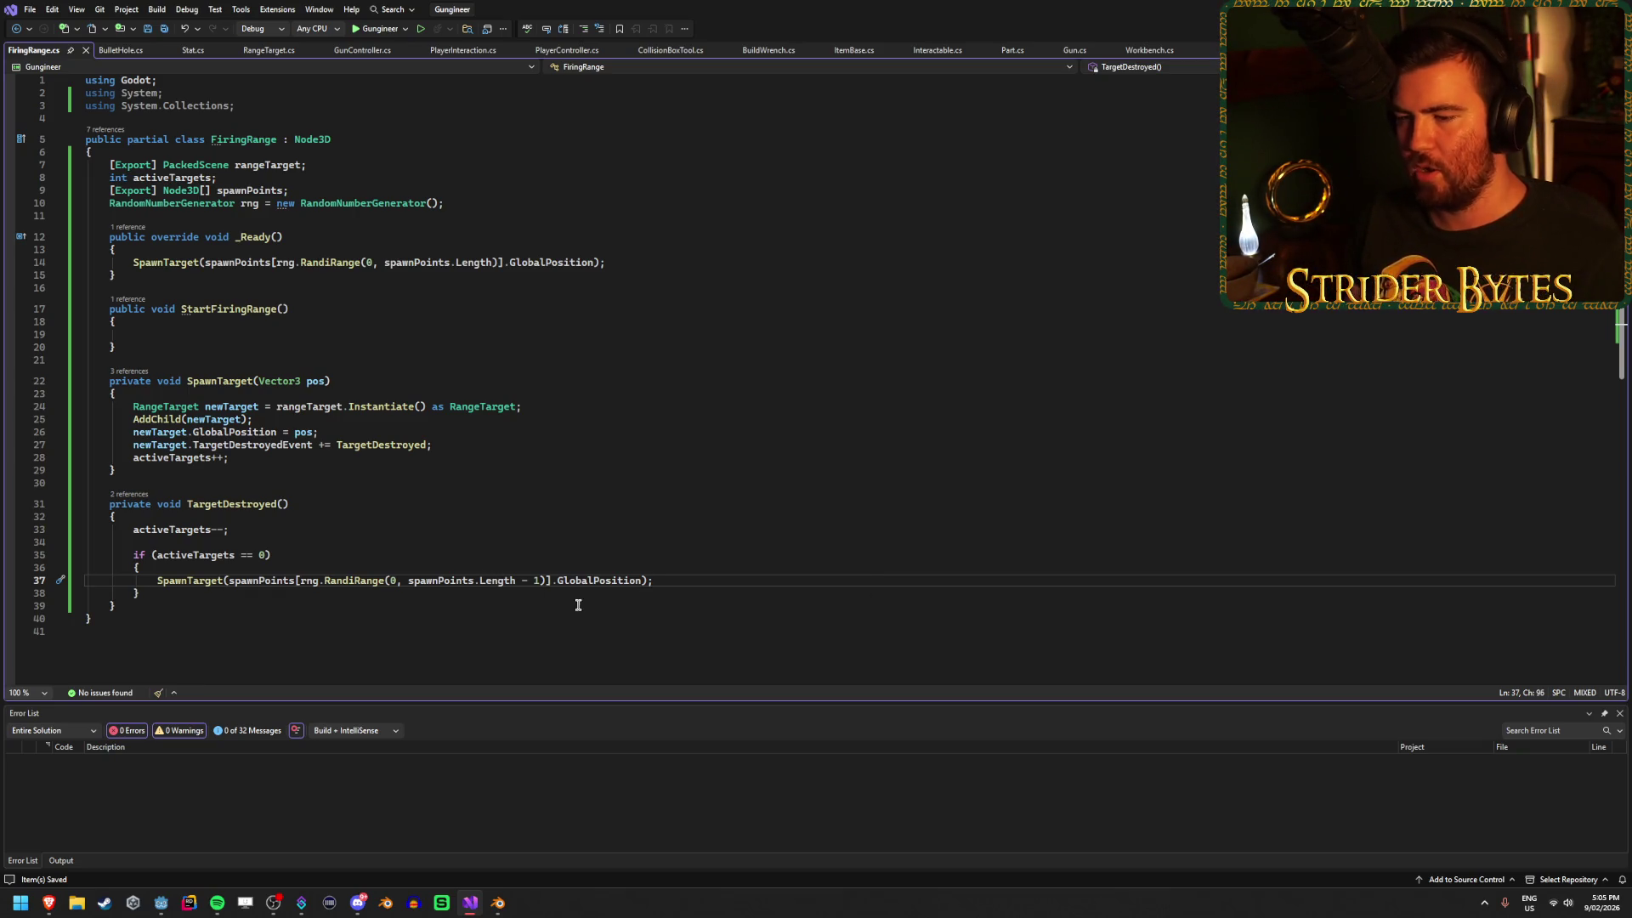
pyautogui.hotkey('alt', 'Tab')
pyautogui.press('F5')
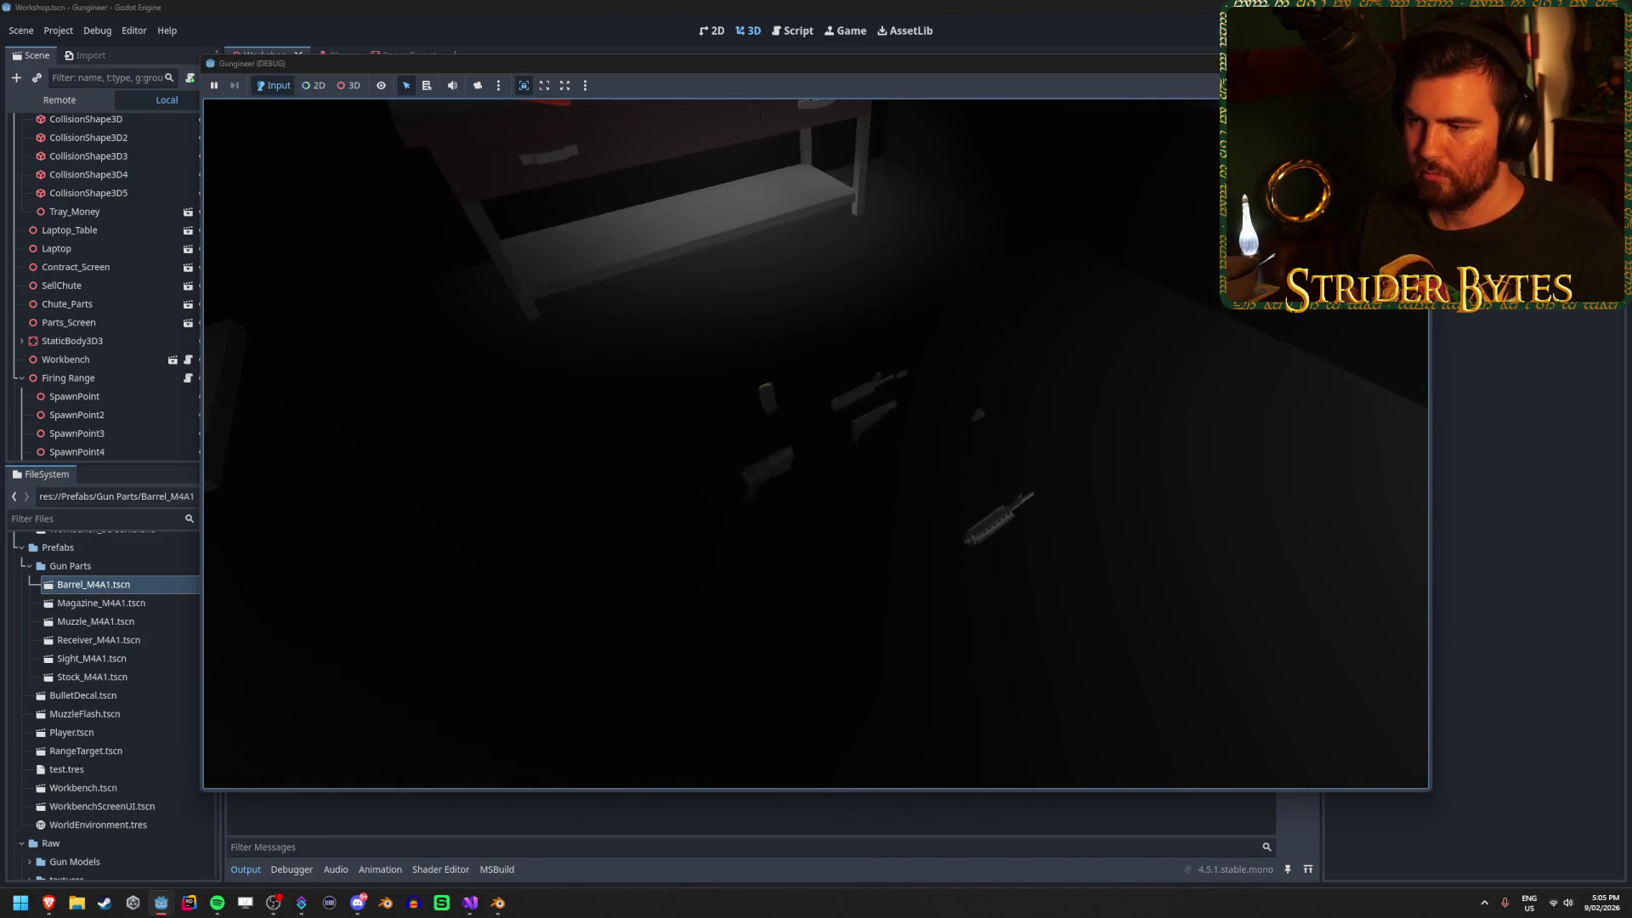
# Walk the player toward the workbench, stop the game, and go back to Visual Studio.
pyautogui.press('w')
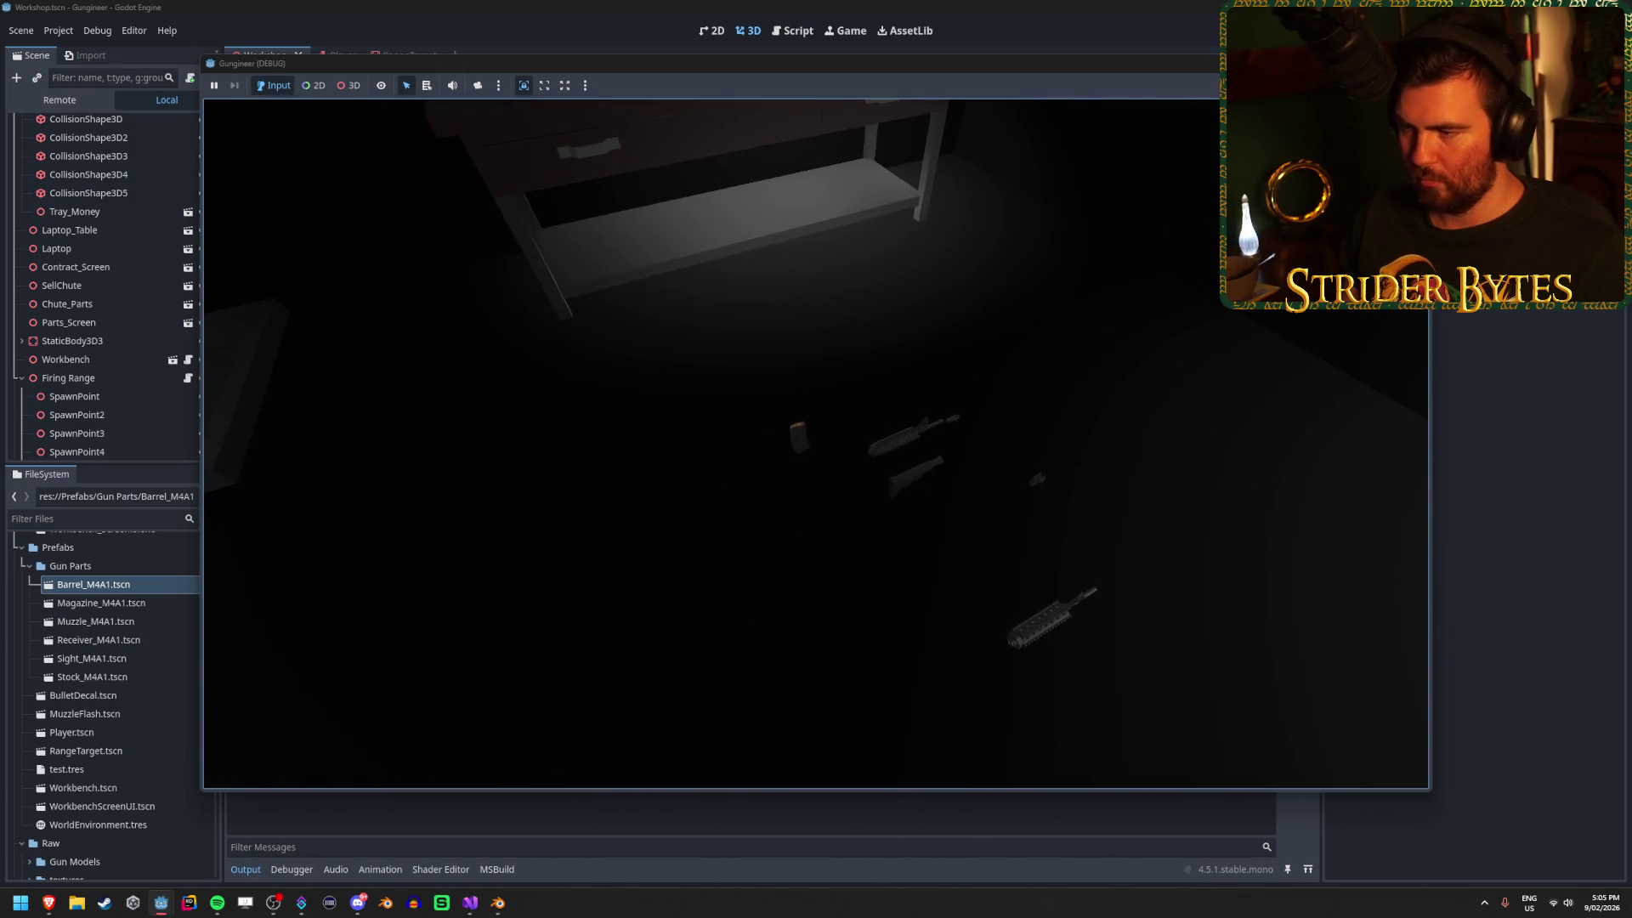
pyautogui.press('w')
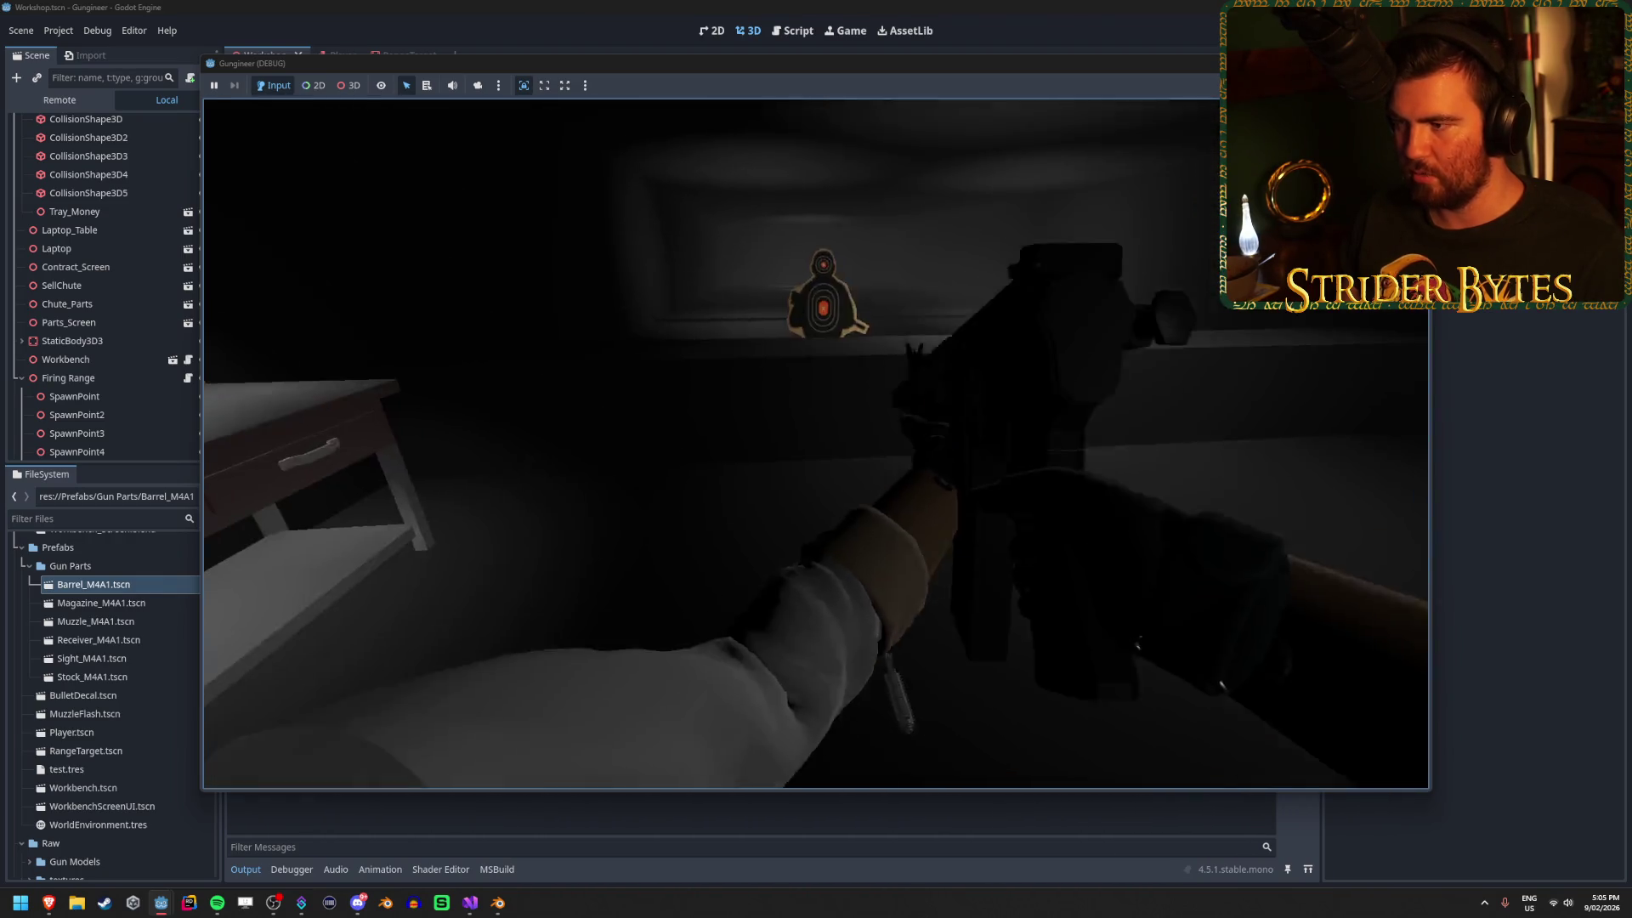
pyautogui.press('F8')
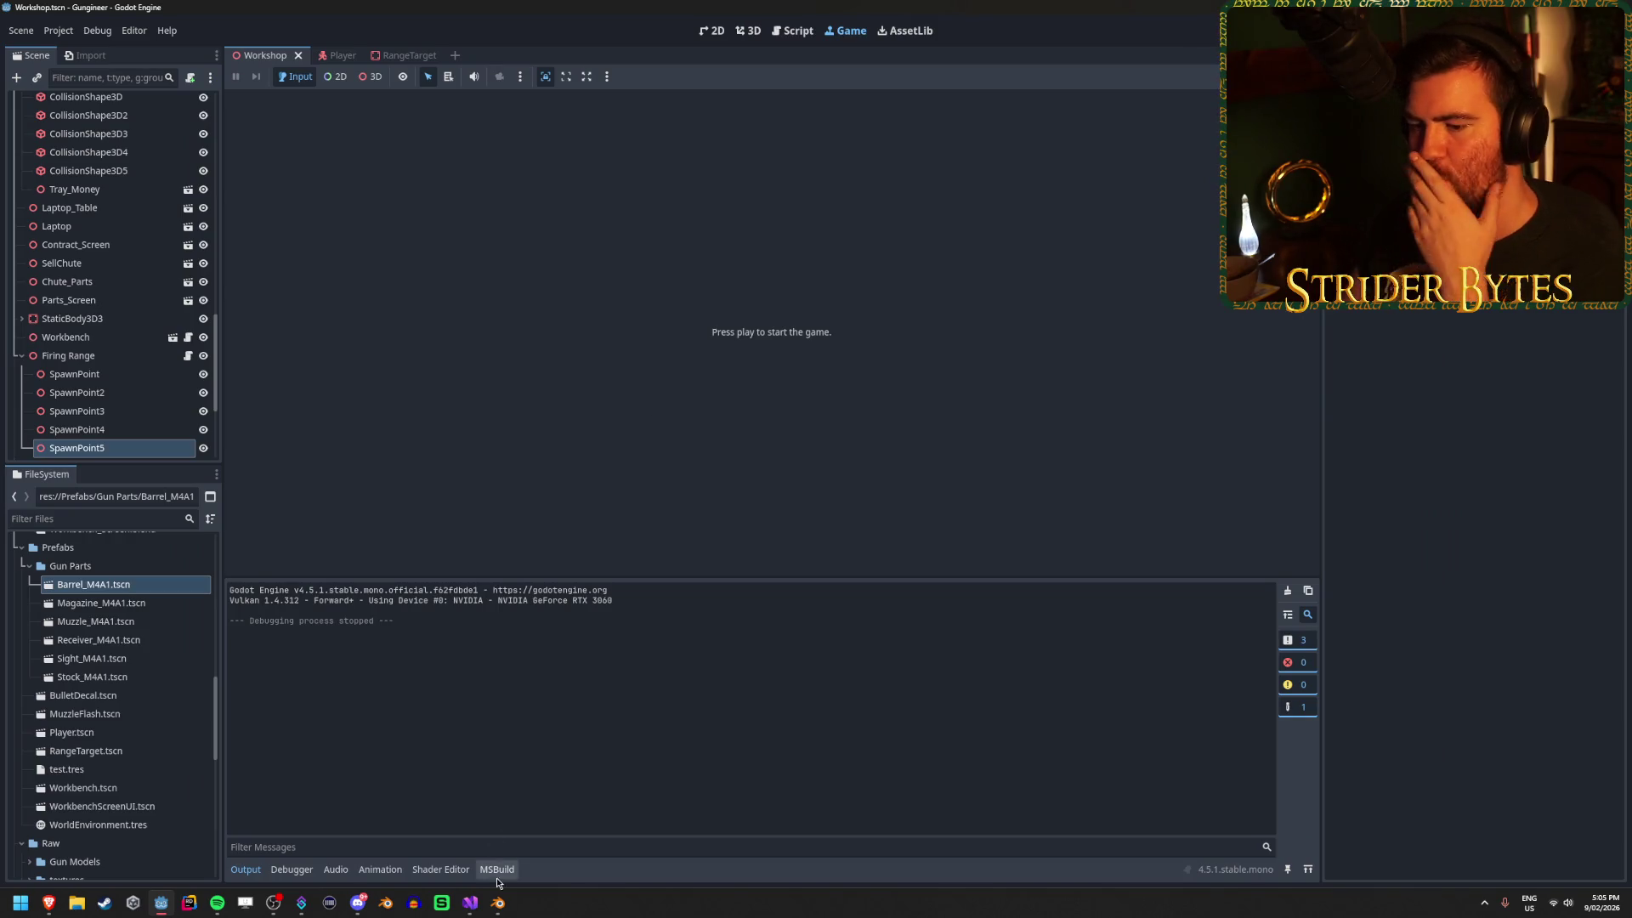
pyautogui.click(470, 903)
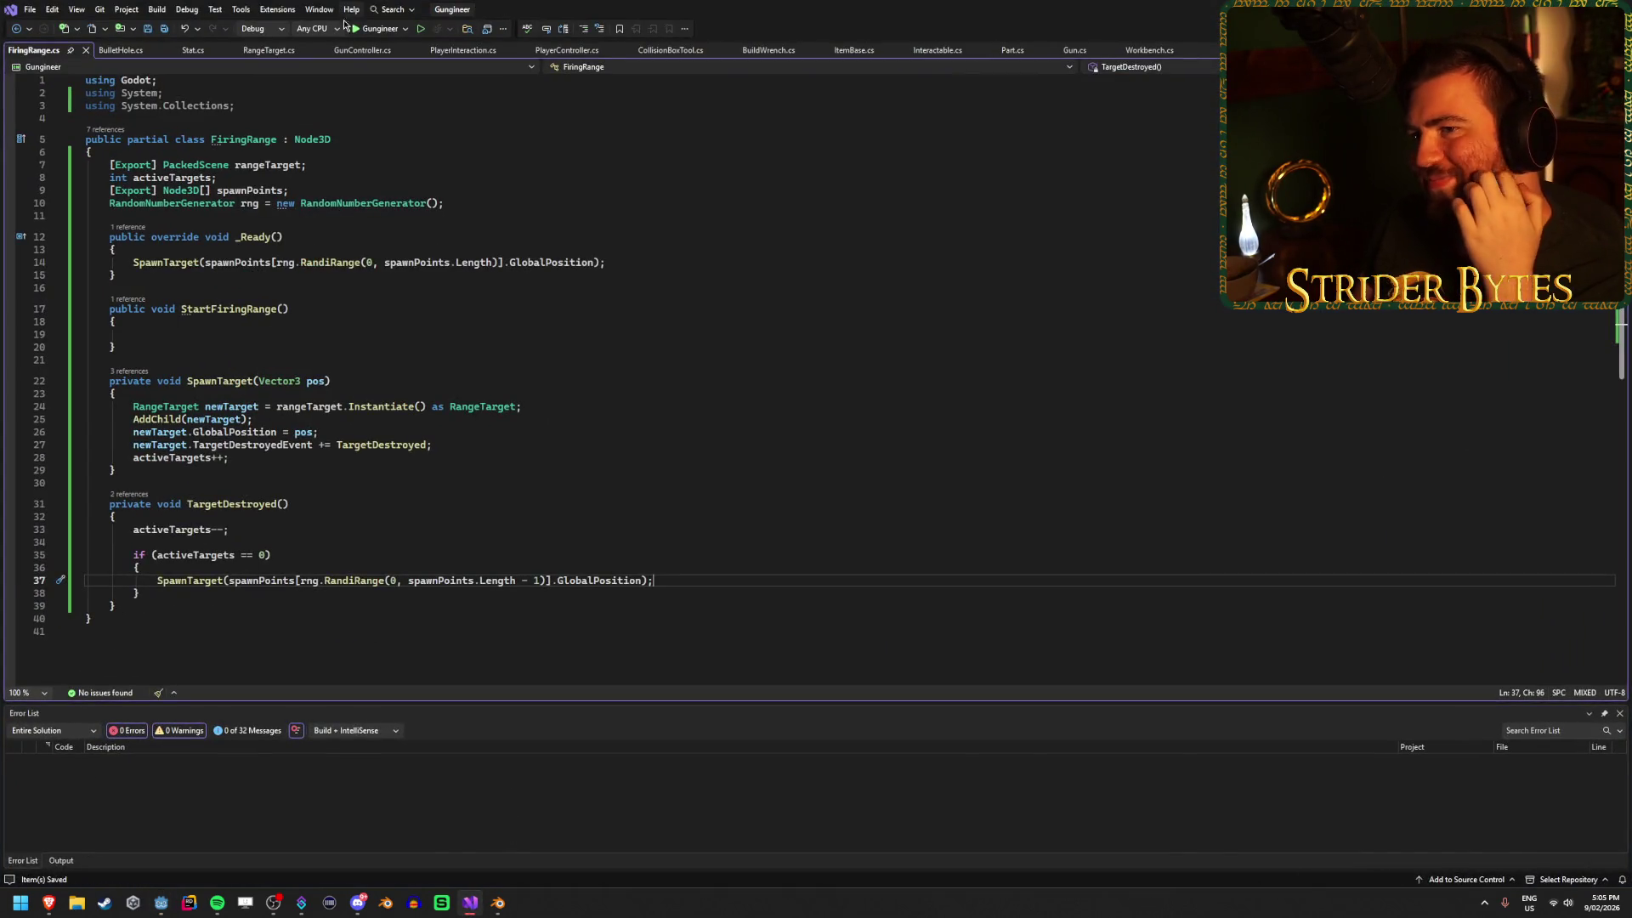
# Review the gunAiming.Position line and the aiming checks on lines 104-109 of _Process.
pyautogui.click(361, 51)
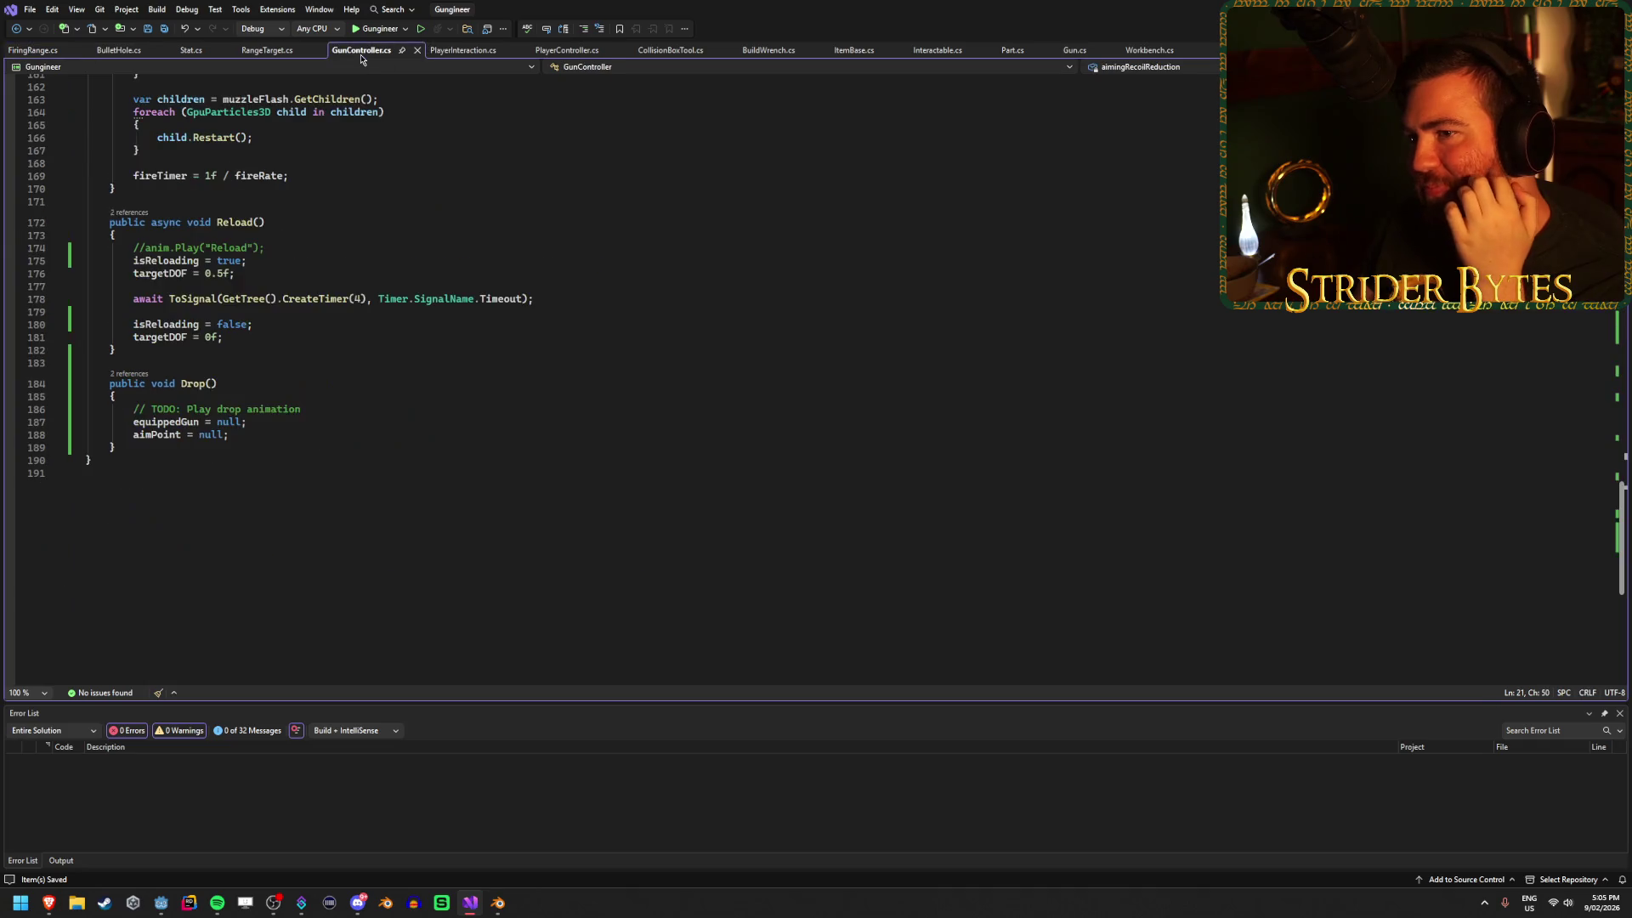
pyautogui.scroll(20, 367, 216)
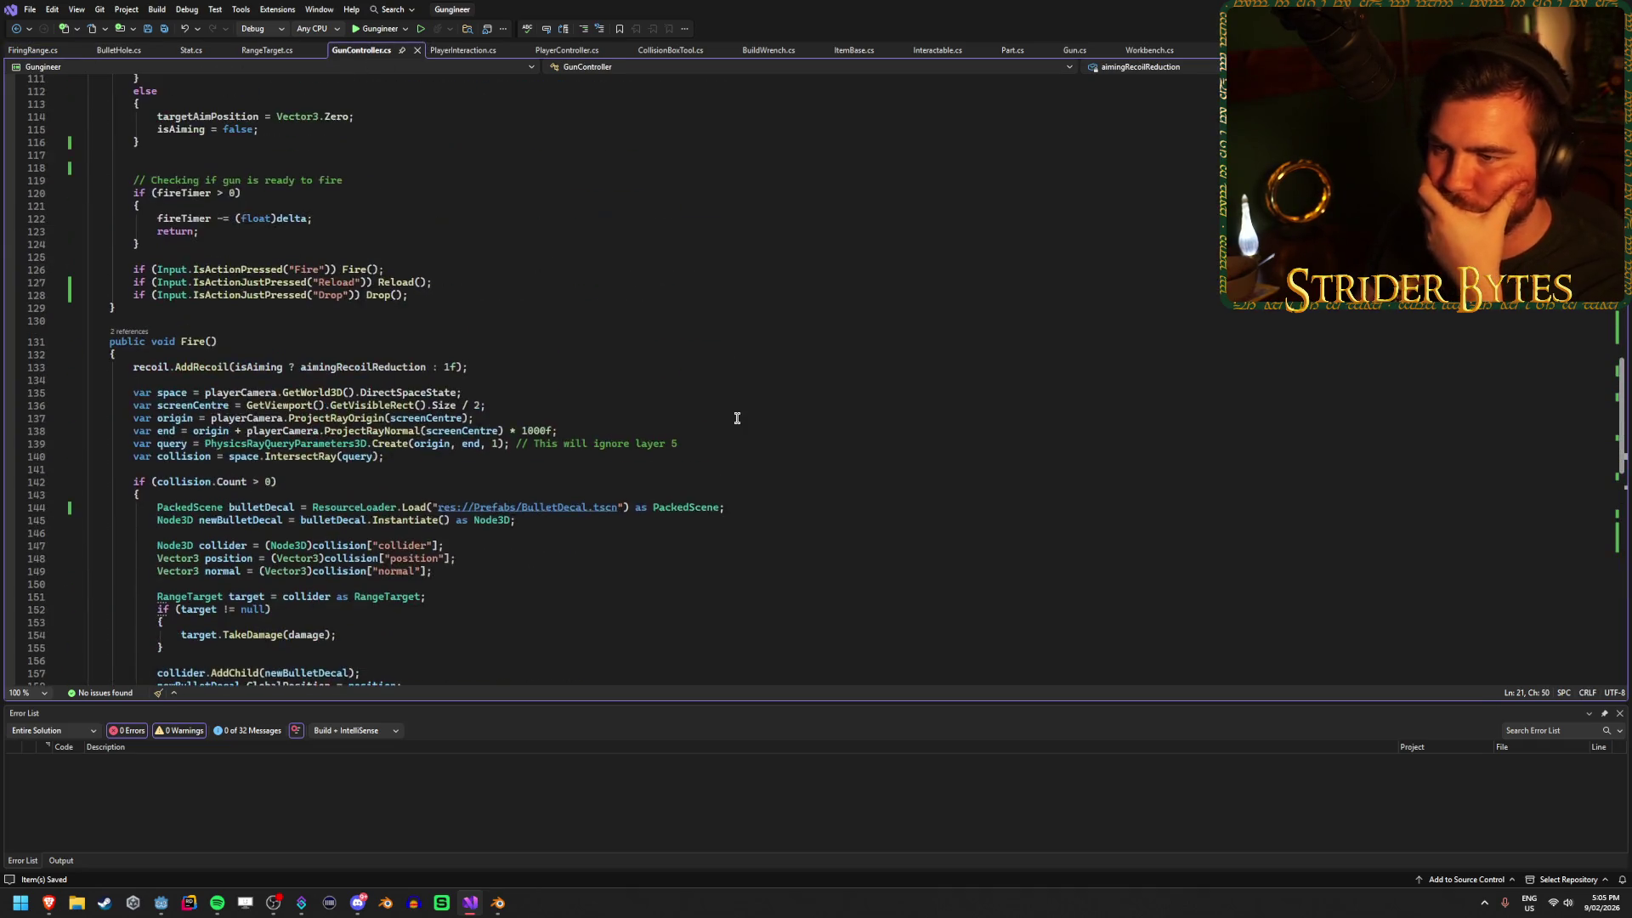
pyautogui.scroll(6, 737, 418)
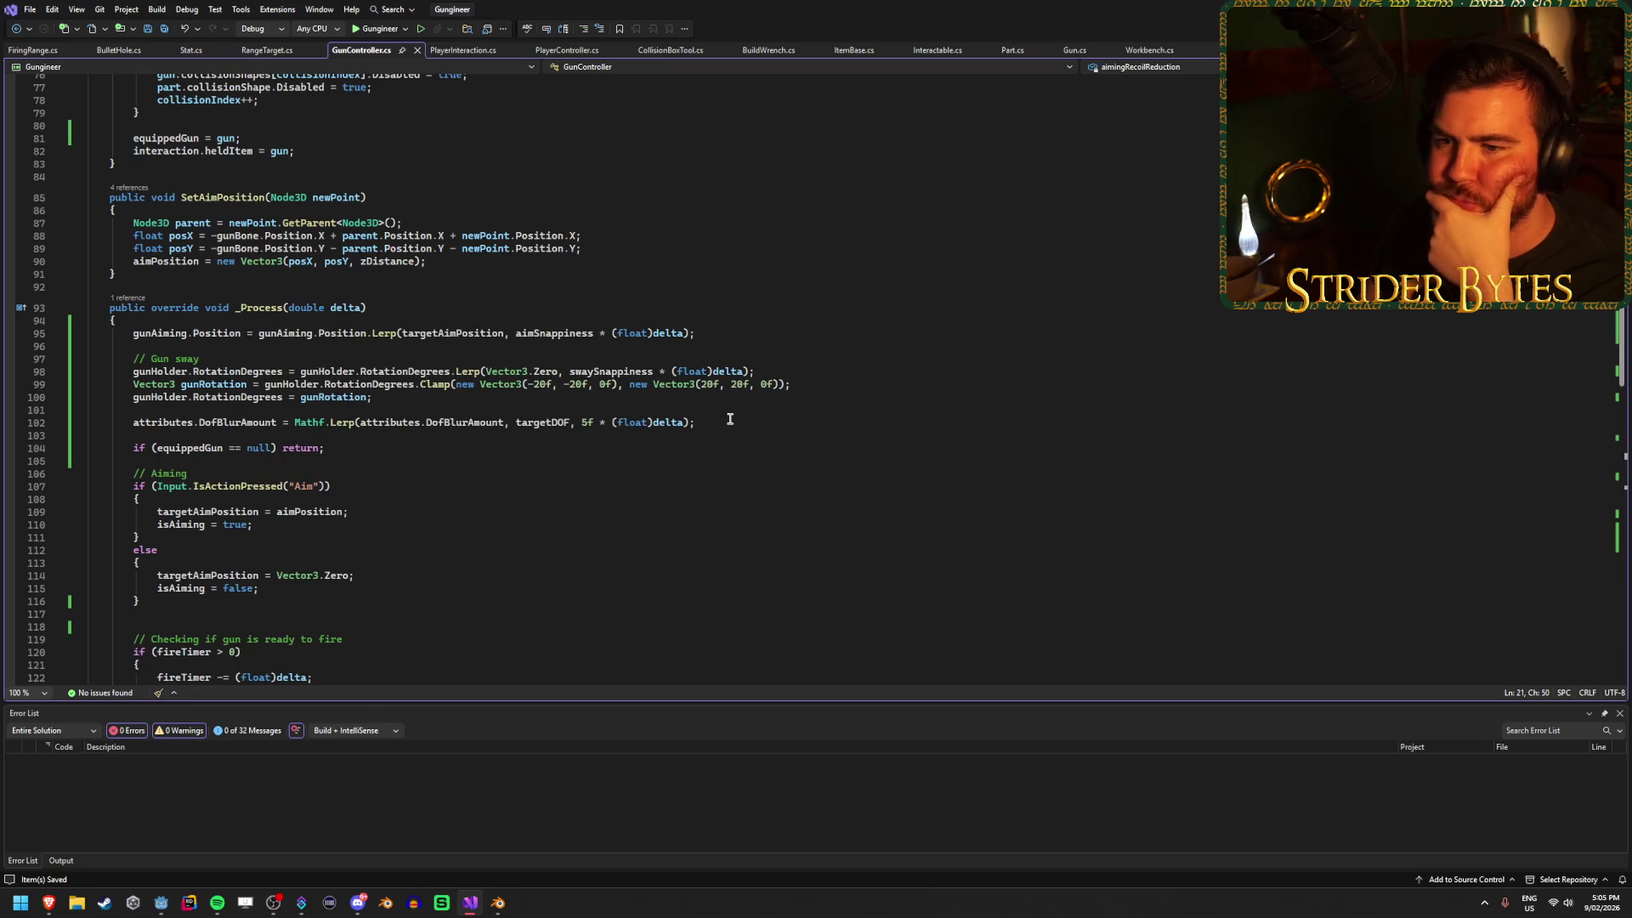
pyautogui.scroll(1, 729, 419)
pyautogui.click(307, 372)
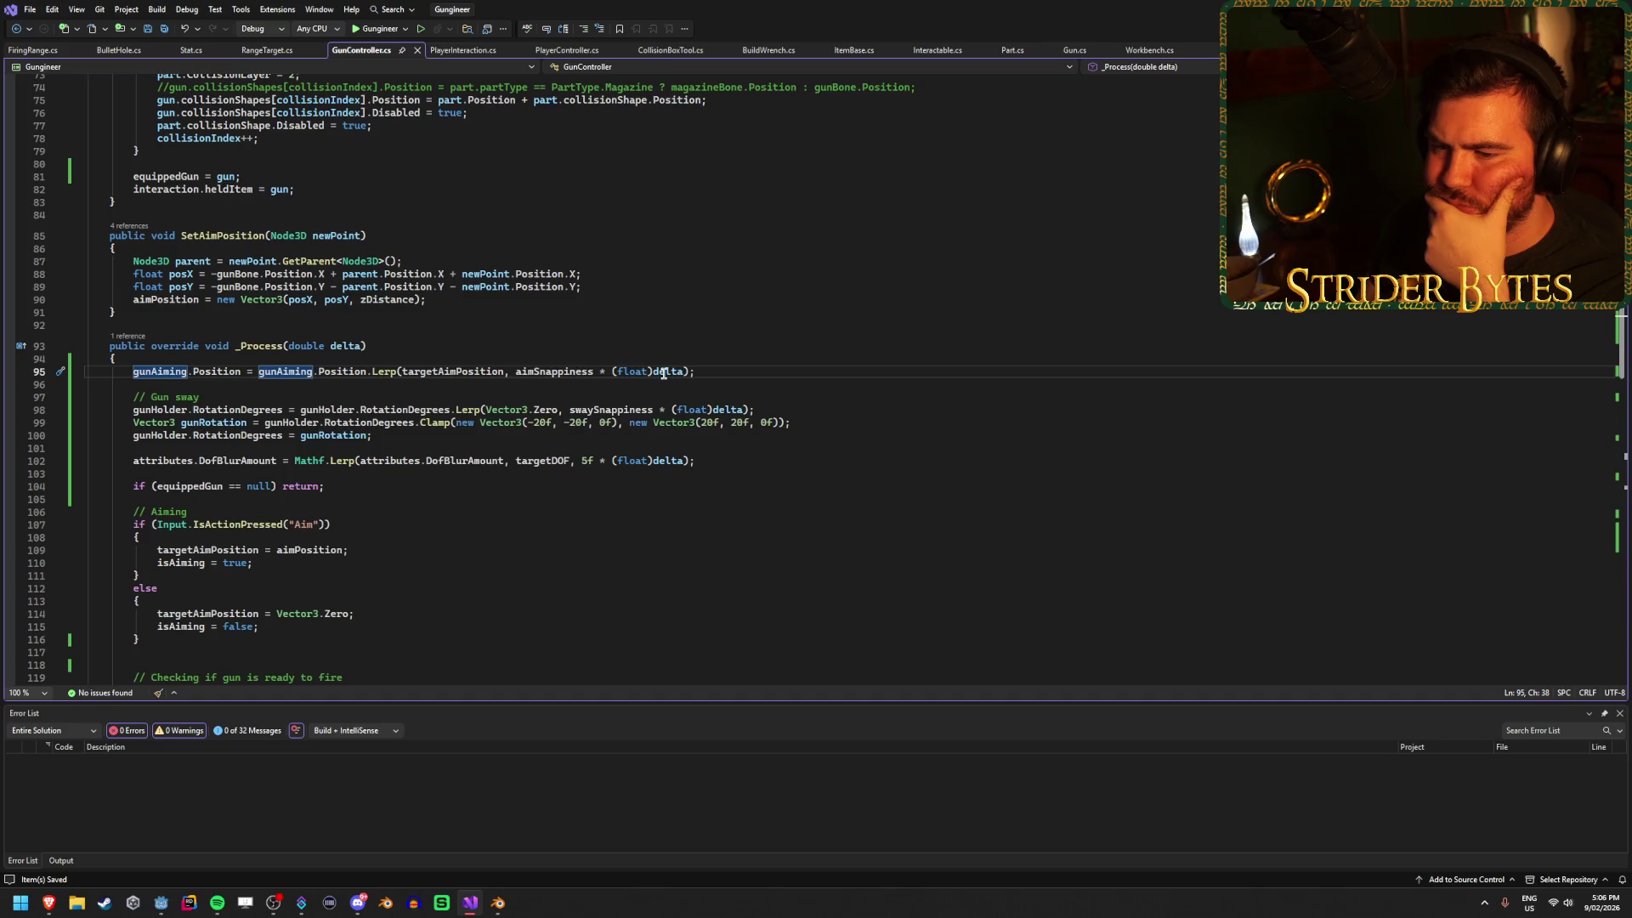
pyautogui.scroll(-1, 663, 374)
pyautogui.scroll(-3, 664, 374)
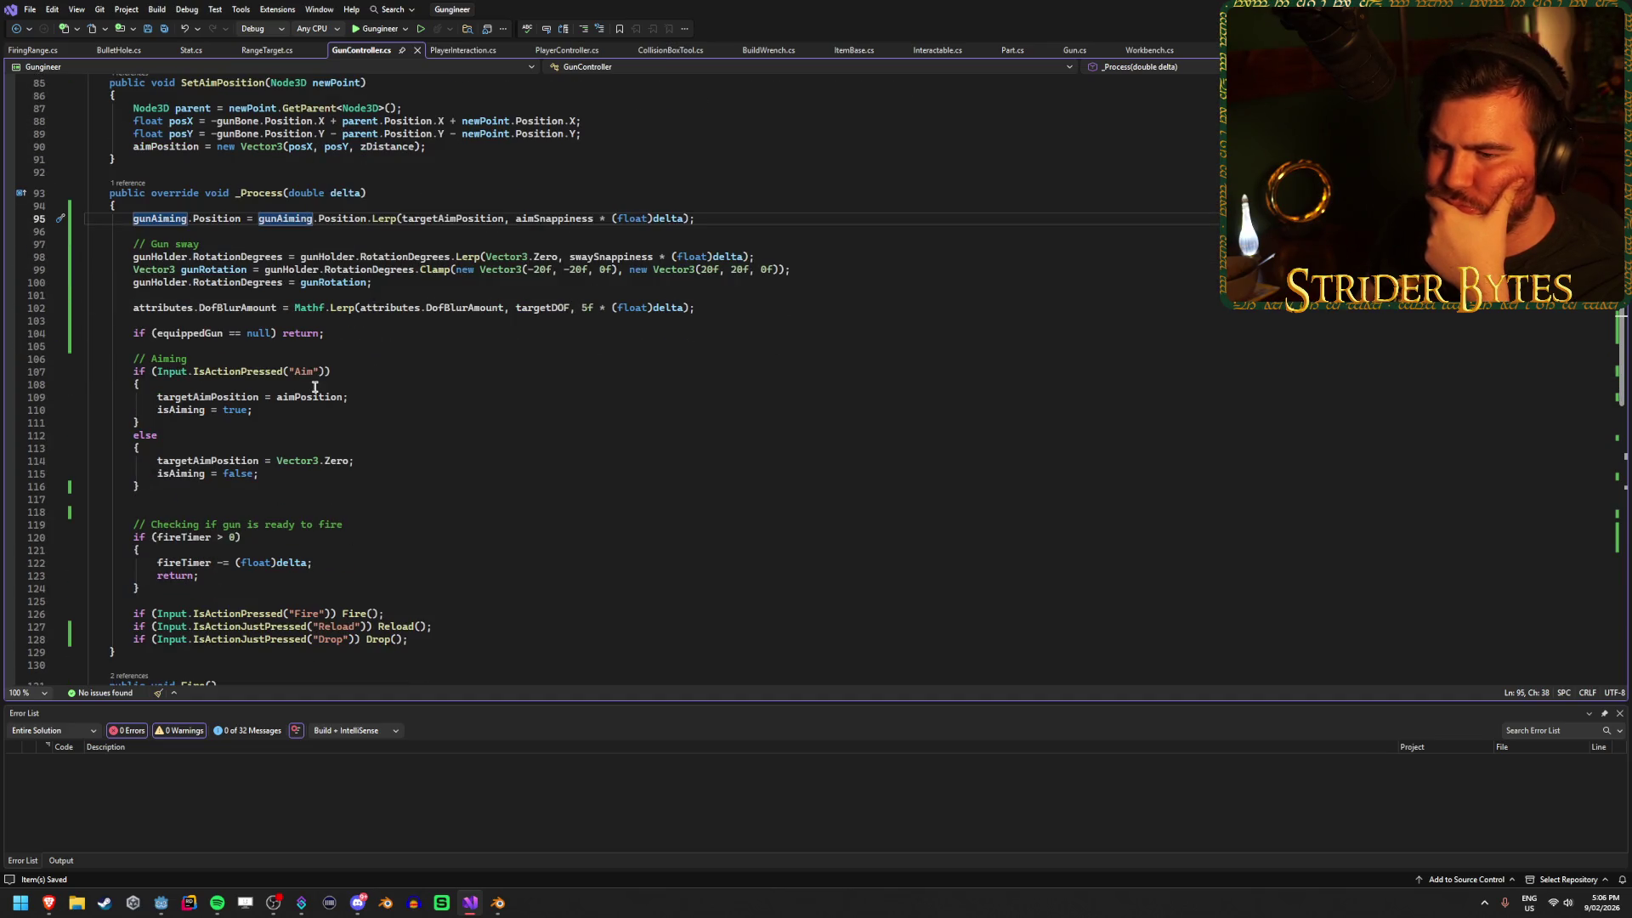
pyautogui.click(386, 399)
pyautogui.click(385, 370)
pyautogui.click(350, 335)
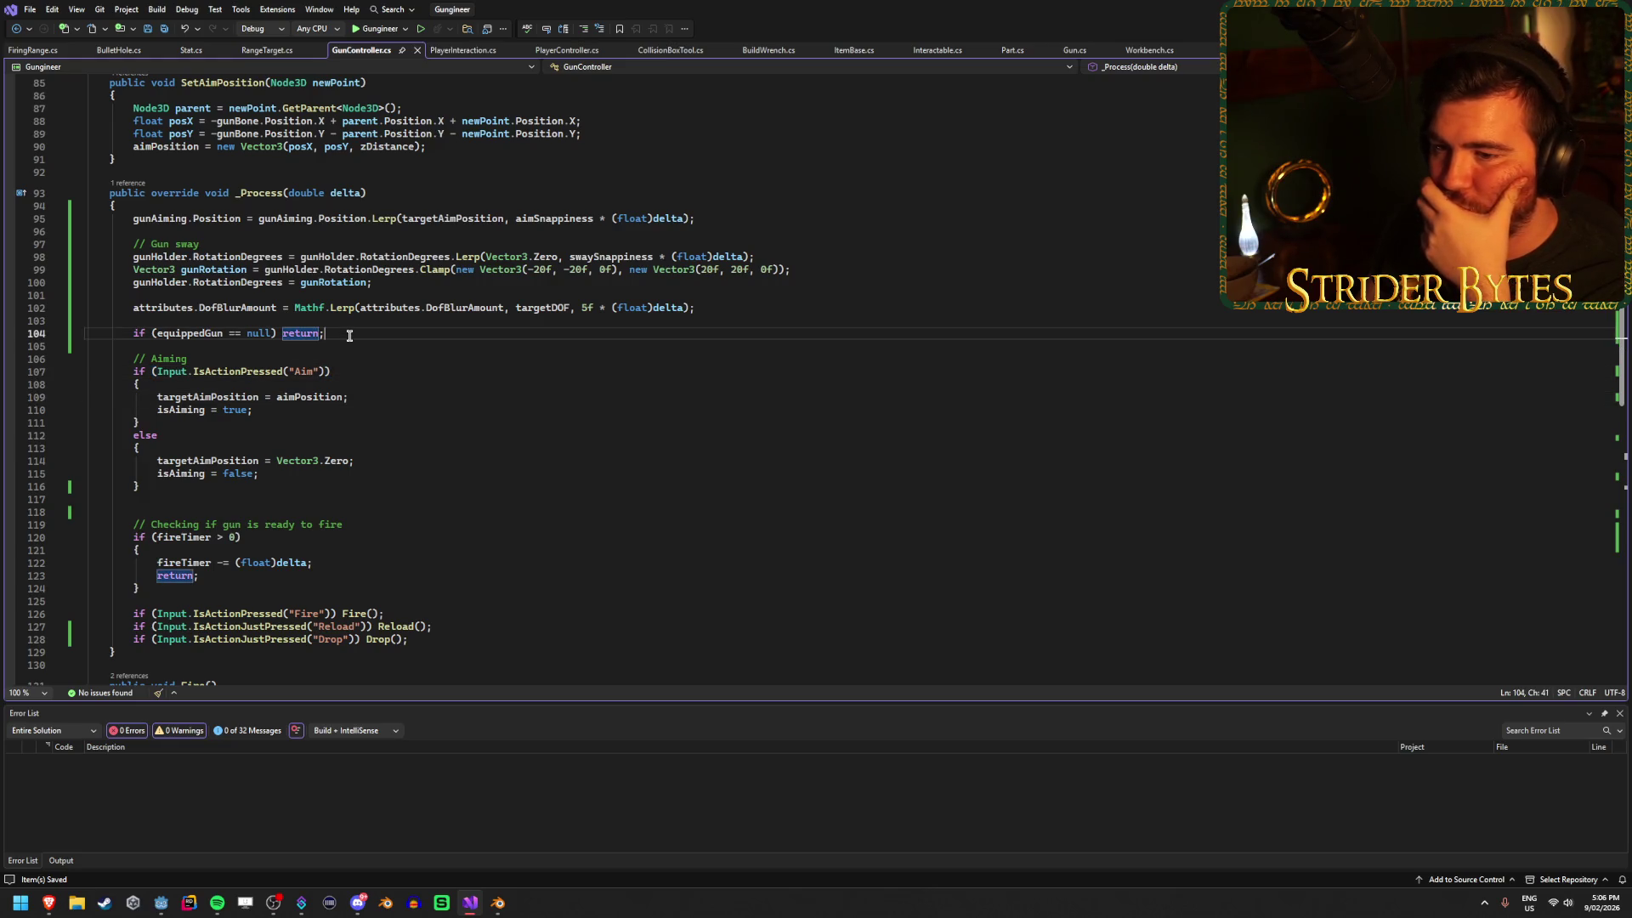
pyautogui.click(357, 370)
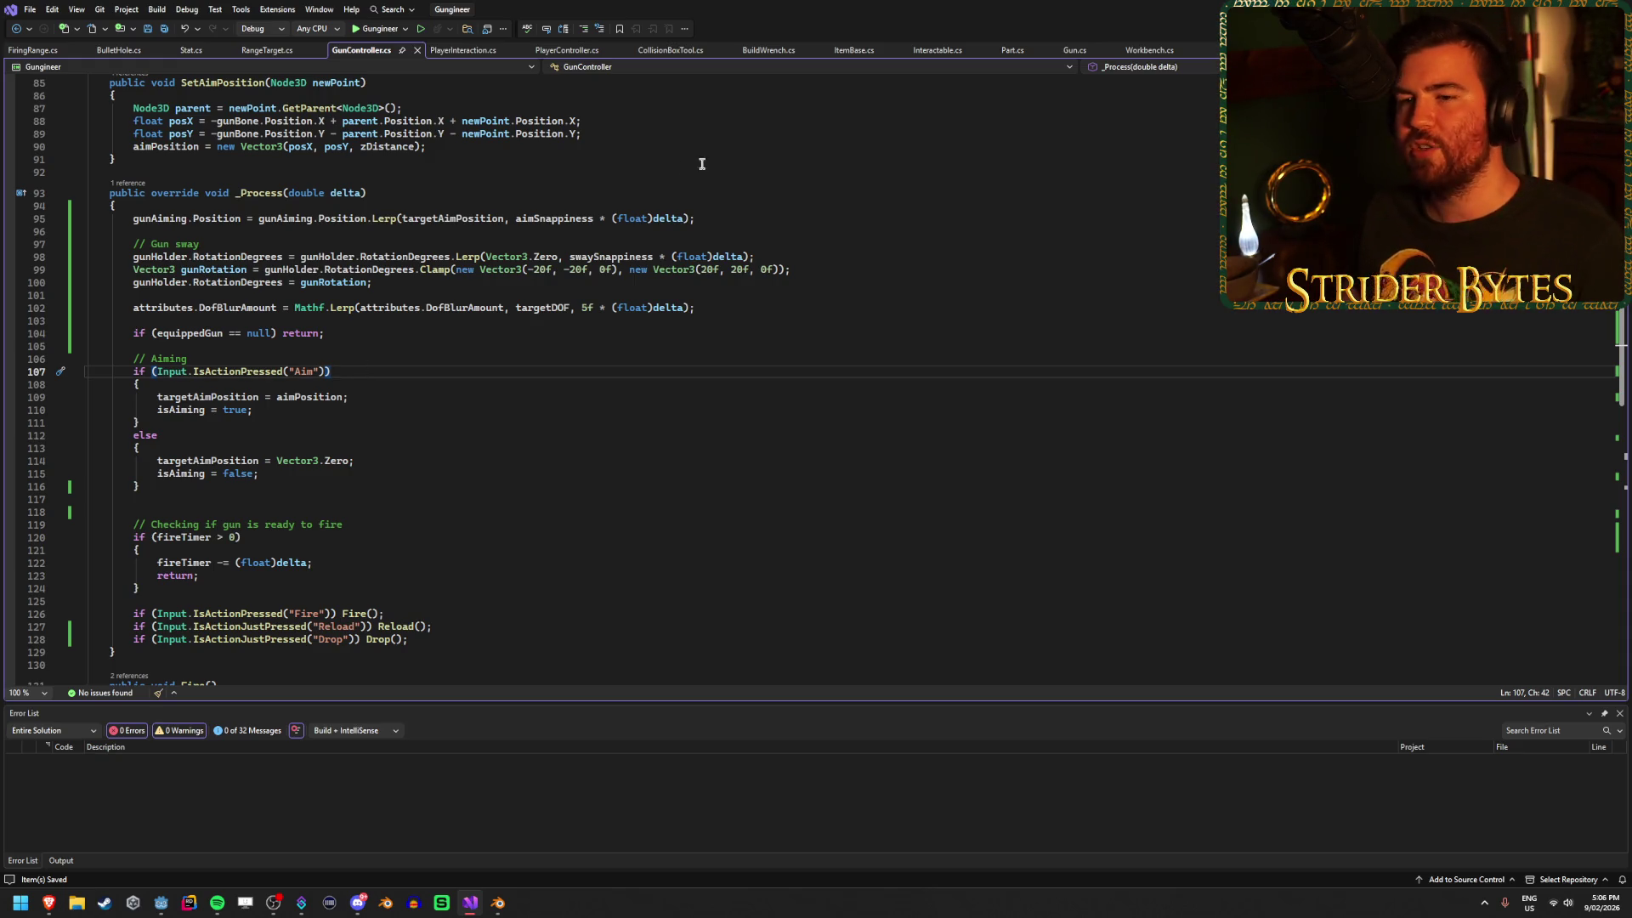
# Move the gunAiming.Position Lerp line to just after the aiming else block and save.
pyautogui.click(718, 223)
pyautogui.hotkey('ctrl', 'x')
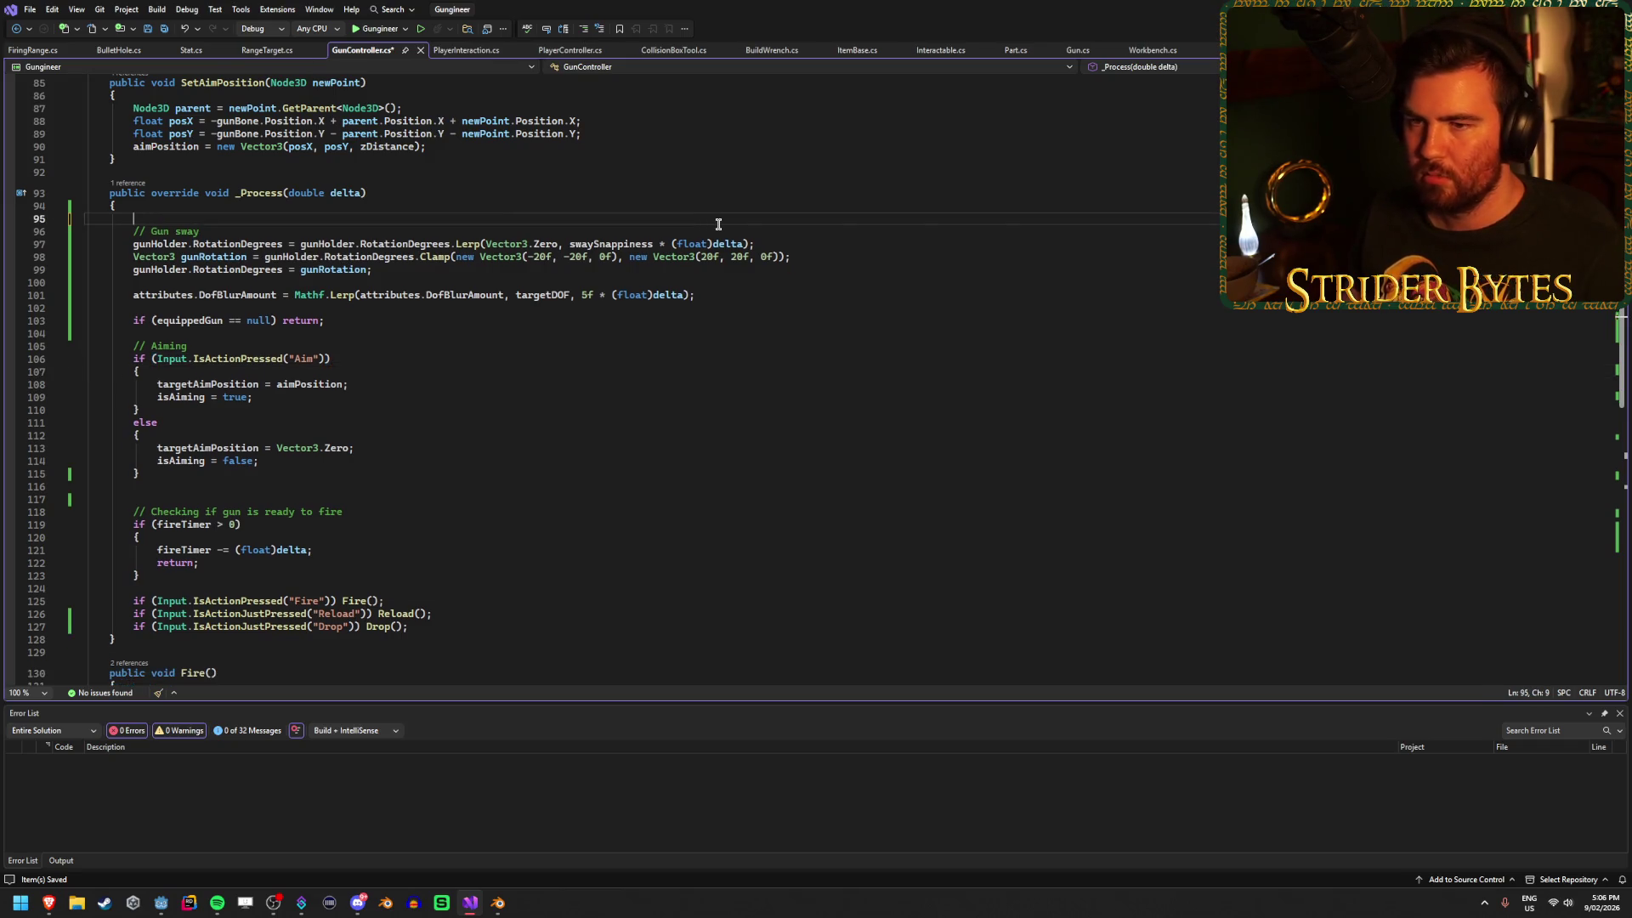
pyautogui.press('Delete')
pyautogui.hotkey('ctrl', 's')
pyautogui.click(178, 466)
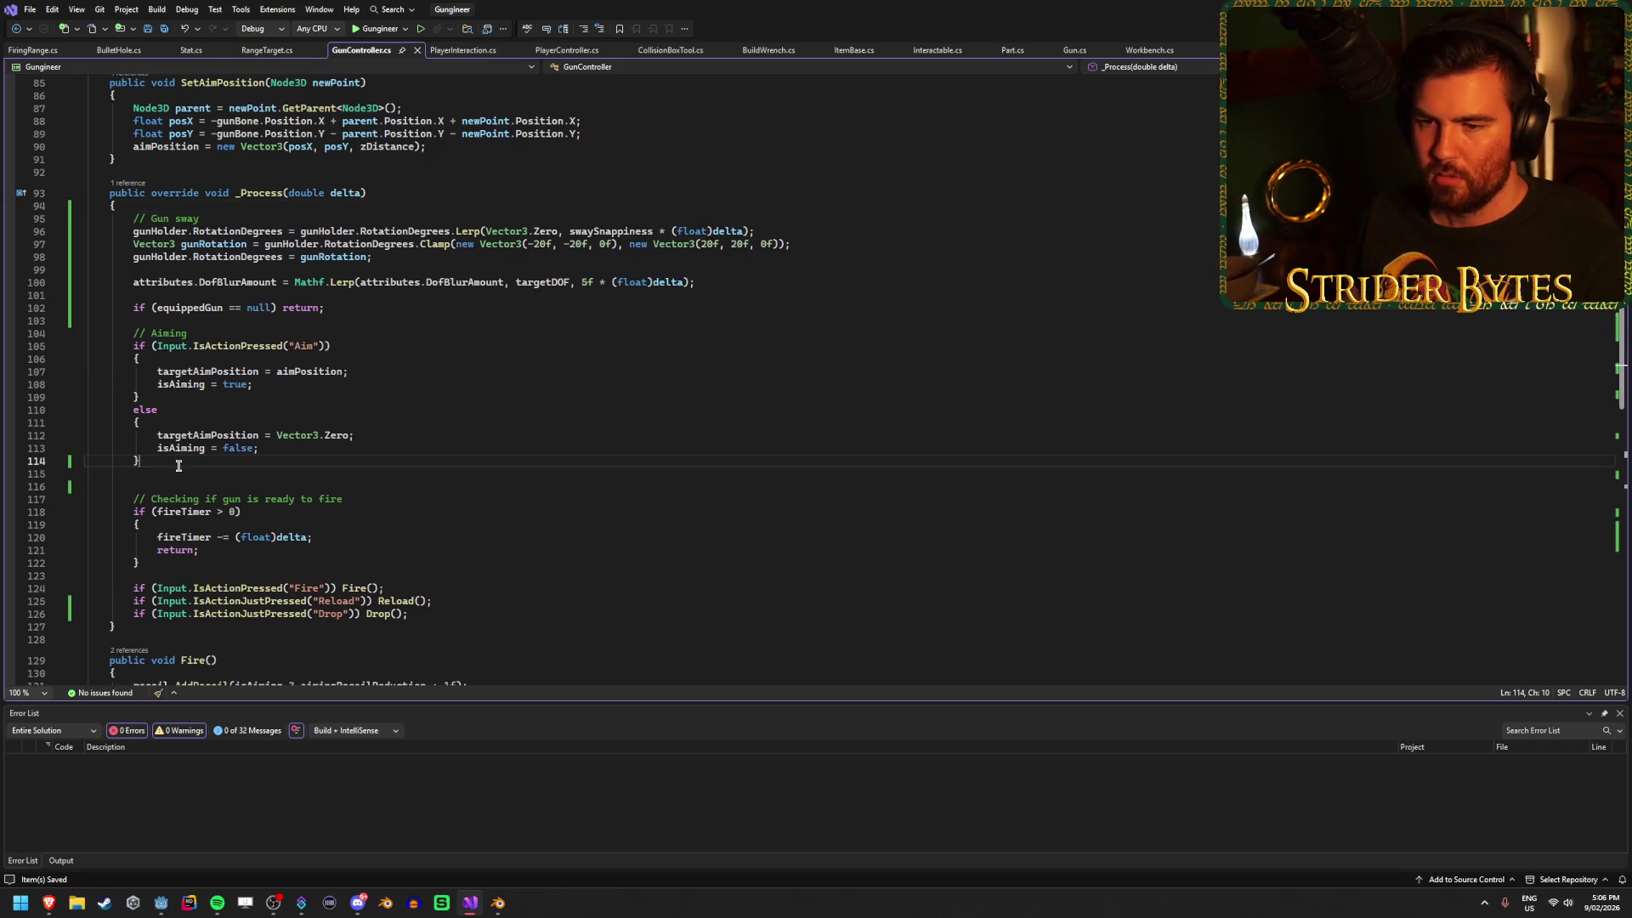
pyautogui.press('Down')
pyautogui.press('Return')
pyautogui.hotkey('ctrl', 'v')
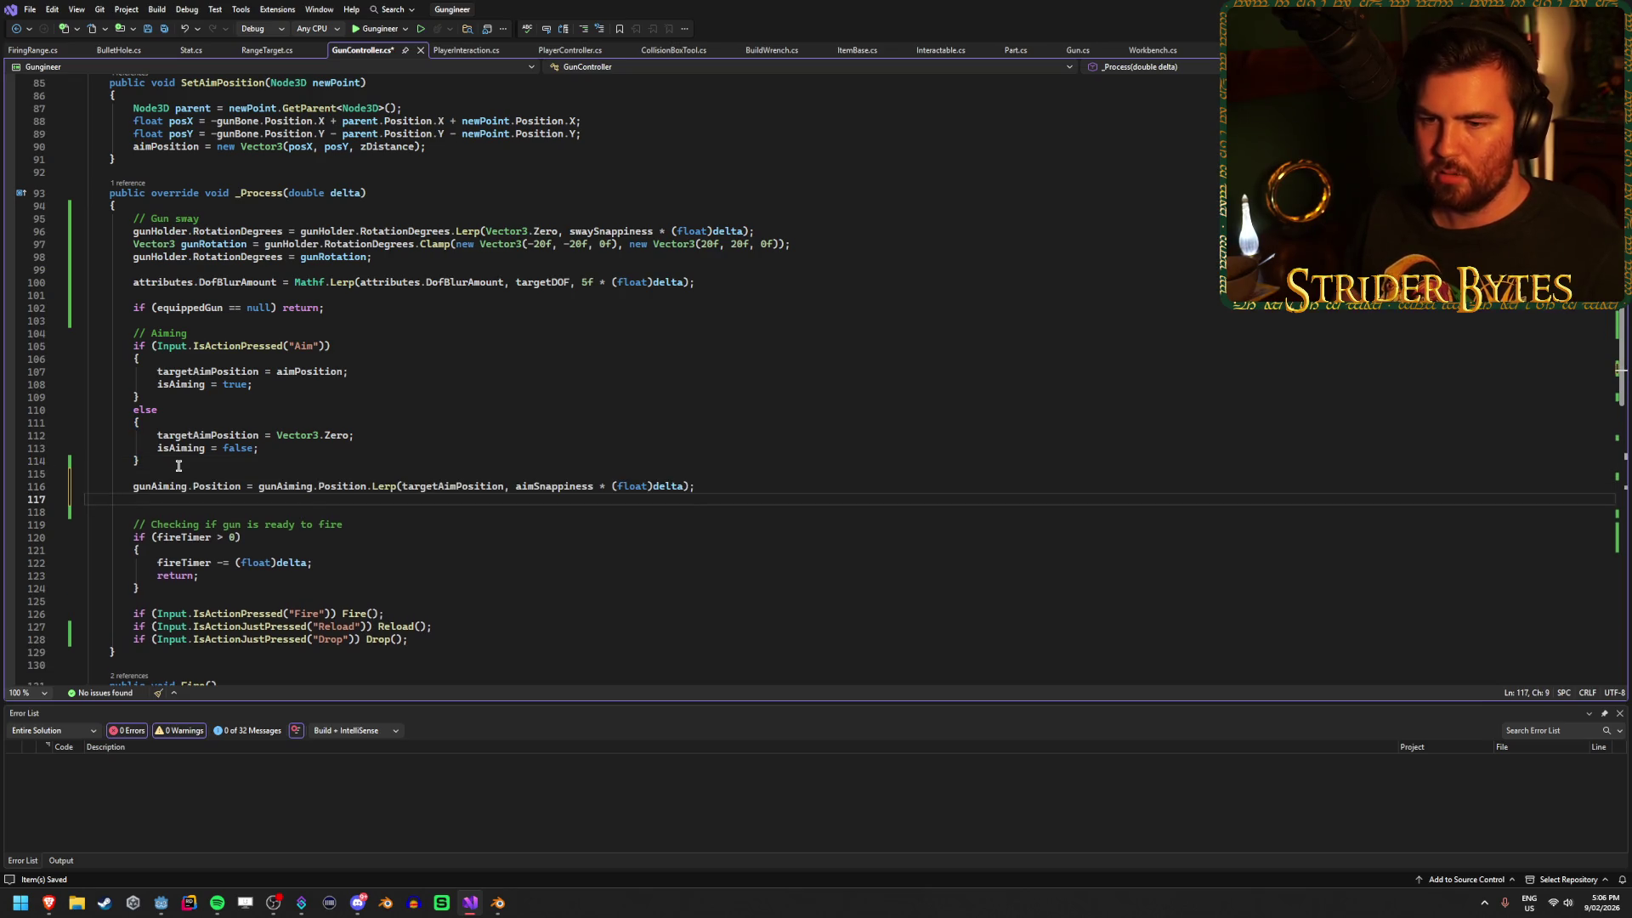
pyautogui.press('BackSpace')
pyautogui.hotkey('ctrl', 's')
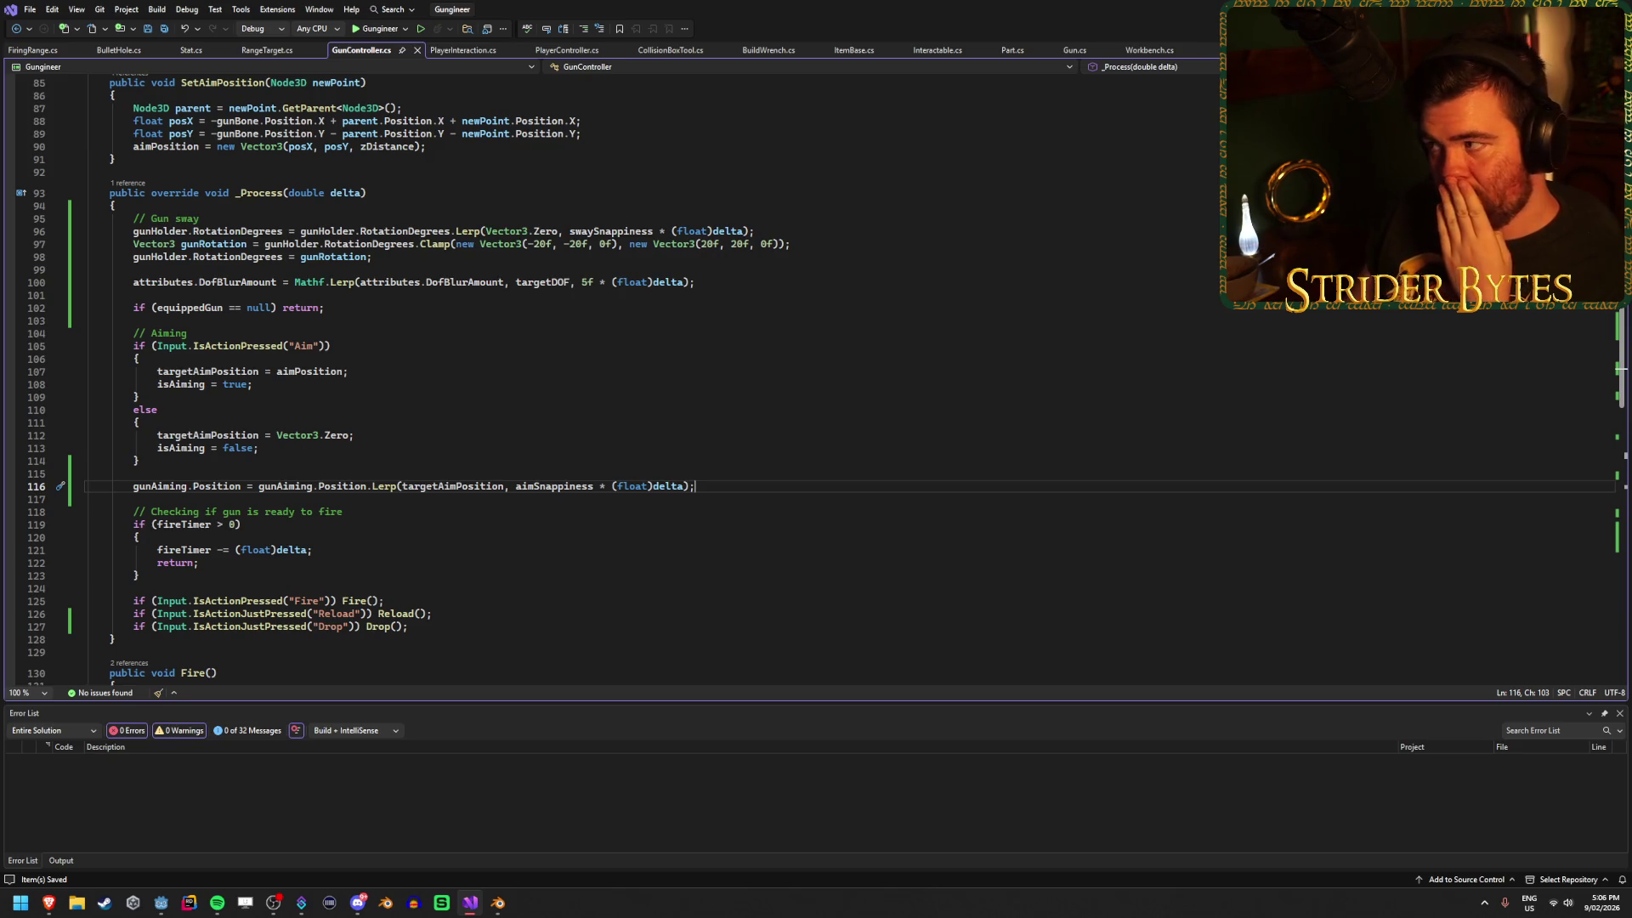
pyautogui.hotkey('alt', 'Tab')
# Run the game, pick up the magazine from the floor and move toward the target.
pyautogui.press('F5')
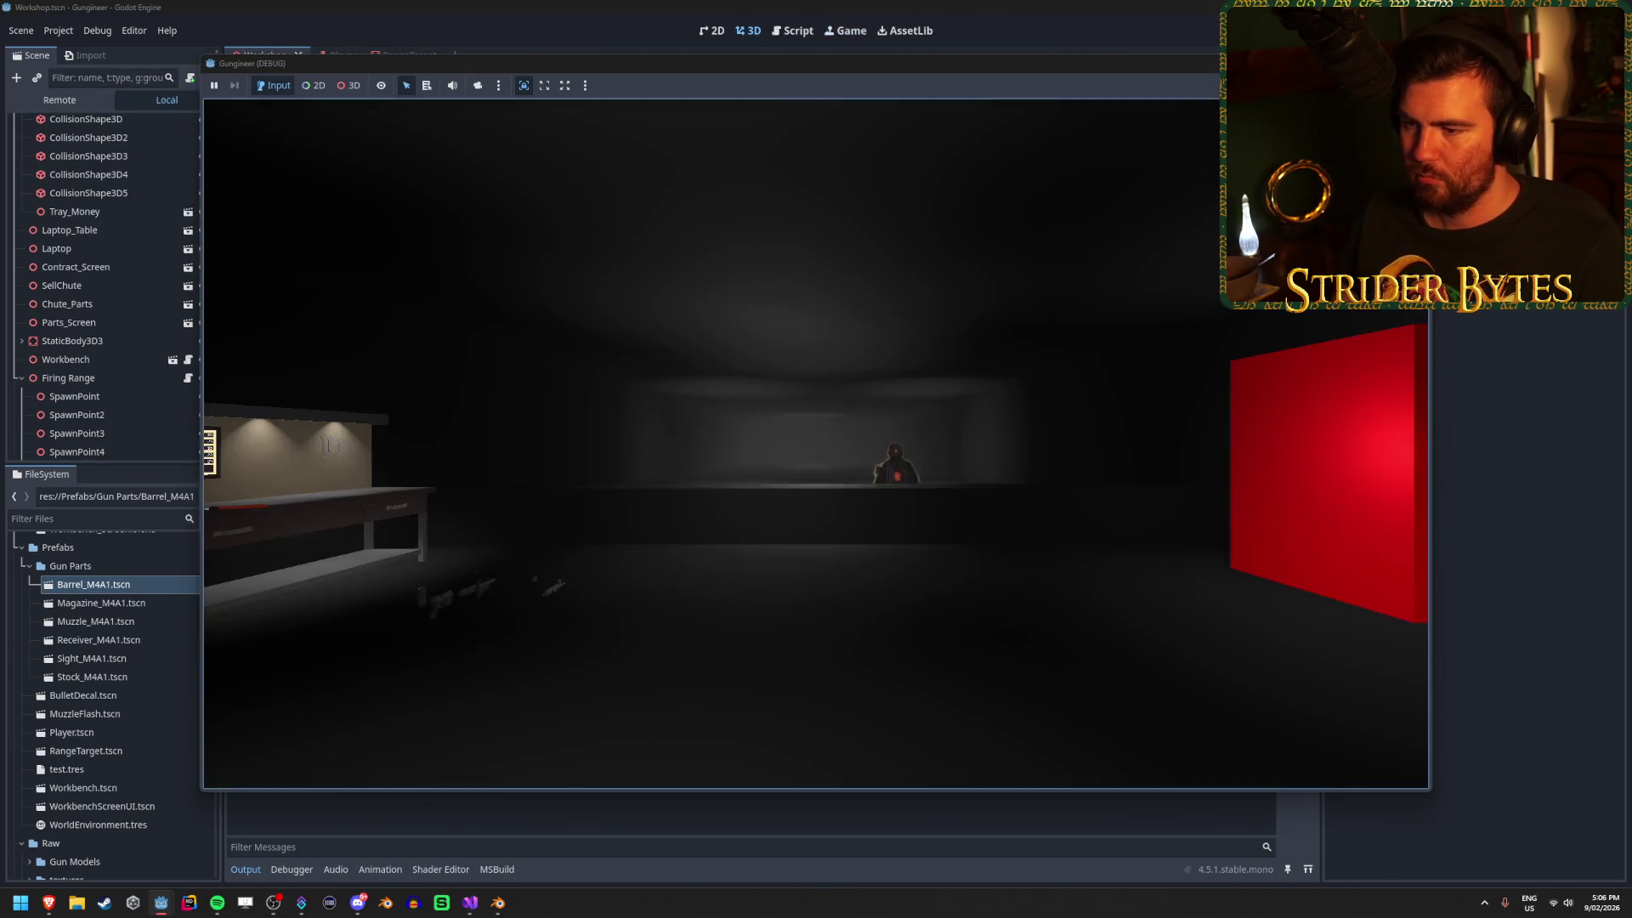
pyautogui.moveTo(816, 460)
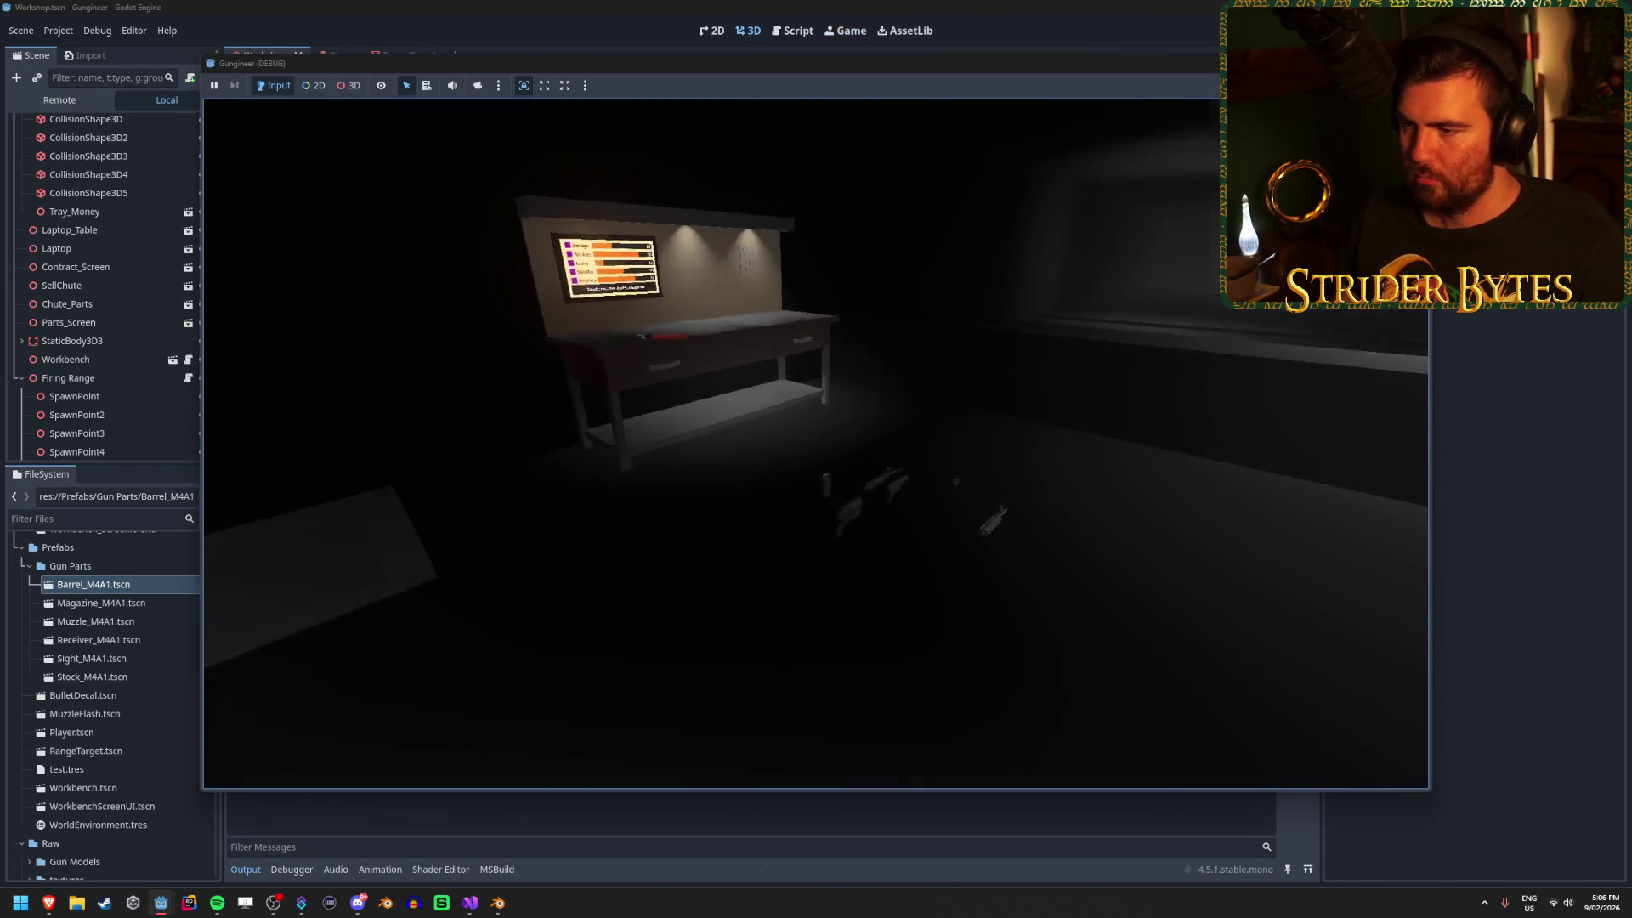
pyautogui.click(816, 444)
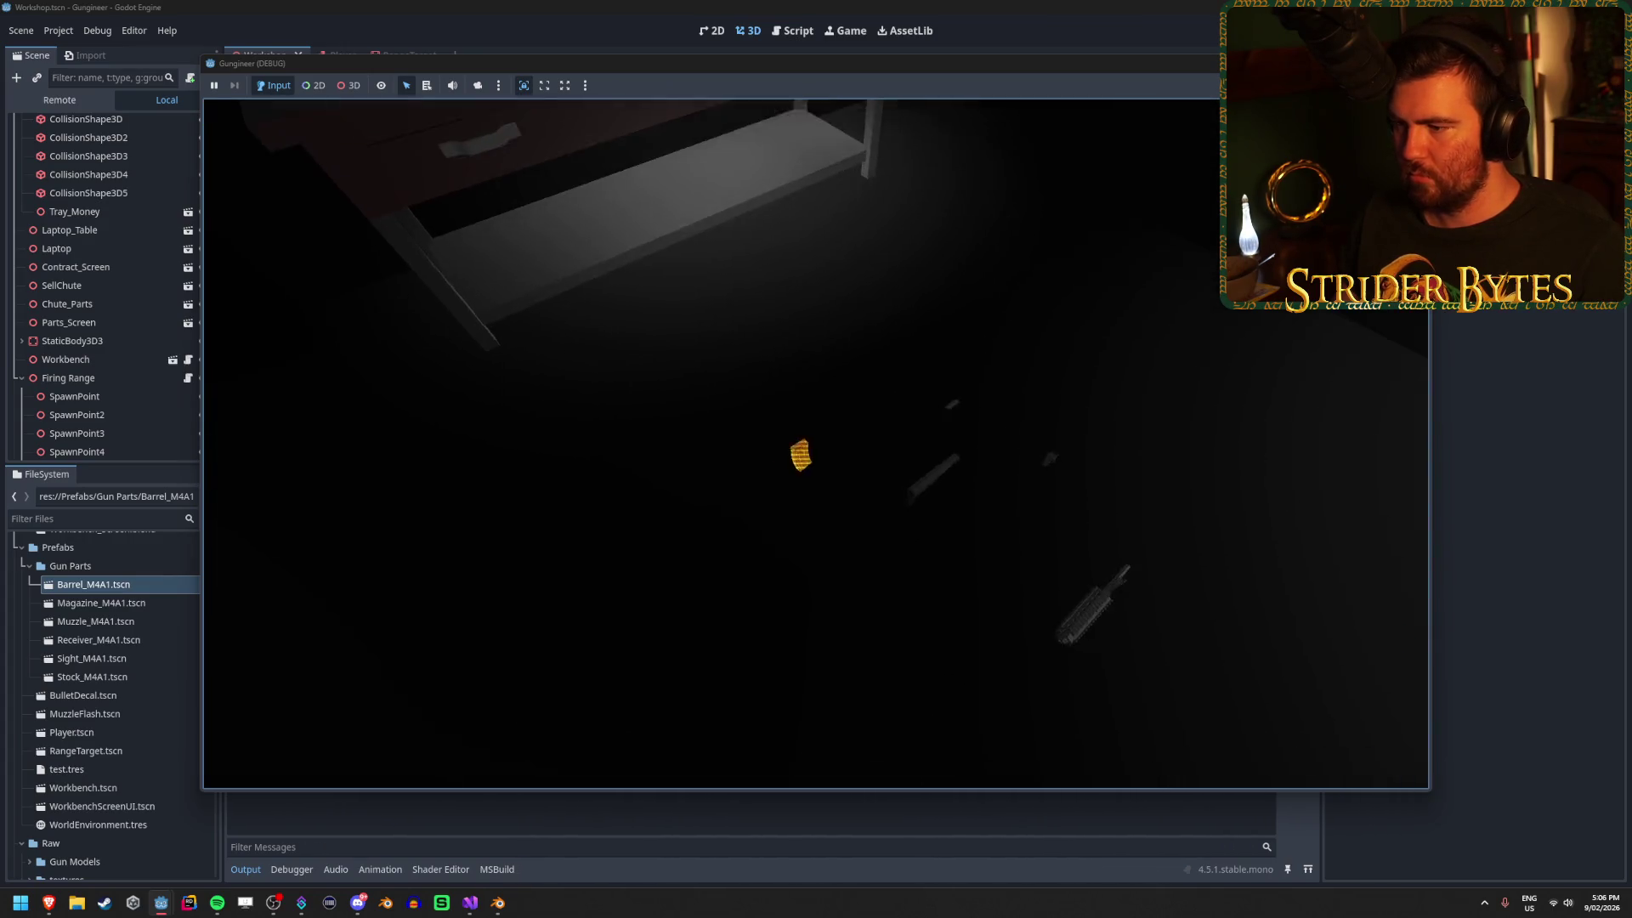
pyautogui.moveTo(816, 459)
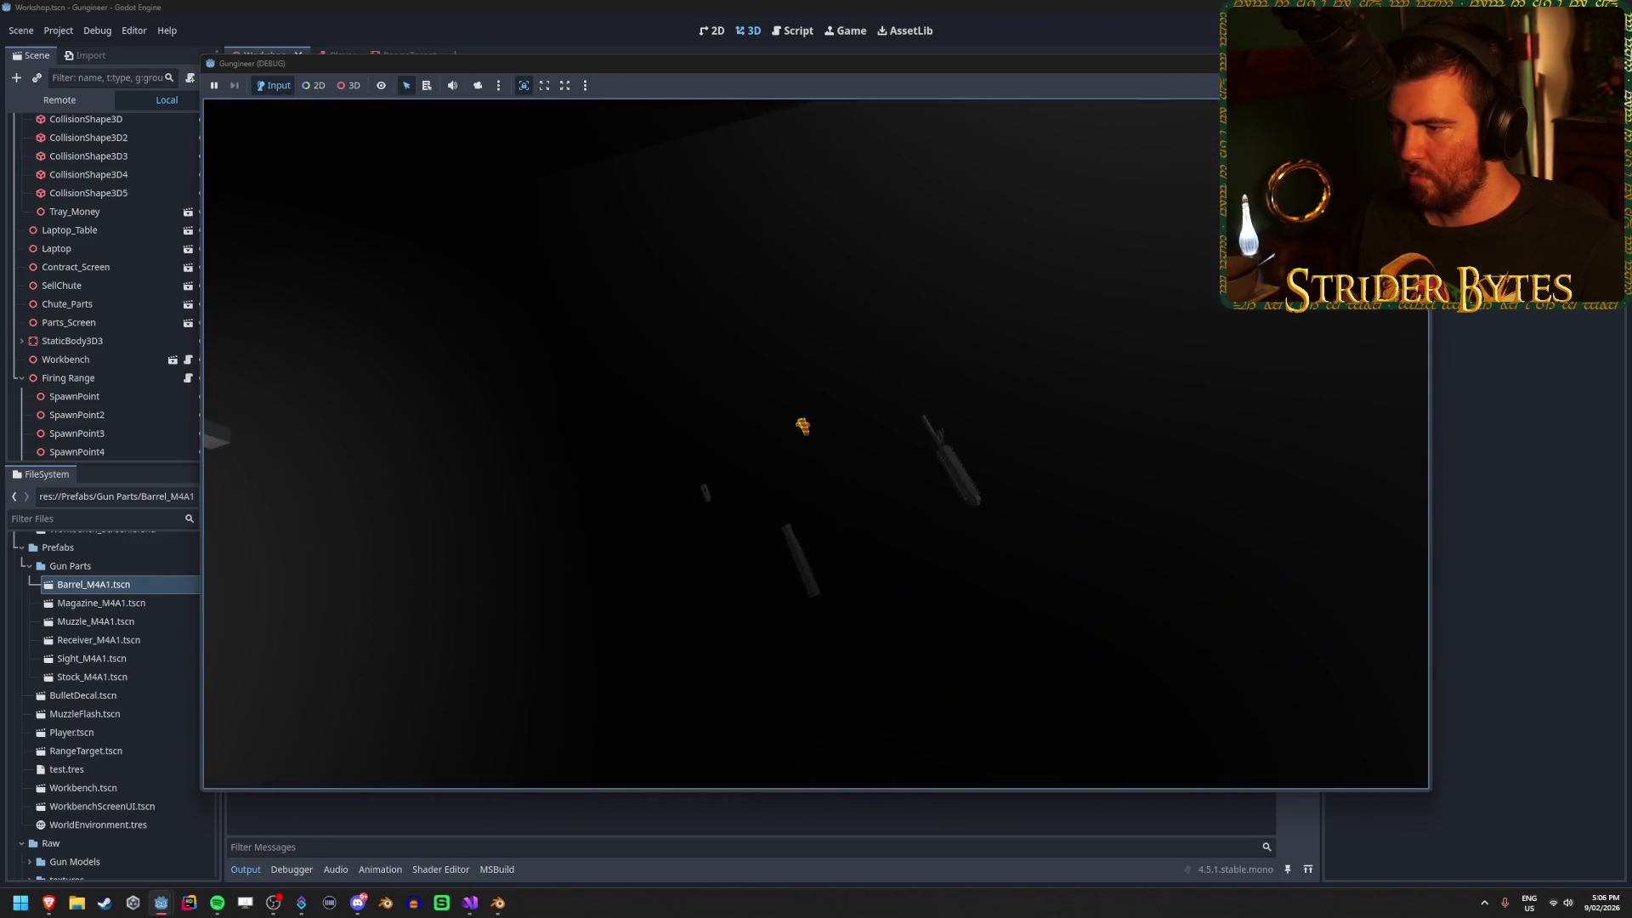
pyautogui.press('s')
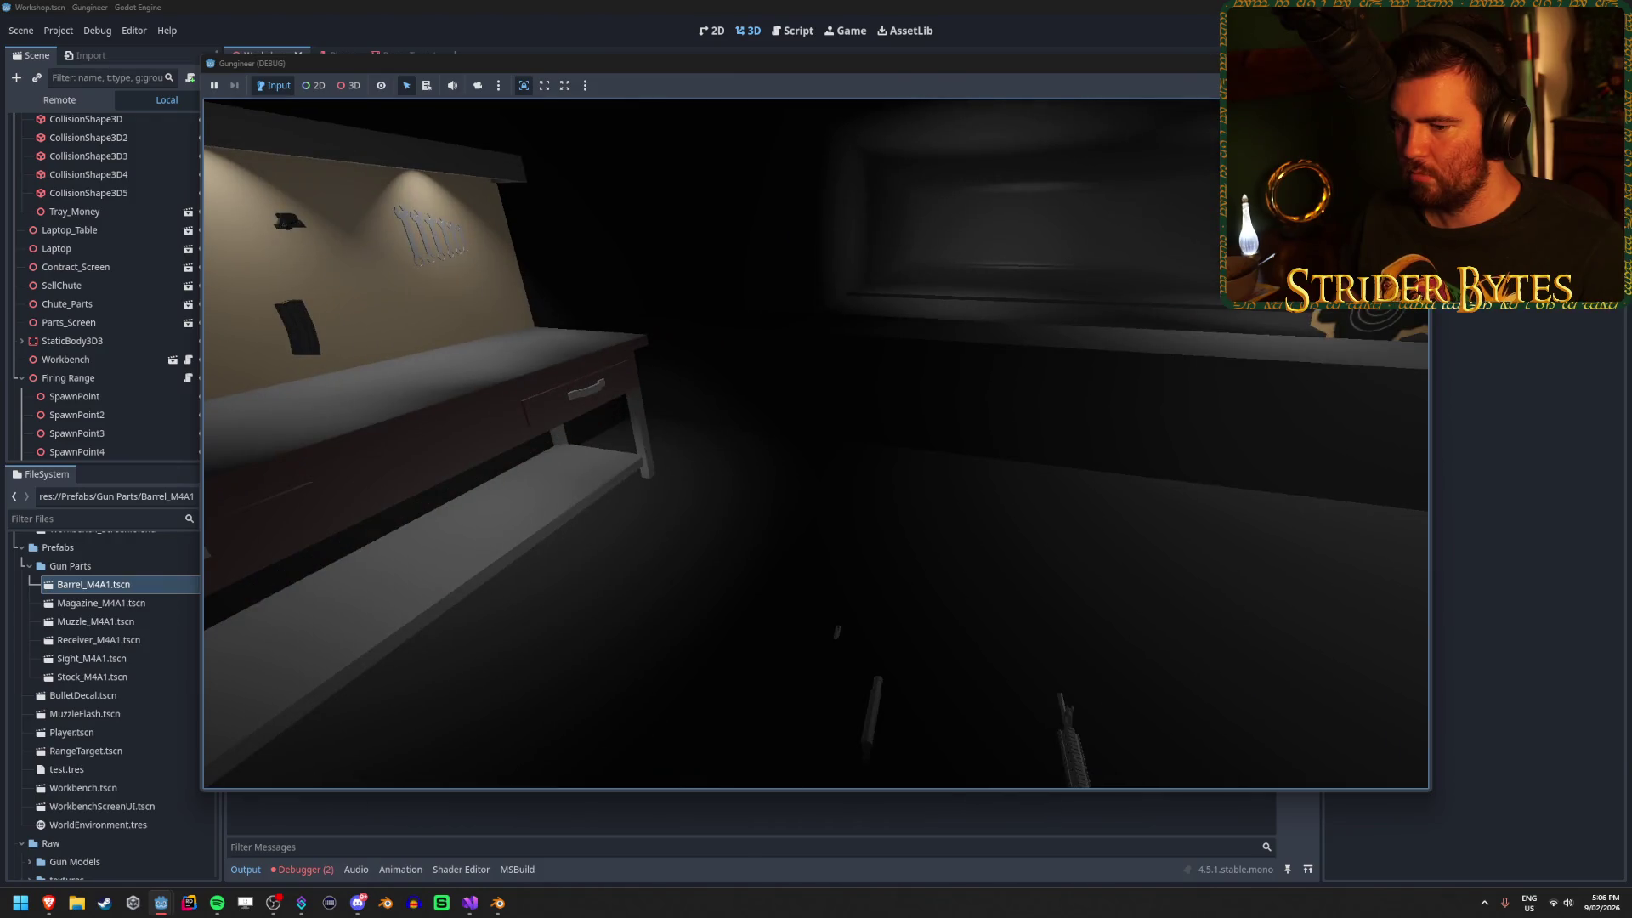
pyautogui.moveTo(952, 318)
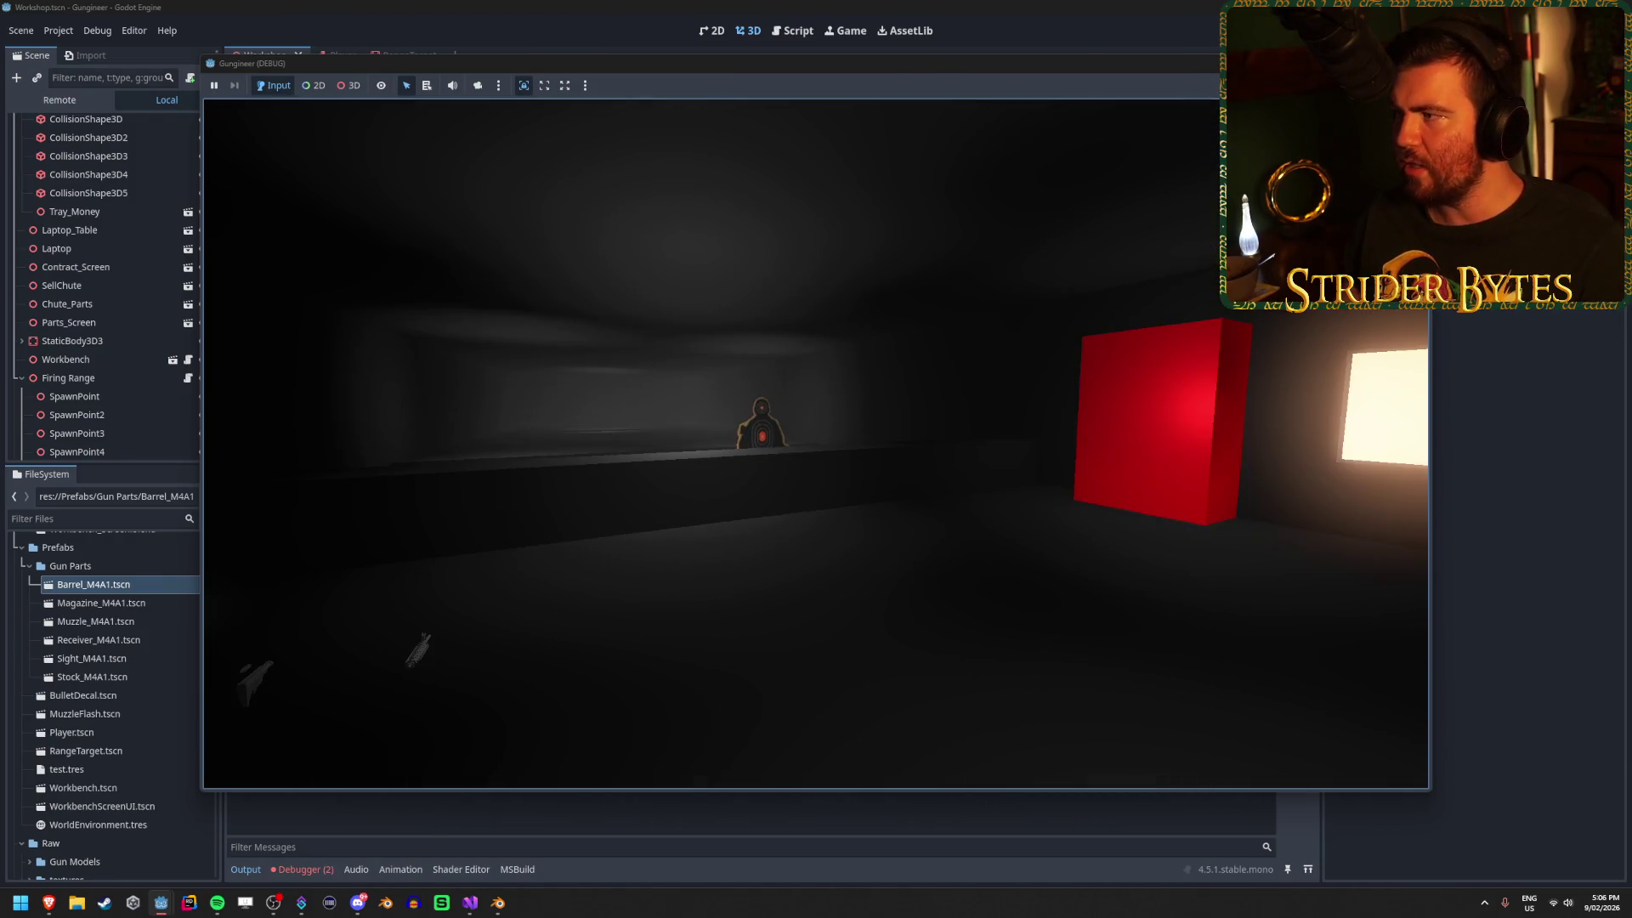
# Stop the game and jump from the SetAimPosition null-reference error to its GunController.cs source line.
pyautogui.press('F8')
pyautogui.click(303, 876)
pyautogui.doubleClick(695, 668)
pyautogui.doubleClick(666, 699)
pyautogui.click(461, 908)
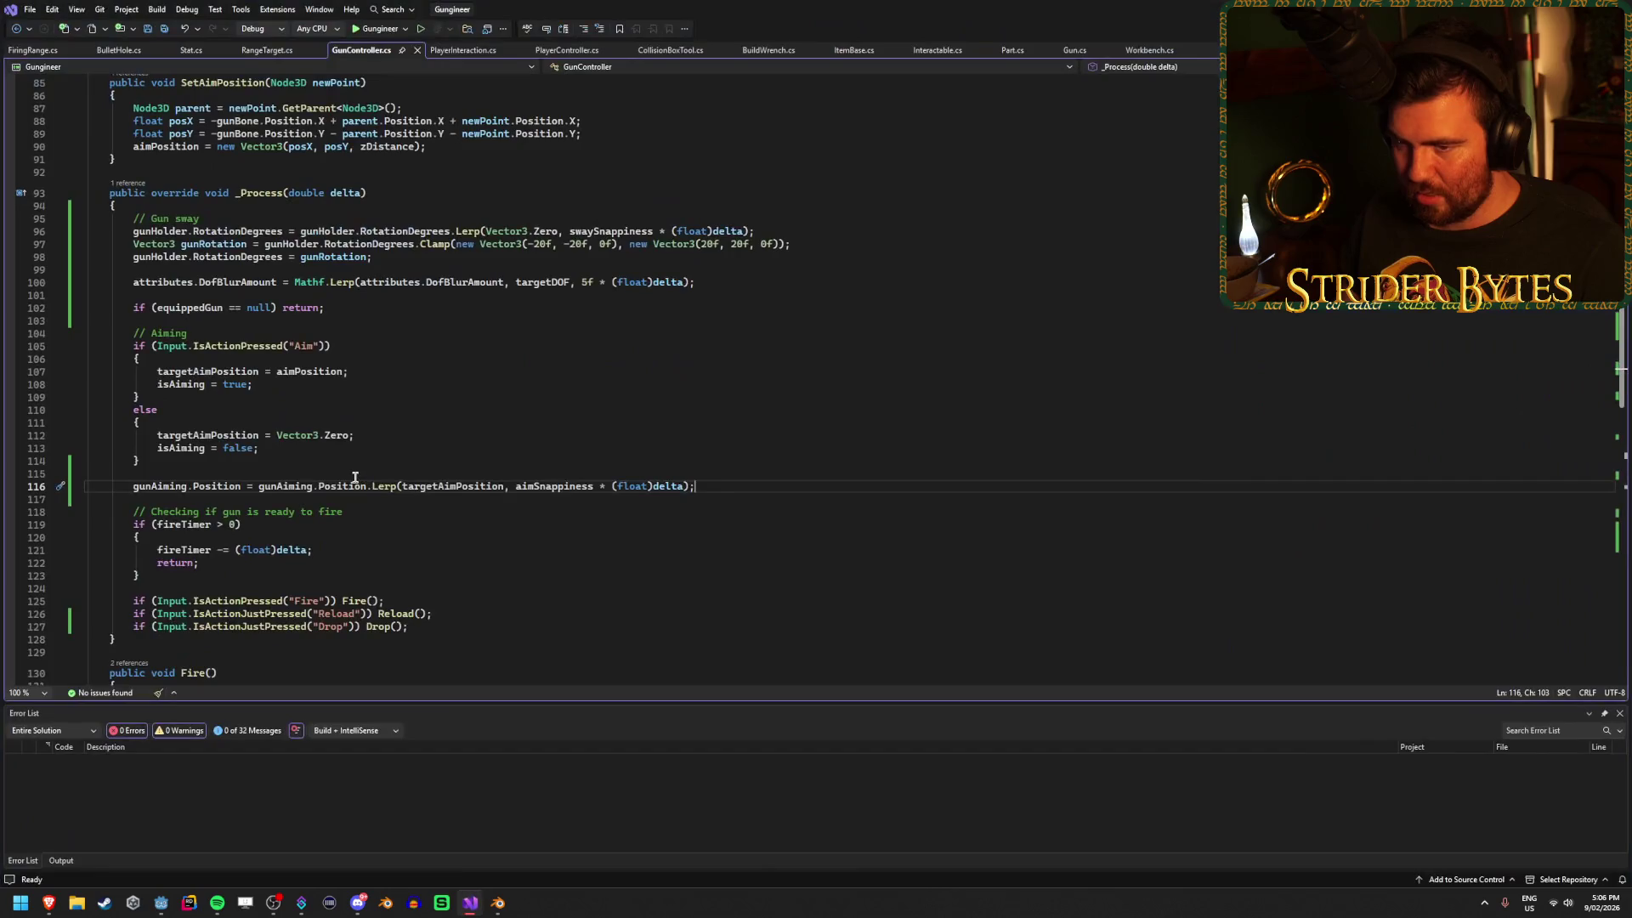
# Open the error's source at line 87 and inspect the parent and newPoint usages there.
pyautogui.scroll(5, 355, 476)
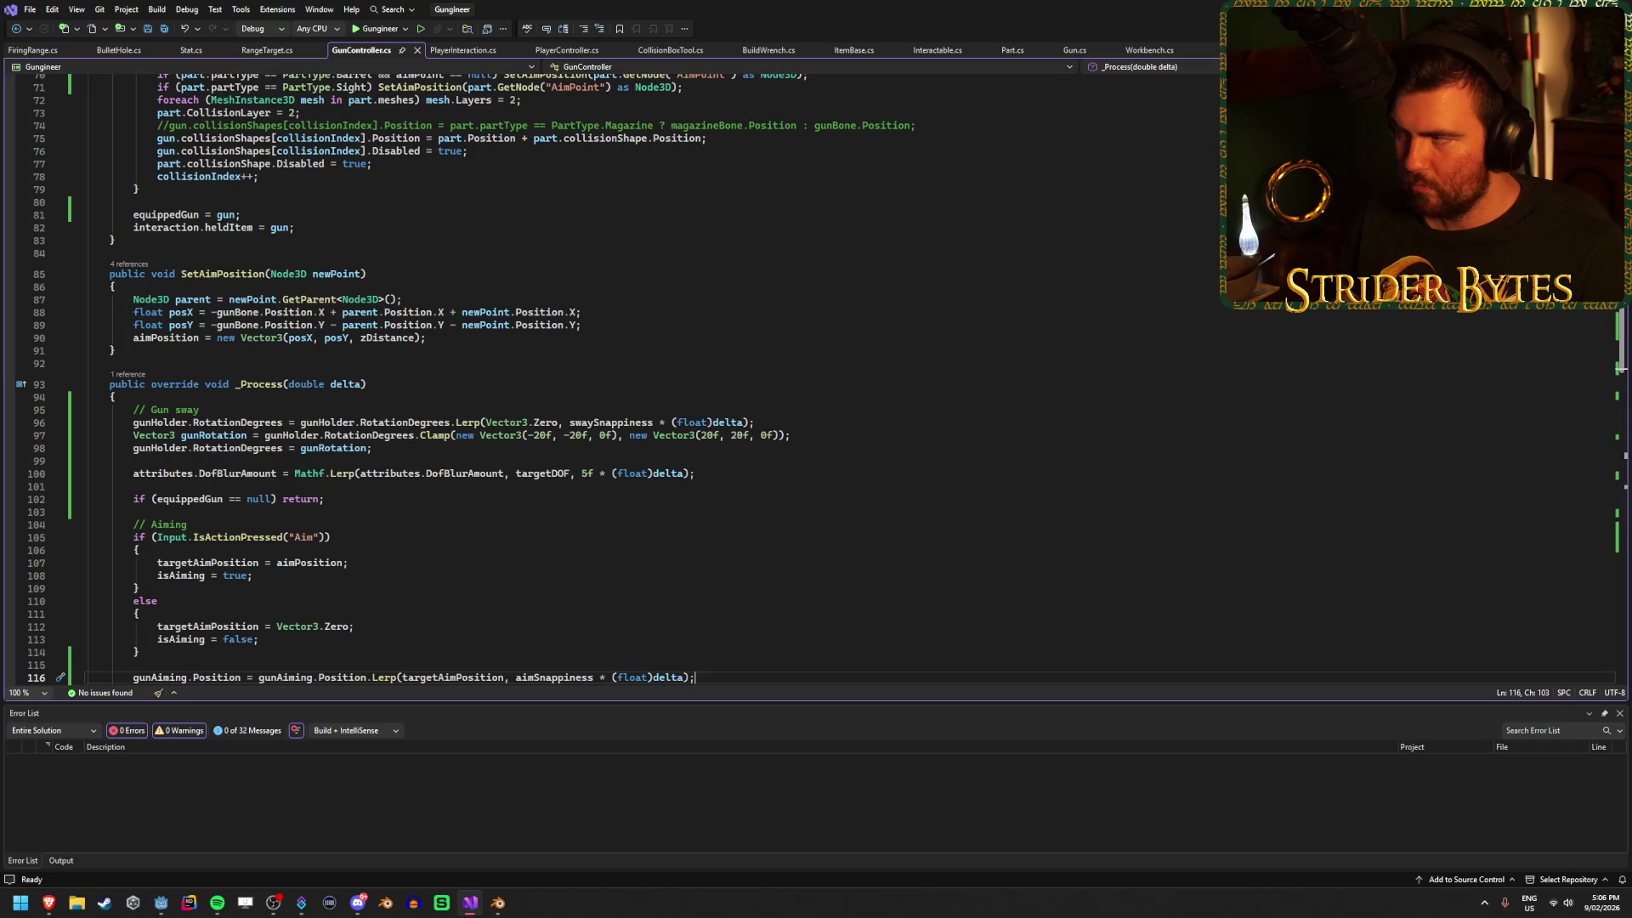
pyautogui.hotkey('alt', 'Tab')
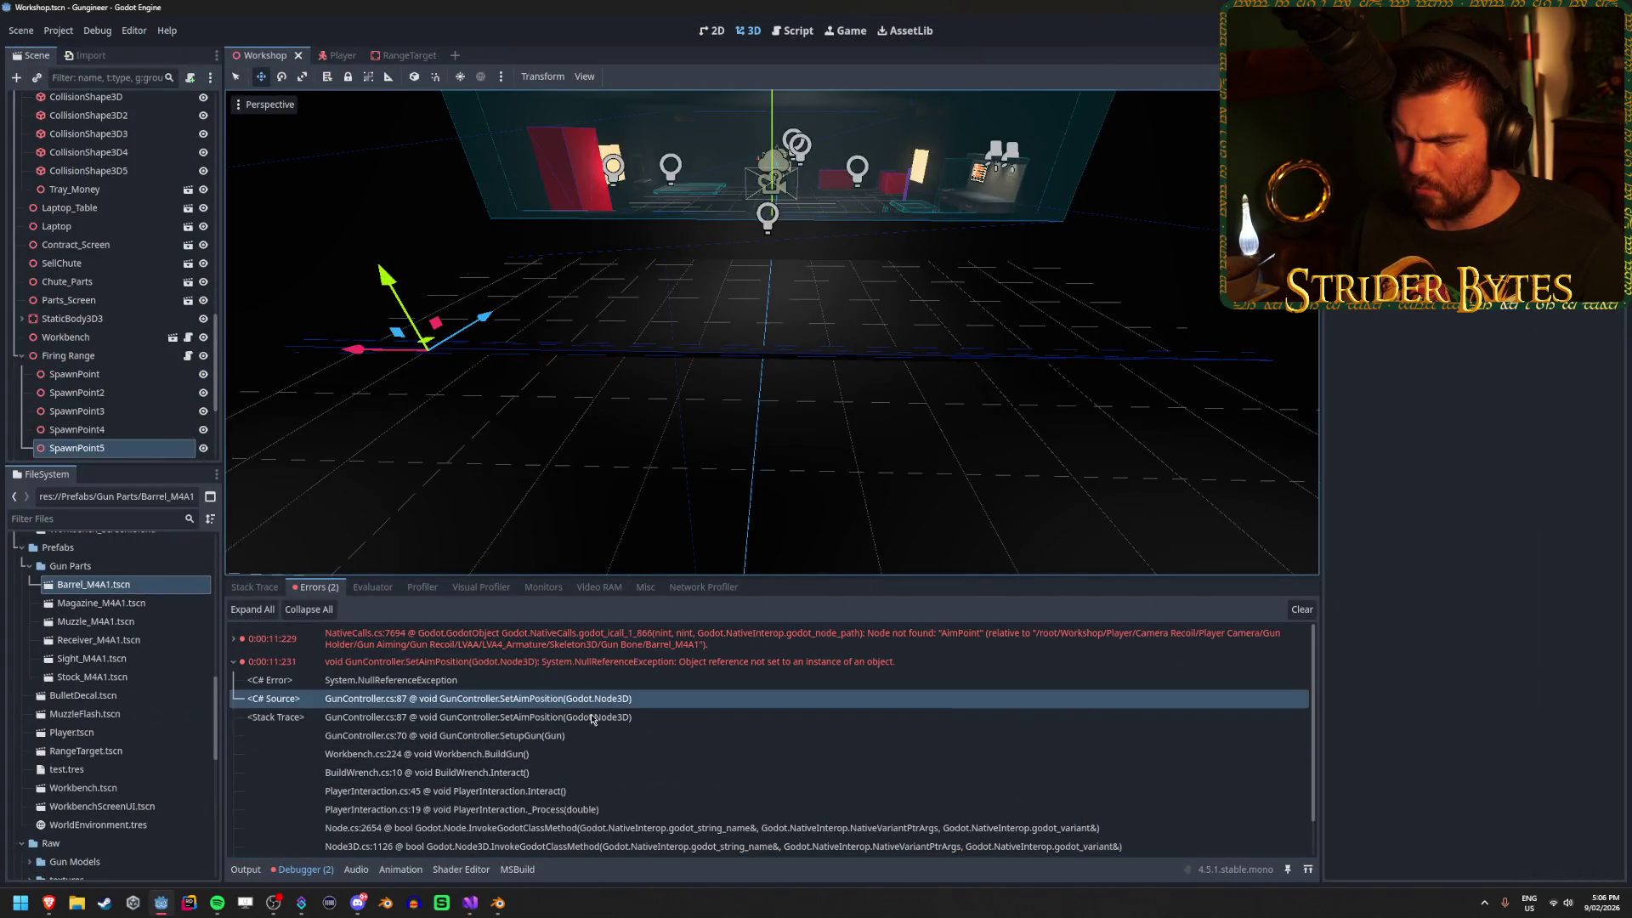
pyautogui.doubleClick(625, 698)
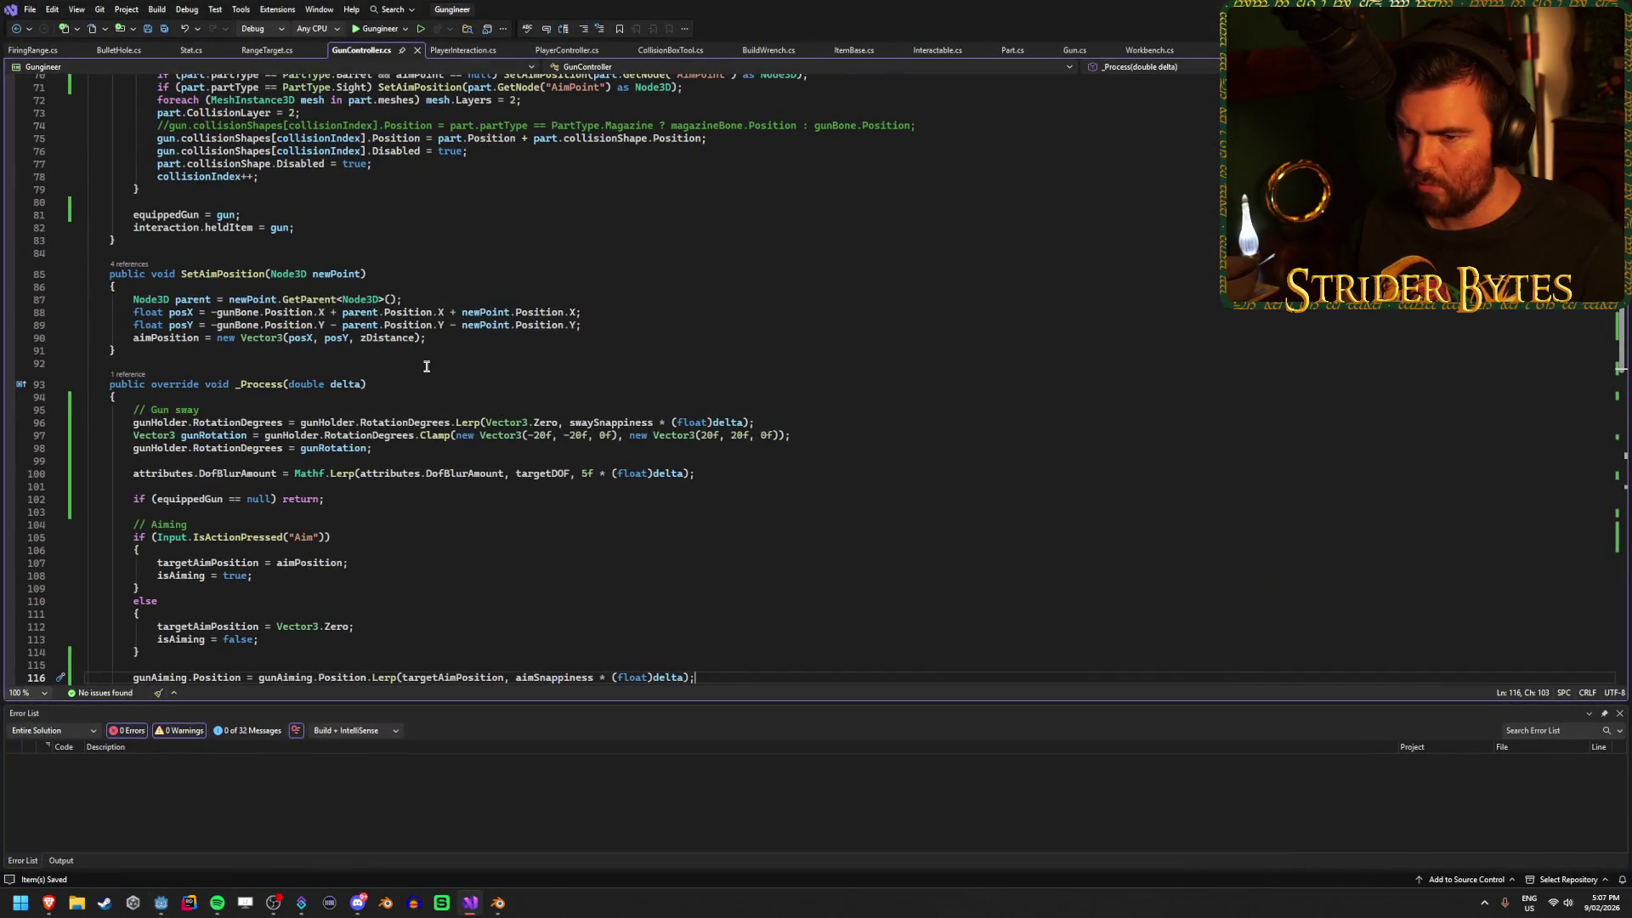
pyautogui.click(193, 299)
pyautogui.click(434, 300)
pyautogui.click(195, 299)
pyautogui.click(251, 300)
pyautogui.click(421, 299)
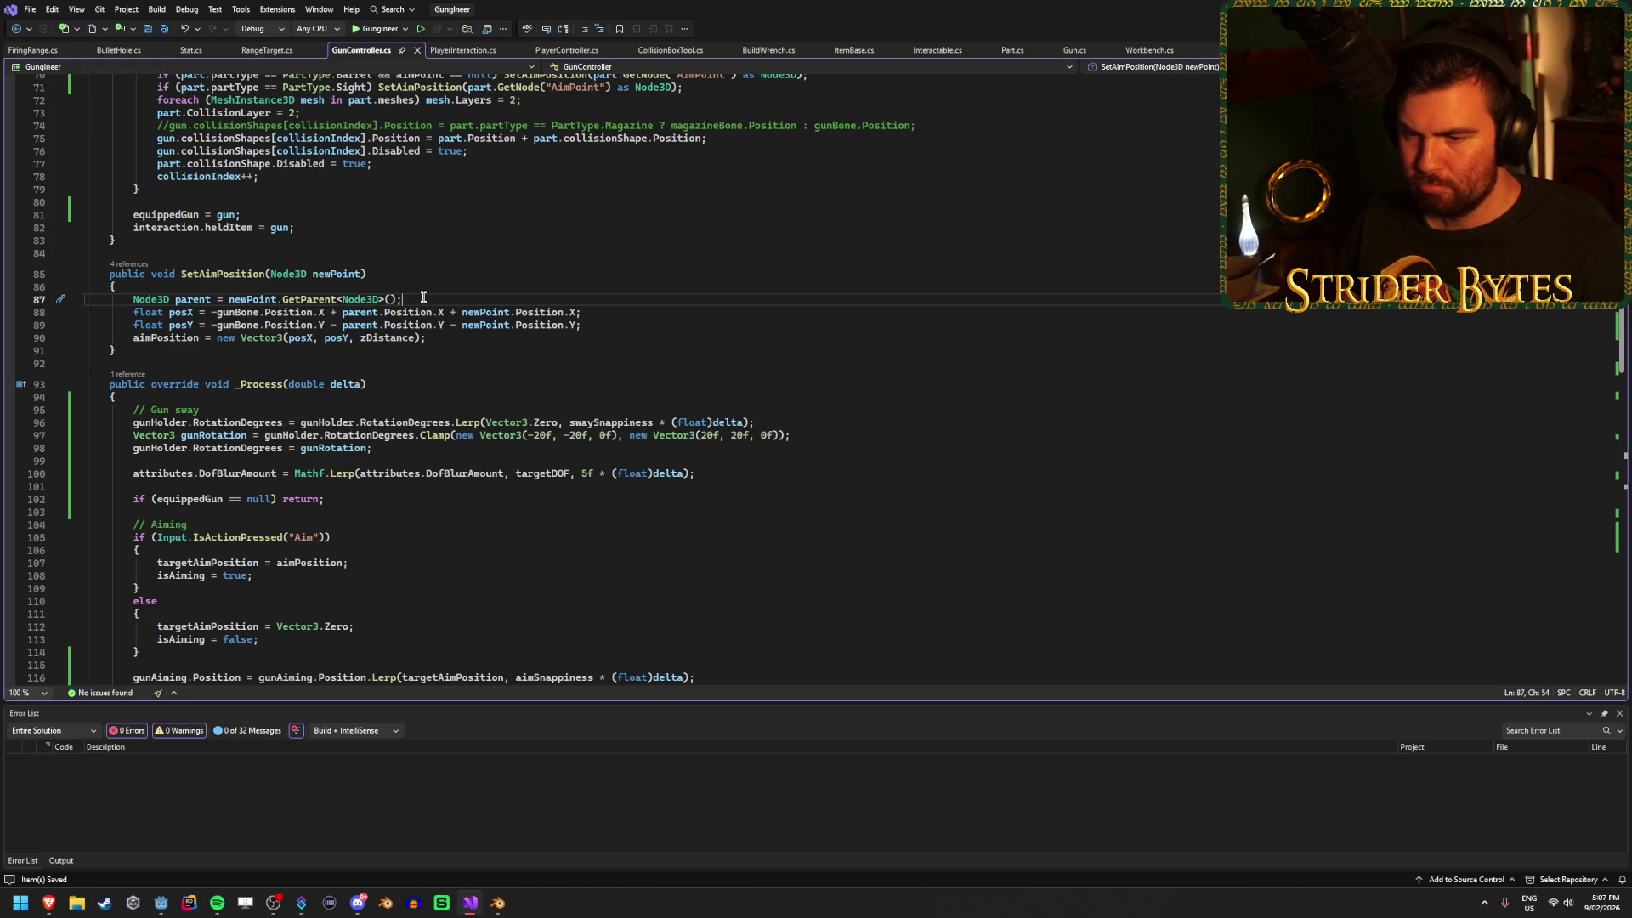
# Scroll through SetAimPosition, then build and run the game again from Godot.
pyautogui.scroll(-4, 423, 297)
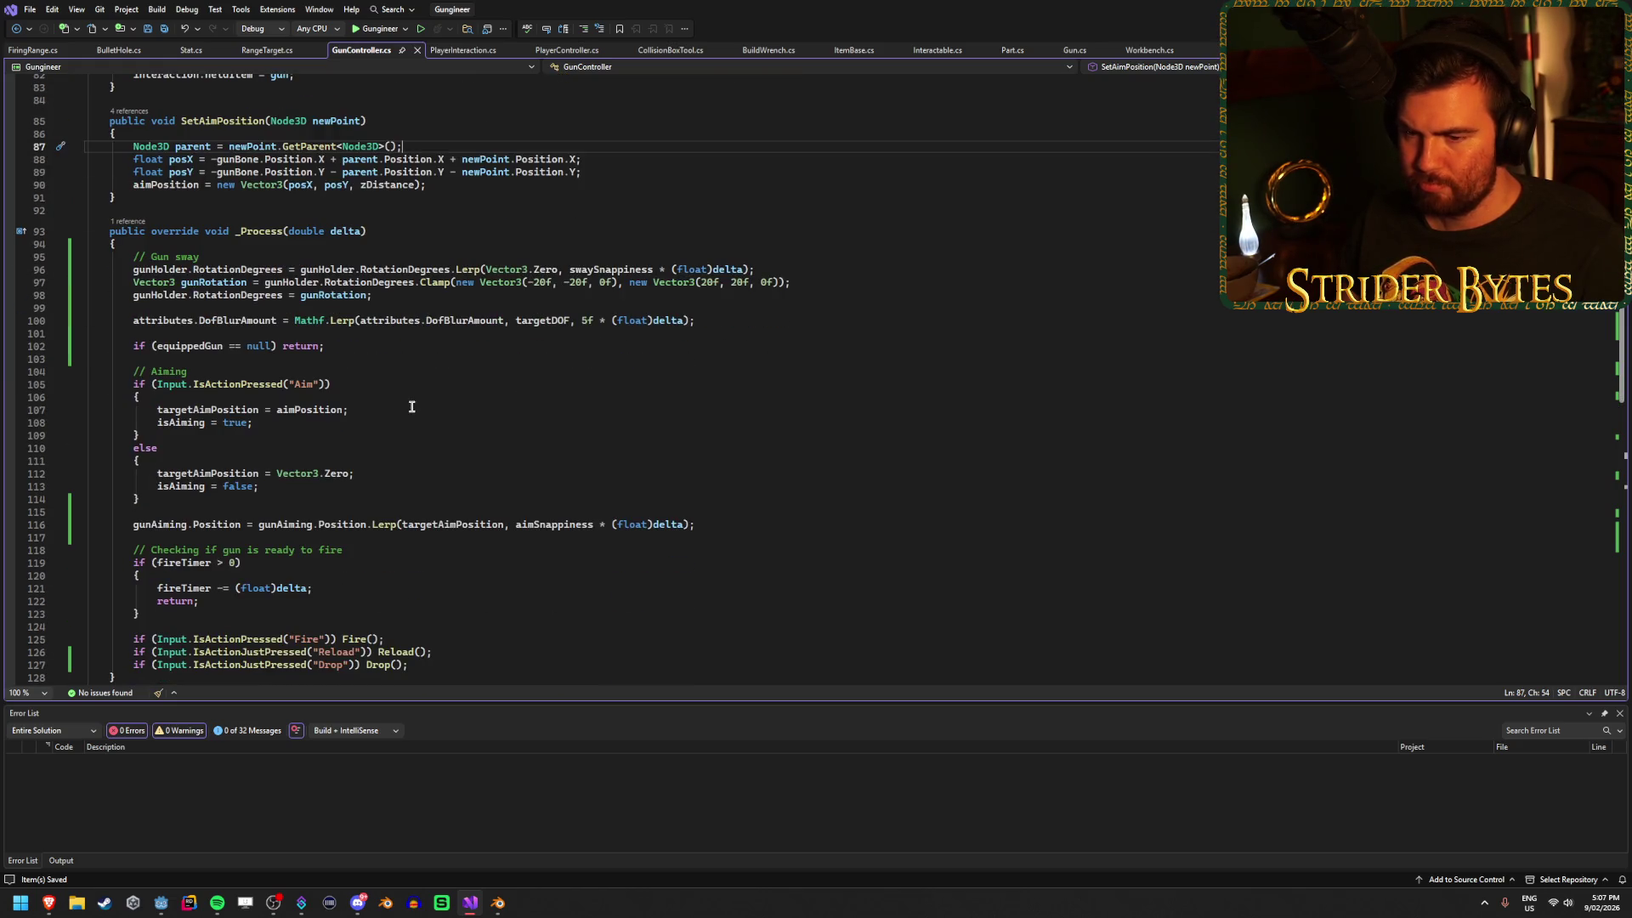
pyautogui.scroll(-1, 411, 407)
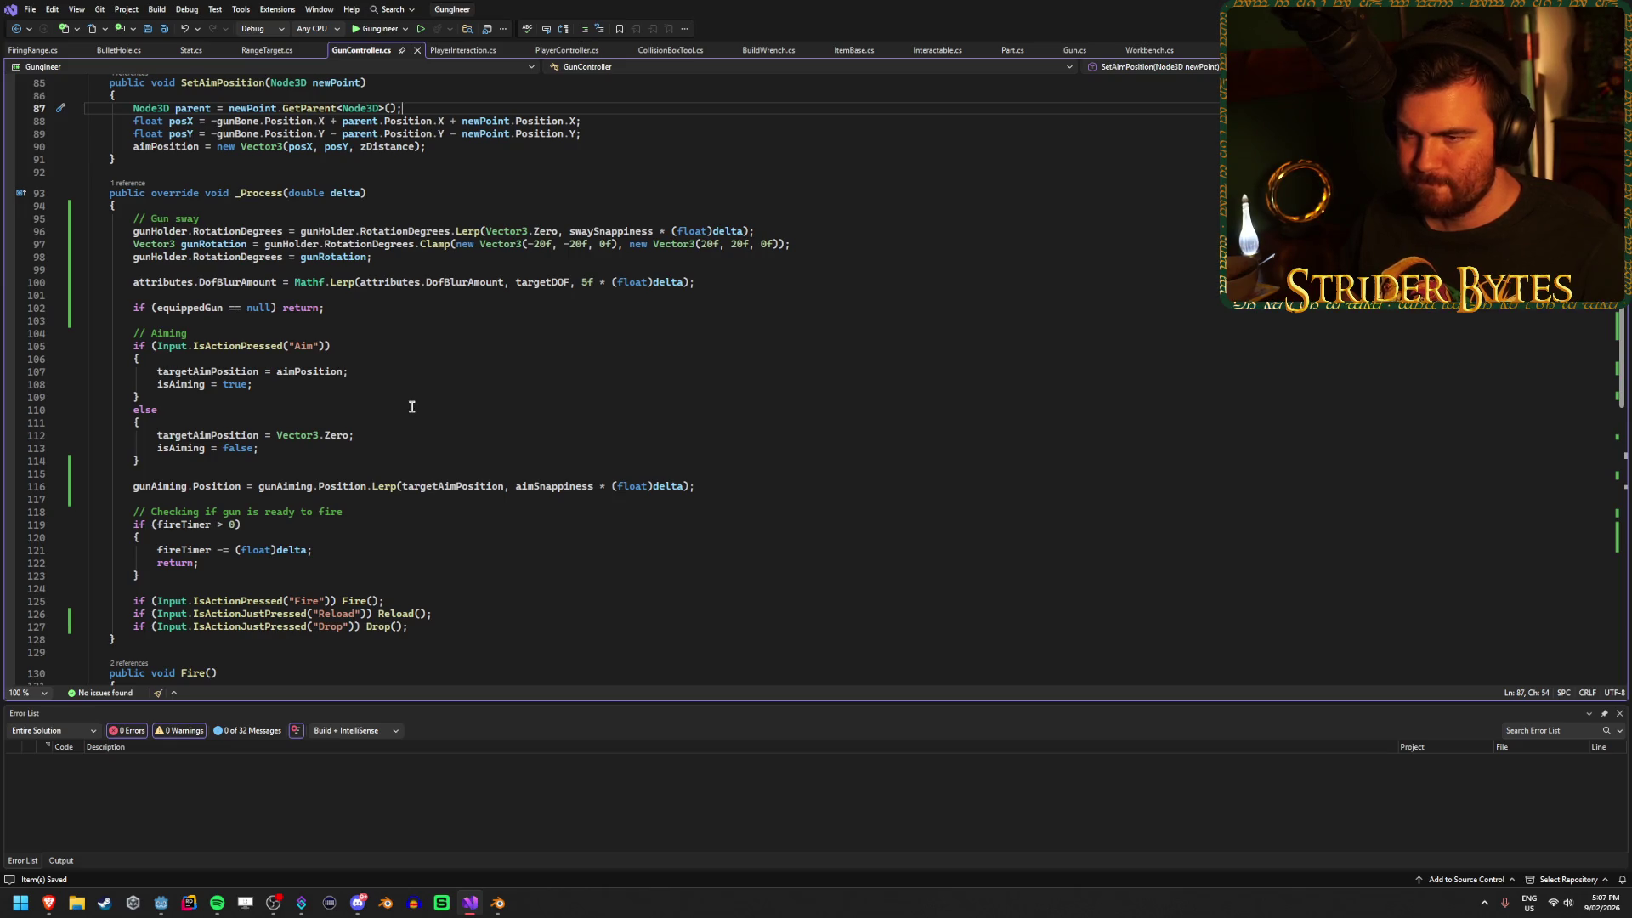
pyautogui.scroll(1, 412, 407)
pyautogui.scroll(2, 411, 407)
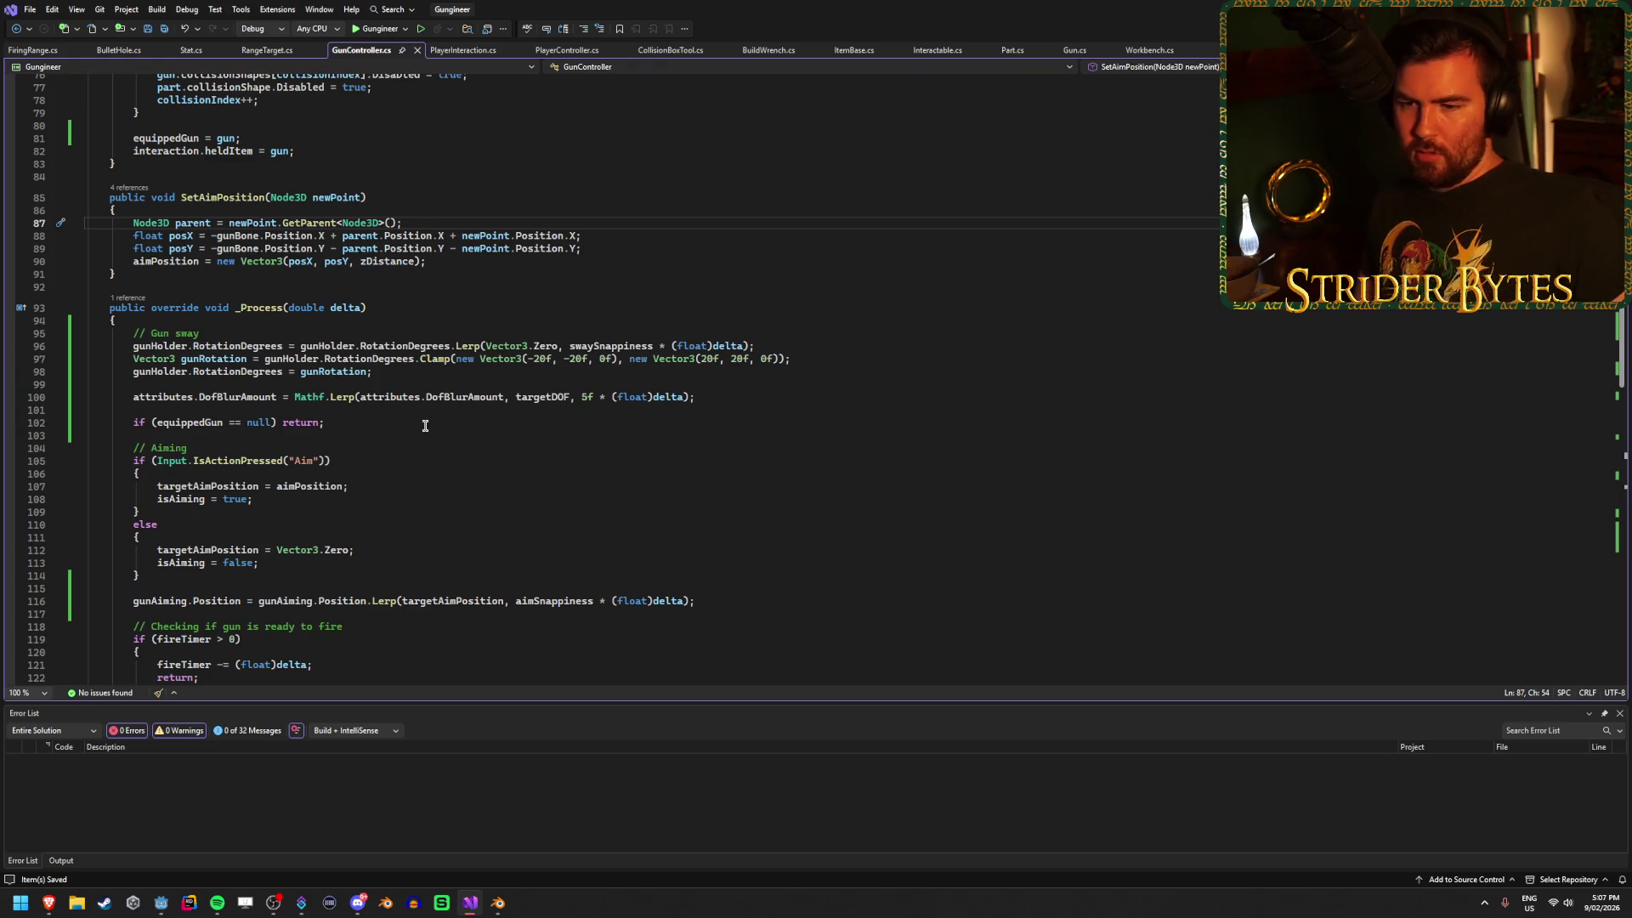
pyautogui.hotkey('alt', 'Tab')
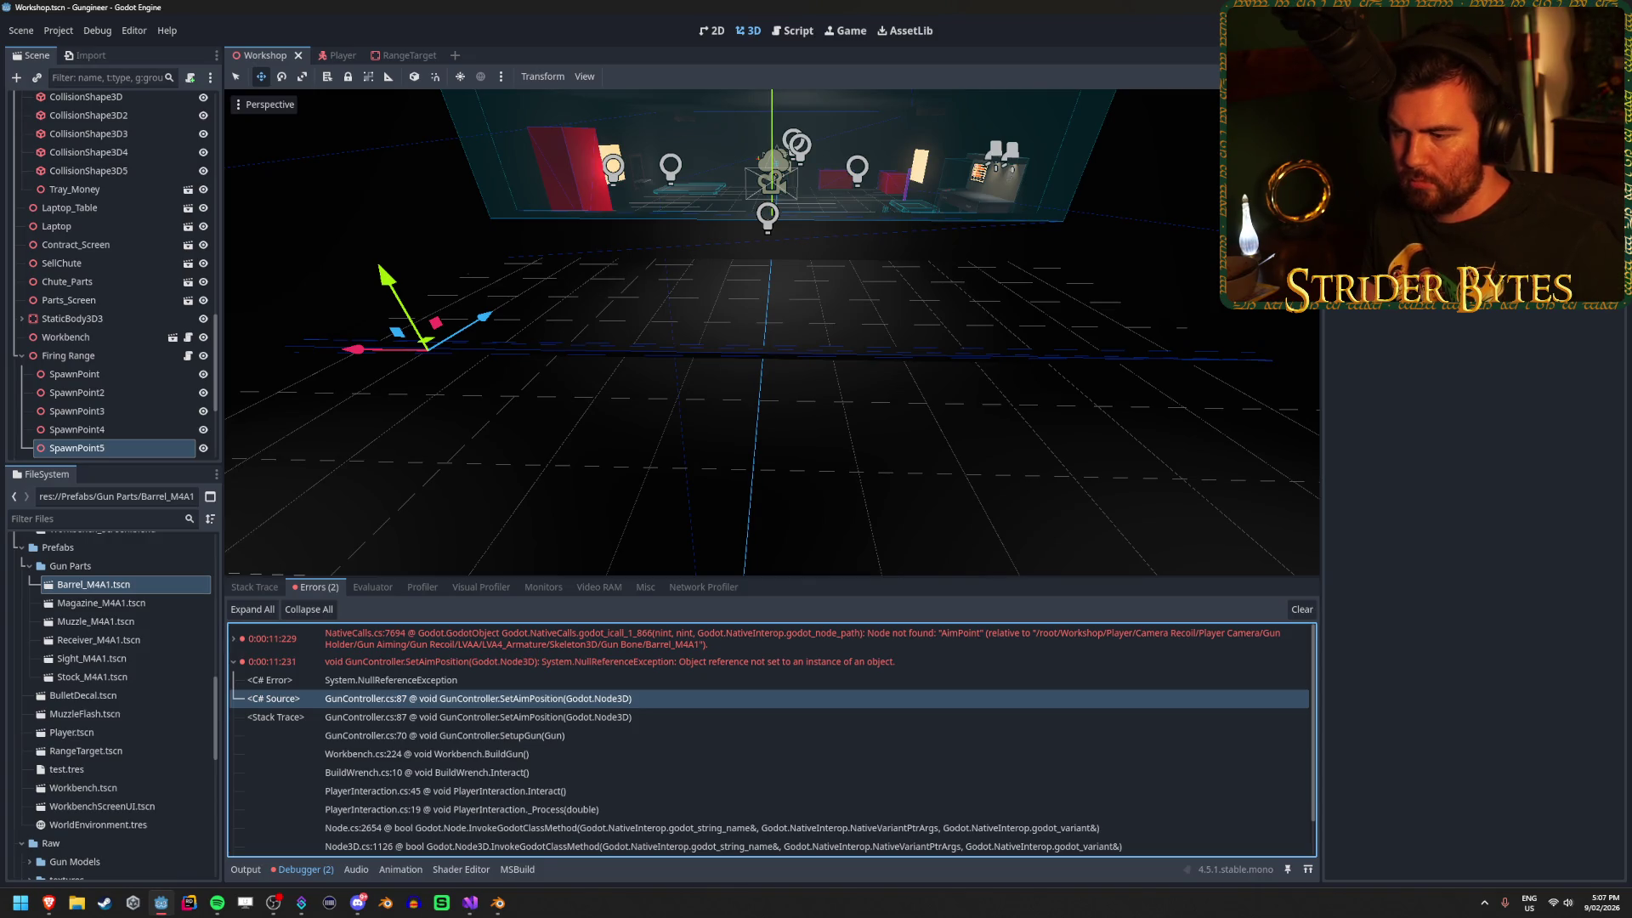
pyautogui.press('F5')
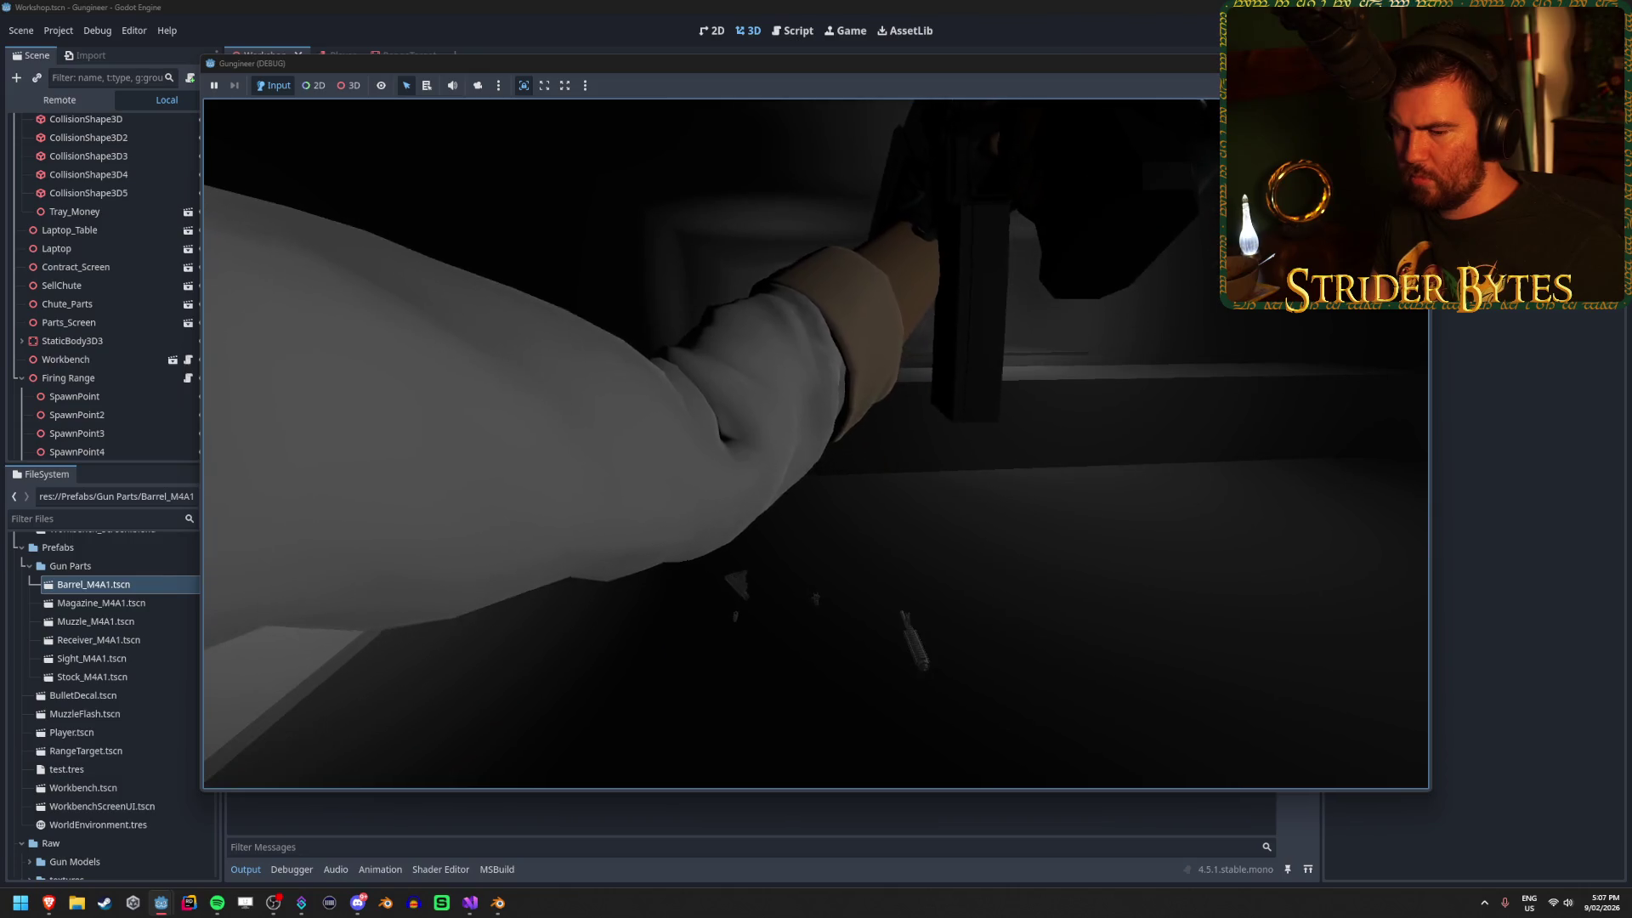
# Pick up the barrel part in-game, stop the run, and return to Visual Studio.
pyautogui.press('e')
pyautogui.press('e')
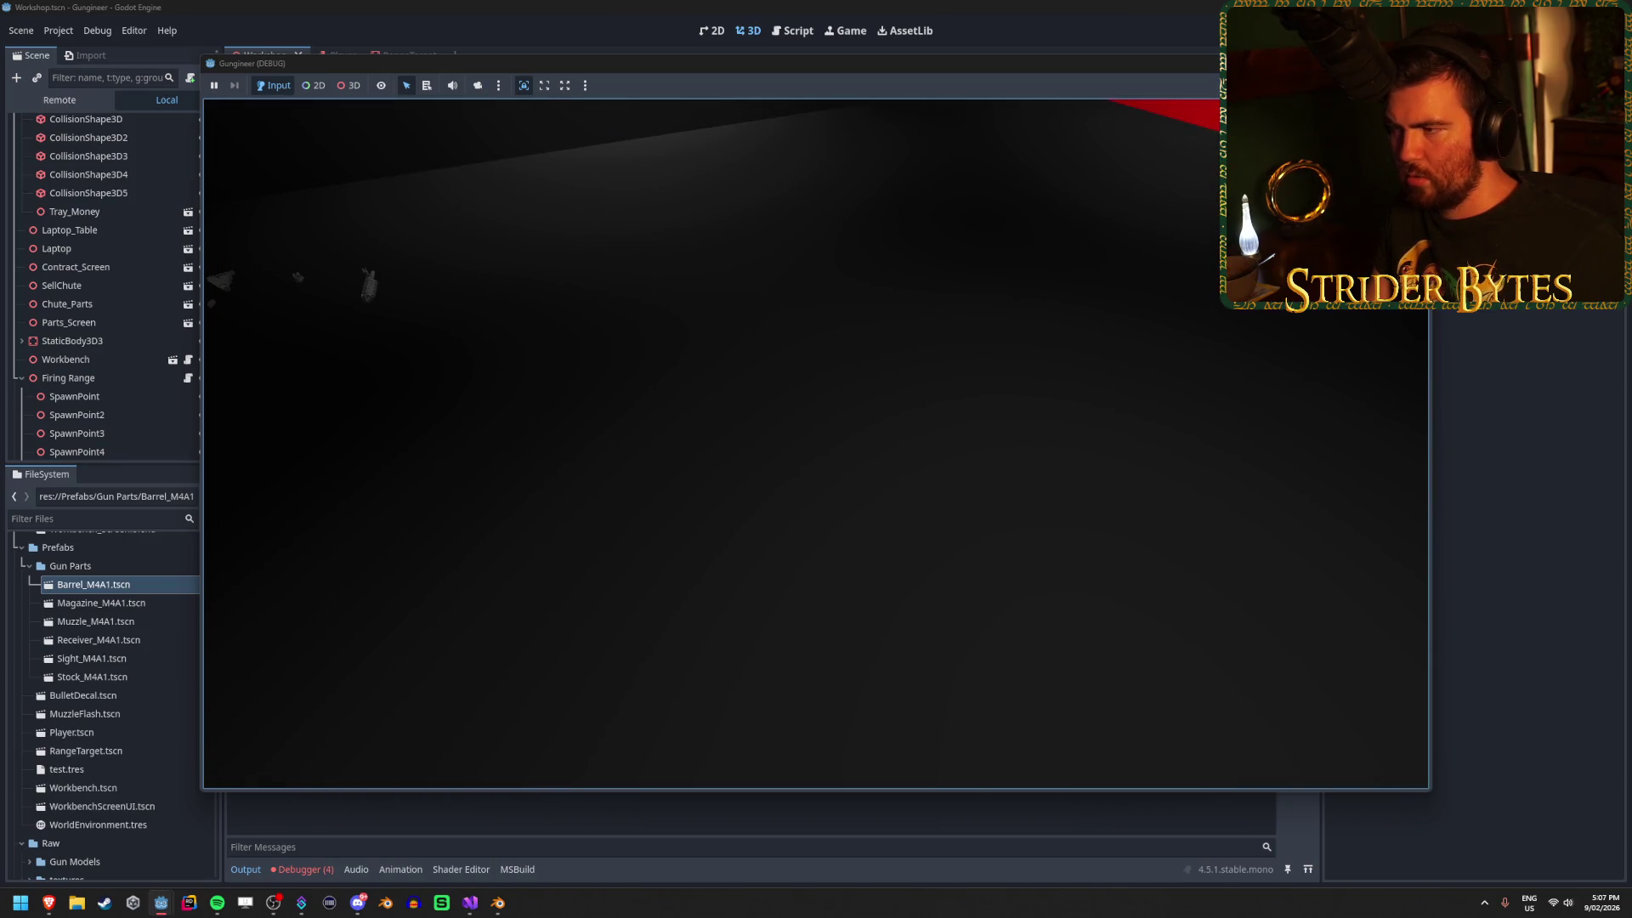
pyautogui.press('F8')
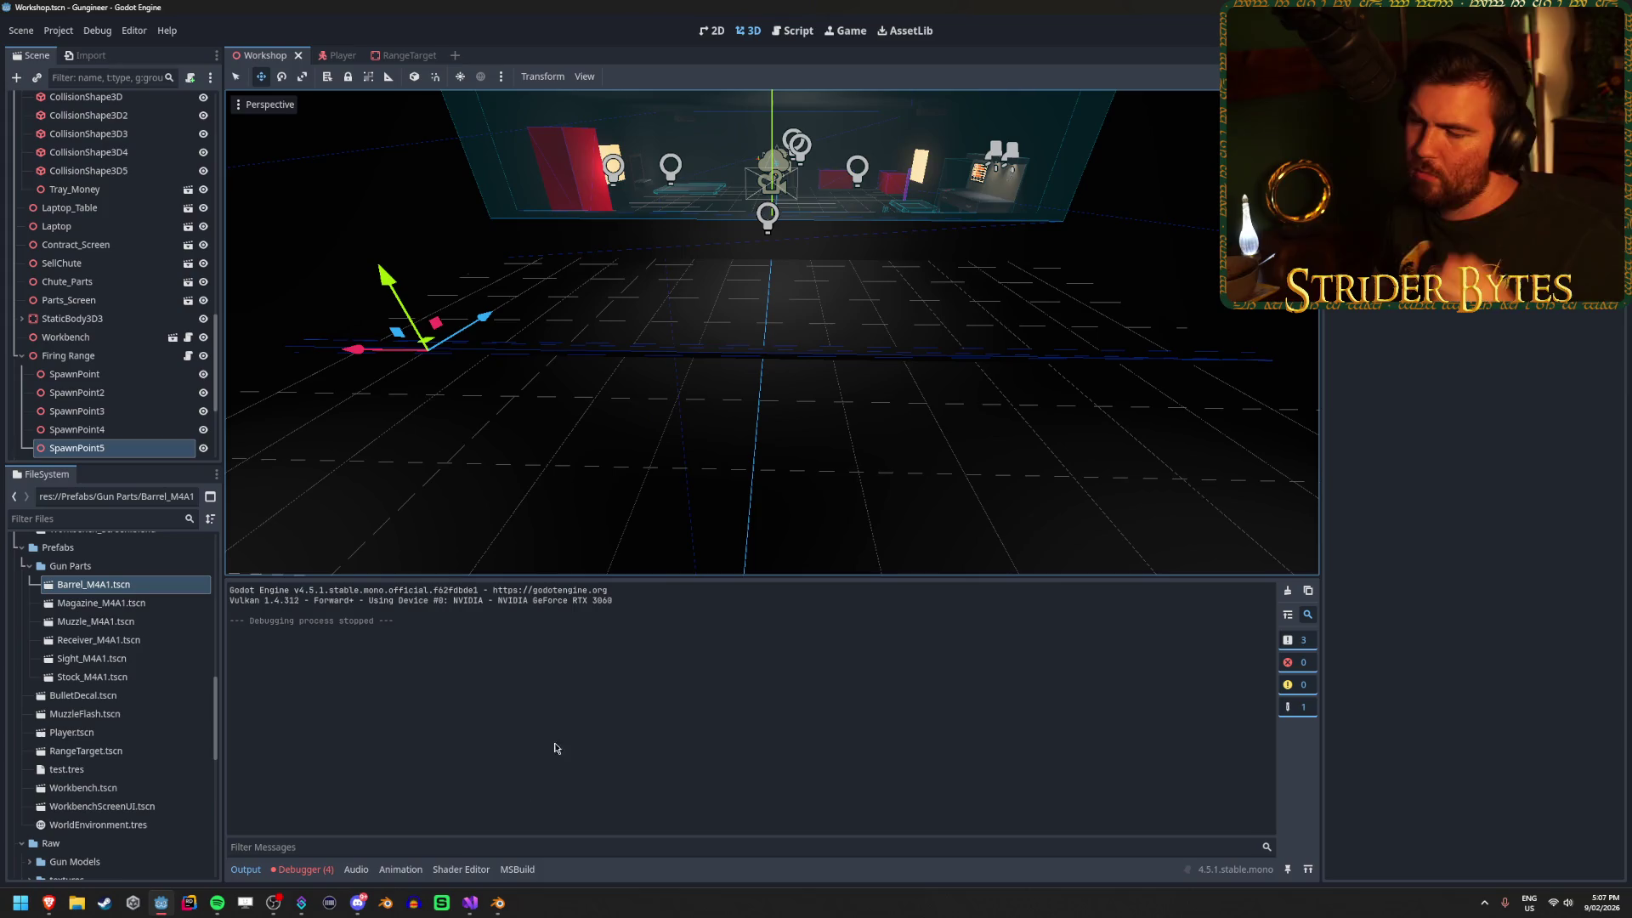
pyautogui.hotkey('alt', 'Tab')
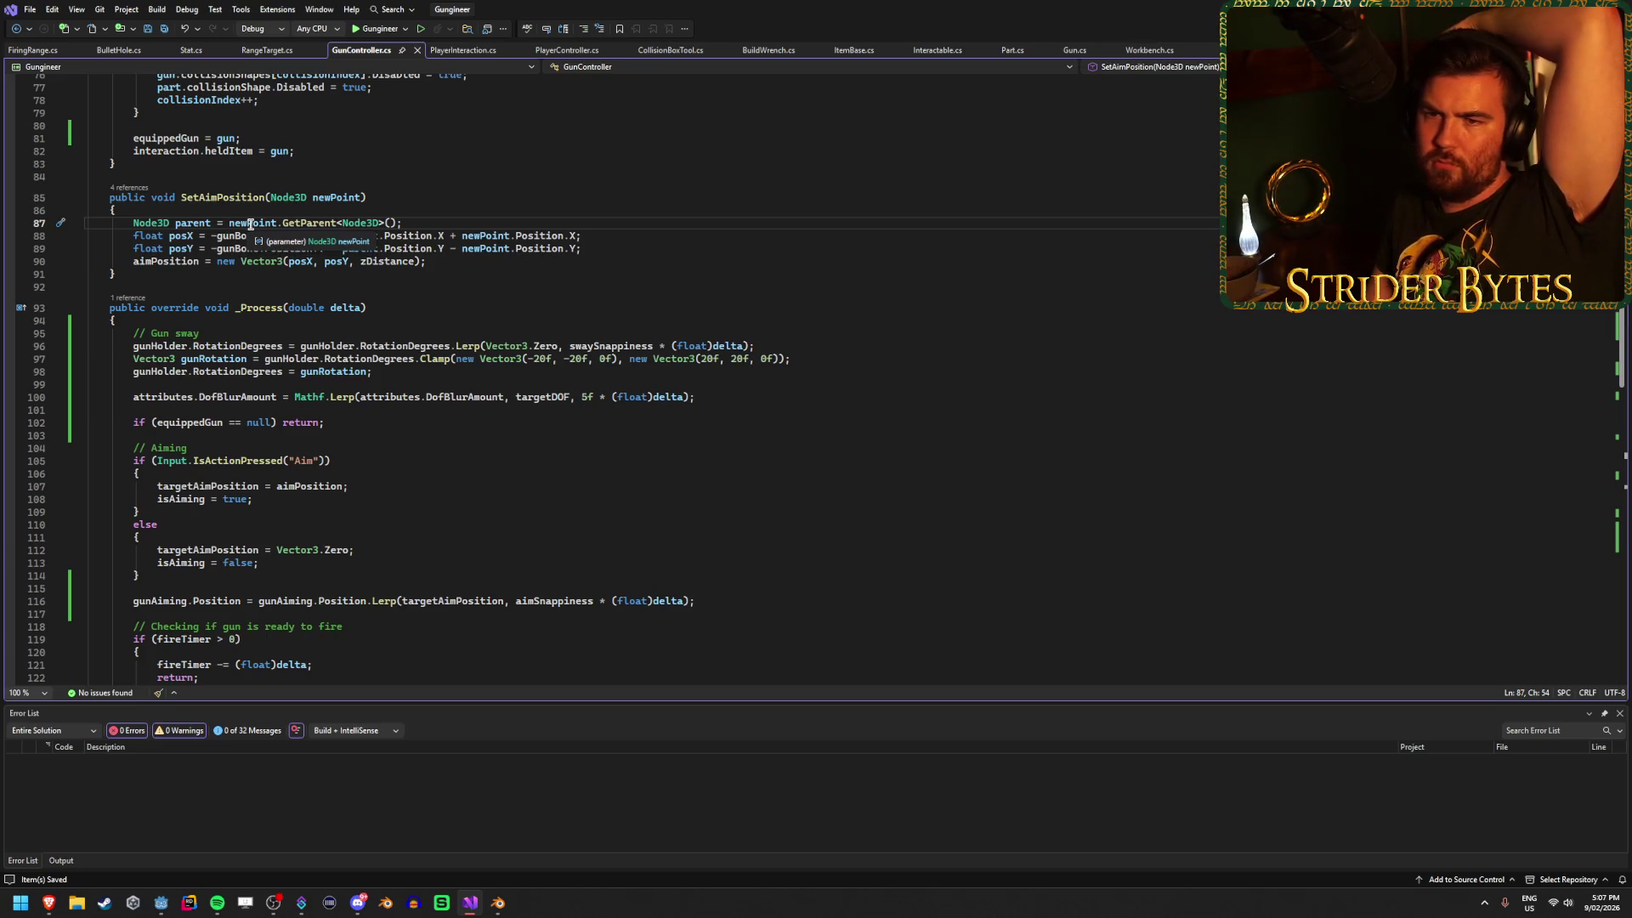
# Highlight every use of newPoint in GunController.cs and scroll through them.
pyautogui.click(260, 223)
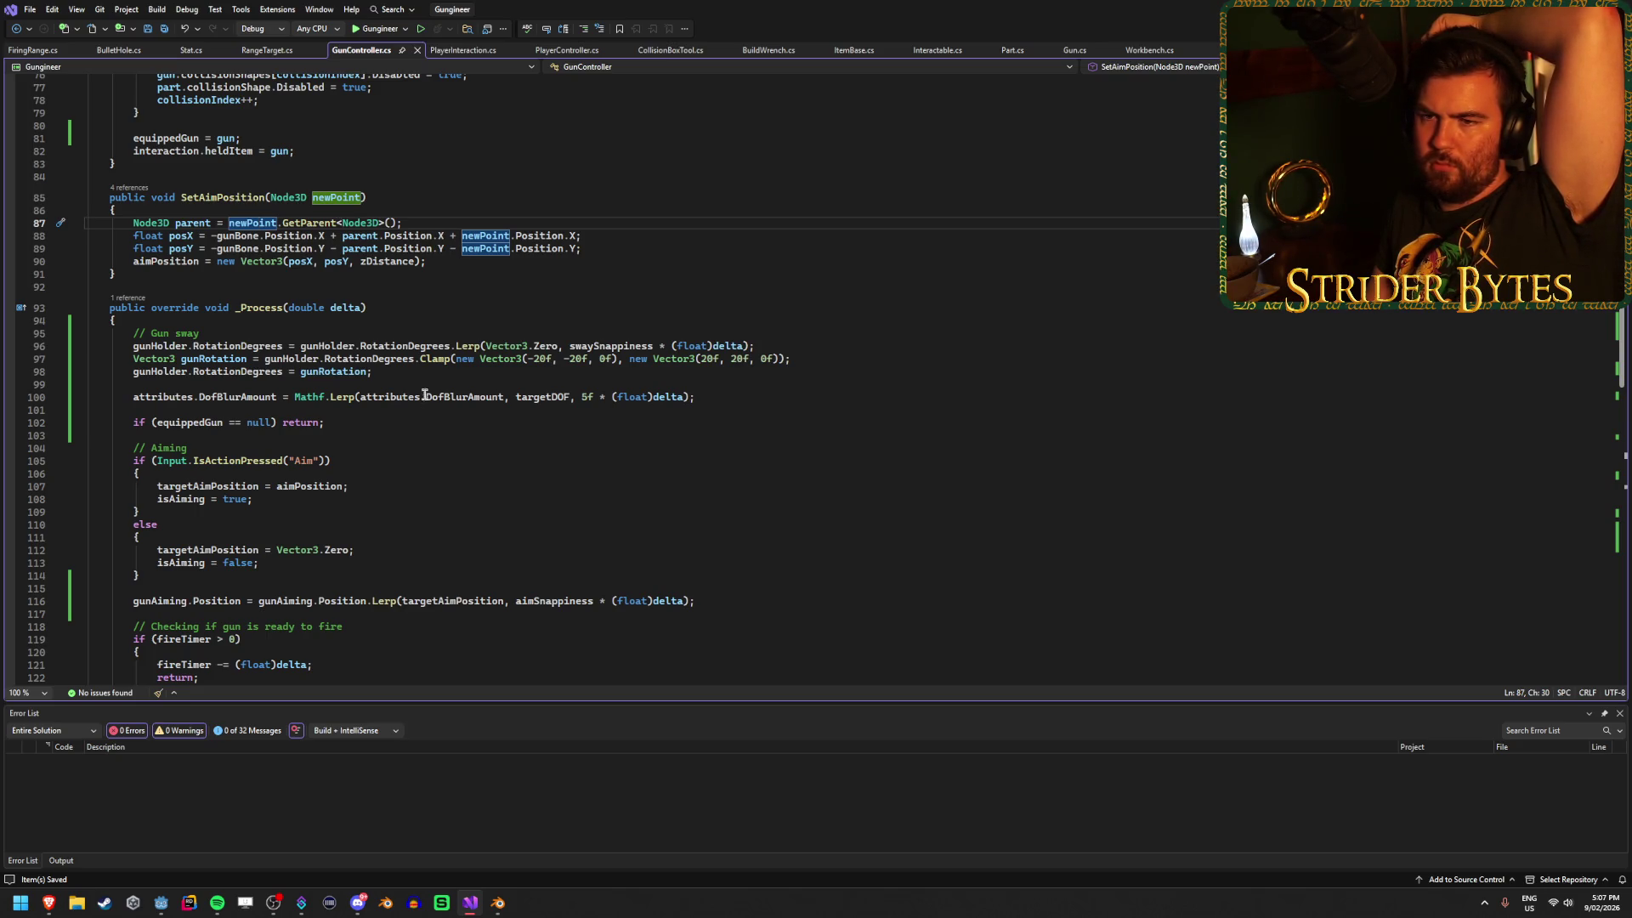
pyautogui.scroll(10, 420, 386)
pyautogui.scroll(4, 418, 488)
pyautogui.scroll(-2, 418, 485)
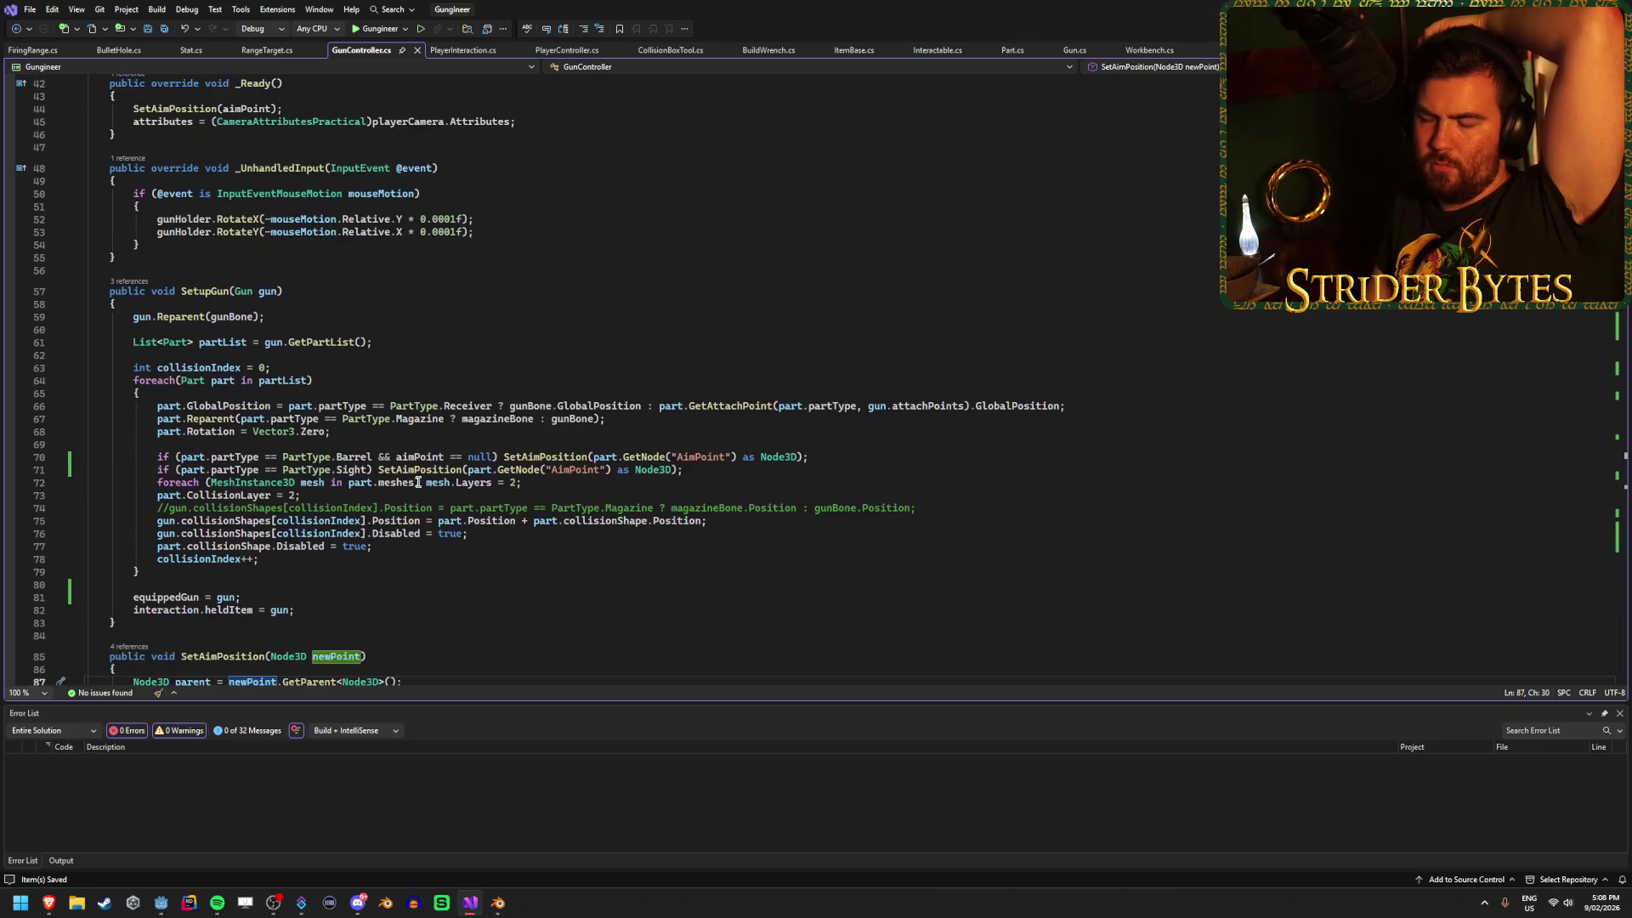
pyautogui.scroll(14, 418, 483)
pyautogui.scroll(-6, 418, 479)
pyautogui.scroll(-9, 419, 480)
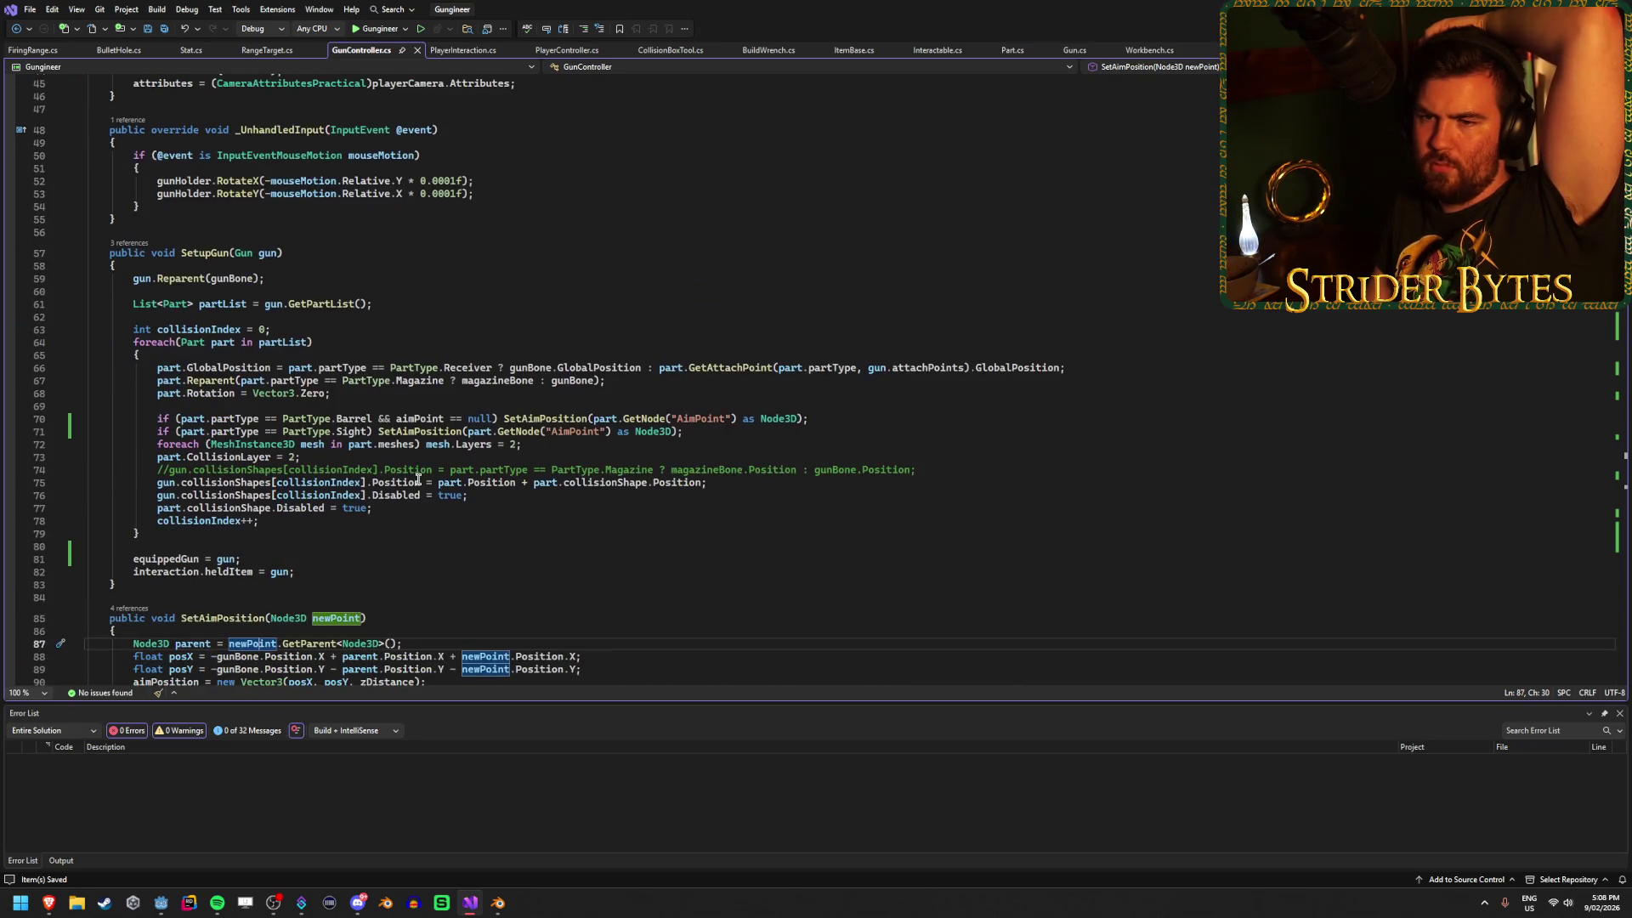
# Read the Drop and Interact methods in PlayerInteraction.cs, including the SetupGun call.
pyautogui.click(463, 50)
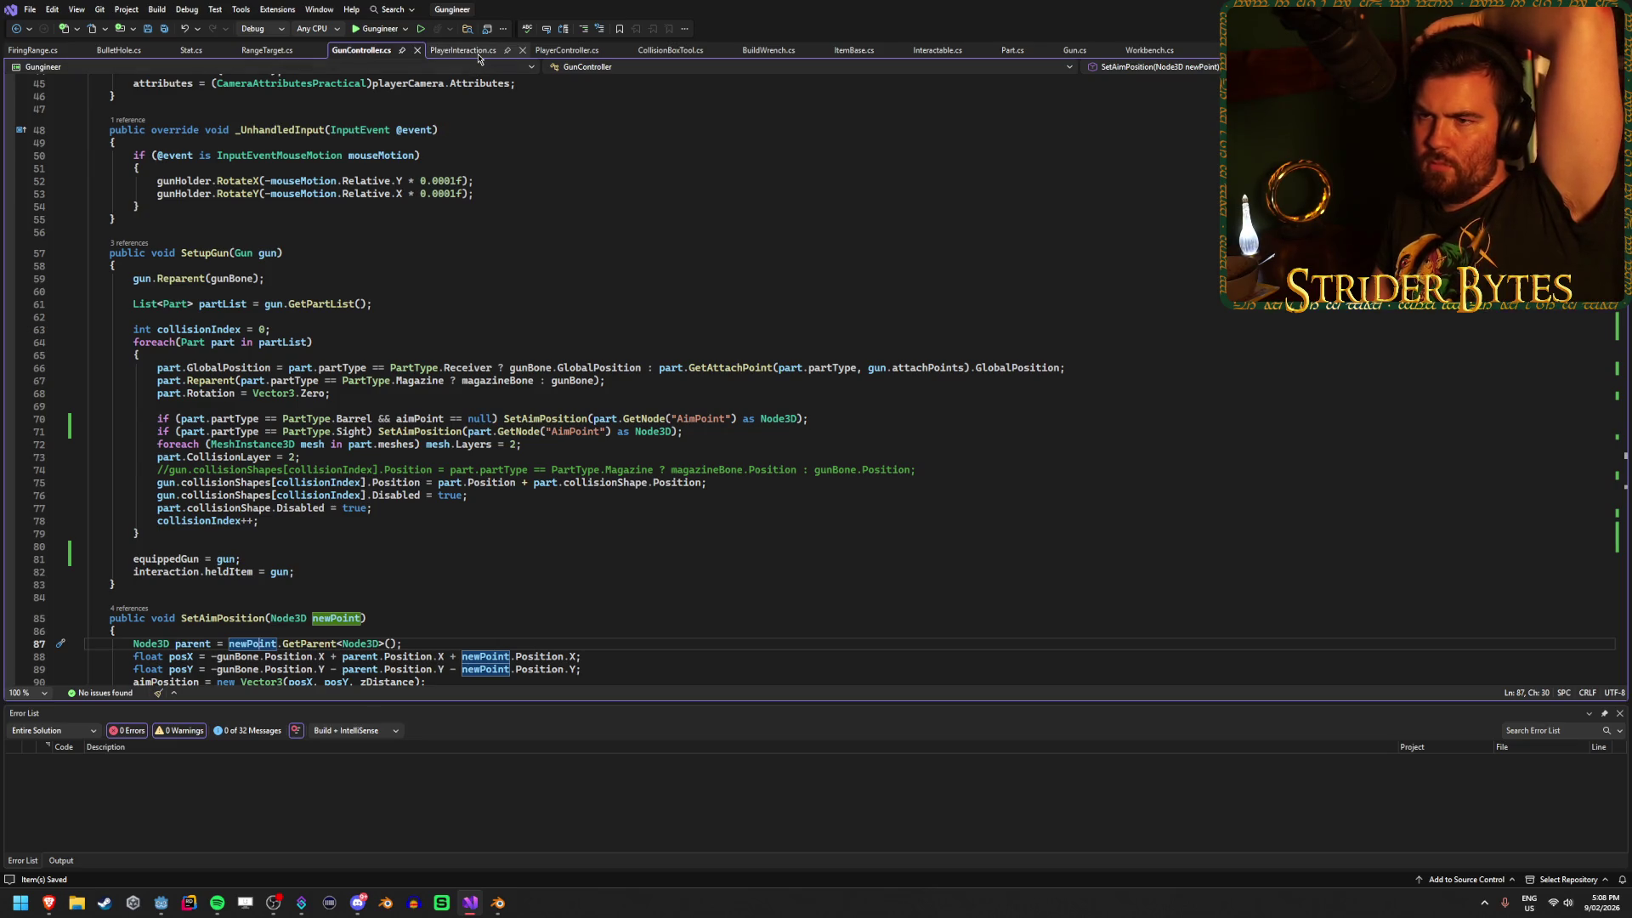
pyautogui.scroll(-20, 454, 448)
pyautogui.click(638, 351)
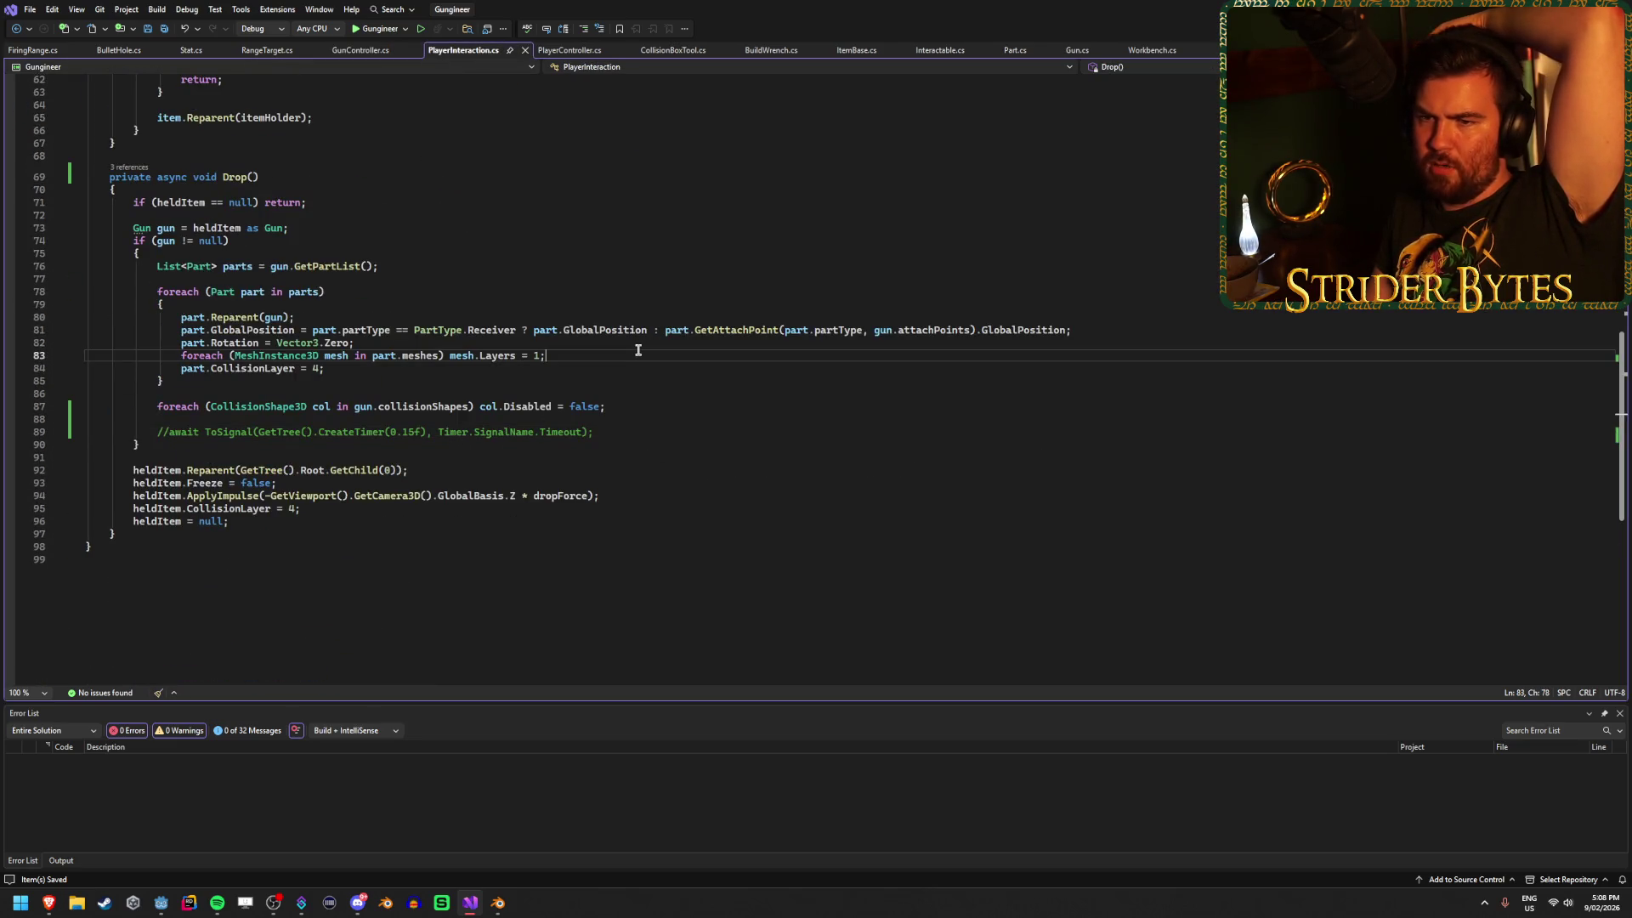
pyautogui.click(632, 384)
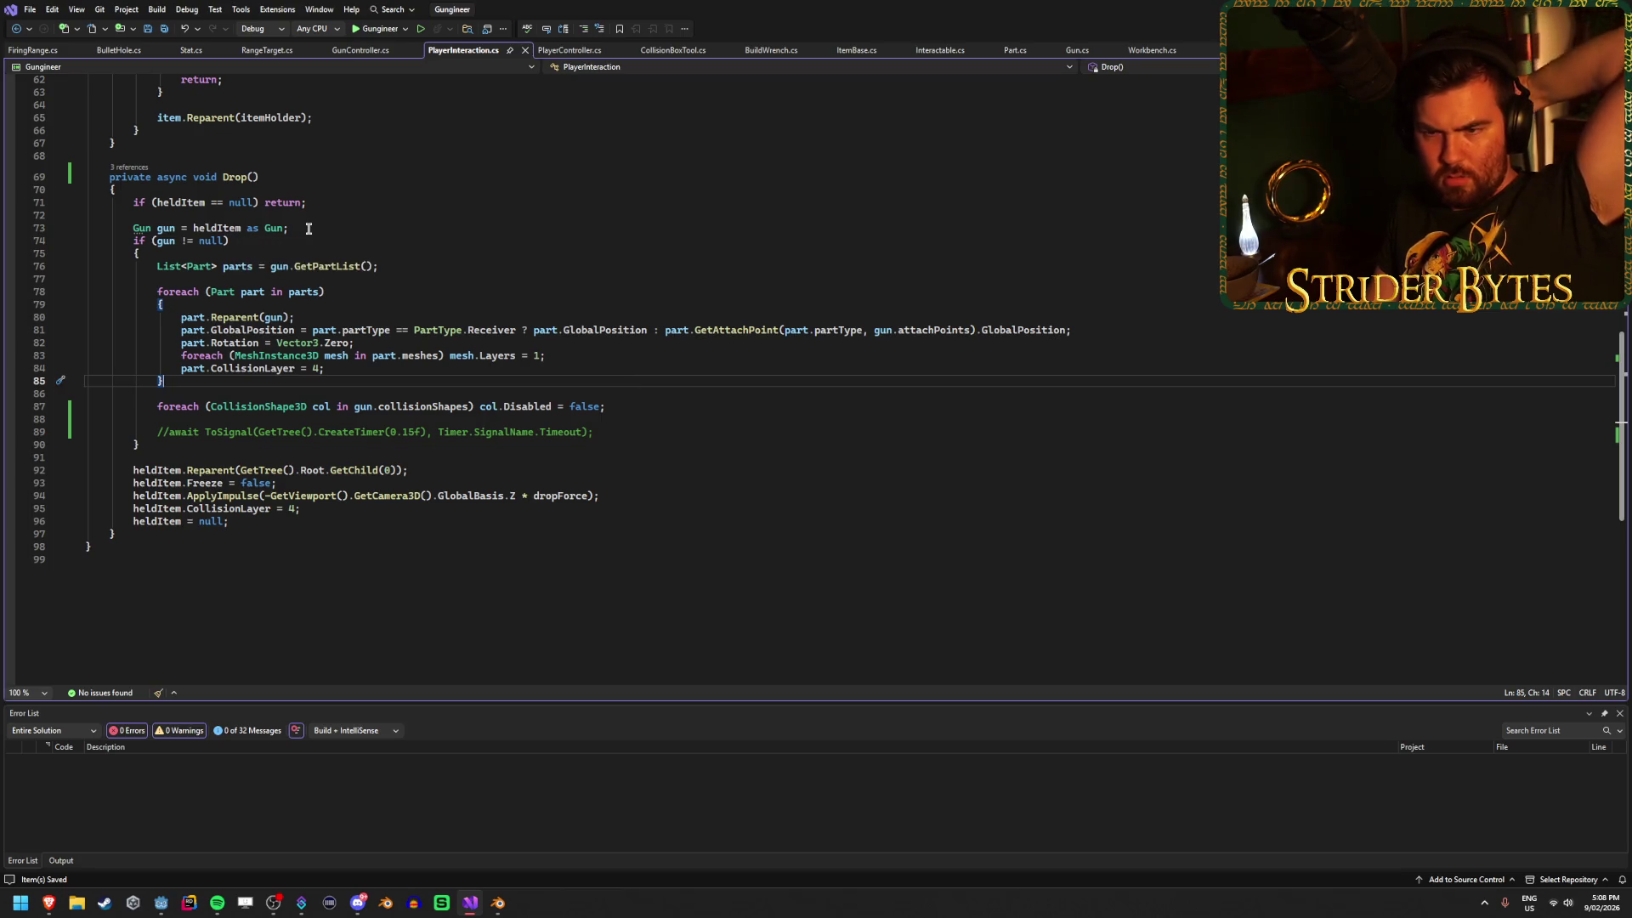
pyautogui.click(634, 428)
pyautogui.scroll(12, 635, 428)
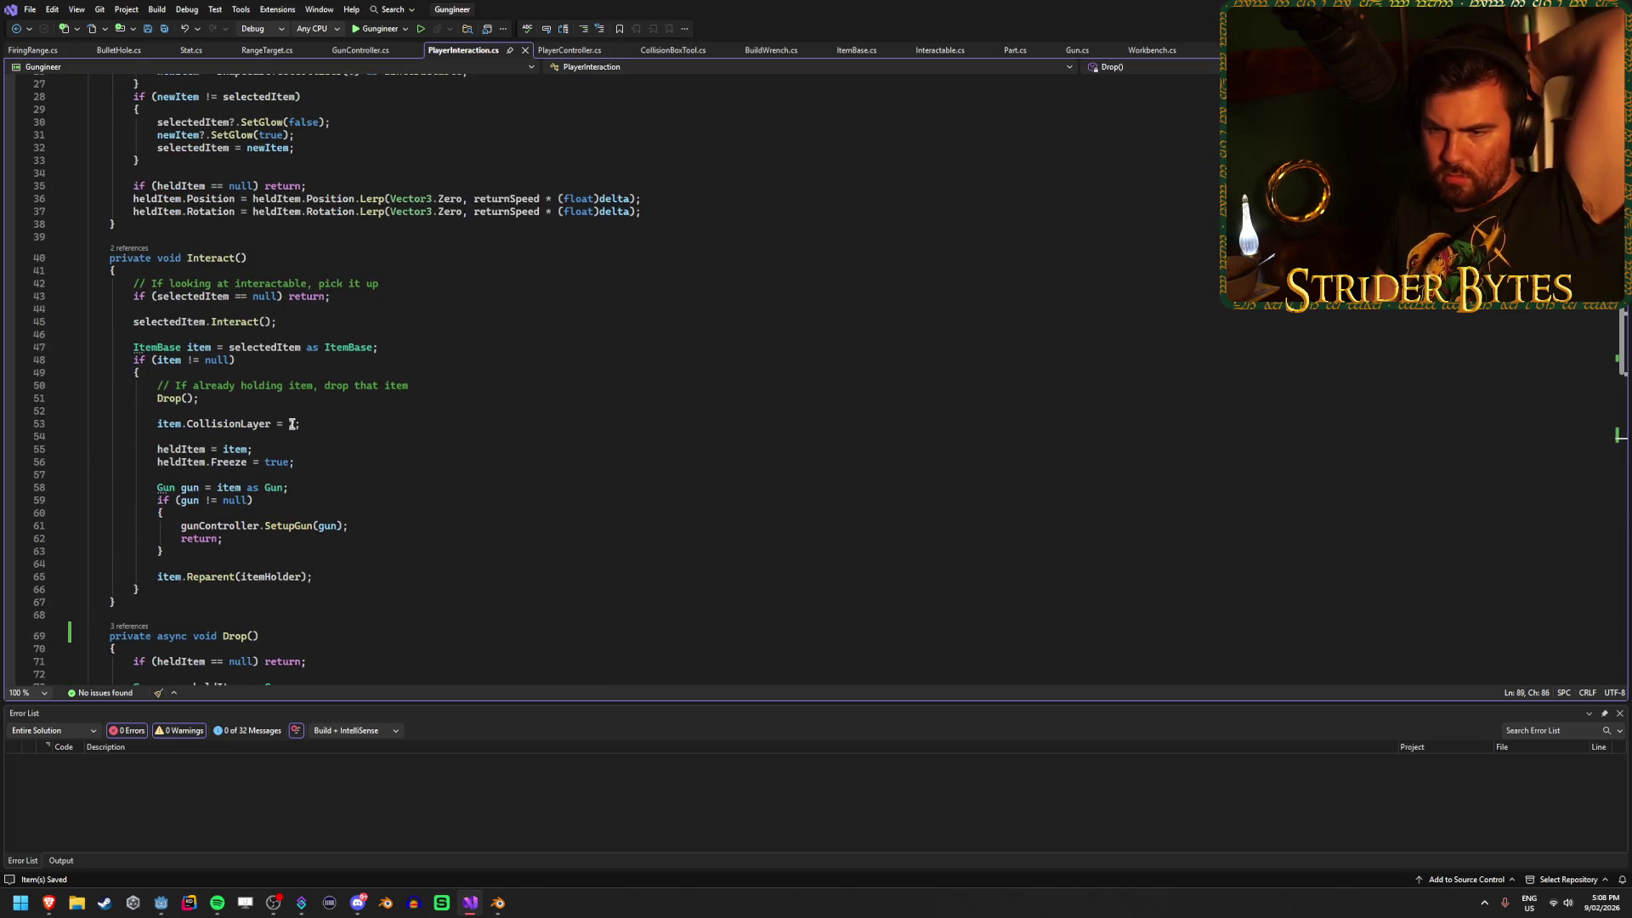
pyautogui.click(374, 525)
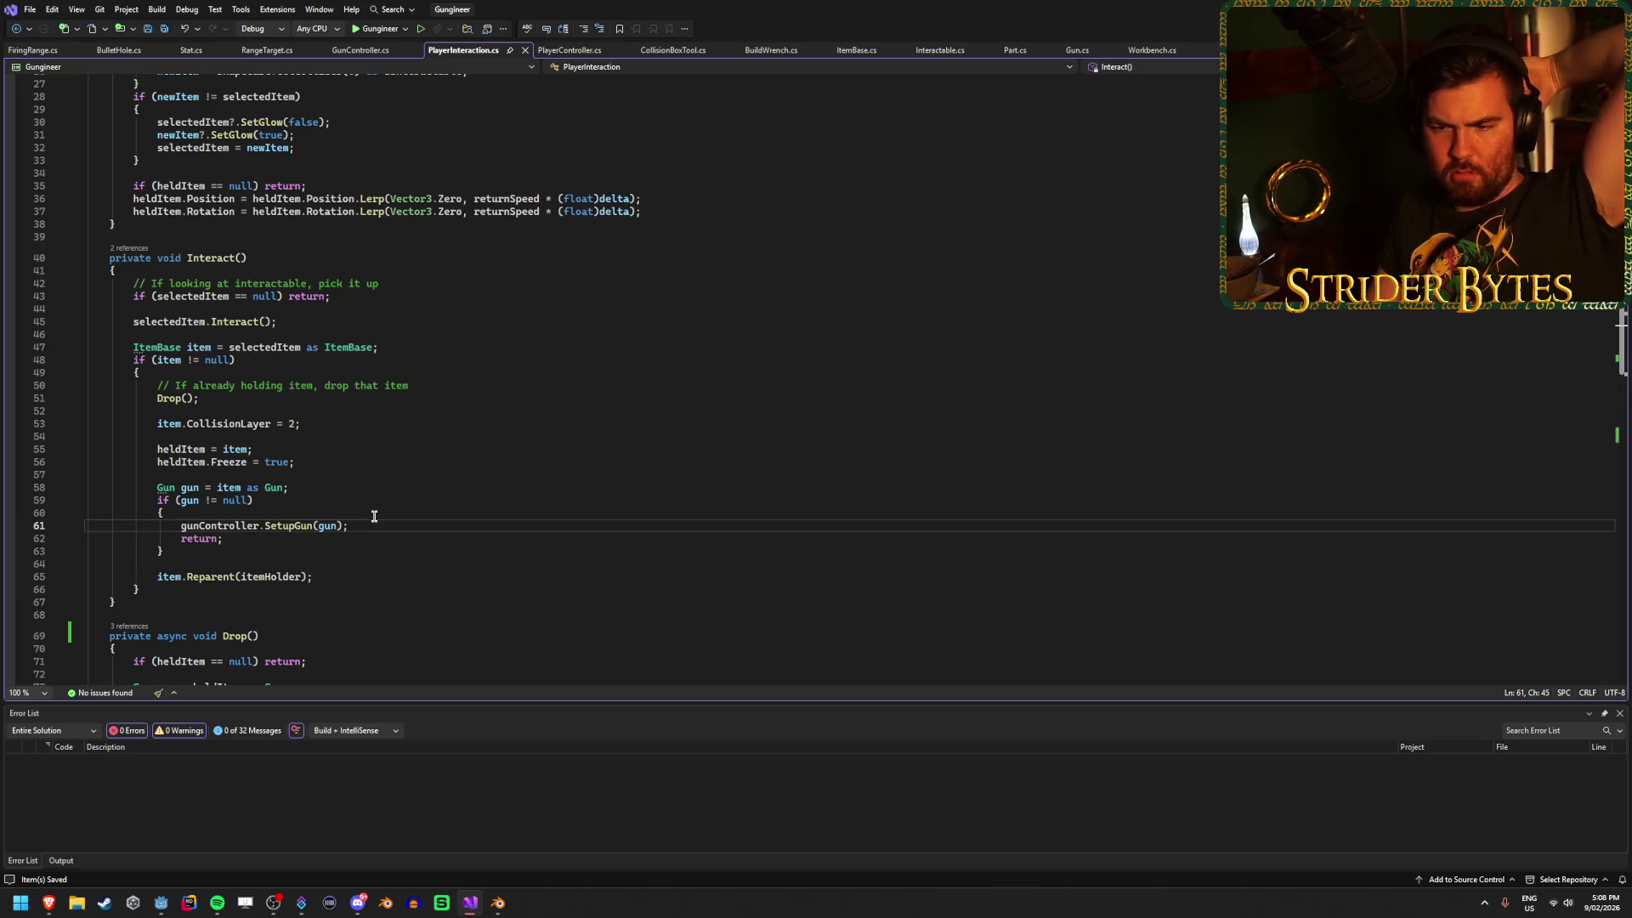
# Review SetupGun's partType check in GunController.cs, then view Godot's debugger errors list.
pyautogui.click(364, 52)
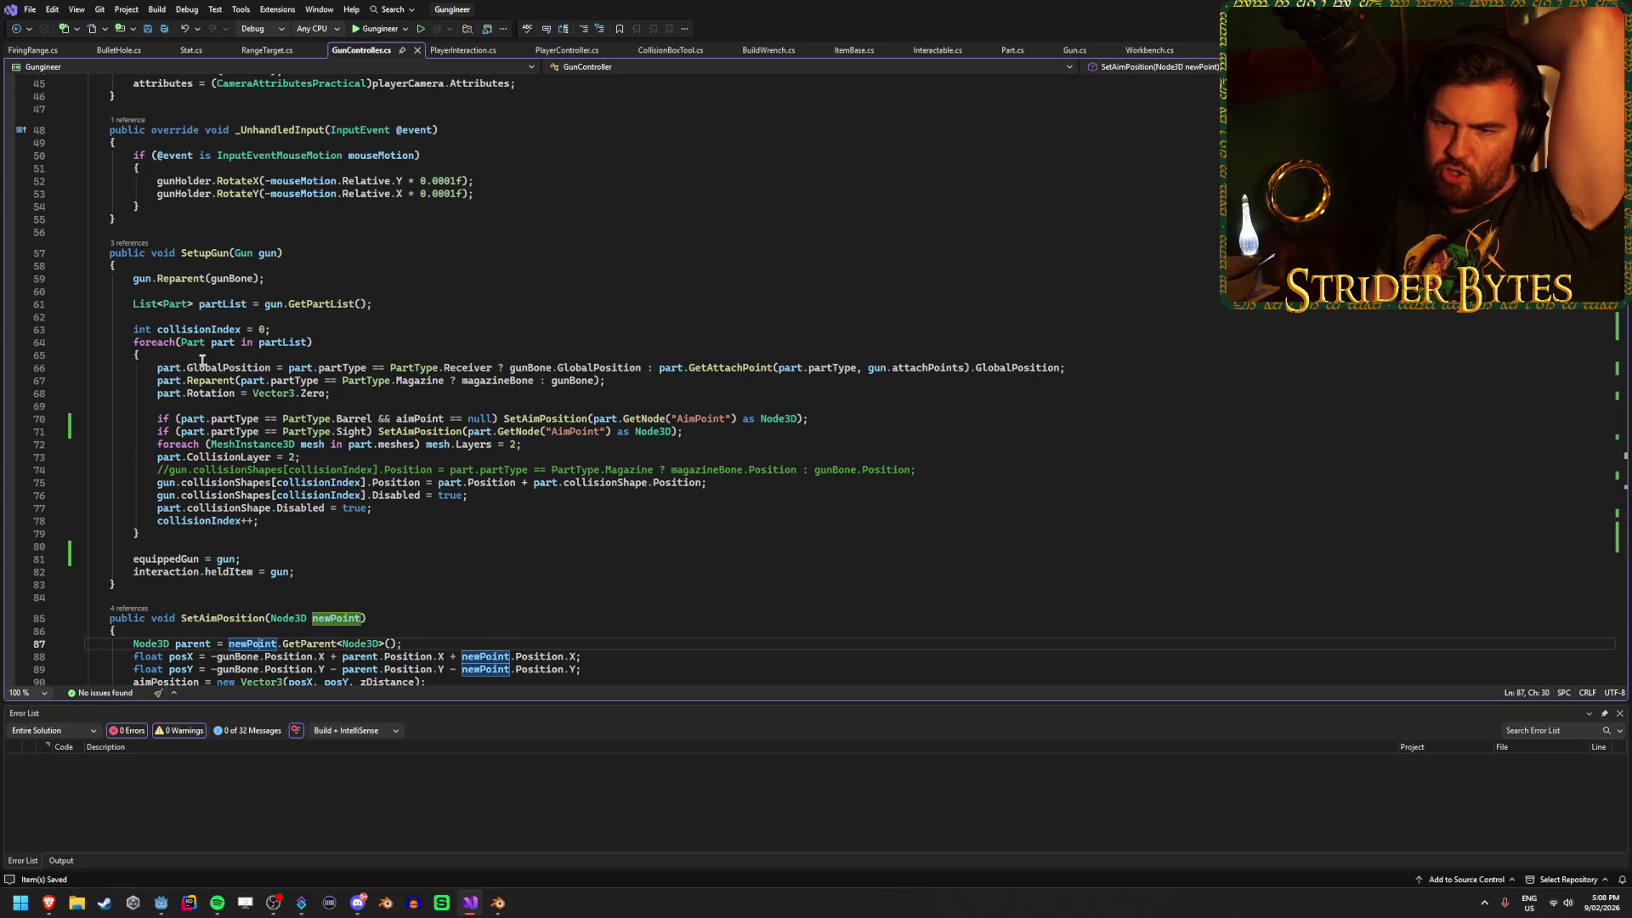
pyautogui.click(203, 367)
pyautogui.click(341, 368)
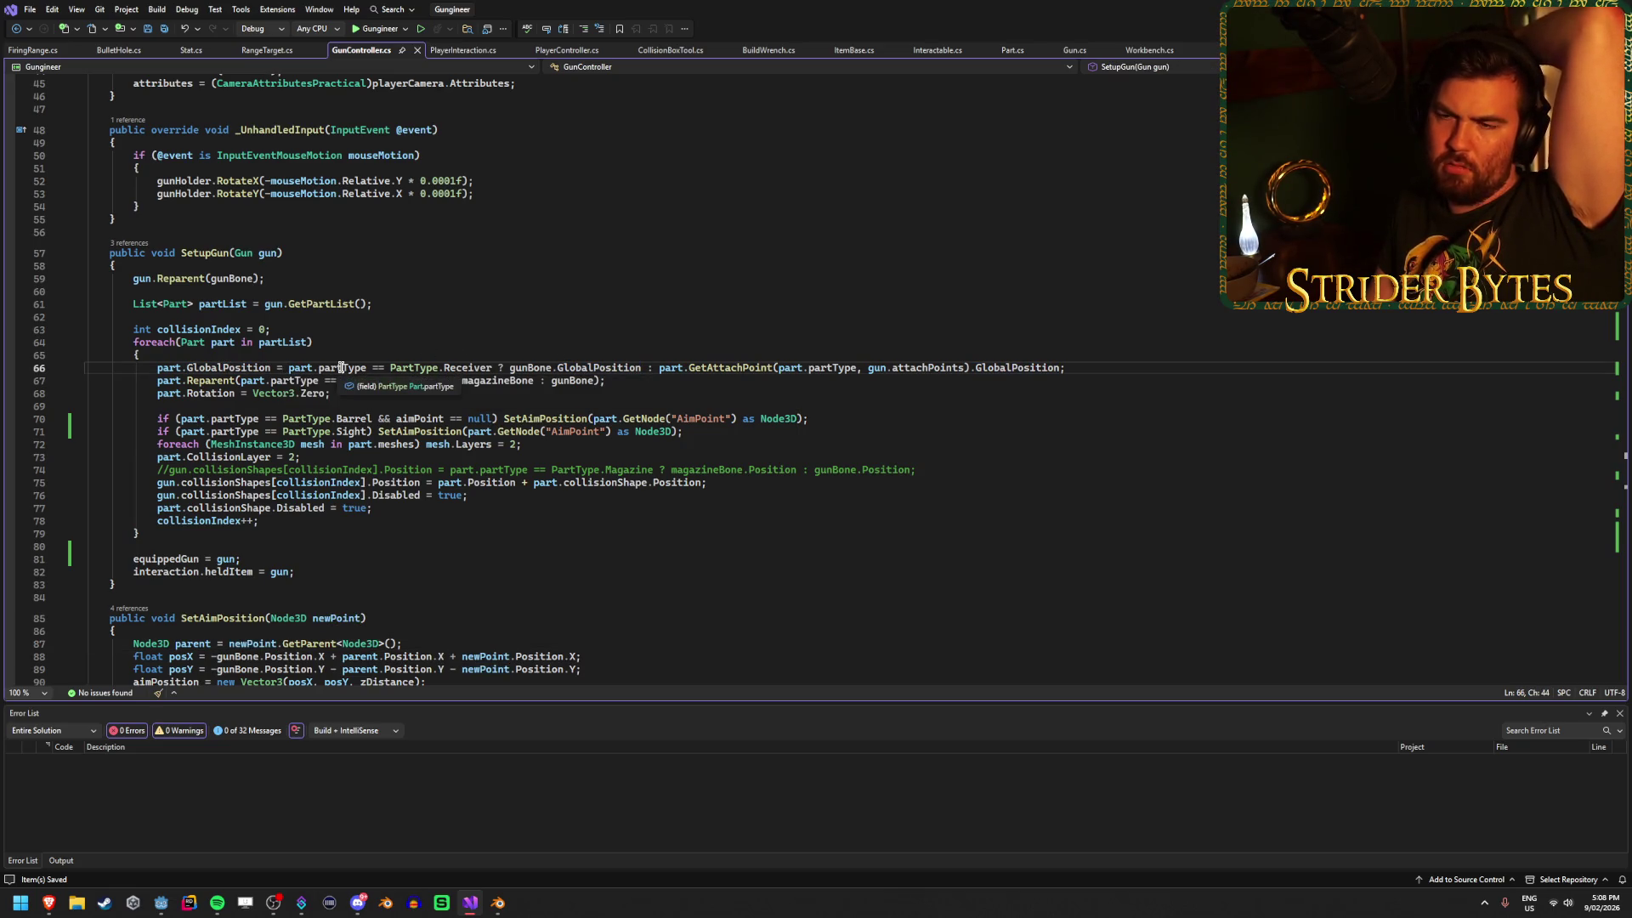
pyautogui.scroll(5, 376, 520)
pyautogui.scroll(-6, 376, 516)
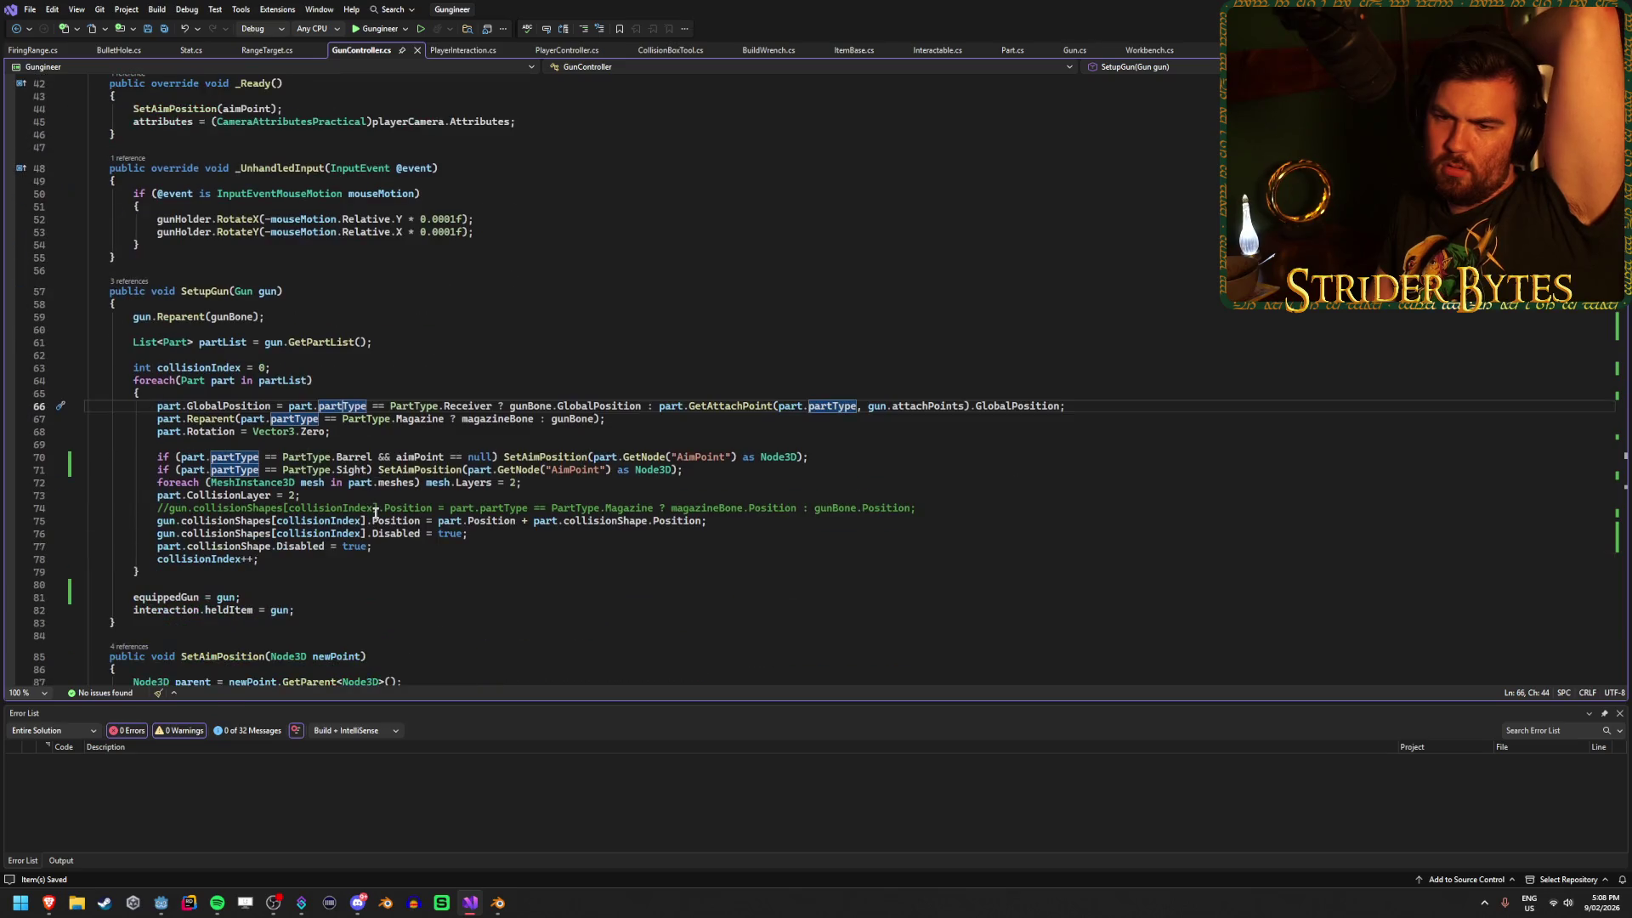
pyautogui.scroll(11, 376, 516)
pyautogui.scroll(-16, 375, 513)
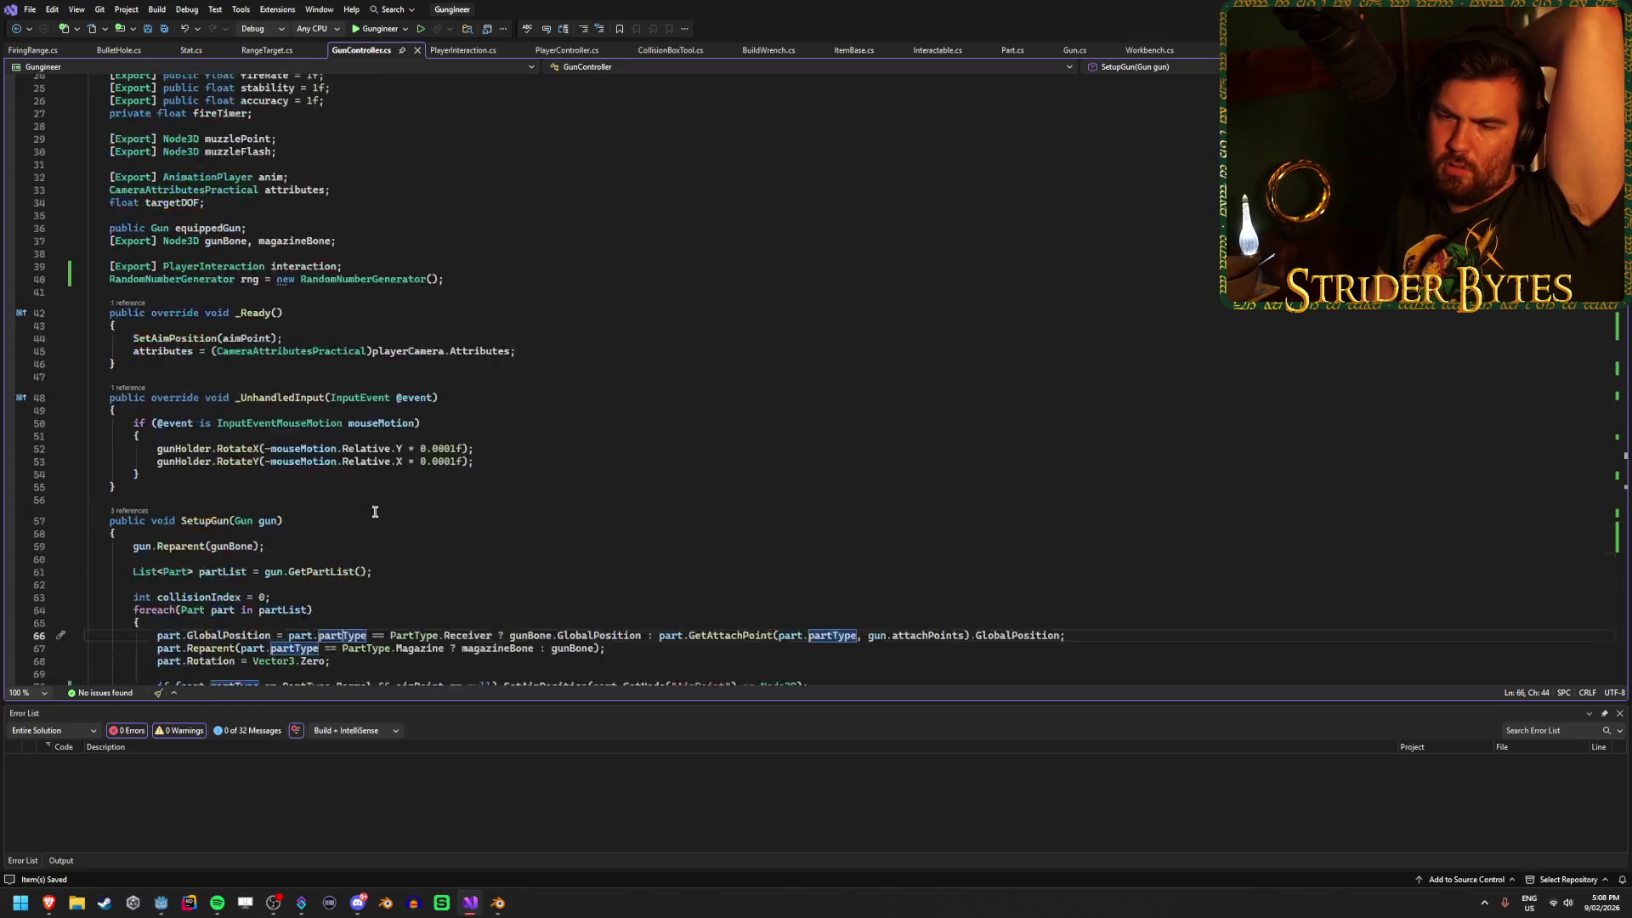
pyautogui.scroll(-4, 375, 510)
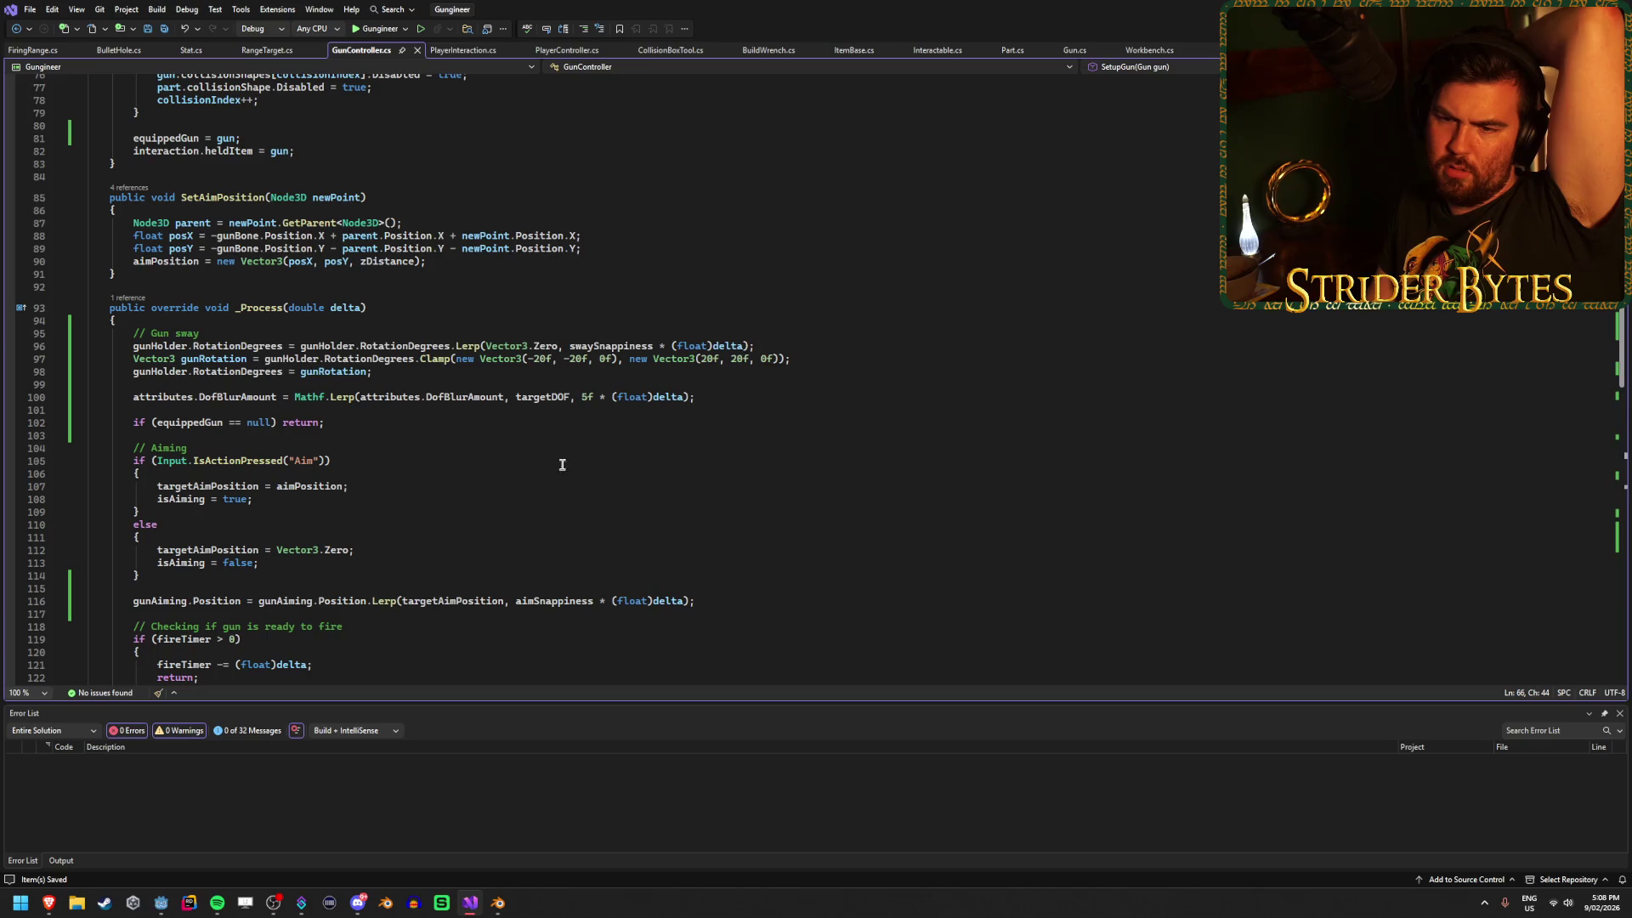
pyautogui.scroll(7, 307, 501)
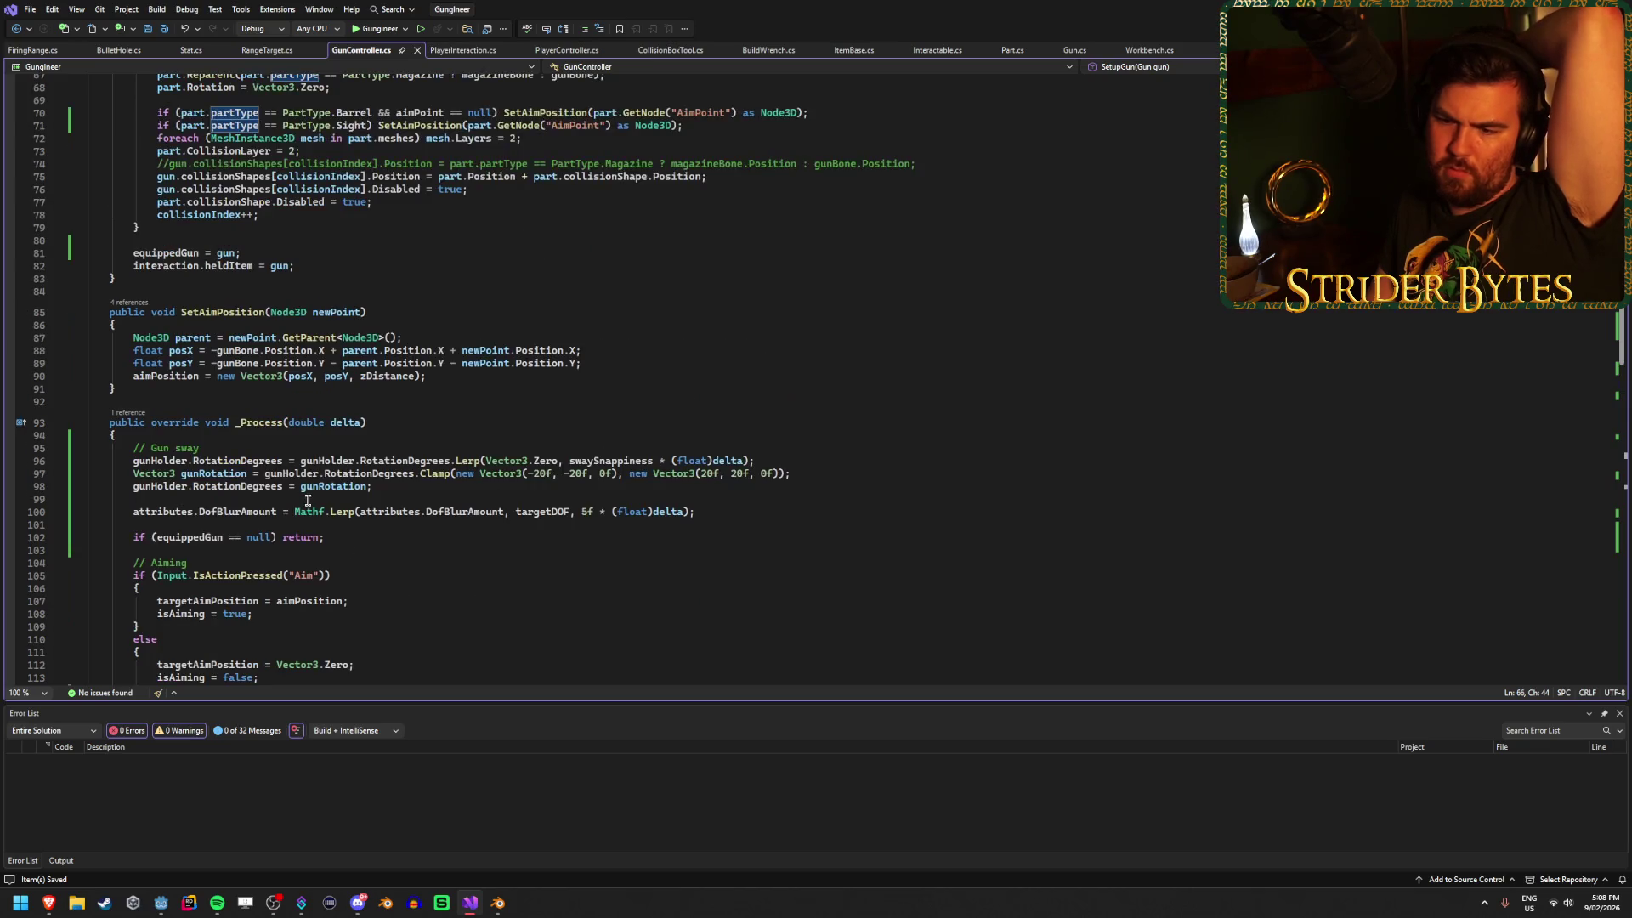
pyautogui.scroll(-4, 308, 500)
pyautogui.scroll(-4, 308, 500)
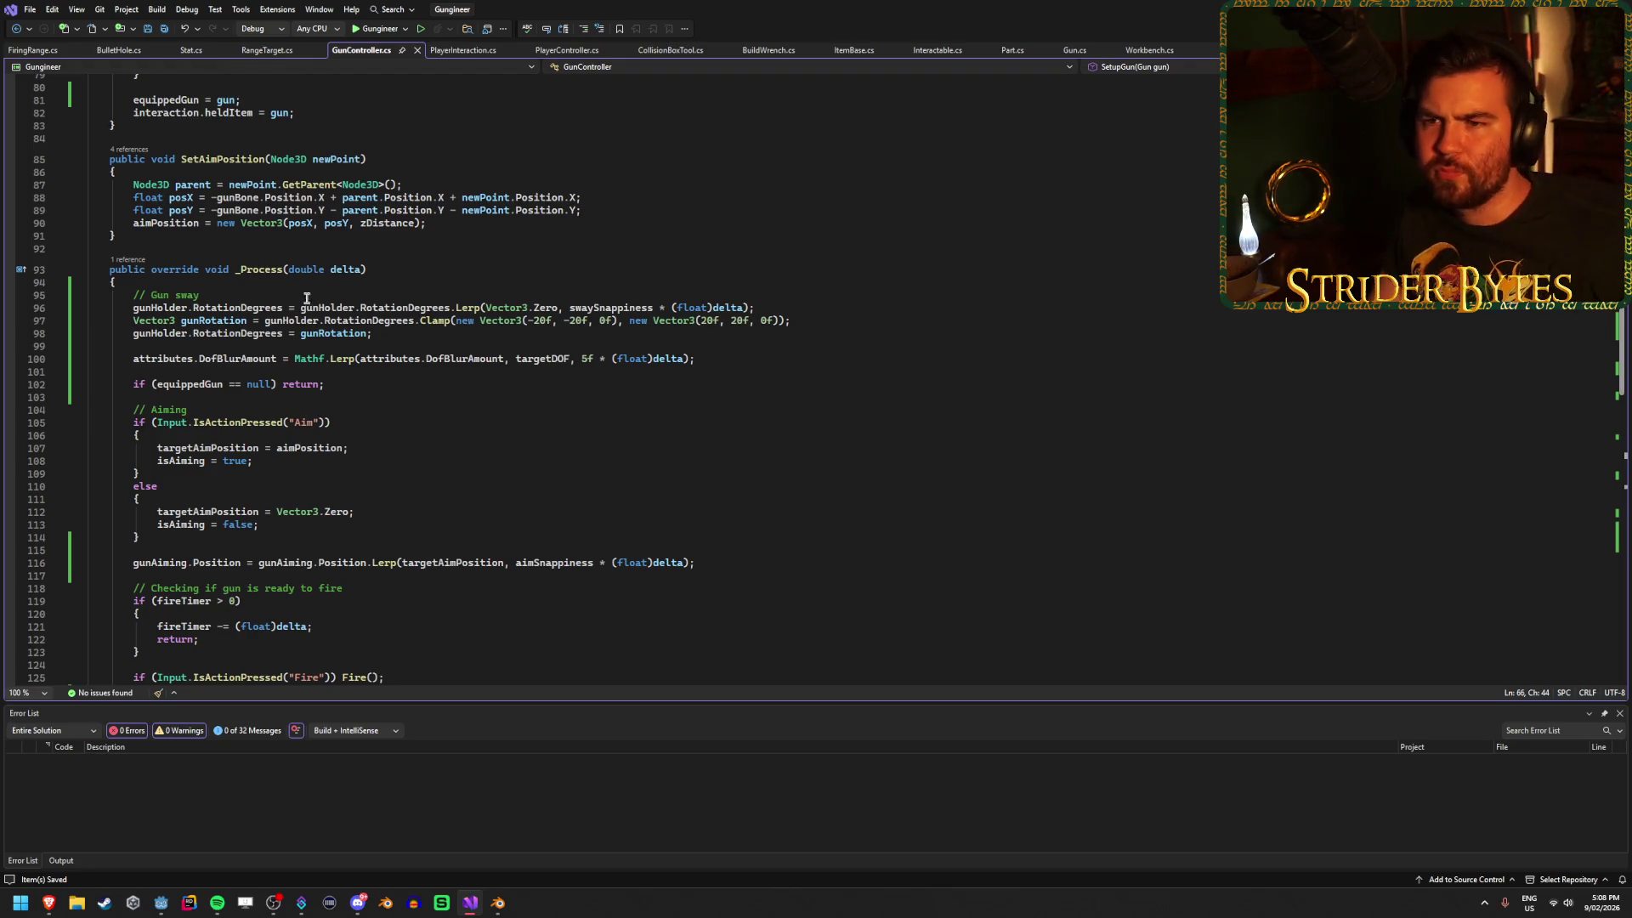
pyautogui.click(161, 903)
pyautogui.click(296, 868)
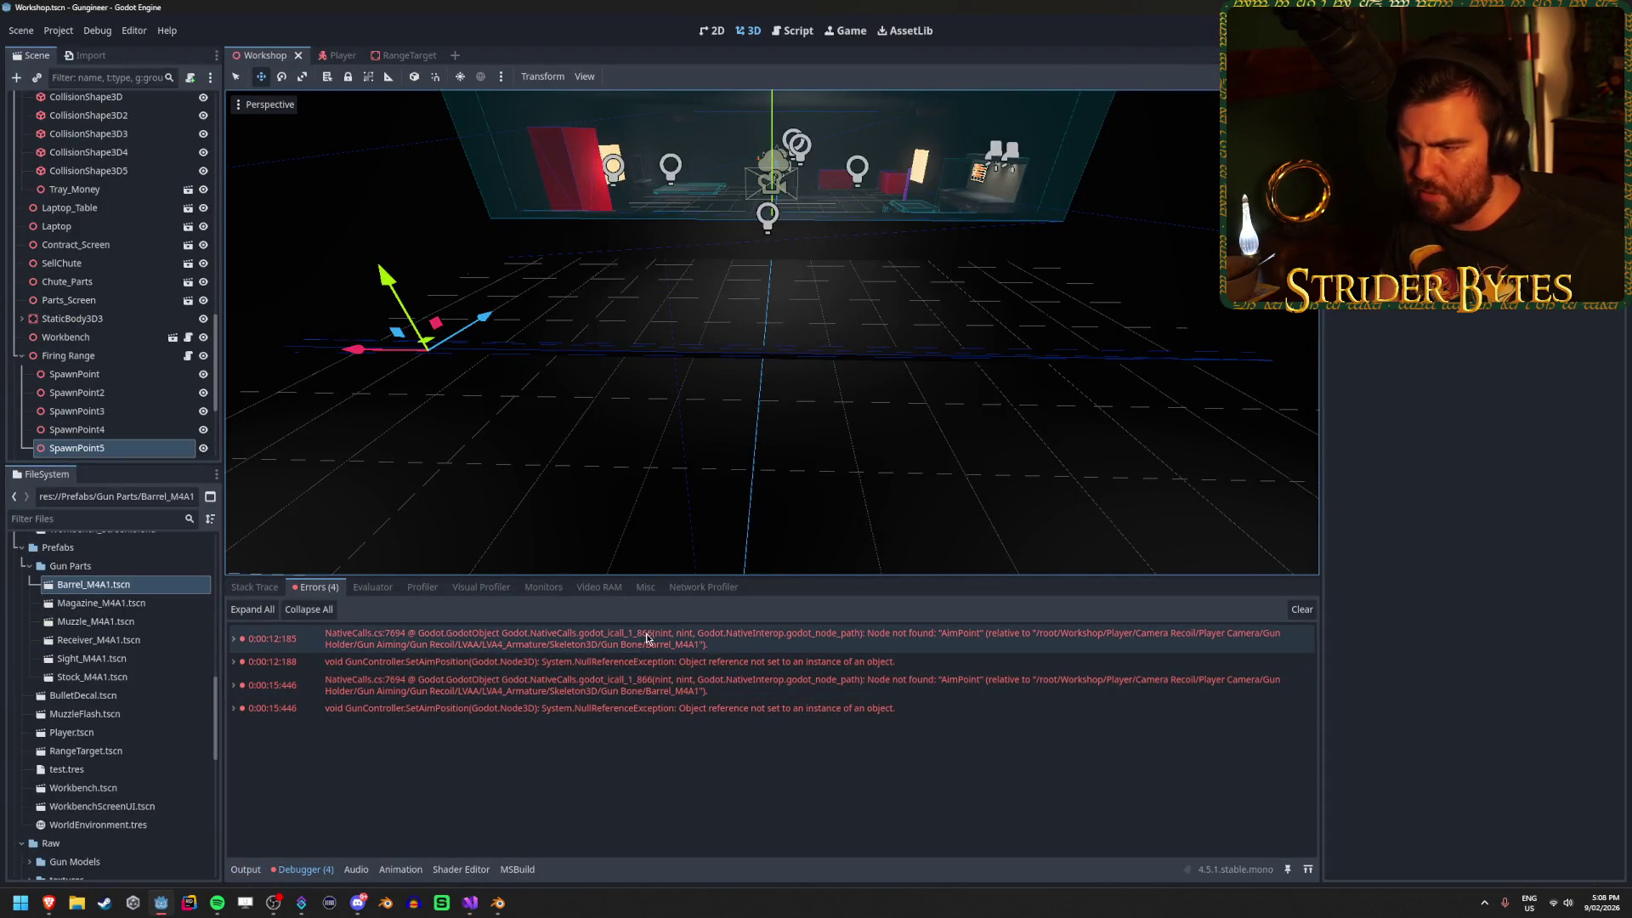
# Rename the empty Node3D in Barrel_M4A1.tscn to AimPoint, then run the game with F5.
pyautogui.click(914, 775)
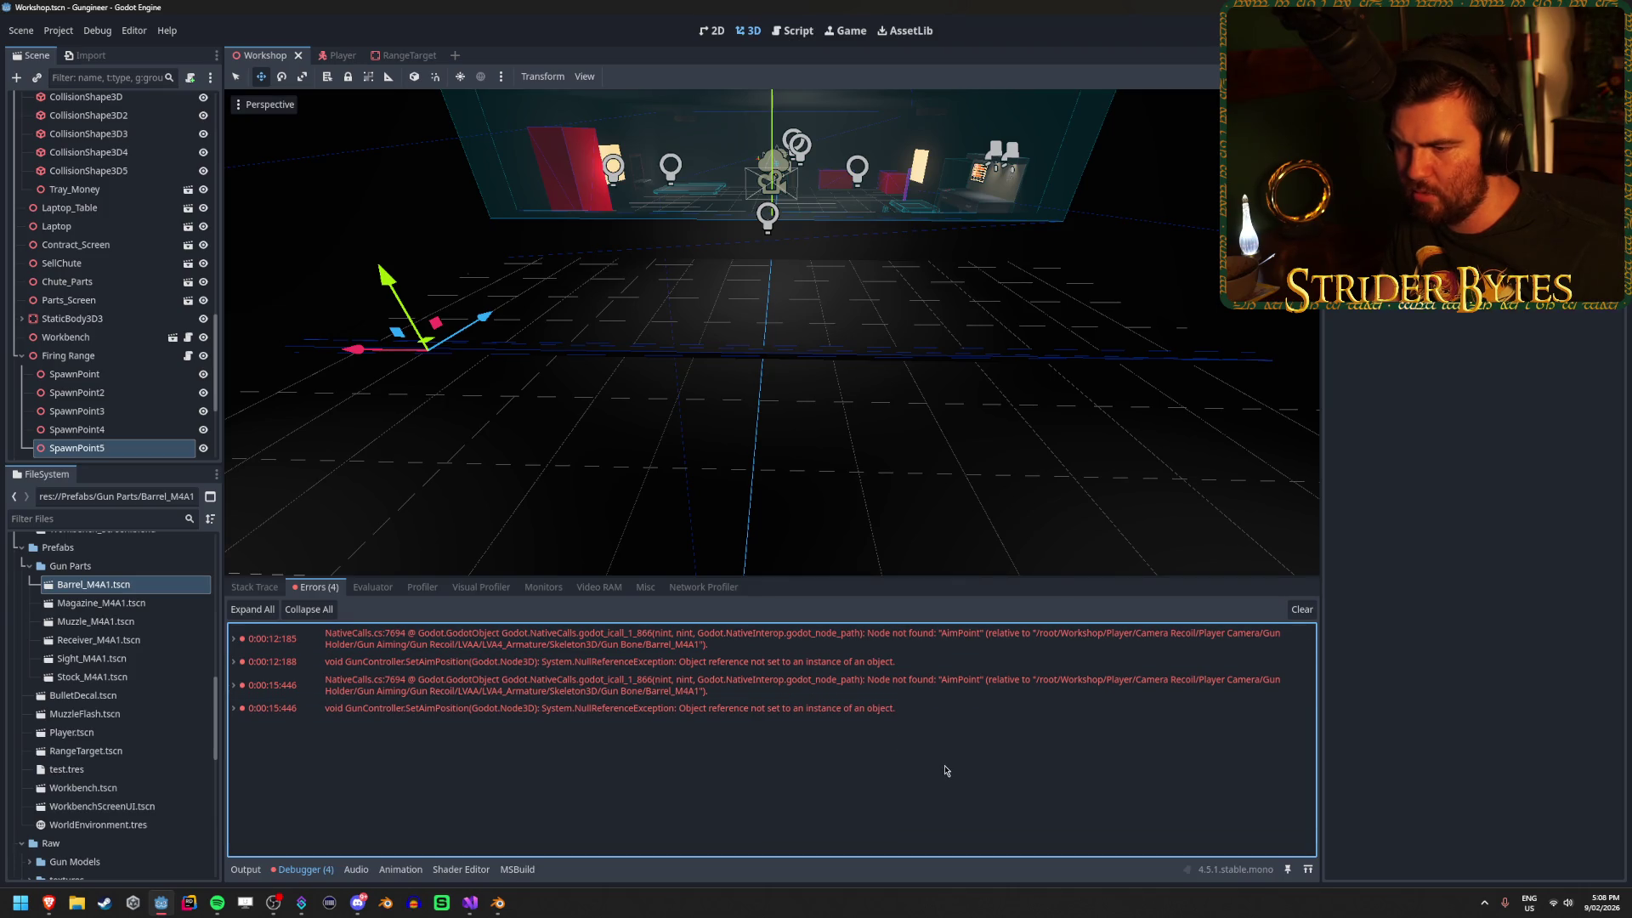
pyautogui.moveTo(858, 636)
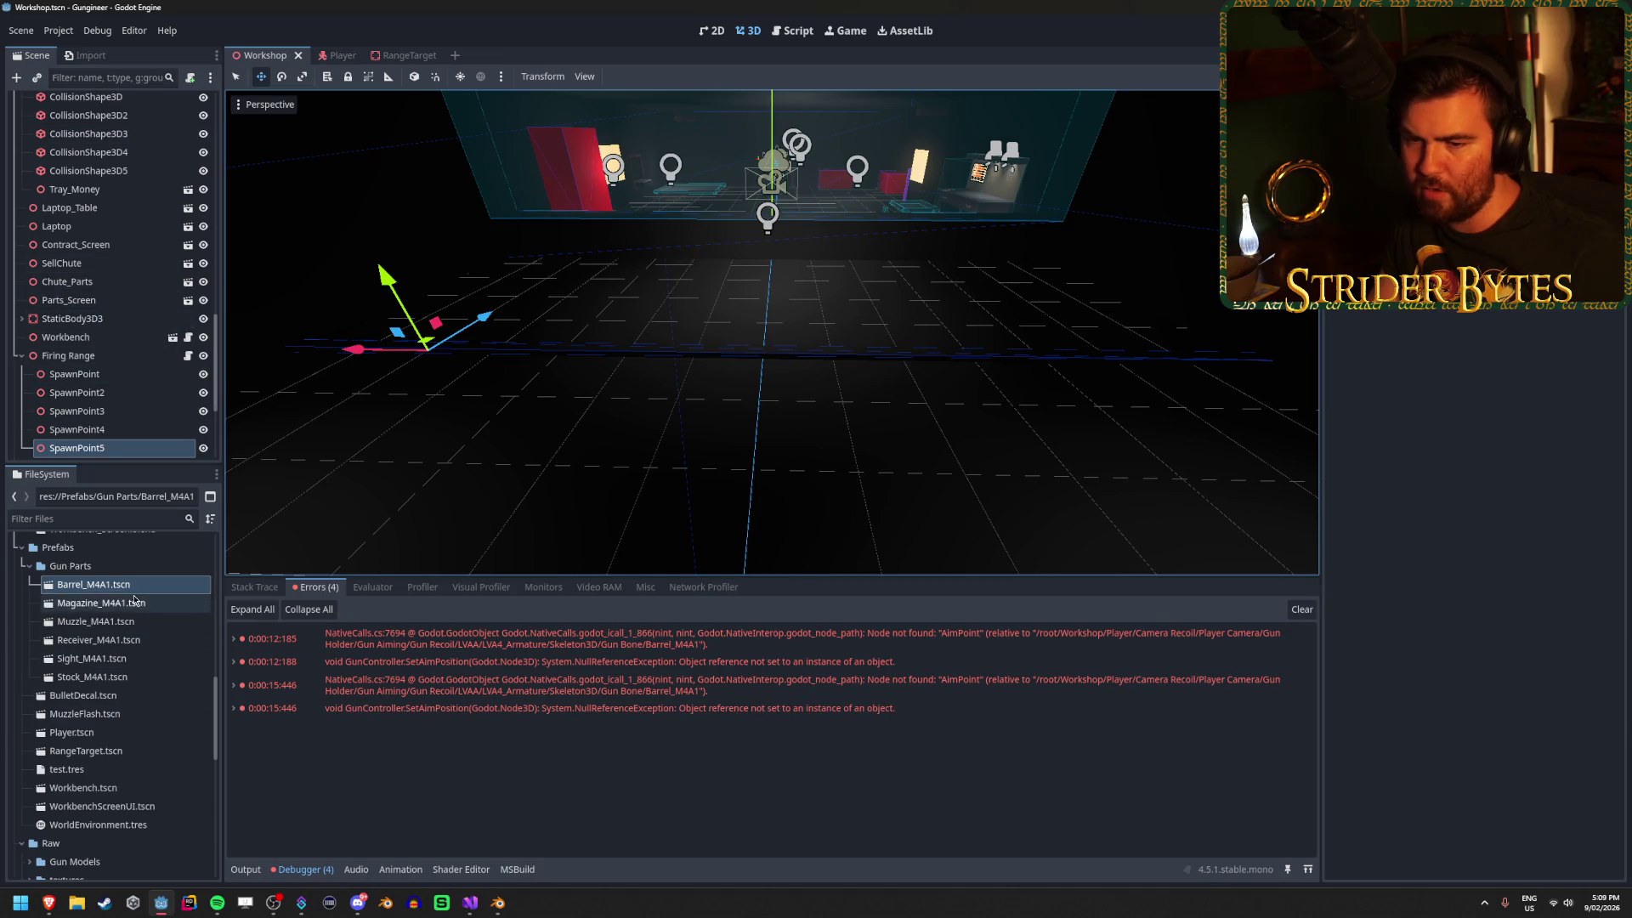
pyautogui.doubleClick(136, 588)
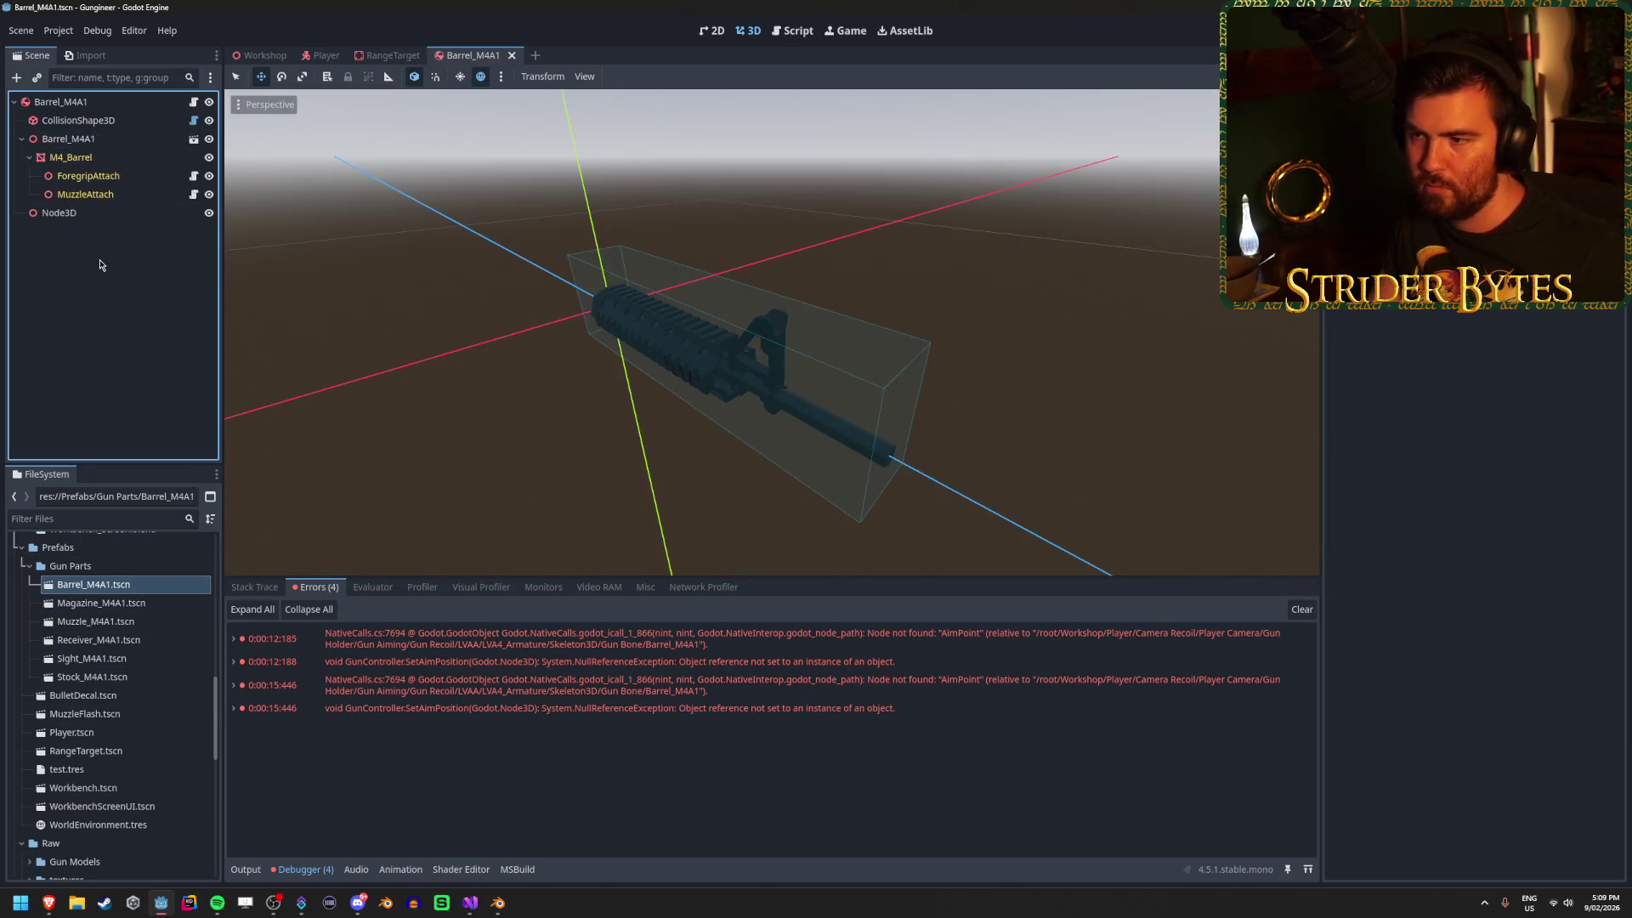
pyautogui.click(119, 216)
pyautogui.doubleClick(118, 217)
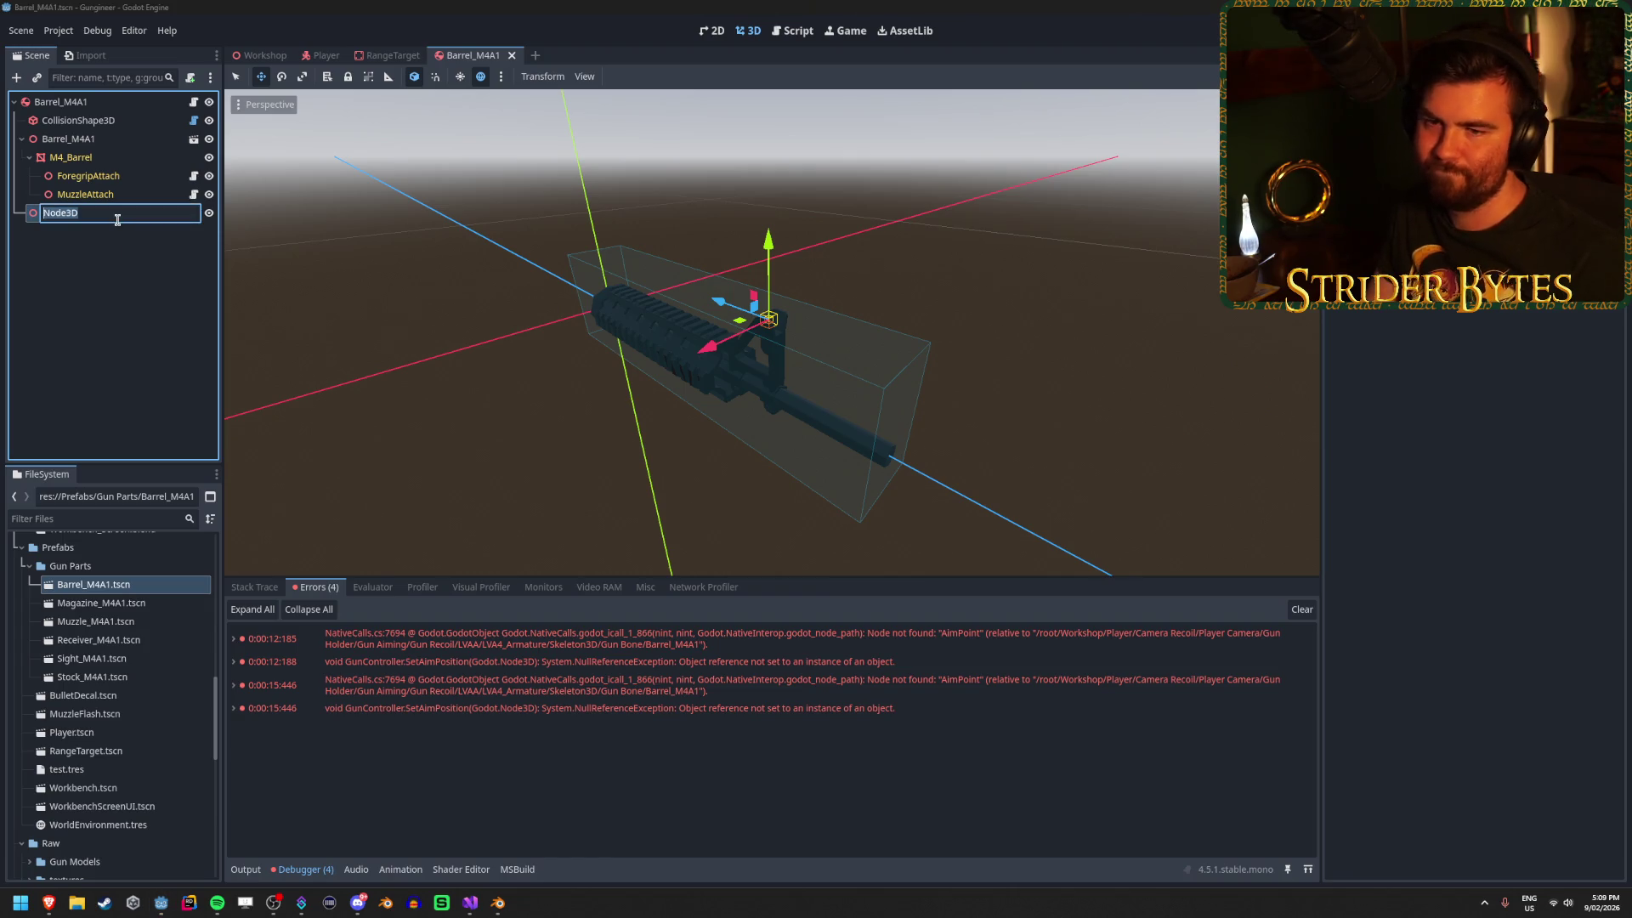
pyautogui.write('AimPoint')
pyautogui.press('Return')
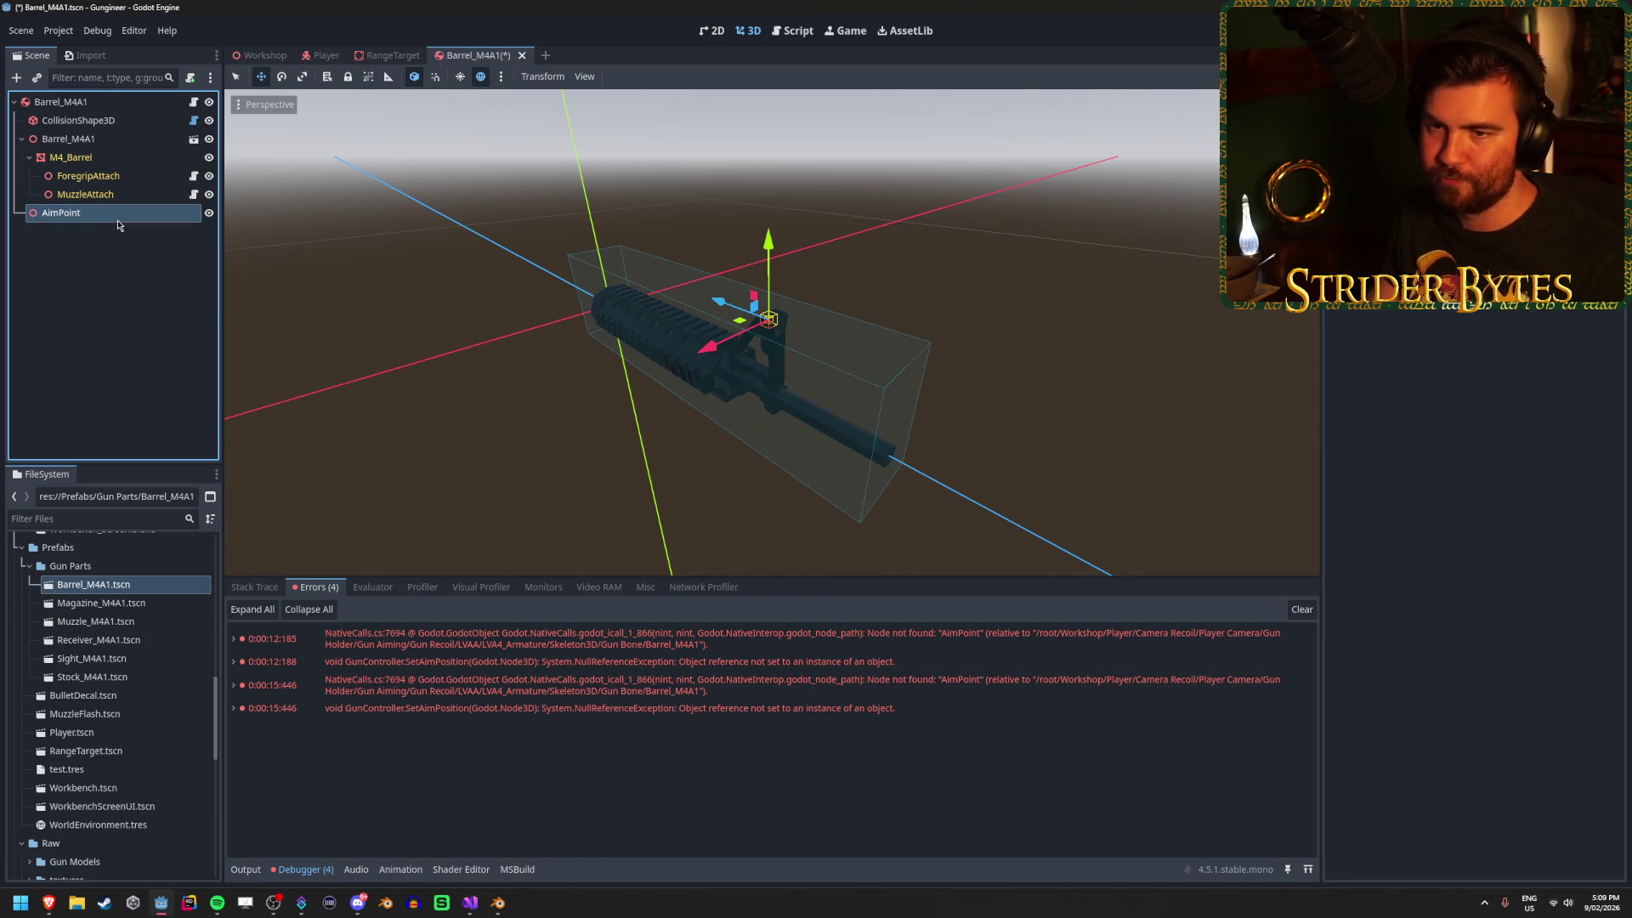
pyautogui.press('F5')
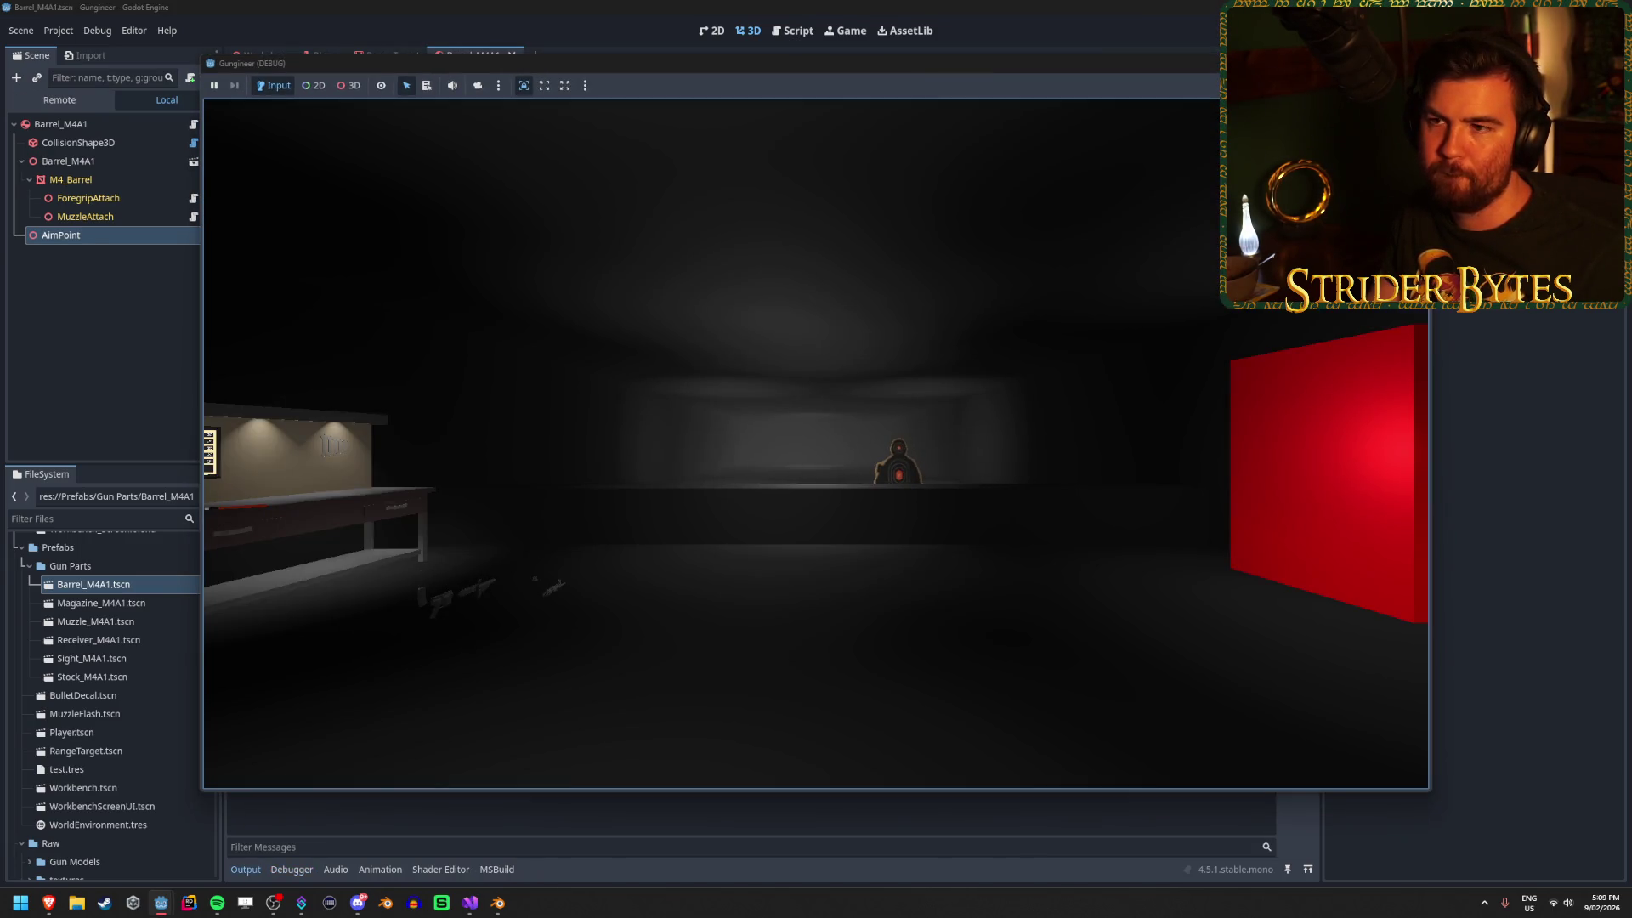
# Stop the game, confirm Sight_M4A1.tscn has an AimPoint node, and close the sight and barrel scenes.
pyautogui.press('F8')
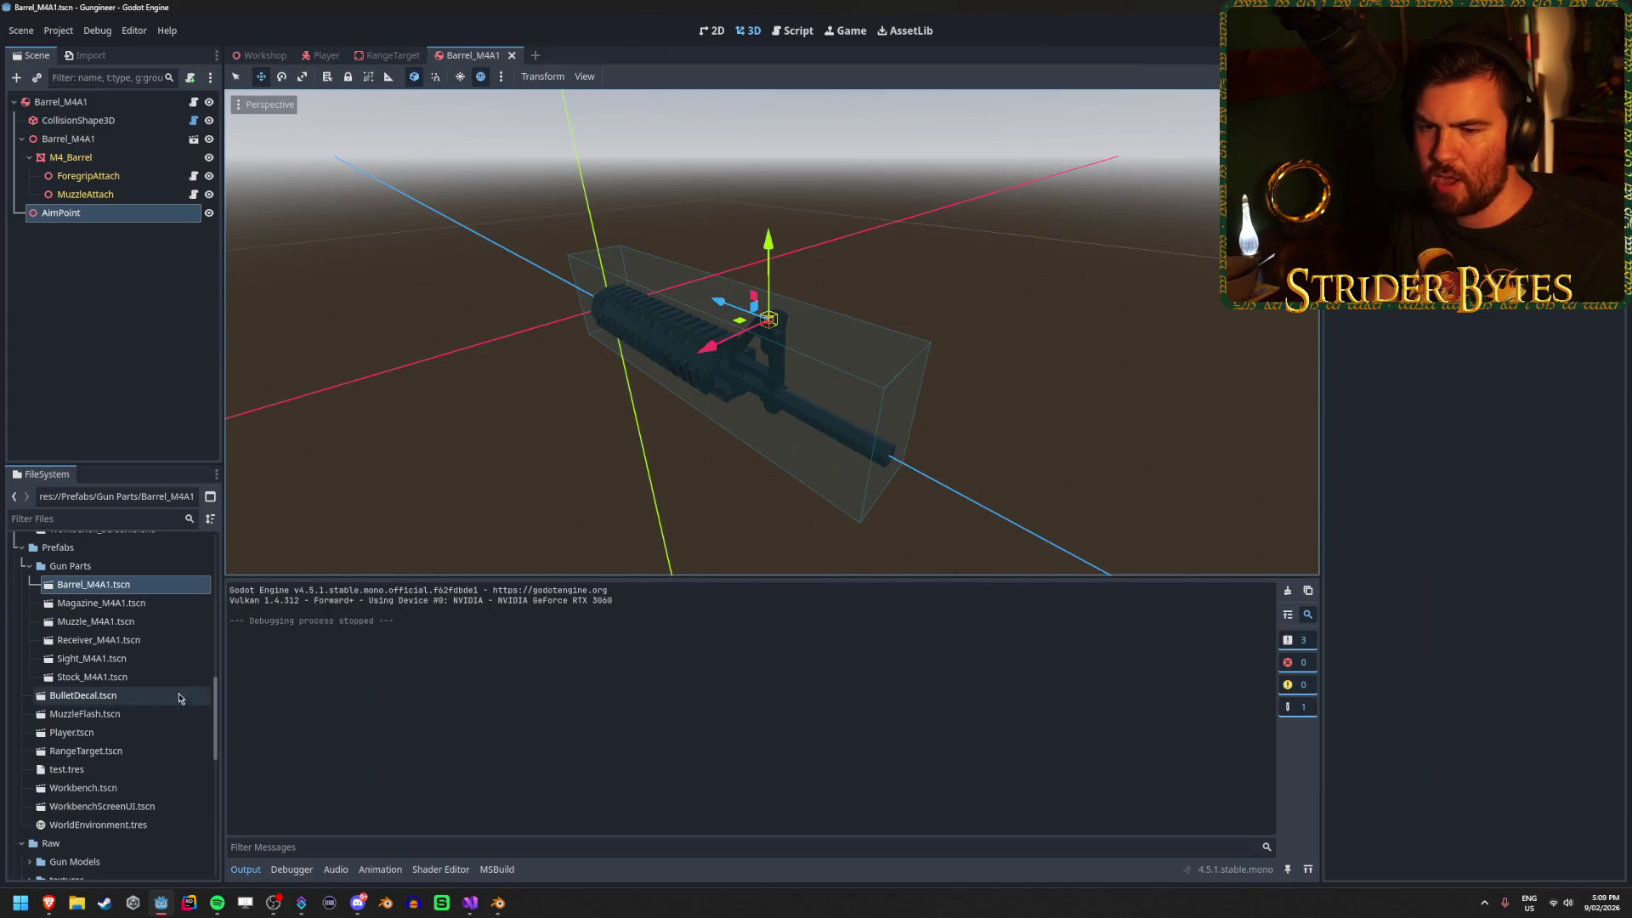
pyautogui.doubleClick(92, 659)
pyautogui.click(109, 158)
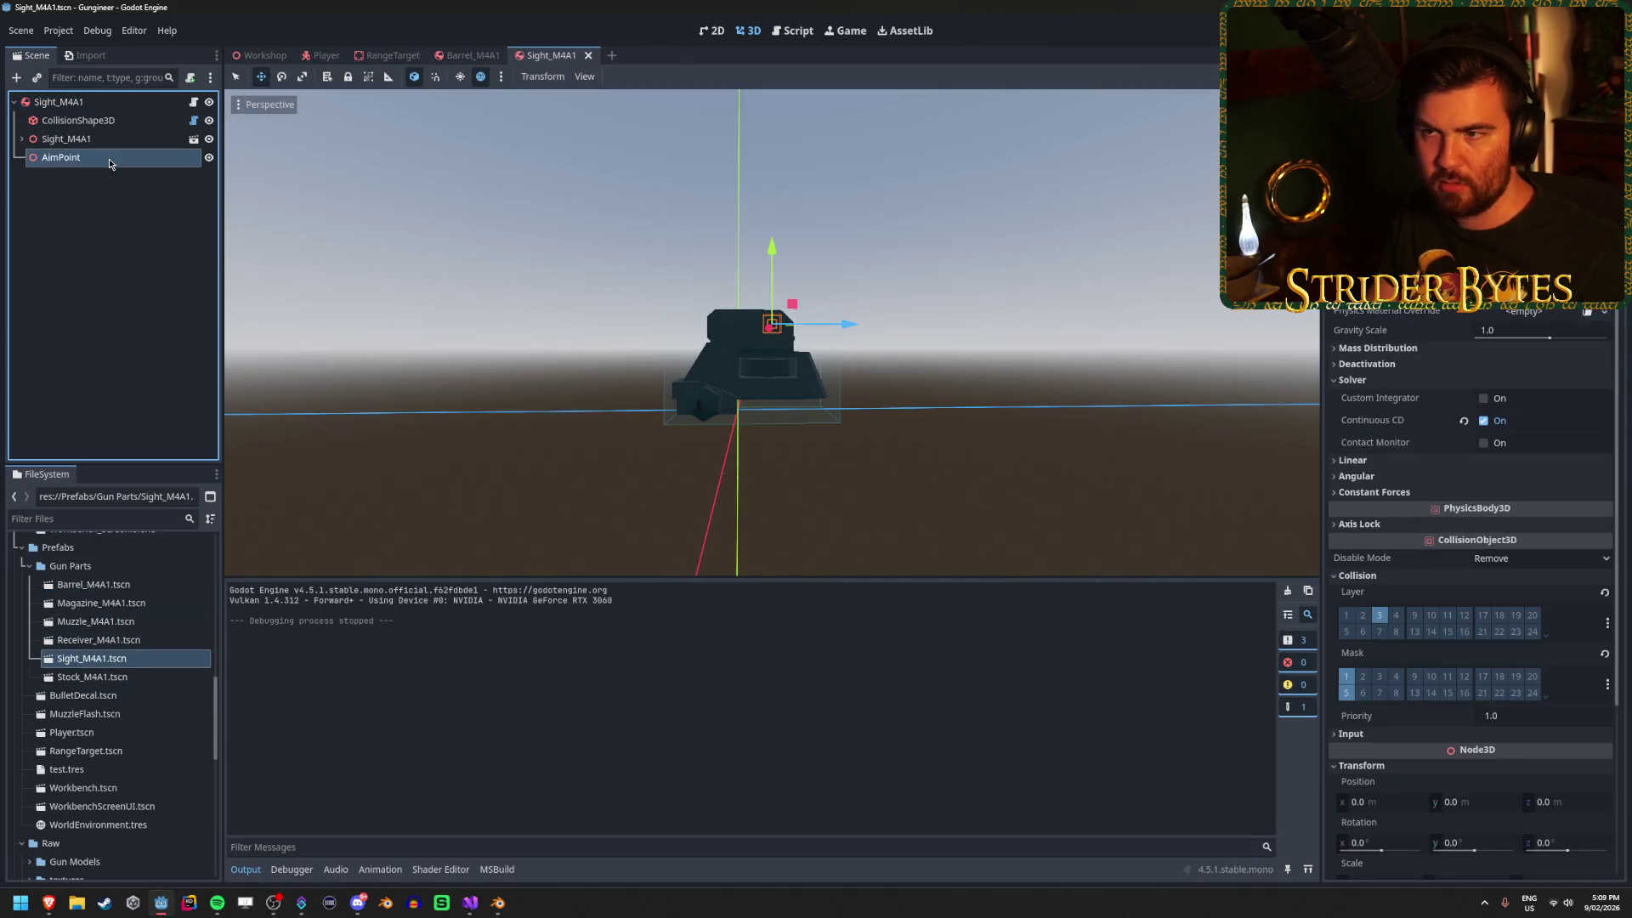
pyautogui.click(57, 102)
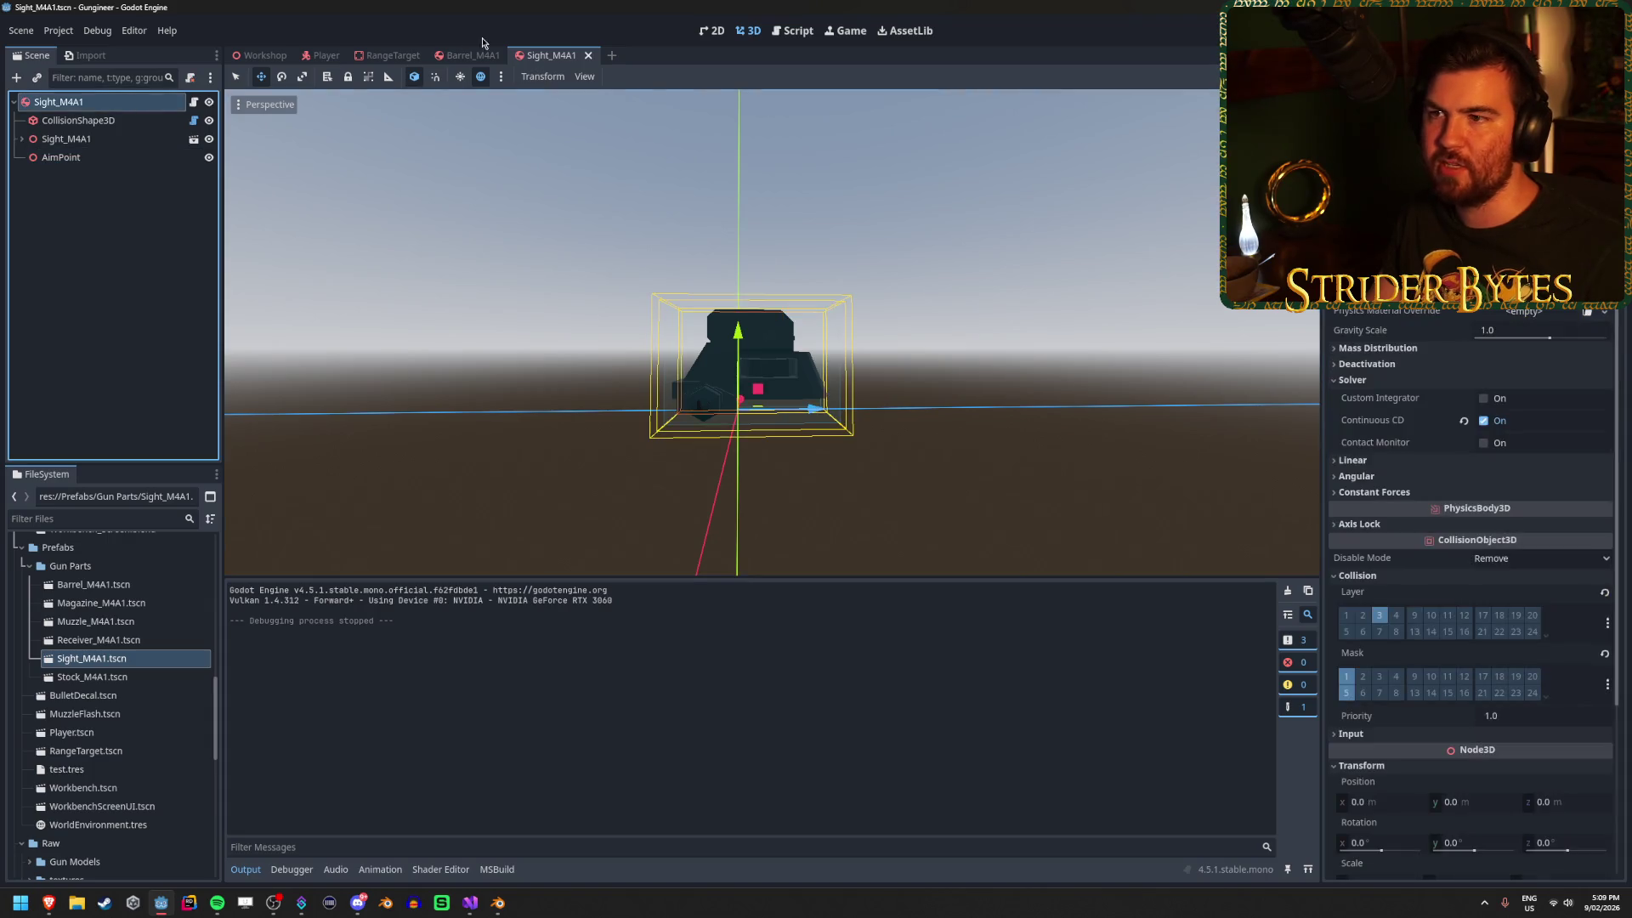
pyautogui.middleClick(561, 62)
pyautogui.hotkey('ctrl', 'shift', 'w')
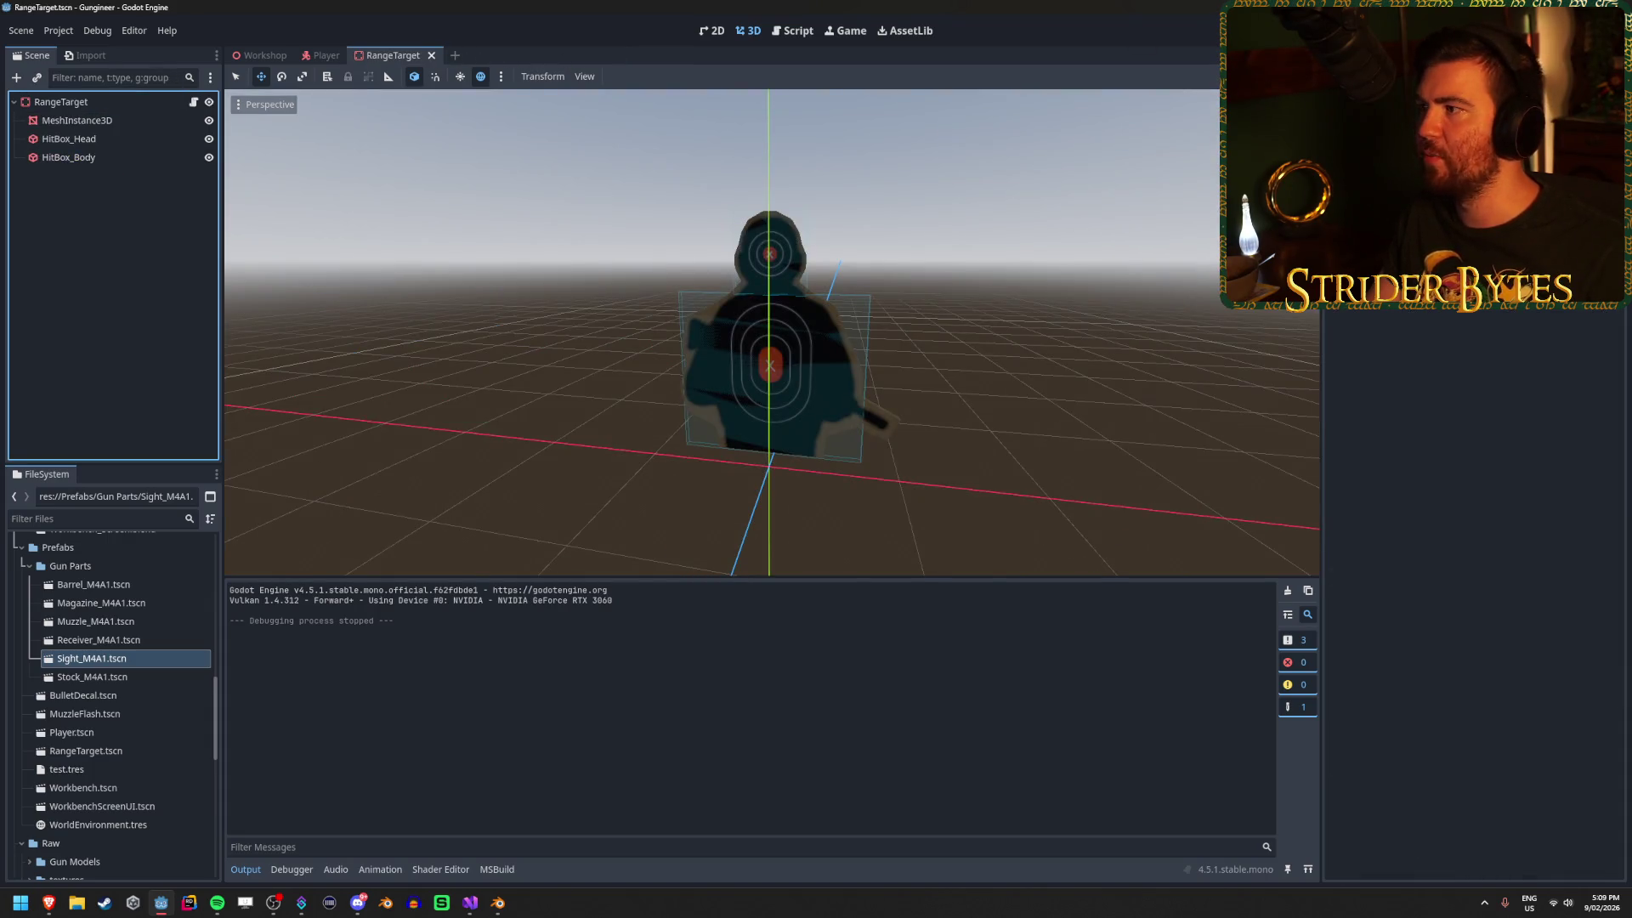
# Run the game and test dropping, picking up, benching and re-holding the rifle, then stop.
pyautogui.press('F5')
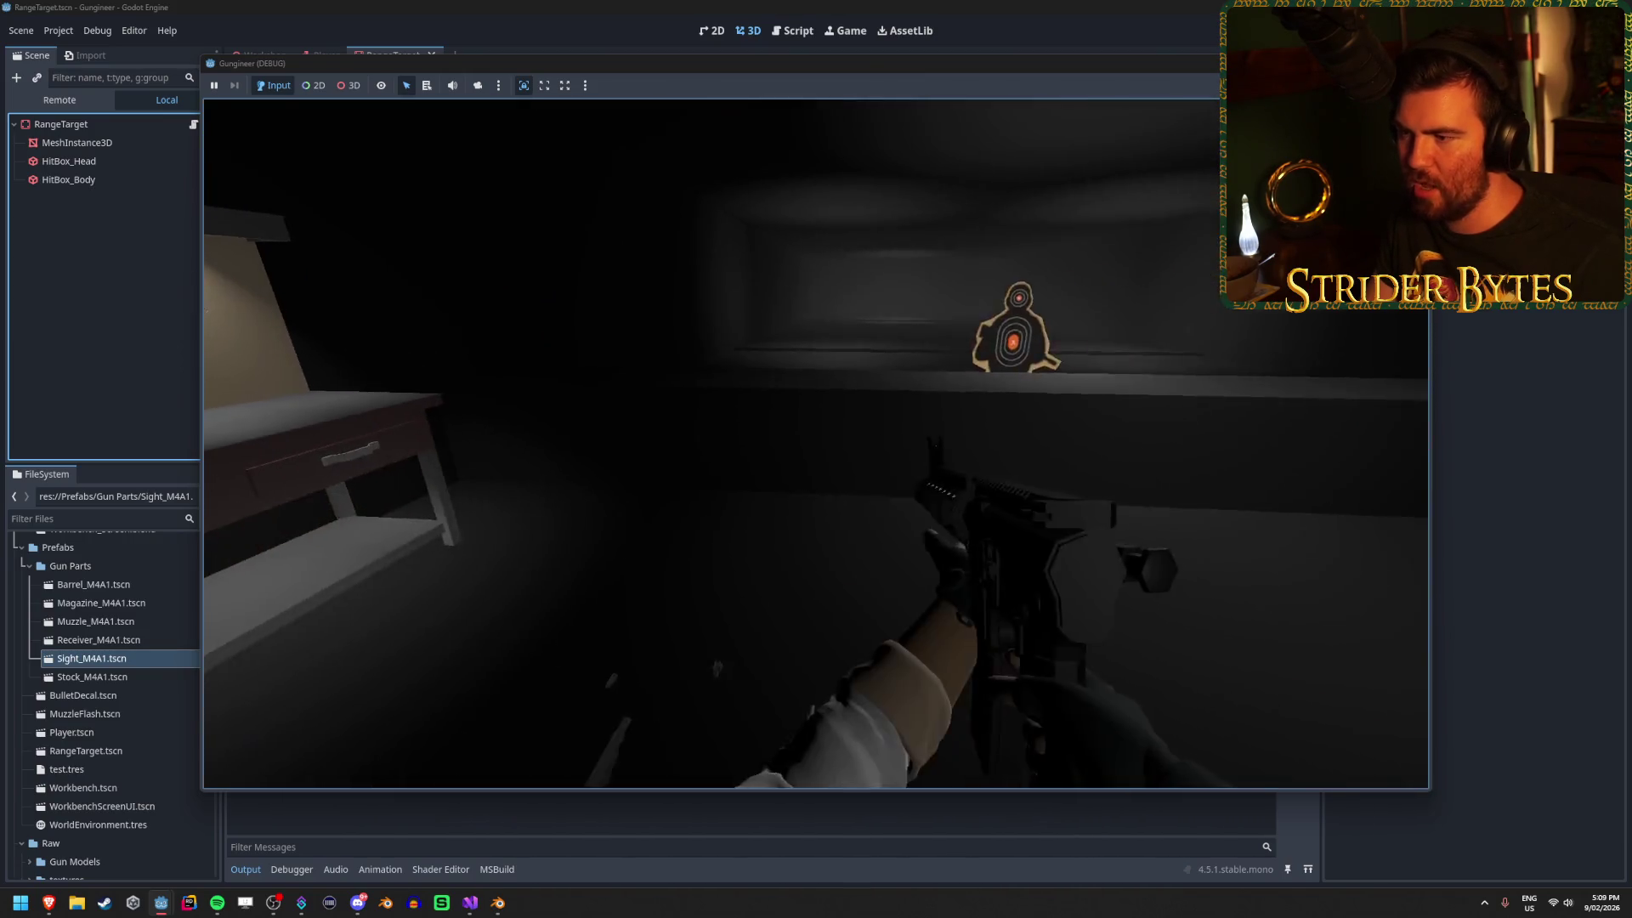
pyautogui.press('g')
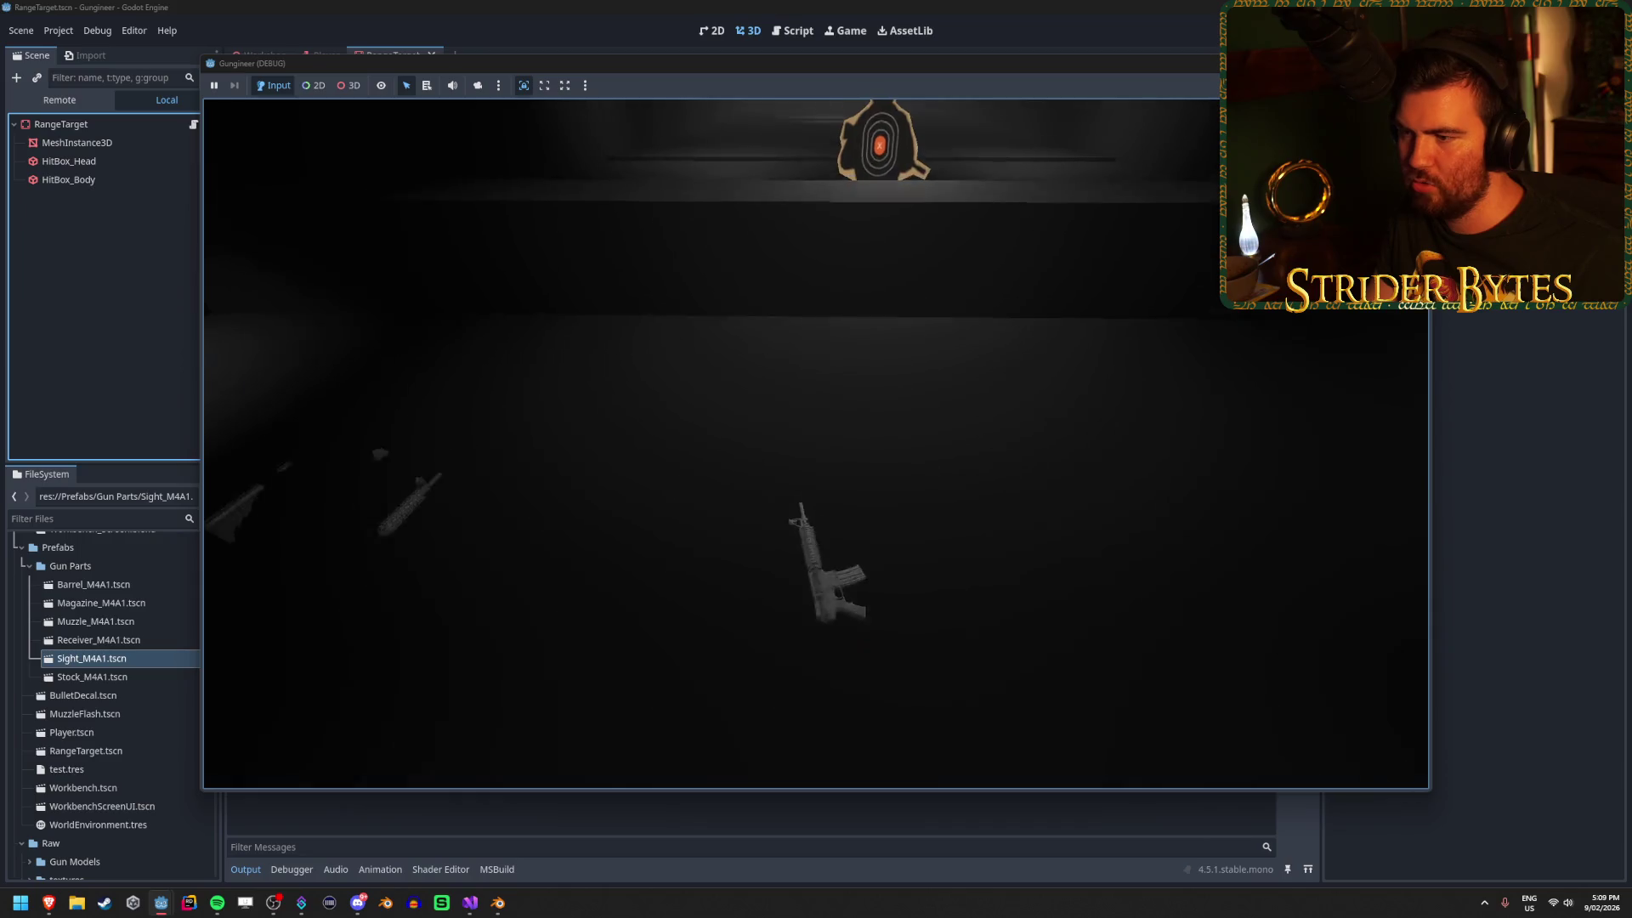
pyautogui.press('e')
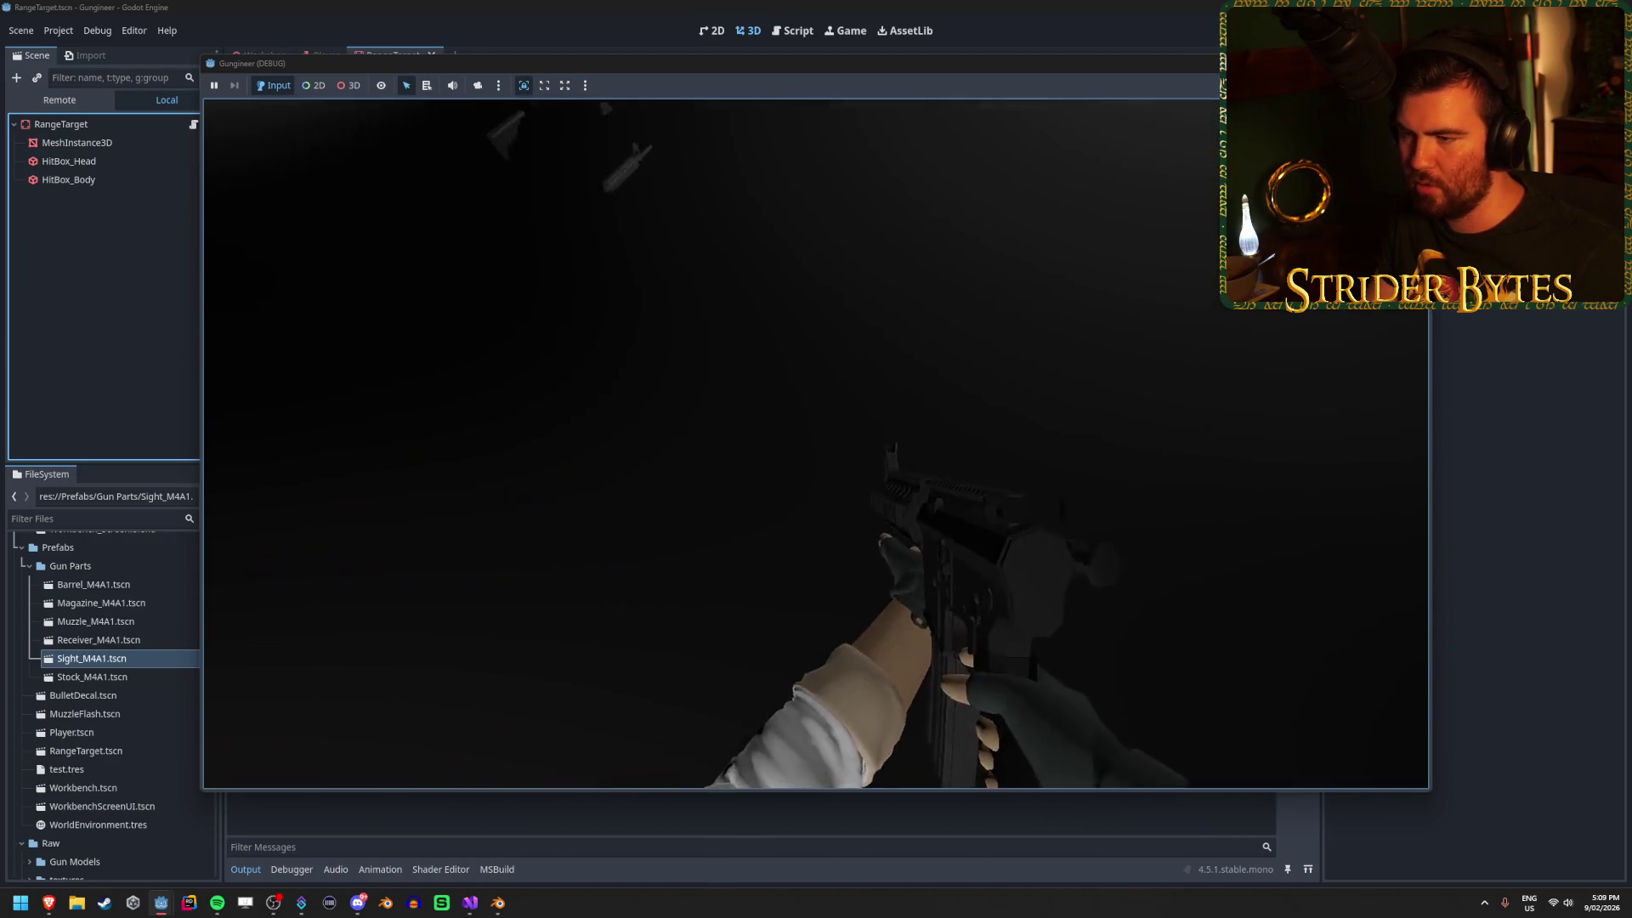
pyautogui.press('e')
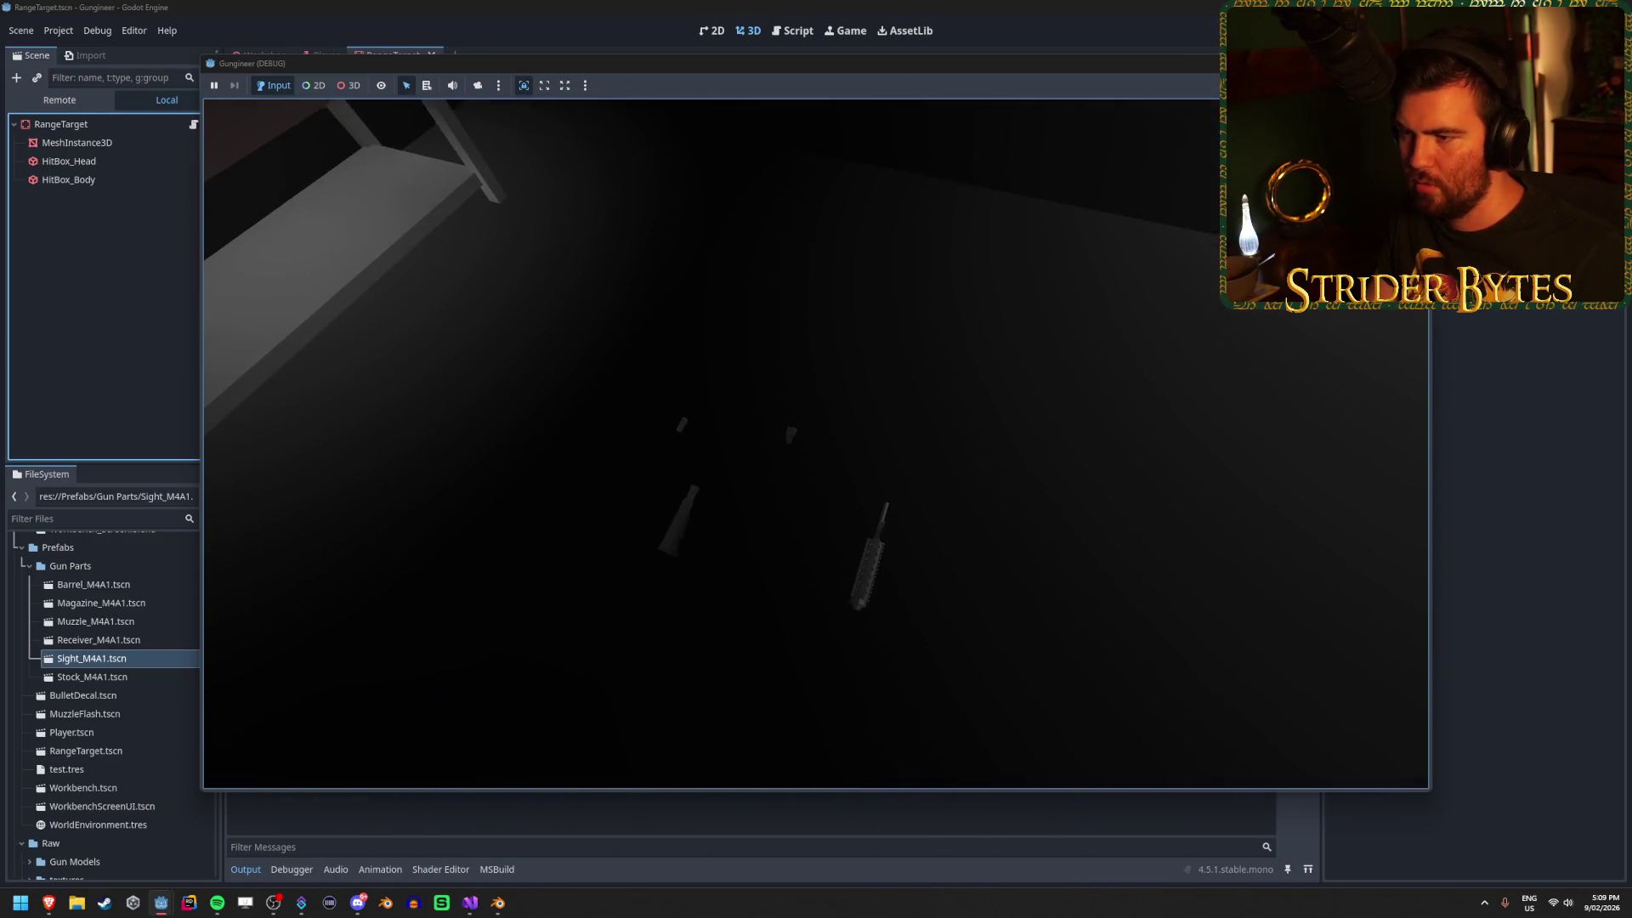
pyautogui.press('e')
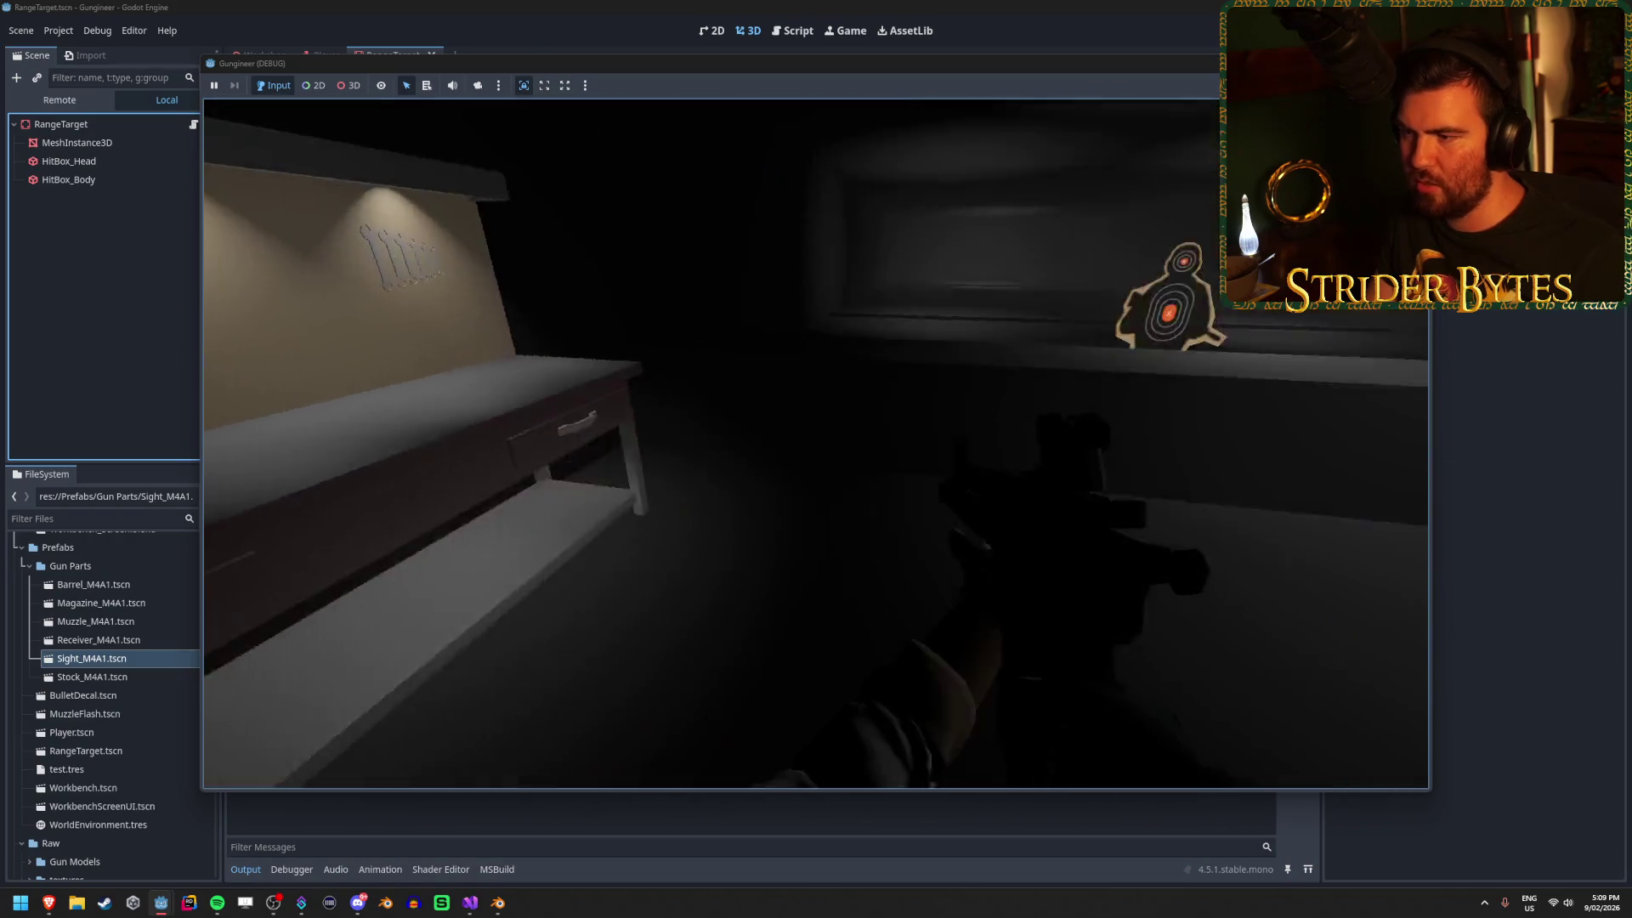
pyautogui.press('F8')
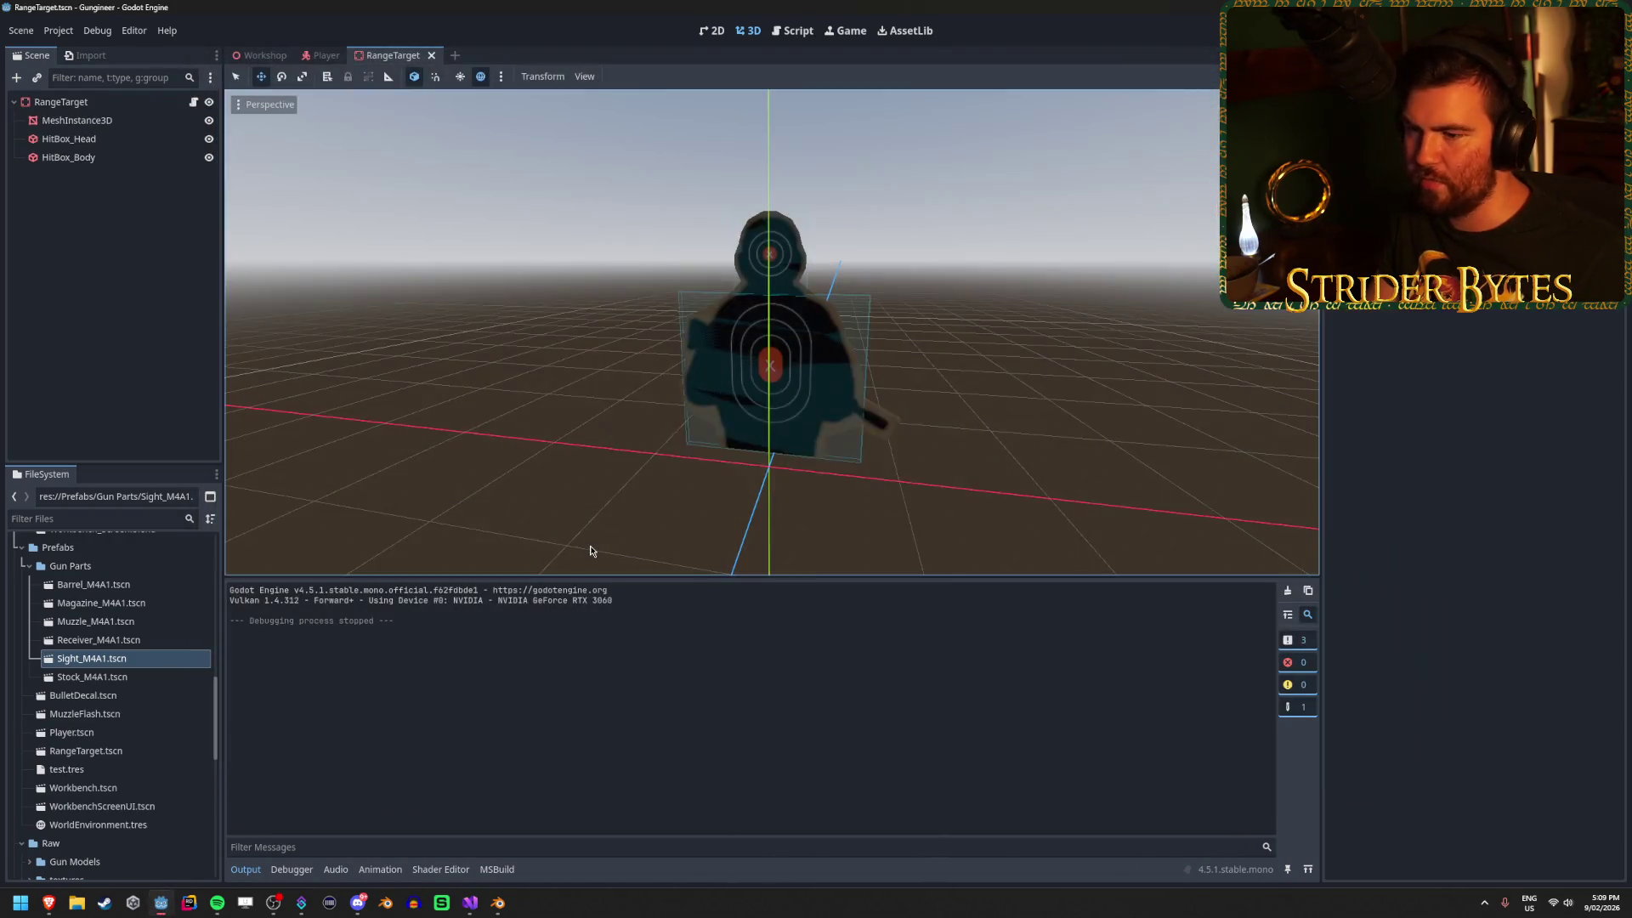
pyautogui.click(468, 906)
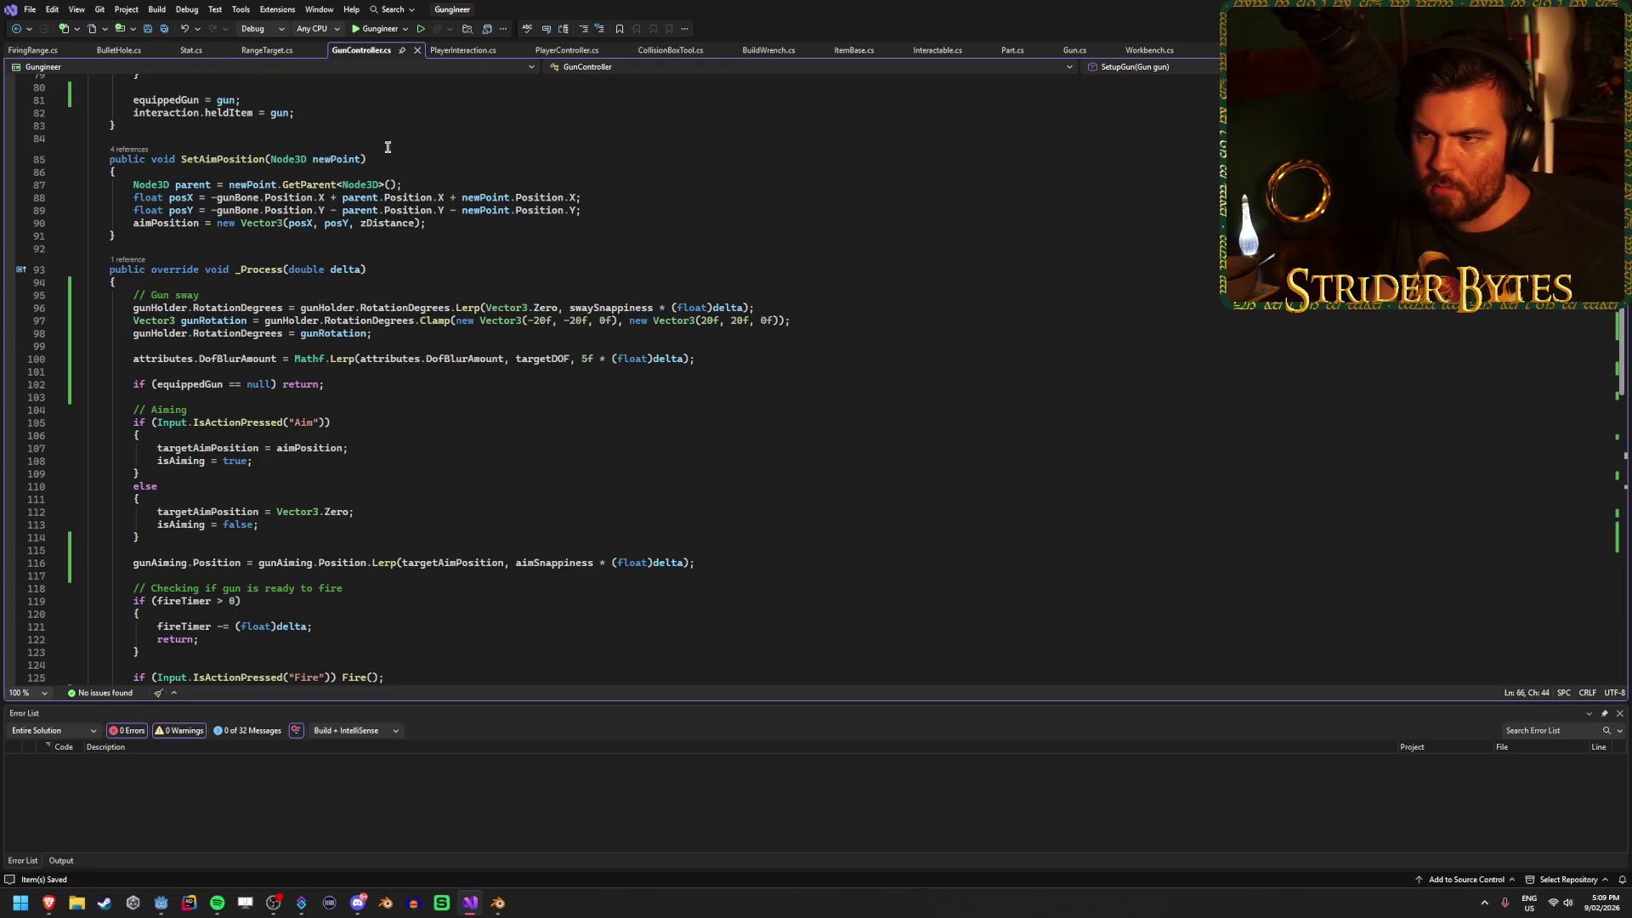
# Highlight every use of targetAimPosition around the gunAiming line in _Process.
pyautogui.scroll(-2, 822, 514)
pyautogui.click(760, 491)
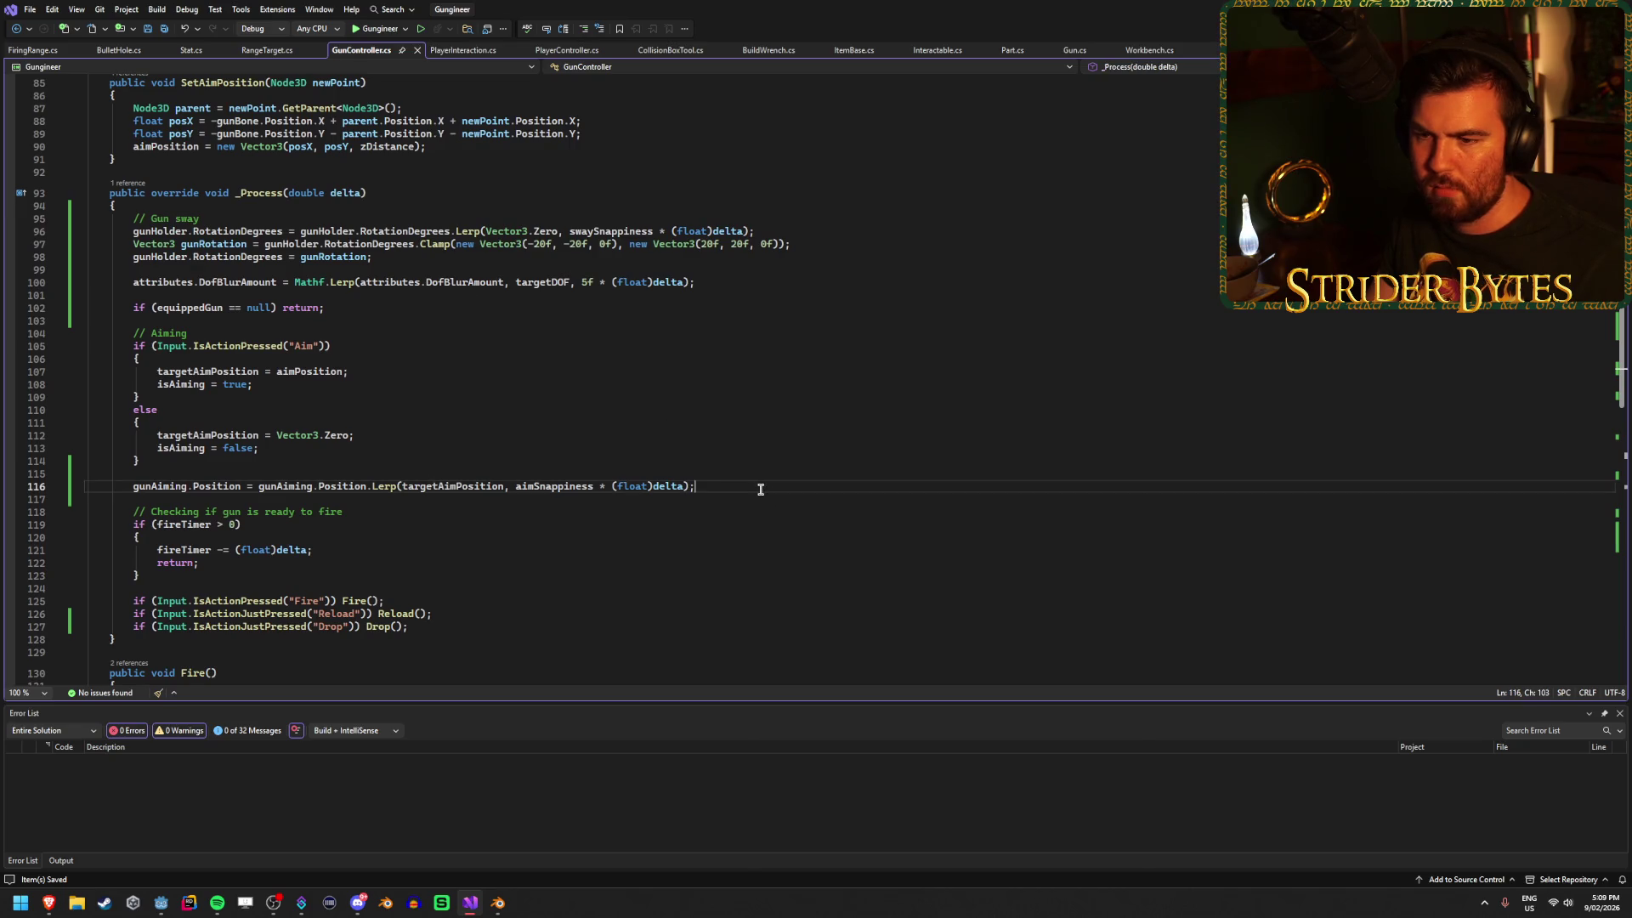
pyautogui.click(441, 491)
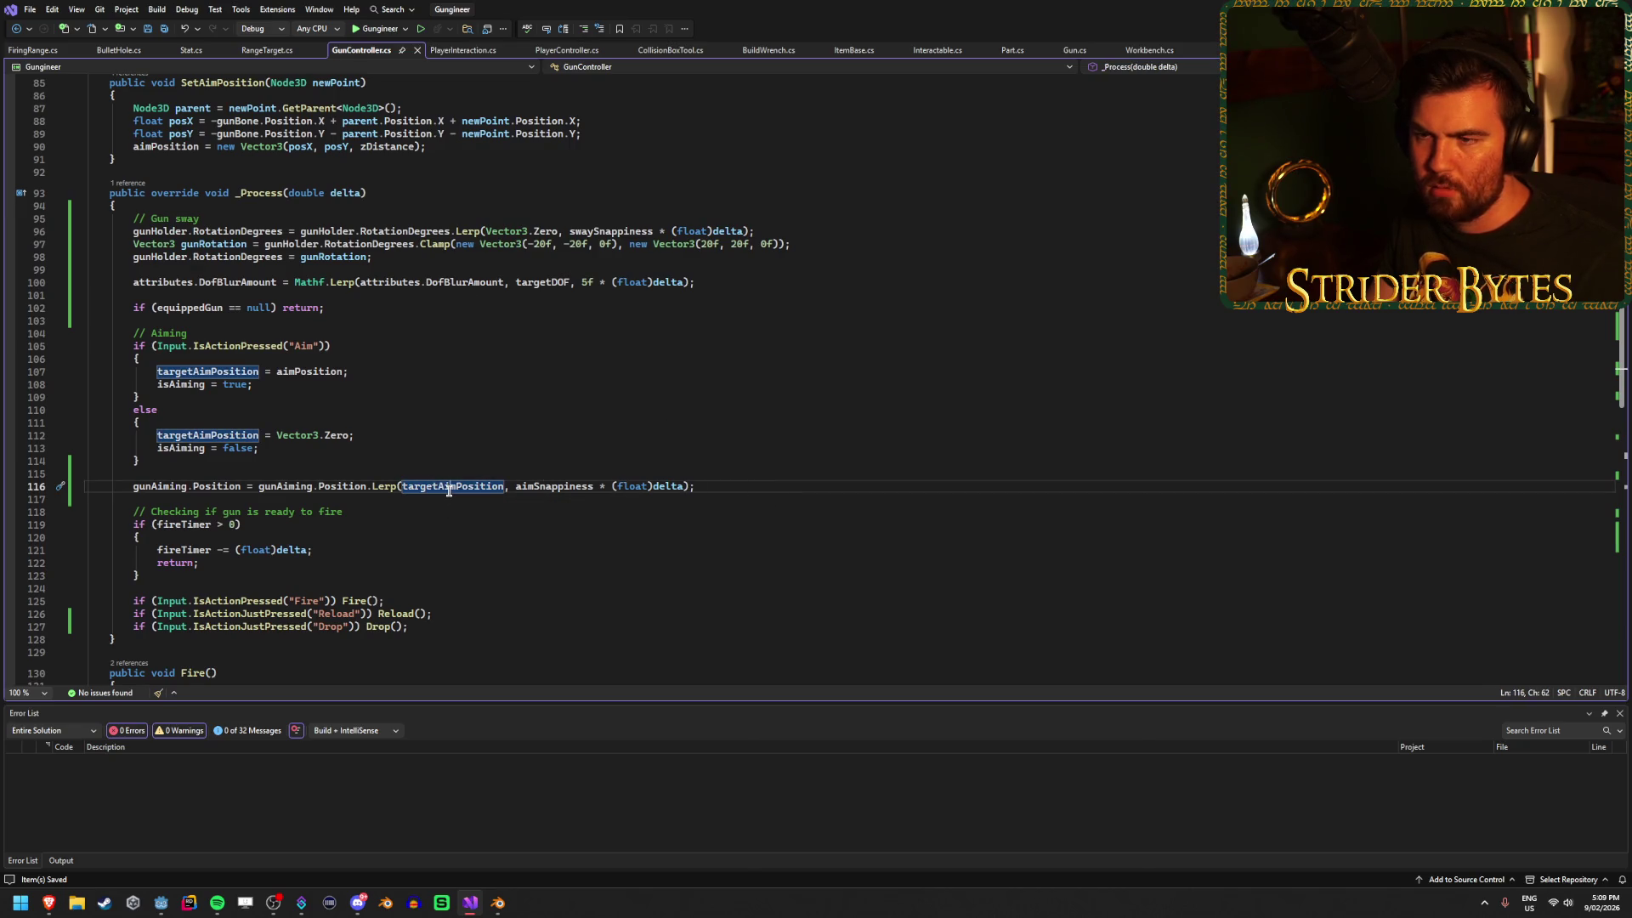
pyautogui.click(695, 486)
pyautogui.click(469, 485)
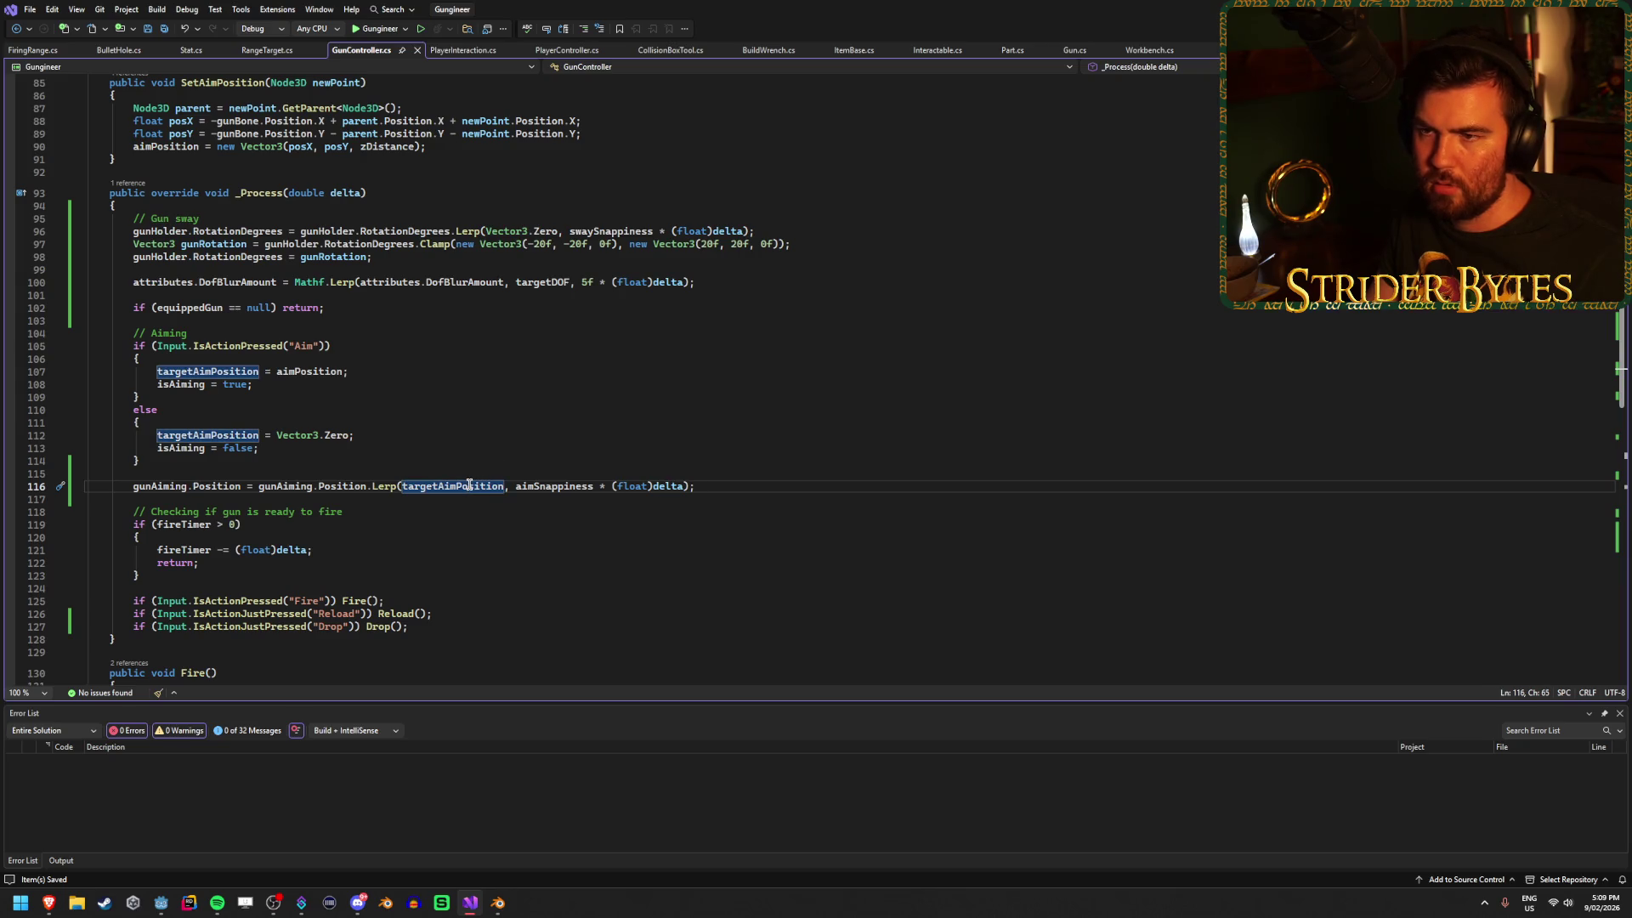
pyautogui.scroll(3, 469, 485)
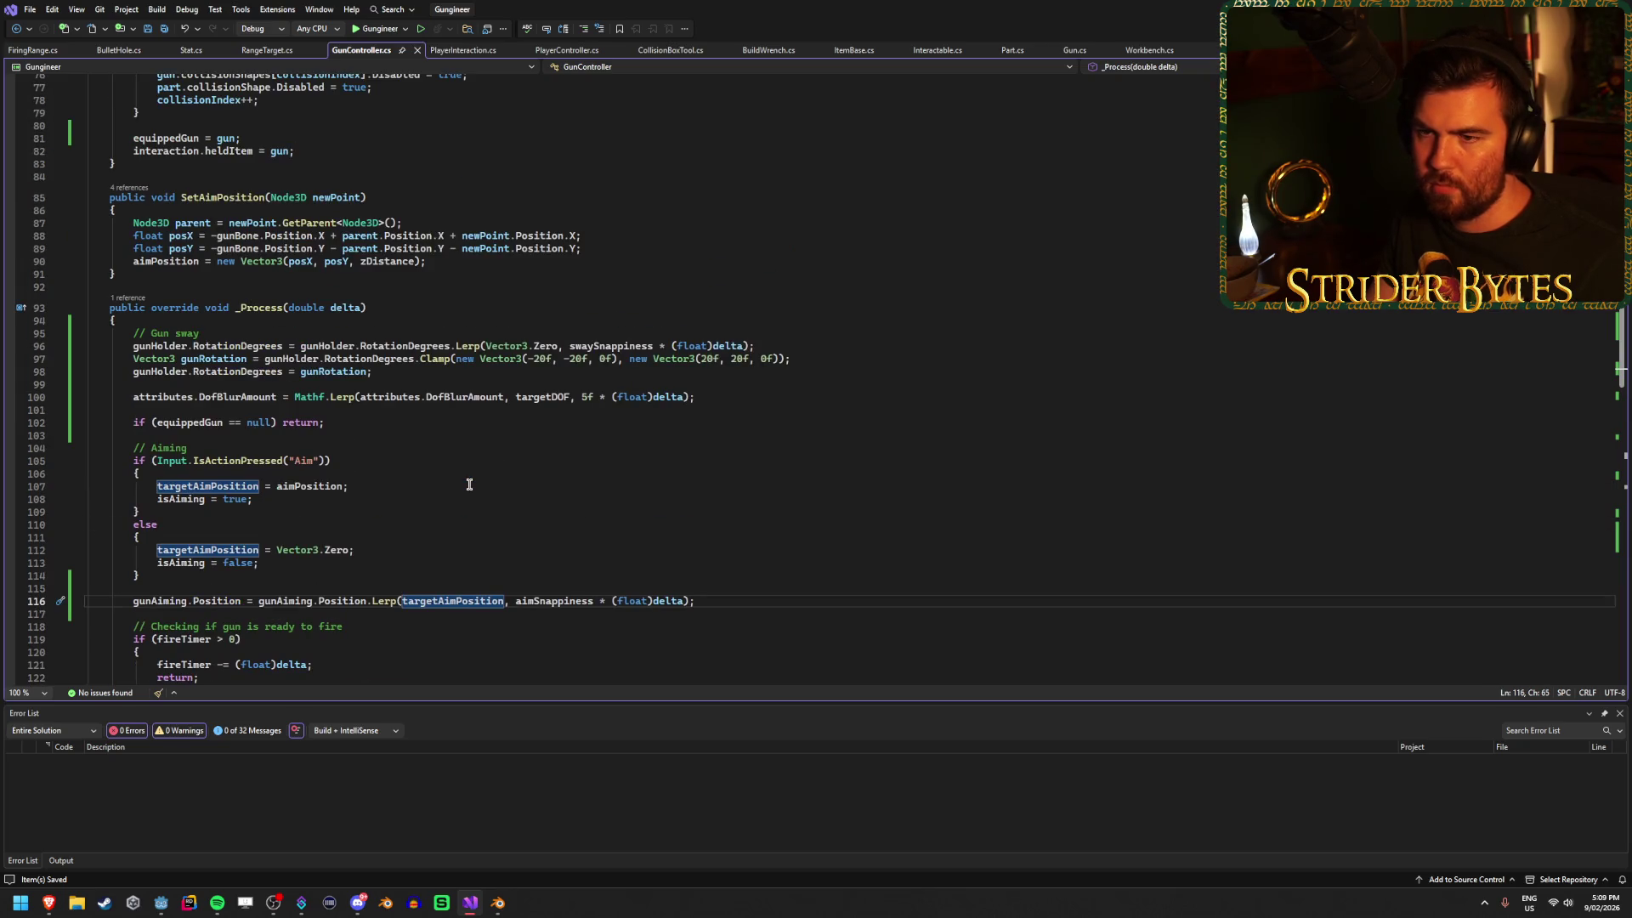
pyautogui.scroll(2, 469, 484)
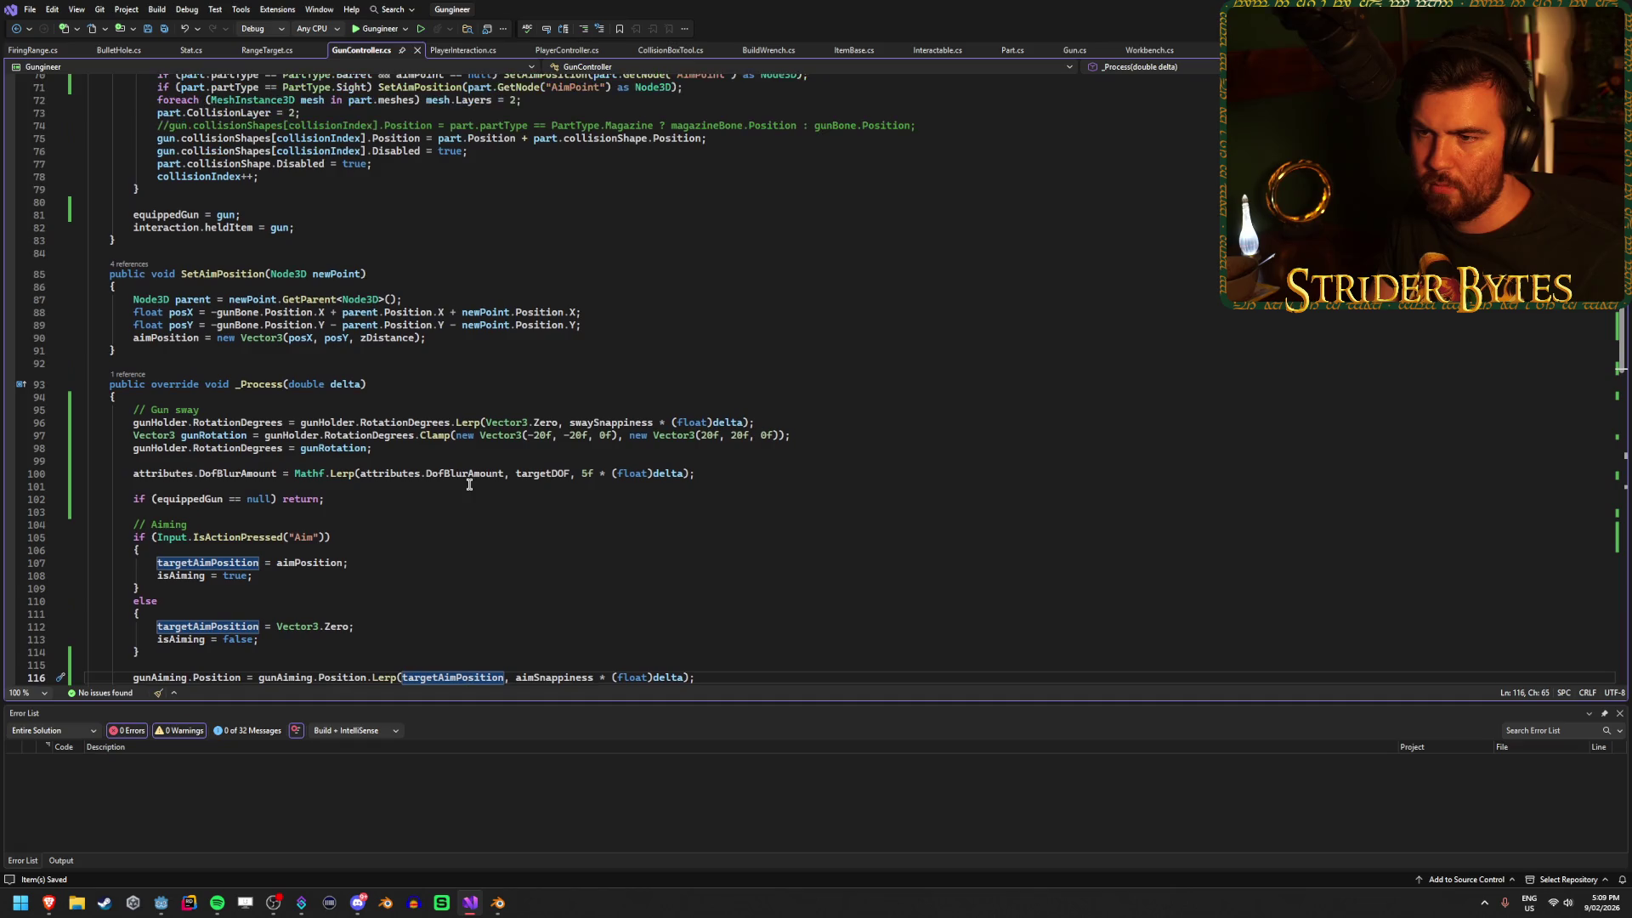
# Inspect SetAimPosition's newPoint parameter and how it computes aimPosition.
pyautogui.click(643, 313)
pyautogui.press('Down')
pyautogui.press('Up')
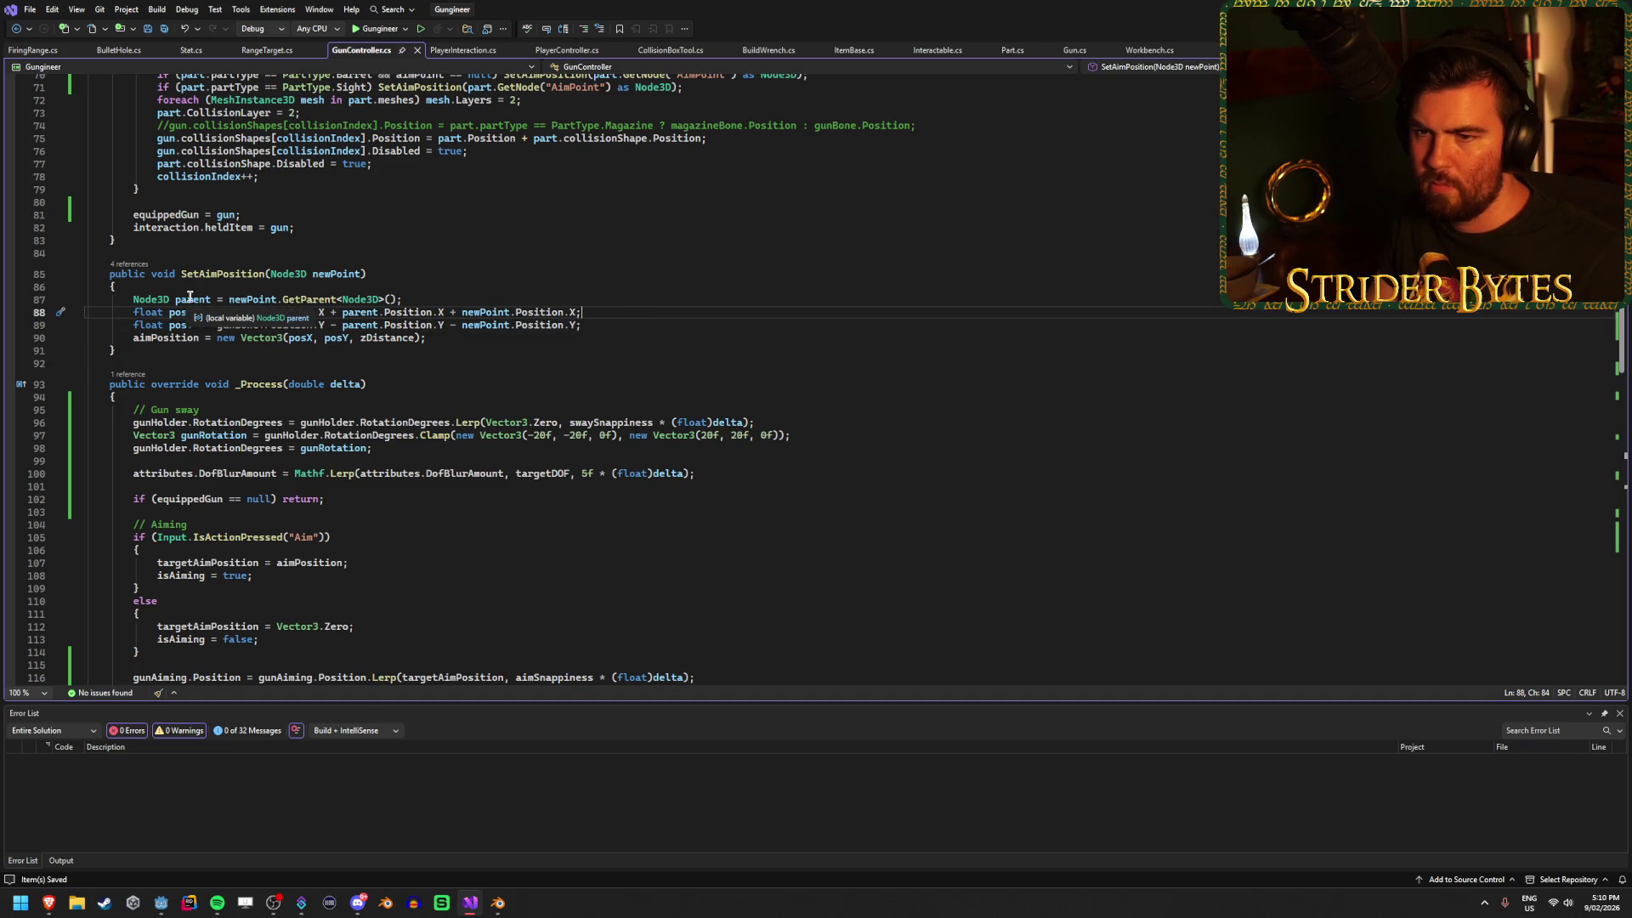
pyautogui.click(256, 299)
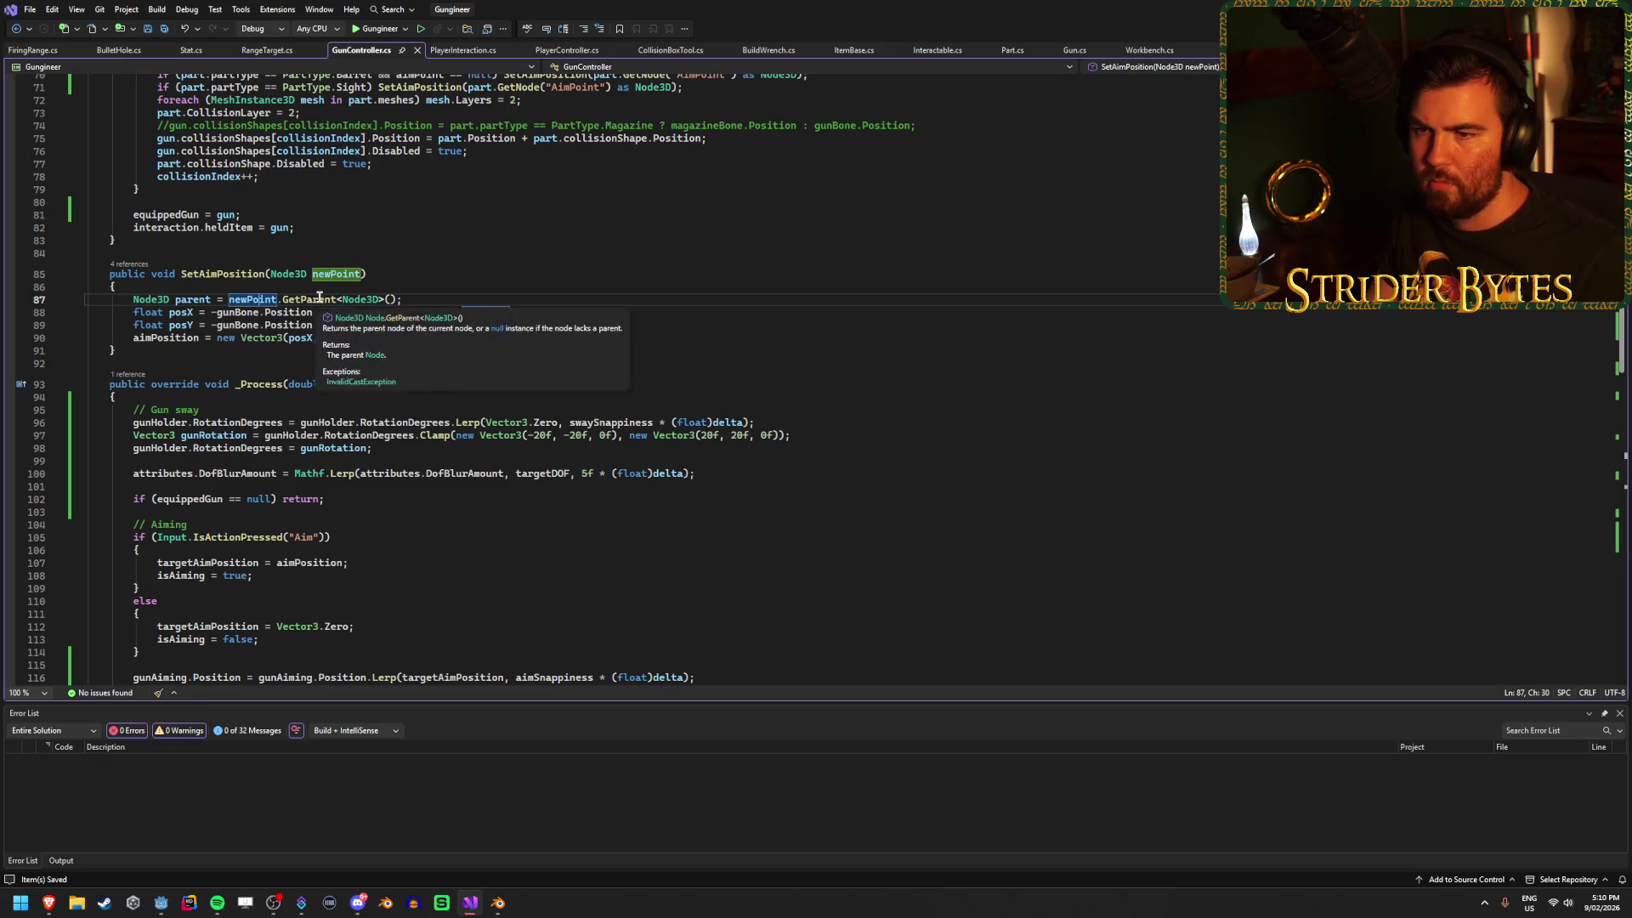
pyautogui.click(424, 299)
pyautogui.moveTo(316, 300)
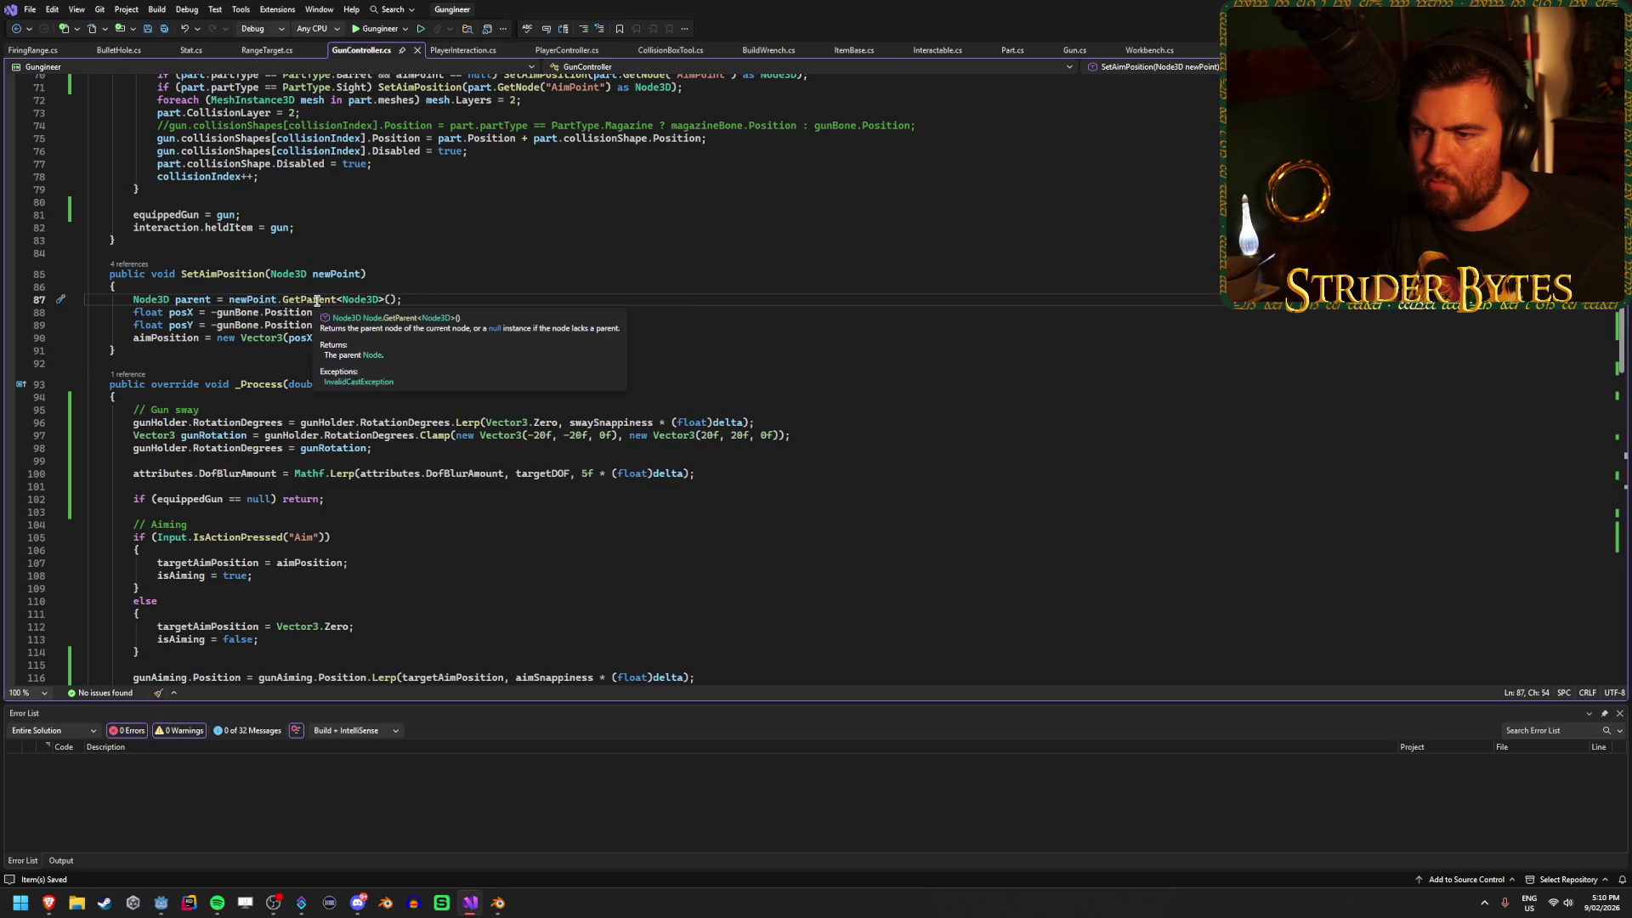
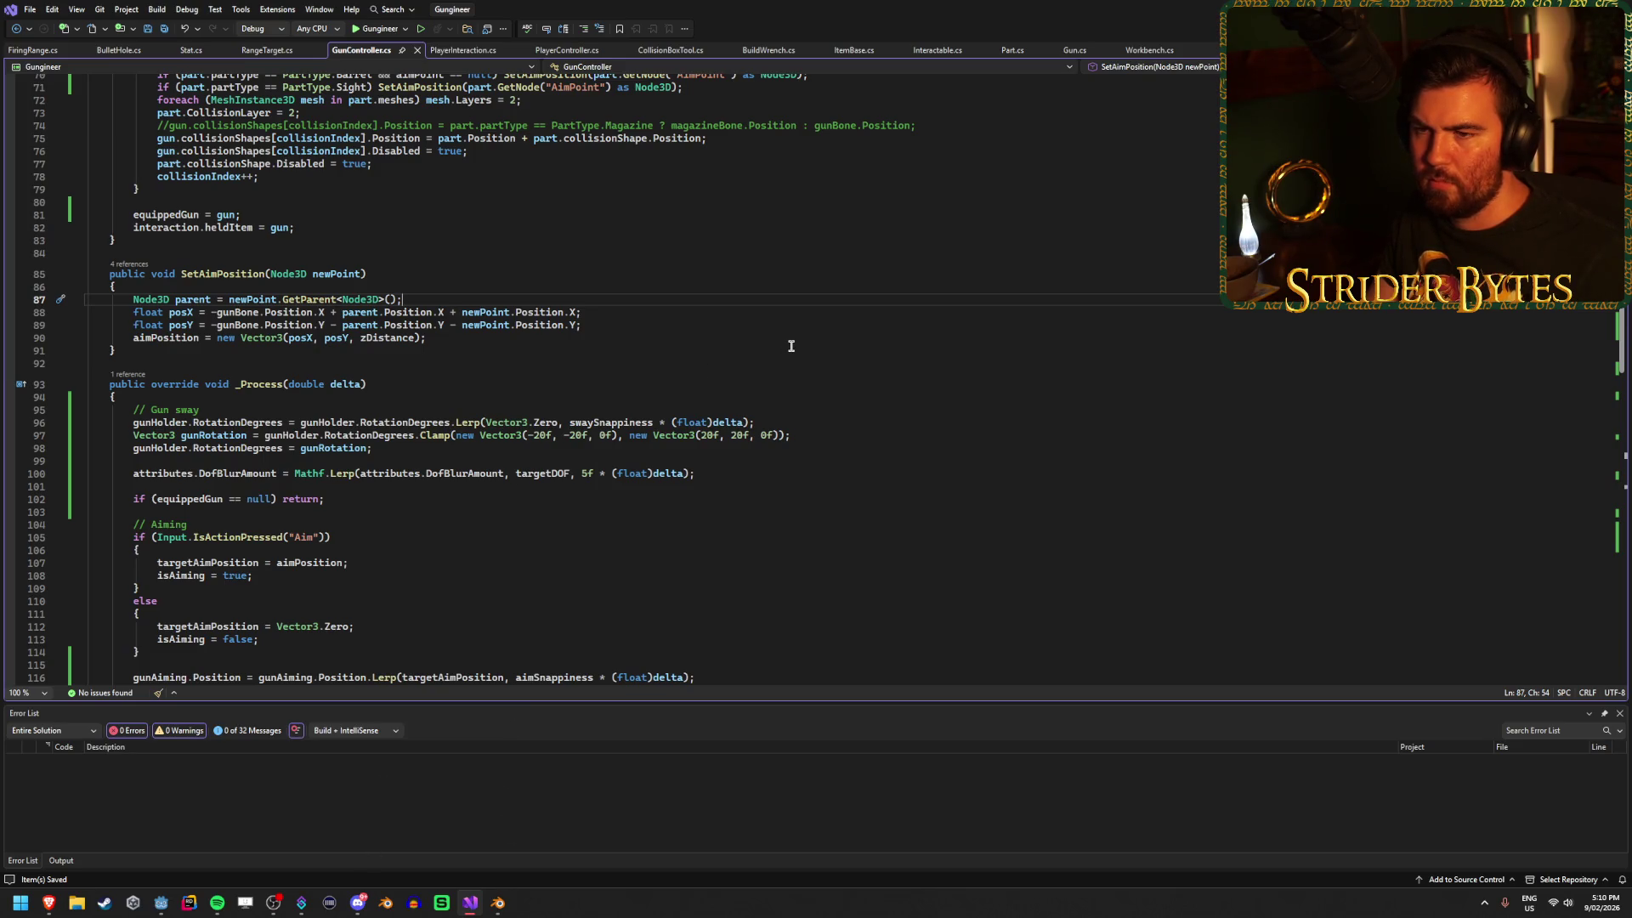
# Switch from Visual Studio's GunController code to the Godot editor showing the RangeTarget scene.
pyautogui.click(164, 907)
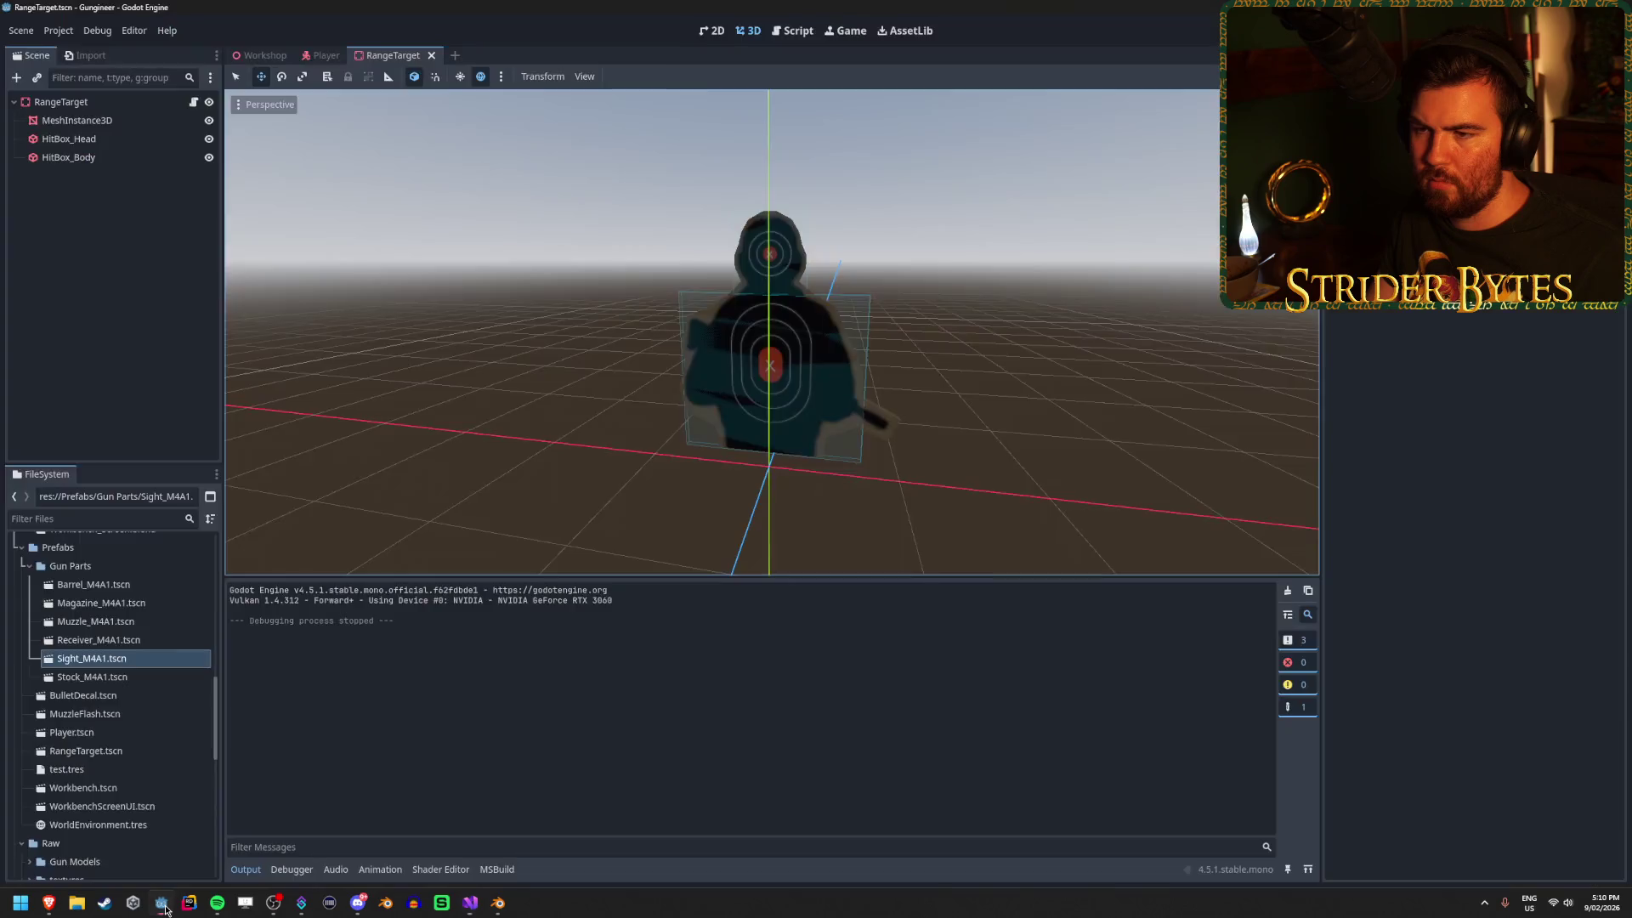
# Open the Player scene from the Workshop tab and select the LVA4 arms model and its AnimationPlayer.
pyautogui.click(255, 56)
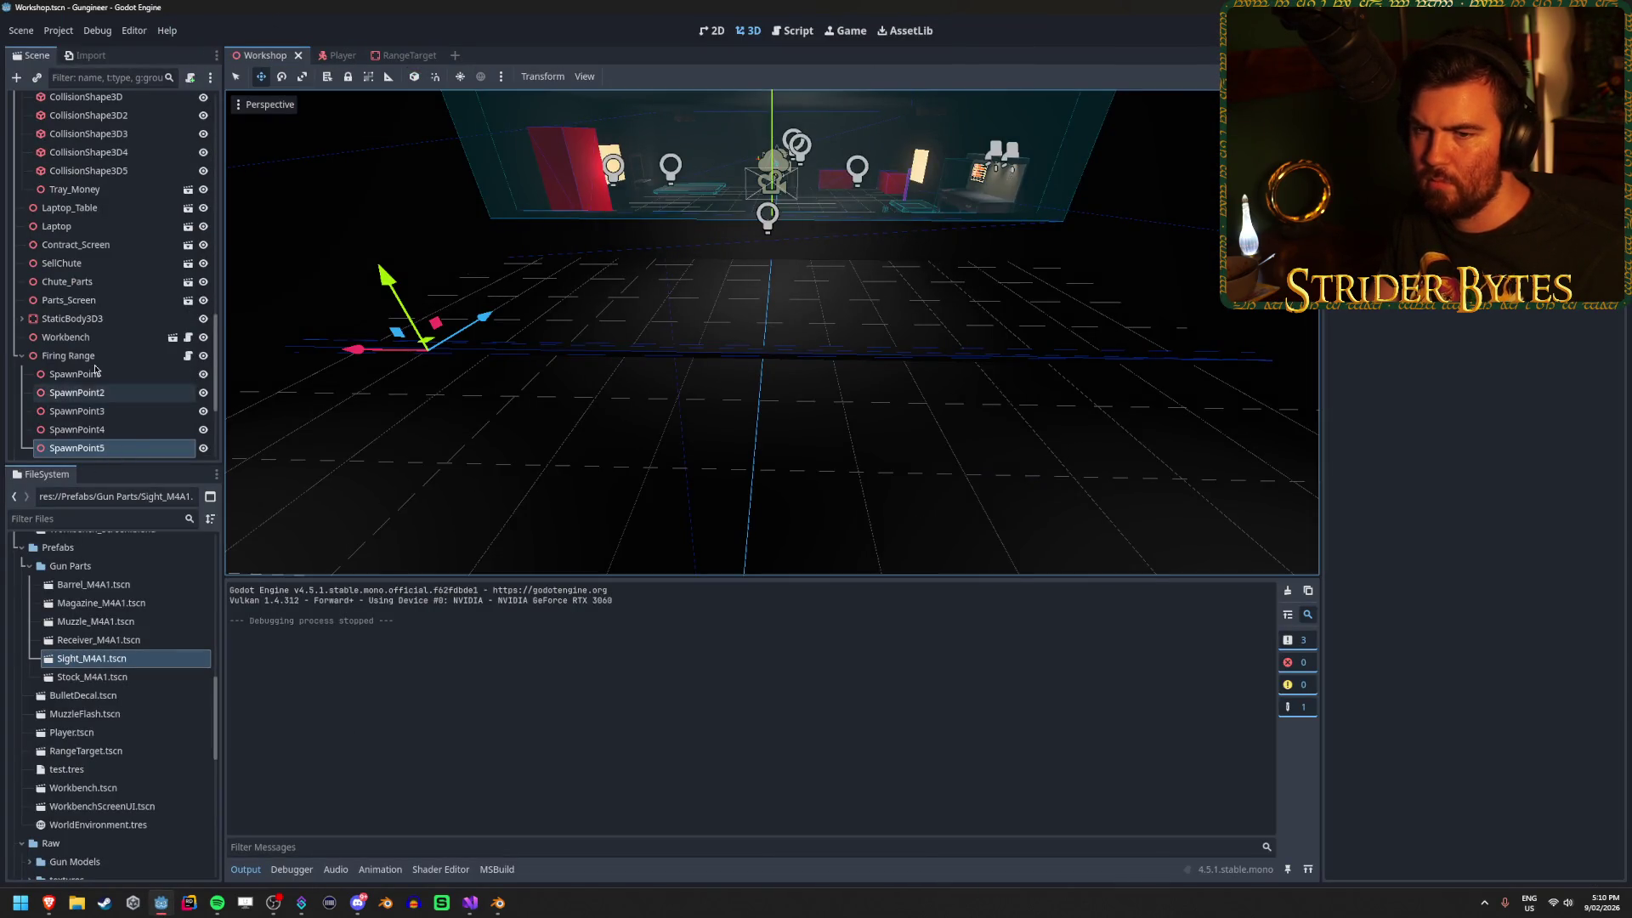
pyautogui.click(335, 56)
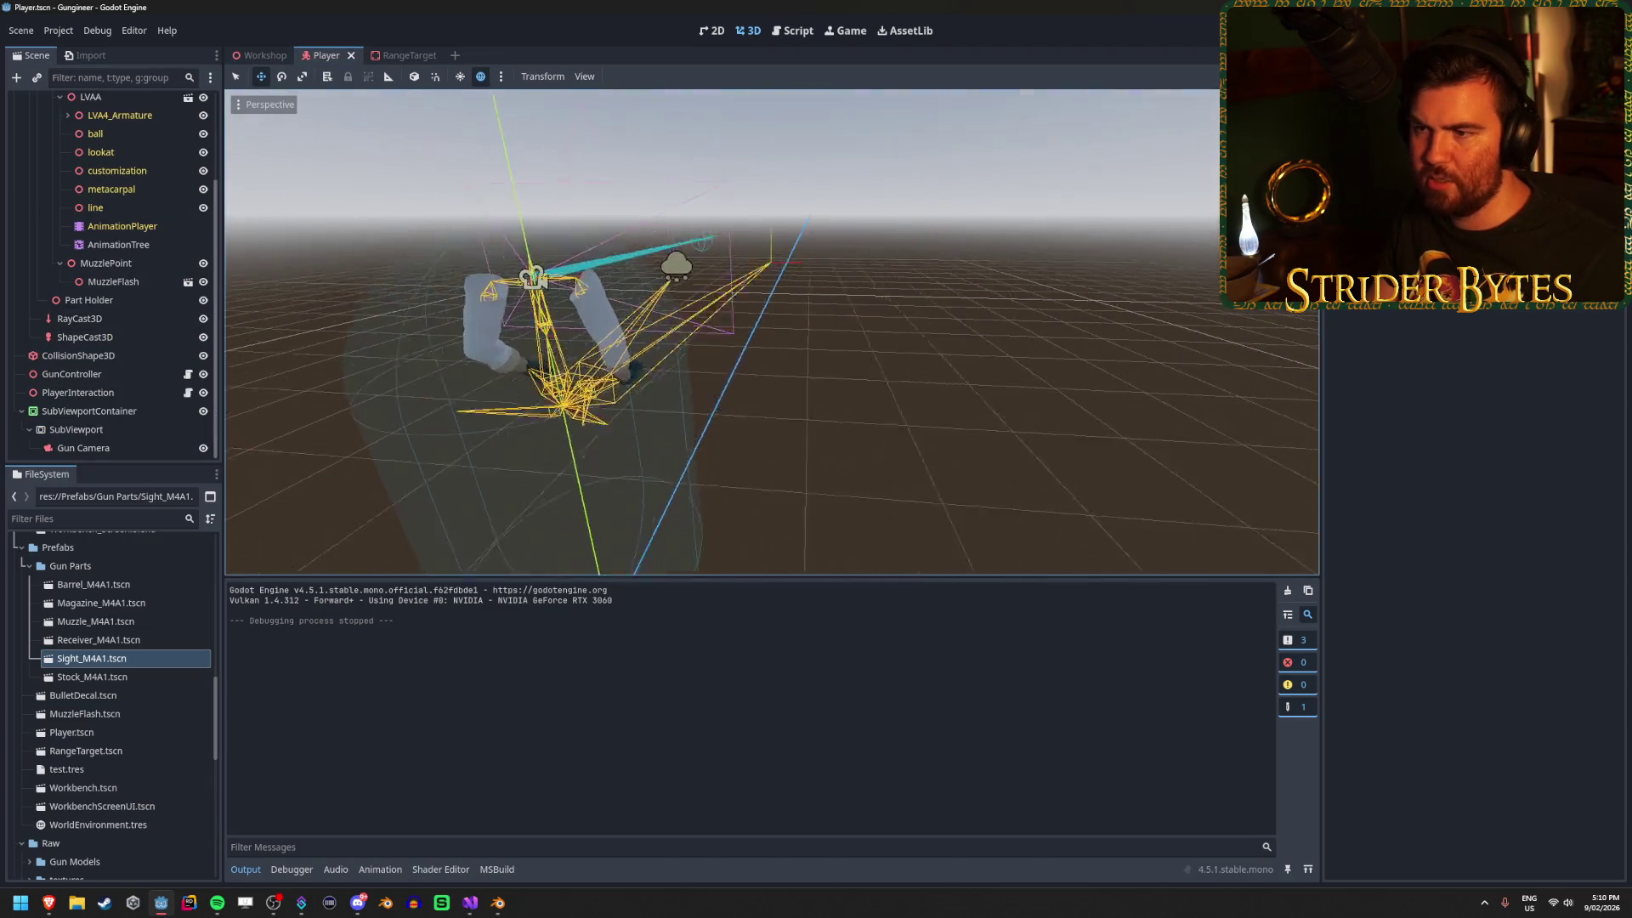
pyautogui.scroll(3, 85, 221)
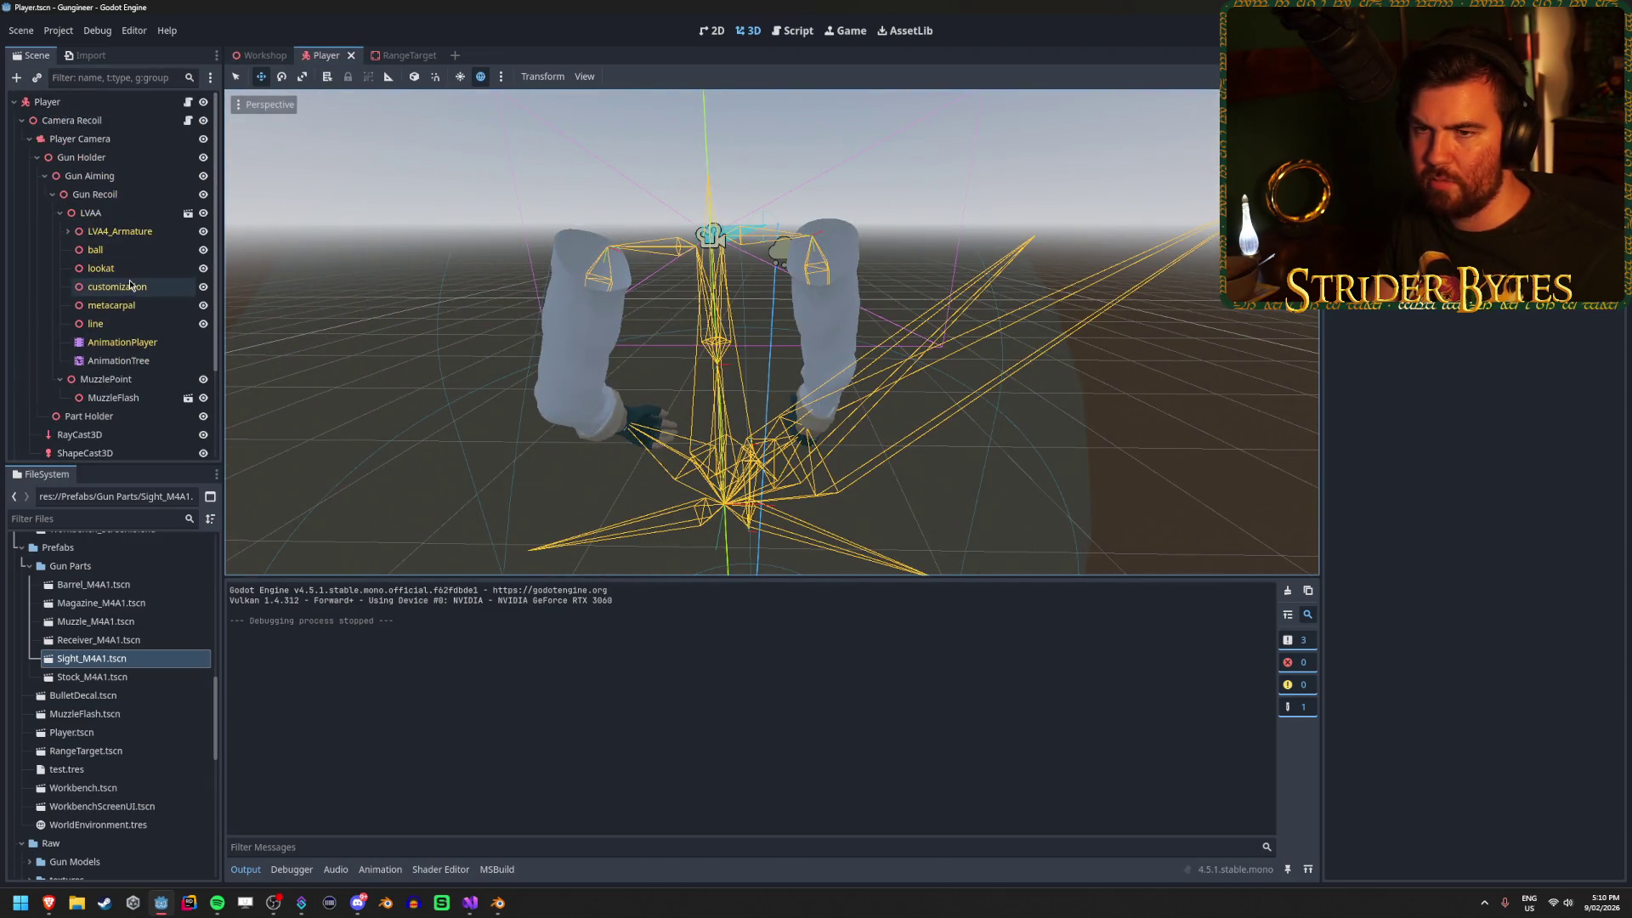
pyautogui.click(127, 232)
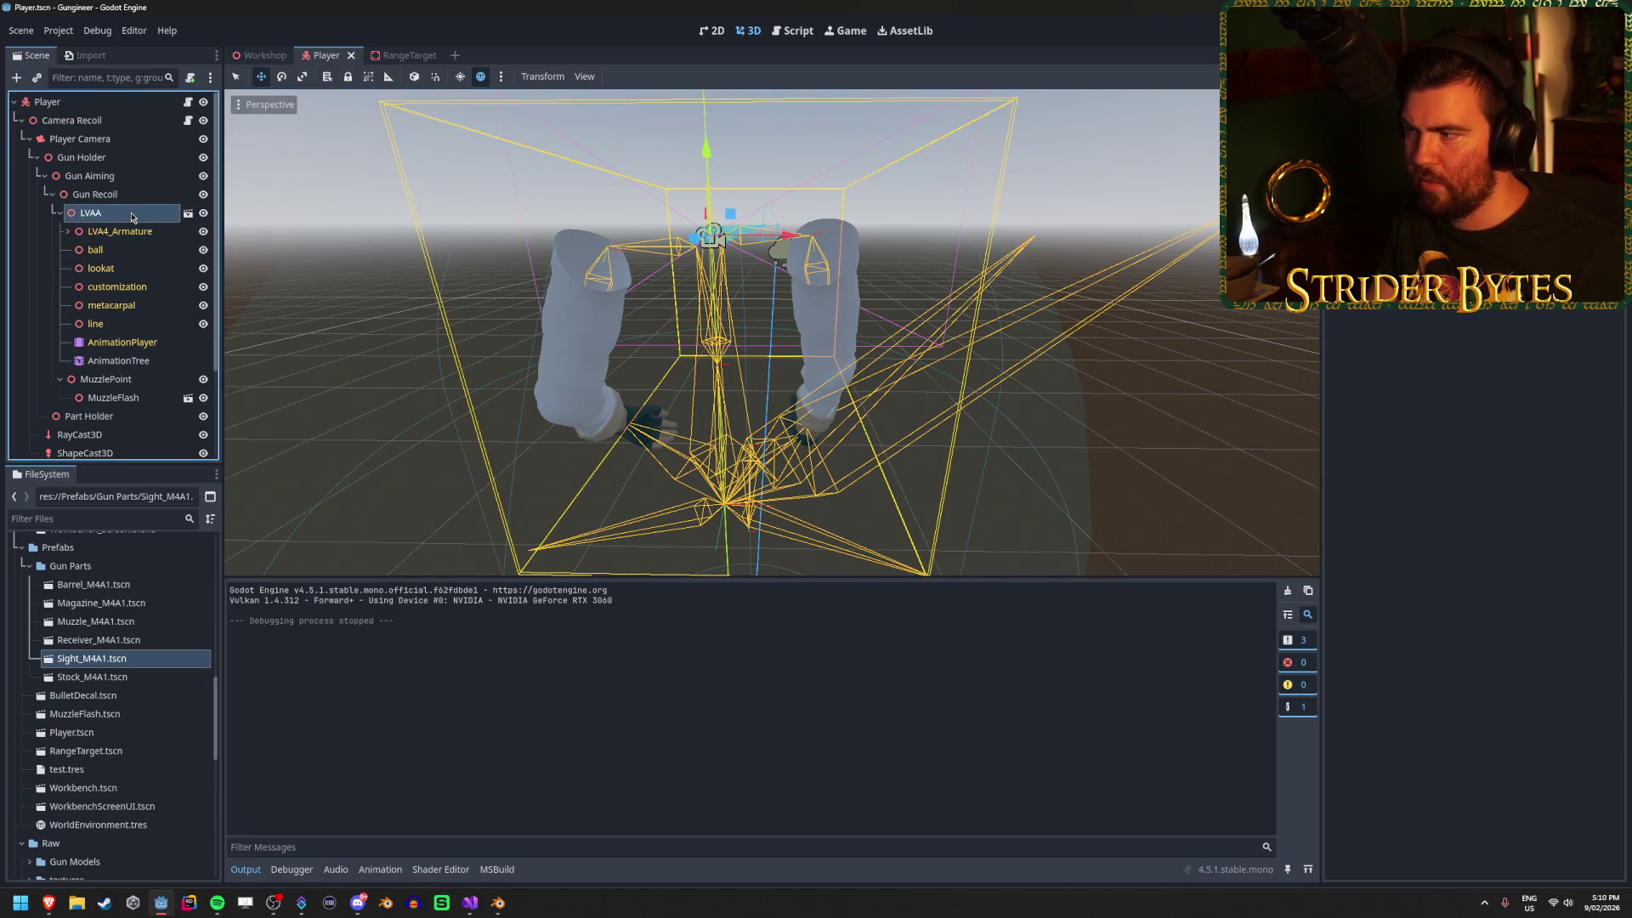
pyautogui.click(122, 342)
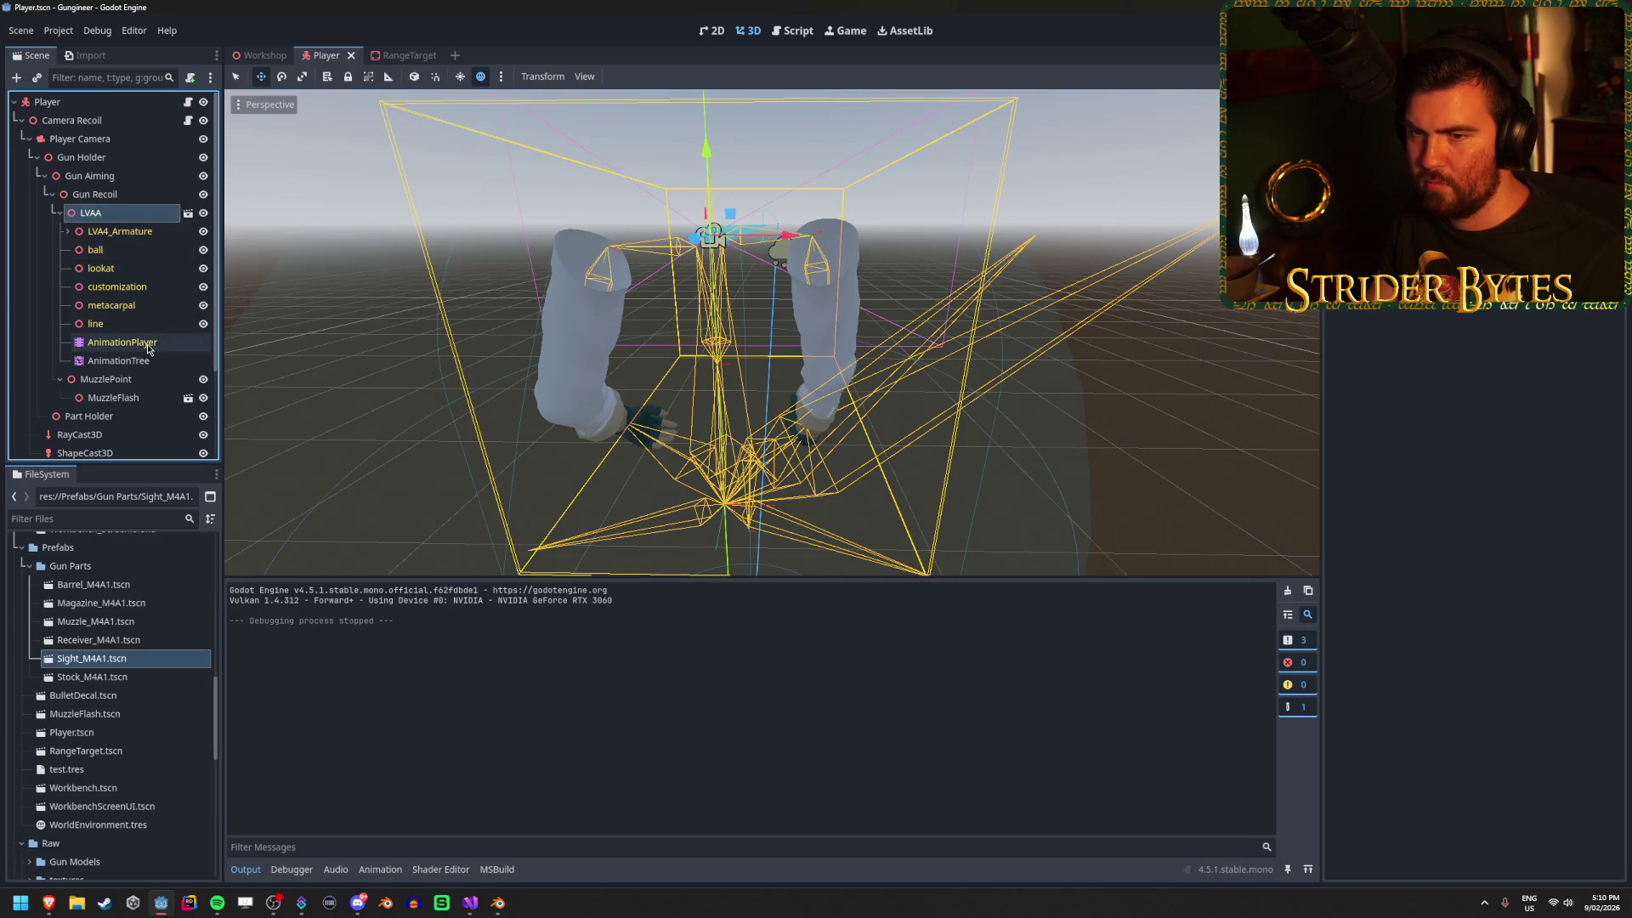
# Load the Idle animation, then load and play the Reload animation on the arms.
pyautogui.click(510, 591)
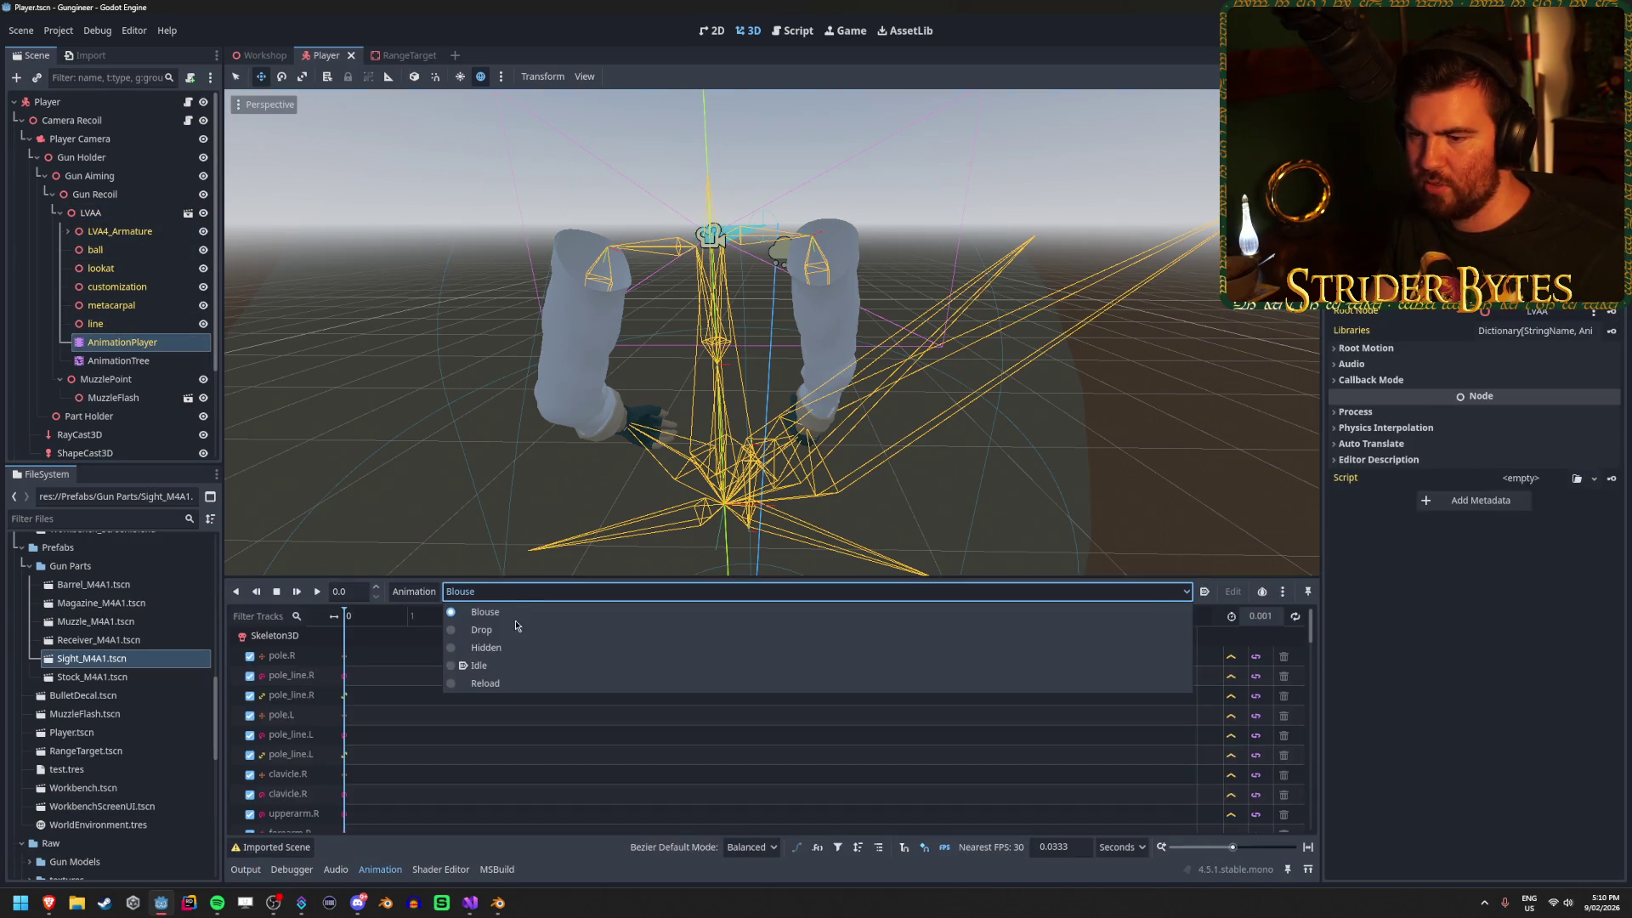
pyautogui.click(502, 666)
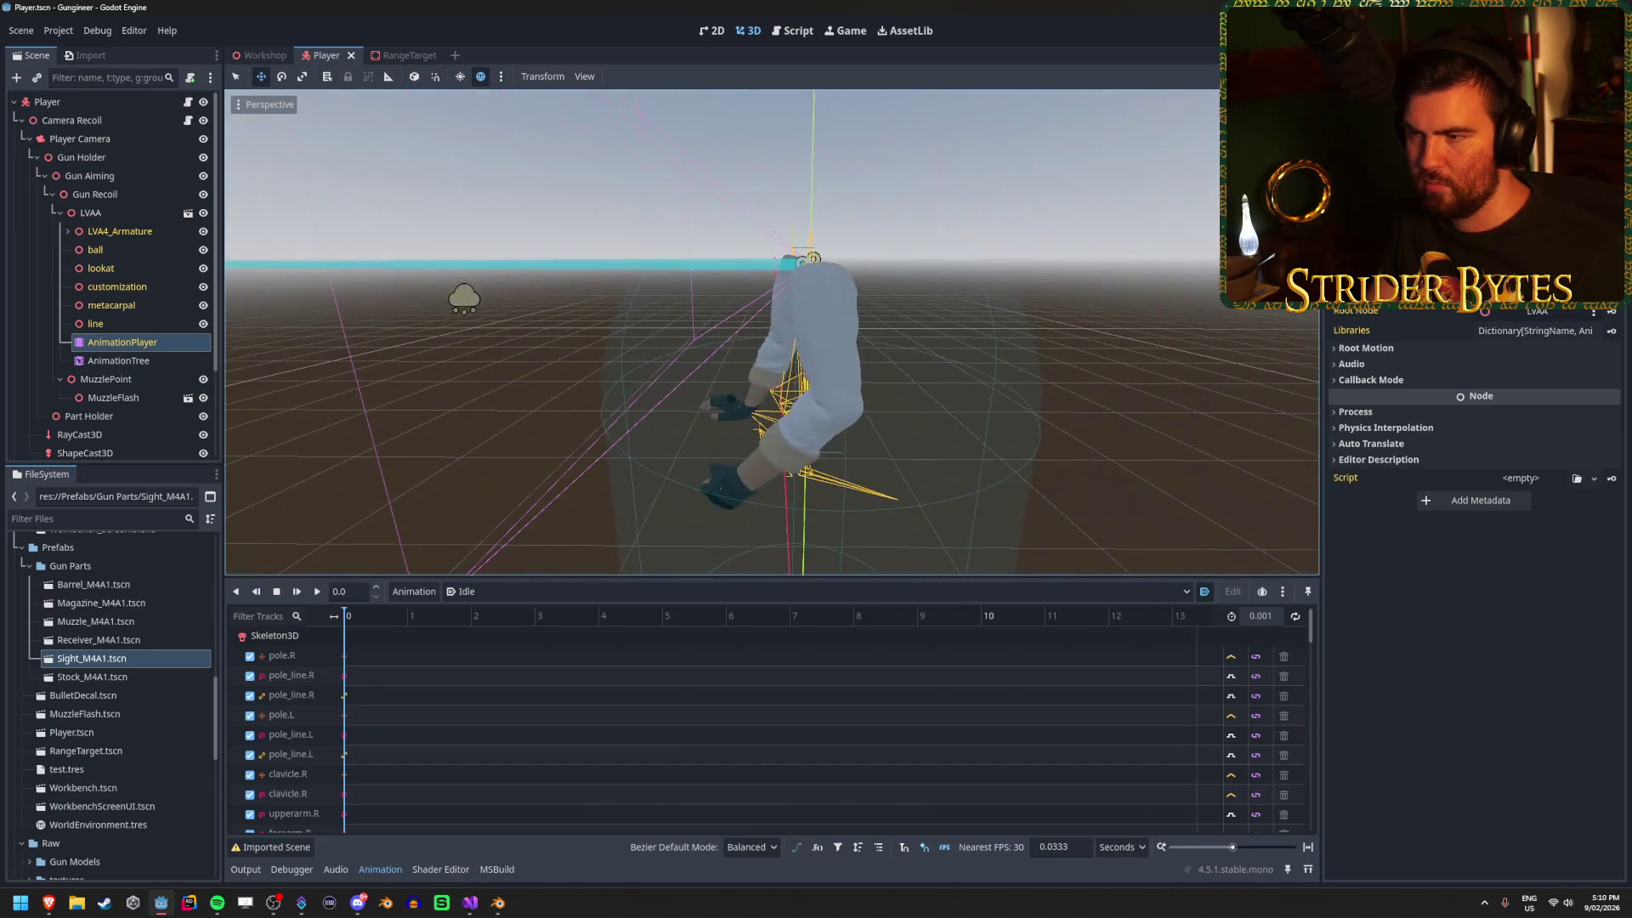
pyautogui.click(478, 593)
pyautogui.click(486, 683)
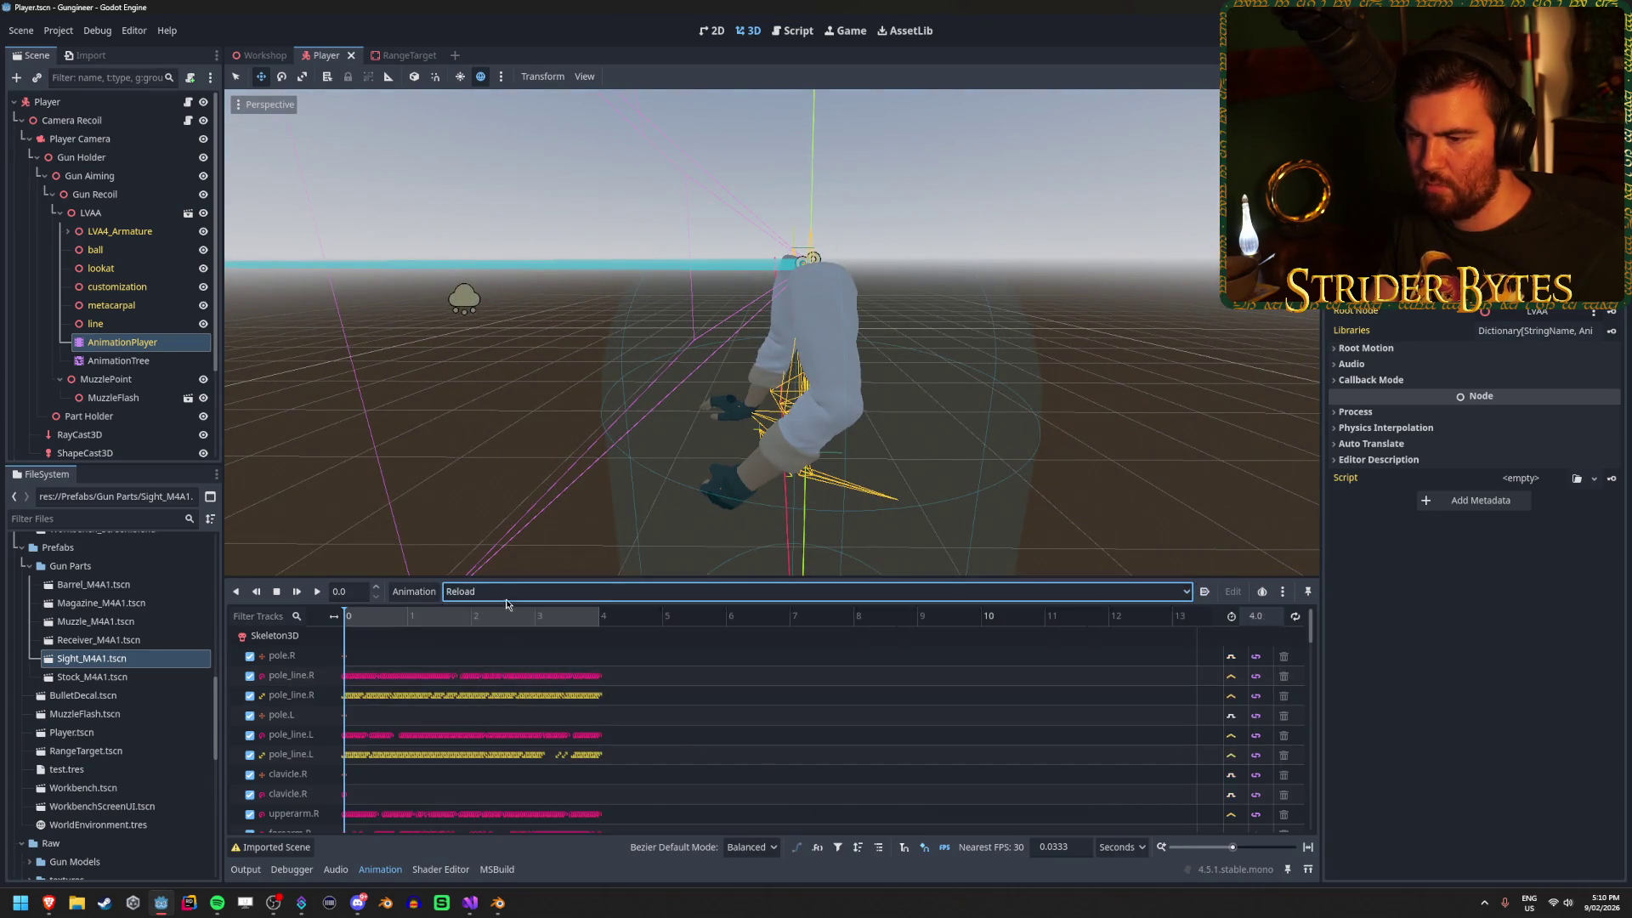
pyautogui.click(319, 595)
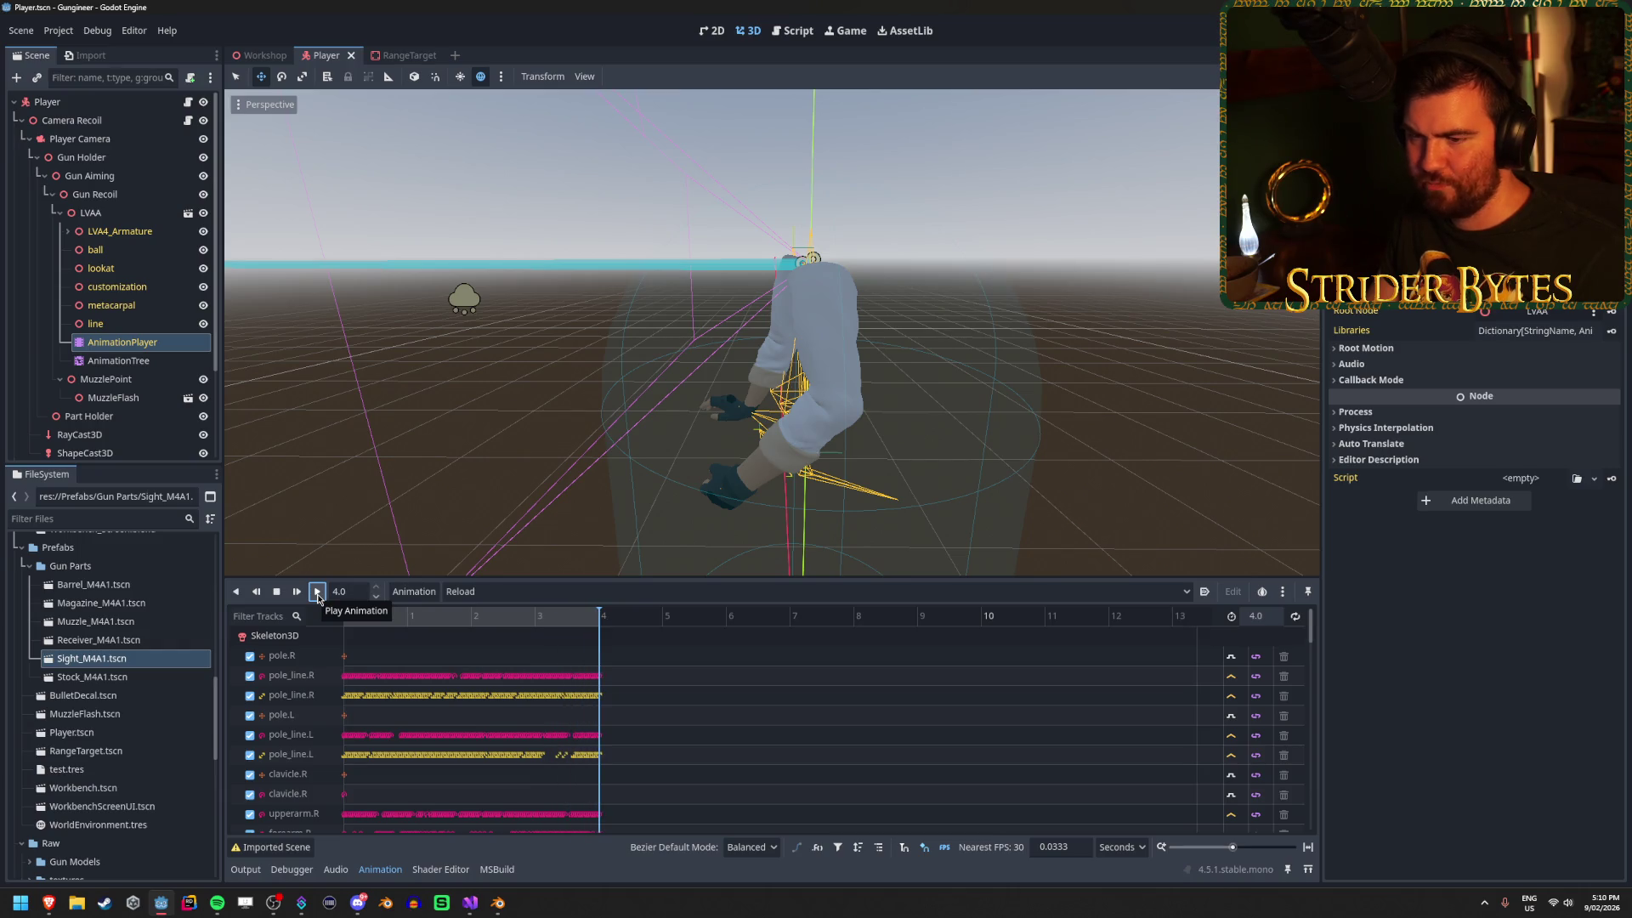
# Load the Hidden animation and bring up the AnimationTree state machine.
pyautogui.click(463, 592)
pyautogui.click(517, 653)
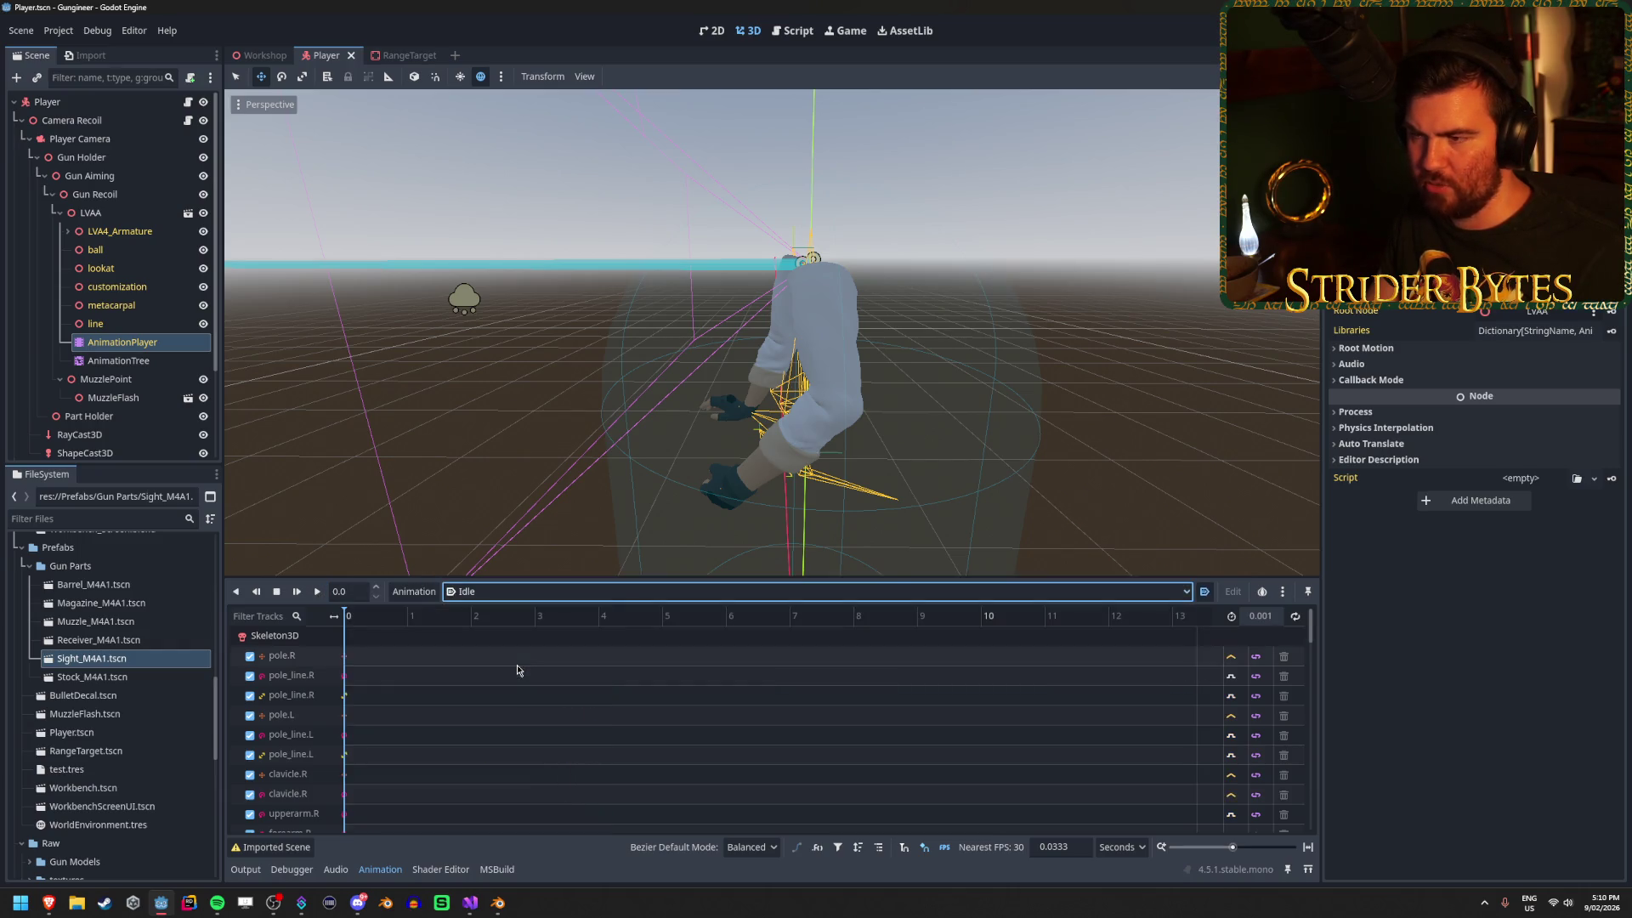
pyautogui.click(143, 366)
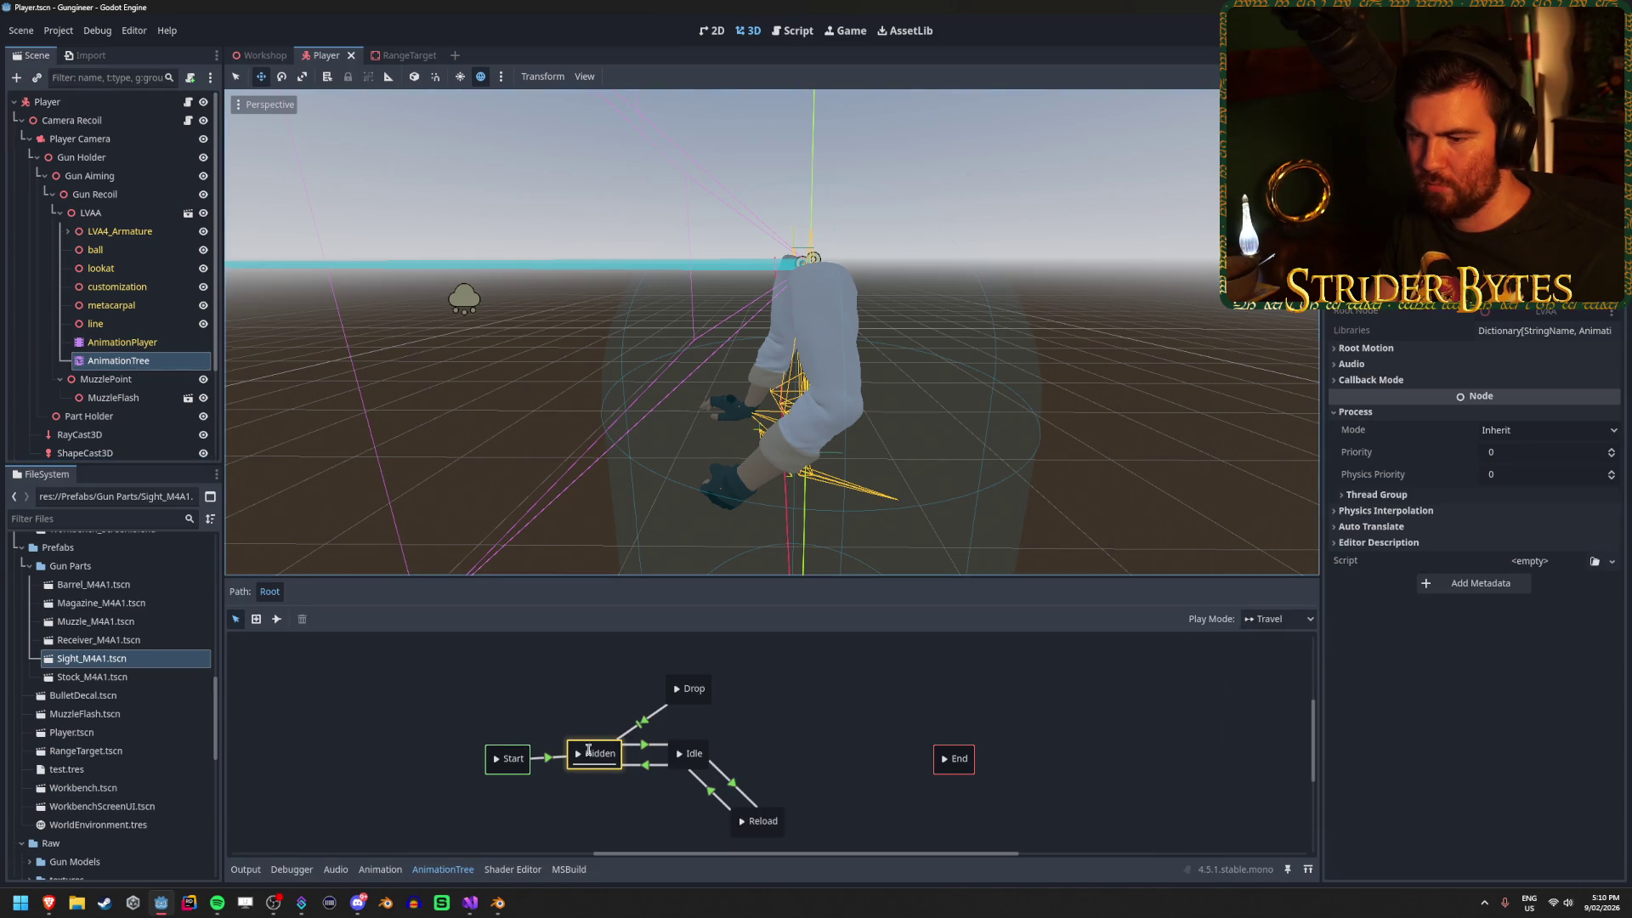
# Travel the state machine to the Idle pose, reselect AnimationPlayer, and save the Player scene.
pyautogui.click(676, 760)
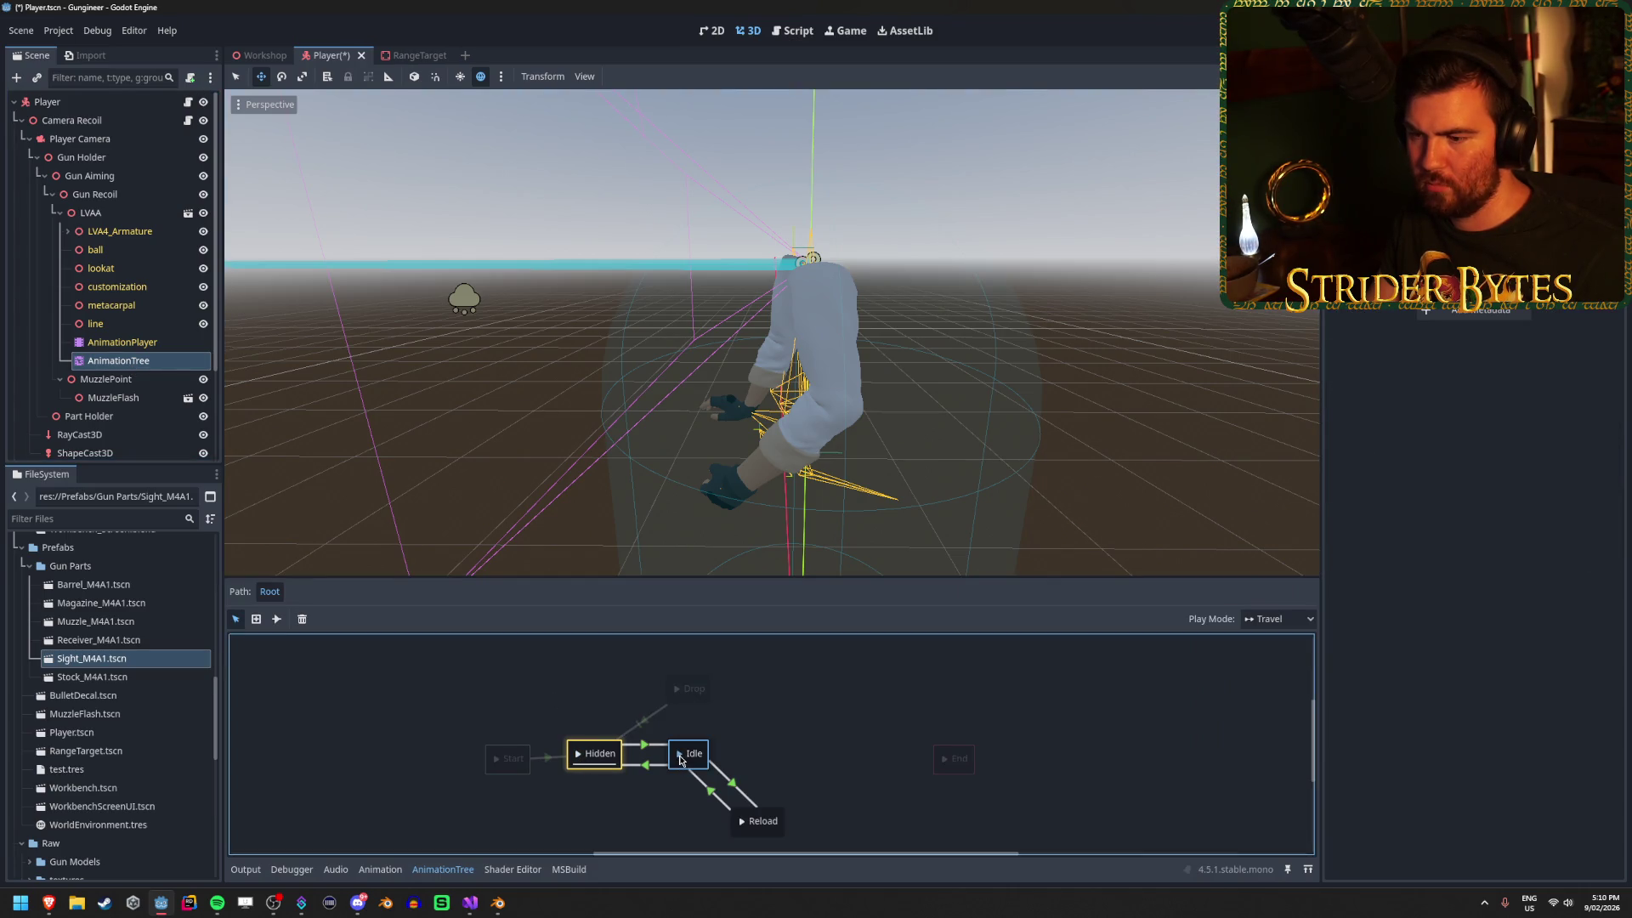
pyautogui.click(122, 341)
pyautogui.hotkey('ctrl', 's')
pyautogui.moveTo(569, 336)
pyautogui.mouseDown()
pyautogui.moveTo(476, 349)
pyautogui.moveTo(426, 331)
pyautogui.mouseUp()
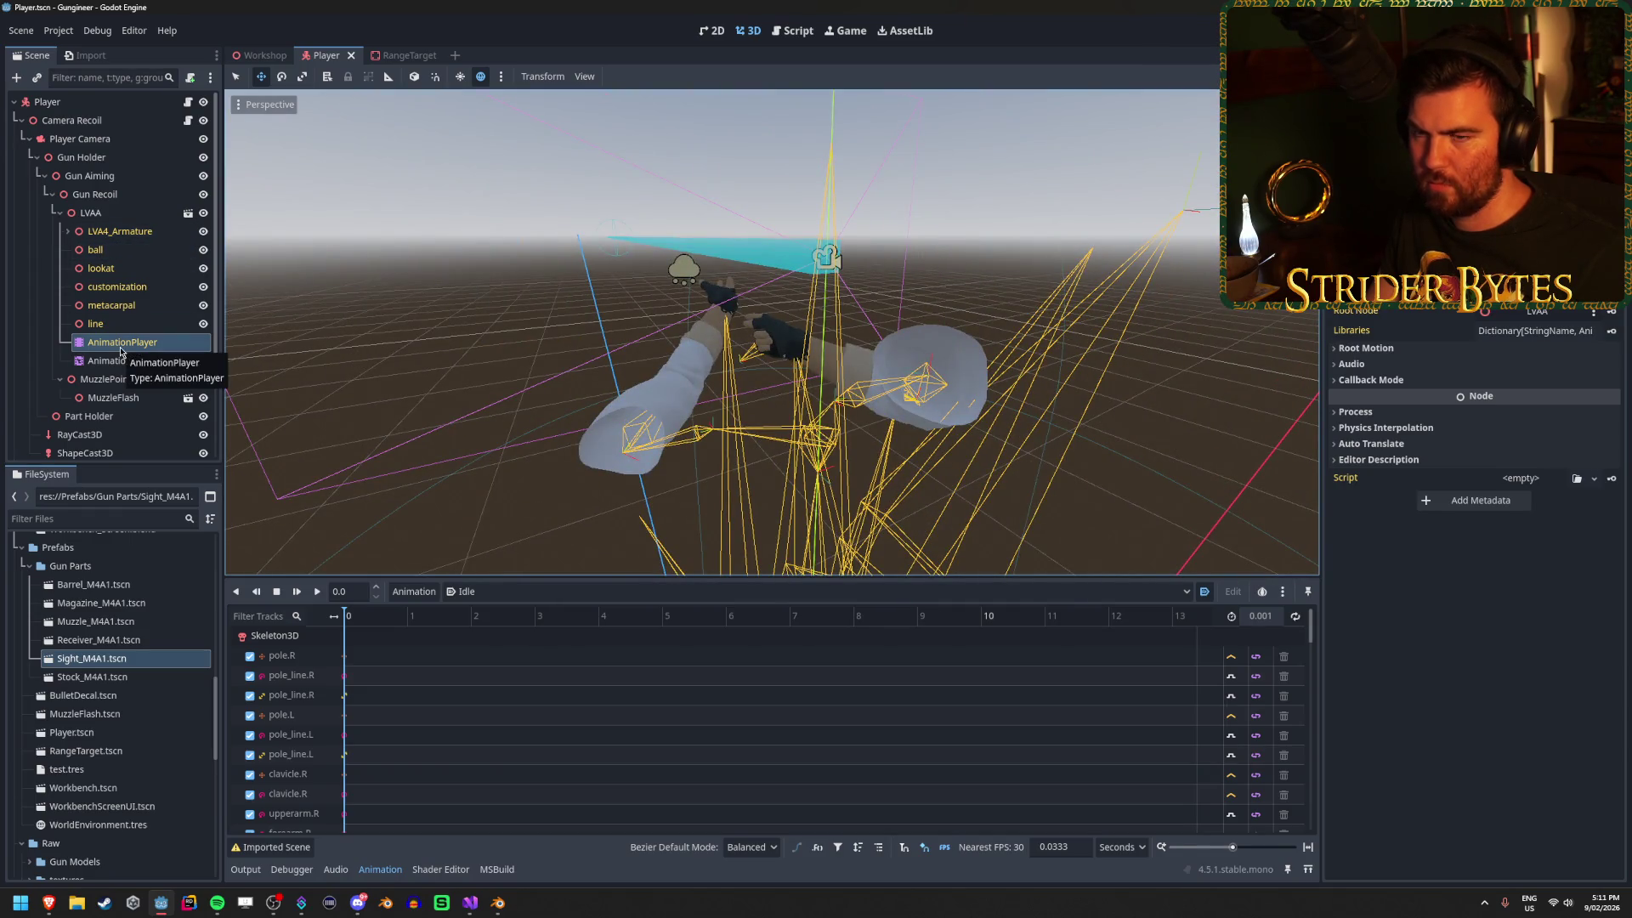
# Focus on the Gun Aiming node and move it -0.145 along X.
pyautogui.moveTo(595, 340); pyautogui.dragTo(502, 344)
pyautogui.click(89, 176)
pyautogui.press('f')
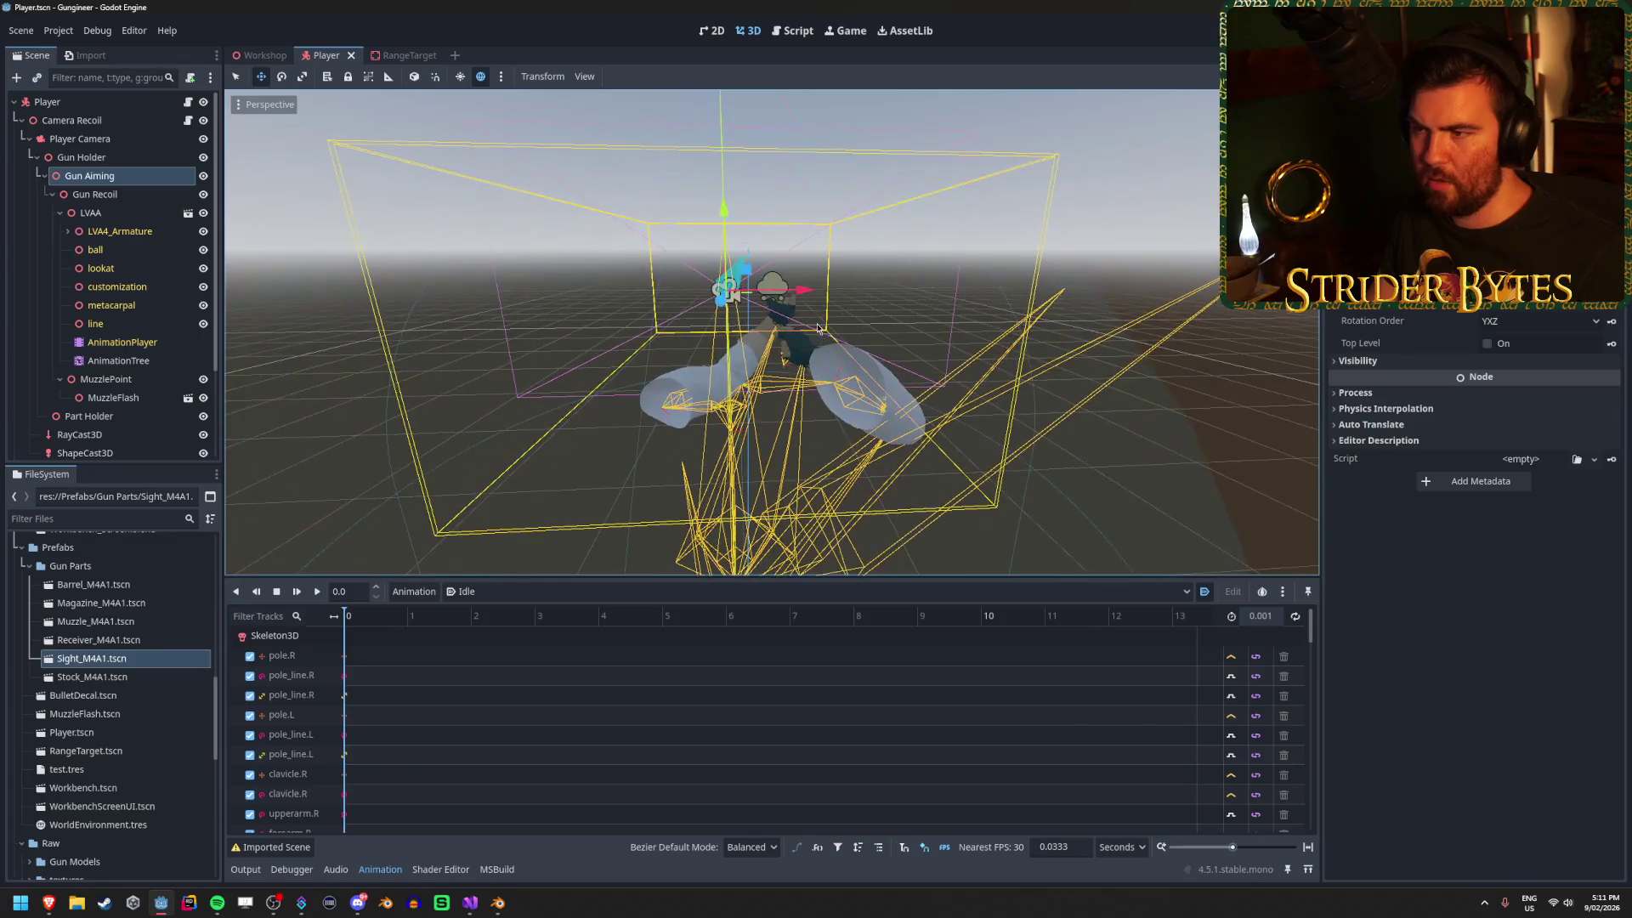
pyautogui.moveTo(716, 296)
pyautogui.mouseDown()
pyautogui.moveTo(696, 297)
pyautogui.moveTo(822, 303)
pyautogui.moveTo(712, 306)
pyautogui.moveTo(902, 280)
pyautogui.moveTo(684, 264)
pyautogui.mouseUp()
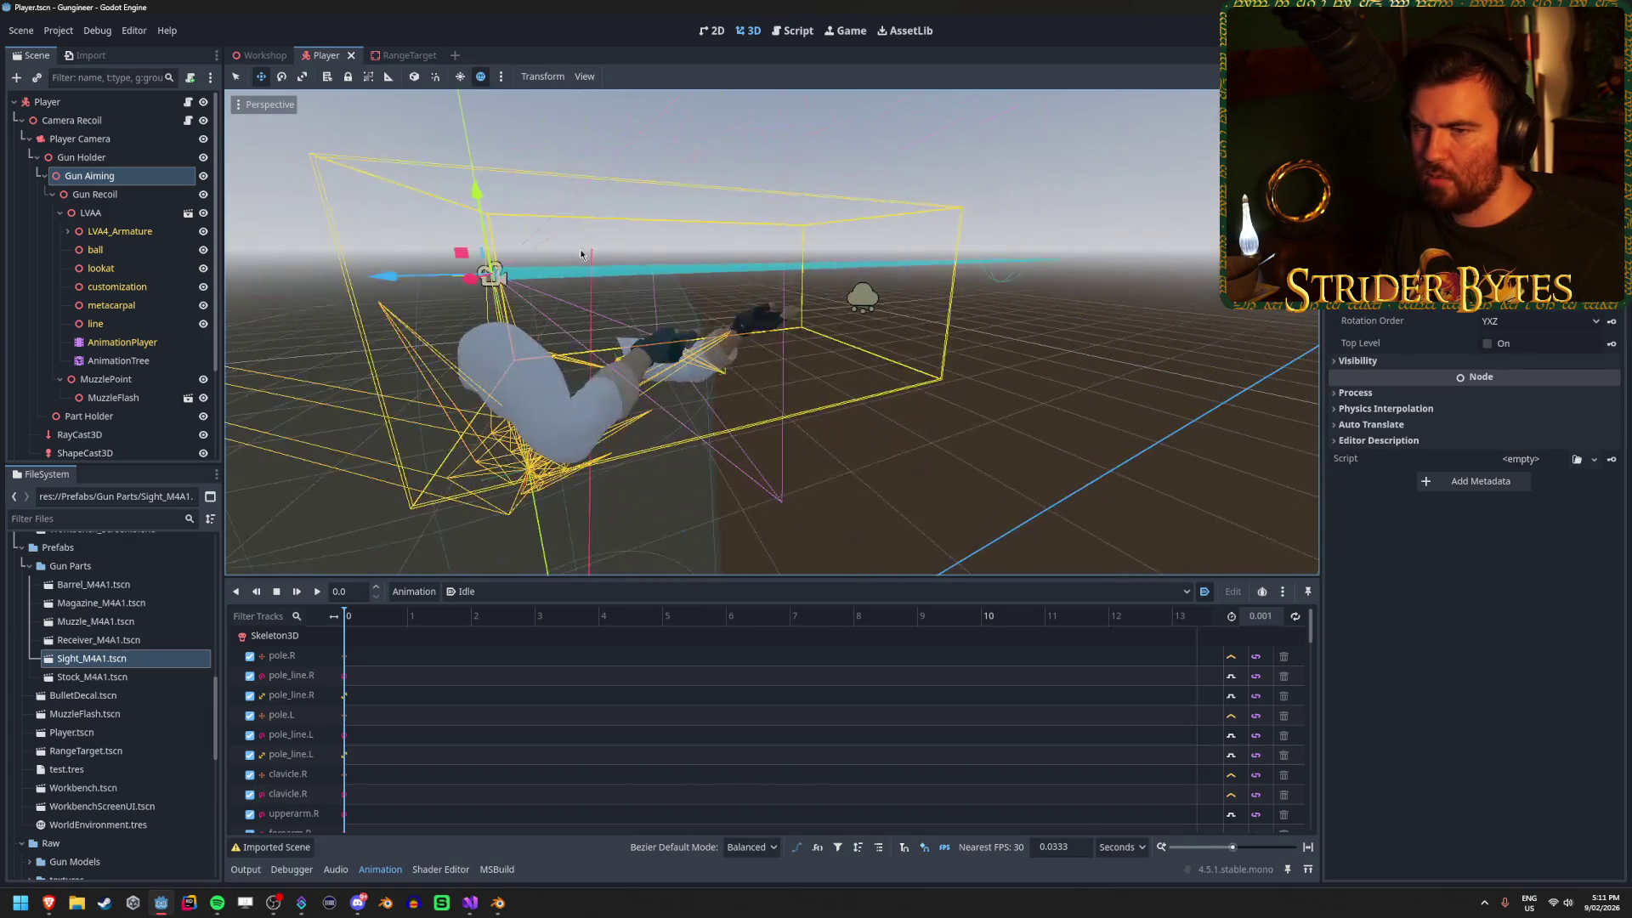
# Expand LVA4_Armature to show its bones and inspect the gun and arms from several angles.
pyautogui.click(69, 231)
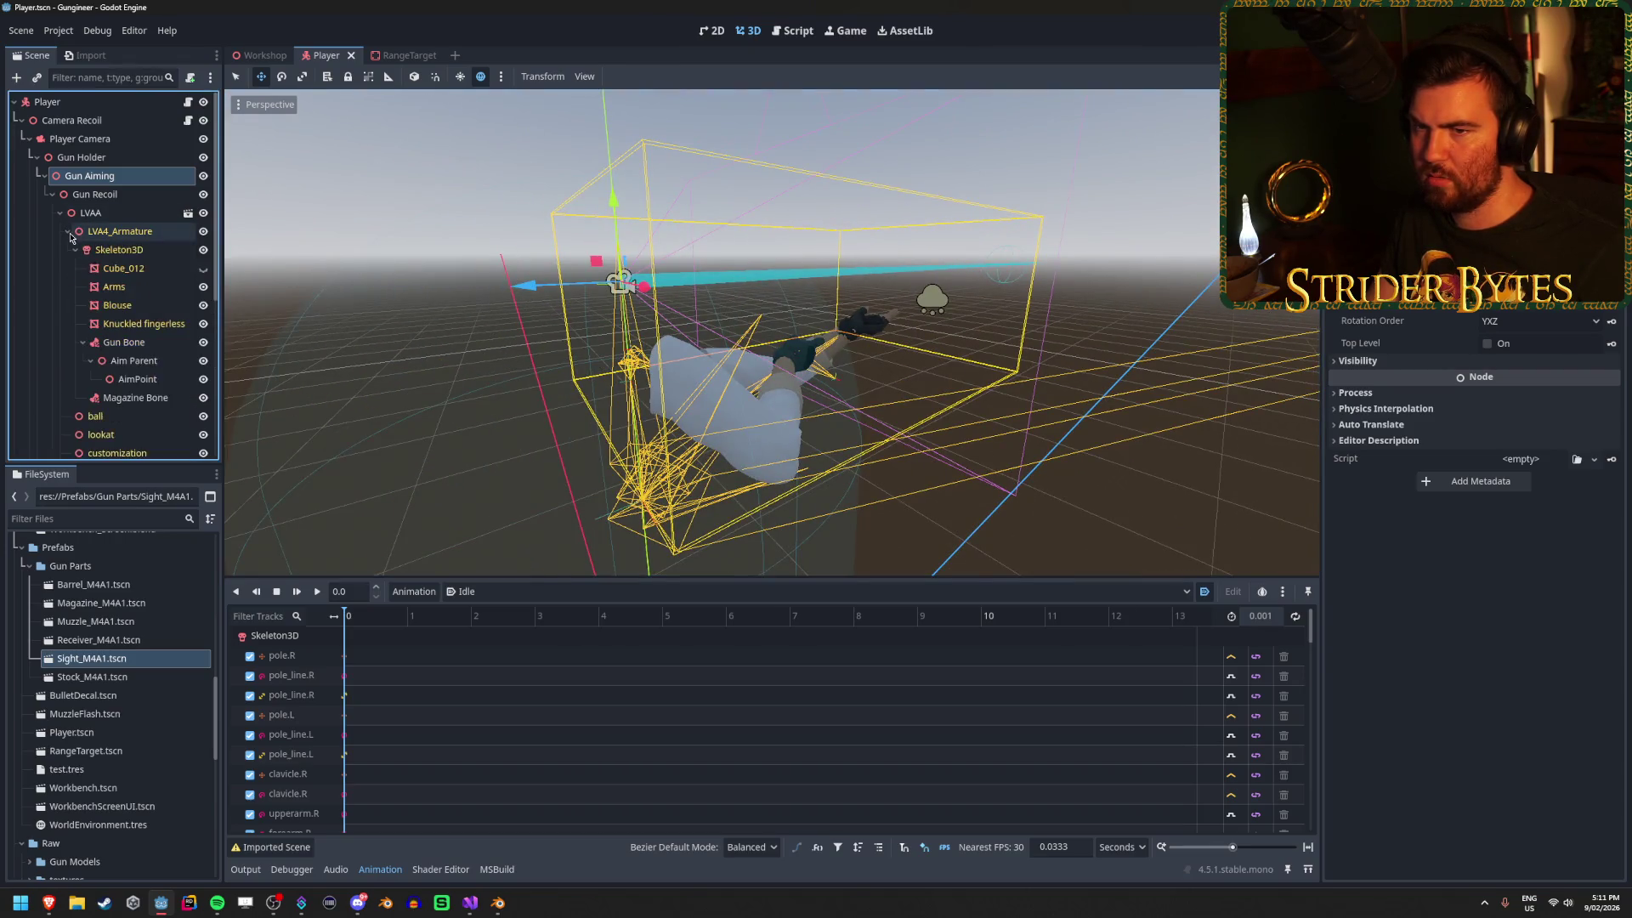
pyautogui.moveTo(772, 332)
pyautogui.mouseDown()
pyautogui.moveTo(825, 306)
pyautogui.moveTo(833, 255)
pyautogui.mouseUp()
pyautogui.moveTo(660, 293); pyautogui.dragTo(680, 285)
pyautogui.moveTo(812, 436); pyautogui.dragTo(1209, 157)
# In front view, shift the gun rig 0.037 right along X, undoing an accidental upward move.
pyautogui.press('KP_1')
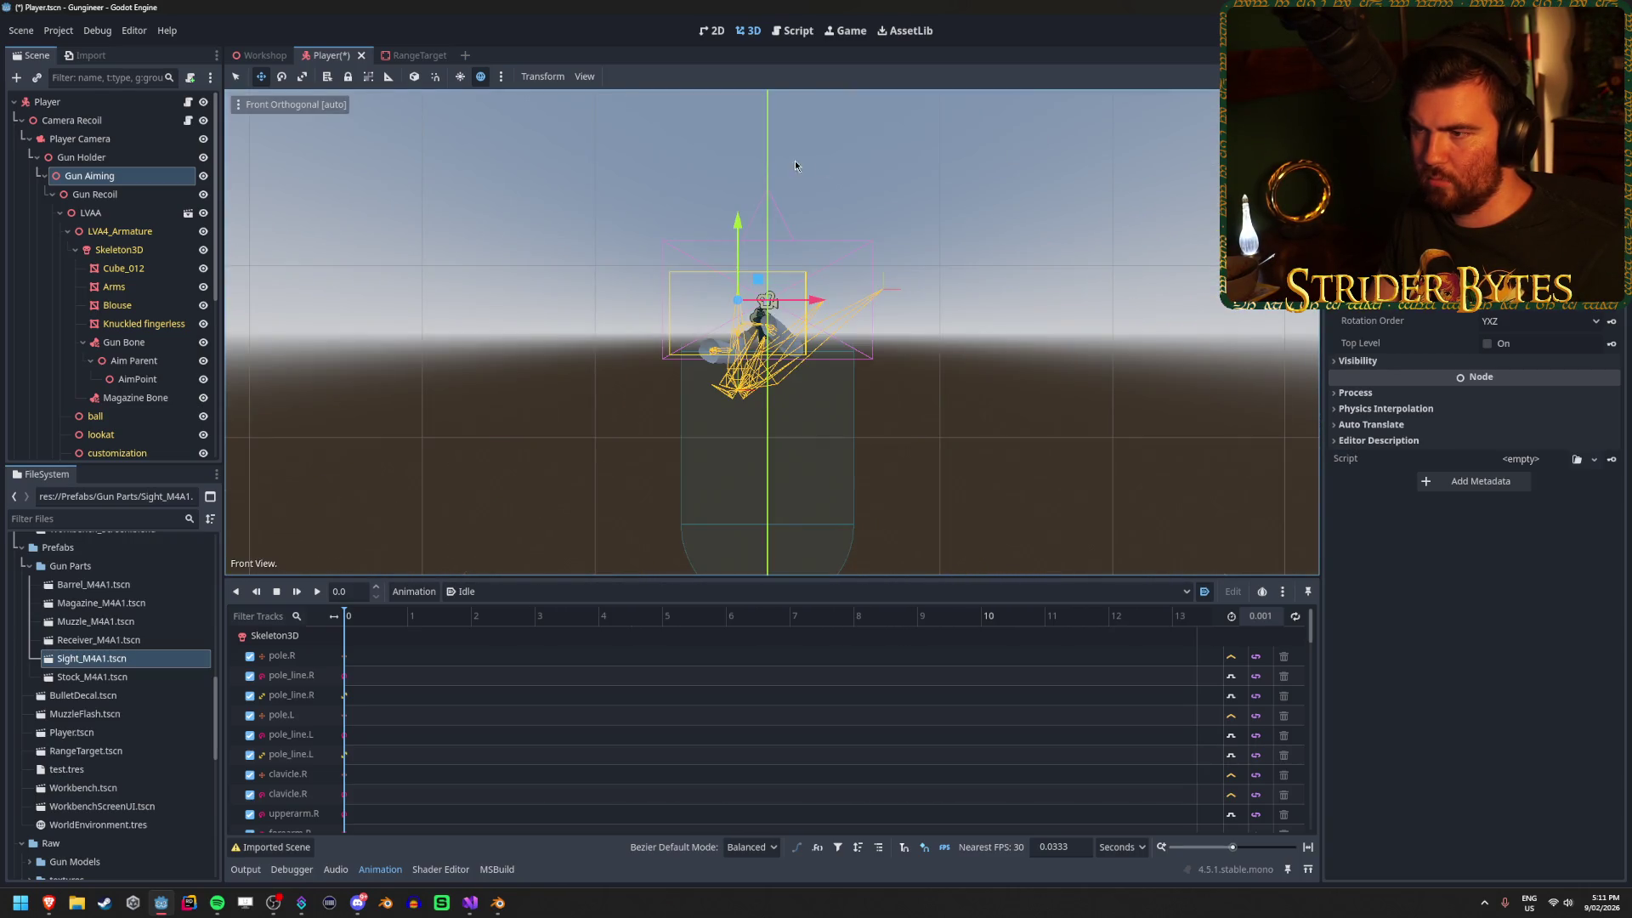
pyautogui.scroll(8, 824, 165)
pyautogui.moveTo(807, 565); pyautogui.dragTo(803, 318)
pyautogui.scroll(3, 805, 296)
pyautogui.moveTo(551, 265); pyautogui.dragTo(638, 279)
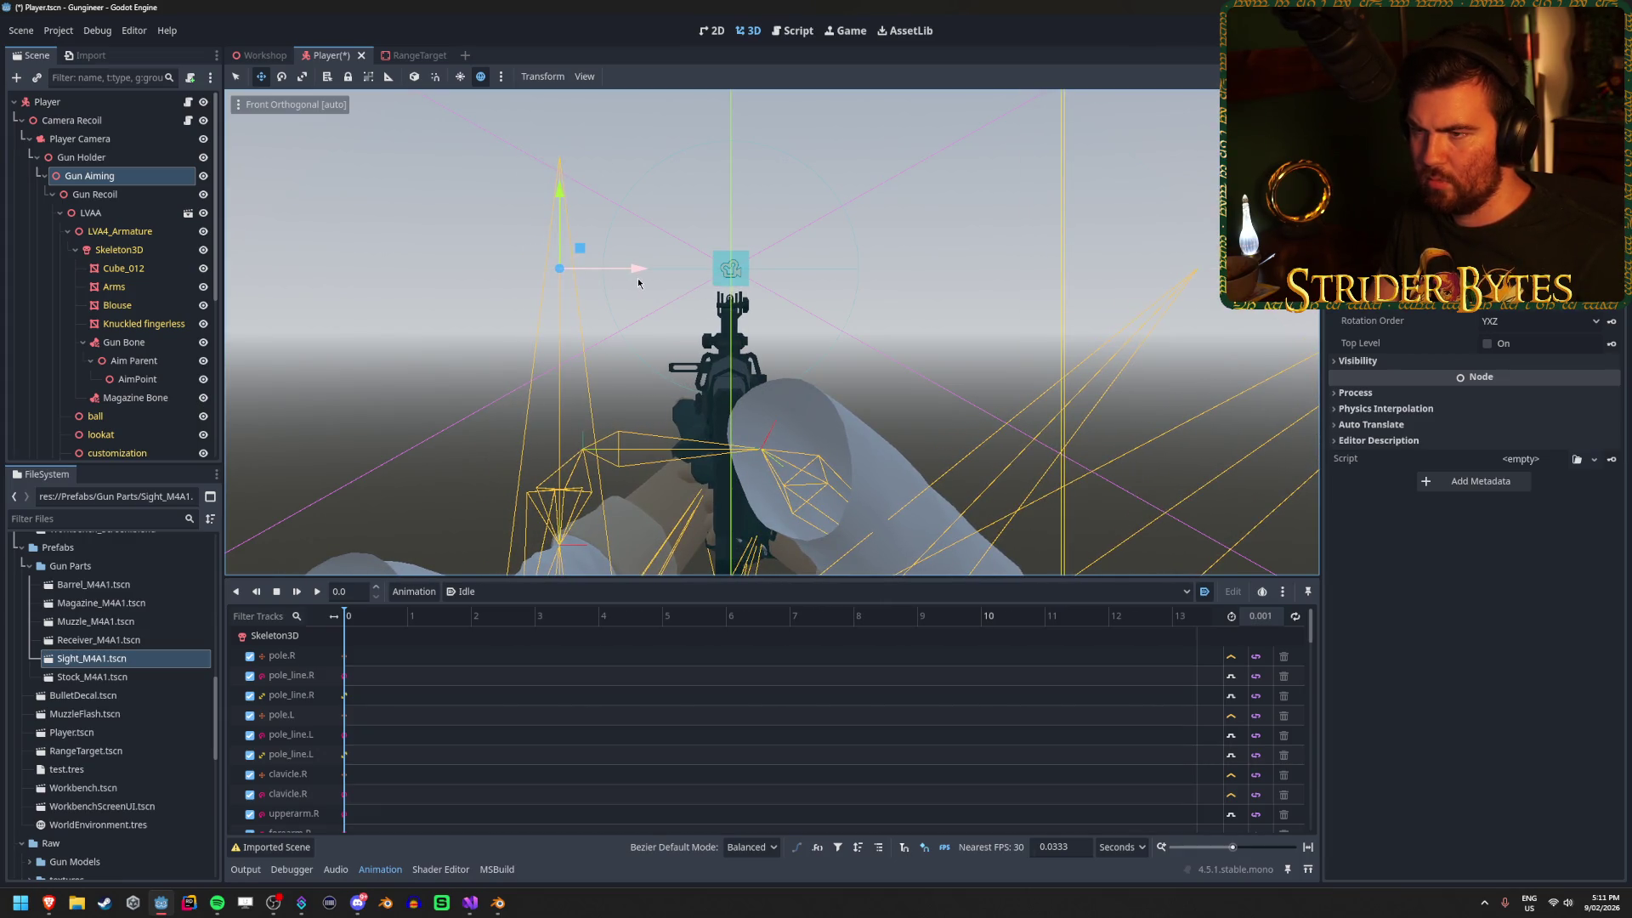
pyautogui.scroll(-5, 681, 345)
pyautogui.moveTo(637, 217); pyautogui.dragTo(639, 198)
pyautogui.hotkey('ctrl', 'z')
pyautogui.hotkey('ctrl', 'z')
pyautogui.hotkey('ctrl', 'z')
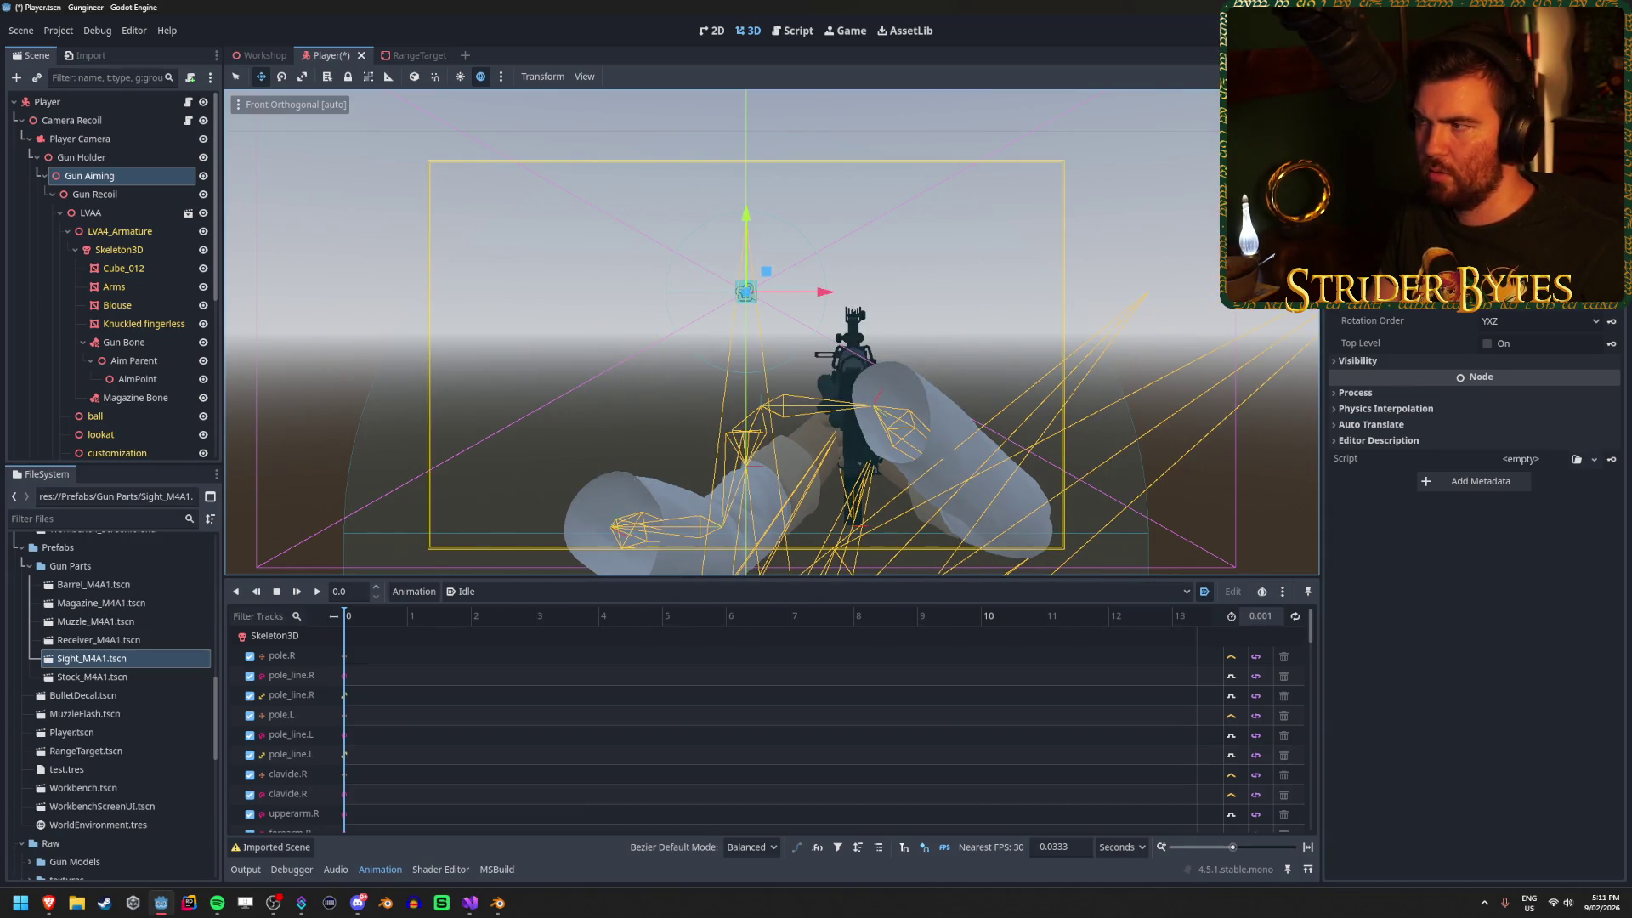
# Save the Player scene and go to the posY calculation on line 89 of GunController.cs.
pyautogui.moveTo(1155, 199)
pyautogui.mouseDown()
pyautogui.moveTo(609, 333)
pyautogui.moveTo(504, 853)
pyautogui.mouseUp()
pyautogui.hotkey('ctrl', 's')
pyautogui.click(475, 906)
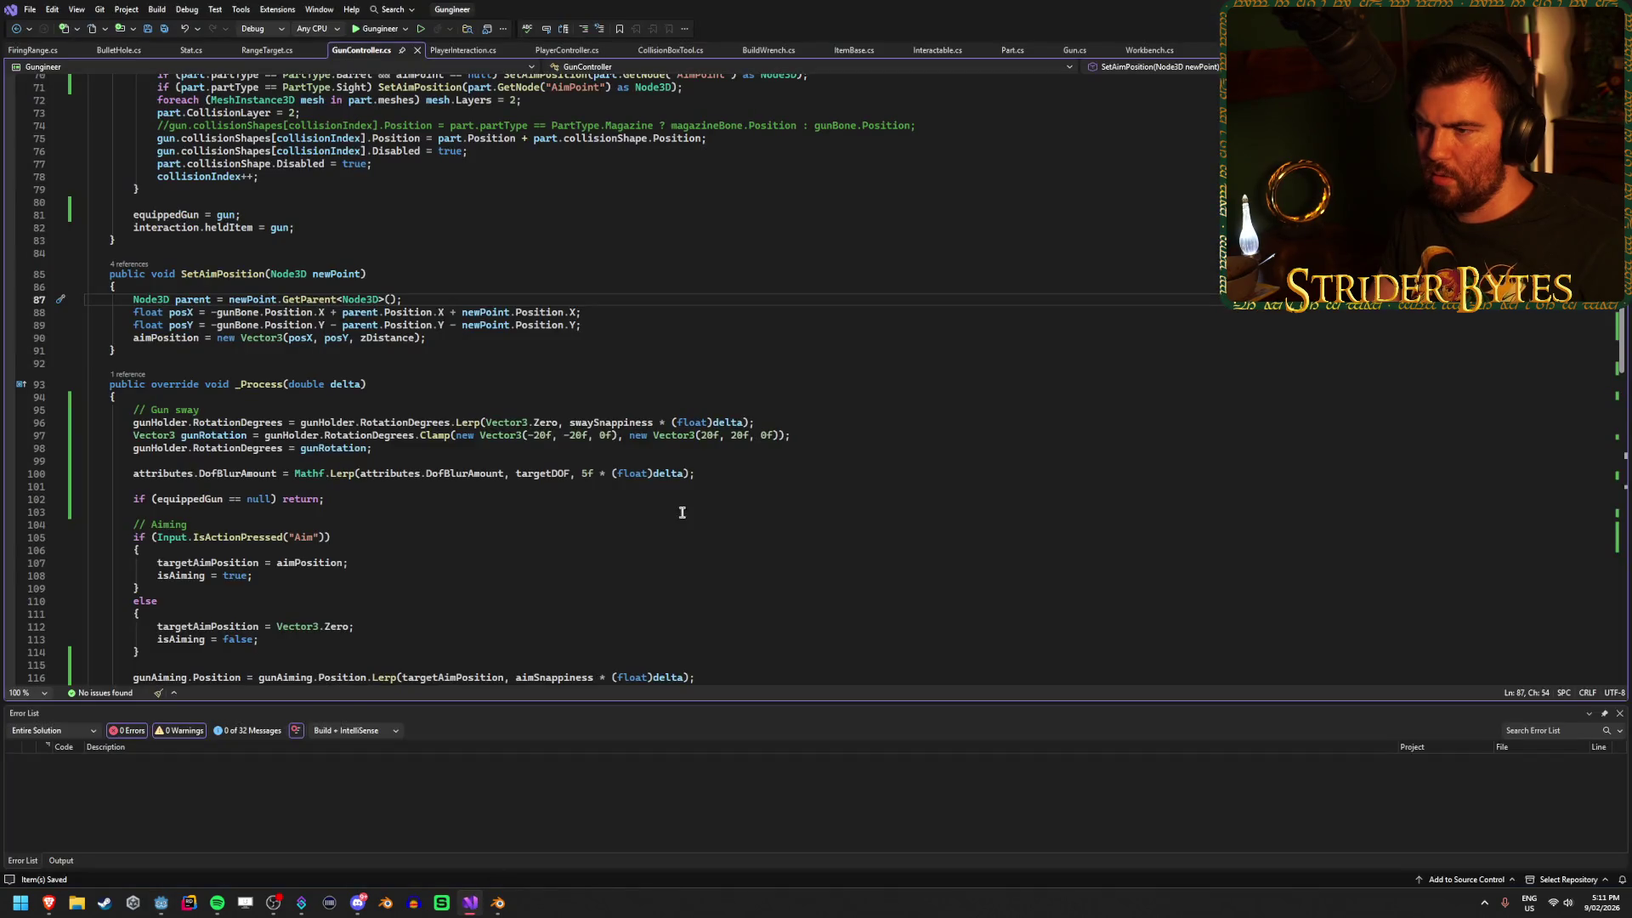
pyautogui.click(631, 325)
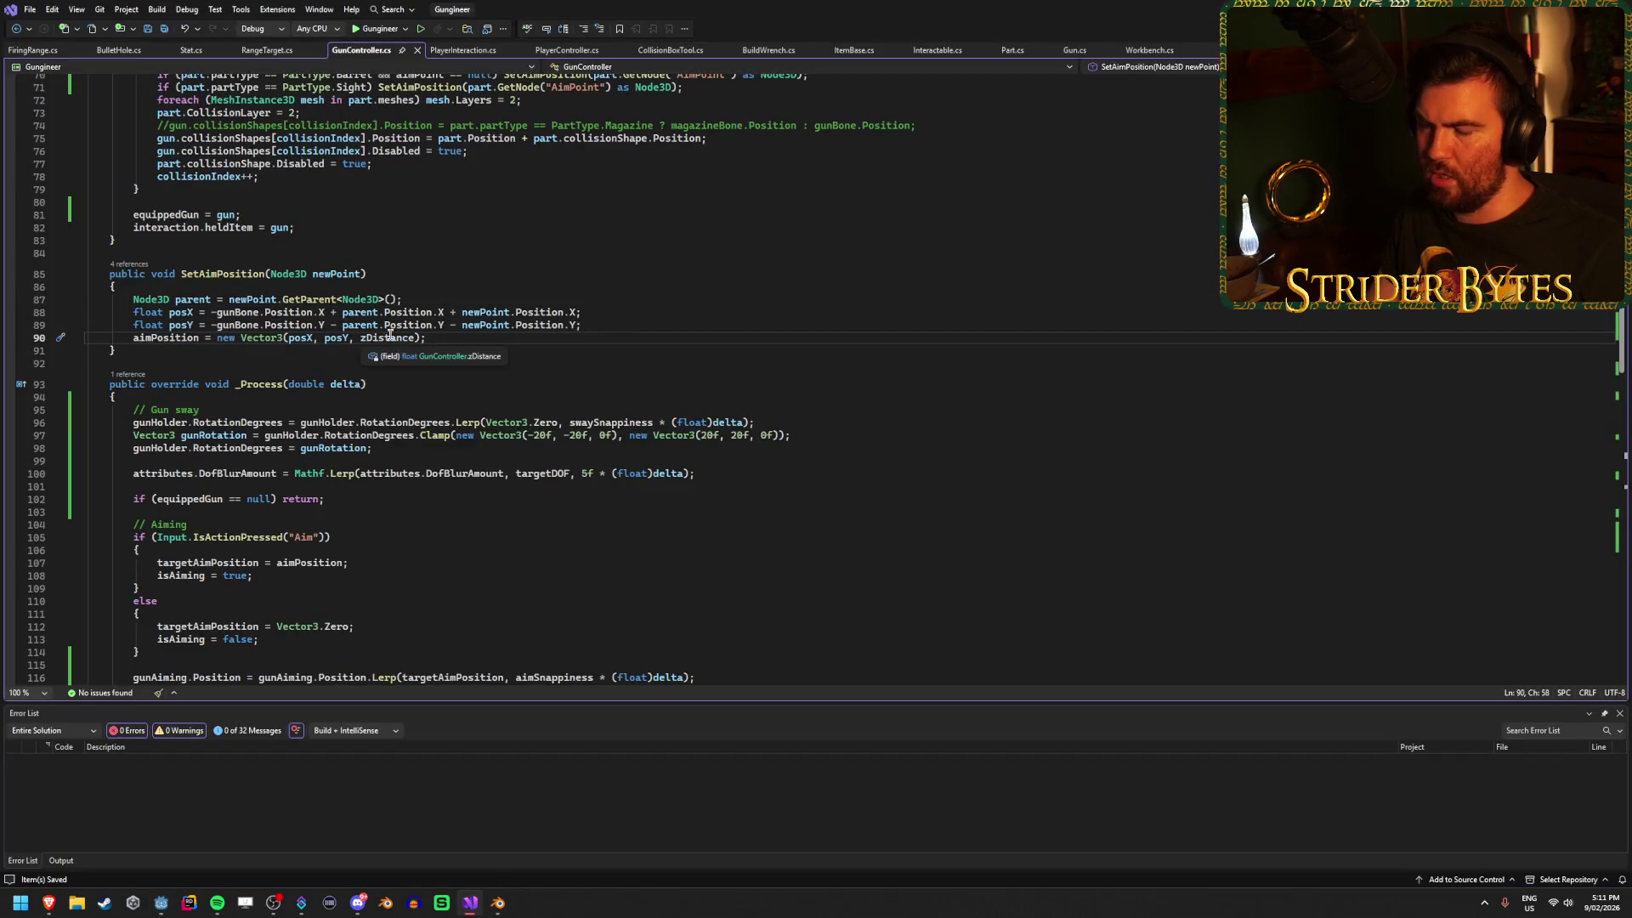